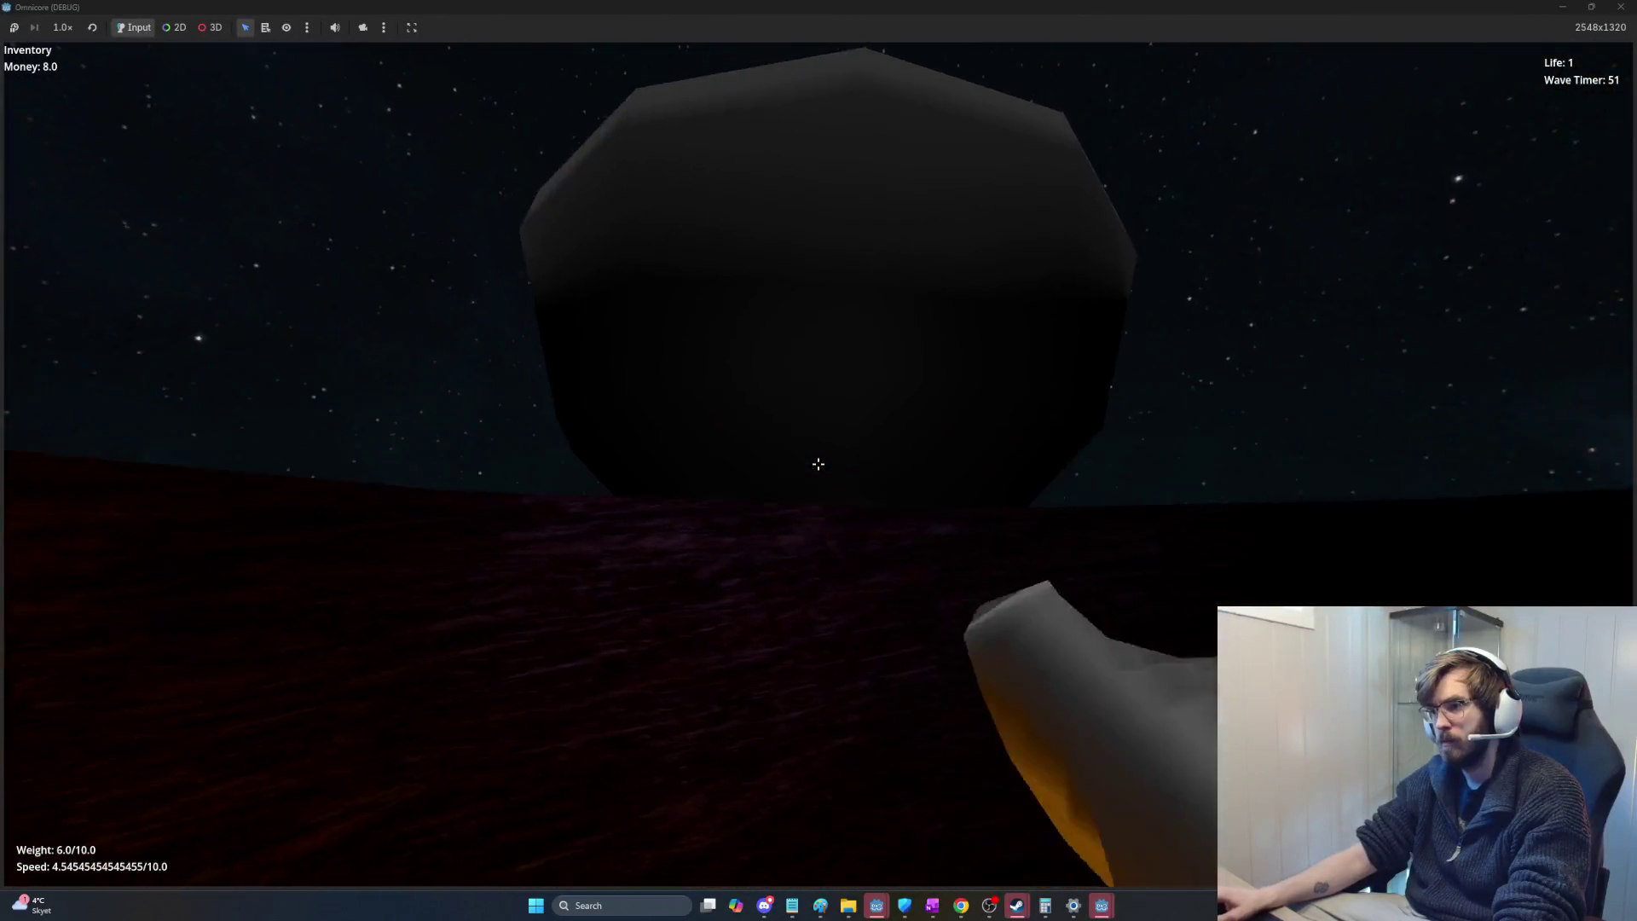
Drop the ore into the red hub, then buy Machine Gun level 2 and Pickaxe level 3.
{"action": "key", "text": "space"}
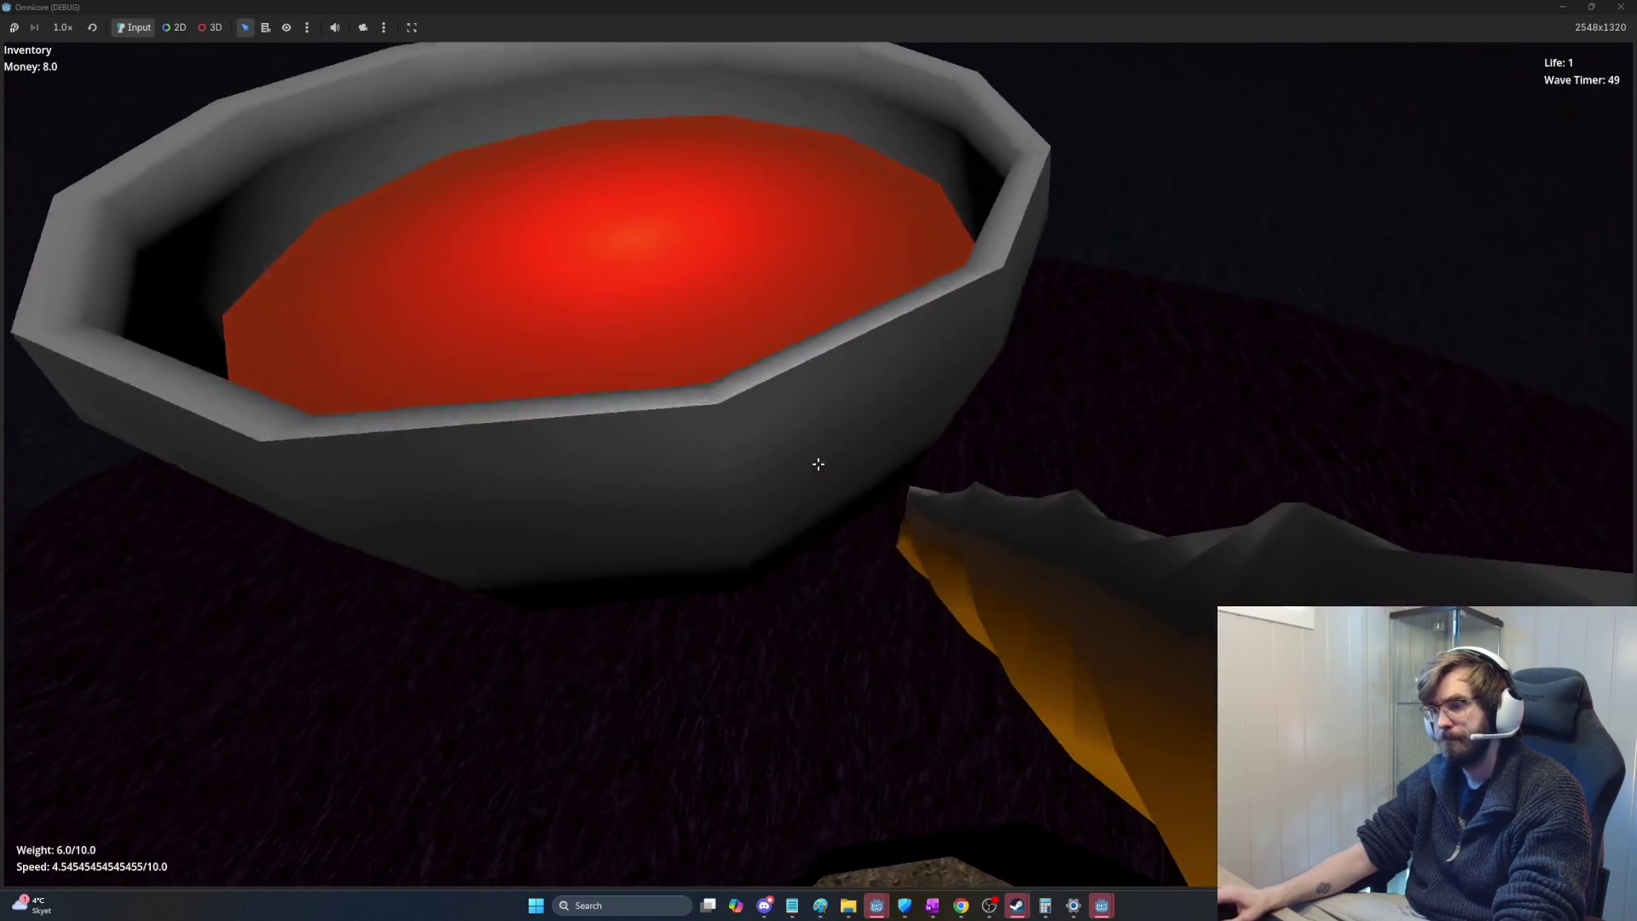
{"action": "key", "text": "e"}
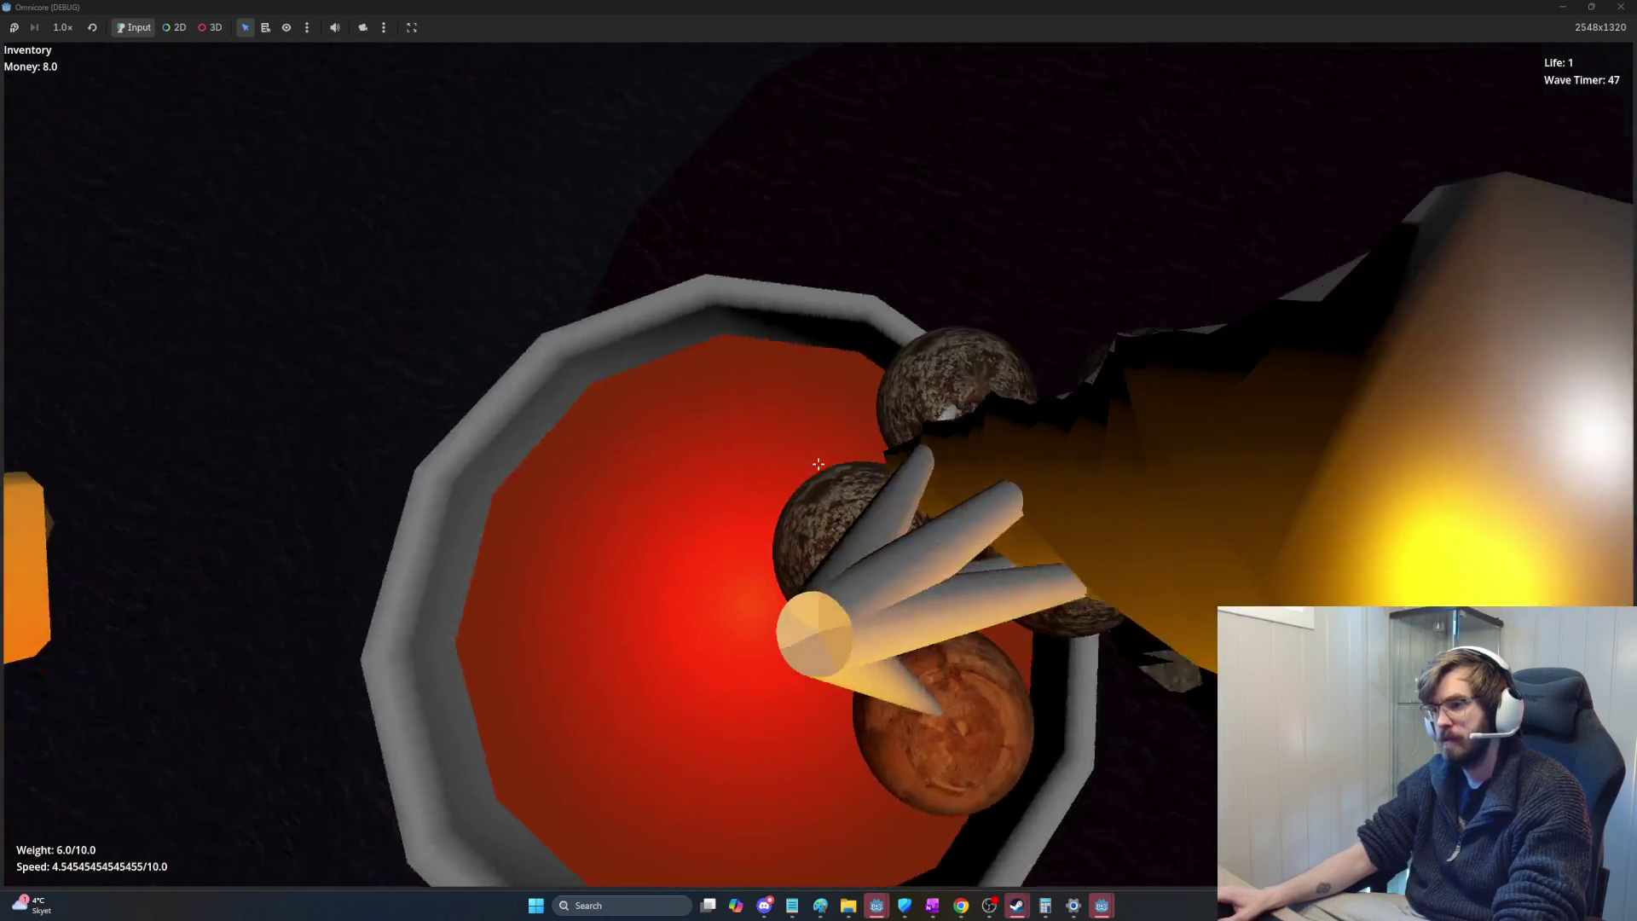
{"action": "key", "text": "w"}
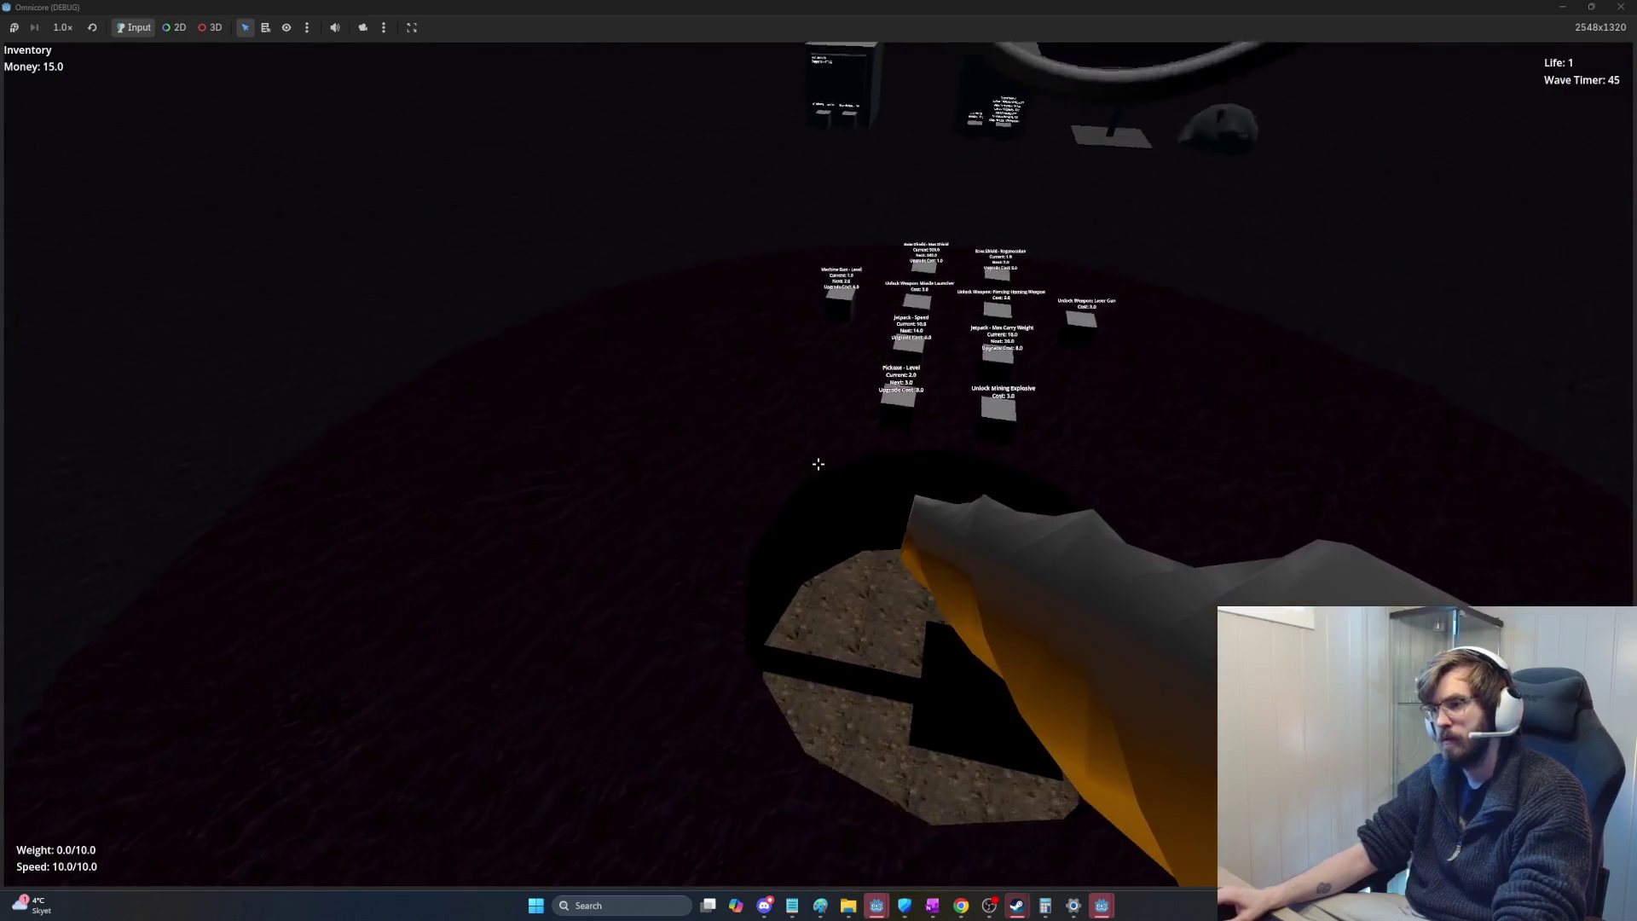
{"action": "key", "text": "w"}
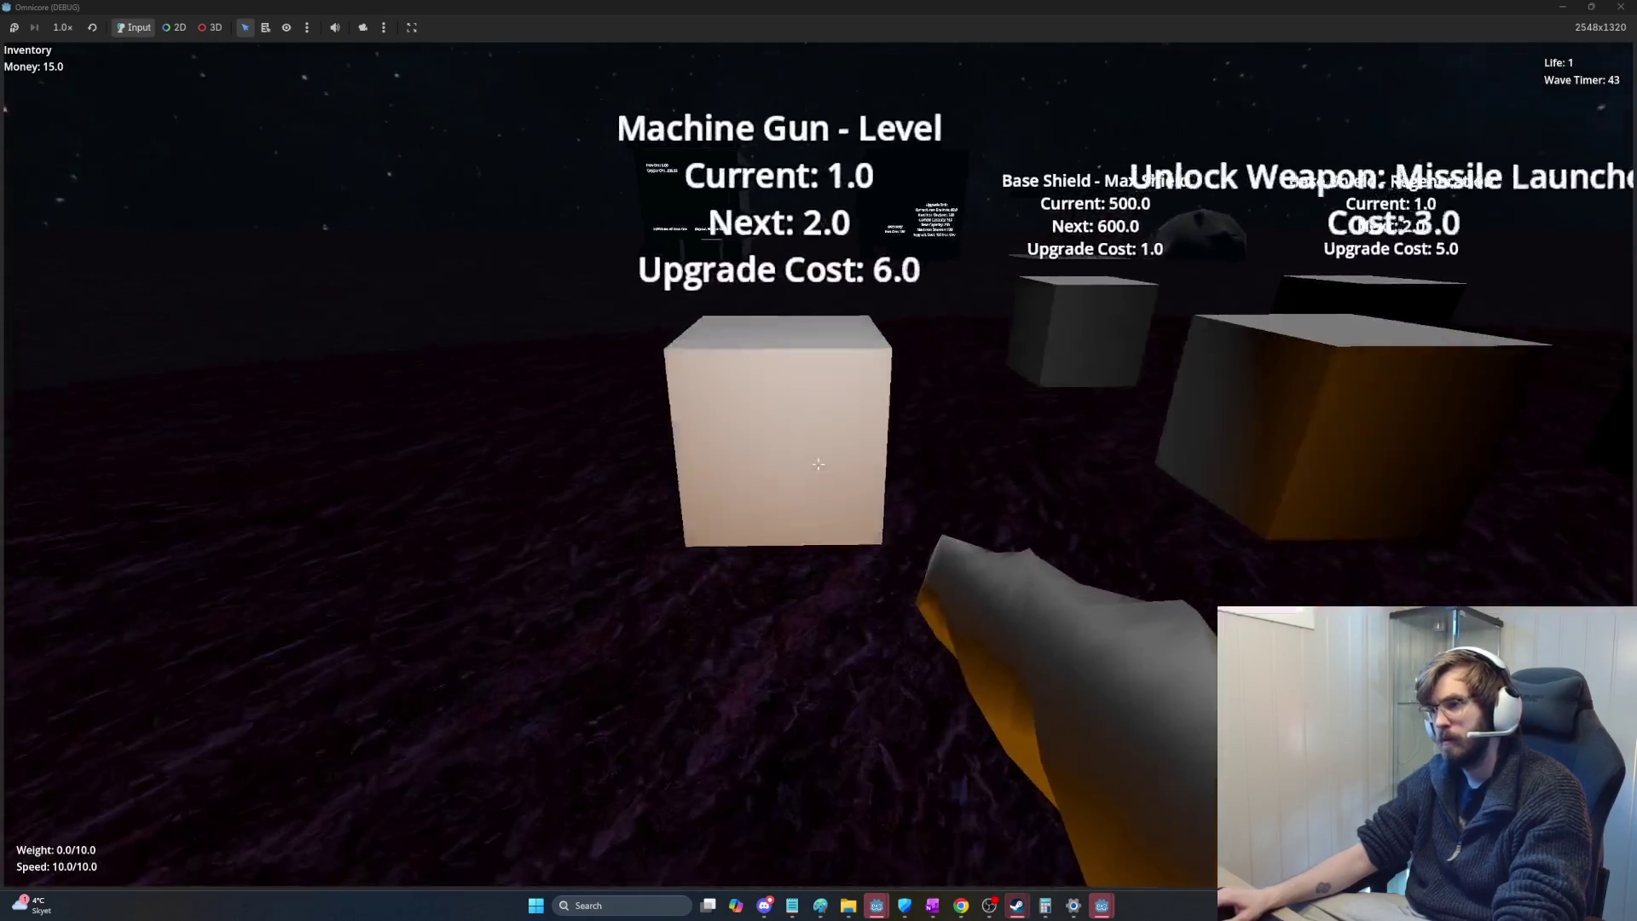
{"action": "key", "text": "d"}
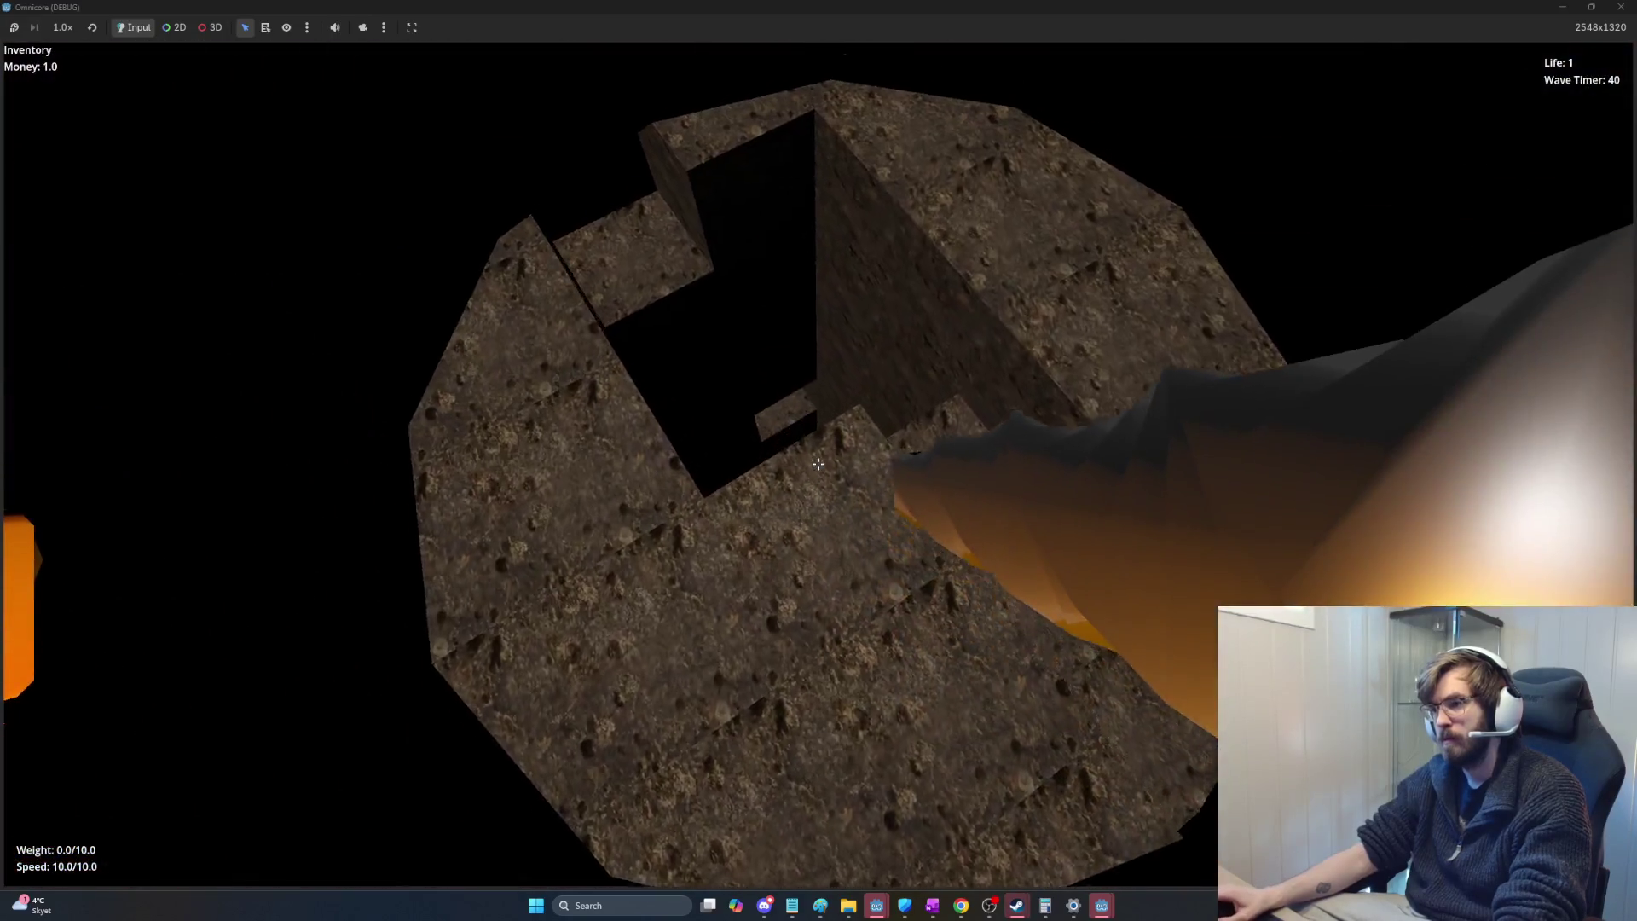
{"action": "key", "text": "w"}
{"action": "left_click", "coordinate": [818, 464]}
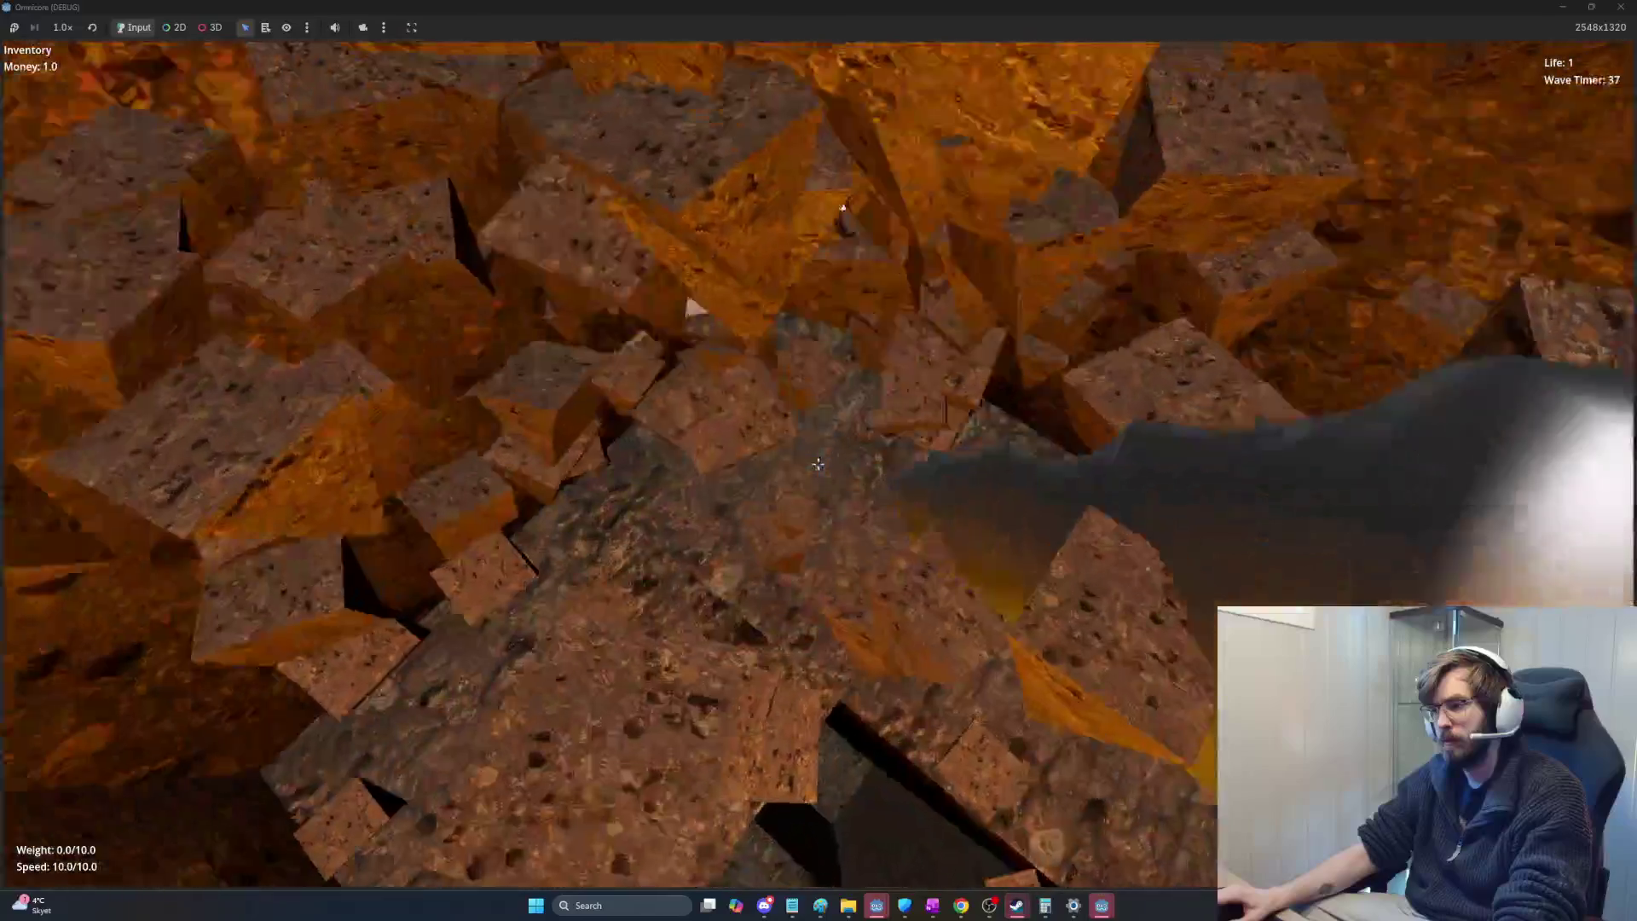
Drill through the rock walls until the cargo reaches 8.0 of 10.0 weight.
{"action": "left_click", "coordinate": [818, 464]}
{"action": "left_click", "coordinate": [818, 464]}
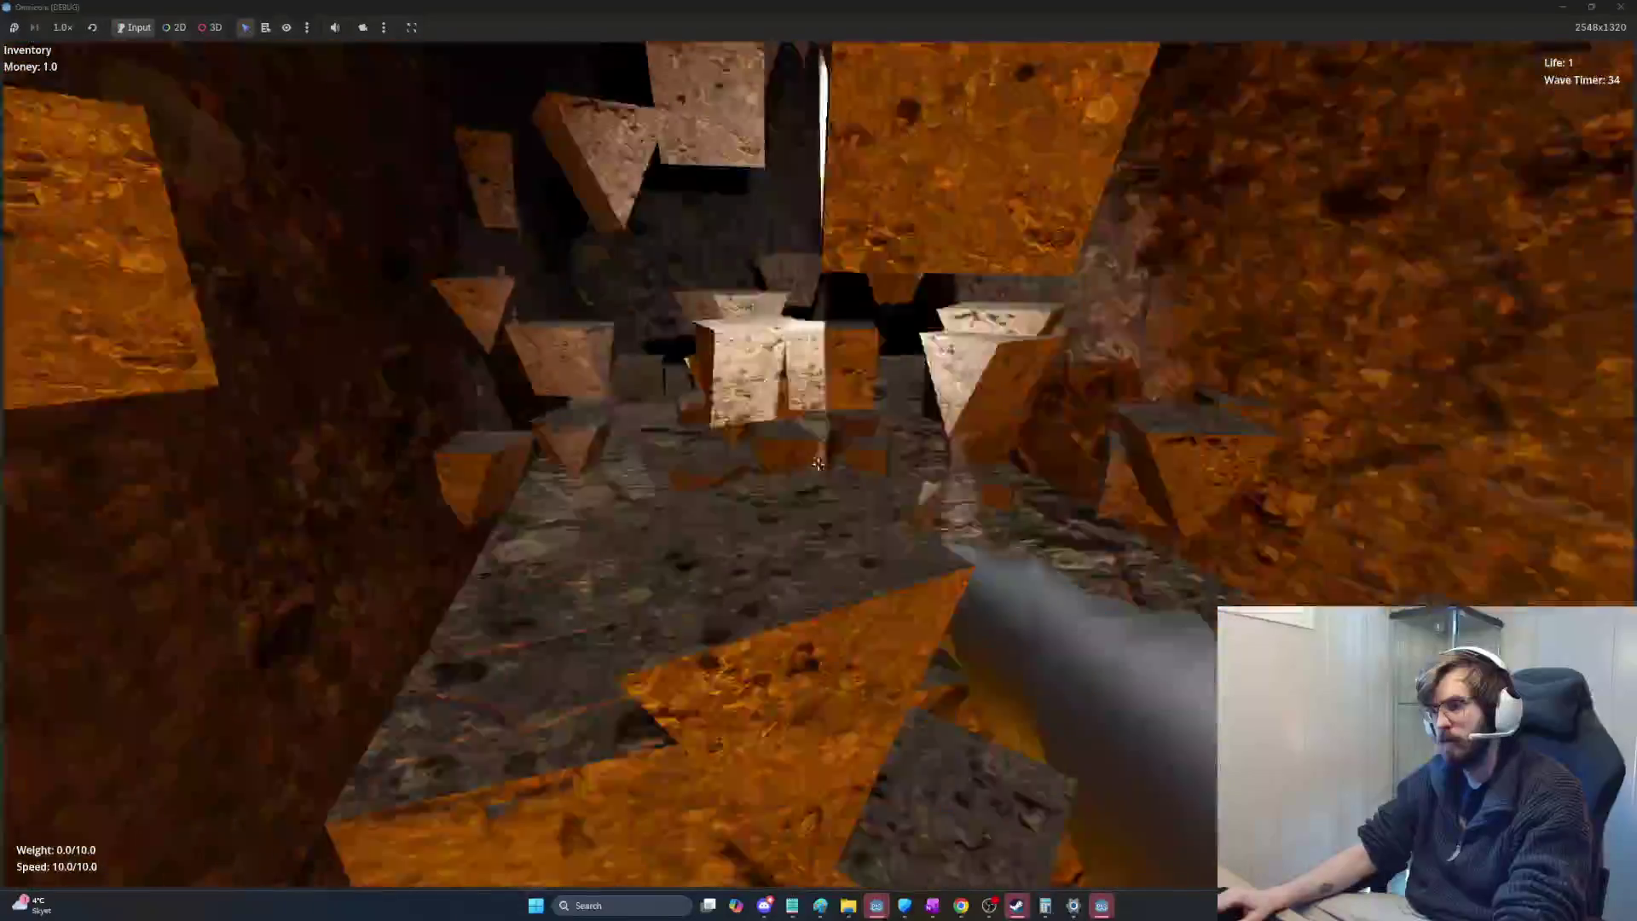
{"action": "left_click", "coordinate": [818, 464]}
{"action": "left_click", "coordinate": [819, 464]}
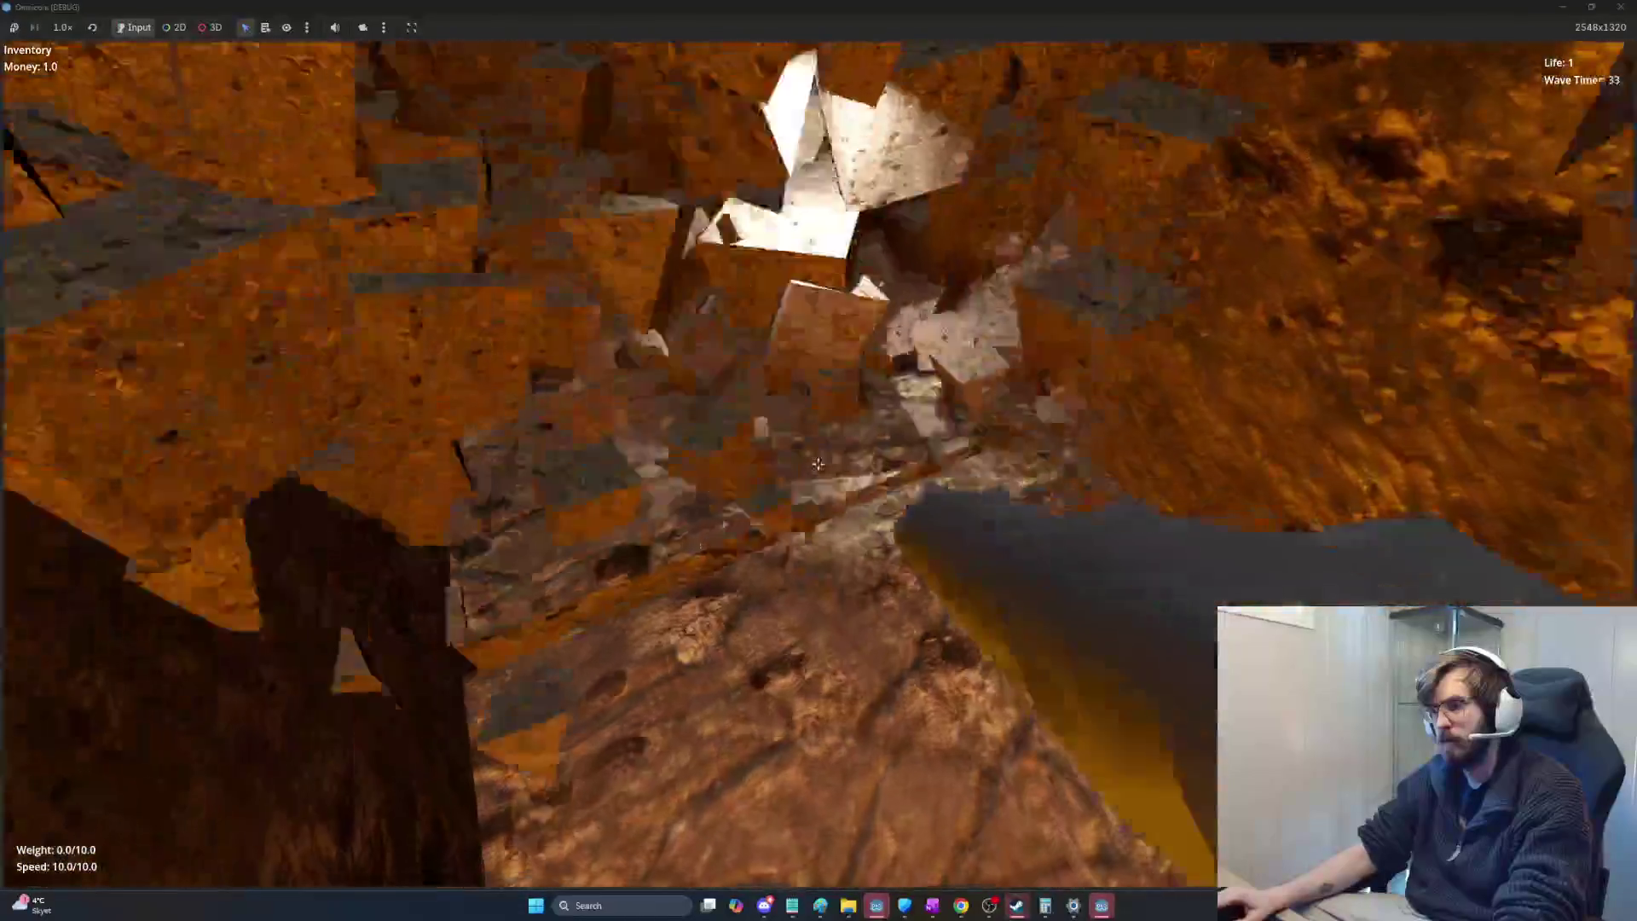
{"action": "left_click", "coordinate": [819, 464]}
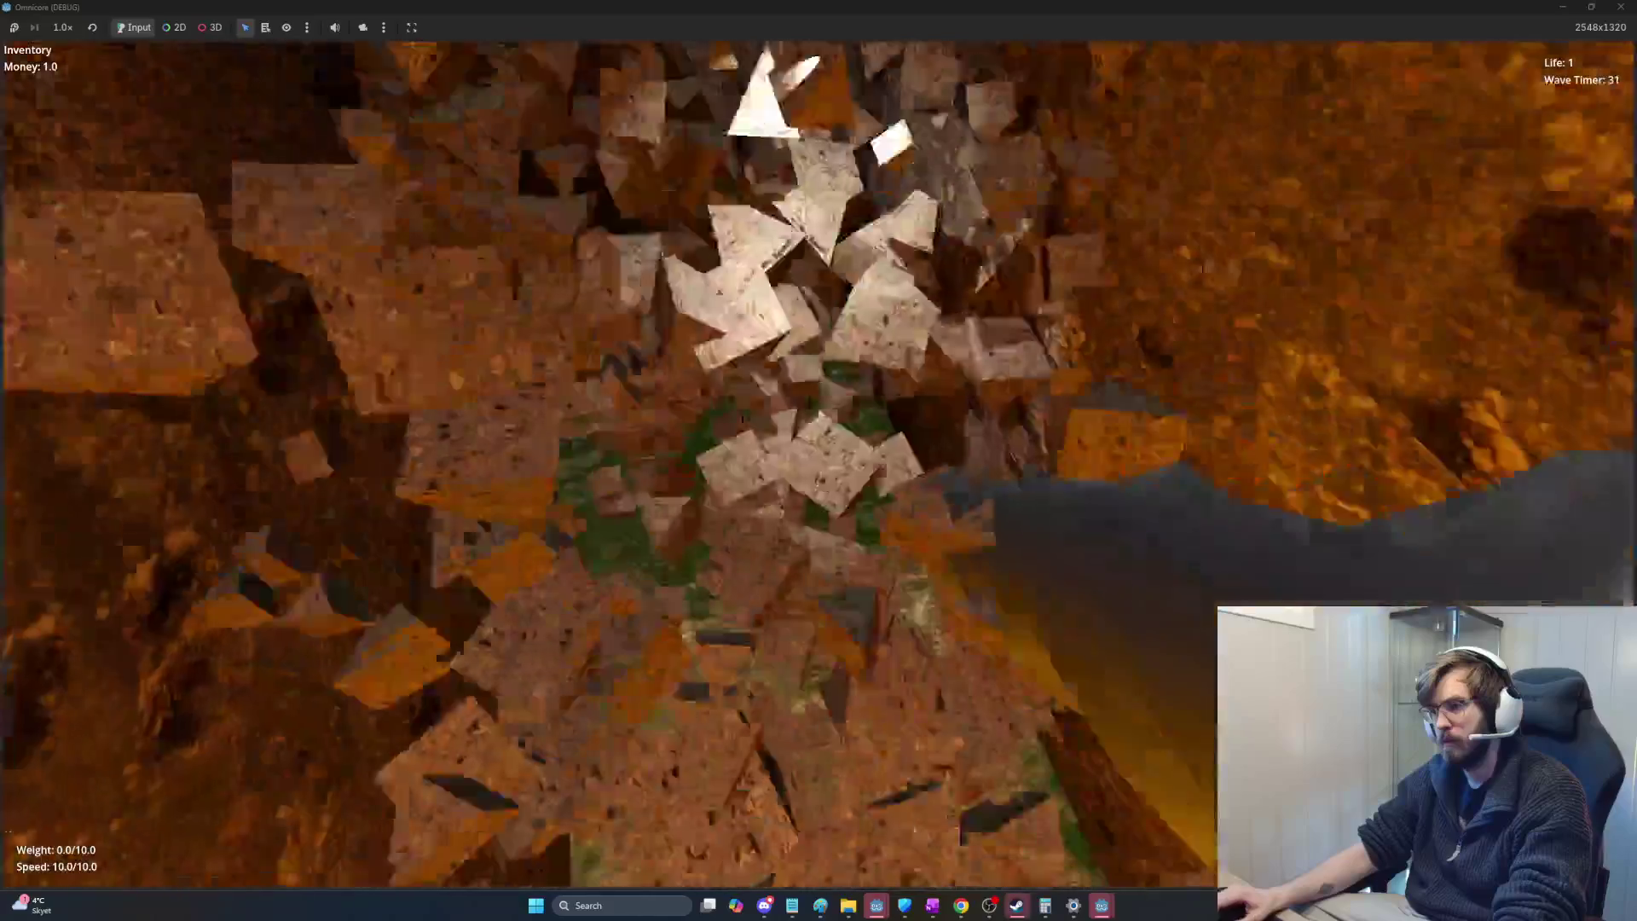
{"action": "left_click", "coordinate": [819, 464]}
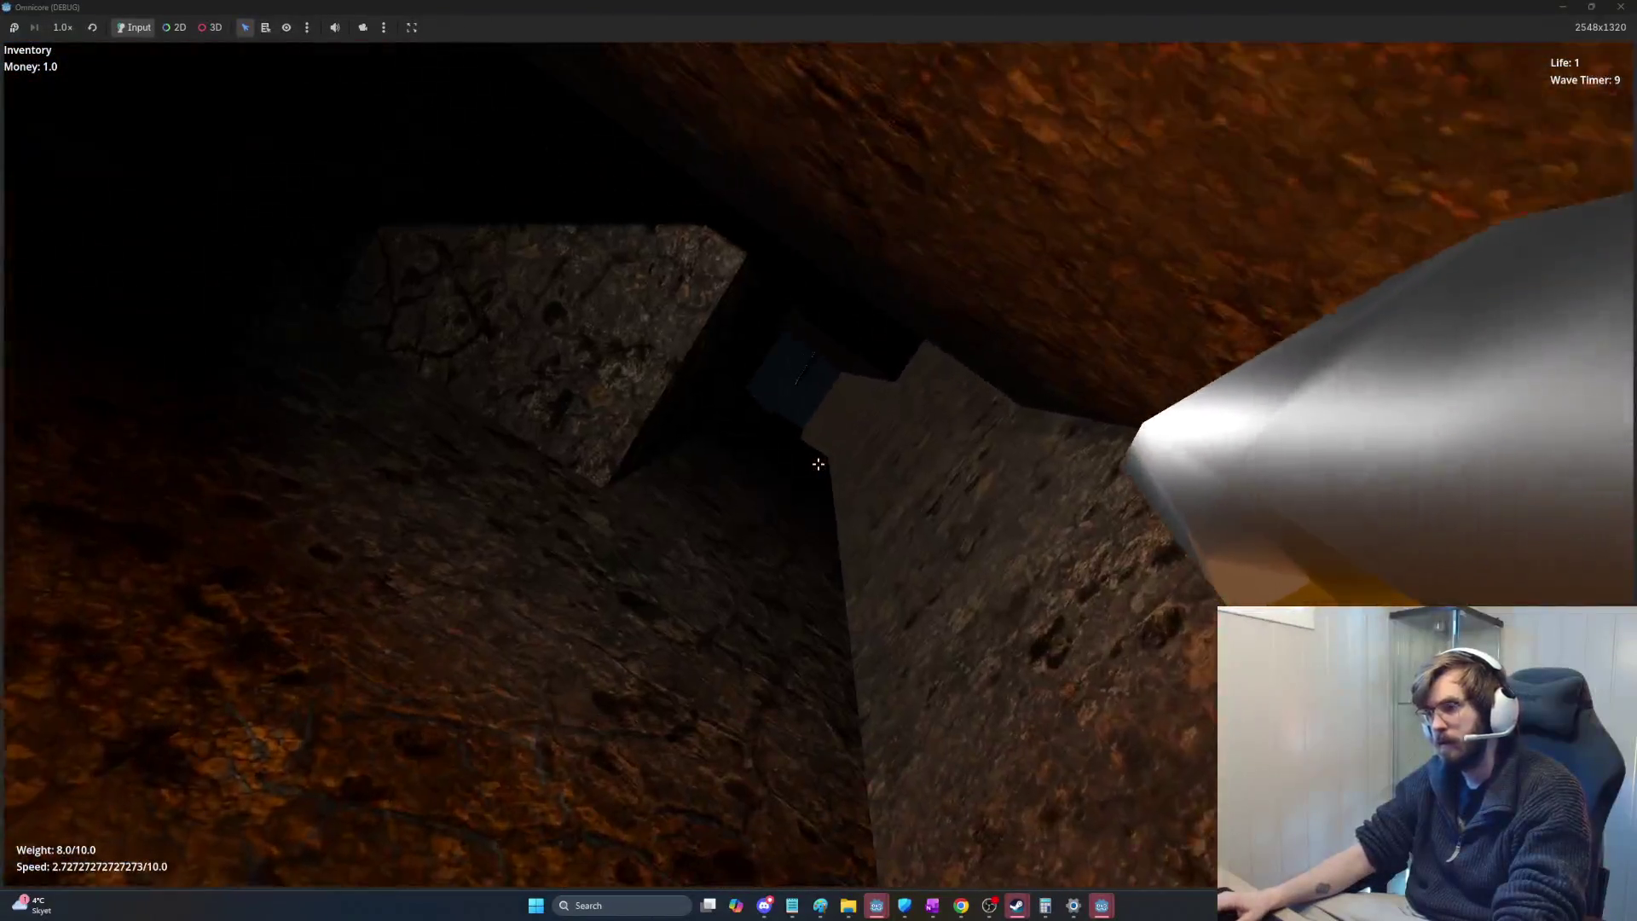
{"action": "left_click", "coordinate": [818, 464]}
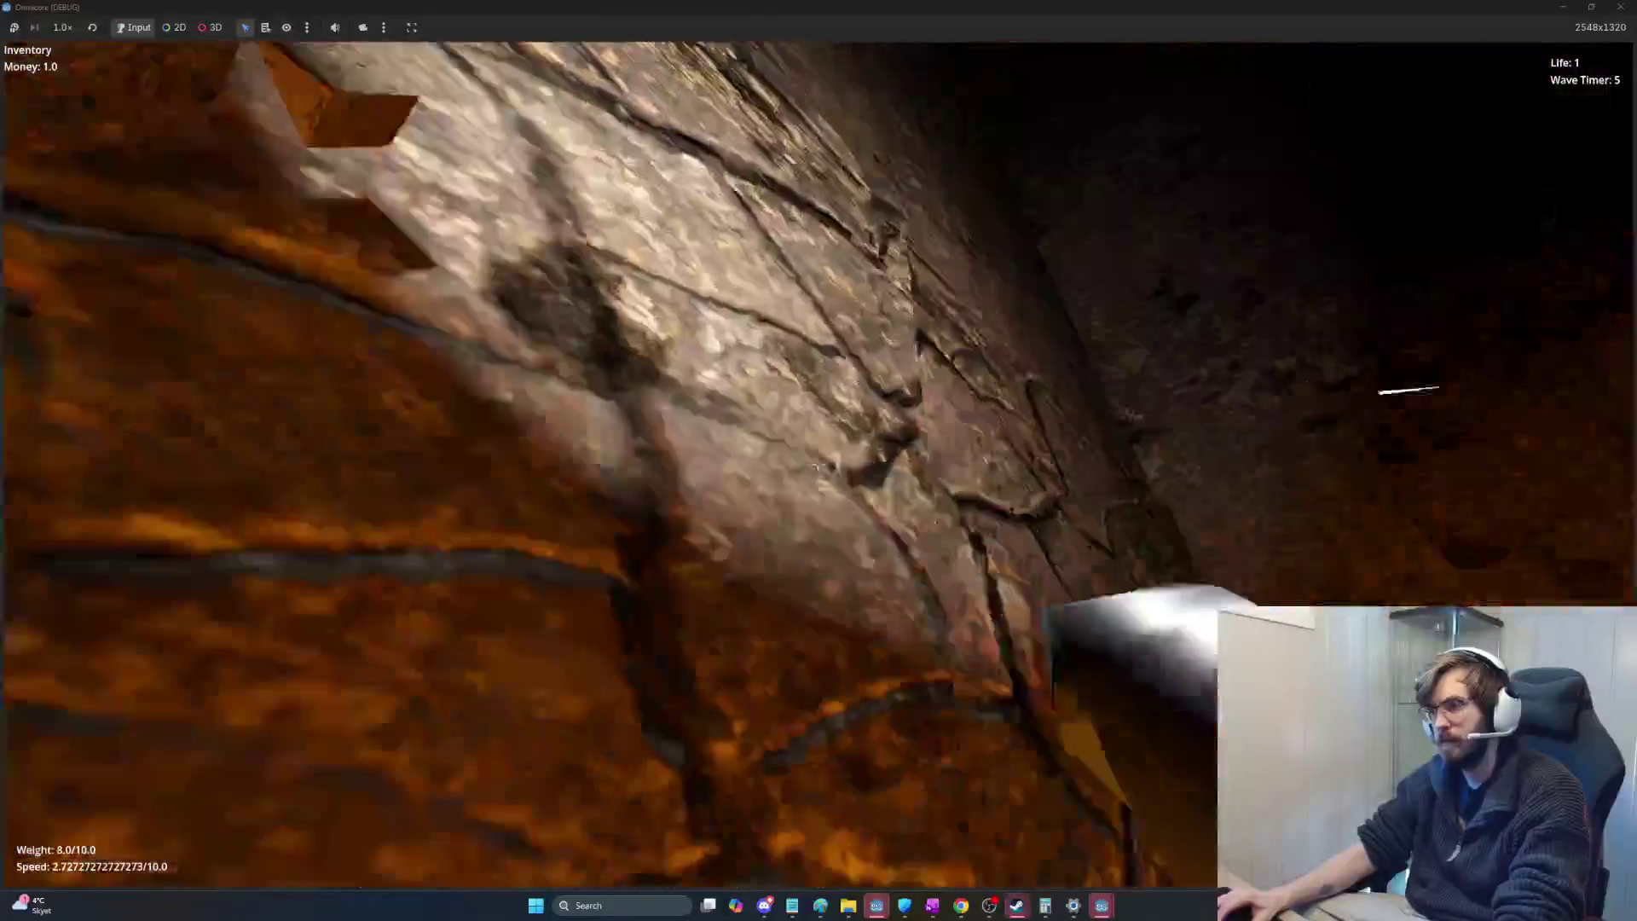
{"action": "left_click", "coordinate": [818, 464]}
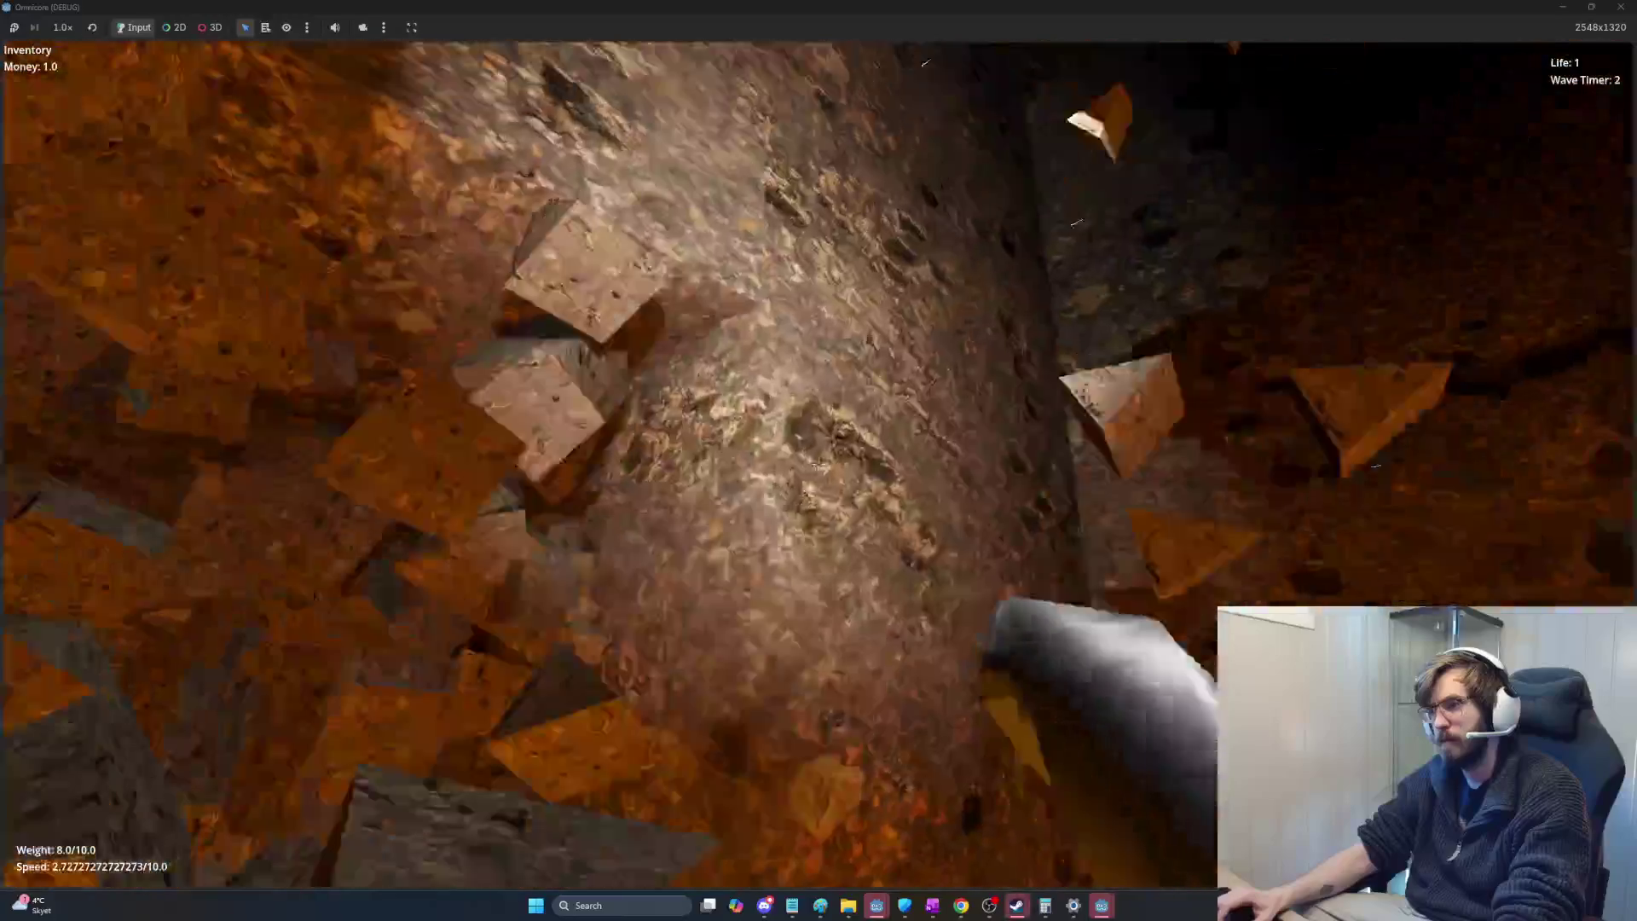
{"action": "left_click", "coordinate": [818, 464]}
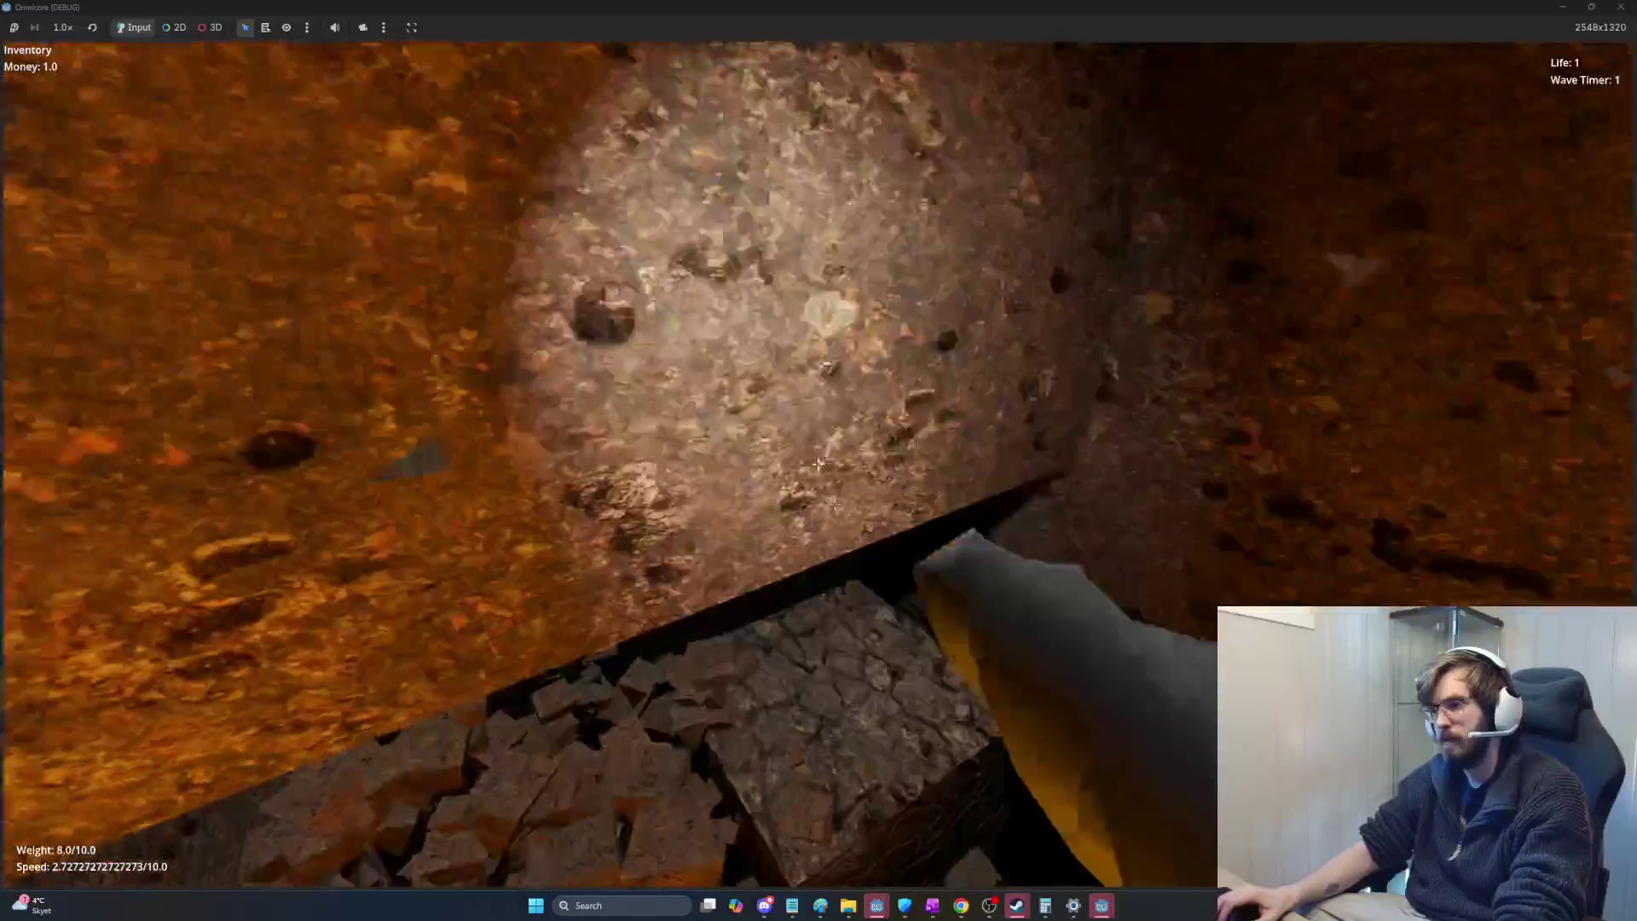
{"action": "left_click", "coordinate": [818, 464]}
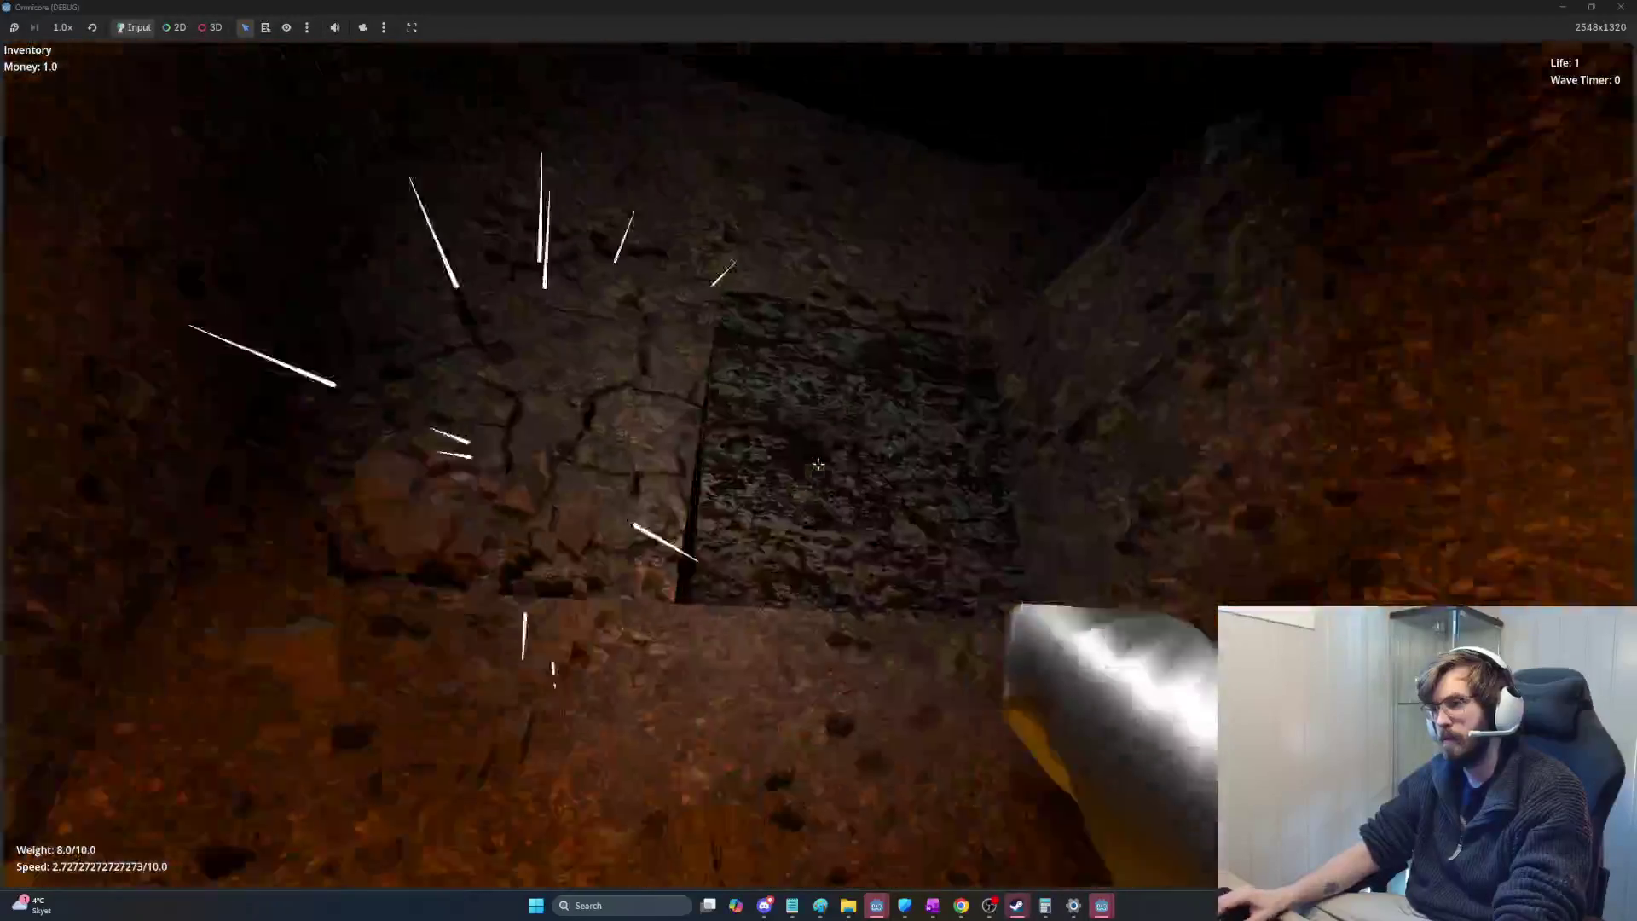
{"action": "left_click", "coordinate": [818, 464]}
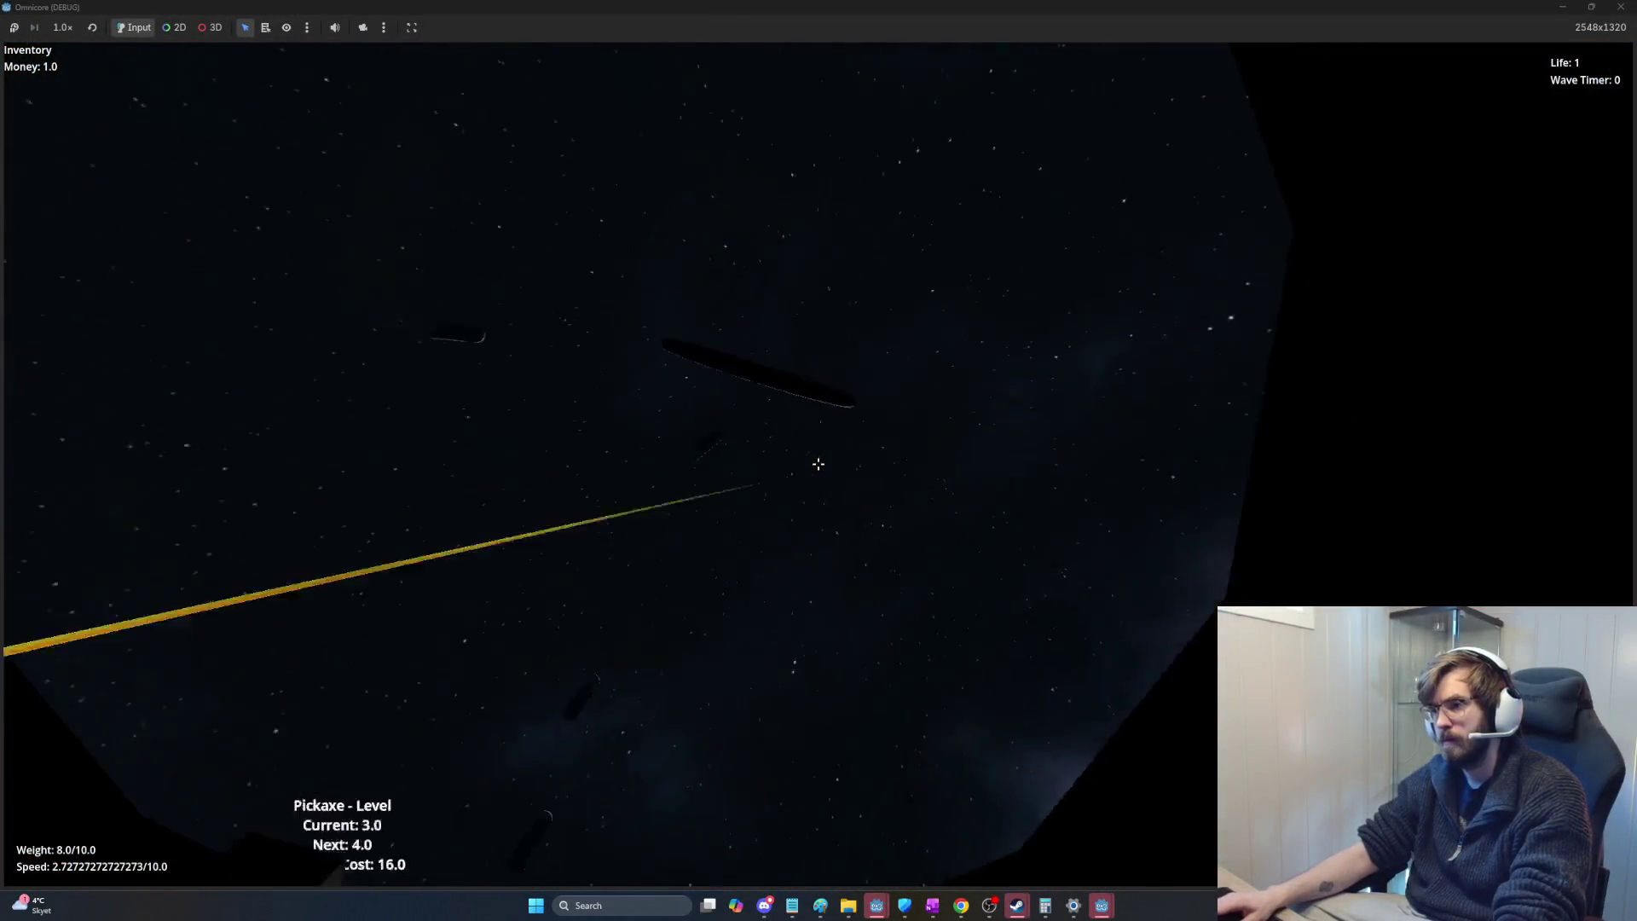
Laser the flying enemies attacking the dome, including the large one.
{"action": "left_click", "coordinate": [818, 464]}
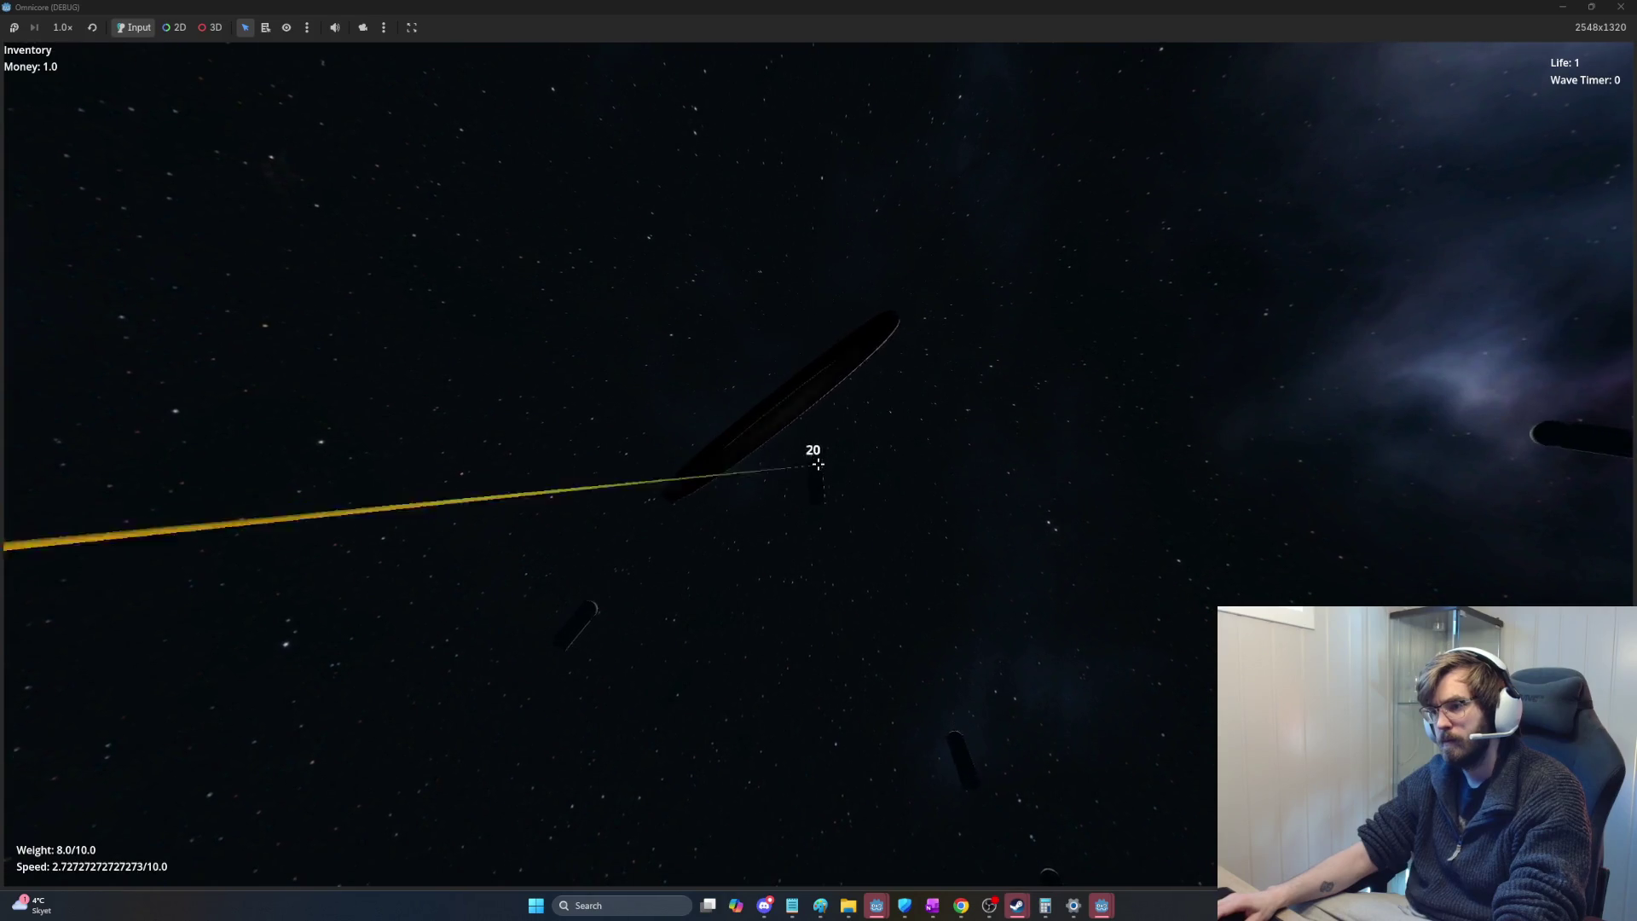
{"action": "left_click", "coordinate": [818, 464]}
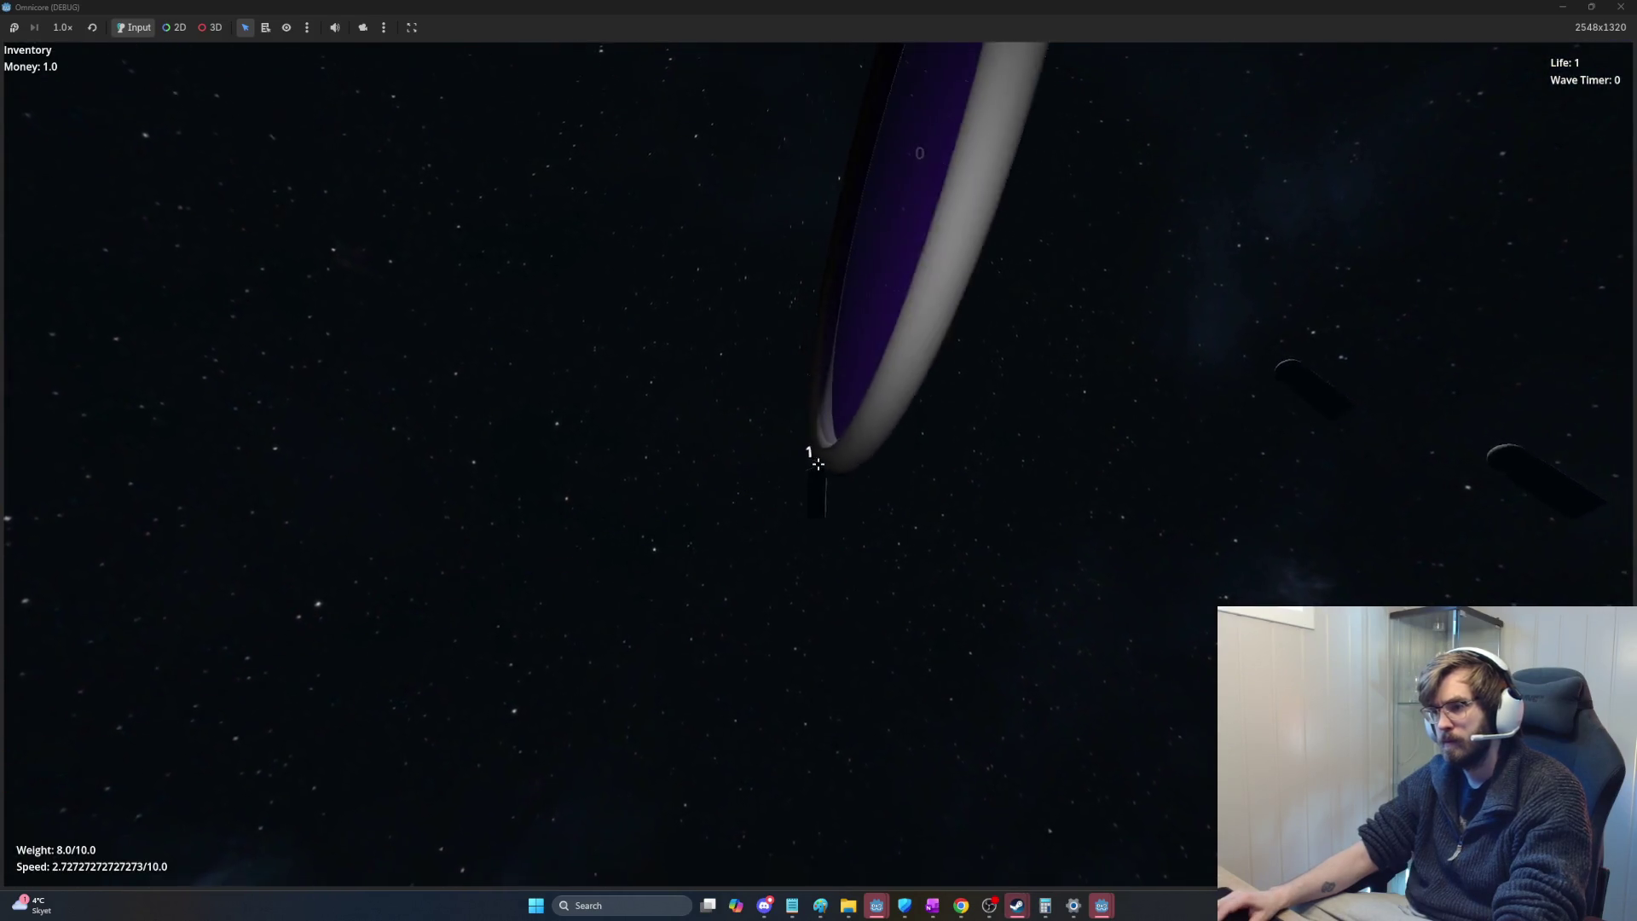
{"action": "left_click", "coordinate": [819, 464]}
{"action": "left_click", "coordinate": [819, 464]}
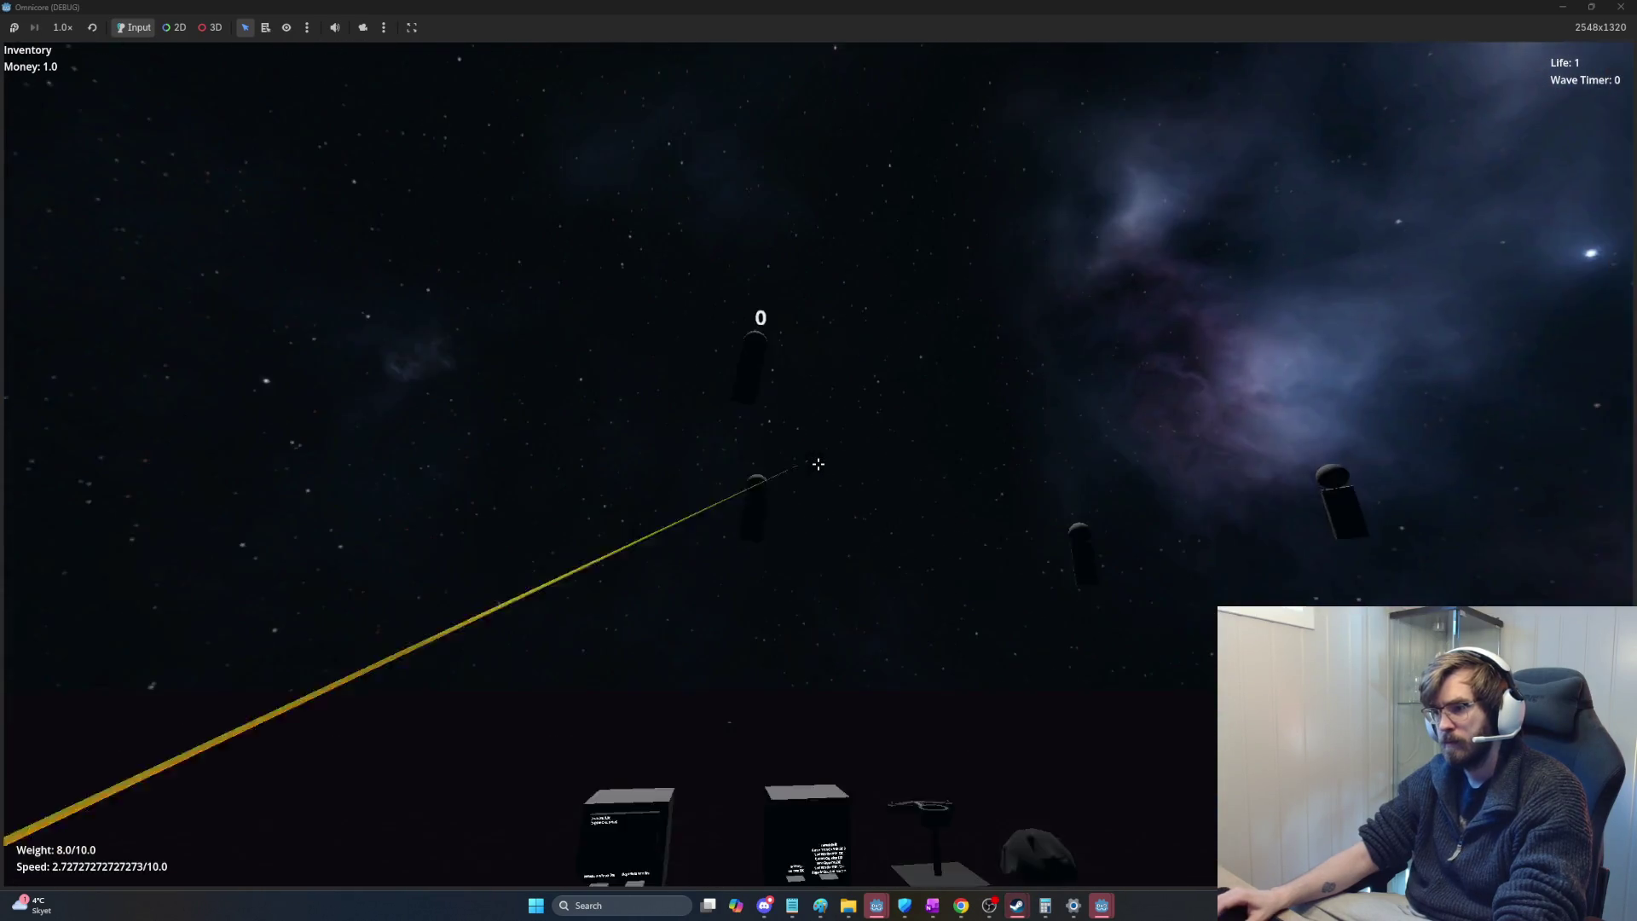
{"action": "left_click", "coordinate": [819, 464]}
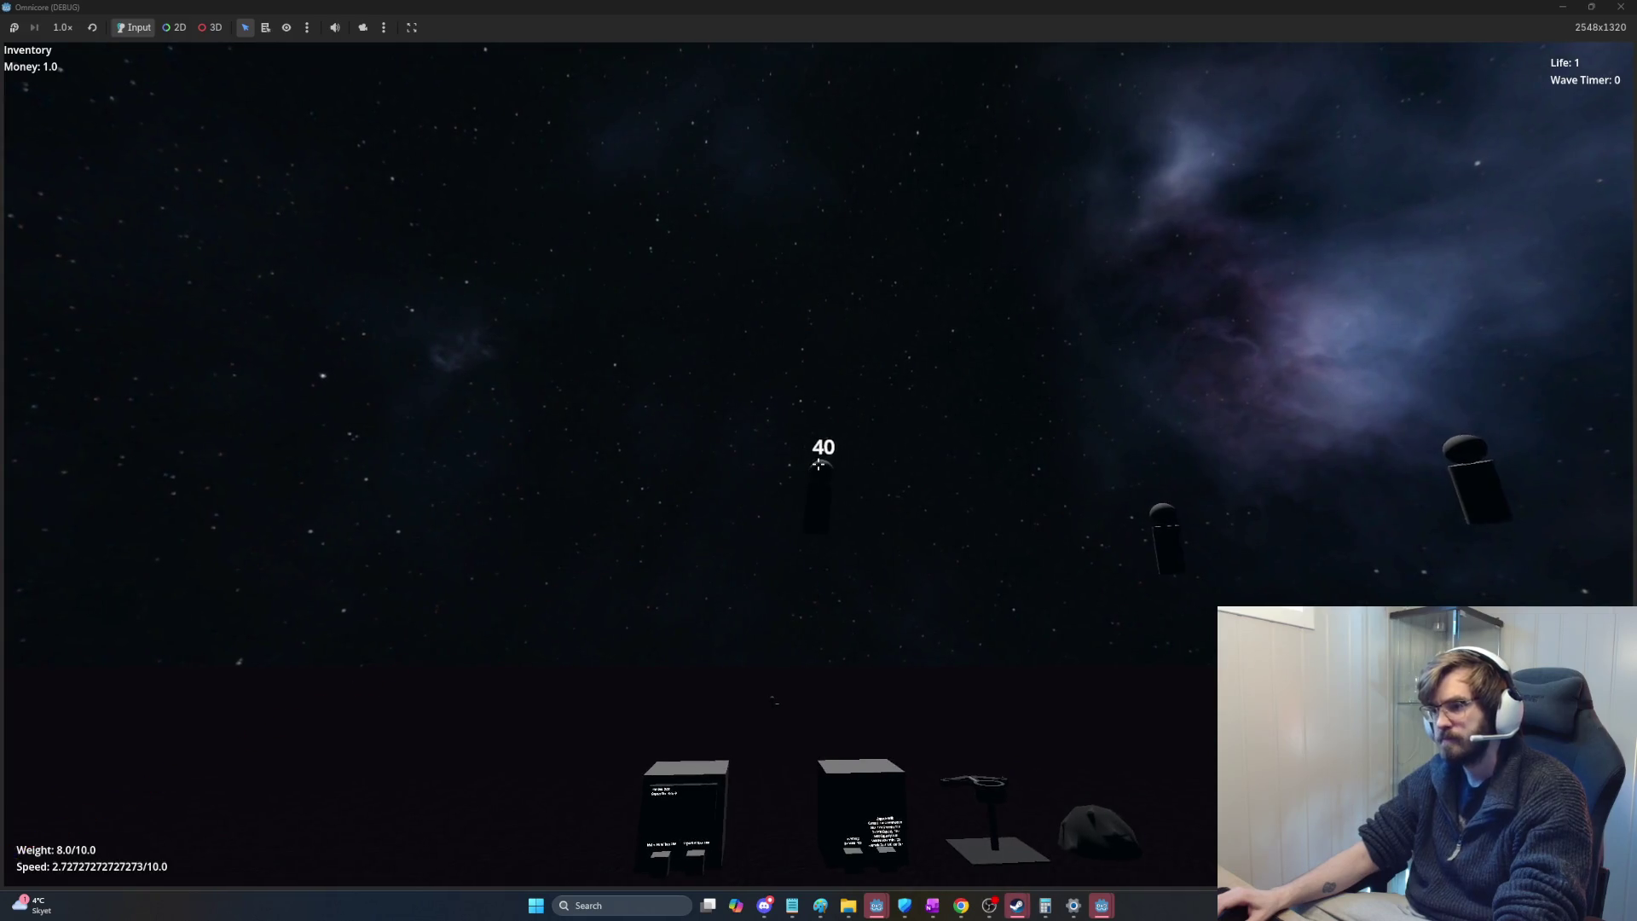
{"action": "left_click", "coordinate": [819, 464]}
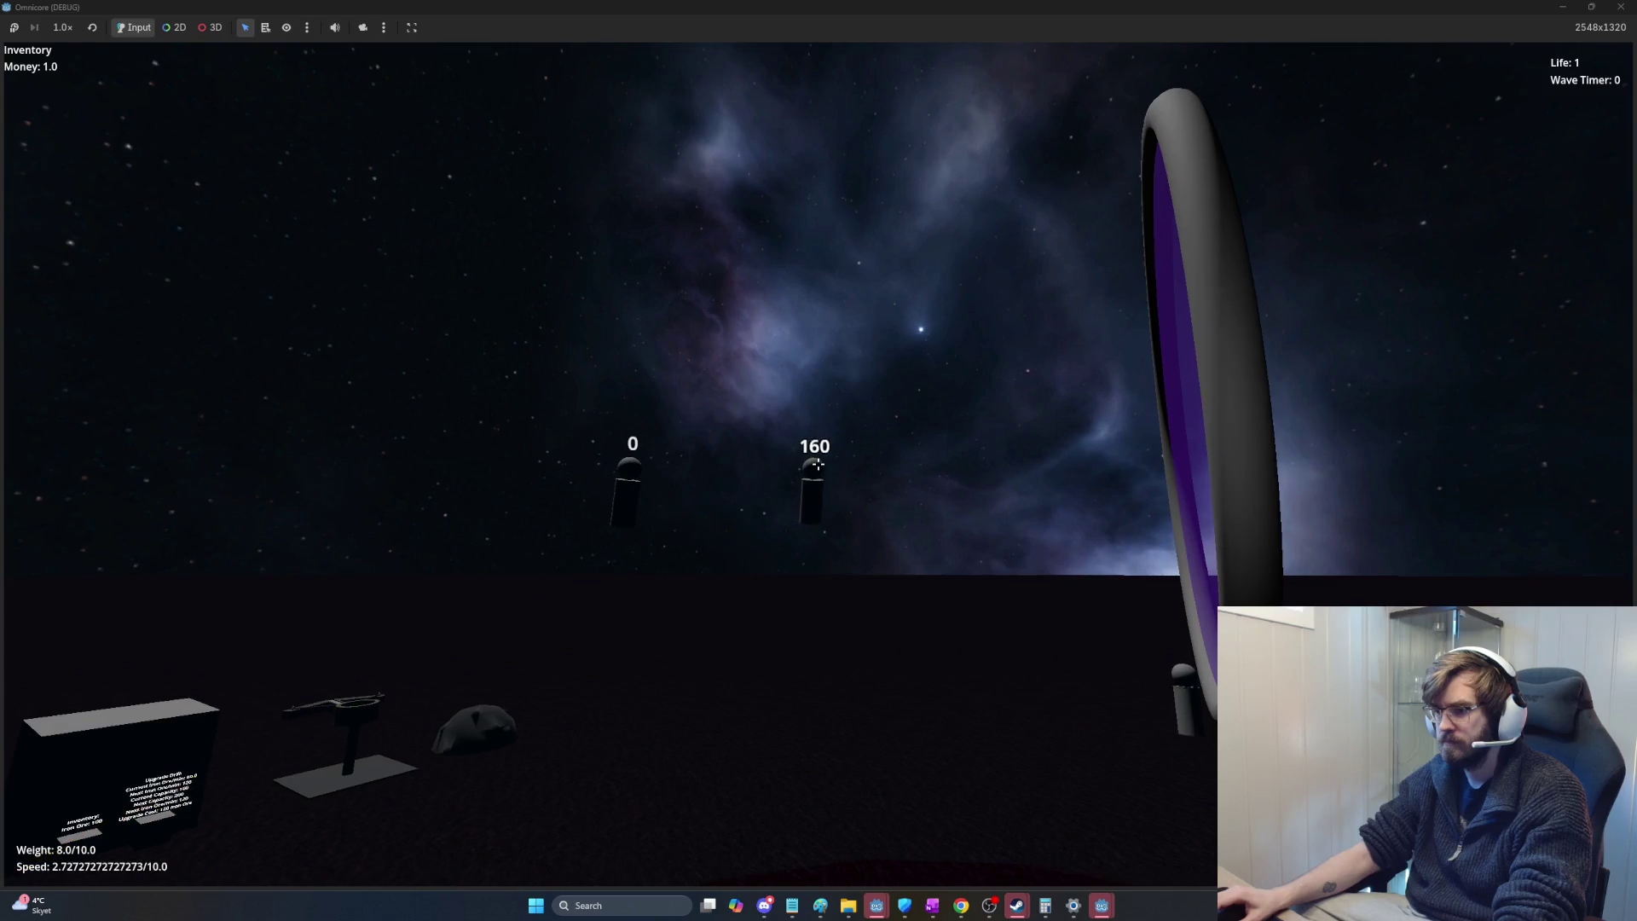
Shoot the enemy pillar by the purple ring and destroy the antenna sphere above the dome.
{"action": "left_click", "coordinate": [819, 464]}
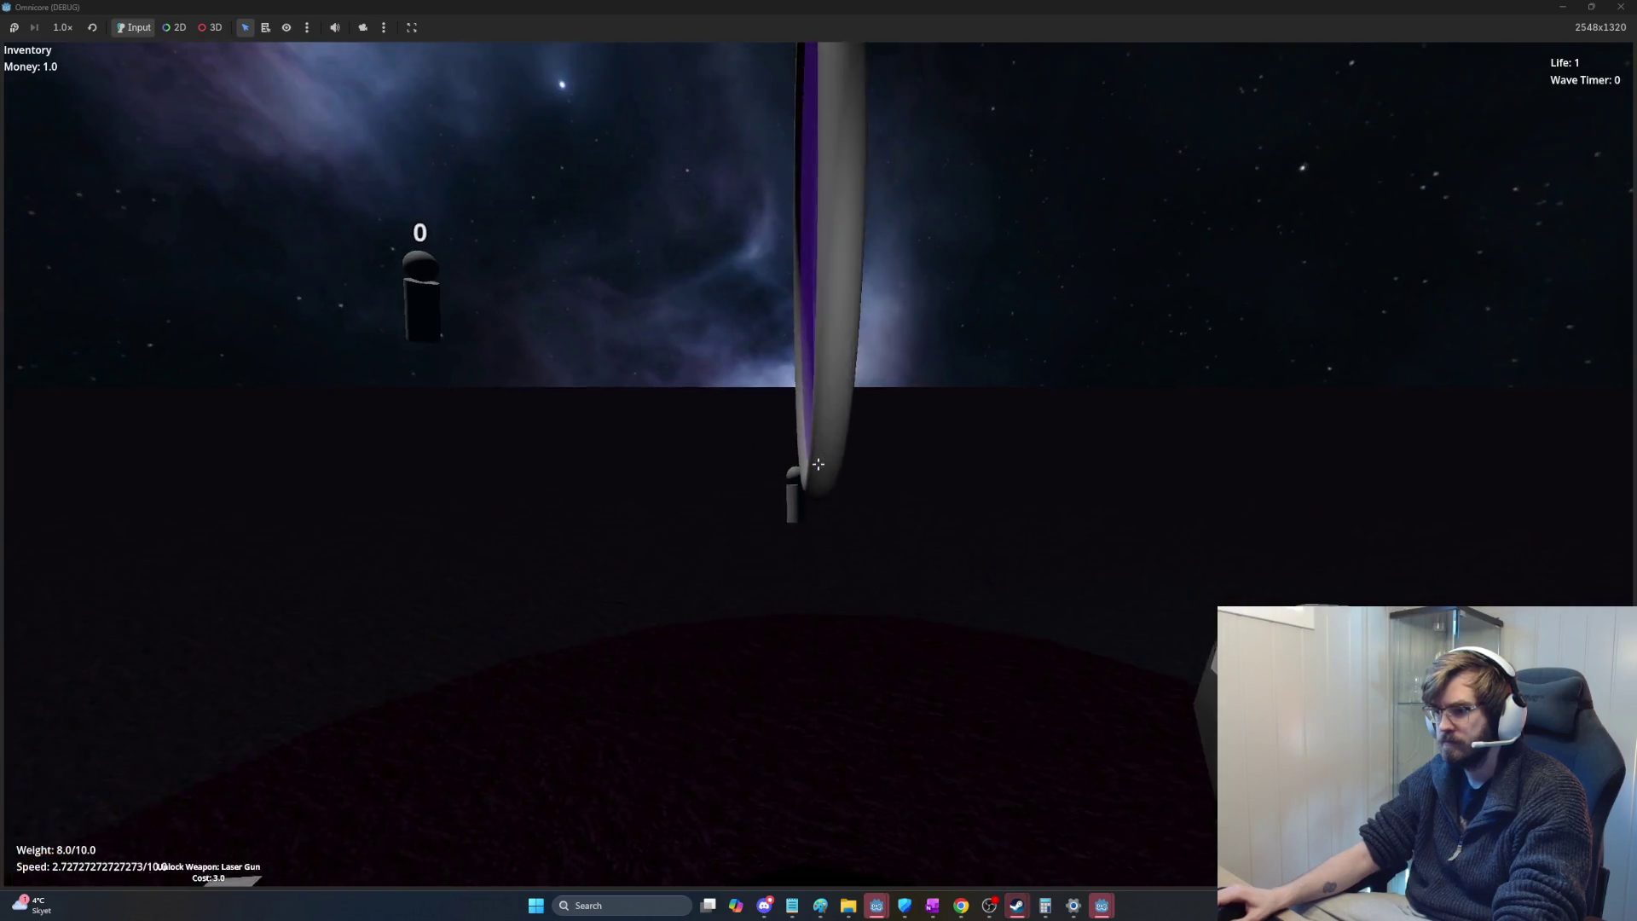
{"action": "left_click", "coordinate": [819, 464]}
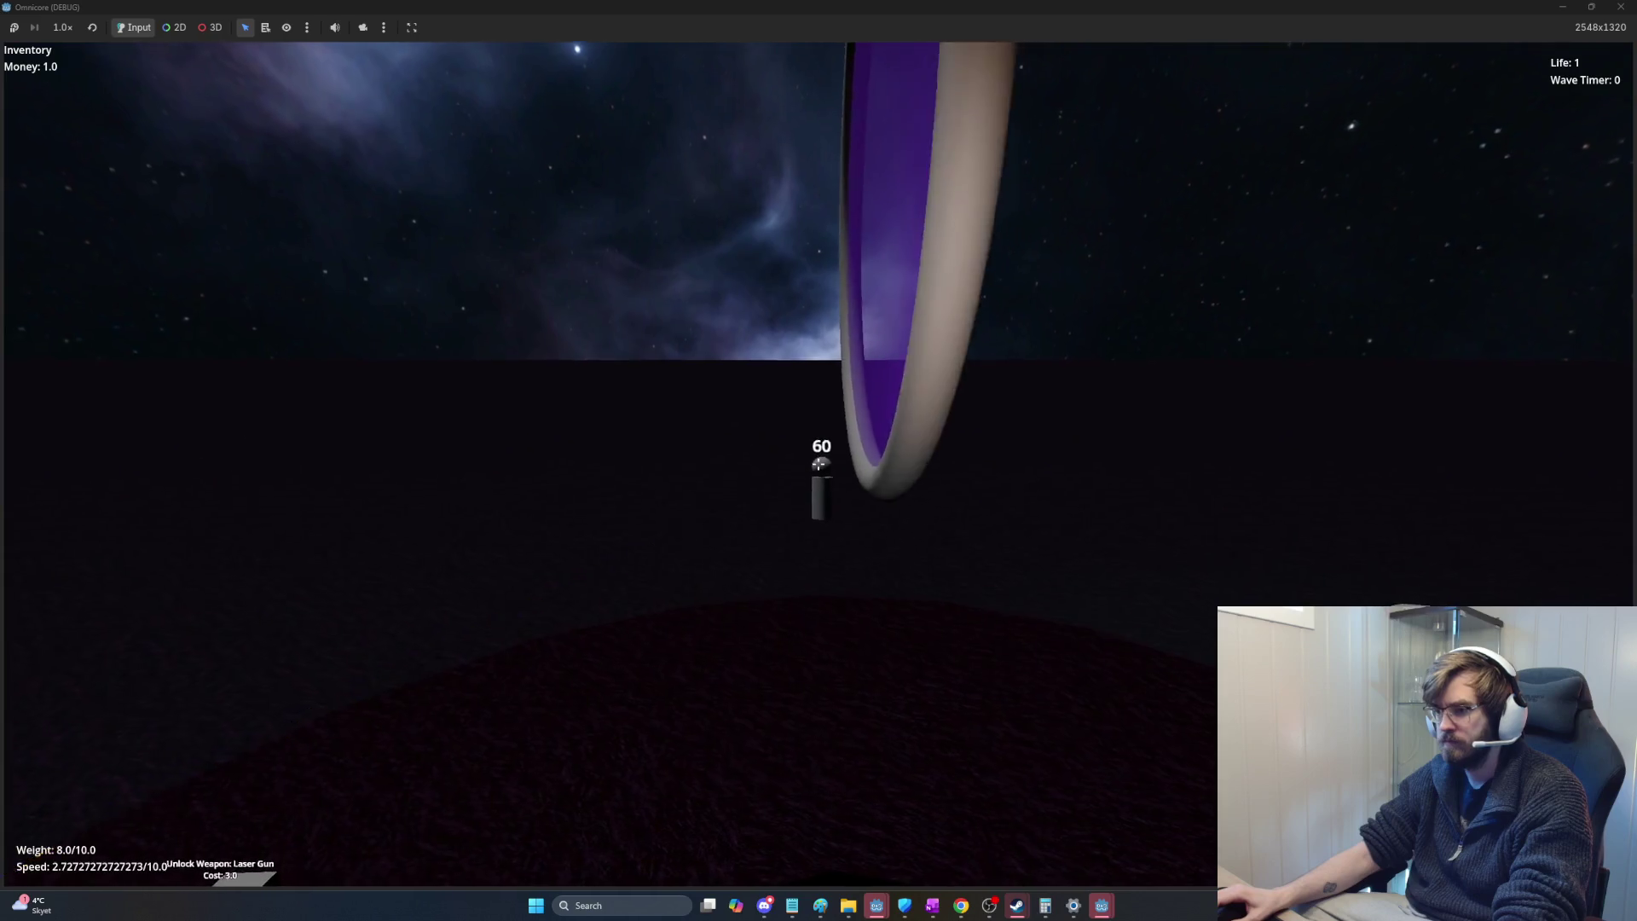
{"action": "left_click", "coordinate": [819, 464]}
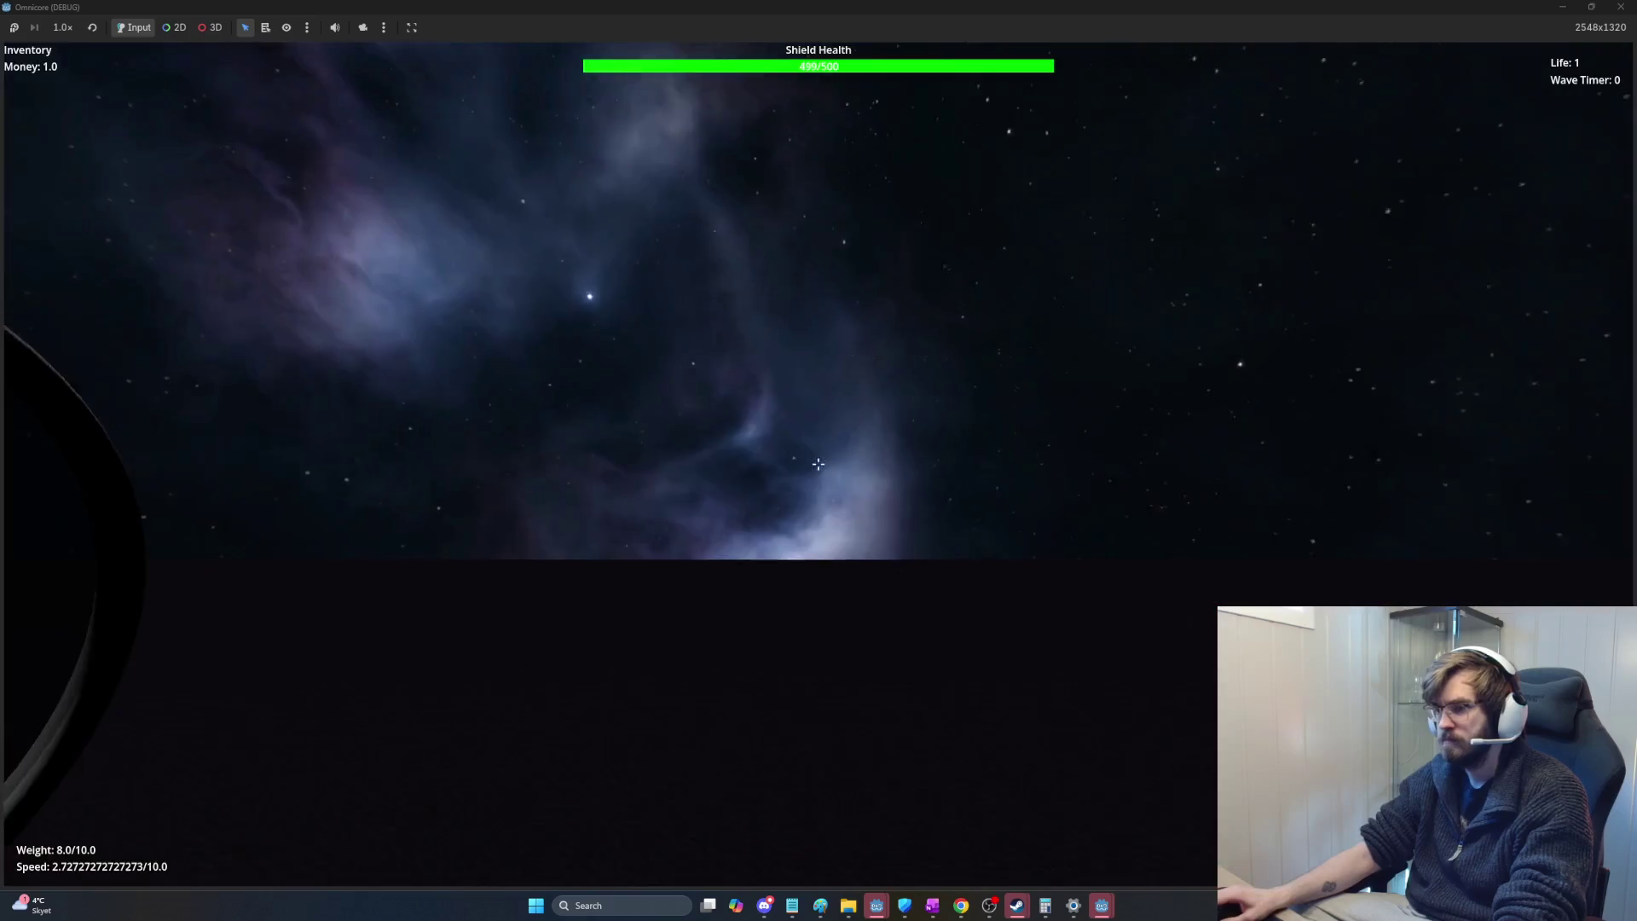
{"action": "left_click", "coordinate": [819, 464]}
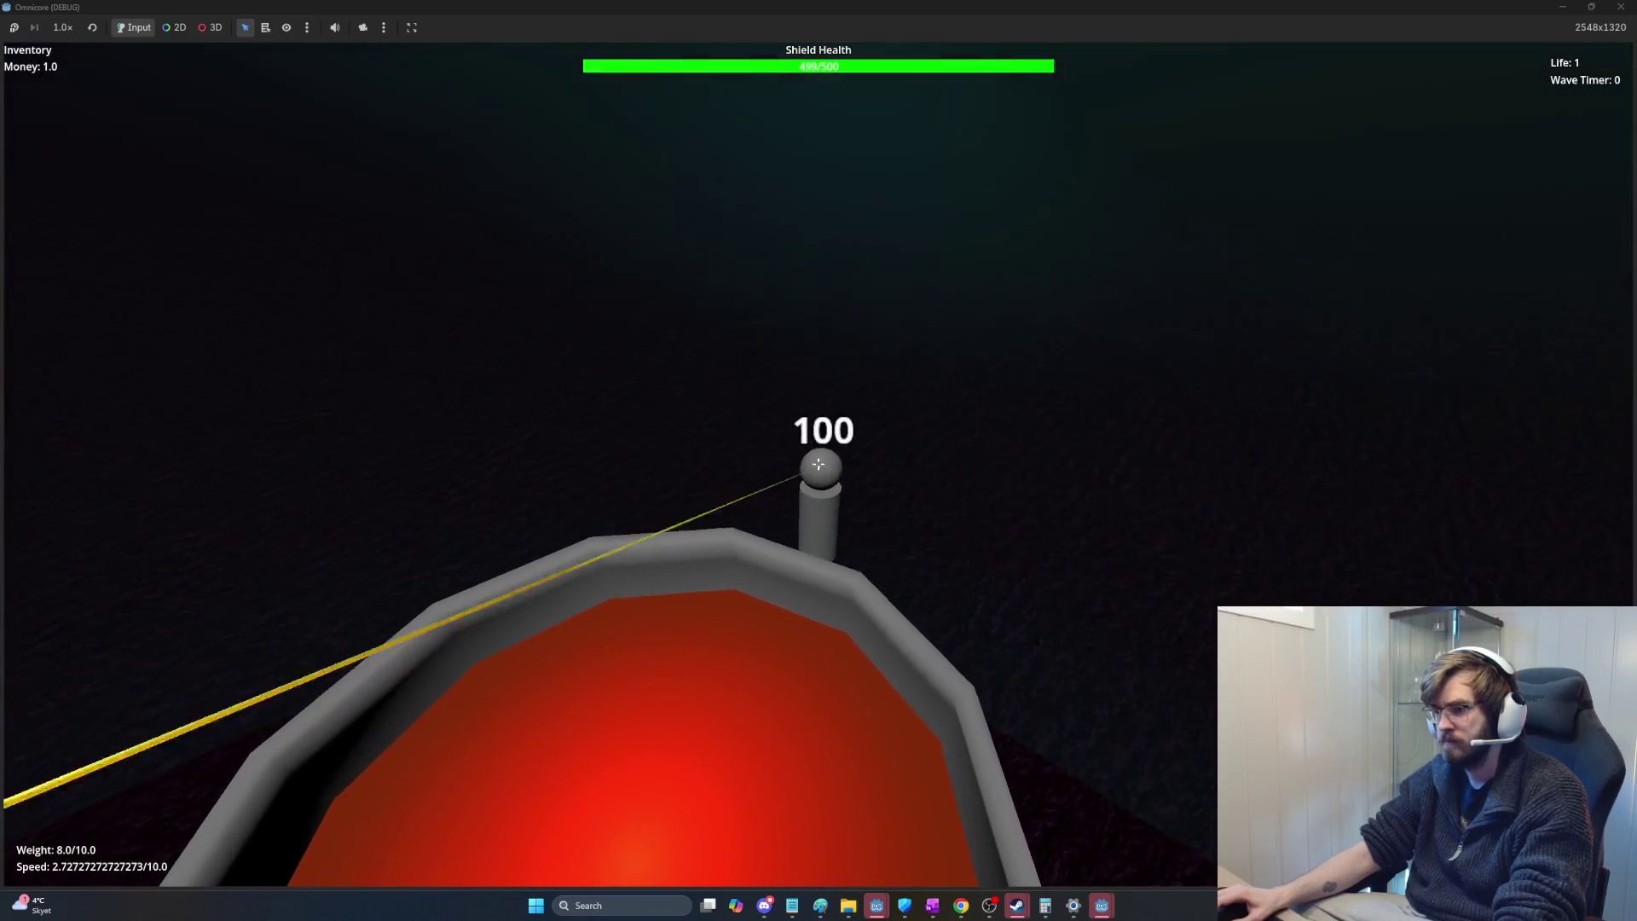
{"action": "left_click", "coordinate": [819, 464]}
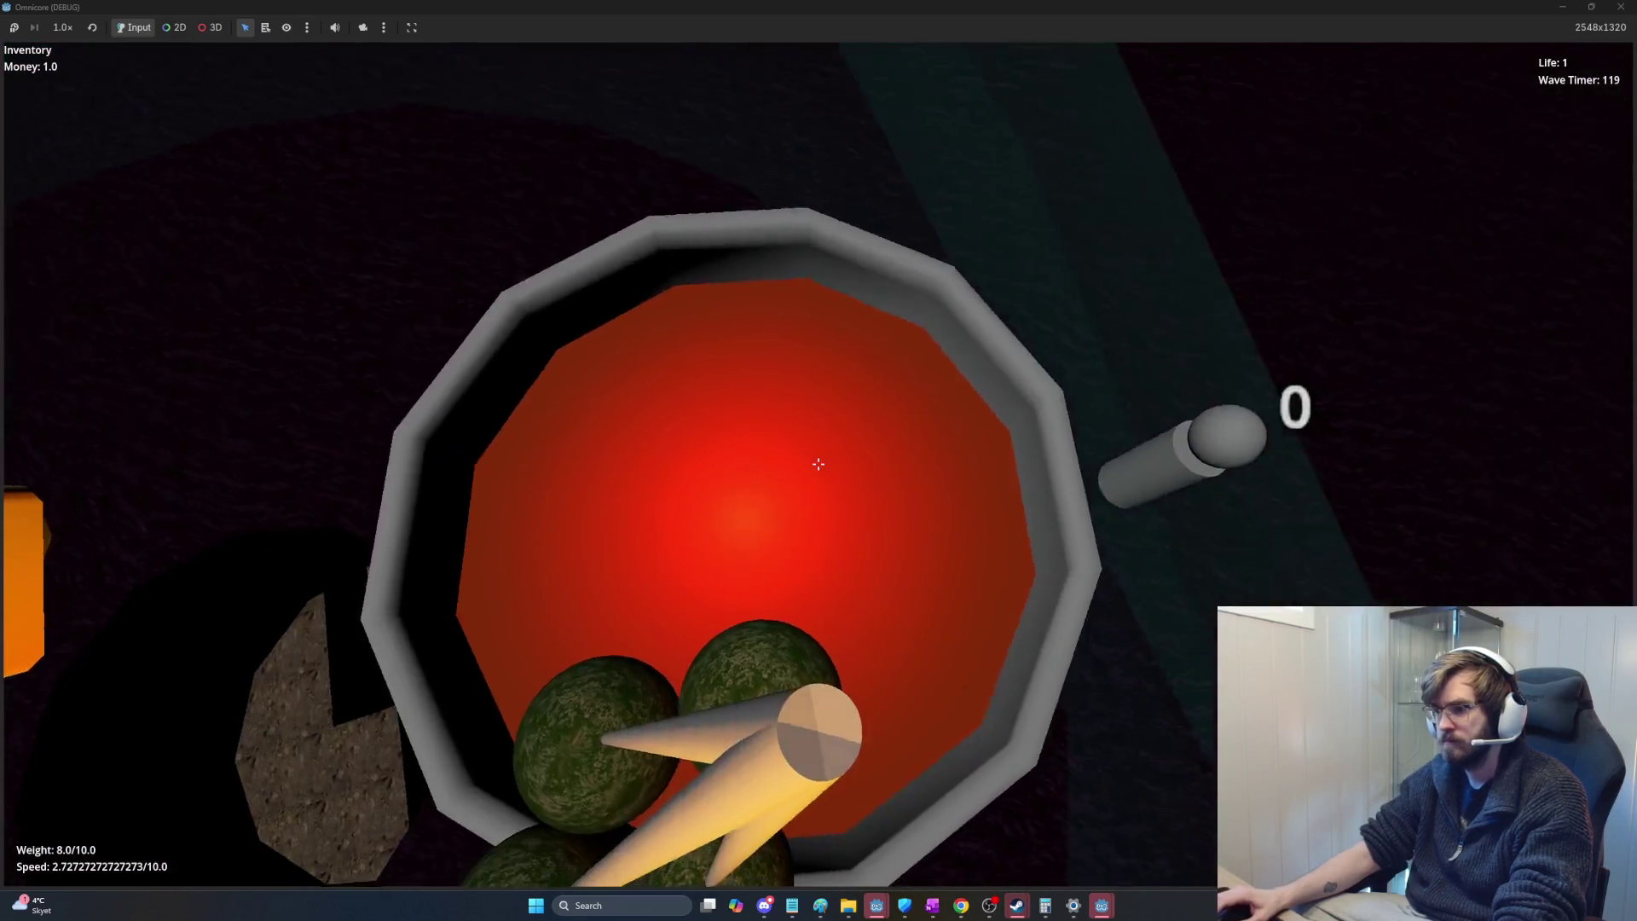
Cash in the ore, buy Jetpack Max Carry Weight 20 with 1.0 money left, and drop into the shaft.
{"action": "key", "text": "e"}
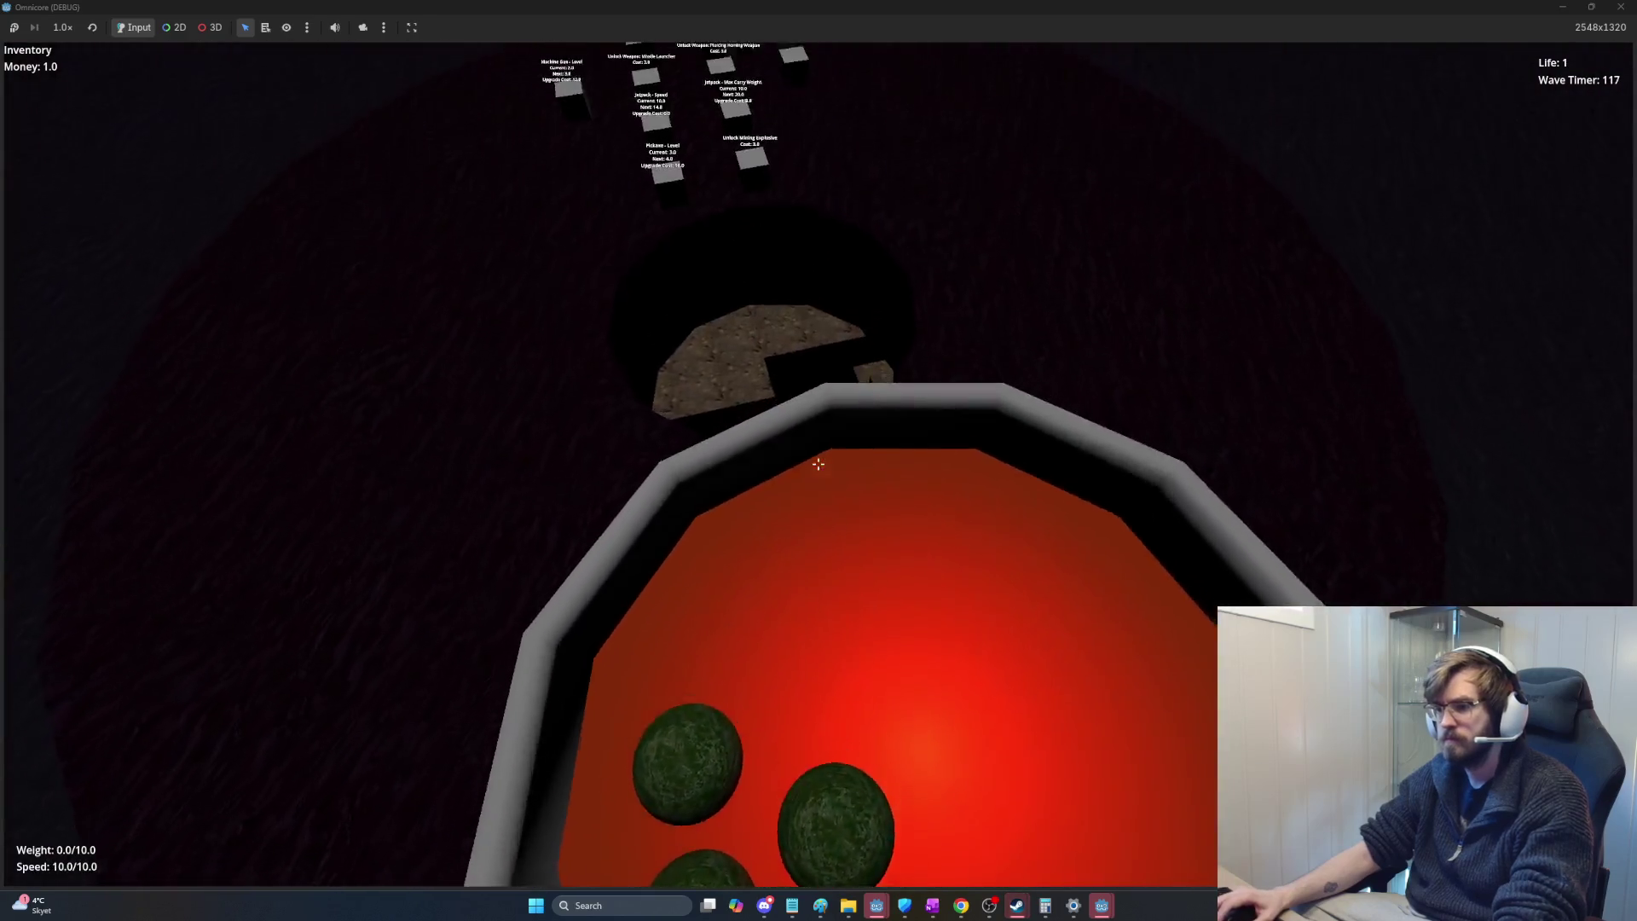
{"action": "key", "text": "w"}
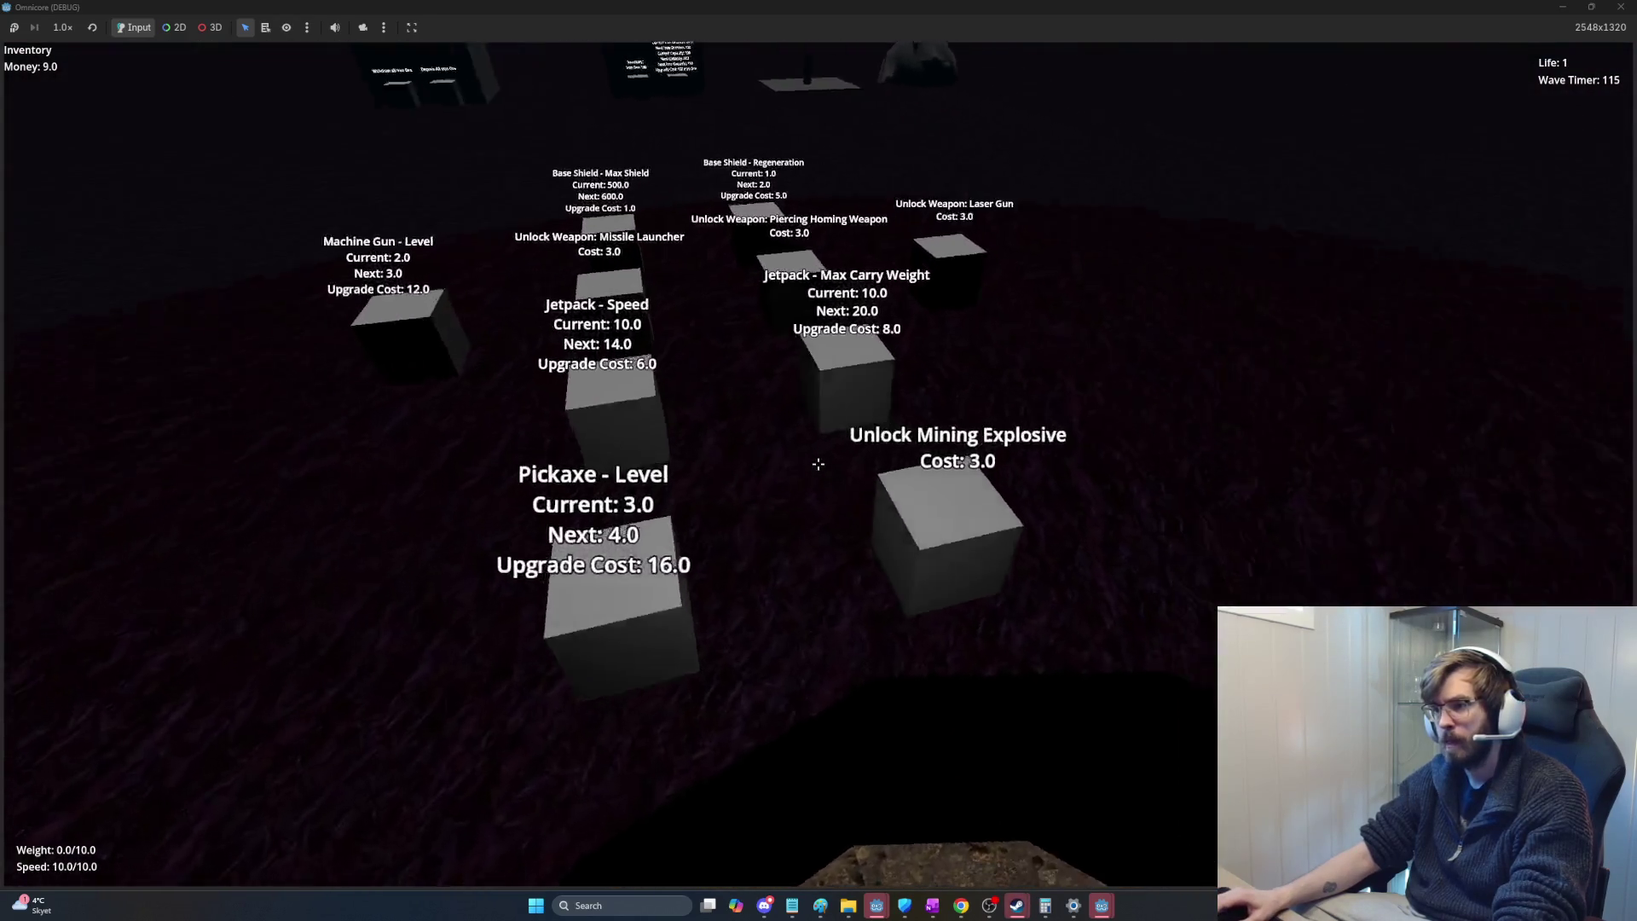
{"action": "left_click", "coordinate": [819, 464]}
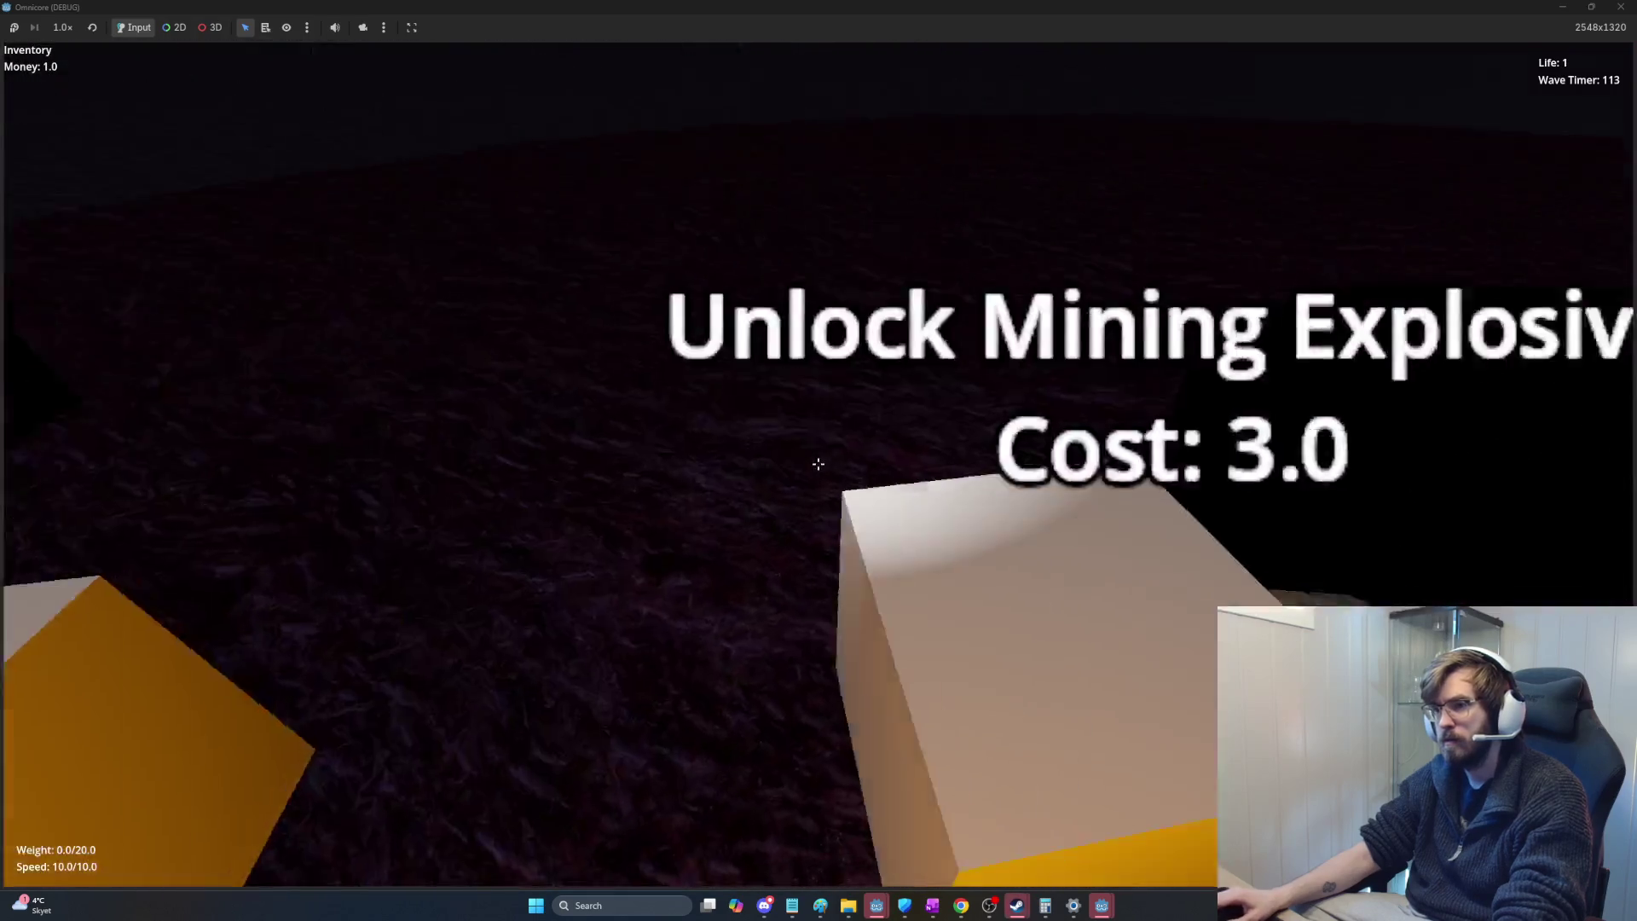
{"action": "key", "text": "w"}
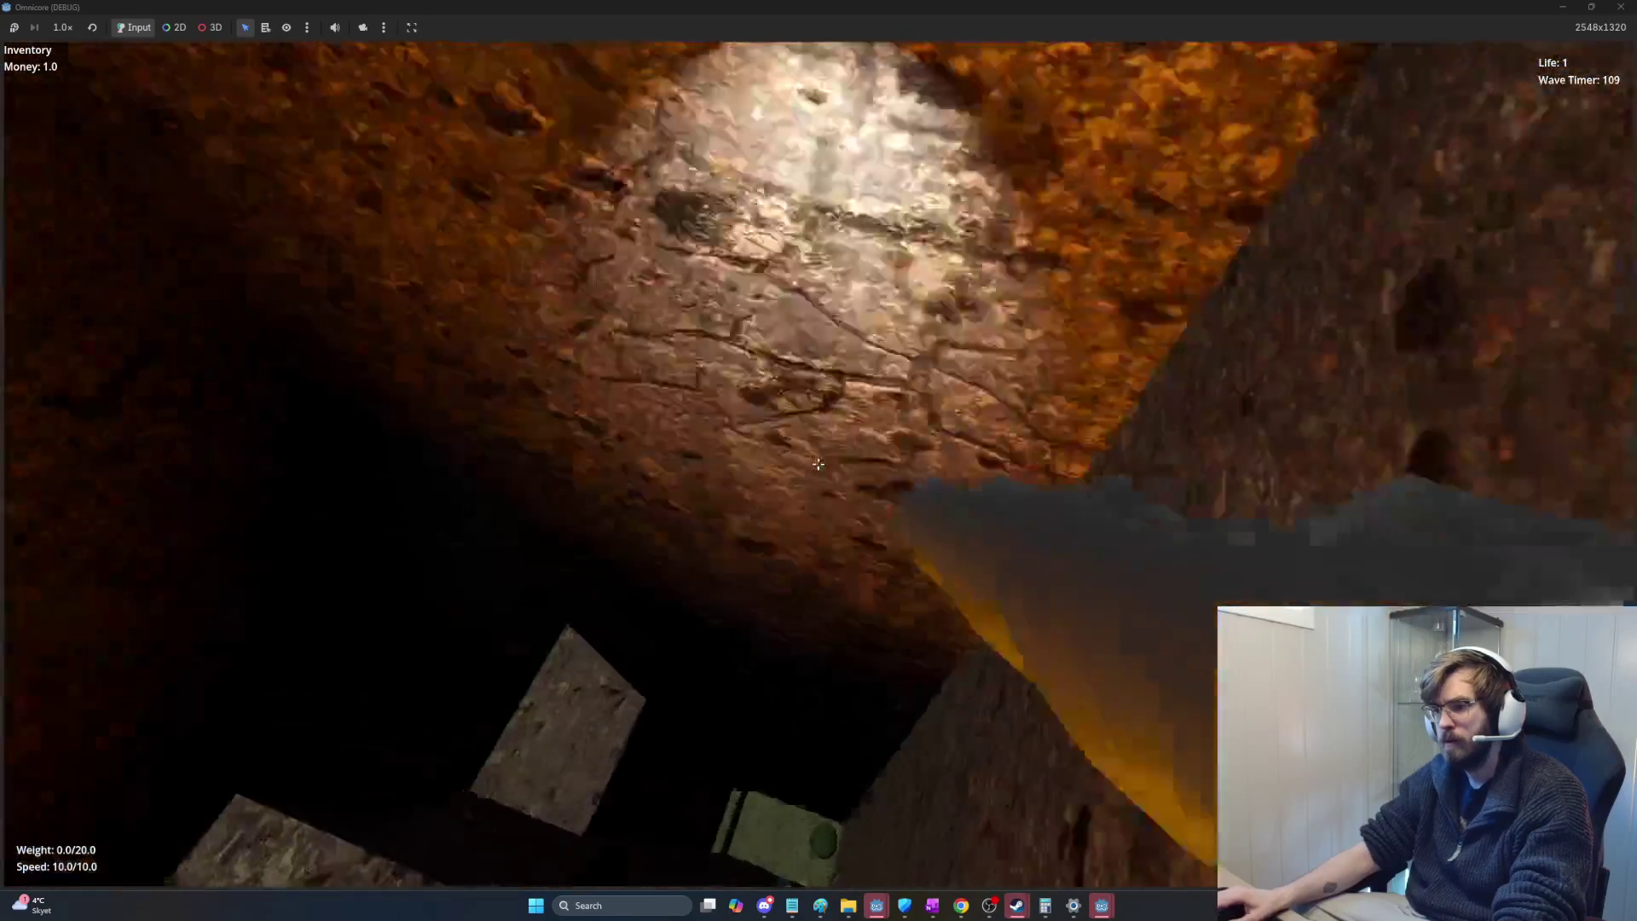
Break through the rock into a new chamber and down the green-walled shaft.
{"action": "left_click", "coordinate": [819, 464]}
{"action": "left_click", "coordinate": [819, 464]}
{"action": "key", "text": "w"}
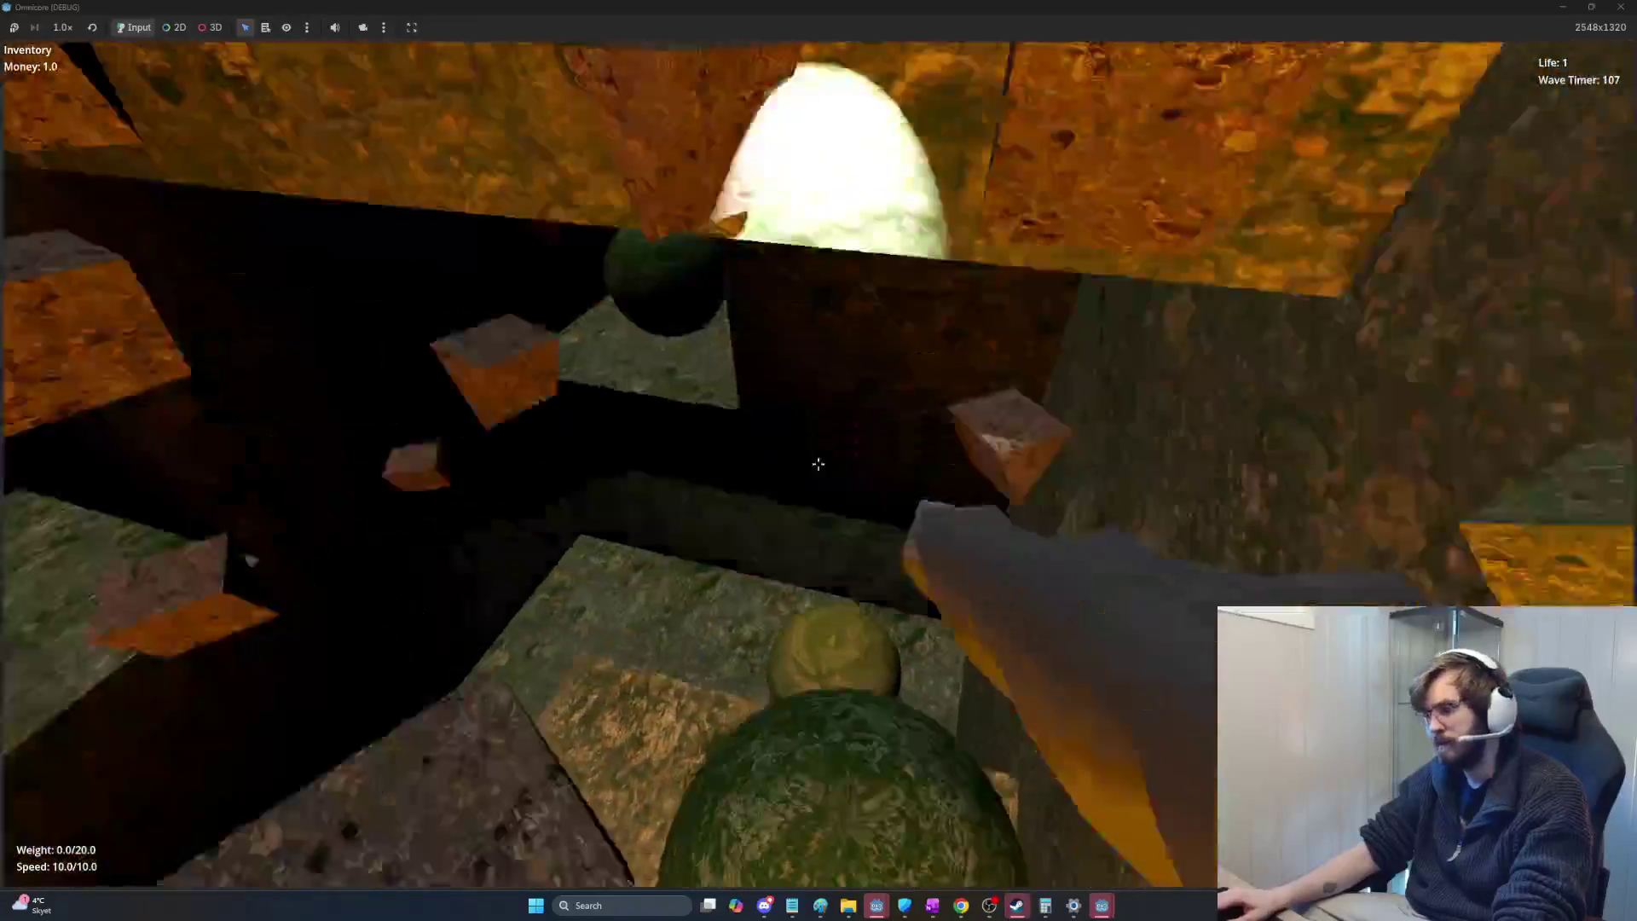
{"action": "left_click", "coordinate": [818, 464]}
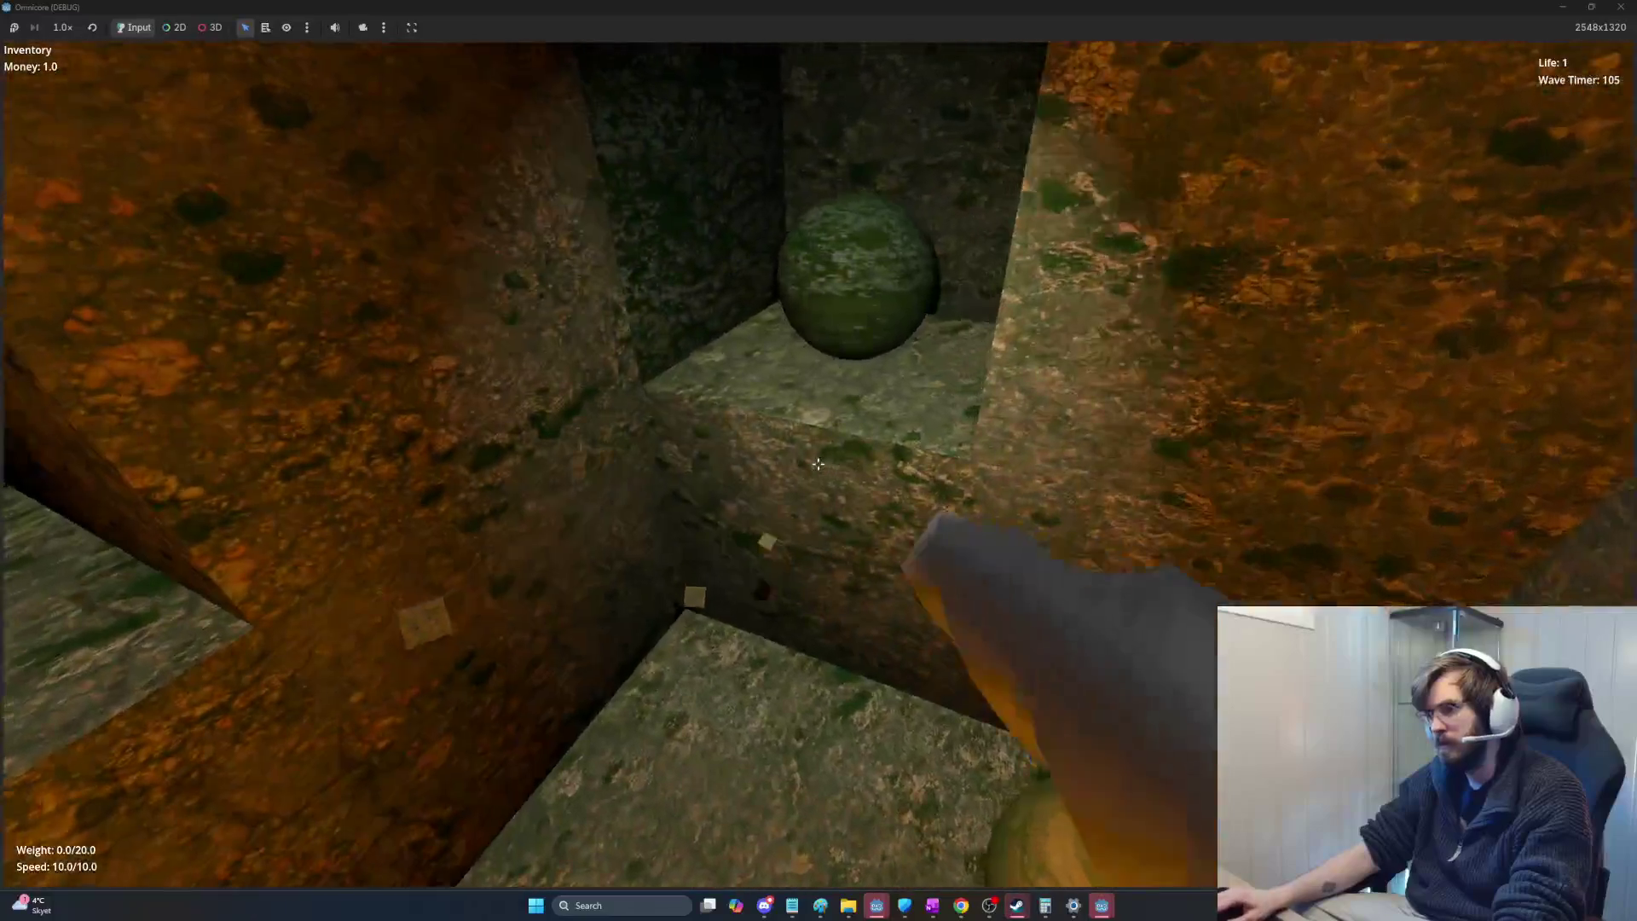
{"action": "left_click", "coordinate": [818, 464]}
{"action": "left_click", "coordinate": [818, 464]}
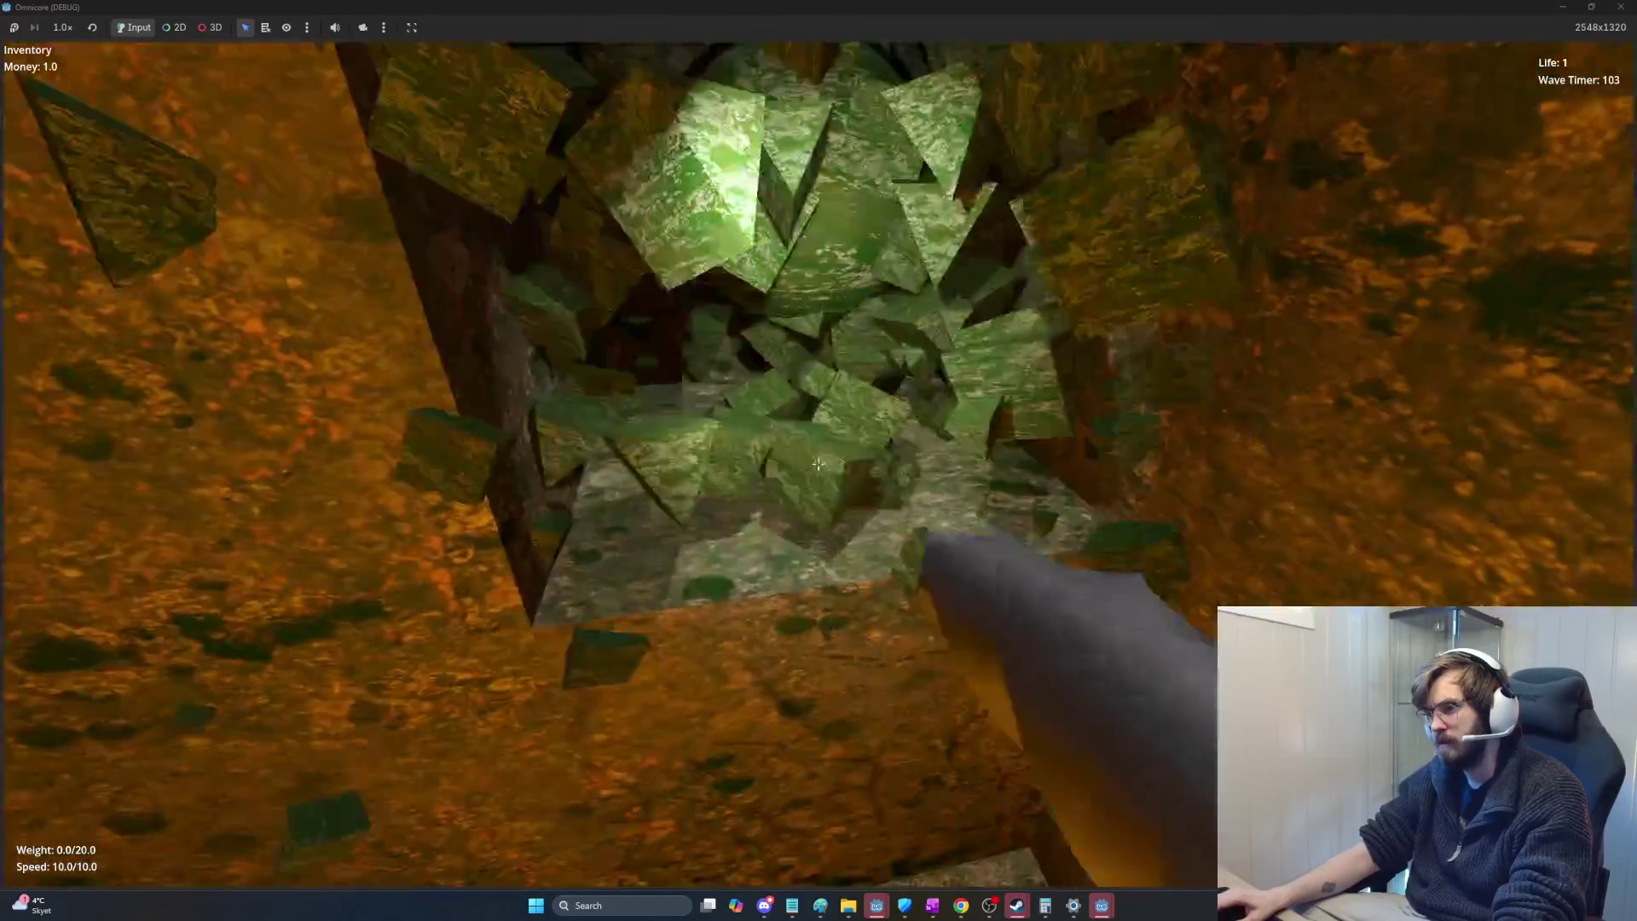
{"action": "left_click", "coordinate": [818, 464]}
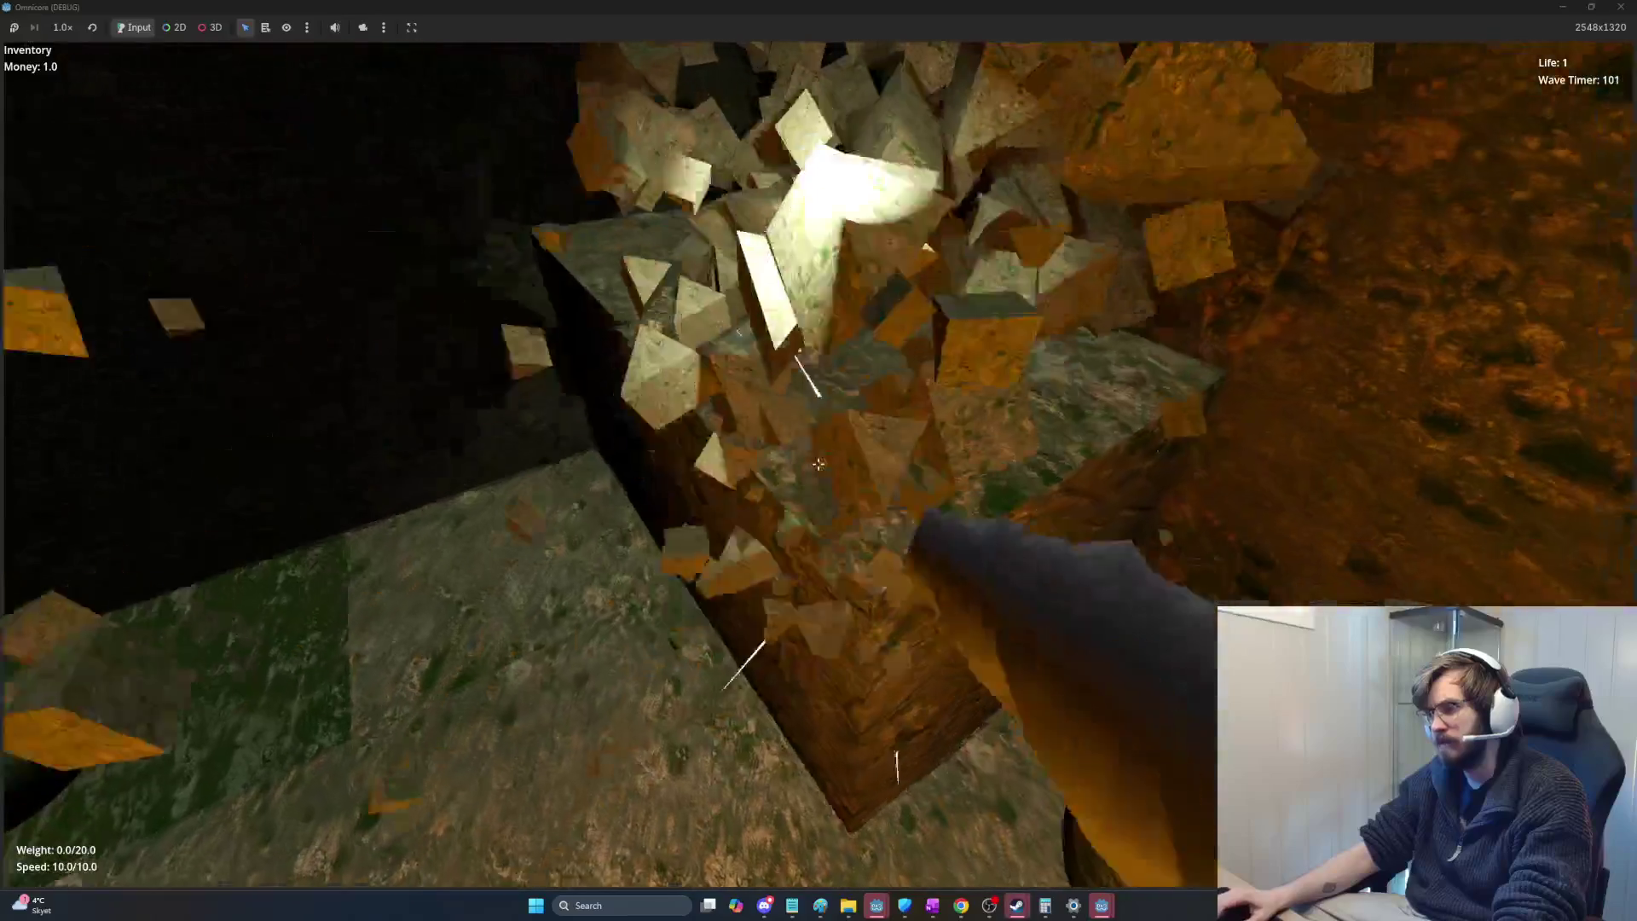
{"action": "left_click", "coordinate": [819, 464]}
Crack the green corridor wall apart and pull in its ore spheres.
{"action": "left_click", "coordinate": [819, 464]}
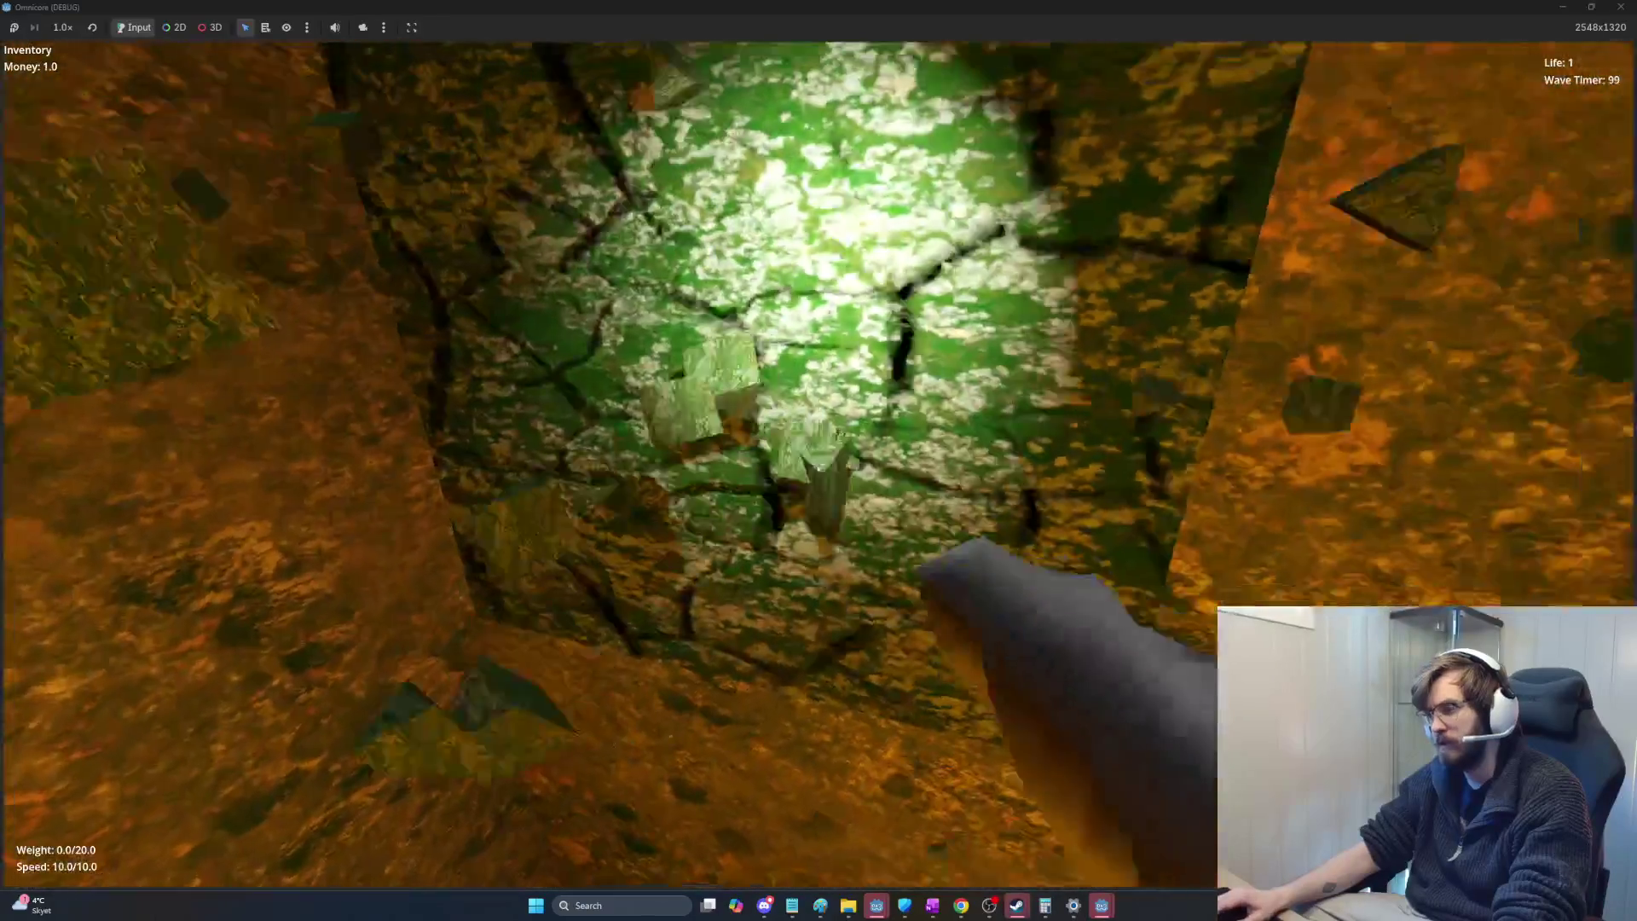
{"action": "left_click", "coordinate": [819, 464]}
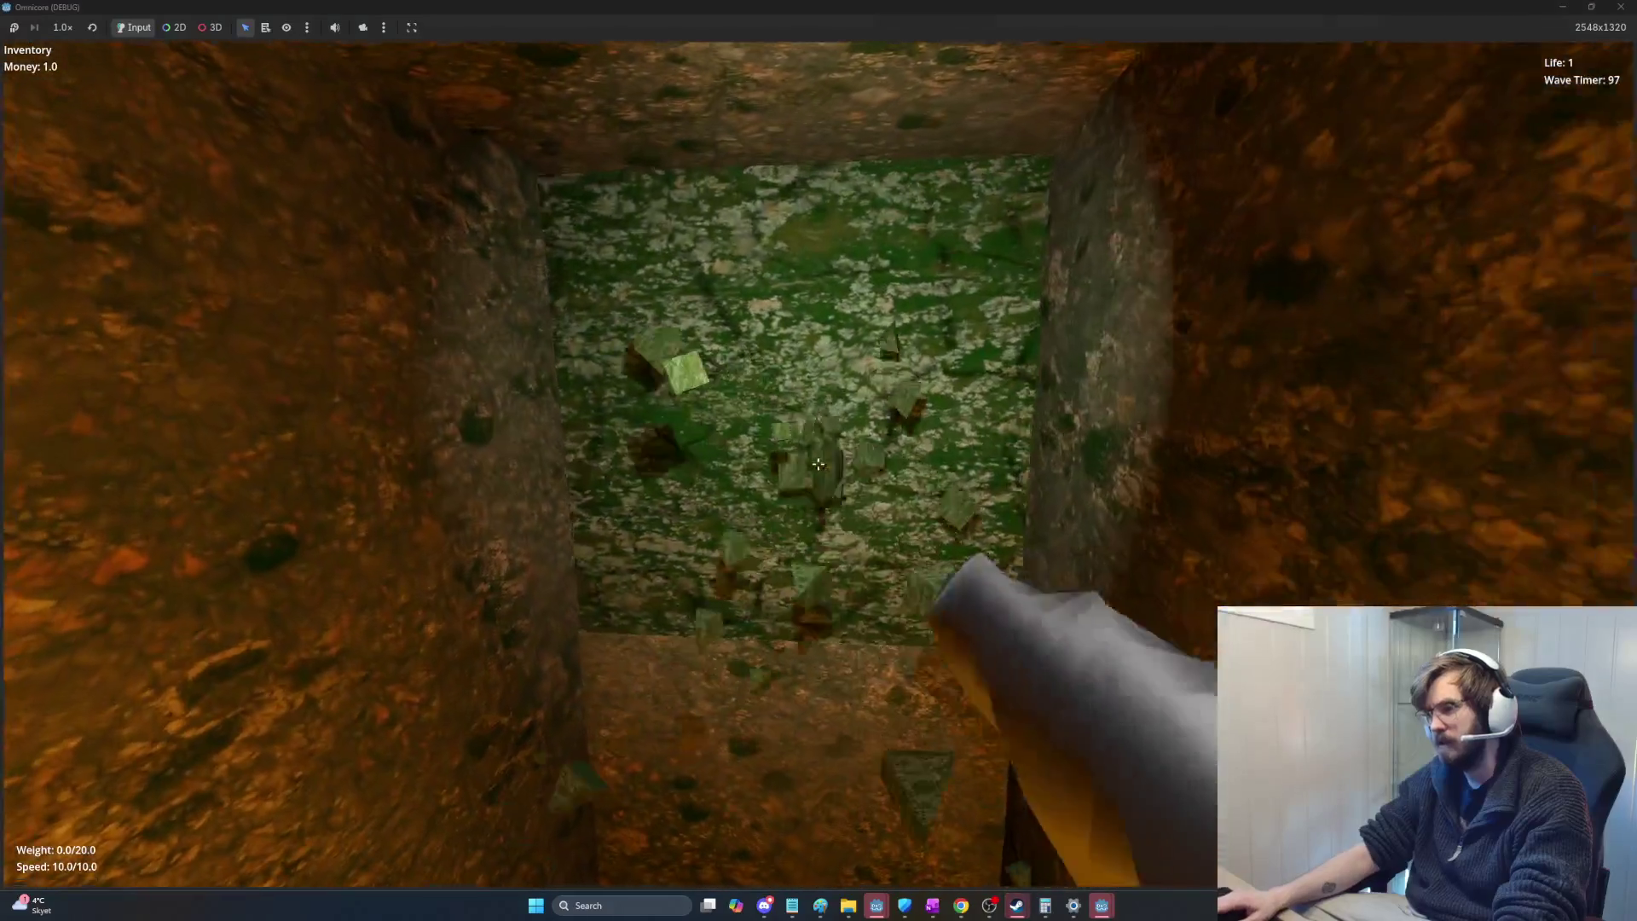
{"action": "left_click", "coordinate": [819, 463]}
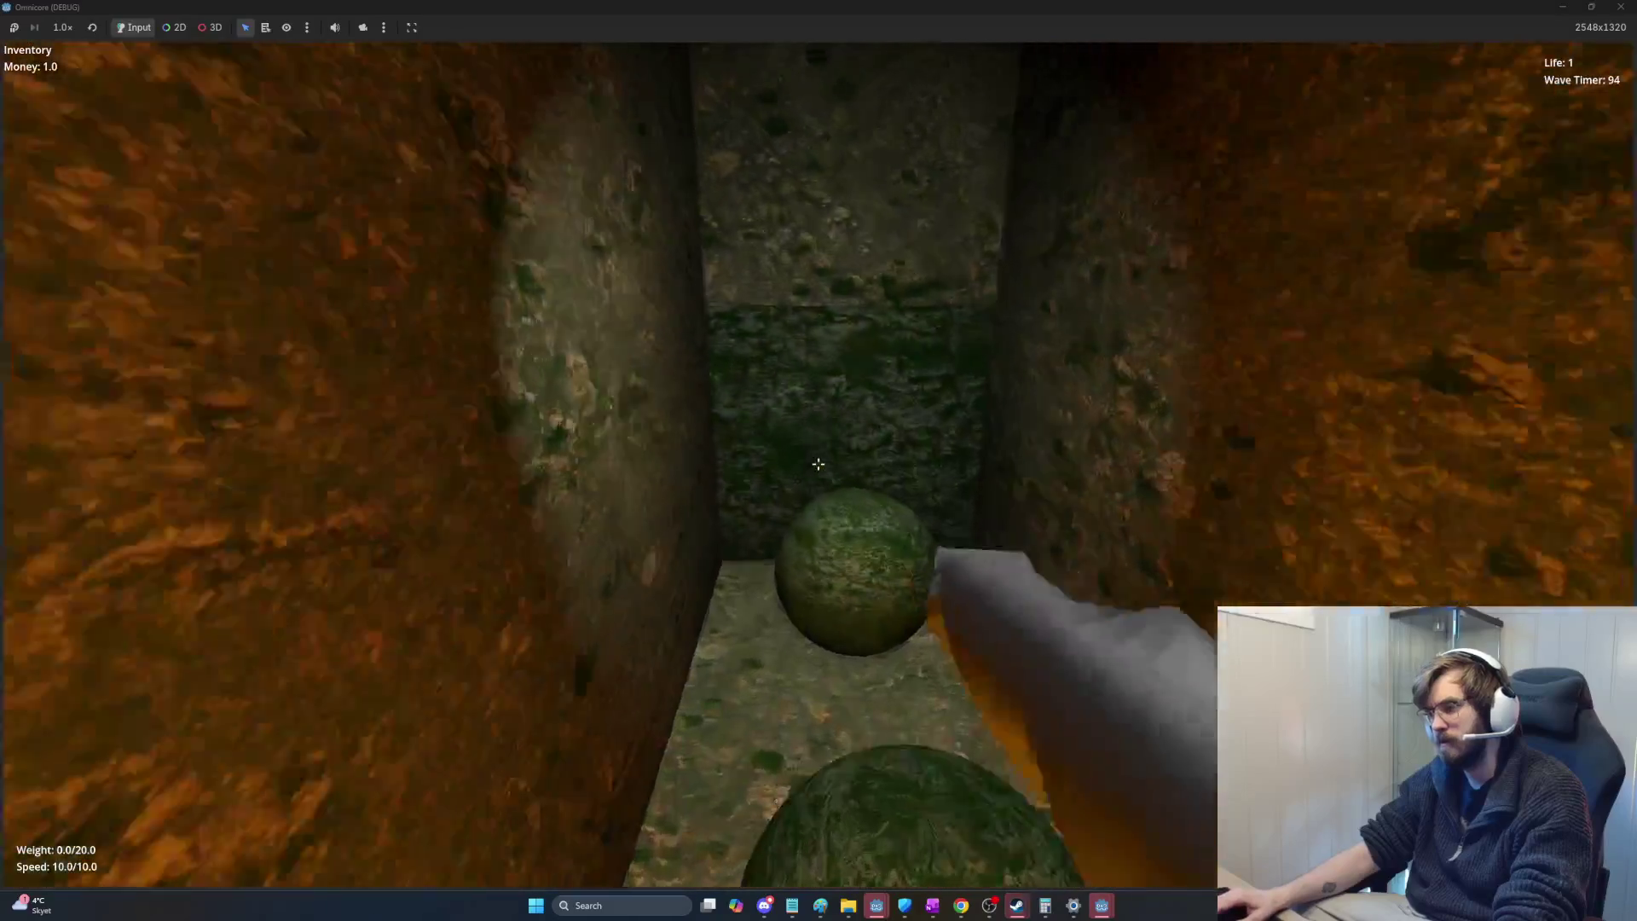
{"action": "left_click", "coordinate": [819, 464]}
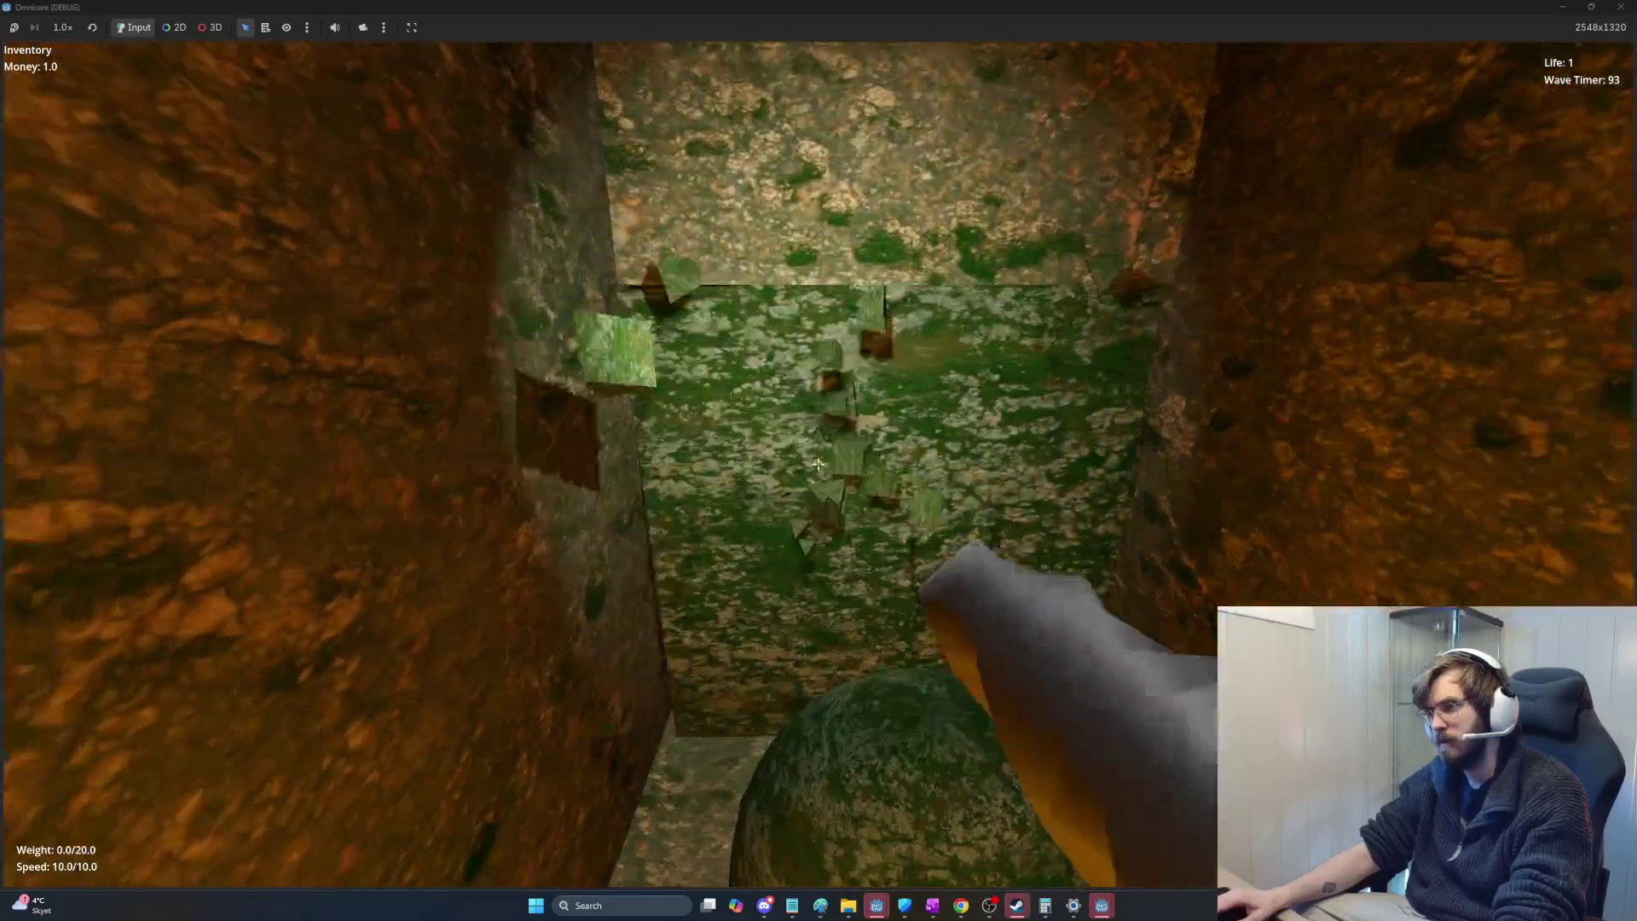
{"action": "left_click", "coordinate": [818, 464]}
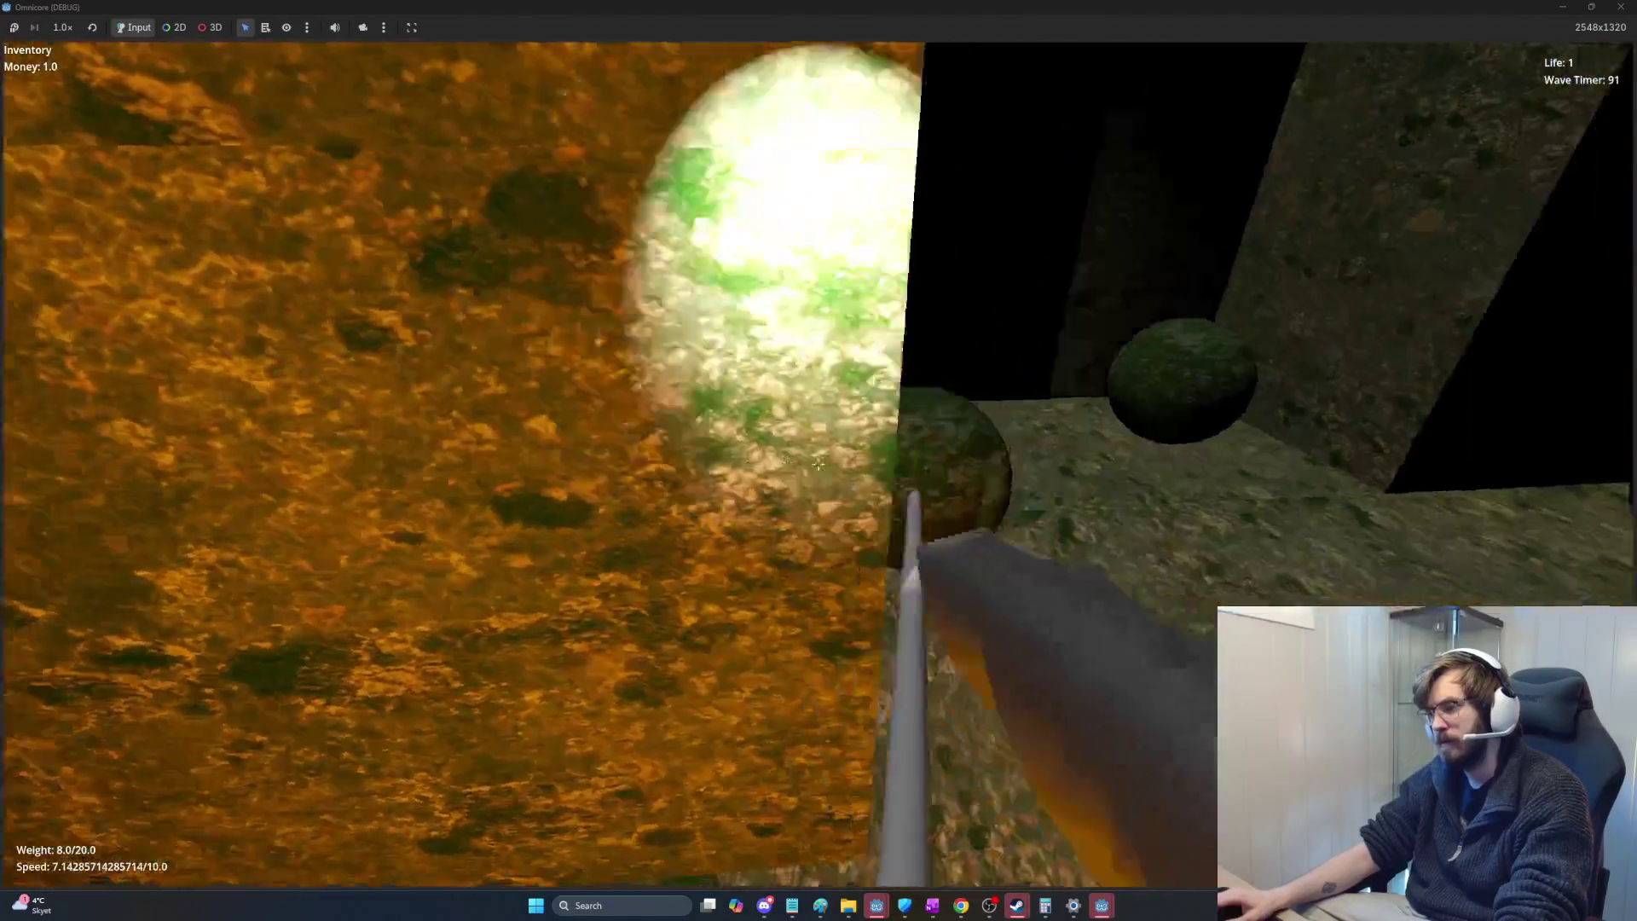
{"action": "left_click", "coordinate": [818, 464]}
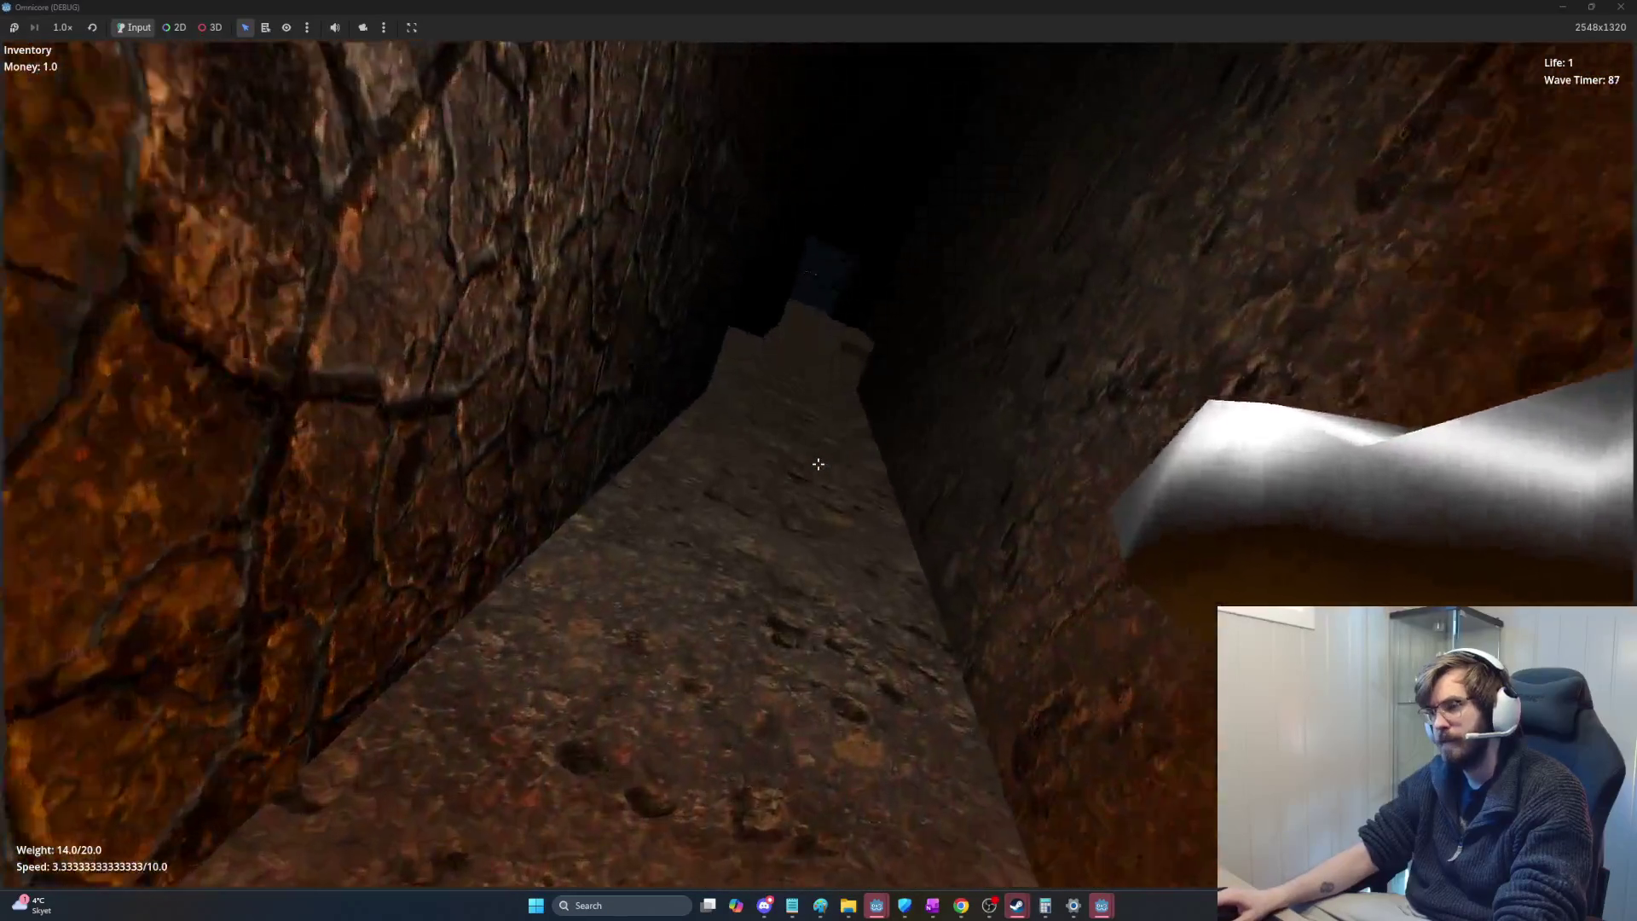
Mine the rock walls along the corridor until carrying 14.0 of 20.0 weight.
{"action": "left_click", "coordinate": [818, 464]}
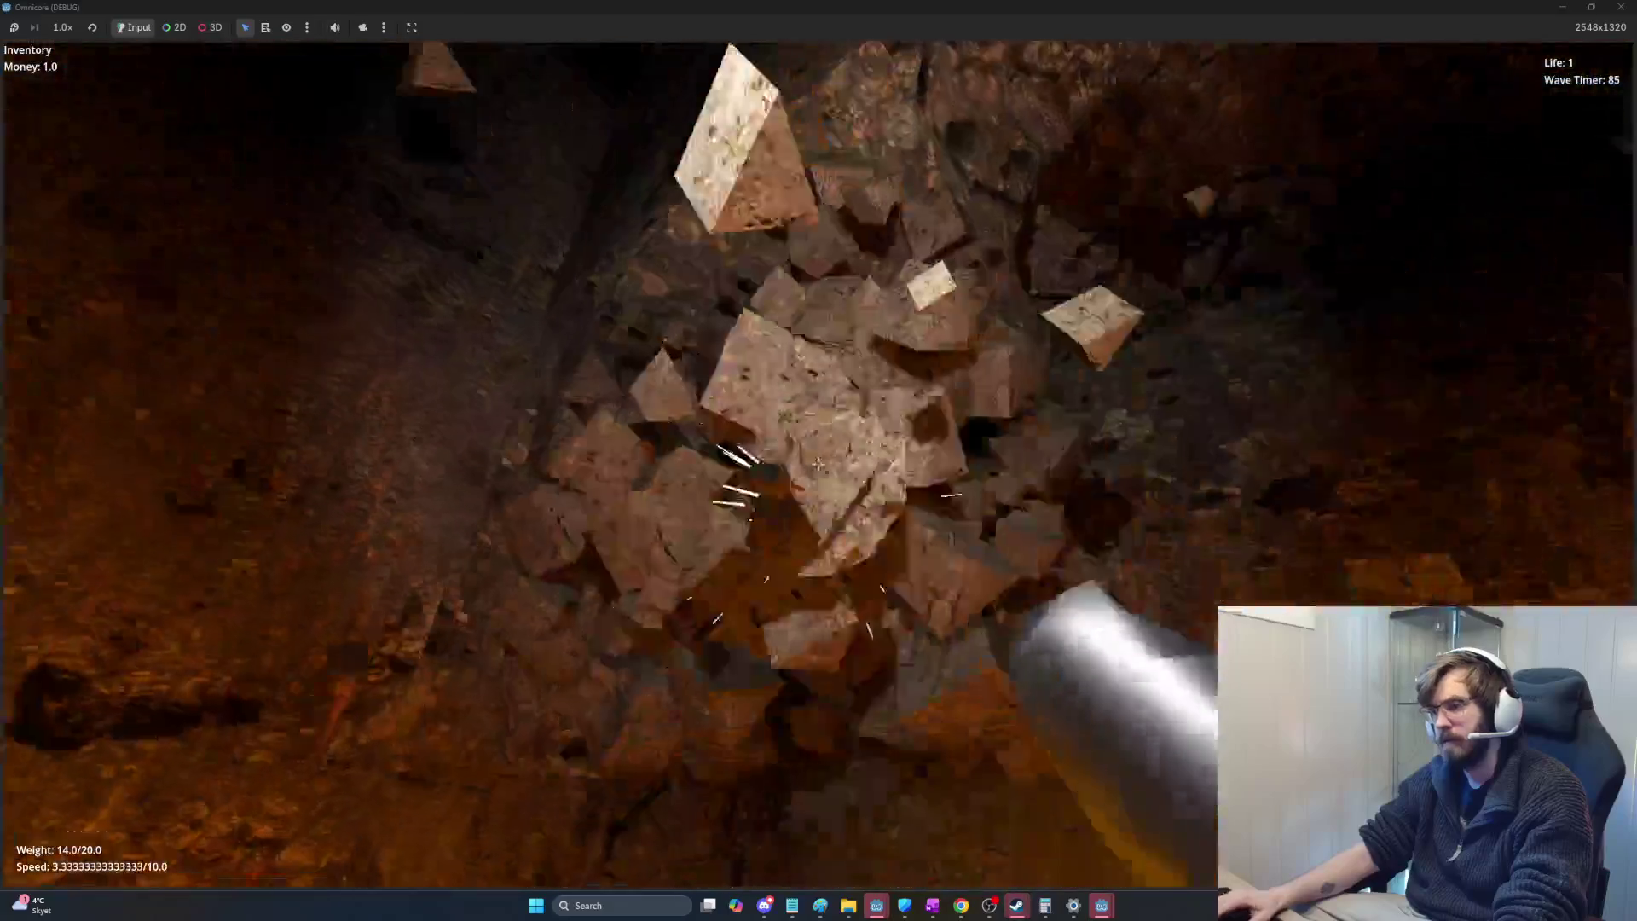
{"action": "left_click", "coordinate": [819, 464]}
{"action": "left_click", "coordinate": [819, 463]}
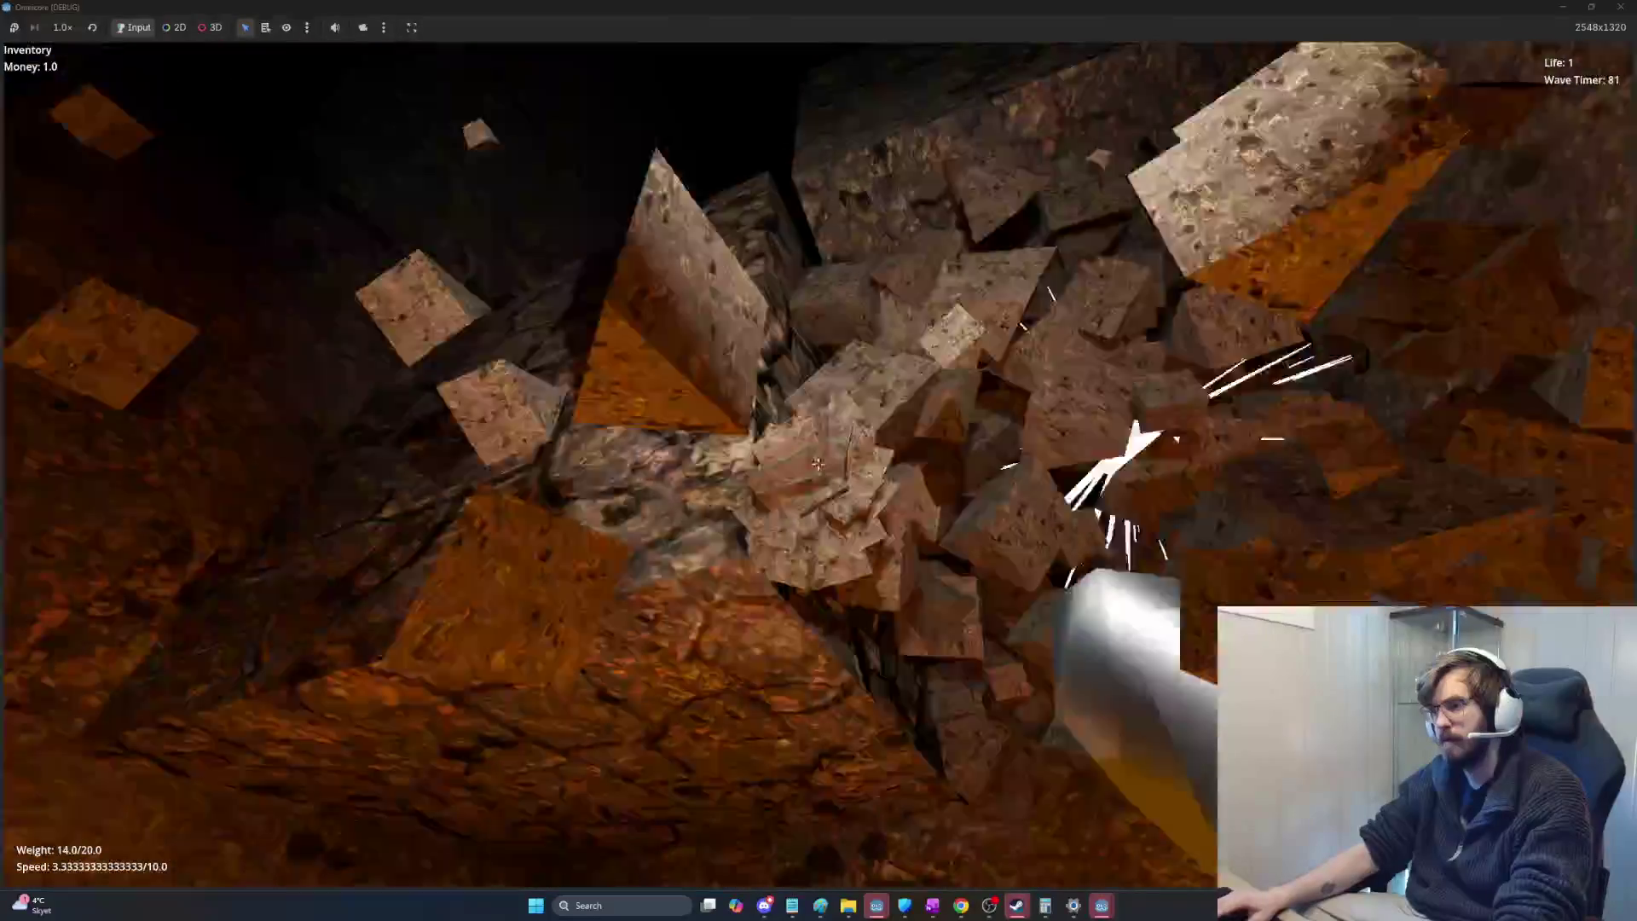
{"action": "left_click", "coordinate": [819, 464]}
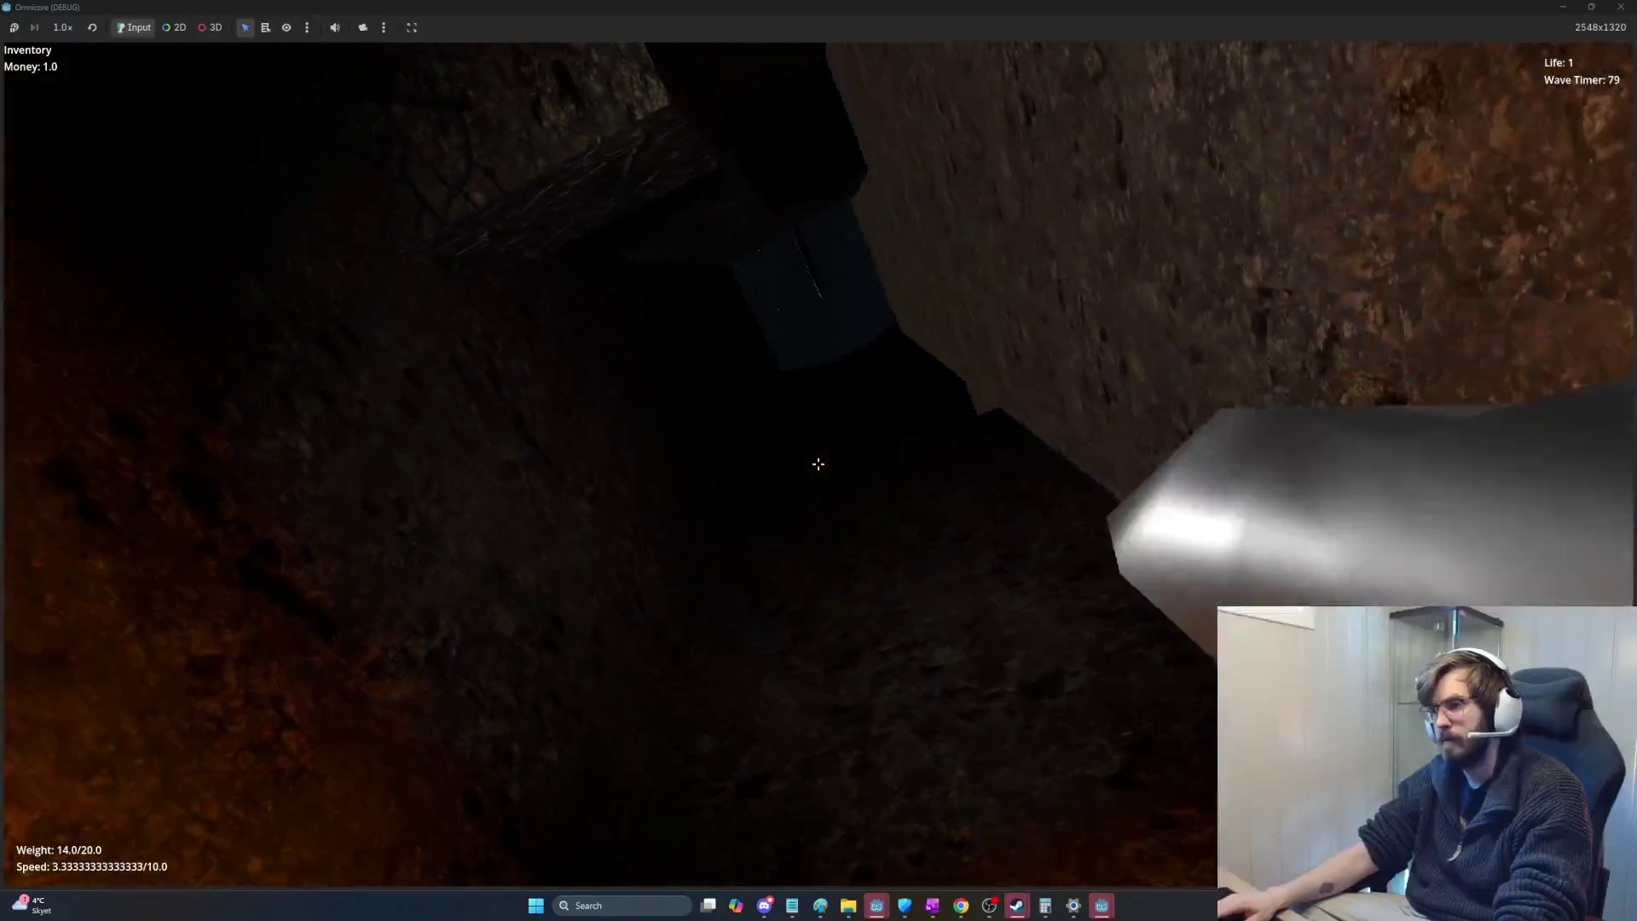
{"action": "left_click", "coordinate": [818, 464]}
{"action": "left_click", "coordinate": [819, 464]}
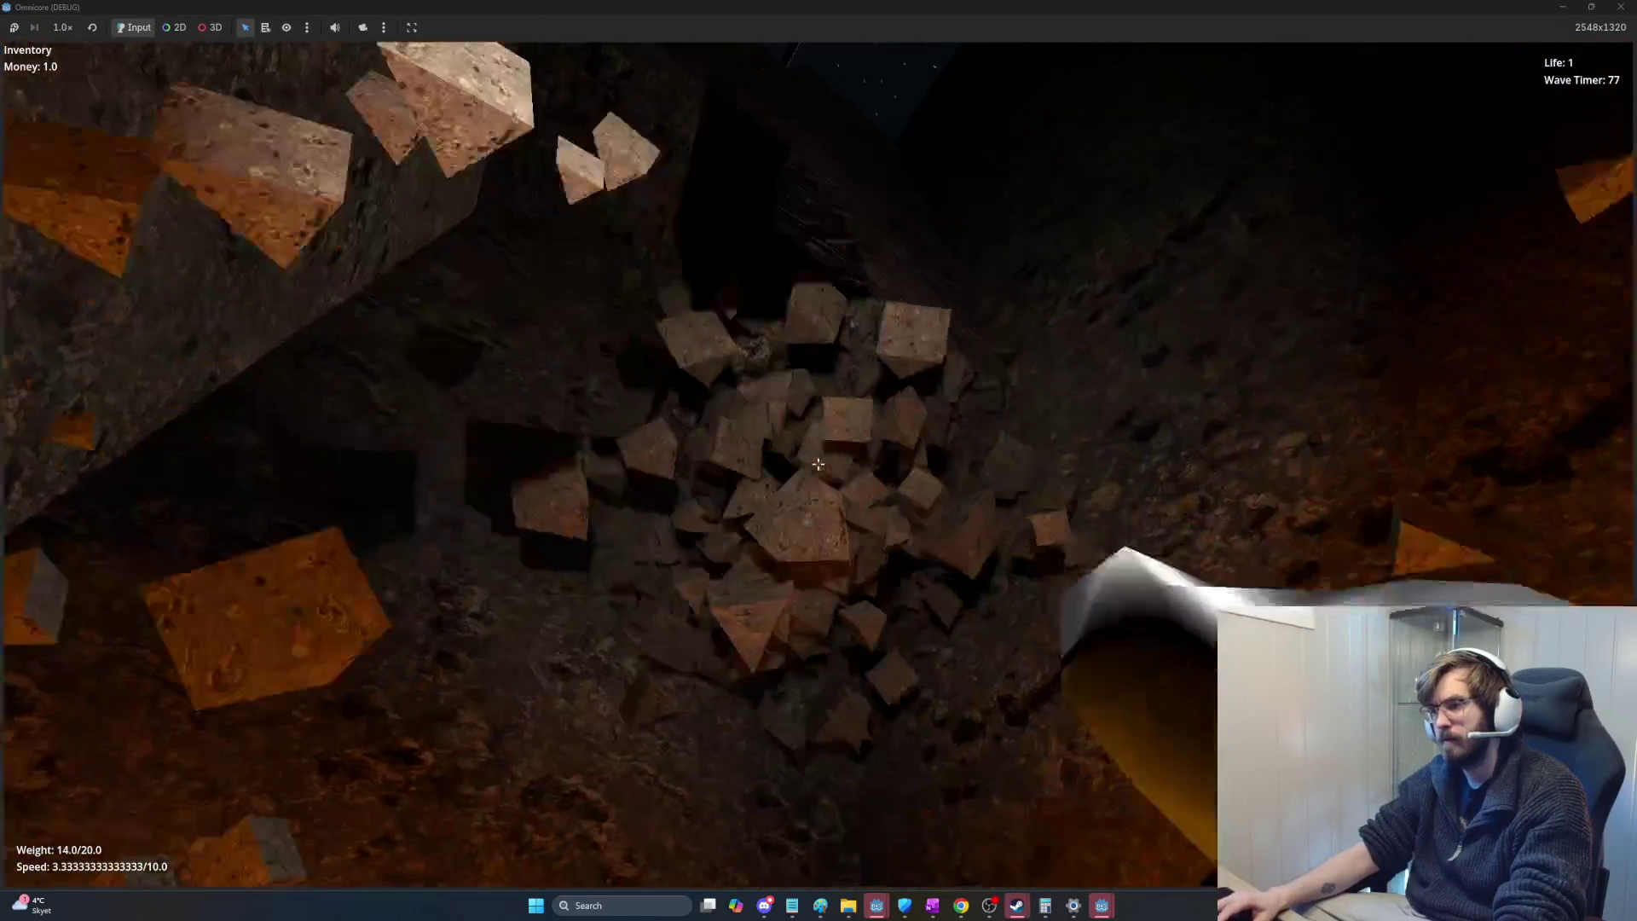
Clear the last rock walls and climb up to the ore collection bowl.
{"action": "left_click", "coordinate": [819, 464]}
{"action": "left_click", "coordinate": [819, 464]}
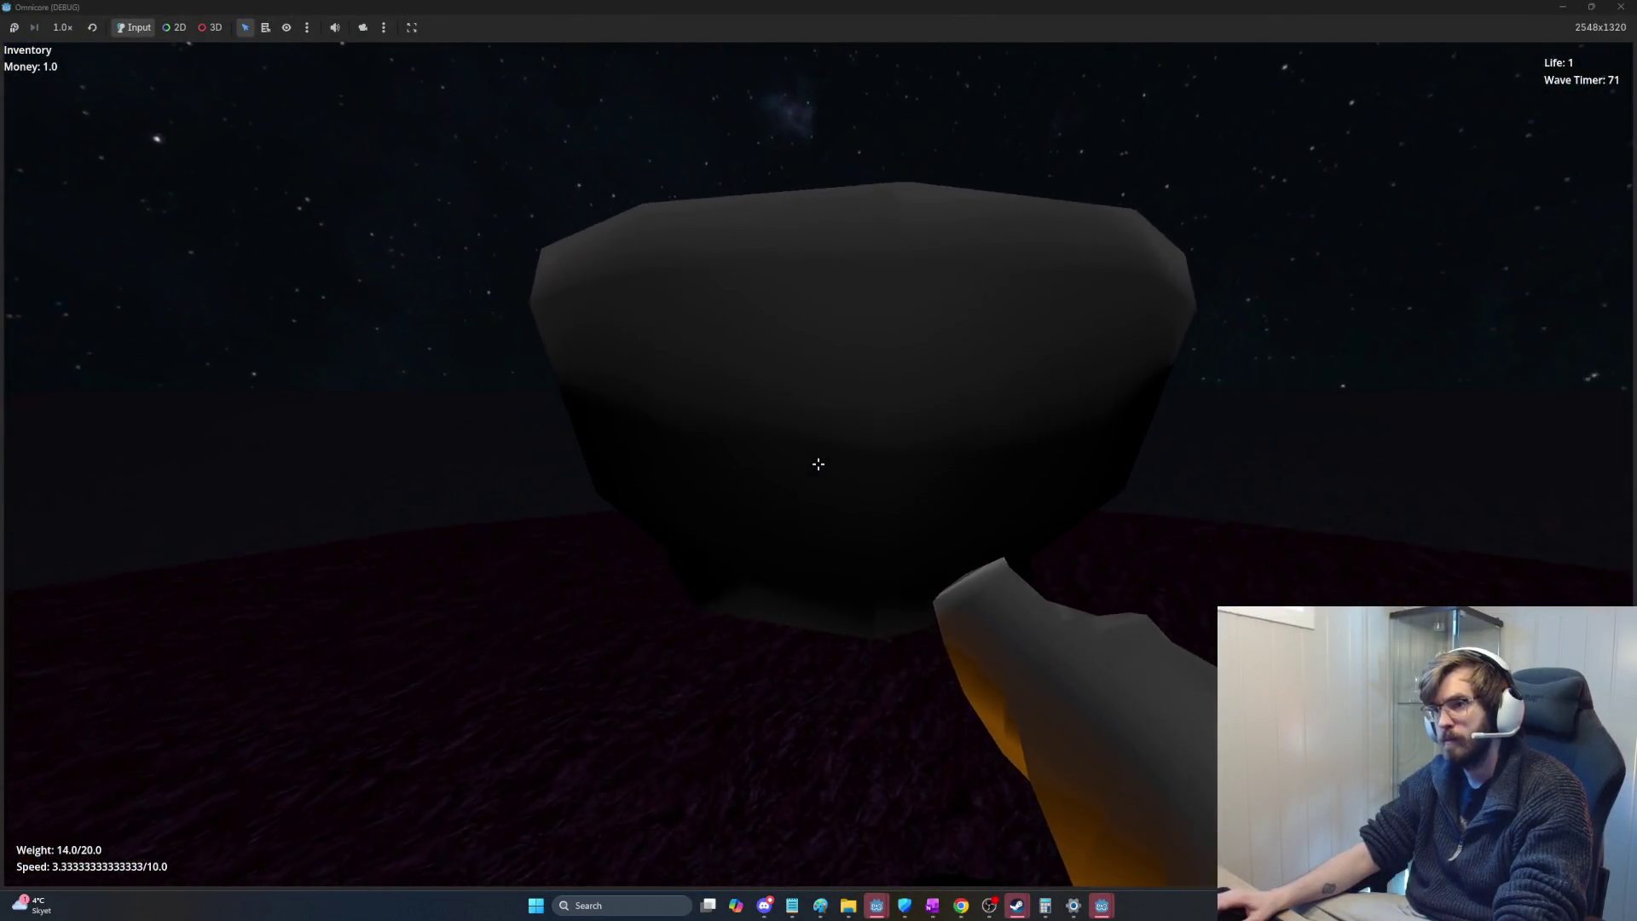
{"action": "key", "text": "w"}
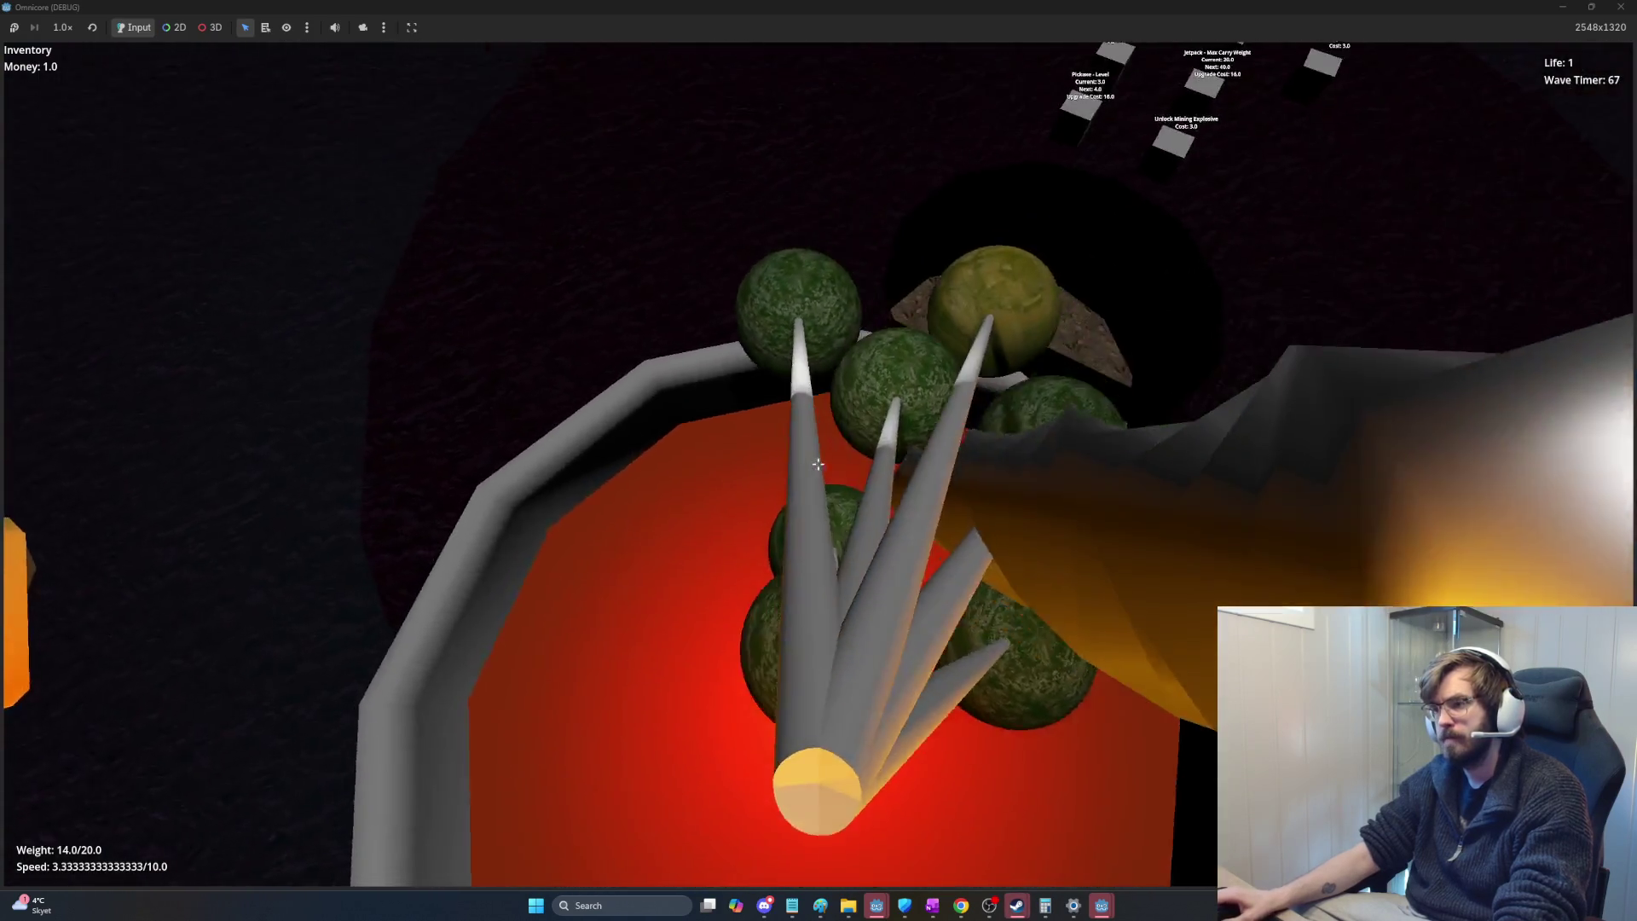
Deliver the ore and buy the Jetpack Speed upgrade to 14.0, leaving 11.0 money.
{"action": "key", "text": "w"}
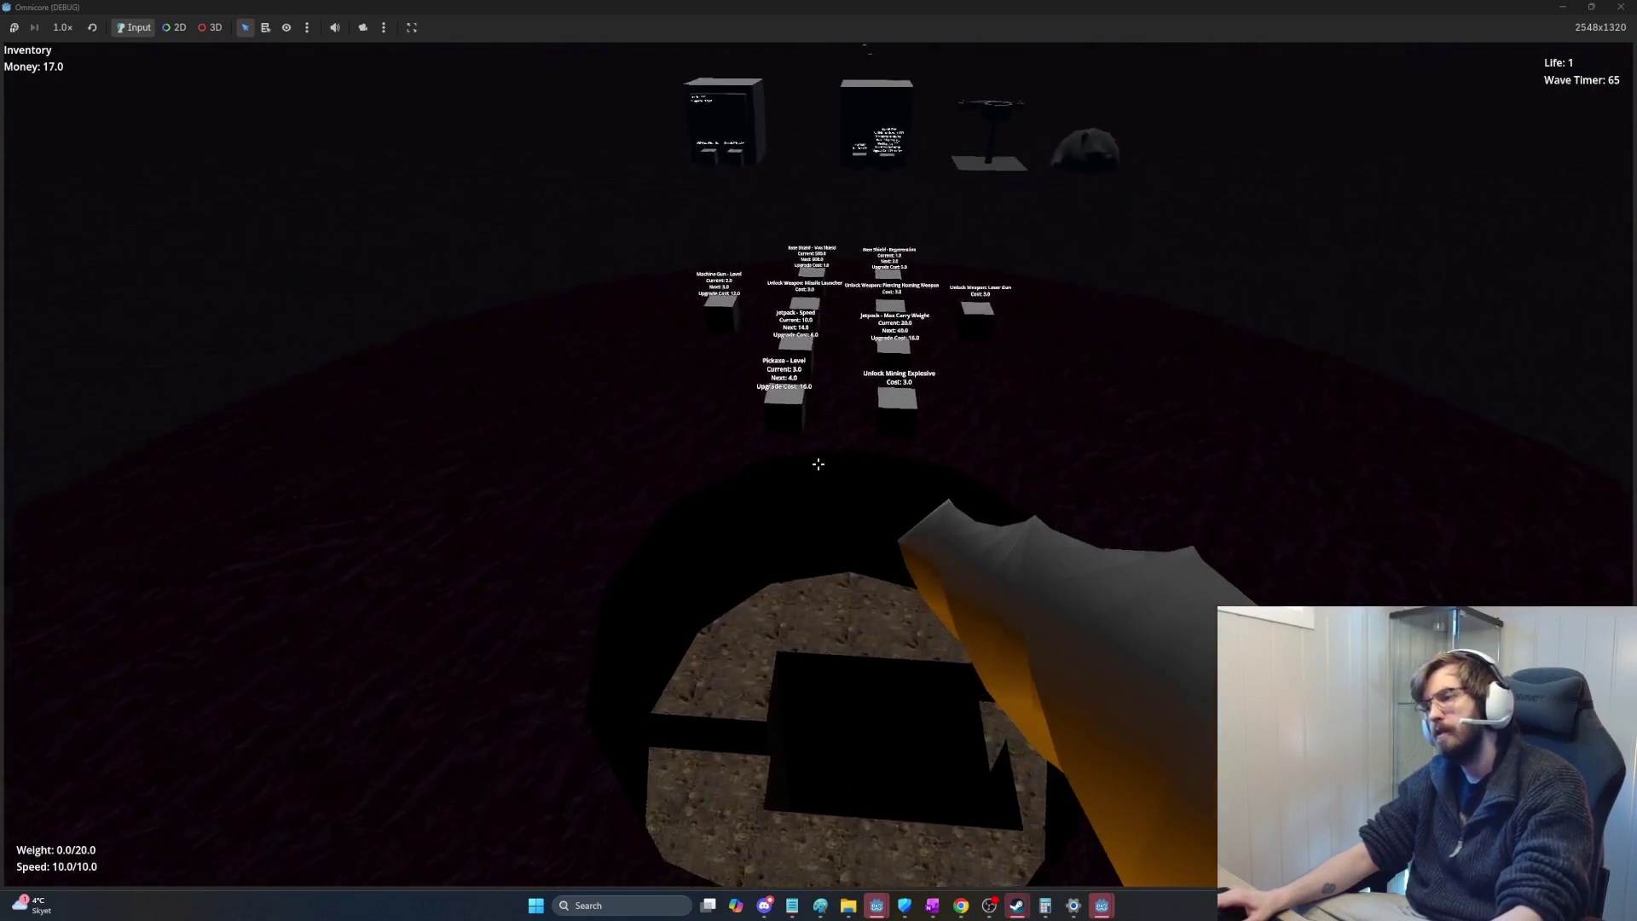
{"action": "key", "text": "w"}
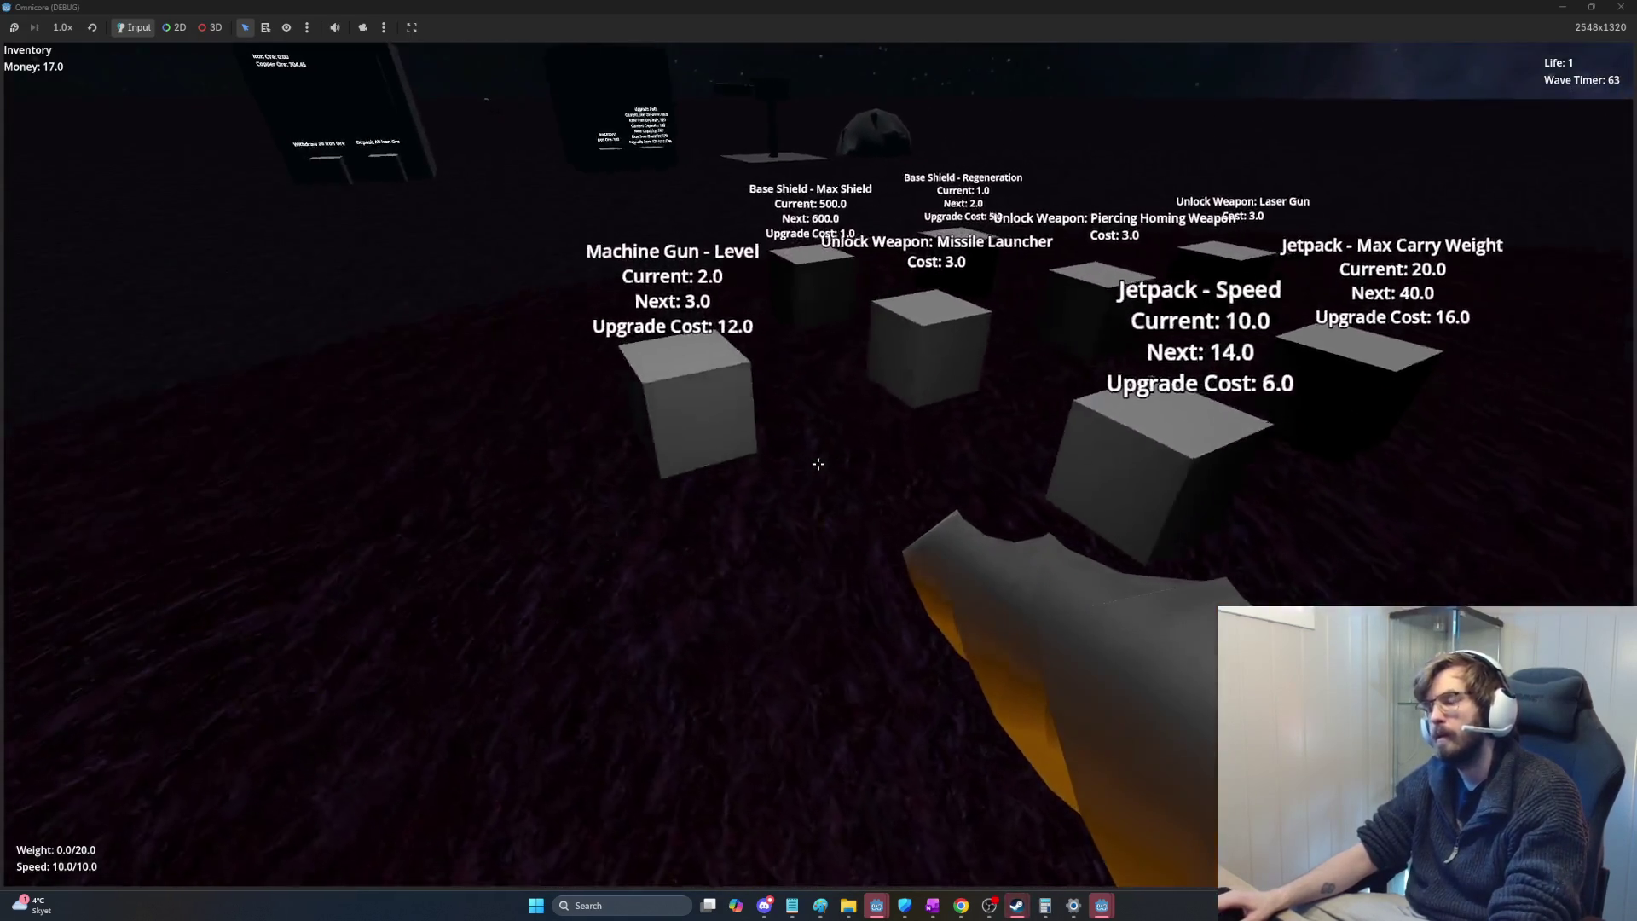
{"action": "key", "text": "w"}
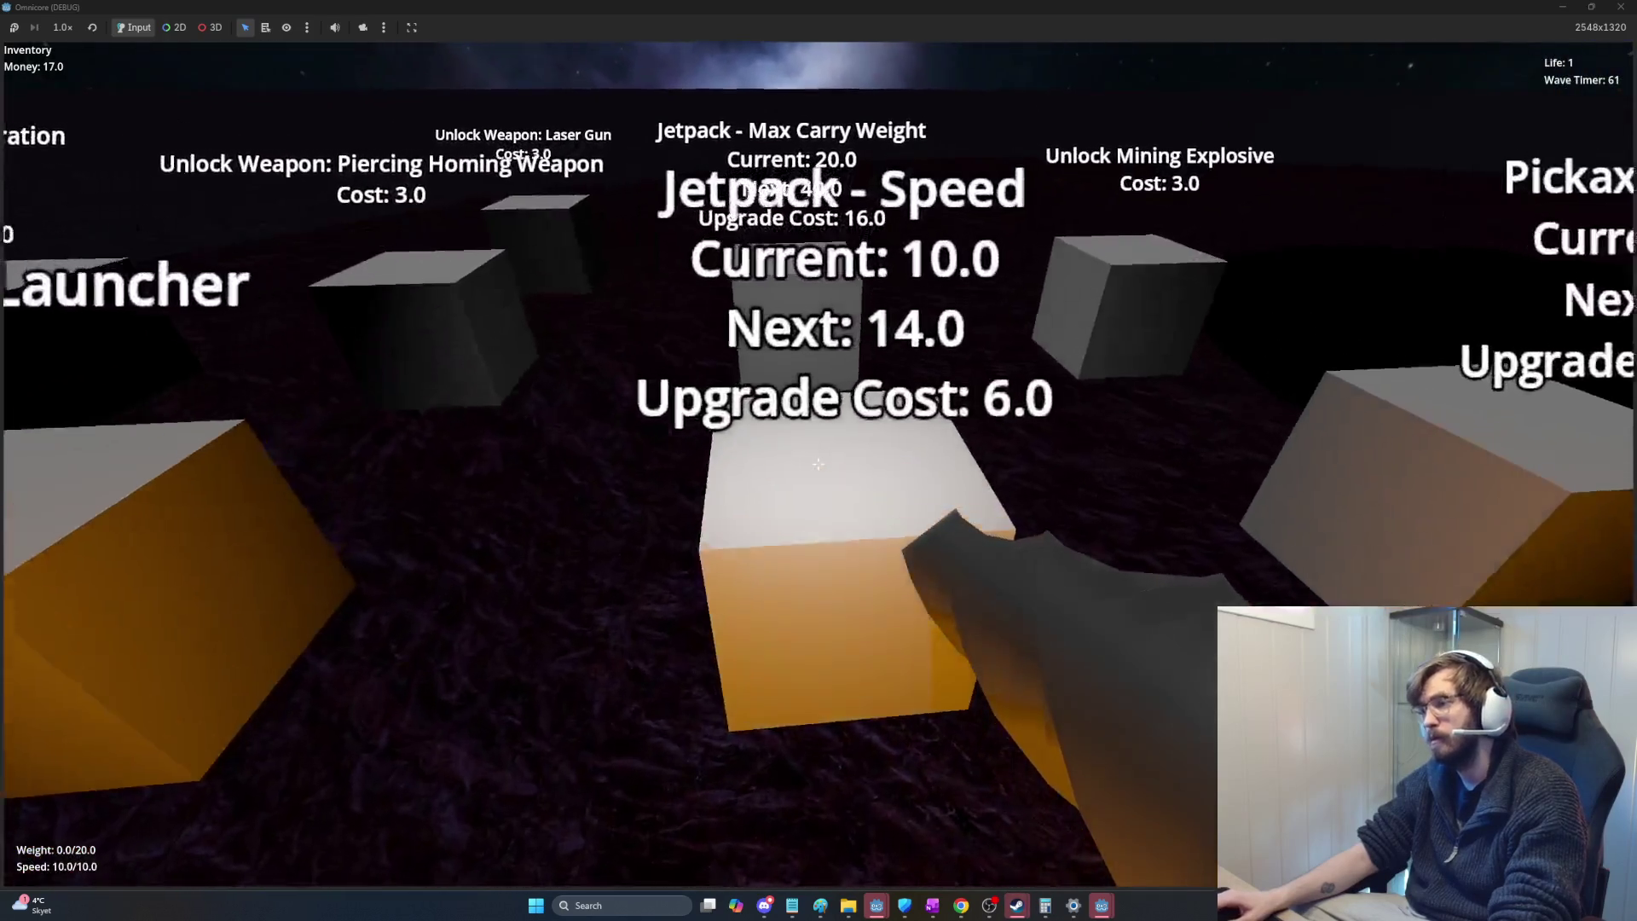
{"action": "key", "text": "e"}
Descend the shaft and mine stone and green blocks up to 15.0 of 20.0 ore weight.
{"action": "key", "text": "w"}
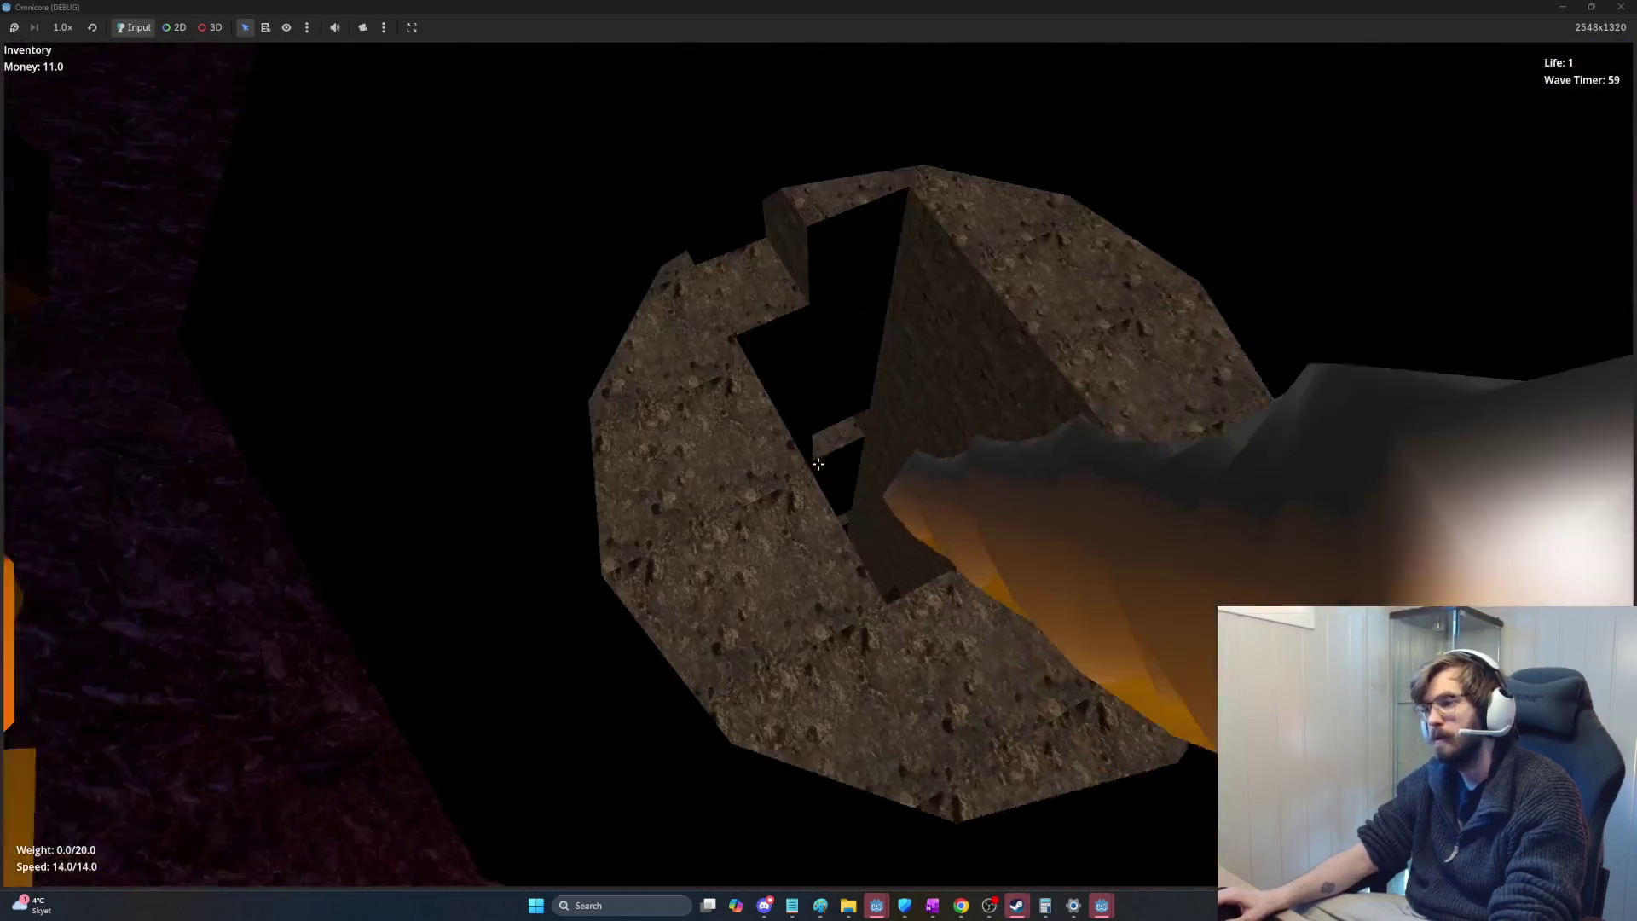
{"action": "key", "text": "w"}
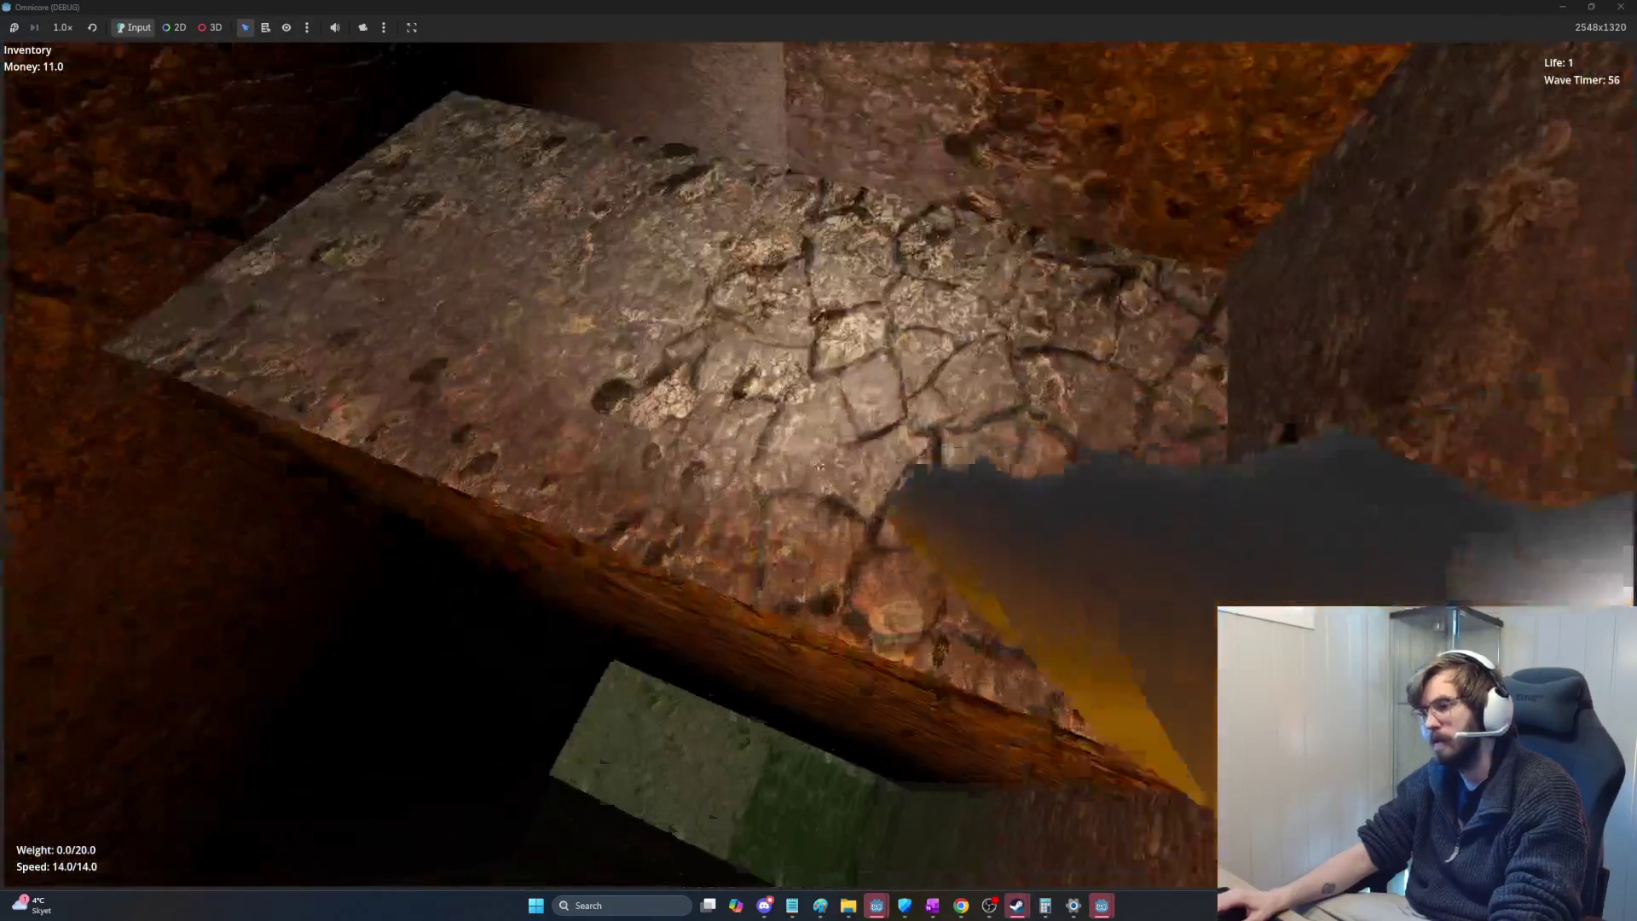
{"action": "left_click", "coordinate": [818, 464]}
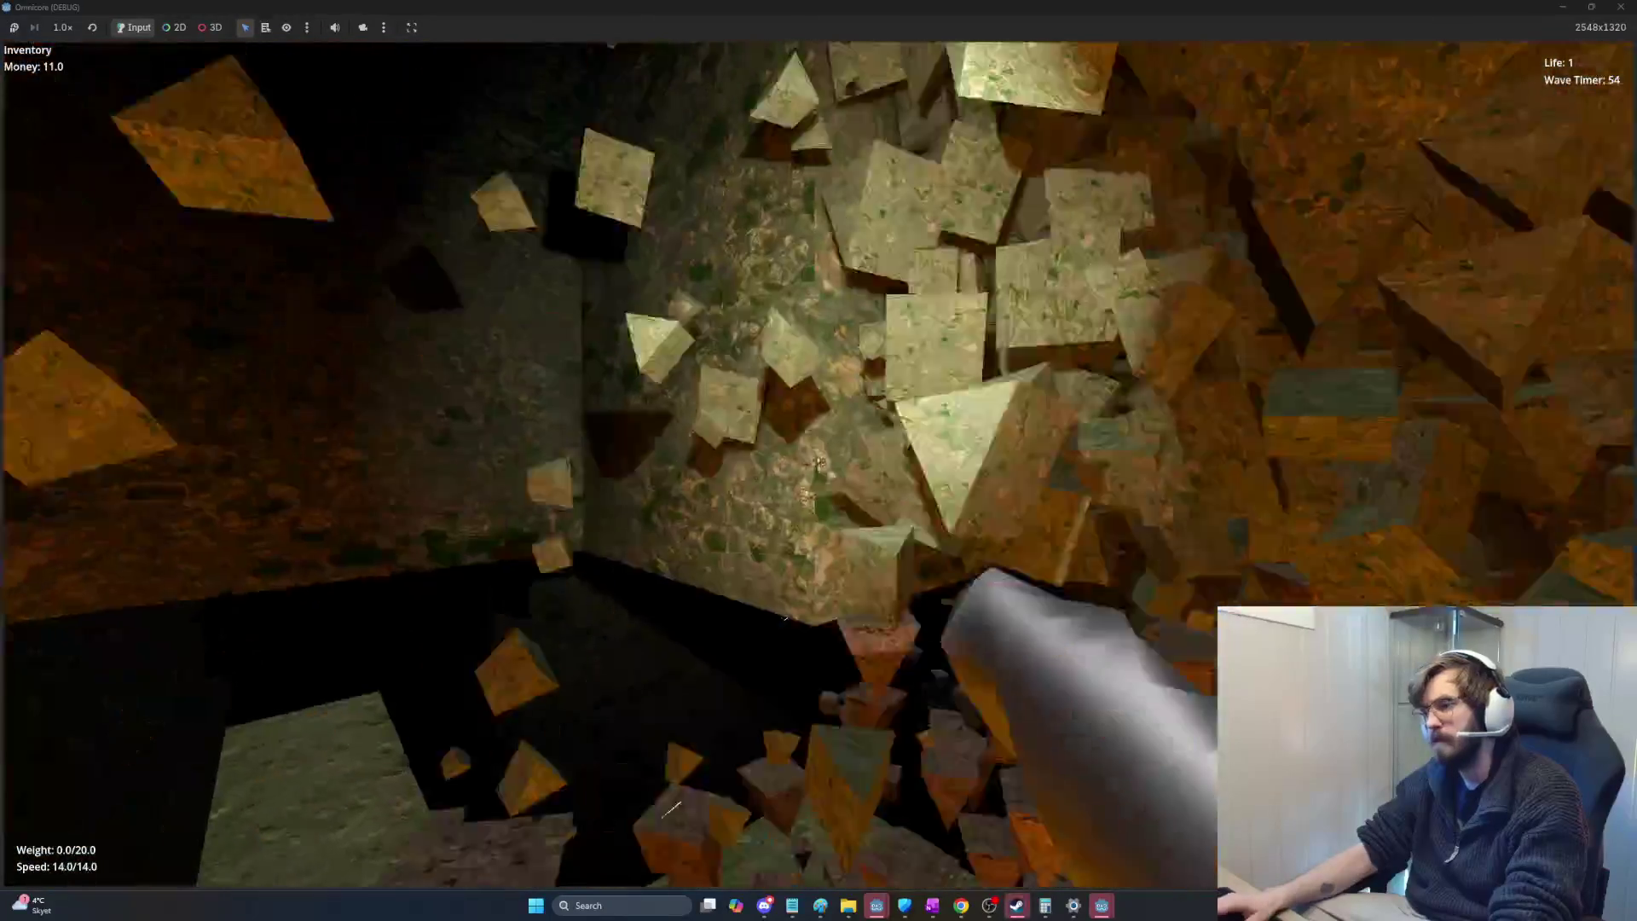
{"action": "left_click", "coordinate": [818, 463]}
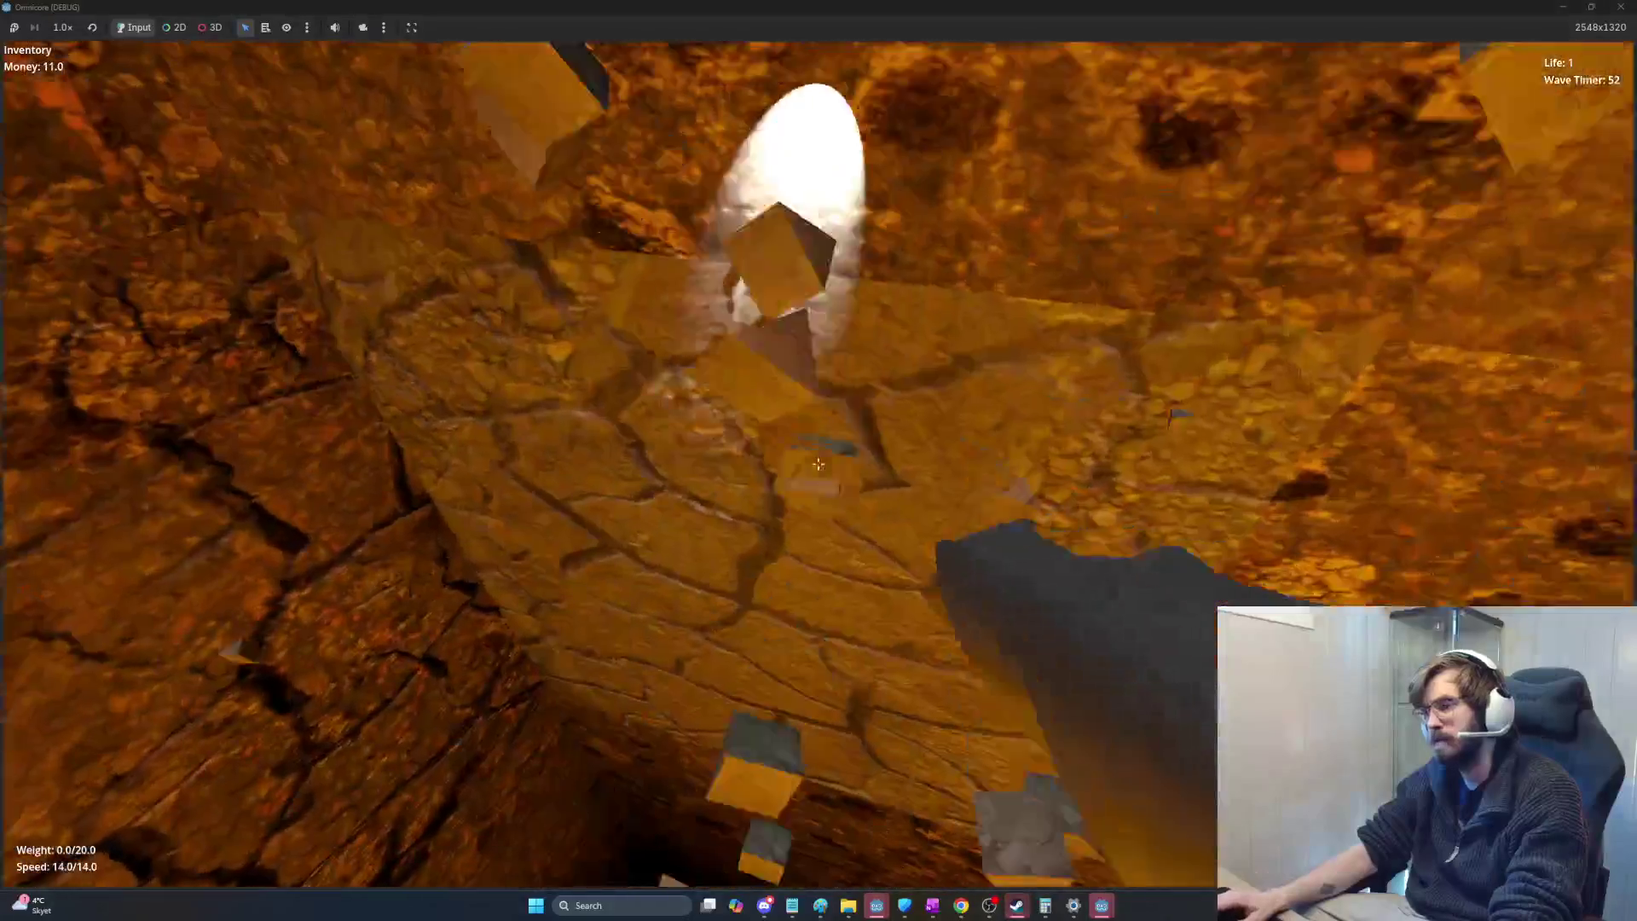
{"action": "left_click", "coordinate": [819, 464]}
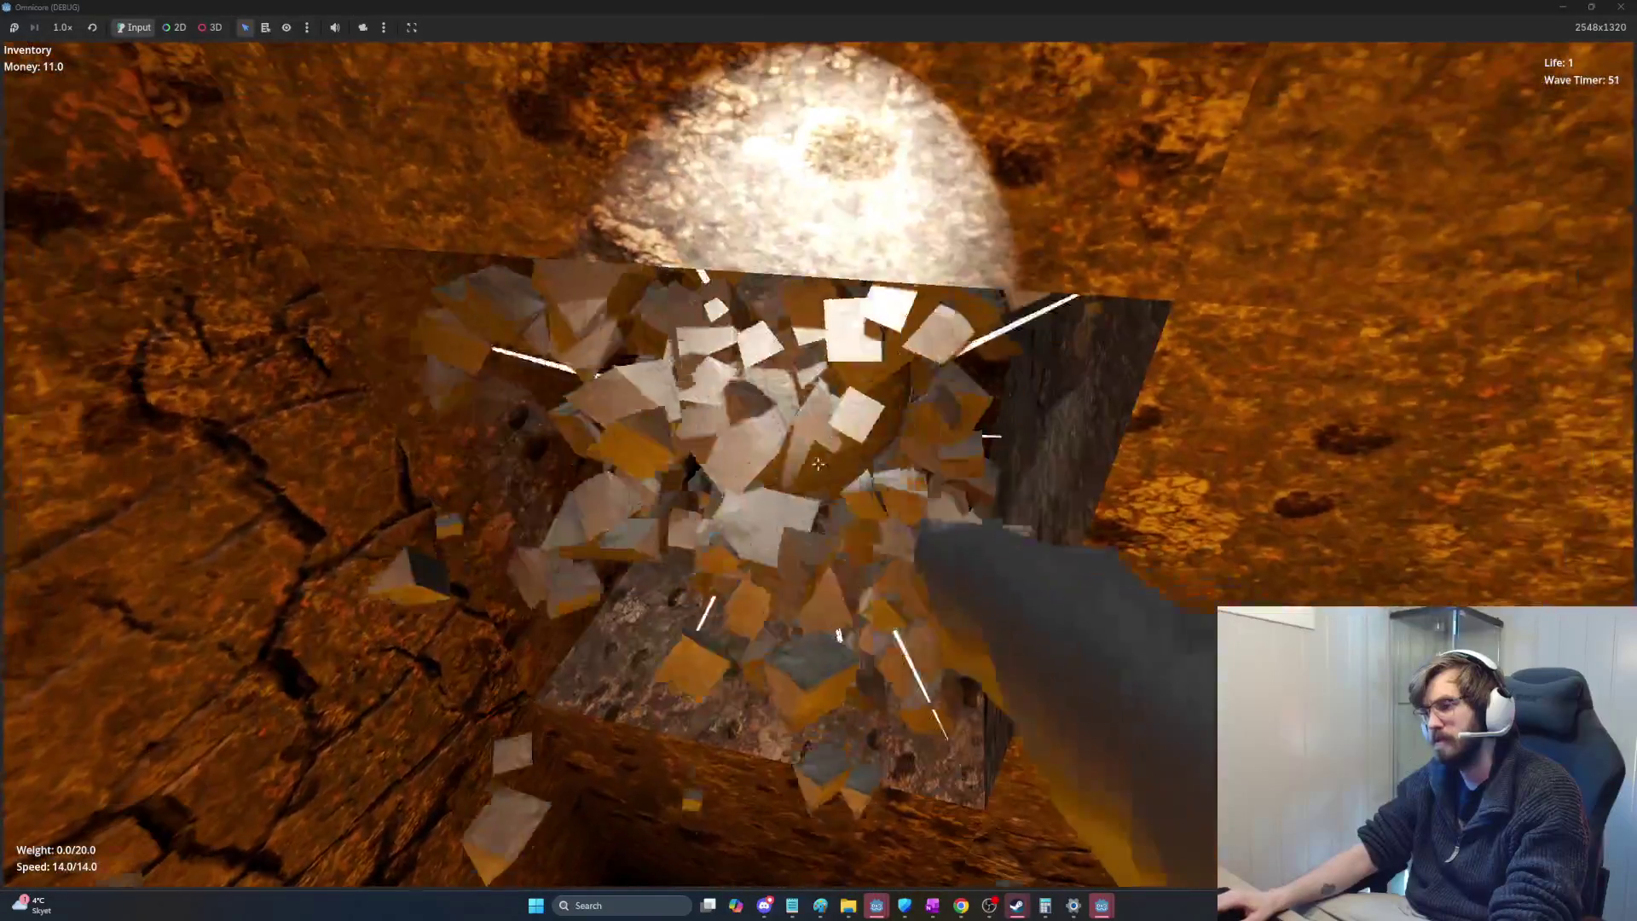
{"action": "left_click", "coordinate": [818, 464]}
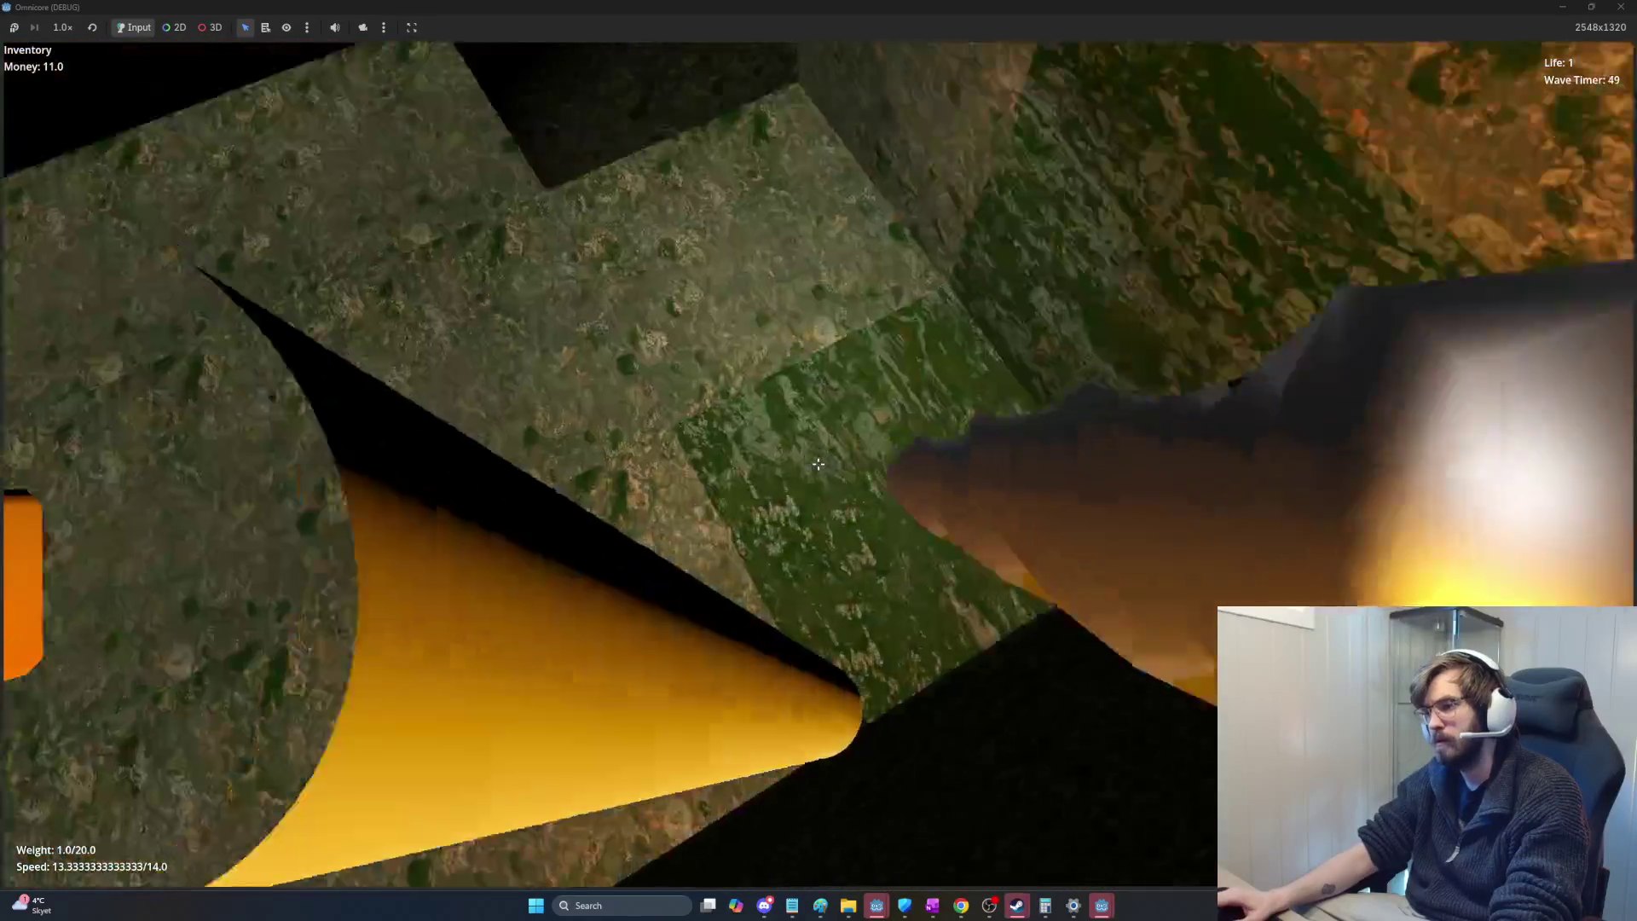
{"action": "left_click", "coordinate": [818, 464]}
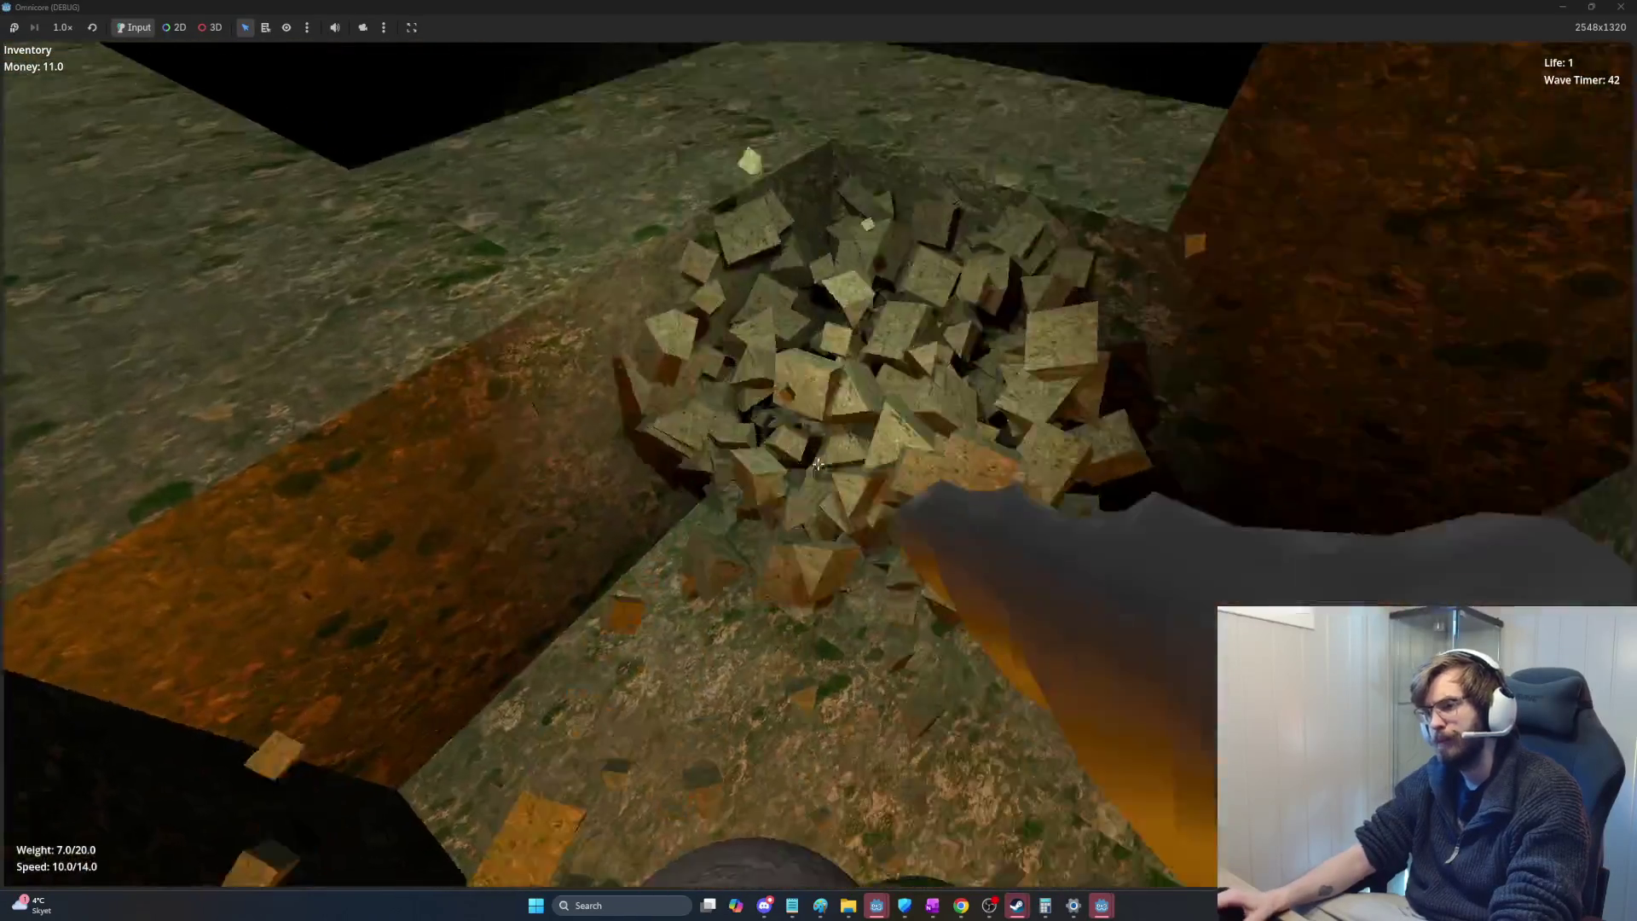
{"action": "left_click", "coordinate": [819, 464]}
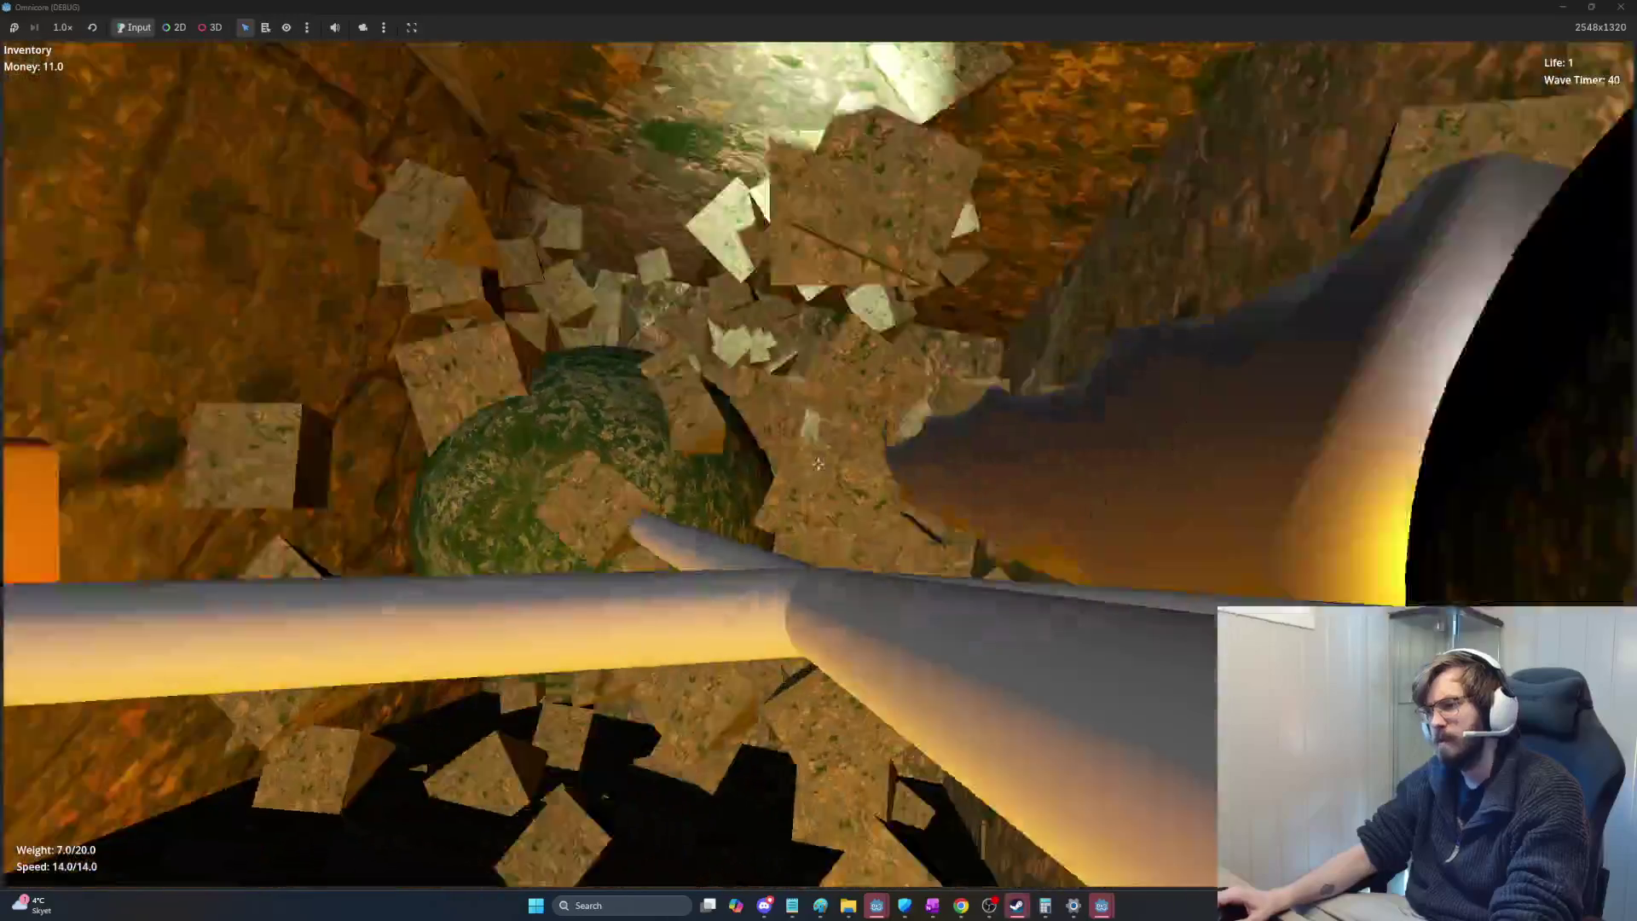
{"action": "left_click", "coordinate": [819, 464]}
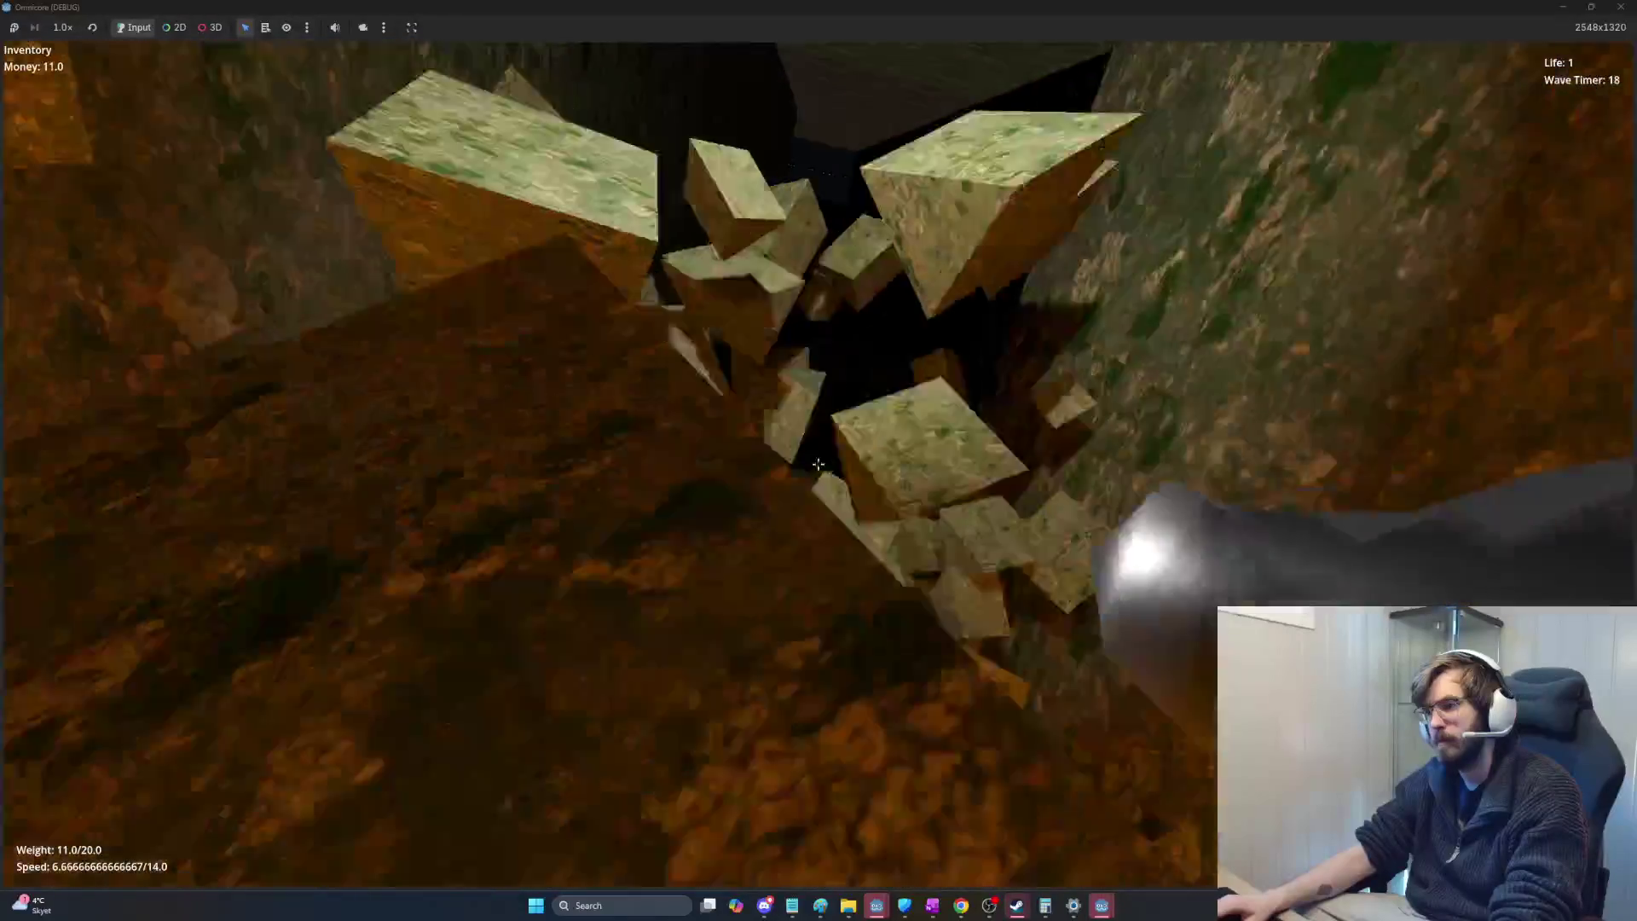
{"action": "left_click", "coordinate": [819, 464]}
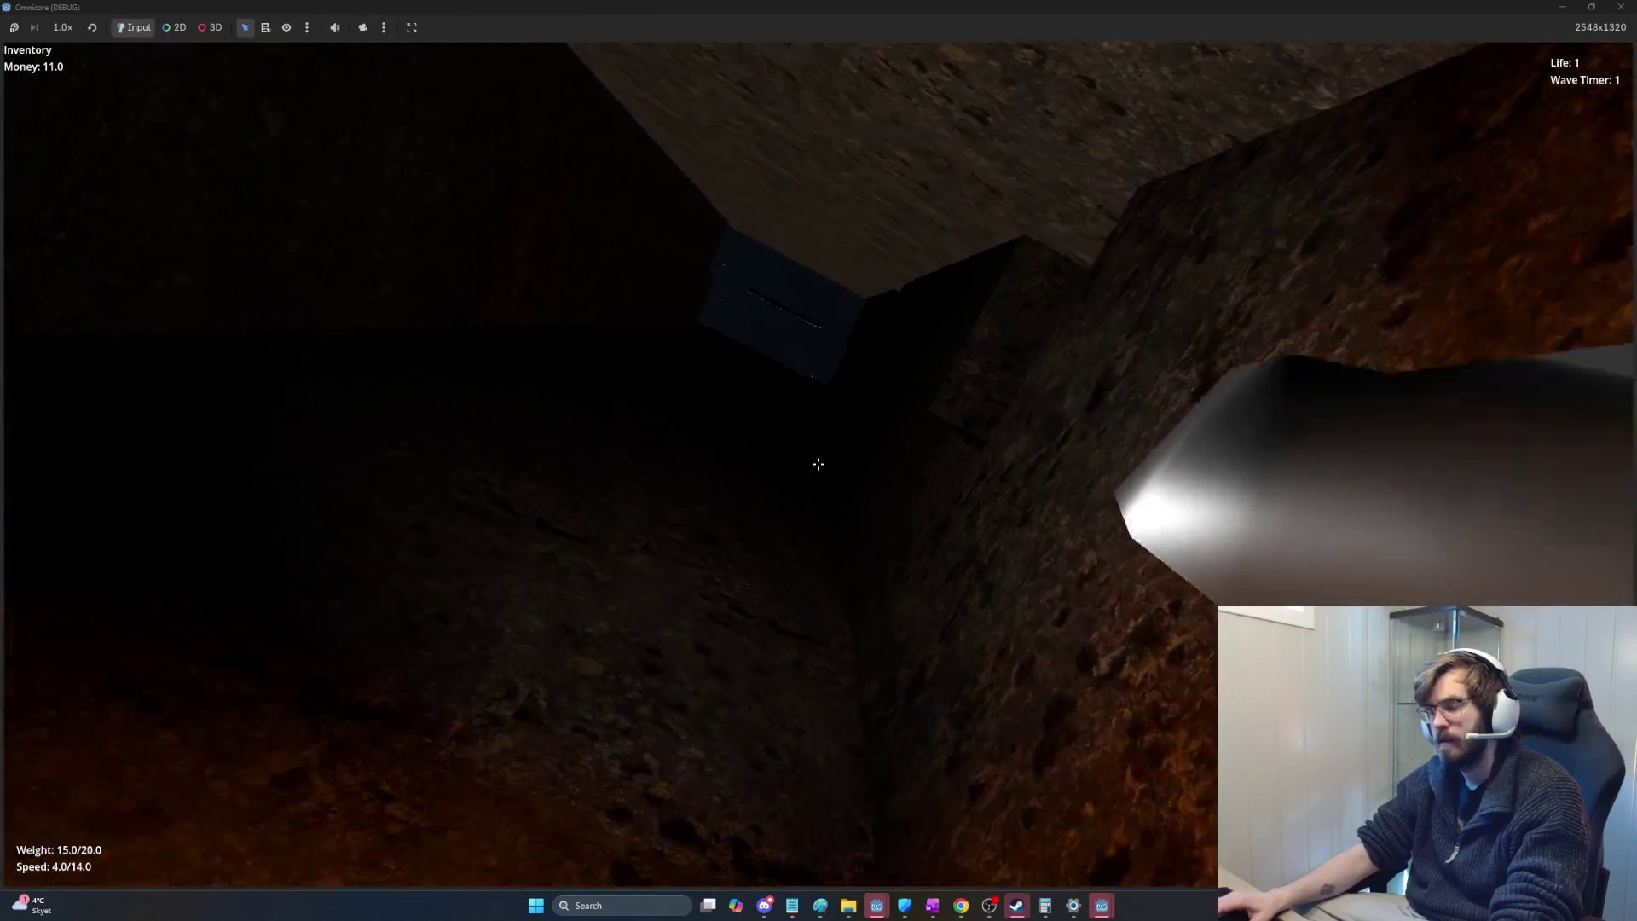
Fly up through the rock ceiling opening into open space toward the targeted enemy.
{"action": "key", "text": "w"}
{"action": "key", "text": "w"}
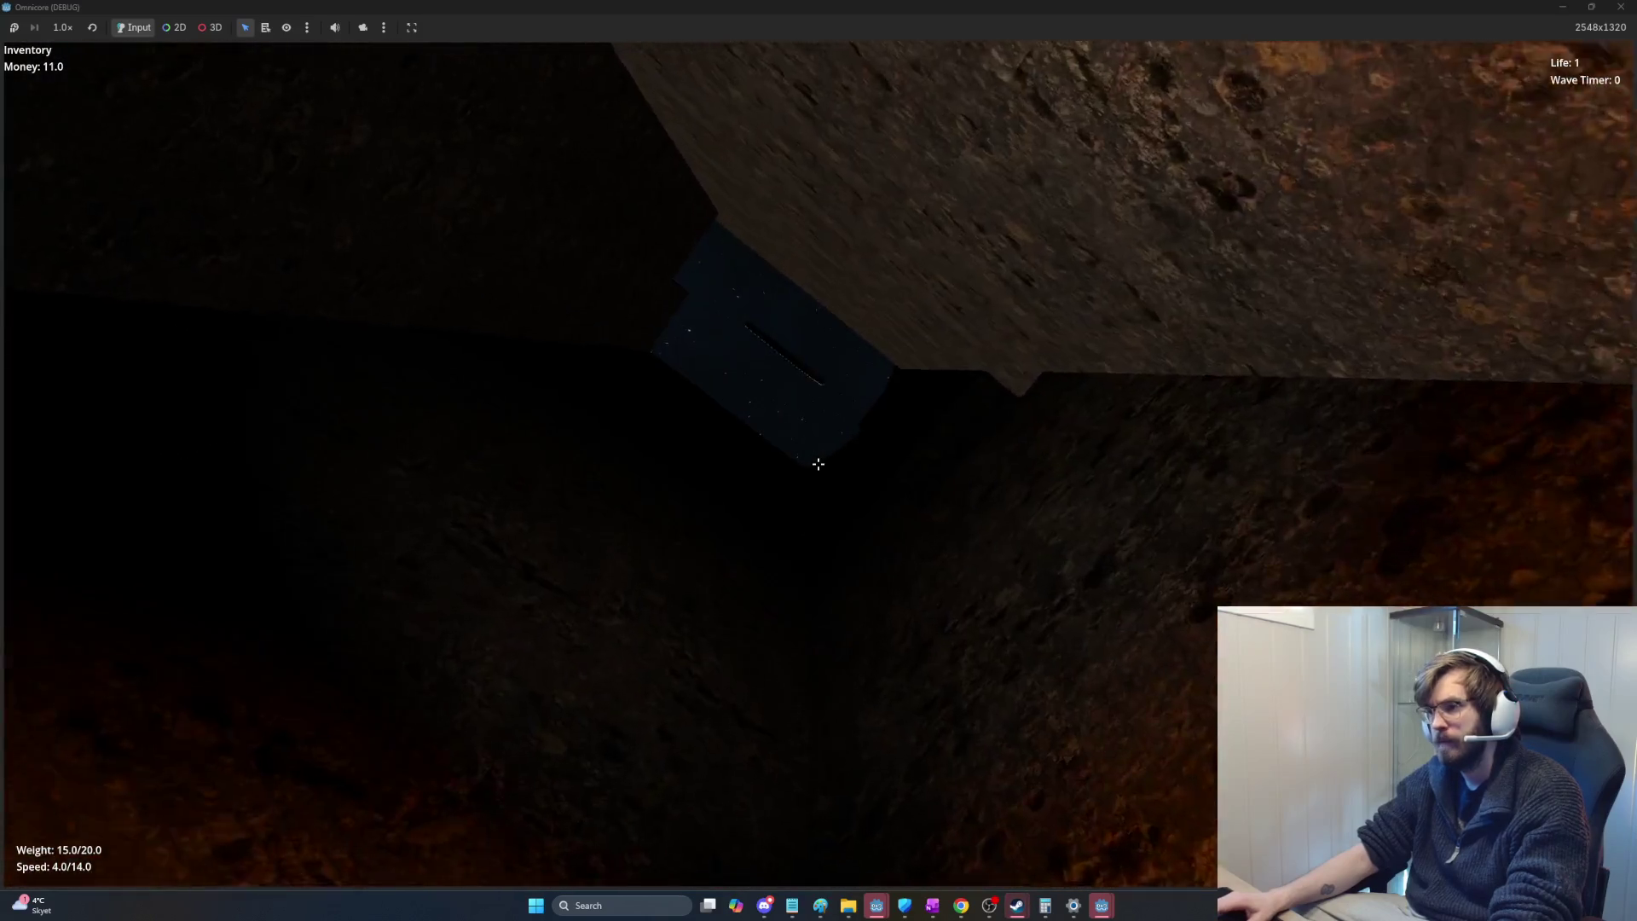
{"action": "key", "text": "w"}
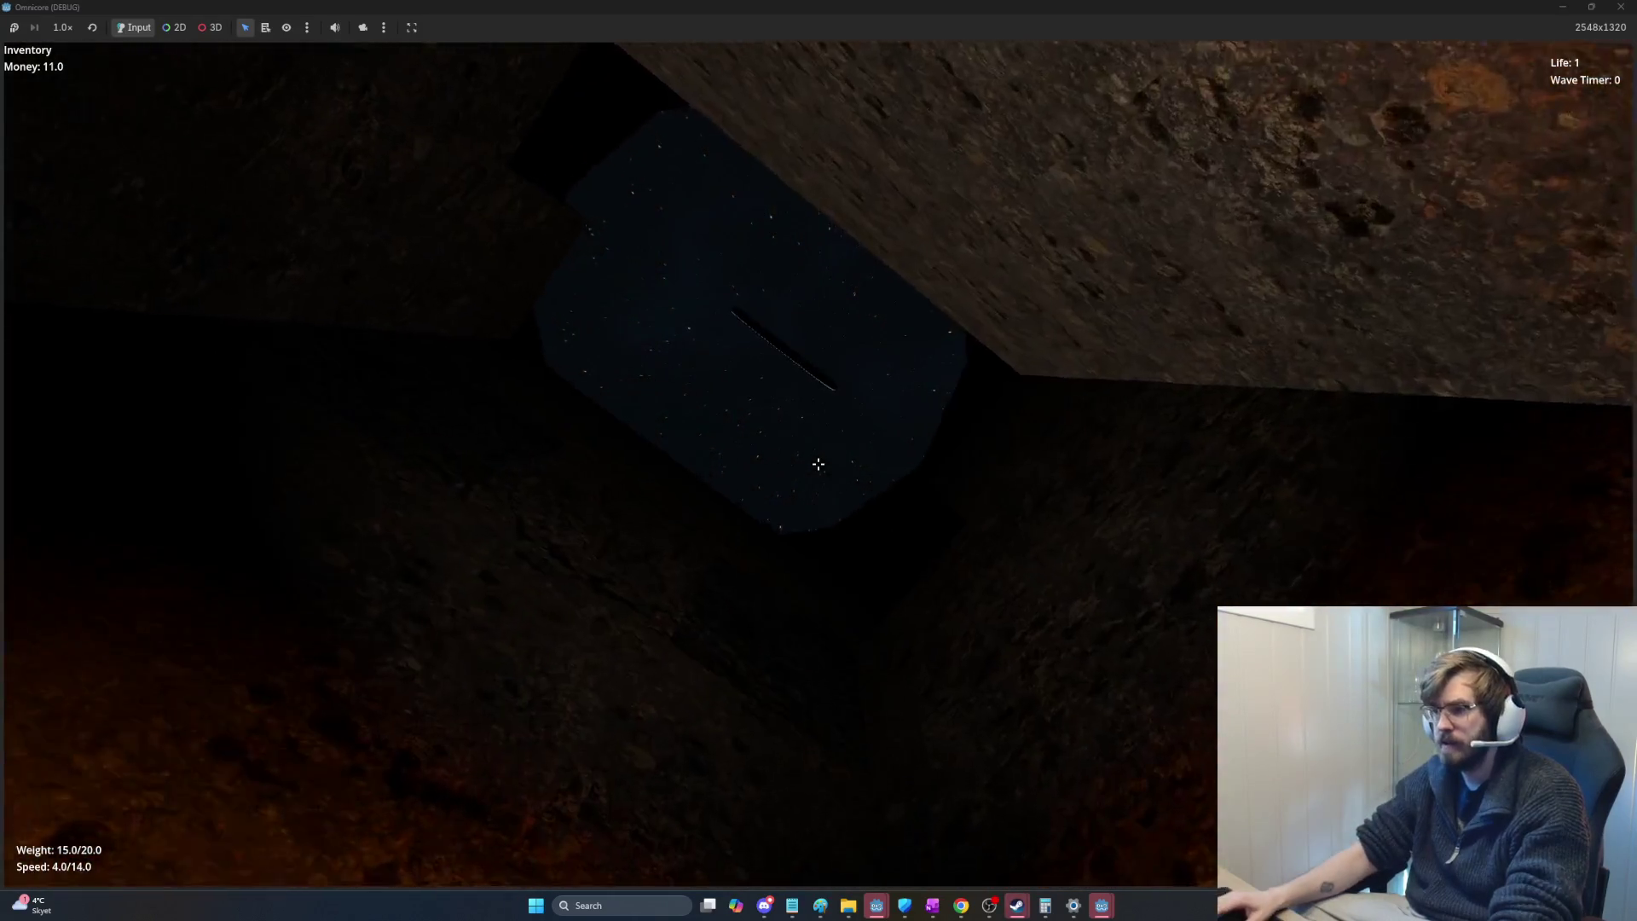
{"action": "key", "text": "w"}
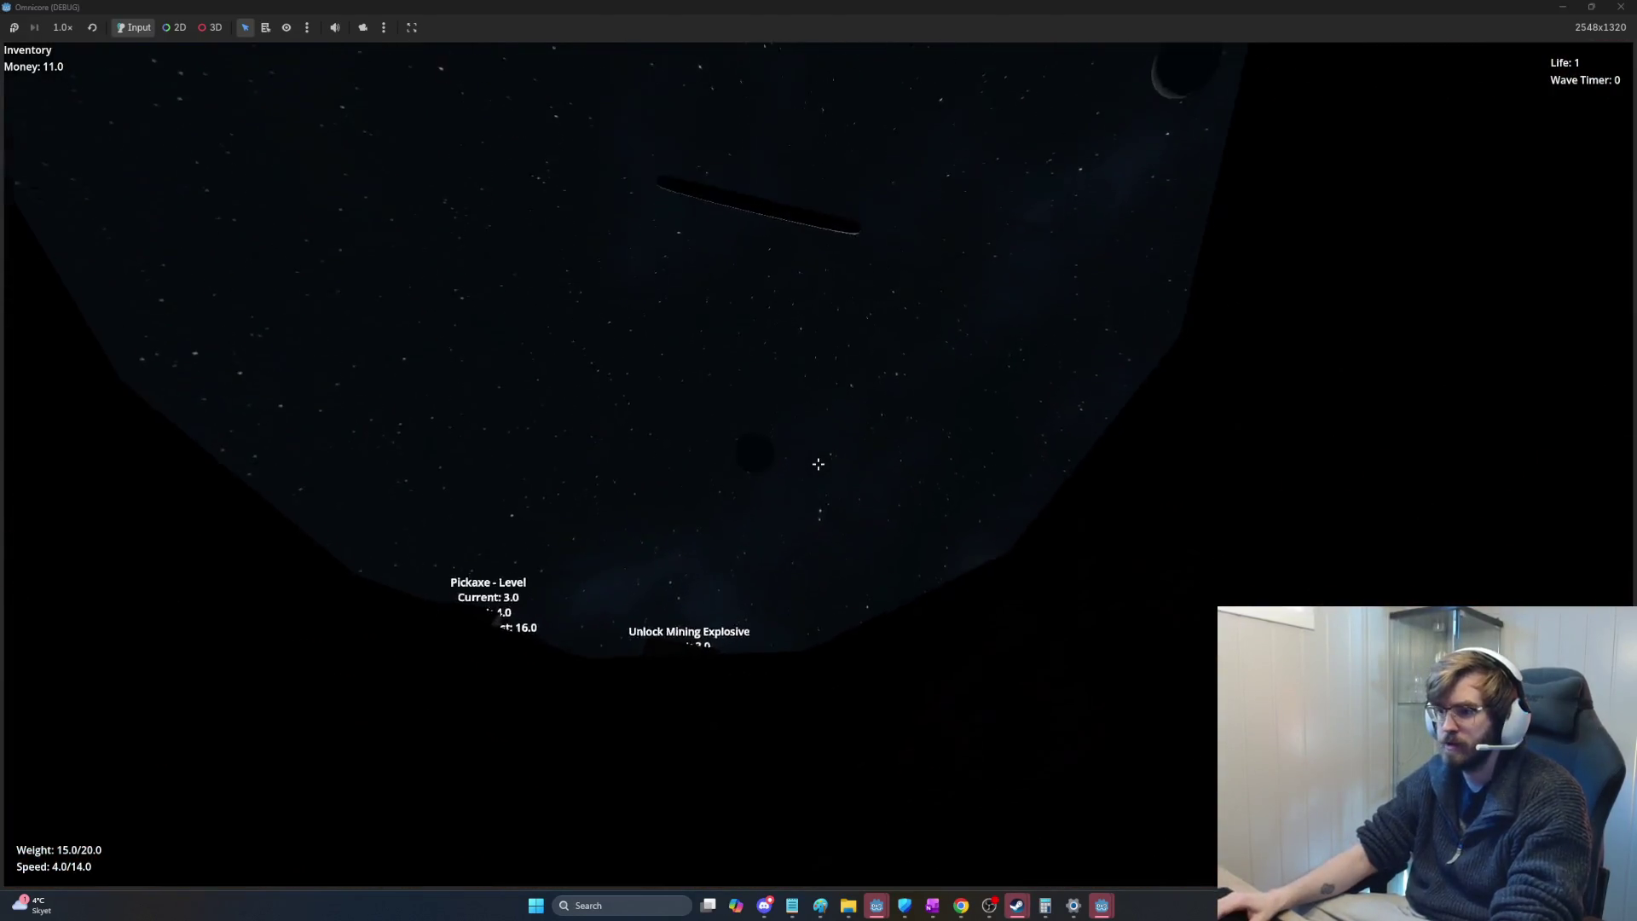
{"action": "key", "text": "w"}
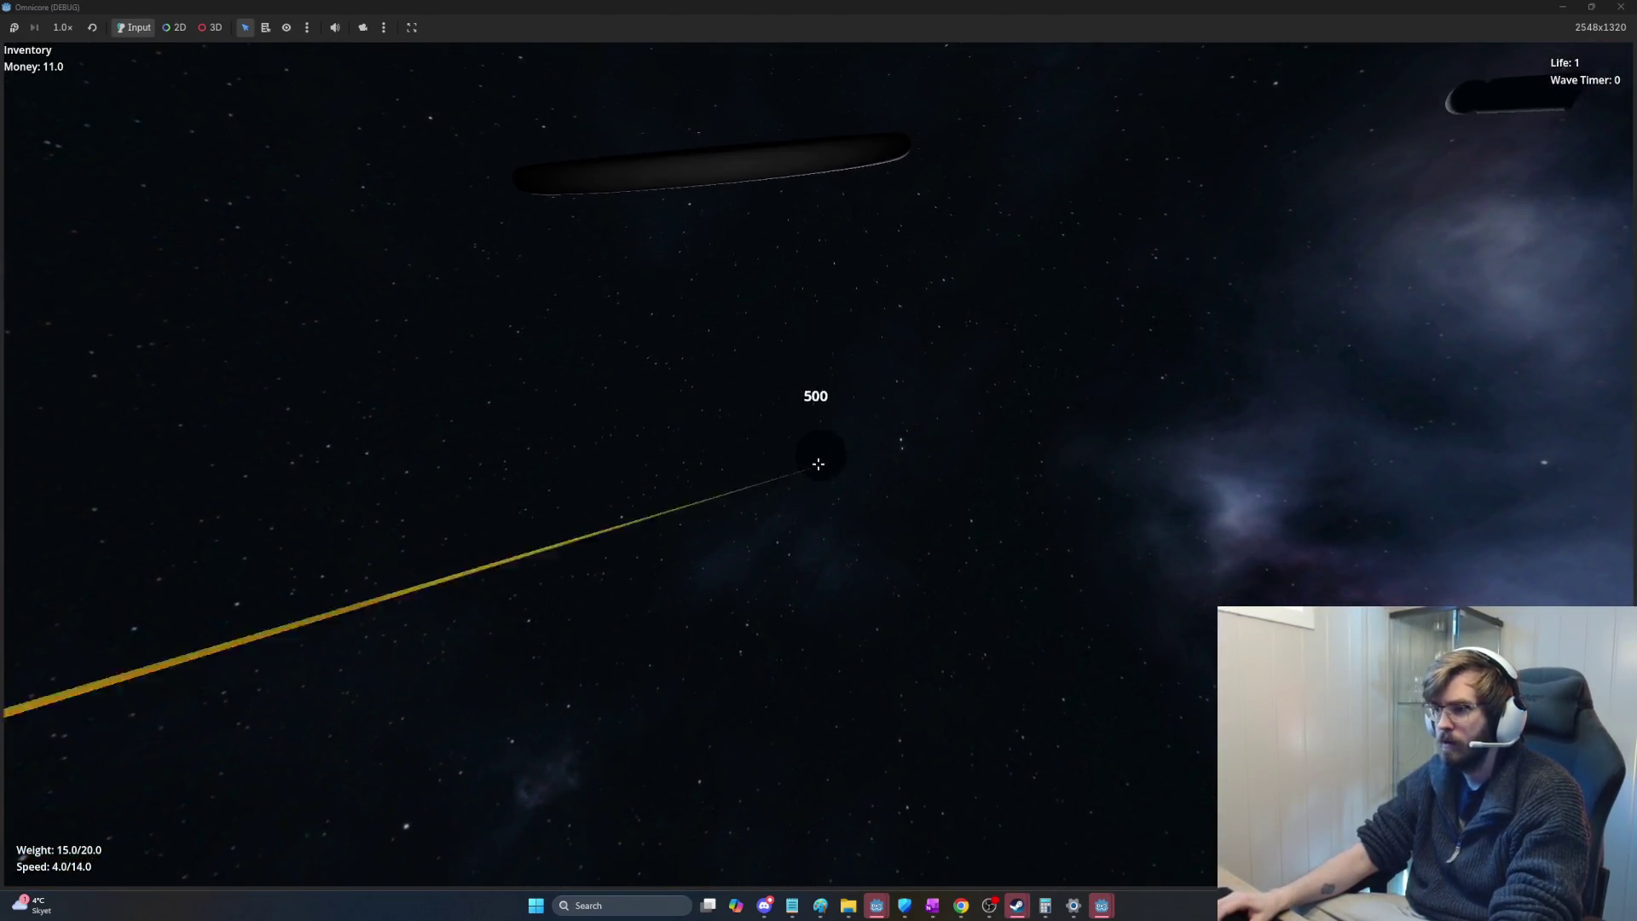
{"action": "key", "text": "w"}
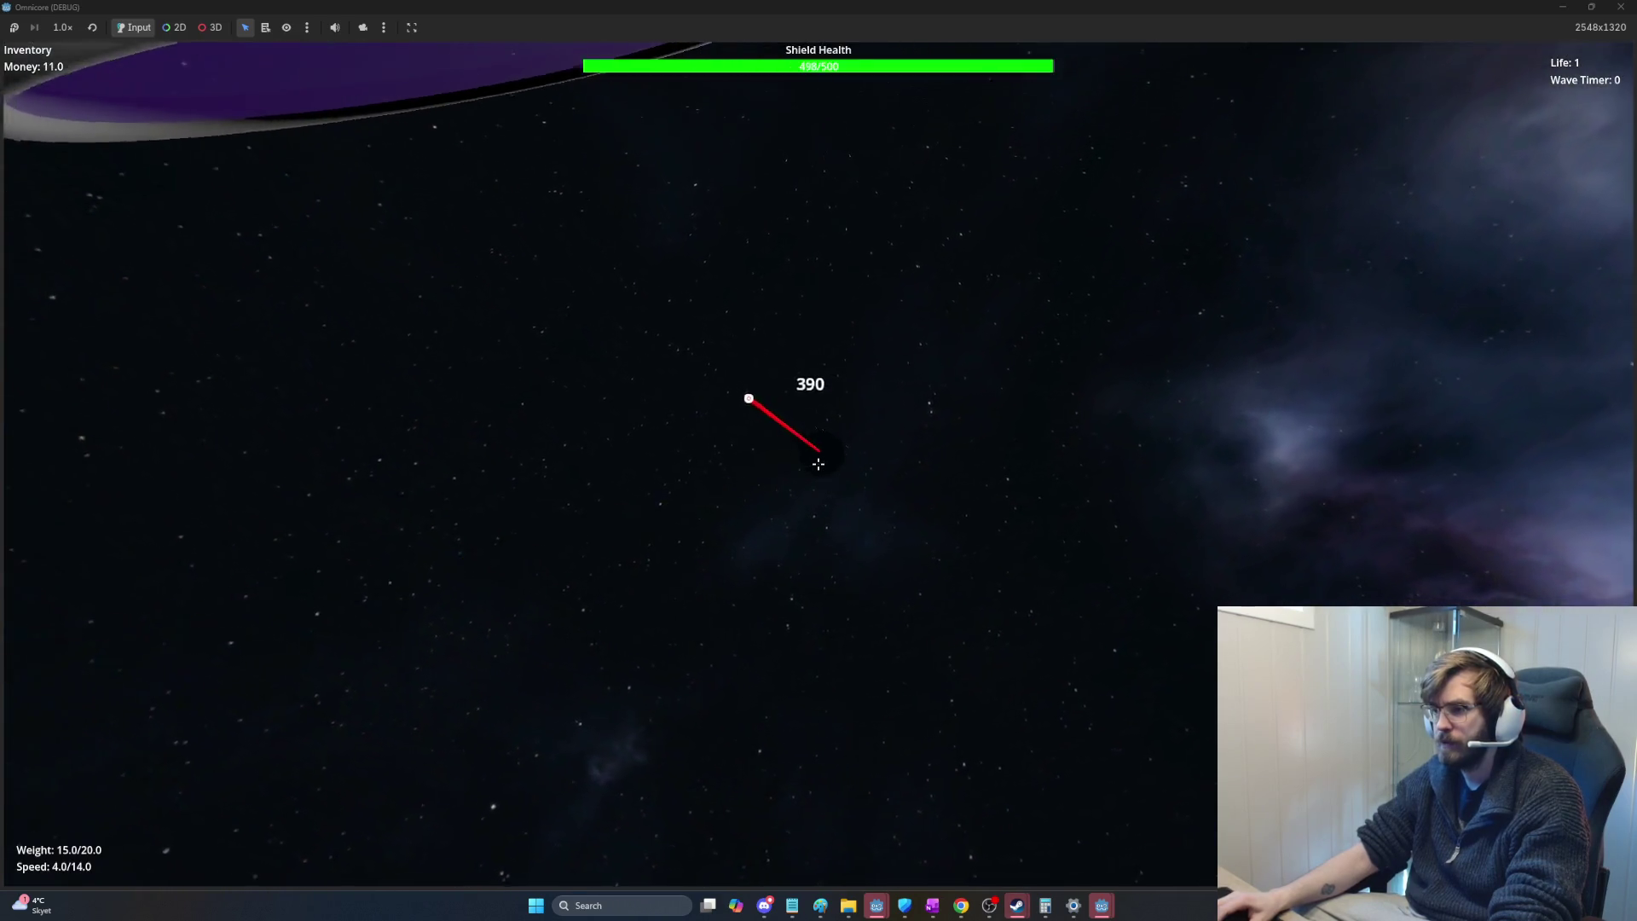
{"action": "key", "text": "w"}
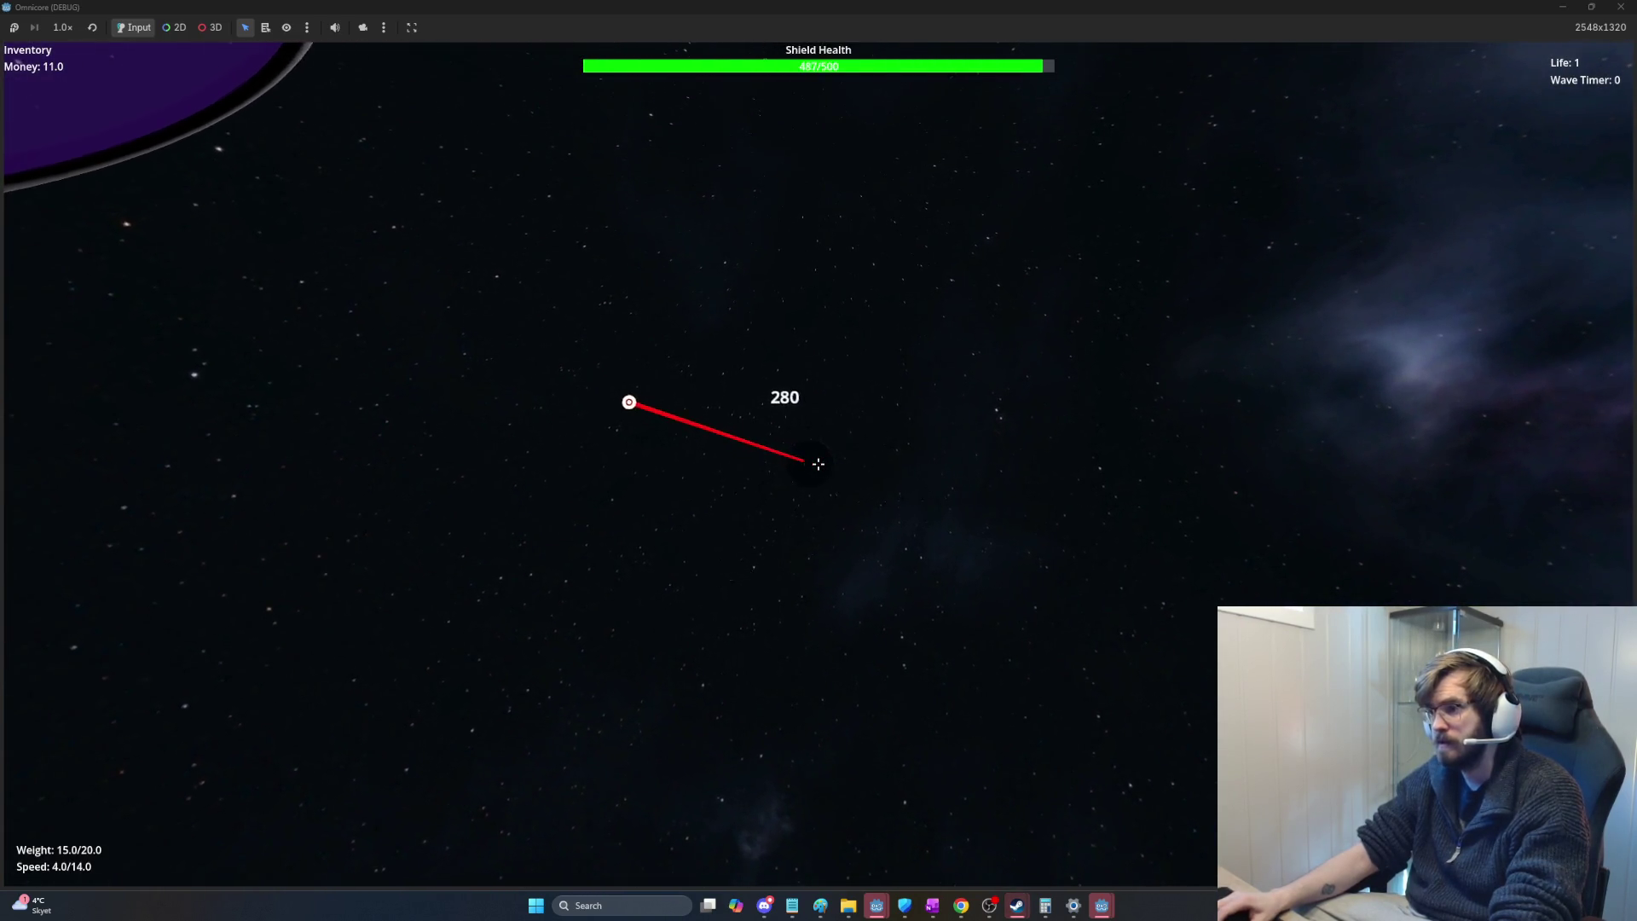
{"action": "key", "text": "w"}
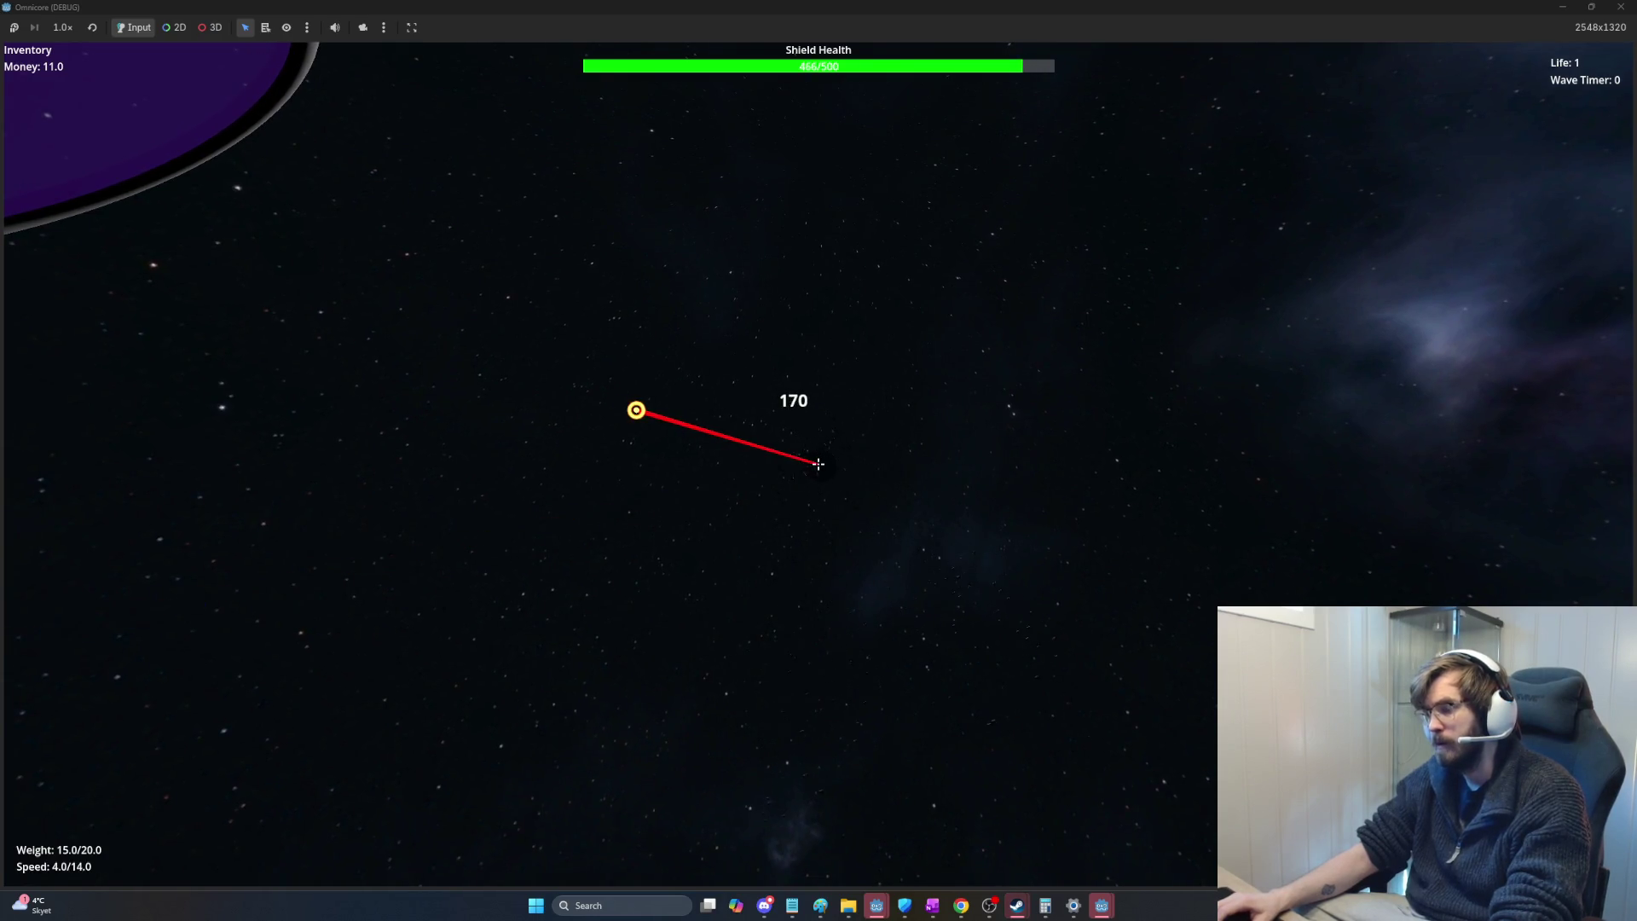
{"action": "key", "text": "w"}
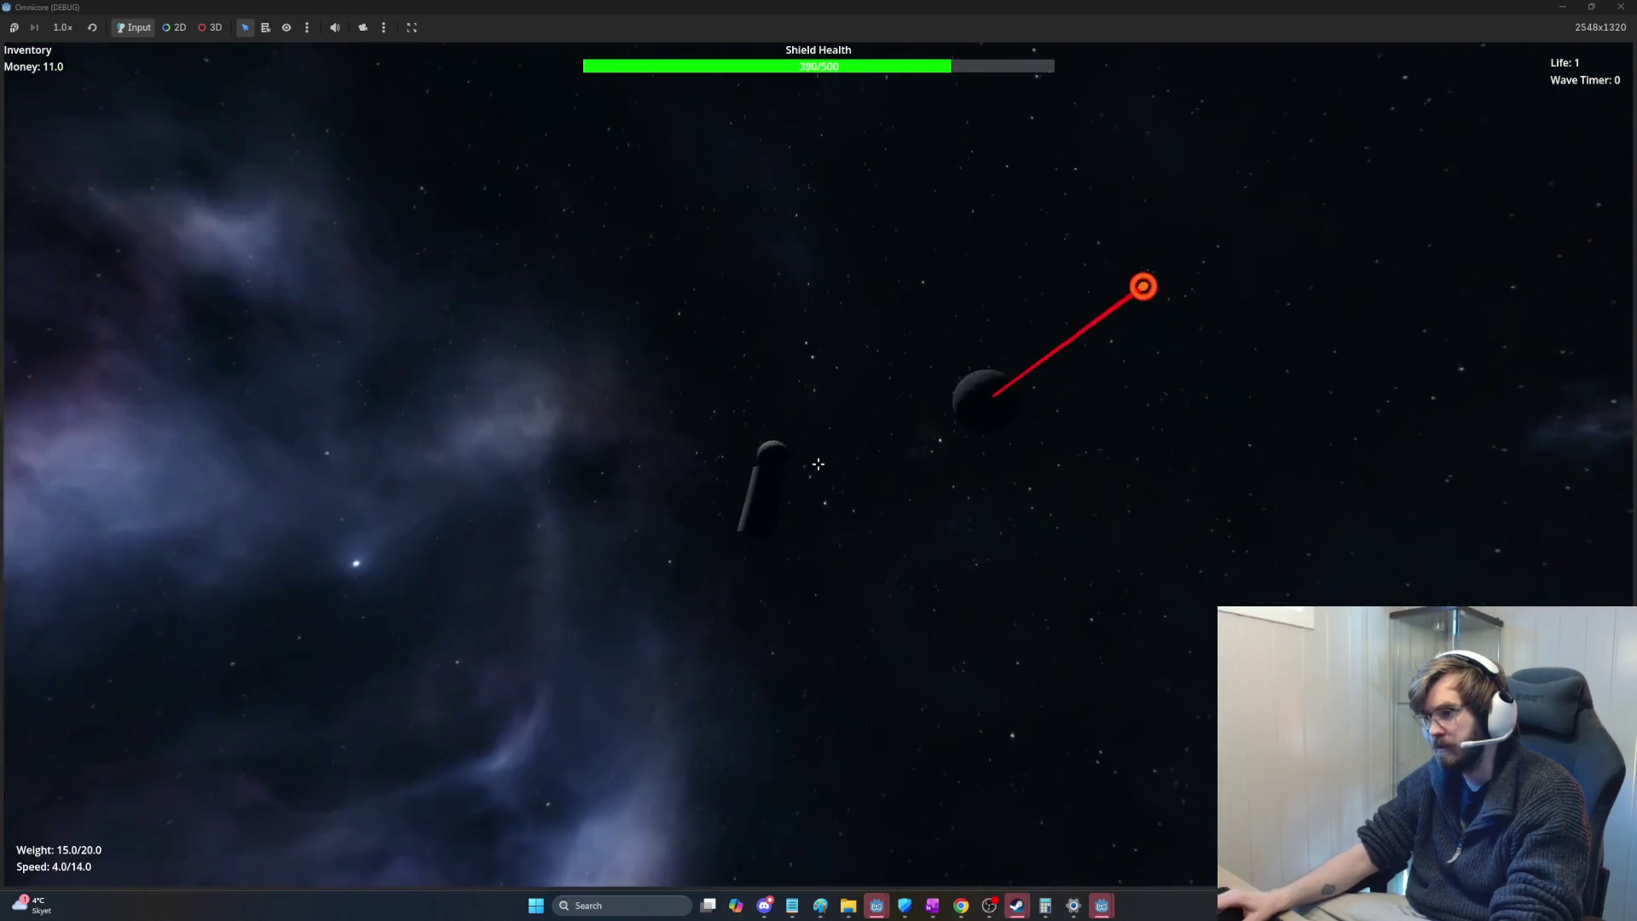
Shoot the cylinder enemy and then the approaching sphere enemy.
{"action": "left_click", "coordinate": [819, 464]}
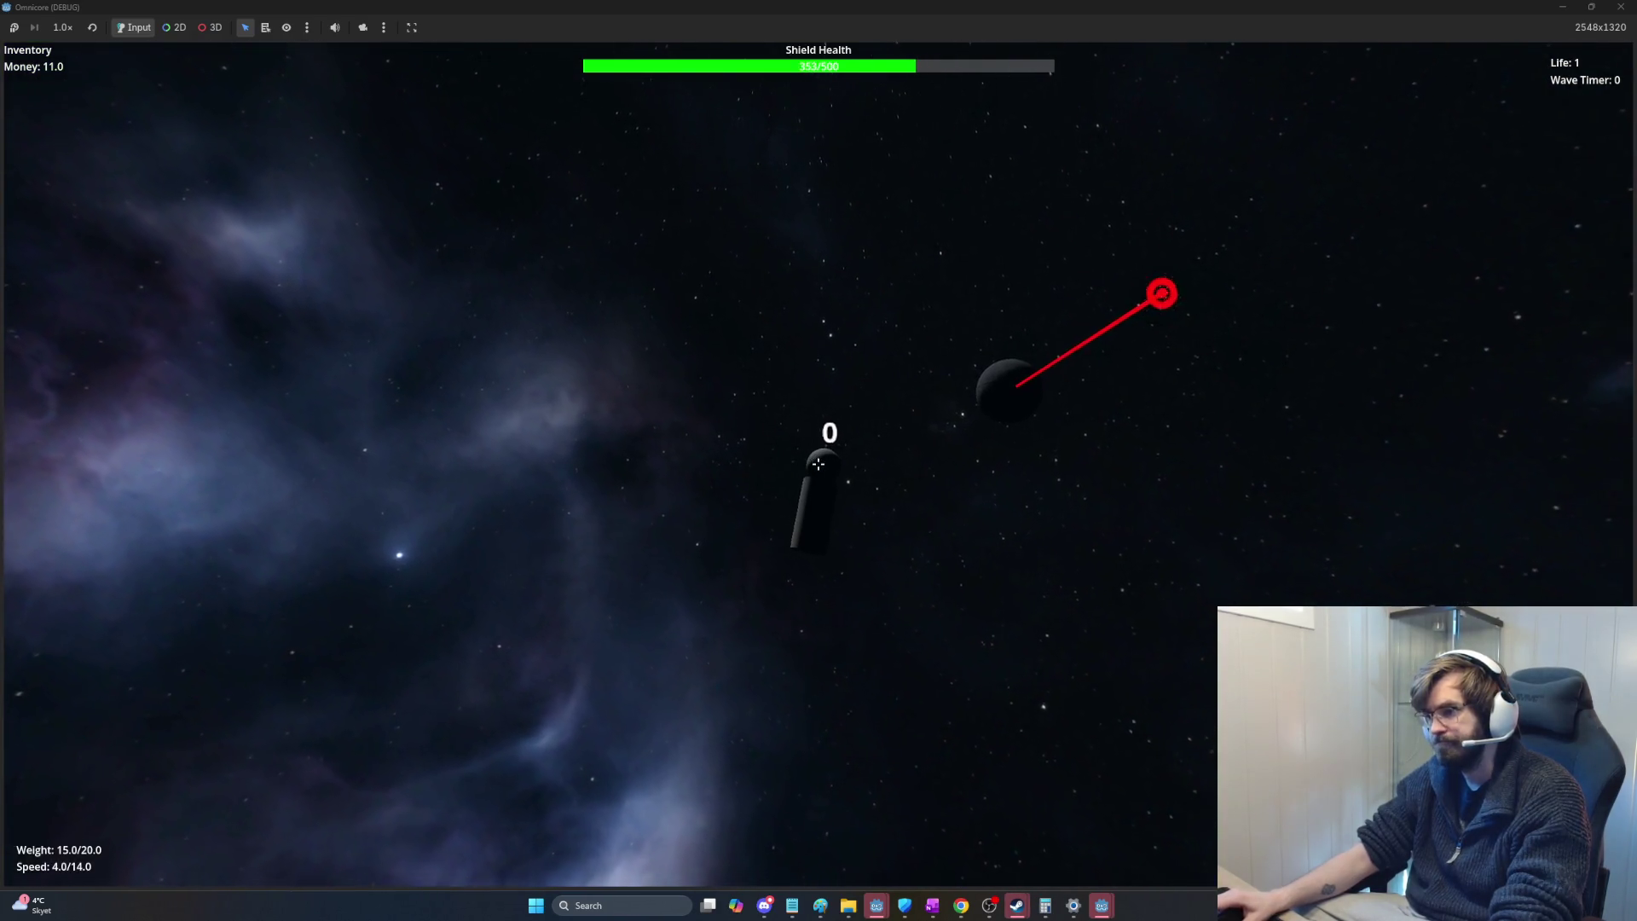
{"action": "left_click", "coordinate": [819, 464]}
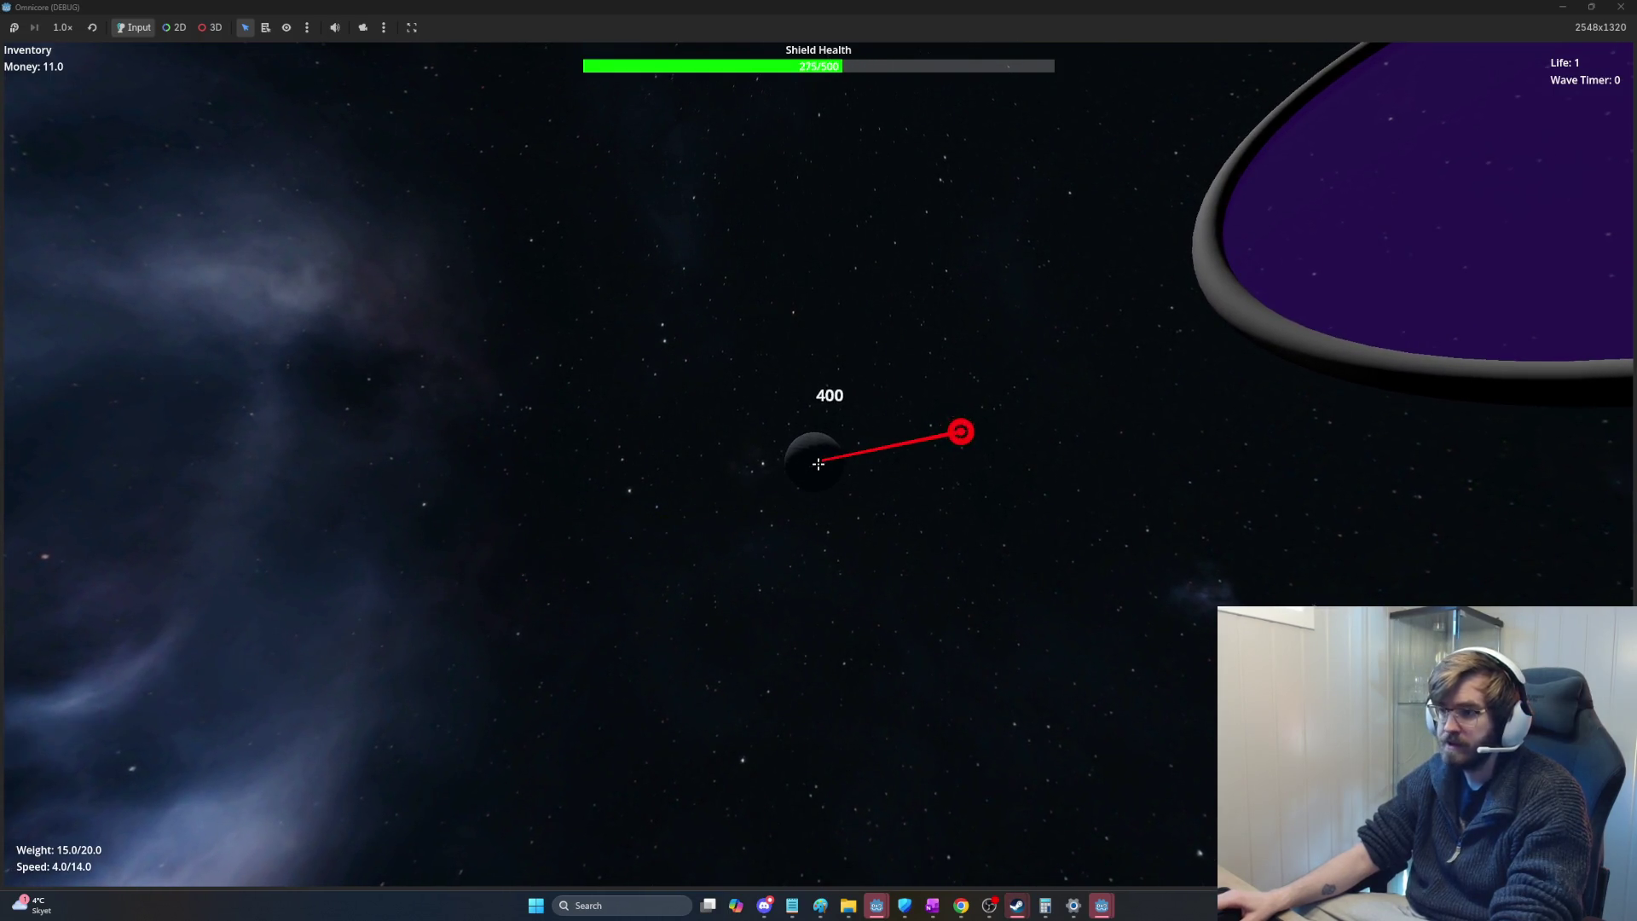
{"action": "left_click", "coordinate": [818, 464]}
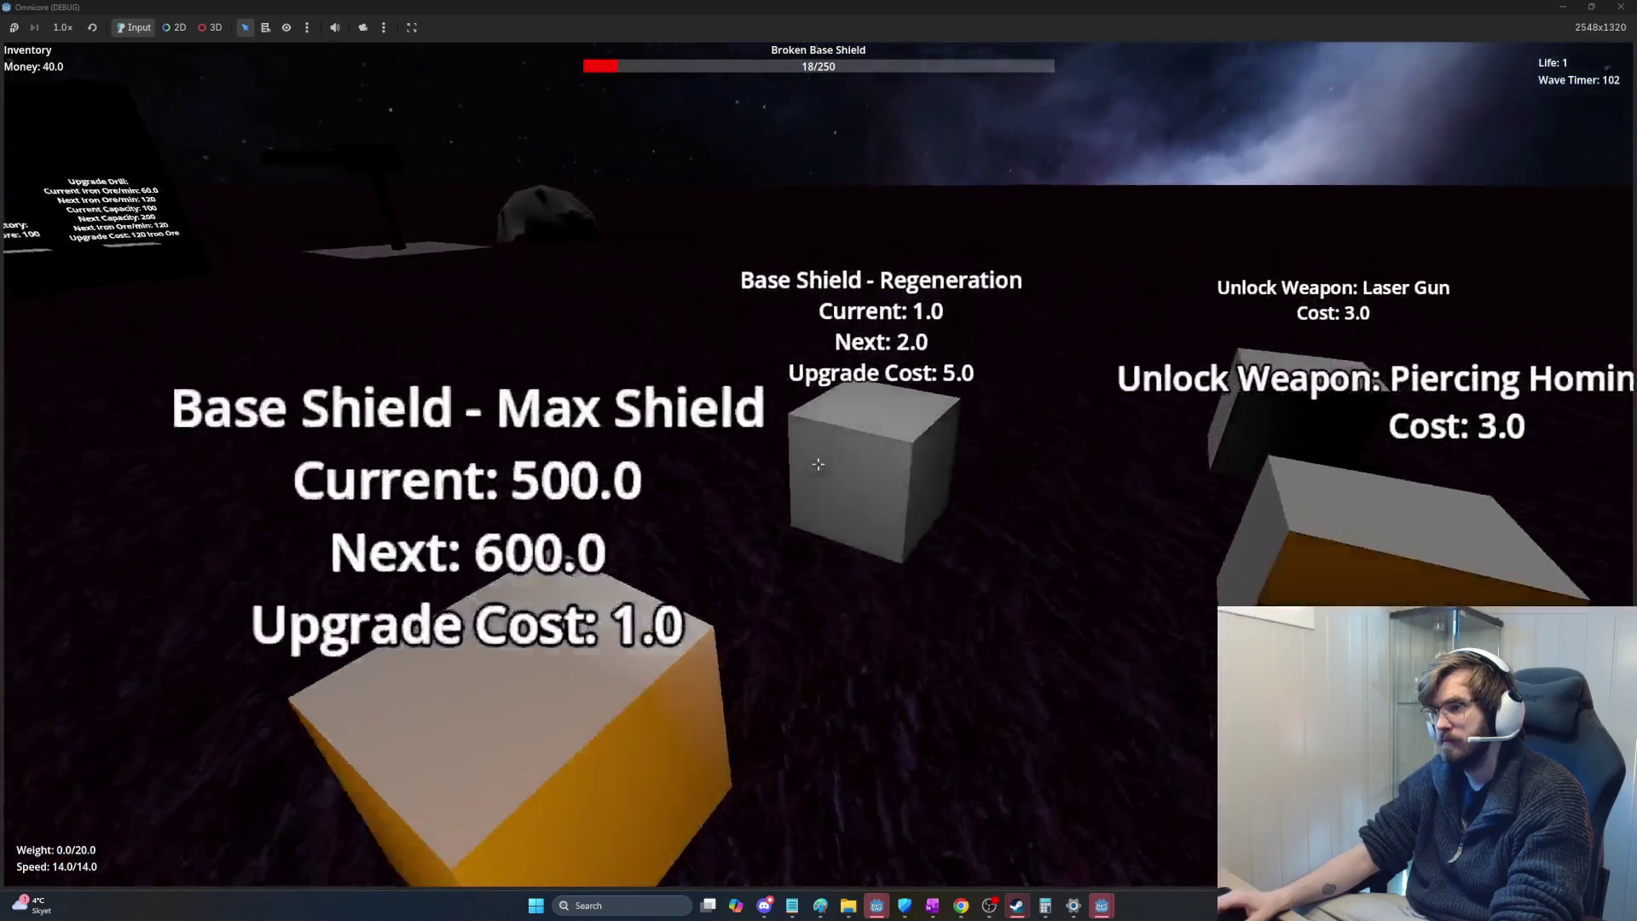
Buy three Base Shield Regeneration levels up to 6.0, then stop the debug run with F8.
{"action": "left_click", "coordinate": [819, 464]}
{"action": "left_click", "coordinate": [818, 464]}
{"action": "left_click", "coordinate": [818, 464]}
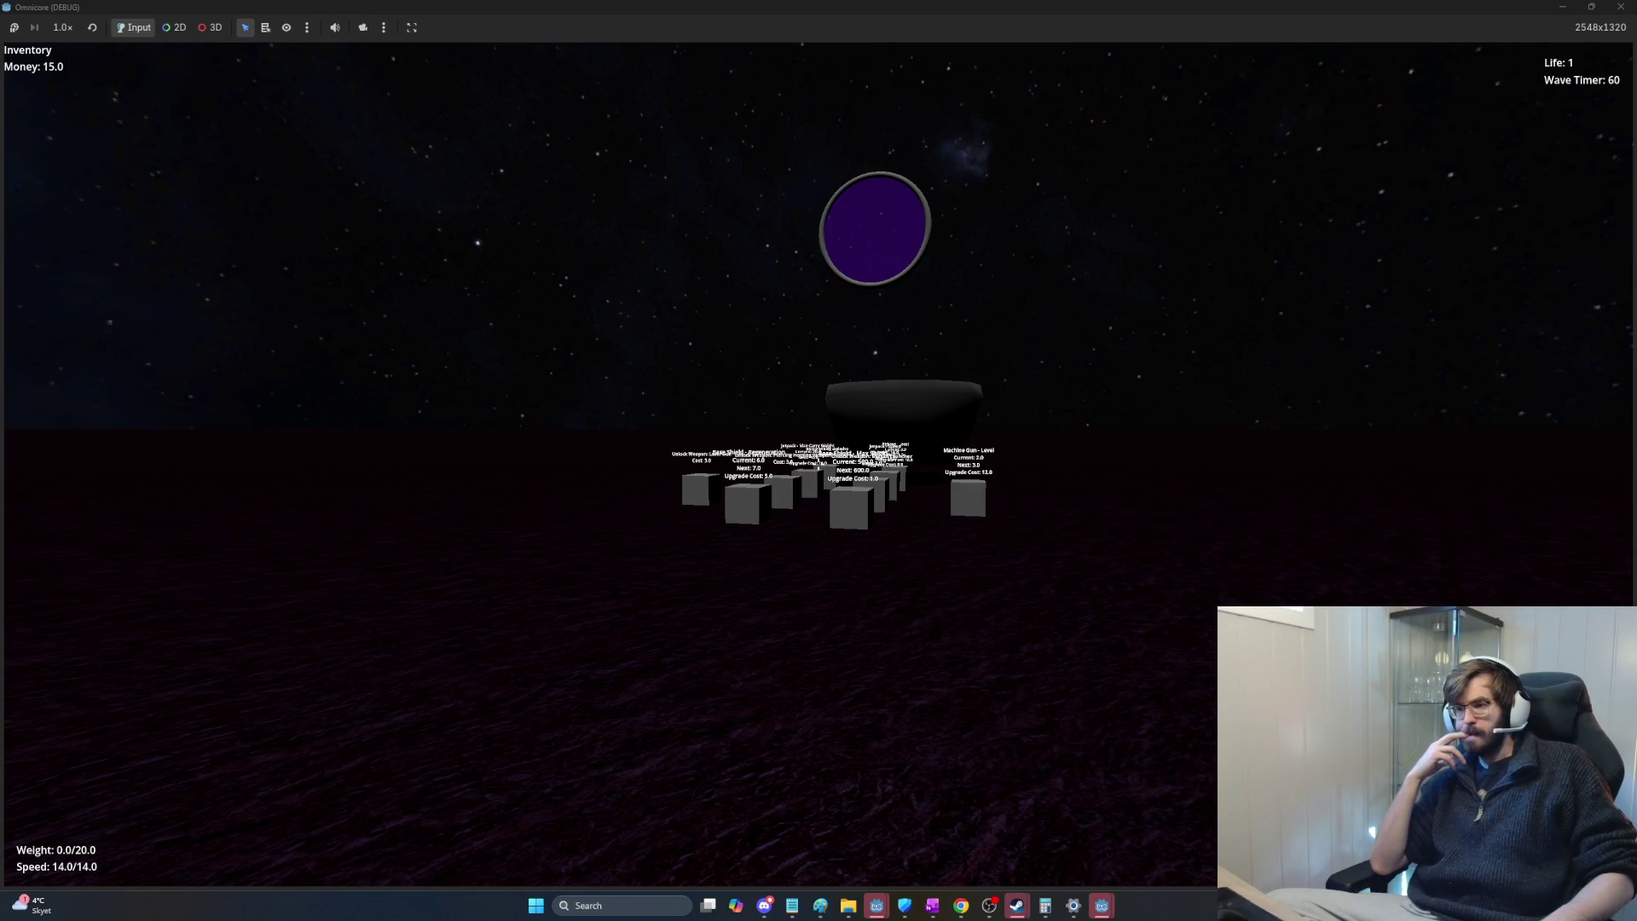
{"action": "key", "text": "w"}
{"action": "key", "text": "w"}
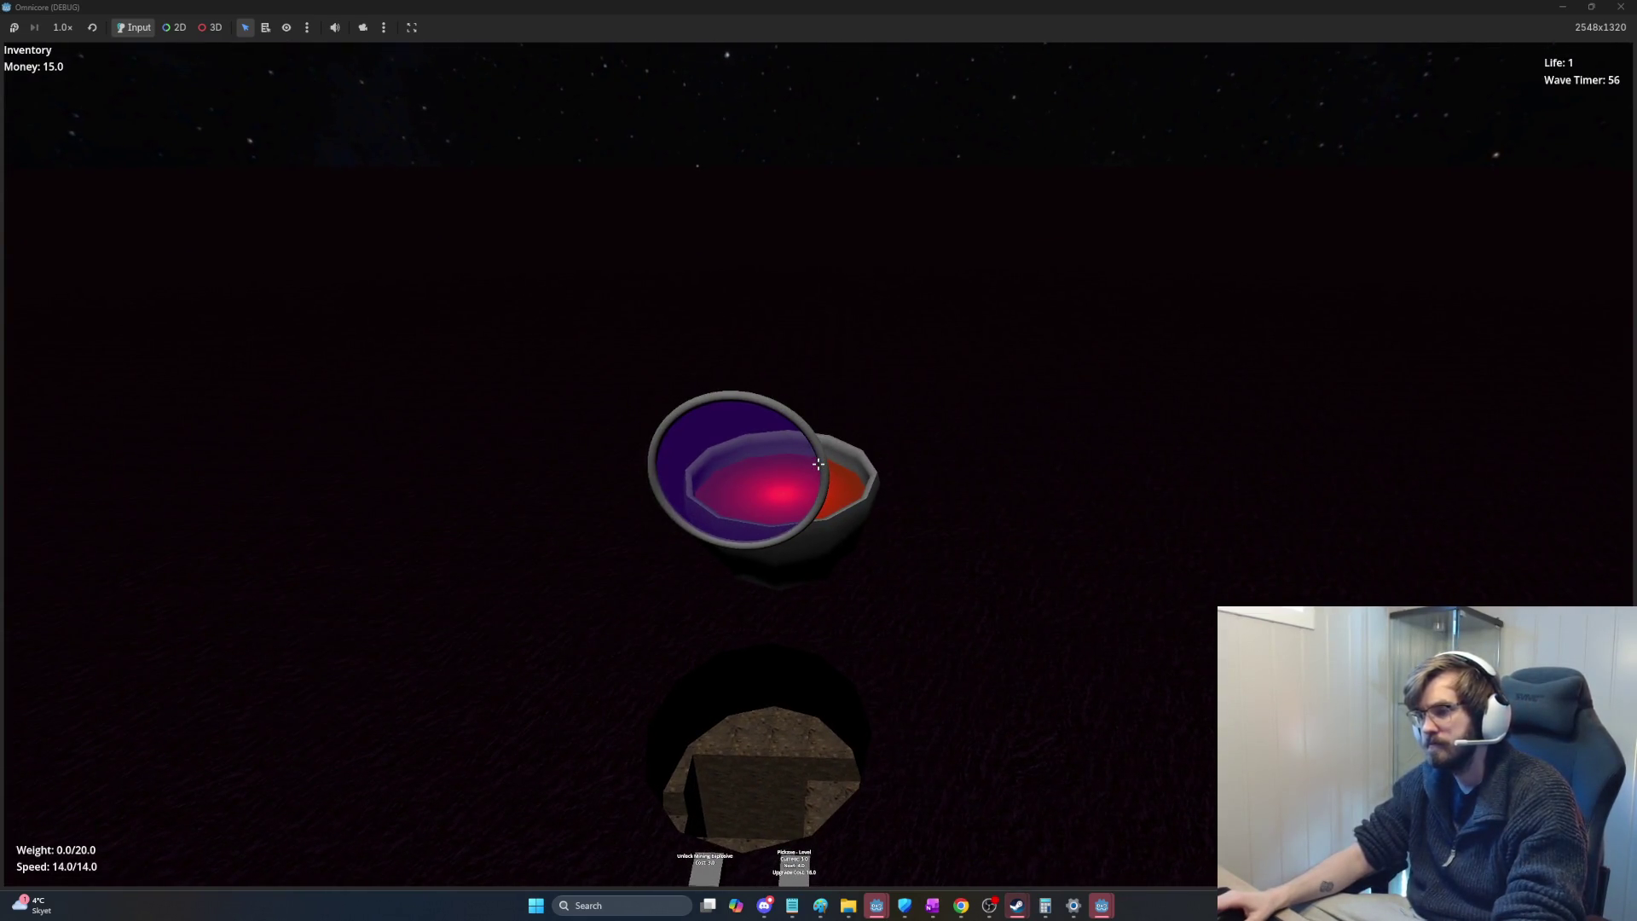
{"action": "key", "text": "F8"}
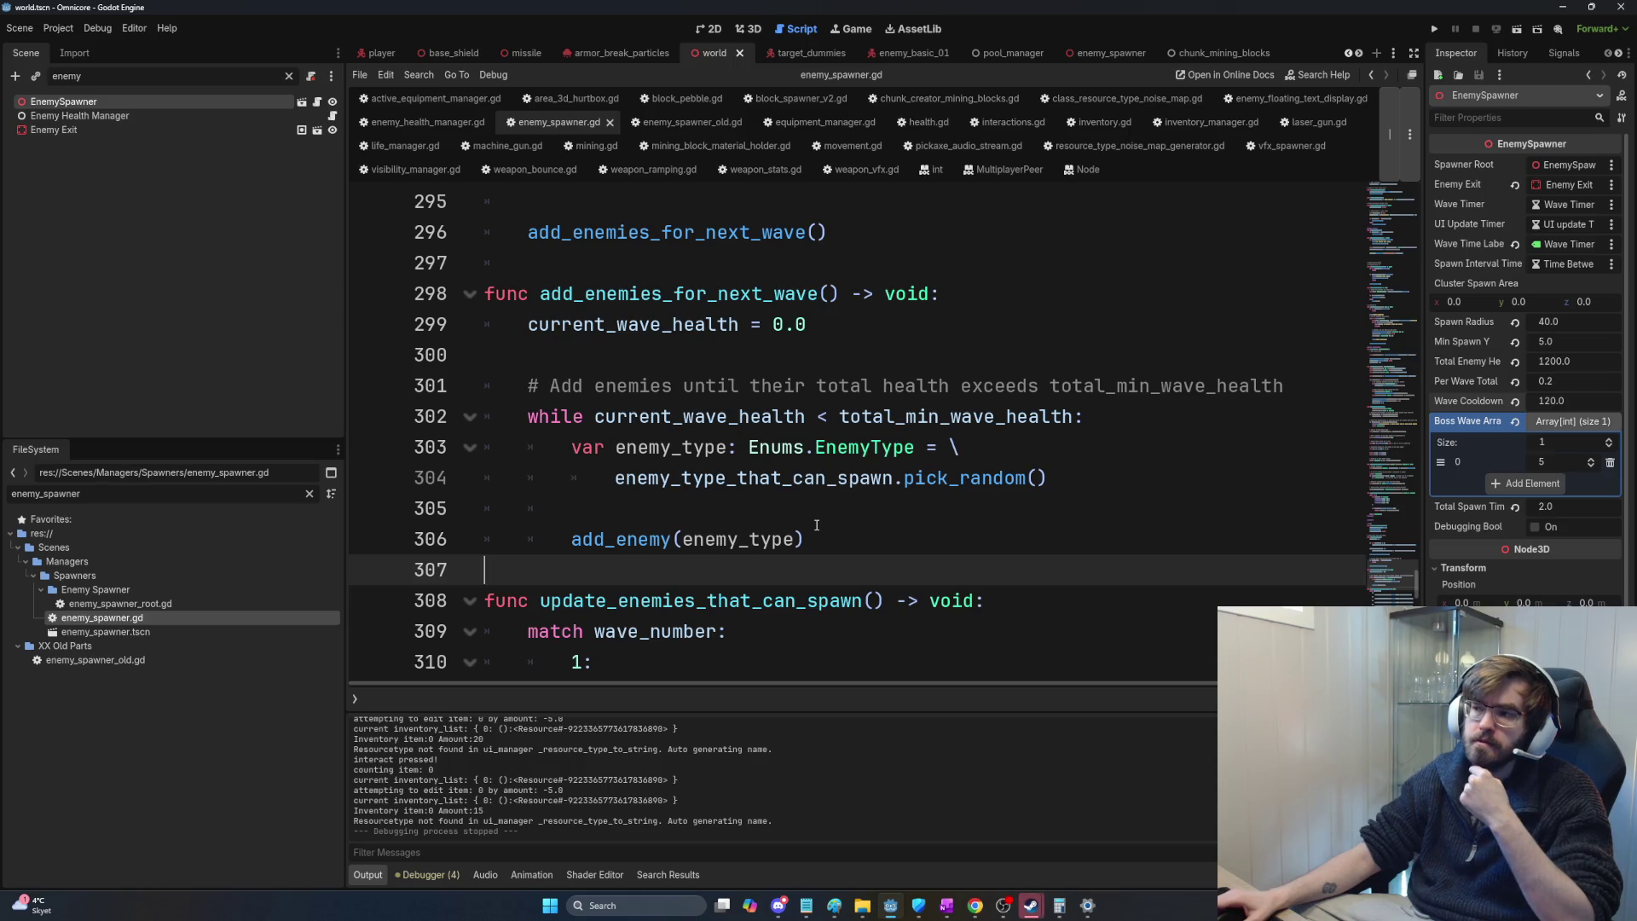
Select lines 298–306 of enemy_spawner.gd, covering all of add_enemies_for_next_wave.
{"action": "mouse_move", "coordinate": [818, 533]}
{"action": "left_mouse_down"}
{"action": "mouse_move", "coordinate": [546, 447]}
{"action": "mouse_move", "coordinate": [514, 383]}
{"action": "left_mouse_up"}
{"action": "left_click", "coordinate": [514, 384]}
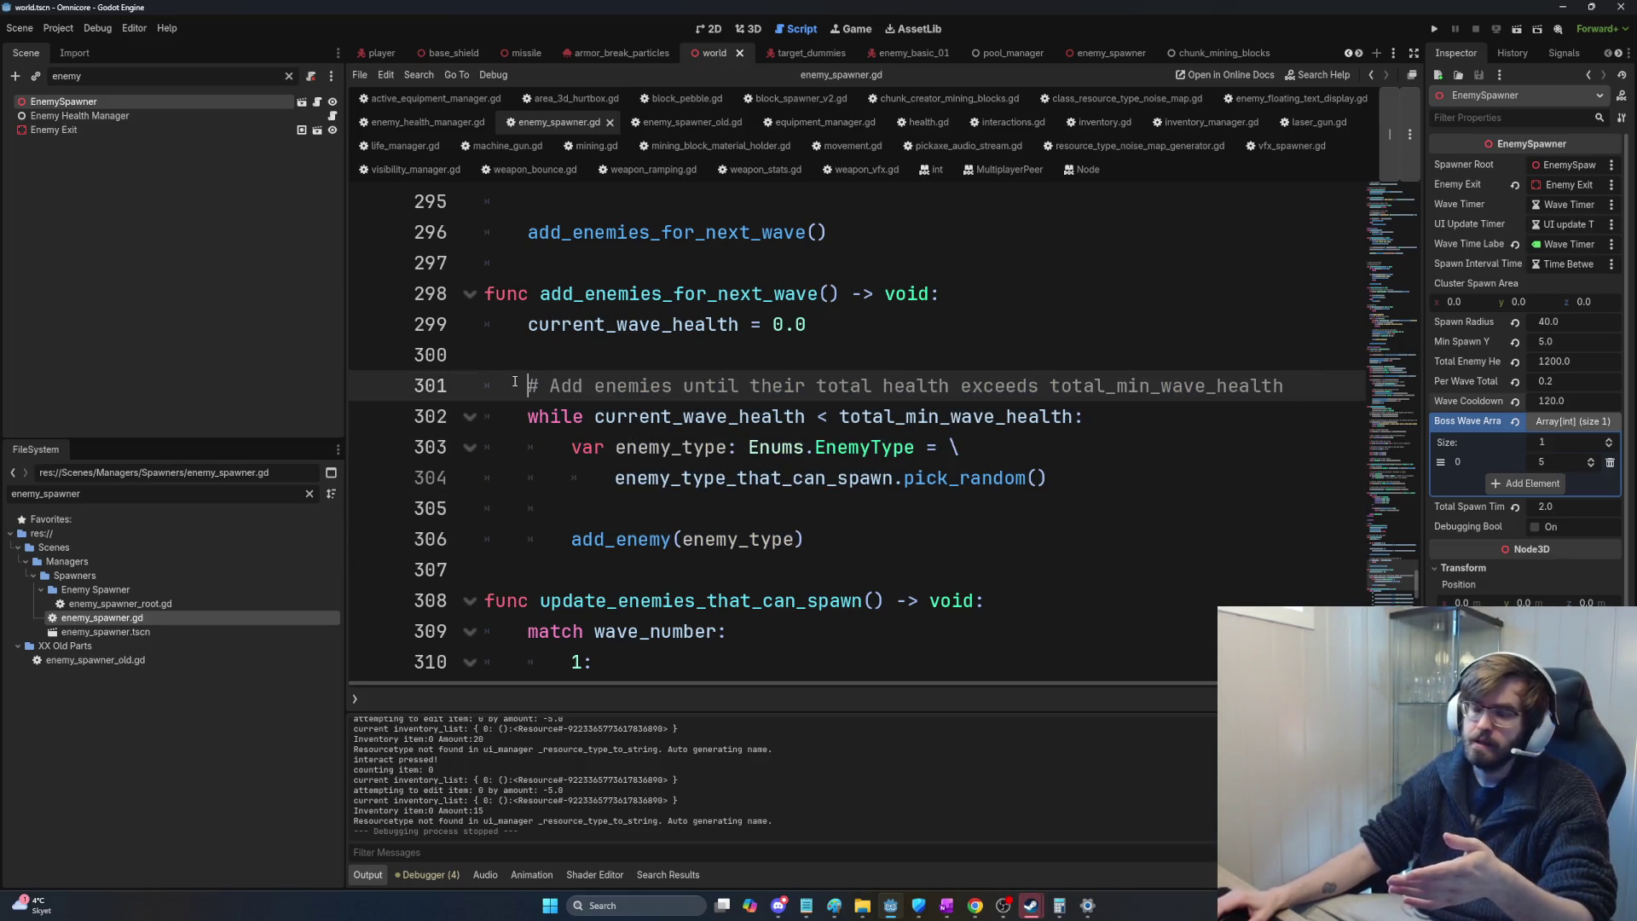
{"action": "mouse_move", "coordinate": [485, 298]}
{"action": "left_mouse_down"}
{"action": "mouse_move", "coordinate": [530, 299]}
{"action": "mouse_move", "coordinate": [968, 577]}
{"action": "mouse_move", "coordinate": [951, 542]}
{"action": "left_mouse_up"}
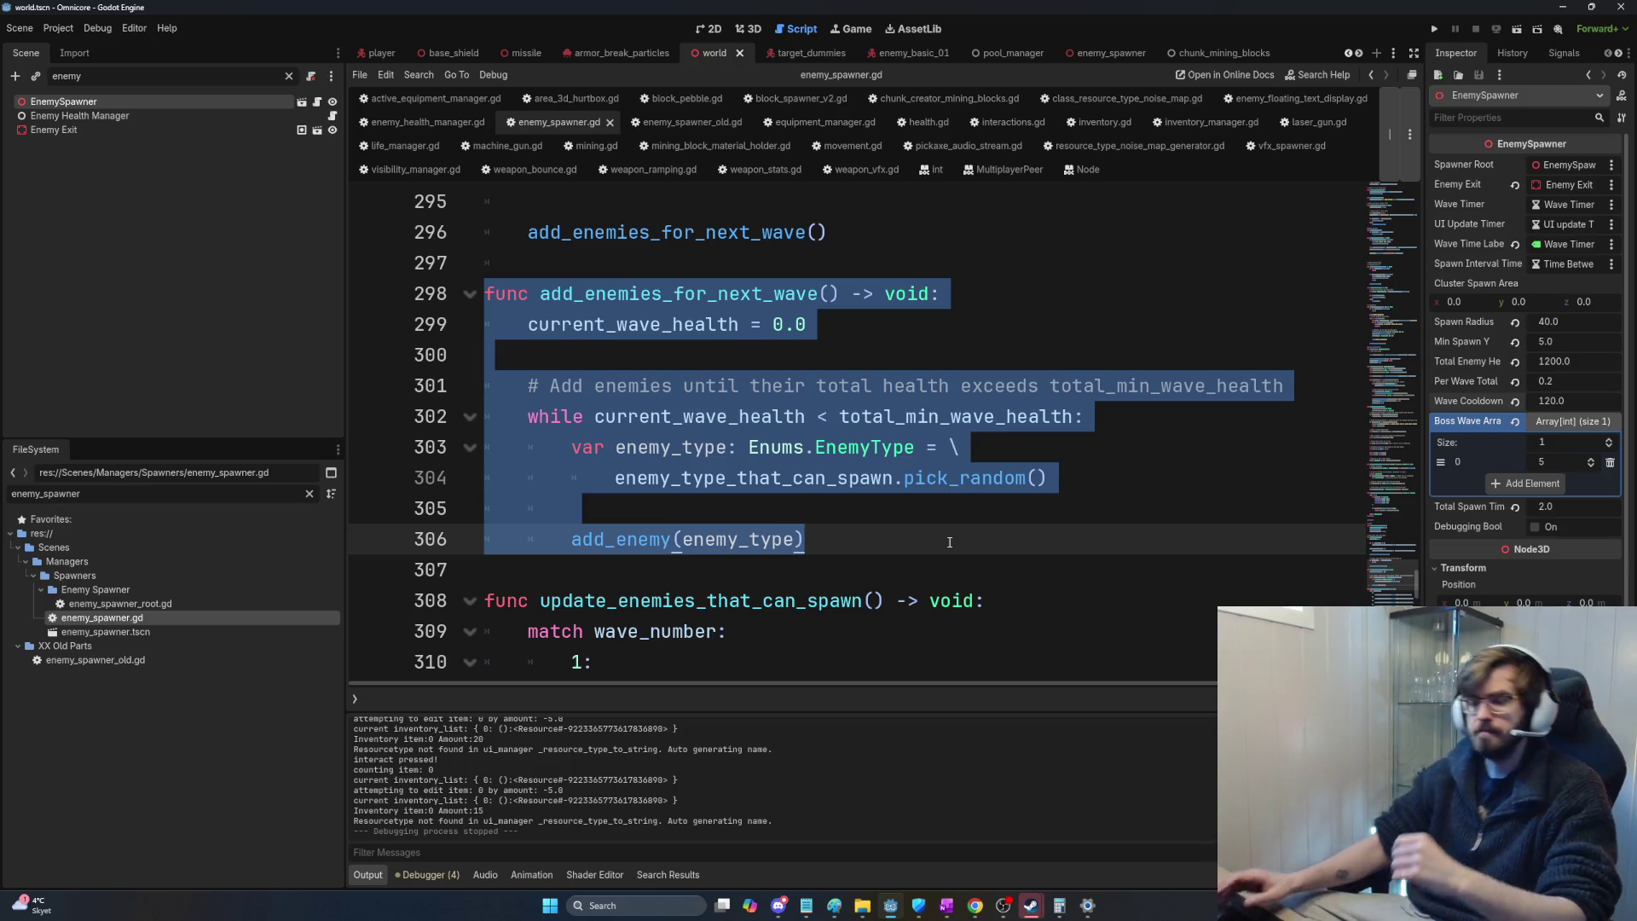
Show add_enemies_for_next_wave() at line 298, which adds enemies until total_min_wave_health is reached.
{"action": "mouse_move", "coordinate": [806, 904]}
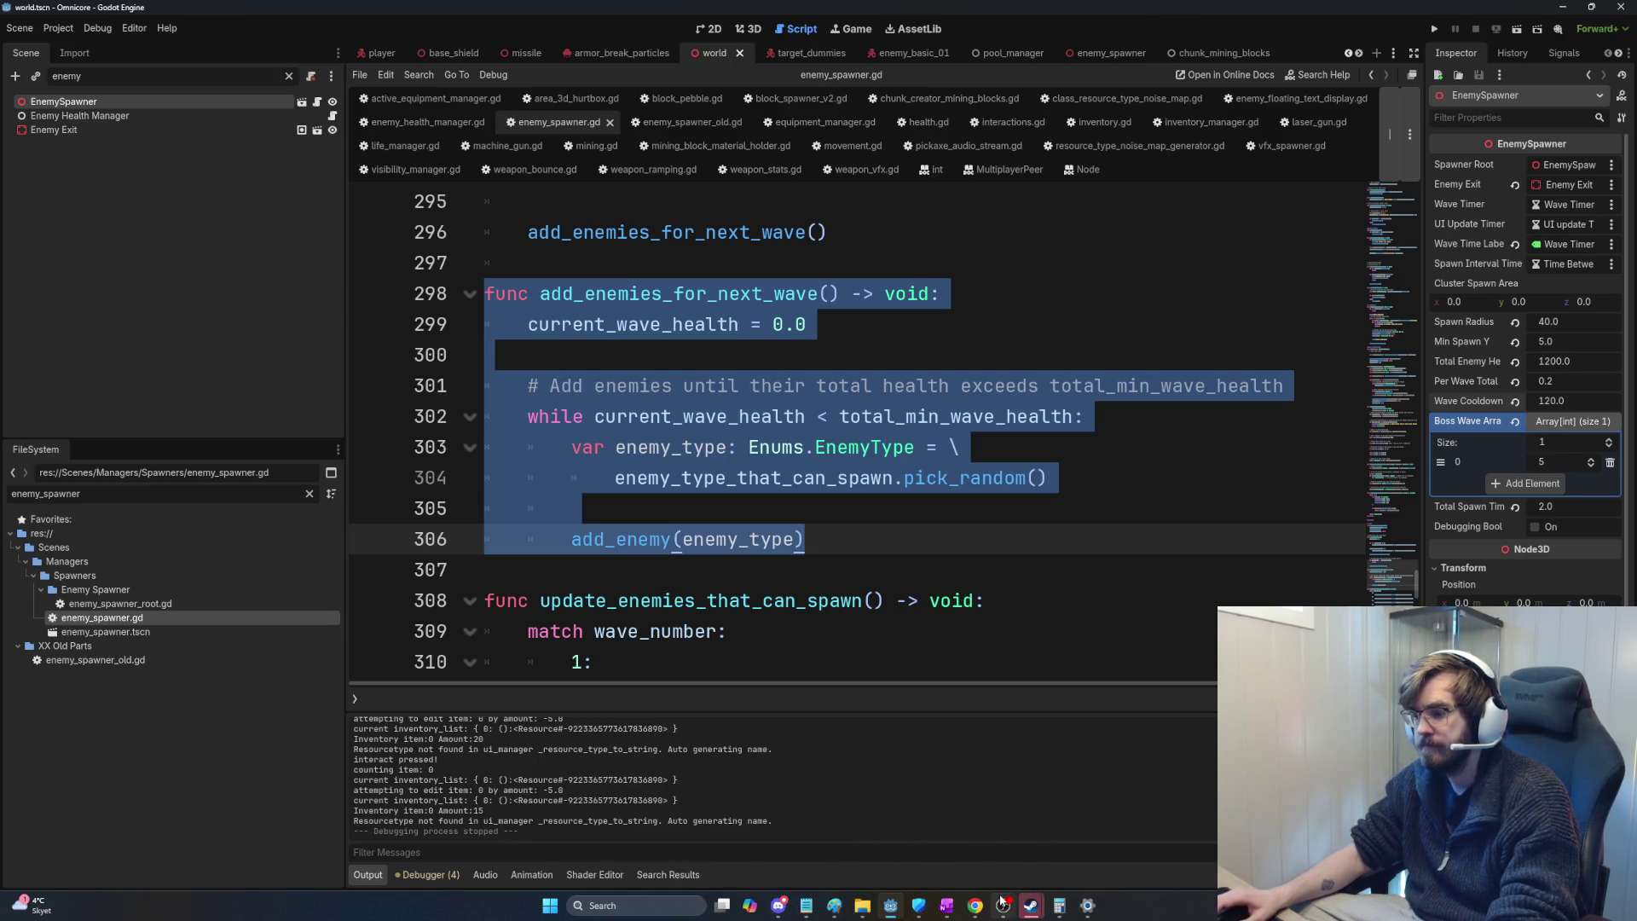
{"action": "mouse_move", "coordinate": [977, 907]}
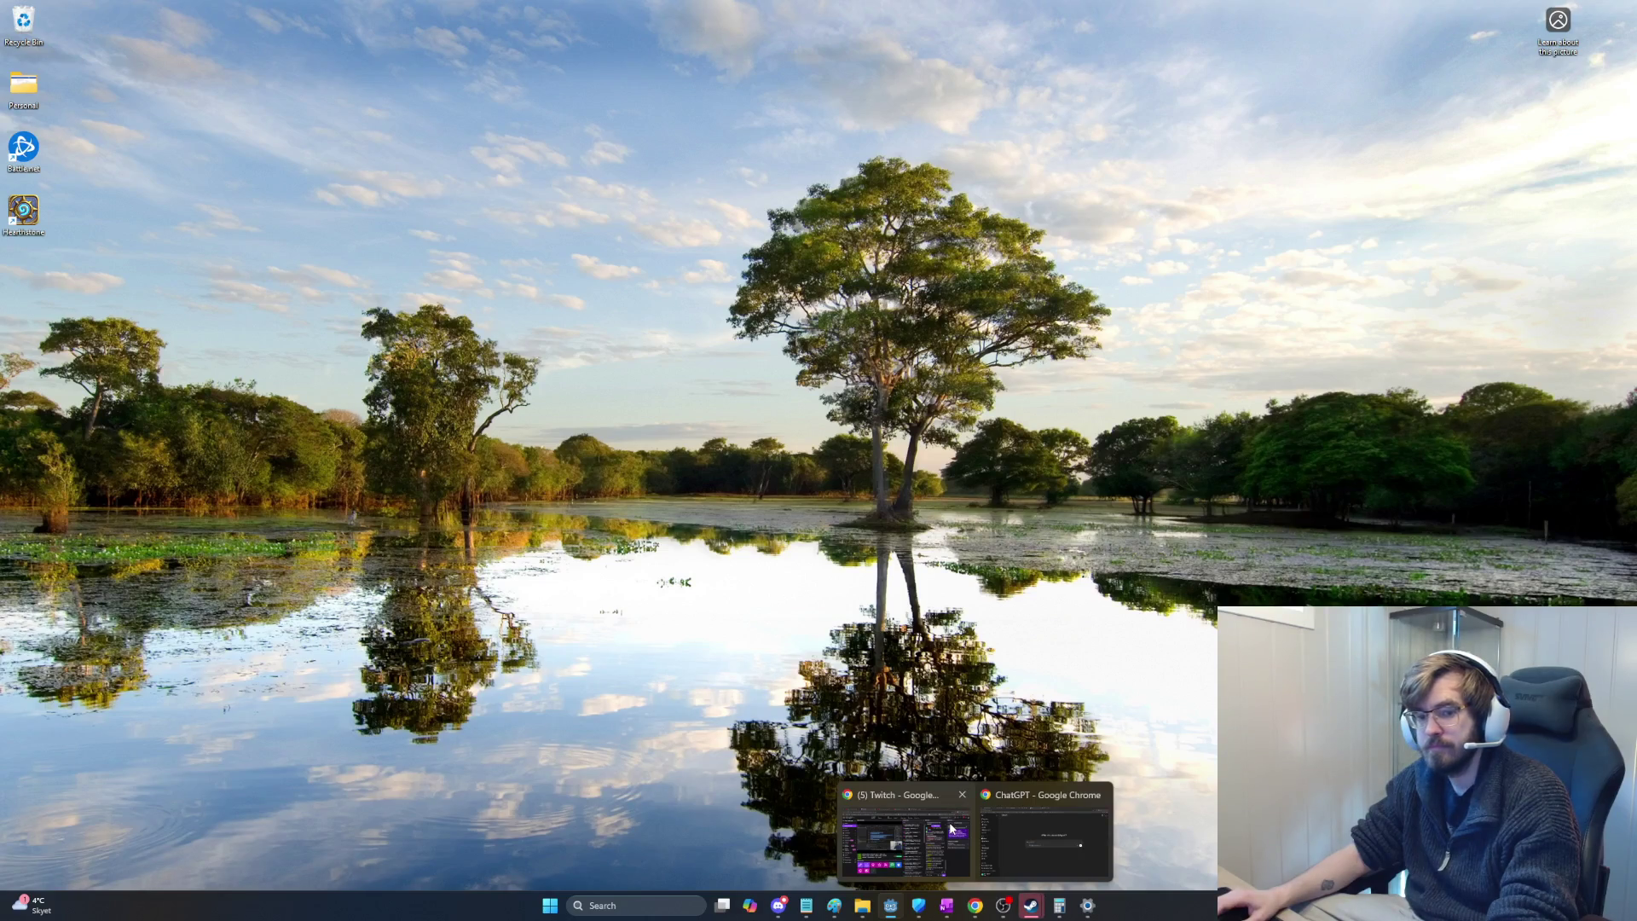
{"action": "left_click", "coordinate": [952, 827]}
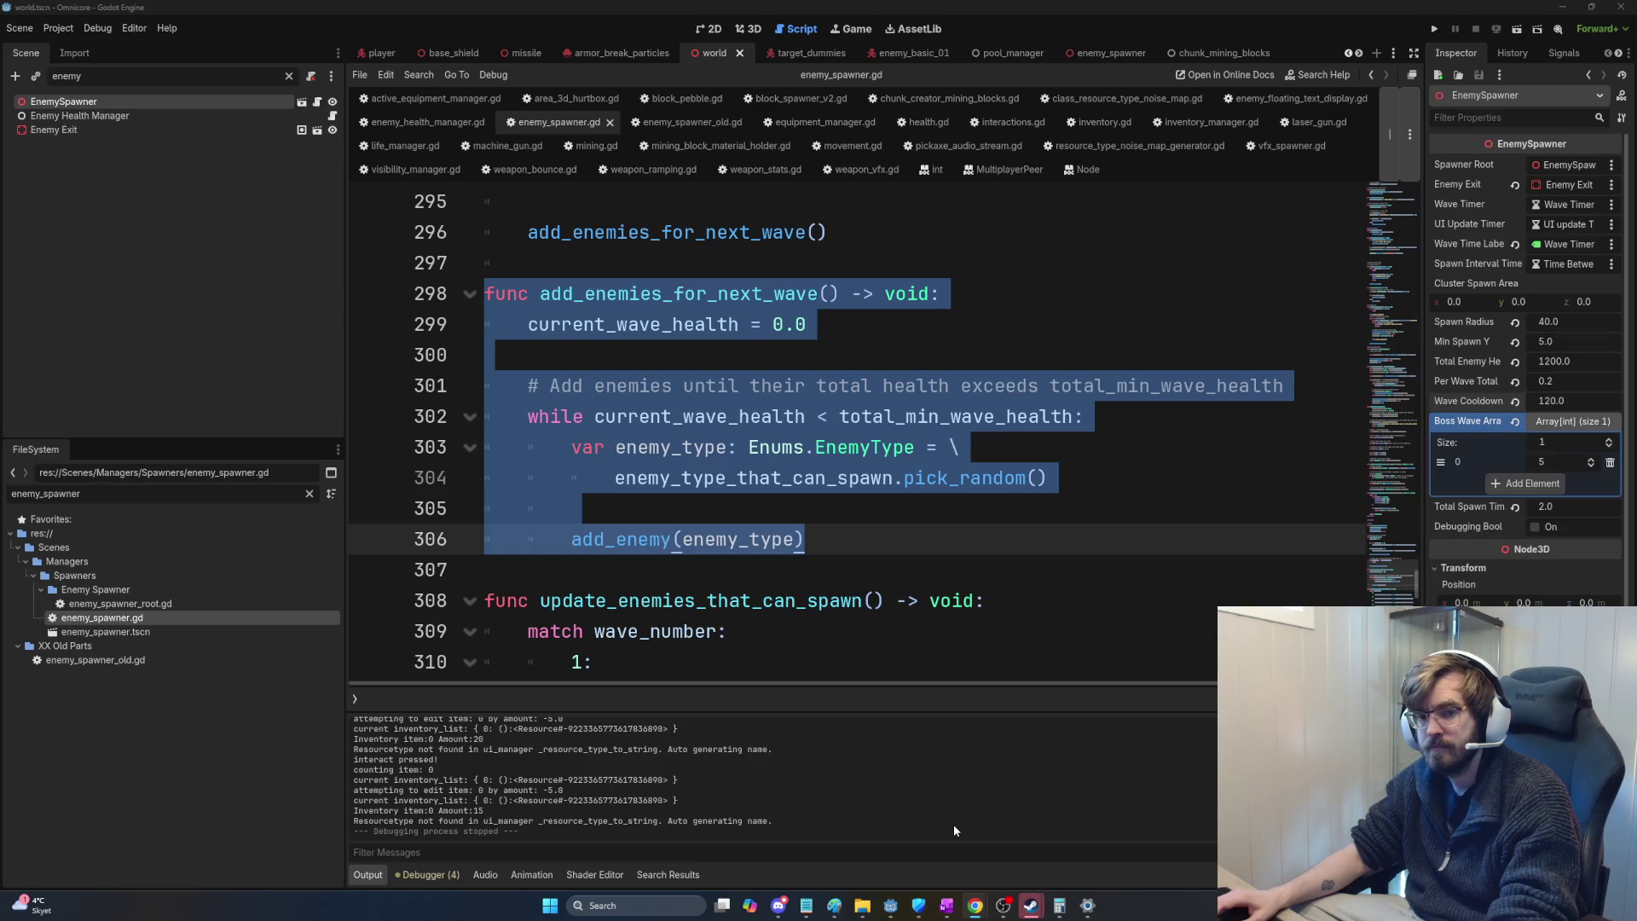
{"action": "mouse_move", "coordinate": [1034, 908]}
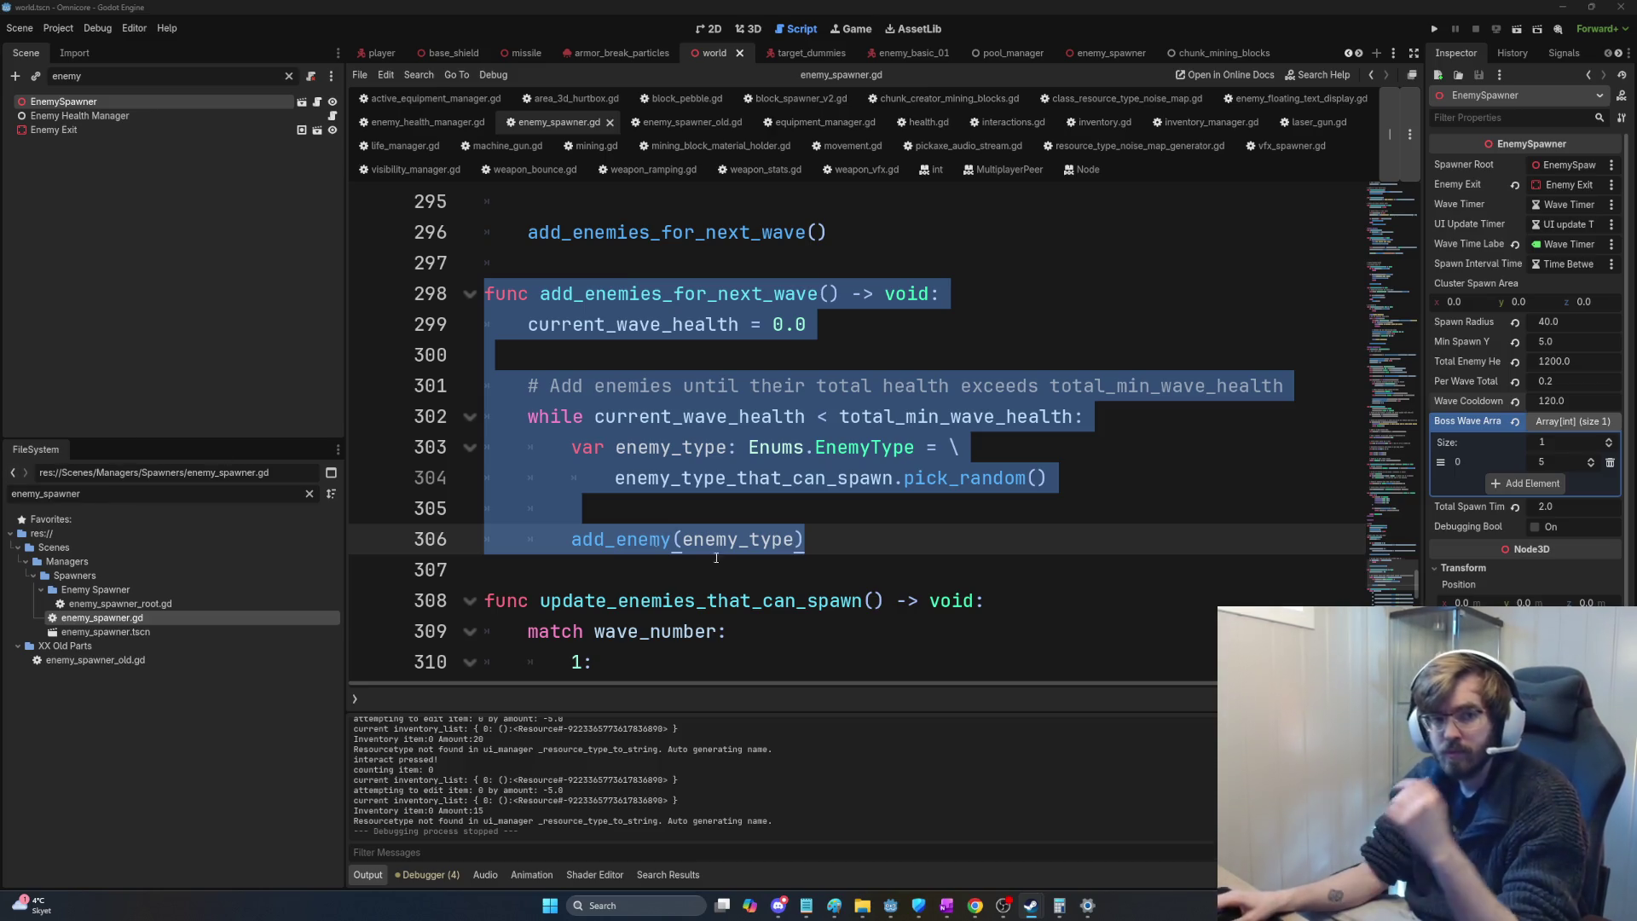
Scroll enemy_spawner.gd down to add_enemy() at line 319, then bring up File Explorer's recent locations.
{"action": "scroll", "coordinate": [891, 632], "scroll_direction": "down", "scroll_amount": 4}
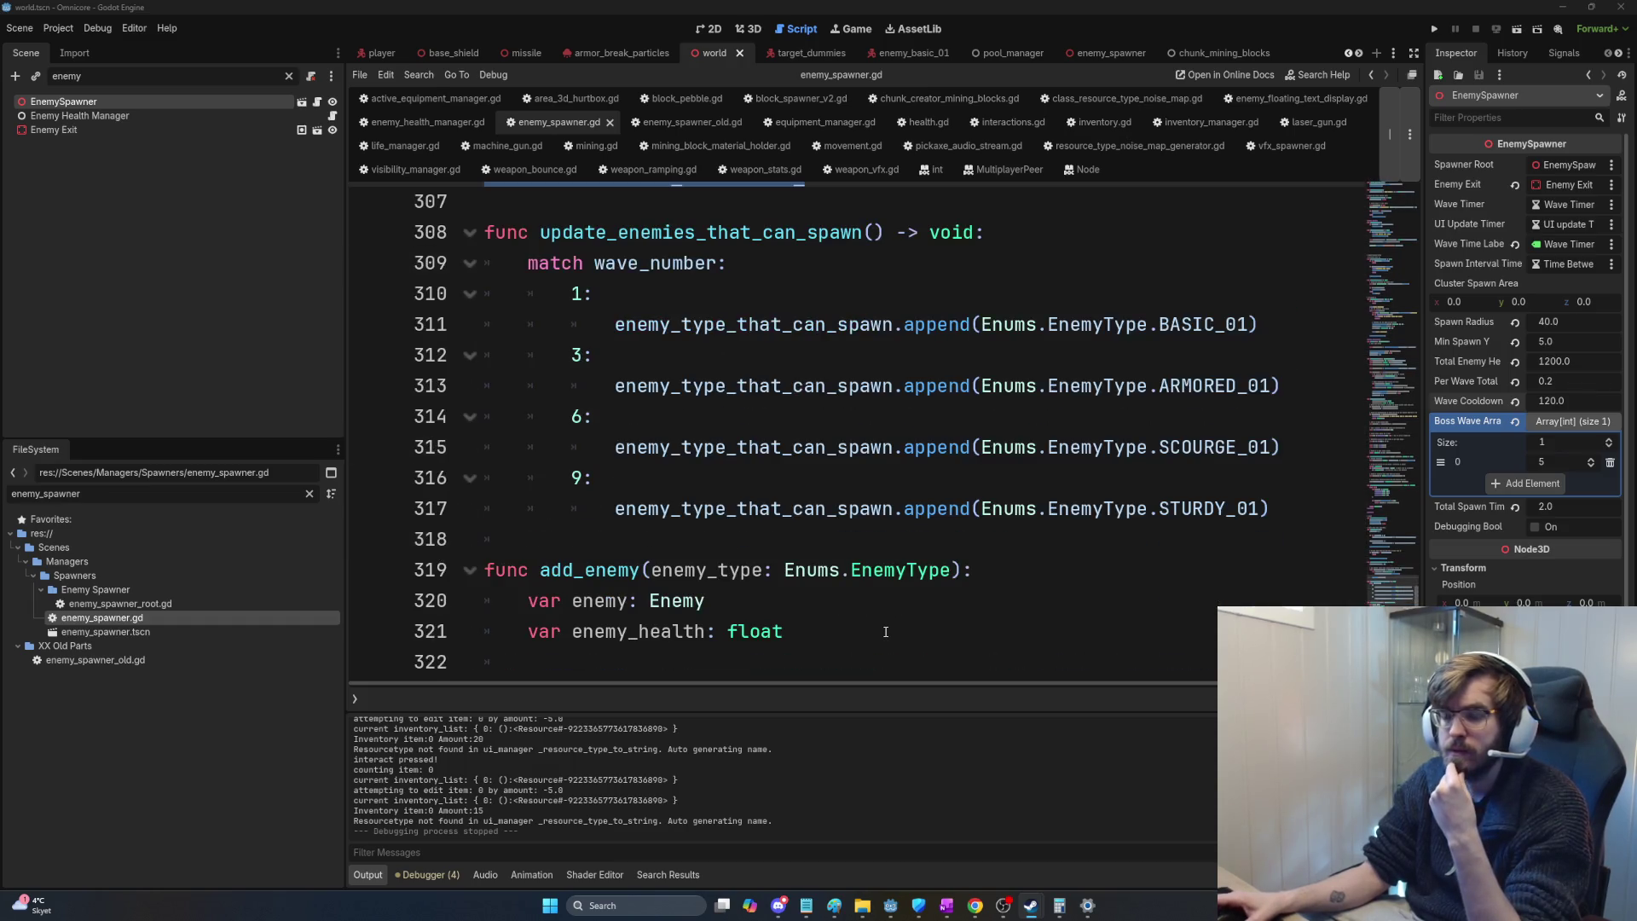
{"action": "scroll", "coordinate": [889, 633], "scroll_direction": "down", "scroll_amount": 3}
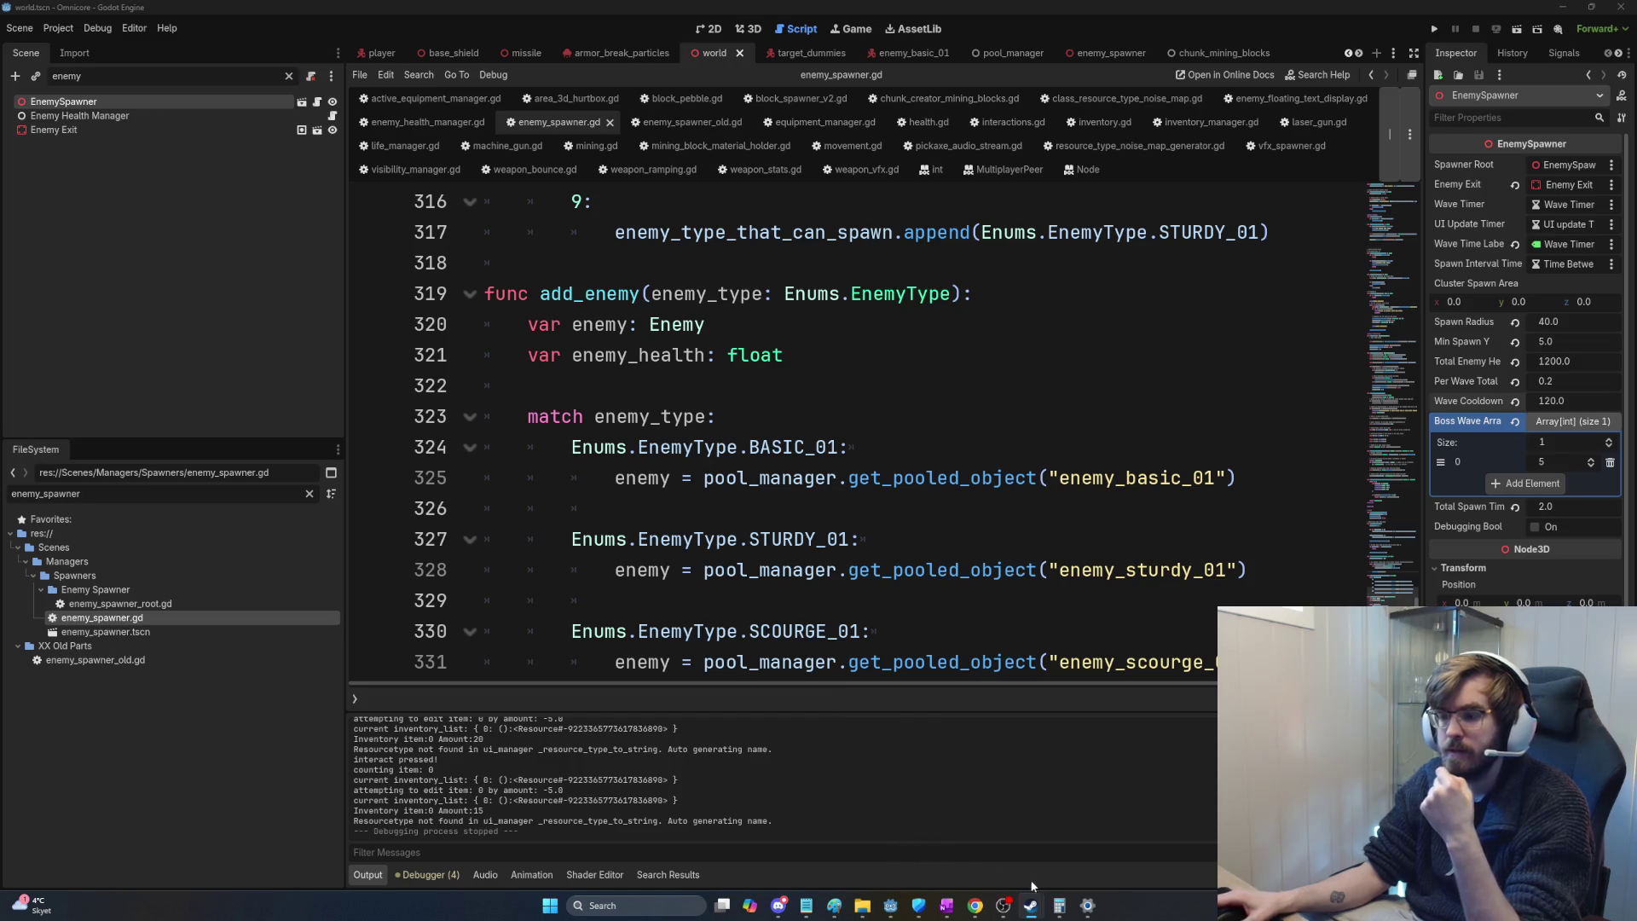
{"action": "mouse_move", "coordinate": [866, 894]}
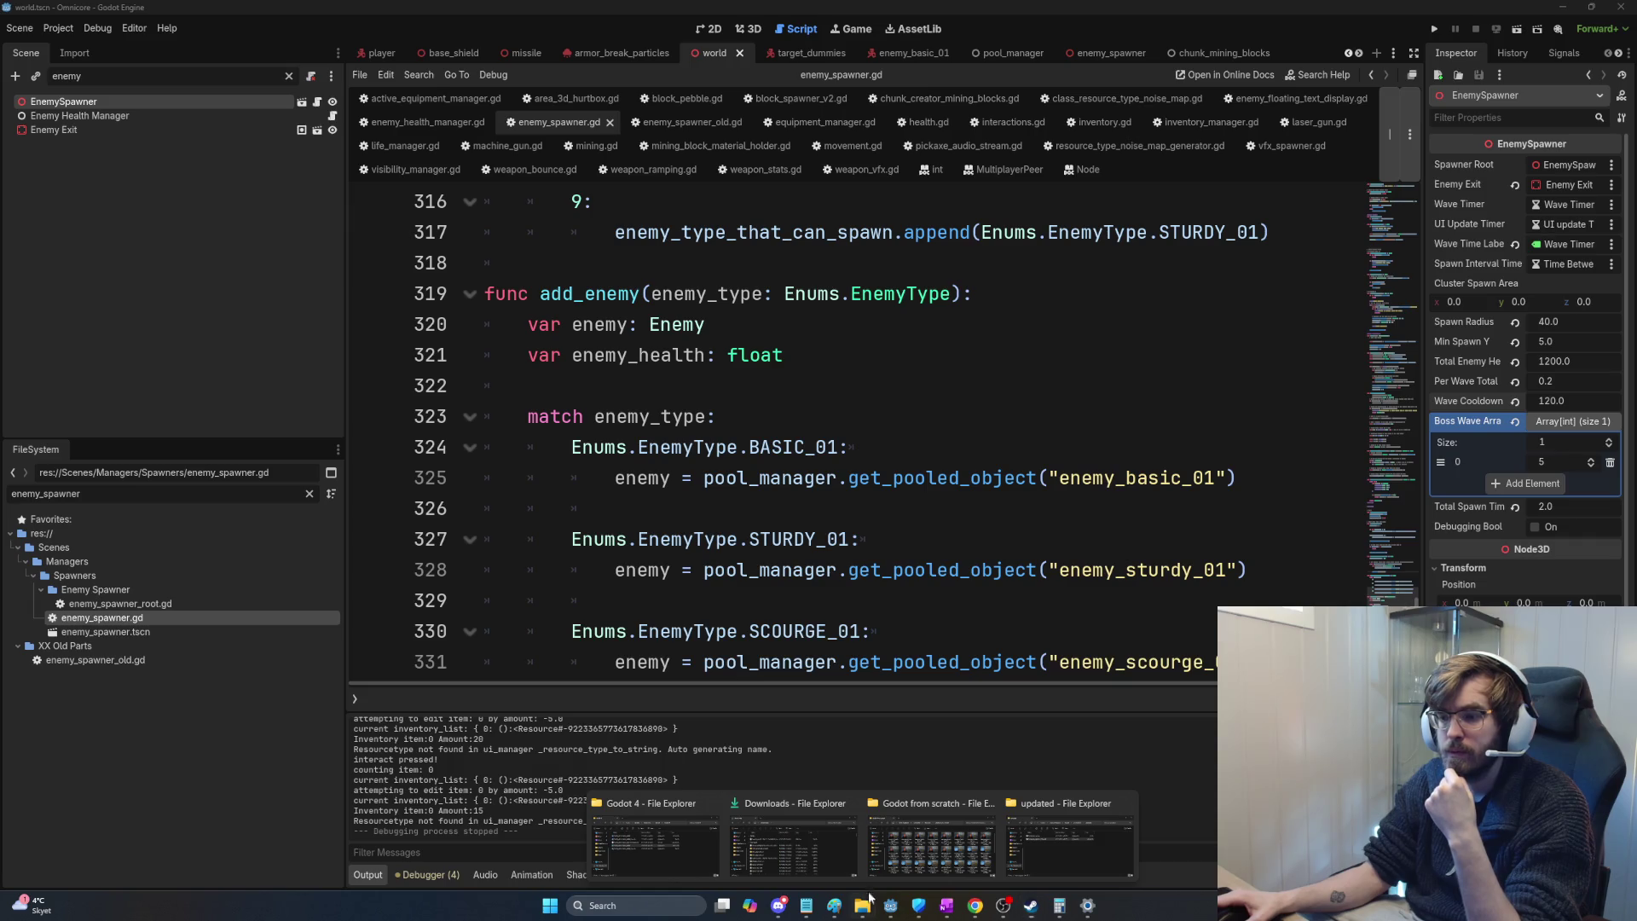
{"action": "right_click", "coordinate": [863, 906]}
Switch to OneNote and browse the Weapons, Waves, Enemies, Balancing and Overview notes.
{"action": "mouse_move", "coordinate": [947, 906]}
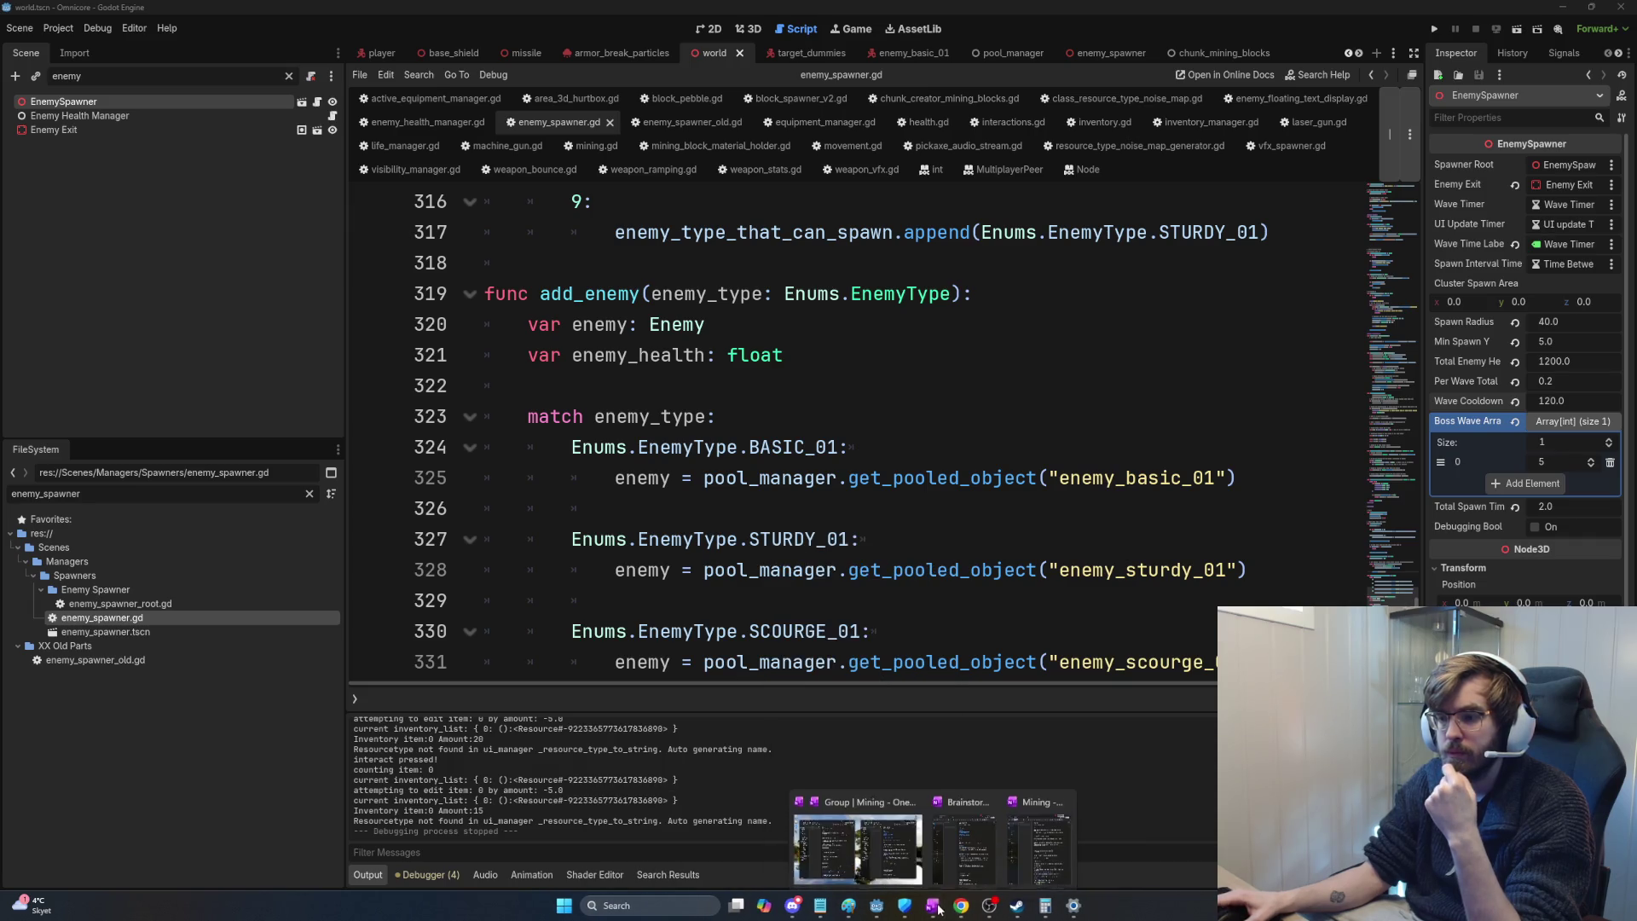
{"action": "mouse_move", "coordinate": [974, 855]}
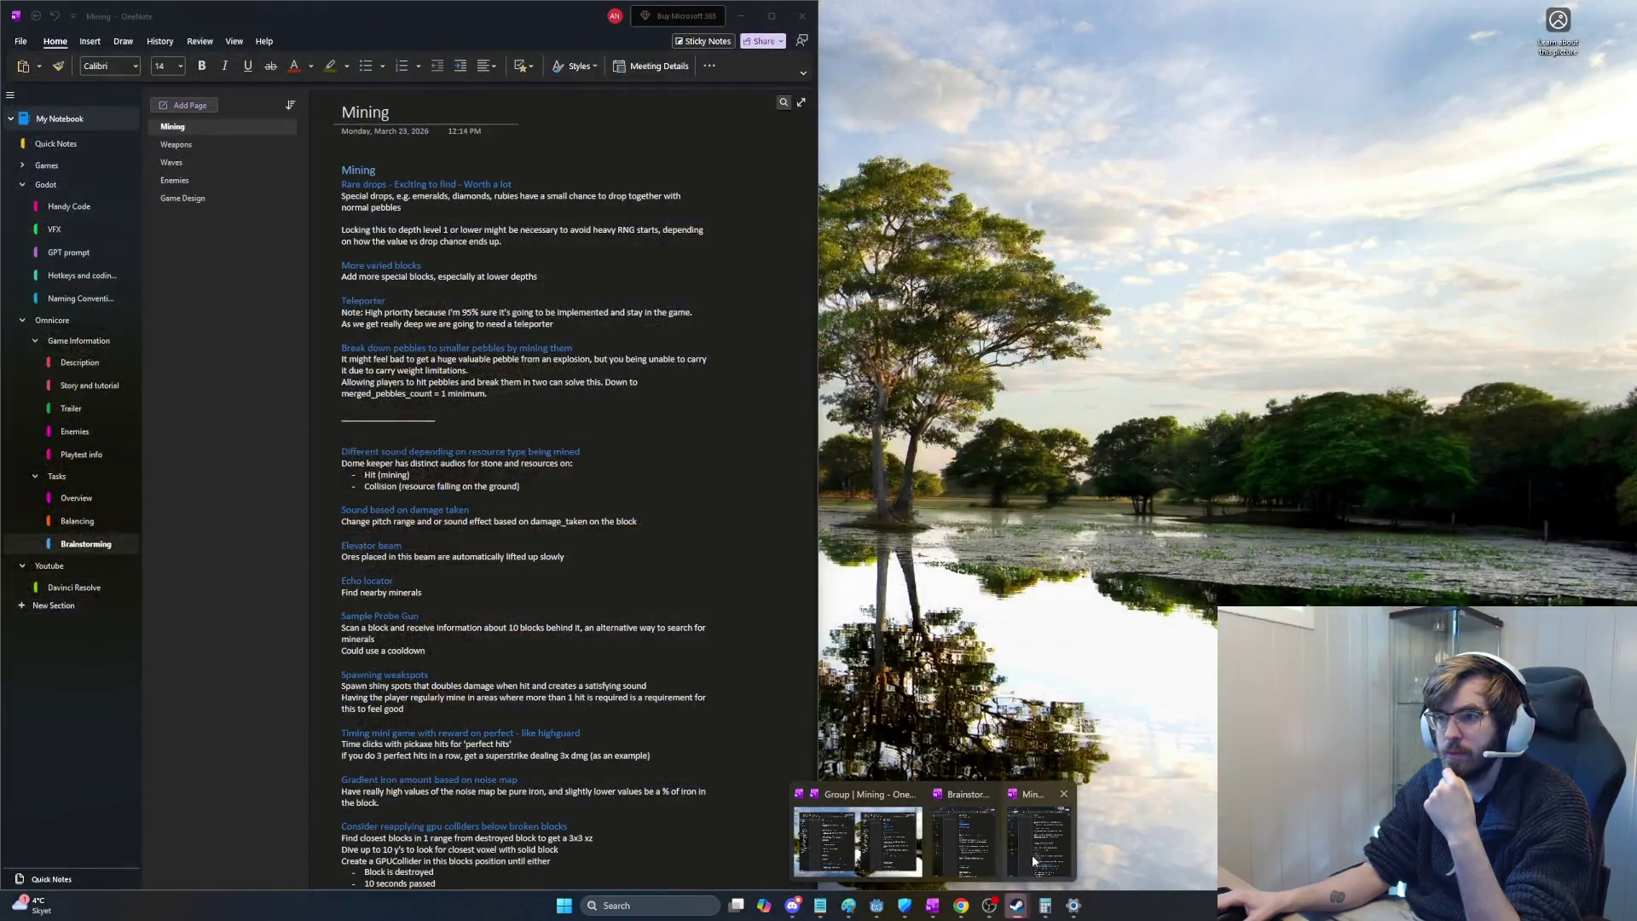
{"action": "left_click", "coordinate": [1038, 861]}
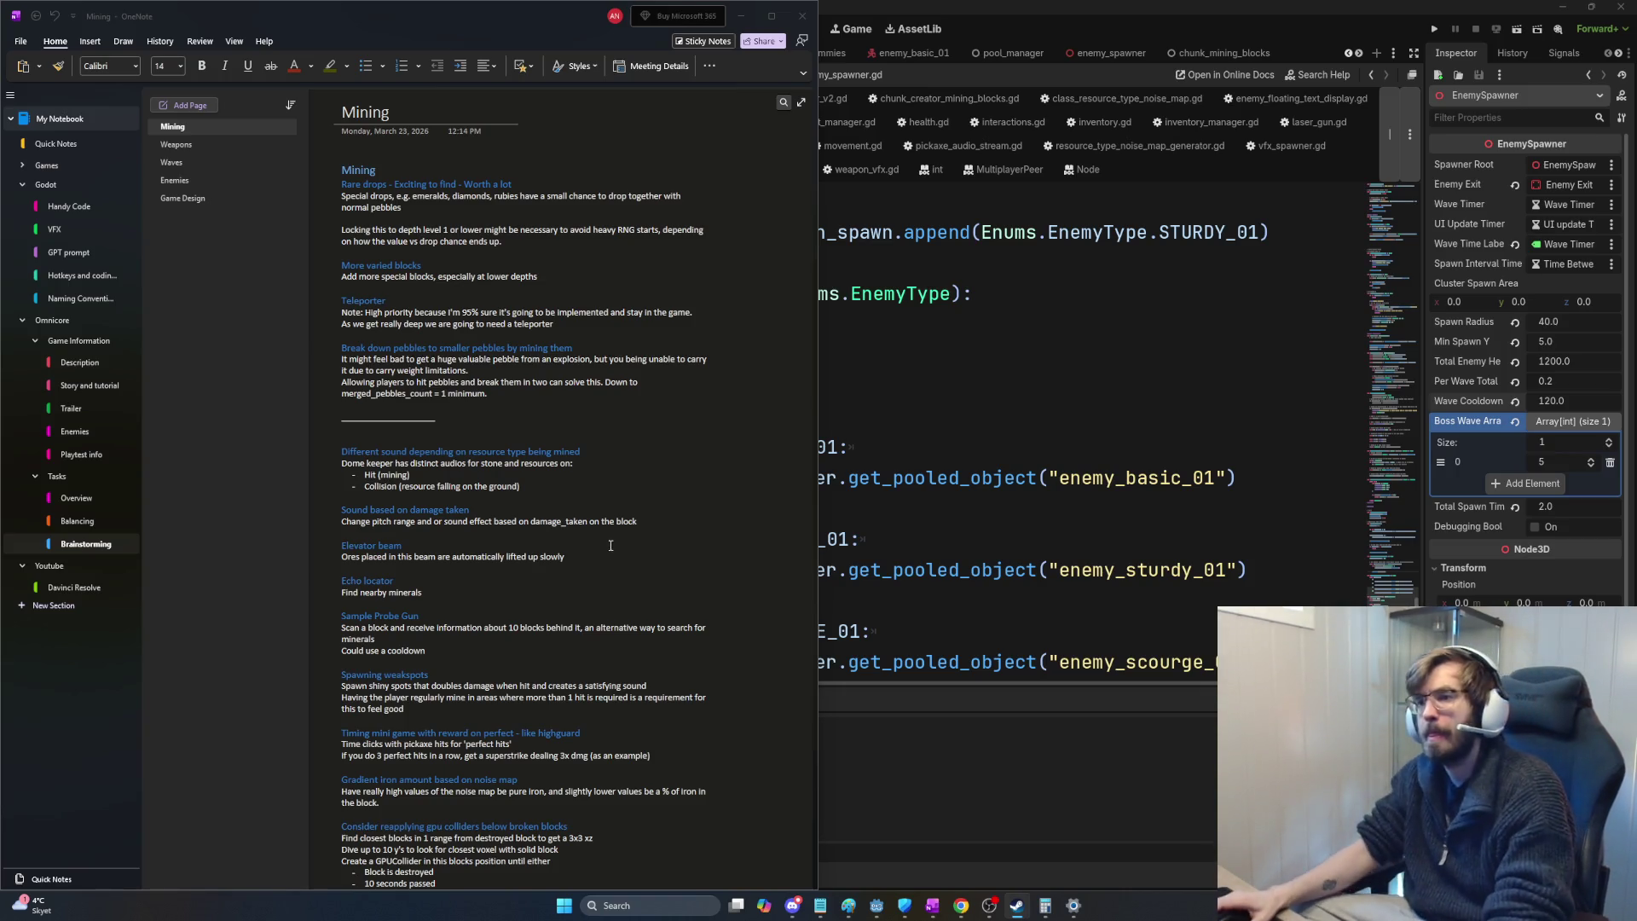
{"action": "left_click", "coordinate": [223, 143]}
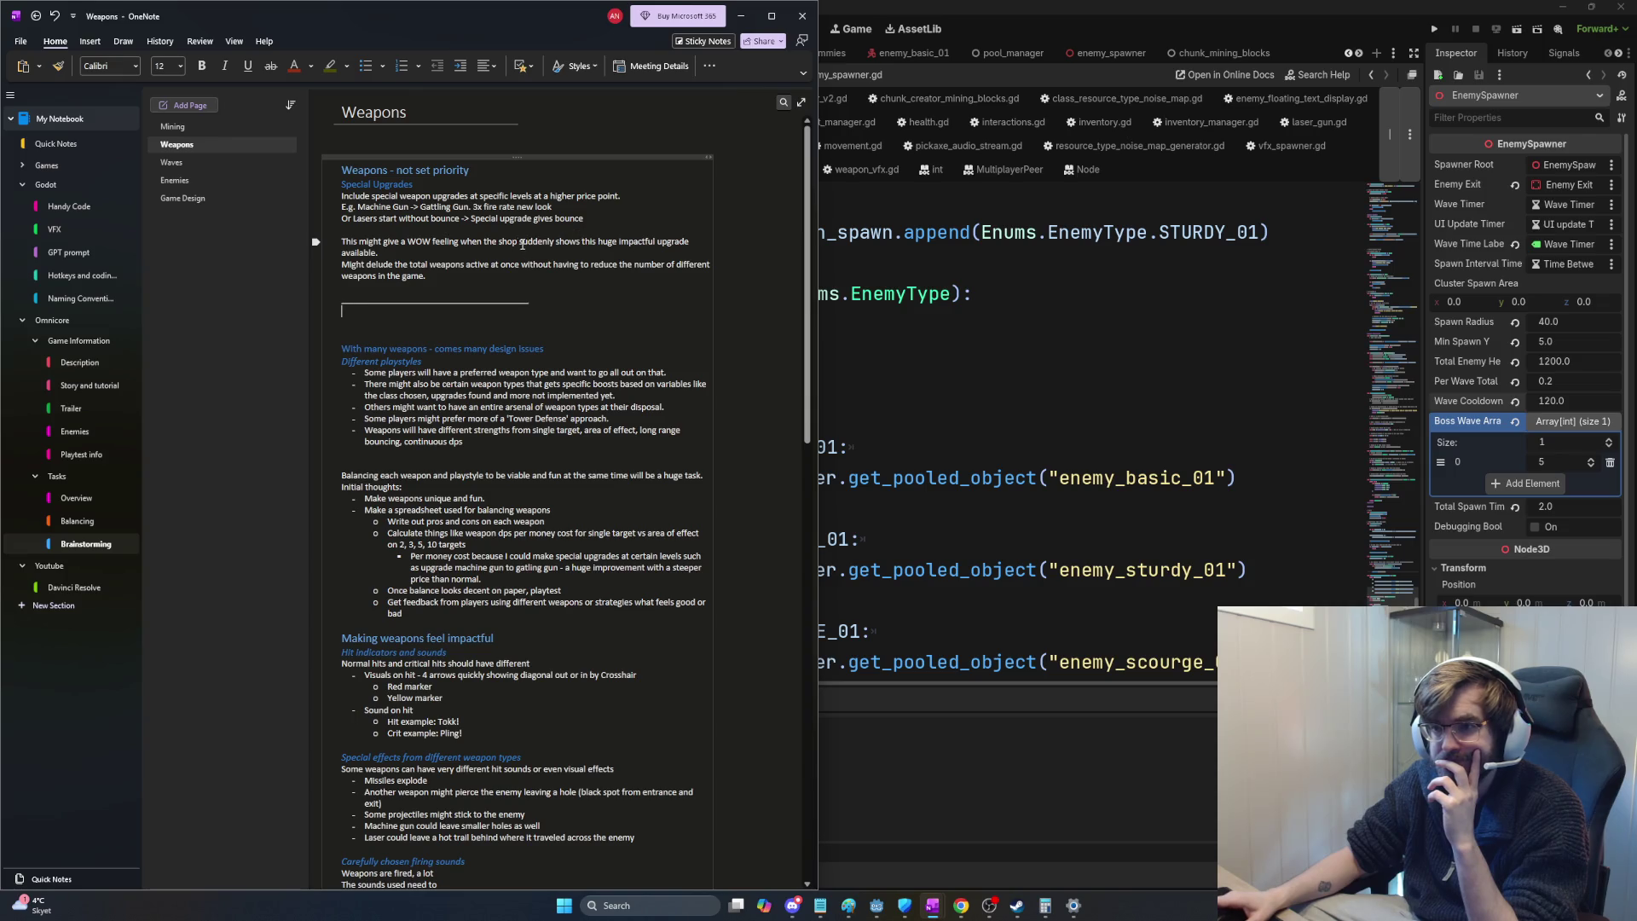
{"action": "left_click", "coordinate": [179, 163]}
{"action": "left_click", "coordinate": [184, 183]}
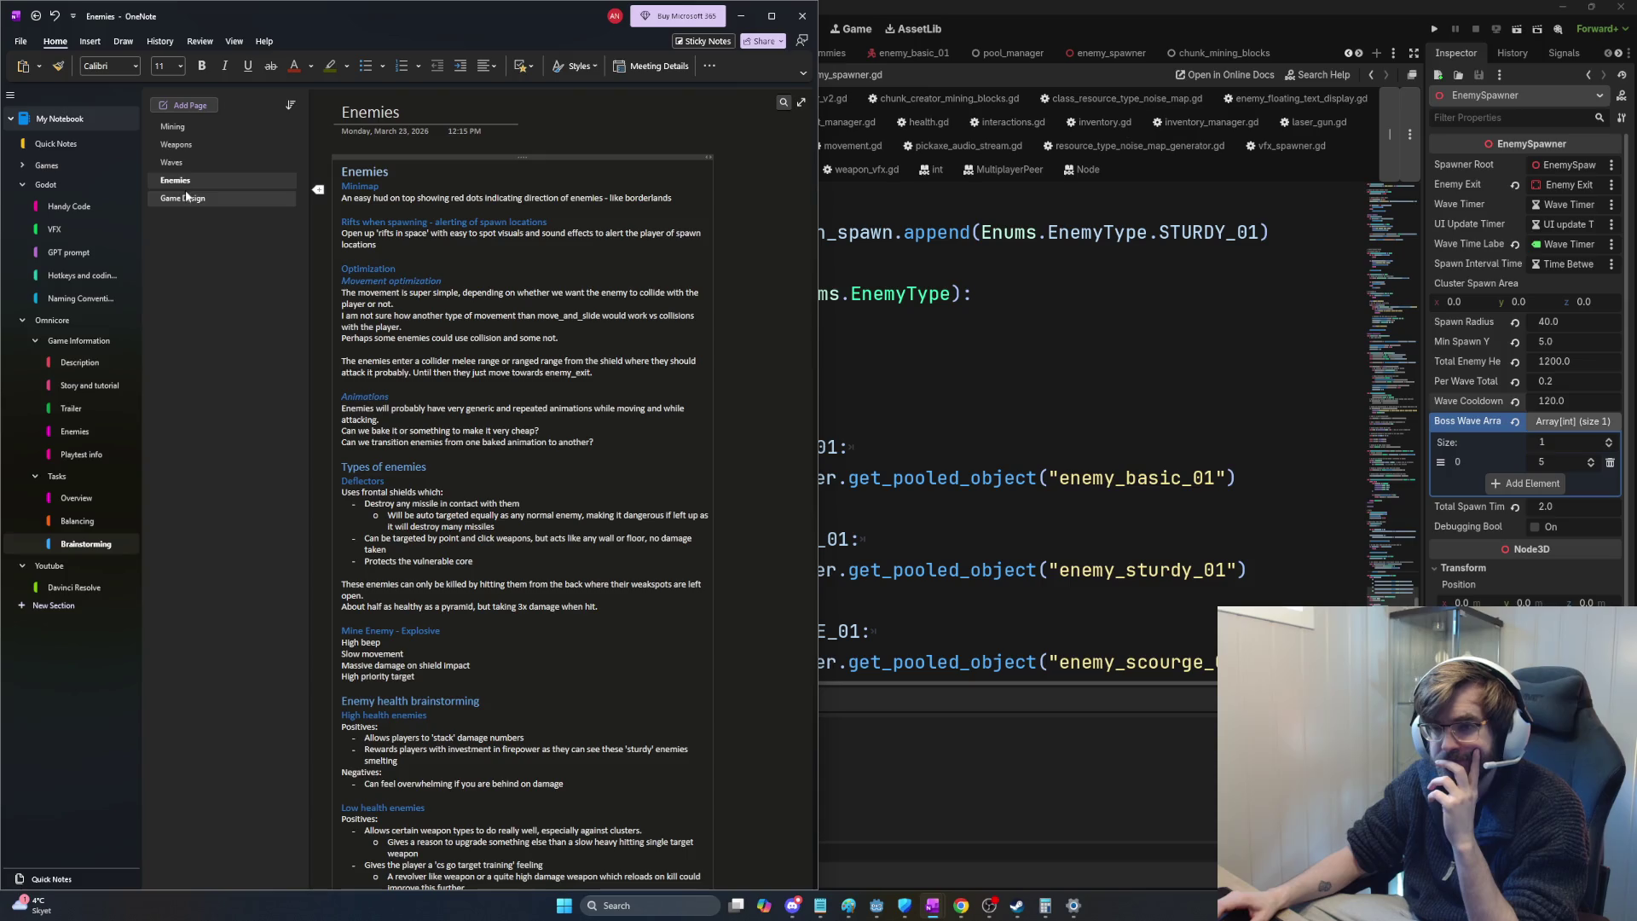
{"action": "left_click", "coordinate": [78, 522]}
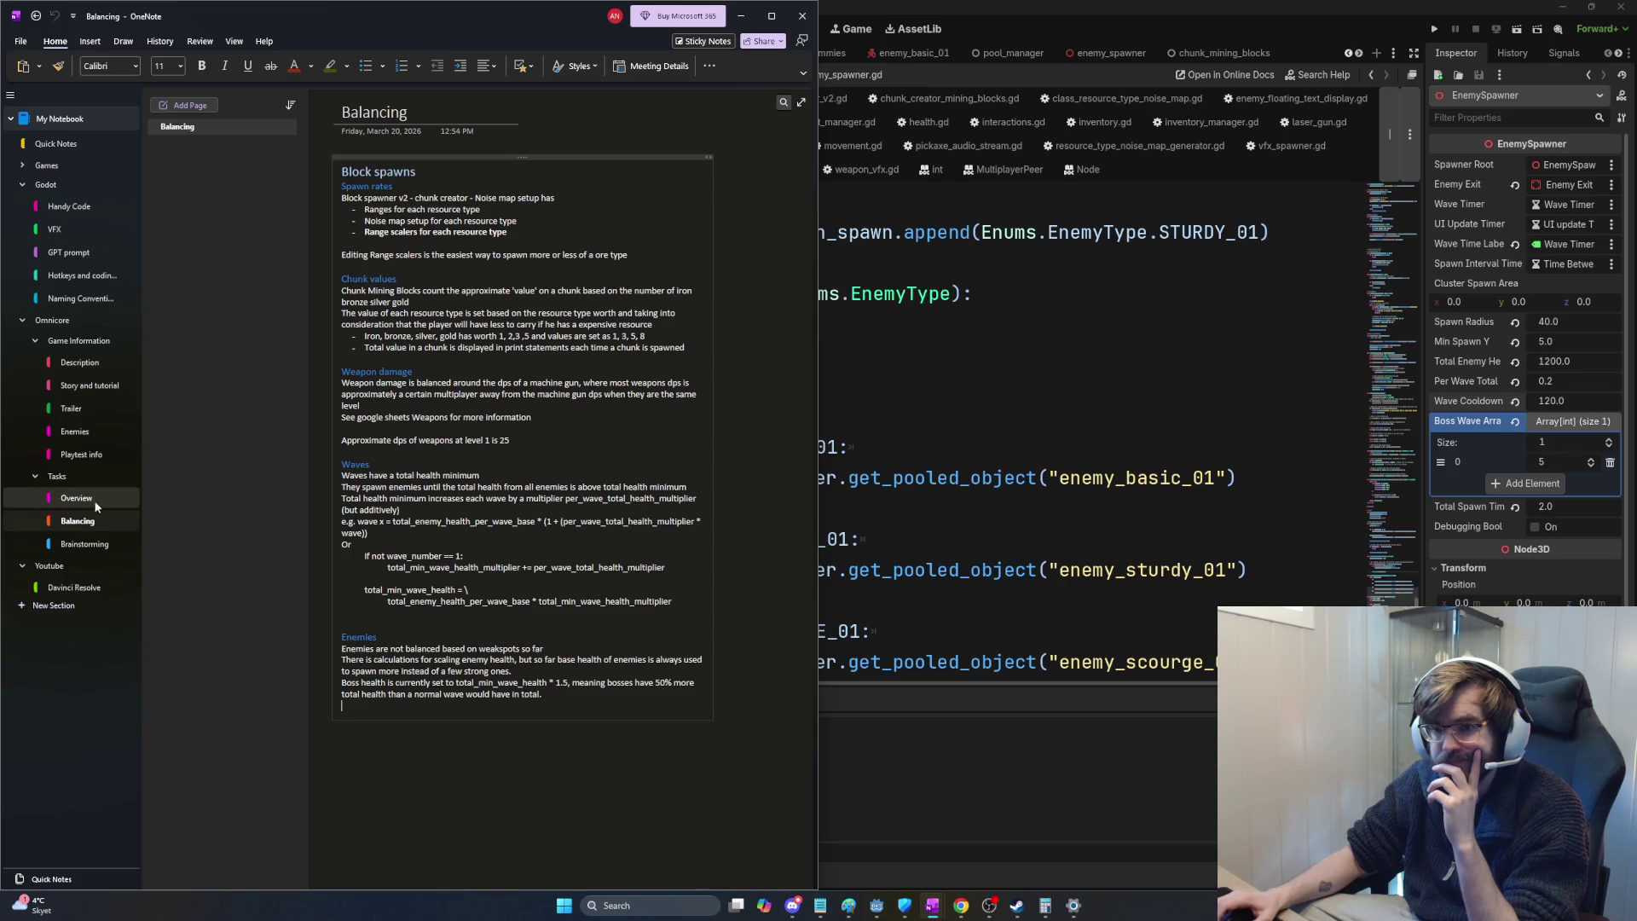
{"action": "left_click", "coordinate": [97, 502]}
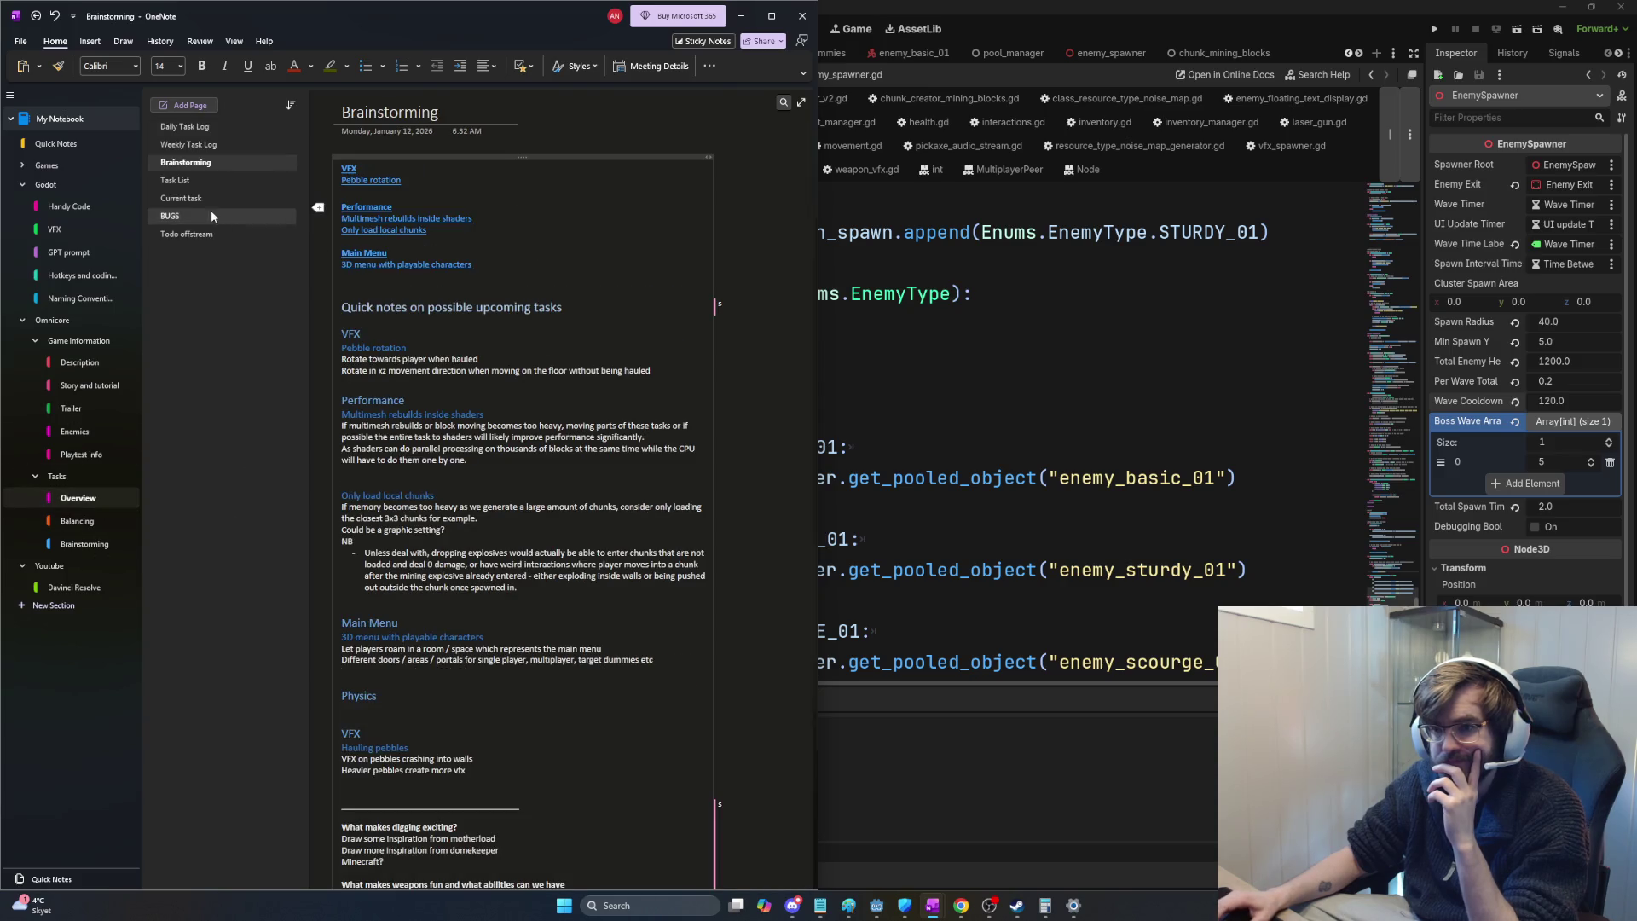
Open Task List's Current task page and highlight the laser line, Wave timer lines and 120sec.
{"action": "left_click", "coordinate": [201, 179]}
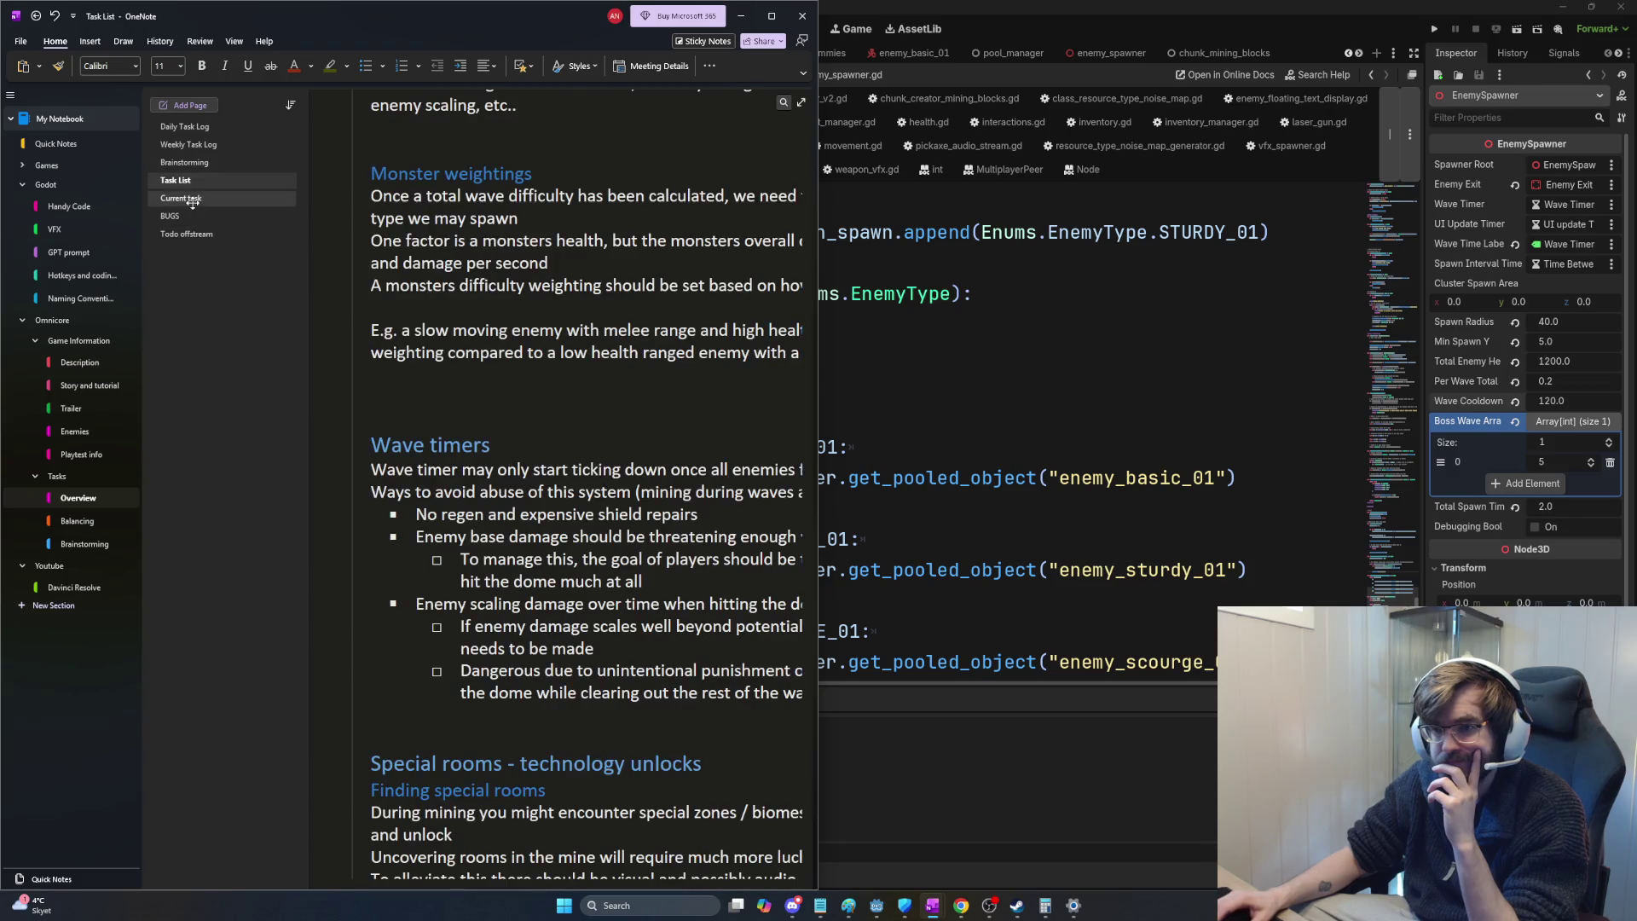
{"action": "left_click", "coordinate": [182, 198]}
{"action": "left_click_drag", "start_coordinate": [516, 271], "coordinate": [372, 239]}
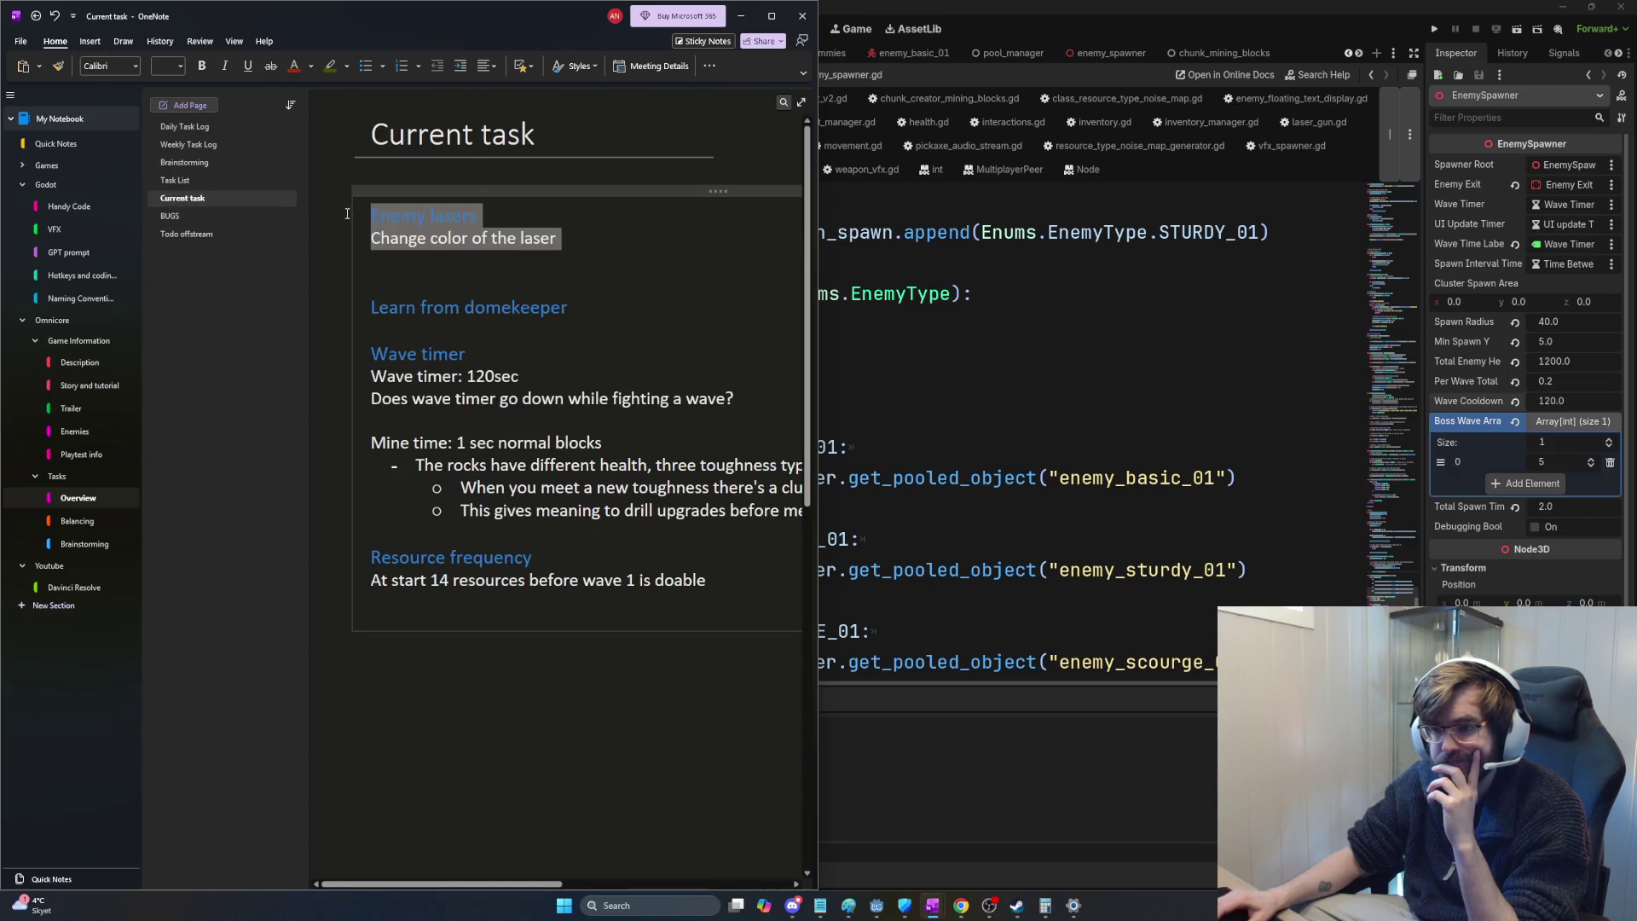
{"action": "left_click", "coordinate": [578, 264]}
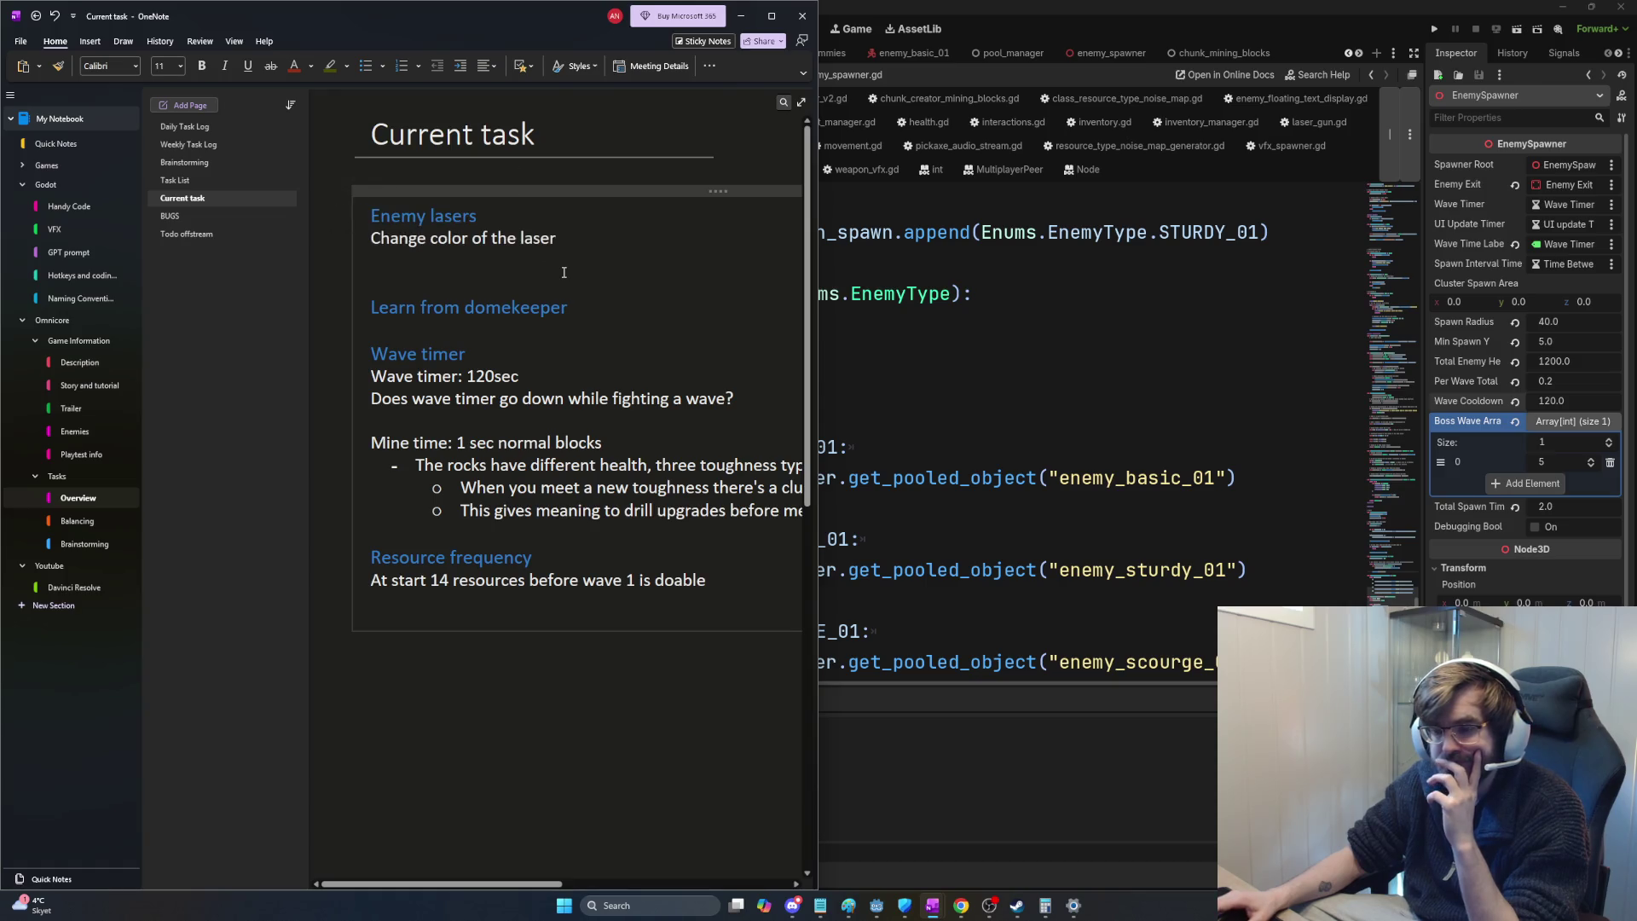
{"action": "scroll", "coordinate": [594, 385], "scroll_direction": "down", "scroll_amount": 3}
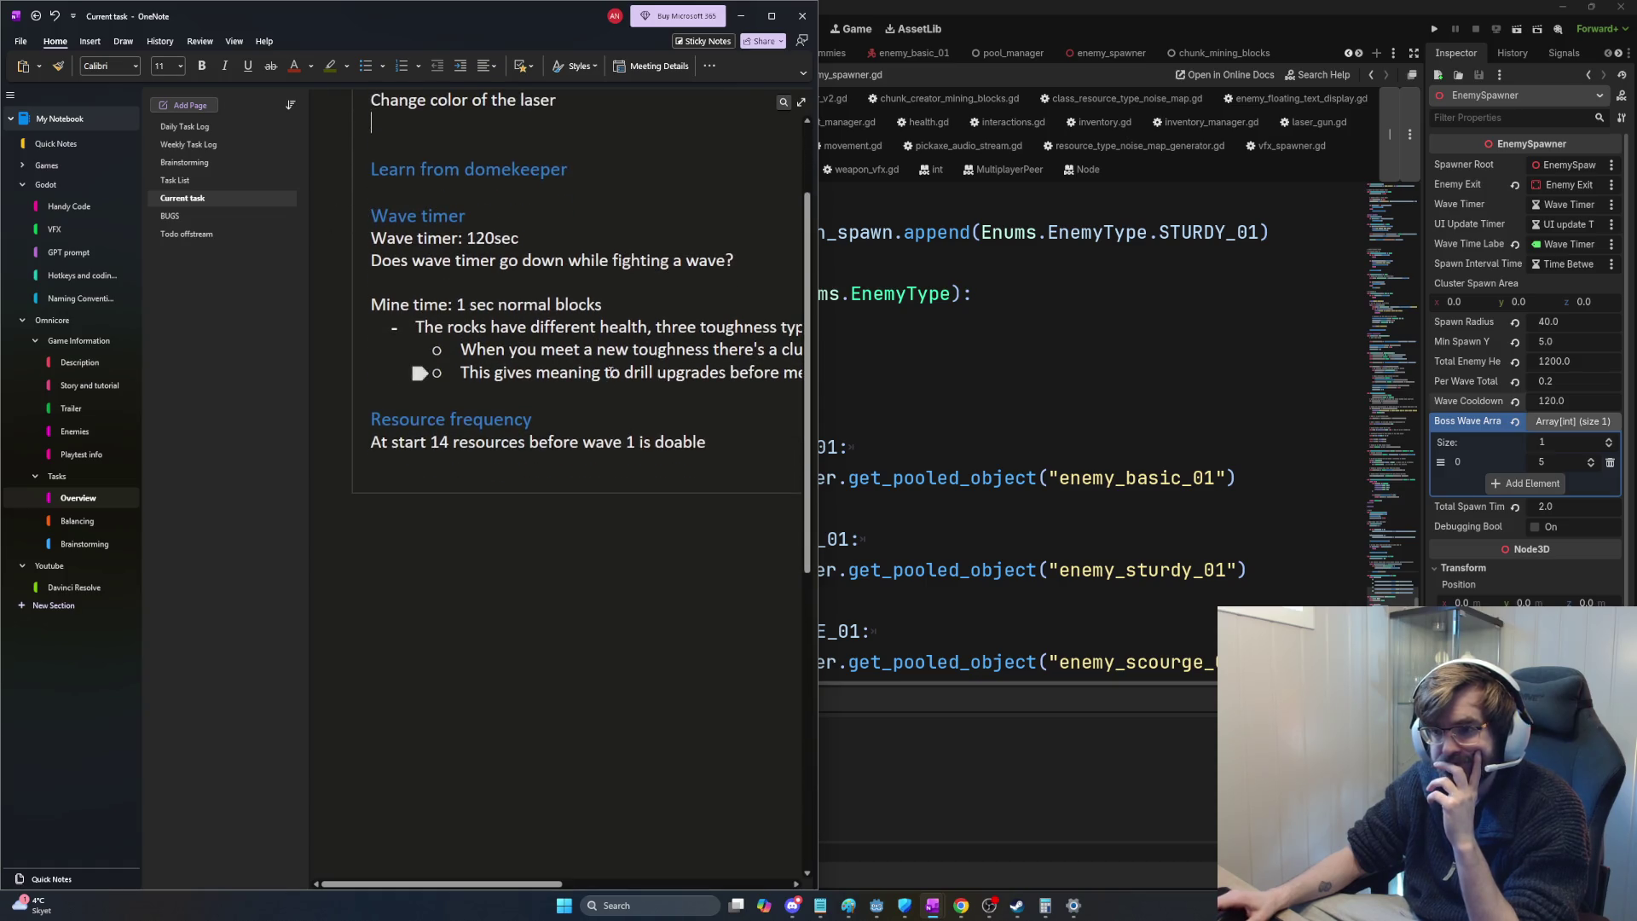
{"action": "left_click_drag", "start_coordinate": [573, 254], "coordinate": [375, 231]}
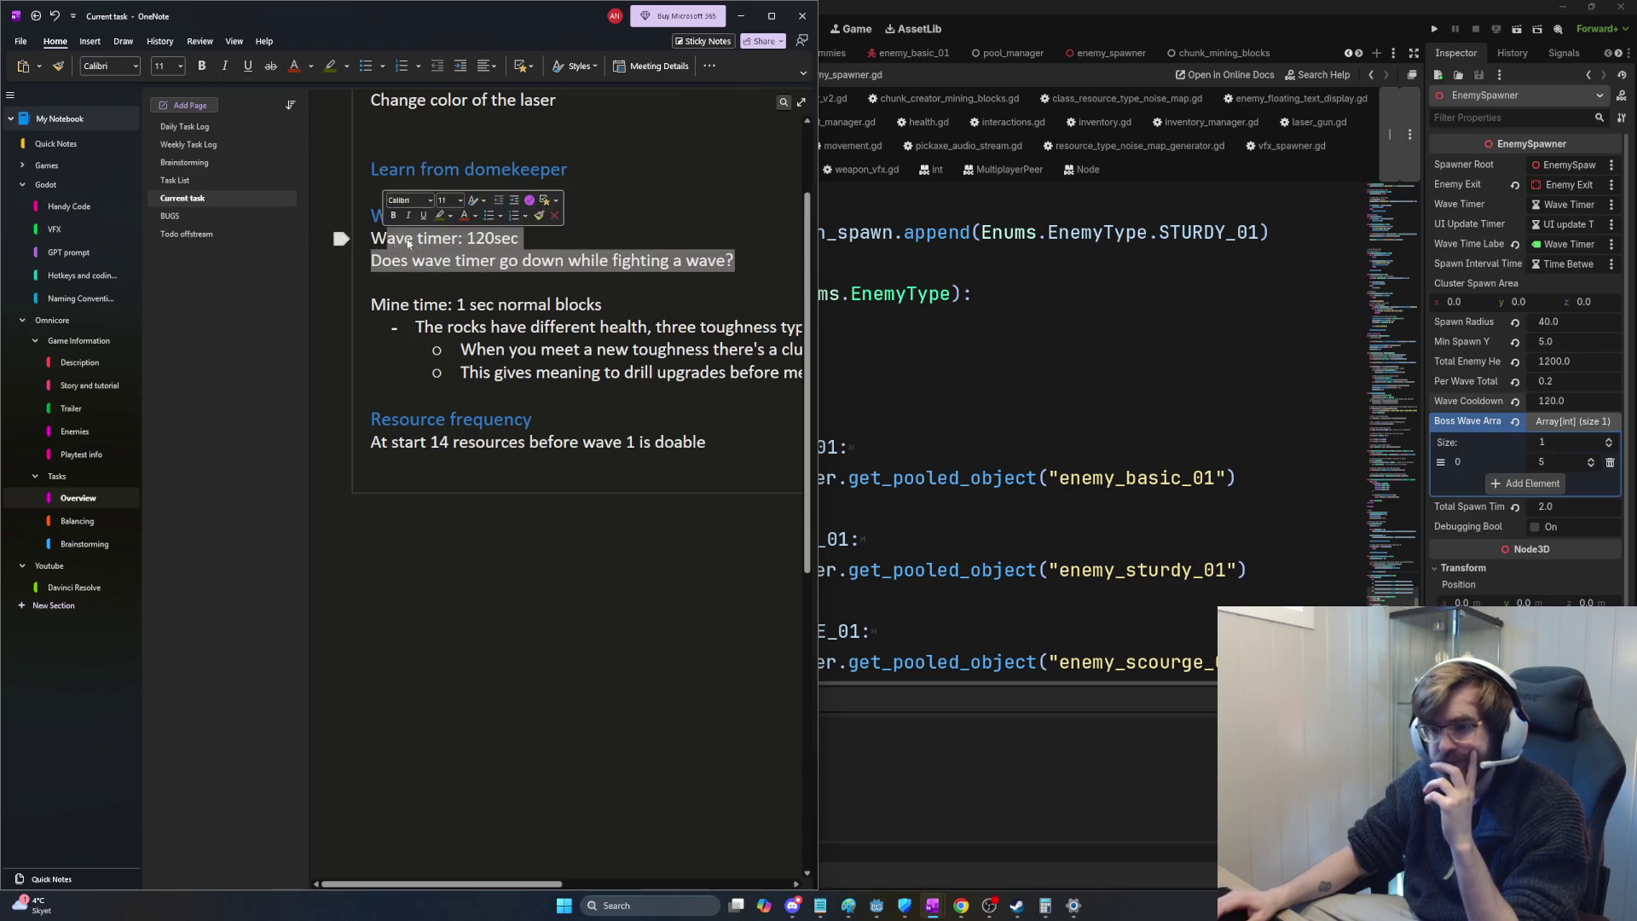
{"action": "double_click", "coordinate": [490, 238]}
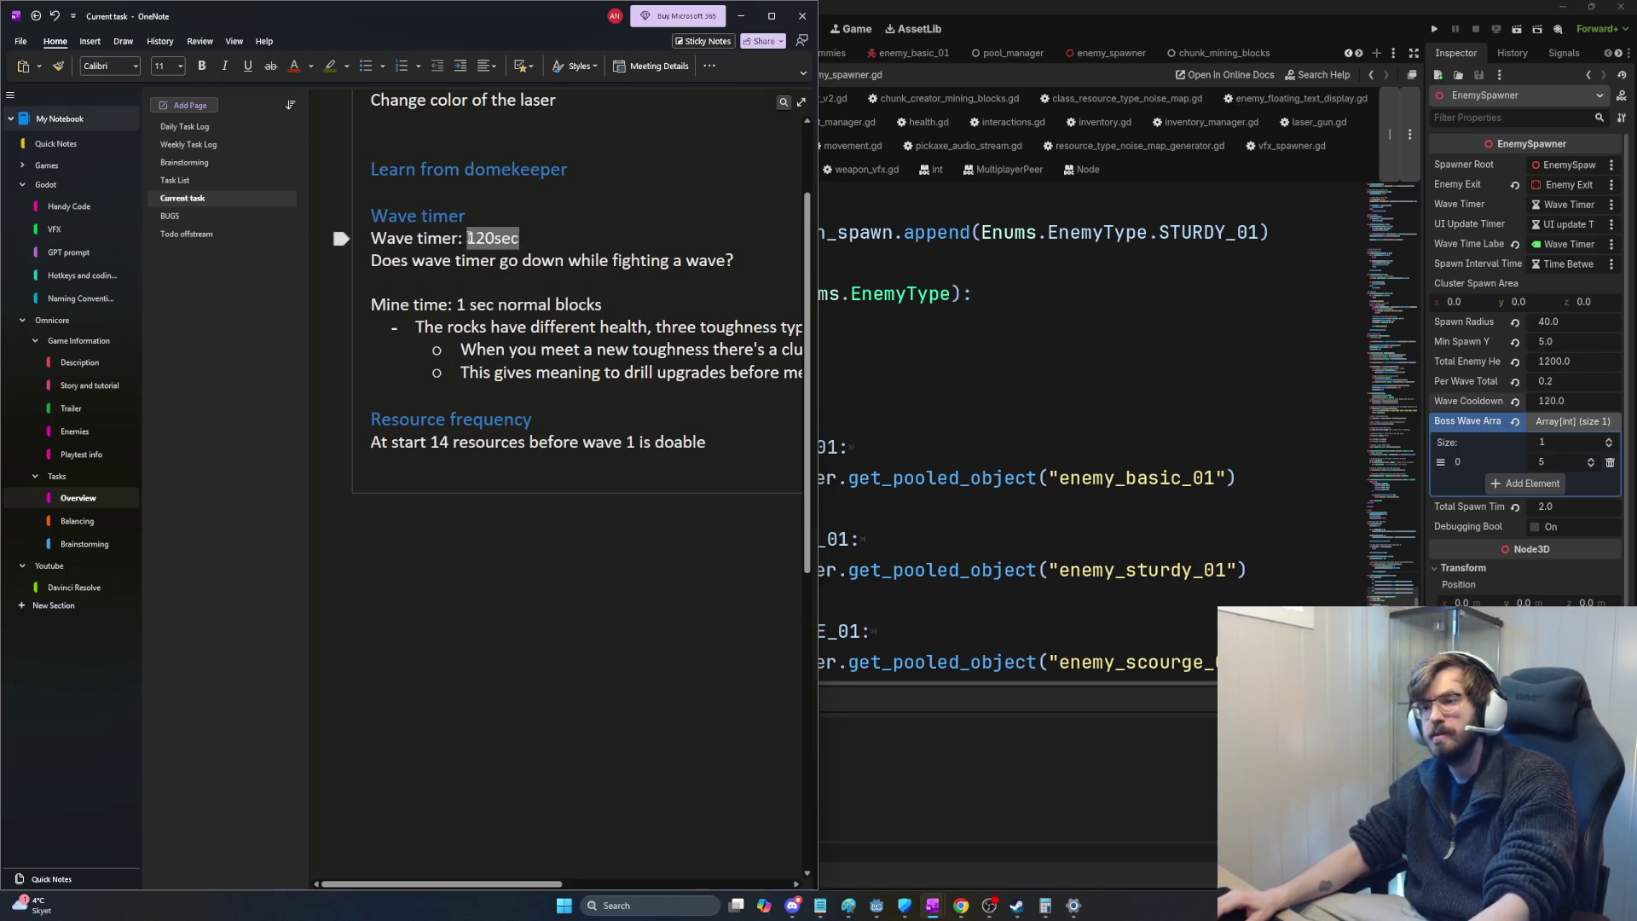
{"action": "key", "text": "alt+Tab"}
Switch to Chrome and bring up the Technical Terms wiki article.
{"action": "key", "text": "Tab"}
{"action": "key", "text": "Tab"}
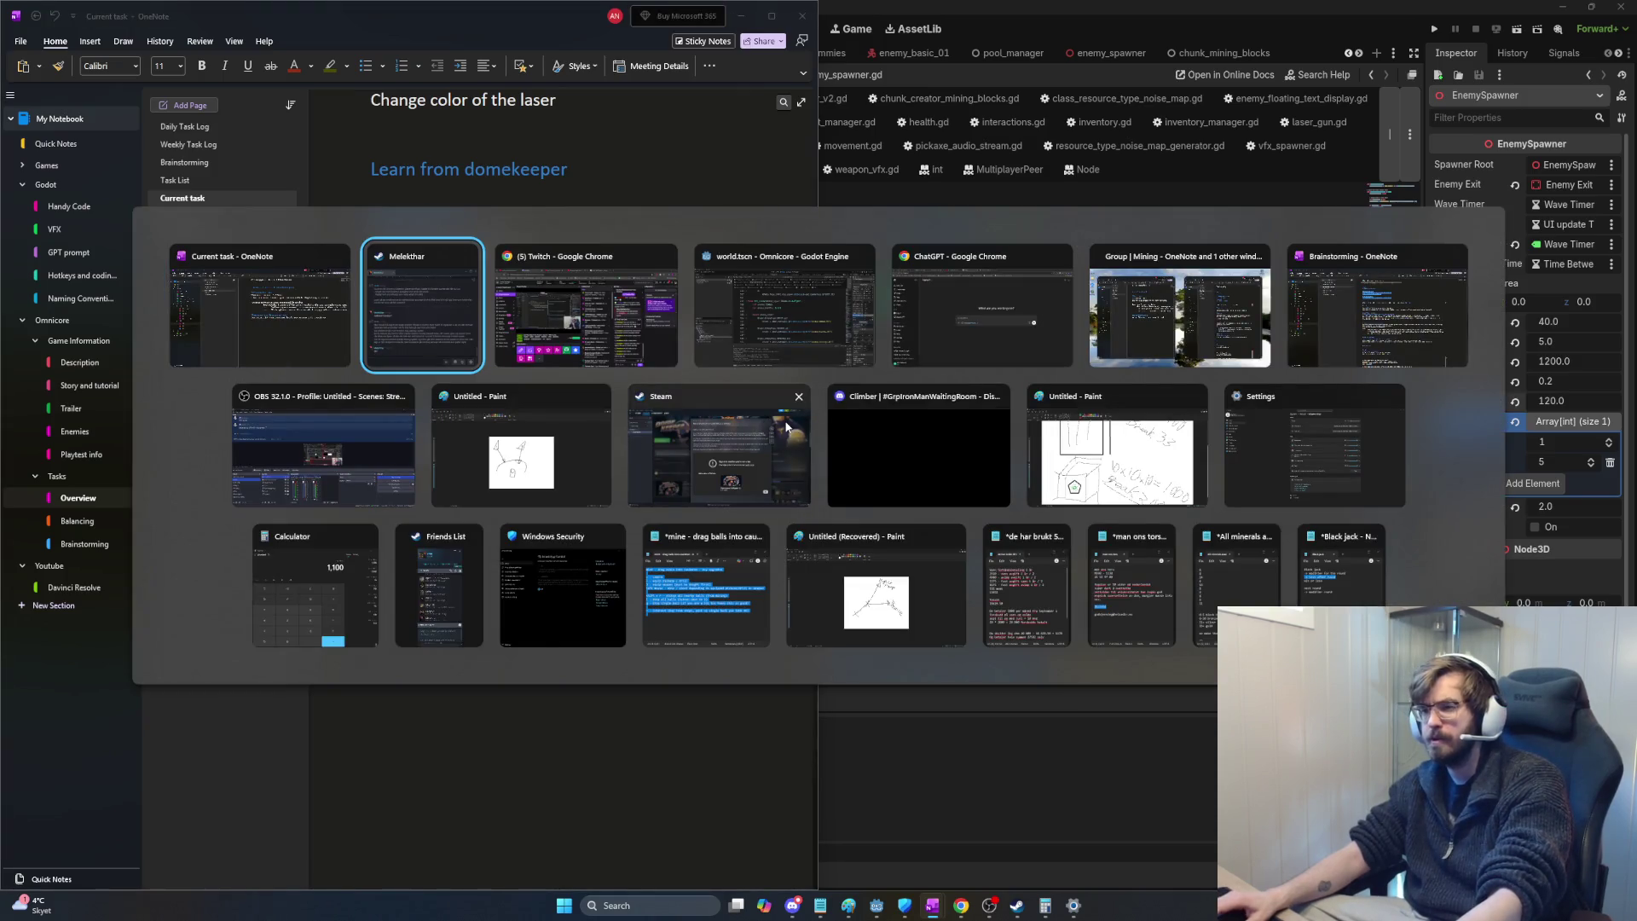
{"action": "key", "text": "shift+Tab"}
{"action": "key", "text": "shift+Tab"}
{"action": "key", "text": "Tab"}
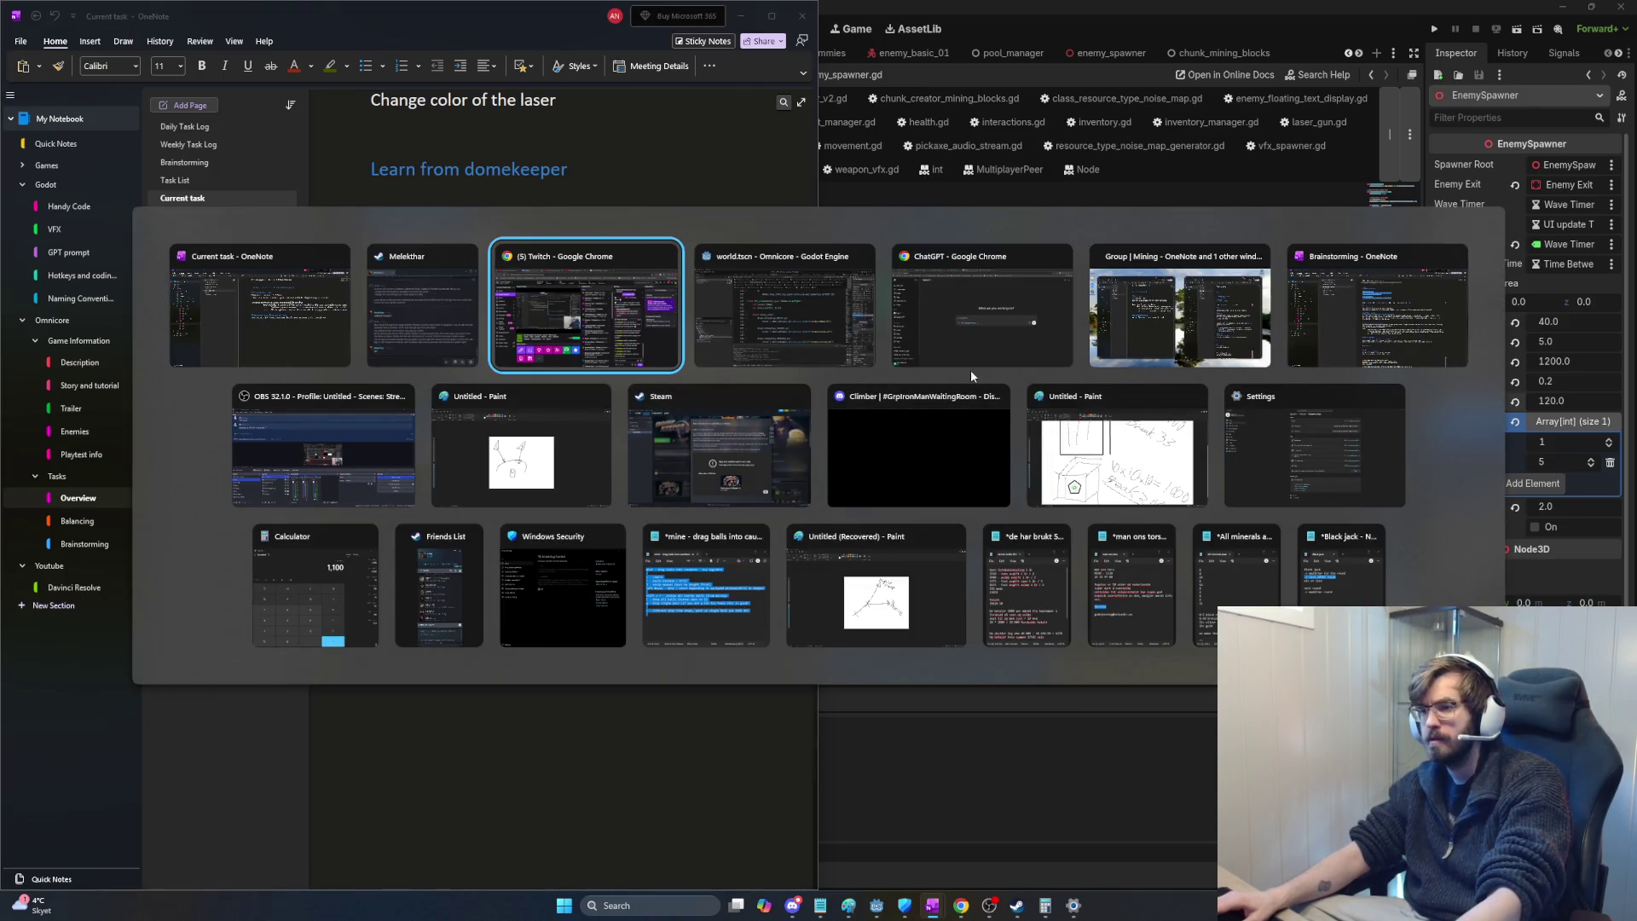
{"action": "key", "text": "shift+Tab"}
{"action": "key", "text": "shift+Tab"}
{"action": "left_click", "coordinate": [957, 337]}
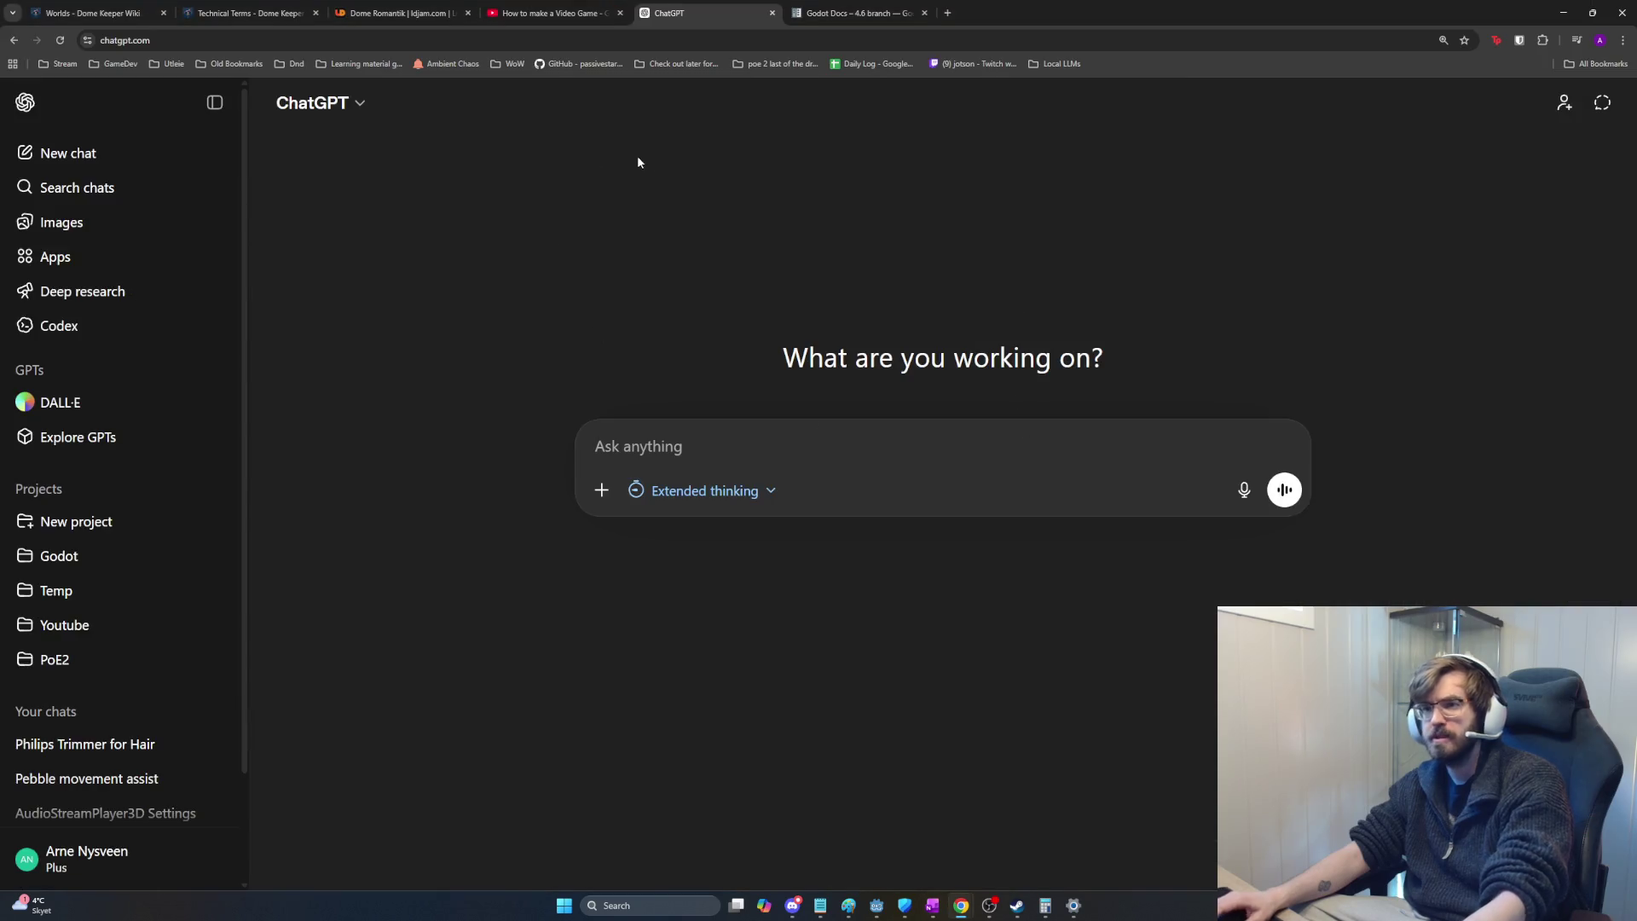
{"action": "left_click", "coordinate": [245, 11]}
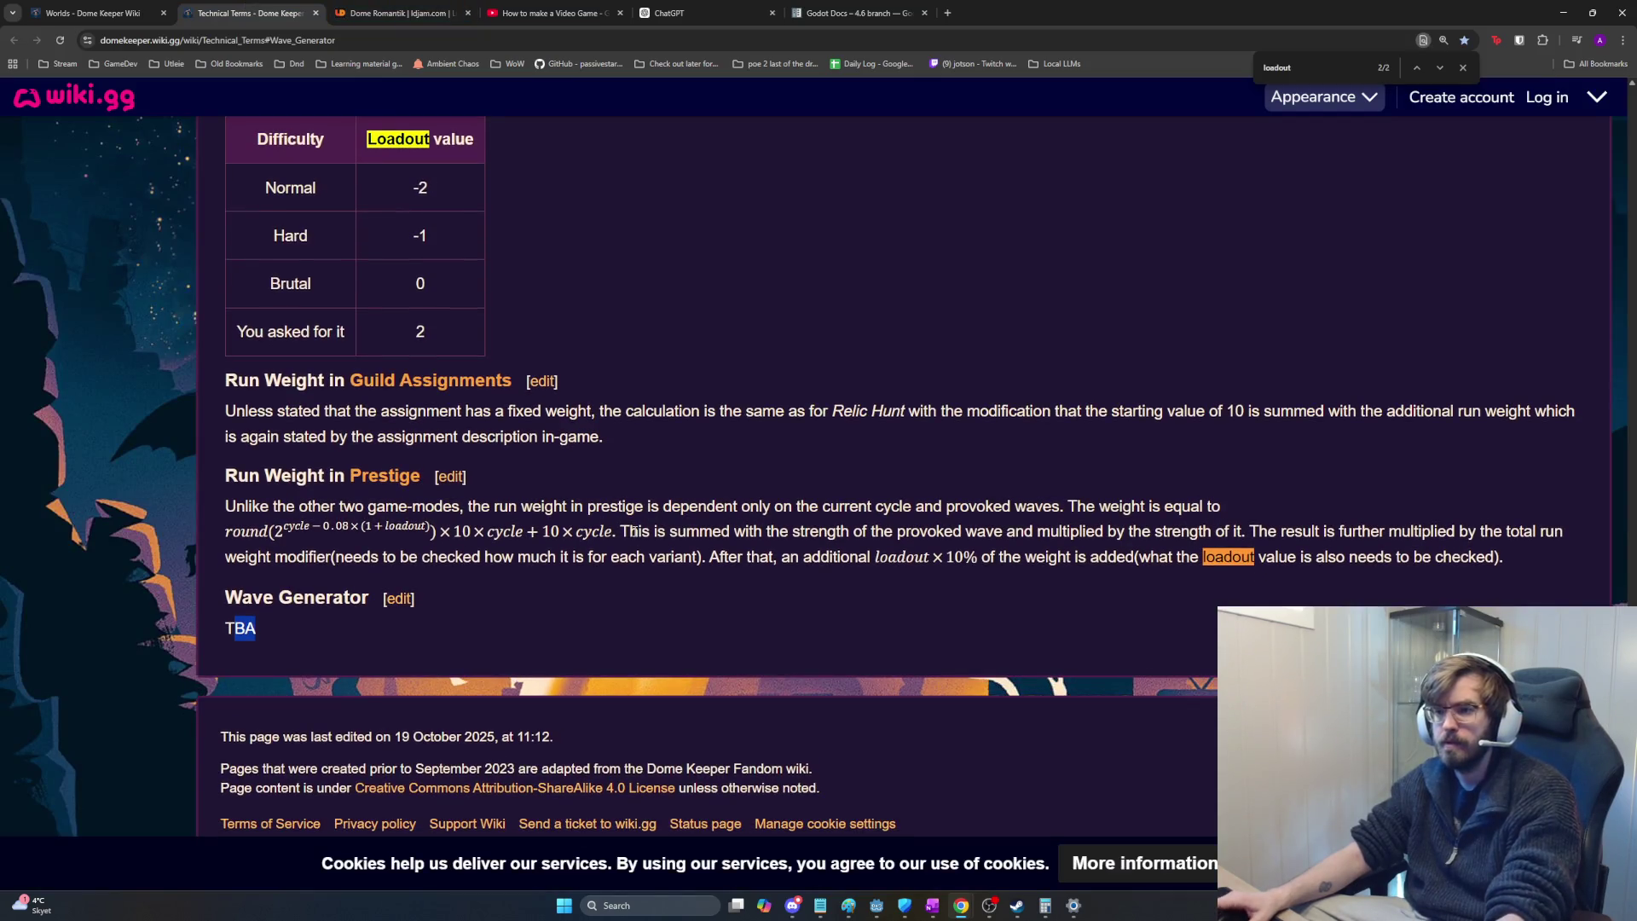
Read the Technical Terms Cycles section on cycle and run weight, jumping back to it after navigating away.
{"action": "scroll", "coordinate": [638, 498], "scroll_direction": "up", "scroll_amount": 20}
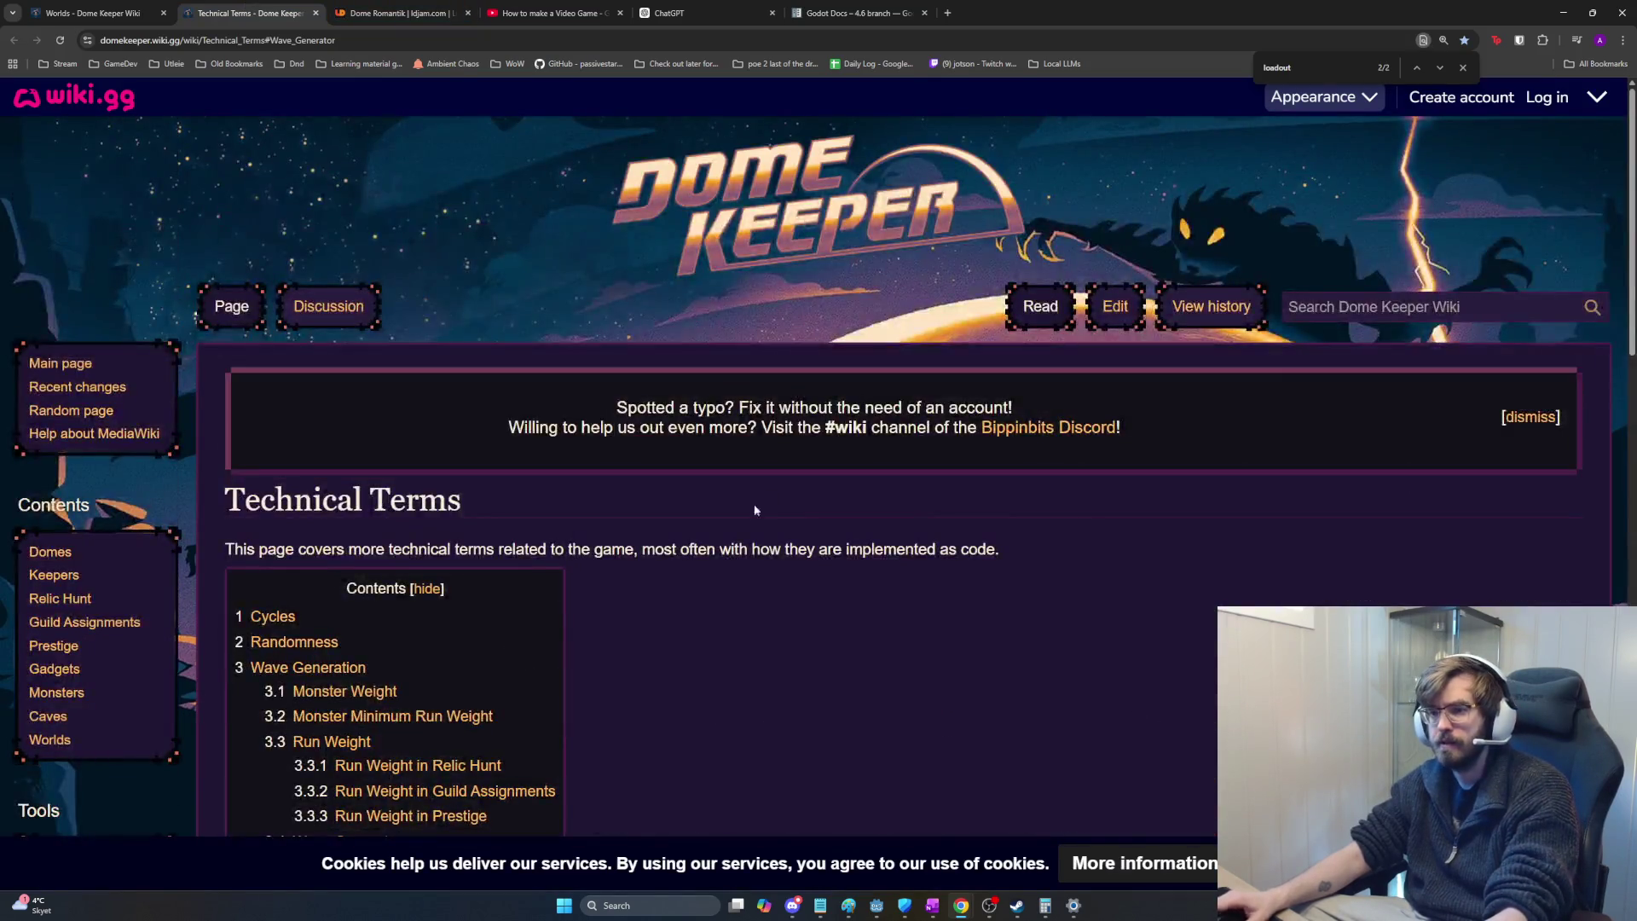
{"action": "scroll", "coordinate": [757, 499], "scroll_direction": "down", "scroll_amount": 2}
{"action": "left_click", "coordinate": [271, 420]}
{"action": "scroll", "coordinate": [826, 575], "scroll_direction": "down", "scroll_amount": 12}
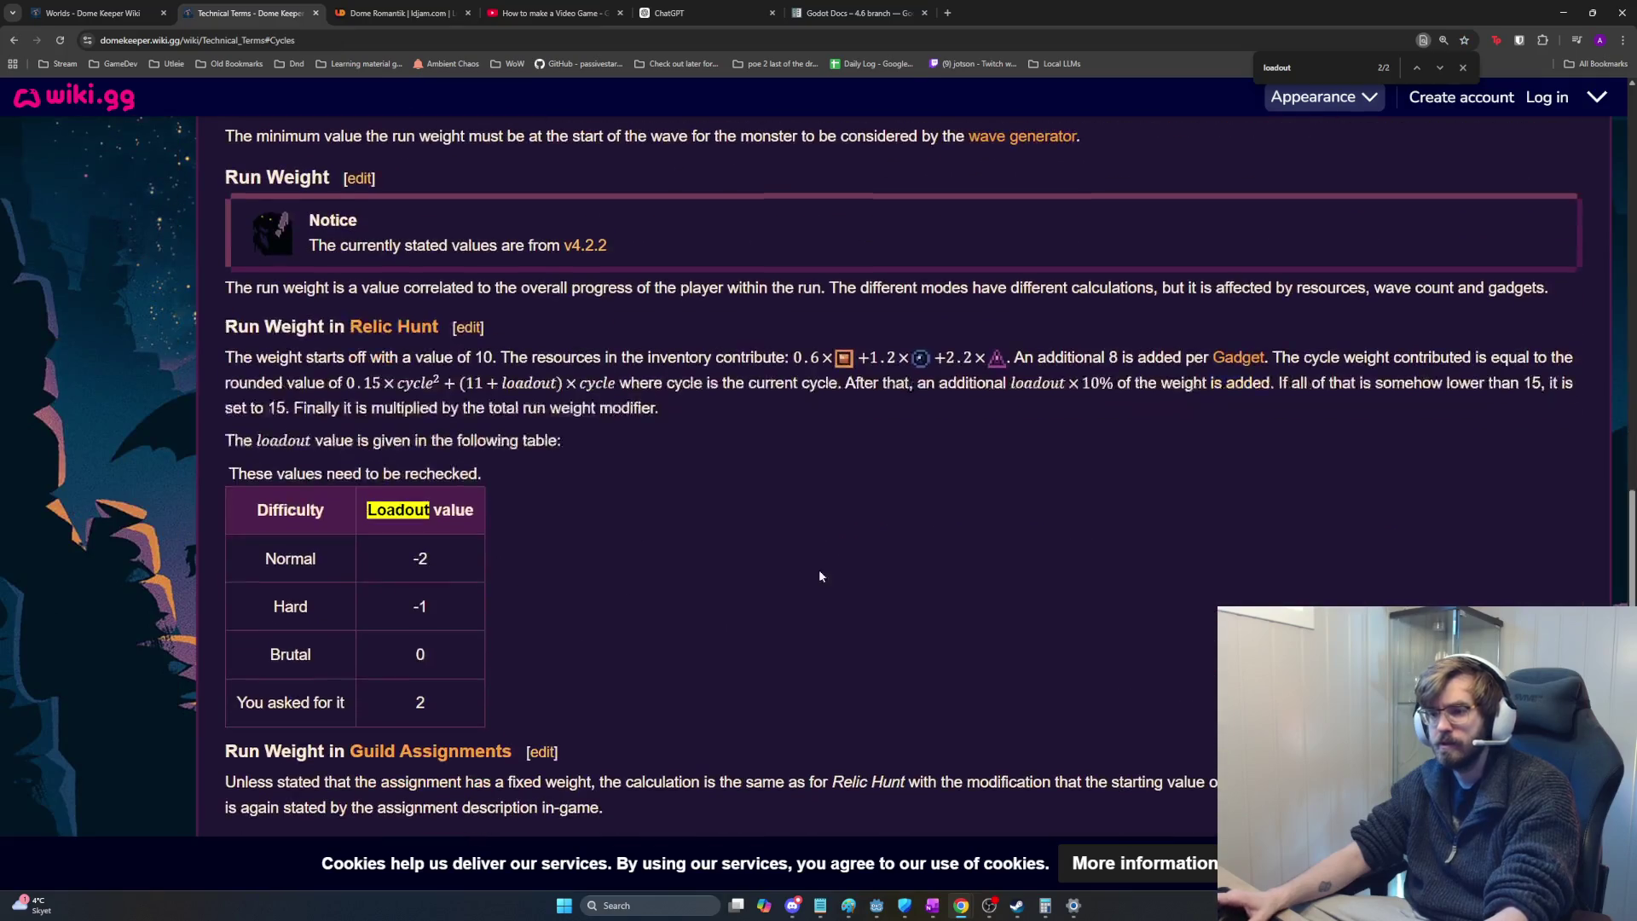
{"action": "scroll", "coordinate": [776, 232], "scroll_direction": "up", "scroll_amount": 15}
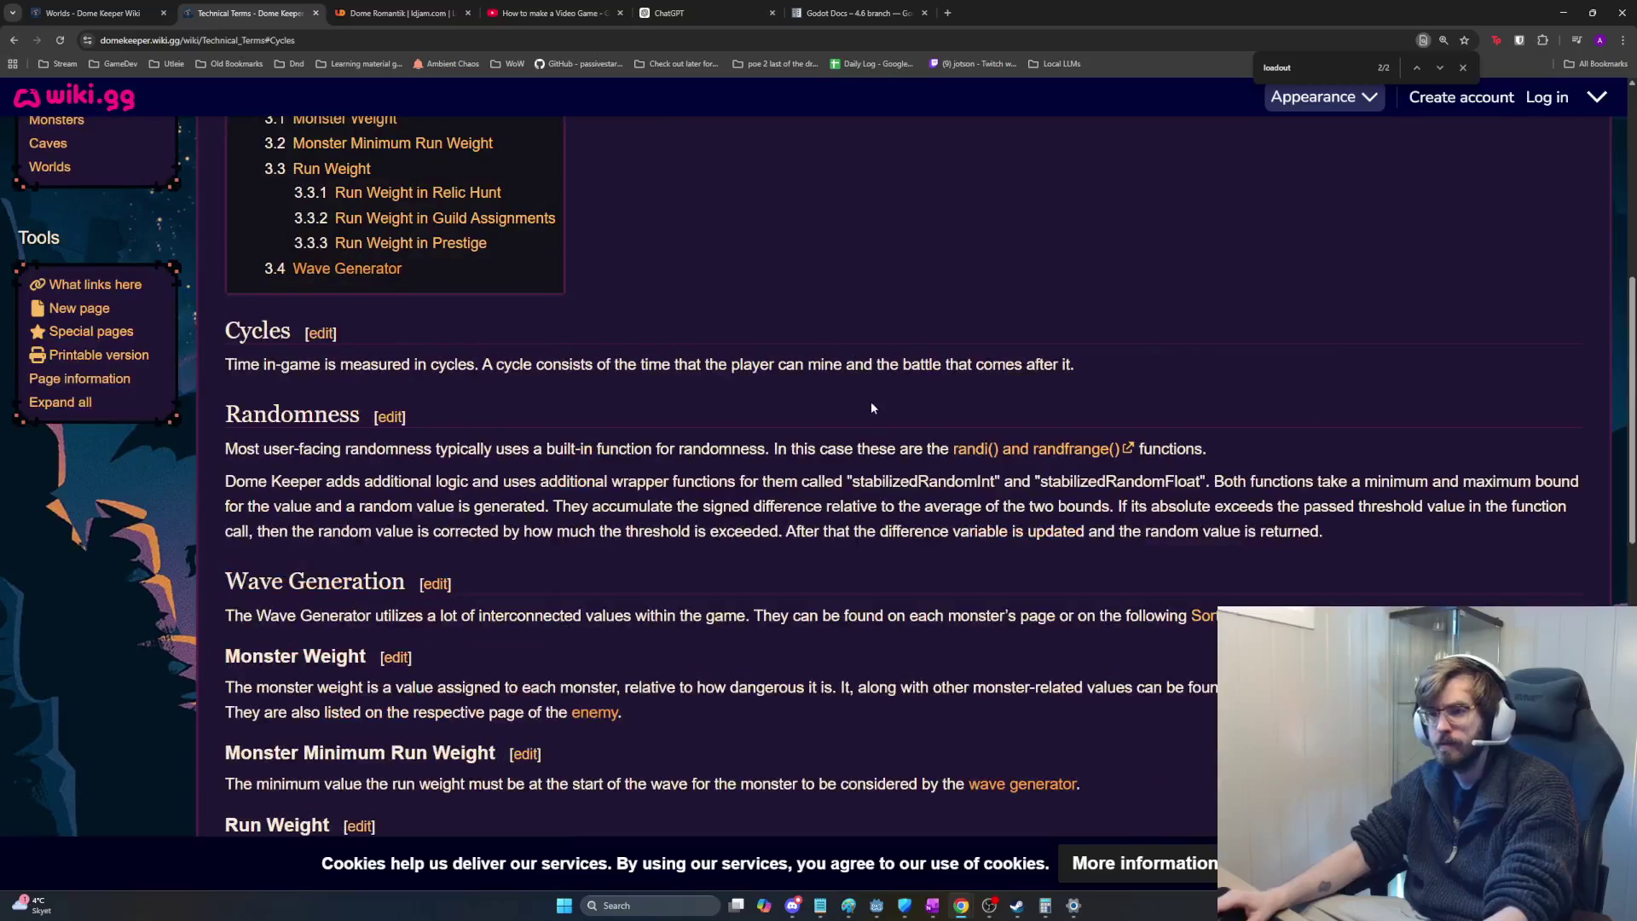
{"action": "scroll", "coordinate": [871, 401], "scroll_direction": "down", "scroll_amount": 1}
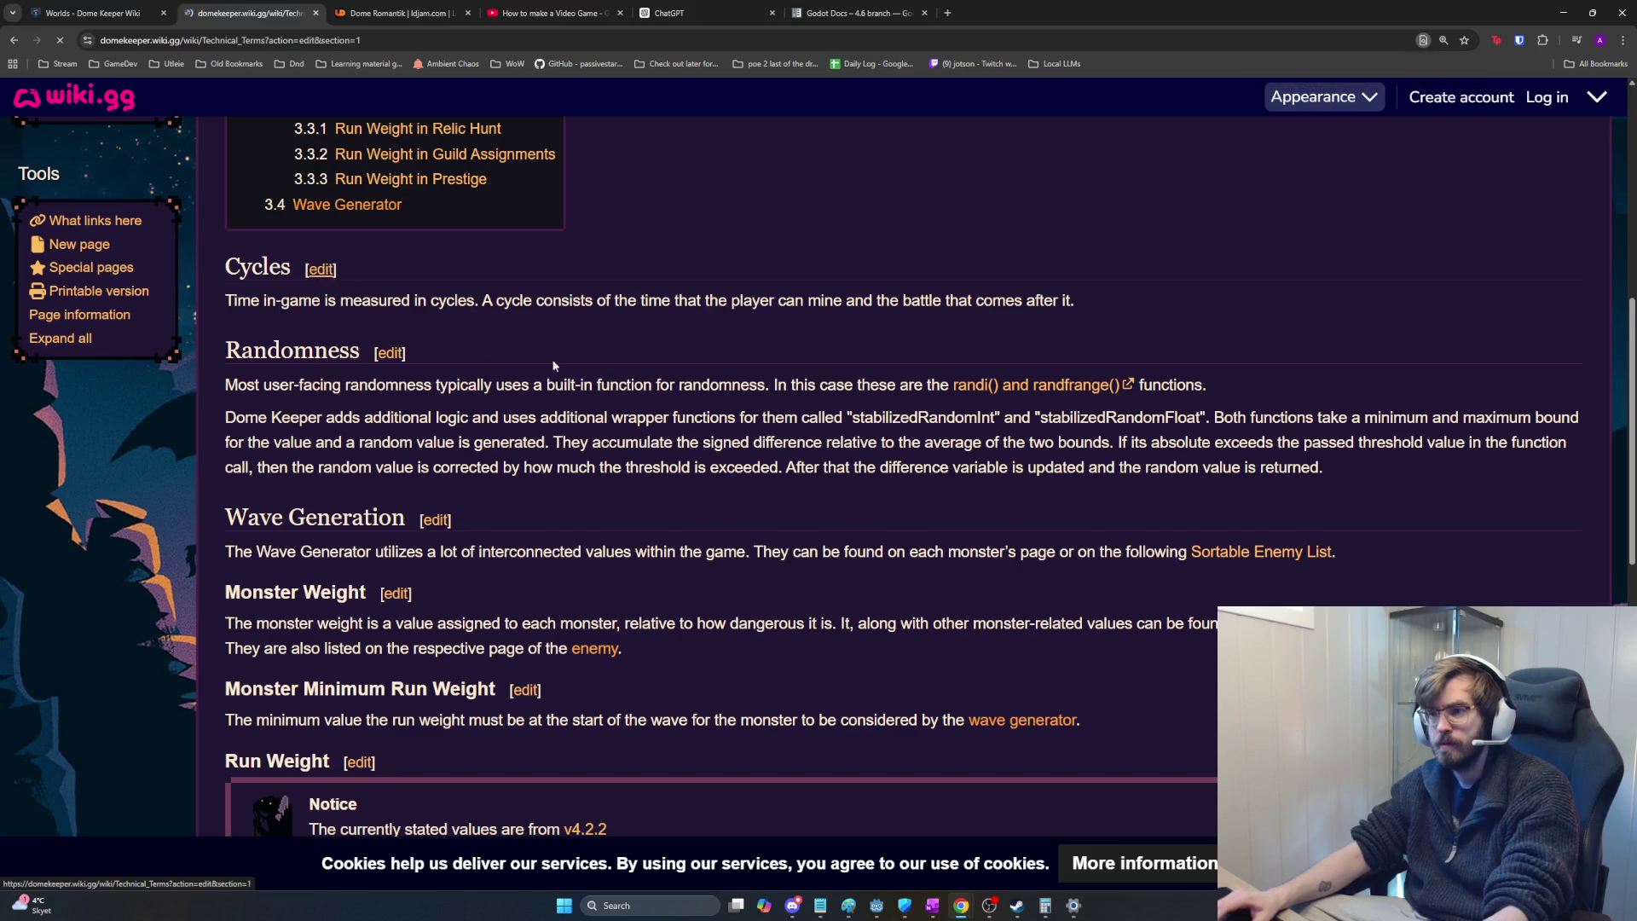
{"action": "key", "text": "alt+Left"}
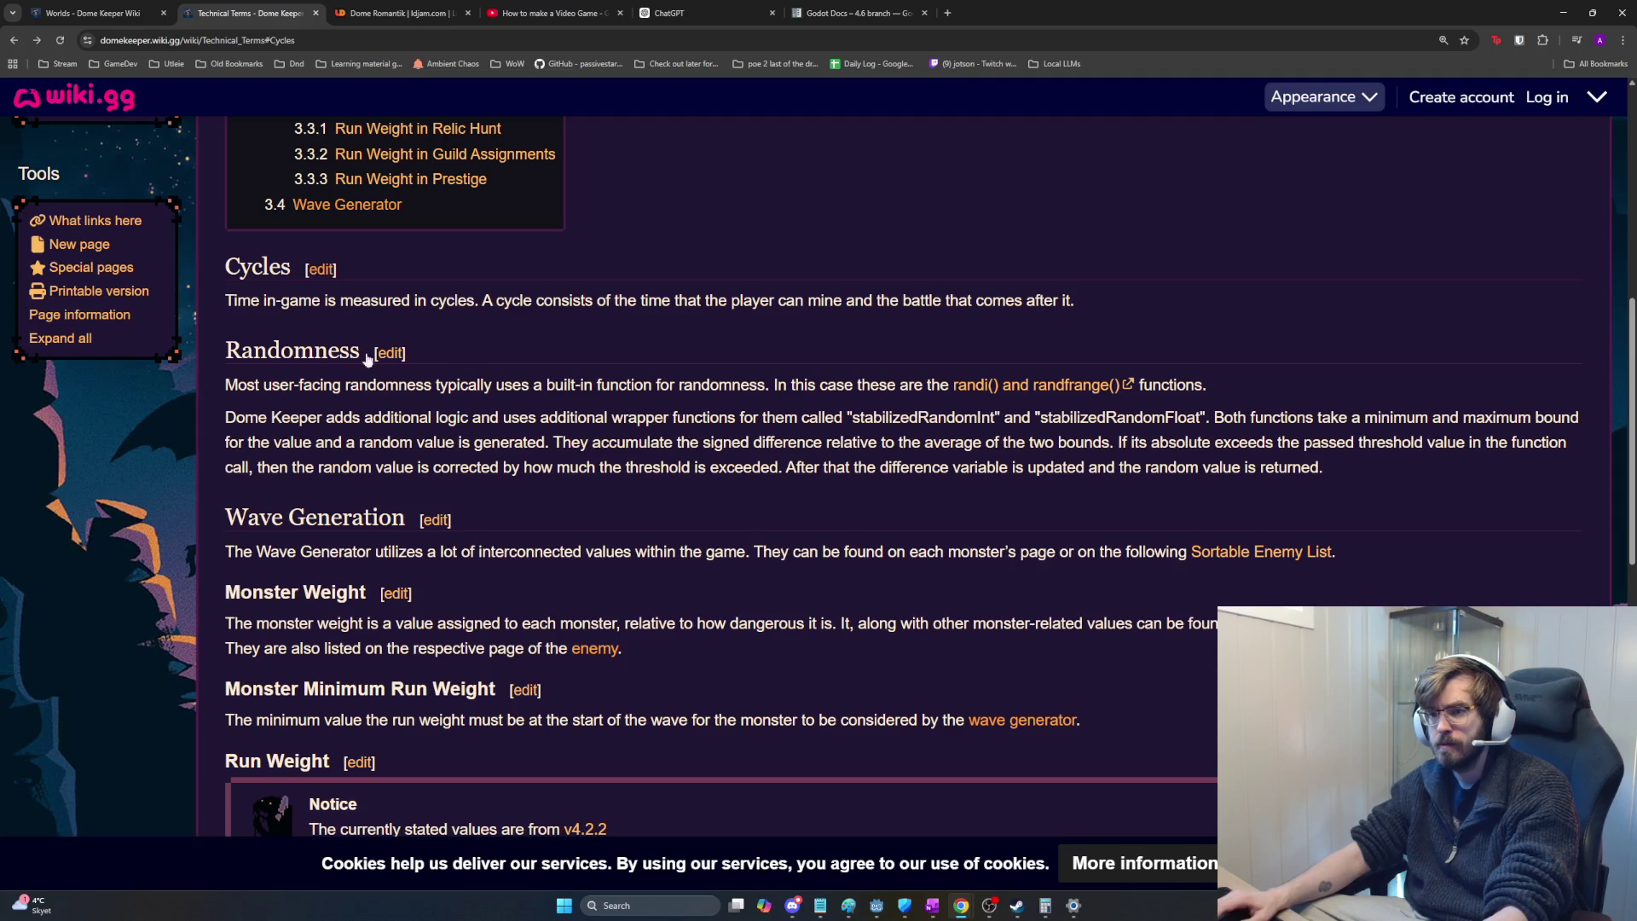
{"action": "scroll", "coordinate": [470, 415], "scroll_direction": "up", "scroll_amount": 4}
{"action": "left_click", "coordinate": [291, 303]}
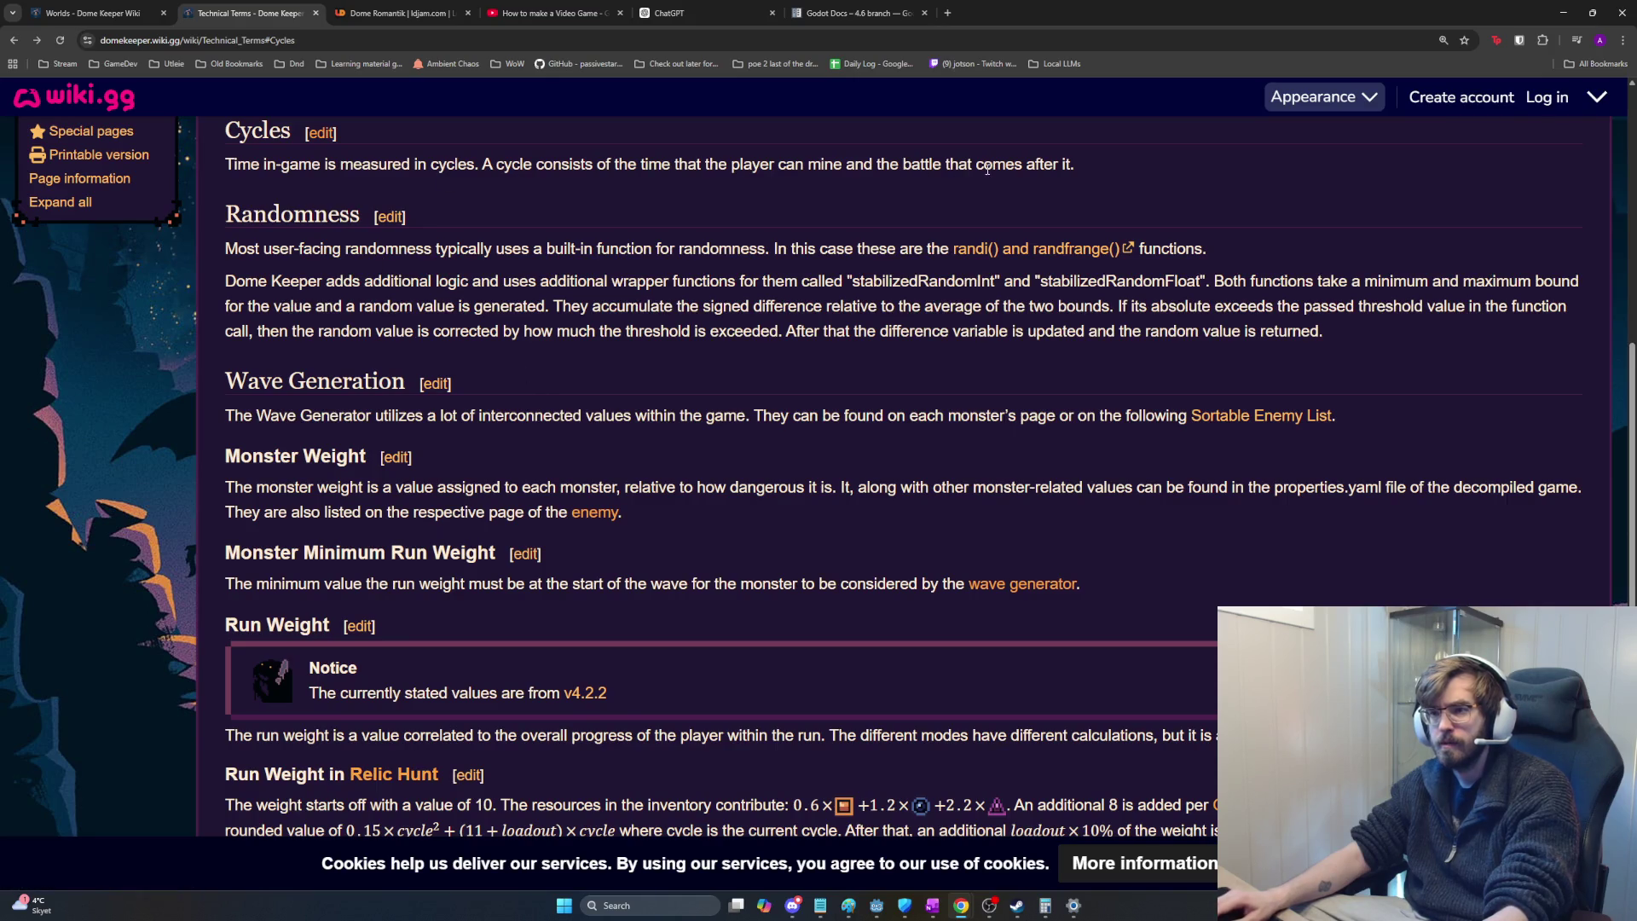
{"action": "scroll", "coordinate": [328, 314], "scroll_direction": "up", "scroll_amount": 10}
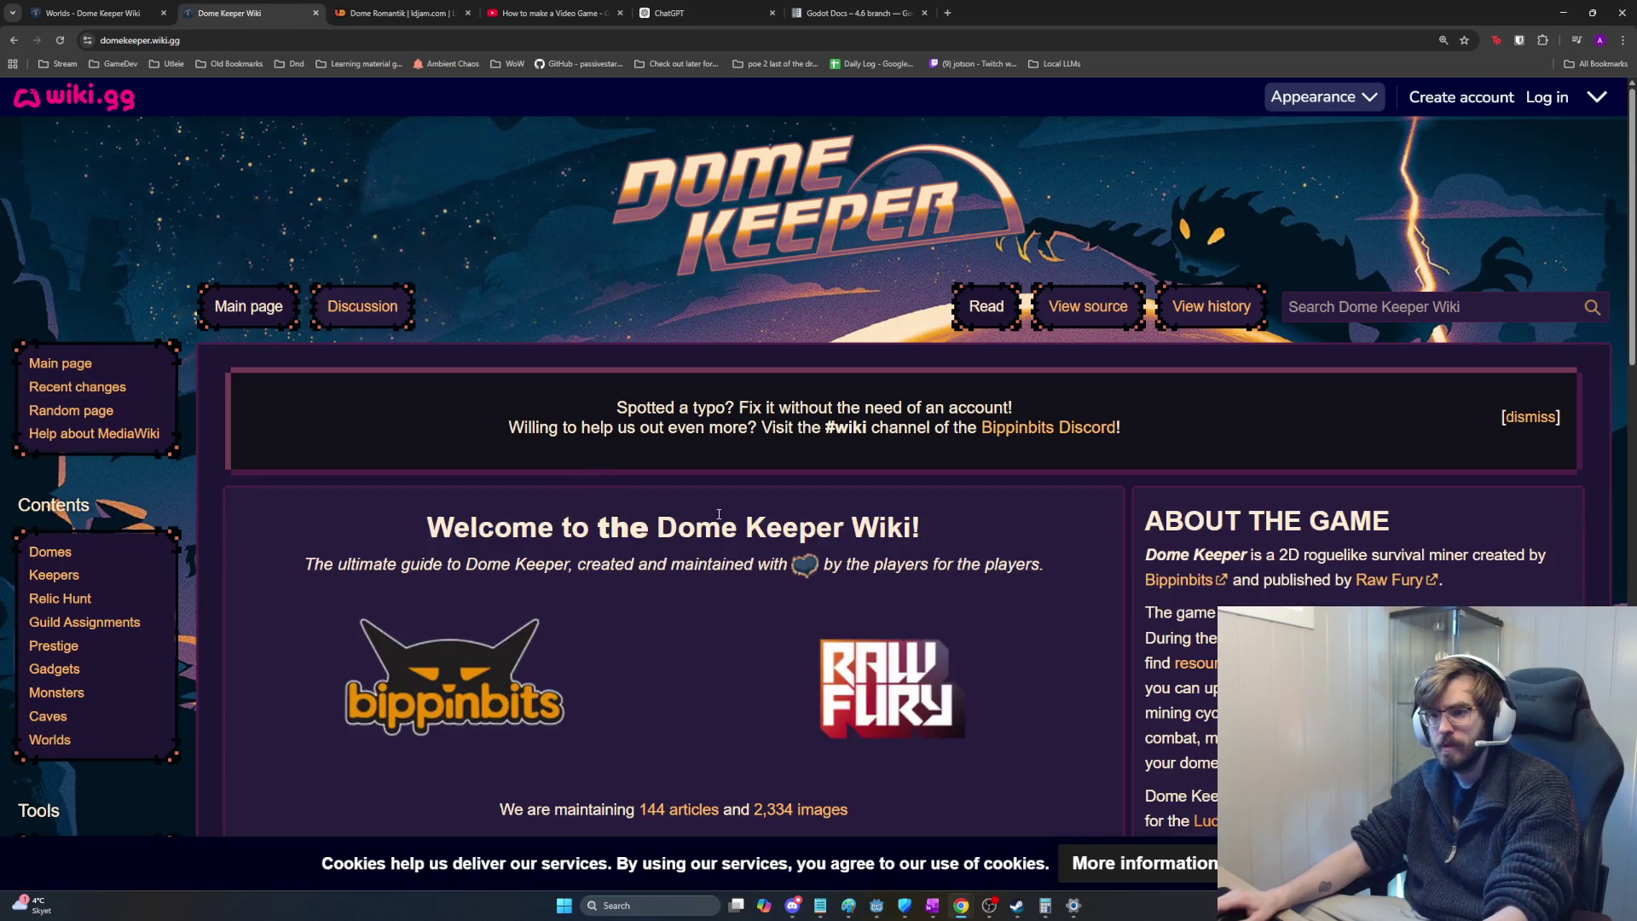
Search the page for 'cle' and scroll through the Enemies stats list.
{"action": "key", "text": "ctrl+f"}
{"action": "type", "text": "cle"}
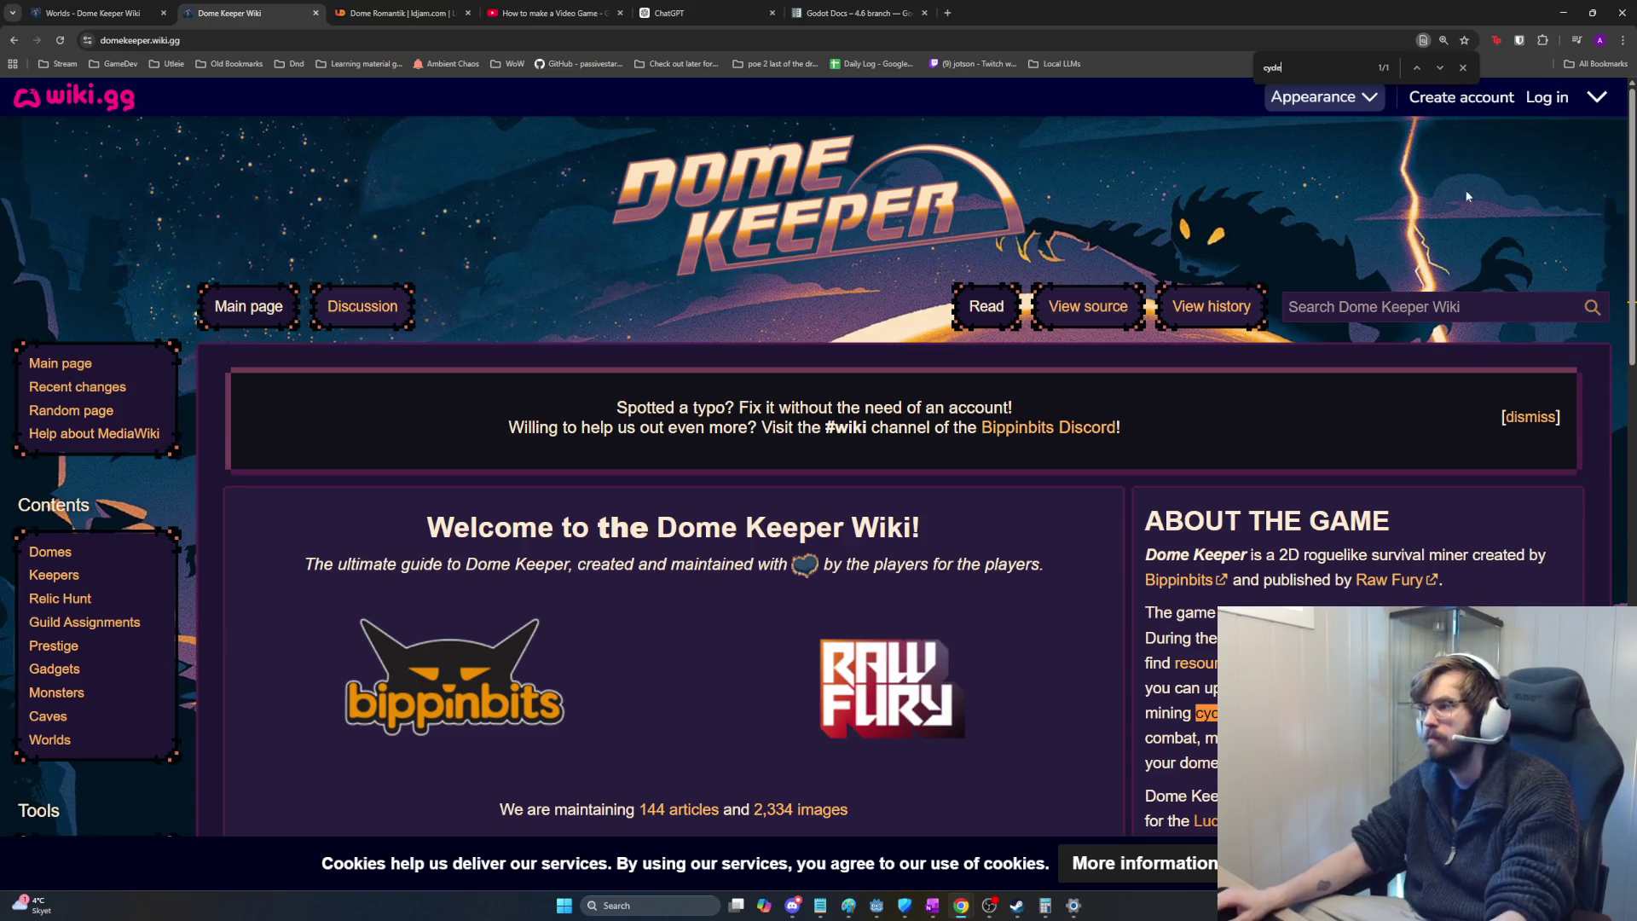
{"action": "scroll", "coordinate": [1094, 456], "scroll_direction": "down", "scroll_amount": 3}
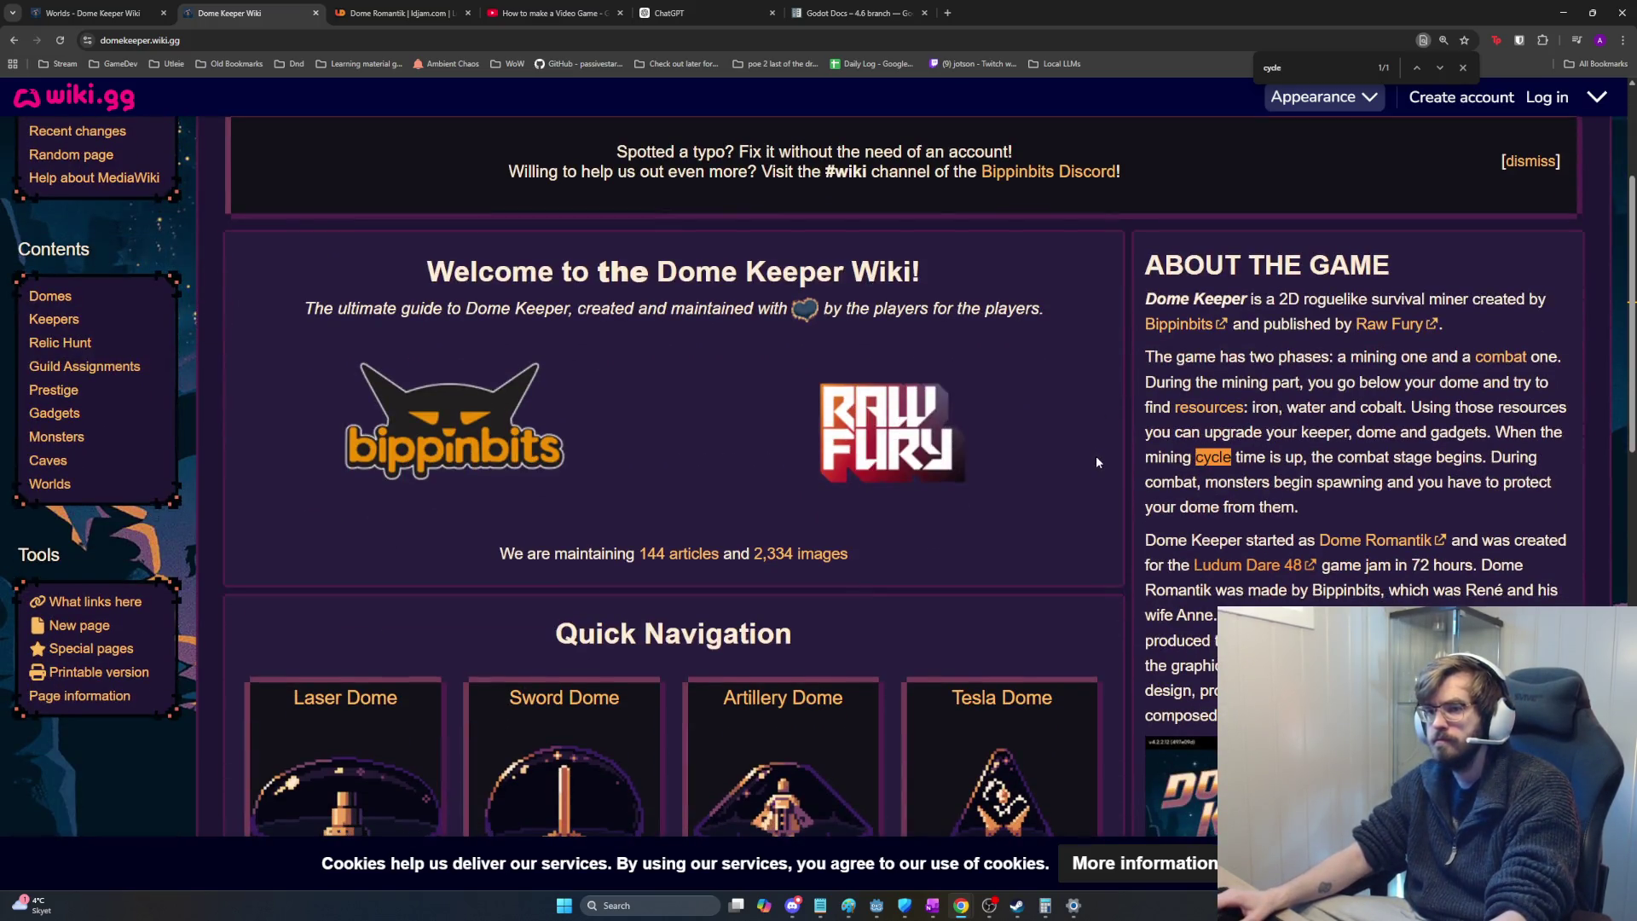
{"action": "scroll", "coordinate": [1098, 461], "scroll_direction": "down", "scroll_amount": 5}
{"action": "scroll", "coordinate": [1300, 287], "scroll_direction": "up", "scroll_amount": 2}
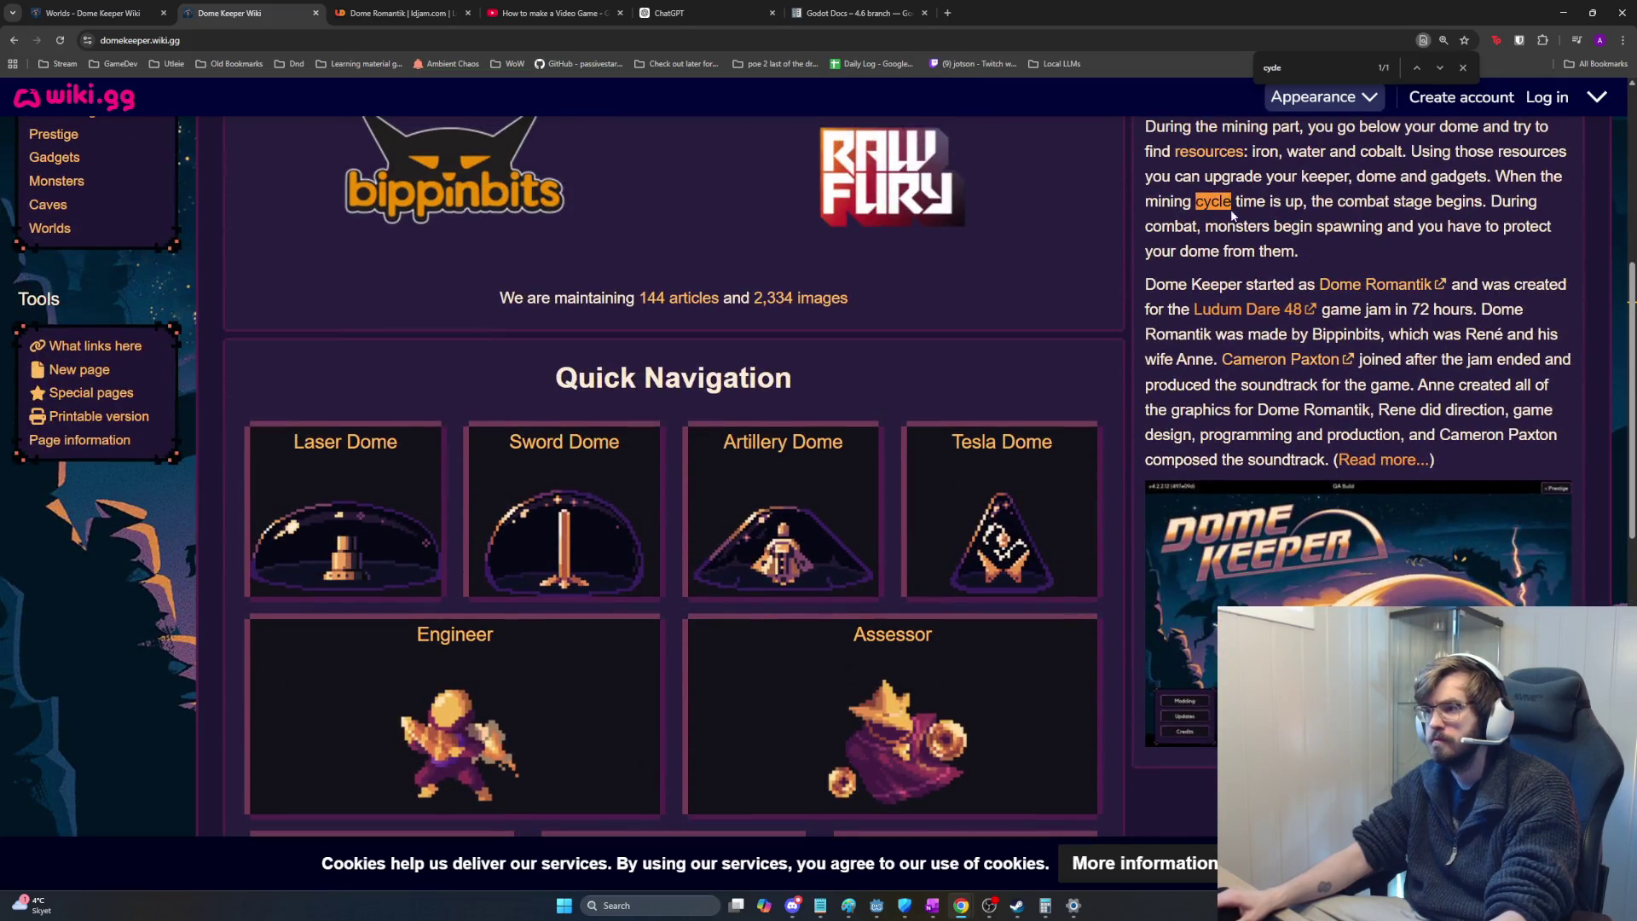
{"action": "scroll", "coordinate": [1189, 199], "scroll_direction": "down", "scroll_amount": 3}
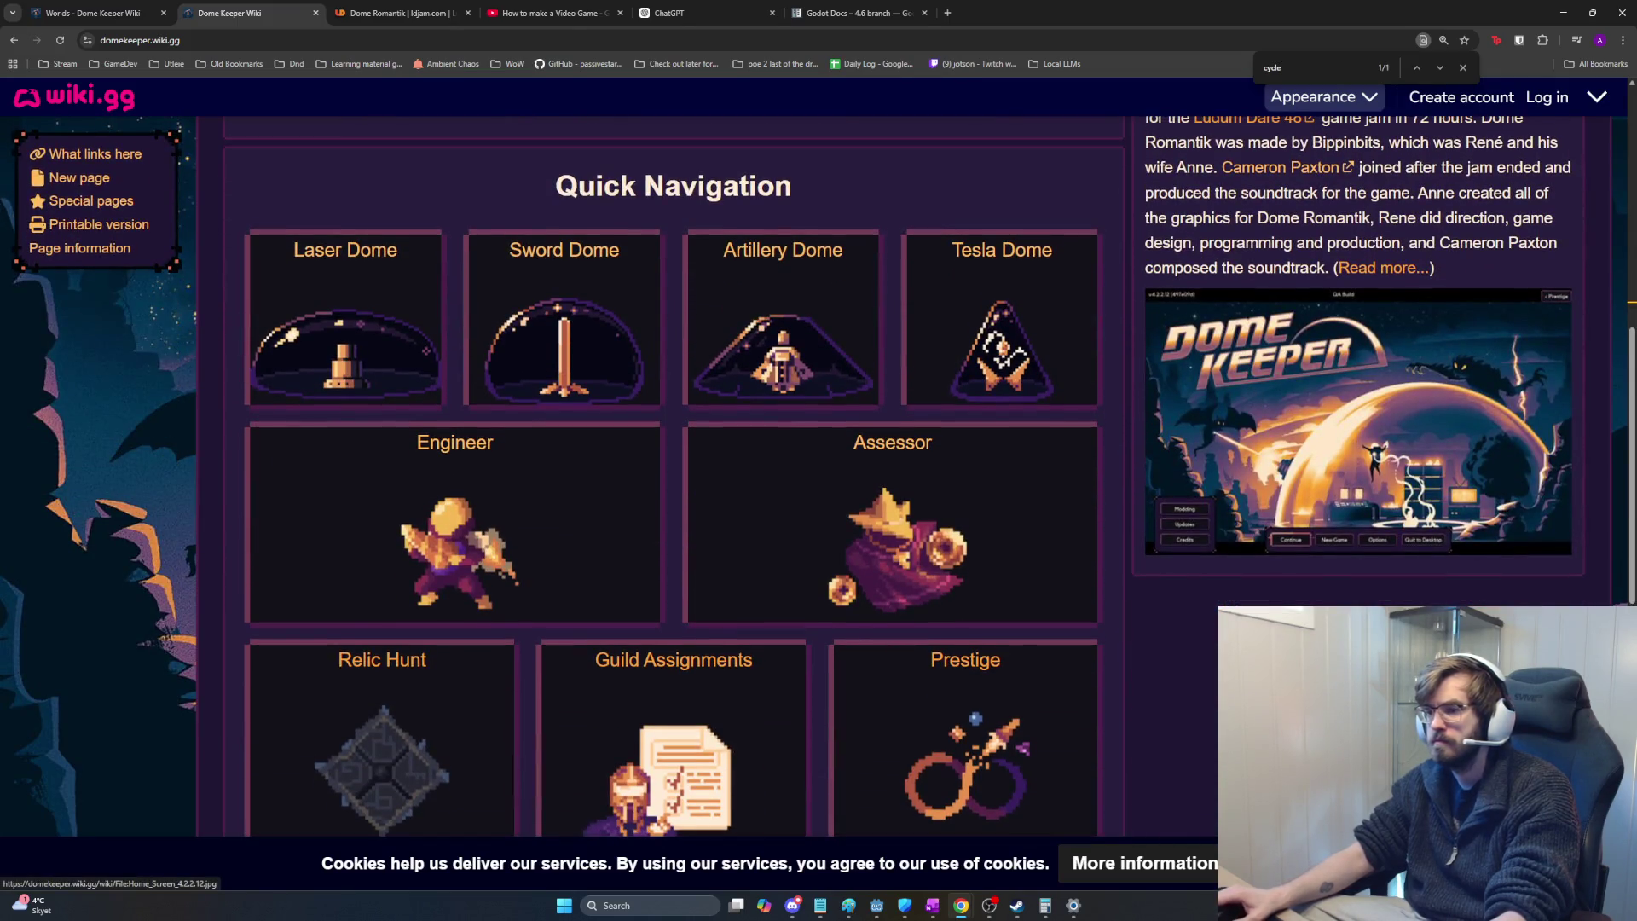
{"action": "scroll", "coordinate": [674, 478], "scroll_direction": "down", "scroll_amount": 6}
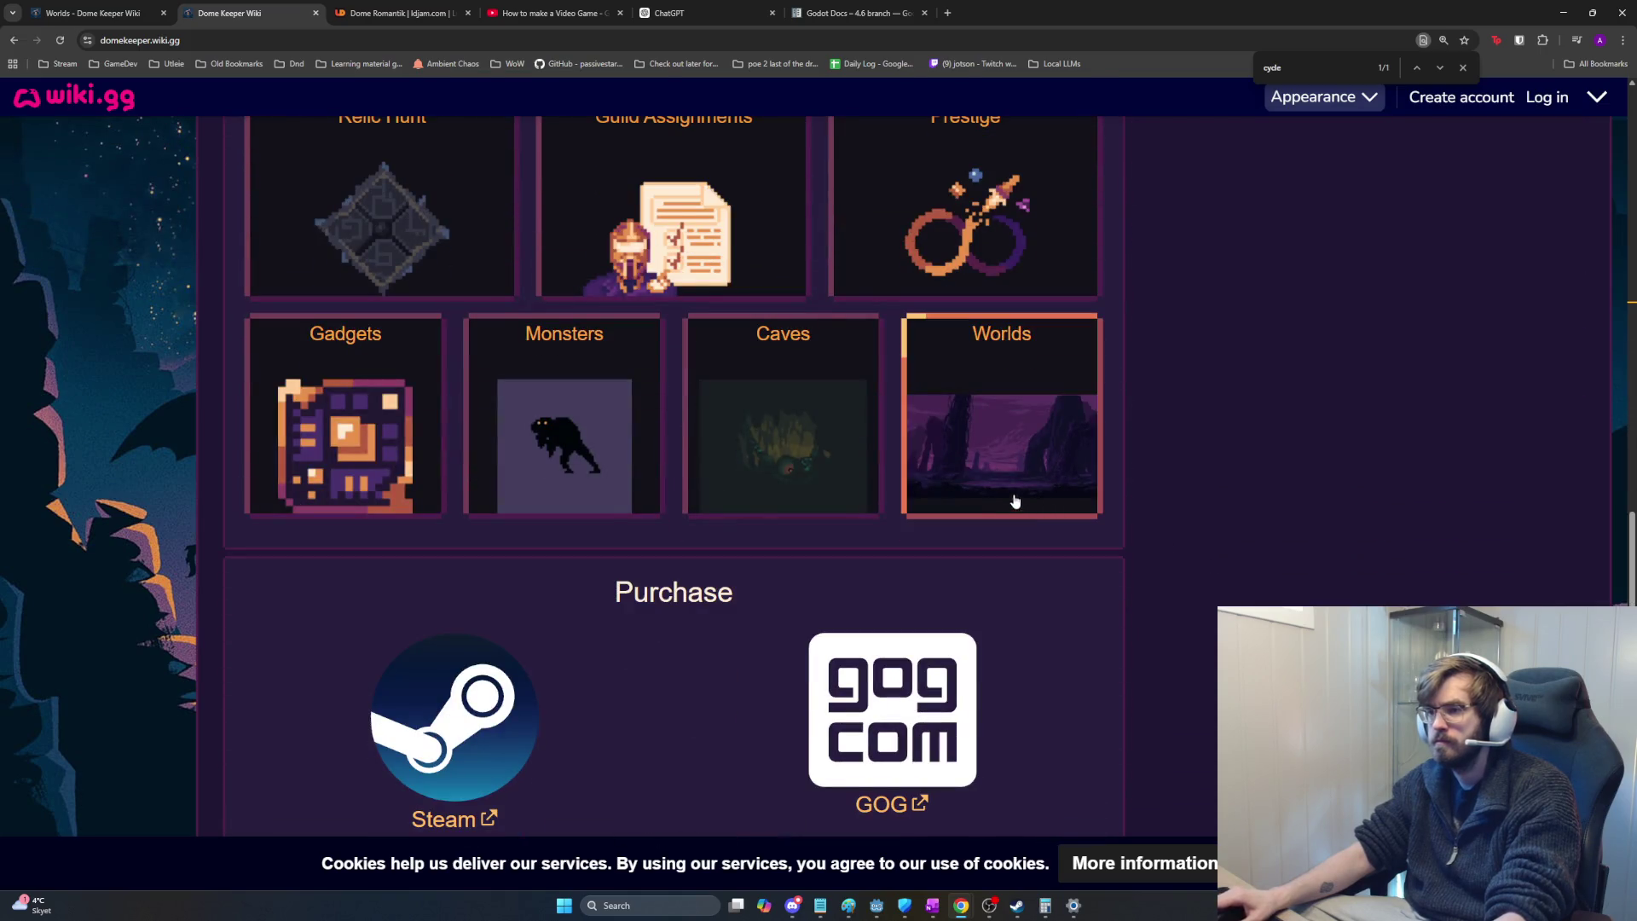
{"action": "scroll", "coordinate": [1082, 446], "scroll_direction": "down", "scroll_amount": 3}
{"action": "scroll", "coordinate": [1299, 275], "scroll_direction": "up", "scroll_amount": 7}
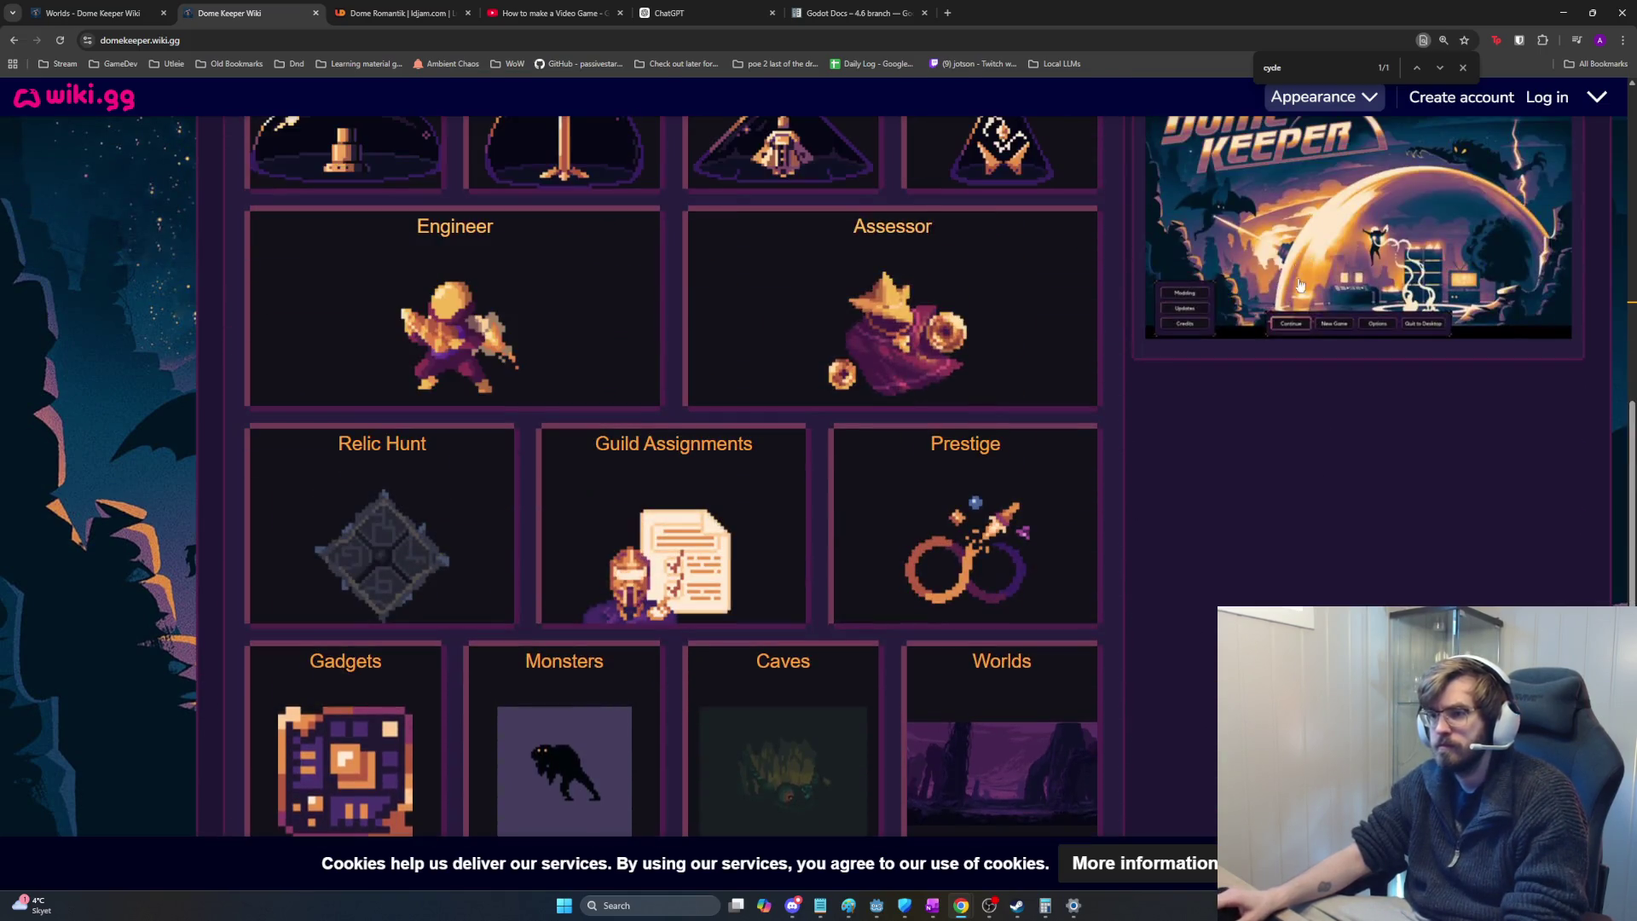
{"action": "scroll", "coordinate": [1194, 487], "scroll_direction": "up", "scroll_amount": 2}
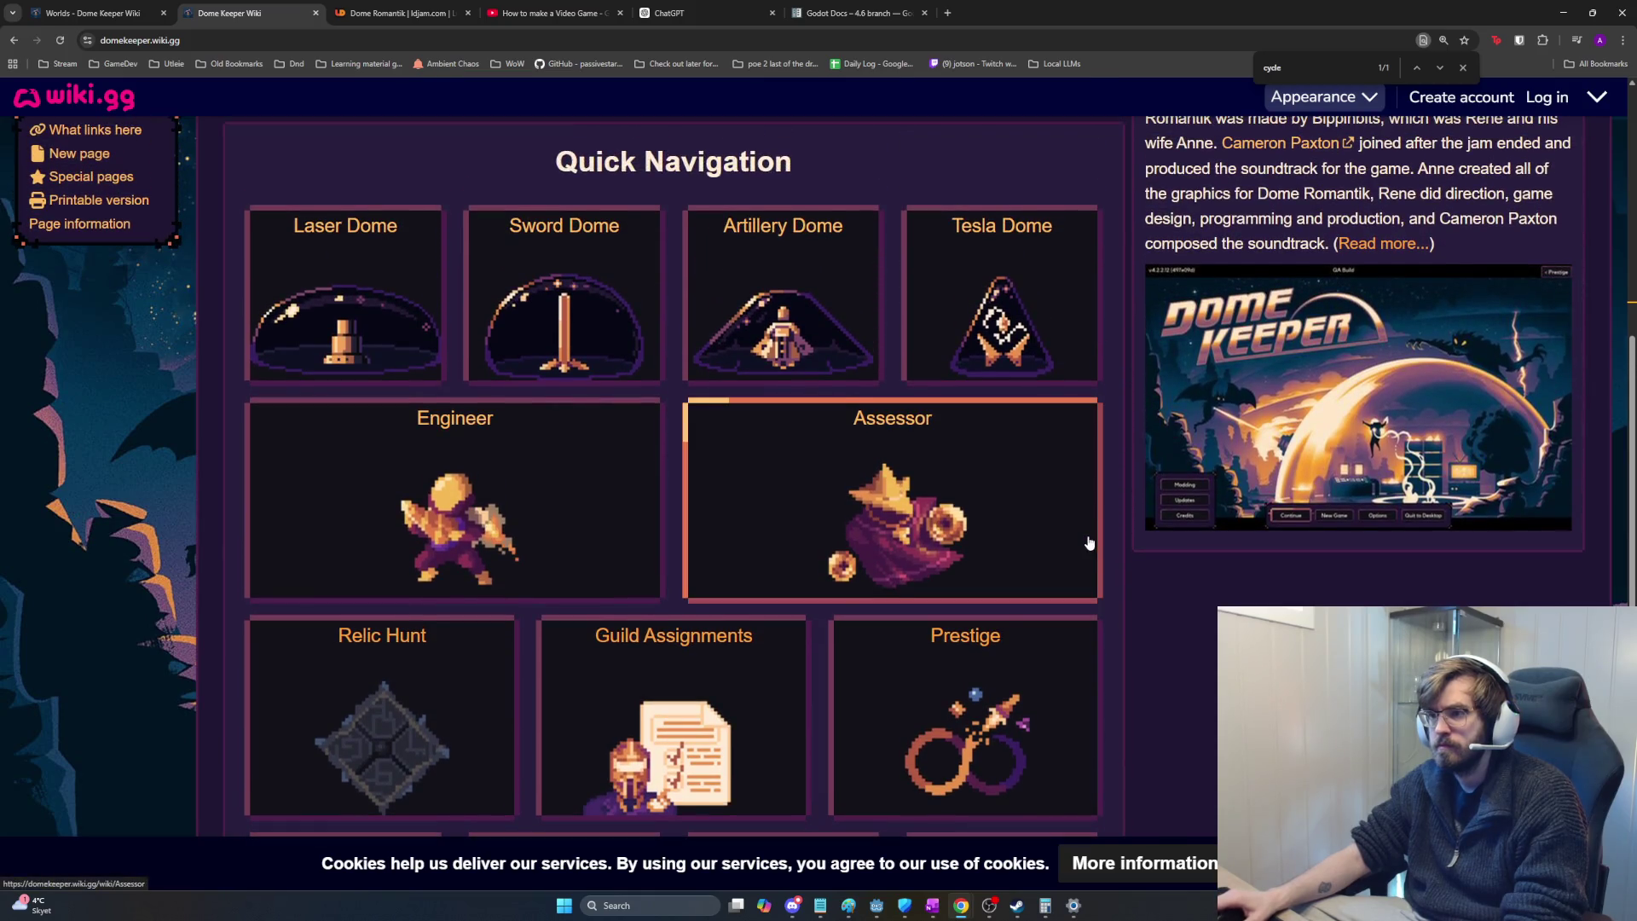
{"action": "scroll", "coordinate": [1089, 542], "scroll_direction": "up", "scroll_amount": 3}
{"action": "scroll", "coordinate": [1078, 539], "scroll_direction": "down", "scroll_amount": 7}
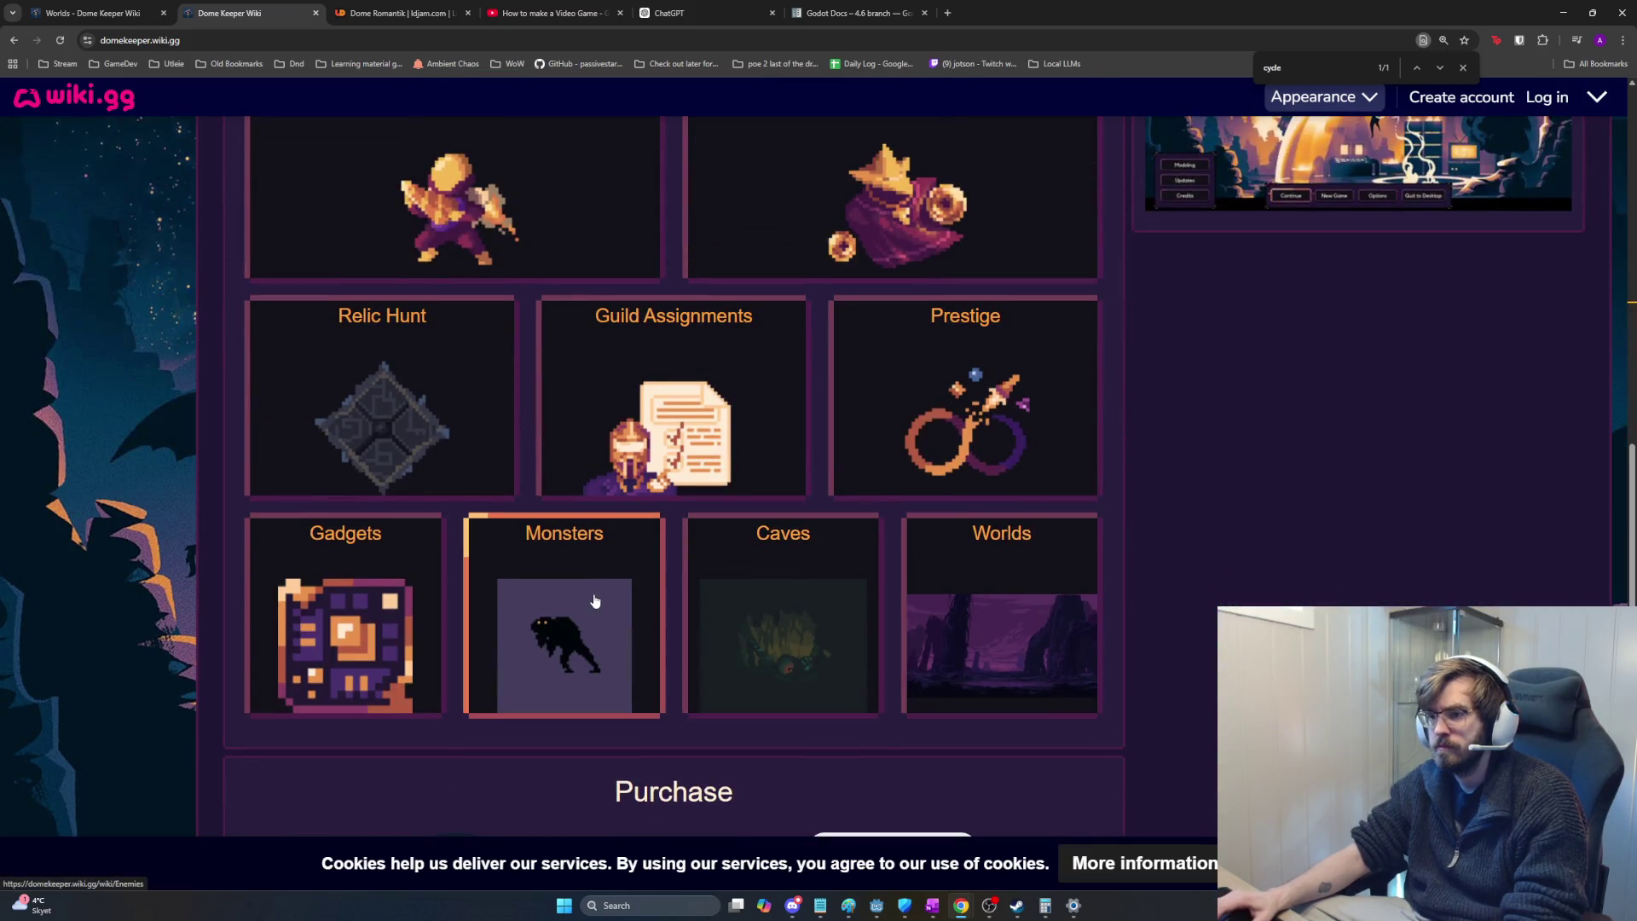
{"action": "scroll", "coordinate": [929, 566], "scroll_direction": "down", "scroll_amount": 15}
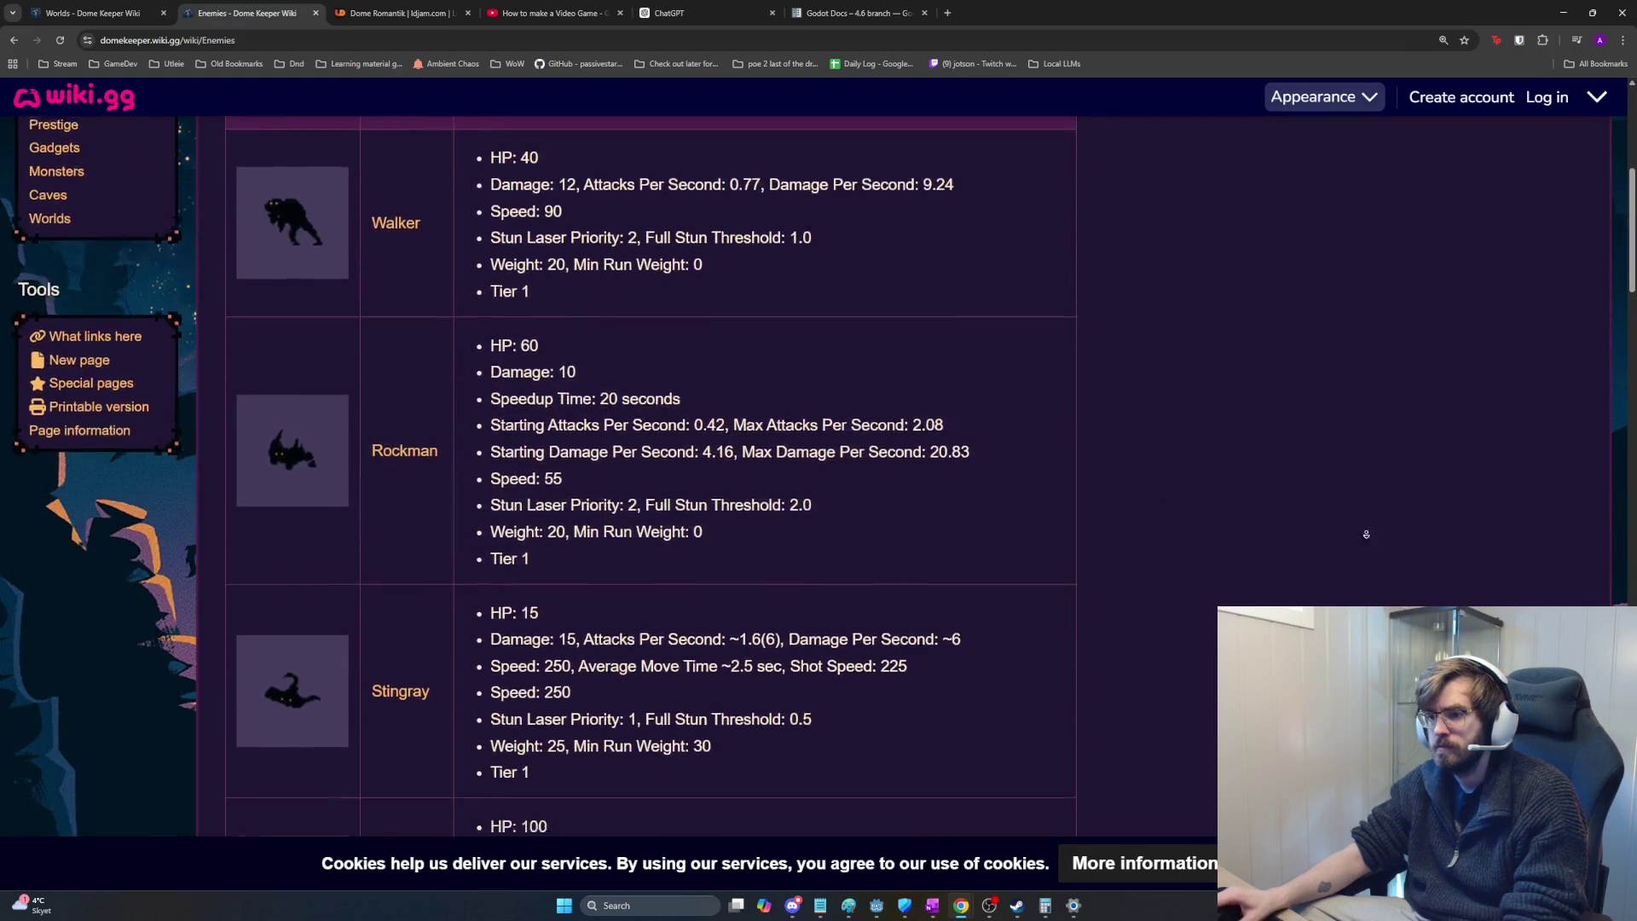
Return to the wiki main page and open the Relic Hunt article.
{"action": "key", "text": "alt+Left"}
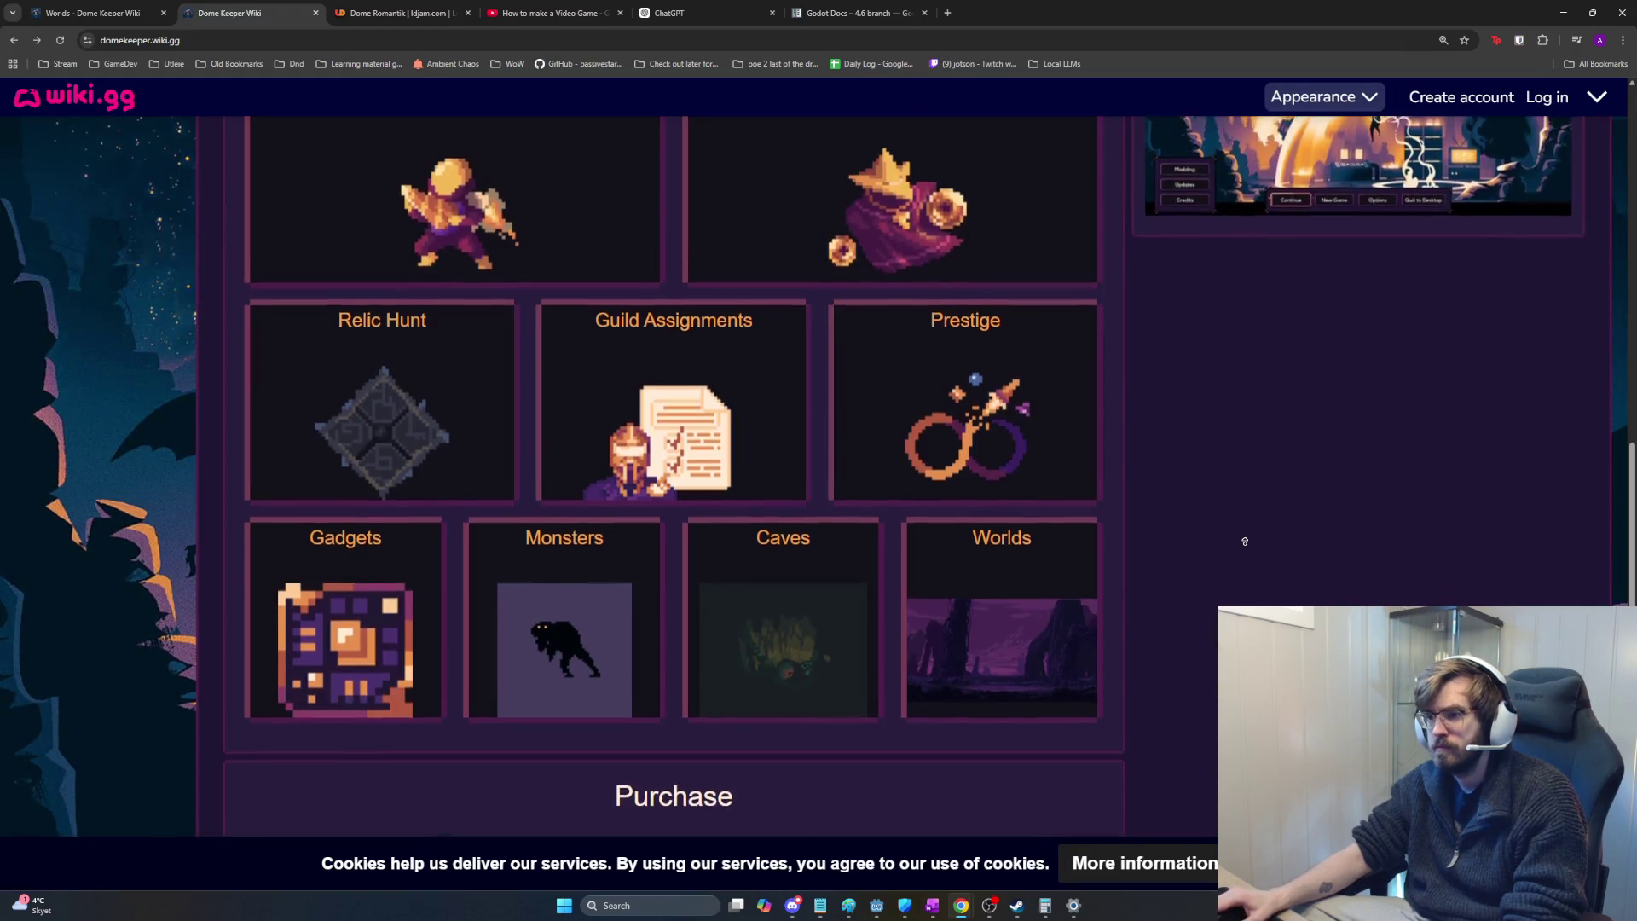
{"action": "scroll", "coordinate": [1242, 541], "scroll_direction": "up", "scroll_amount": 3}
{"action": "left_click", "coordinate": [426, 587]}
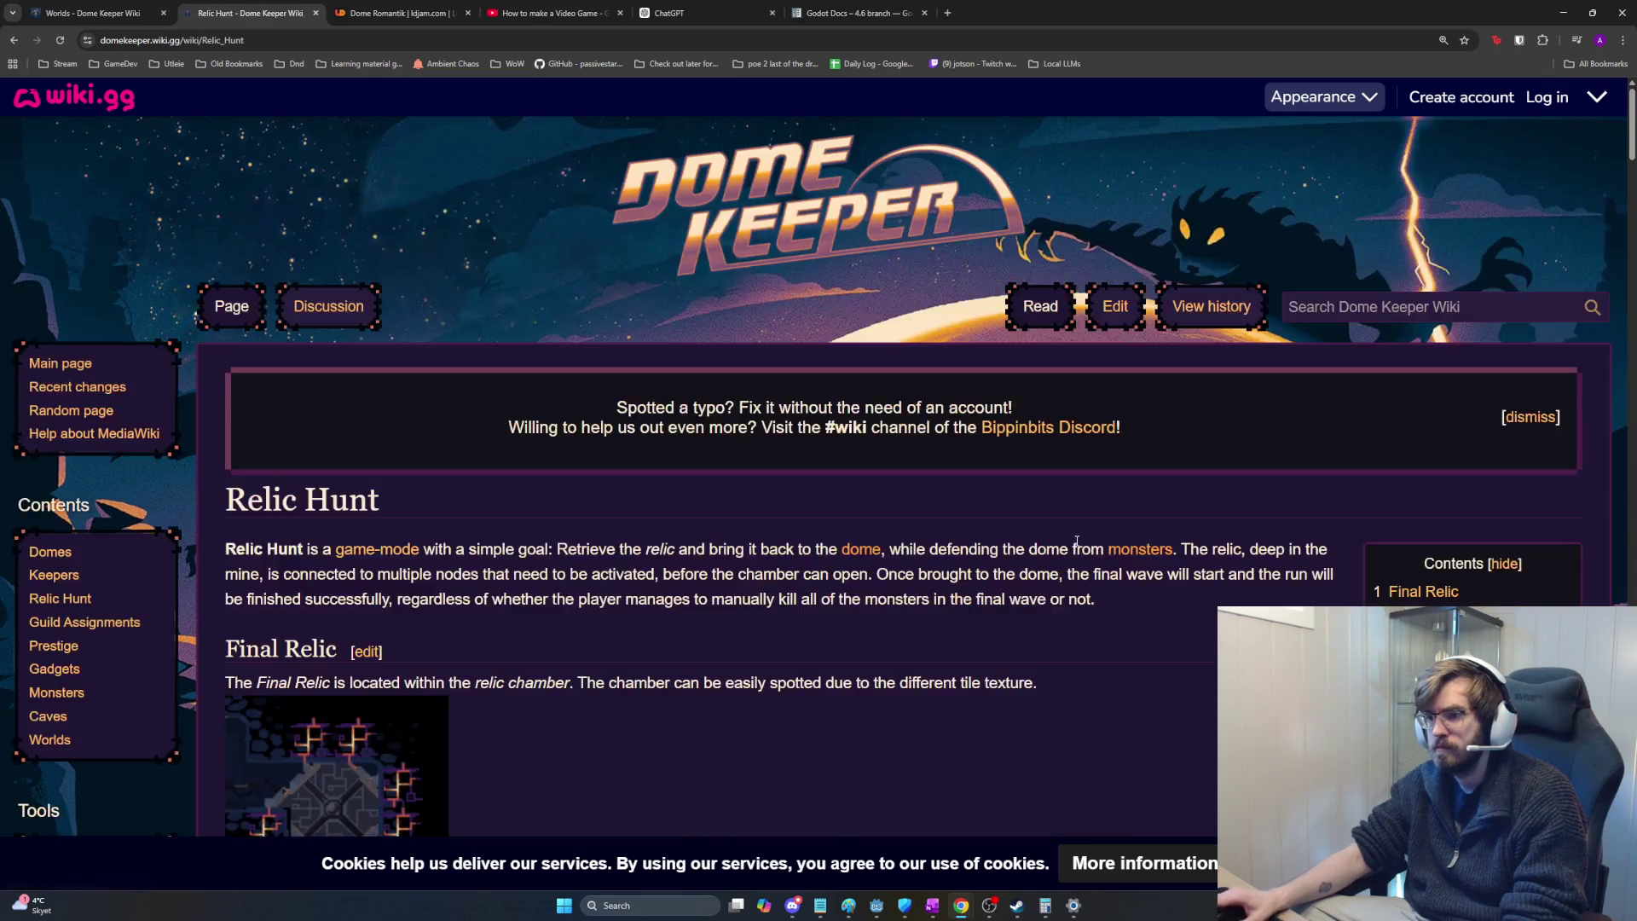
Read down to the Length formula 60 + 45 * sqrt(TileCount/1000) * IronMined%, then switch to Steam.
{"action": "scroll", "coordinate": [988, 758], "scroll_direction": "down", "scroll_amount": 7}
{"action": "scroll", "coordinate": [987, 758], "scroll_direction": "down", "scroll_amount": 15}
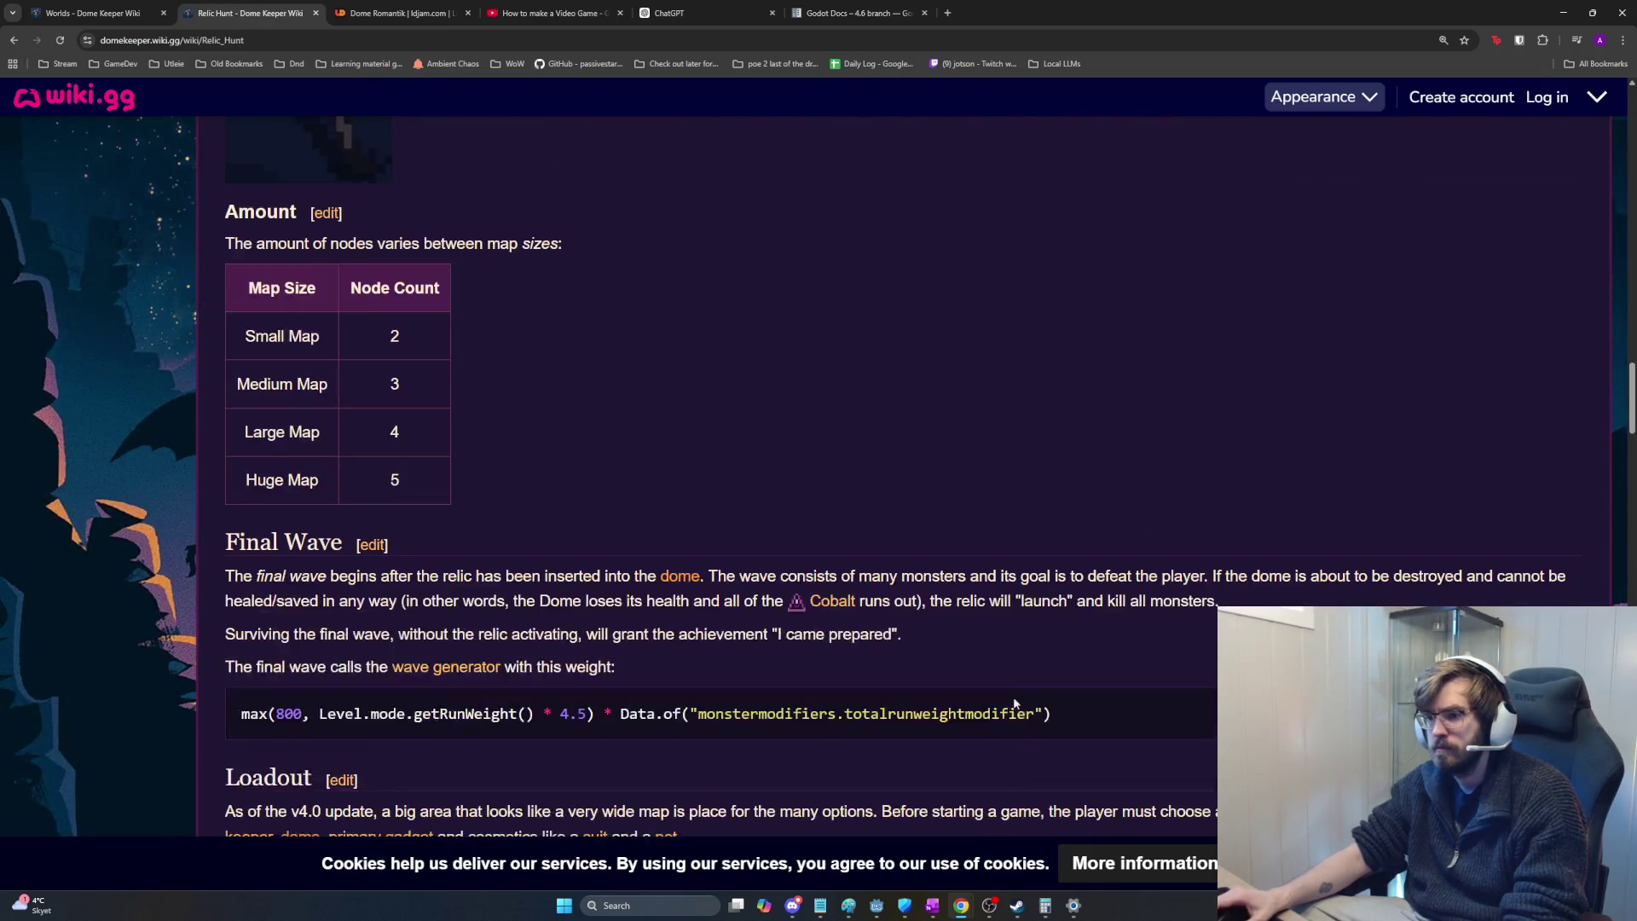
{"action": "scroll", "coordinate": [968, 792], "scroll_direction": "down", "scroll_amount": 17}
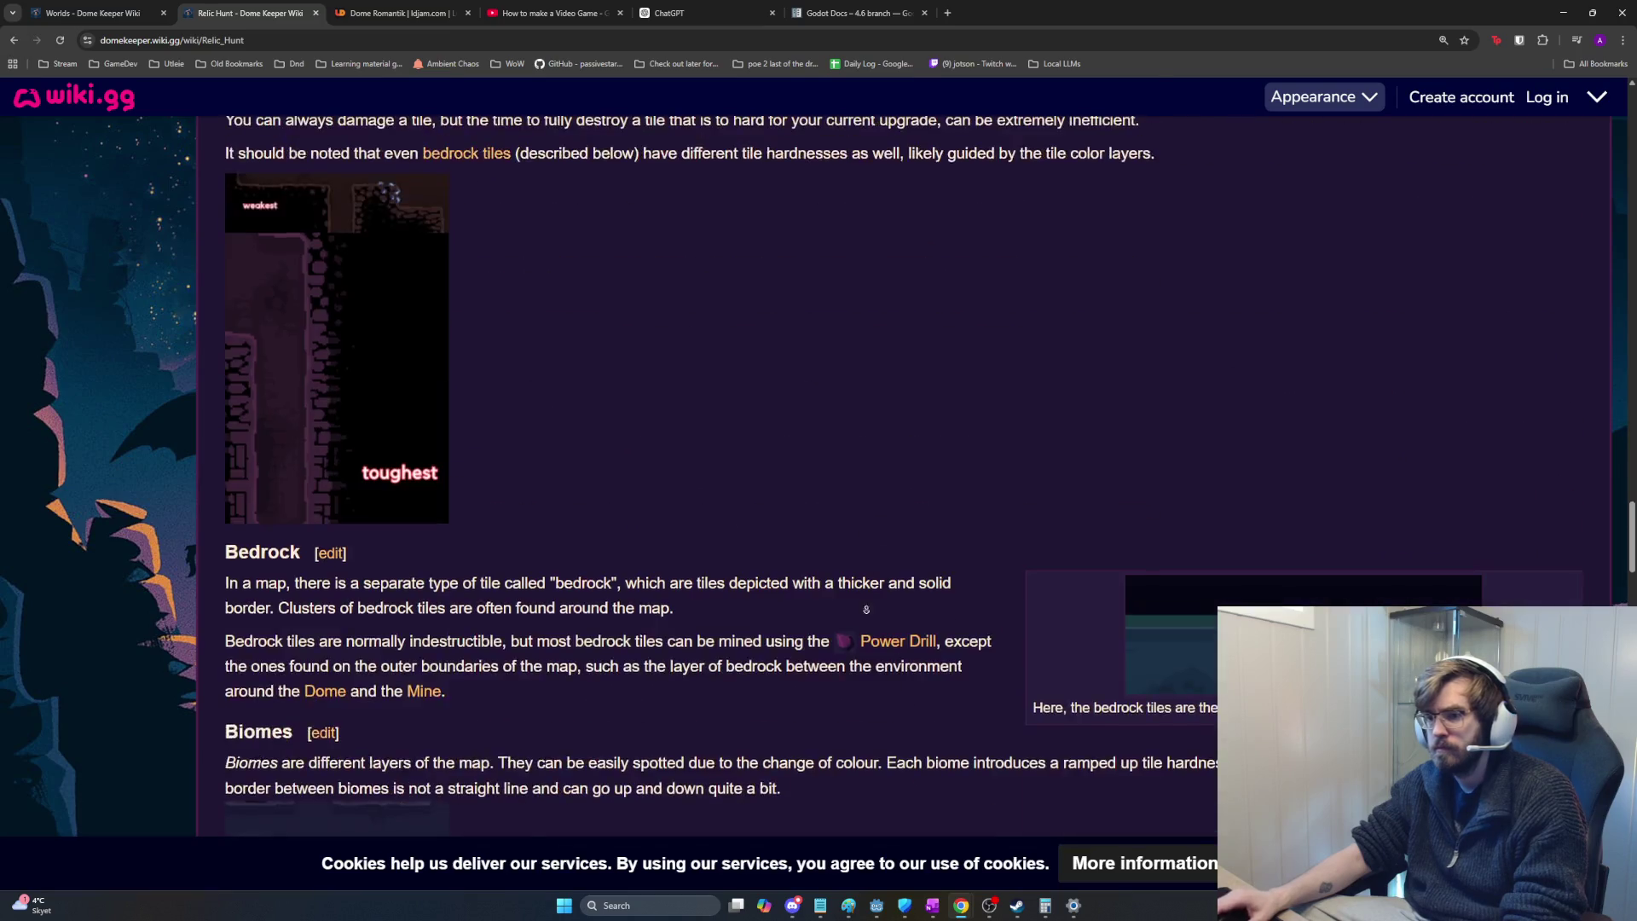
{"action": "scroll", "coordinate": [858, 557], "scroll_direction": "down", "scroll_amount": 12}
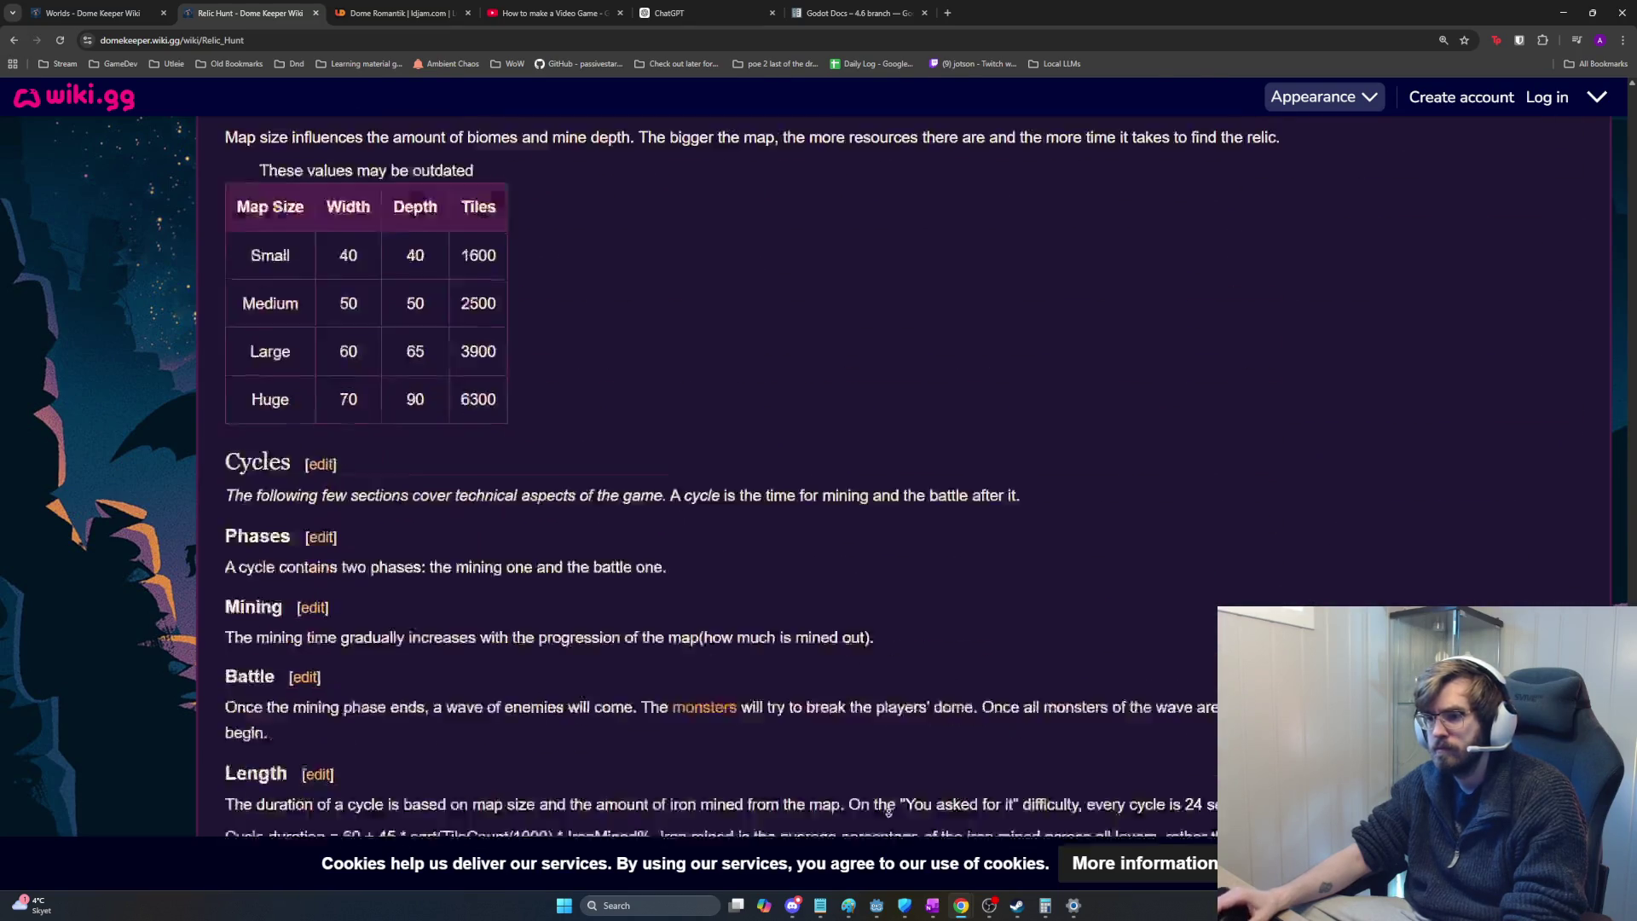
{"action": "scroll", "coordinate": [904, 648], "scroll_direction": "down", "scroll_amount": 2}
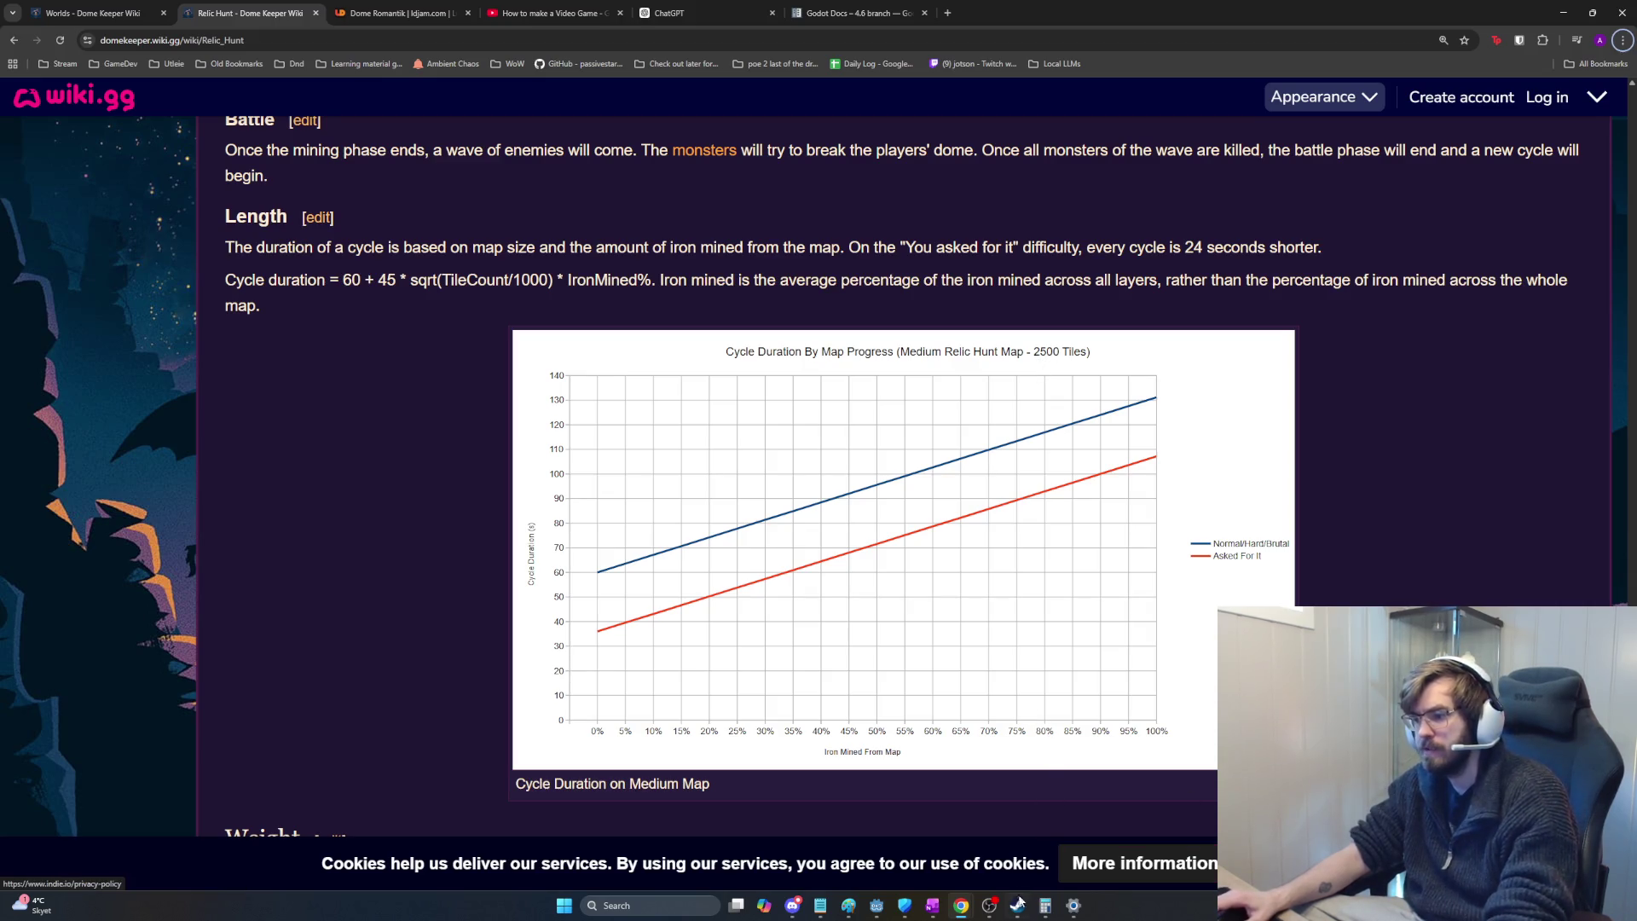
{"action": "left_click", "coordinate": [1018, 903]}
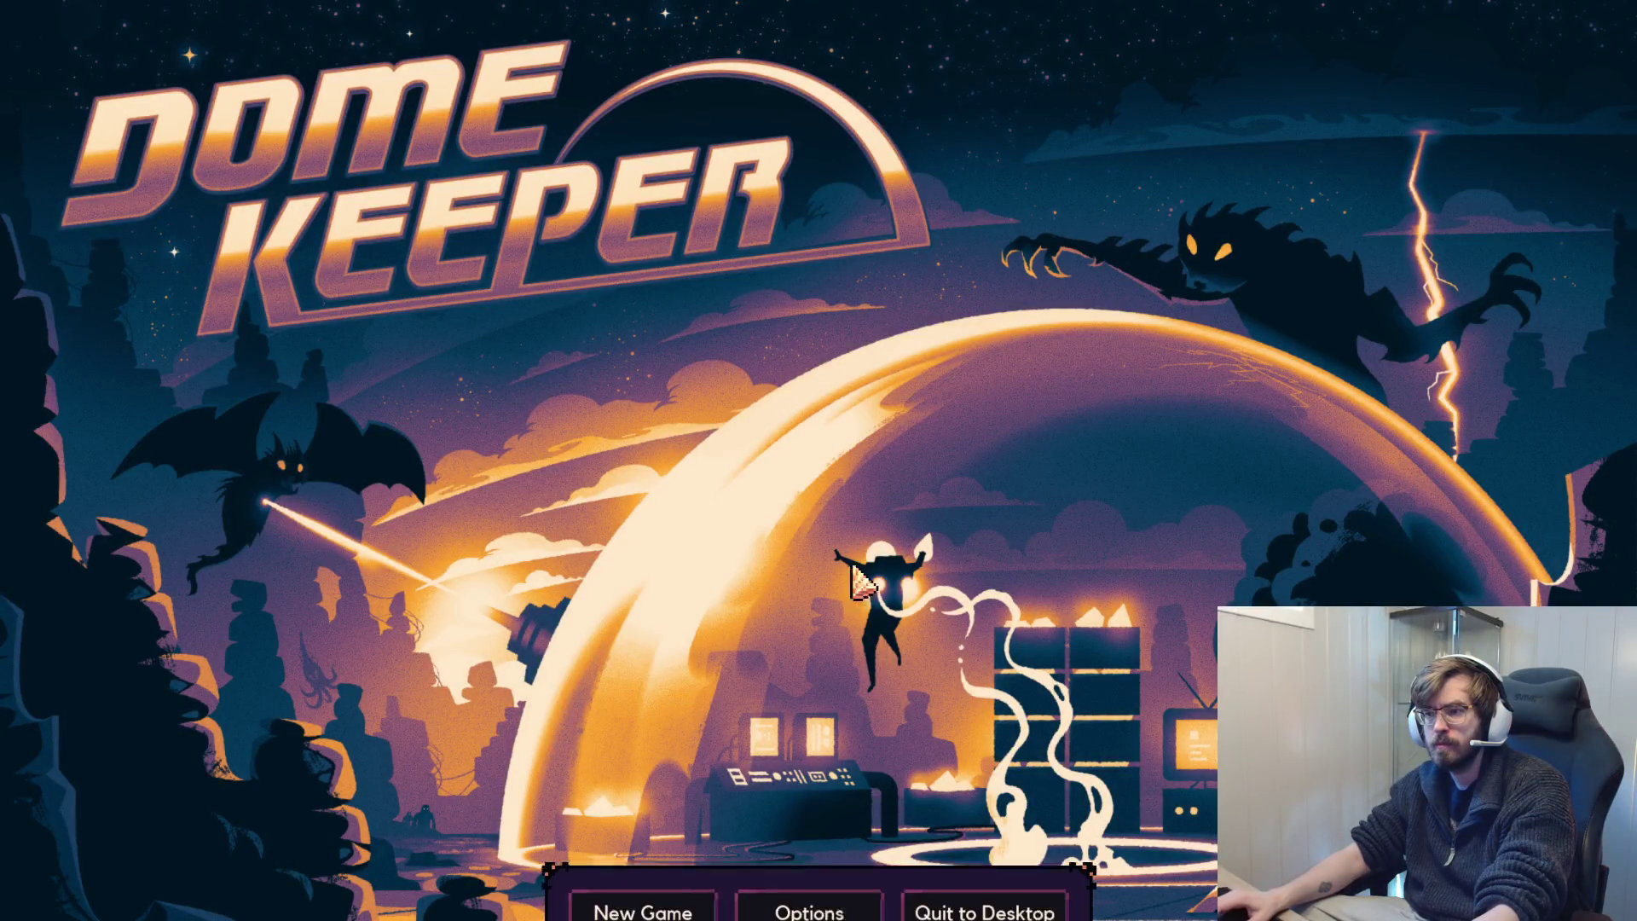
Begin a new Relic Hunt game on Normal difficulty with a Medium map size.
{"action": "left_click", "coordinate": [597, 872]}
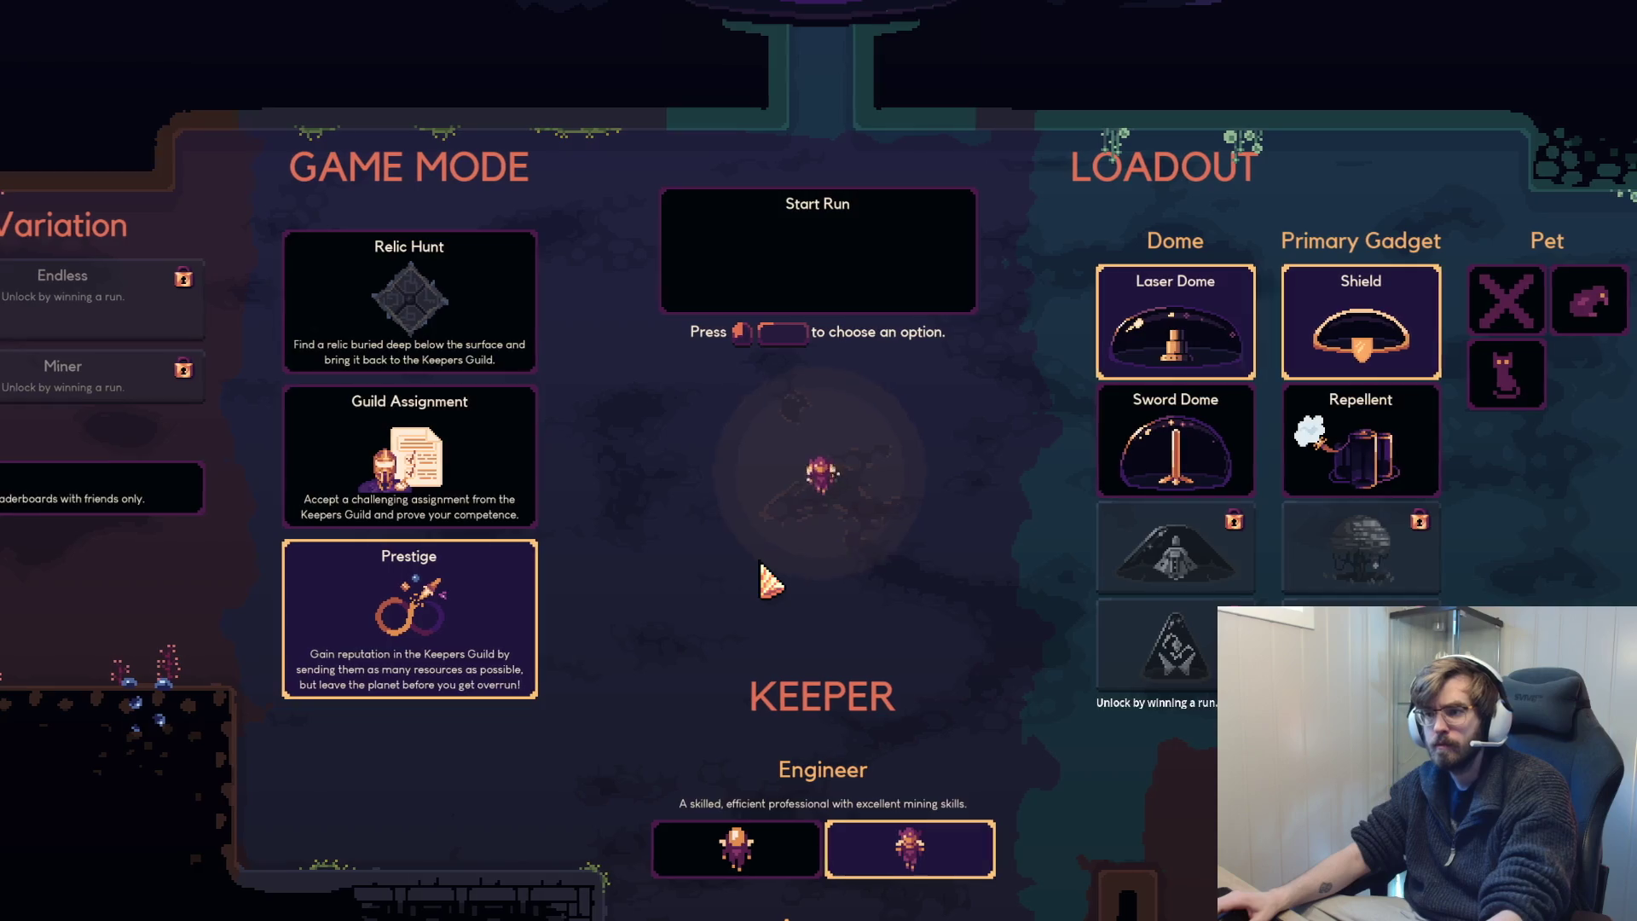
{"action": "key", "text": "a"}
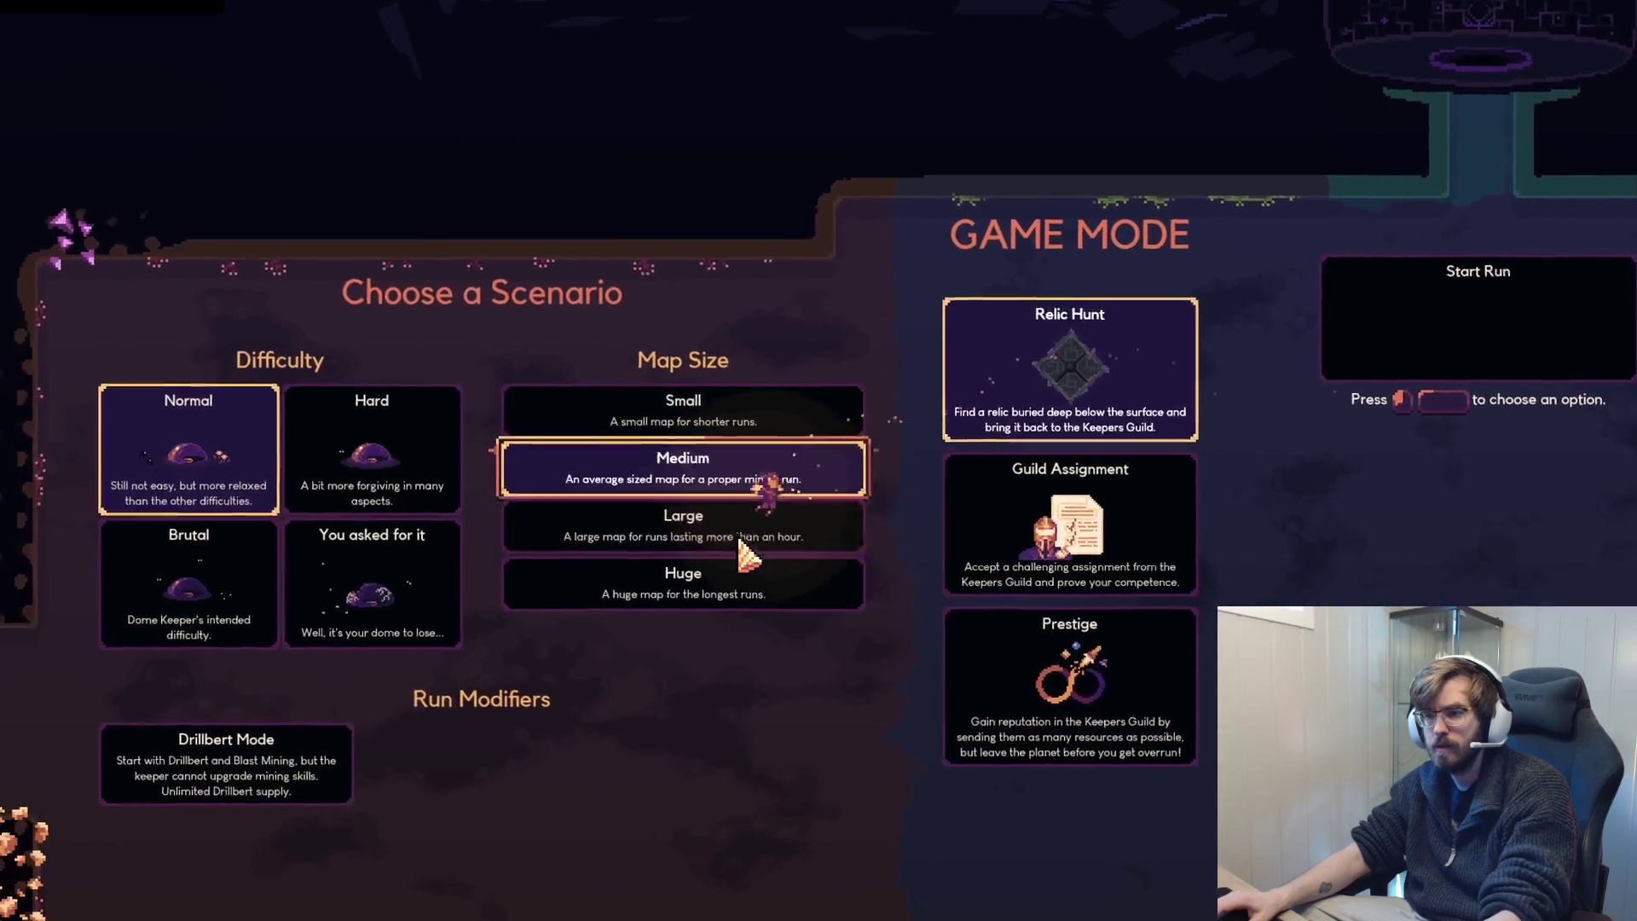
{"action": "left_click", "coordinate": [744, 466]}
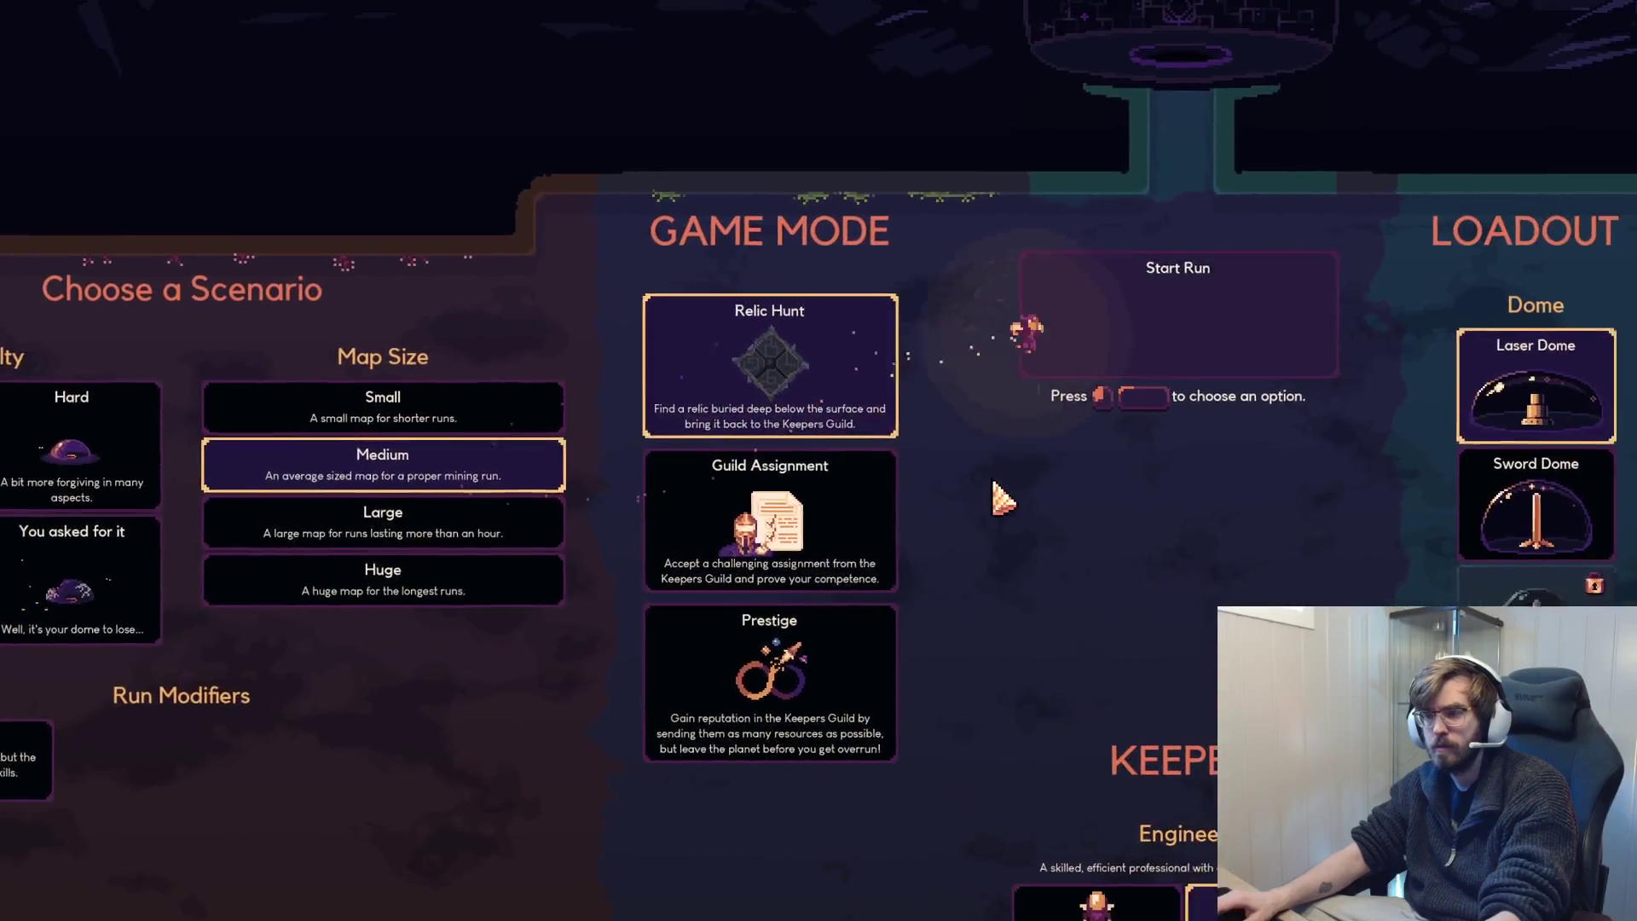
{"action": "key", "text": "space"}
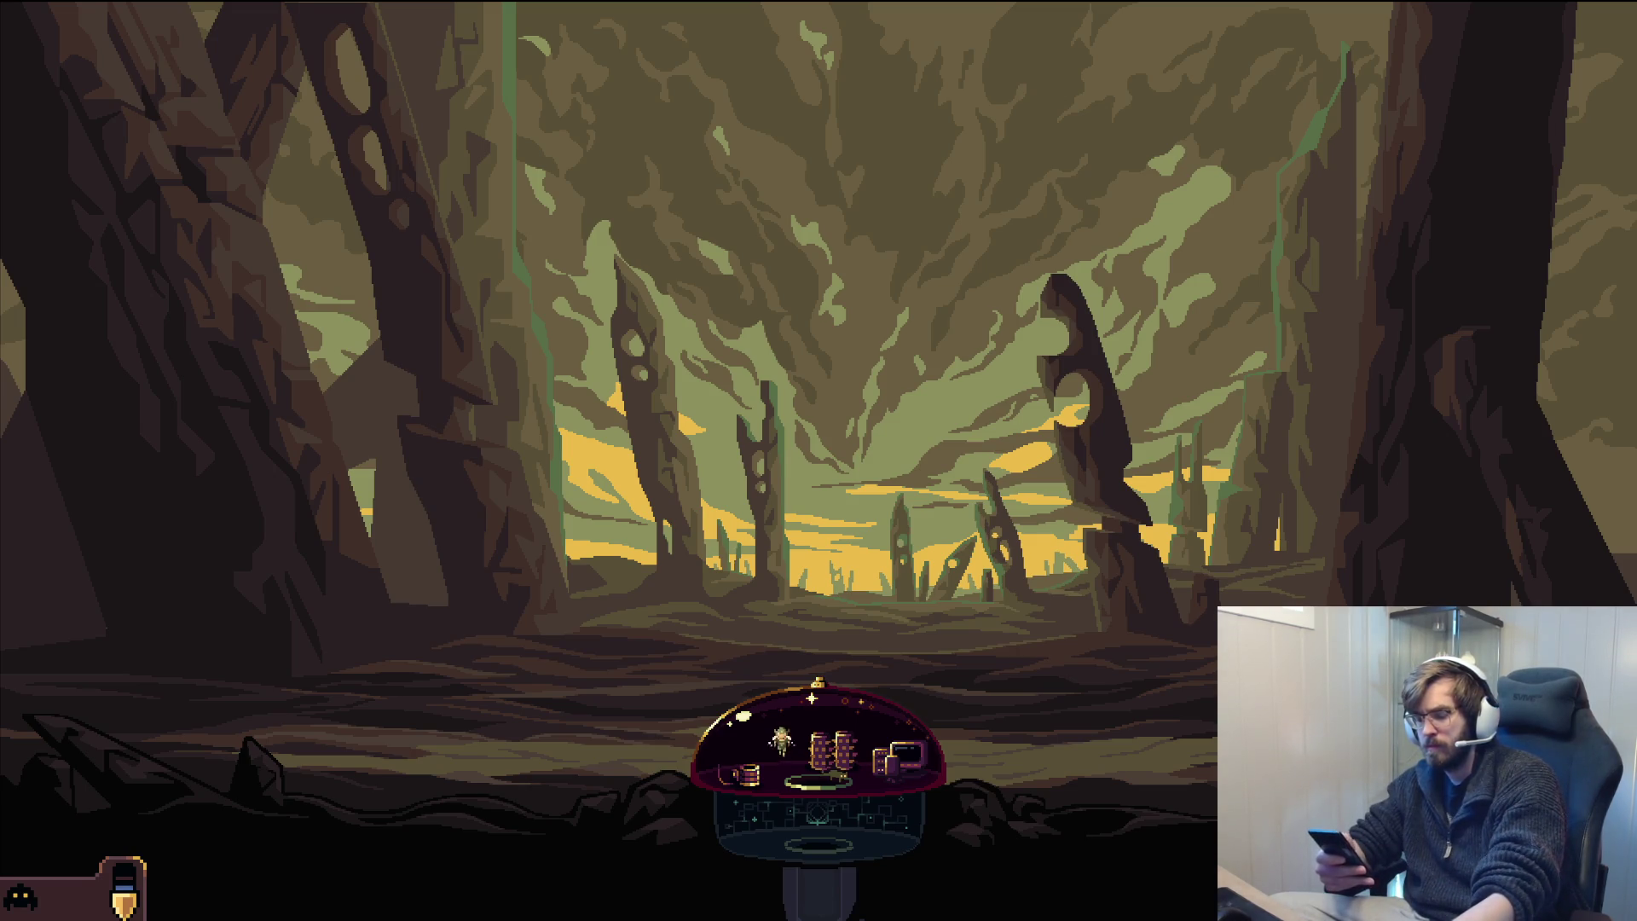
Restart the current run from the pause menu and confirm.
{"action": "key", "text": "Escape"}
{"action": "left_click", "coordinate": [881, 539]}
{"action": "left_click", "coordinate": [870, 538]}
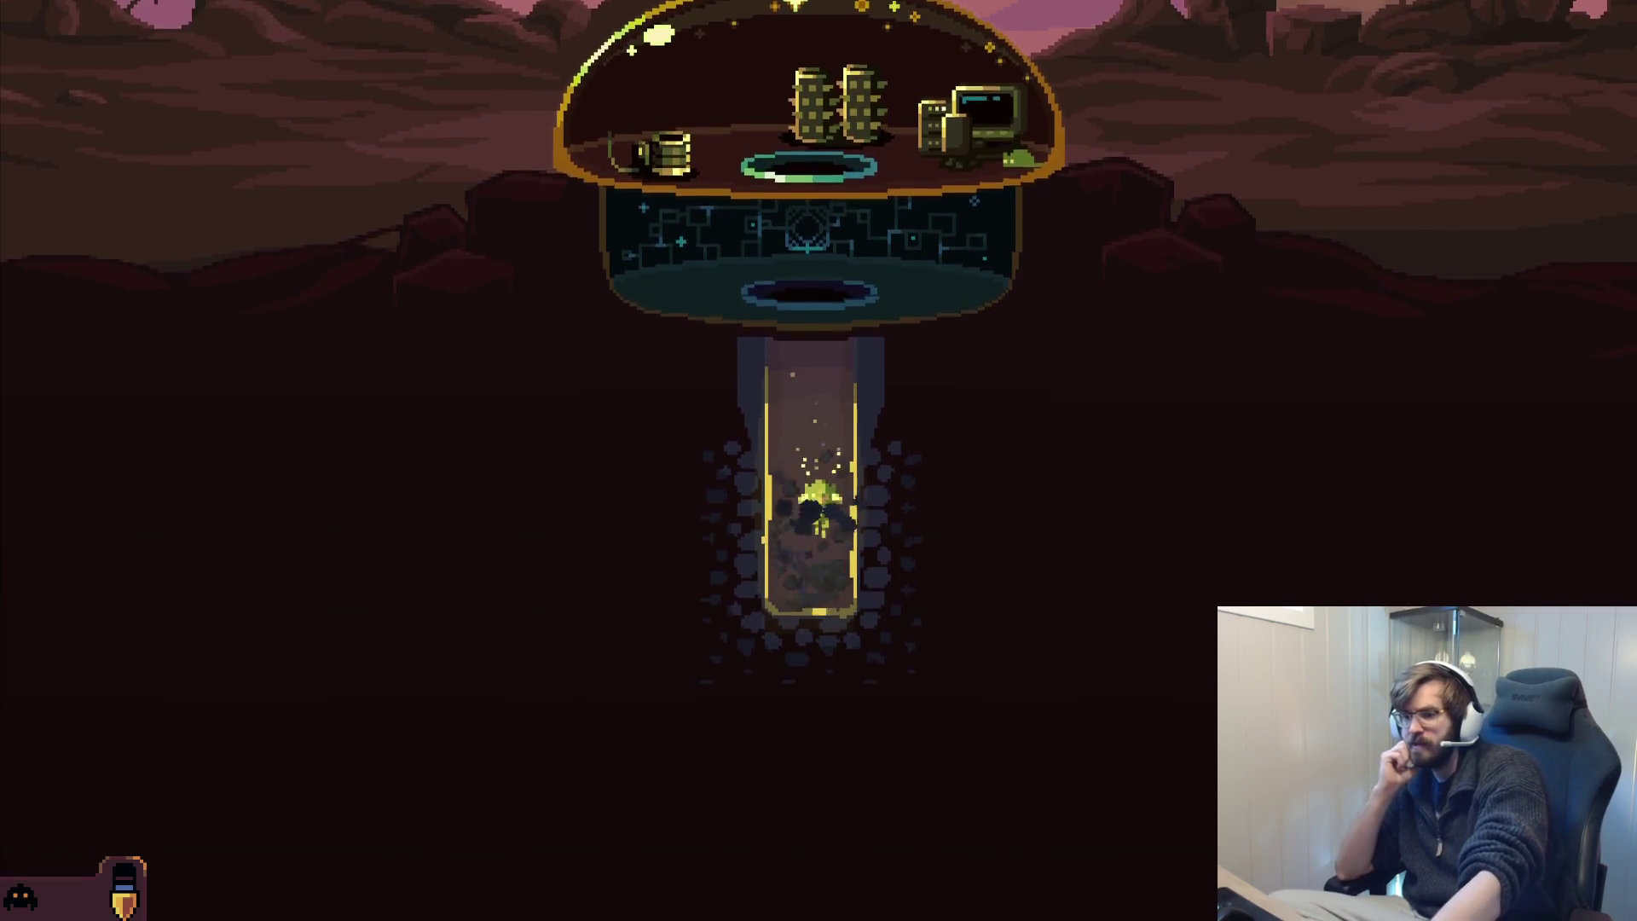
Drill a shaft below the dome and haul the three resource cubes up into it.
{"action": "key", "text": "s"}
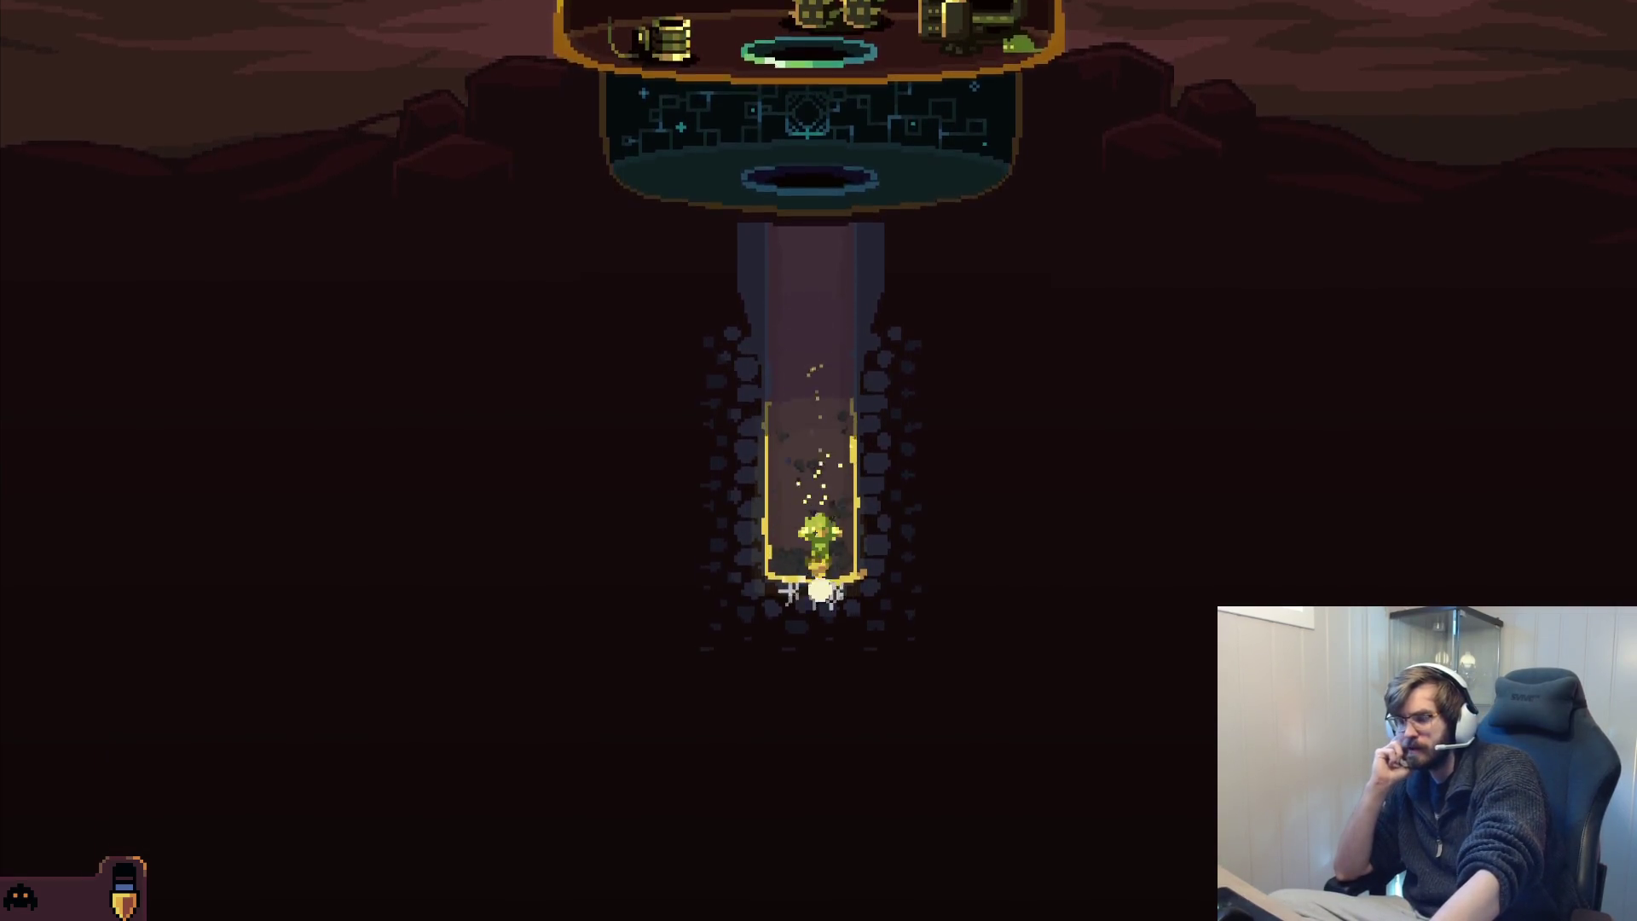
{"action": "key", "text": "s"}
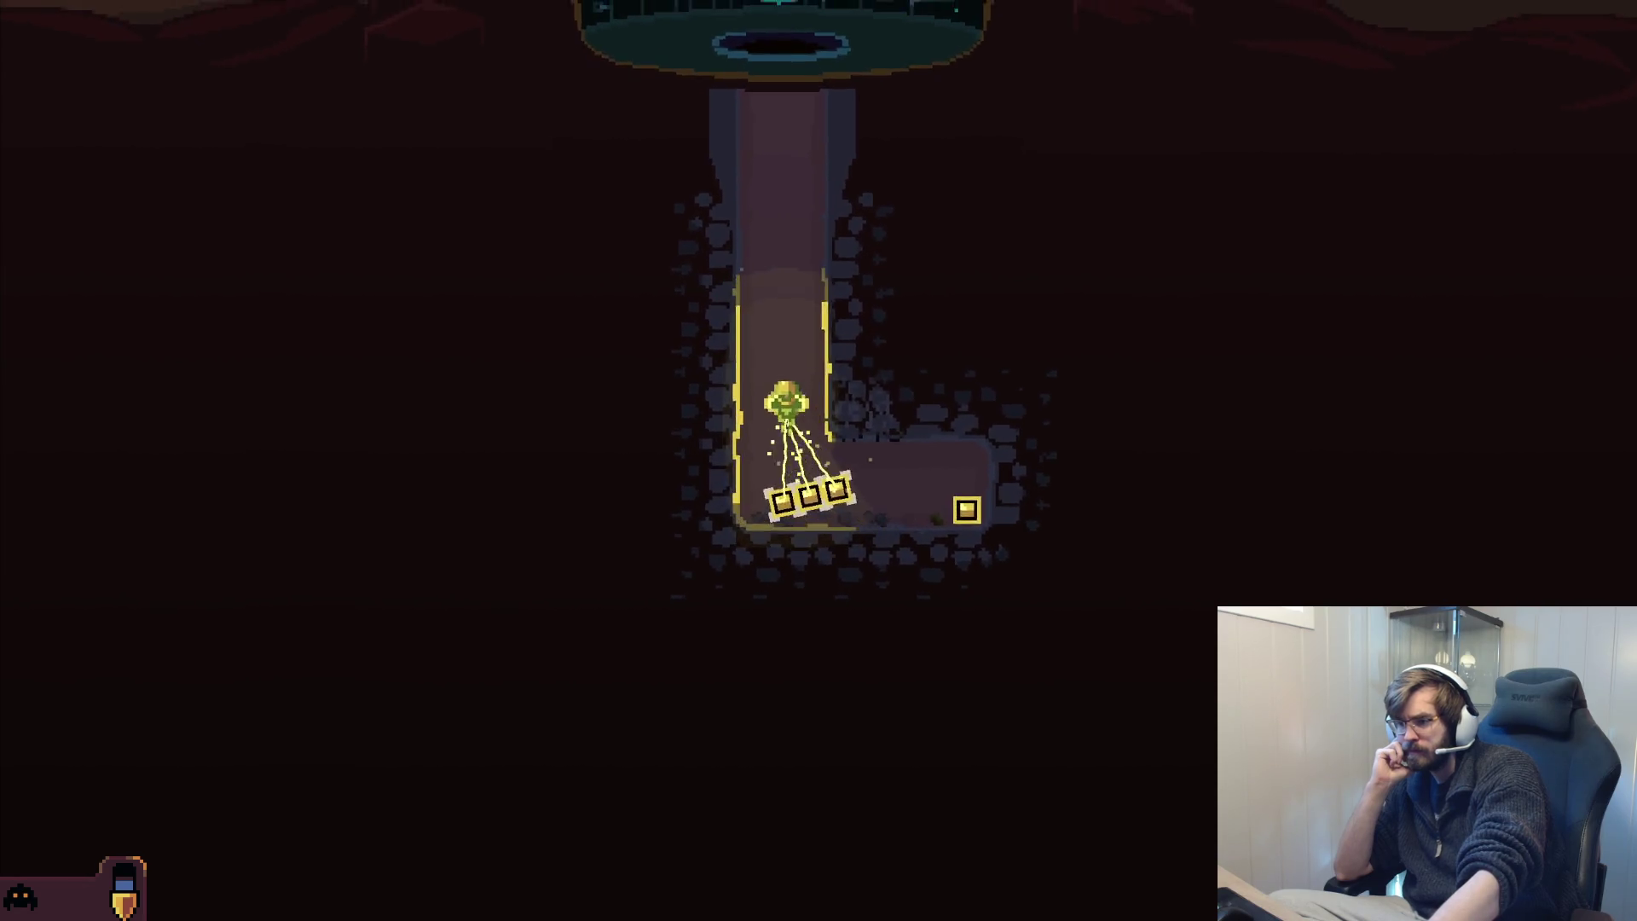
{"action": "key", "text": "w"}
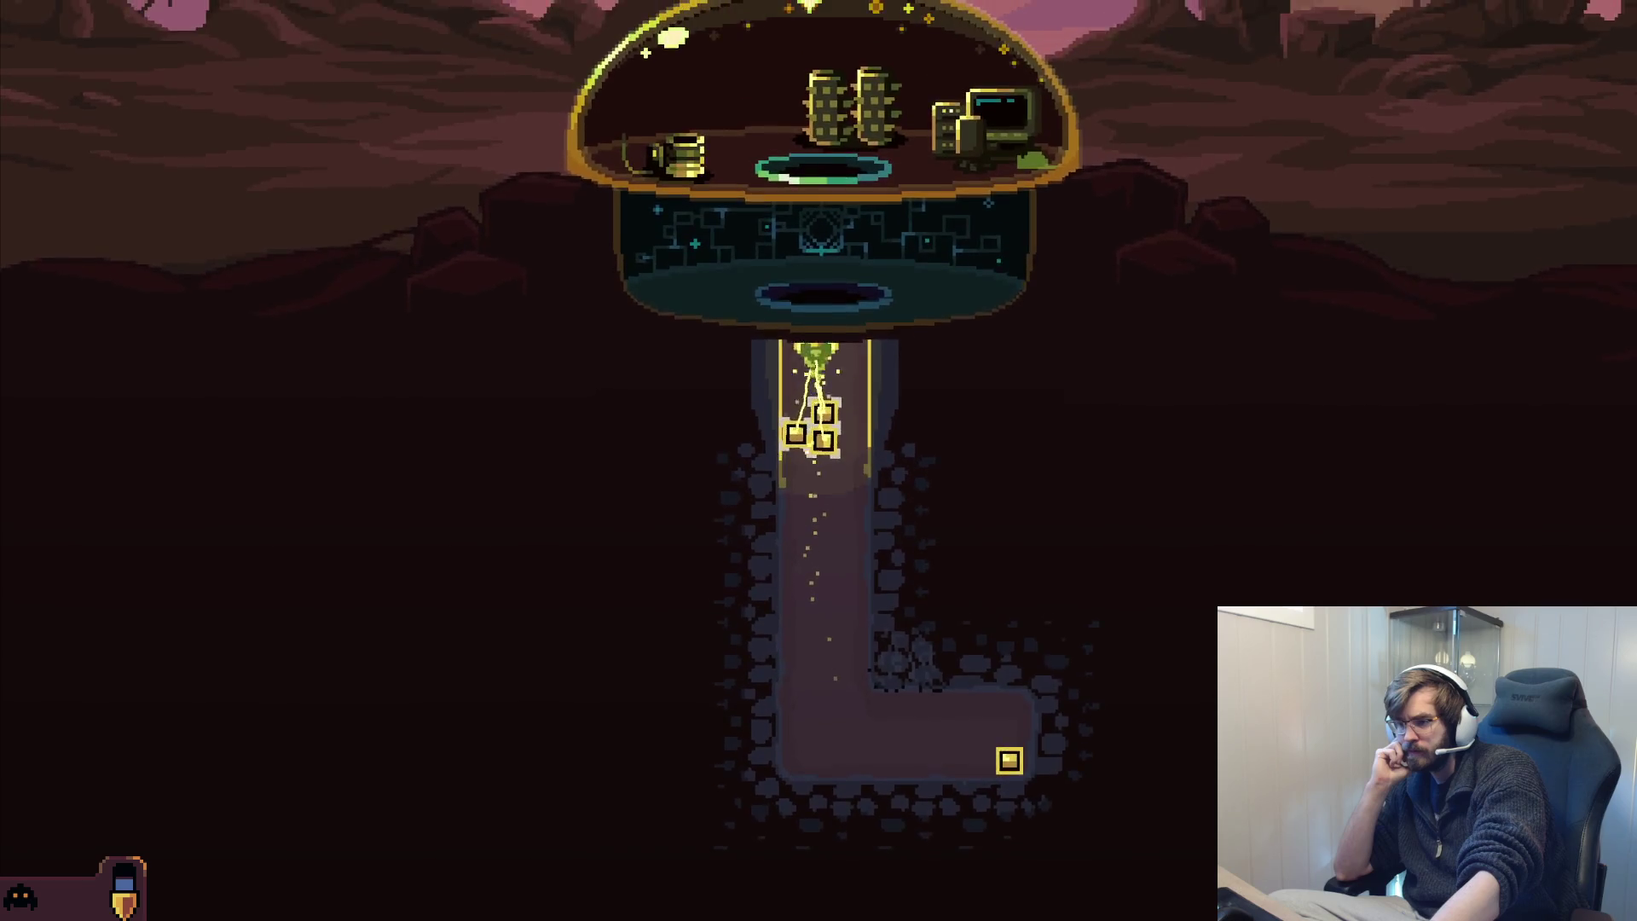
{"action": "key", "text": "w"}
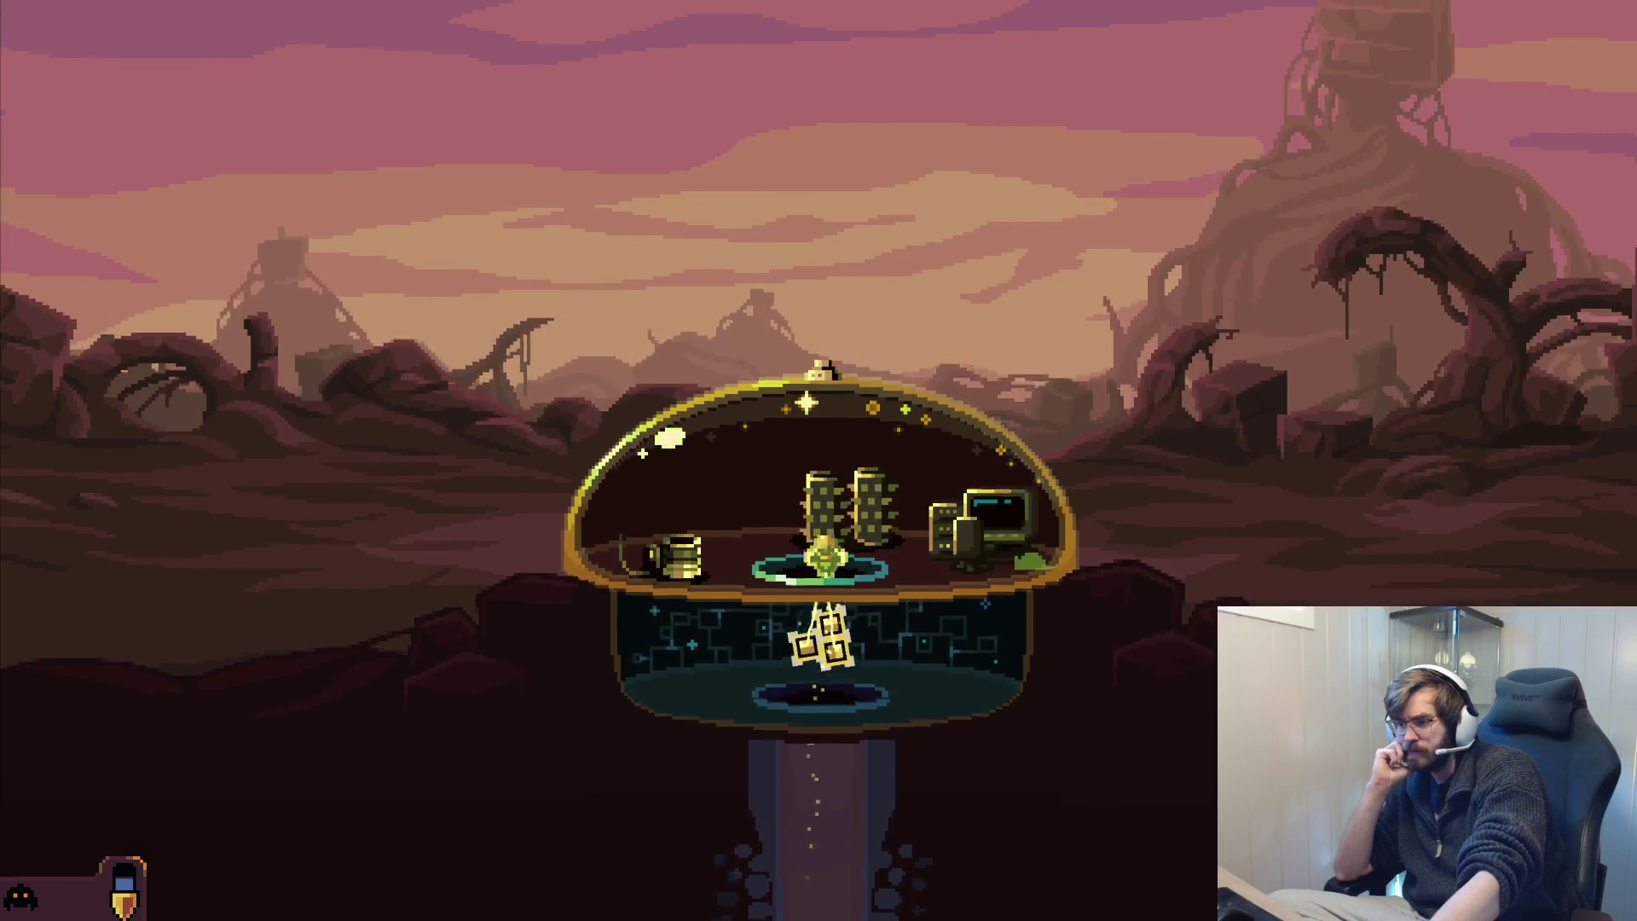
{"action": "key", "text": "Escape"}
{"action": "key", "text": "Escape"}
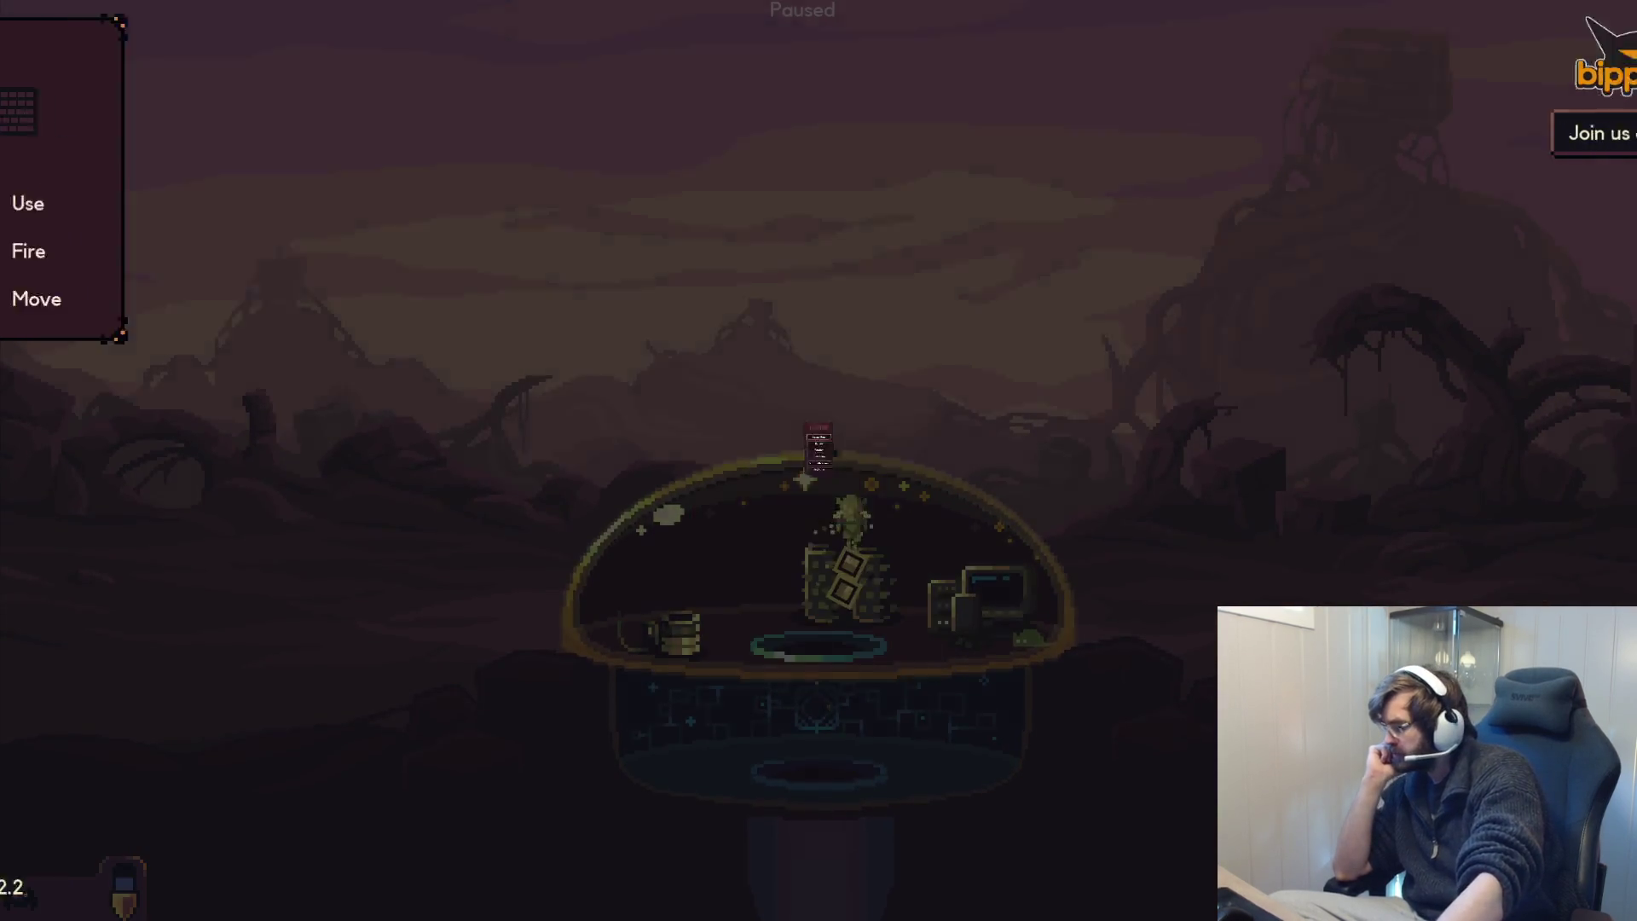
Drop back down the shaft and drill a lower tunnel out to the right.
{"action": "key", "text": "s"}
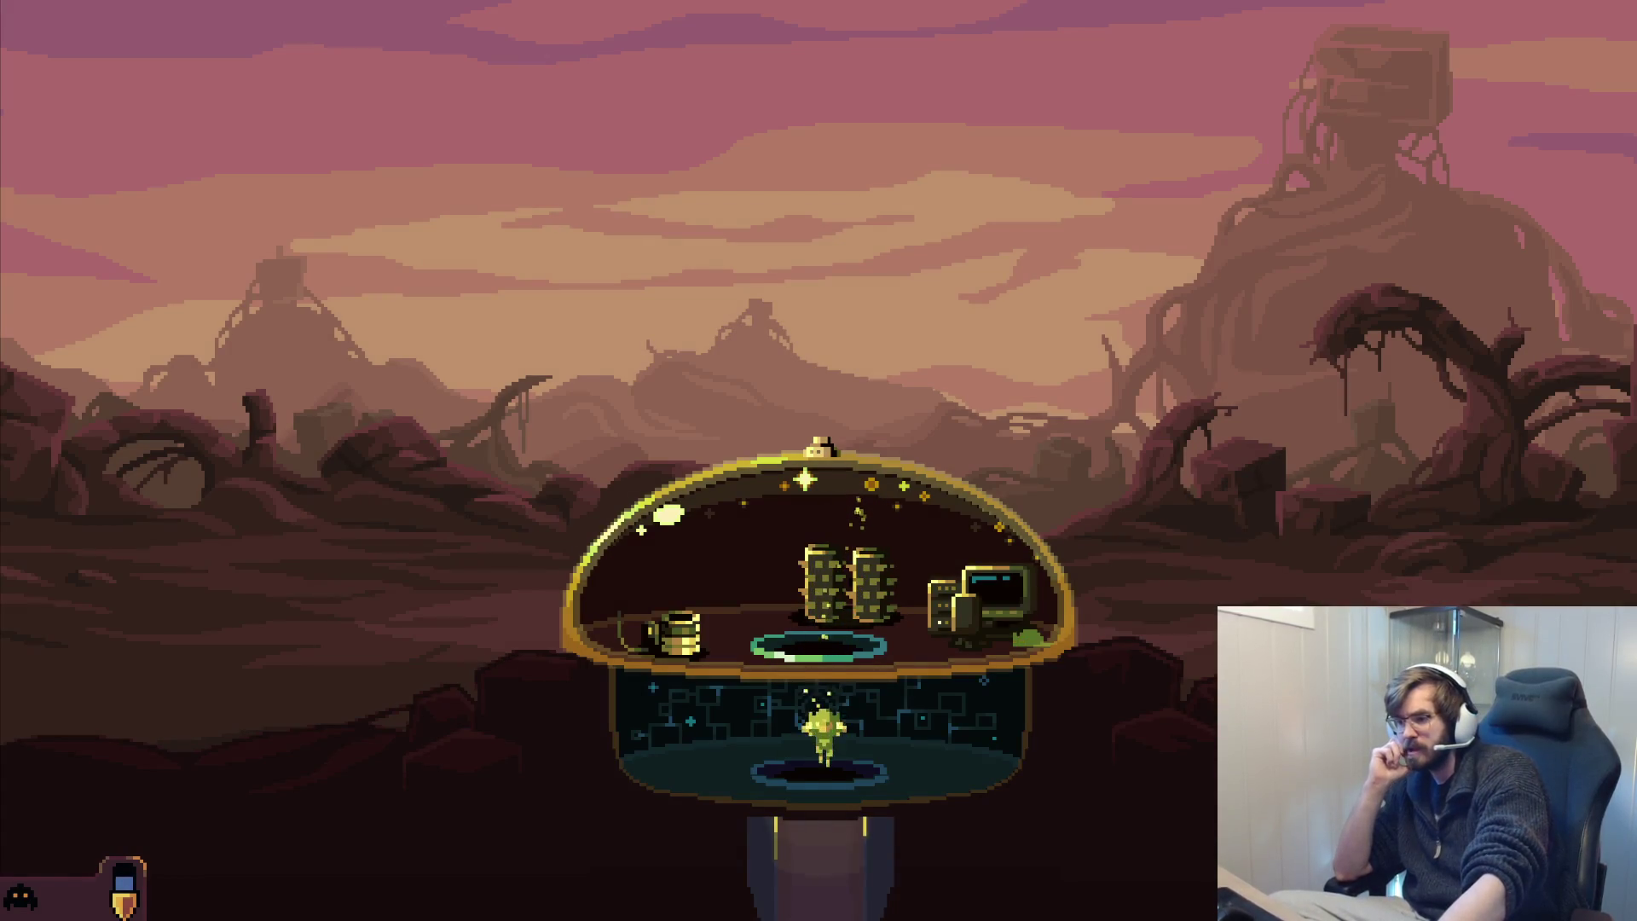
{"action": "key", "text": "s"}
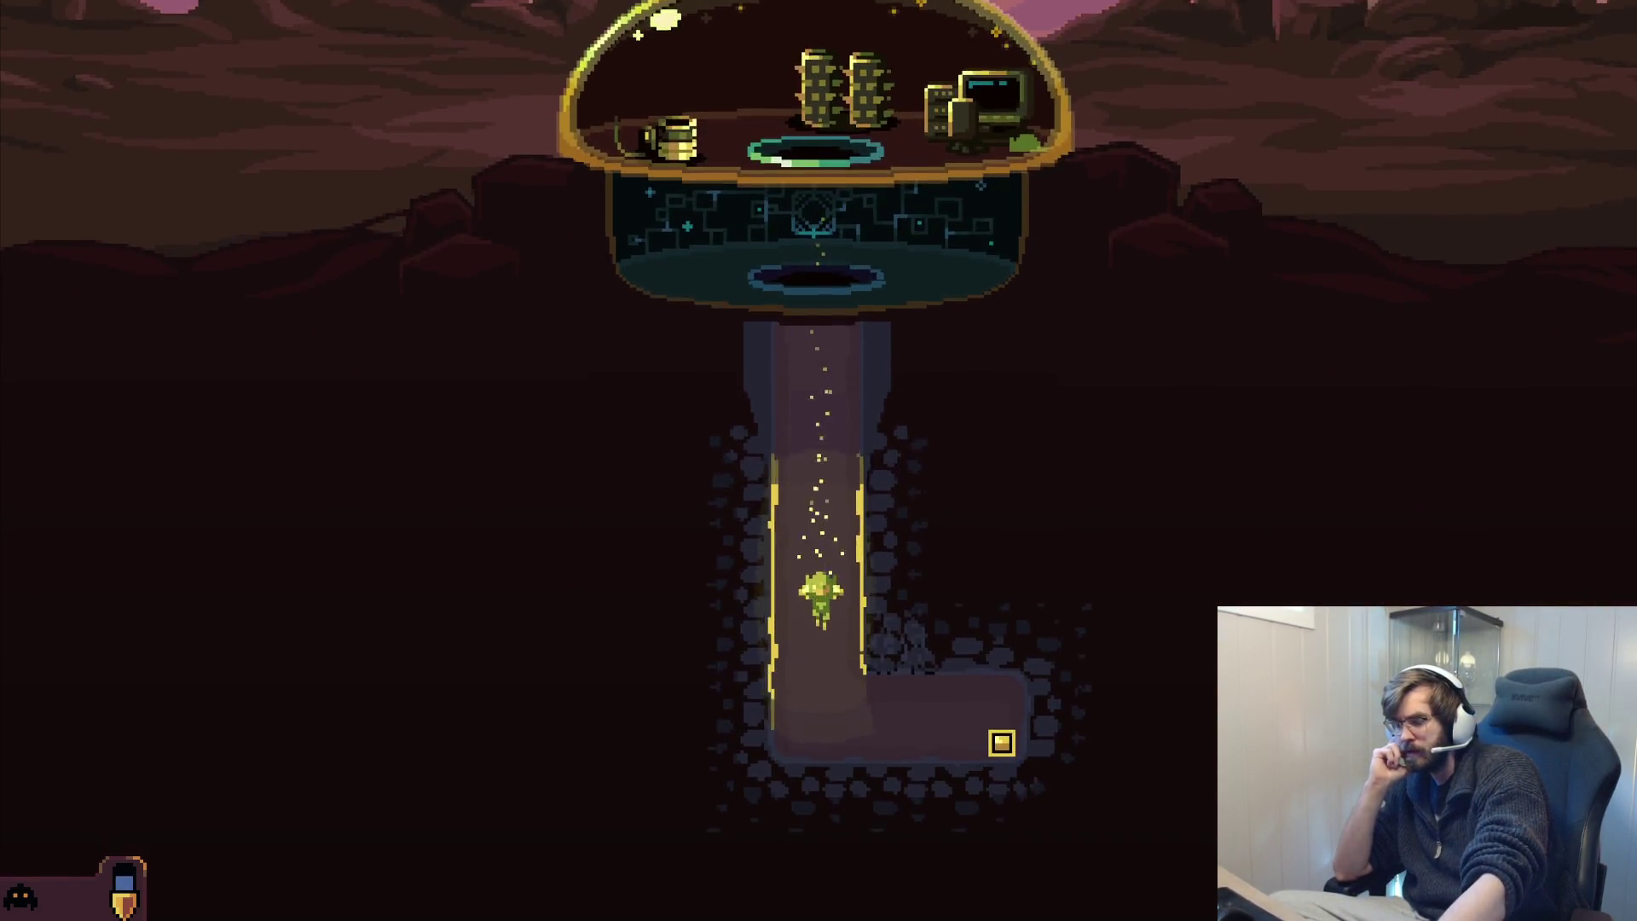
{"action": "key", "text": "d"}
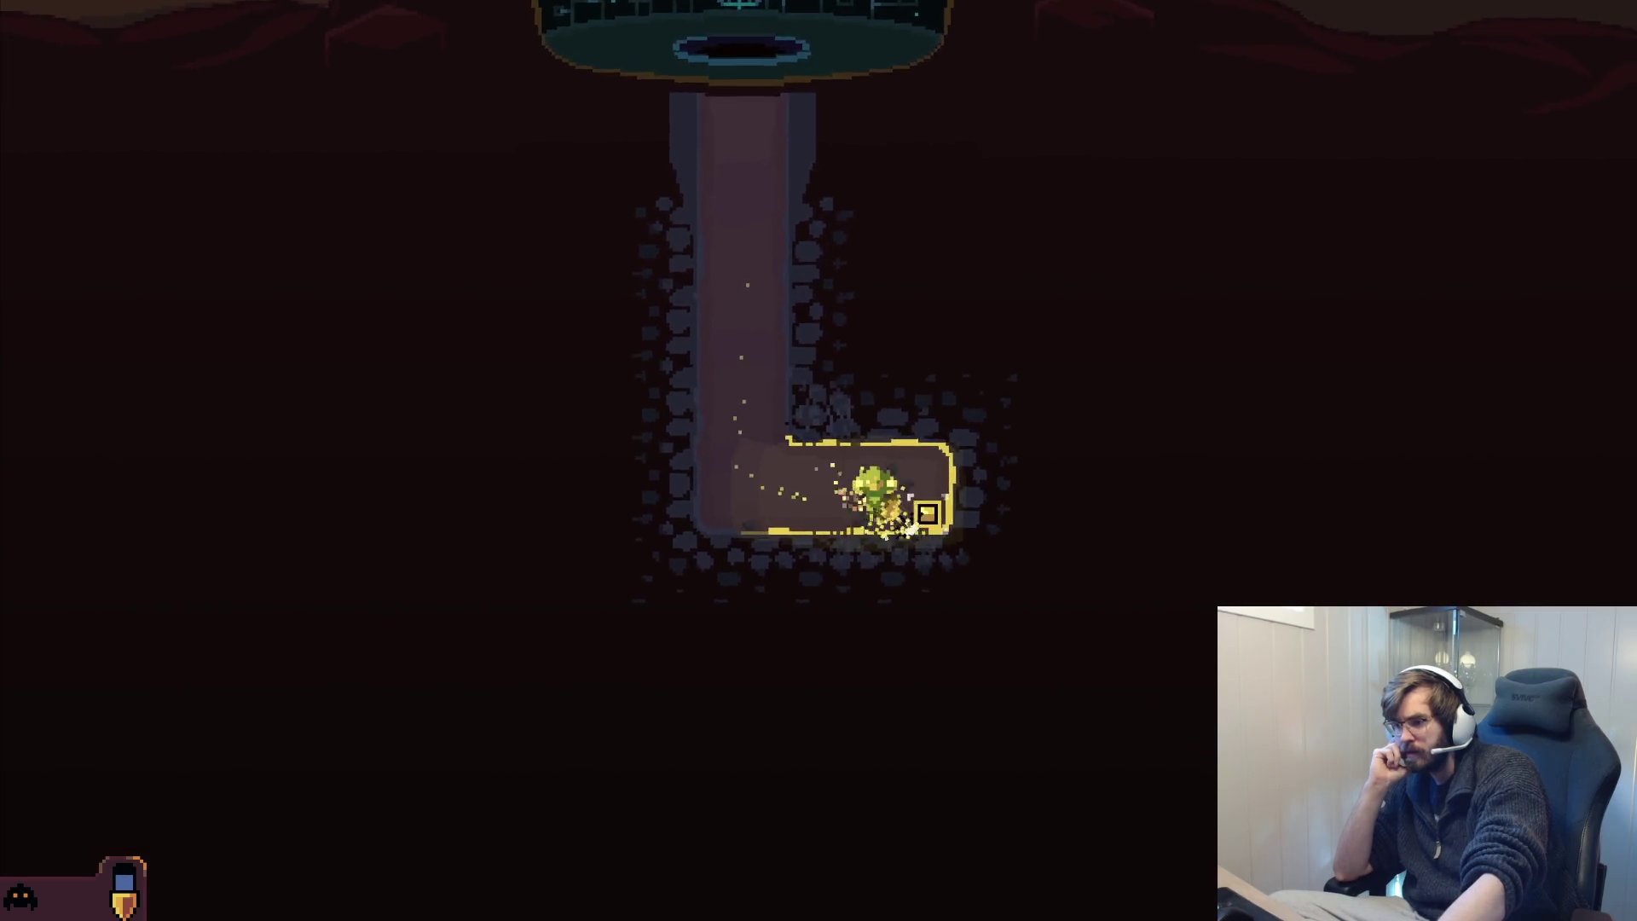
{"action": "key", "text": "d"}
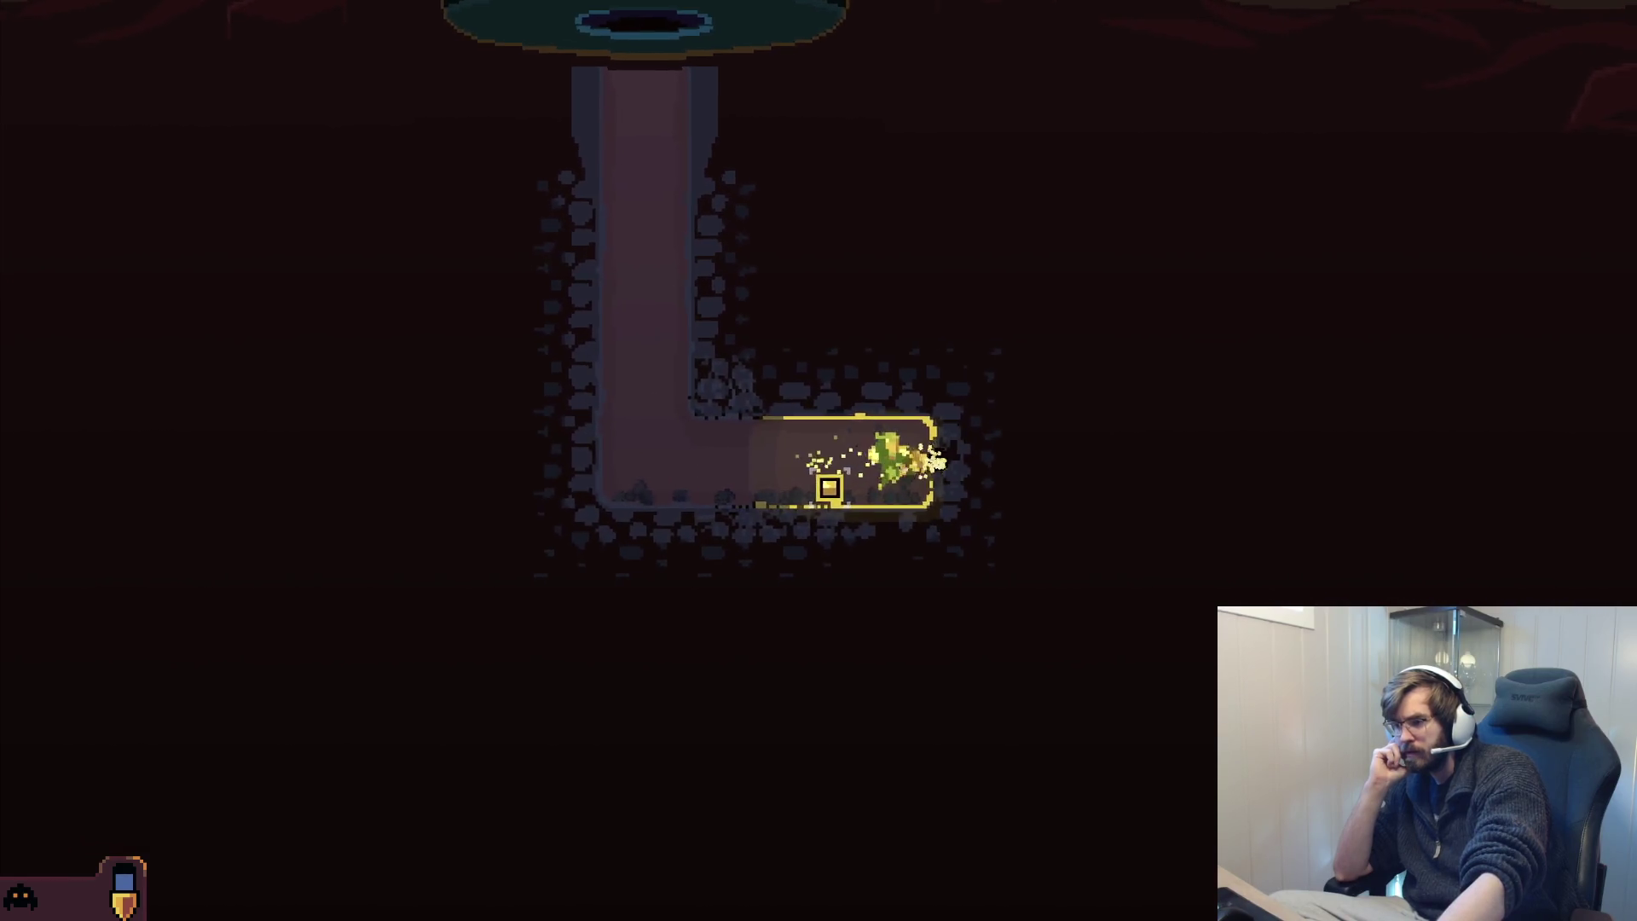
{"action": "key", "text": "d"}
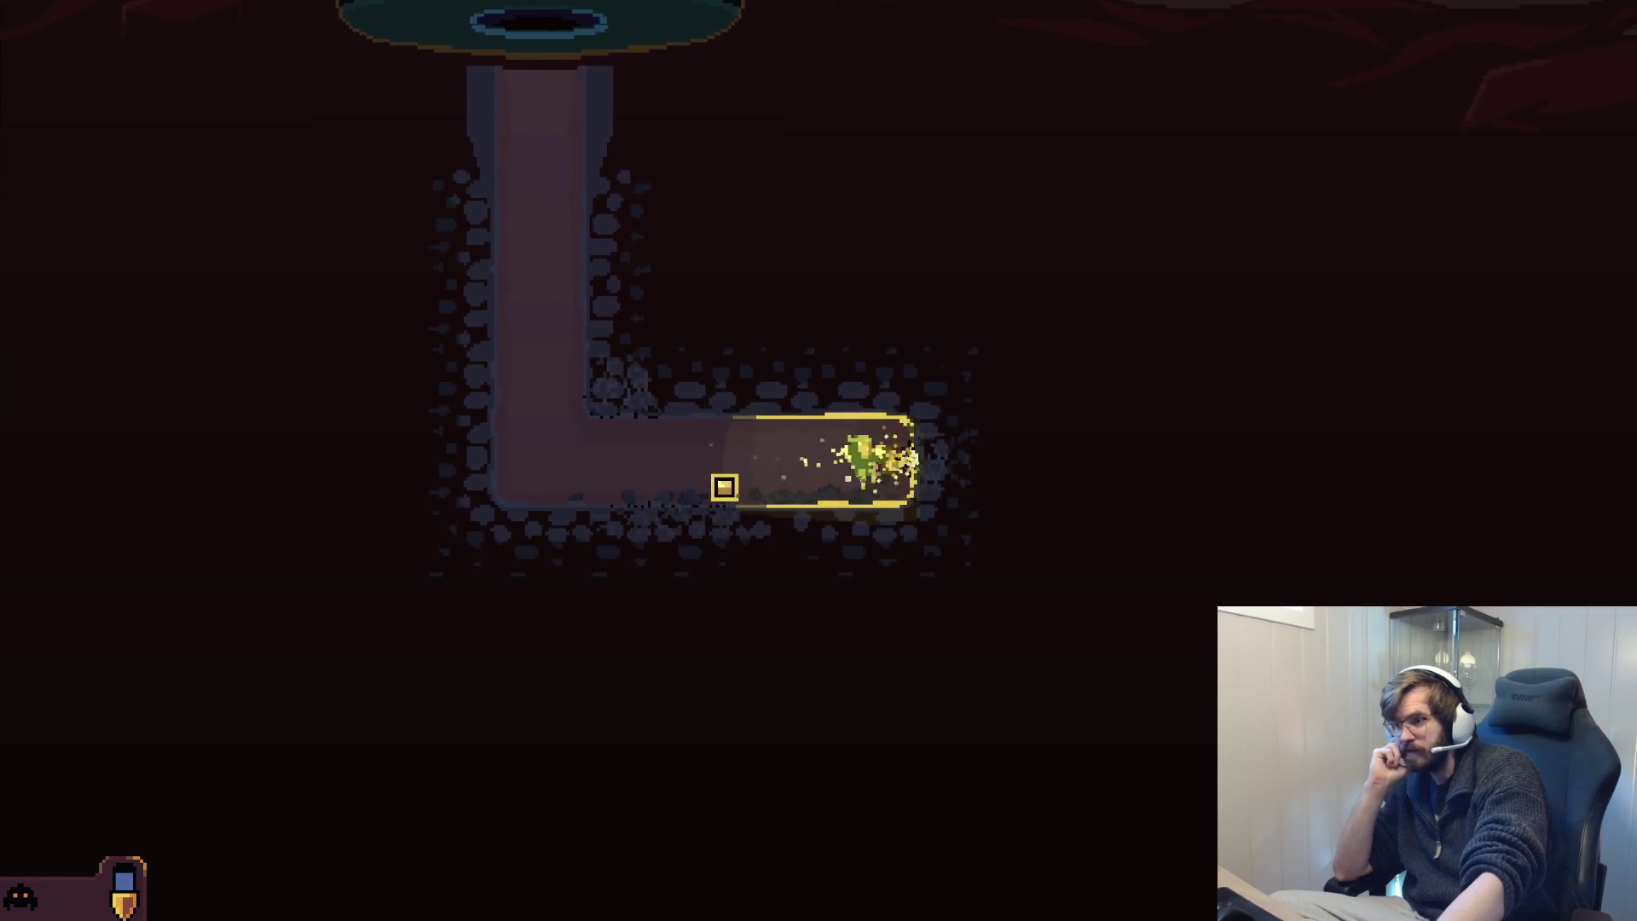
{"action": "key", "text": "d"}
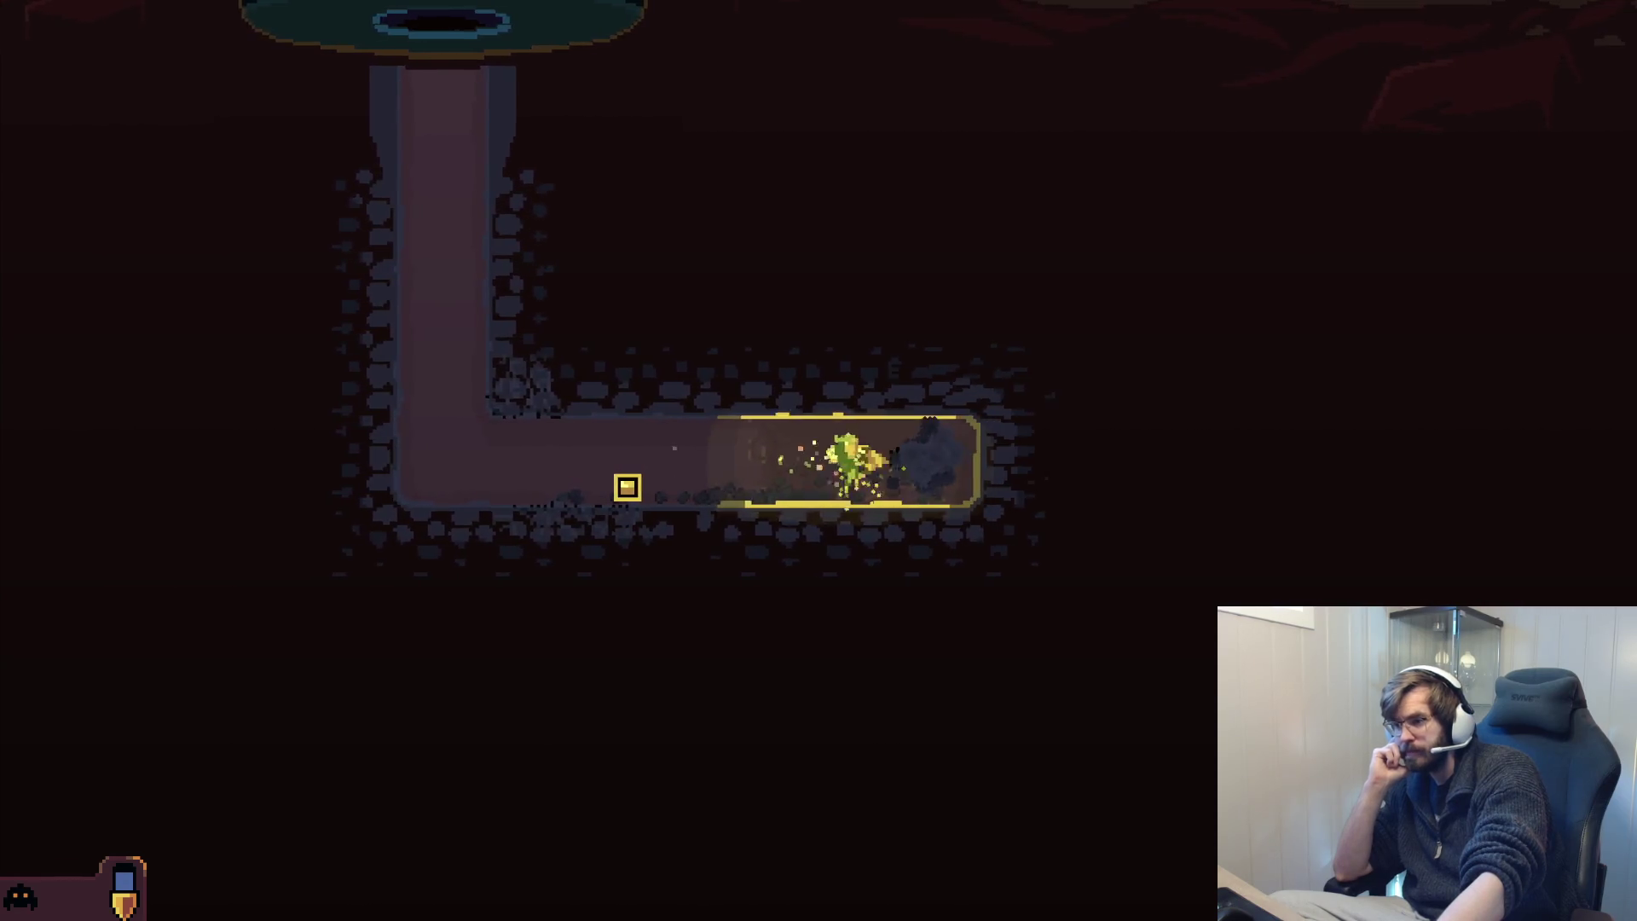
{"action": "key", "text": "d"}
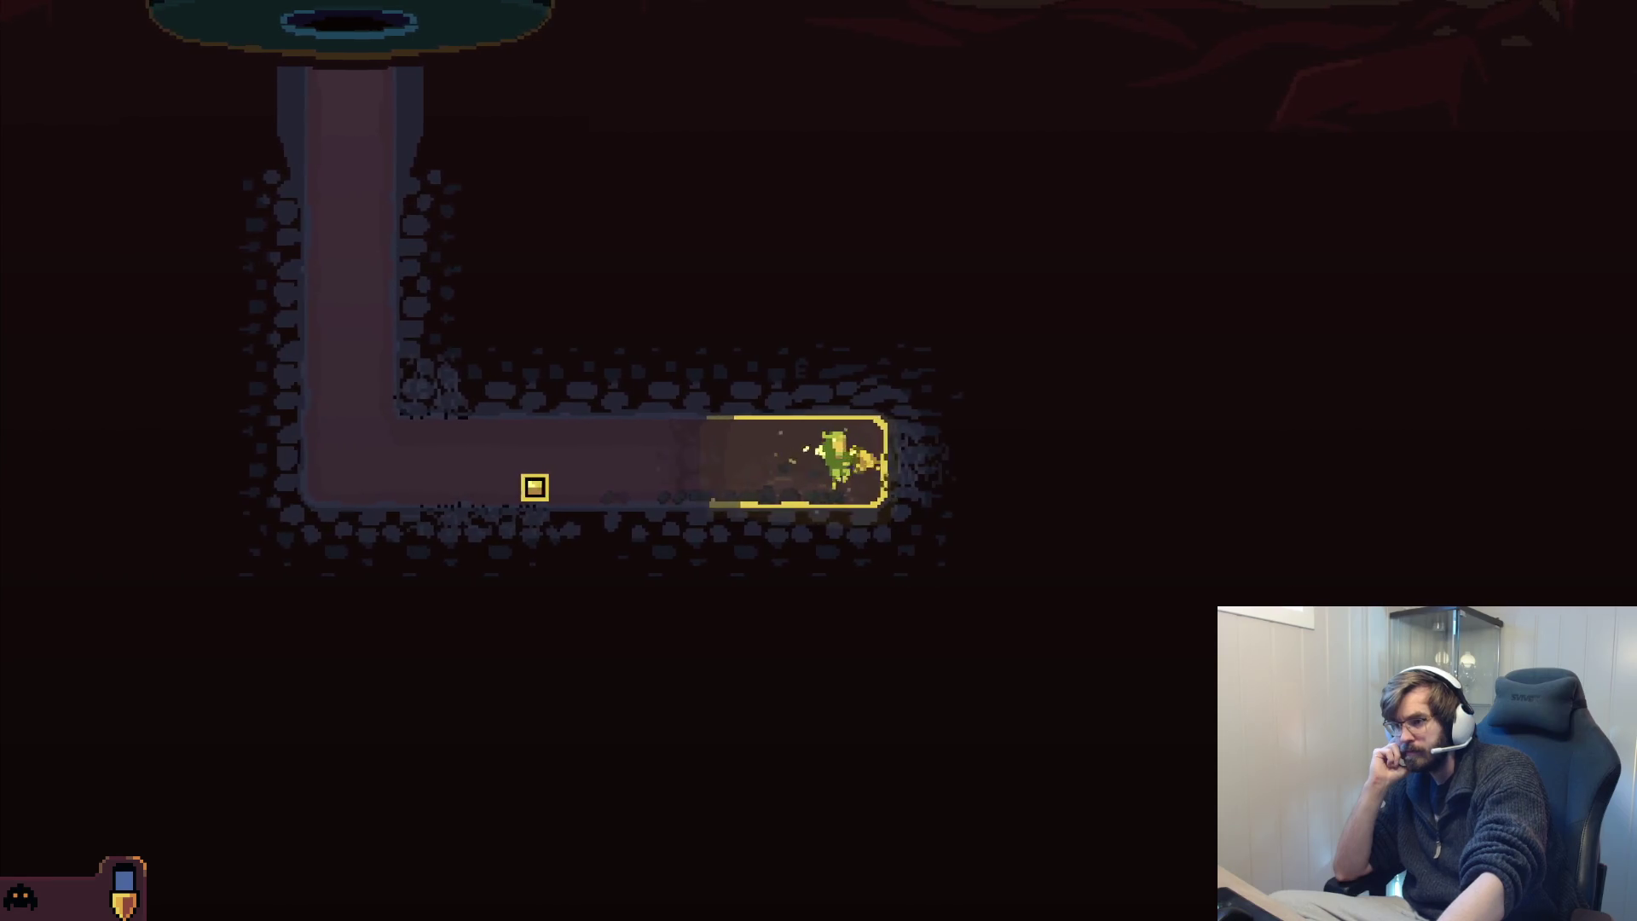
{"action": "key", "text": "d"}
{"action": "key", "text": "a"}
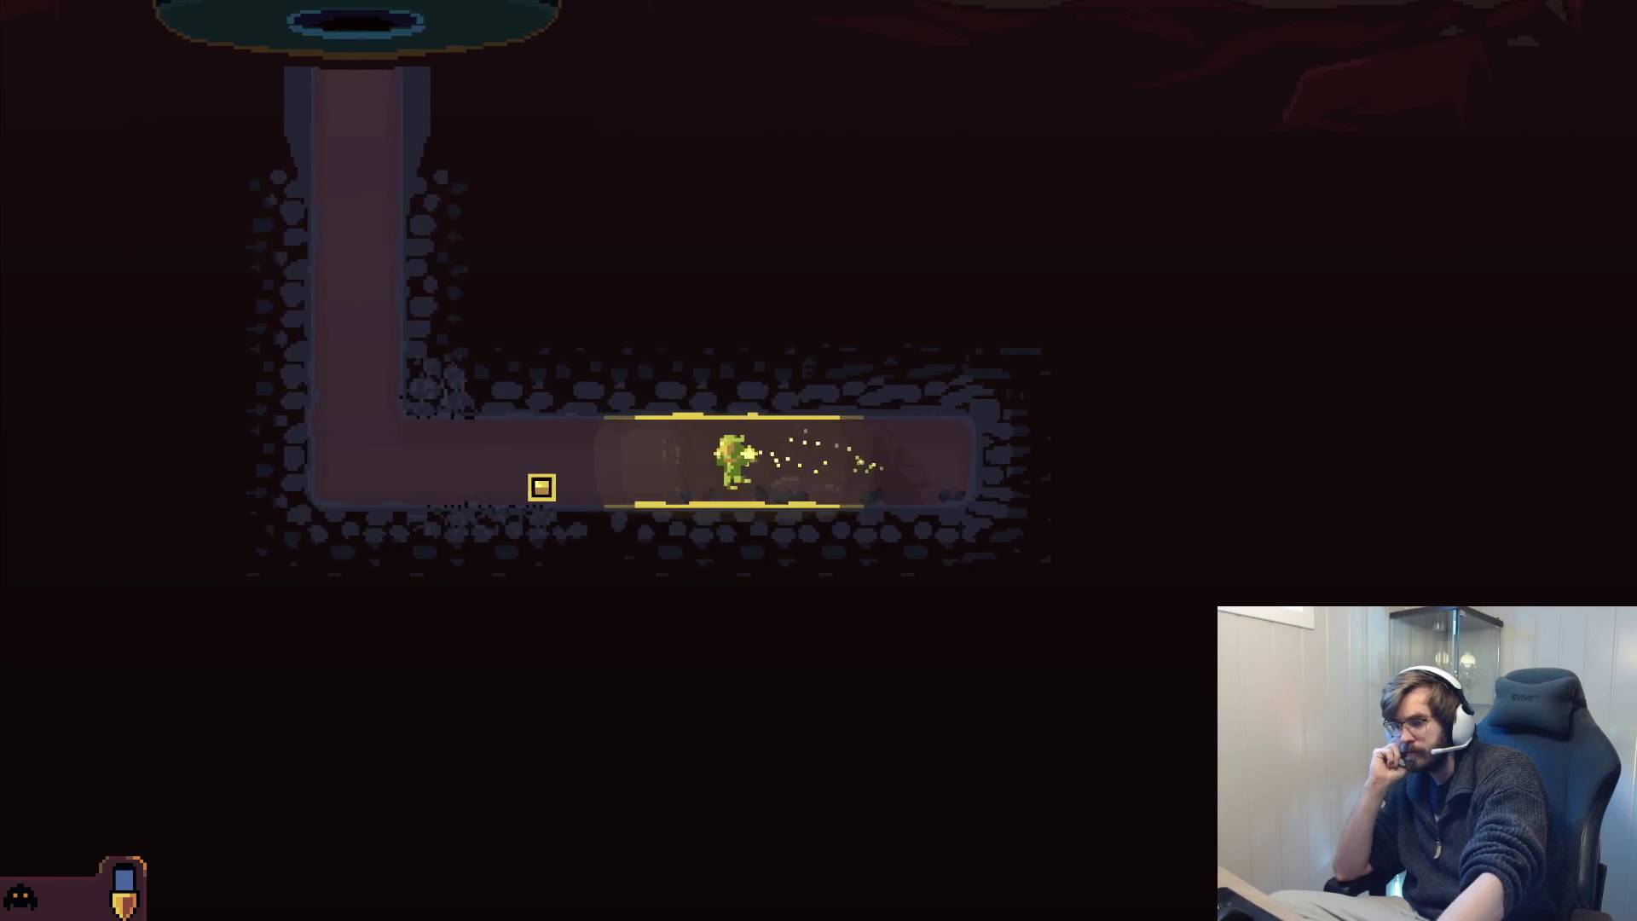
{"action": "key", "text": "a"}
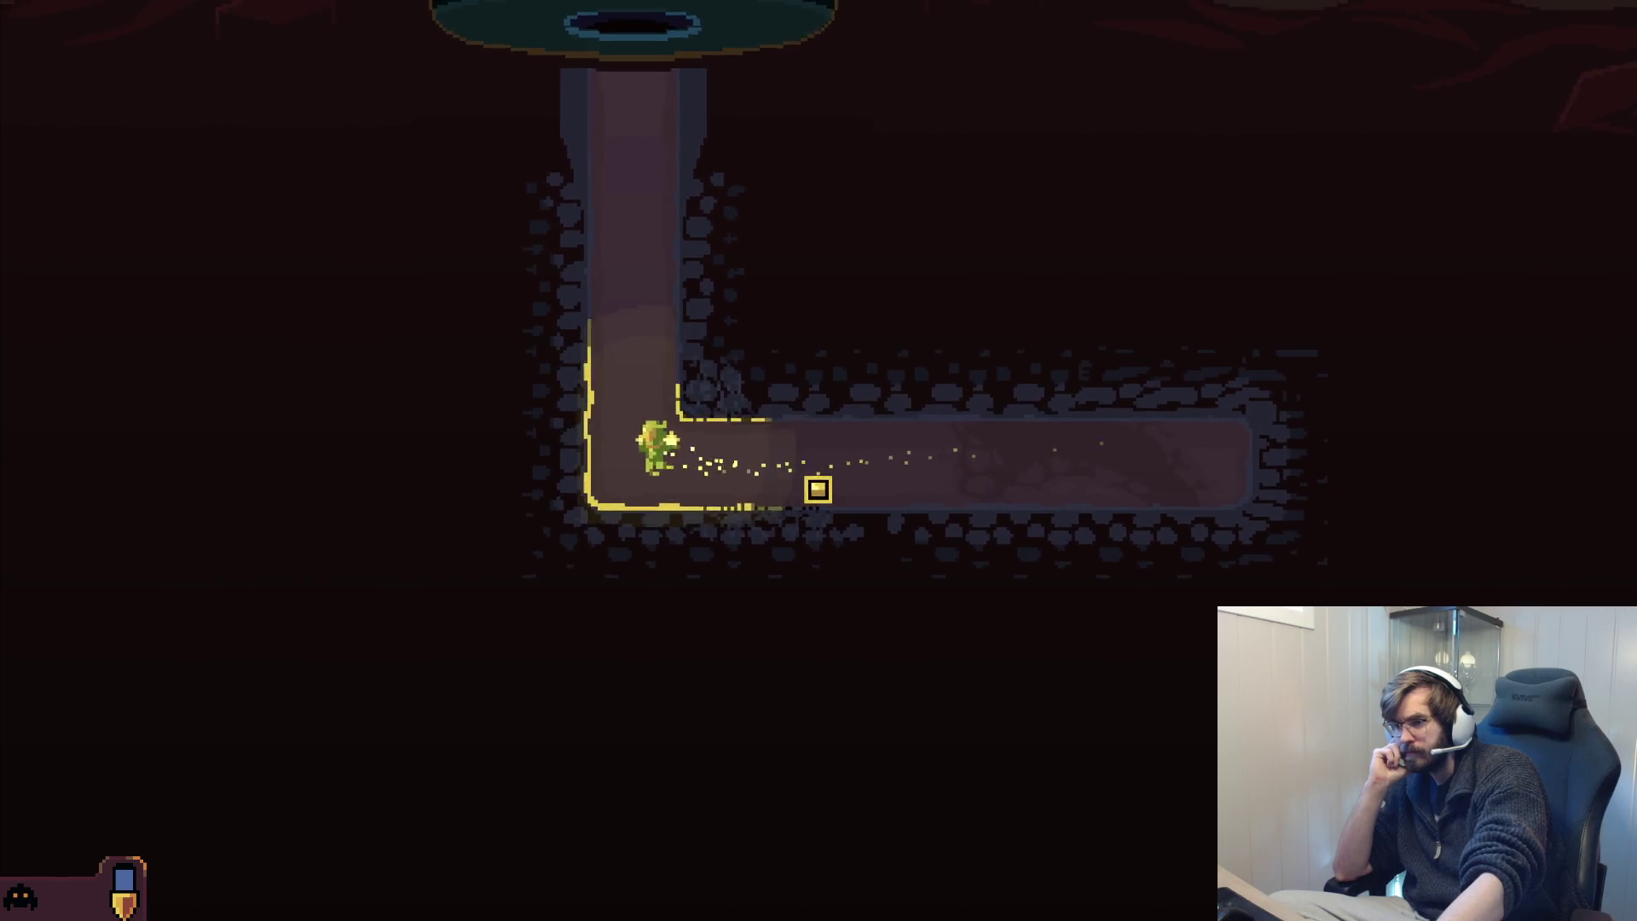
Dig left-side tunnels, then drill down below the corridor into the pink and teal ore.
{"action": "key", "text": "w"}
{"action": "key", "text": "a"}
{"action": "key", "text": "a"}
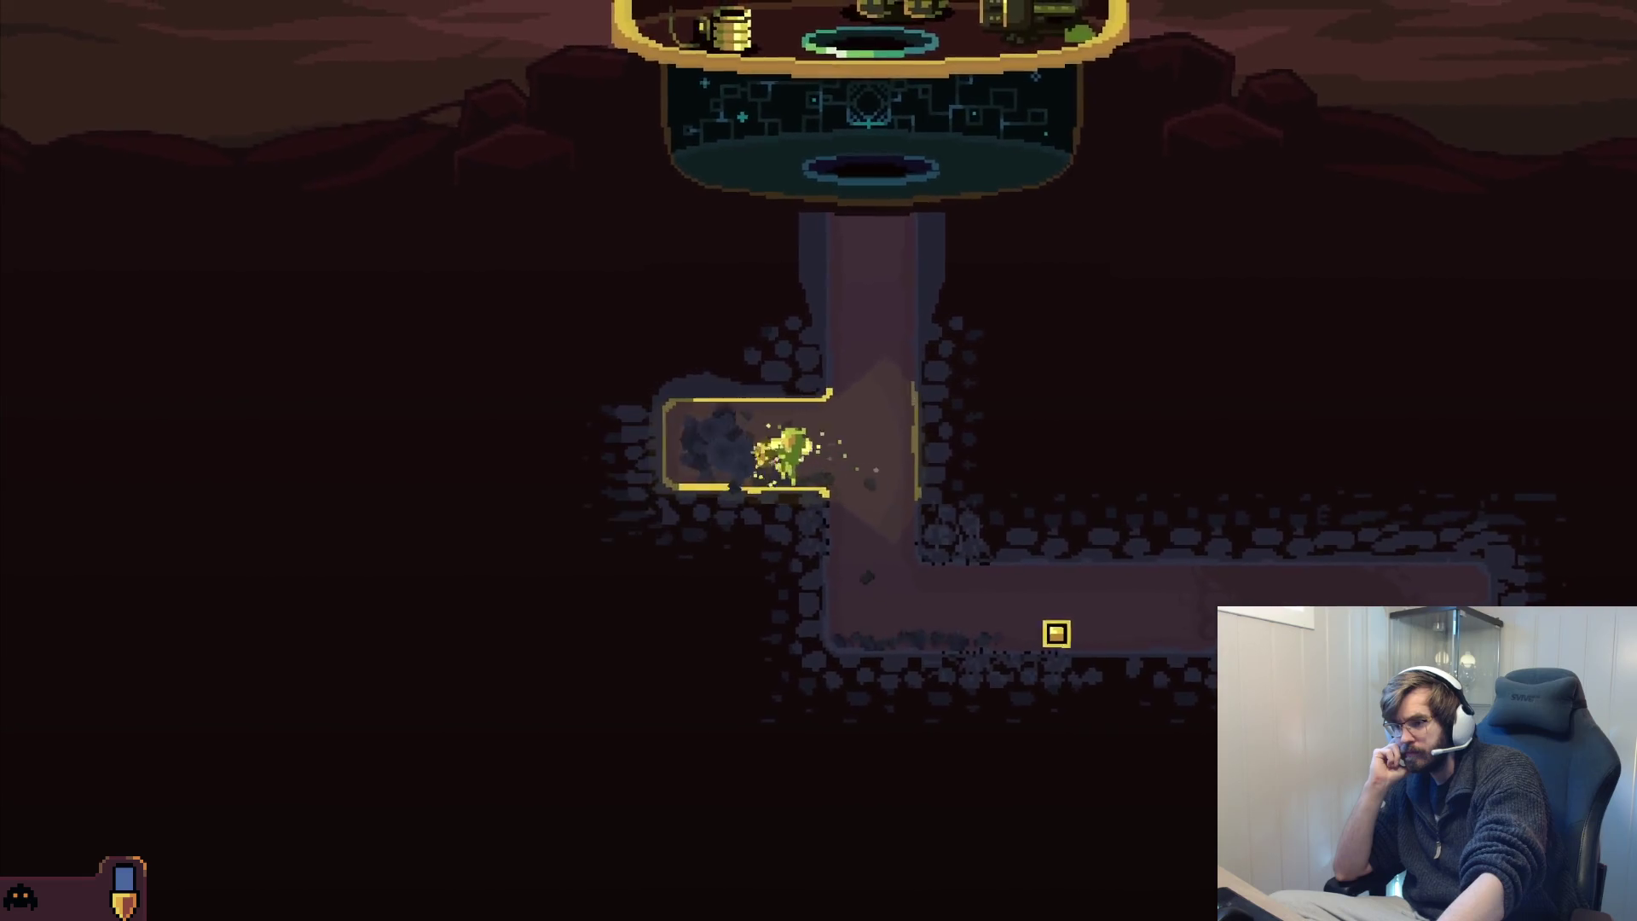
{"action": "key", "text": "a"}
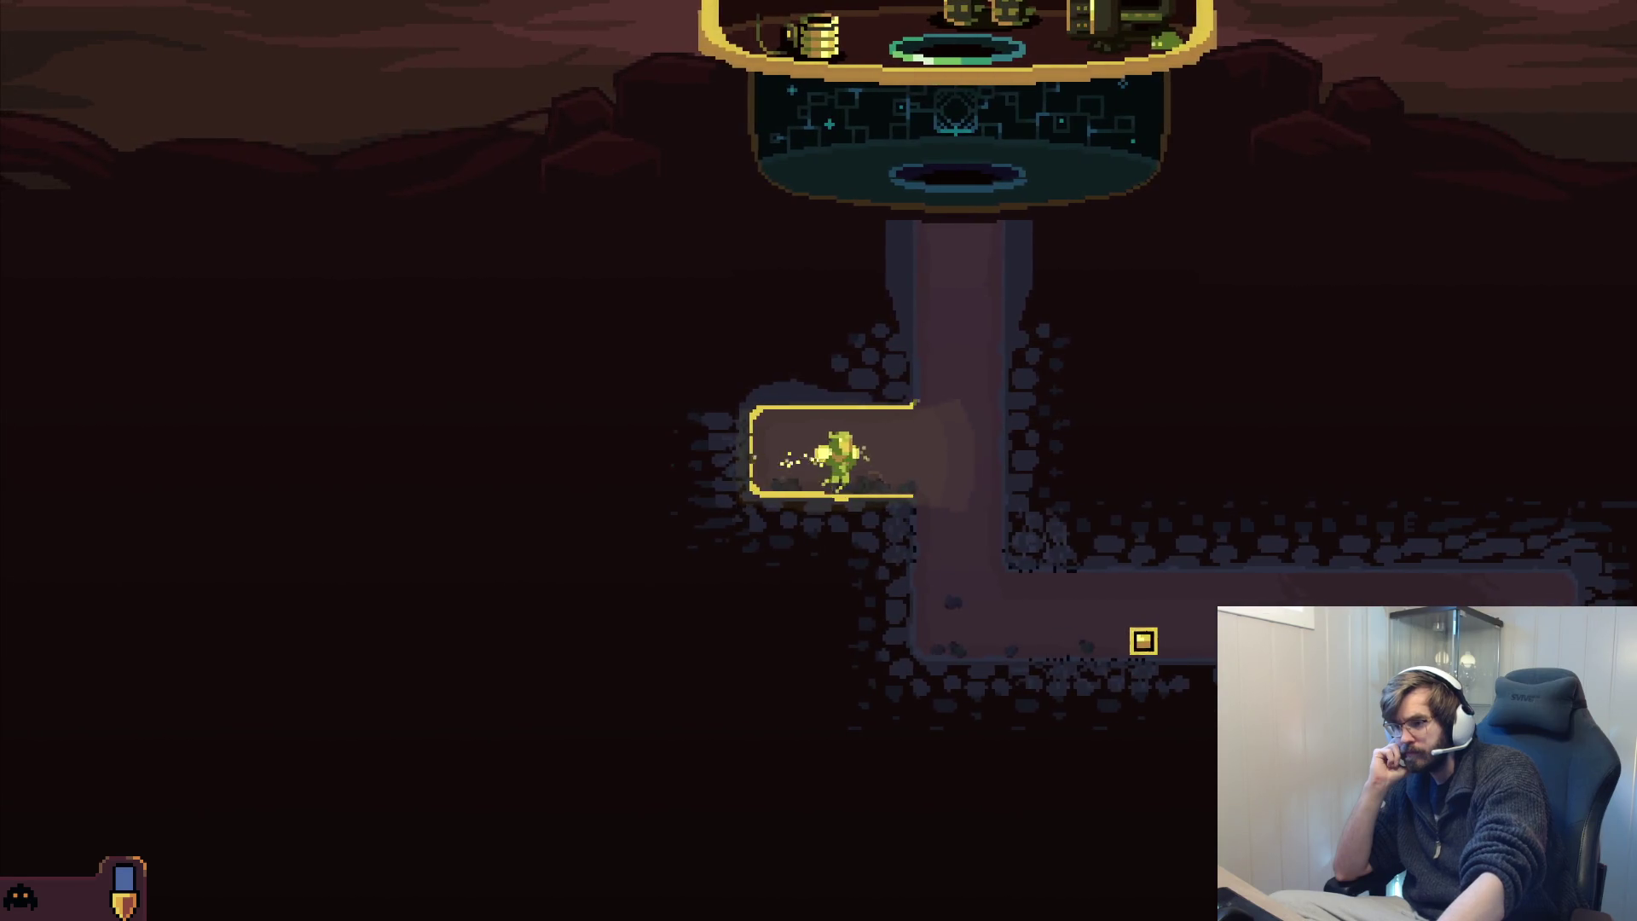
{"action": "key", "text": "d"}
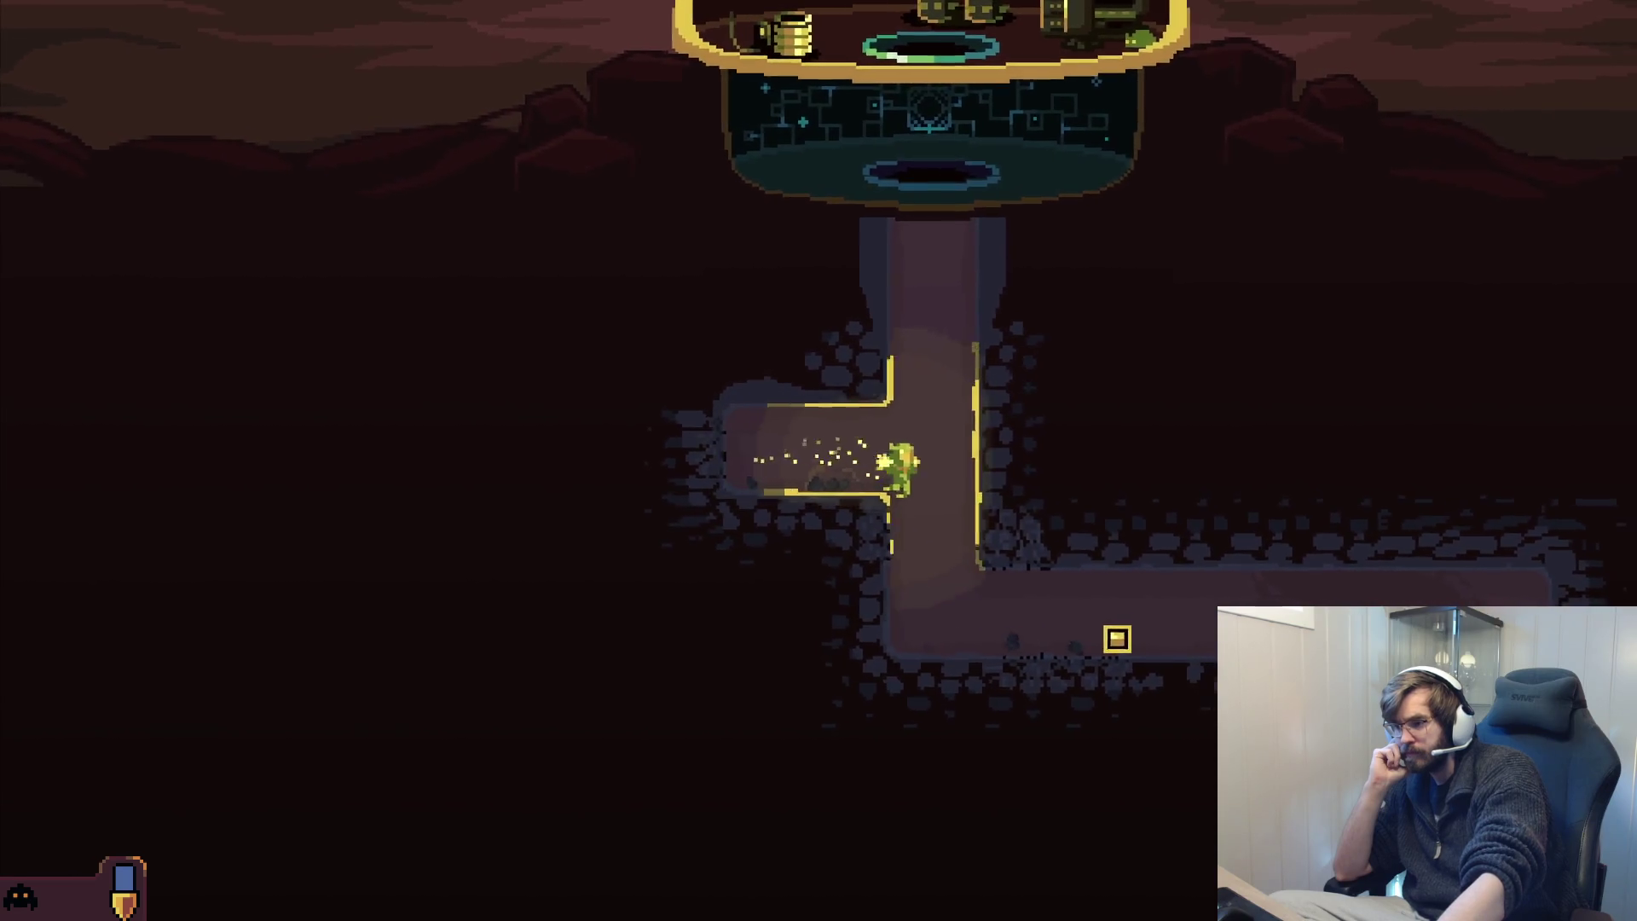
{"action": "key", "text": "s"}
{"action": "key", "text": "a"}
{"action": "key", "text": "a"}
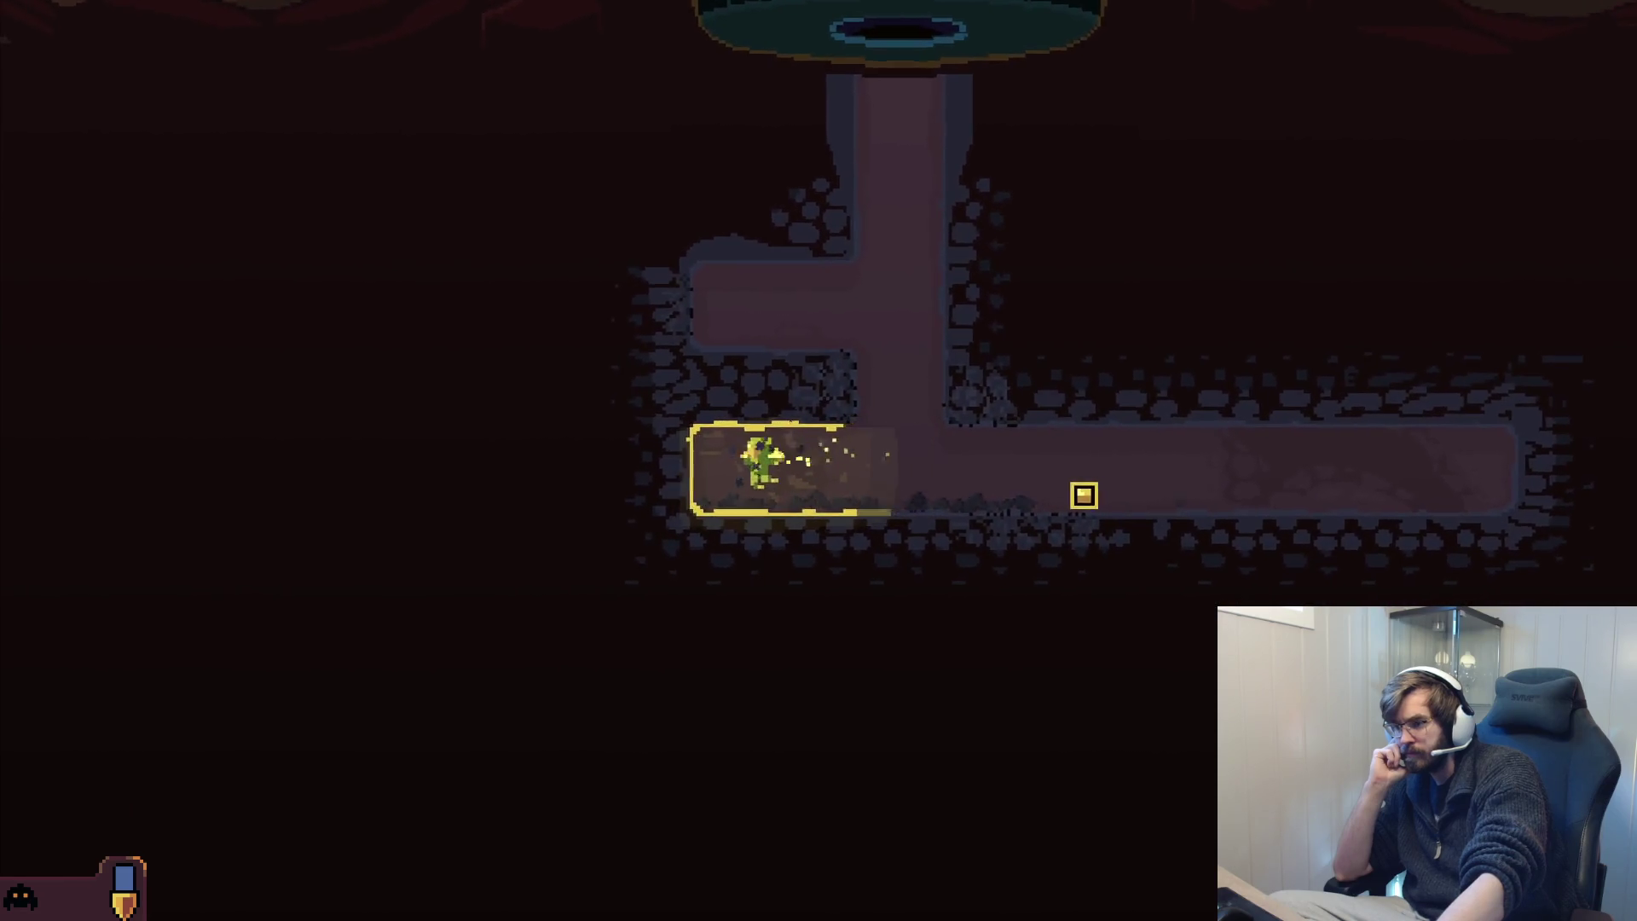
{"action": "key", "text": "a"}
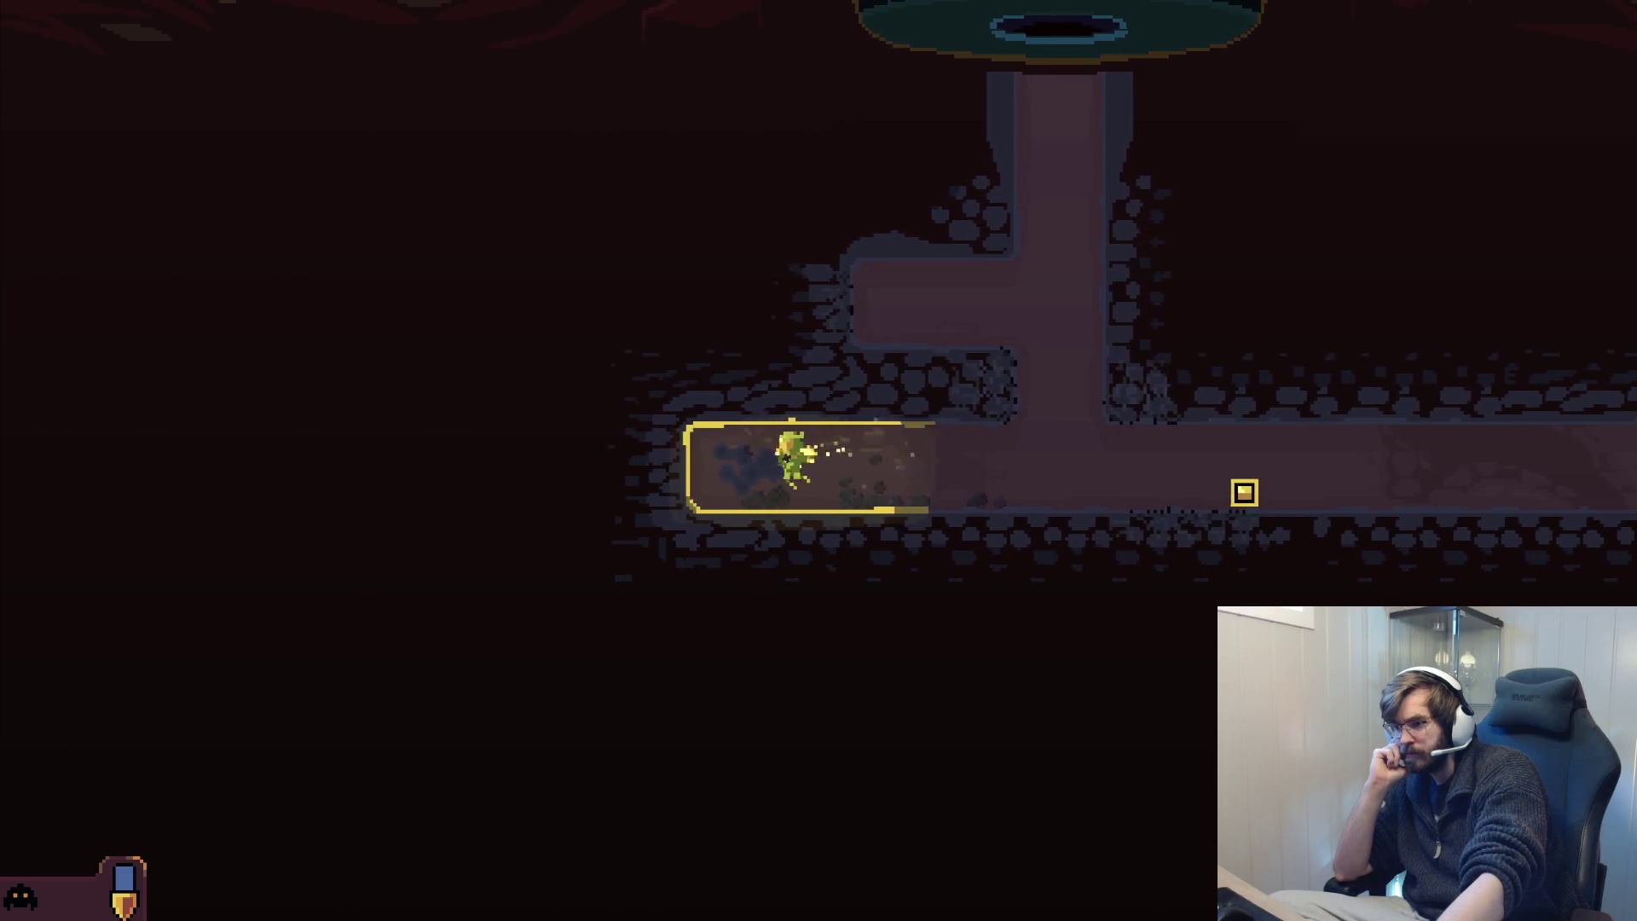
{"action": "key", "text": "d"}
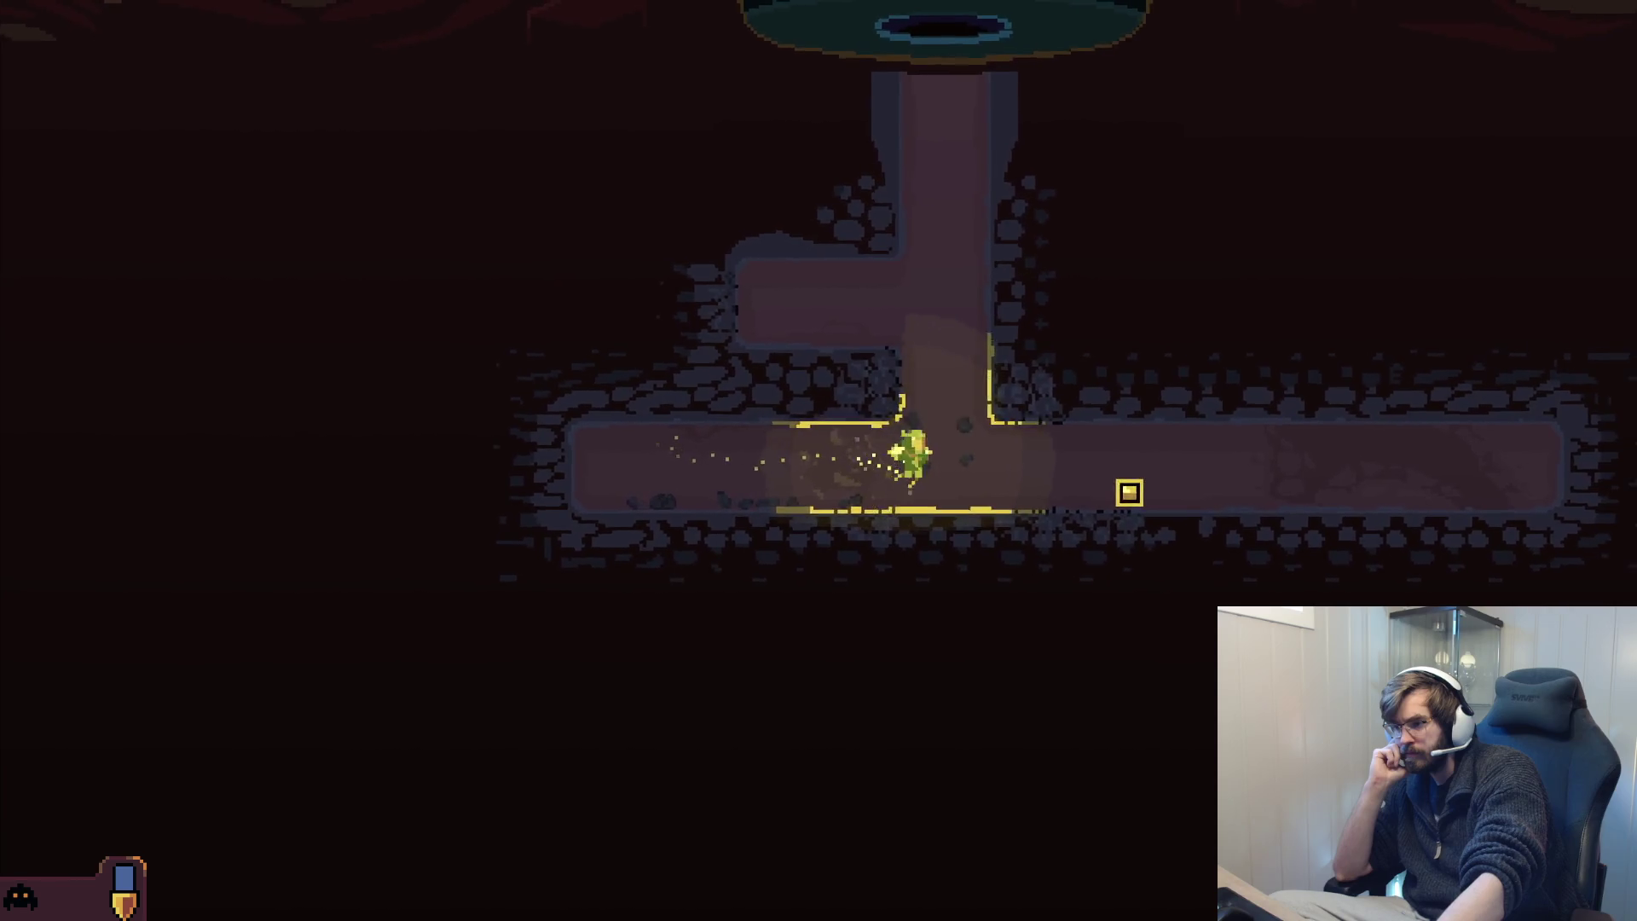
{"action": "key", "text": "s"}
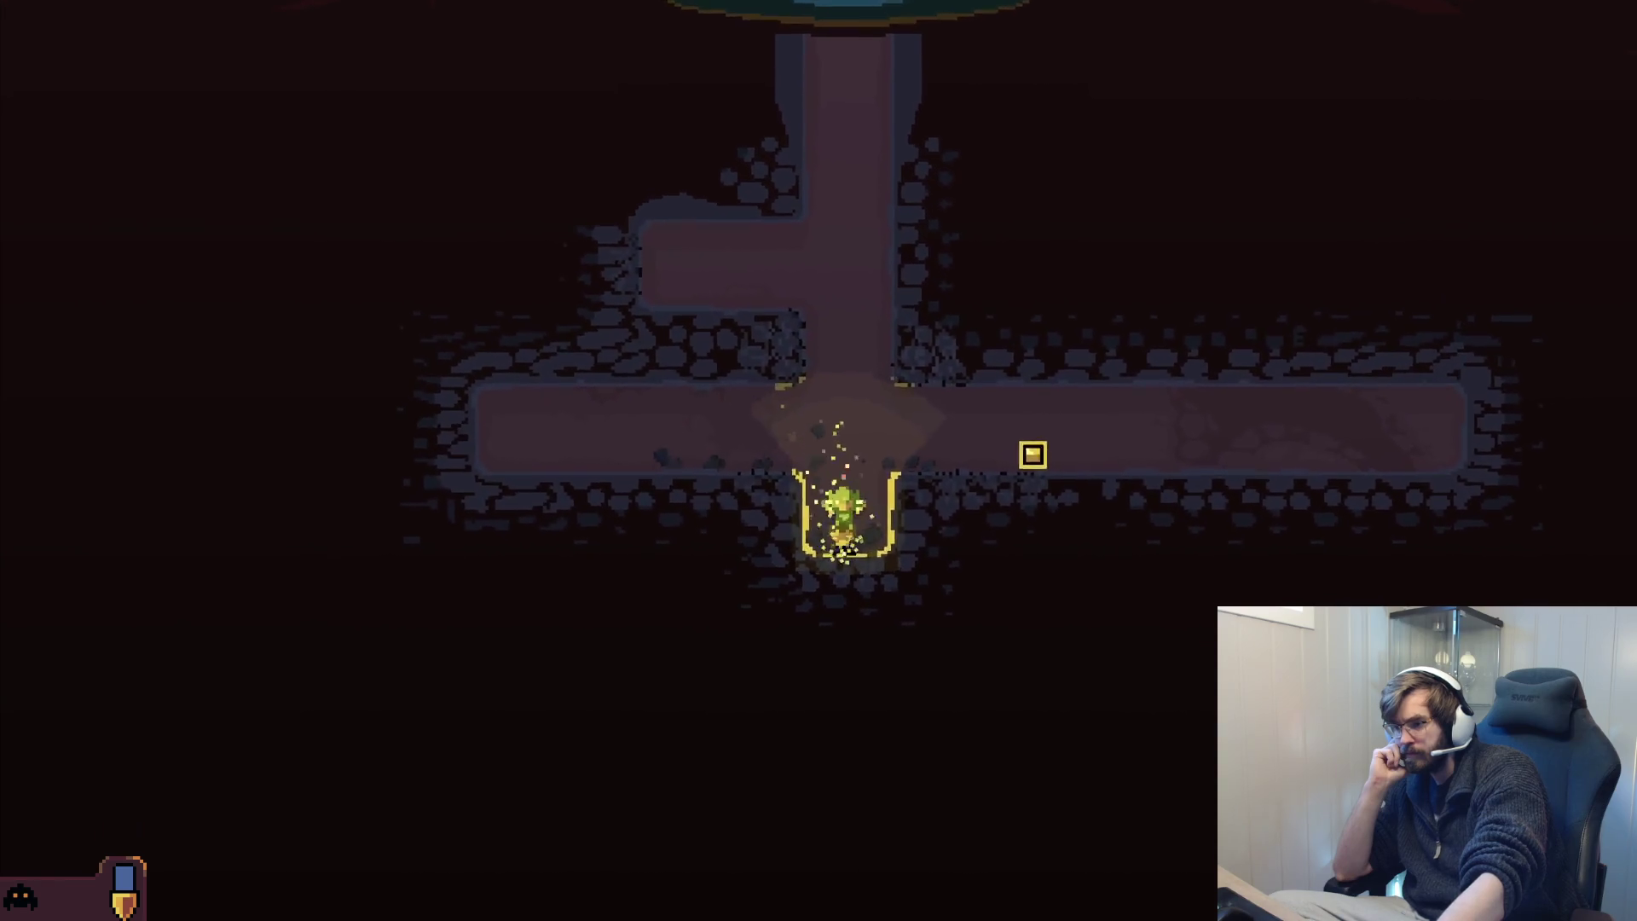
{"action": "key", "text": "s"}
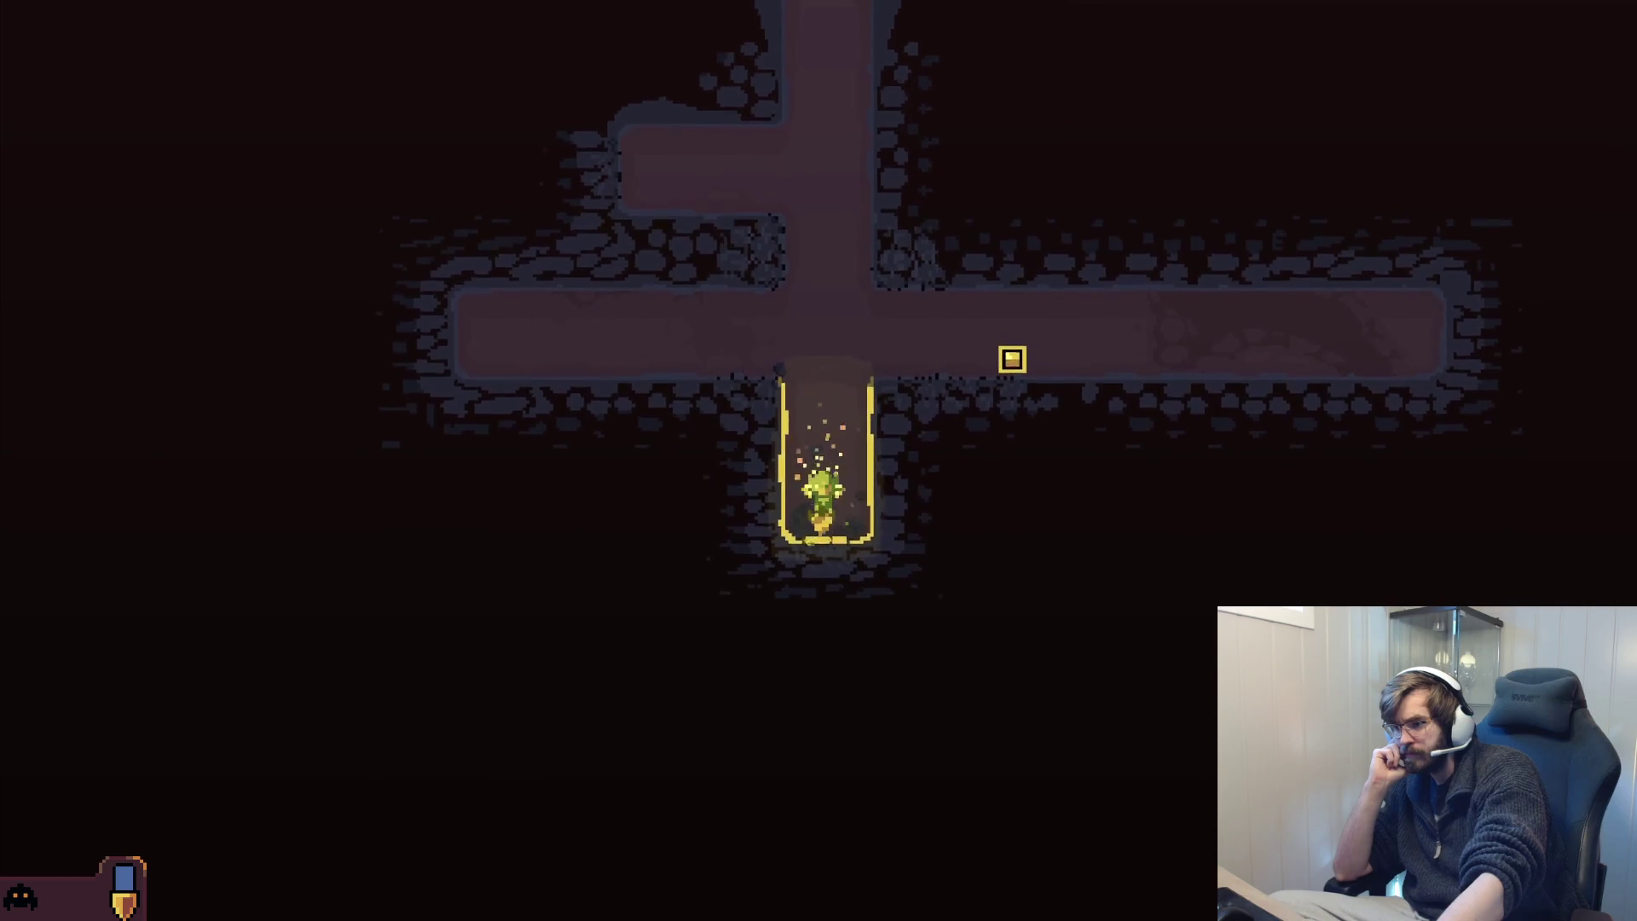
{"action": "key", "text": "d"}
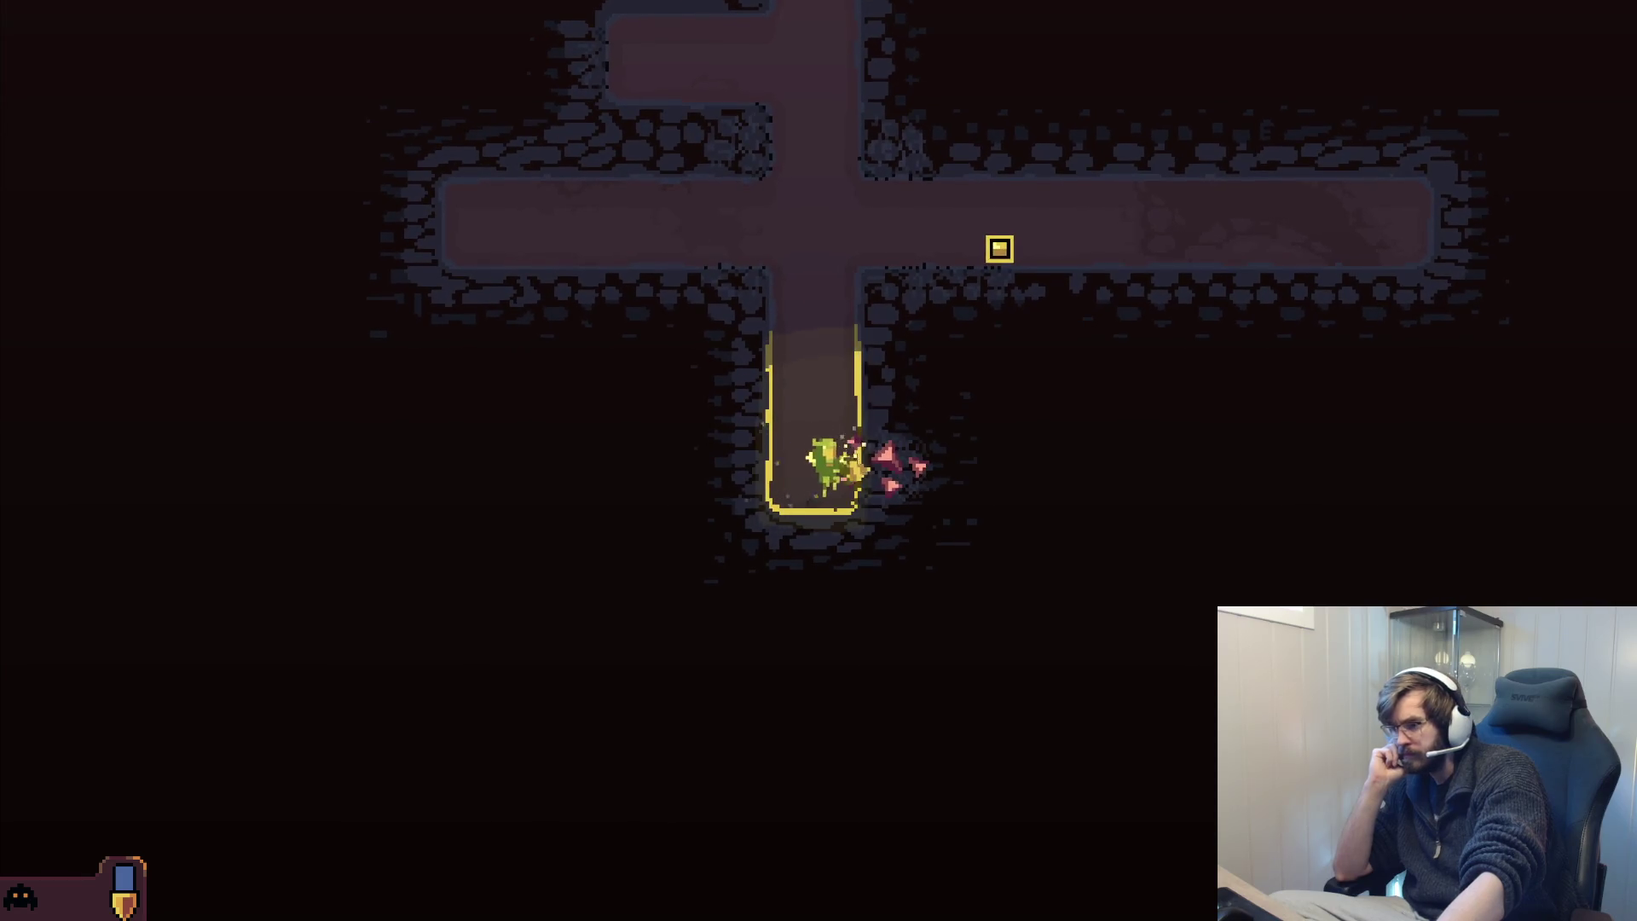
{"action": "key", "text": "d"}
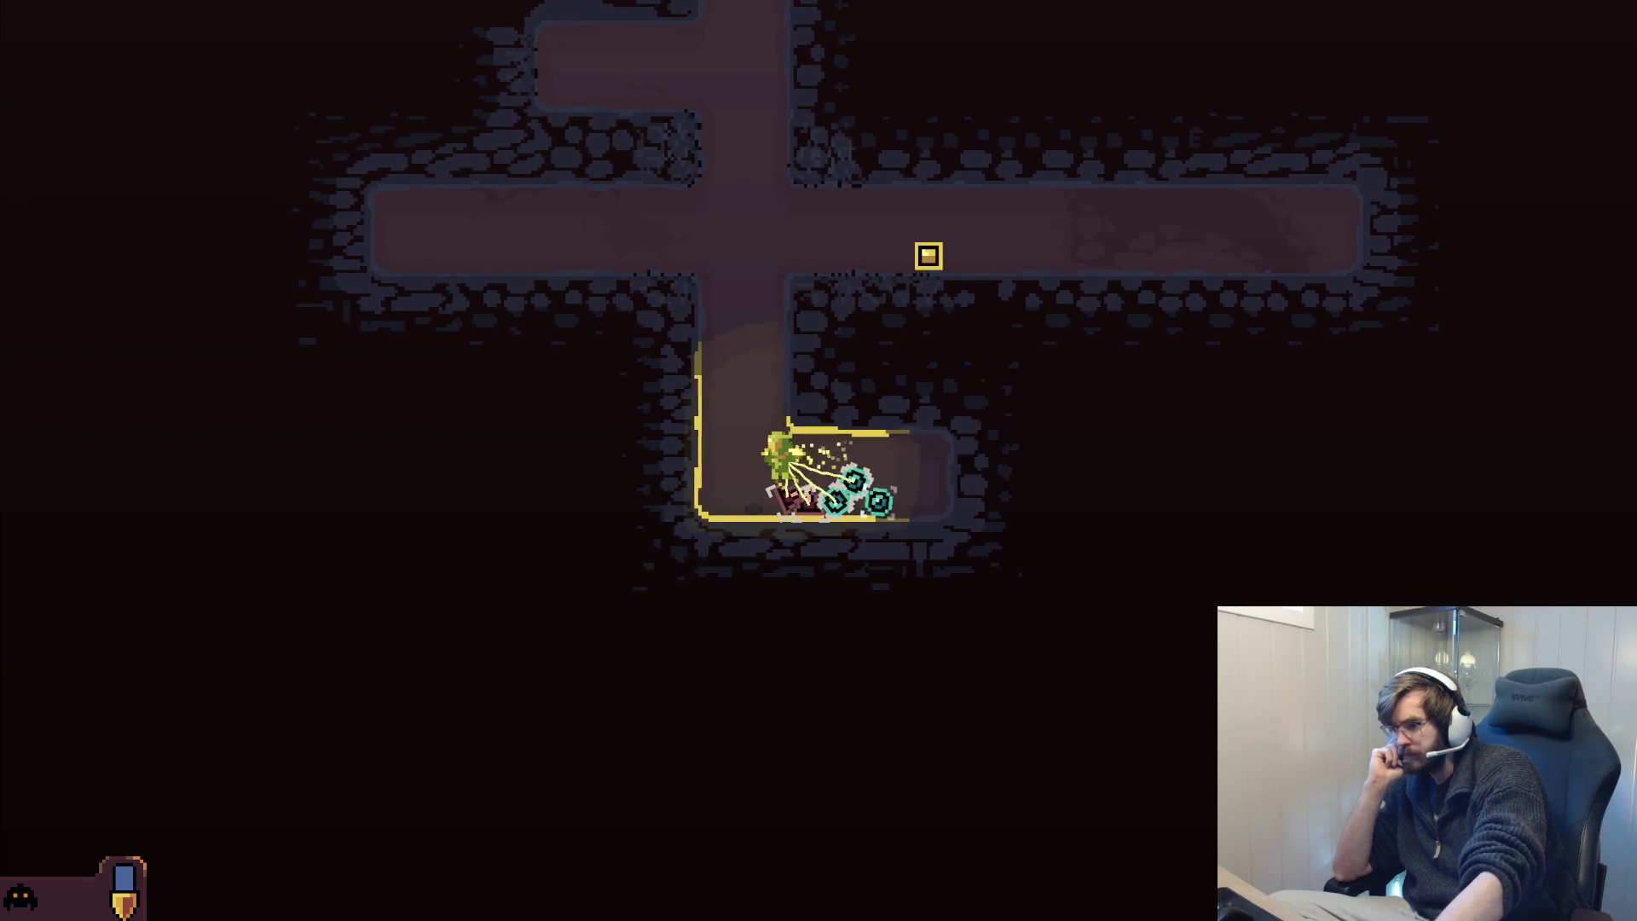
Fly the water chunks up the shaft into the dome, then drop back into the mine.
{"action": "key", "text": "w"}
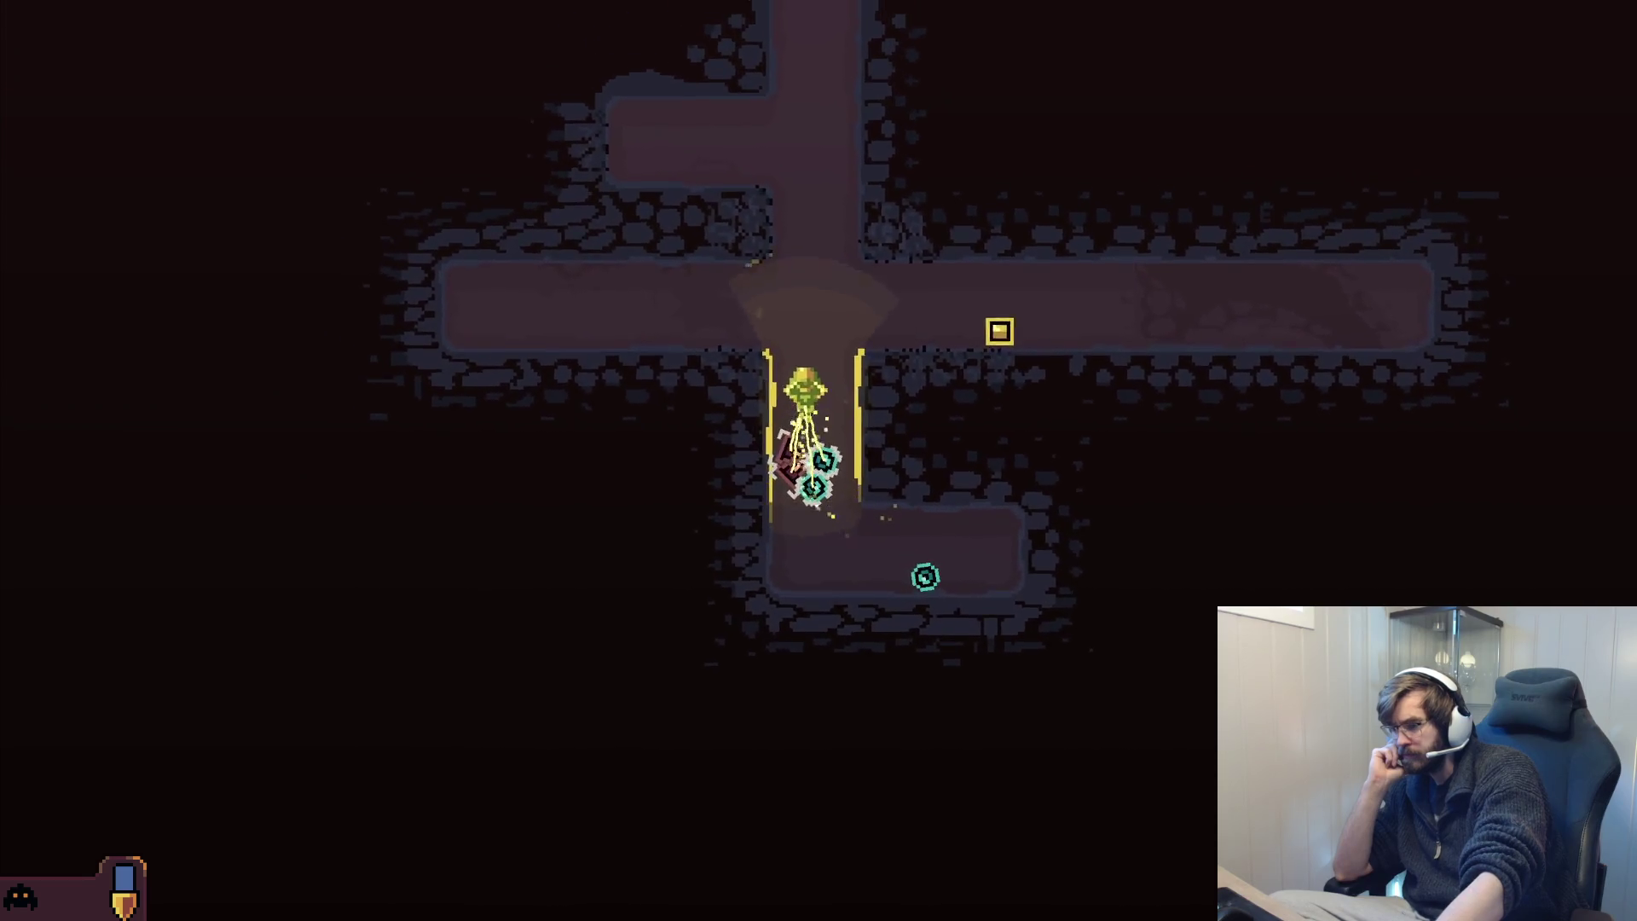
{"action": "key", "text": "w"}
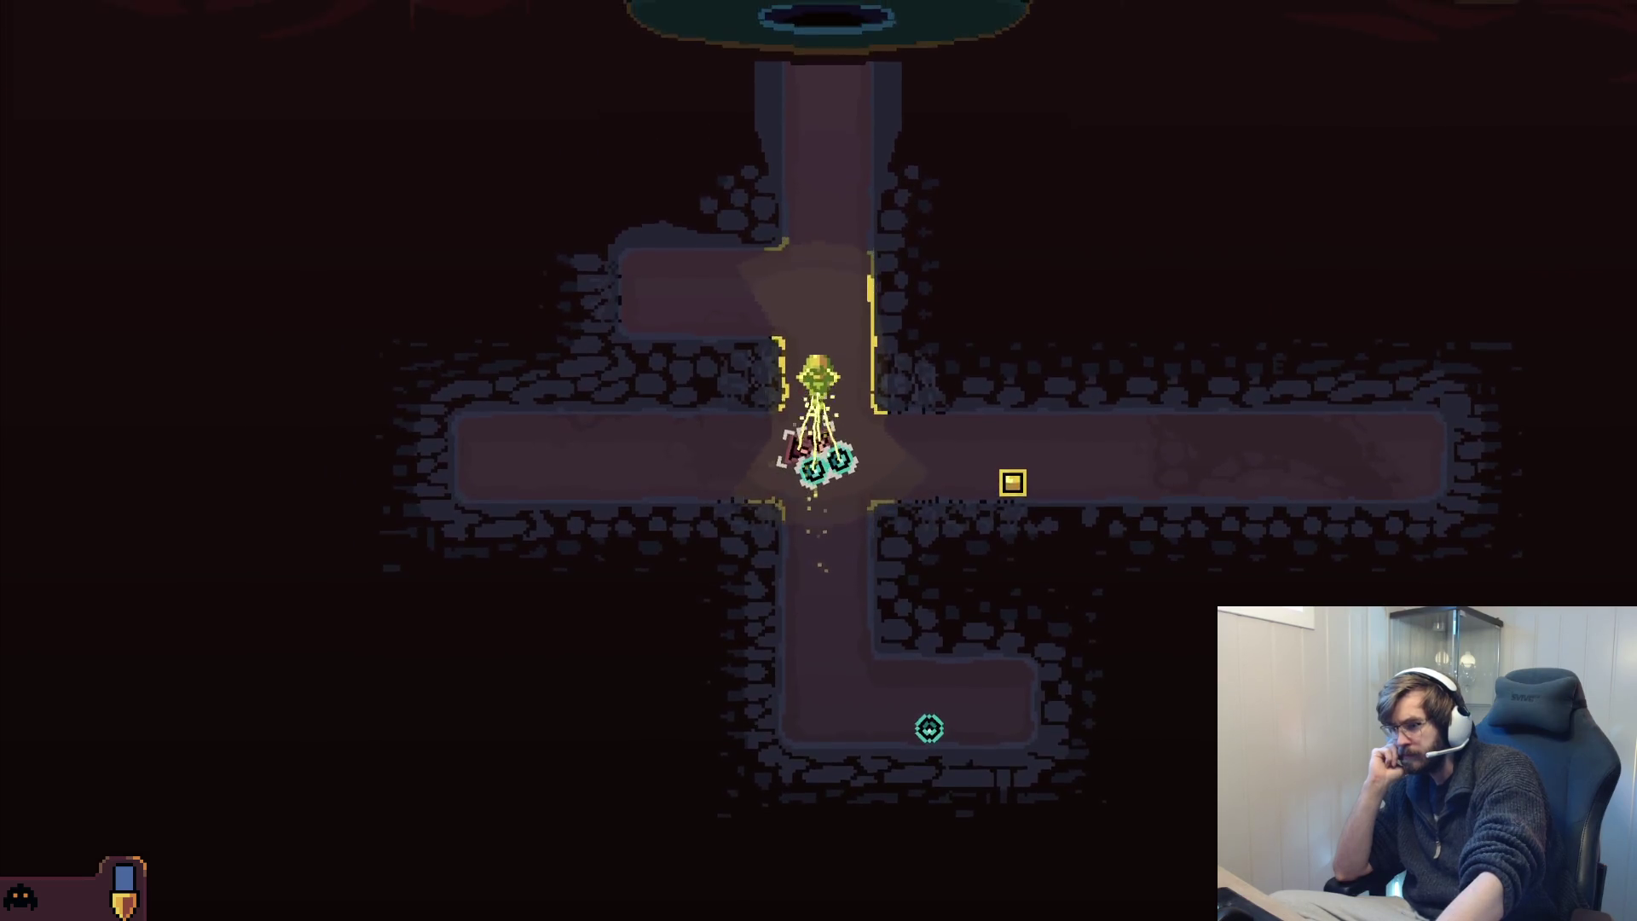
{"action": "key", "text": "w"}
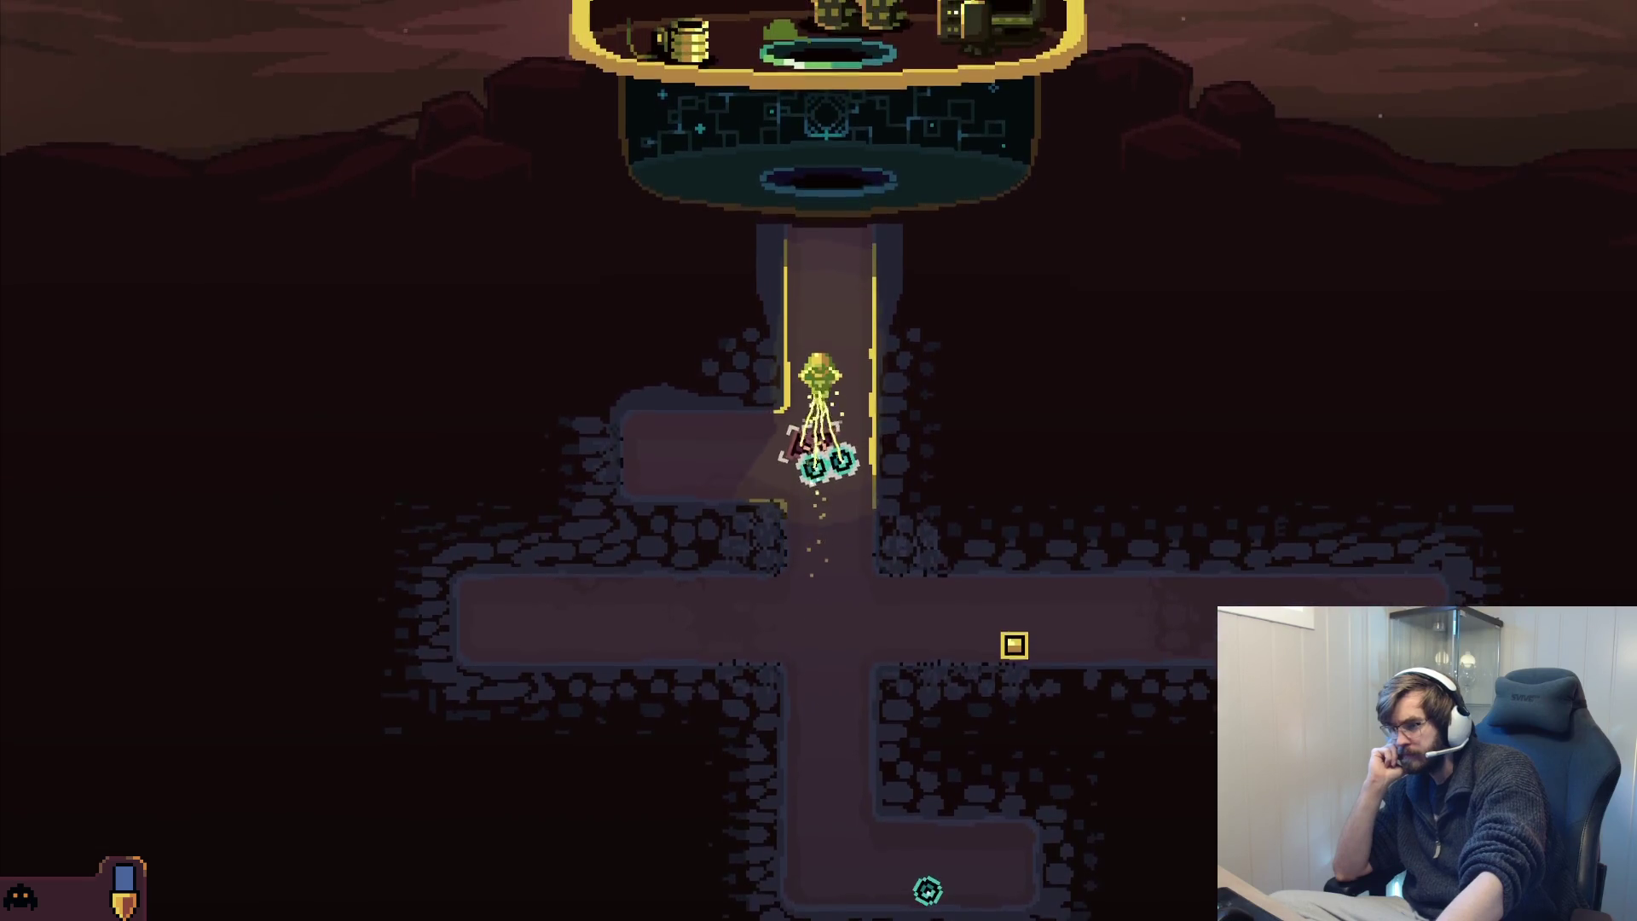
{"action": "key", "text": "w"}
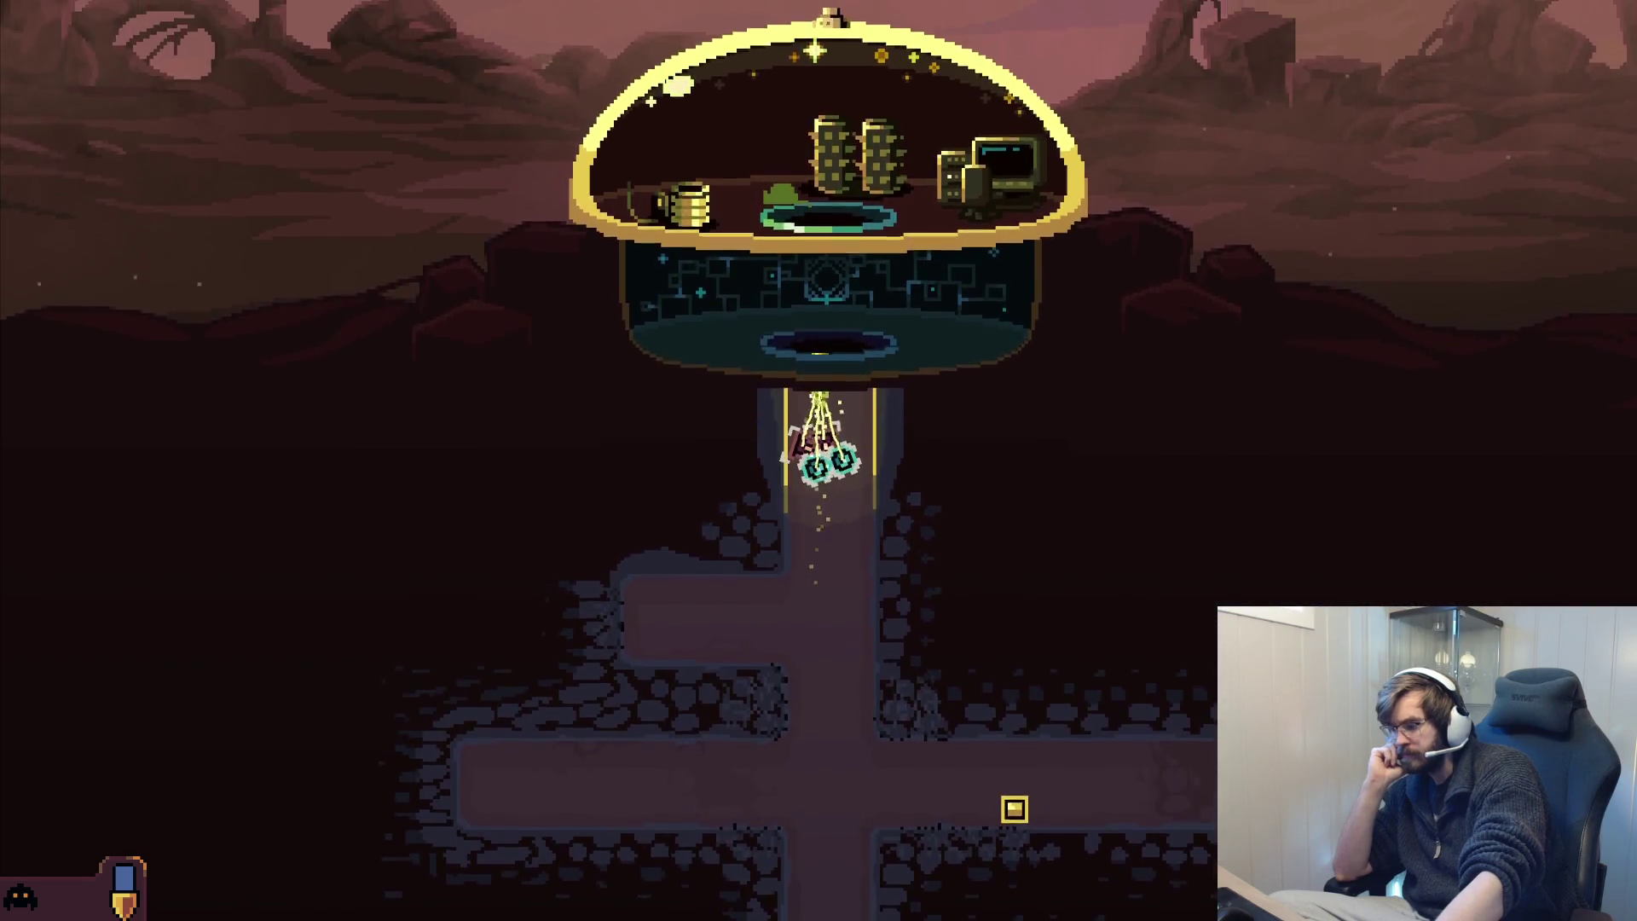
{"action": "key", "text": "w"}
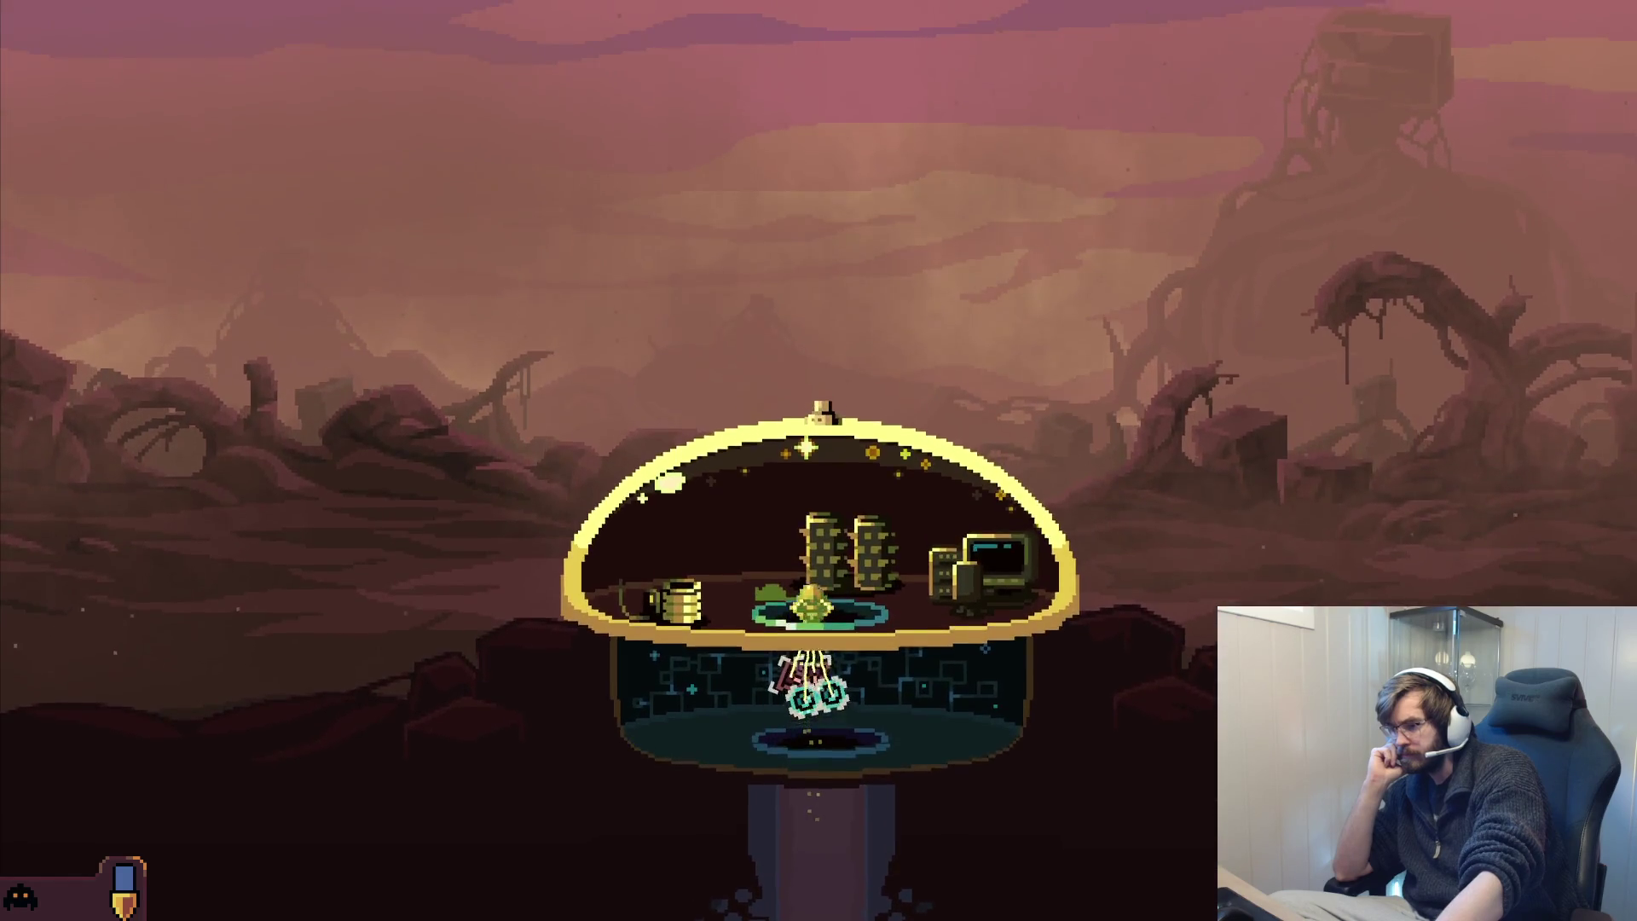
{"action": "key", "text": "w"}
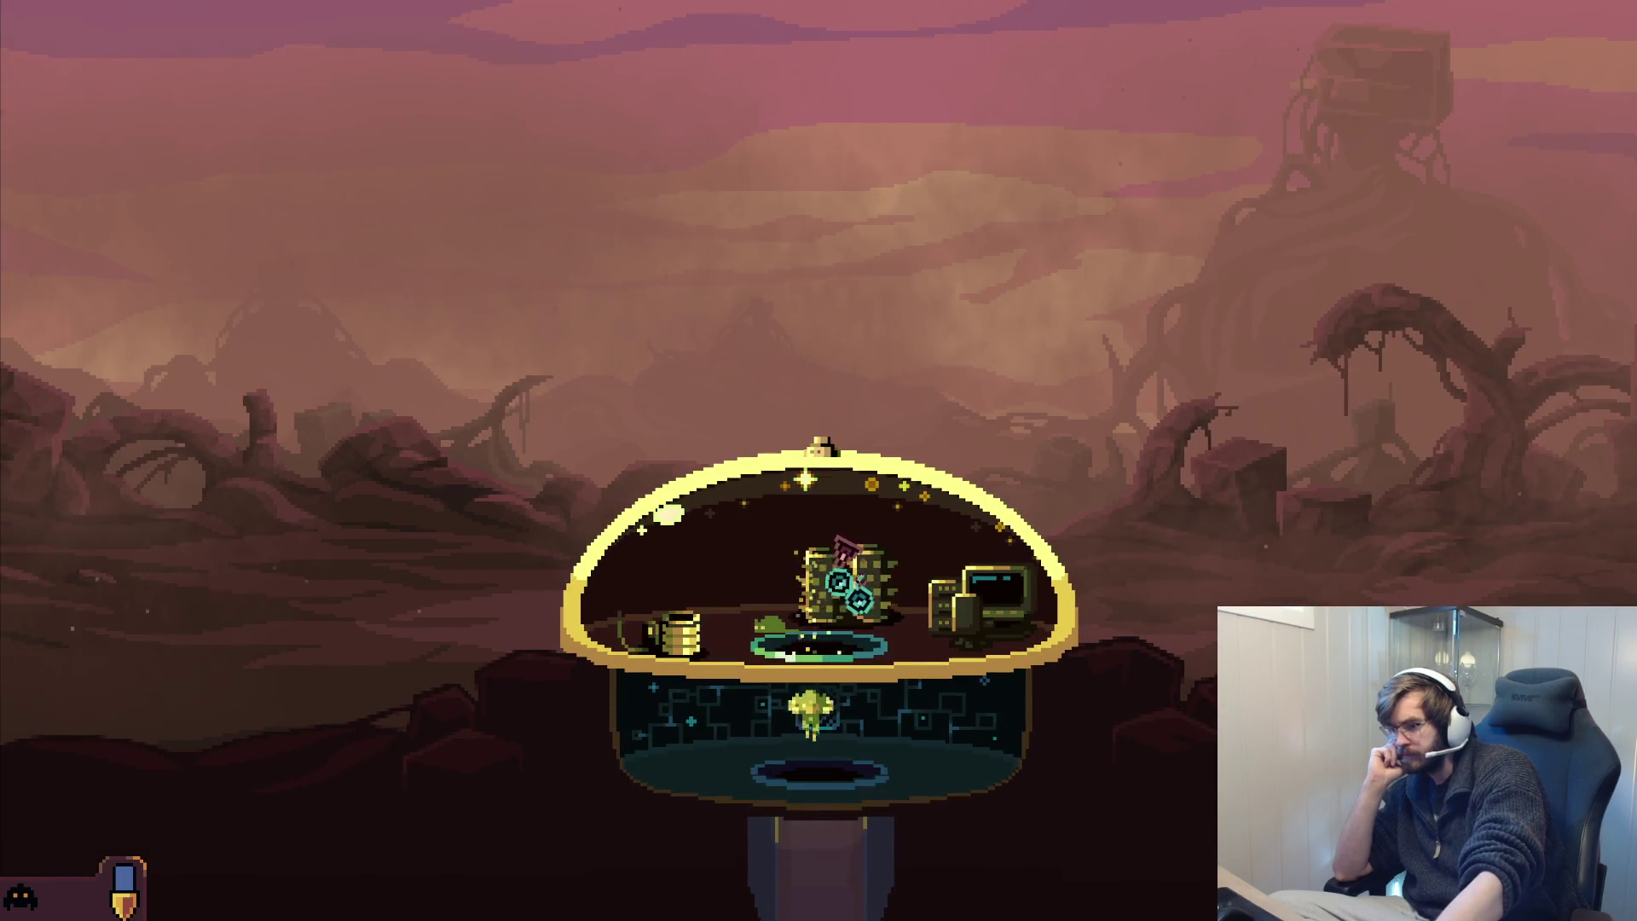
{"action": "key", "text": "s"}
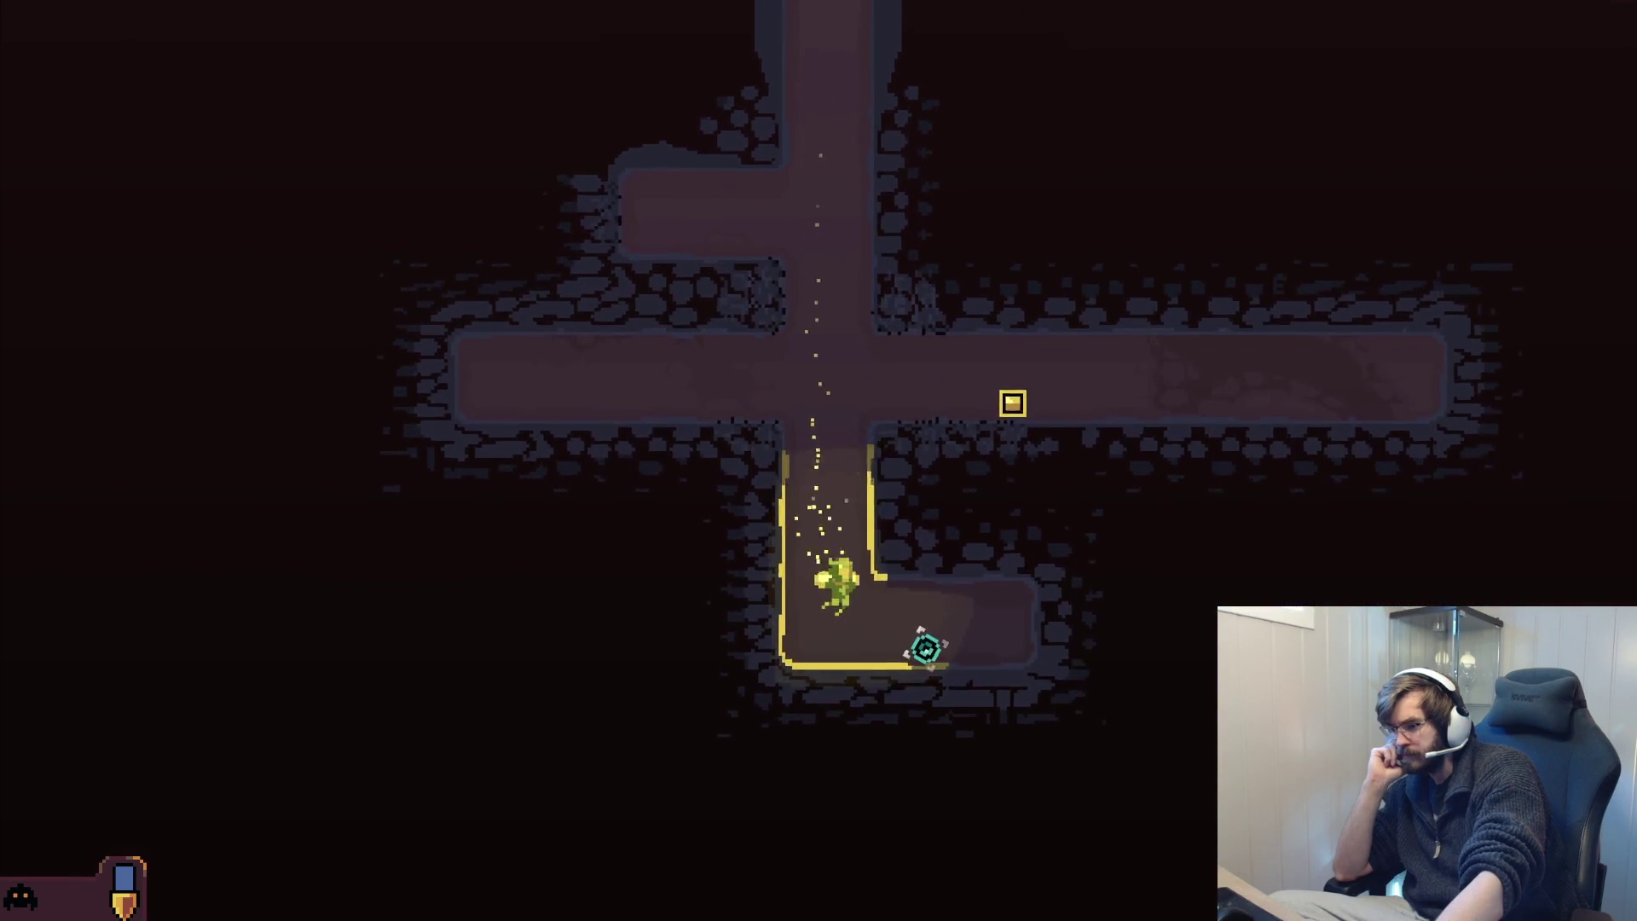
Extend the side room right and dig down through its floor to the yellow resource cubes.
{"action": "key", "text": "d"}
{"action": "key", "text": "d"}
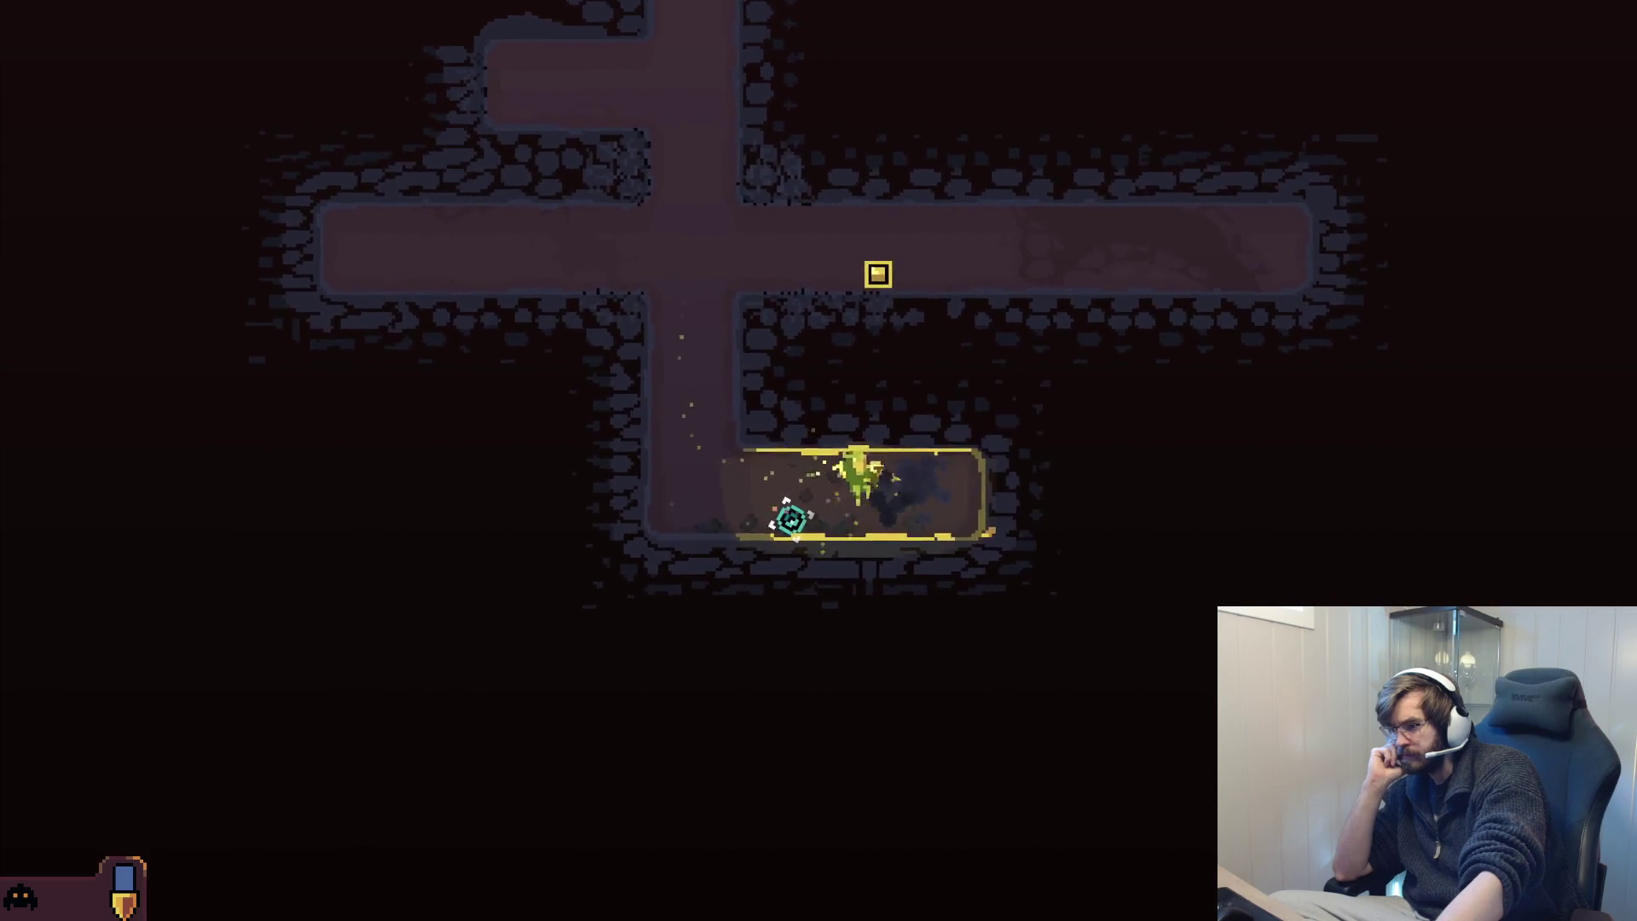
{"action": "key", "text": "d"}
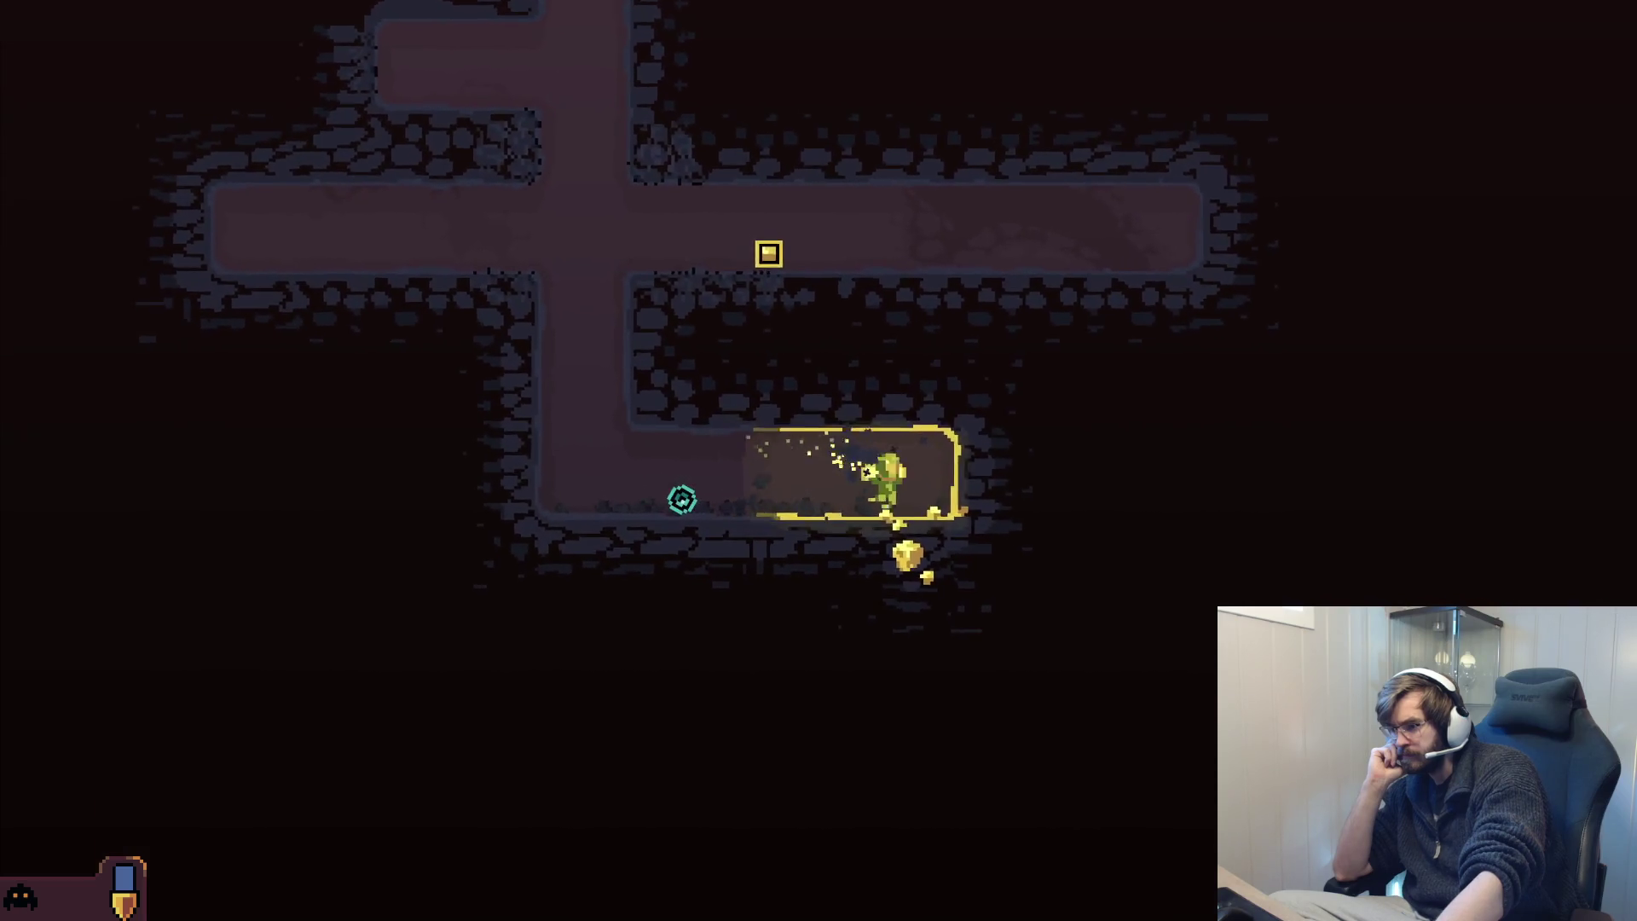
{"action": "key", "text": "s"}
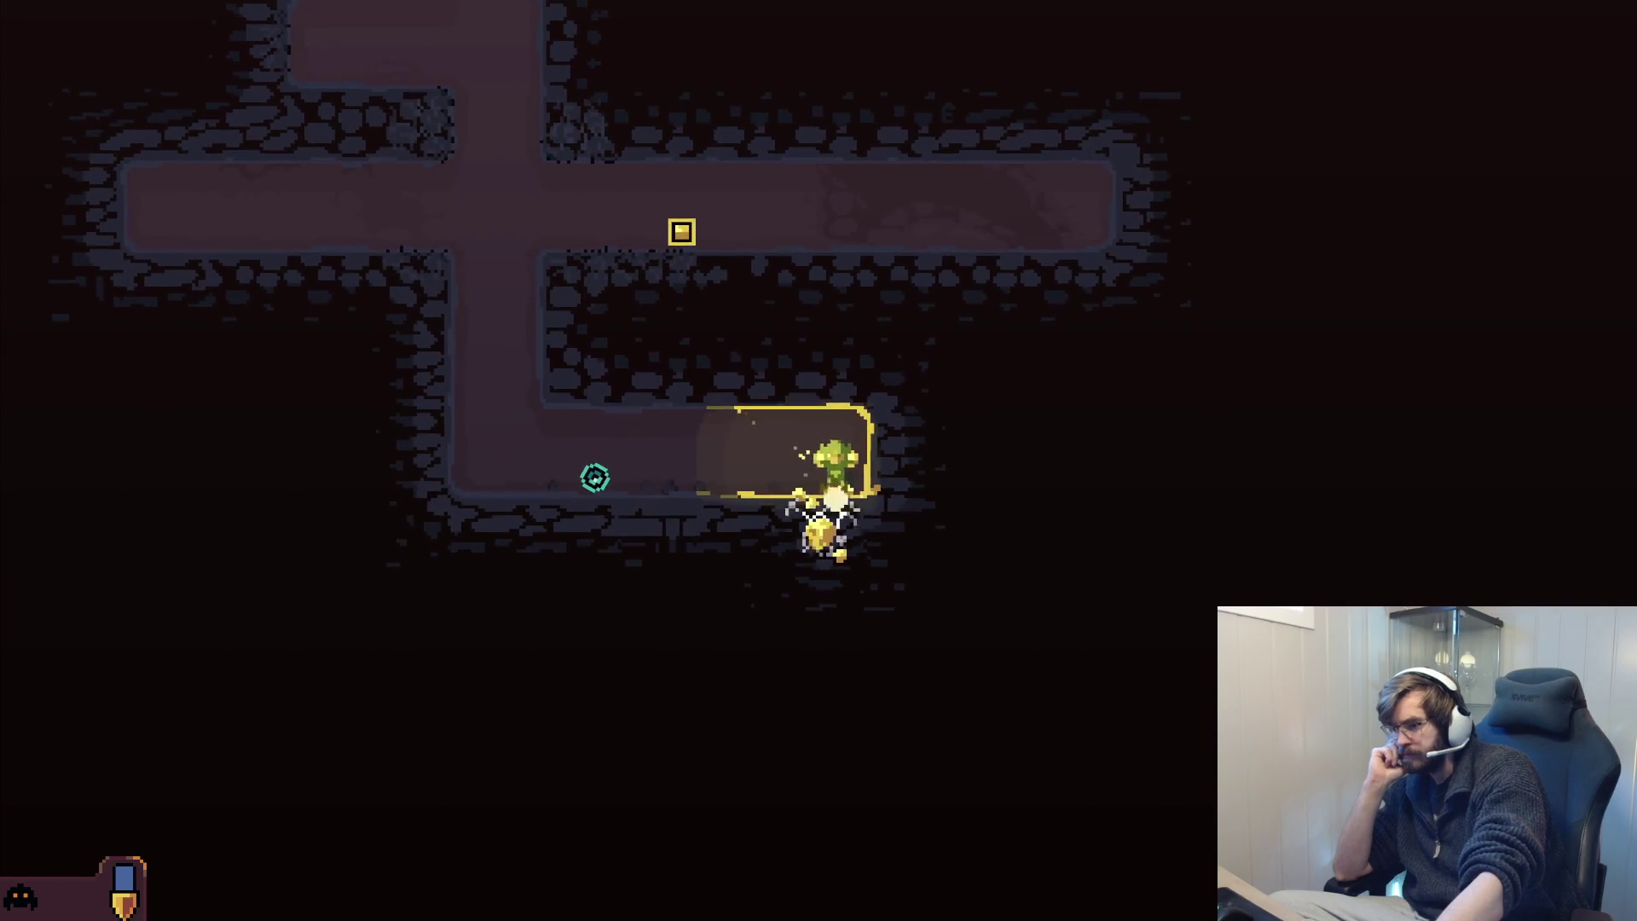
{"action": "key", "text": "s"}
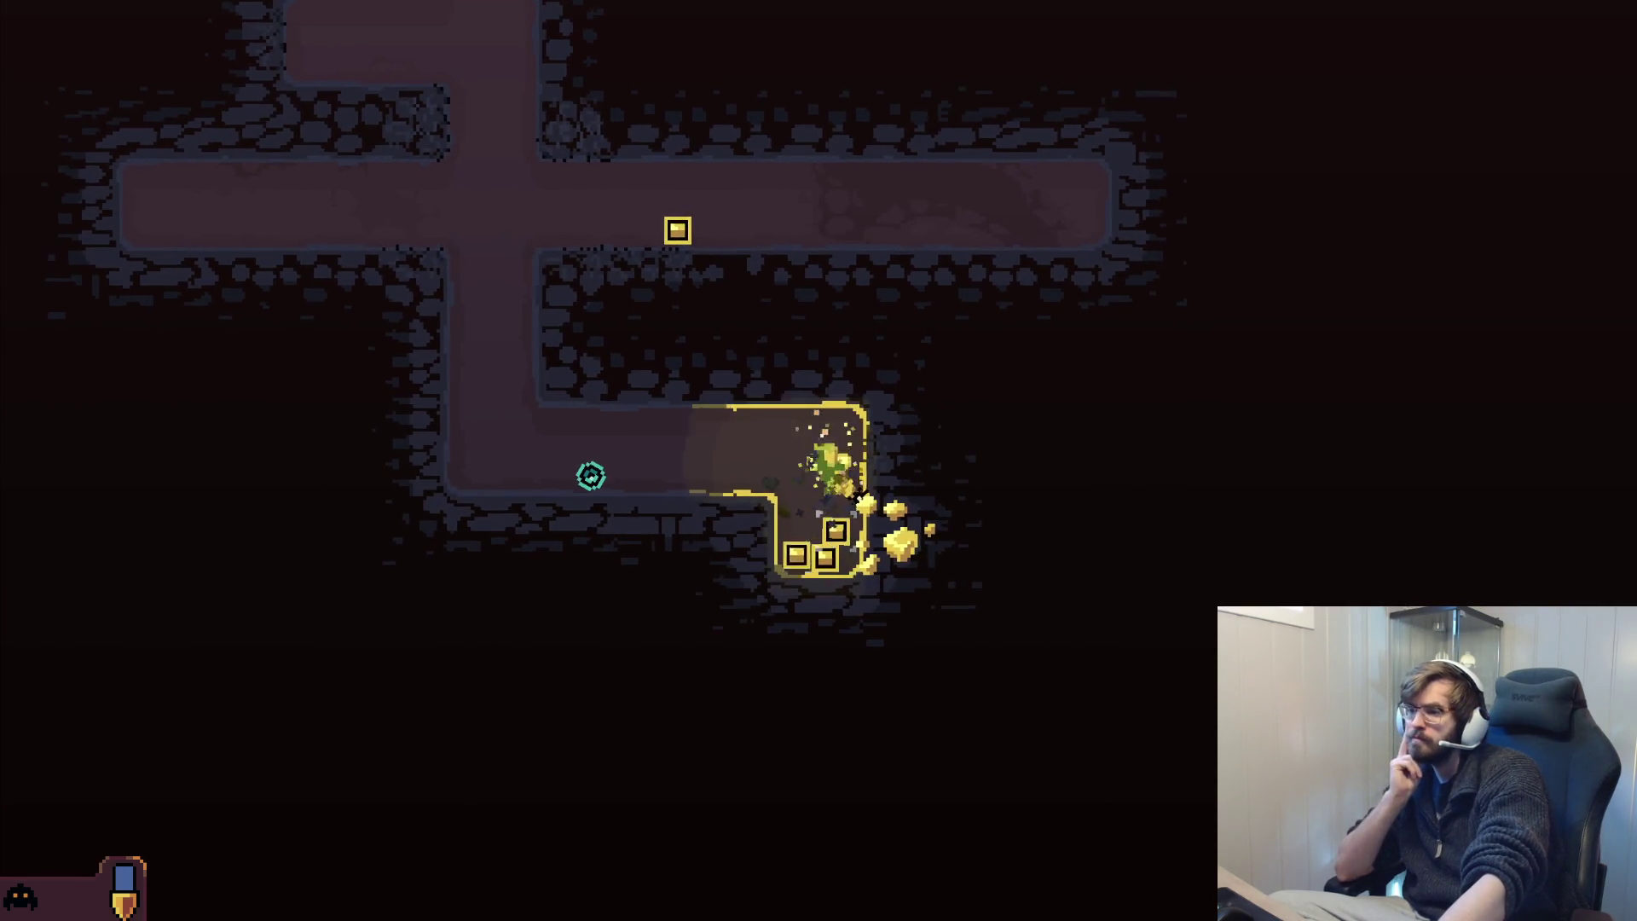
{"action": "key", "text": "s"}
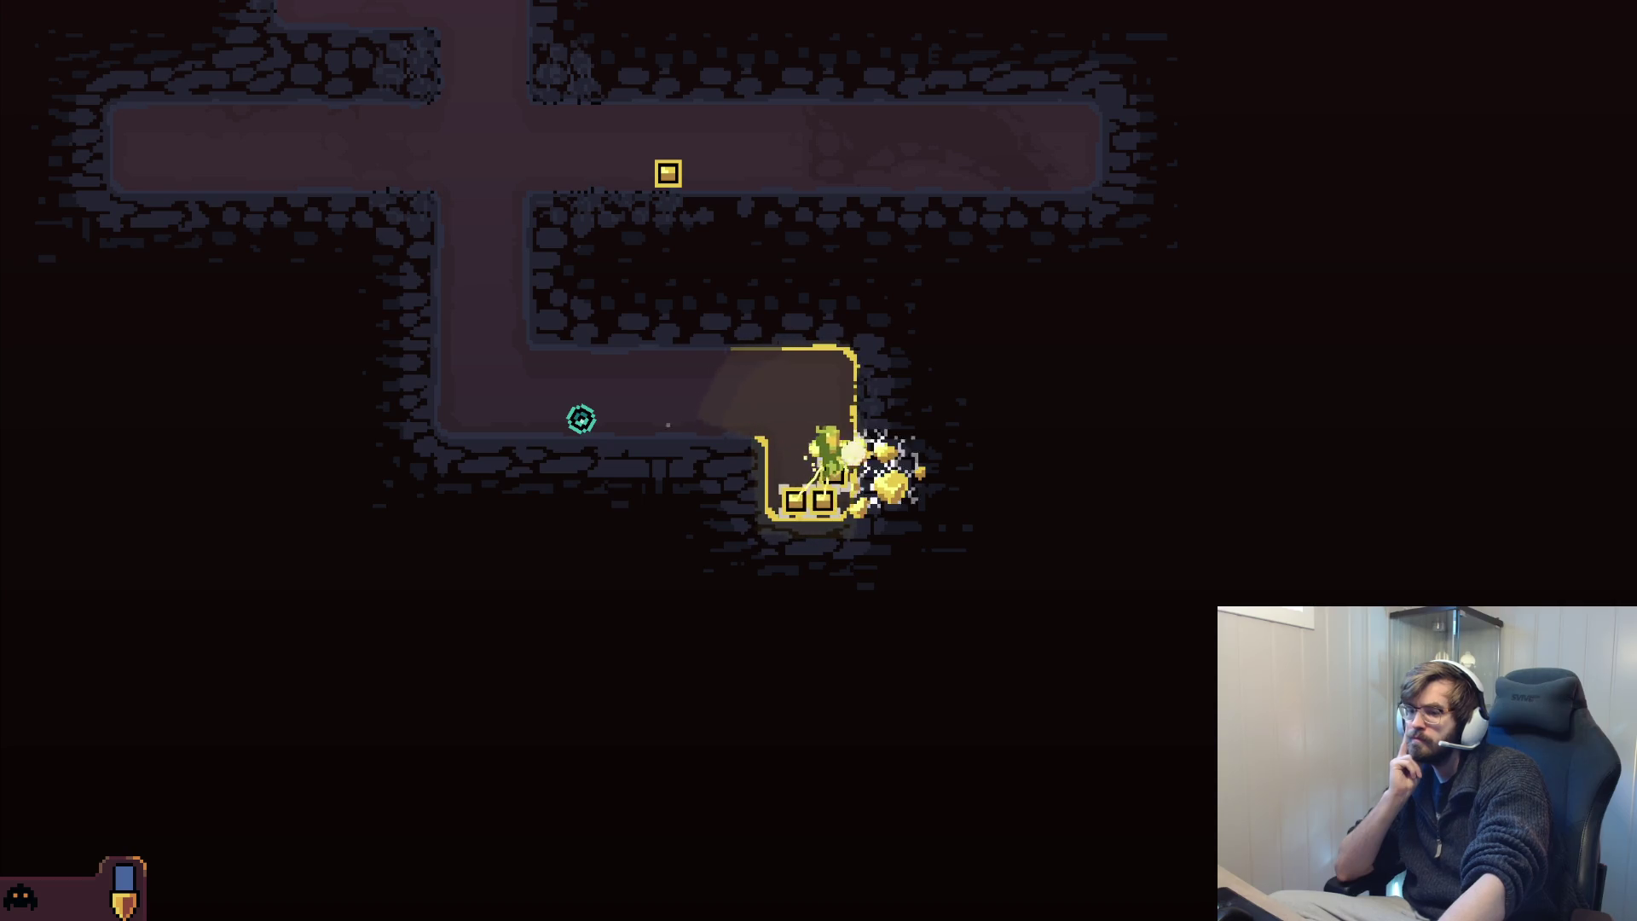
Tow the three iron chunks left to the shaft and up into the dome.
{"action": "key", "text": "w"}
{"action": "key", "text": "a"}
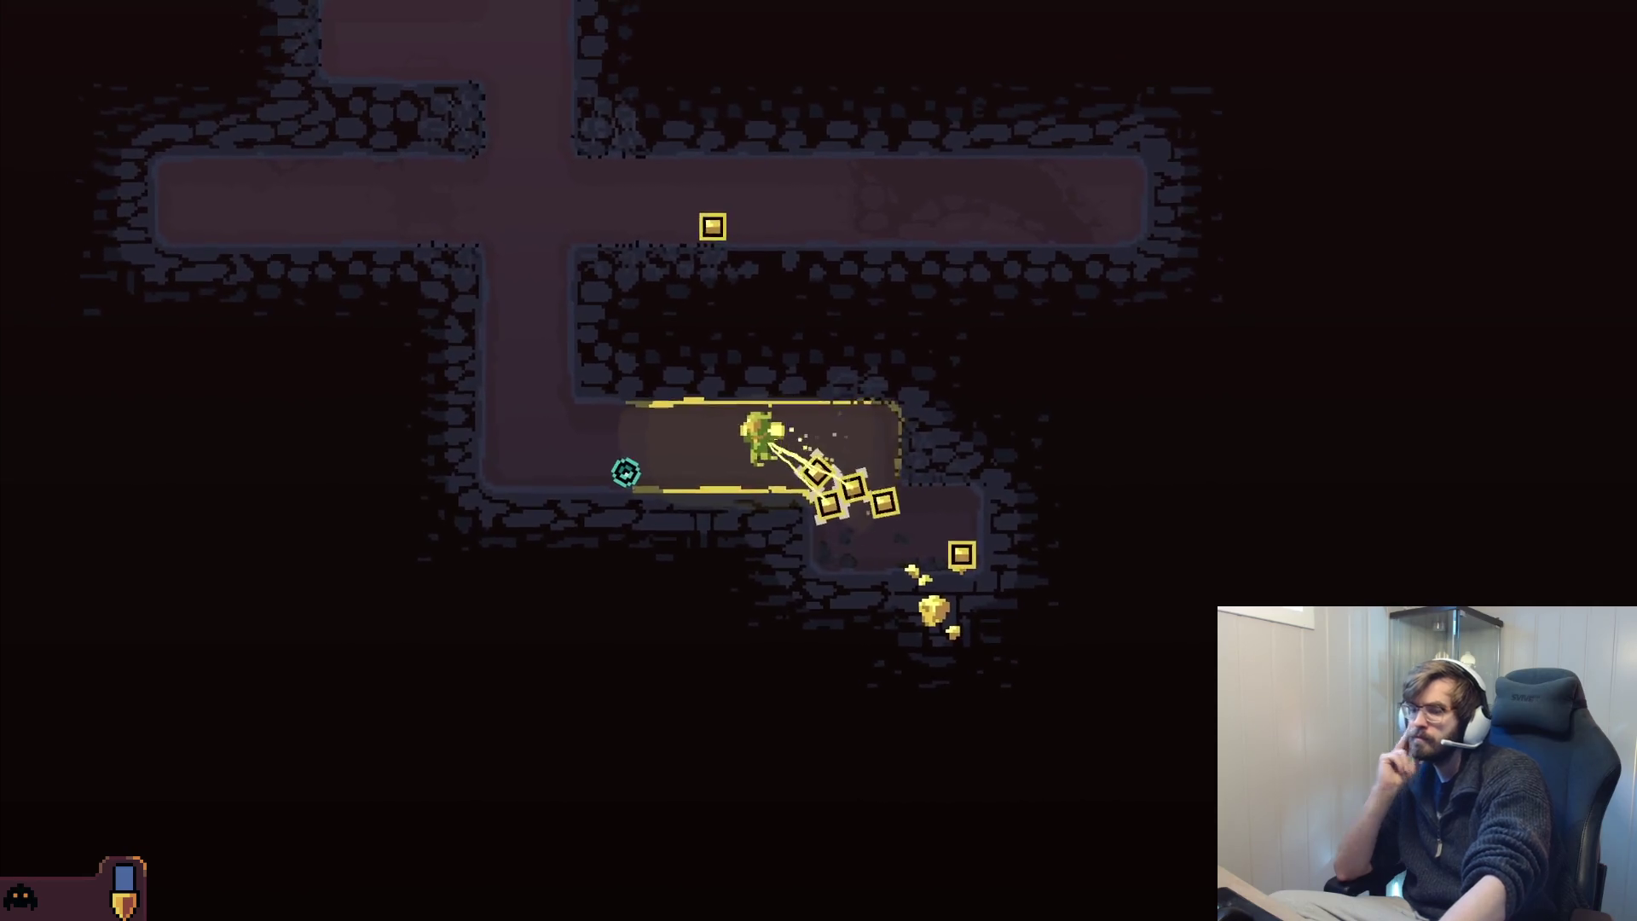
{"action": "key", "text": "a"}
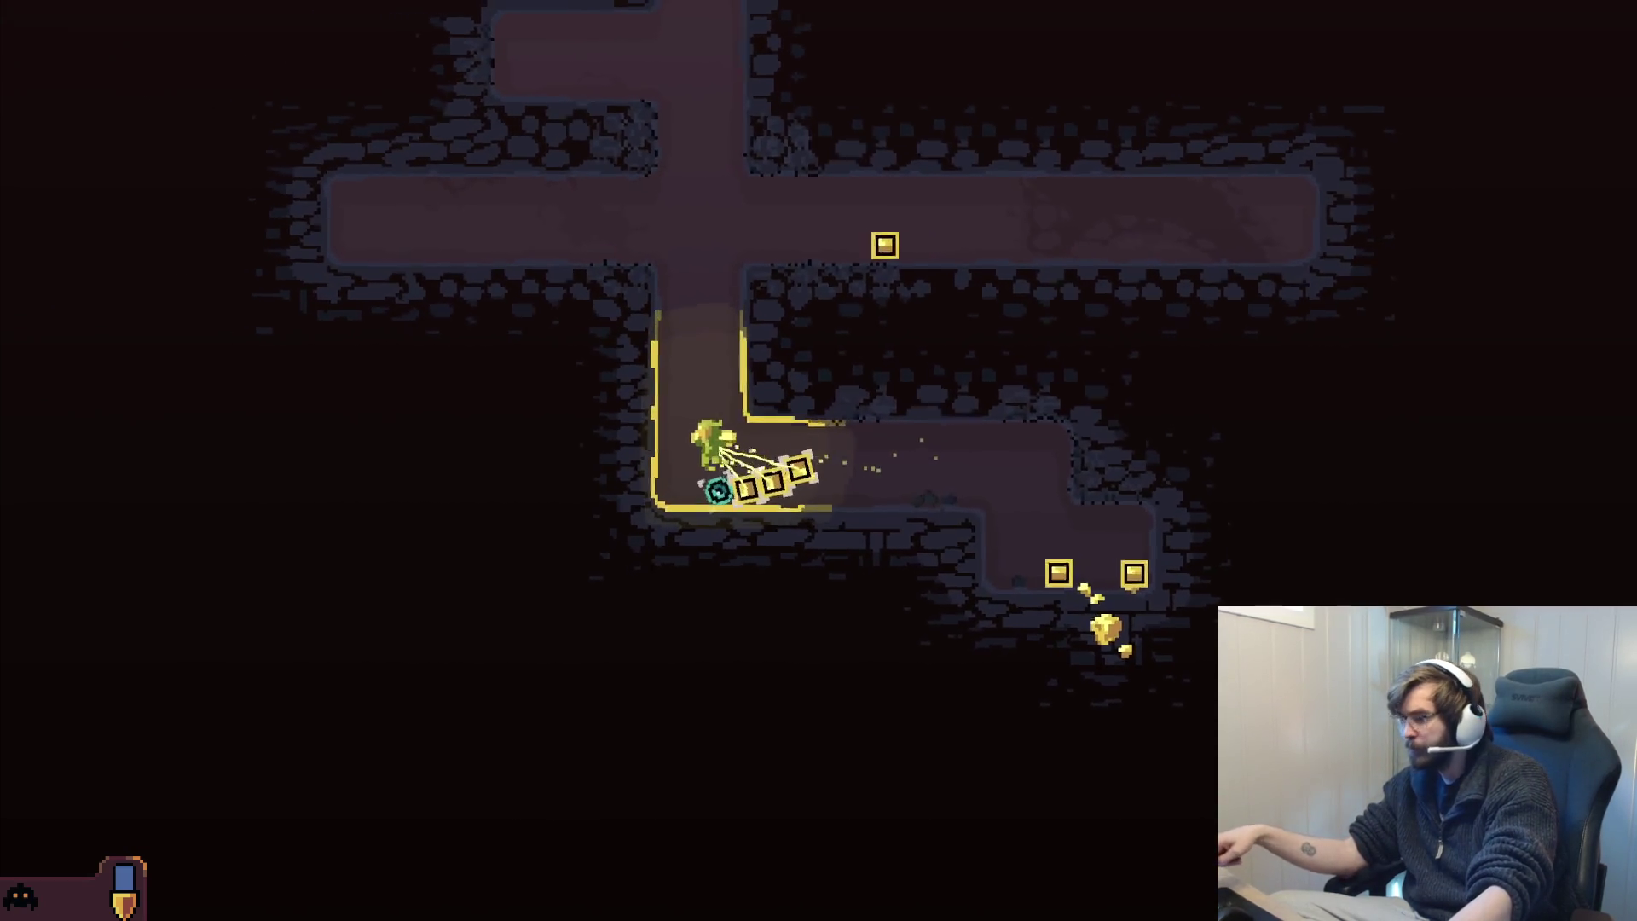
{"action": "key", "text": "w"}
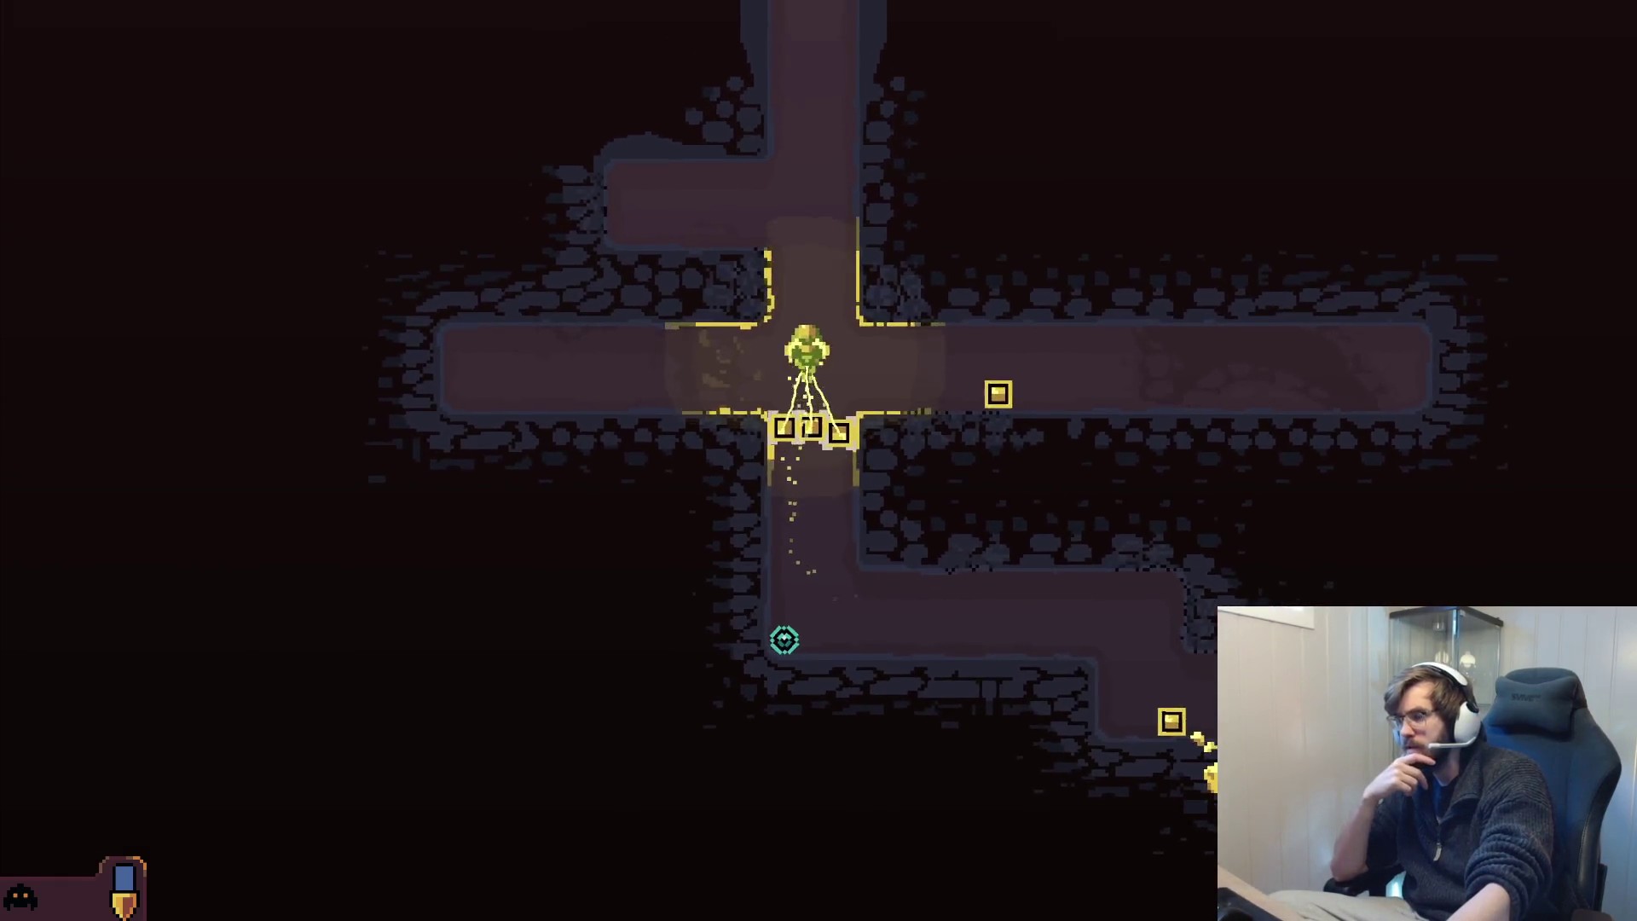
{"action": "key", "text": "w"}
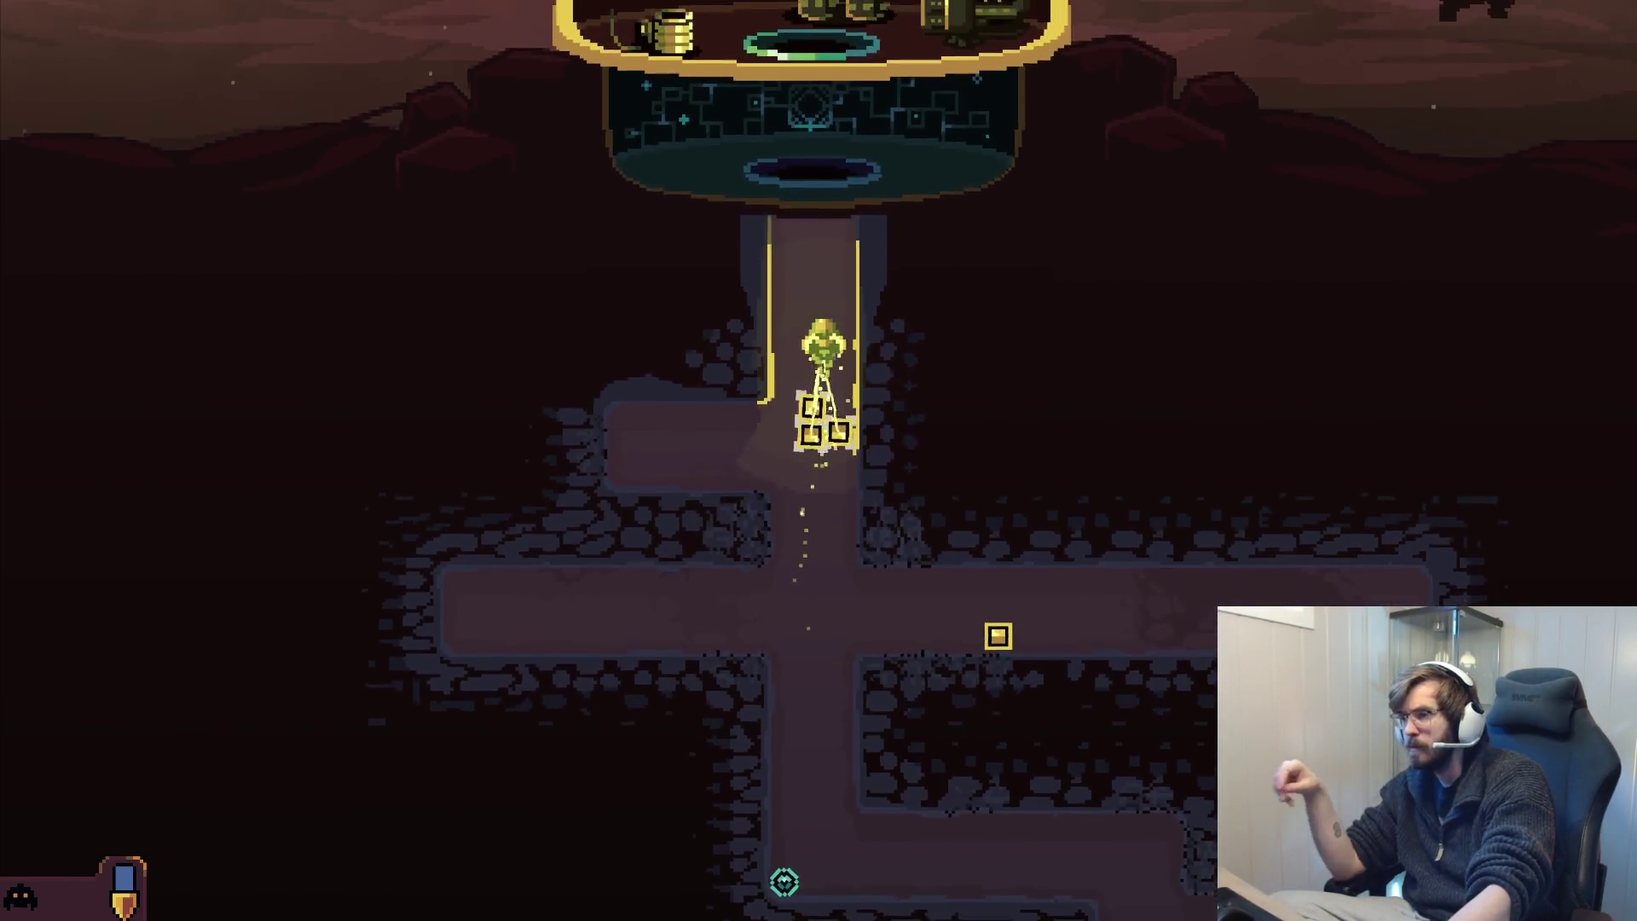
{"action": "key", "text": "w"}
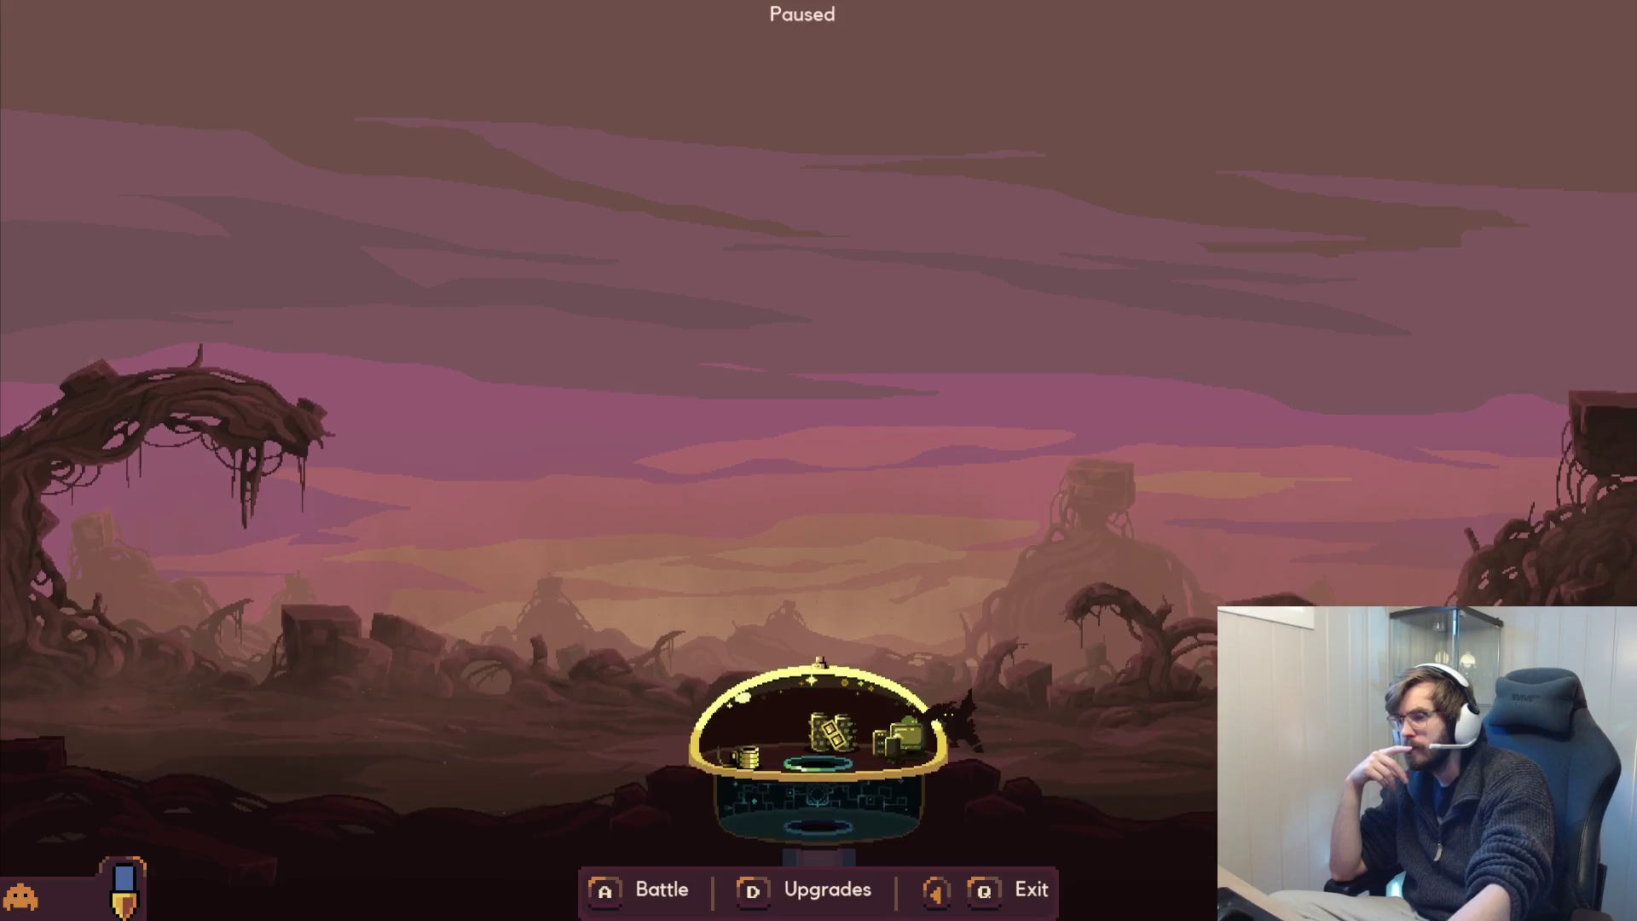
Take the dome laser, fire it up to the right, then walk the keeper to the central hatch.
{"action": "key", "text": "w"}
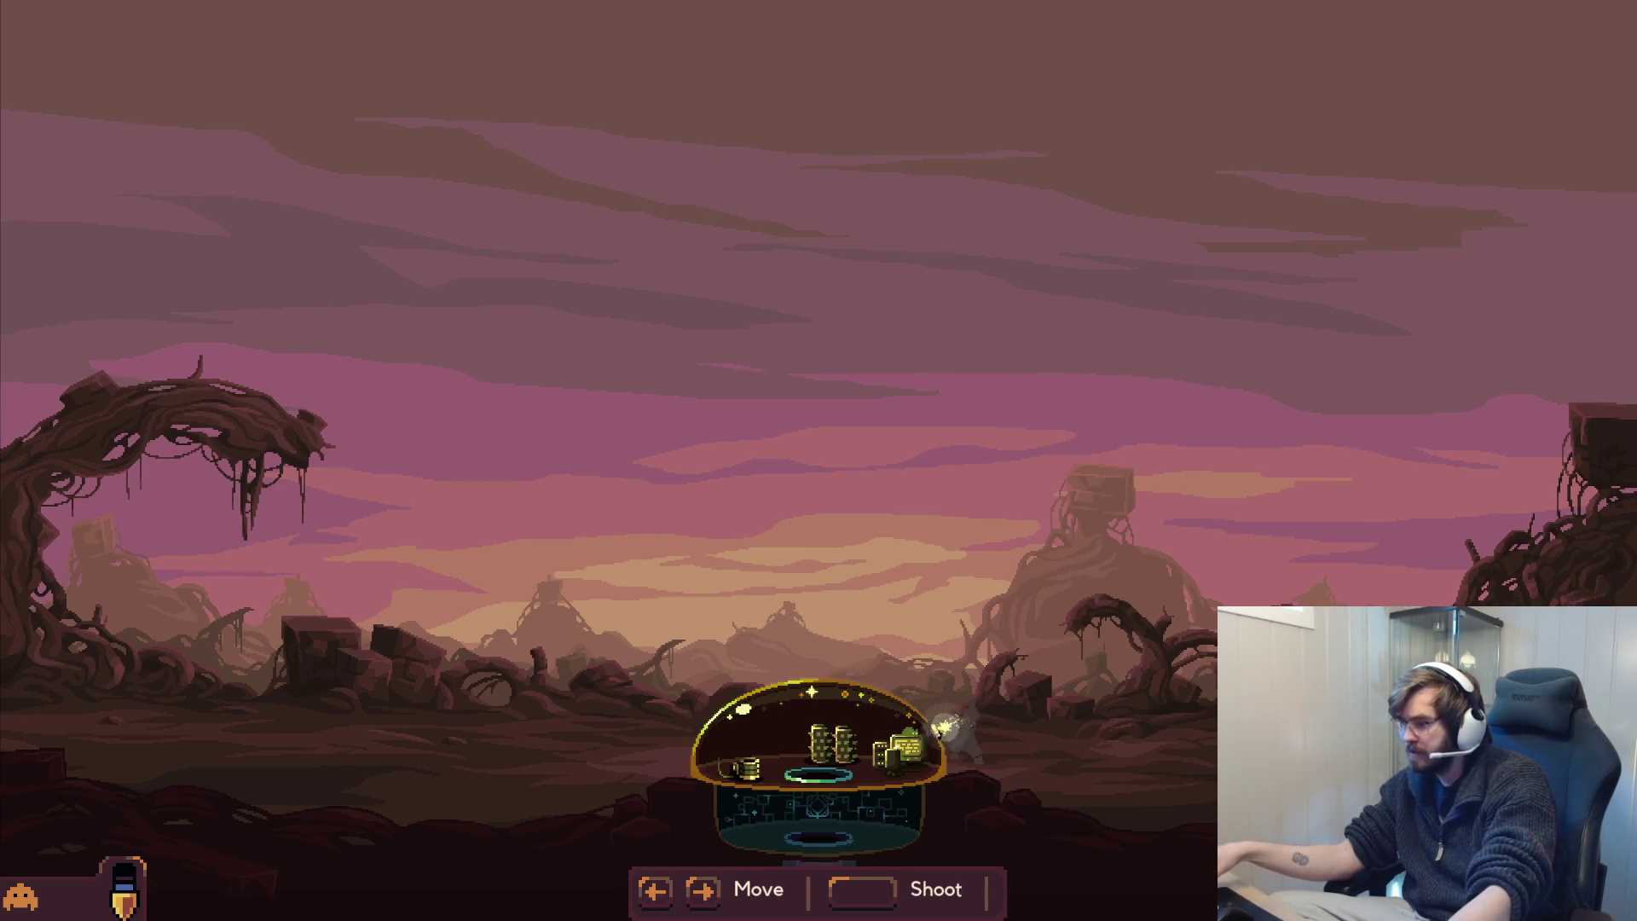
{"action": "key", "text": "space"}
{"action": "key", "text": "s"}
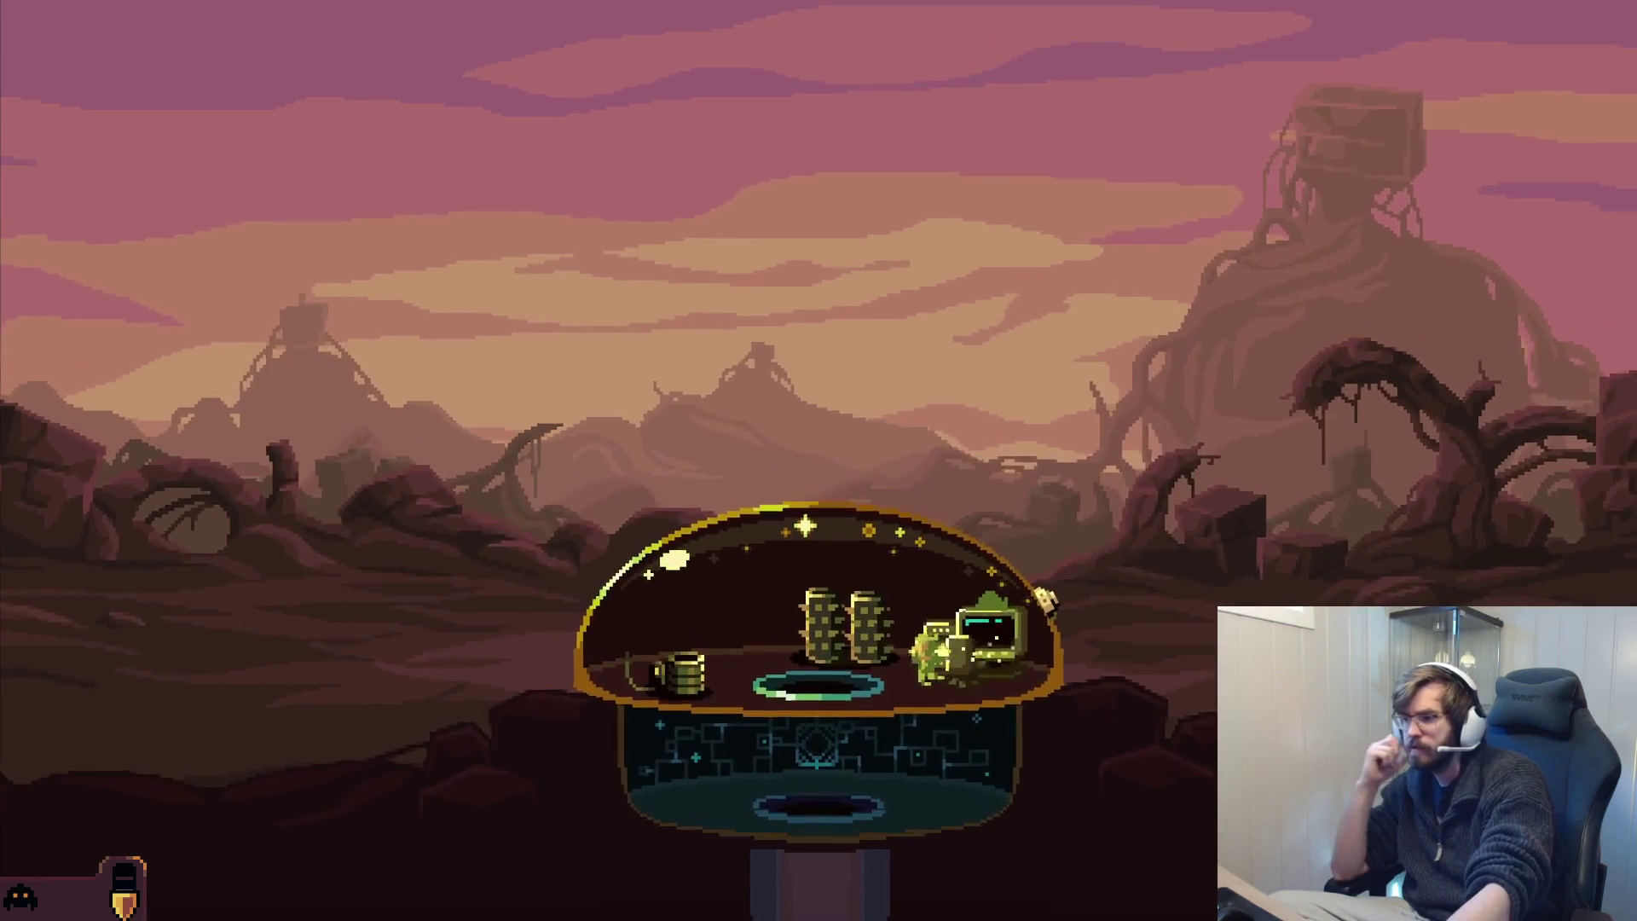
{"action": "key", "text": "a"}
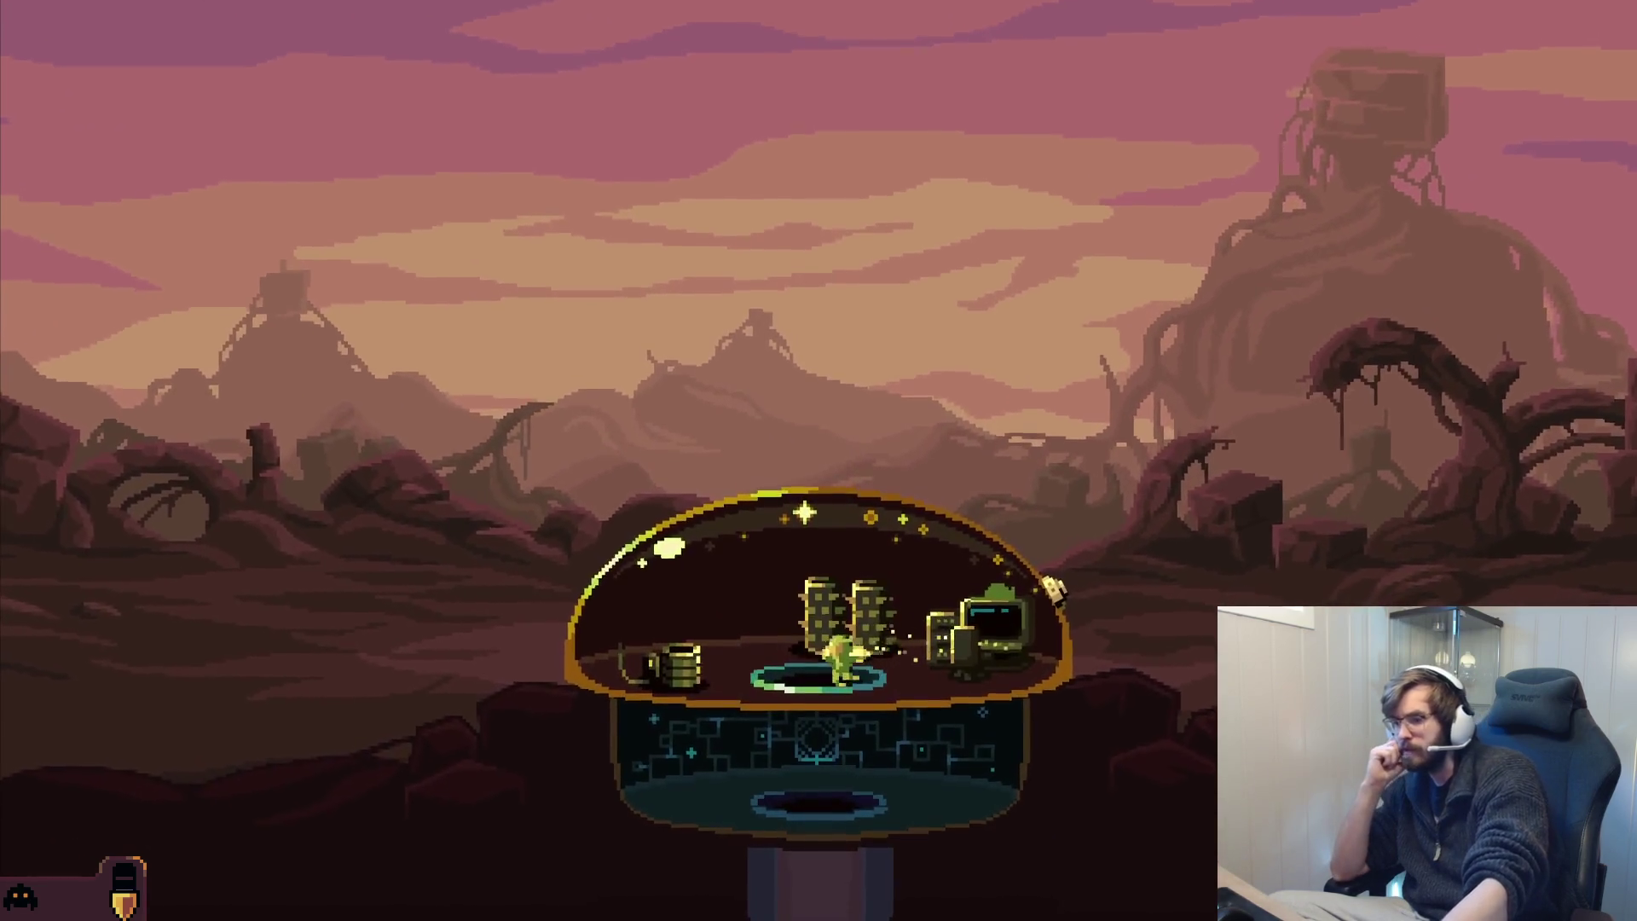
{"action": "key", "text": "s"}
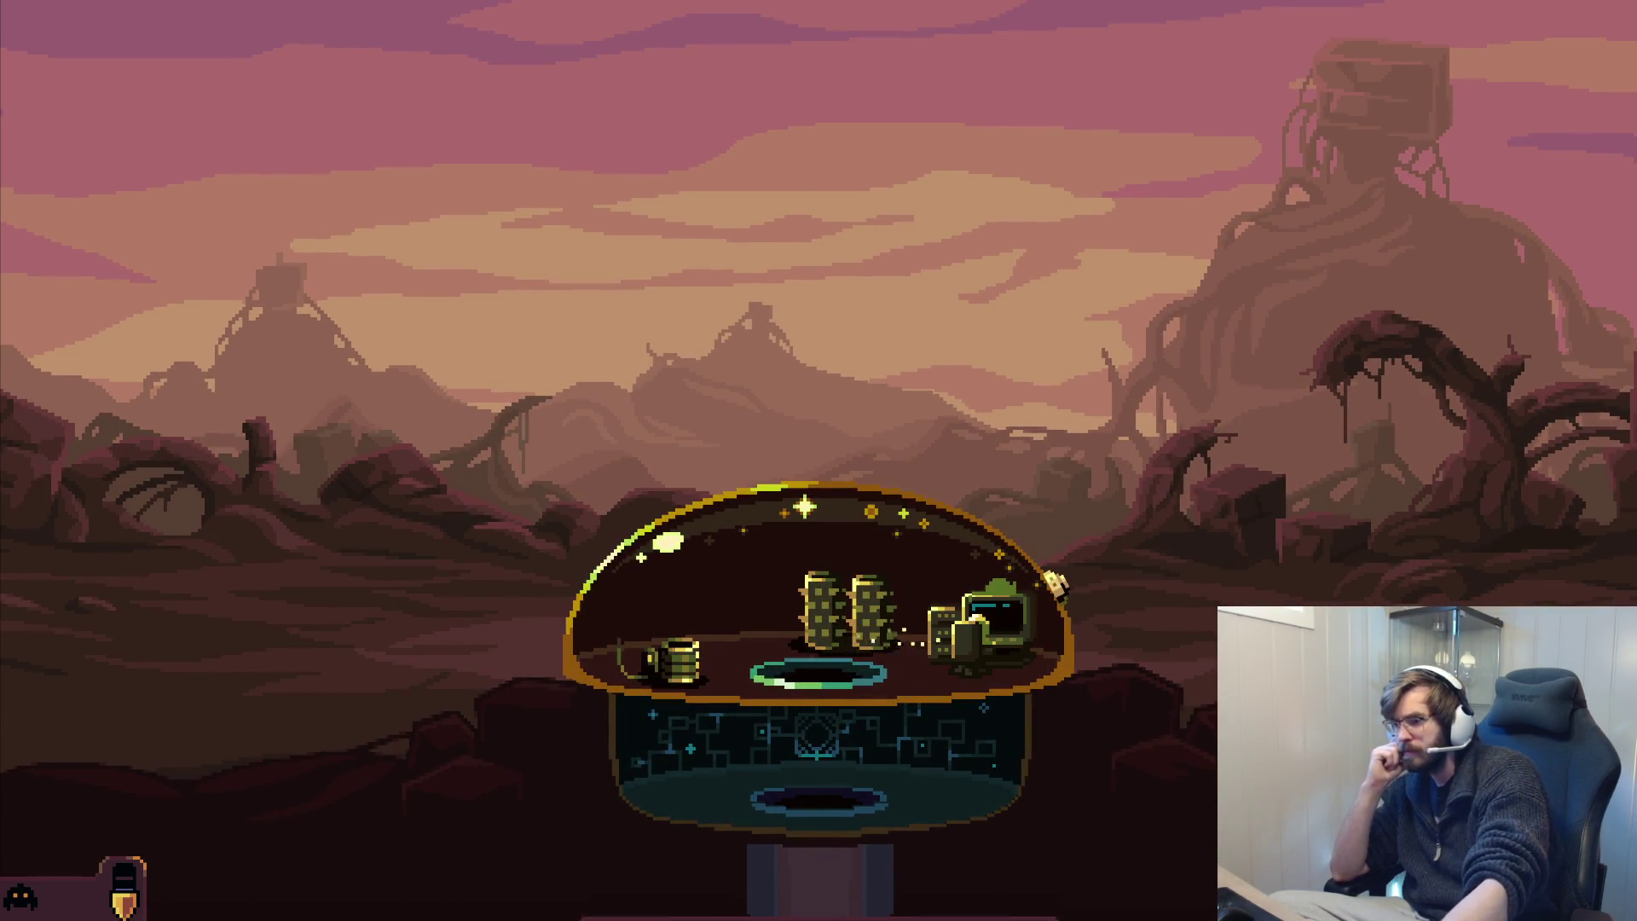
Browse the upgrade tree, reviewing jetpack Speed 1 and laser Power 1, then close it.
{"action": "key", "text": "Escape"}
{"action": "key", "text": "e"}
{"action": "key", "text": "Down"}
{"action": "key", "text": "Down"}
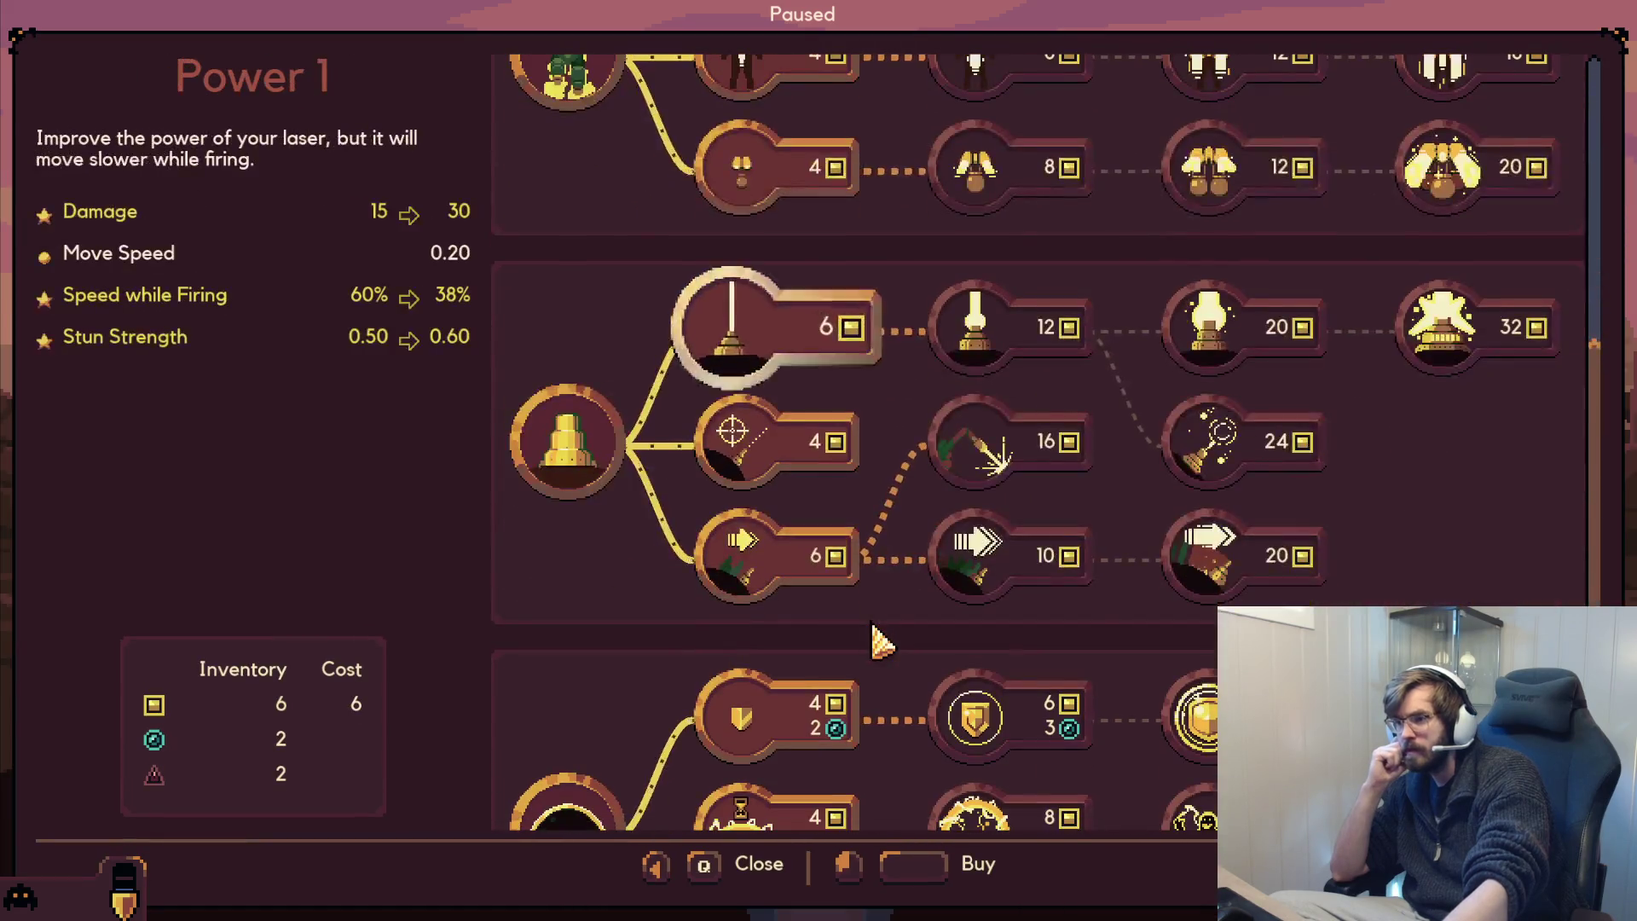
{"action": "key", "text": "Up"}
{"action": "key", "text": "Up"}
{"action": "key", "text": "Down"}
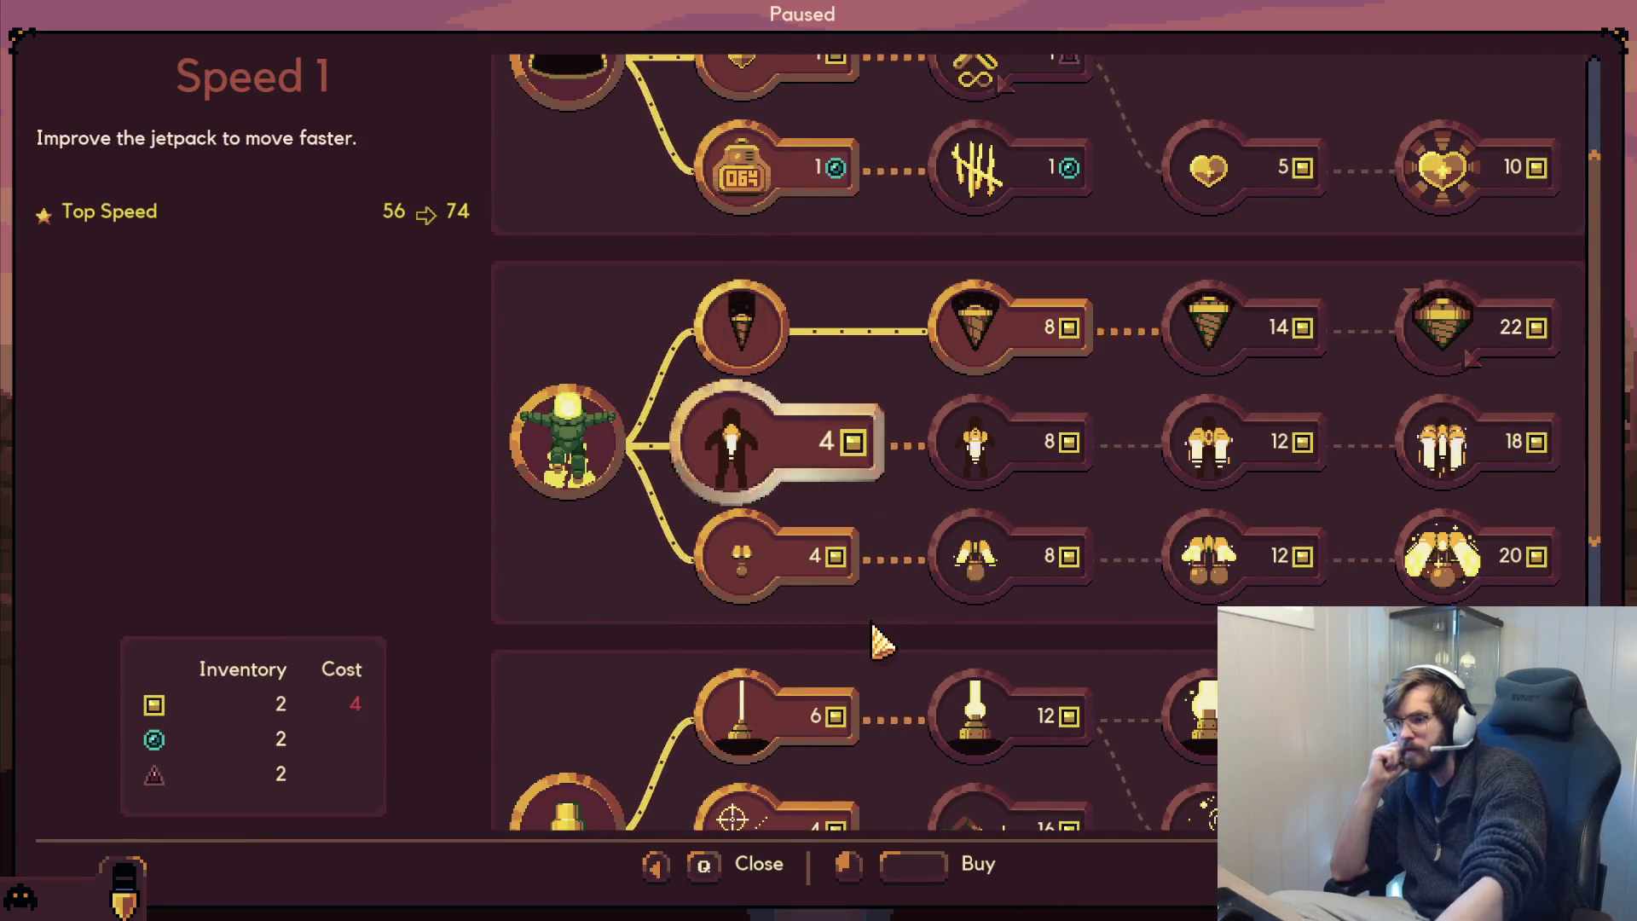
{"action": "key", "text": "q"}
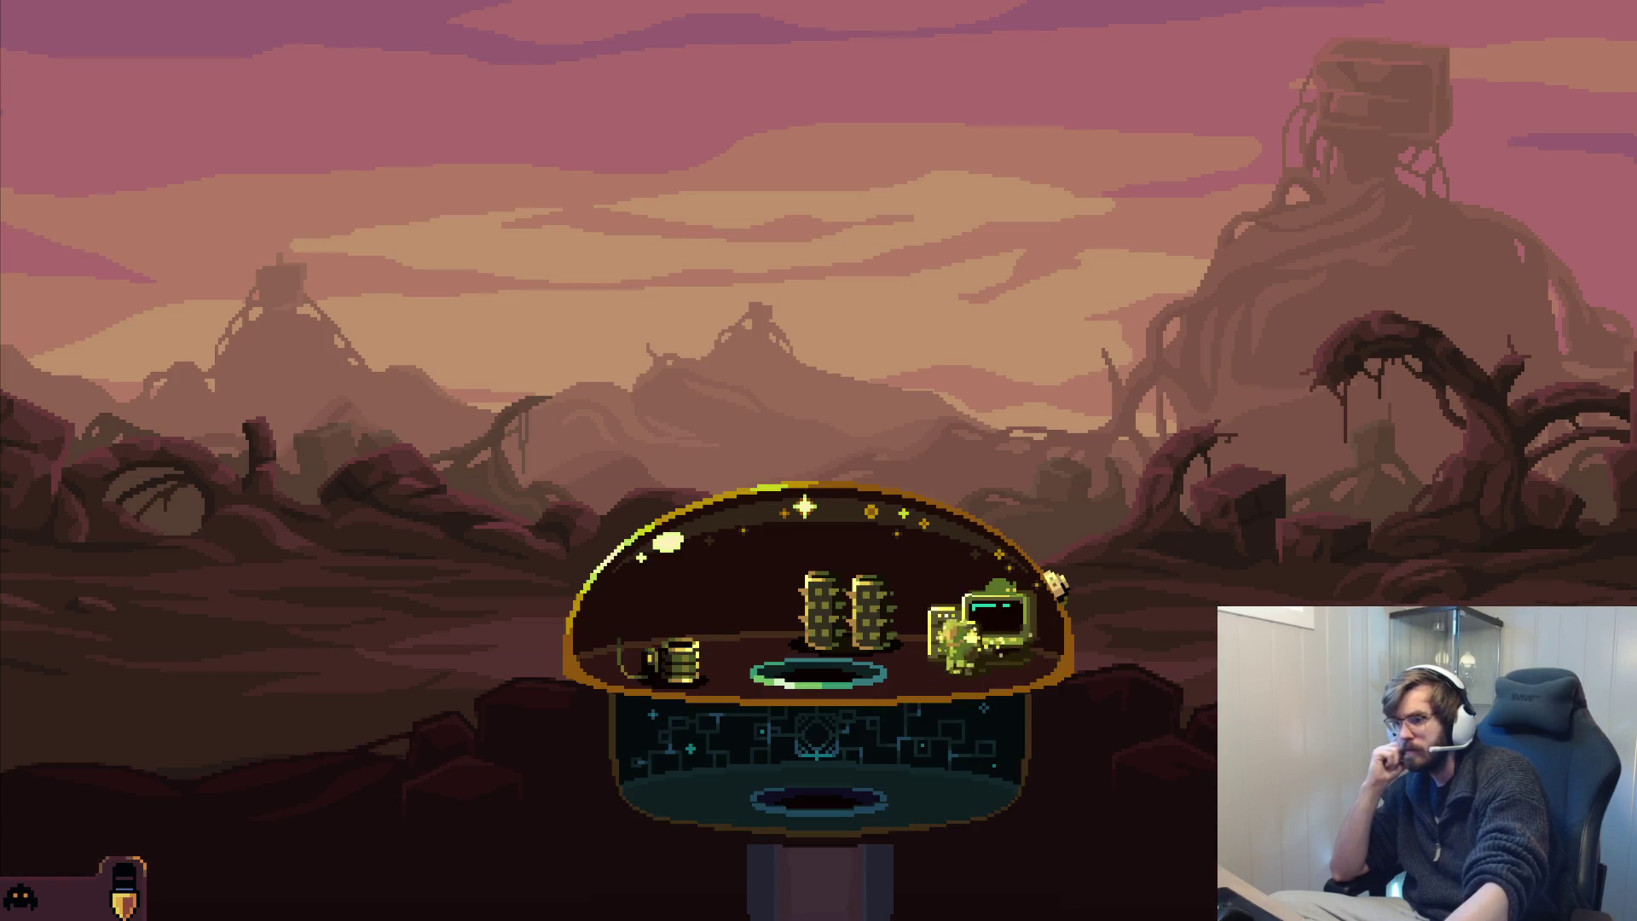
Drop into the mine, dig a chamber to the right and a shaft down to the loose blocks.
{"action": "key", "text": "s"}
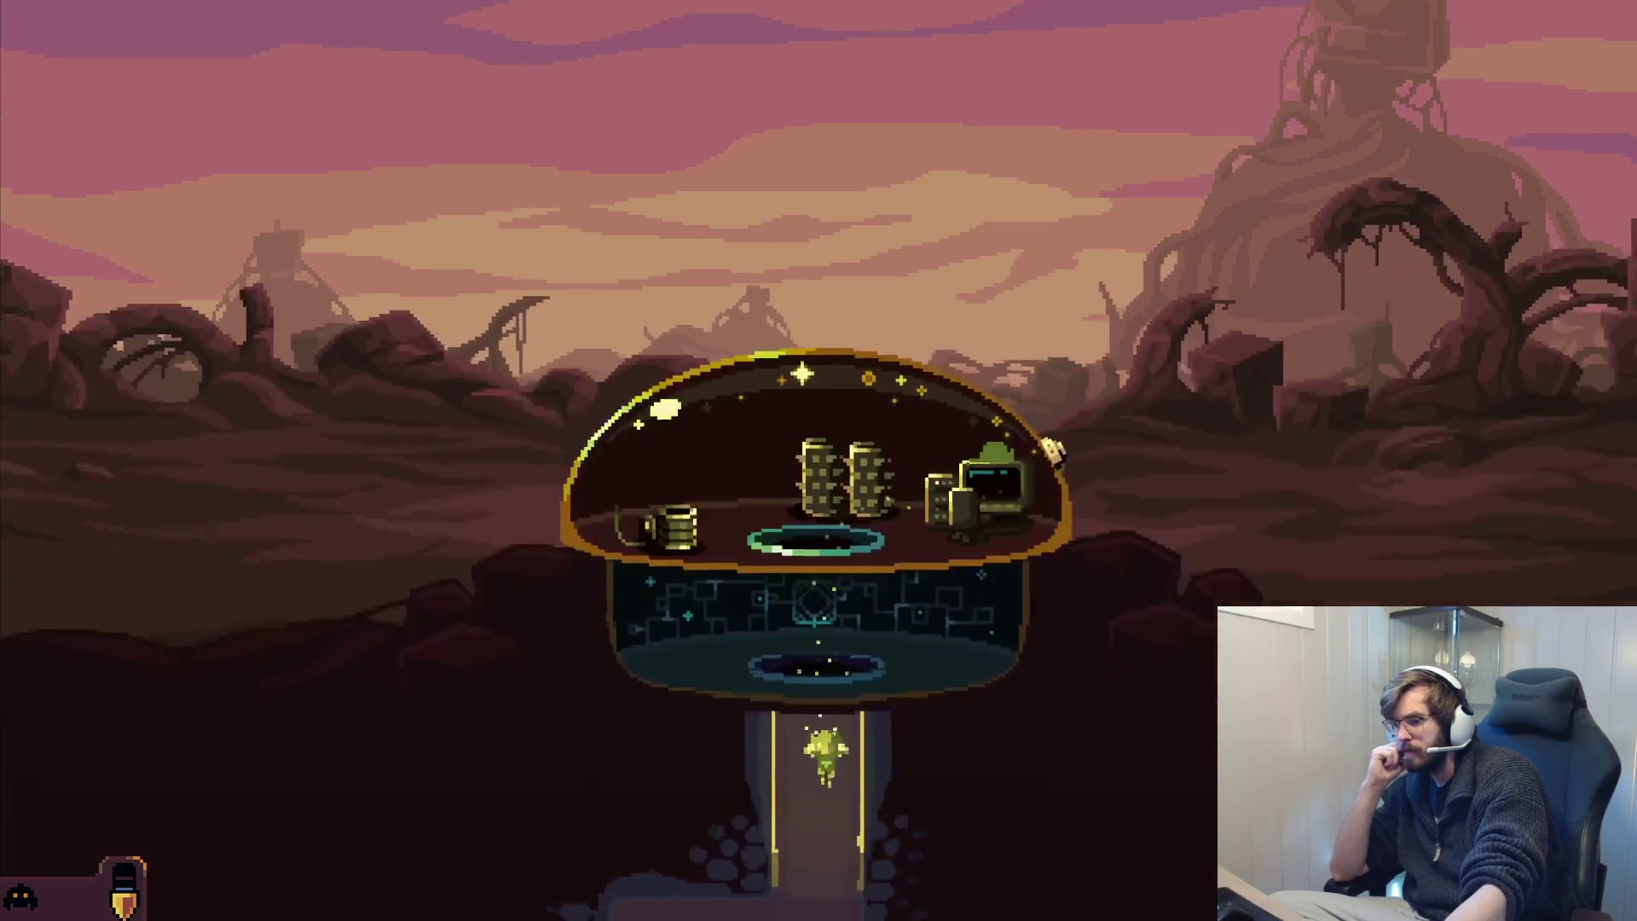
{"action": "key", "text": "s"}
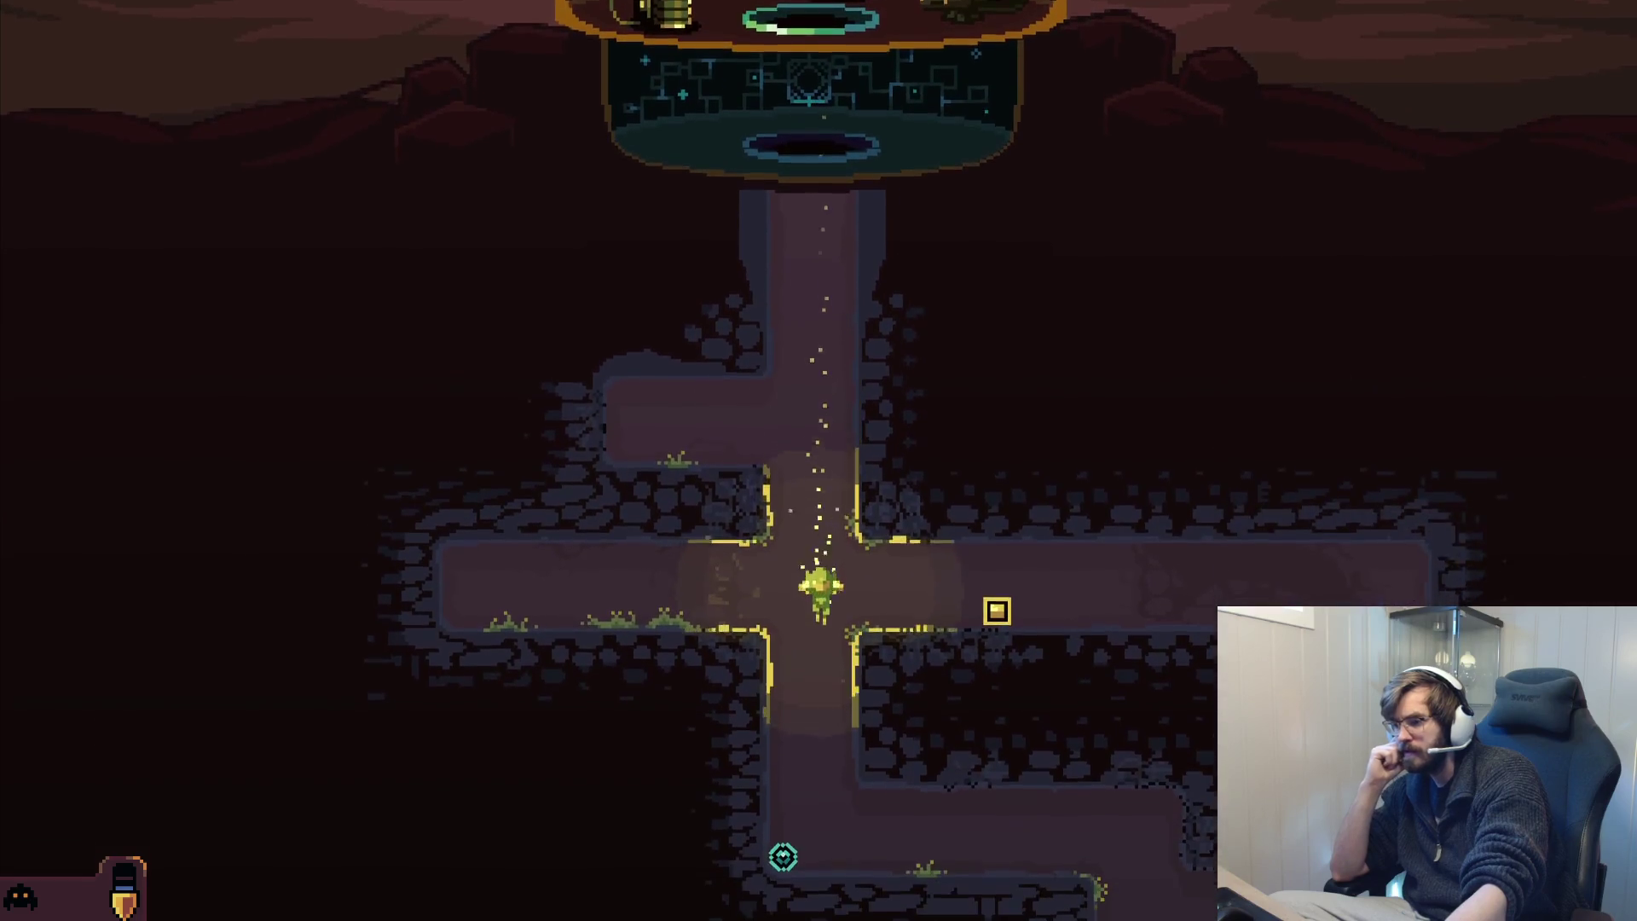
{"action": "key", "text": "d"}
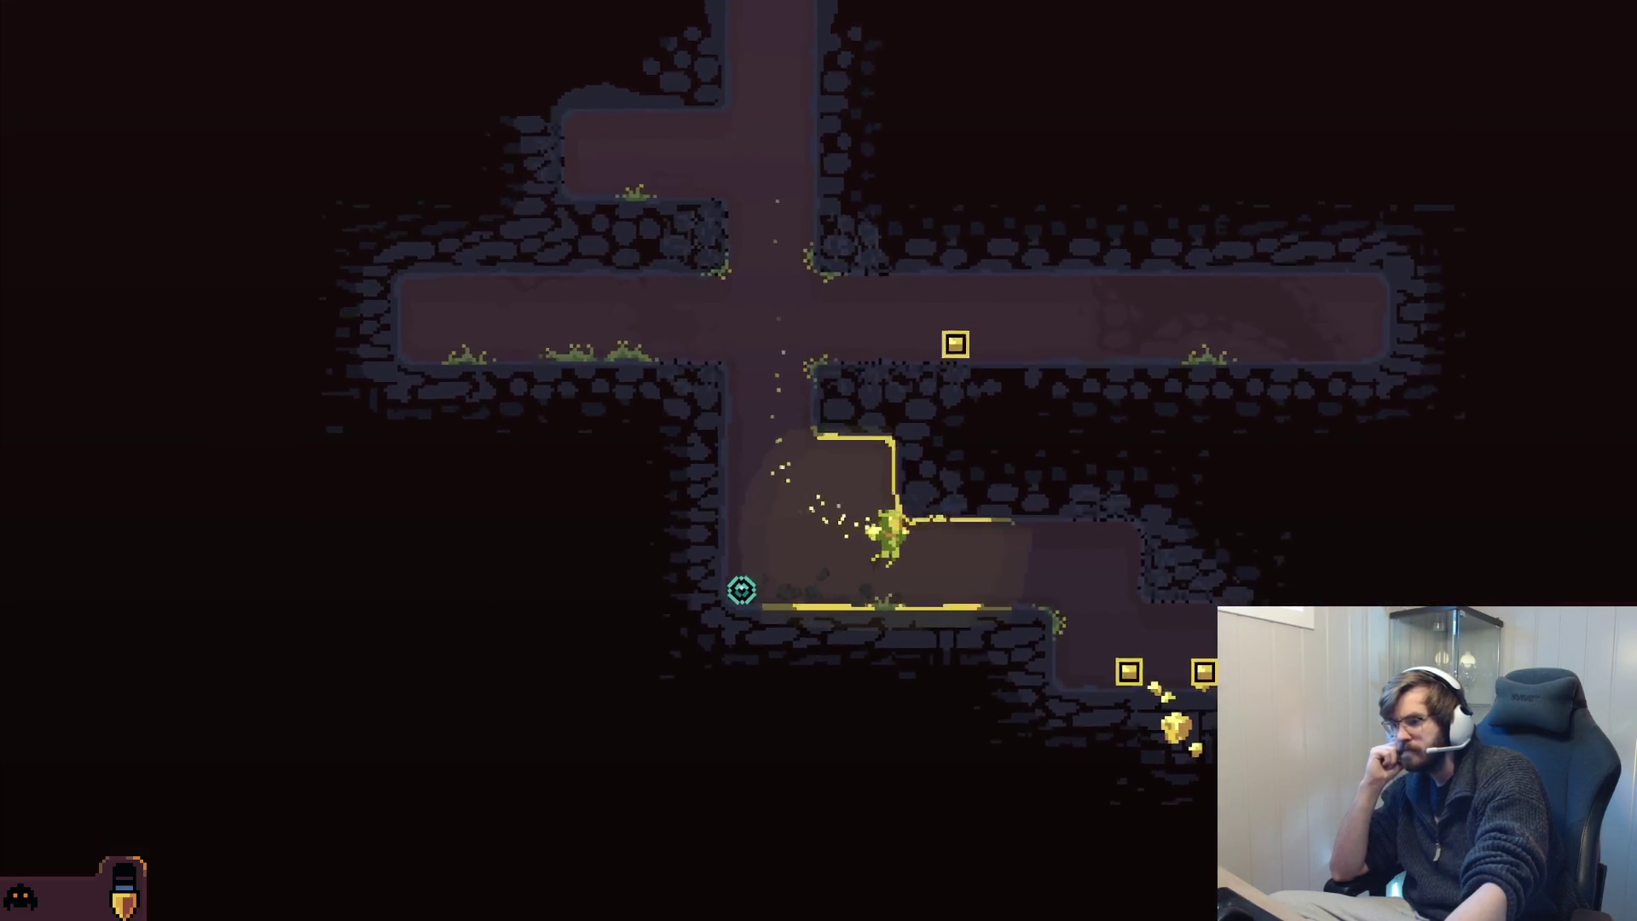
{"action": "key", "text": "d"}
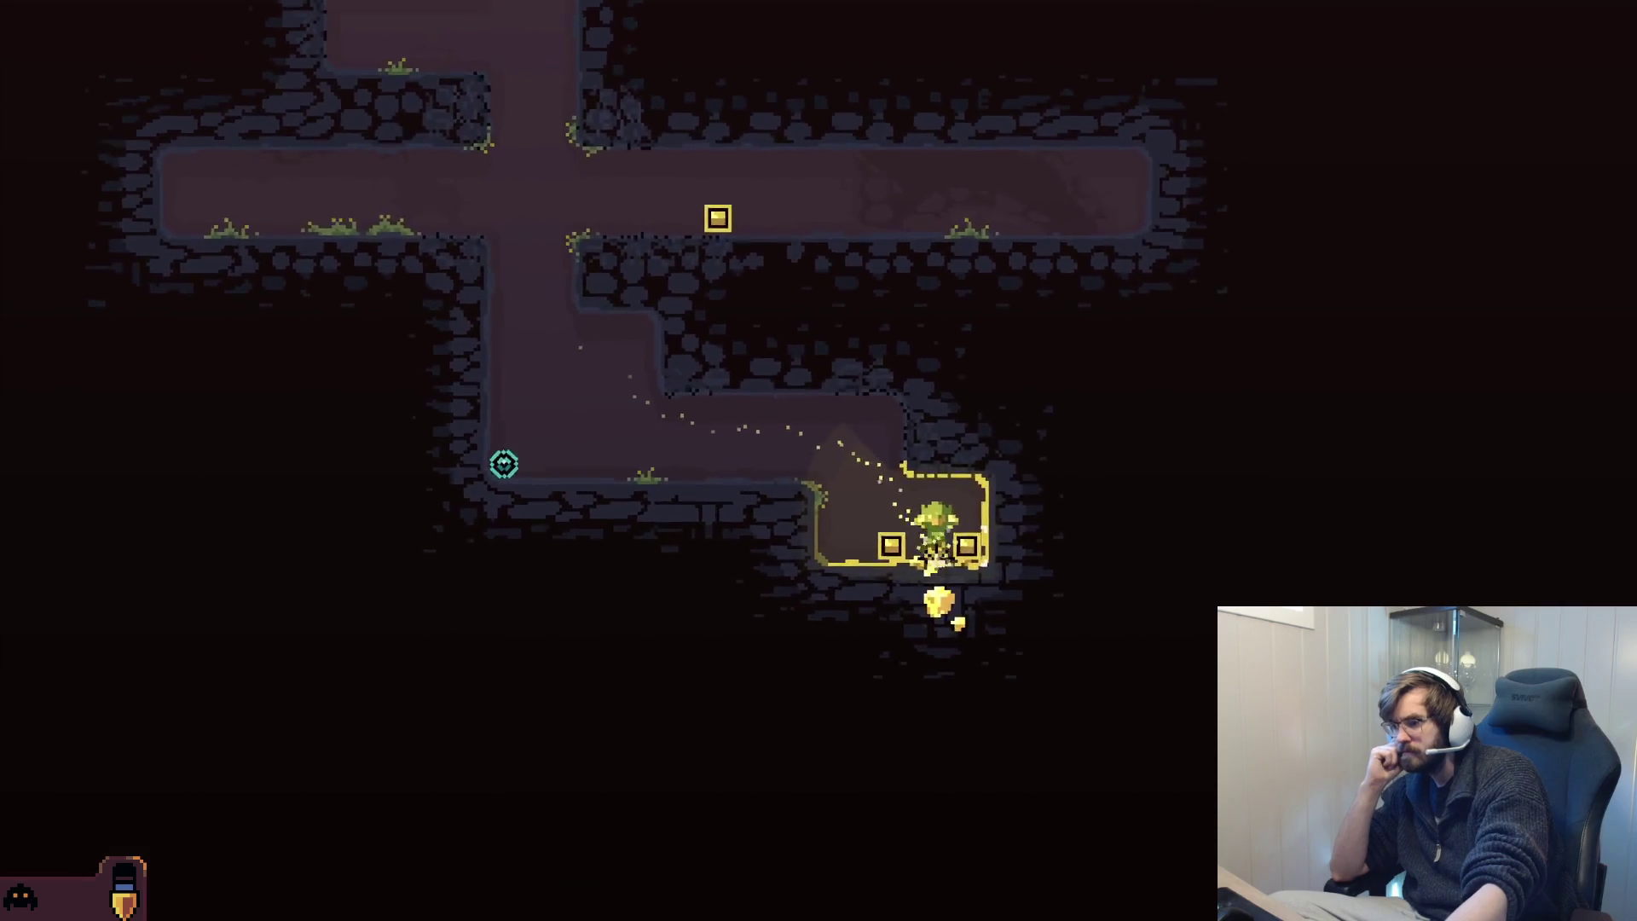
{"action": "key", "text": "s"}
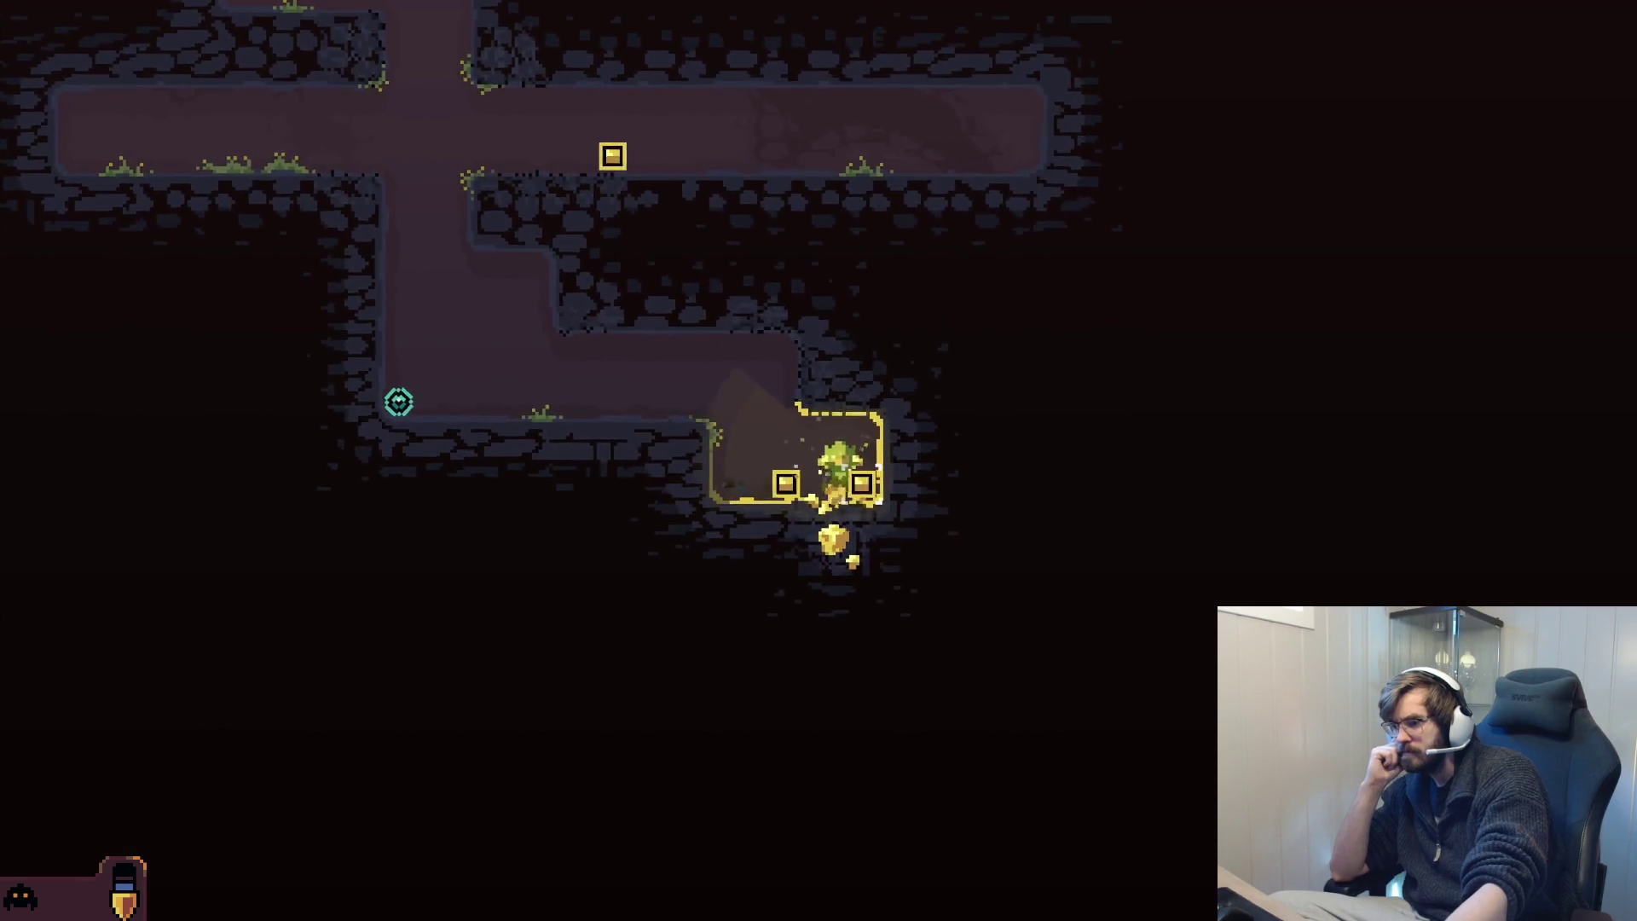
{"action": "key", "text": "s"}
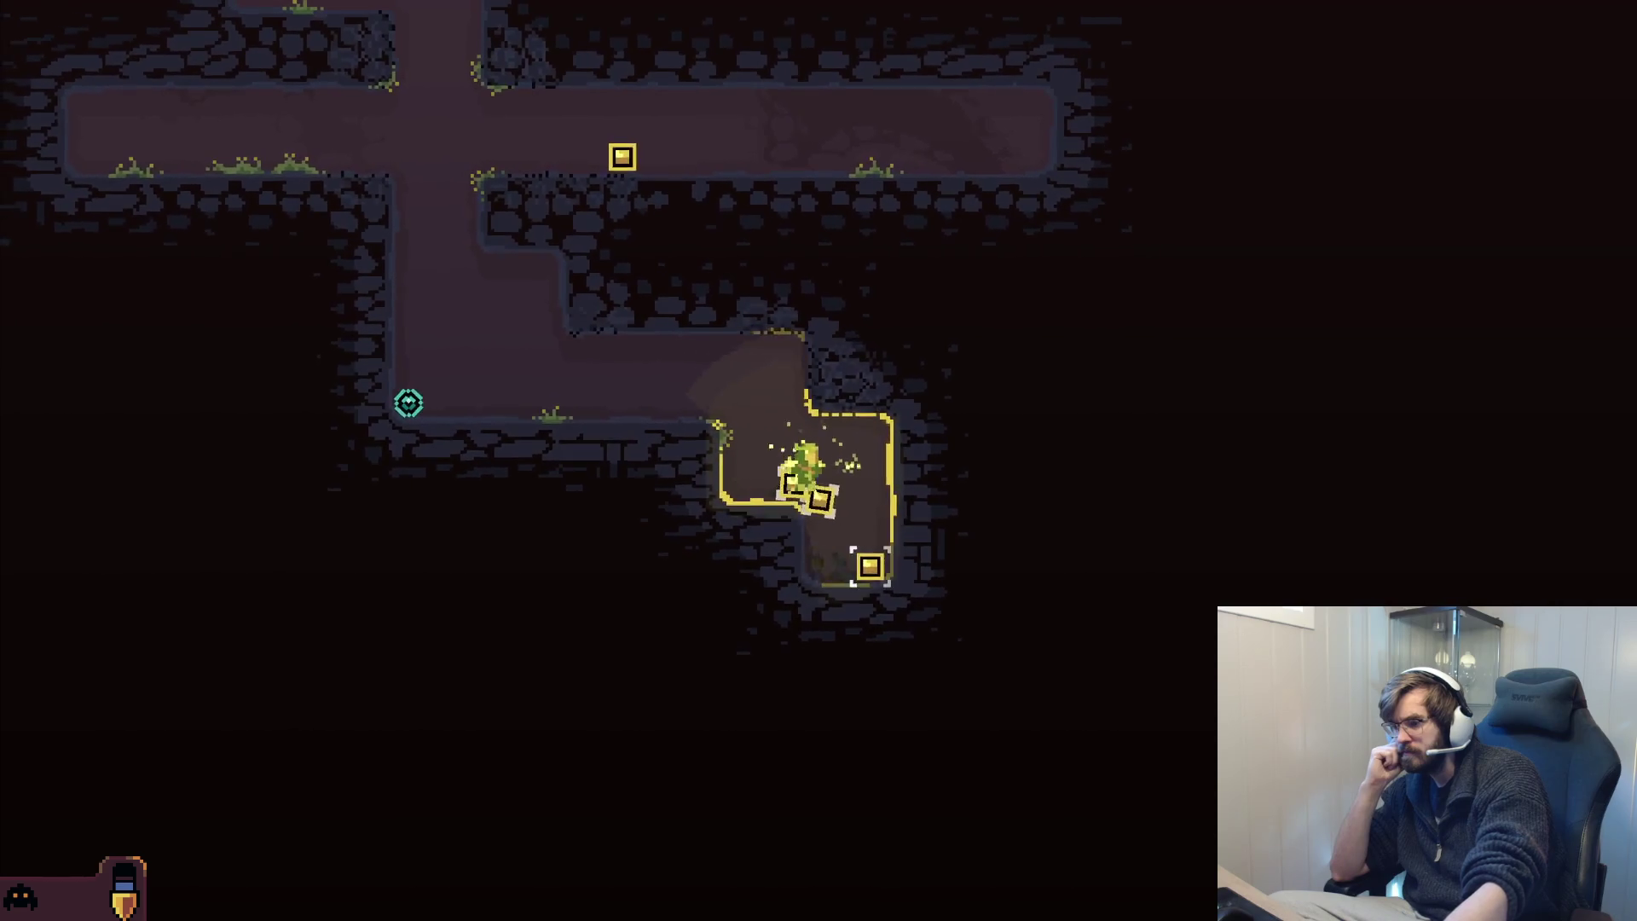
Fly the three iron chunks out of the lower chamber and up the shaft into the dome.
{"action": "key", "text": "w"}
{"action": "key", "text": "a"}
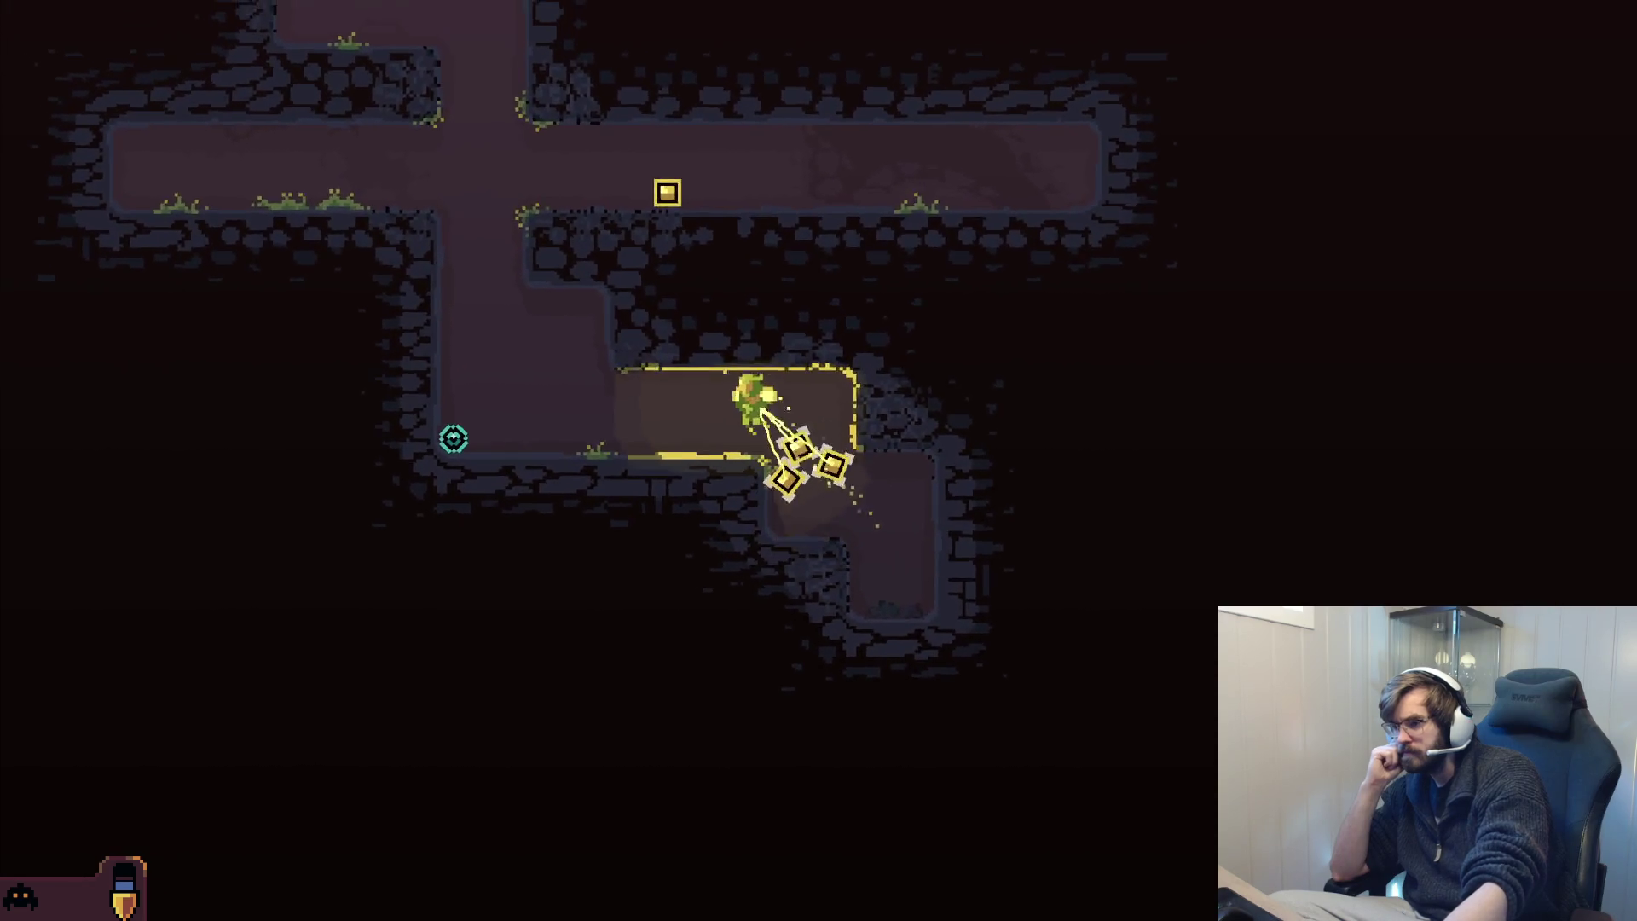
{"action": "key", "text": "w"}
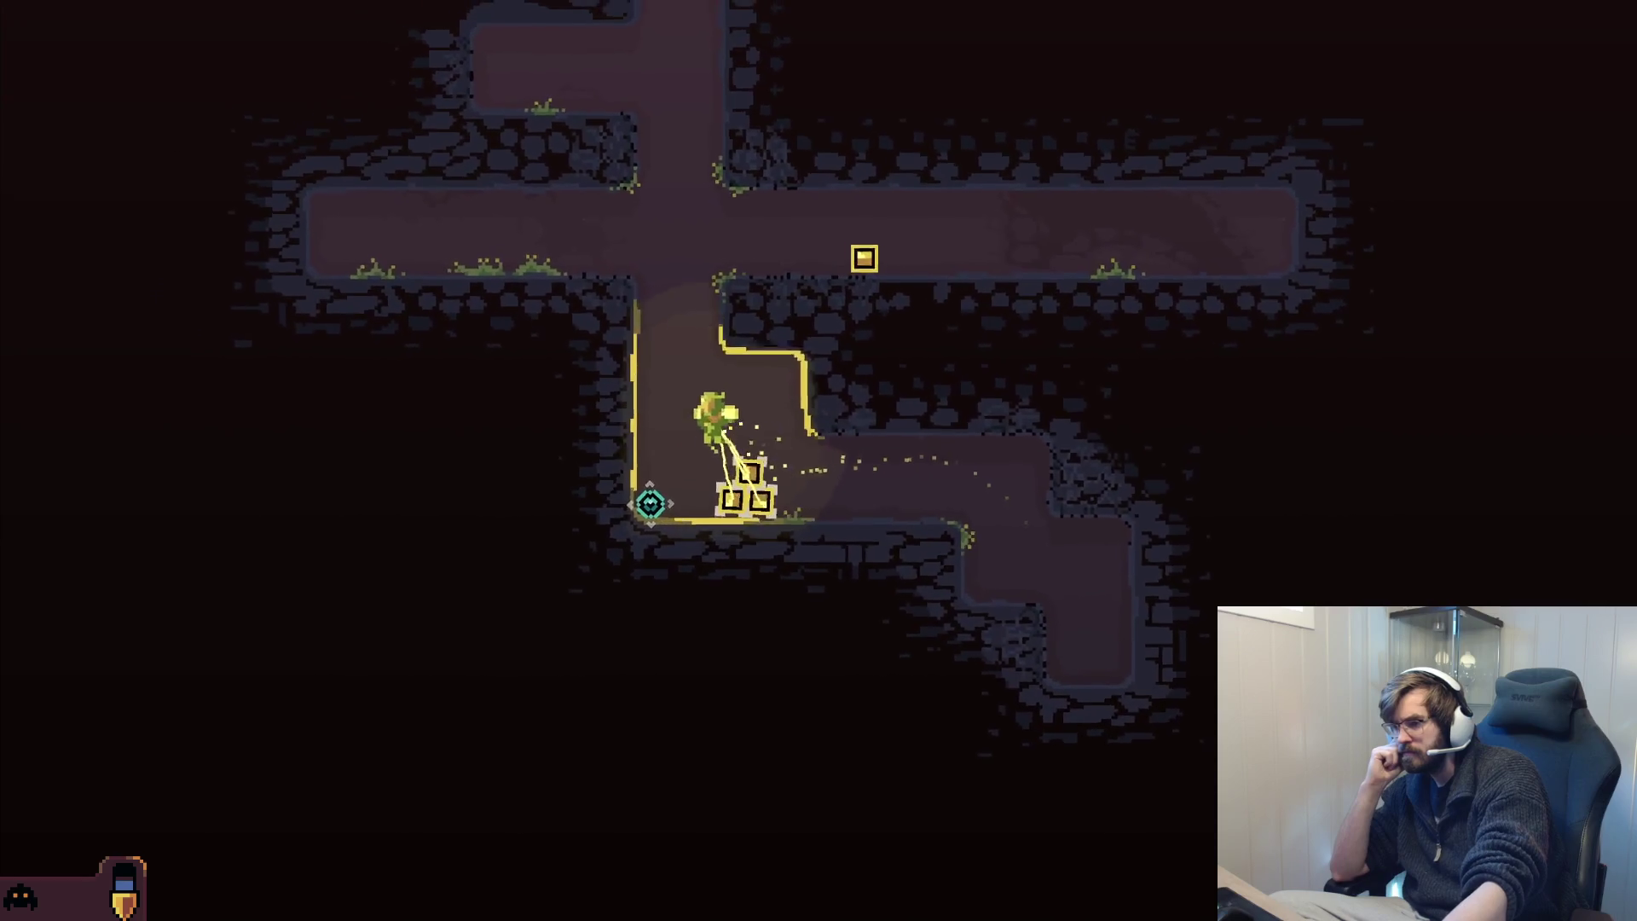
{"action": "key", "text": "w"}
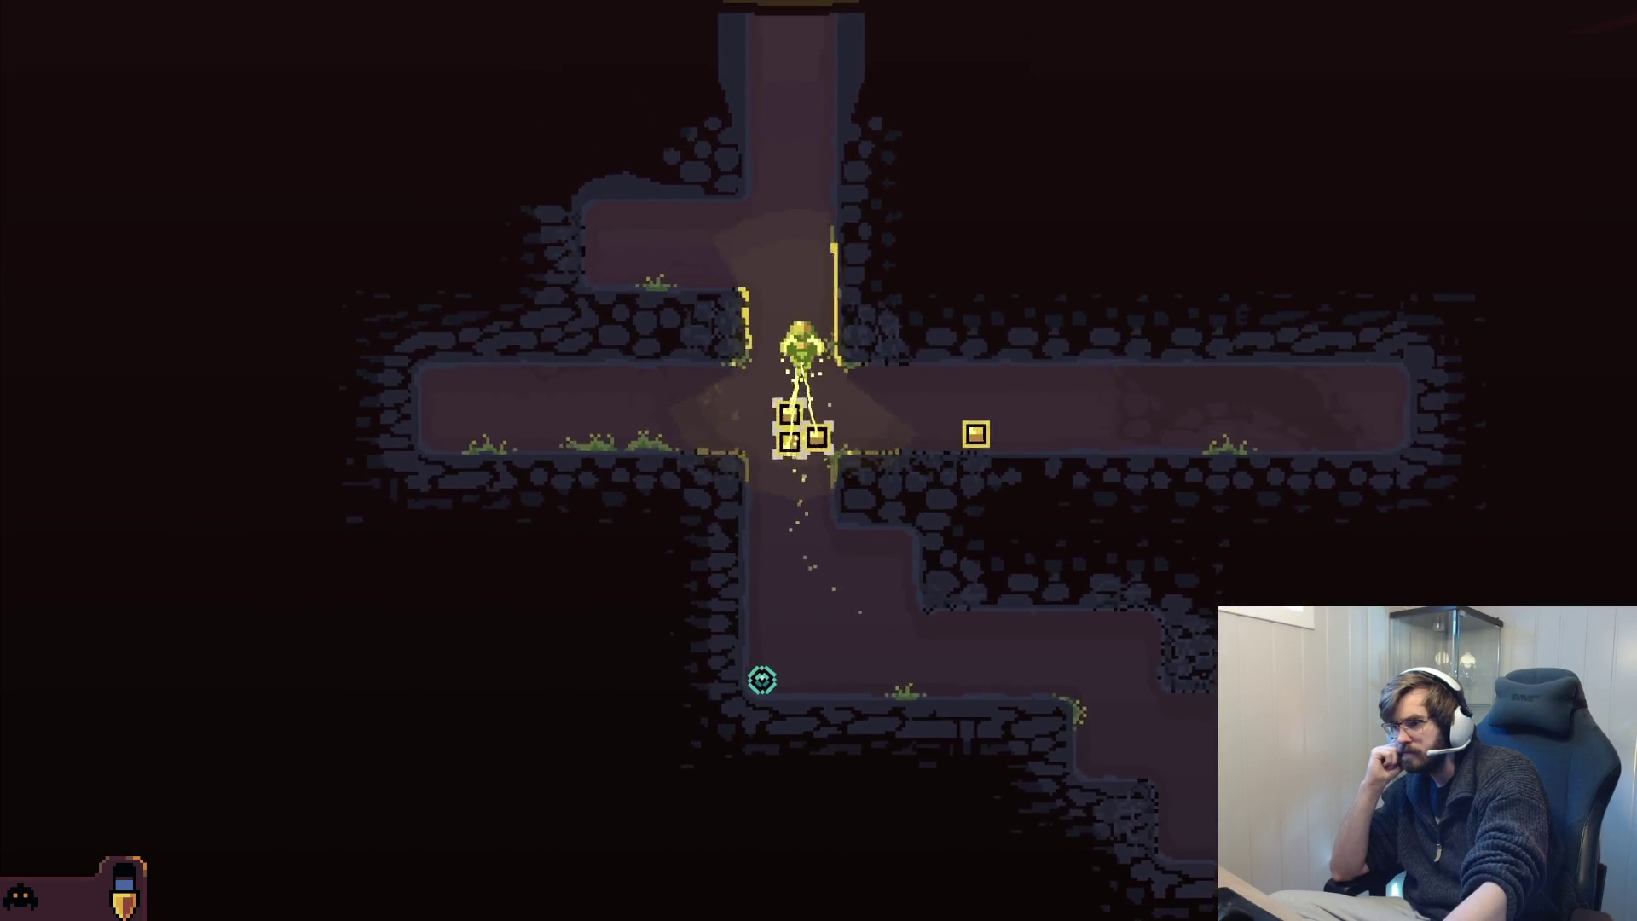
{"action": "key", "text": "w"}
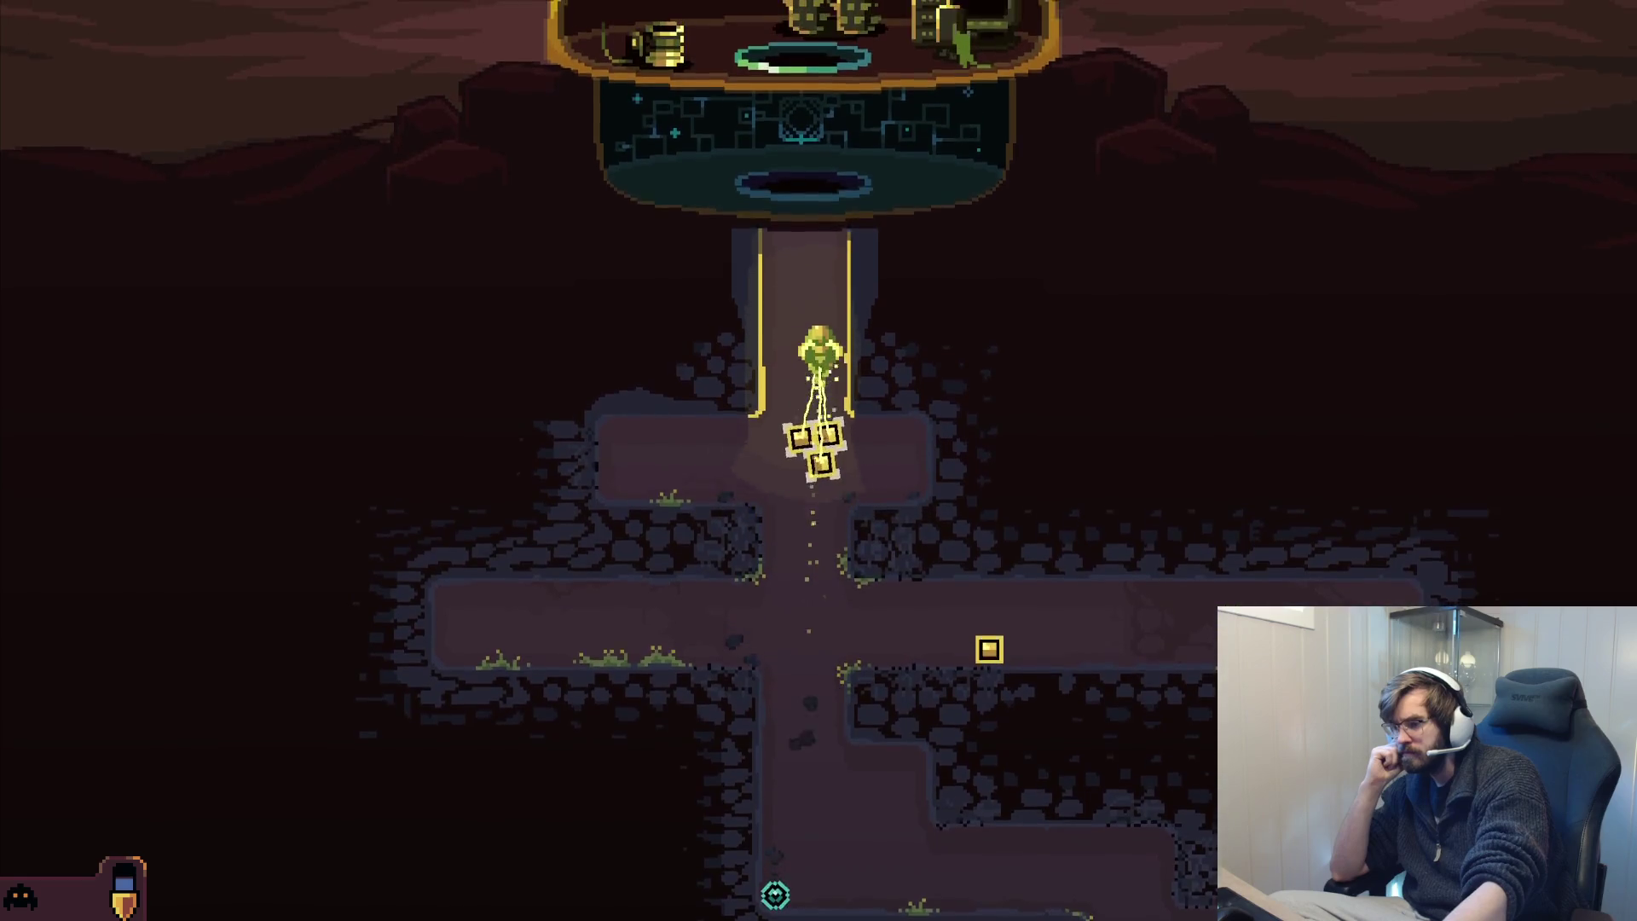
{"action": "key", "text": "w"}
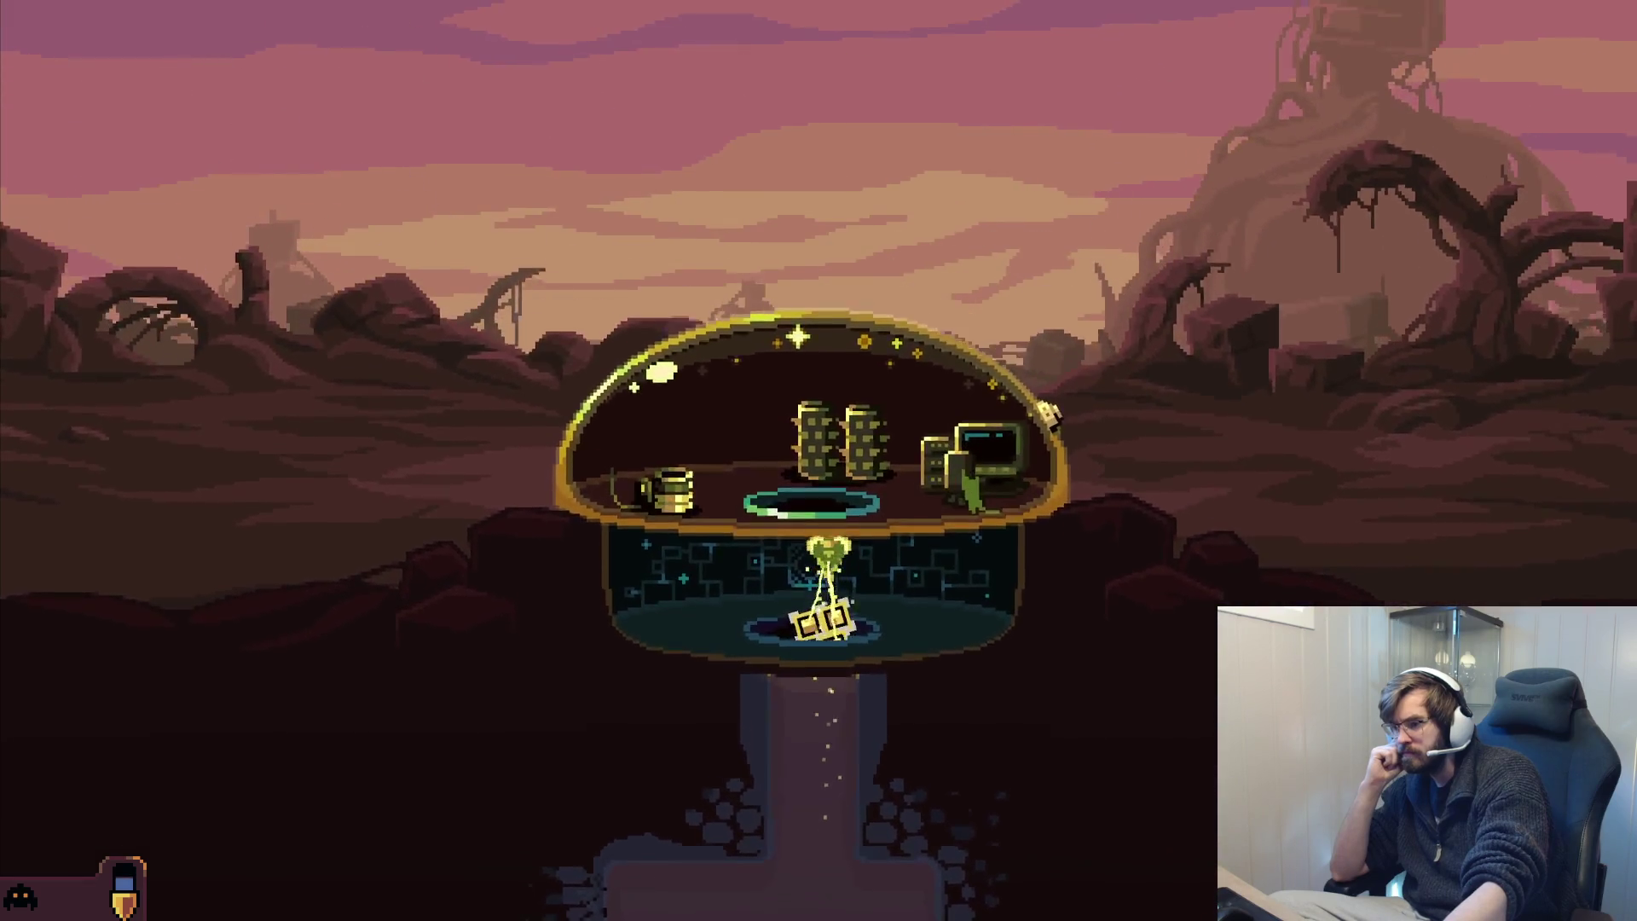
Return down the shaft and drill the side tunnel three blocks further right, then down and right at its end.
{"action": "key", "text": "s"}
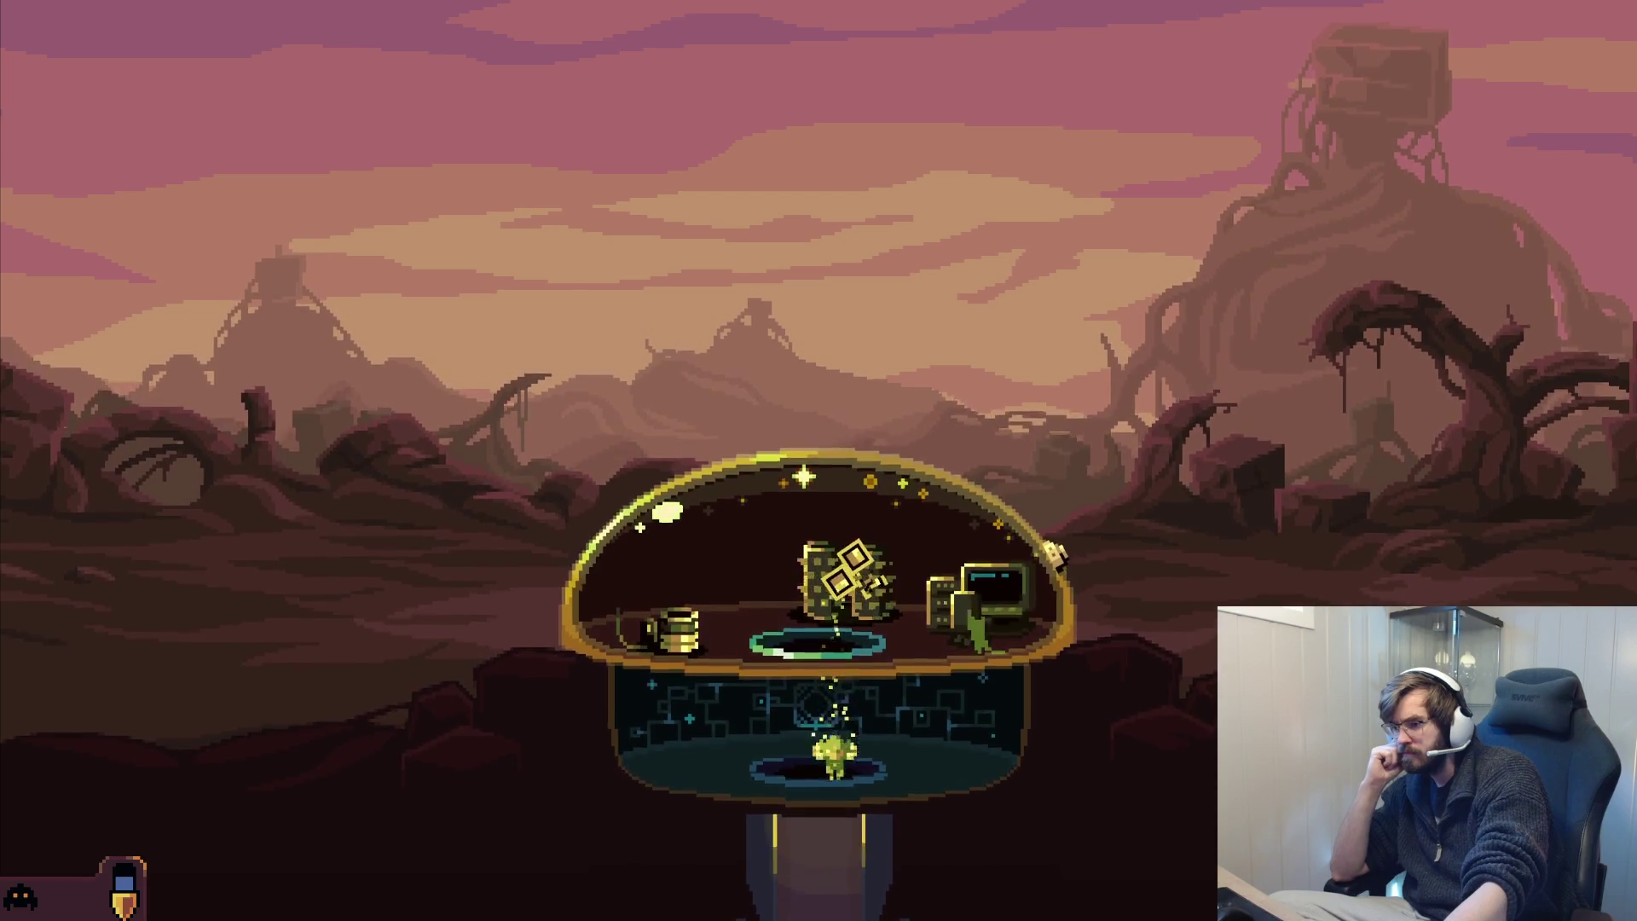
{"action": "key", "text": "d"}
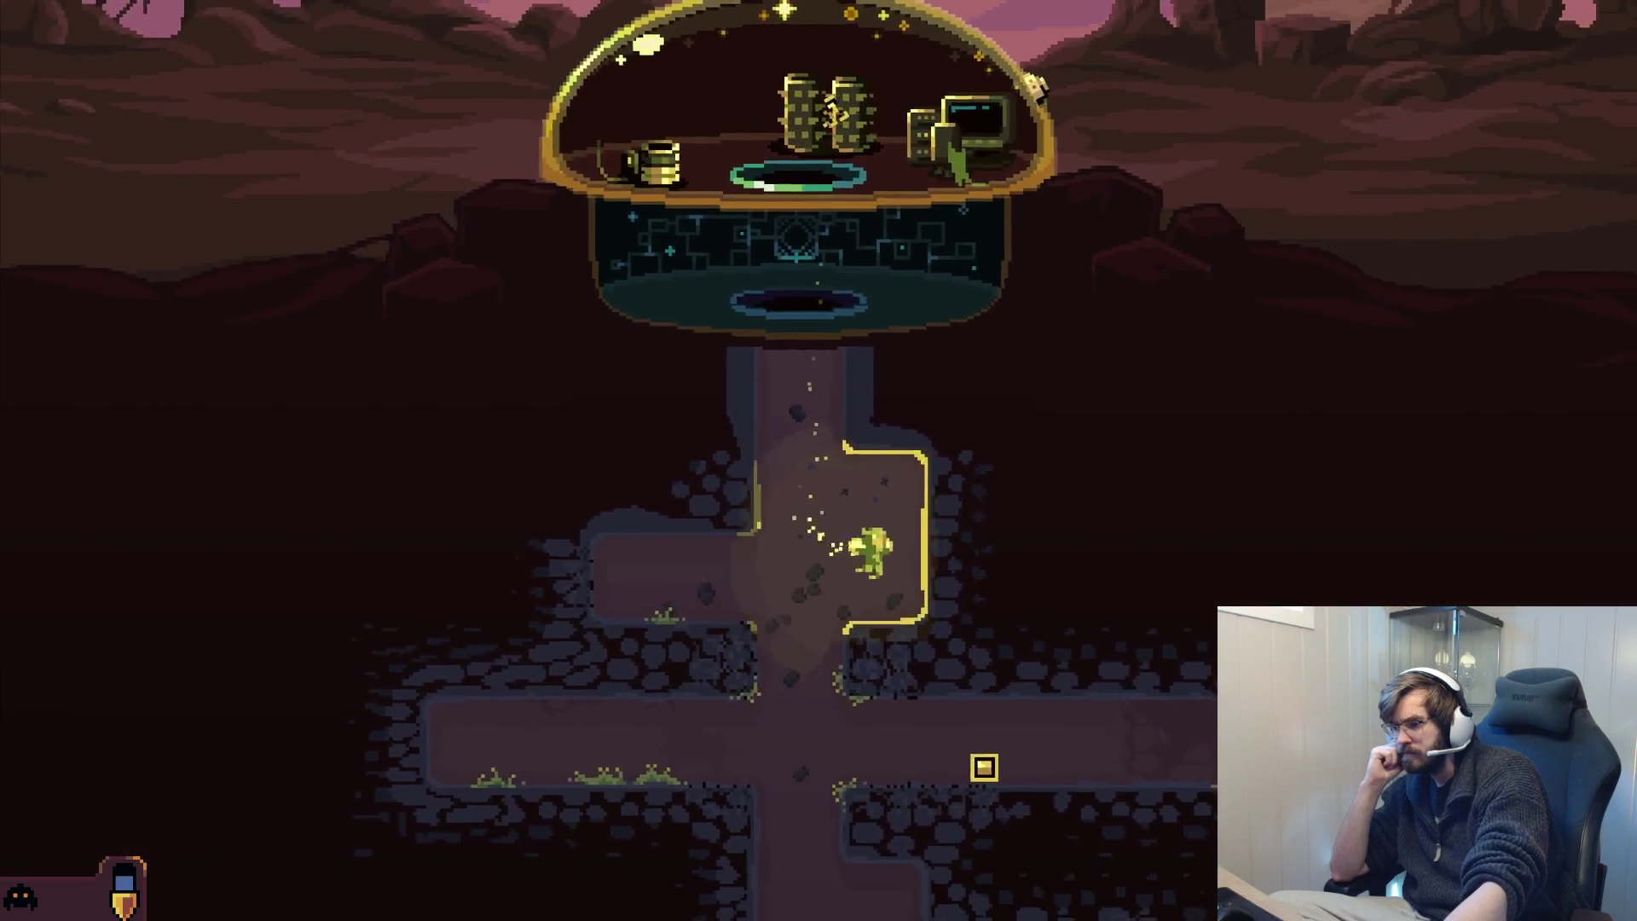
{"action": "key", "text": "d"}
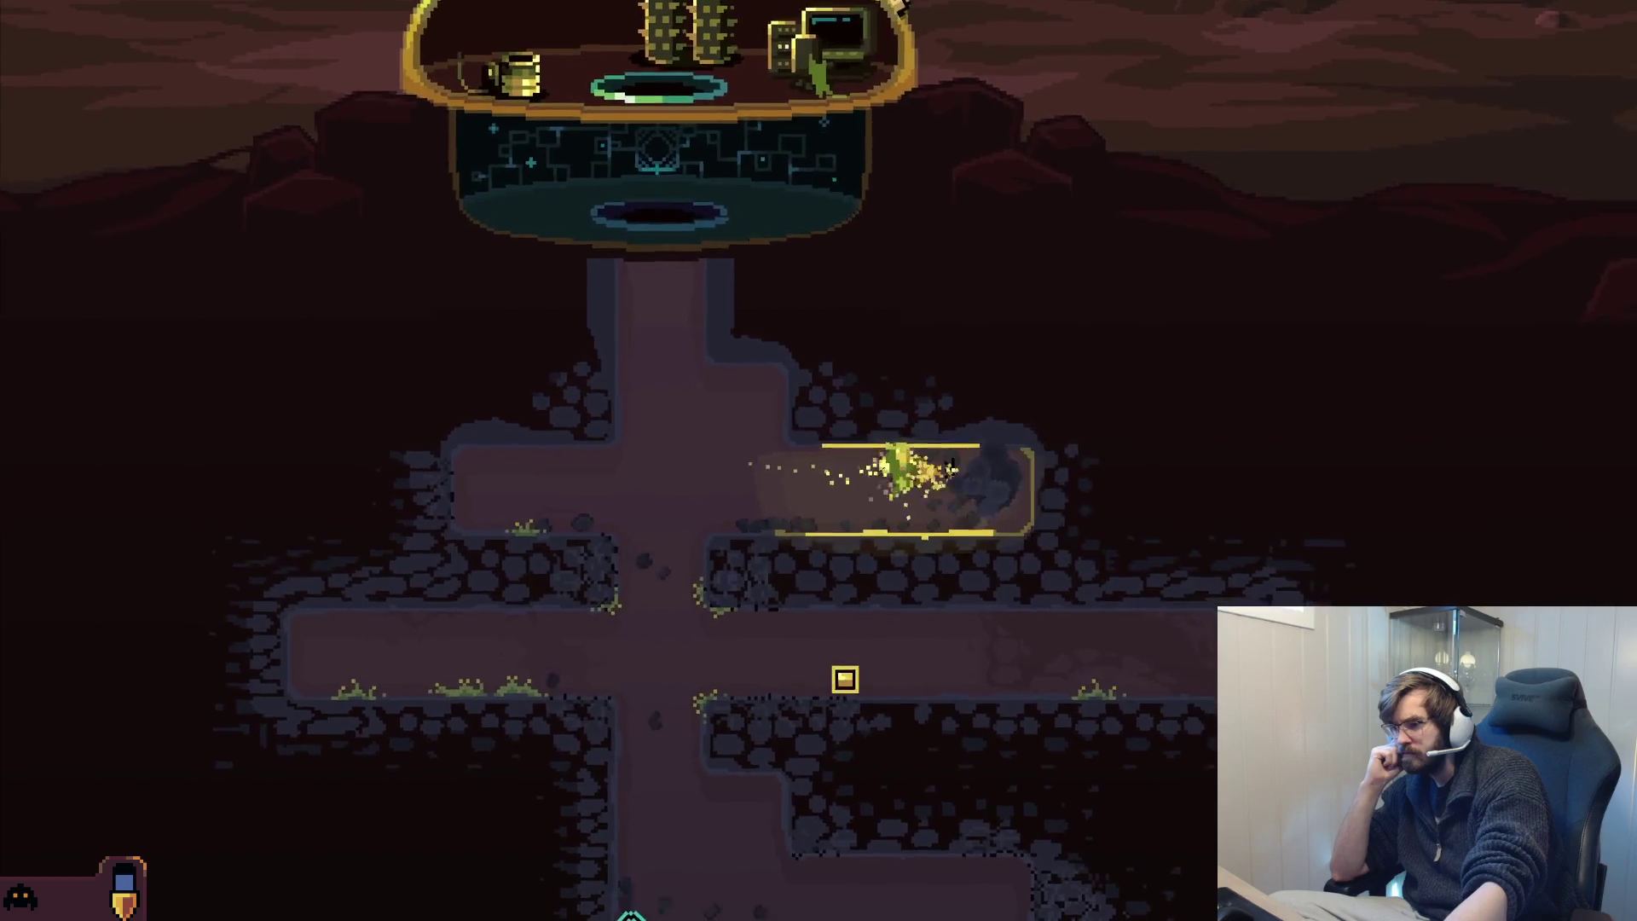
{"action": "key", "text": "d"}
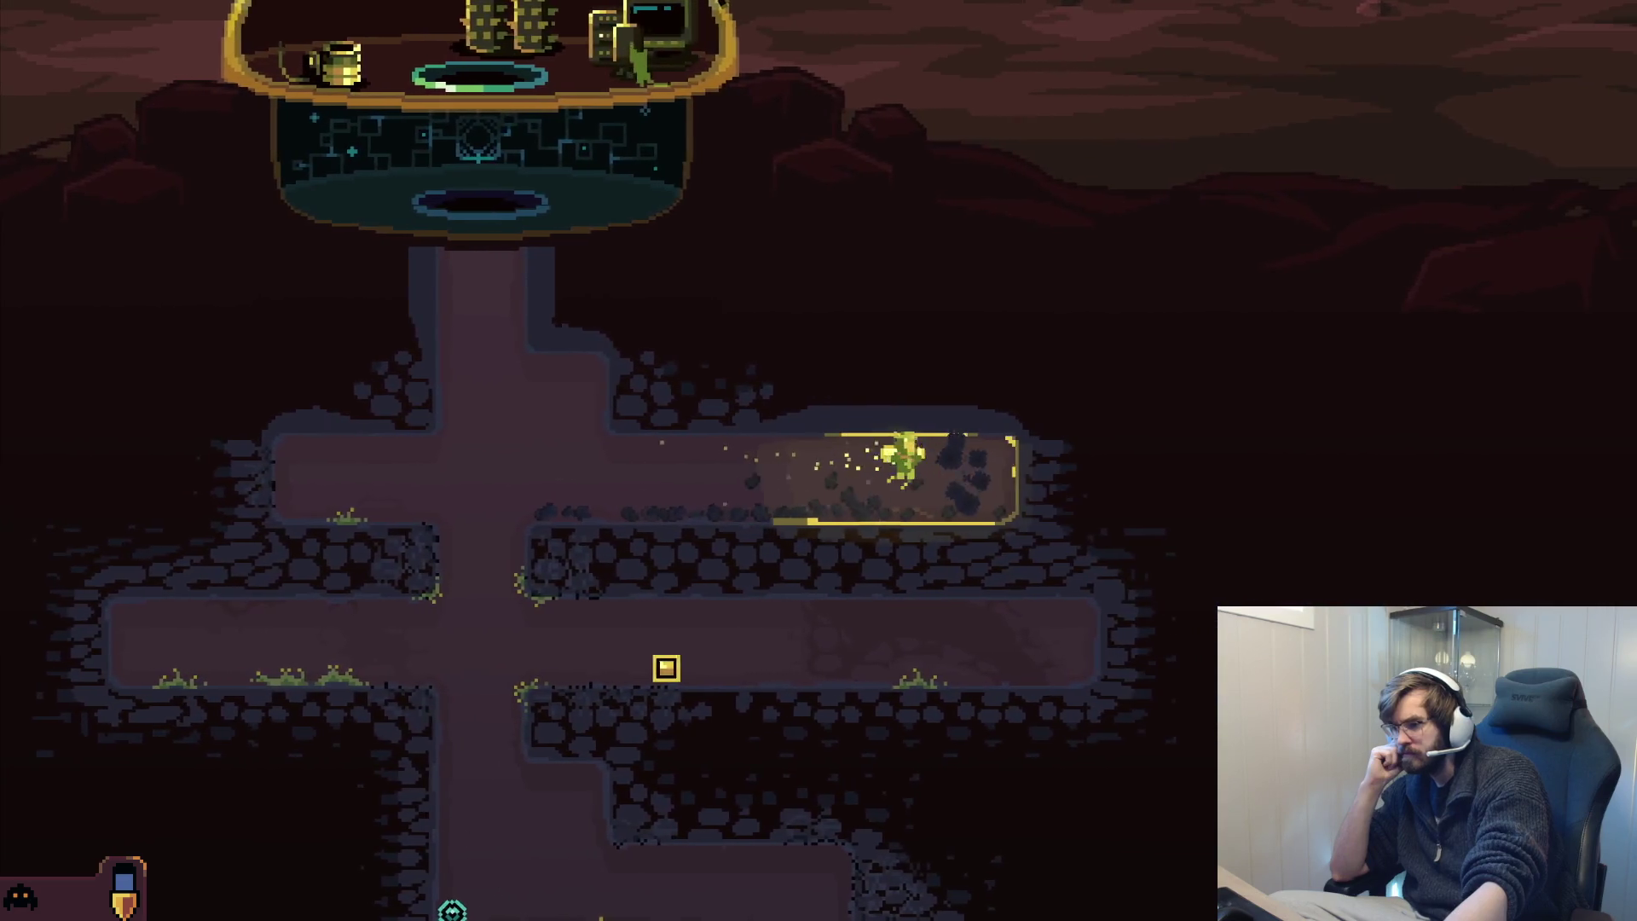
{"action": "key", "text": "s"}
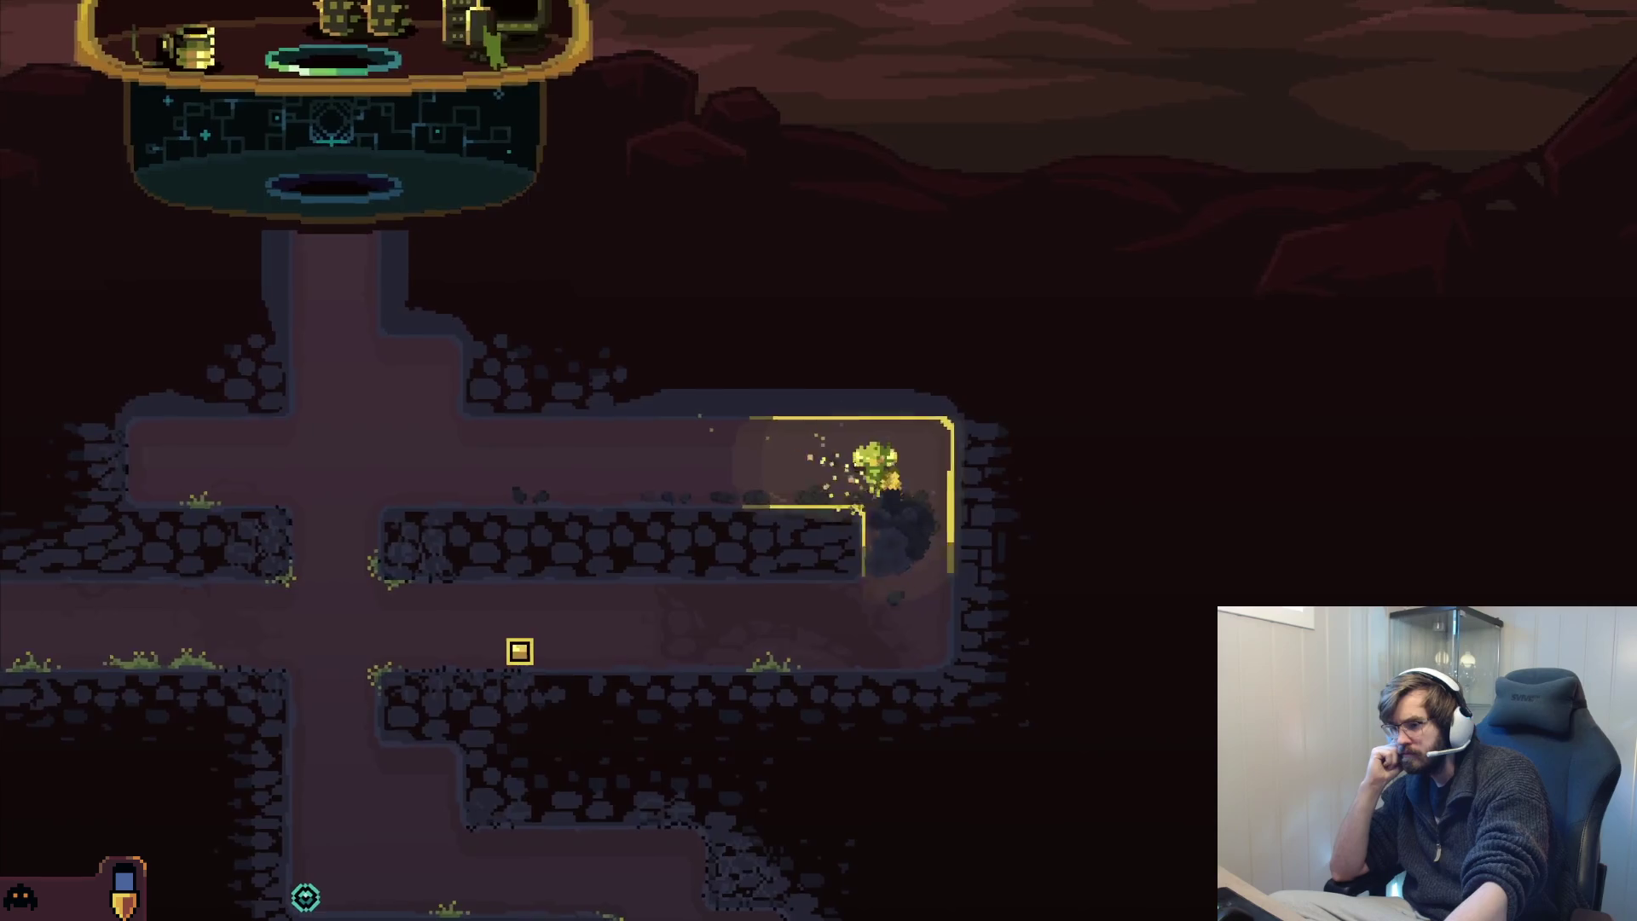
{"action": "key", "text": "d"}
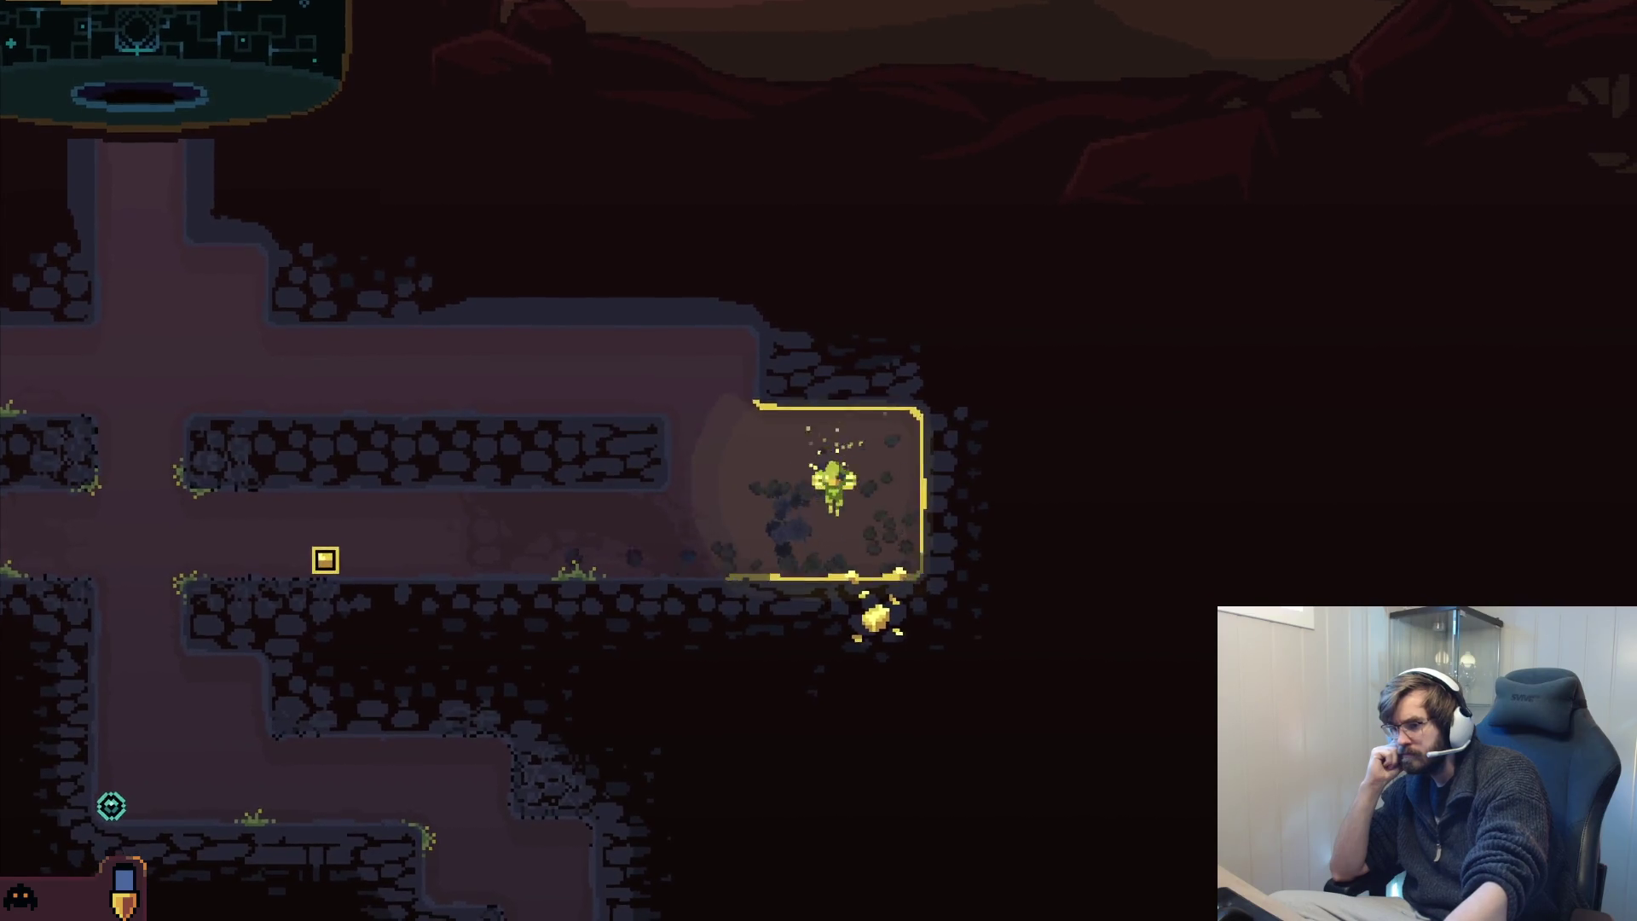
Dig down to the new iron pocket and haul three iron chunks left and up into the dome.
{"action": "key", "text": "s"}
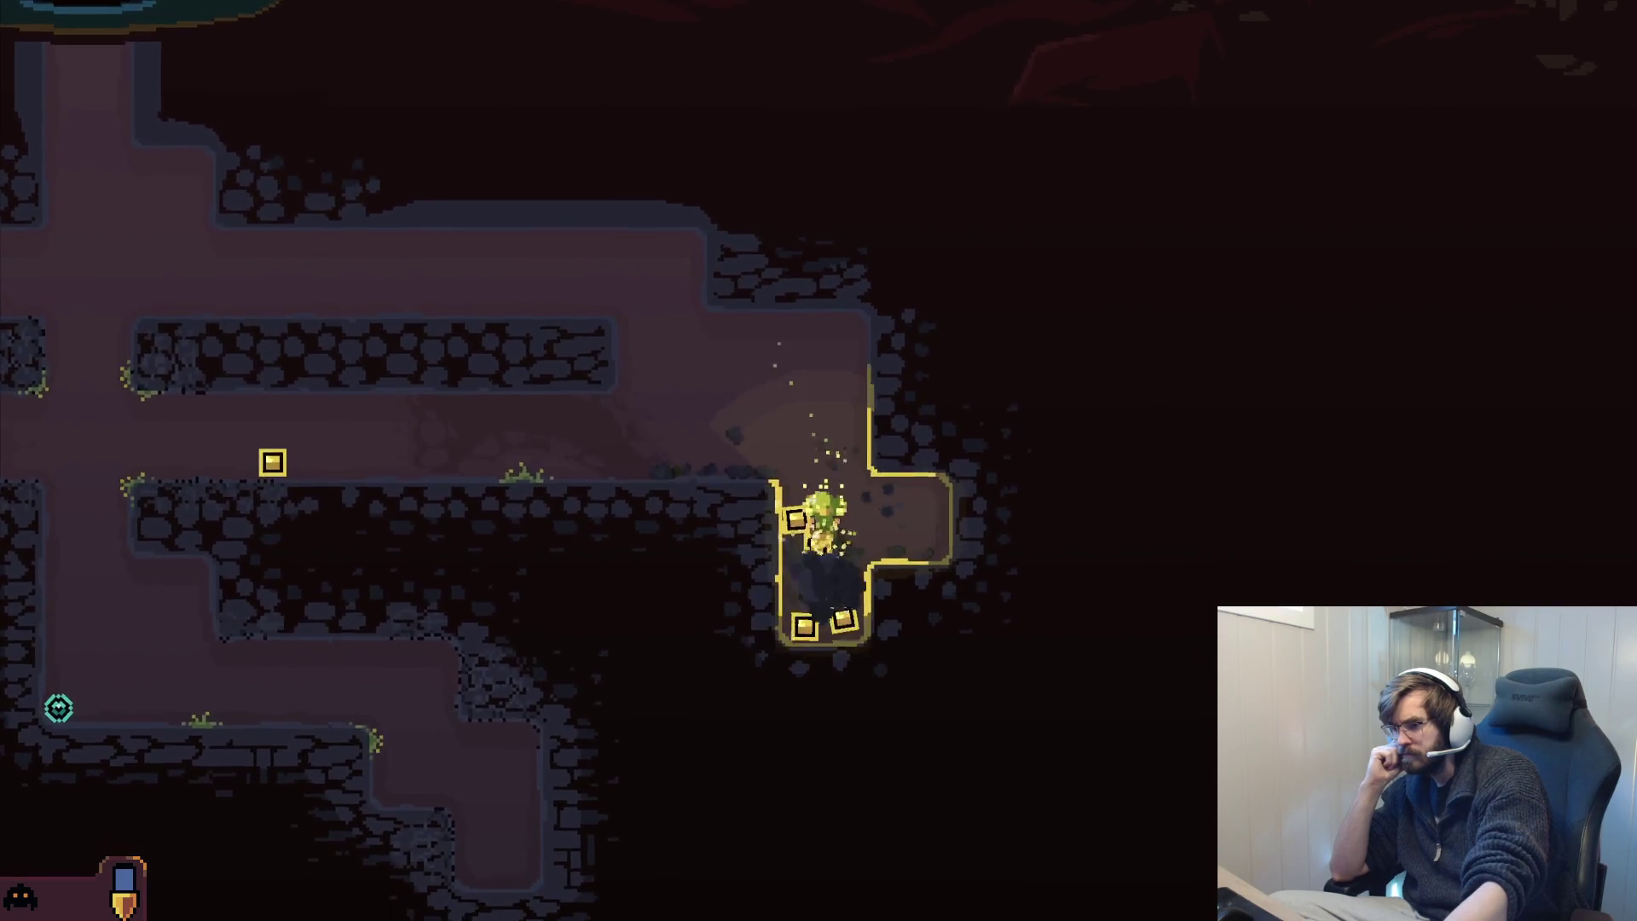
{"action": "key", "text": "s"}
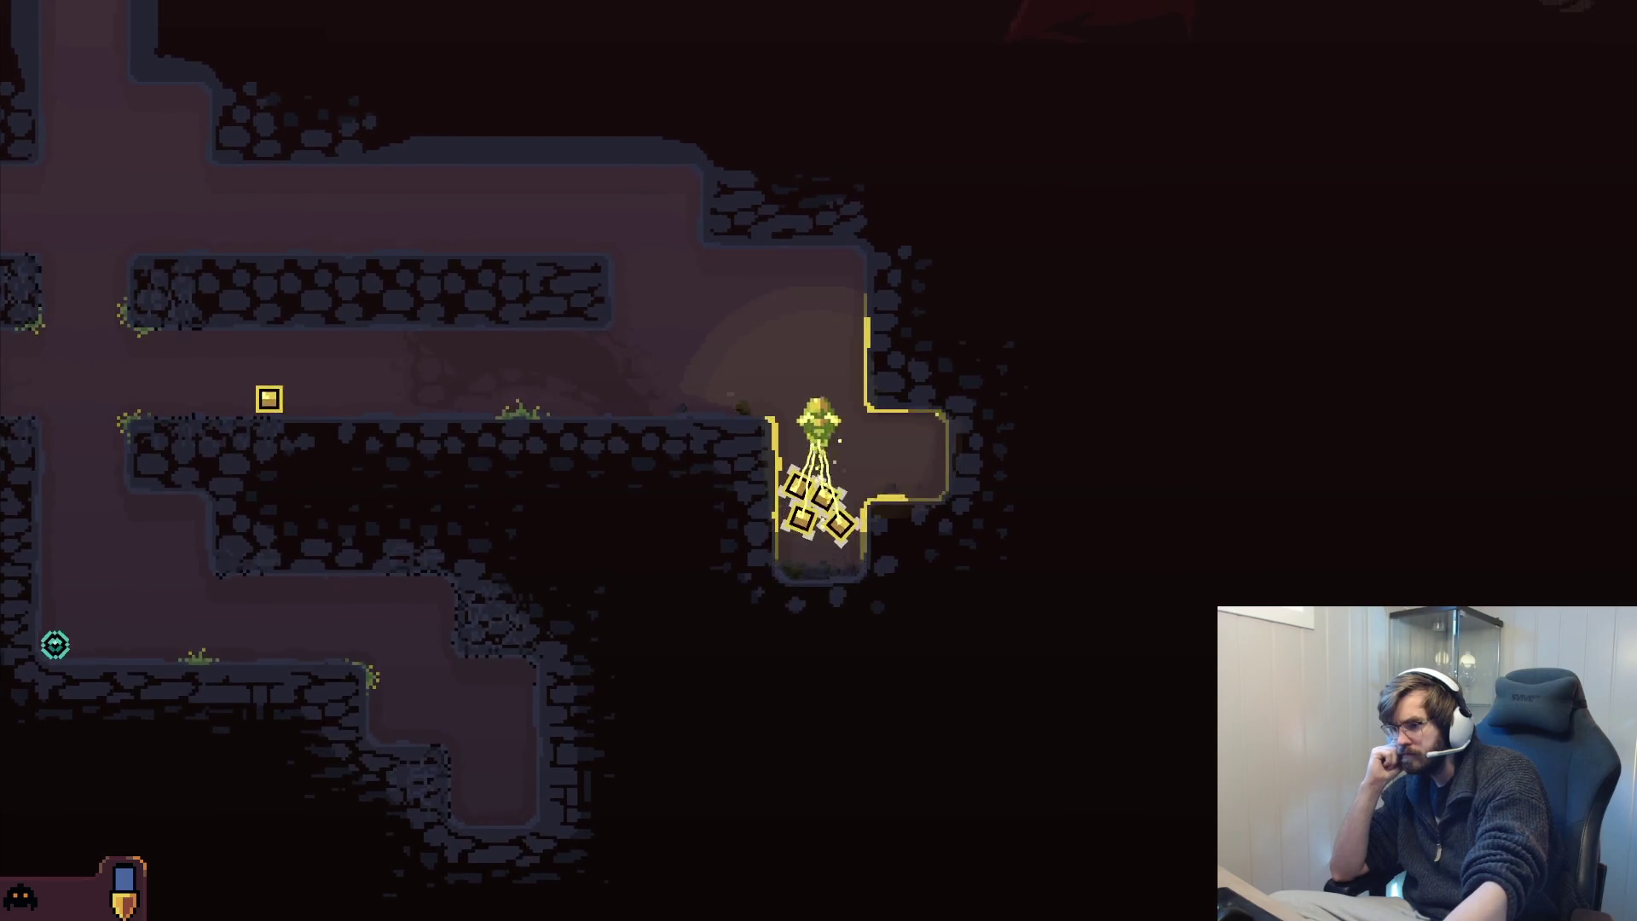
{"action": "key", "text": "w"}
{"action": "key", "text": "a"}
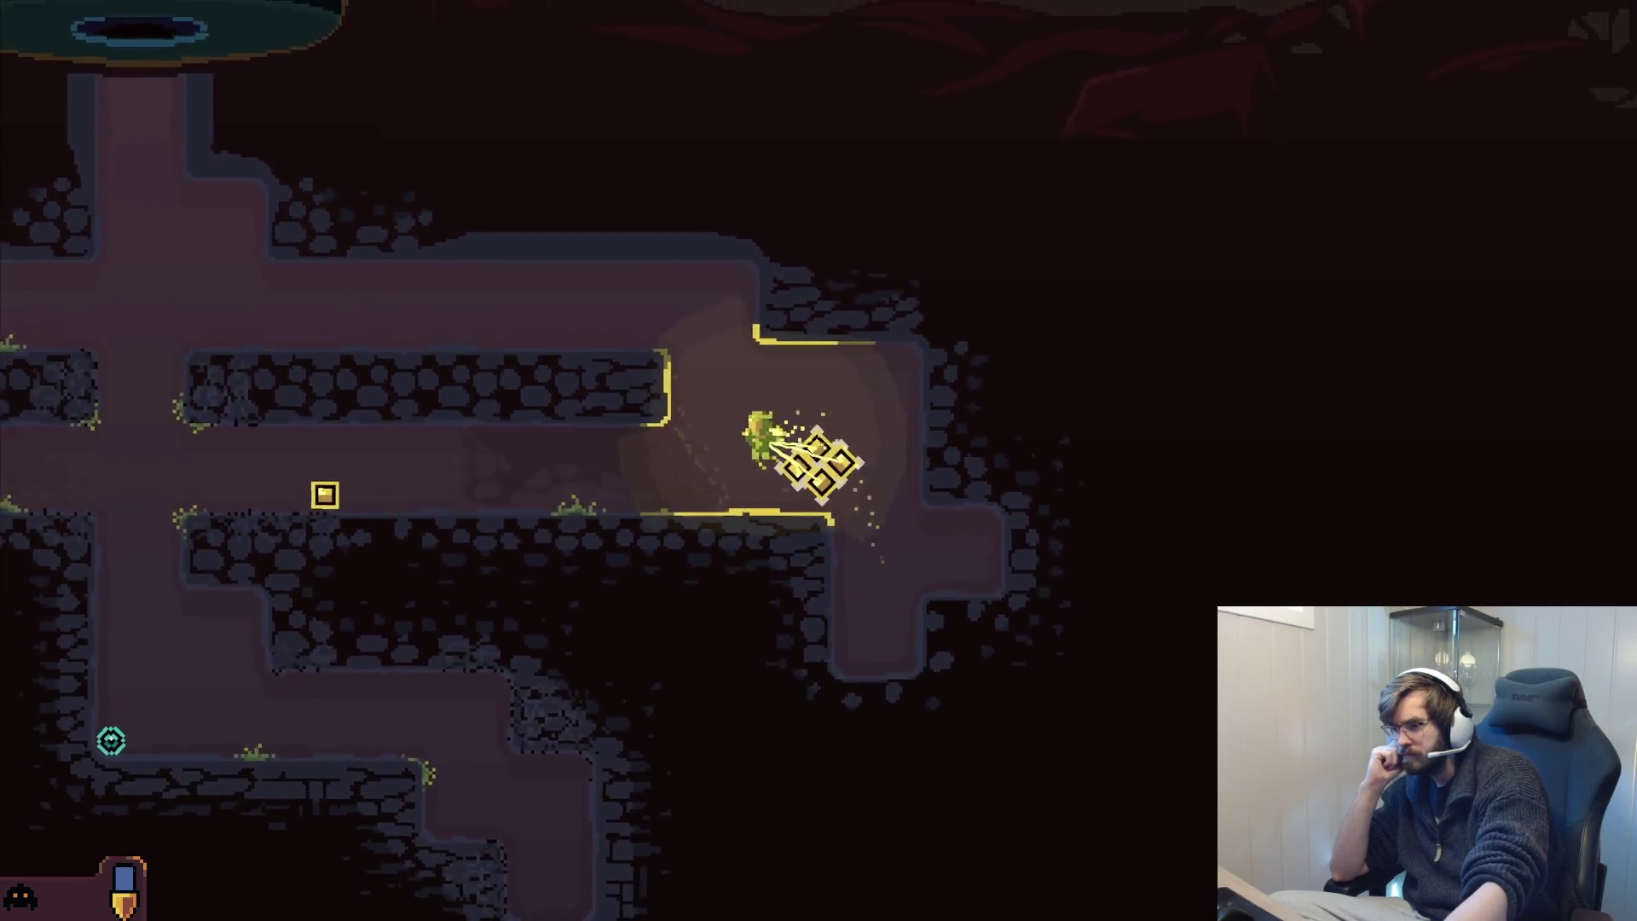
{"action": "key", "text": "a"}
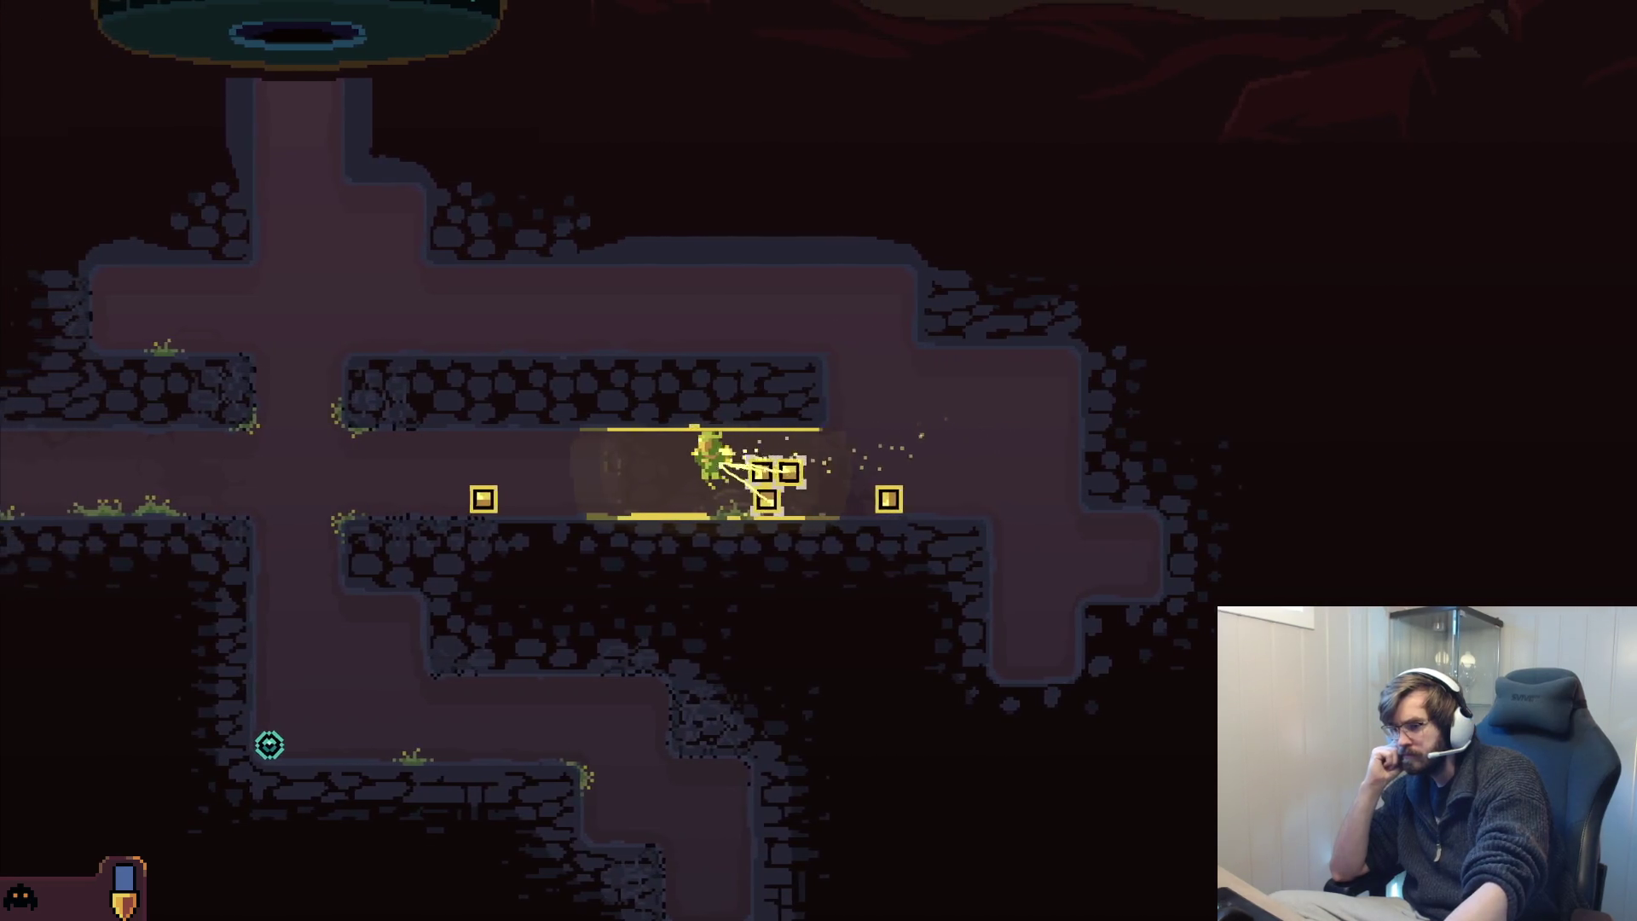
{"action": "key", "text": "a"}
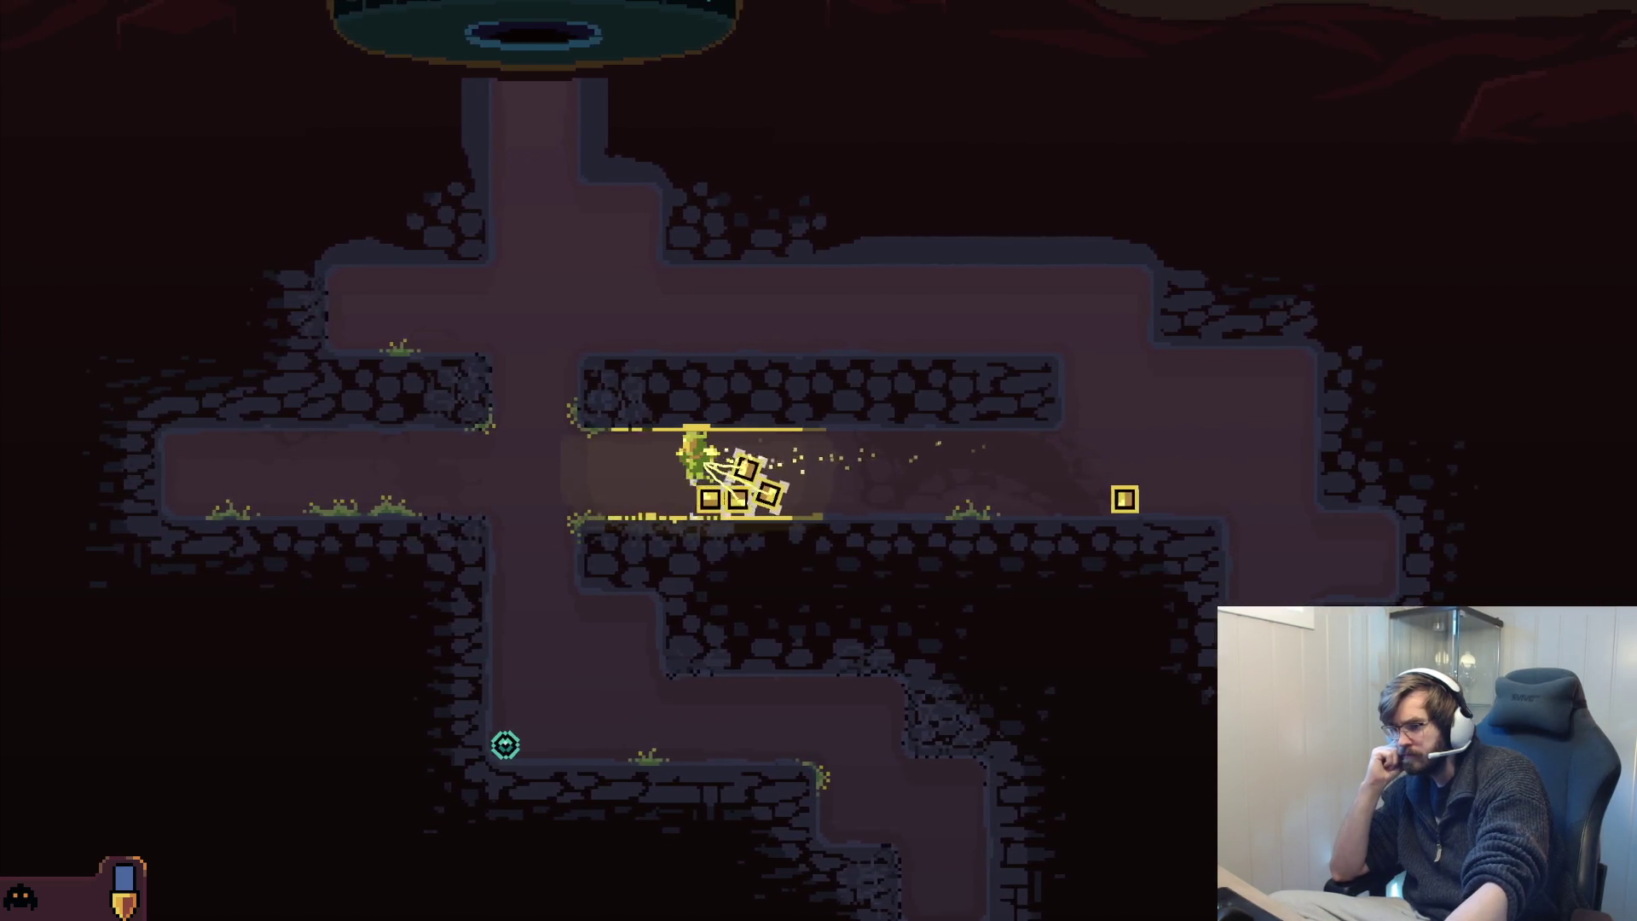
{"action": "key", "text": "w"}
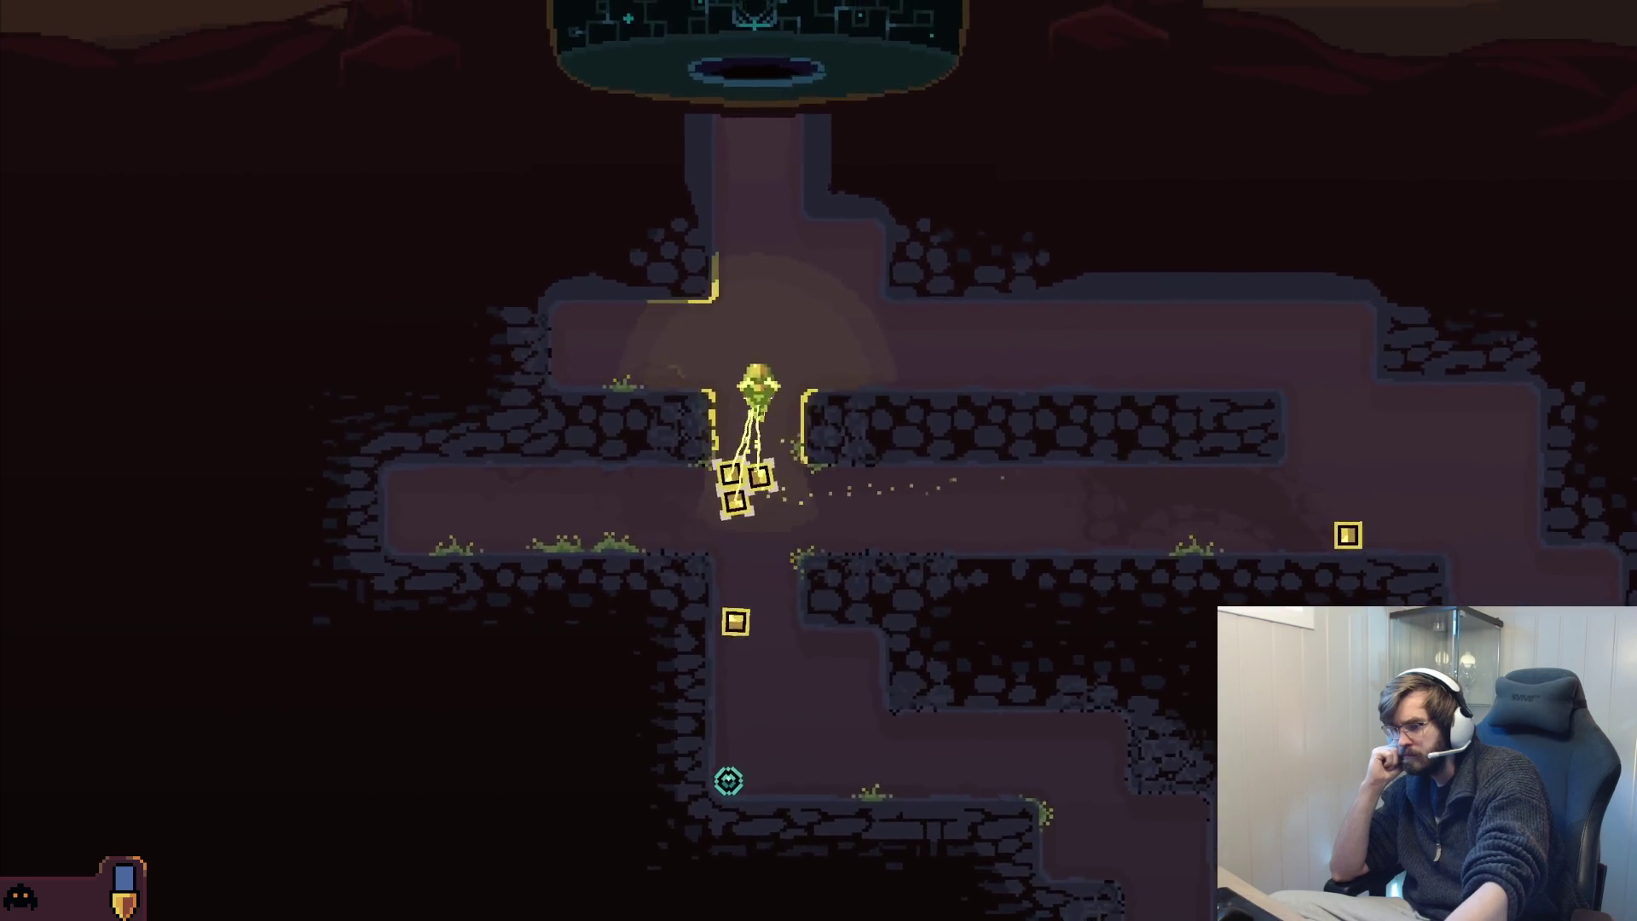
{"action": "key", "text": "w"}
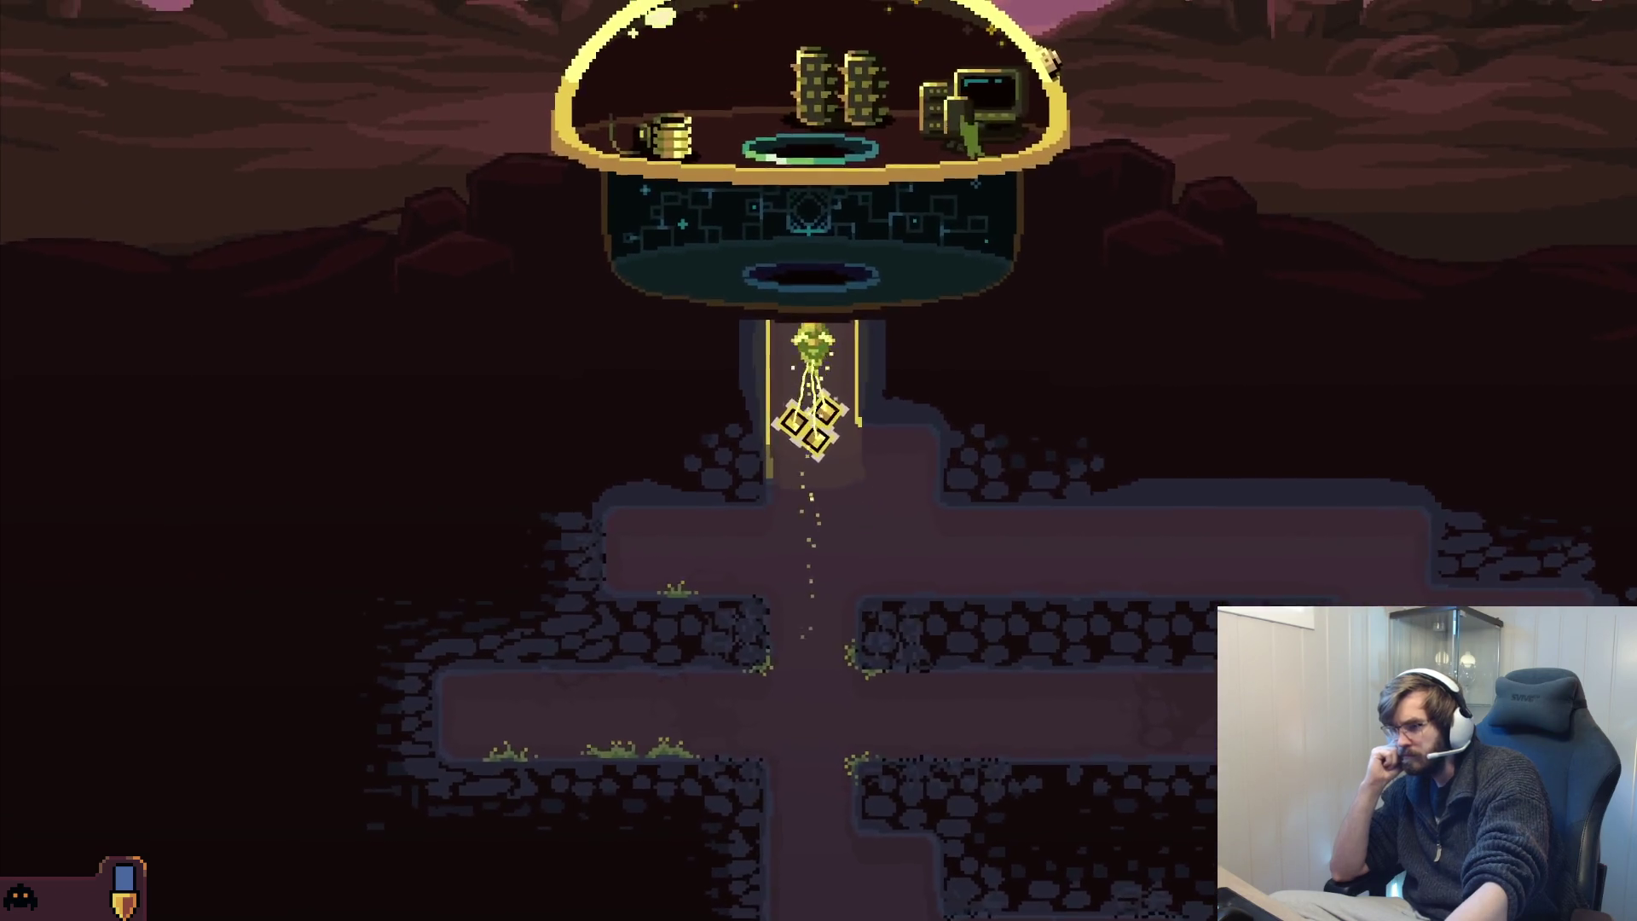
{"action": "key", "text": "w"}
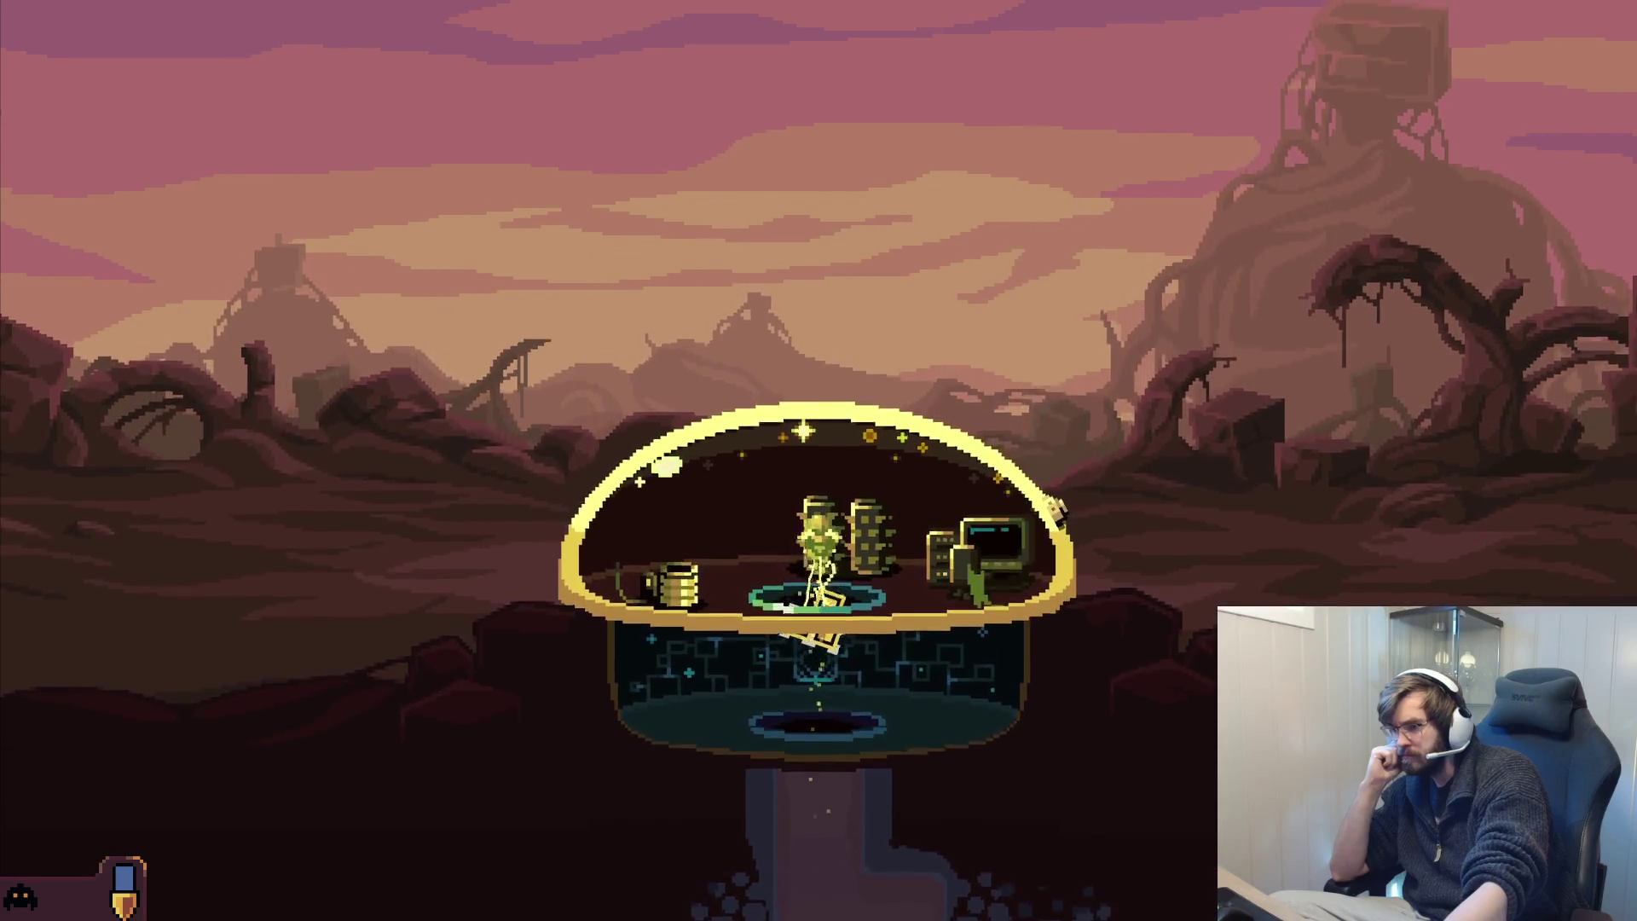
Descend again for the cyan and gold resources, then switch to the wiki's Relic Hunt page.
{"action": "key", "text": "s"}
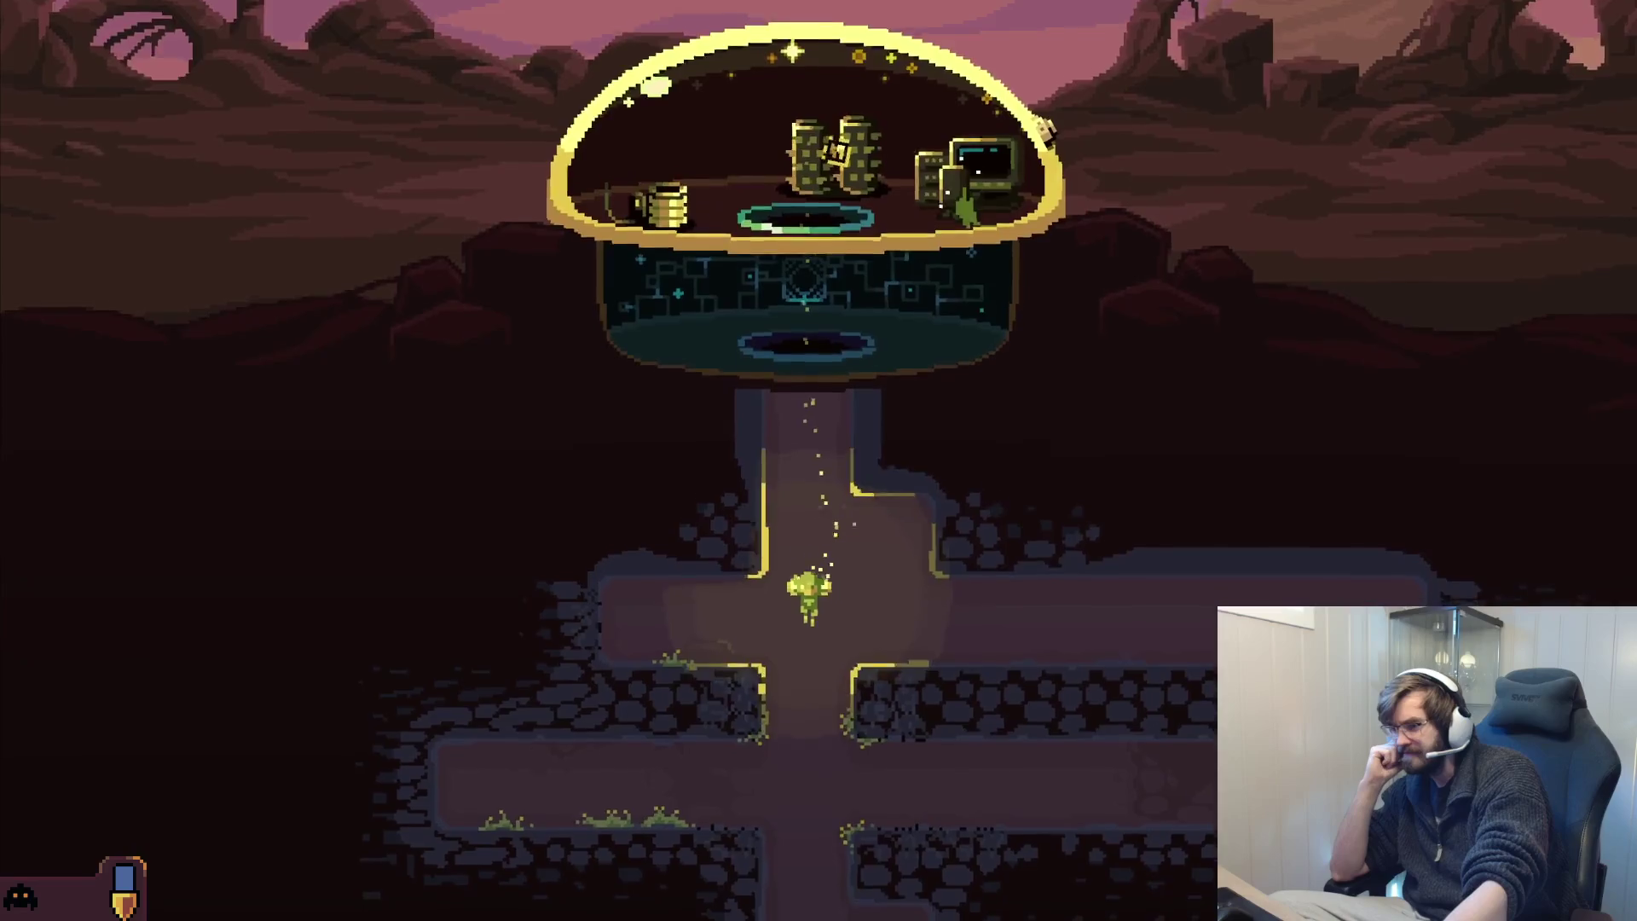
{"action": "key", "text": "s"}
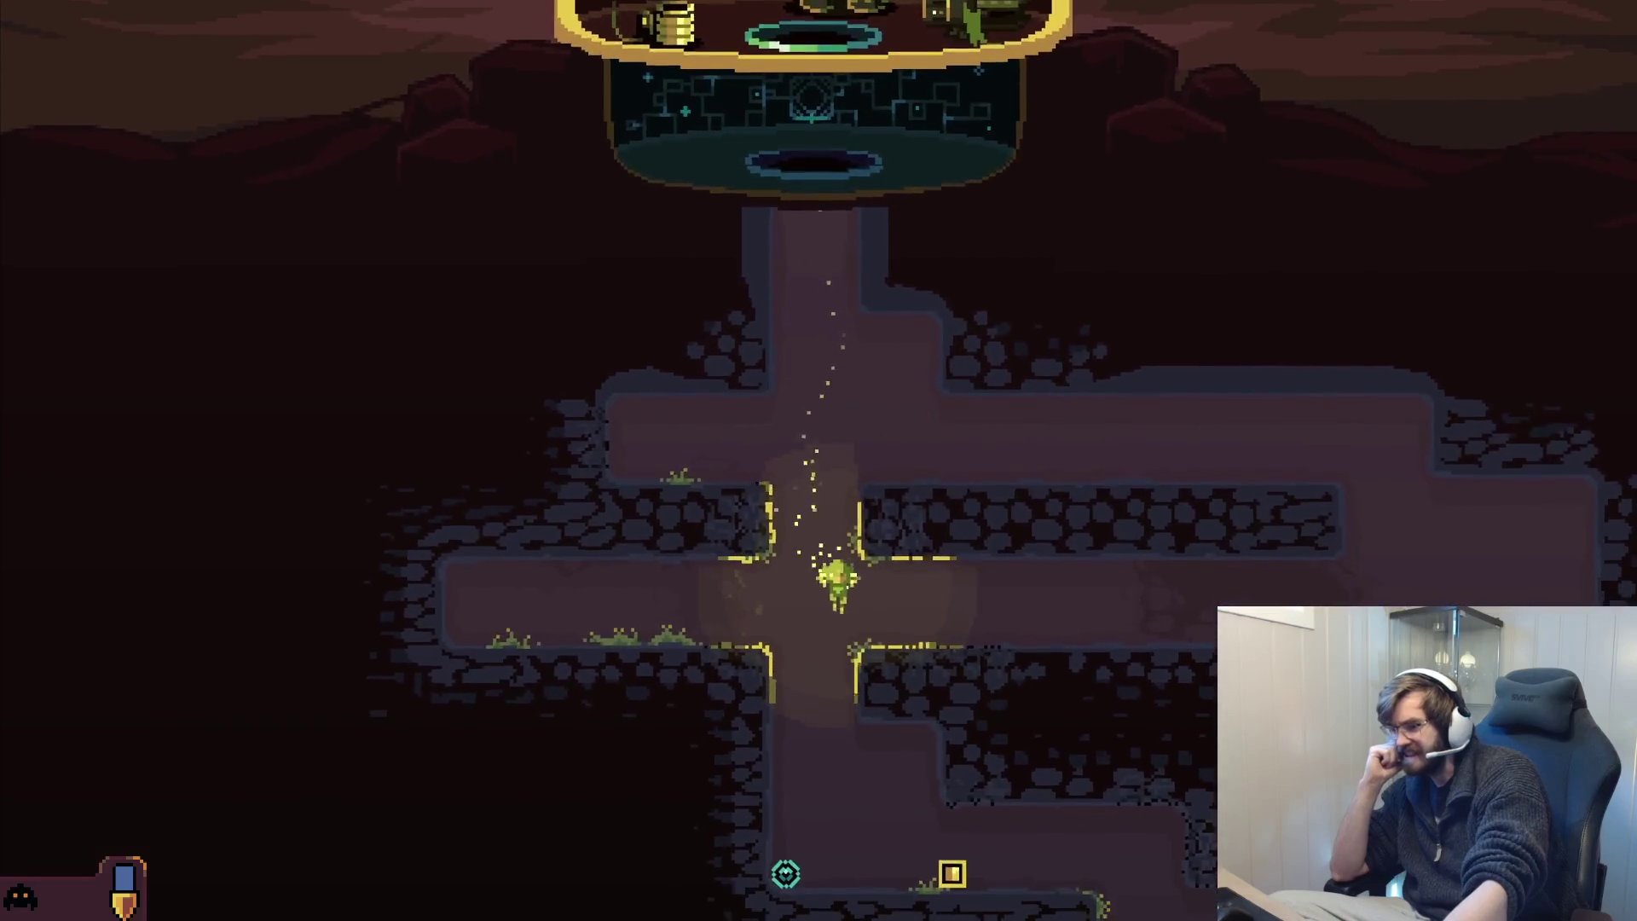
{"action": "key", "text": "s"}
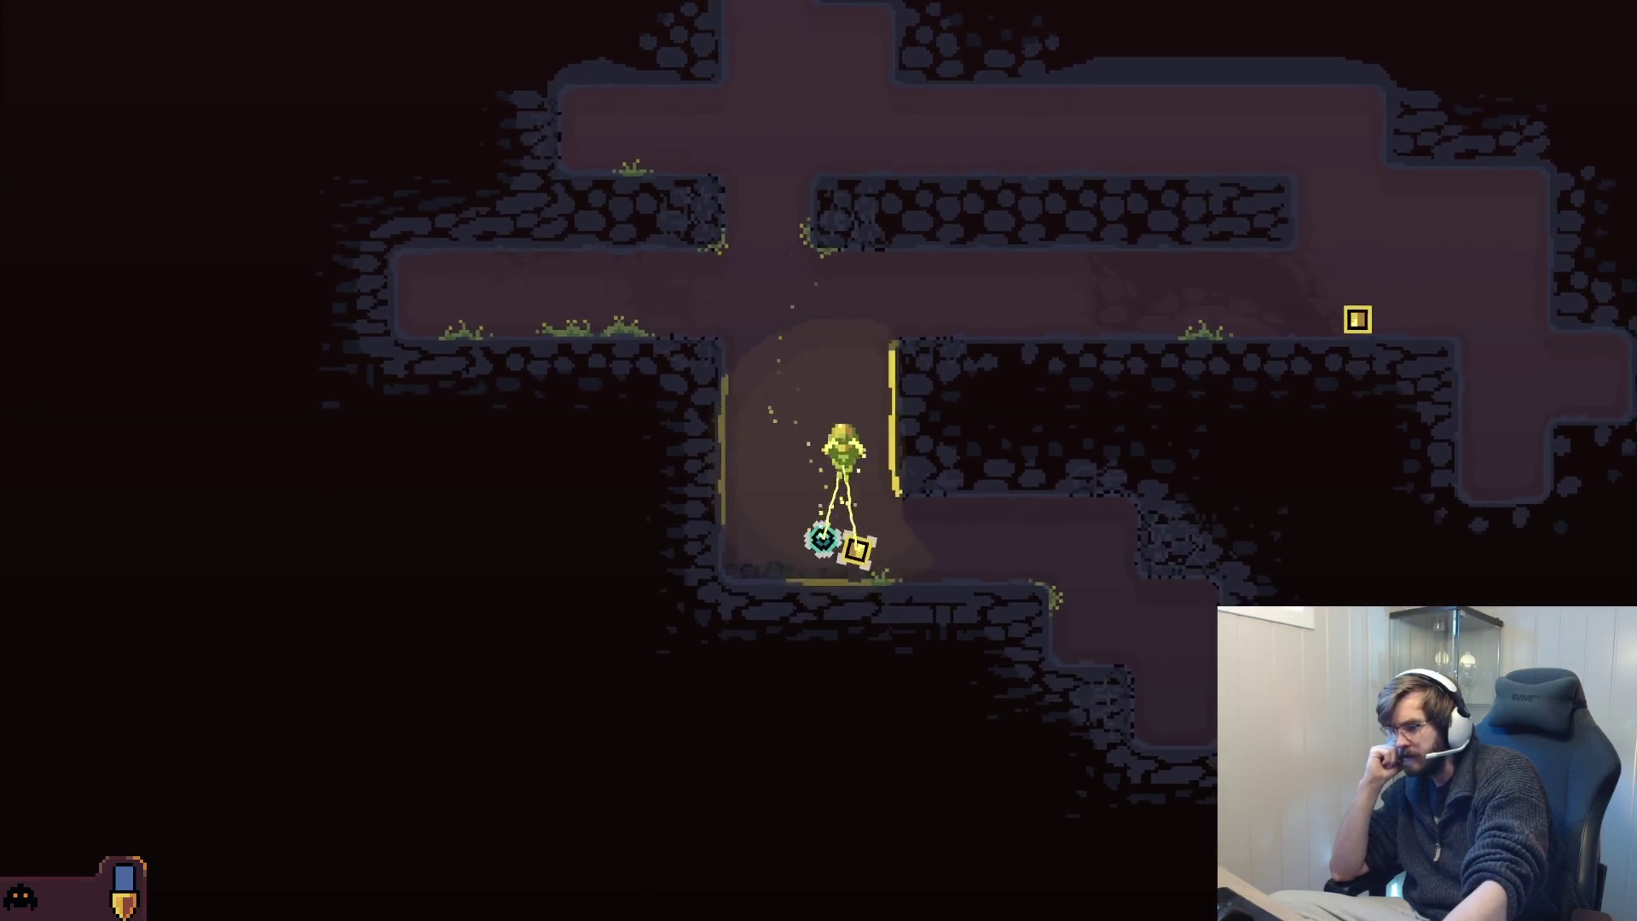
{"action": "key", "text": "w"}
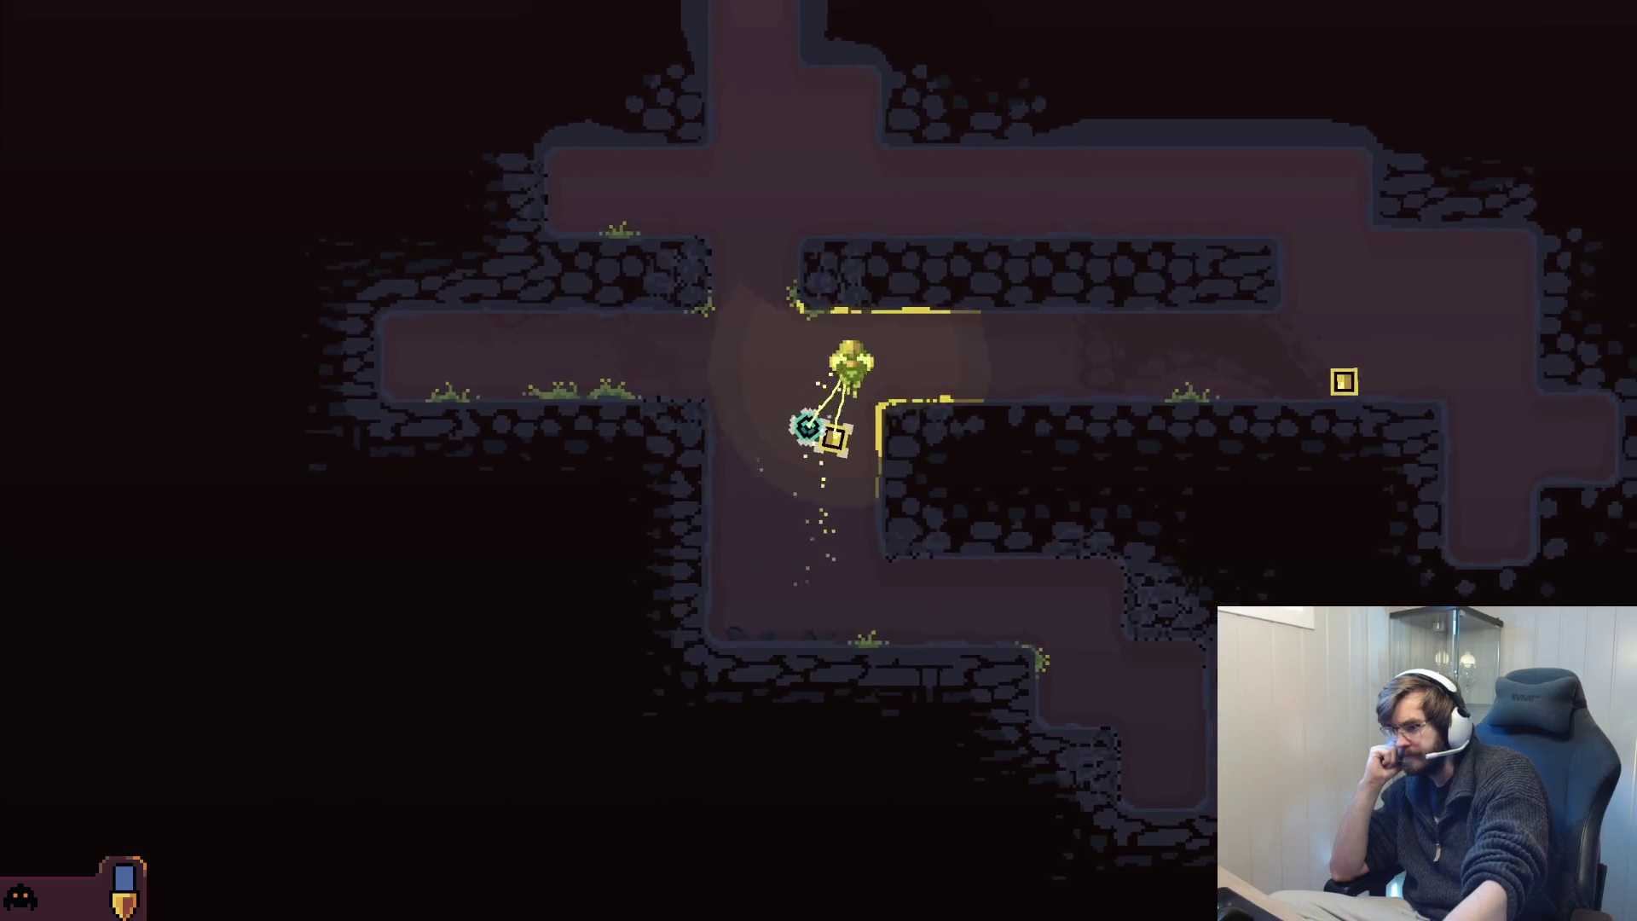
{"action": "key", "text": "d"}
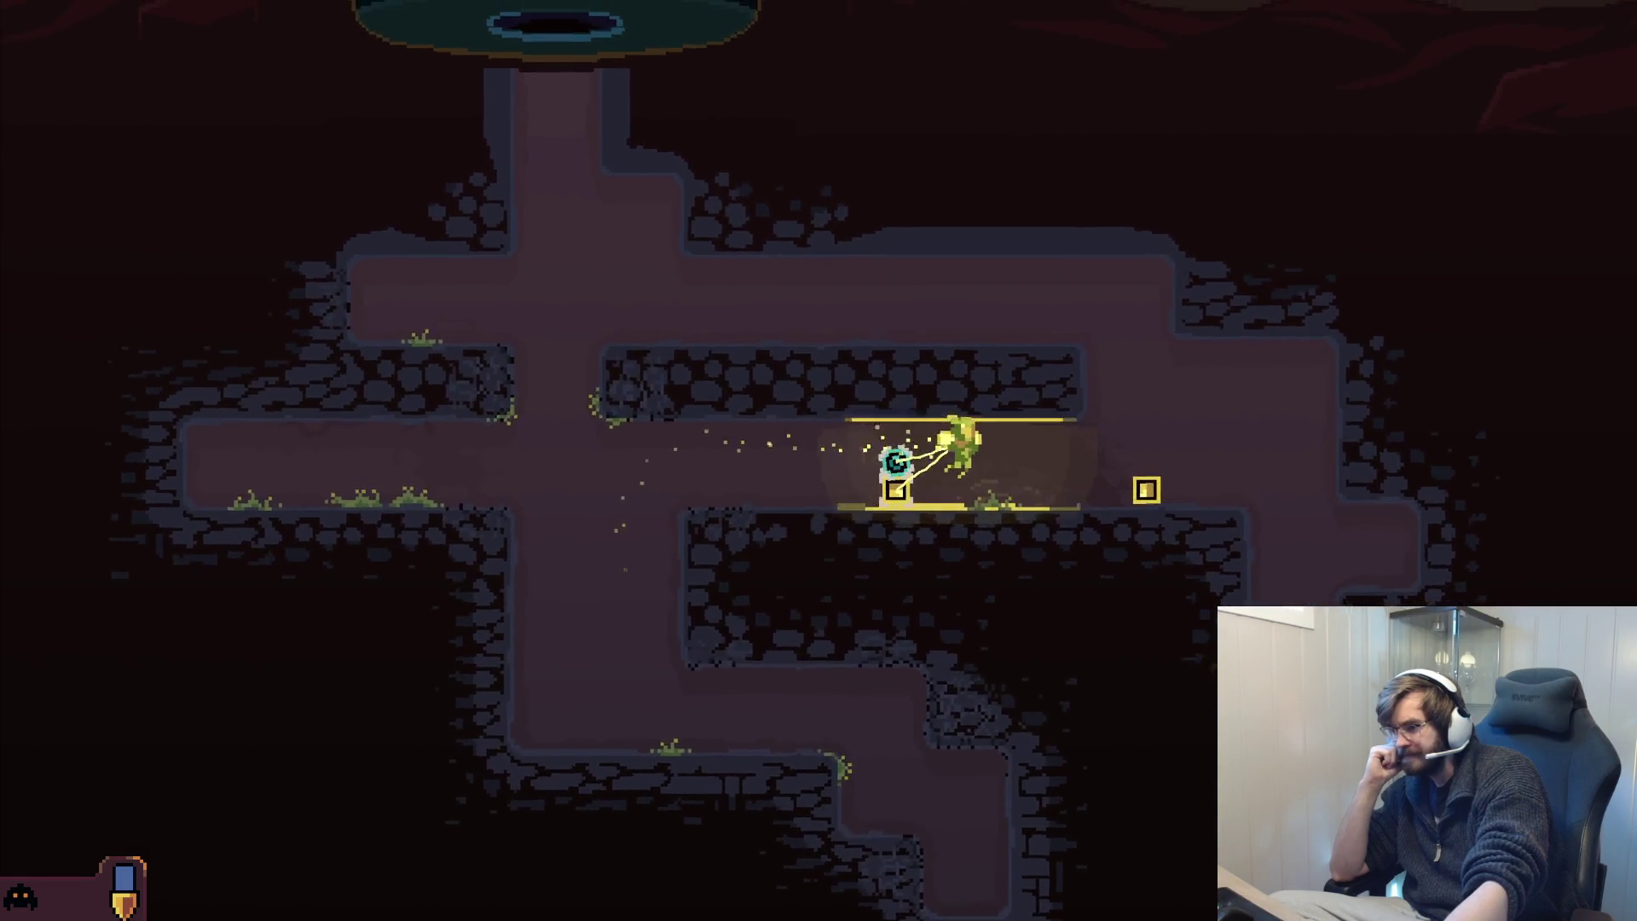
{"action": "key", "text": "alt+Tab"}
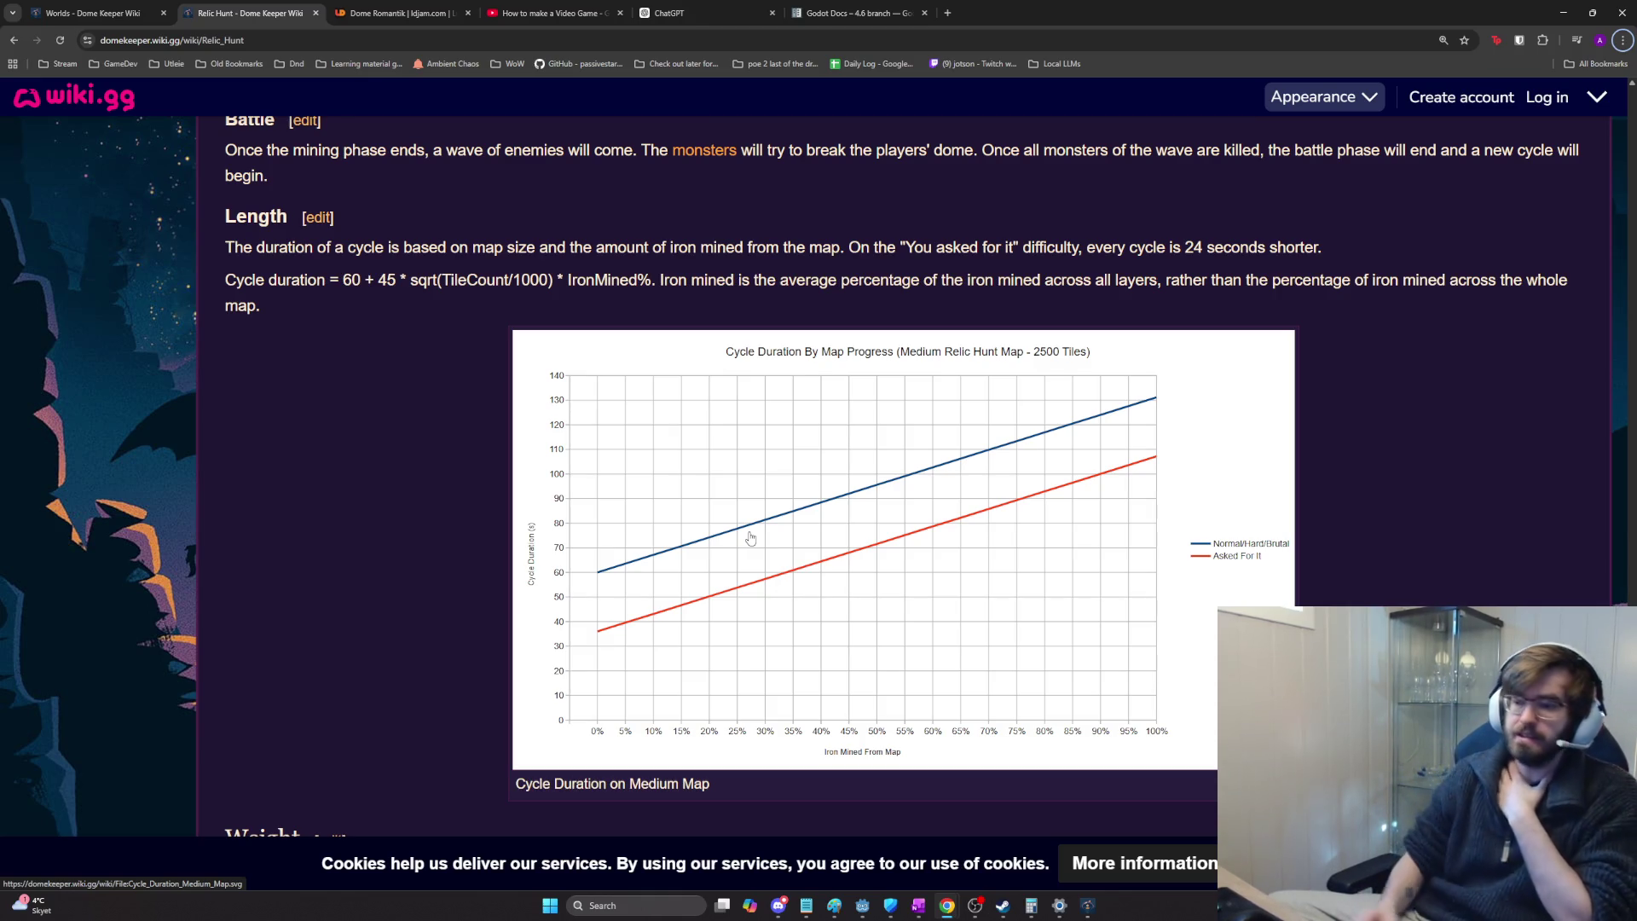
Scroll the Relic Hunt page to review the cycle duration chart and weight formula.
{"action": "scroll", "coordinate": [914, 407], "scroll_direction": "down", "scroll_amount": 4}
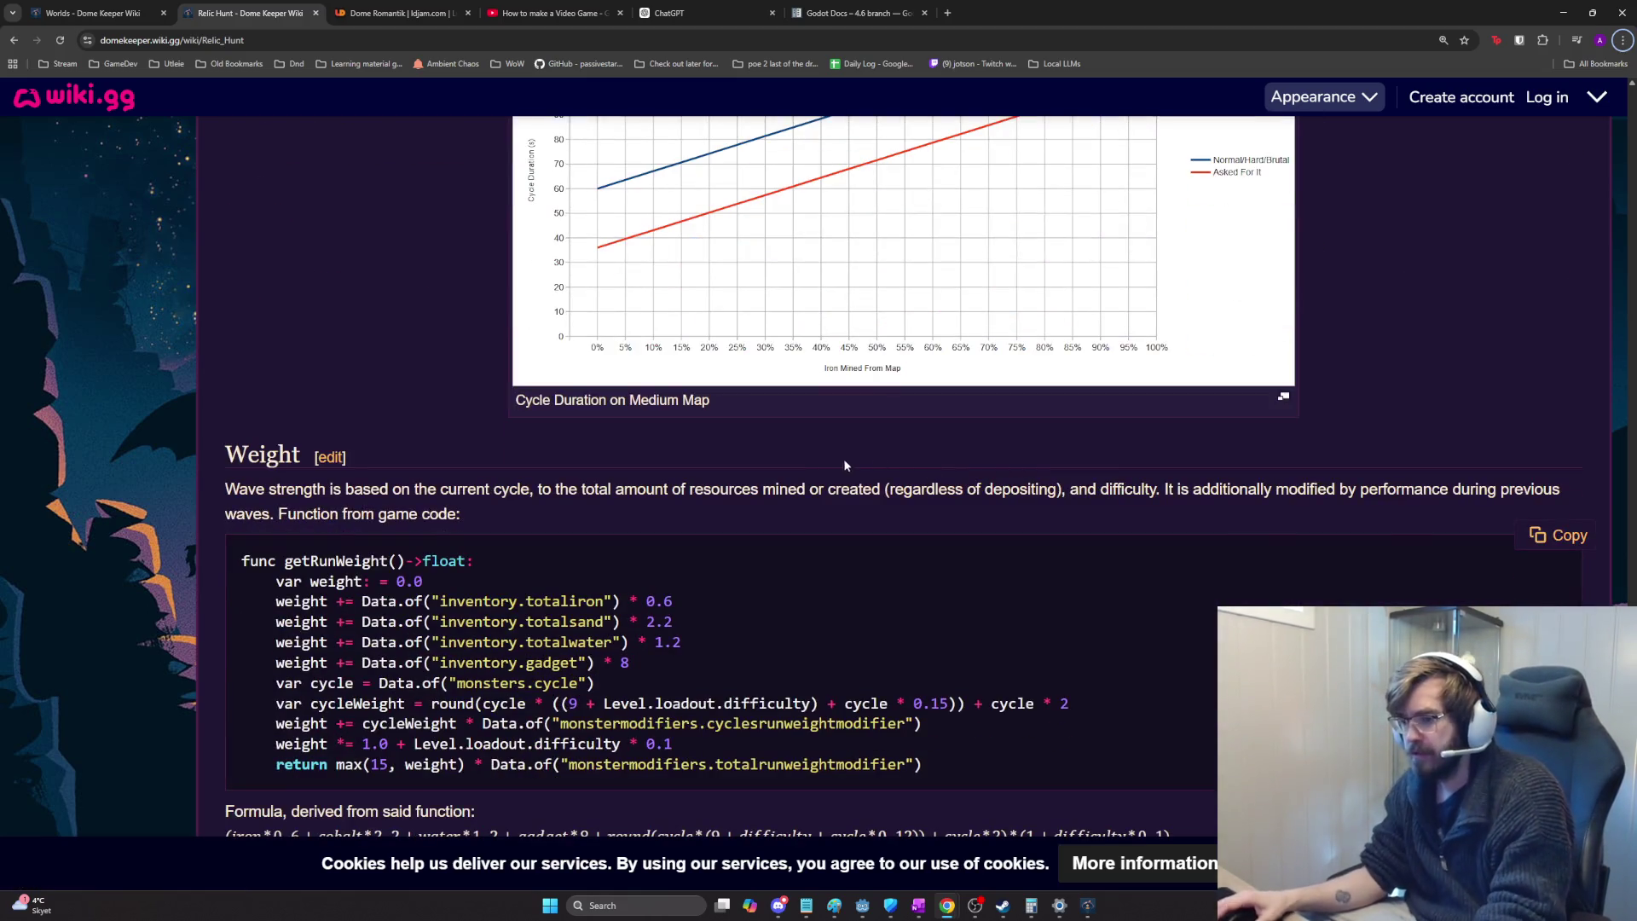
{"action": "scroll", "coordinate": [853, 456], "scroll_direction": "up", "scroll_amount": 3}
{"action": "scroll", "coordinate": [1103, 555], "scroll_direction": "down", "scroll_amount": 5}
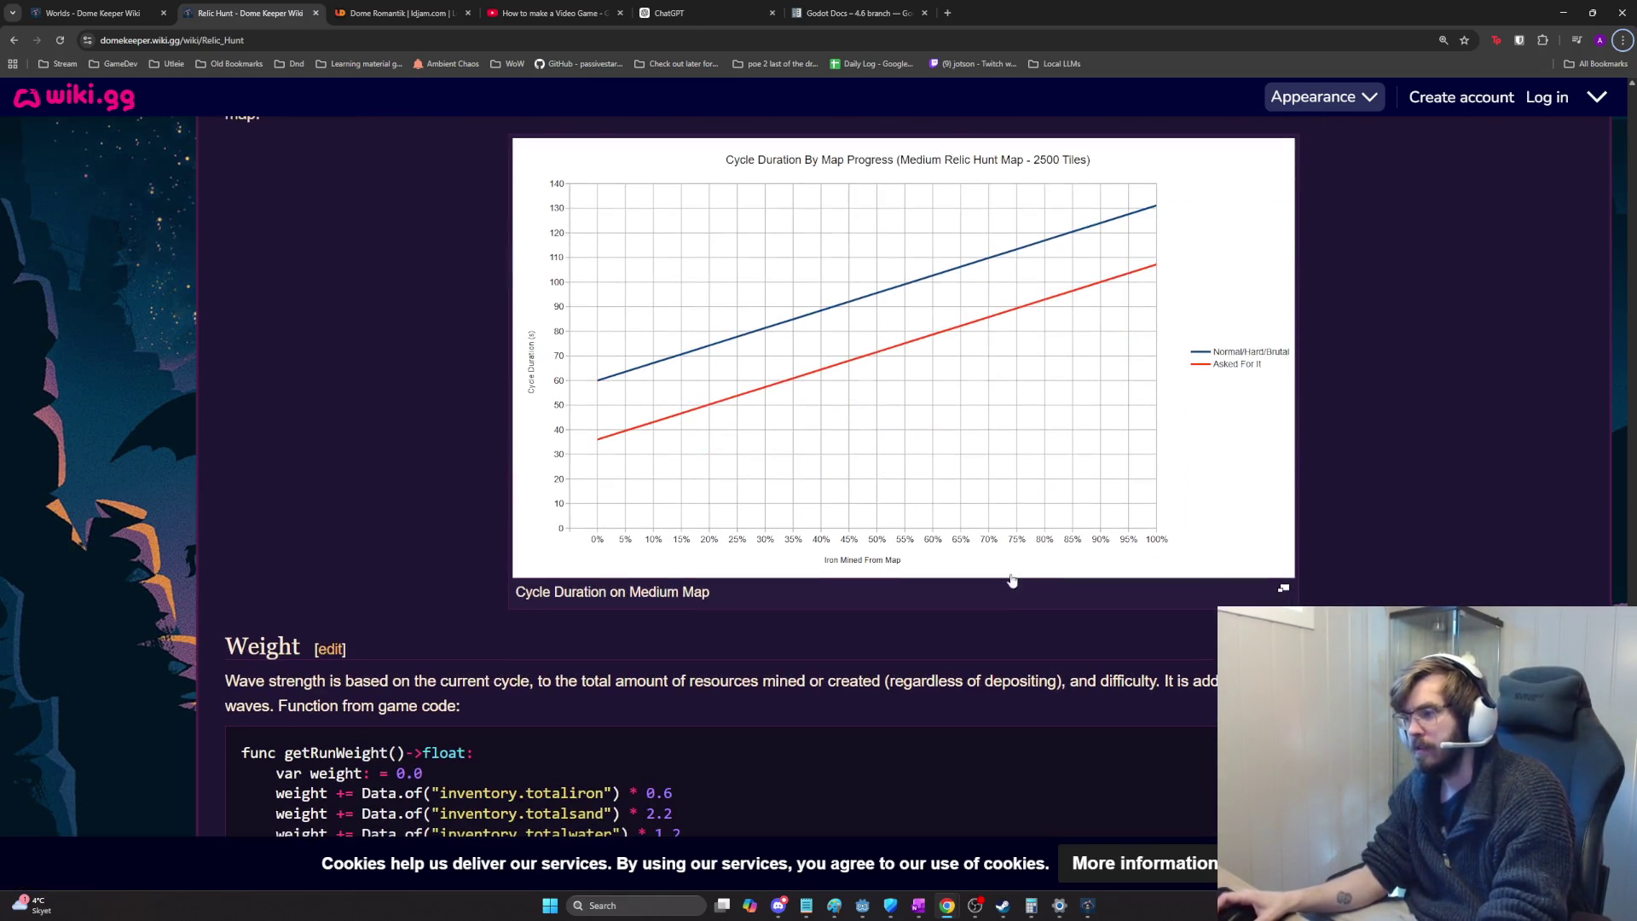
{"action": "scroll", "coordinate": [1076, 543], "scroll_direction": "up", "scroll_amount": 4}
{"action": "scroll", "coordinate": [1075, 544], "scroll_direction": "up", "scroll_amount": 3}
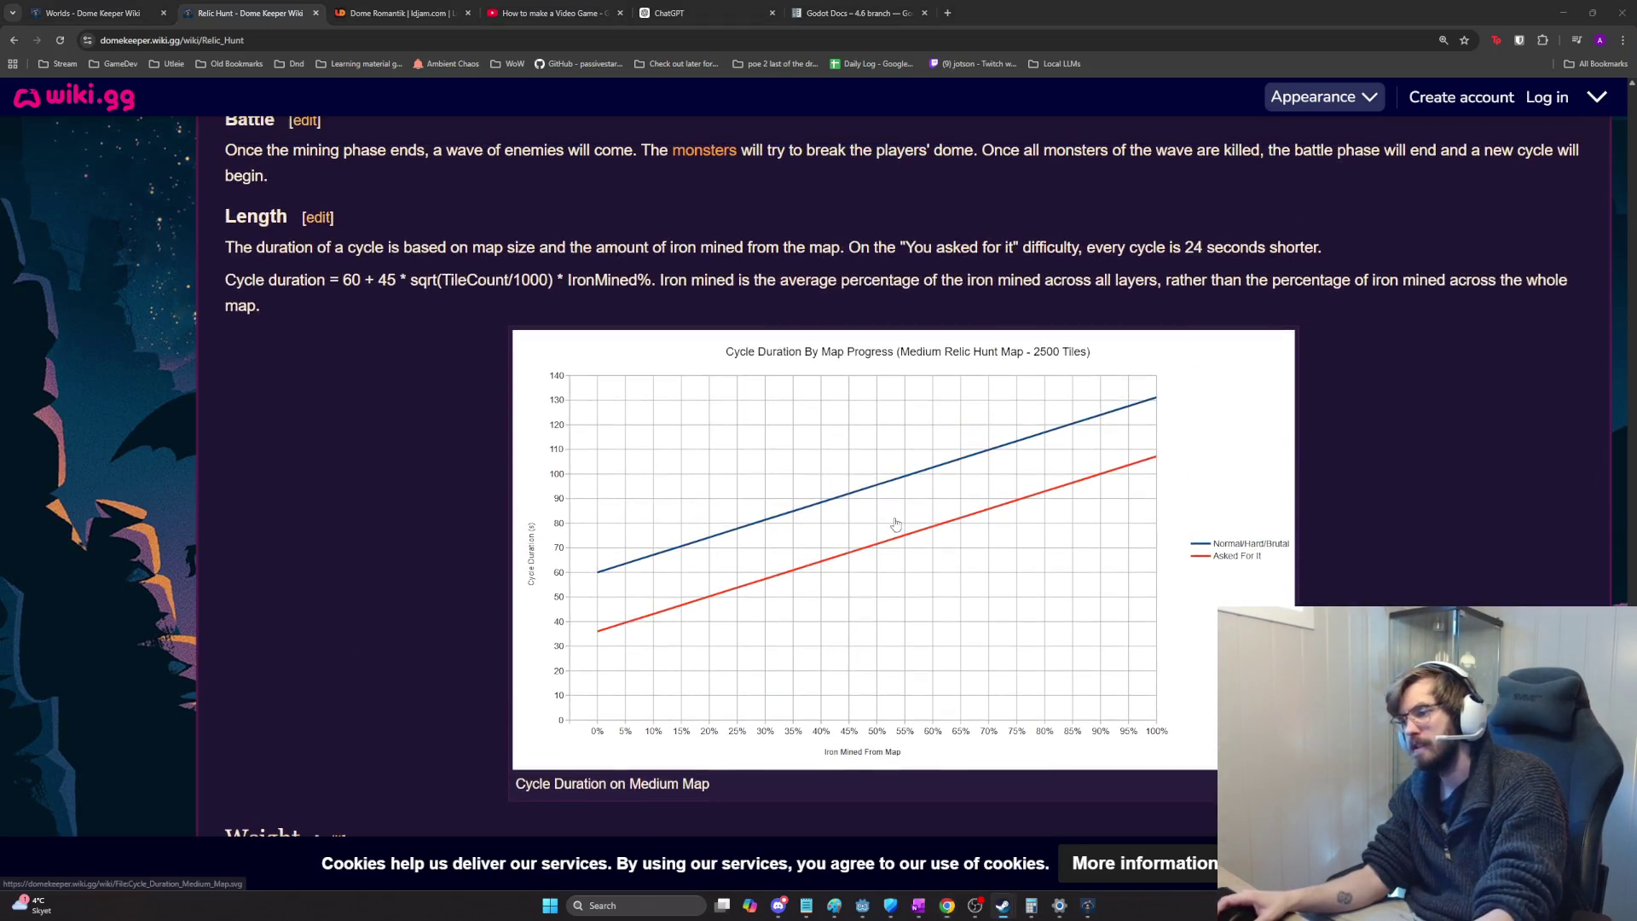
Quit Dome Keeper from its pause menu and confirm the quit.
{"action": "key", "text": "alt+Tab"}
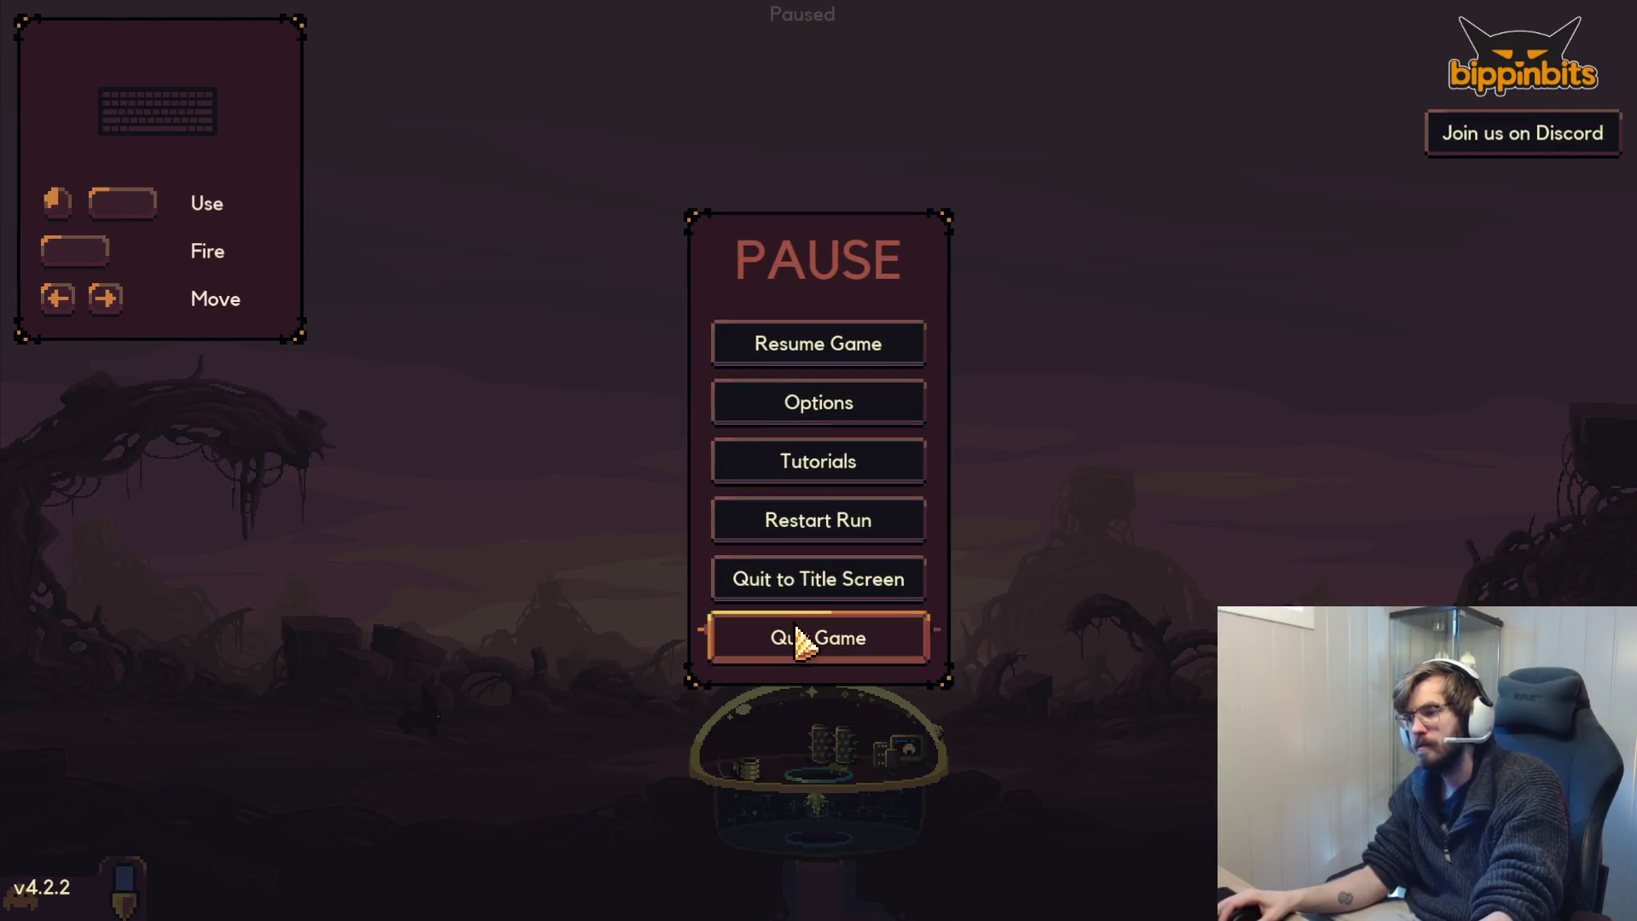
{"action": "left_click", "coordinate": [799, 640]}
{"action": "left_click", "coordinate": [799, 639]}
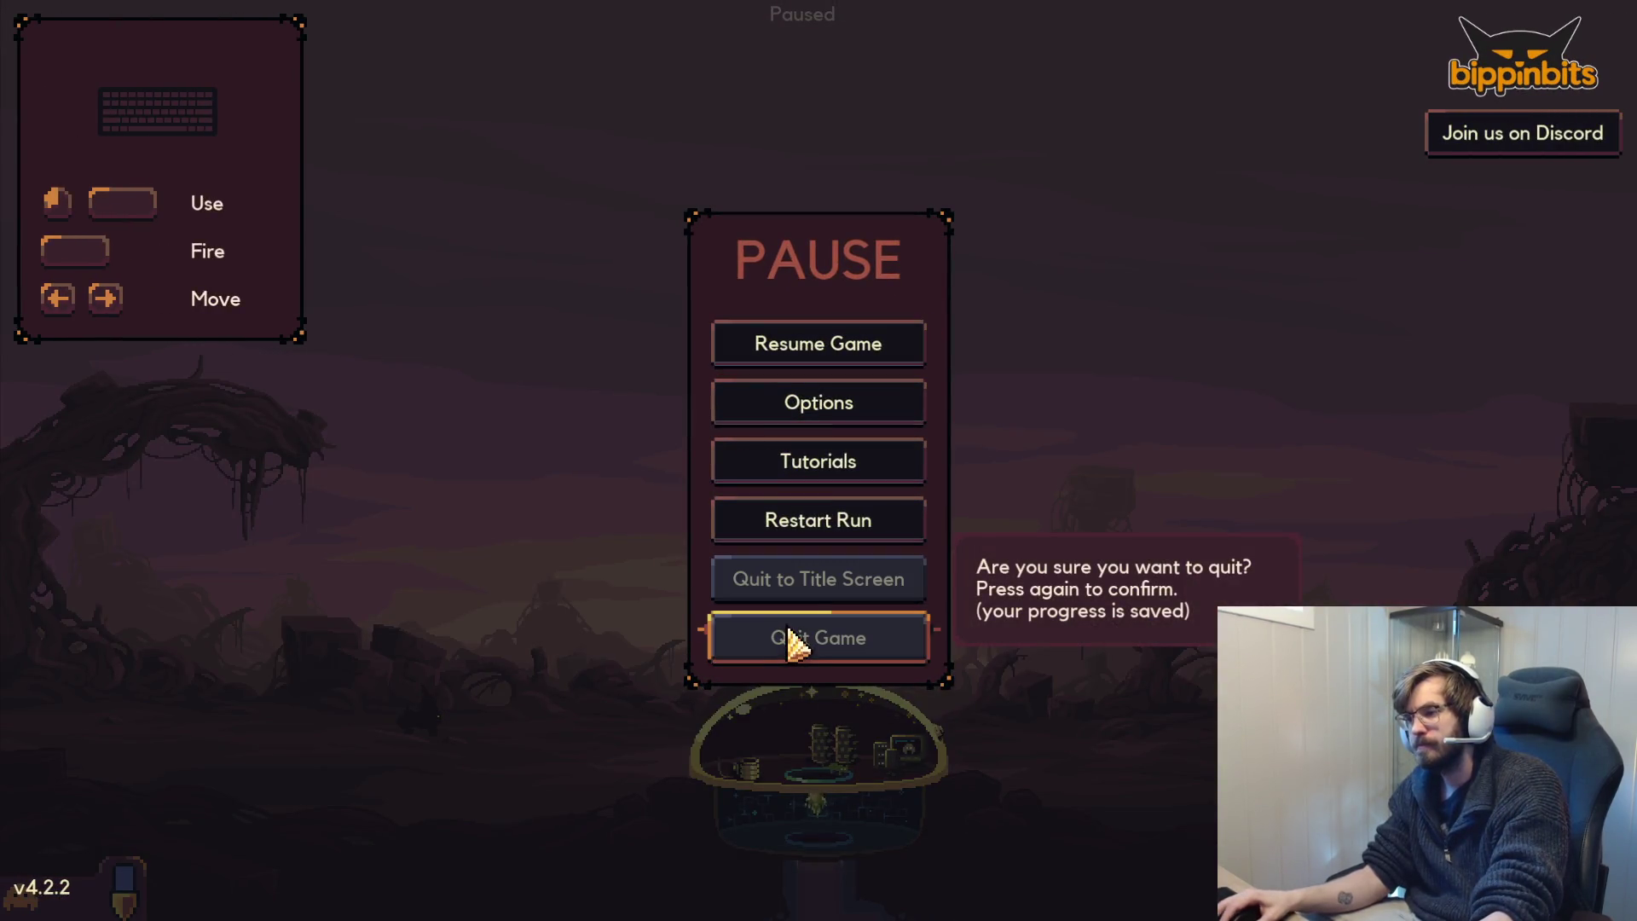
Cycle through the open windows to get back to the Relic Hunt page.
{"action": "key", "text": "alt+Tab"}
{"action": "key", "text": "Tab"}
{"action": "key", "text": "Tab"}
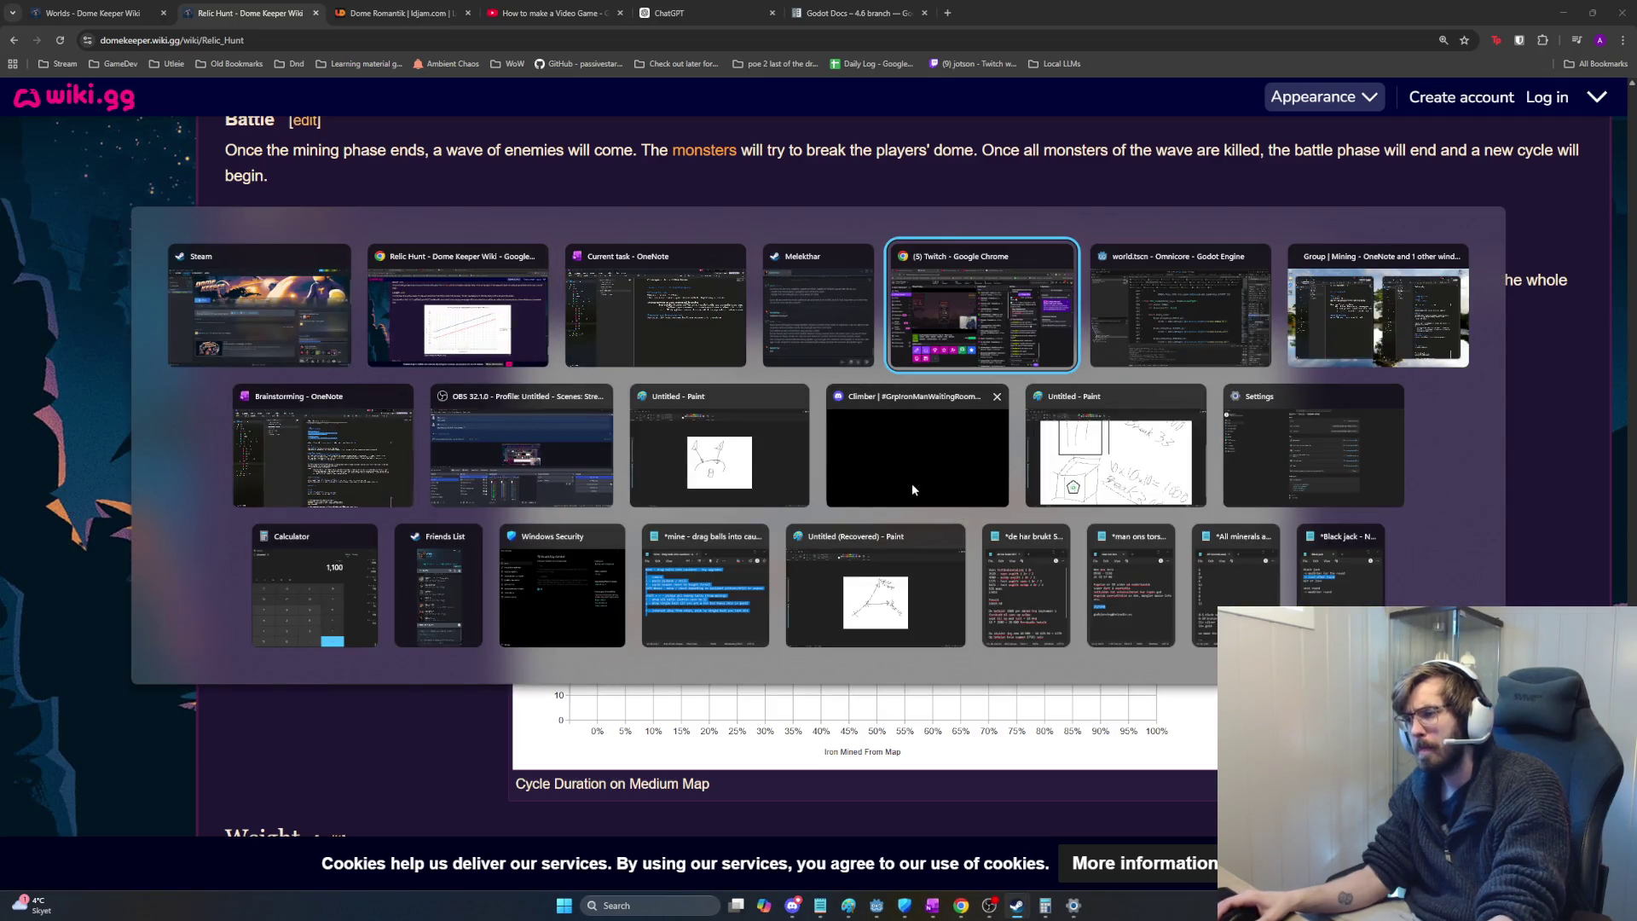
{"action": "key", "text": "shift+Tab"}
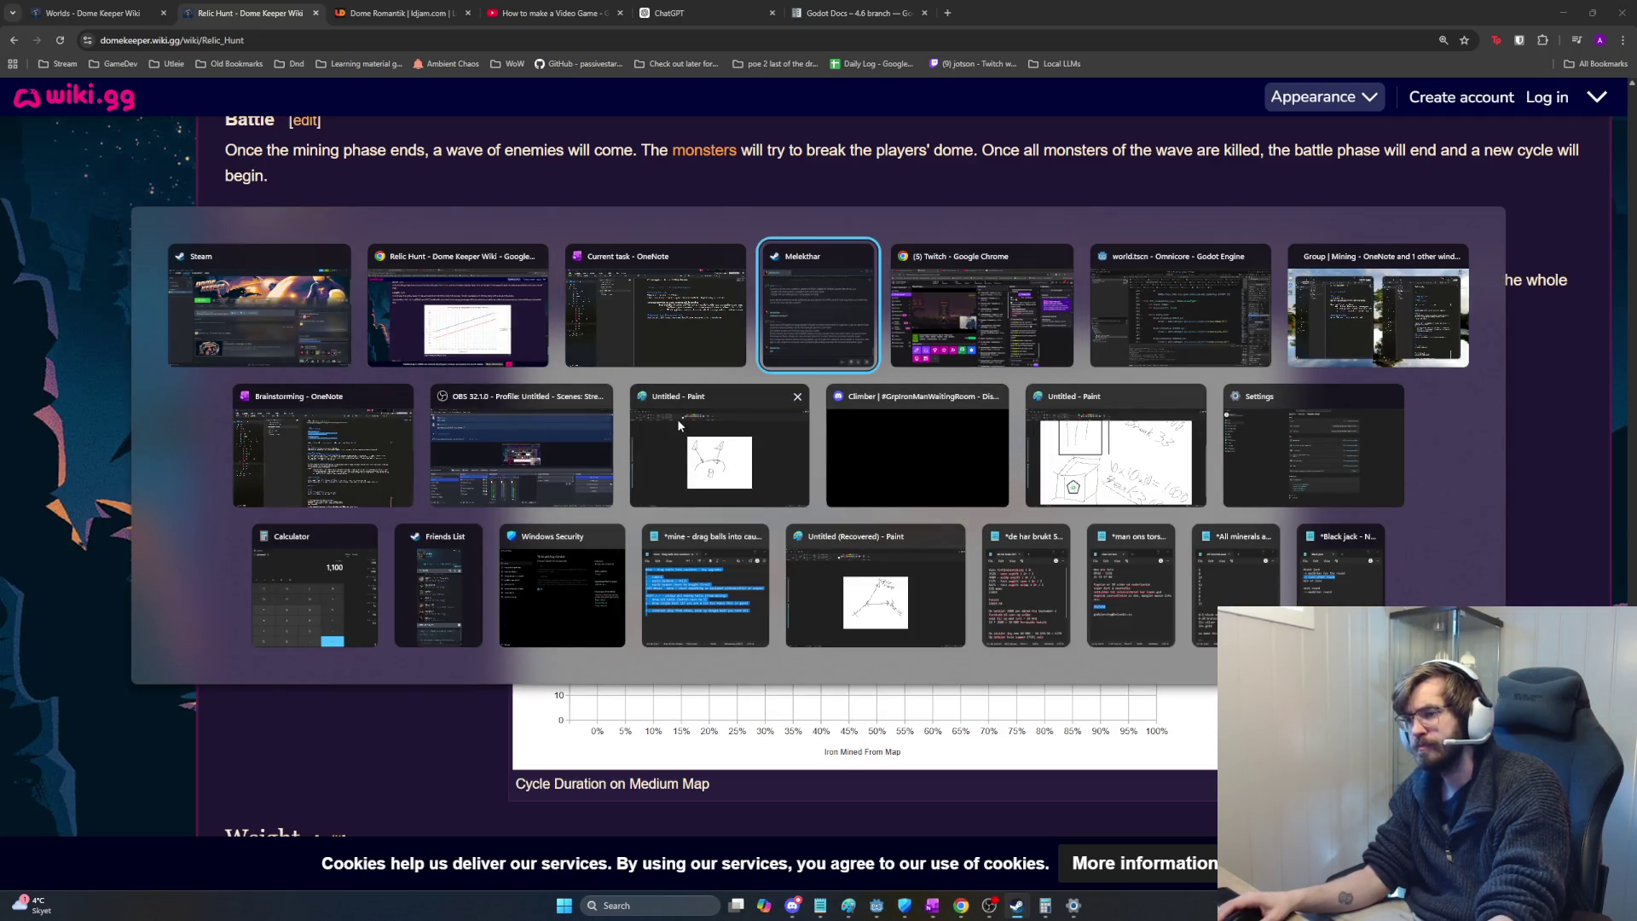
{"action": "key", "text": "shift+Tab"}
{"action": "key", "text": "Tab"}
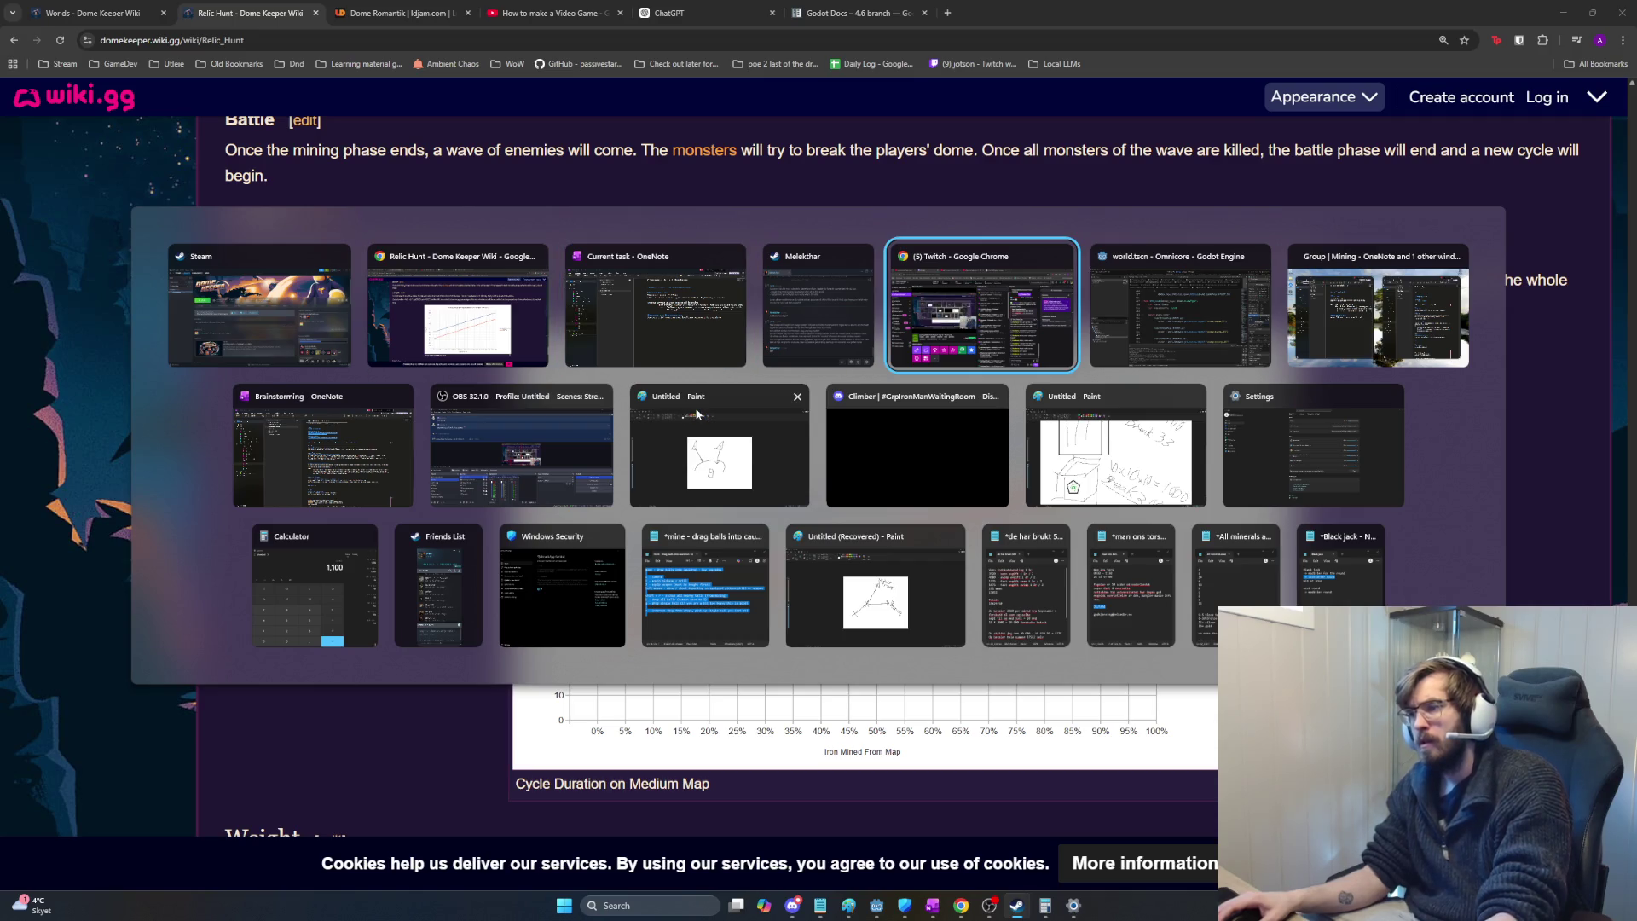
Bring the Godot editor forward from the enemy_spawner.gd script and run Omnicore with F5.
{"action": "key", "text": "shift+Tab"}
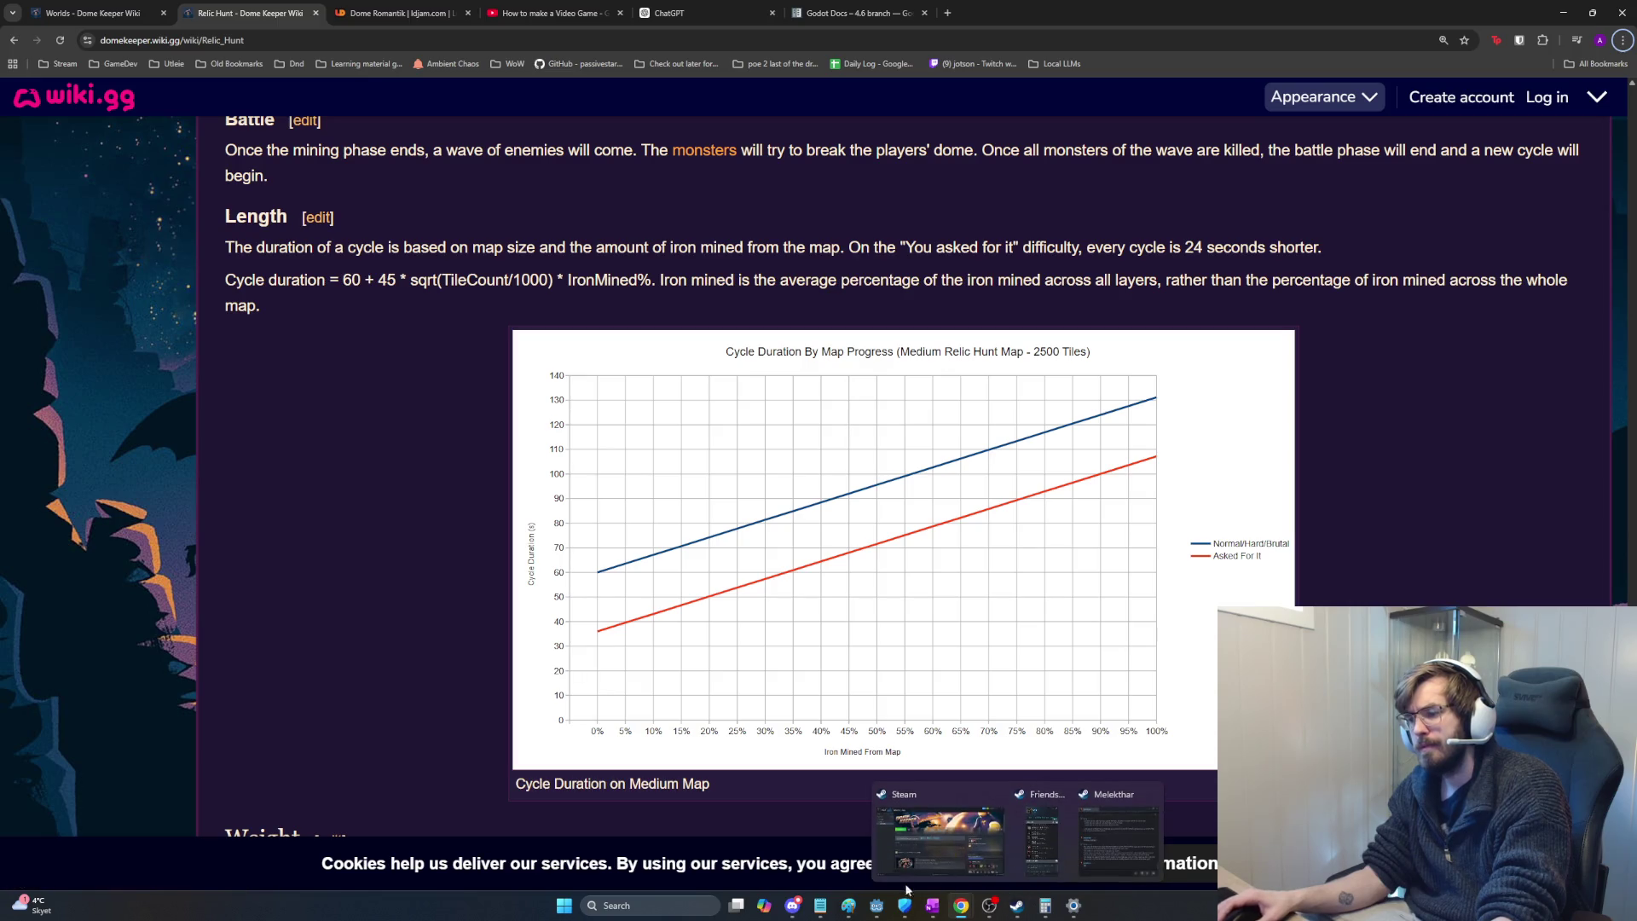
{"action": "left_click", "coordinate": [878, 905]}
{"action": "left_click", "coordinate": [898, 429]}
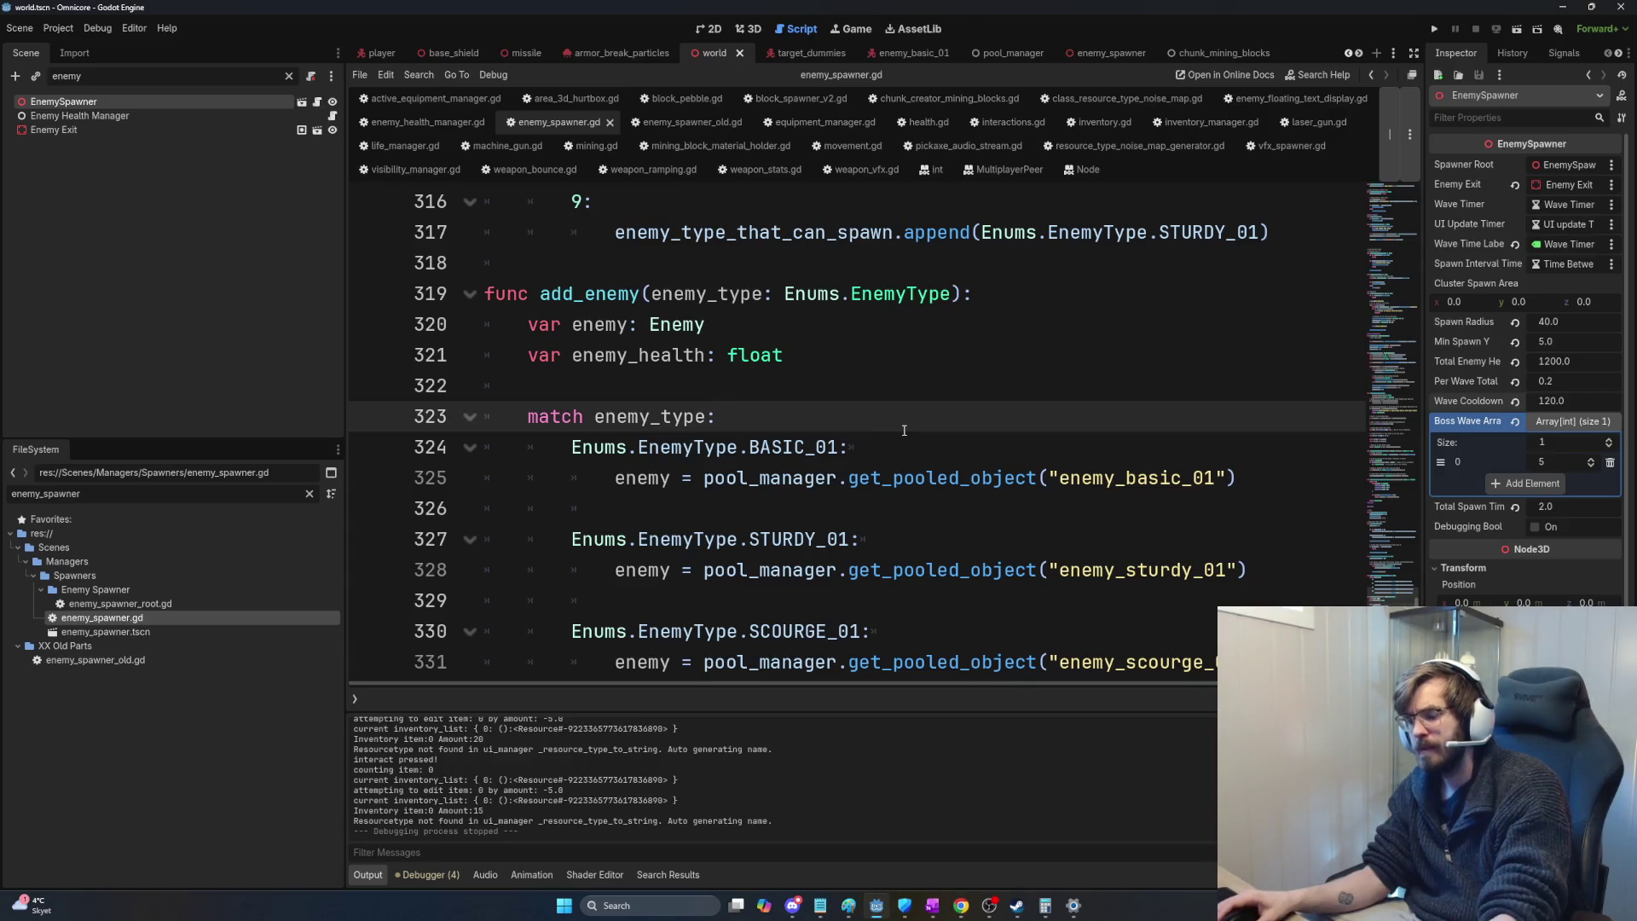
{"action": "key", "text": "F5"}
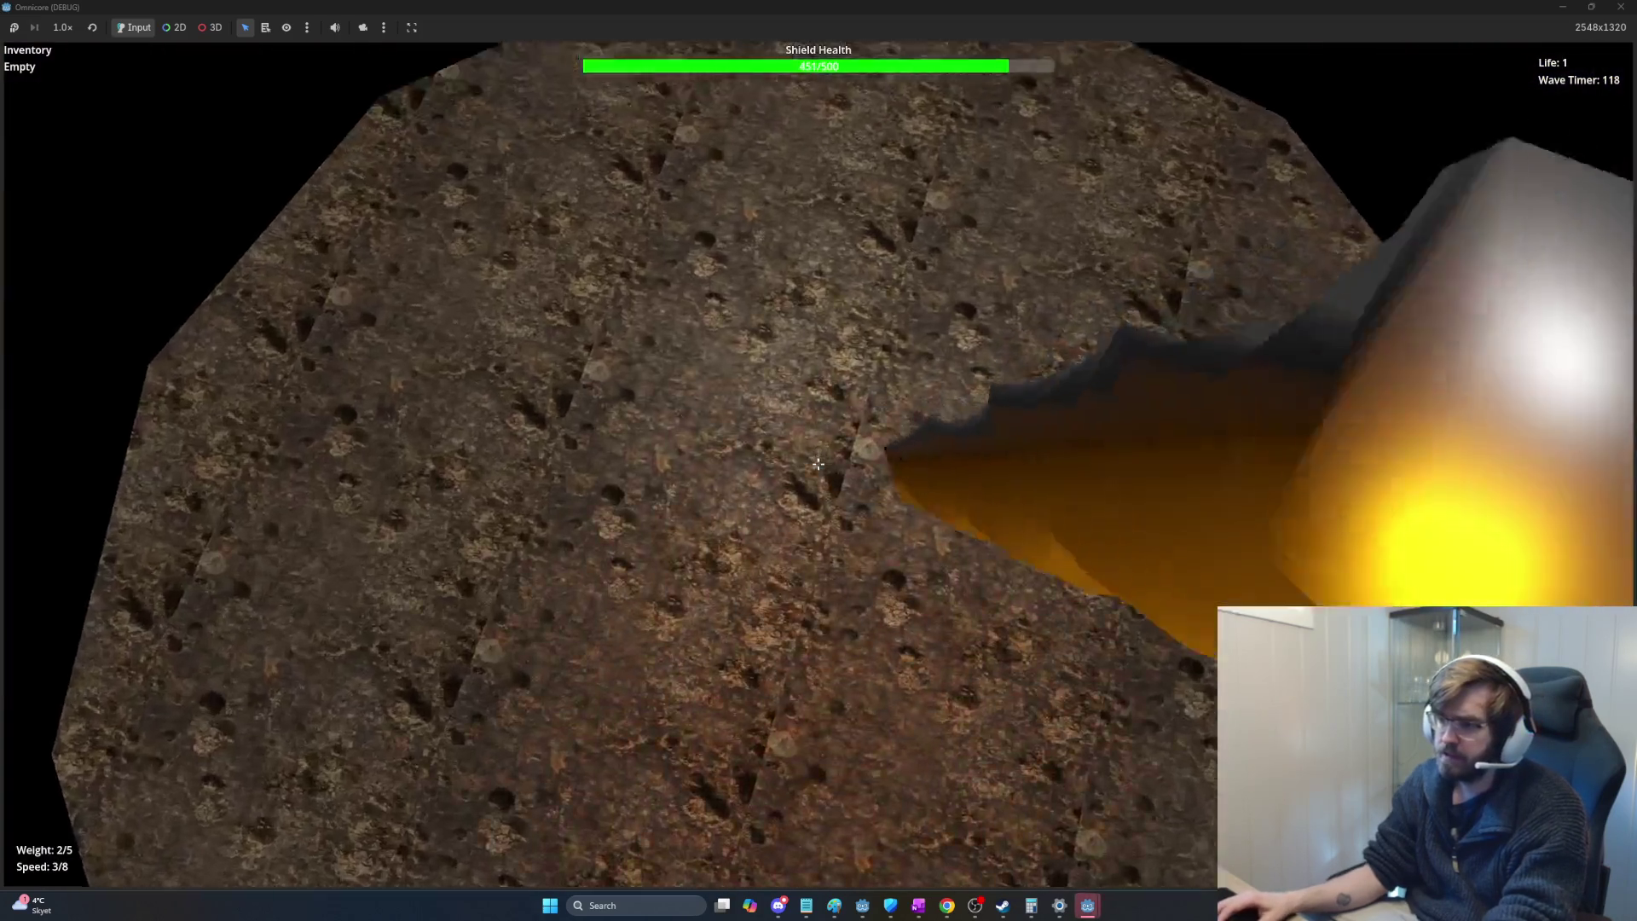
Mine a crater into the rock, then fly up out of the tunnel, cashing ore in for 7.0 money.
{"action": "left_click_drag", "start_coordinate": [818, 463], "coordinate": [817, 464]}
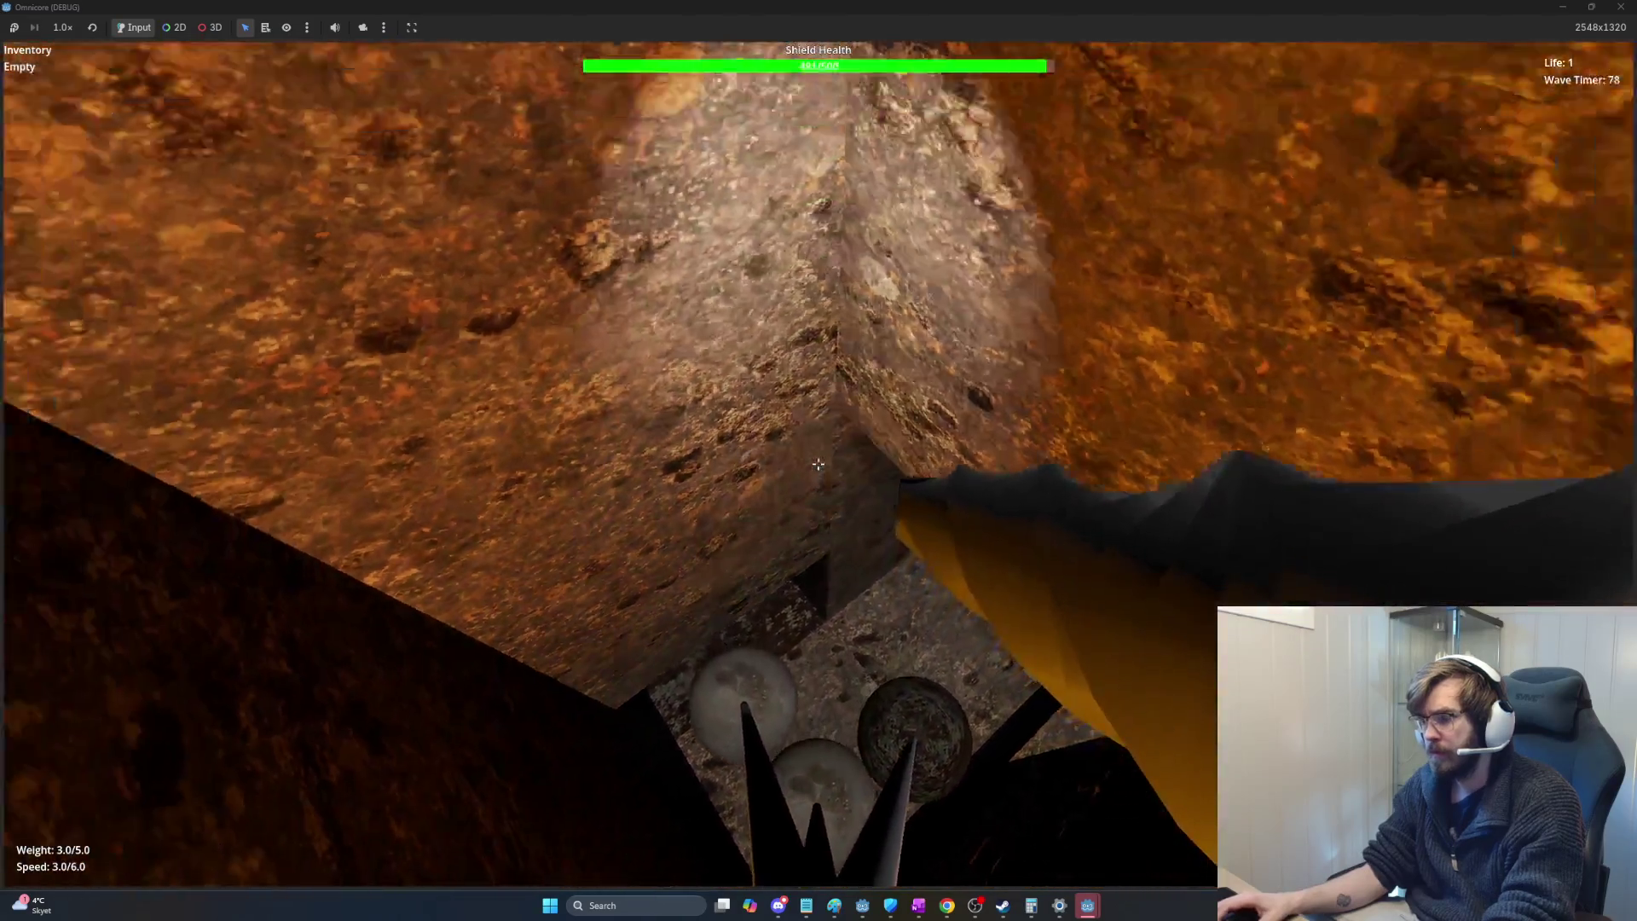
{"action": "key", "text": "w"}
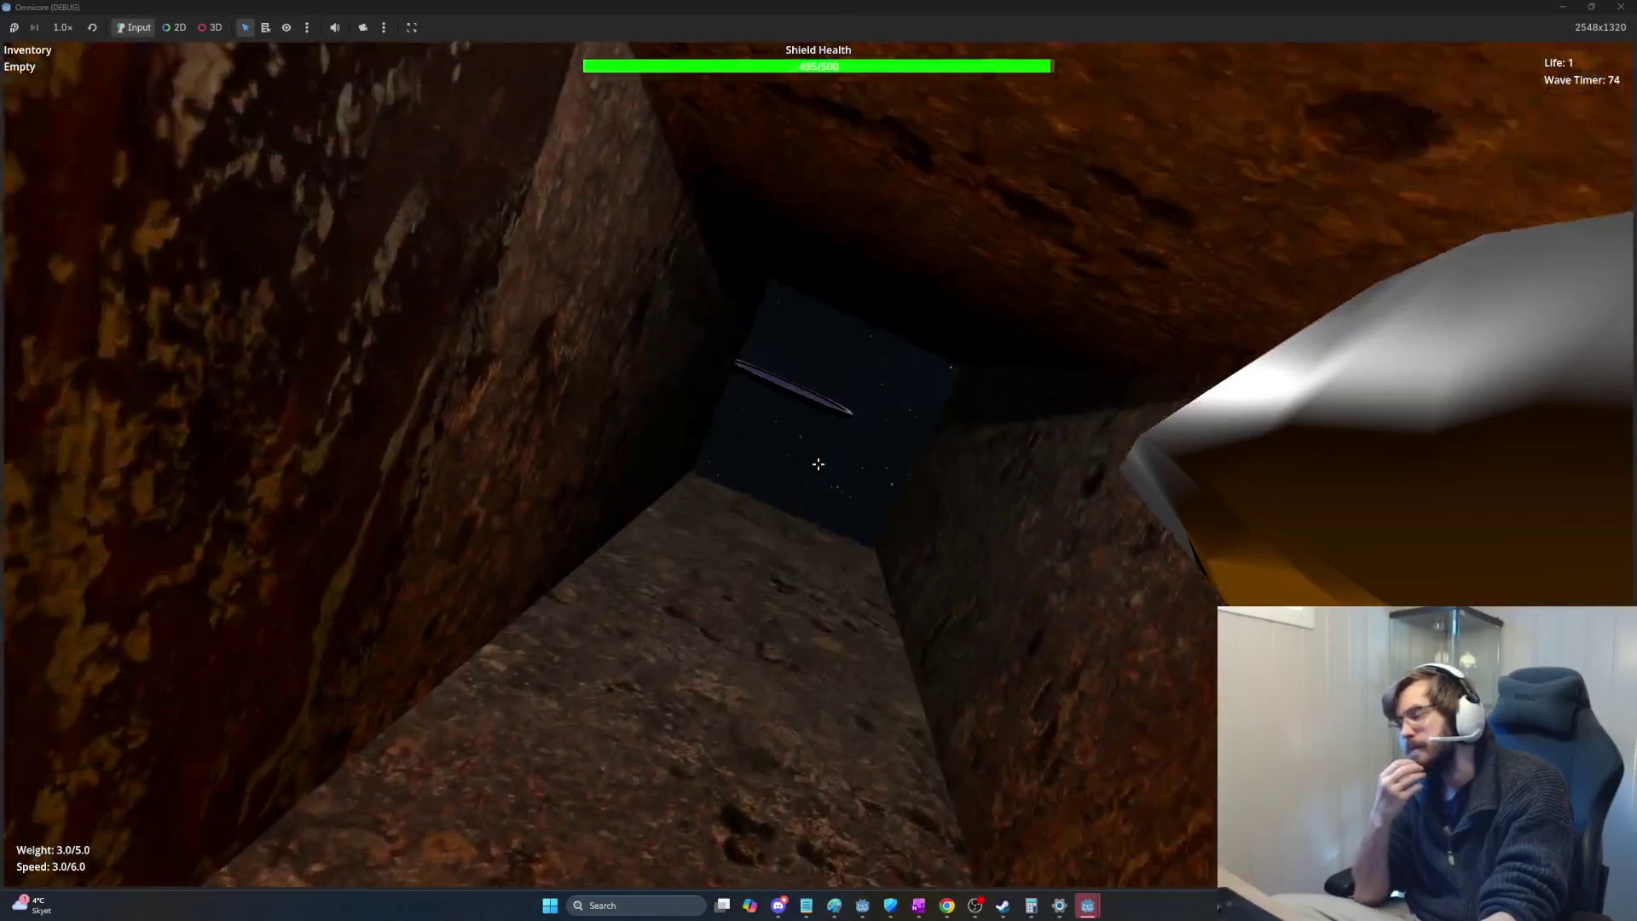
{"action": "key", "text": "w"}
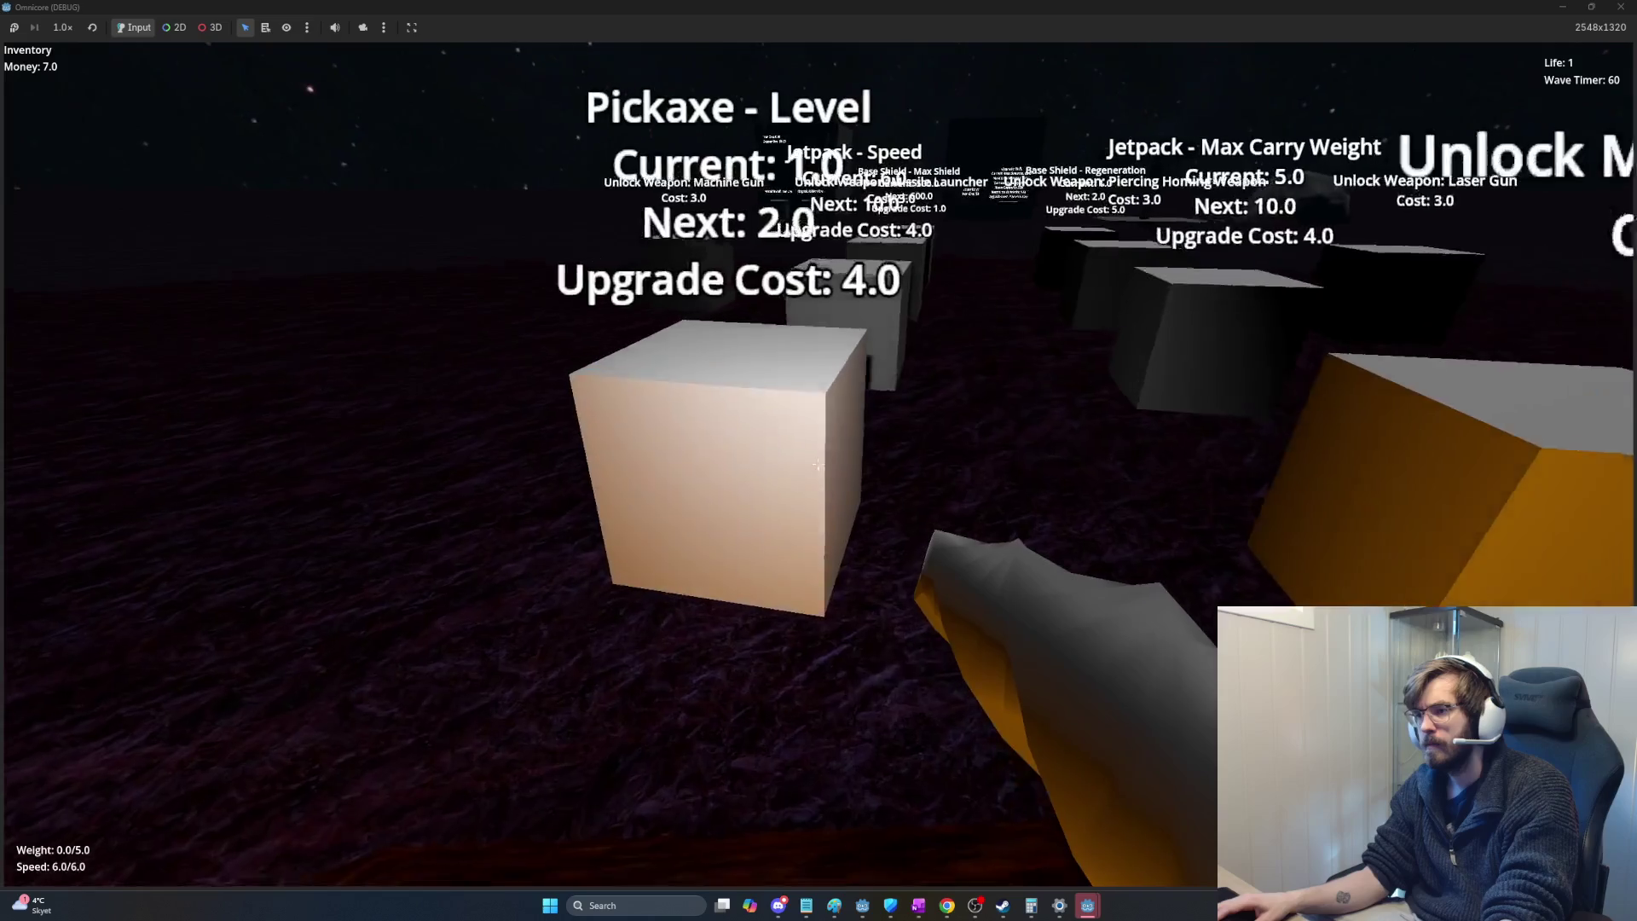
Raise carry capacity to 10 and break through the first rock walls for ore.
{"action": "key", "text": "w"}
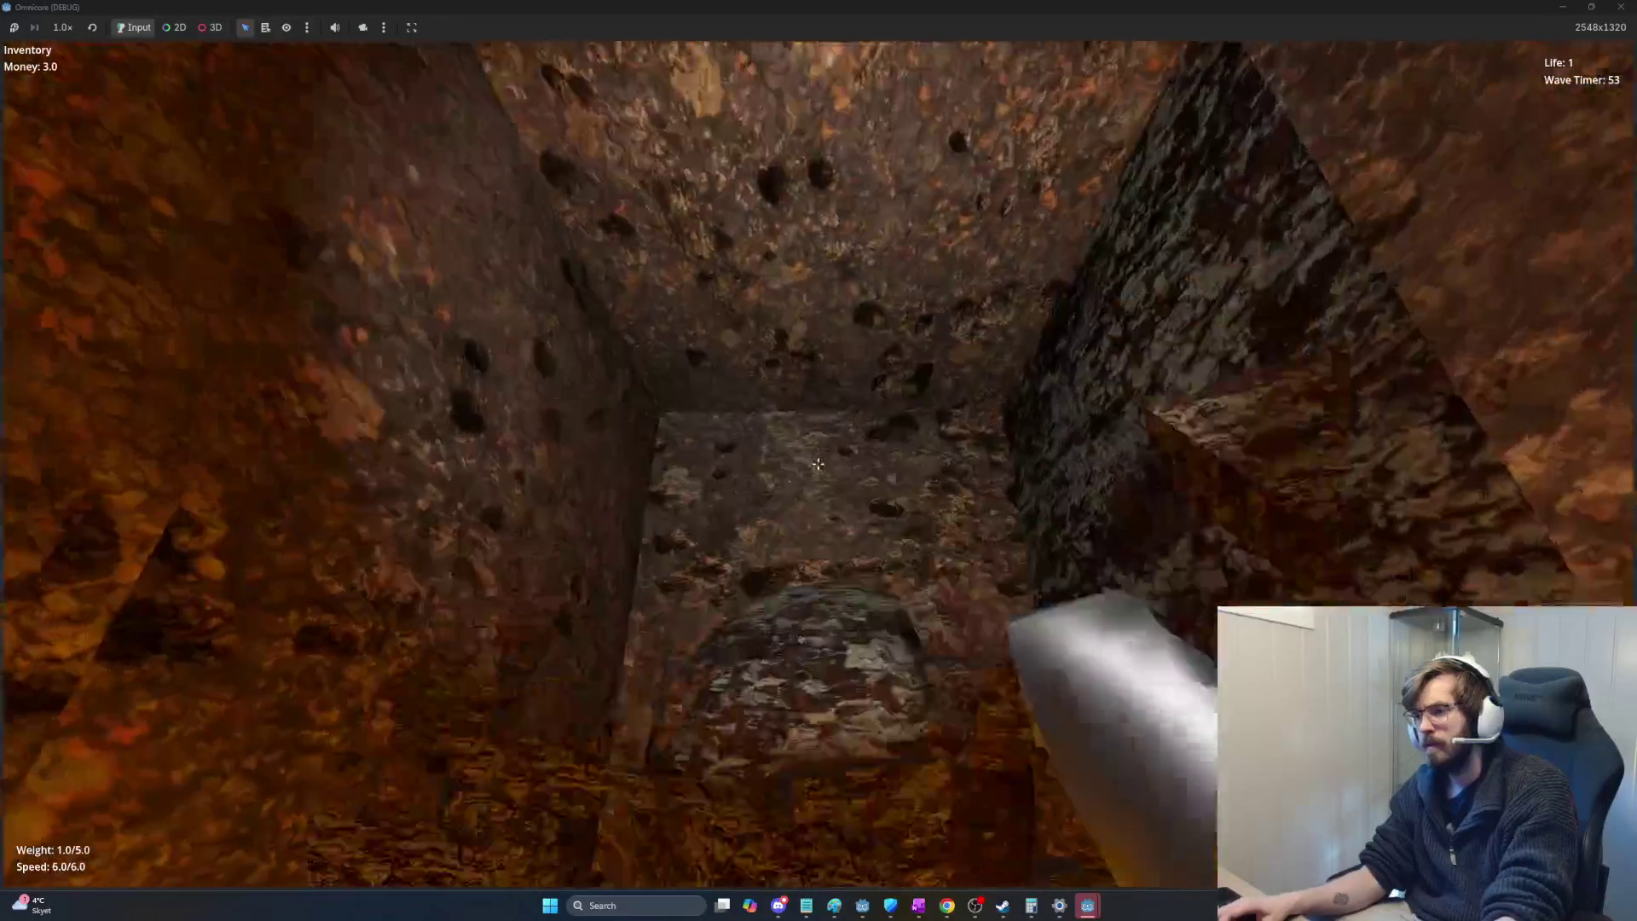
{"action": "left_click", "coordinate": [818, 463]}
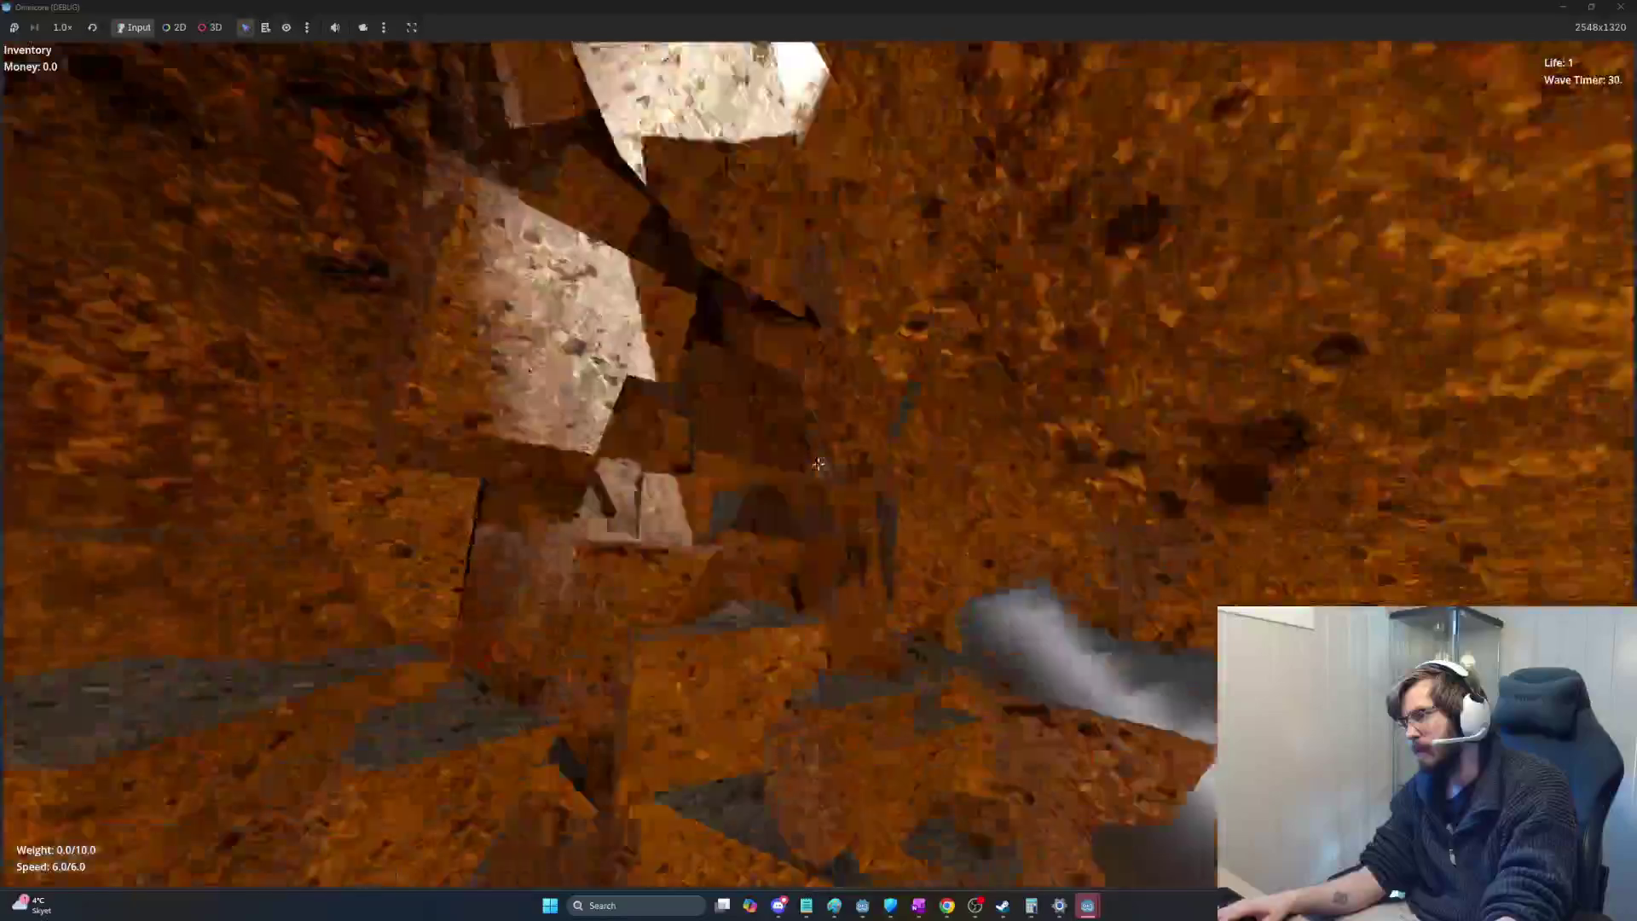
{"action": "left_click", "coordinate": [818, 463]}
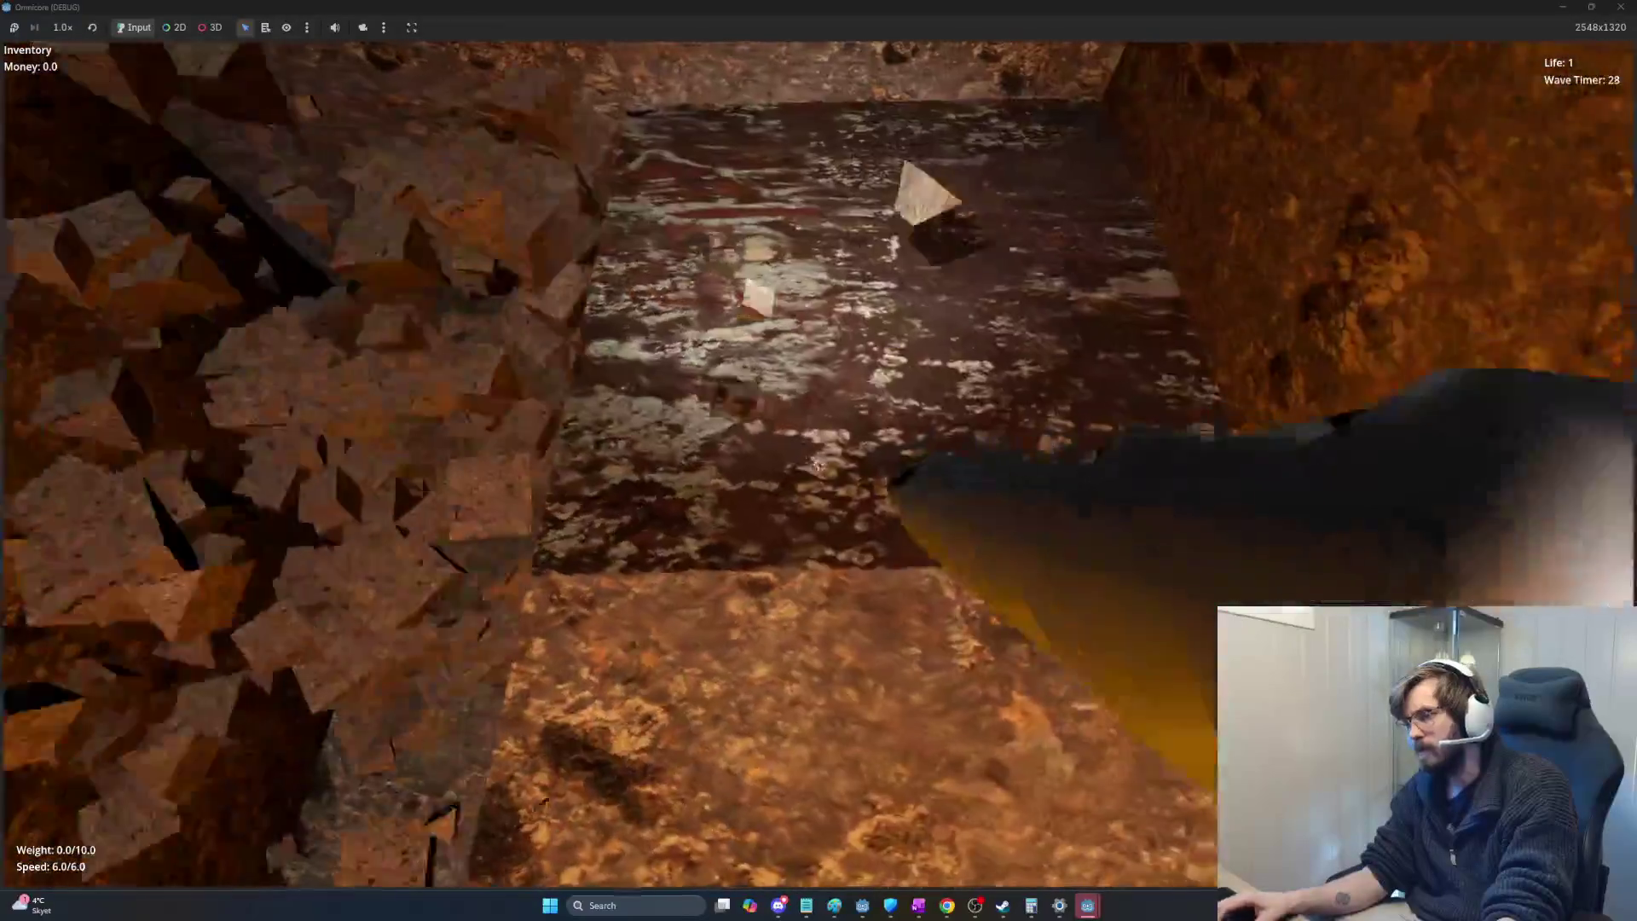
{"action": "left_click", "coordinate": [819, 463]}
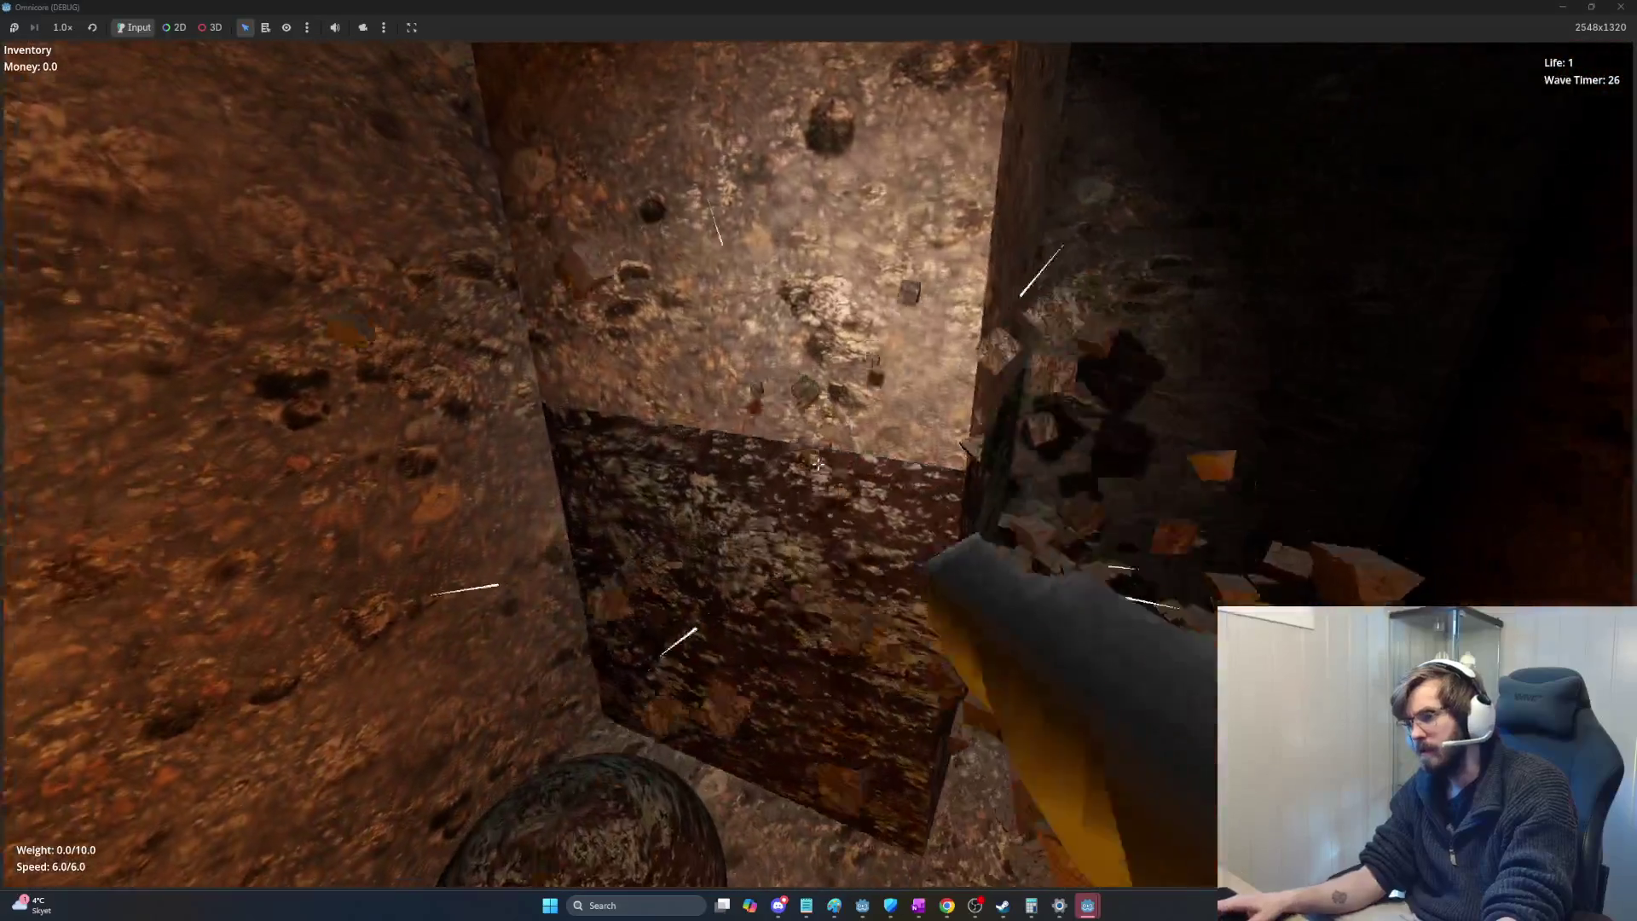
{"action": "left_click", "coordinate": [819, 463]}
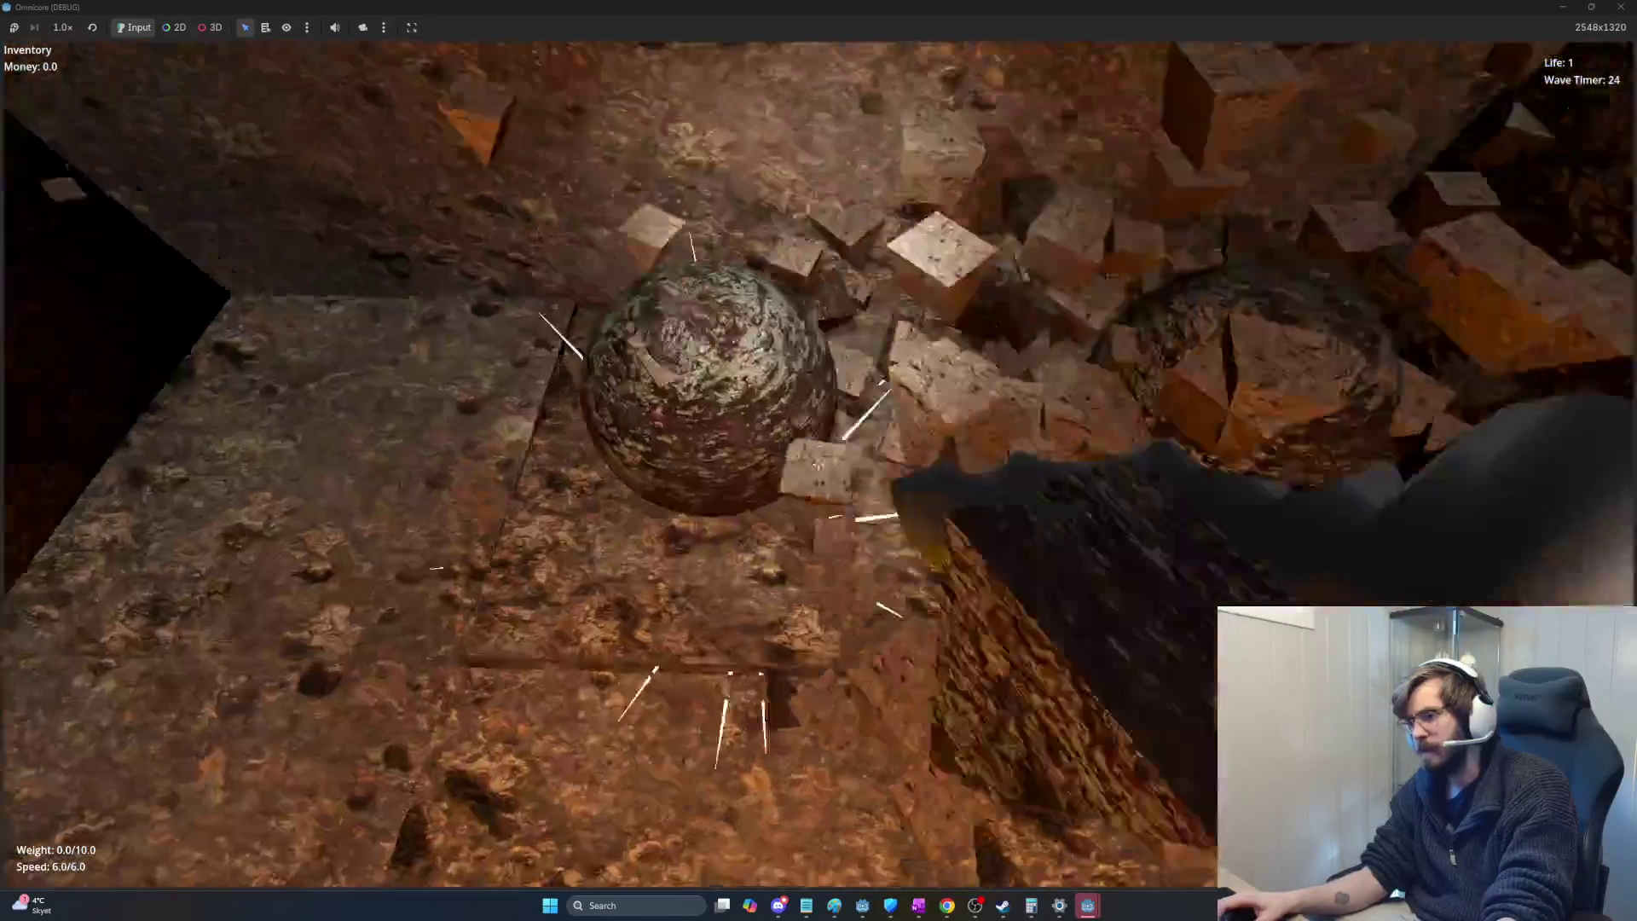
{"action": "left_click", "coordinate": [818, 463]}
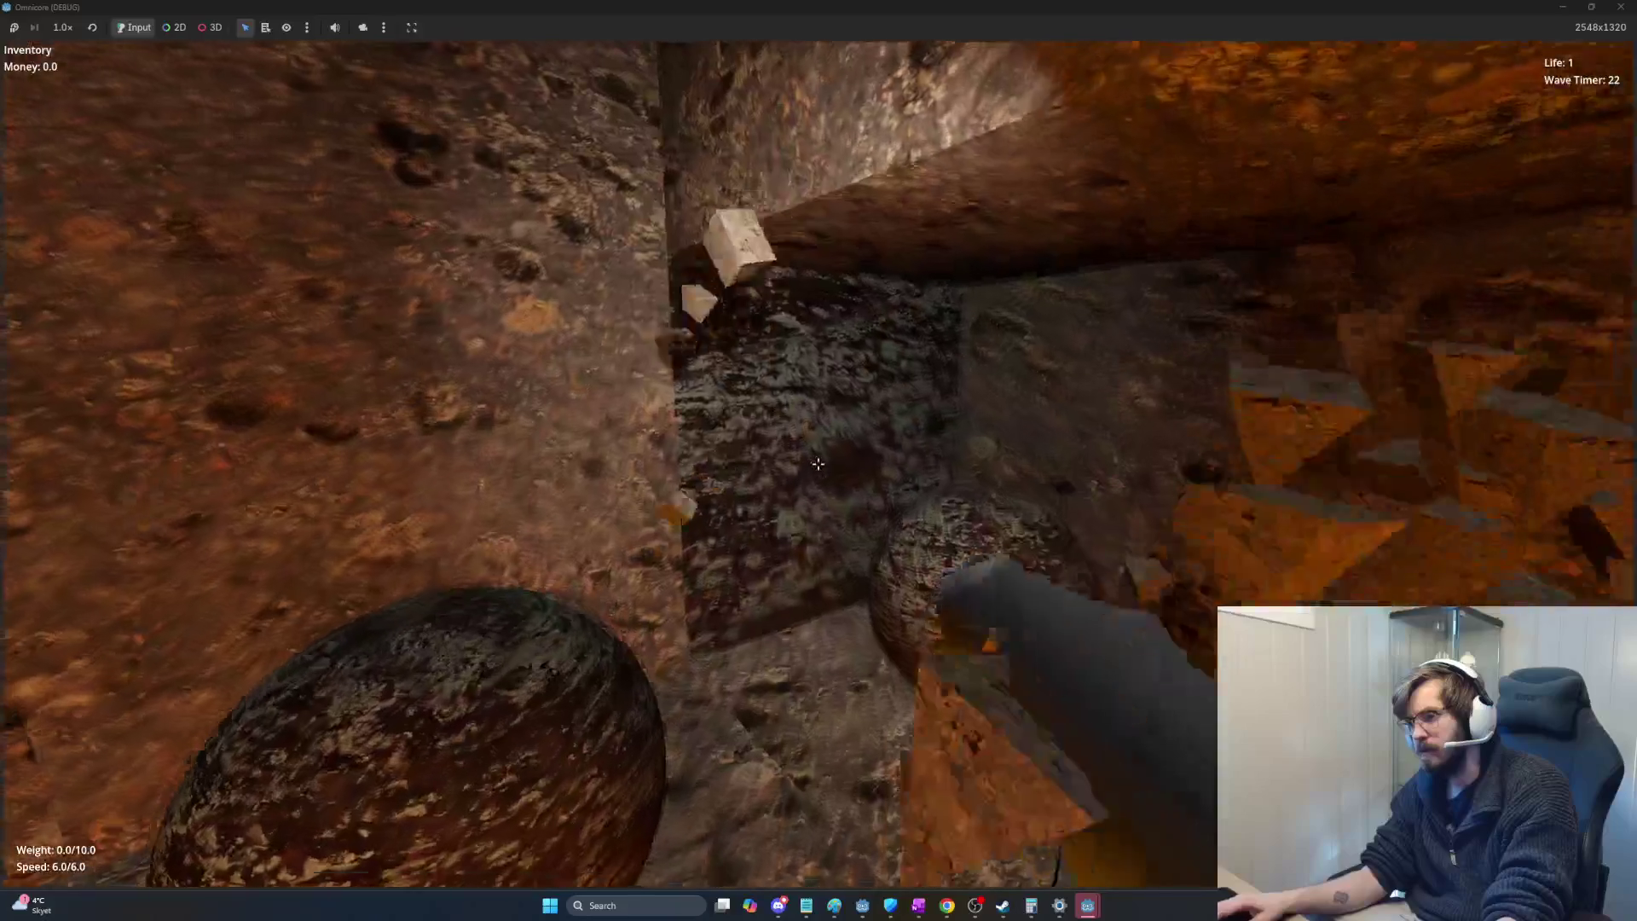
{"action": "left_click", "coordinate": [818, 463]}
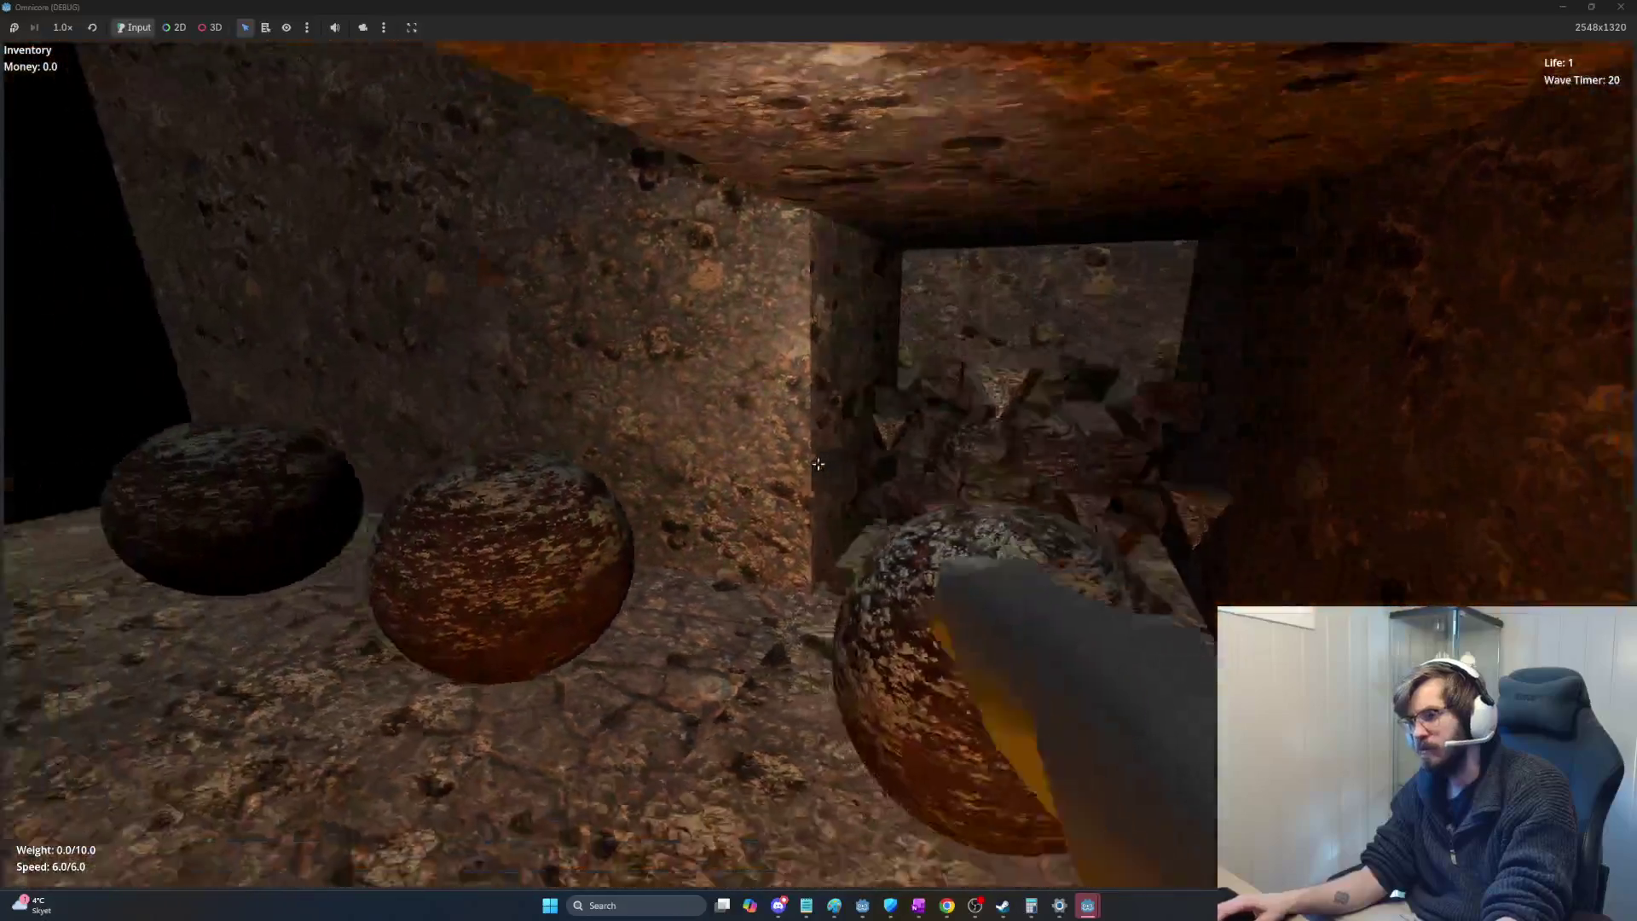
{"action": "left_click", "coordinate": [818, 463]}
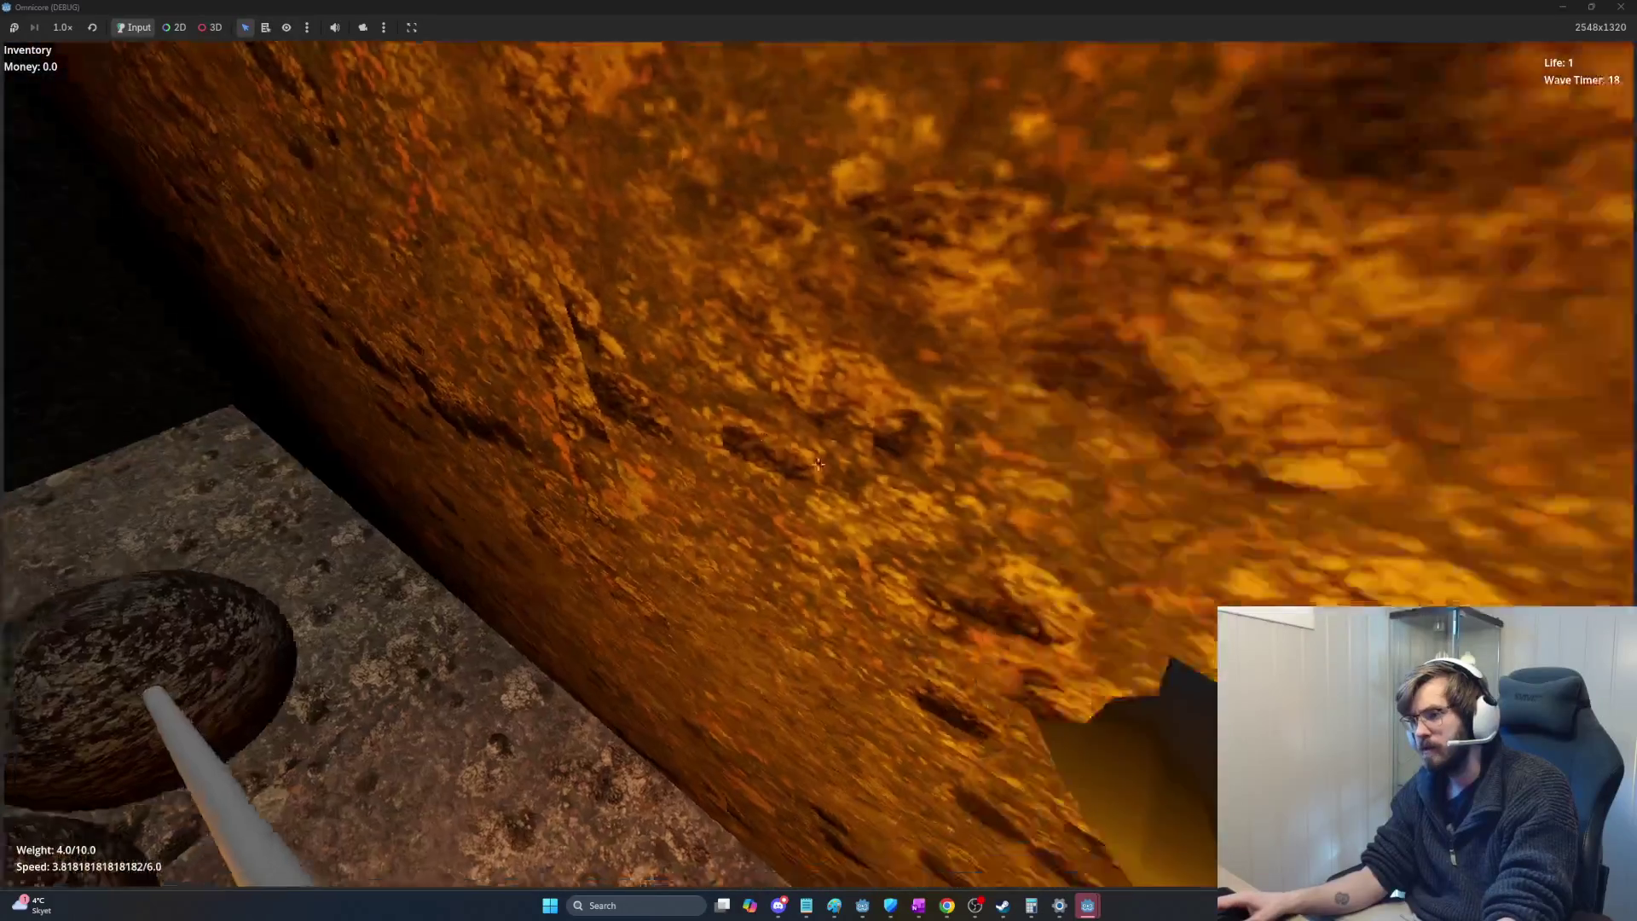
{"action": "left_click", "coordinate": [818, 463]}
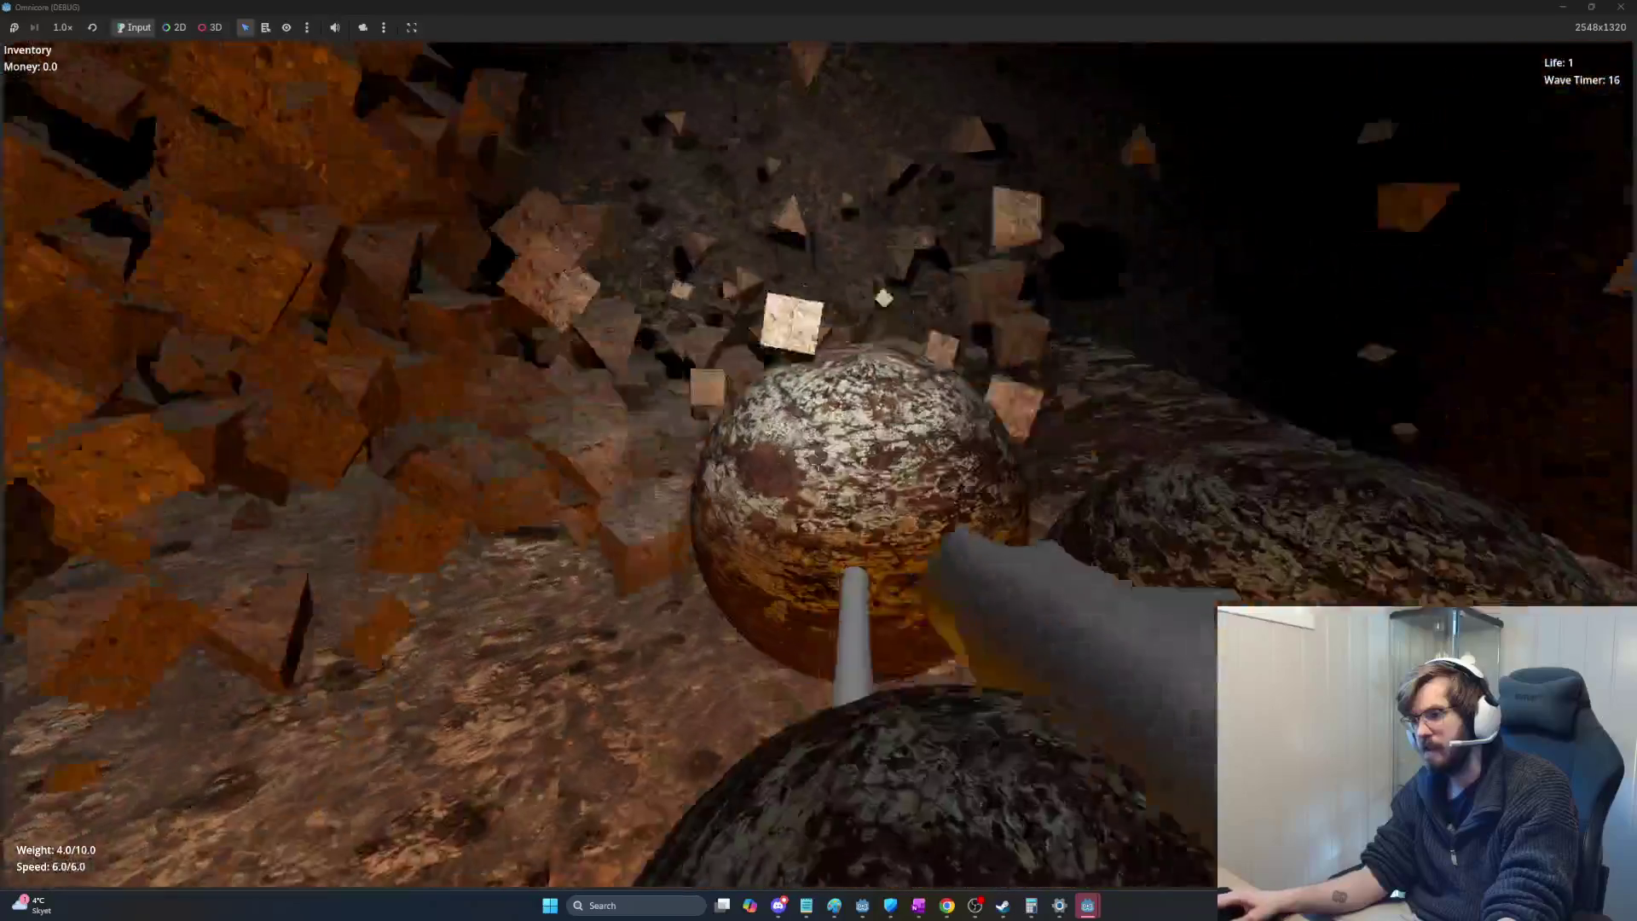
Mine further rock walls up to 5.0/10.0 ore weight, flying out as the wave timer hits 0.
{"action": "left_click", "coordinate": [819, 463]}
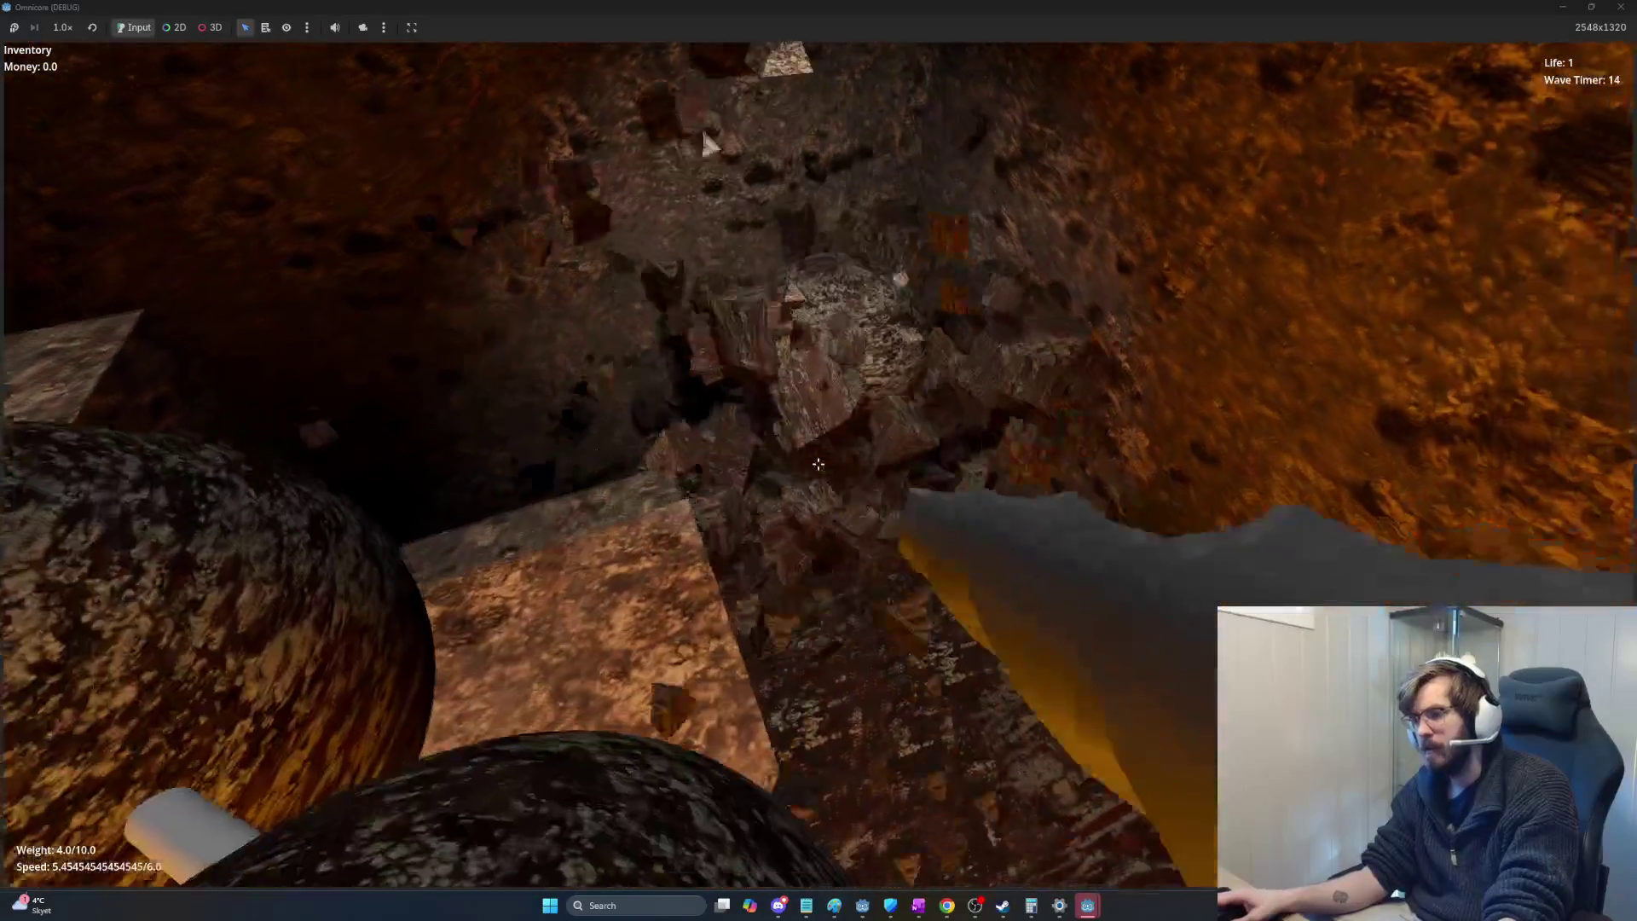
{"action": "left_click", "coordinate": [819, 463]}
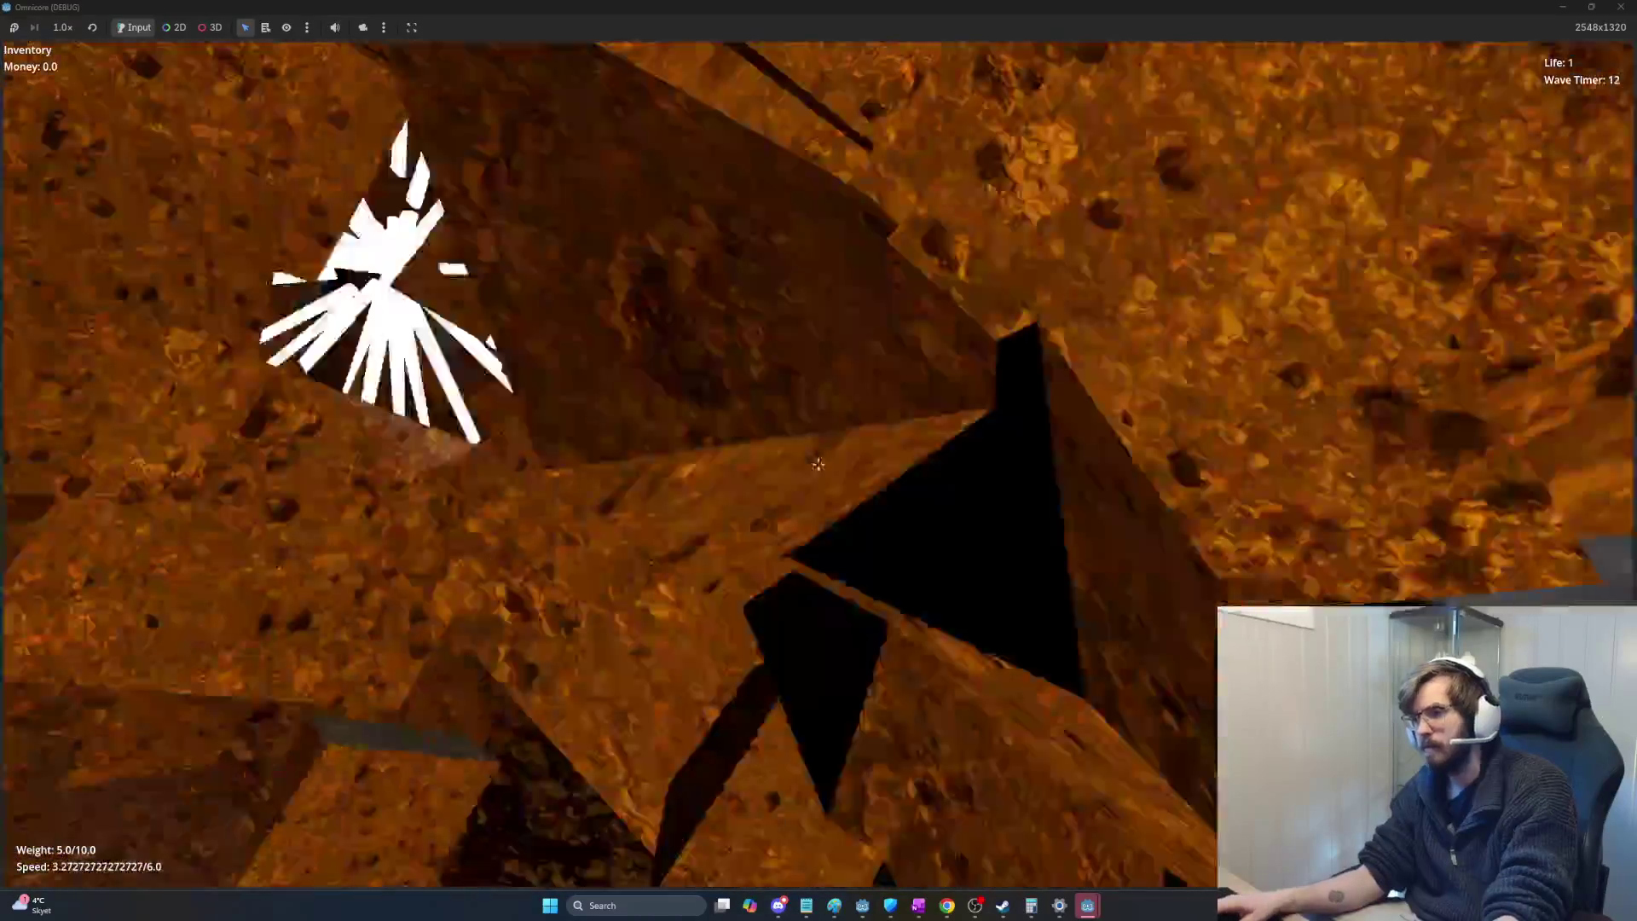
{"action": "left_click", "coordinate": [818, 463]}
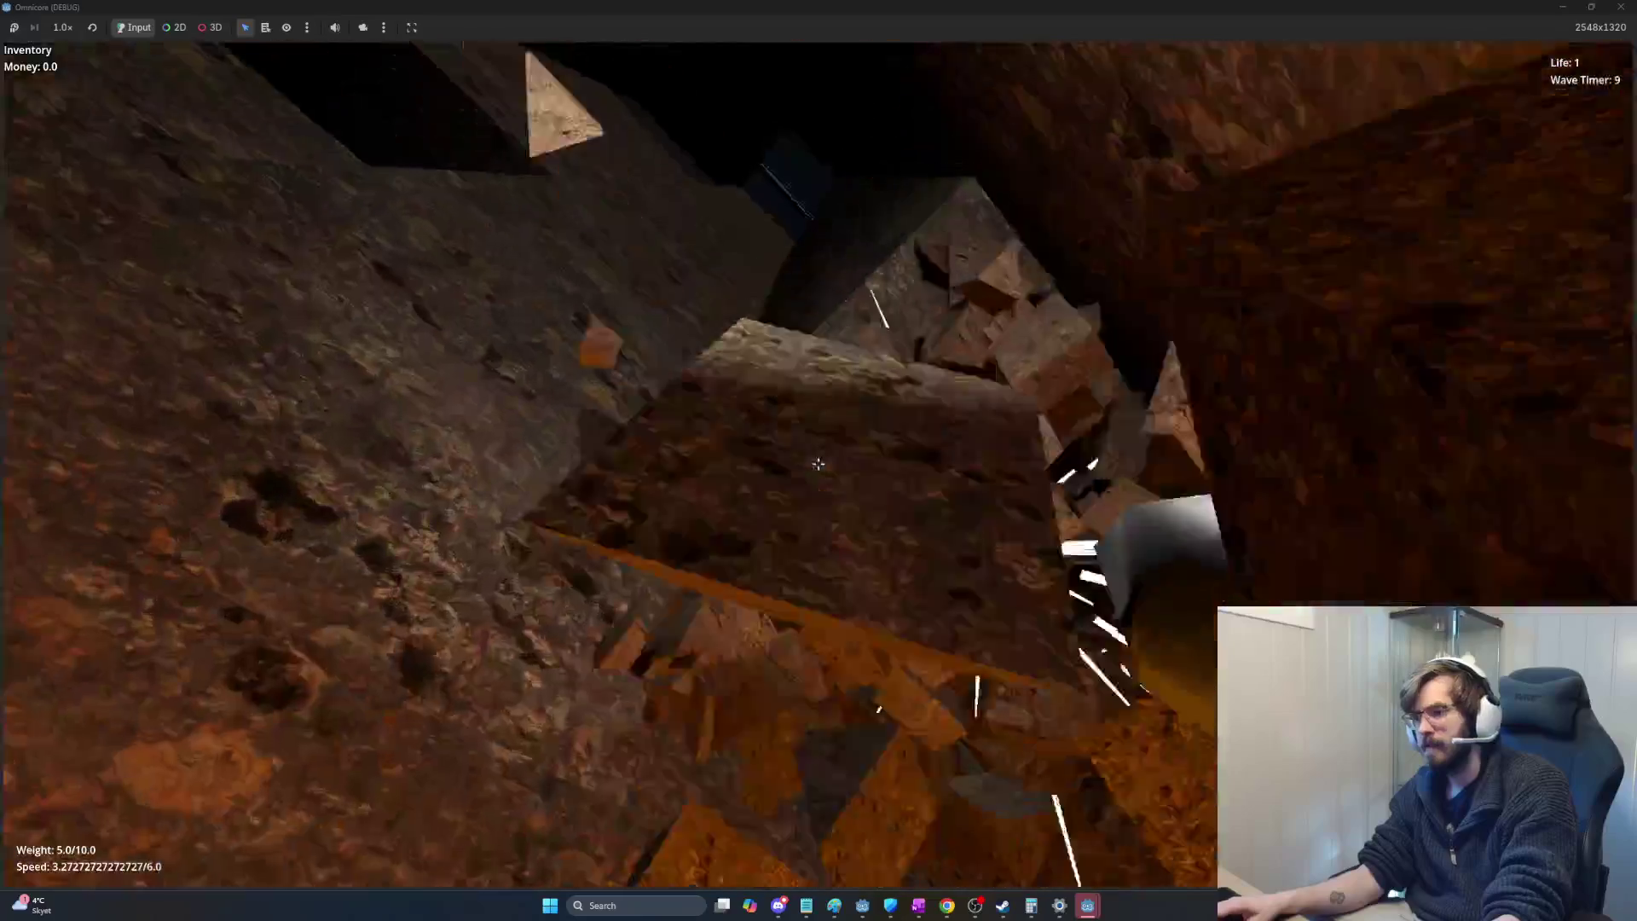
{"action": "left_click", "coordinate": [819, 463]}
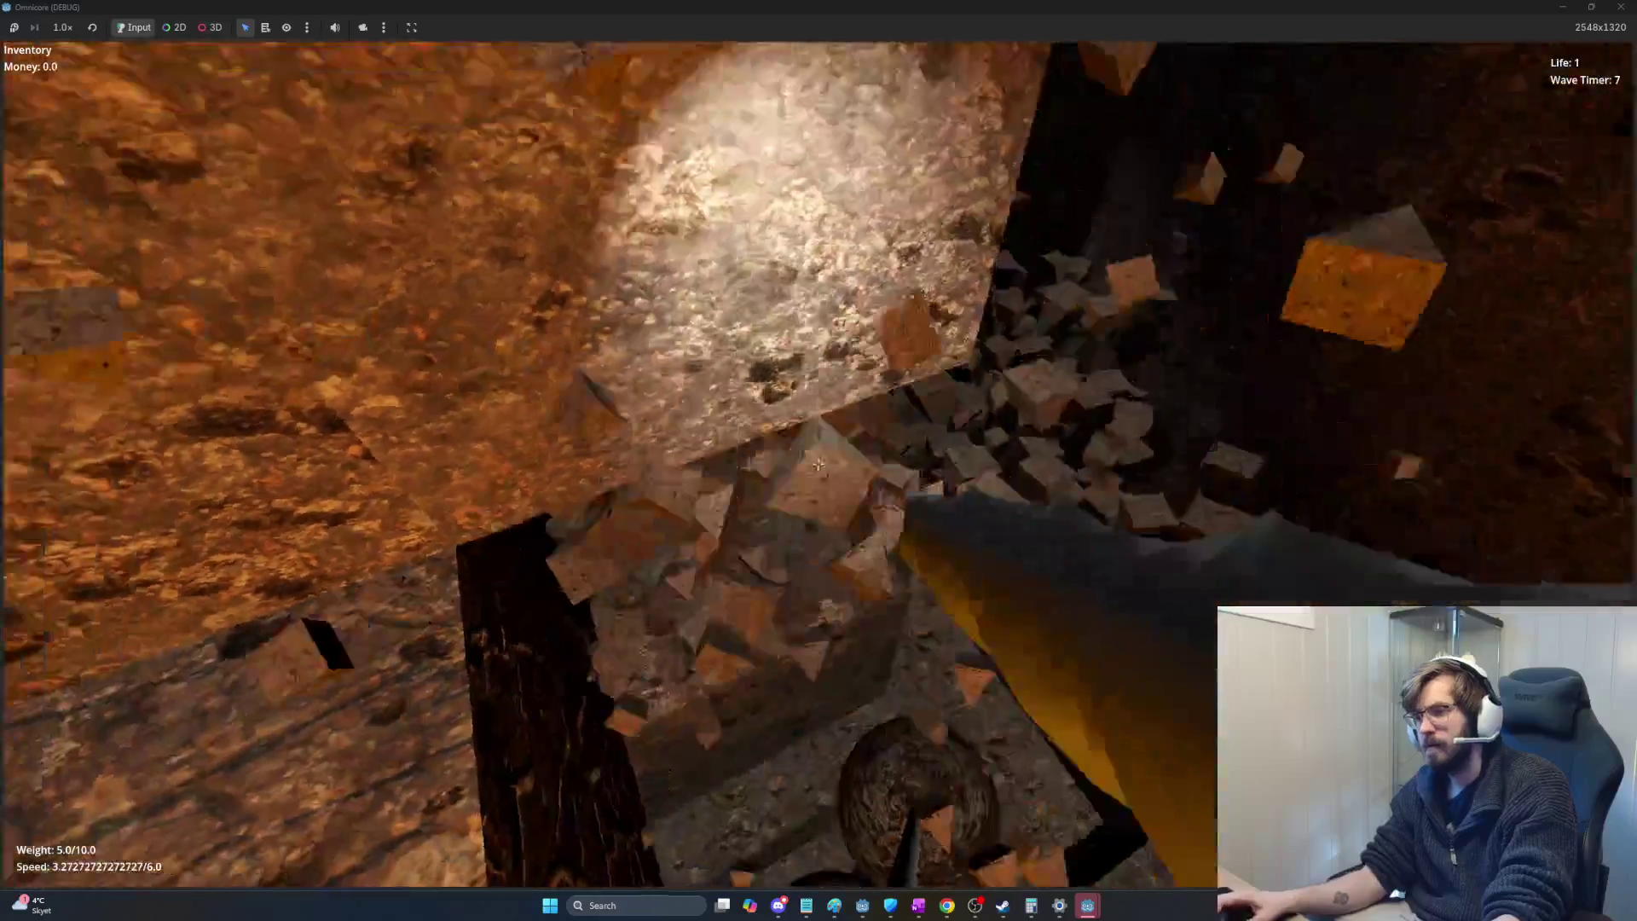
{"action": "left_click", "coordinate": [819, 463]}
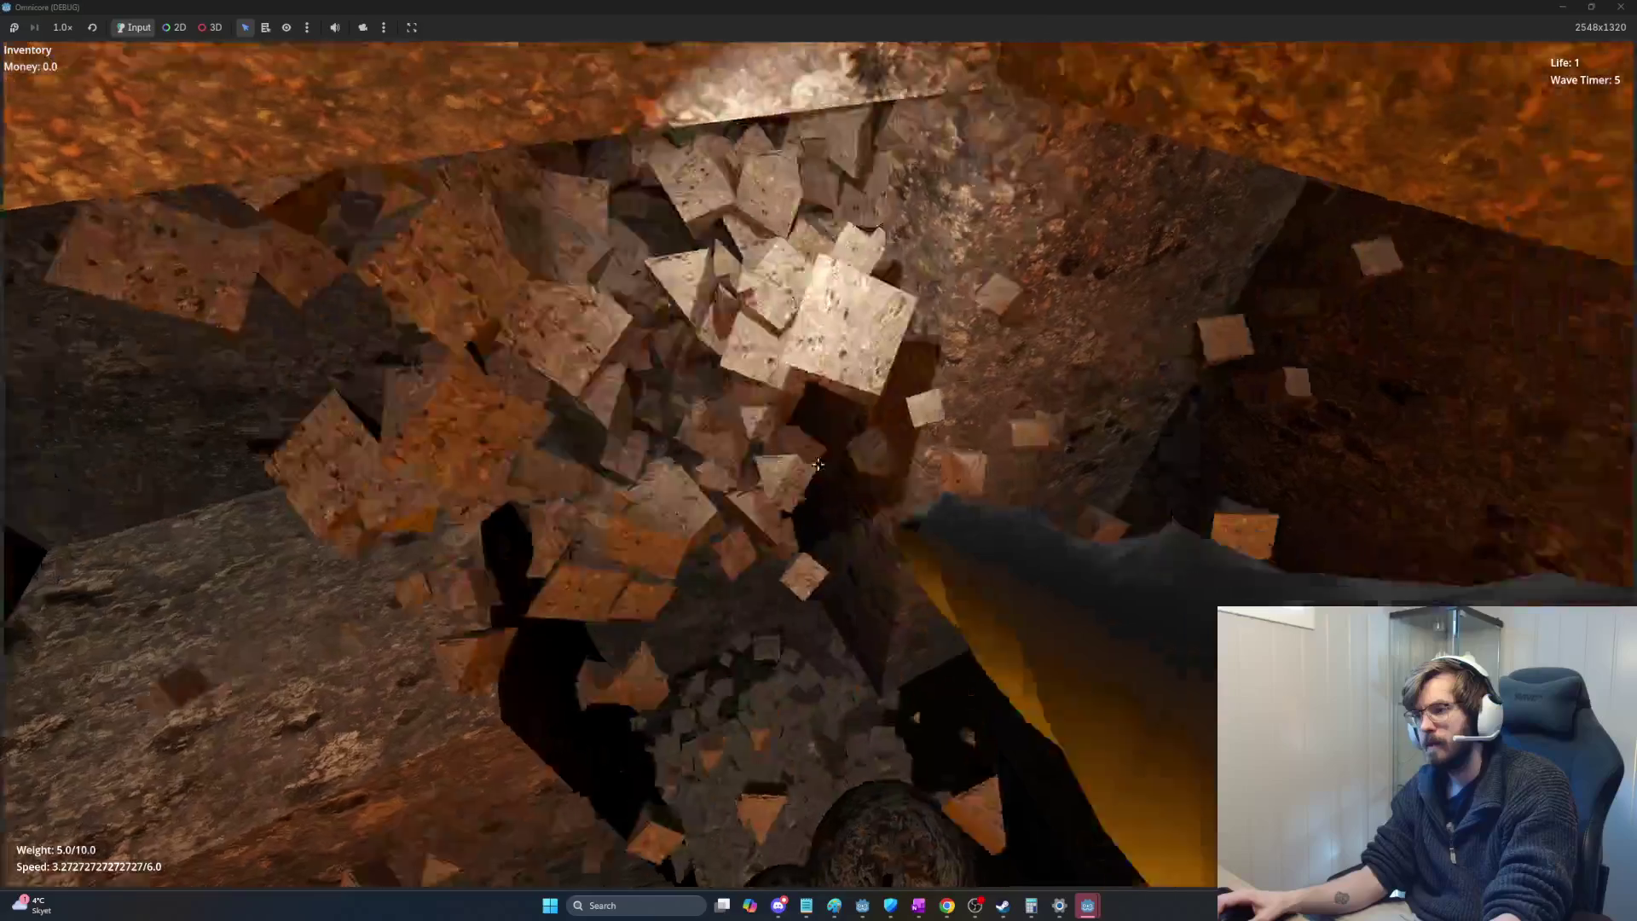
{"action": "left_click", "coordinate": [818, 463]}
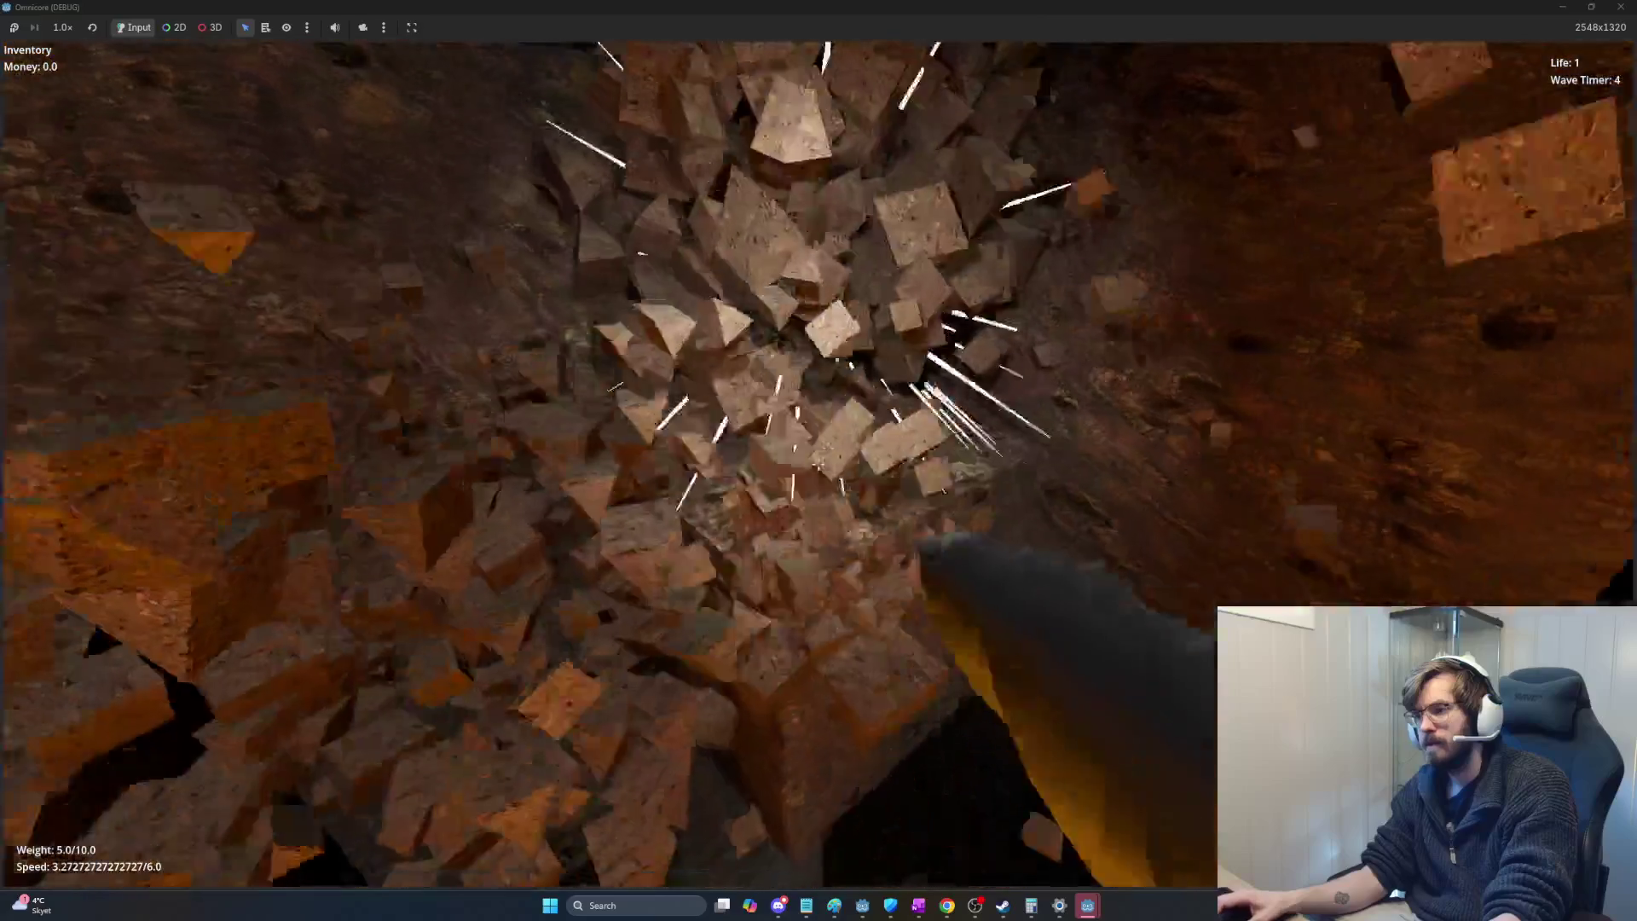
{"action": "left_click", "coordinate": [818, 463]}
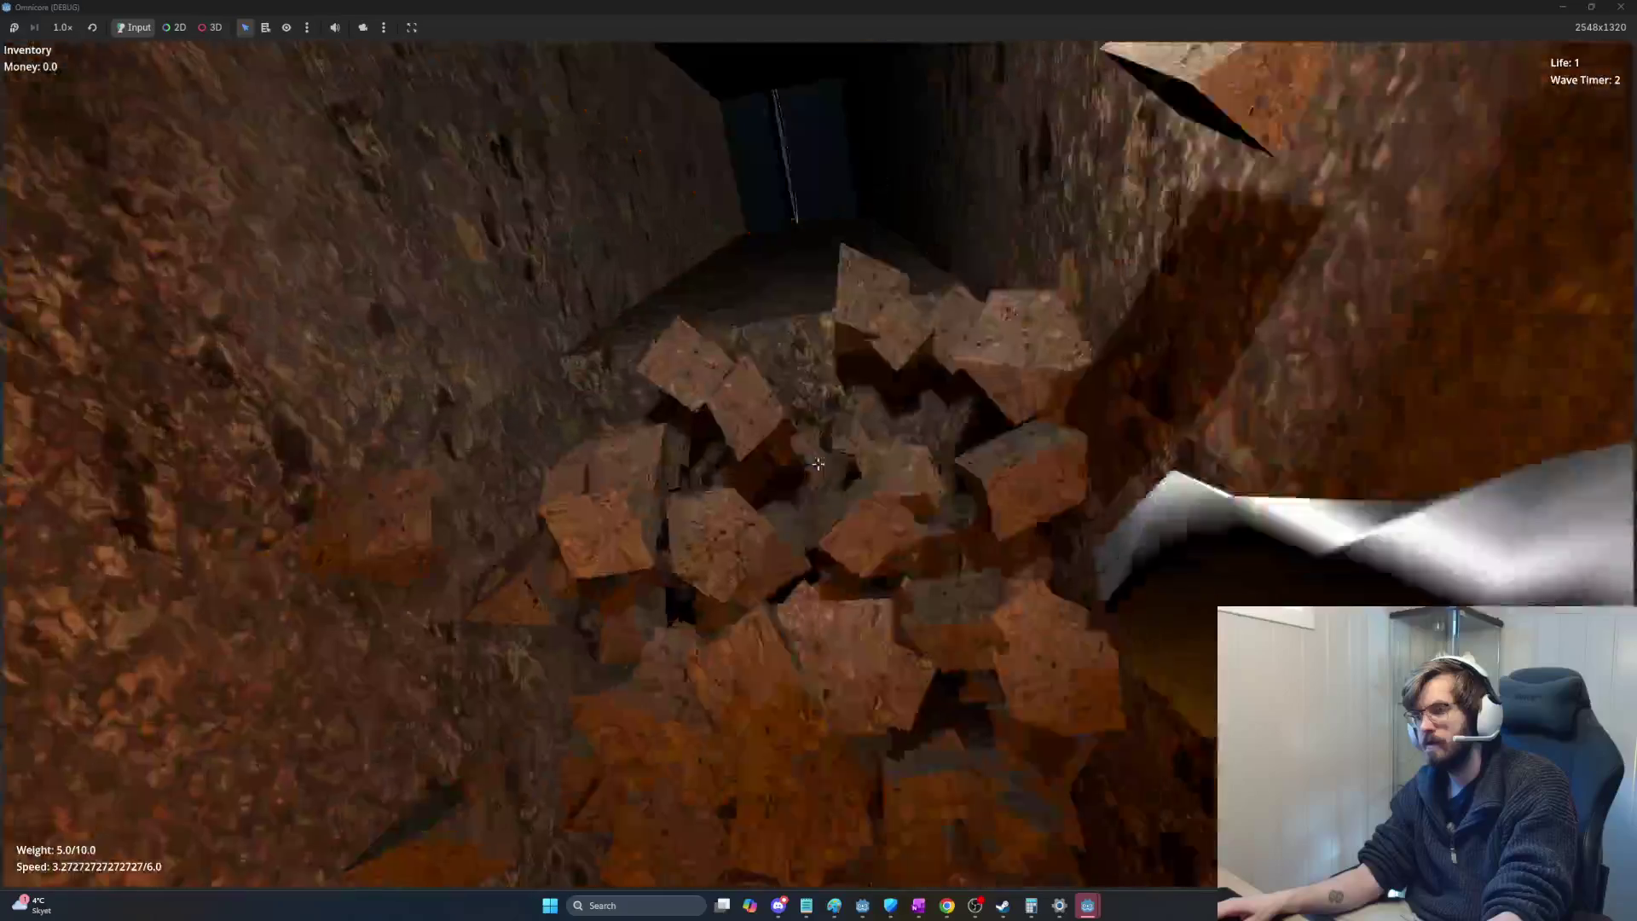
{"action": "left_click", "coordinate": [819, 463]}
{"action": "key", "text": "w"}
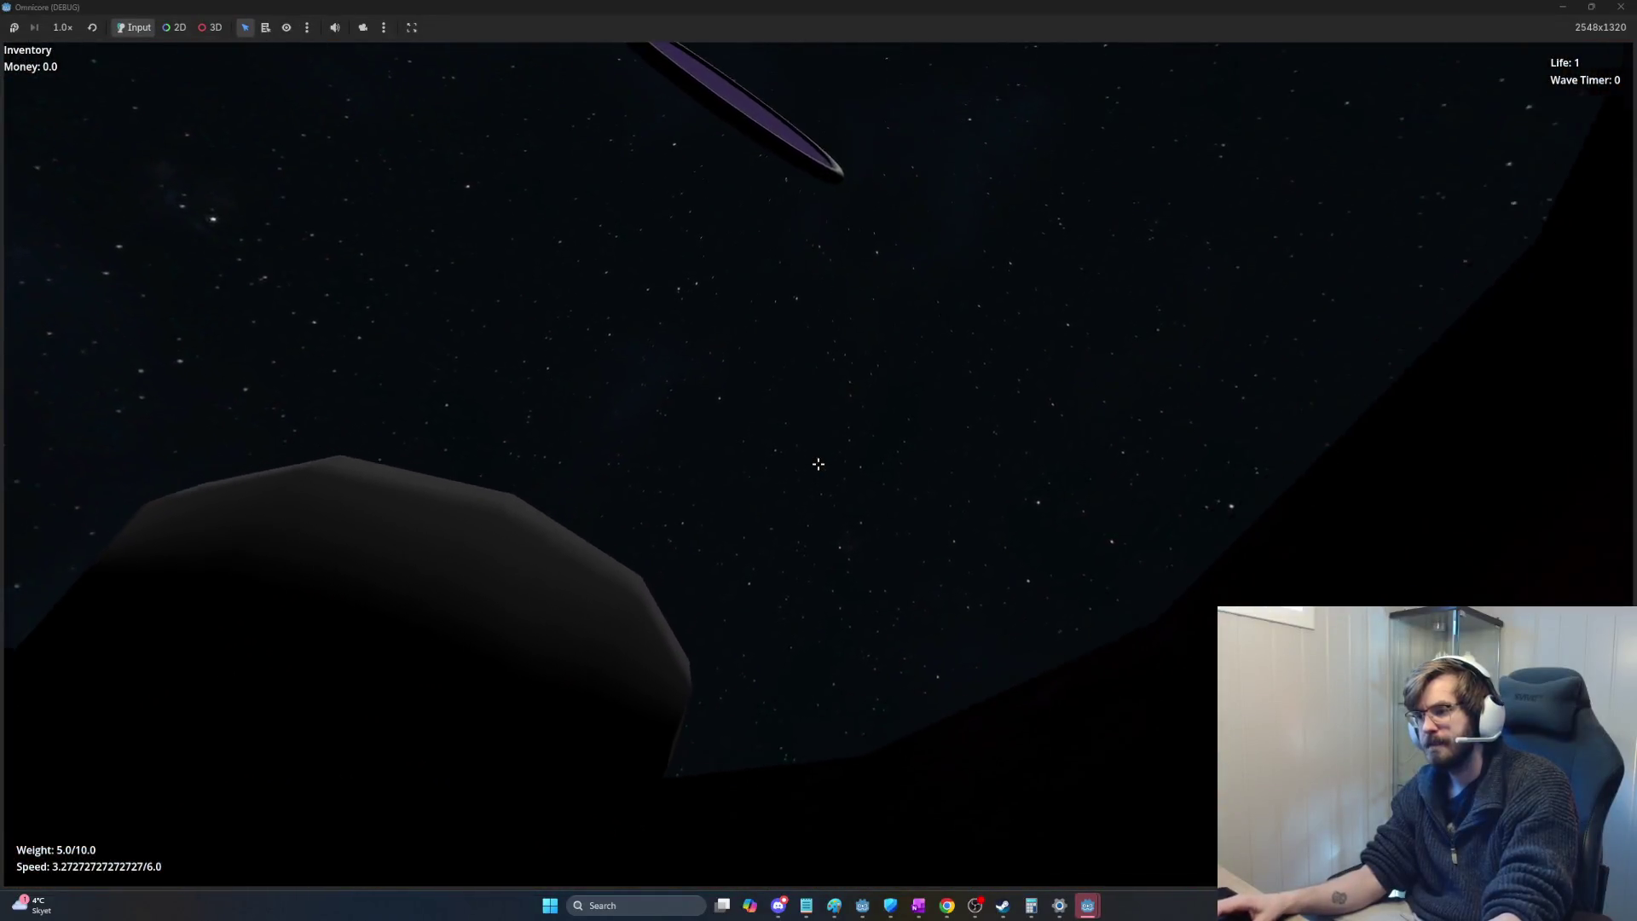
Deposit the ore for 5.0 money and unlock the Machine Gun for 3.0, leaving 2.0.
{"action": "key", "text": "w"}
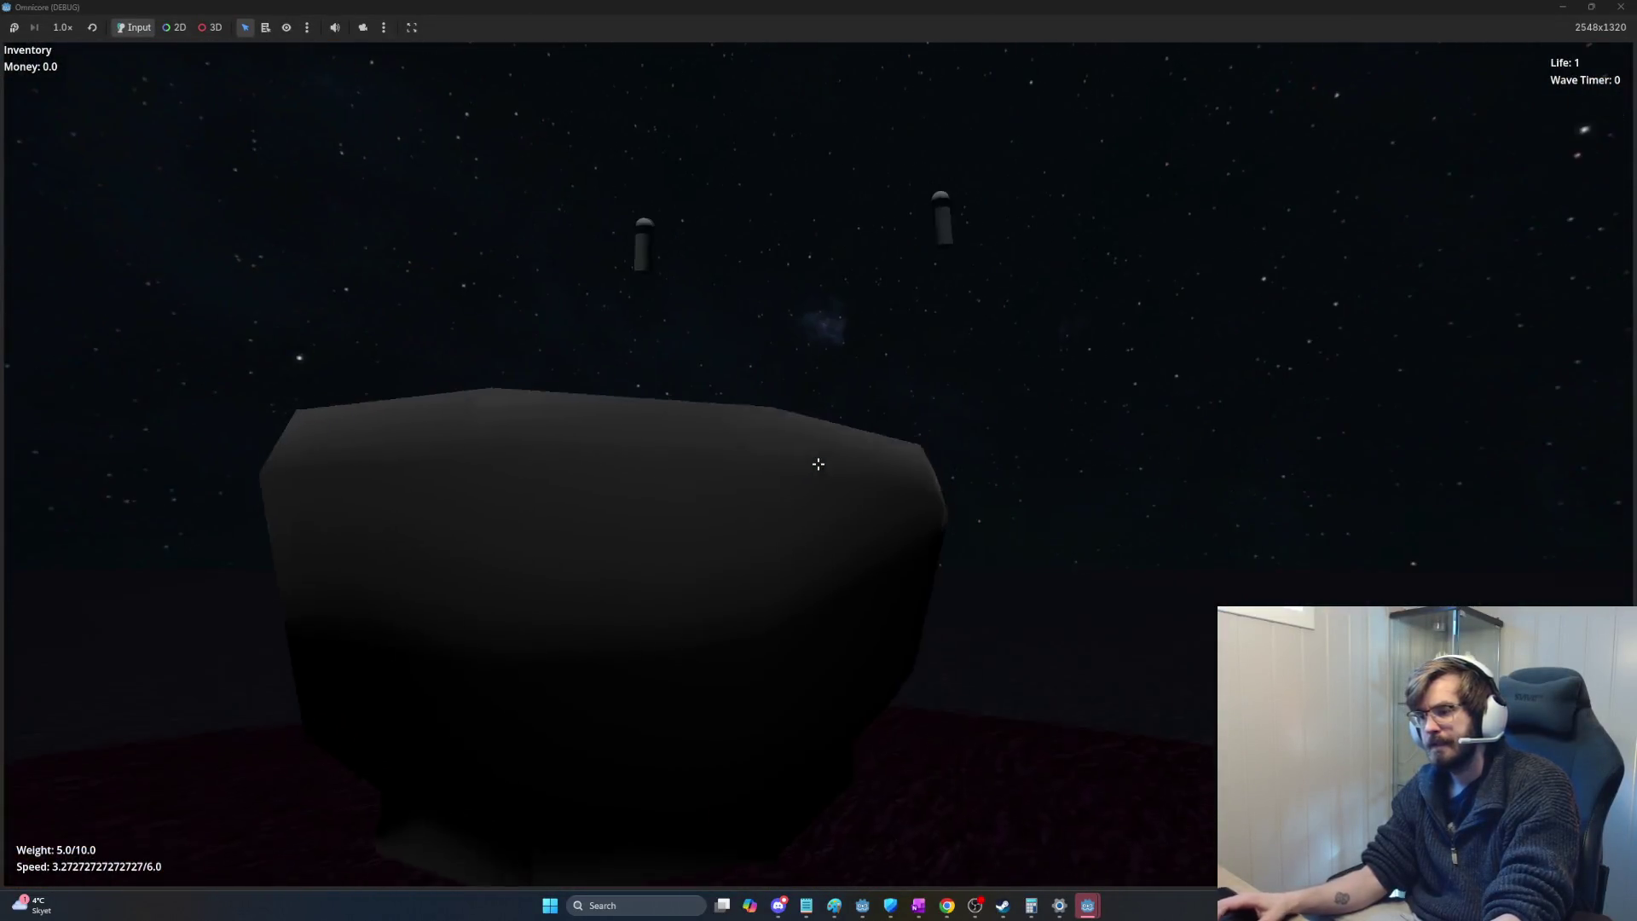
{"action": "key", "text": "w"}
{"action": "key", "text": "w"}
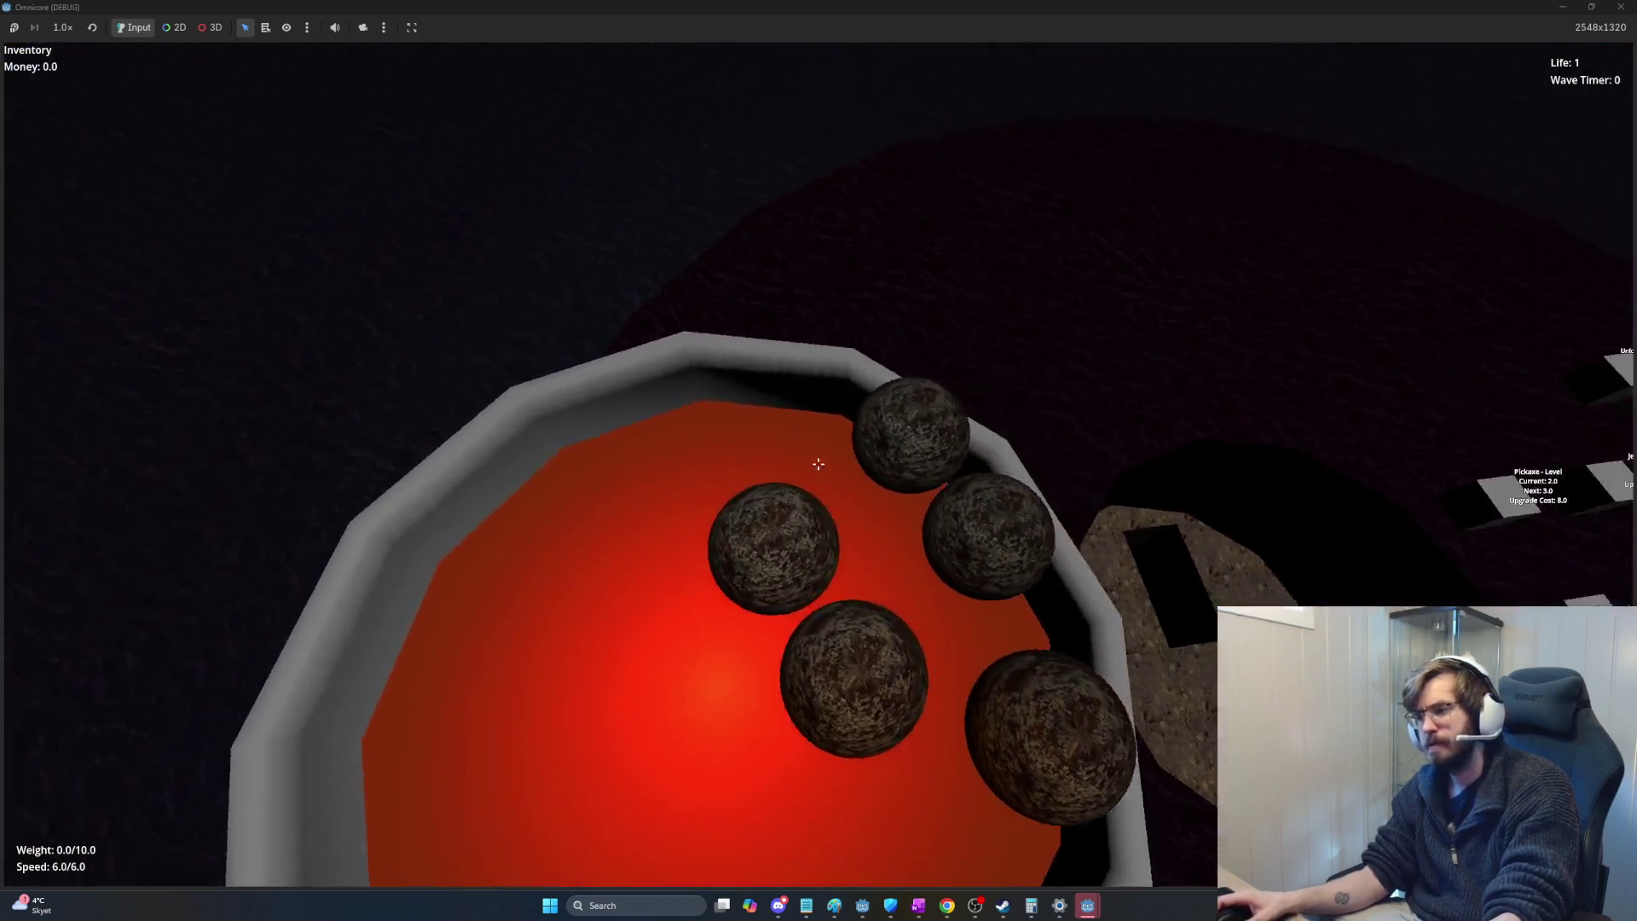
{"action": "key", "text": "w"}
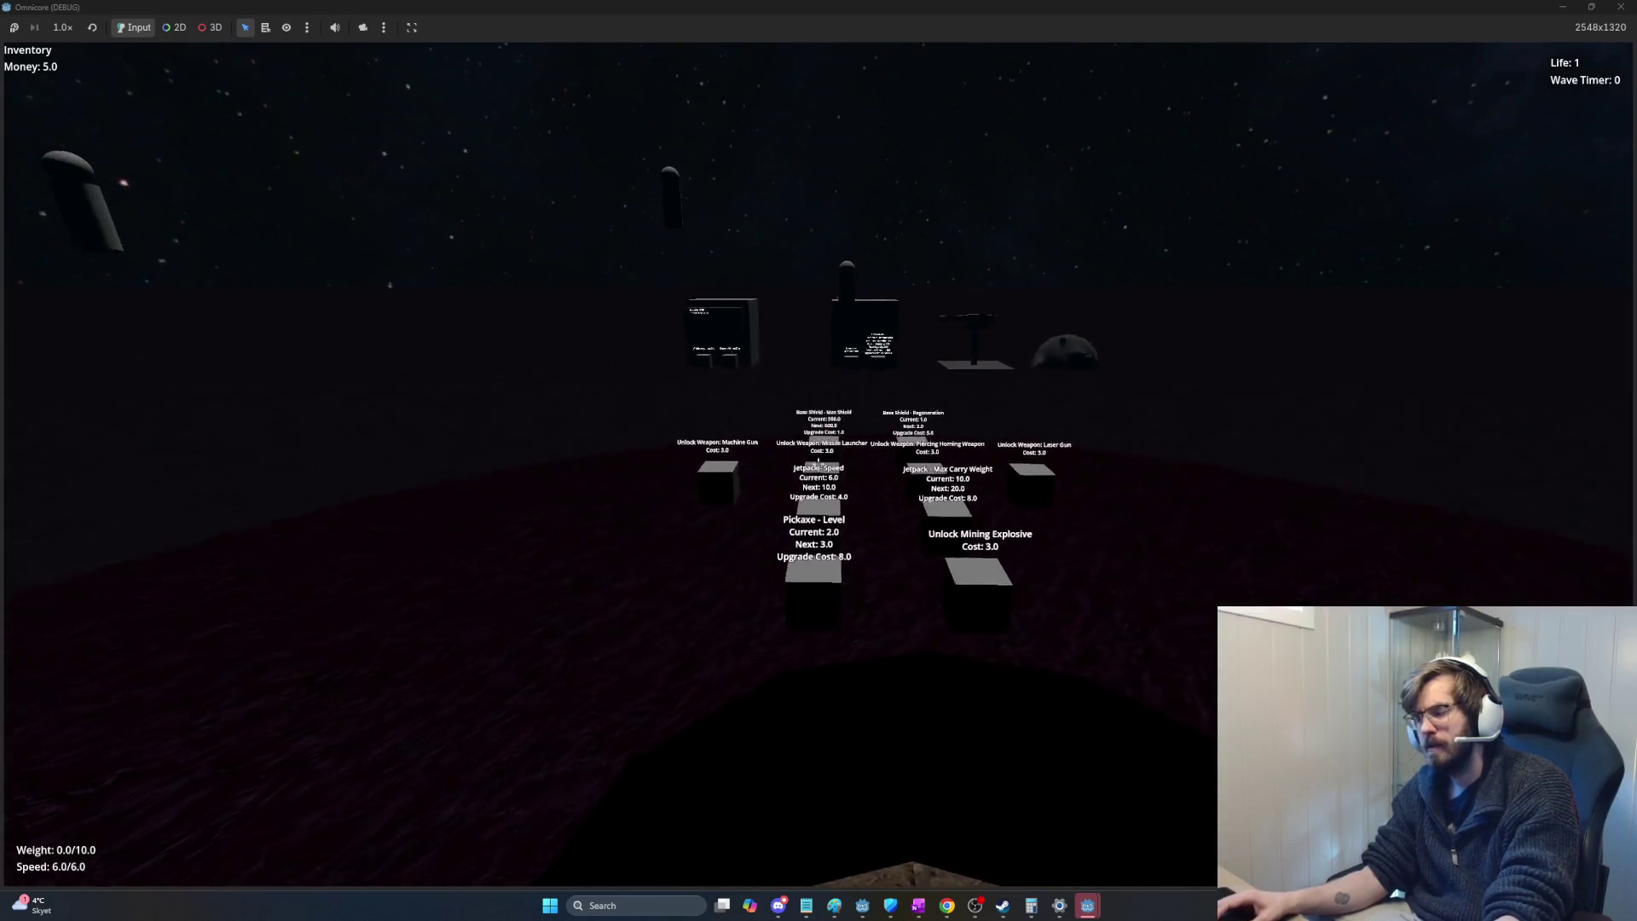
{"action": "key", "text": "w"}
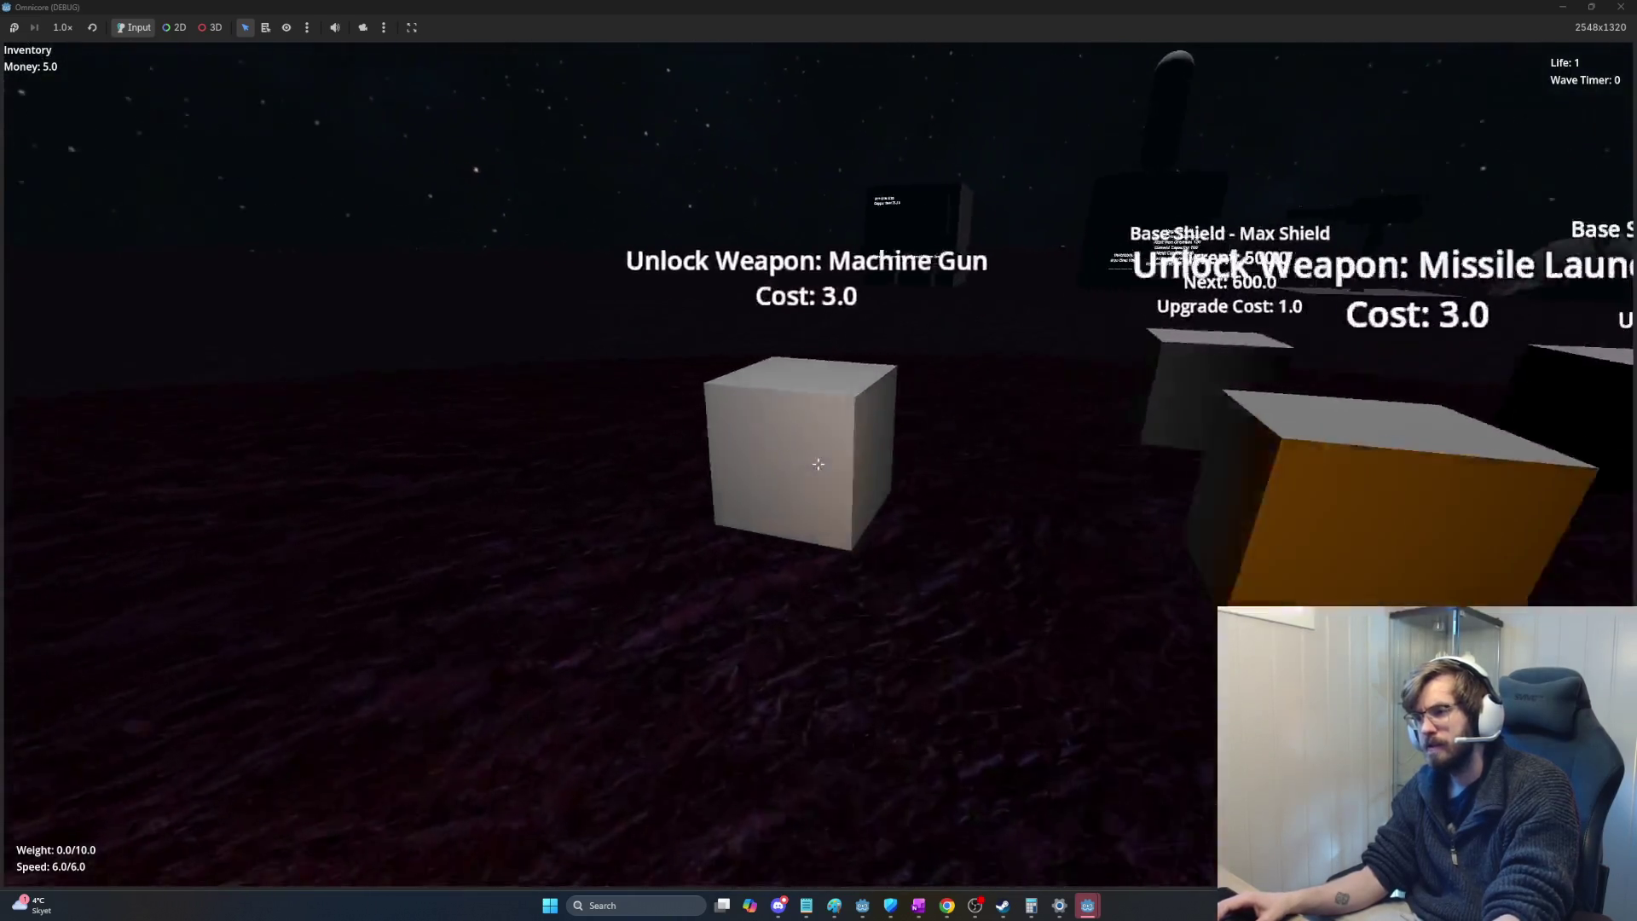
{"action": "left_click", "coordinate": [819, 464]}
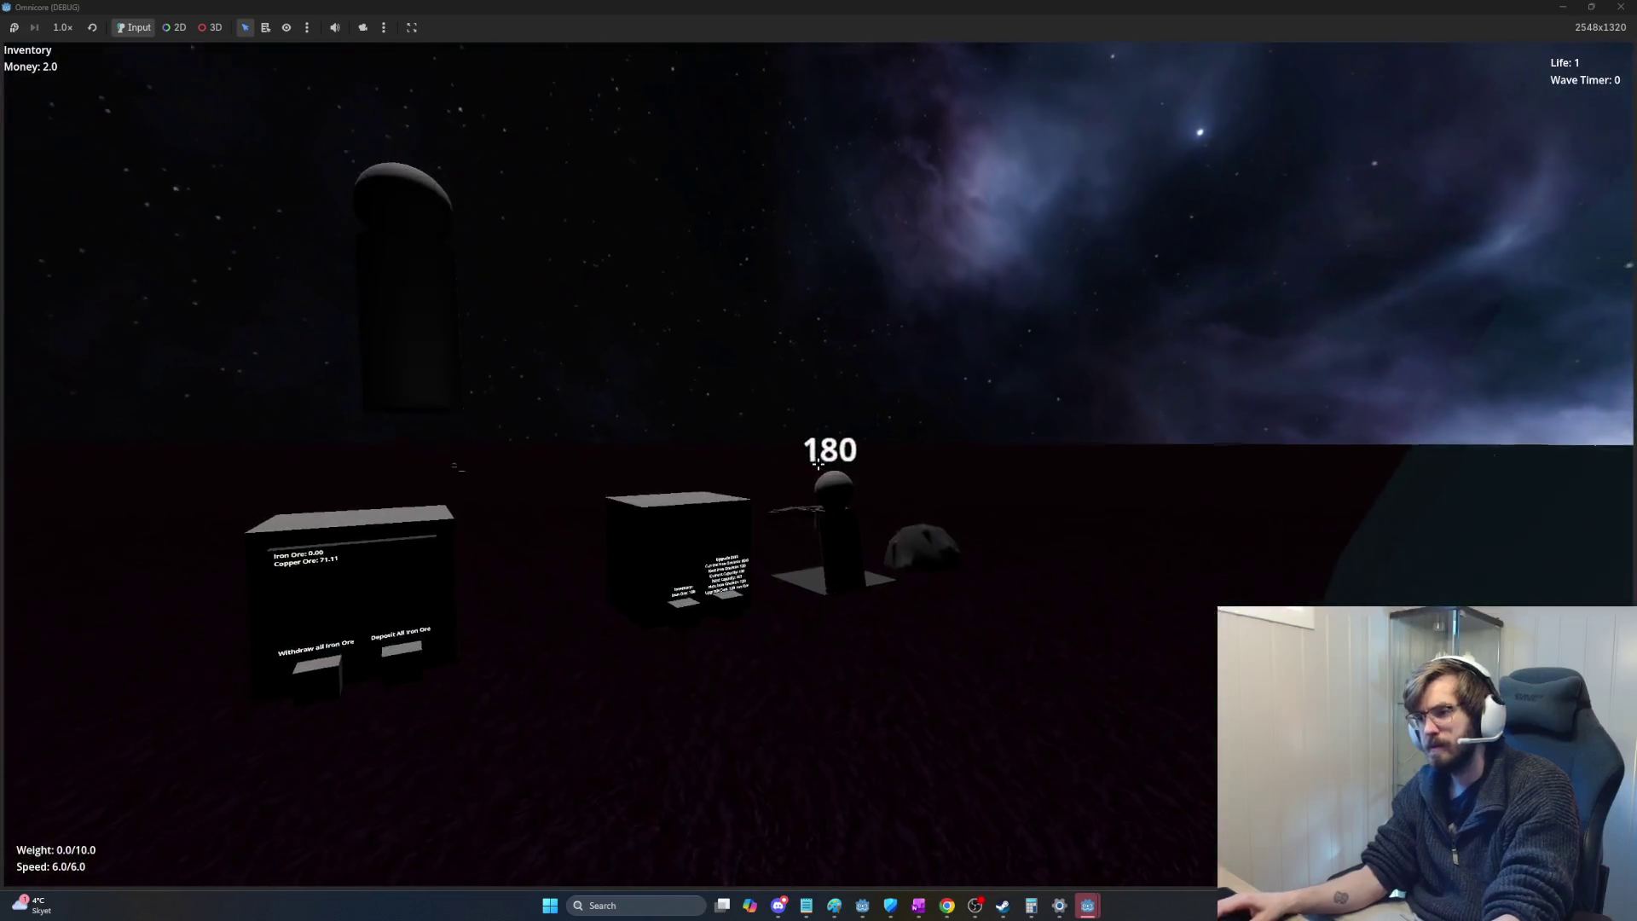
Circle the base and fire the machine gun at the first cylinder enemy until it's destroyed.
{"action": "key", "text": "w"}
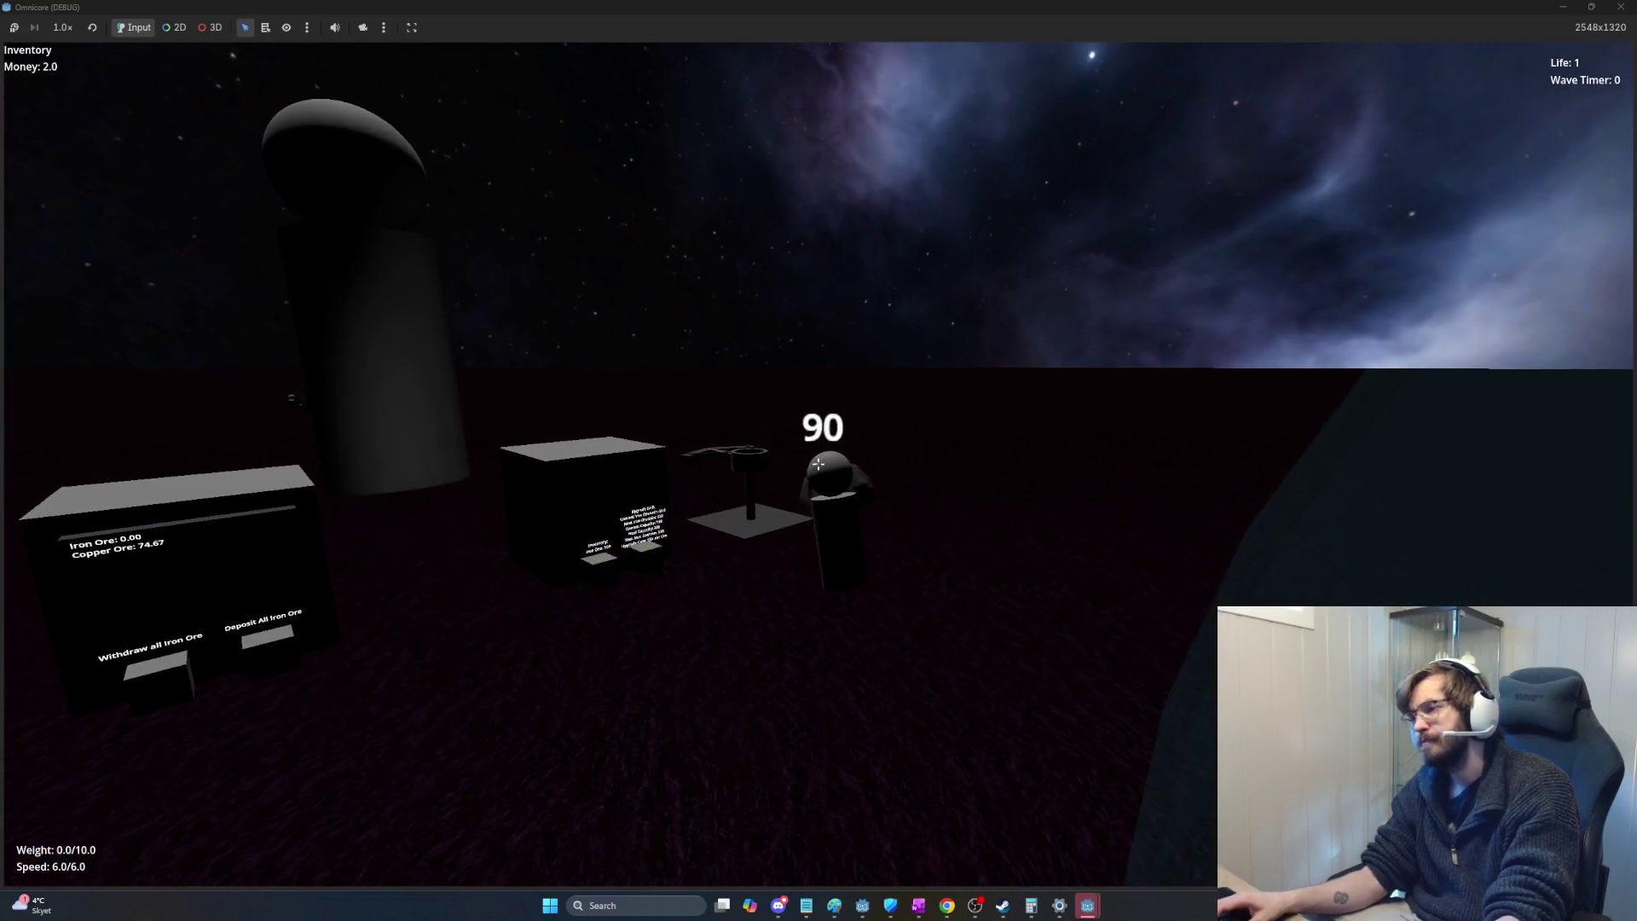
{"action": "key", "text": "d"}
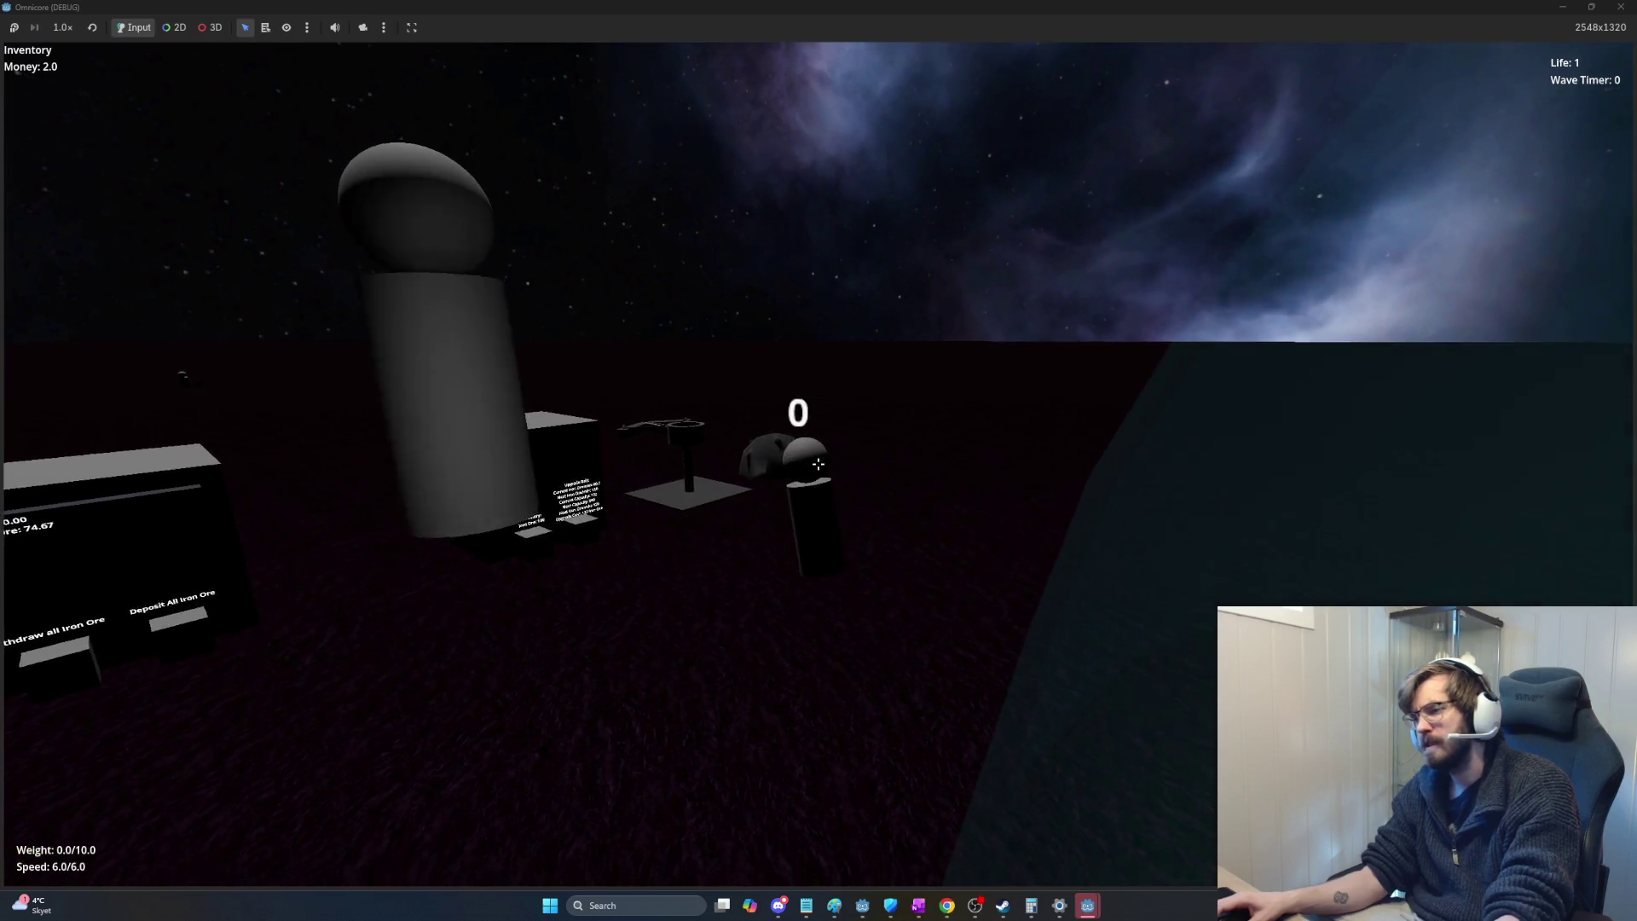
{"action": "key", "text": "s"}
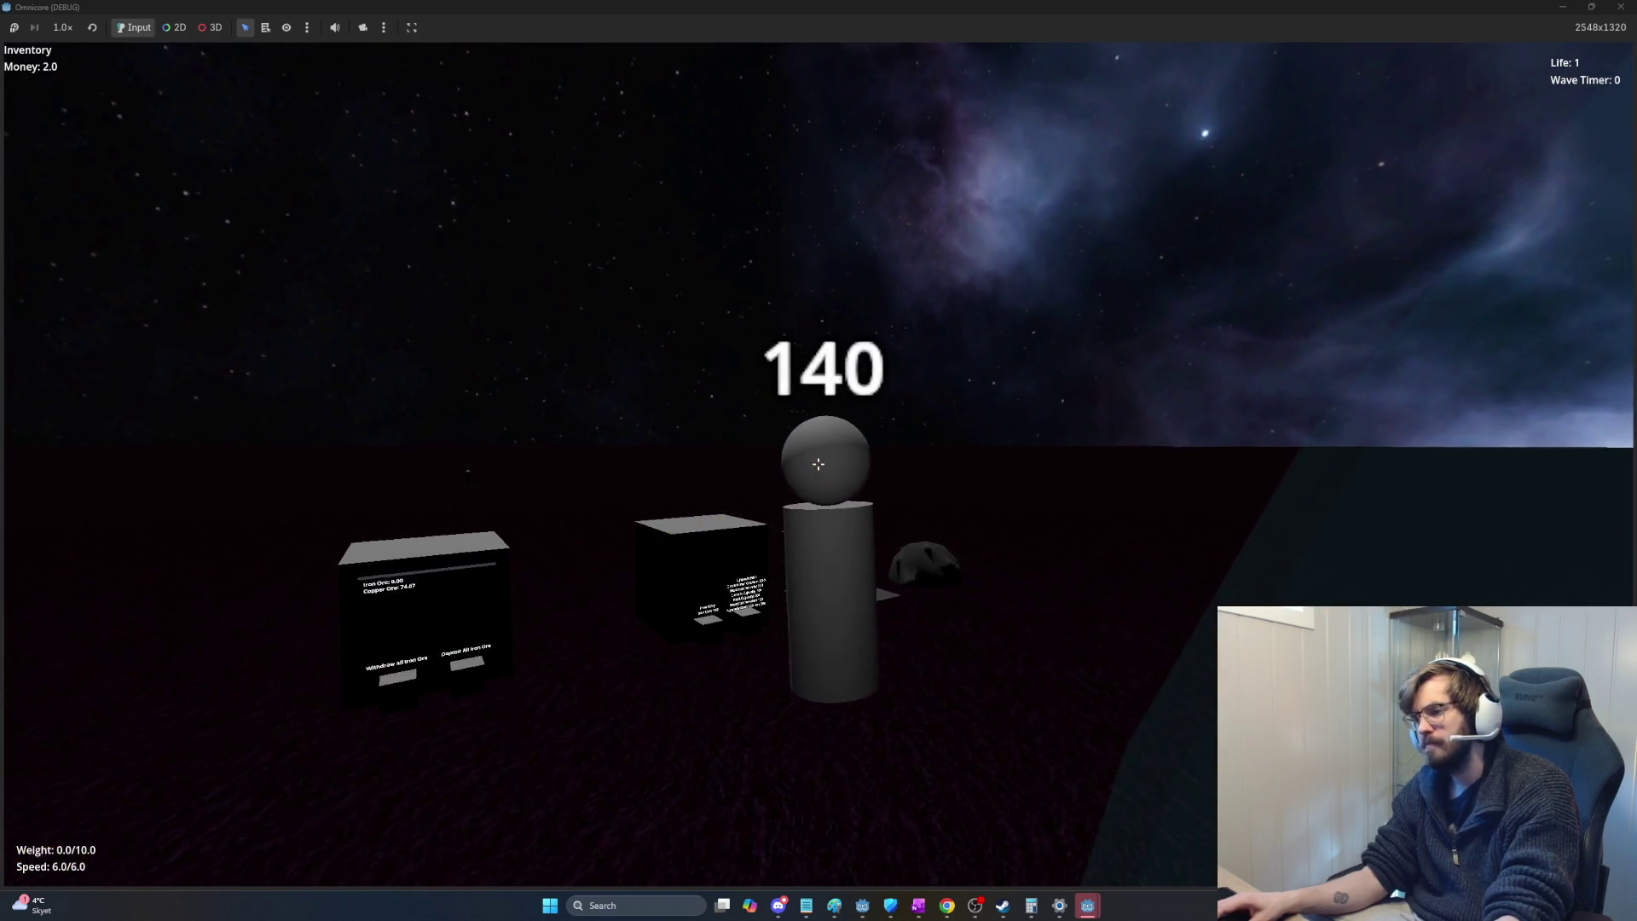
{"action": "key", "text": "w"}
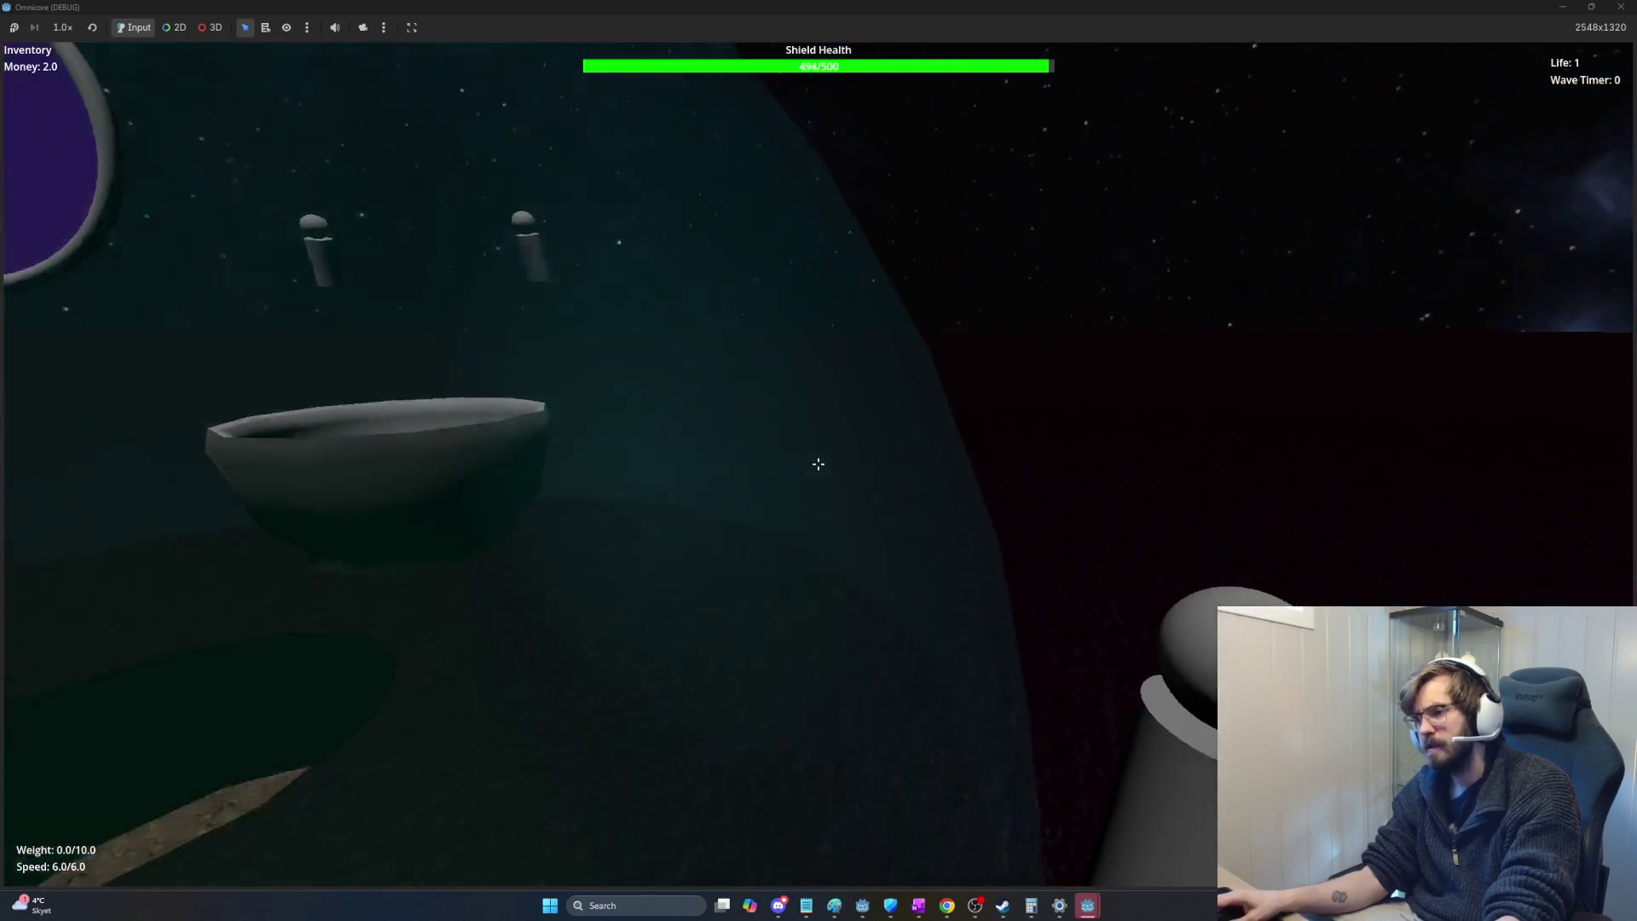
{"action": "left_click", "coordinate": [818, 464]}
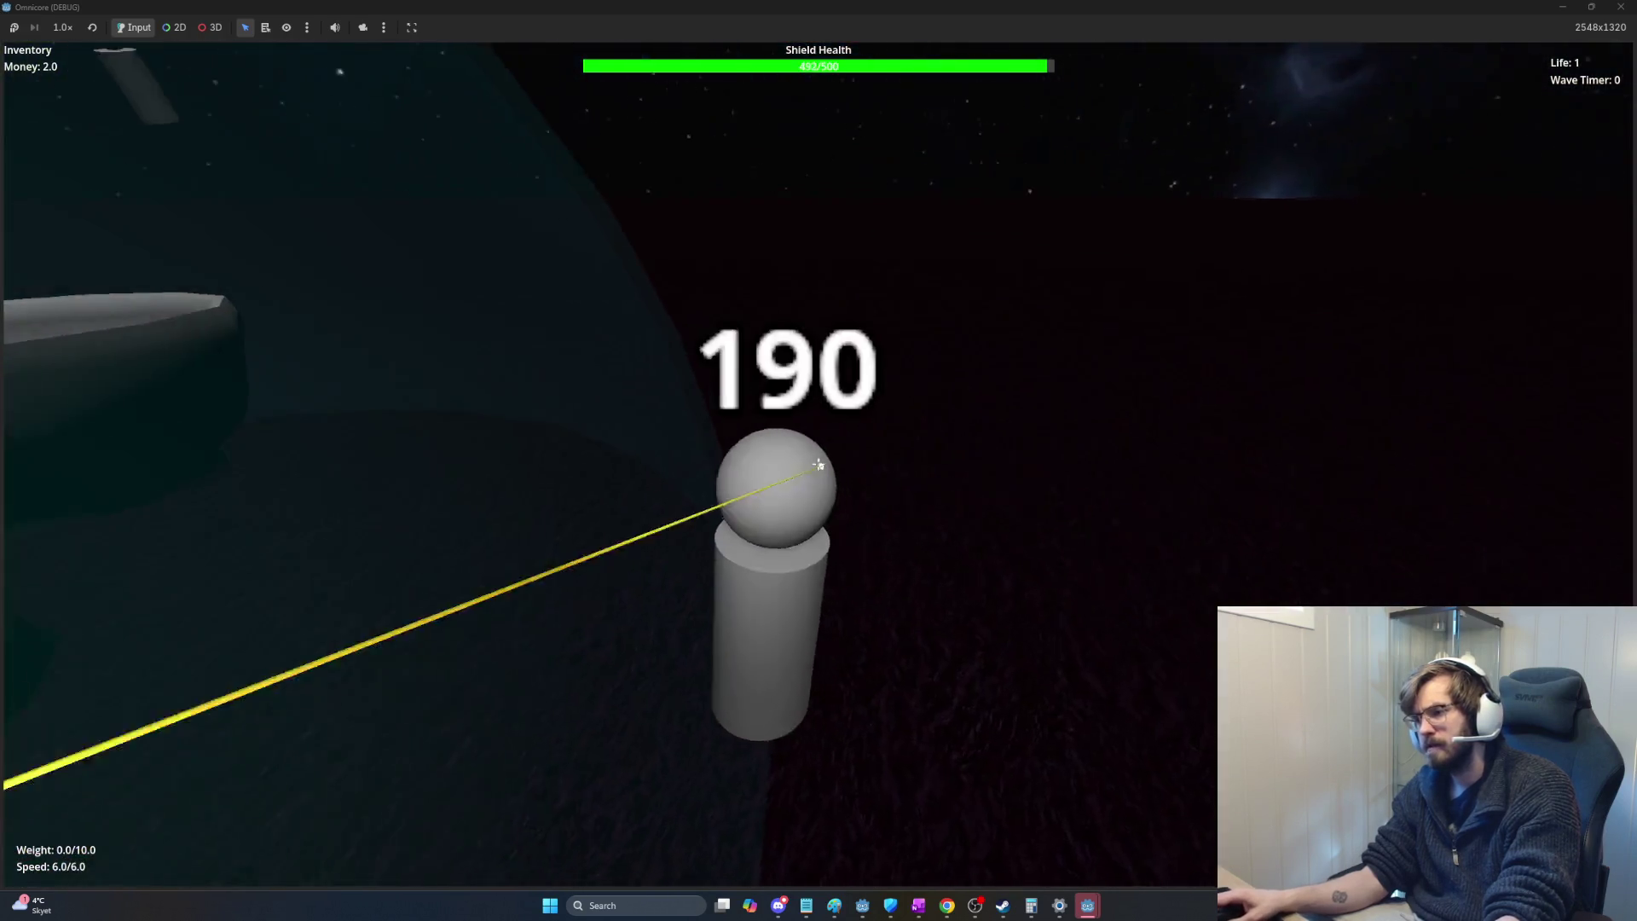
{"action": "key", "text": "s"}
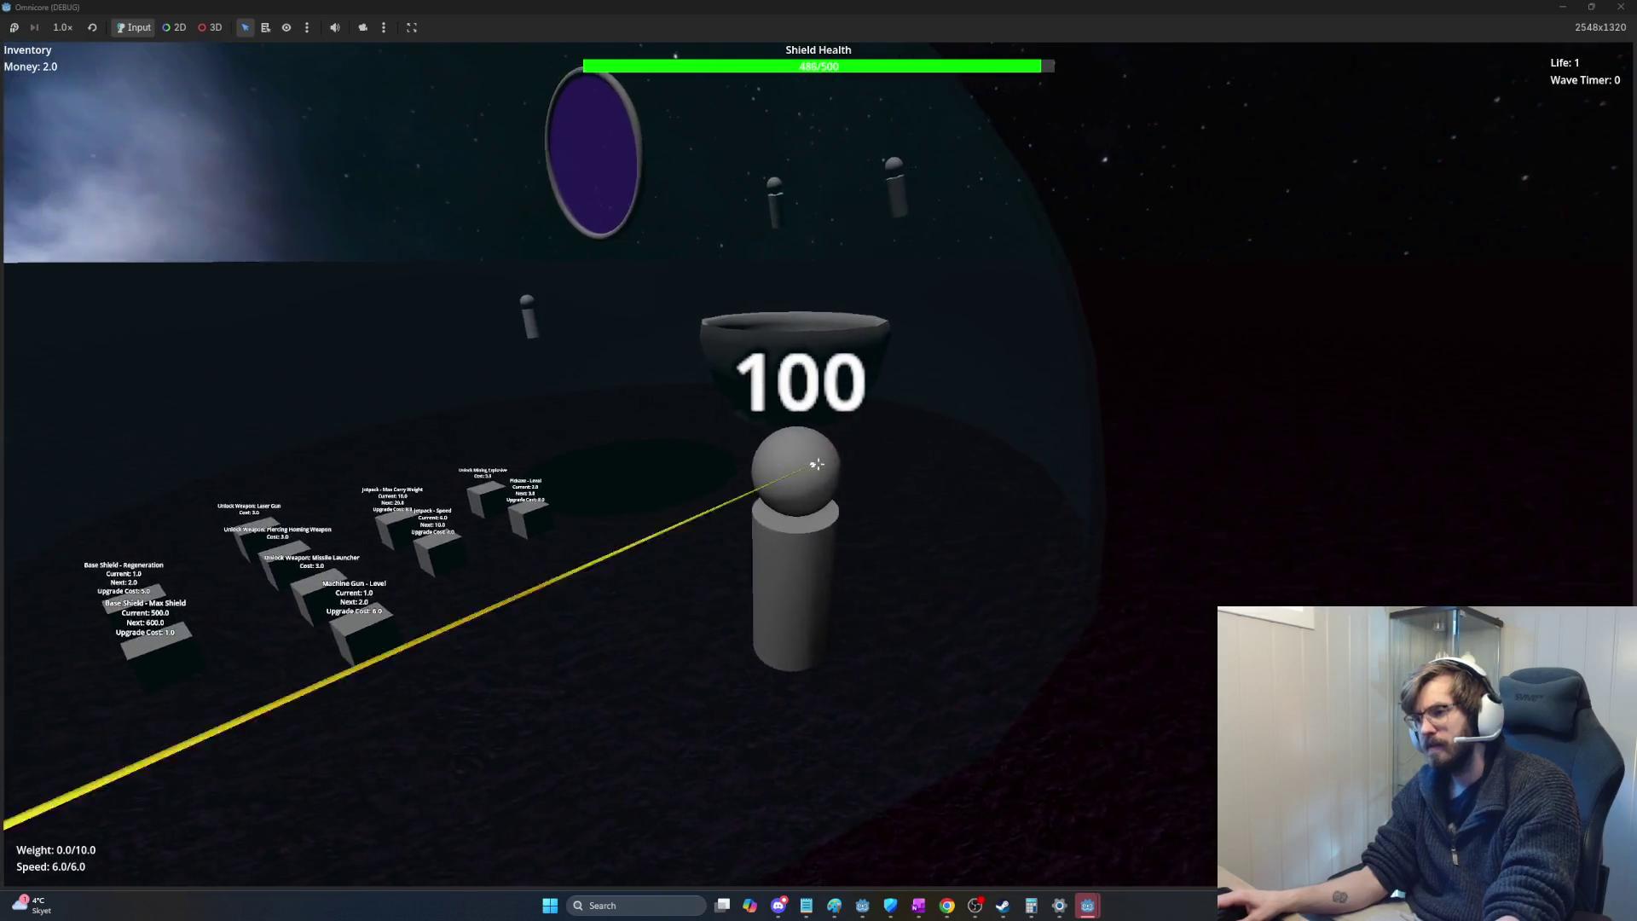
{"action": "key", "text": "w"}
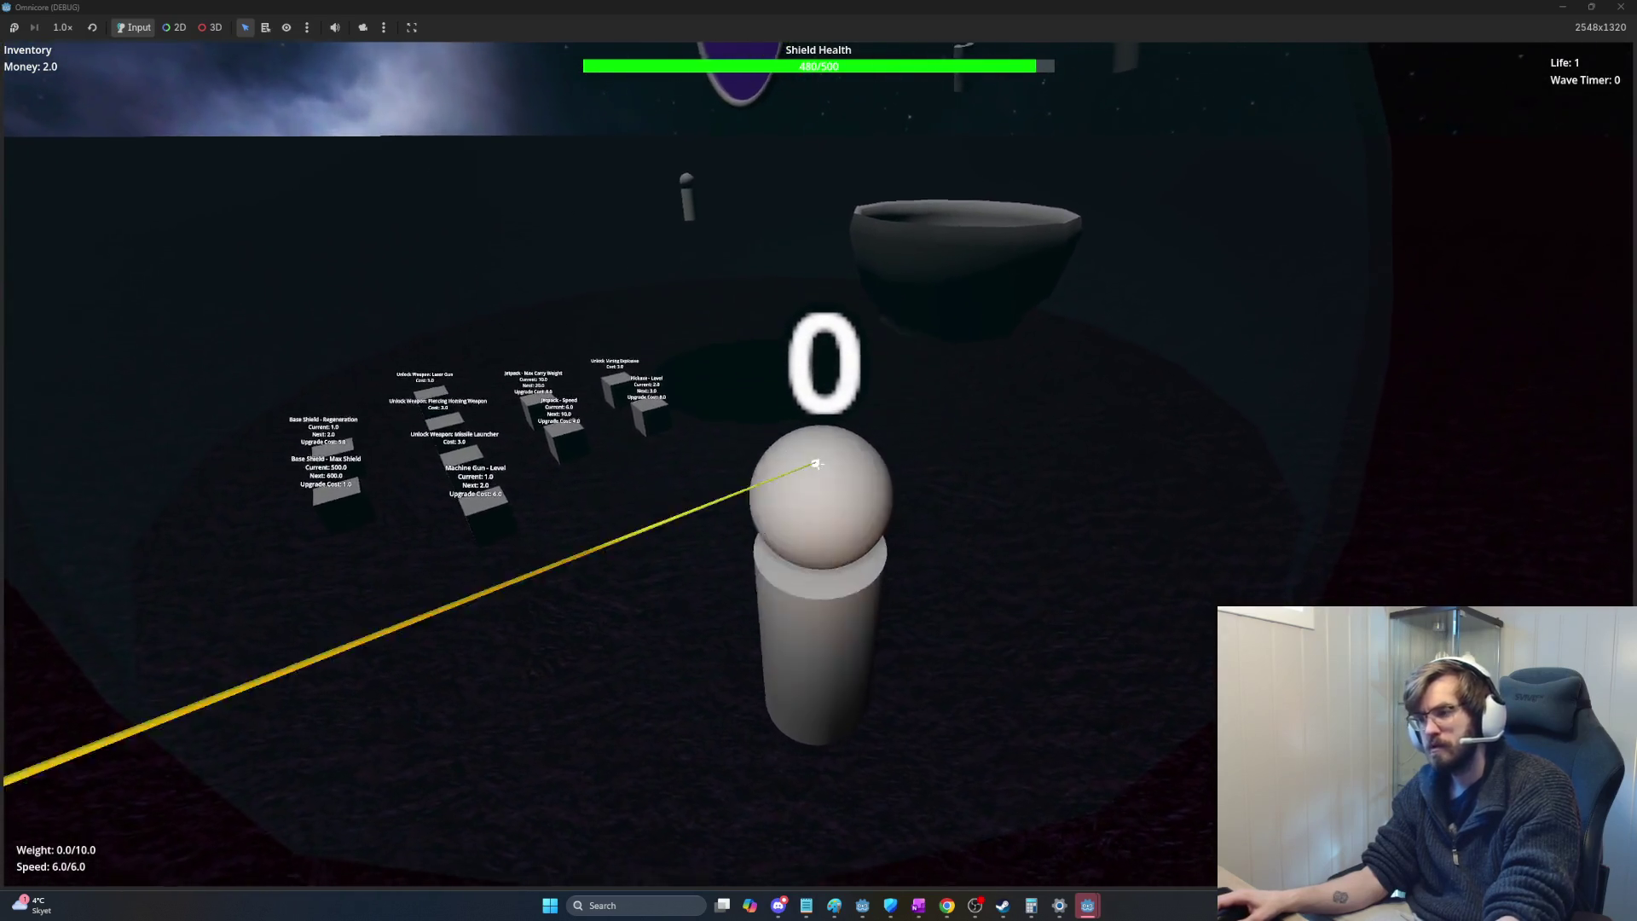
Advance on the remaining cylinder enemies until their counters hit 0, then look over the base.
{"action": "key", "text": "w"}
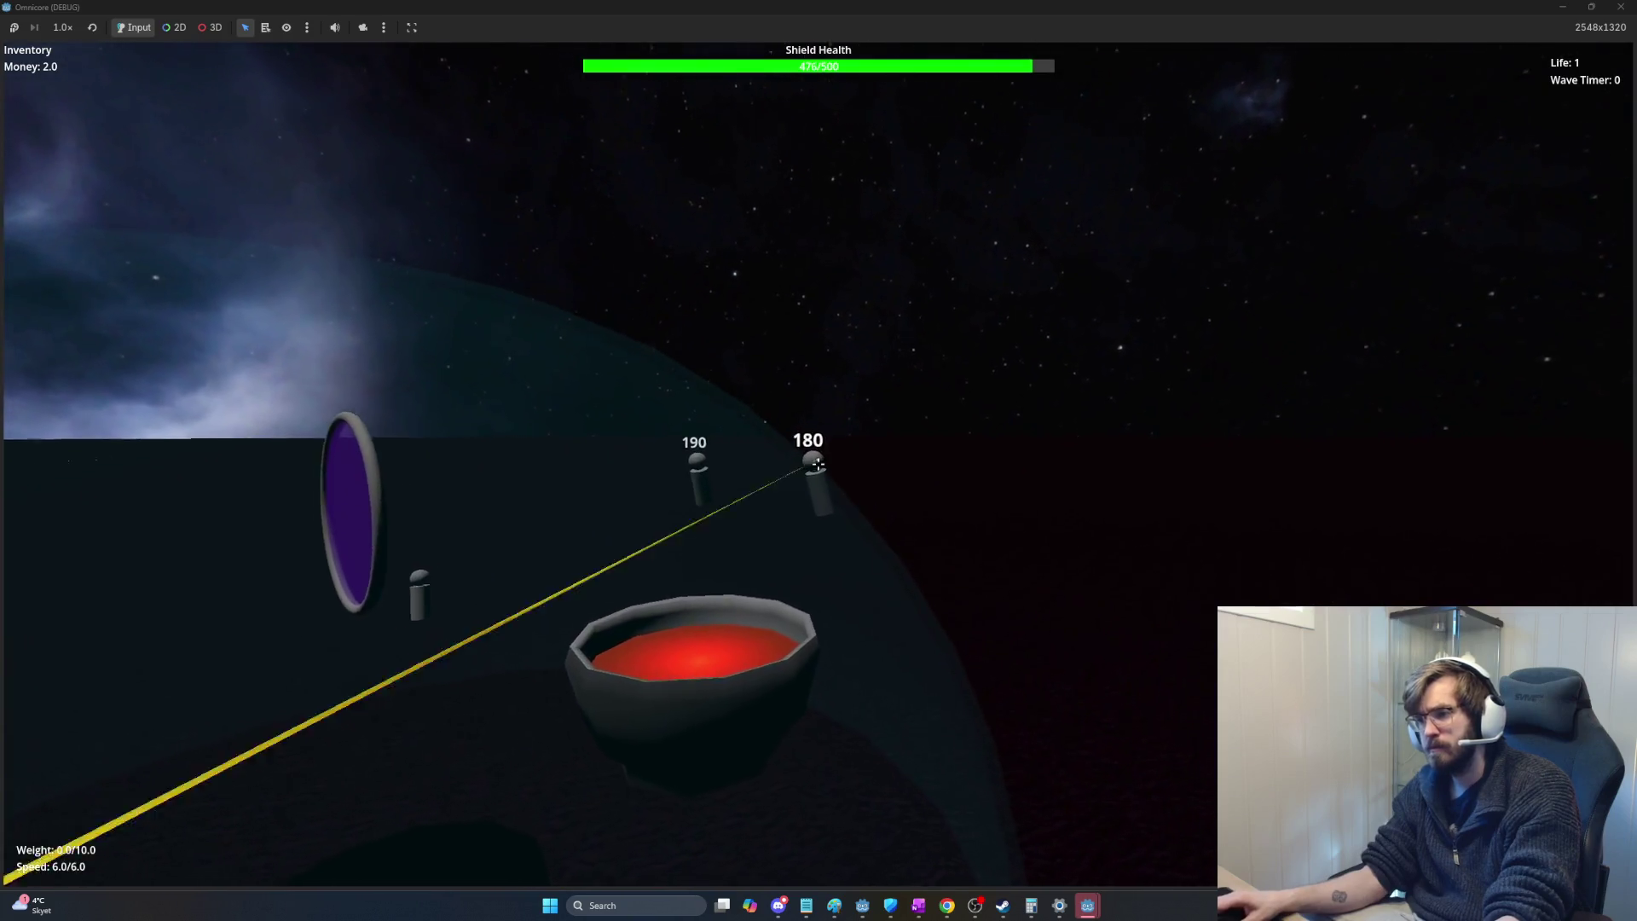
{"action": "key", "text": "w"}
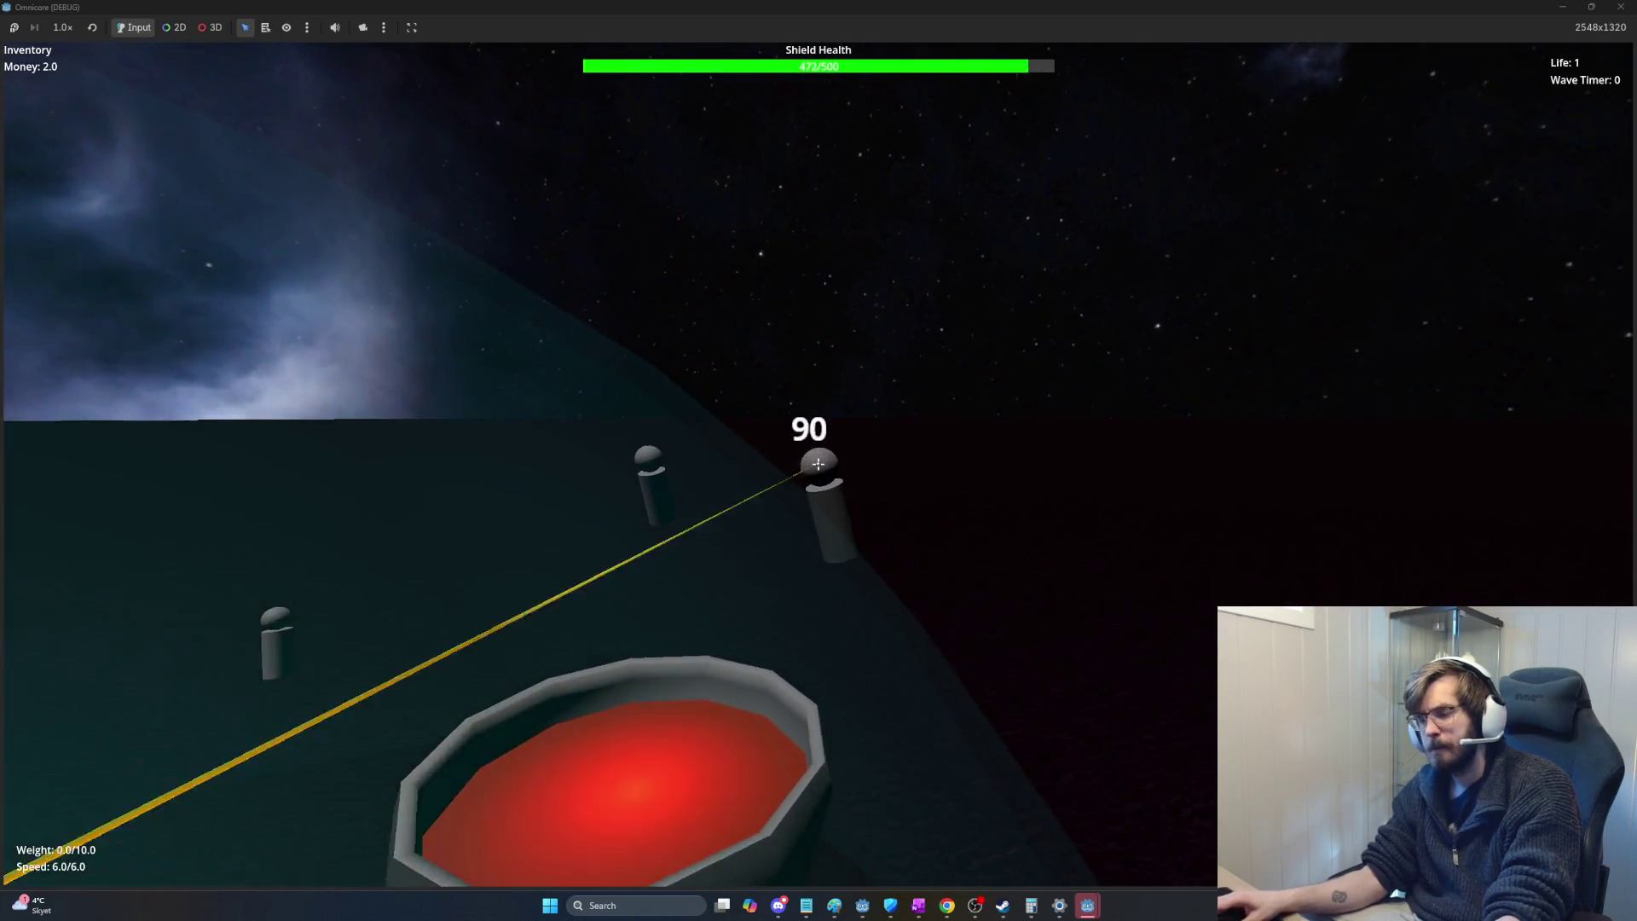
{"action": "key", "text": "w"}
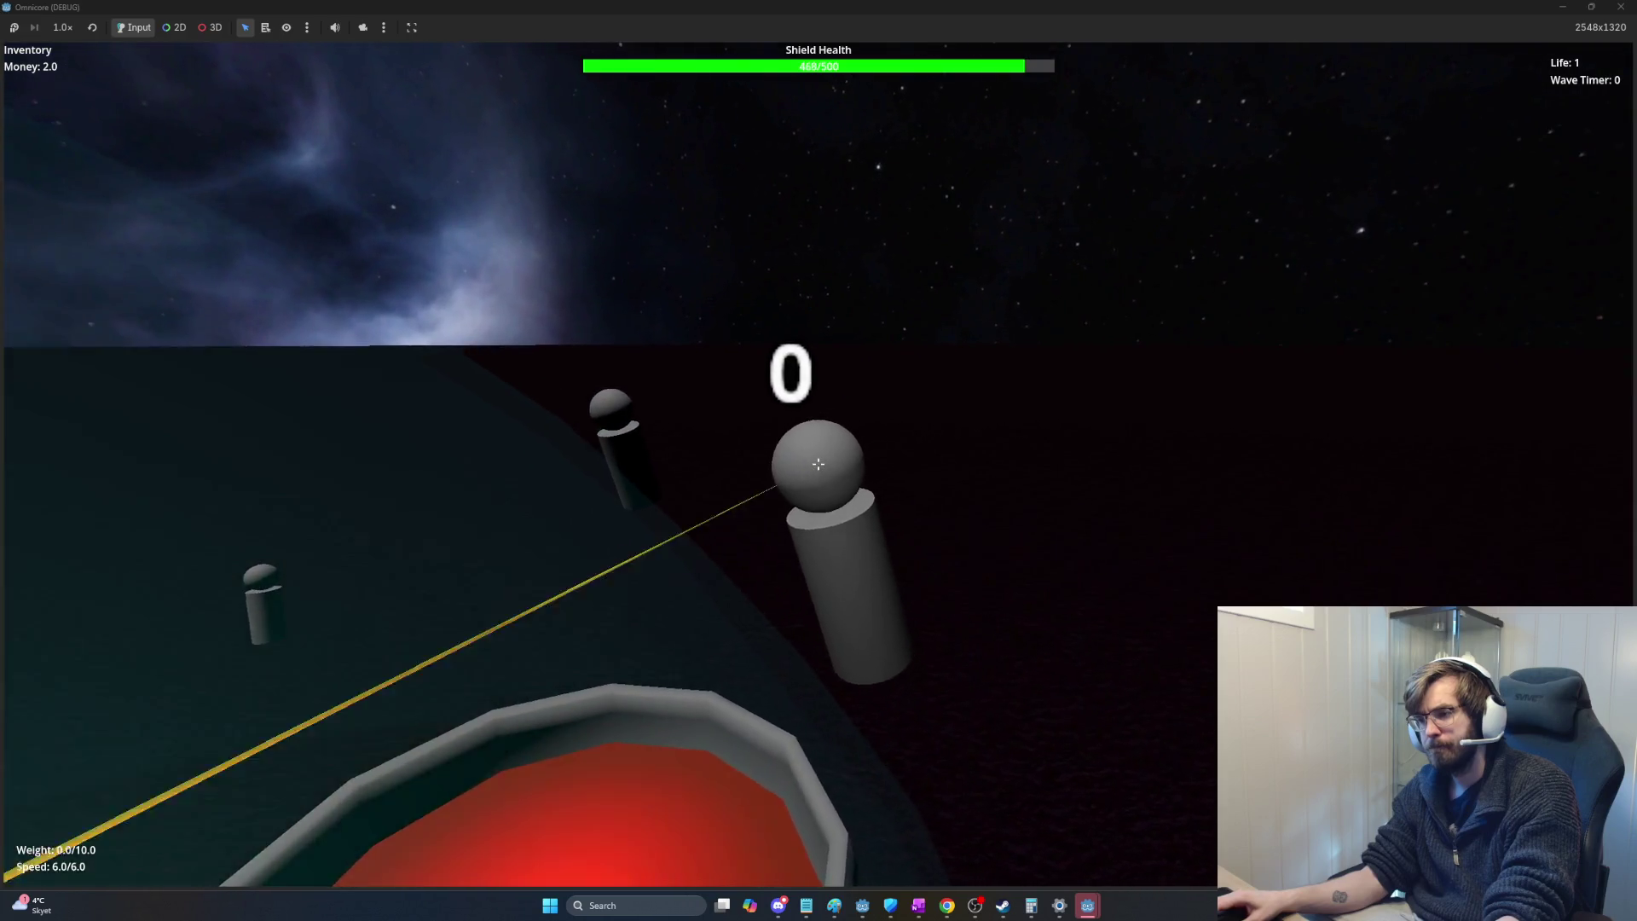
{"action": "key", "text": "w"}
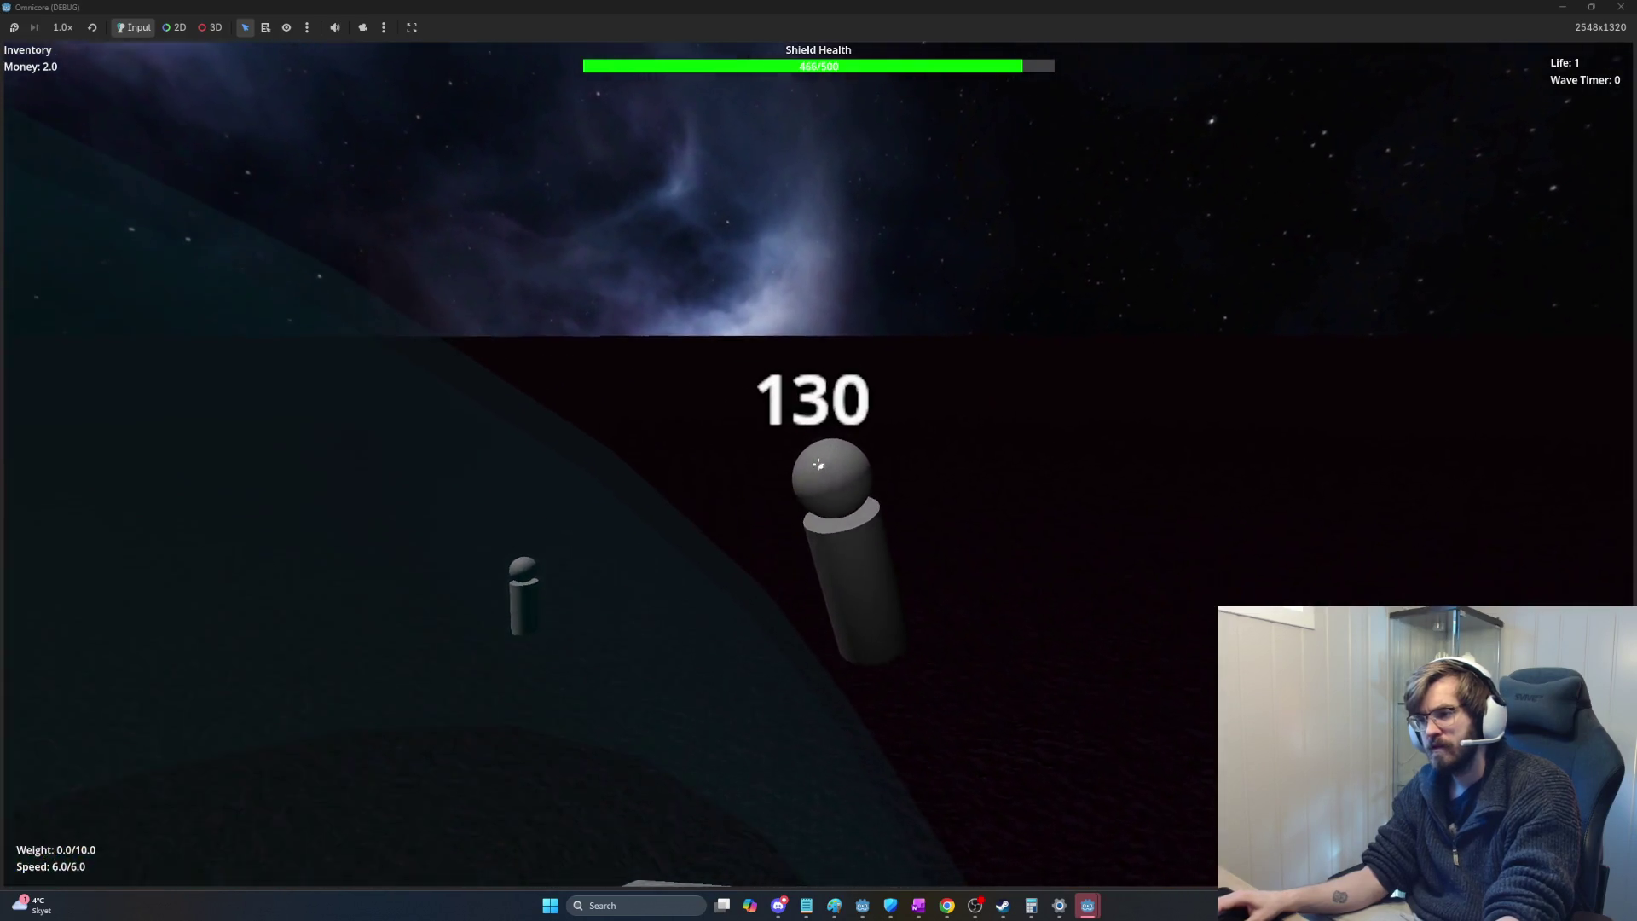
{"action": "key", "text": "w"}
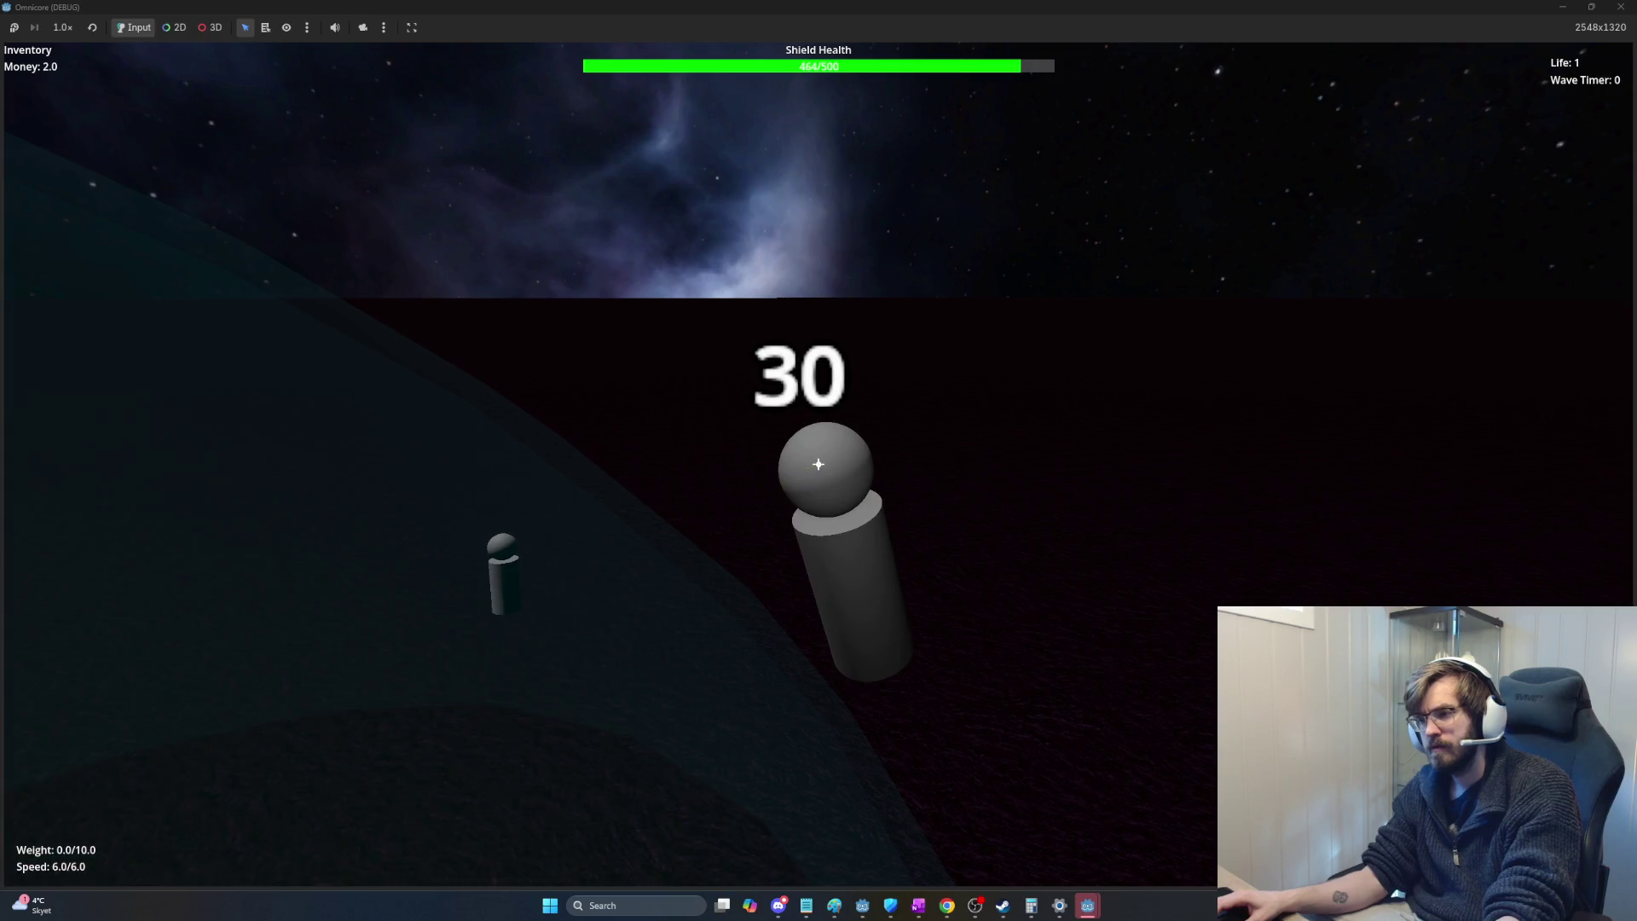
{"action": "mouse_move", "coordinate": [818, 464]}
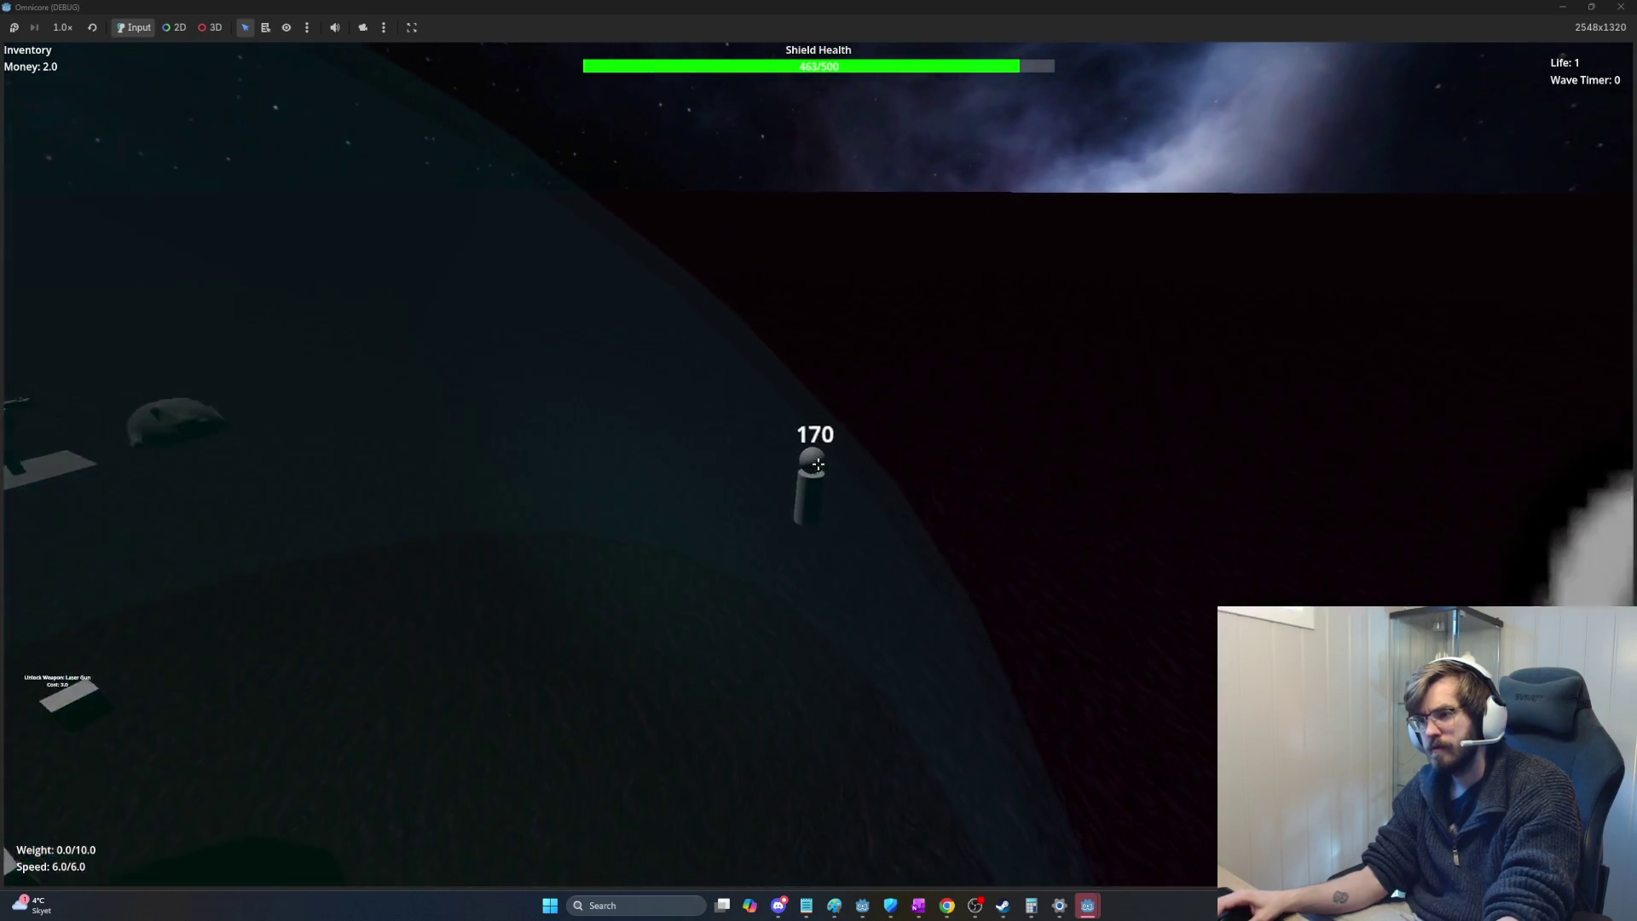
{"action": "key", "text": "w"}
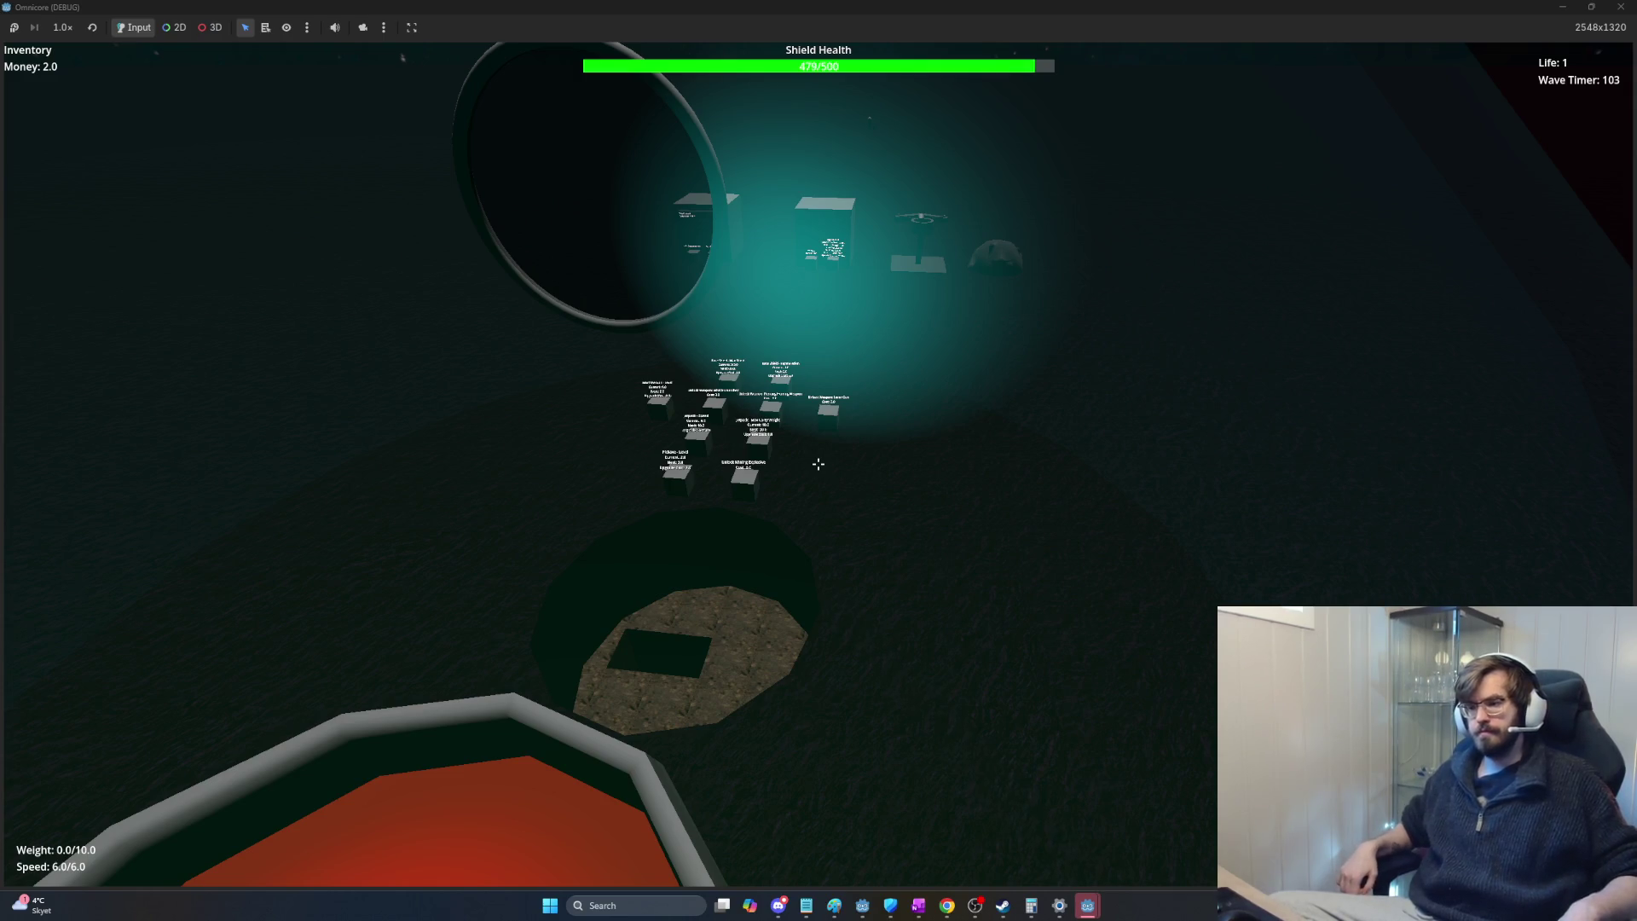
{"action": "mouse_move", "coordinate": [819, 464]}
{"action": "key", "text": "space"}
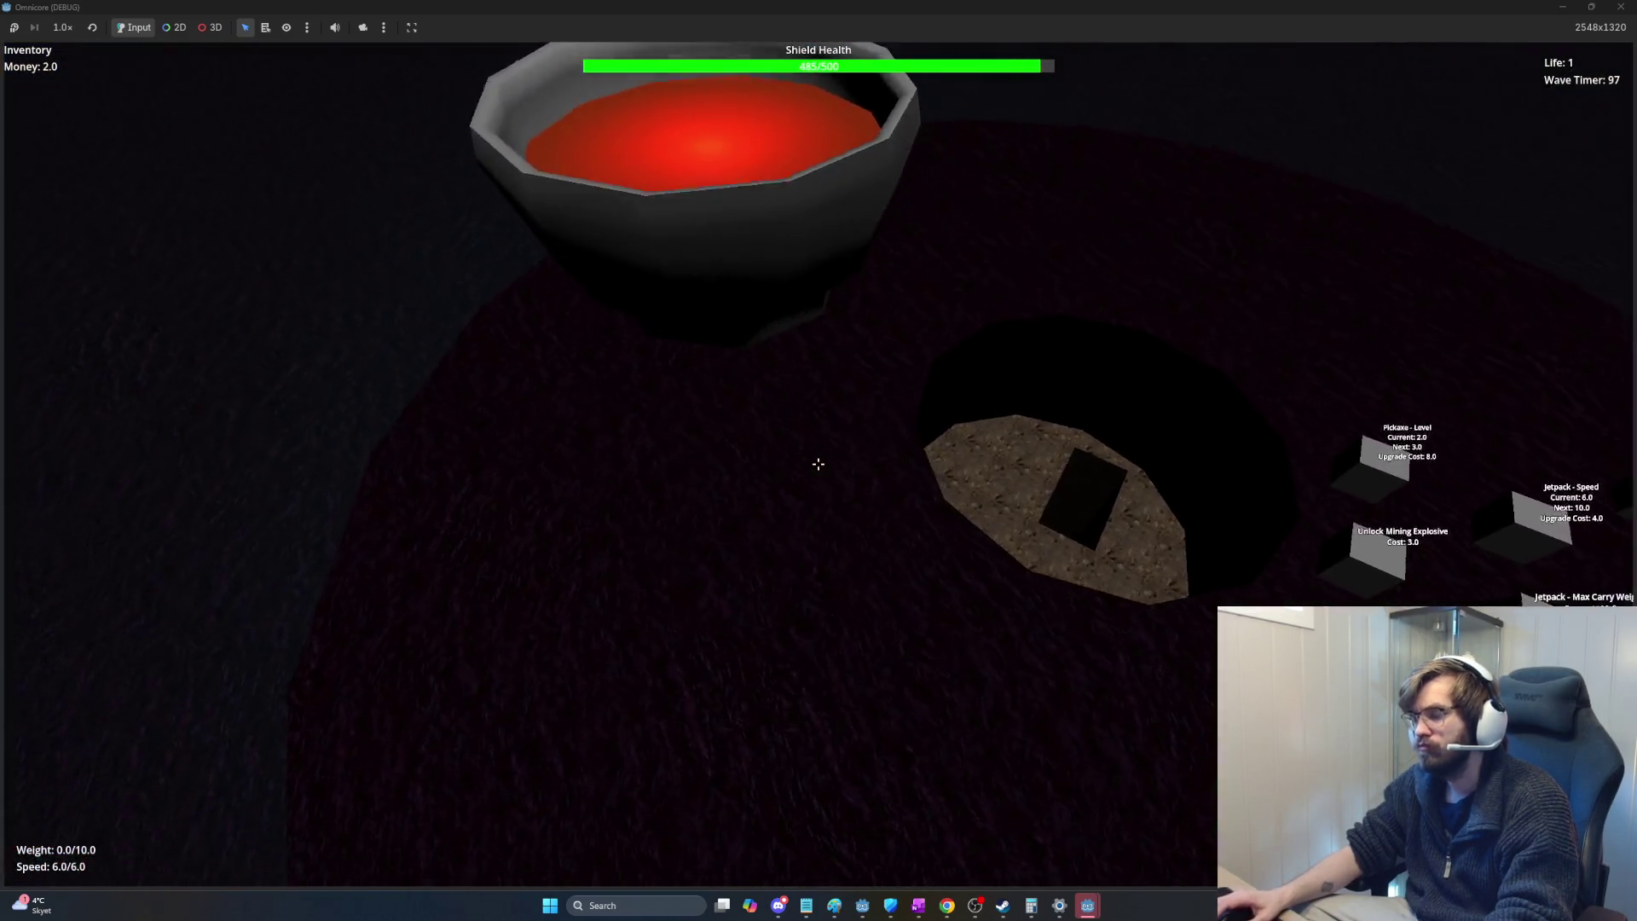
Walk down into the mining pit and shatter a rock wall with the pickaxe.
{"action": "key", "text": "w"}
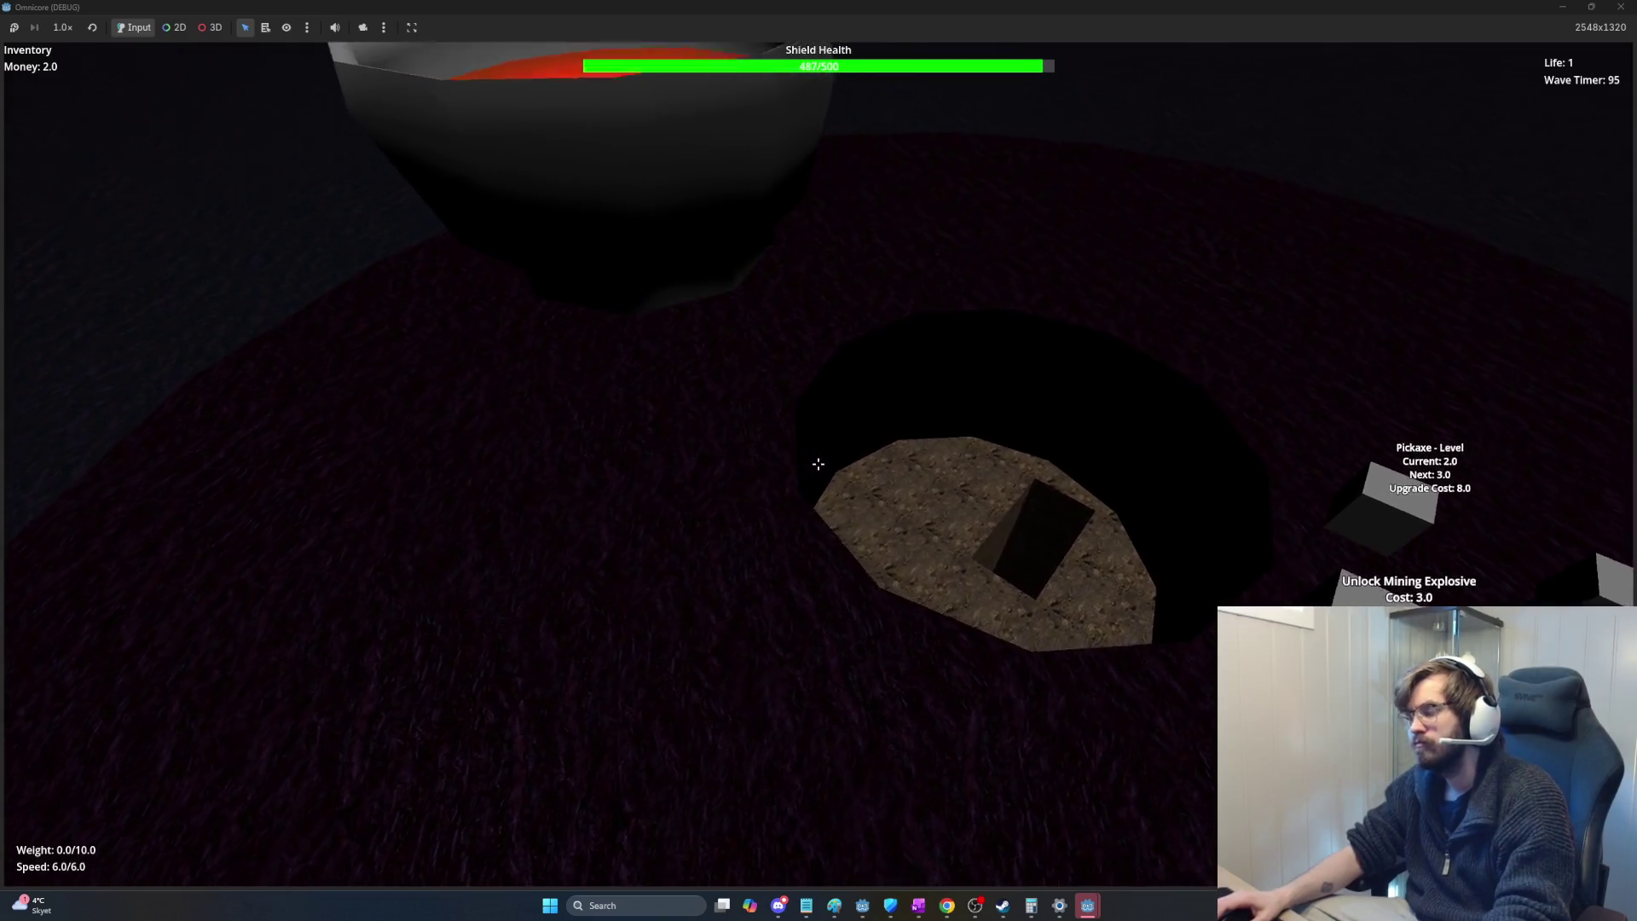
{"action": "left_click", "coordinate": [819, 464]}
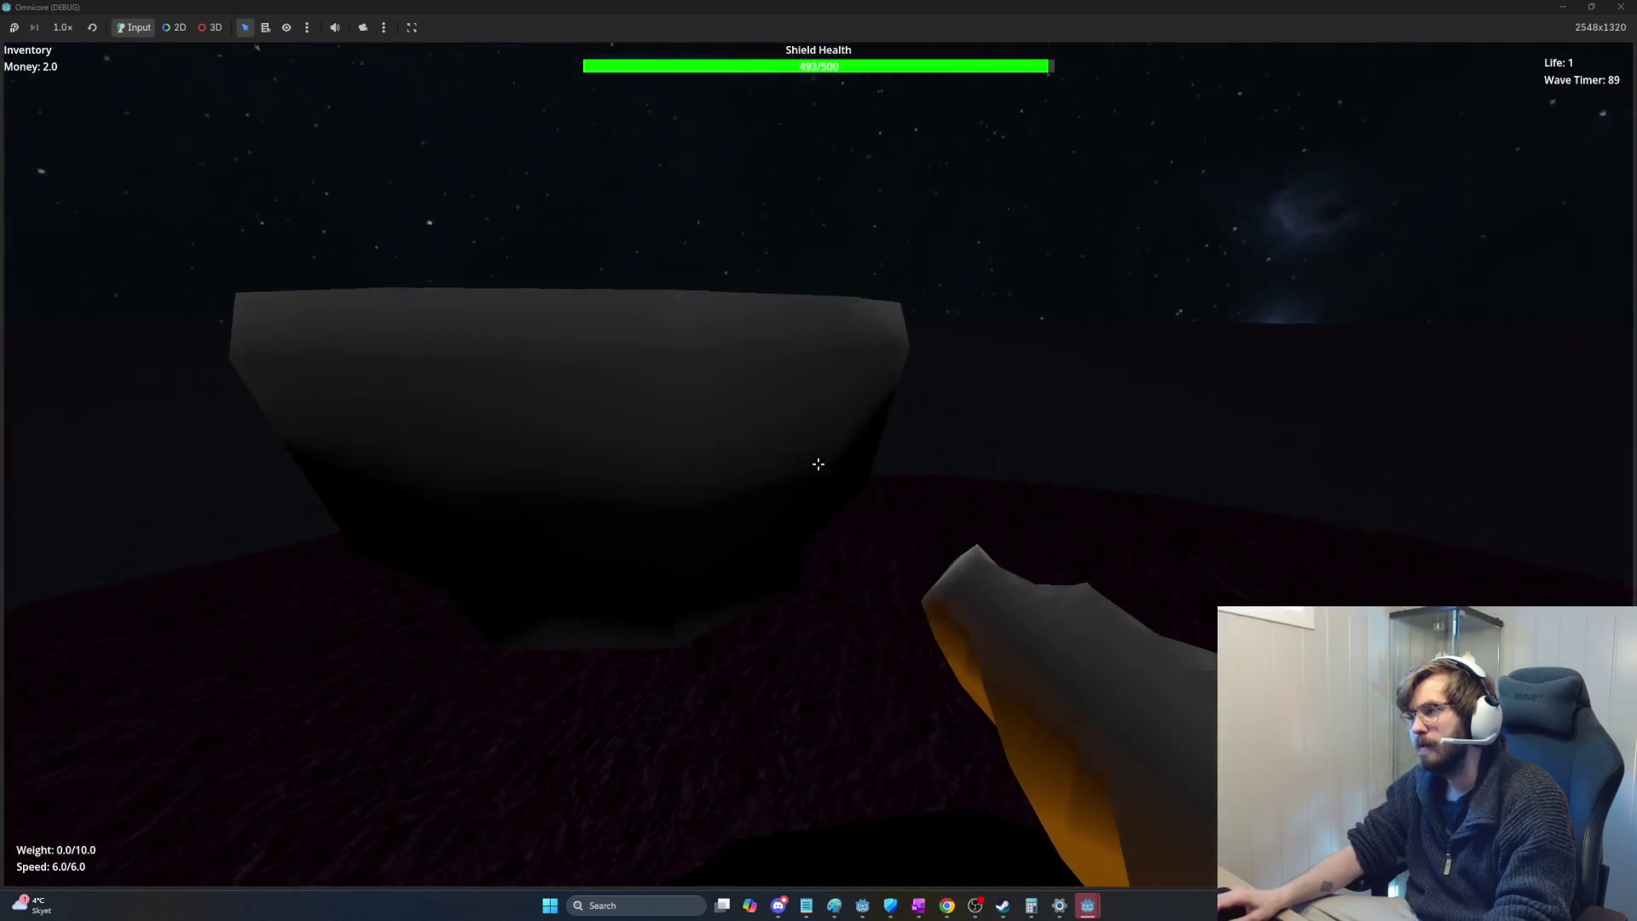
{"action": "key", "text": "a"}
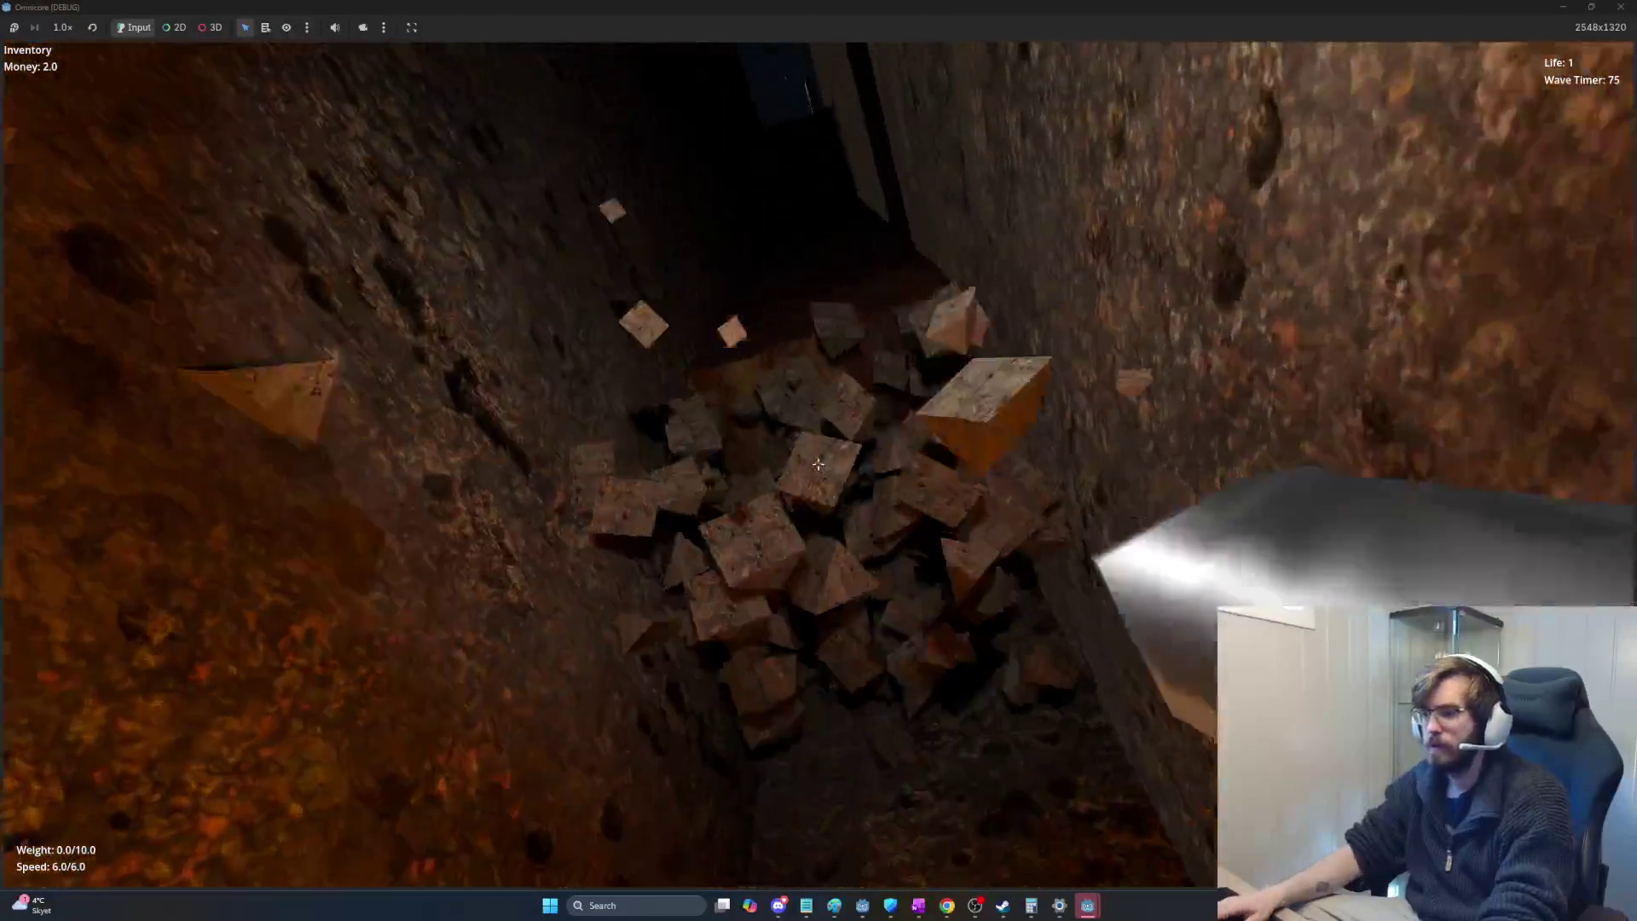
Mine rock blocks along the shaft until carried weight reaches 7.0/10.0, then climb out toward the dome.
{"action": "left_click", "coordinate": [818, 464]}
{"action": "left_click", "coordinate": [818, 464]}
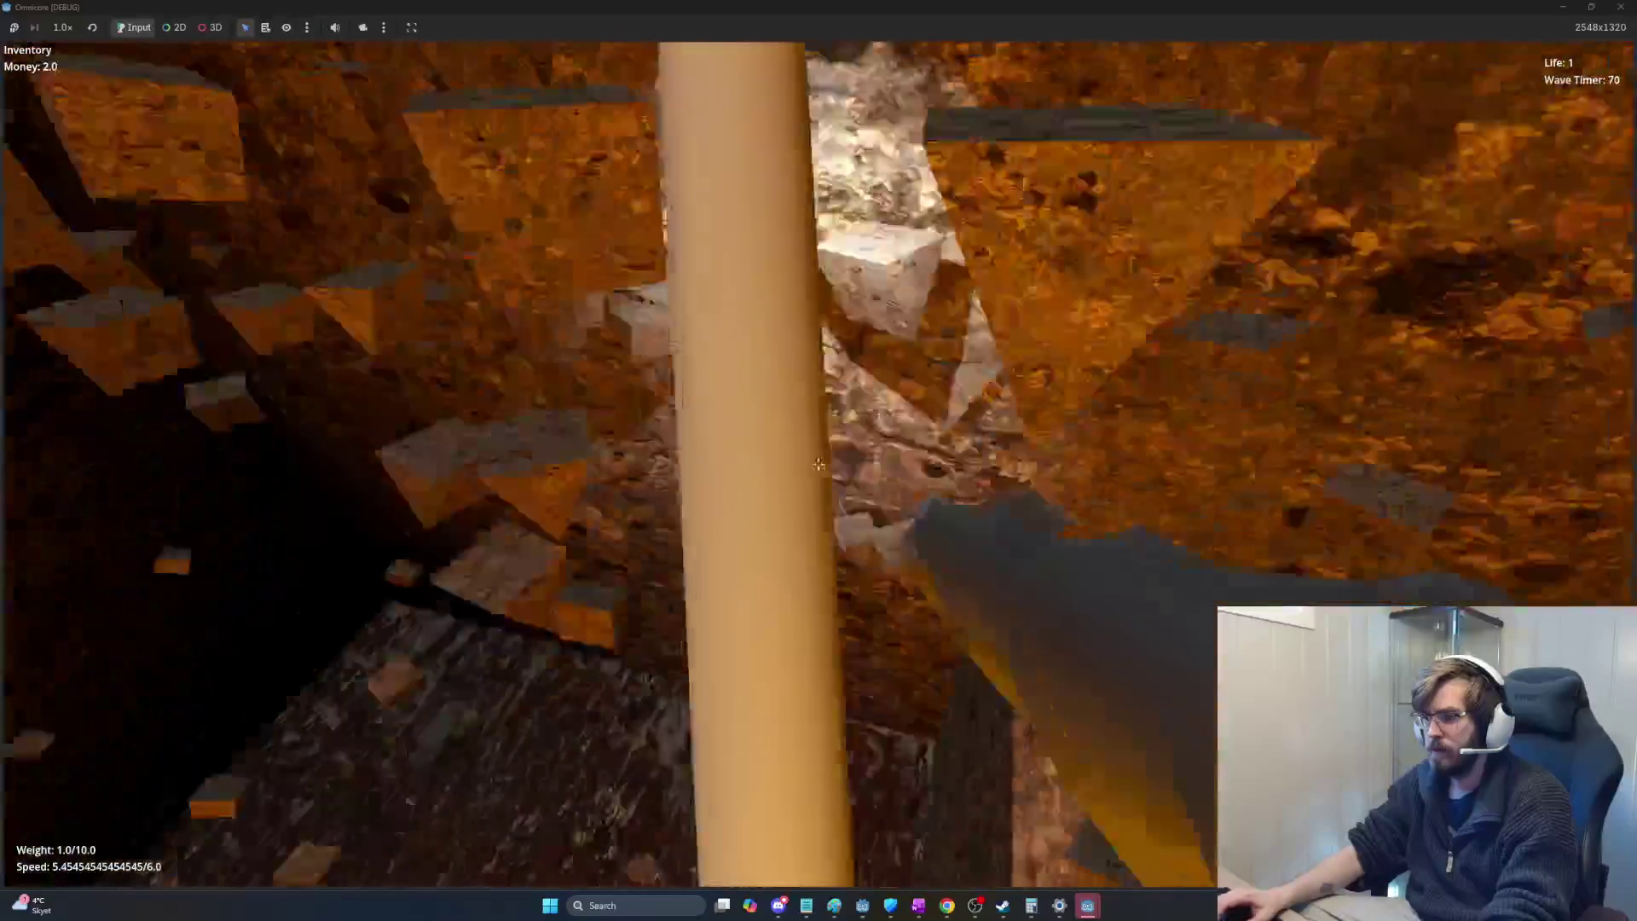
{"action": "left_click", "coordinate": [818, 464]}
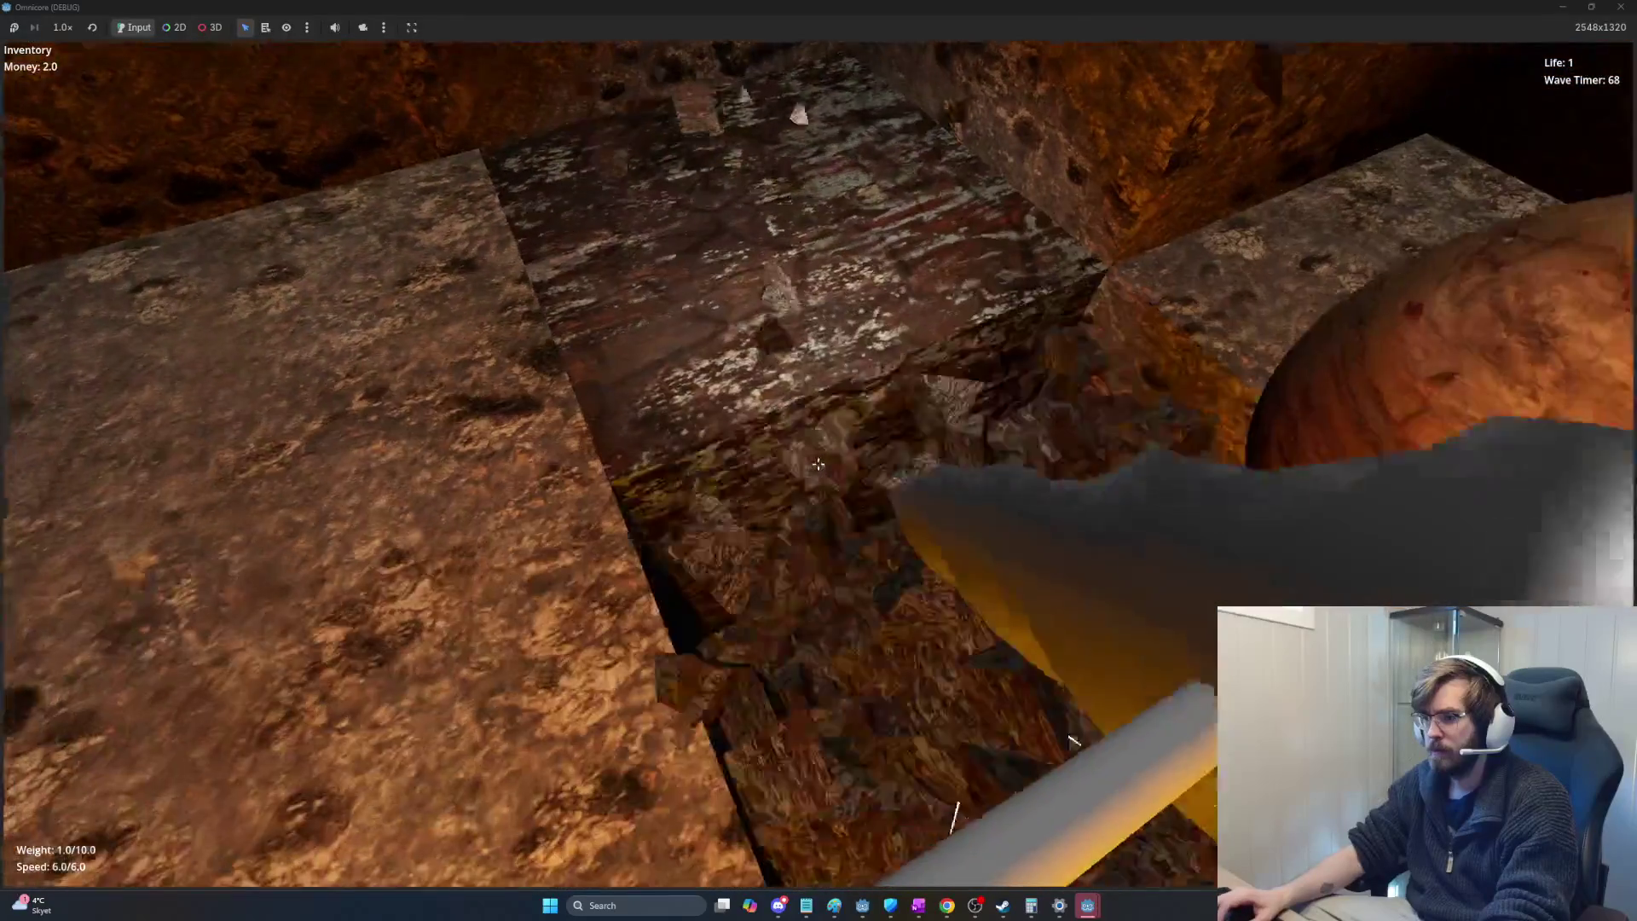
{"action": "left_click", "coordinate": [818, 464]}
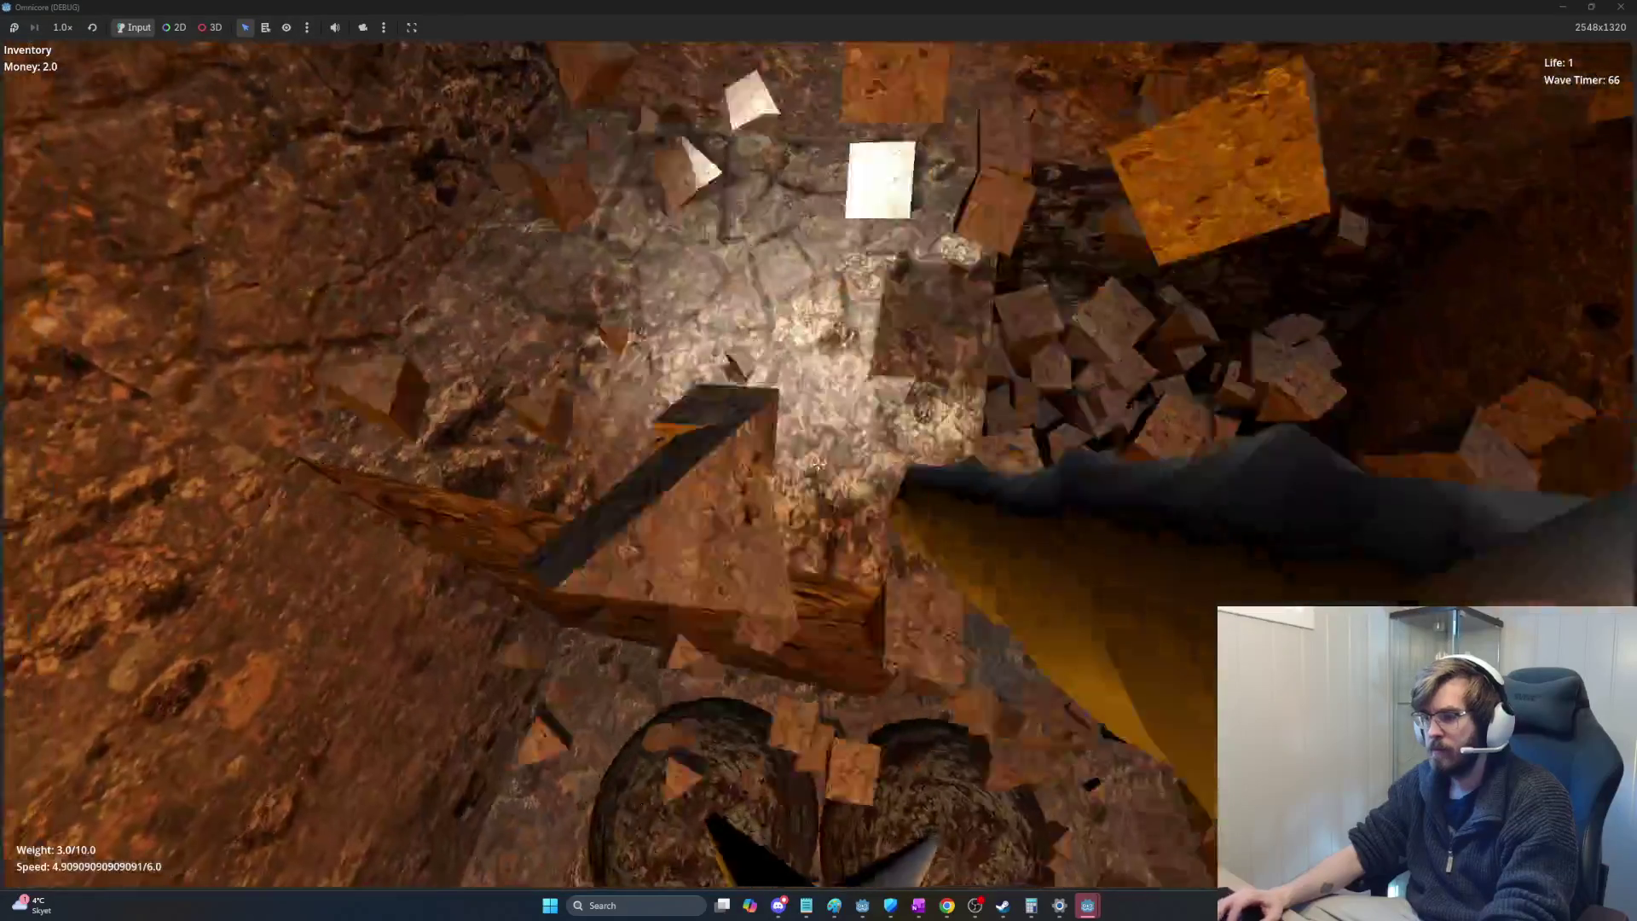
{"action": "left_click", "coordinate": [818, 463]}
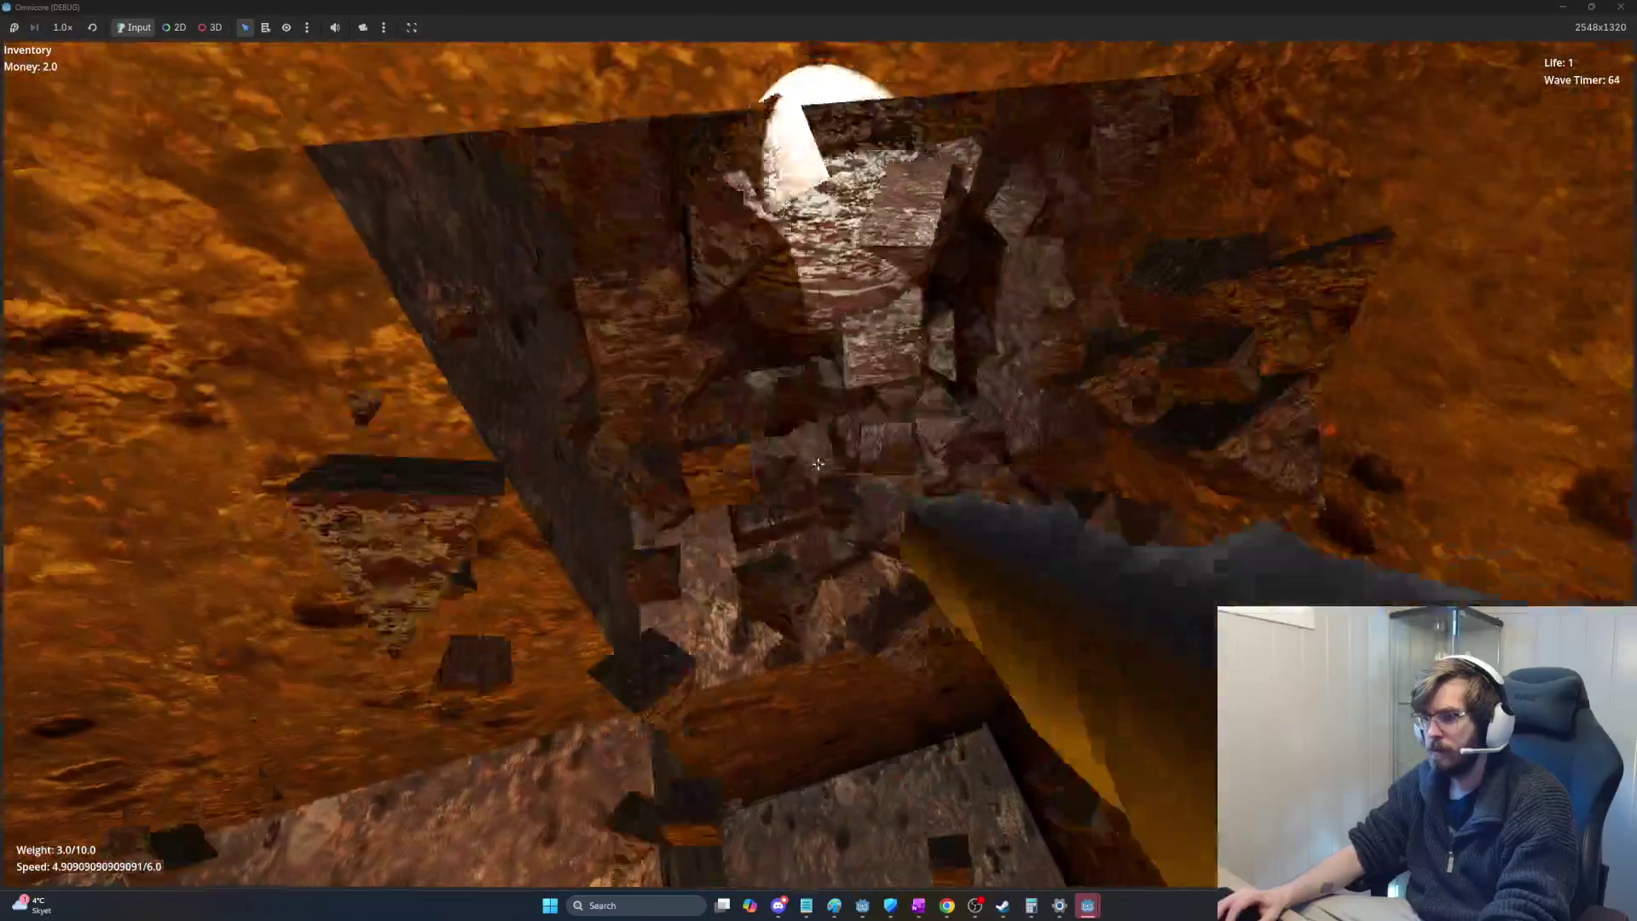
{"action": "left_click", "coordinate": [819, 464]}
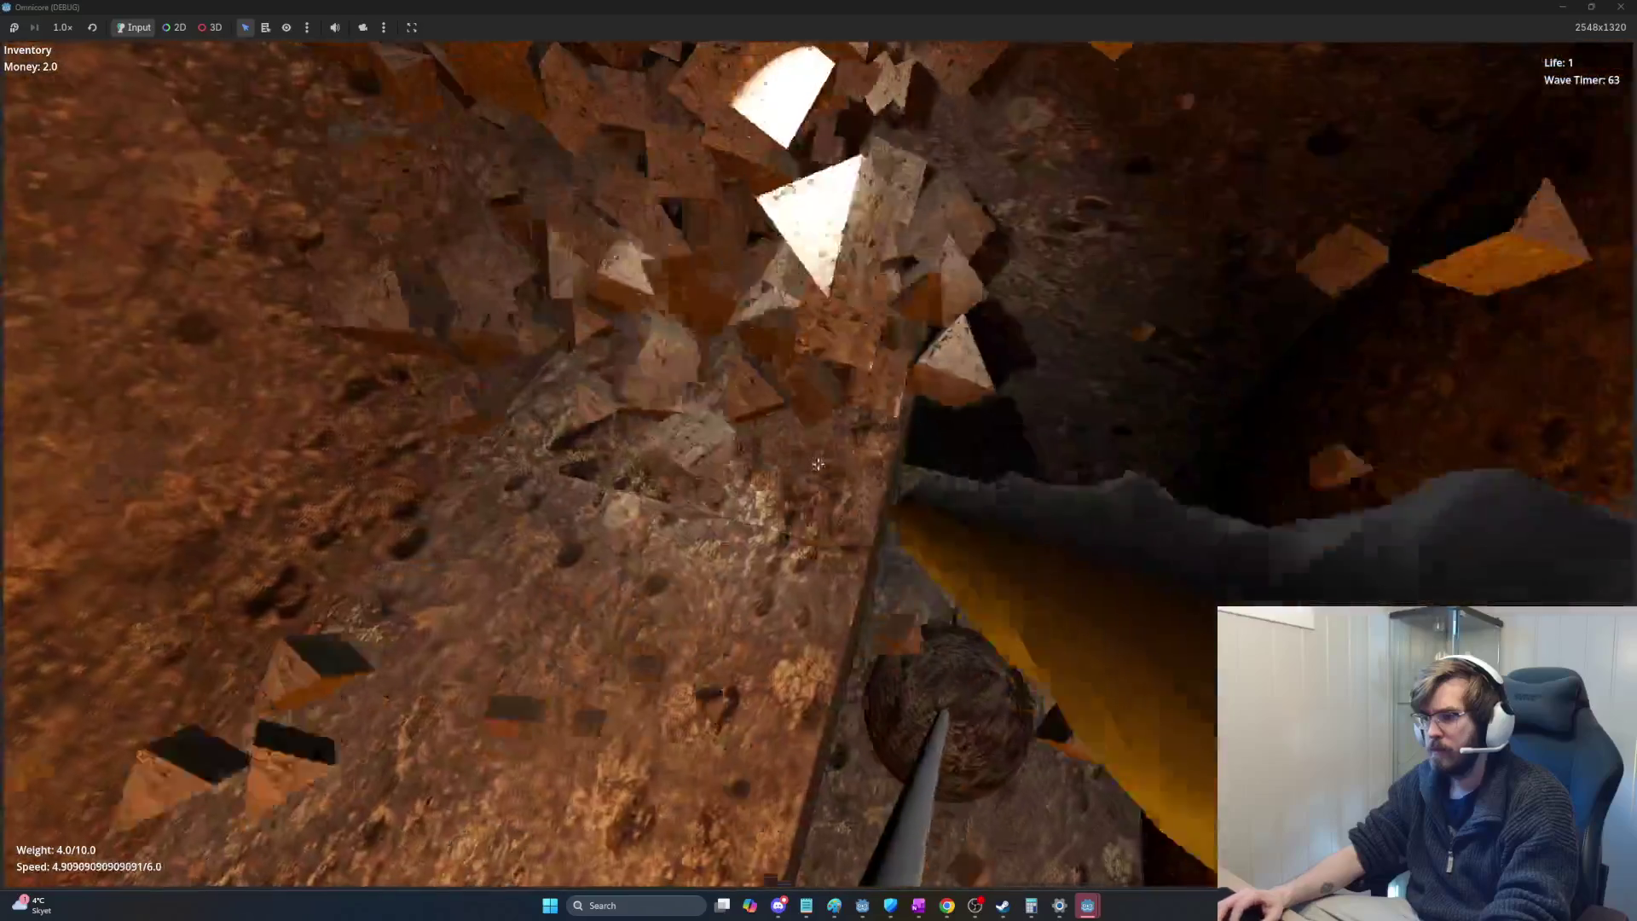
{"action": "left_click", "coordinate": [818, 464]}
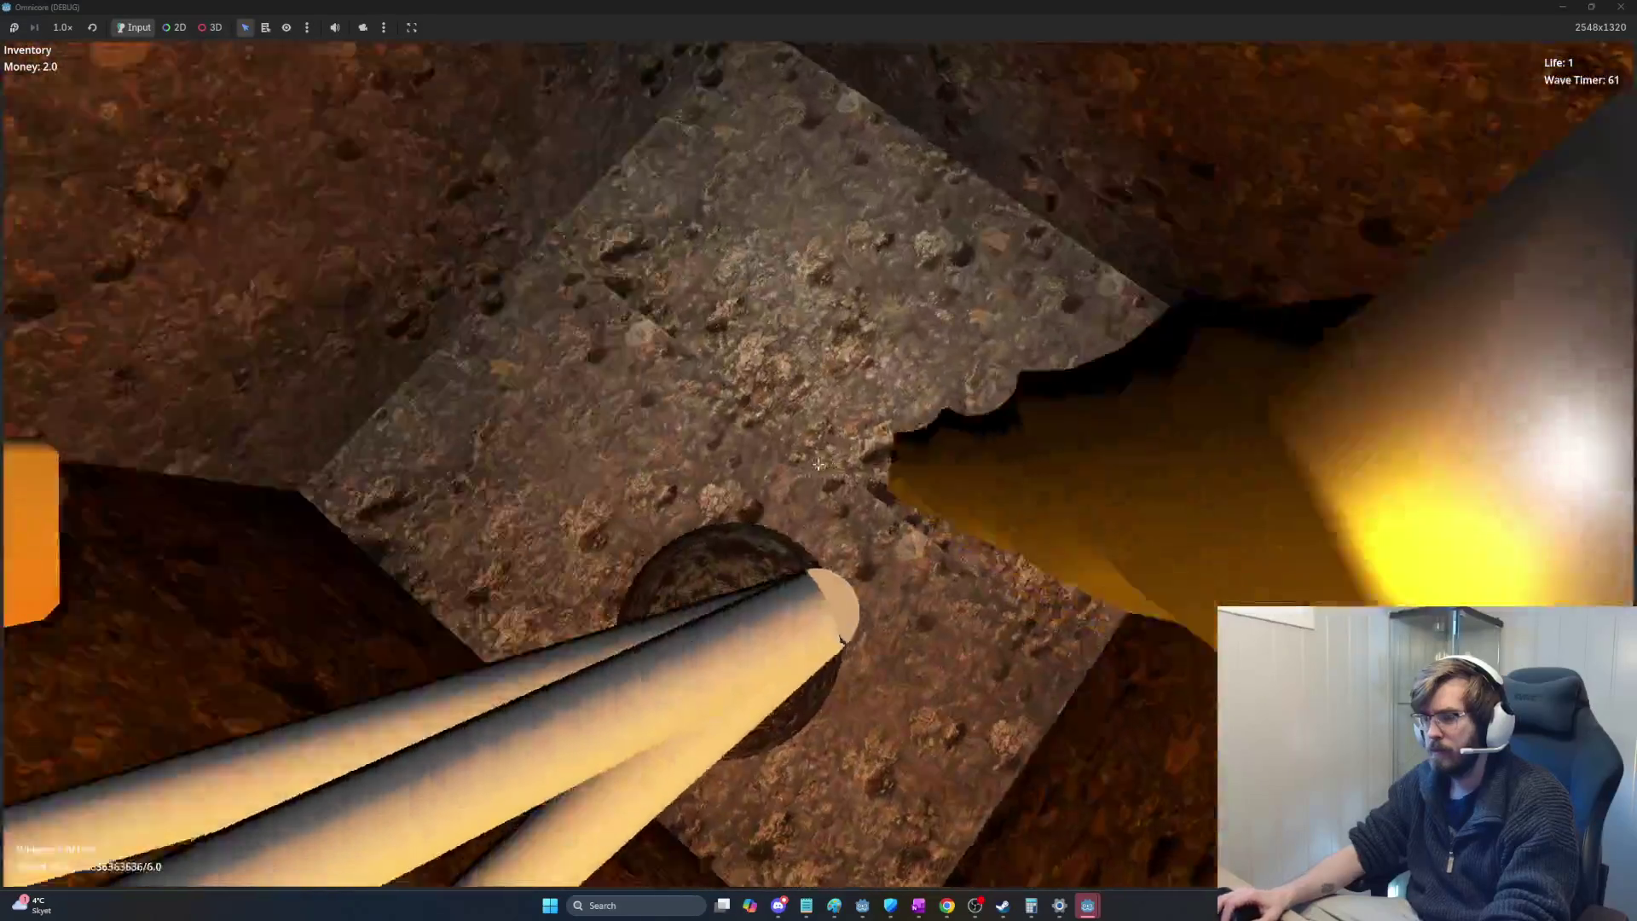
{"action": "left_click", "coordinate": [819, 464]}
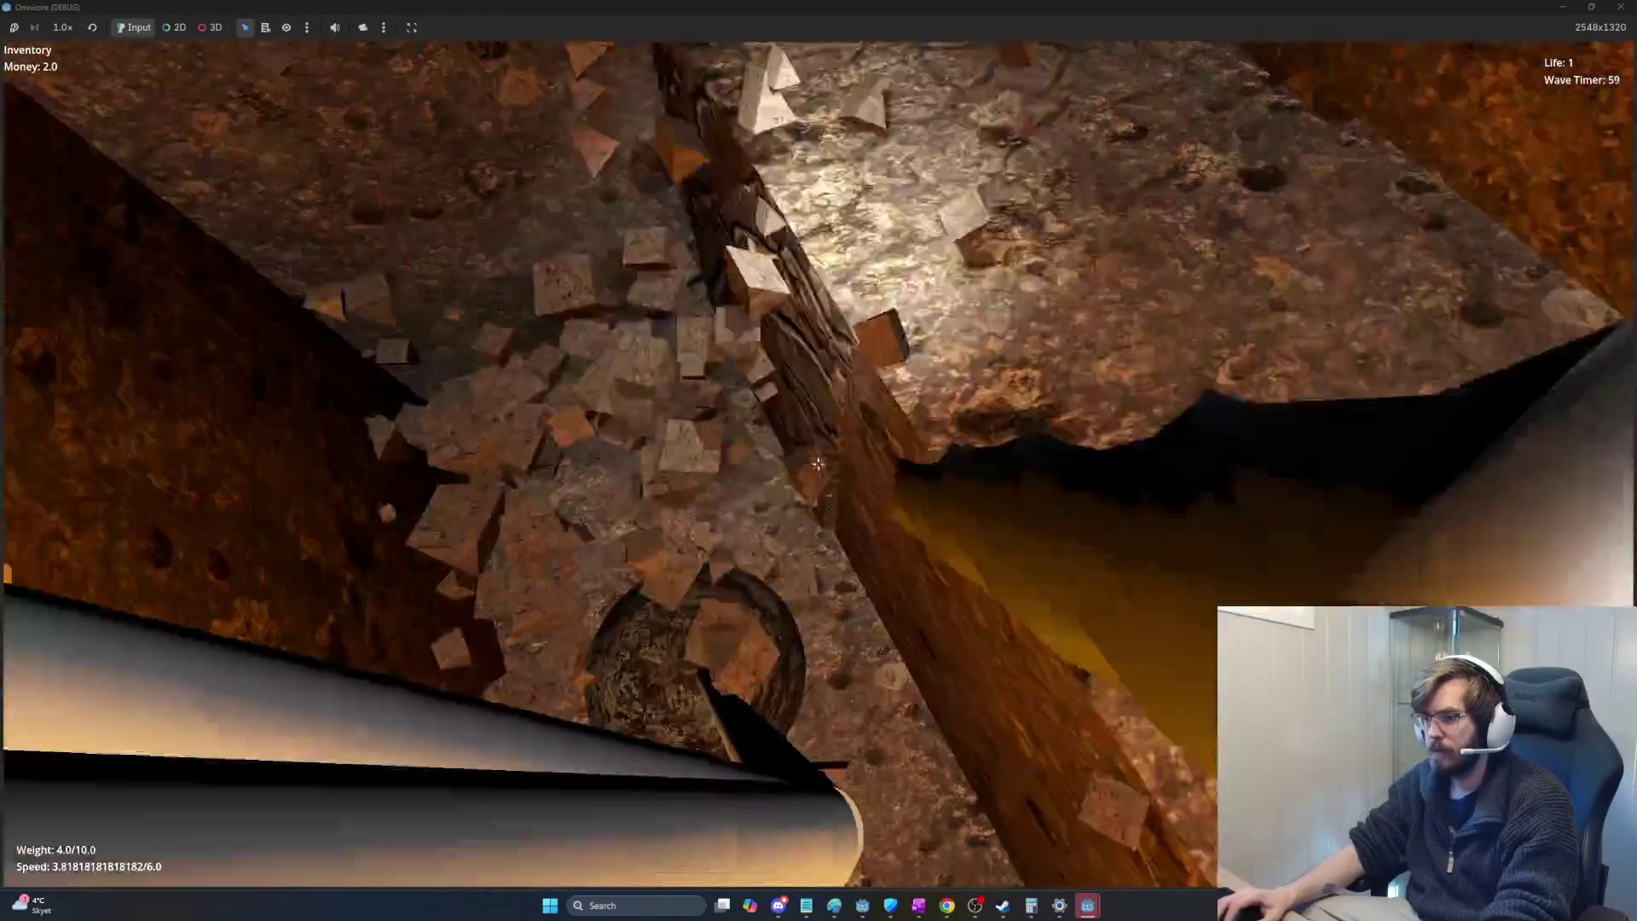
{"action": "left_click", "coordinate": [819, 464]}
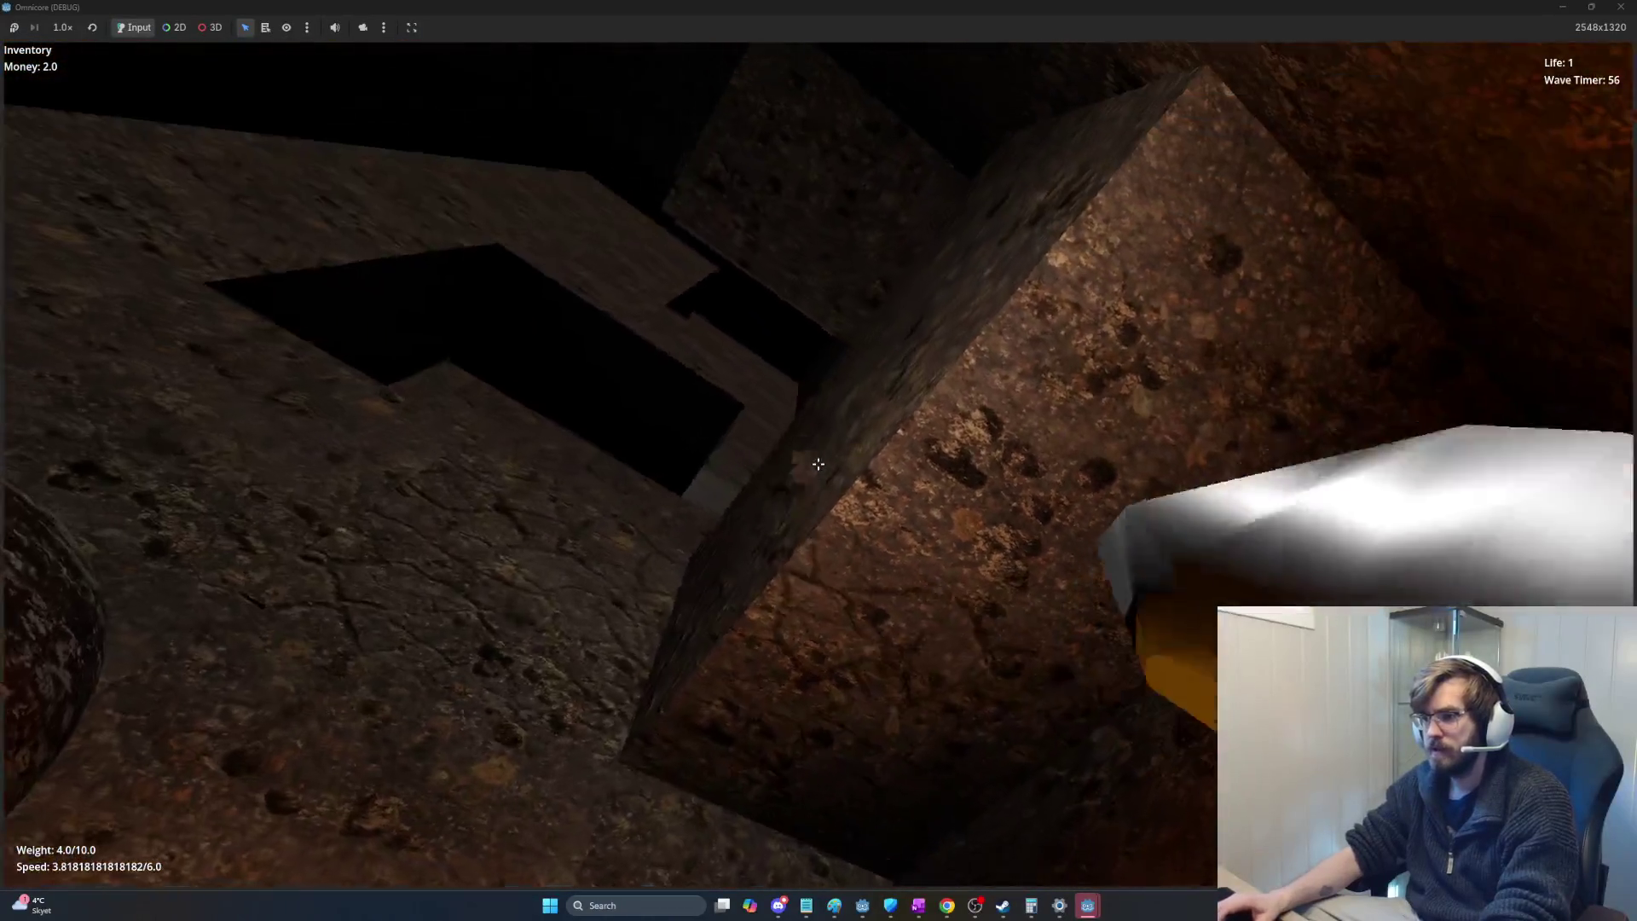
{"action": "left_click", "coordinate": [818, 464]}
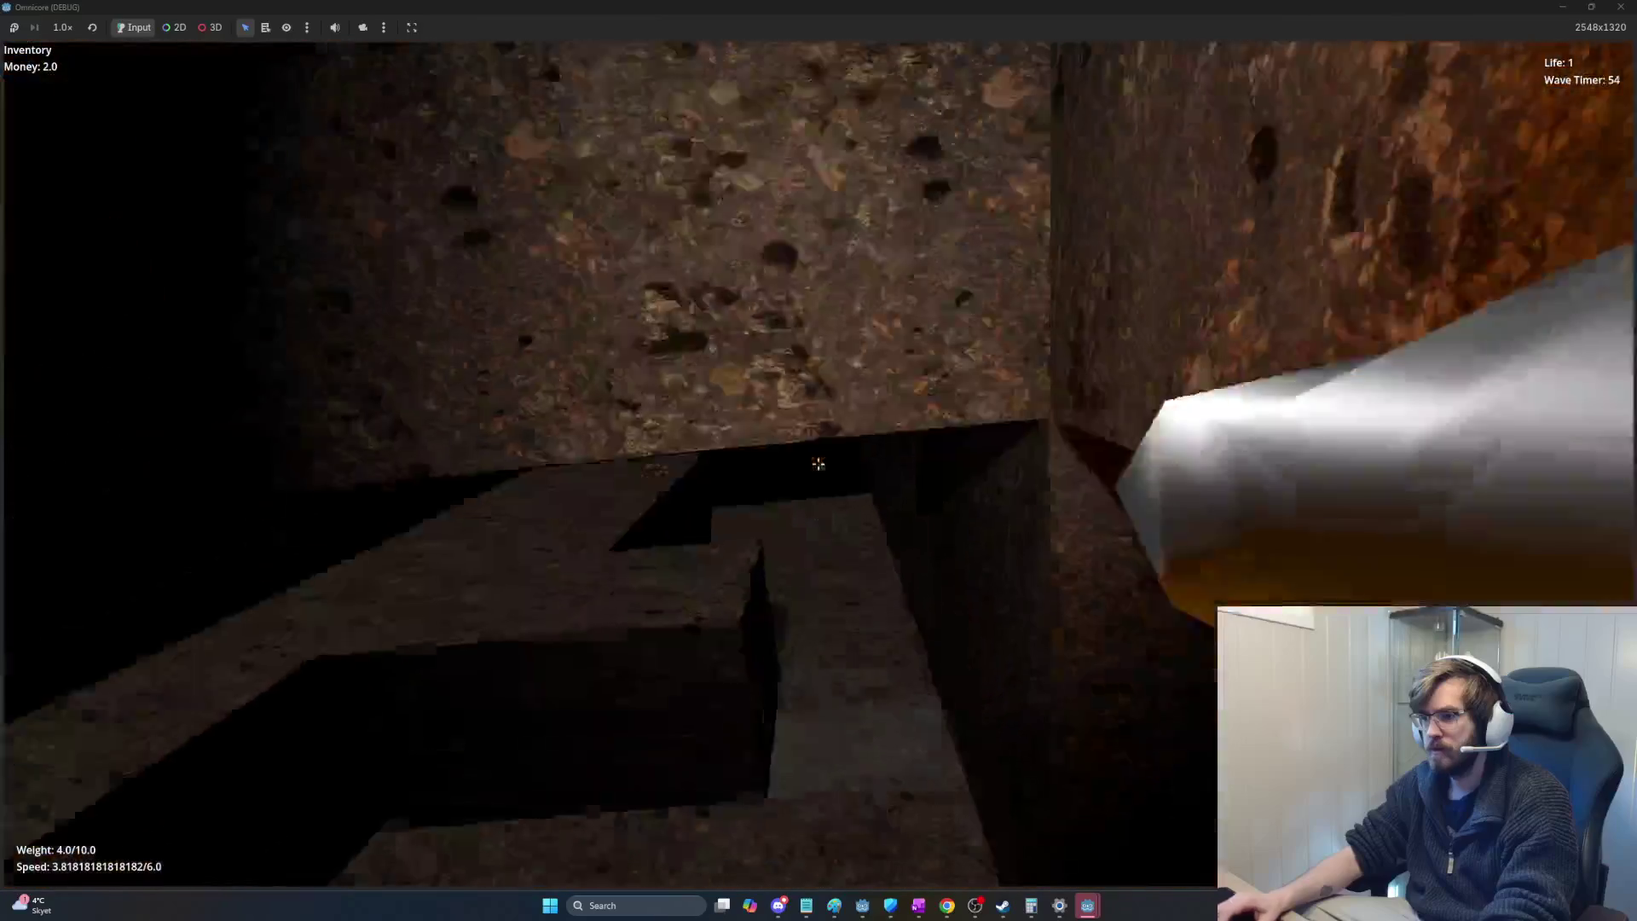
{"action": "left_click", "coordinate": [819, 463]}
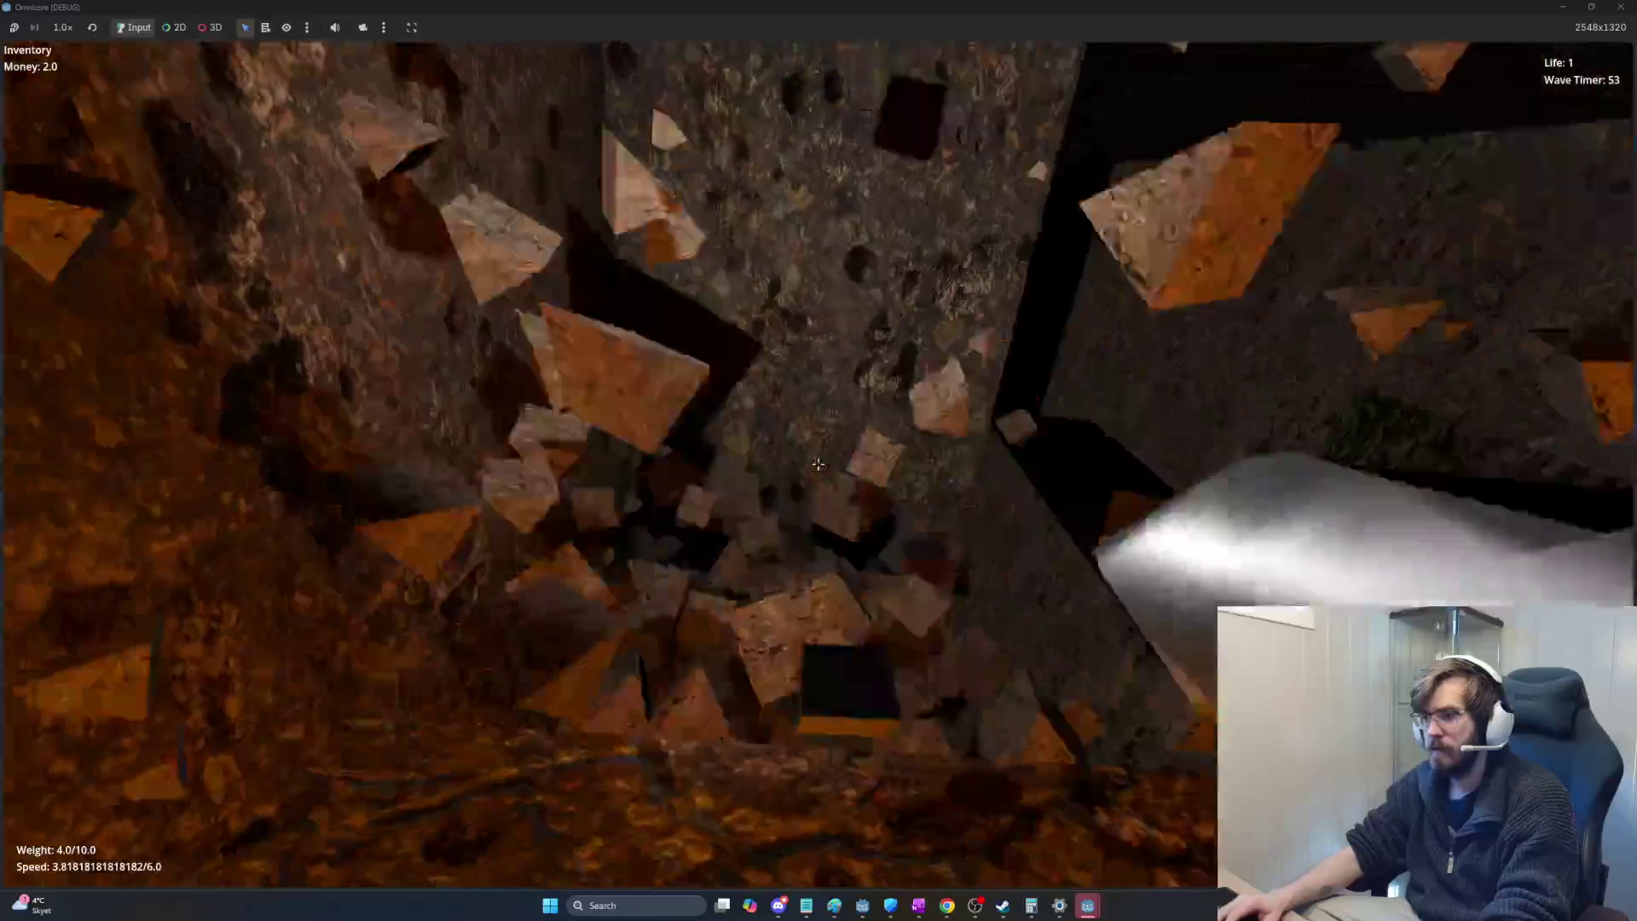
{"action": "left_click", "coordinate": [819, 464]}
{"action": "left_click", "coordinate": [819, 464]}
{"action": "left_click", "coordinate": [819, 464]}
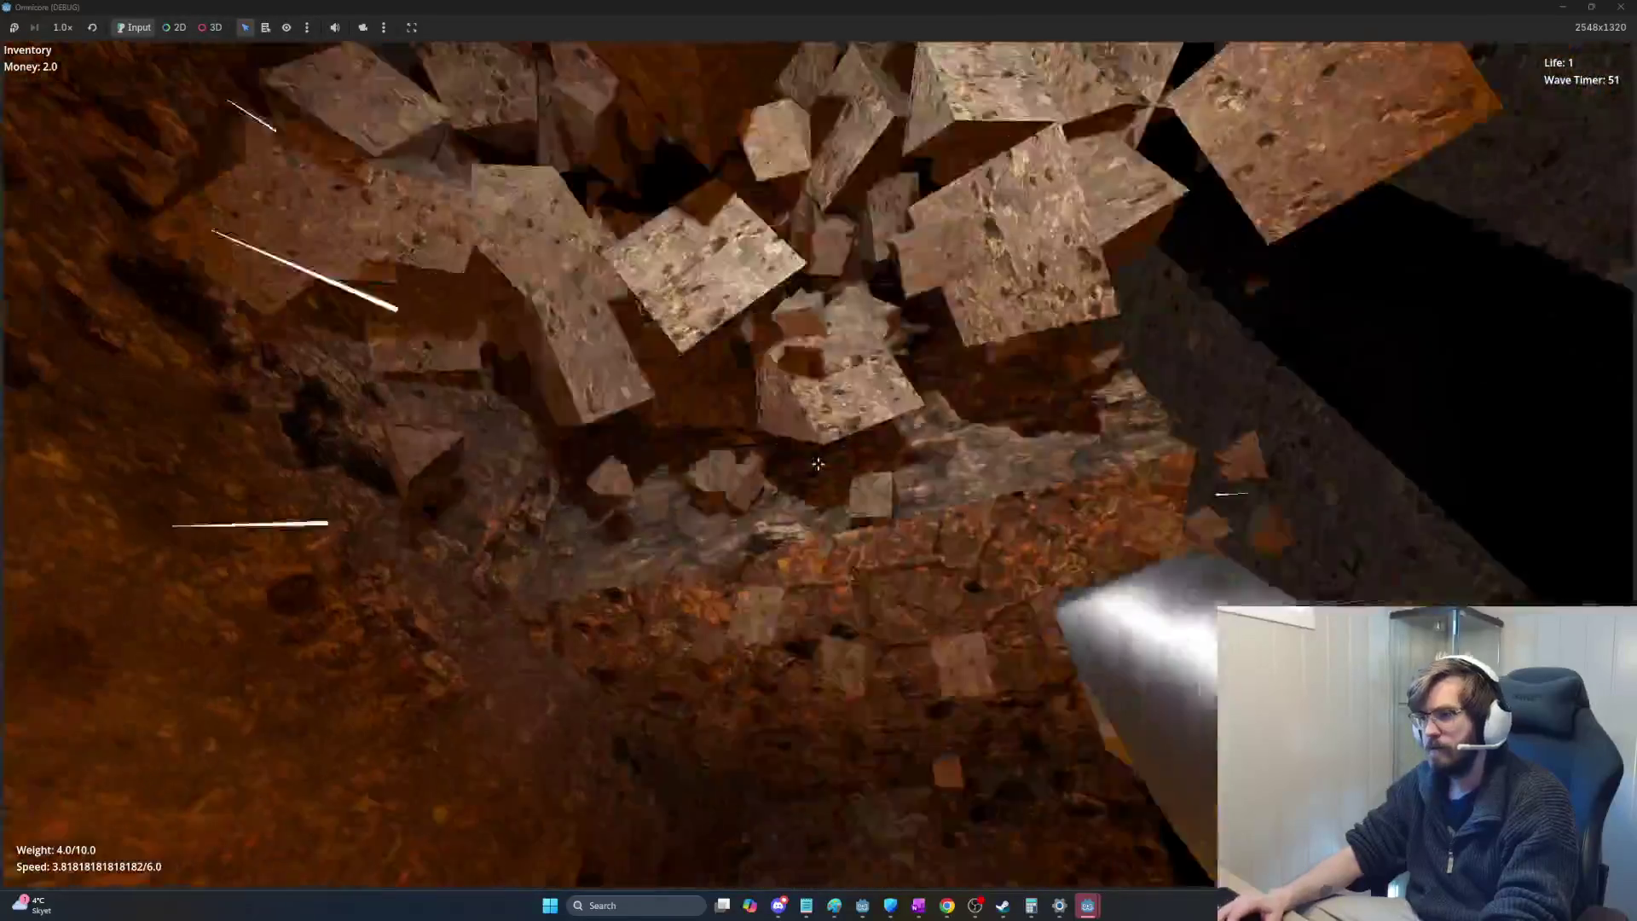
{"action": "left_click", "coordinate": [819, 463]}
{"action": "left_click", "coordinate": [818, 464]}
{"action": "left_click", "coordinate": [819, 464]}
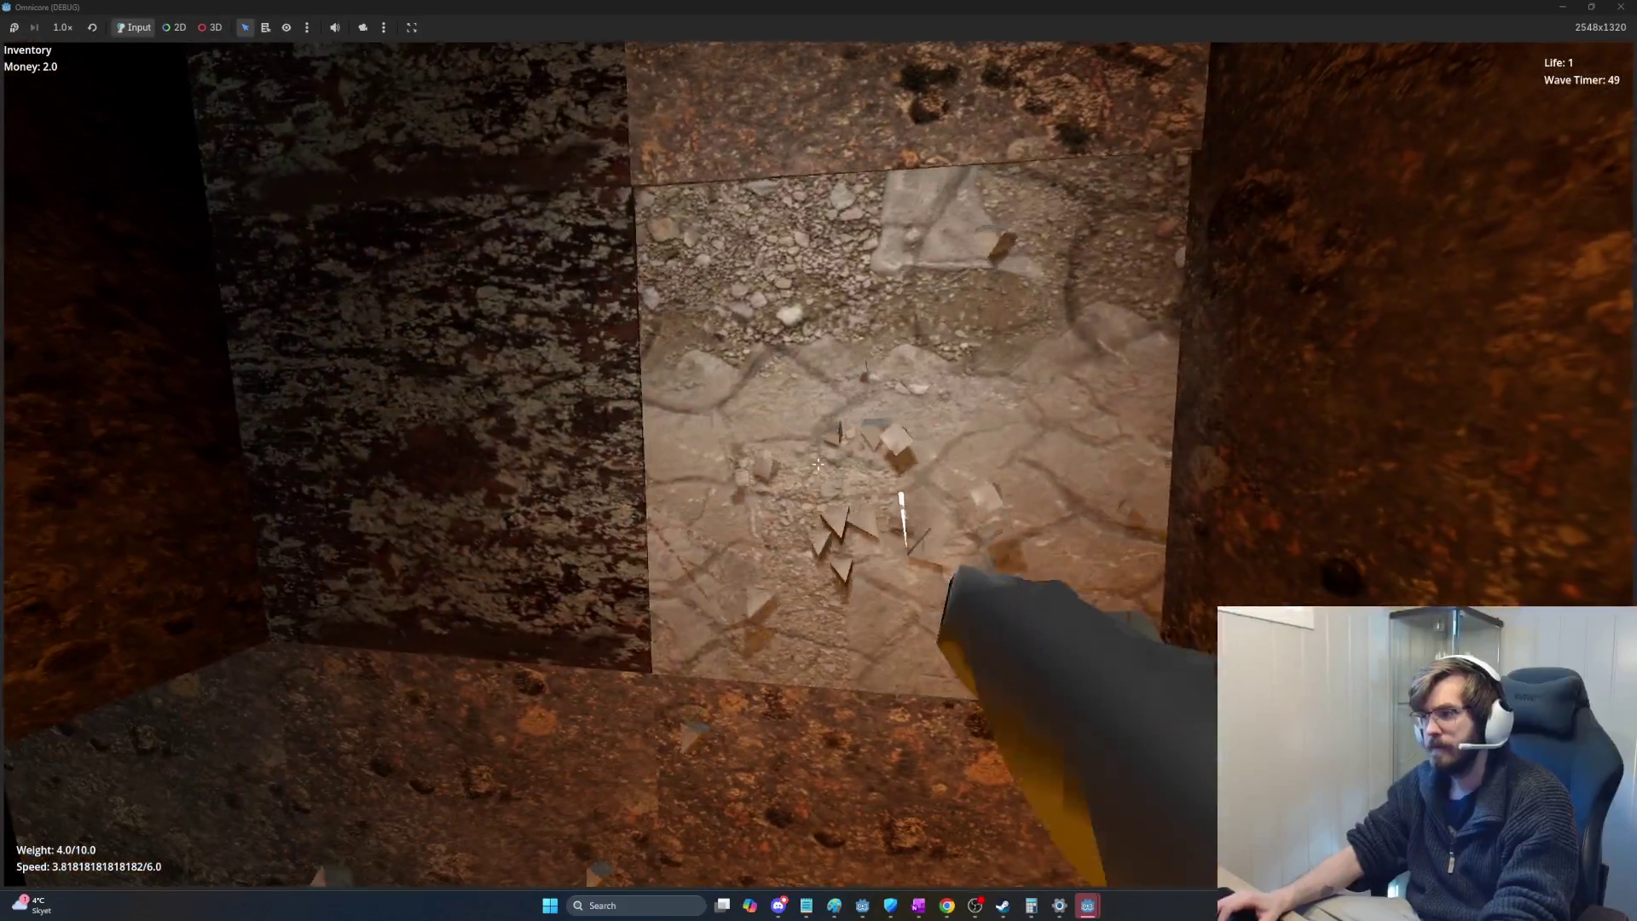
{"action": "left_click", "coordinate": [819, 464]}
{"action": "left_click", "coordinate": [818, 464]}
{"action": "left_click", "coordinate": [818, 464]}
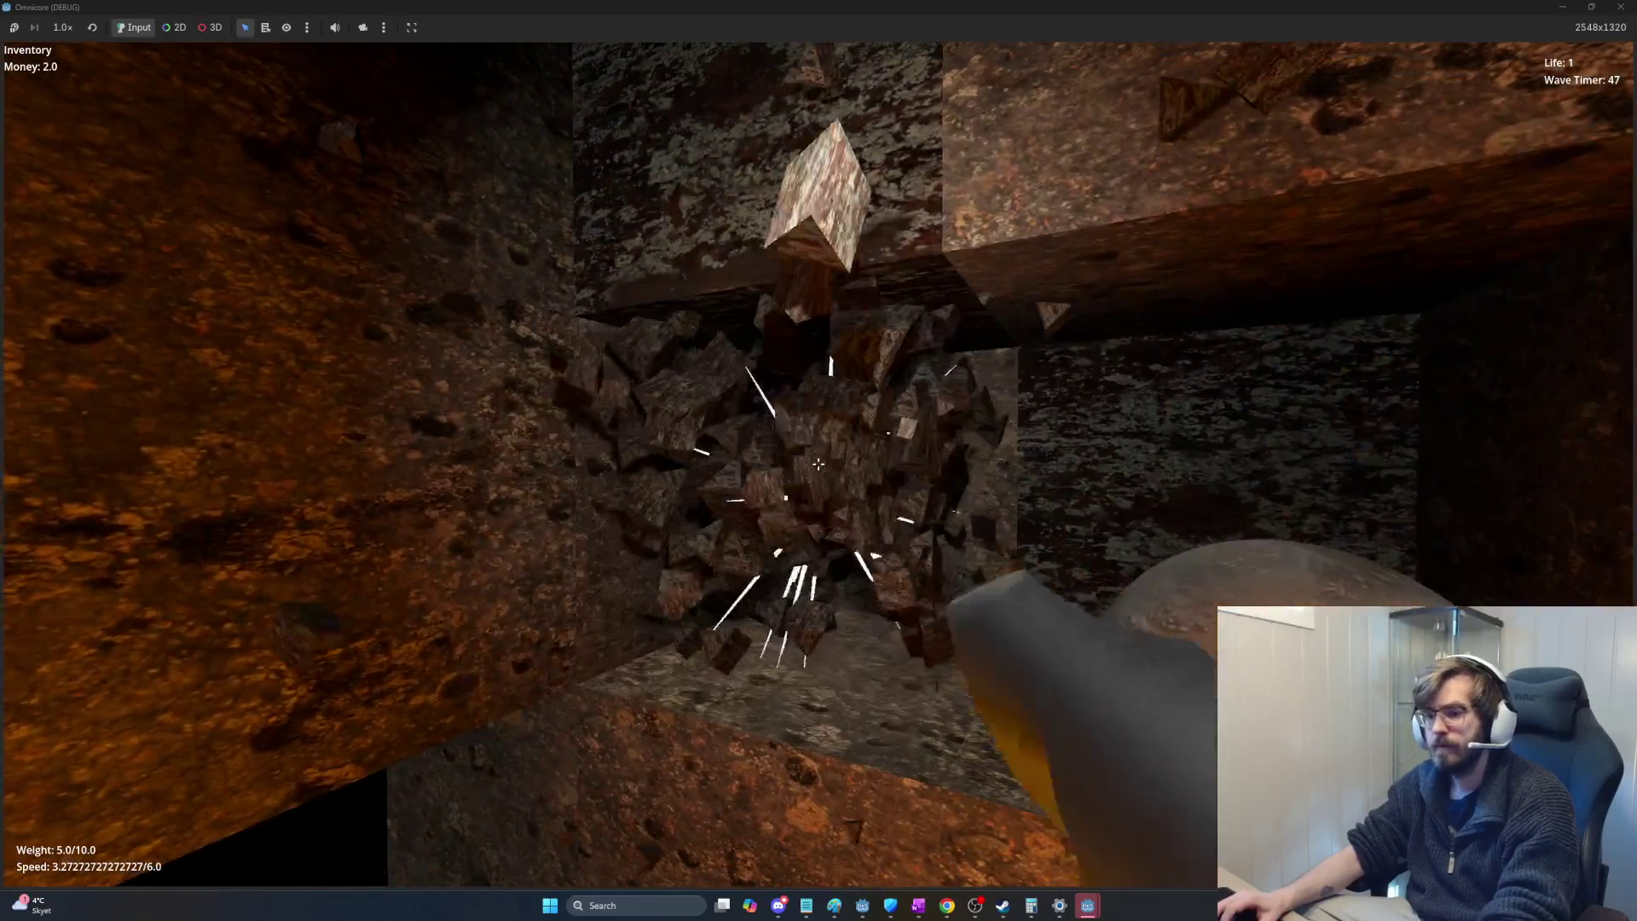
{"action": "left_click", "coordinate": [818, 464]}
{"action": "left_click", "coordinate": [819, 464]}
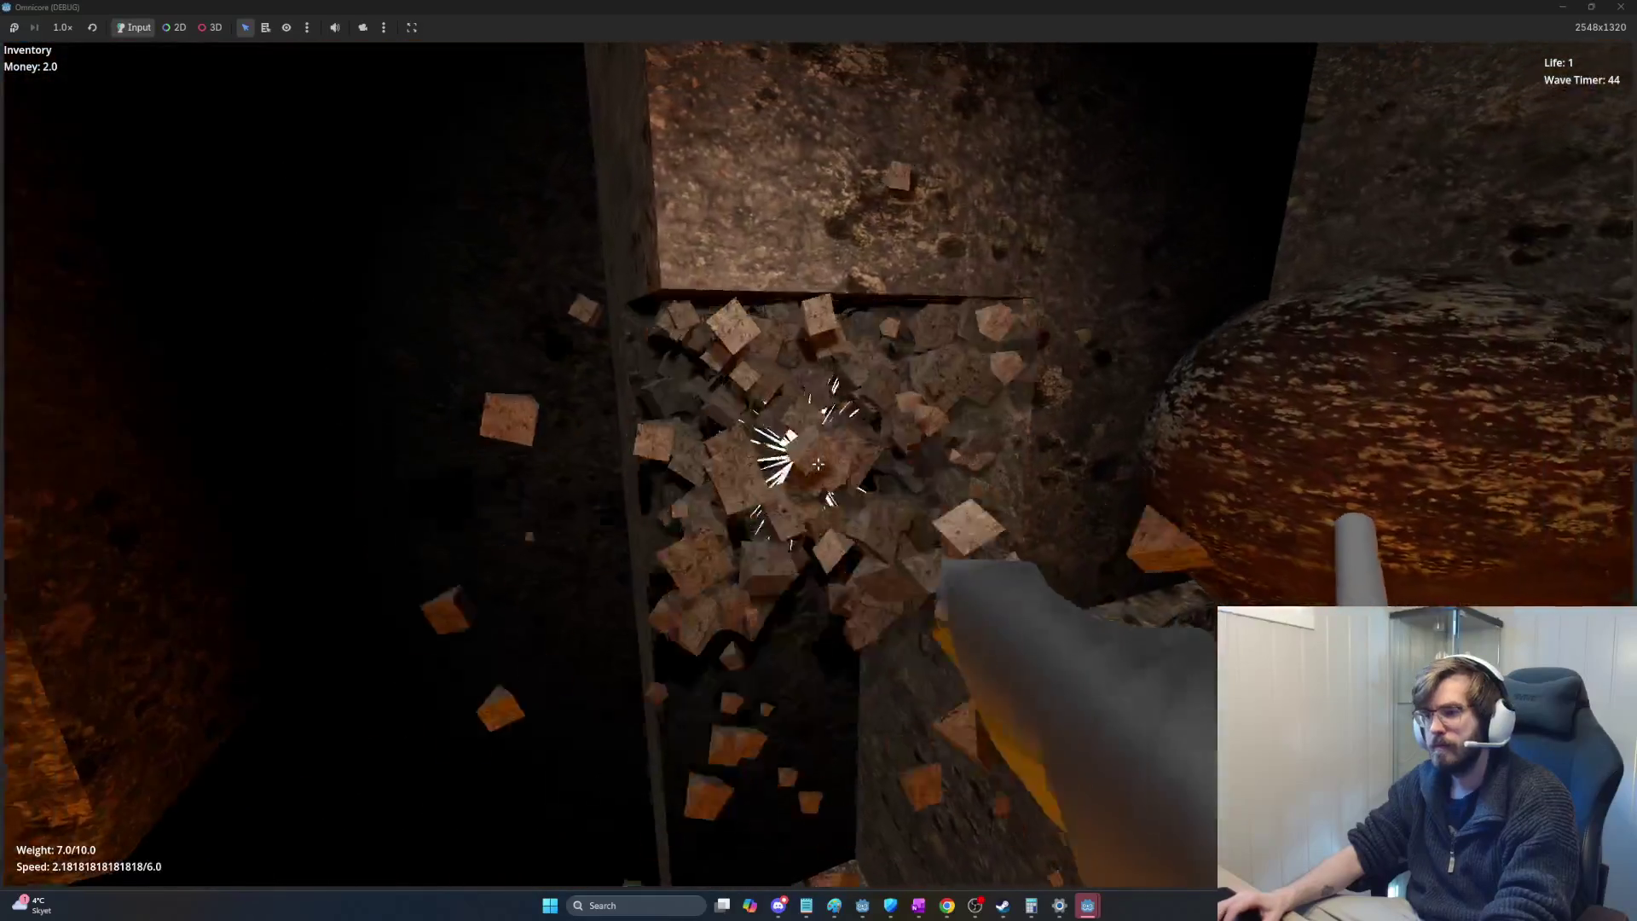
{"action": "left_click", "coordinate": [819, 464]}
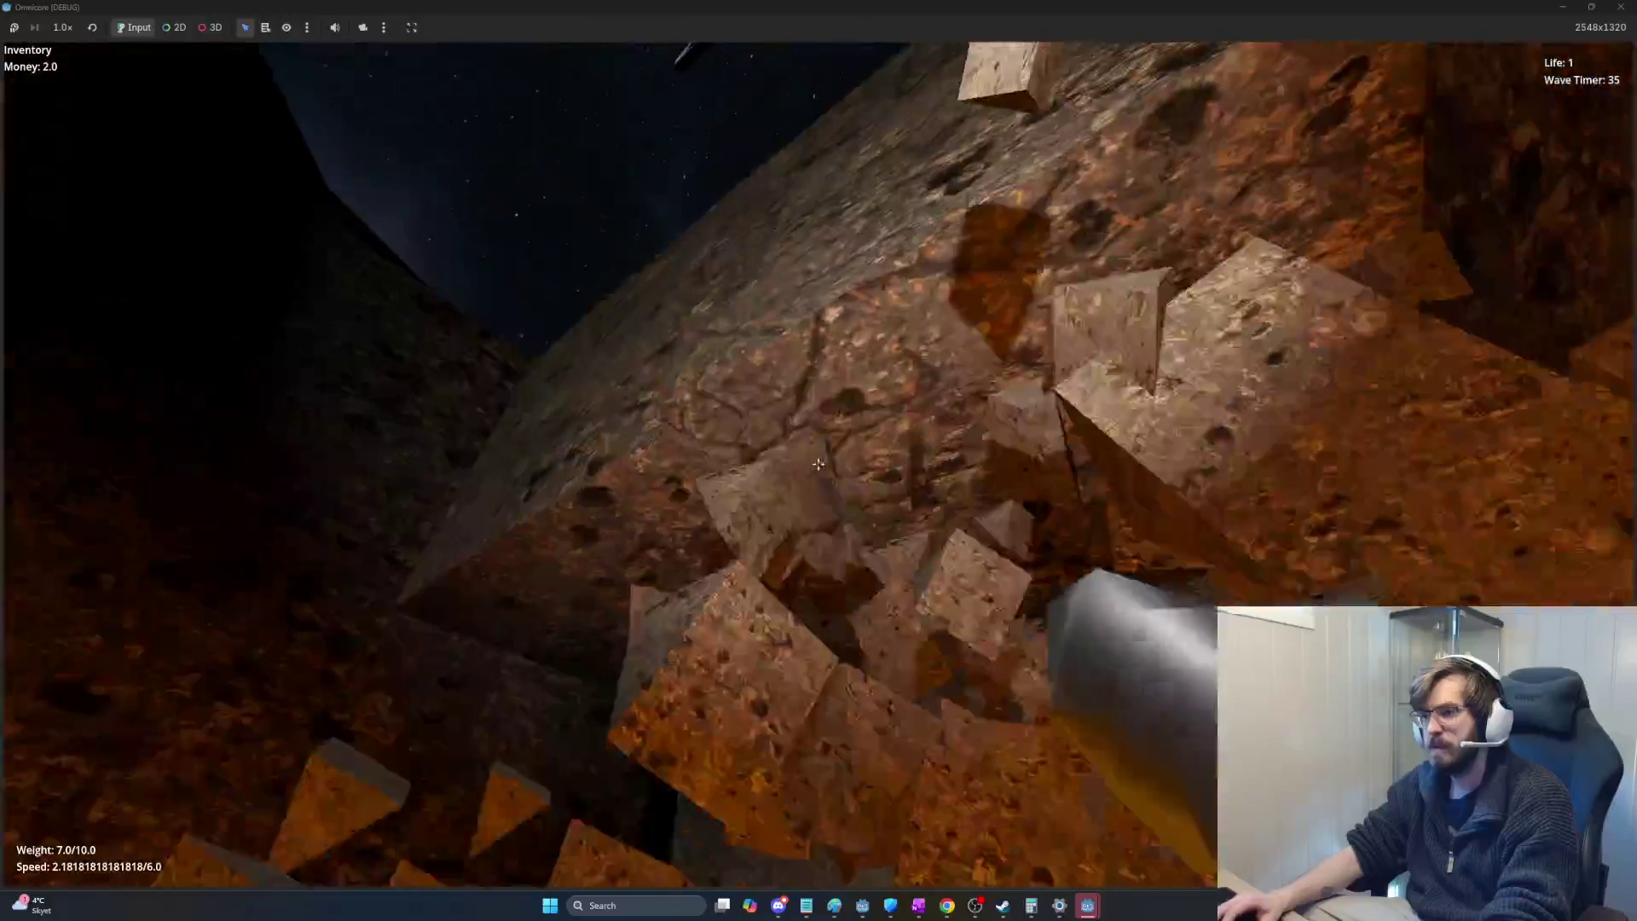
{"action": "left_click", "coordinate": [819, 464]}
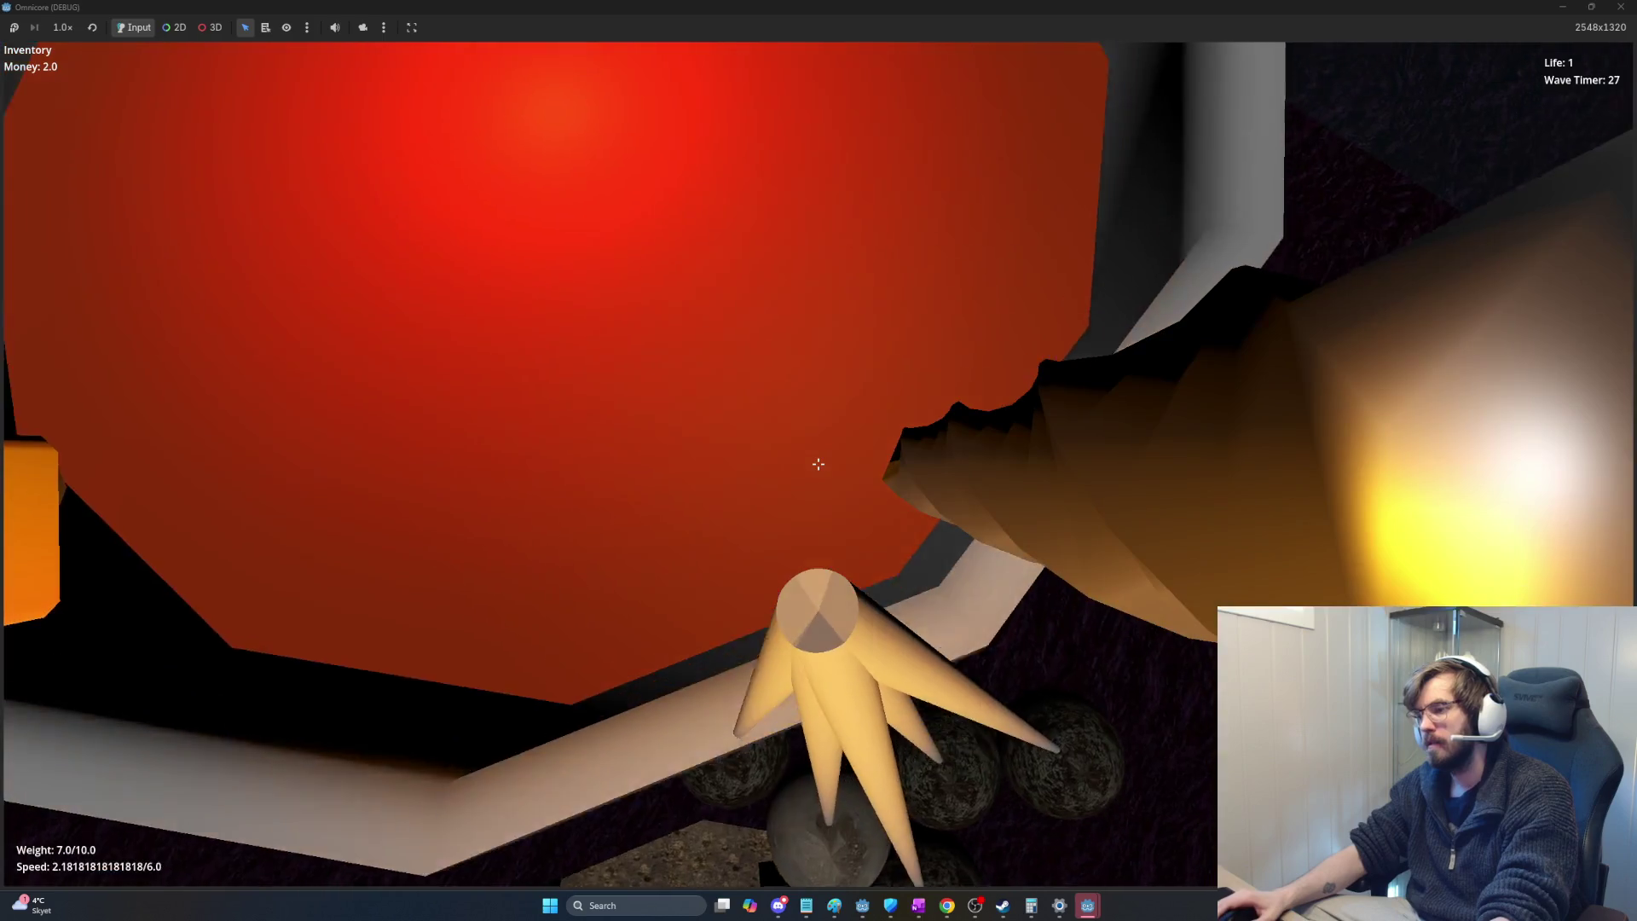
Drop the mined rocks into the lava bowl for 12.0 money and reach the upgrade stands.
{"action": "key", "text": "e"}
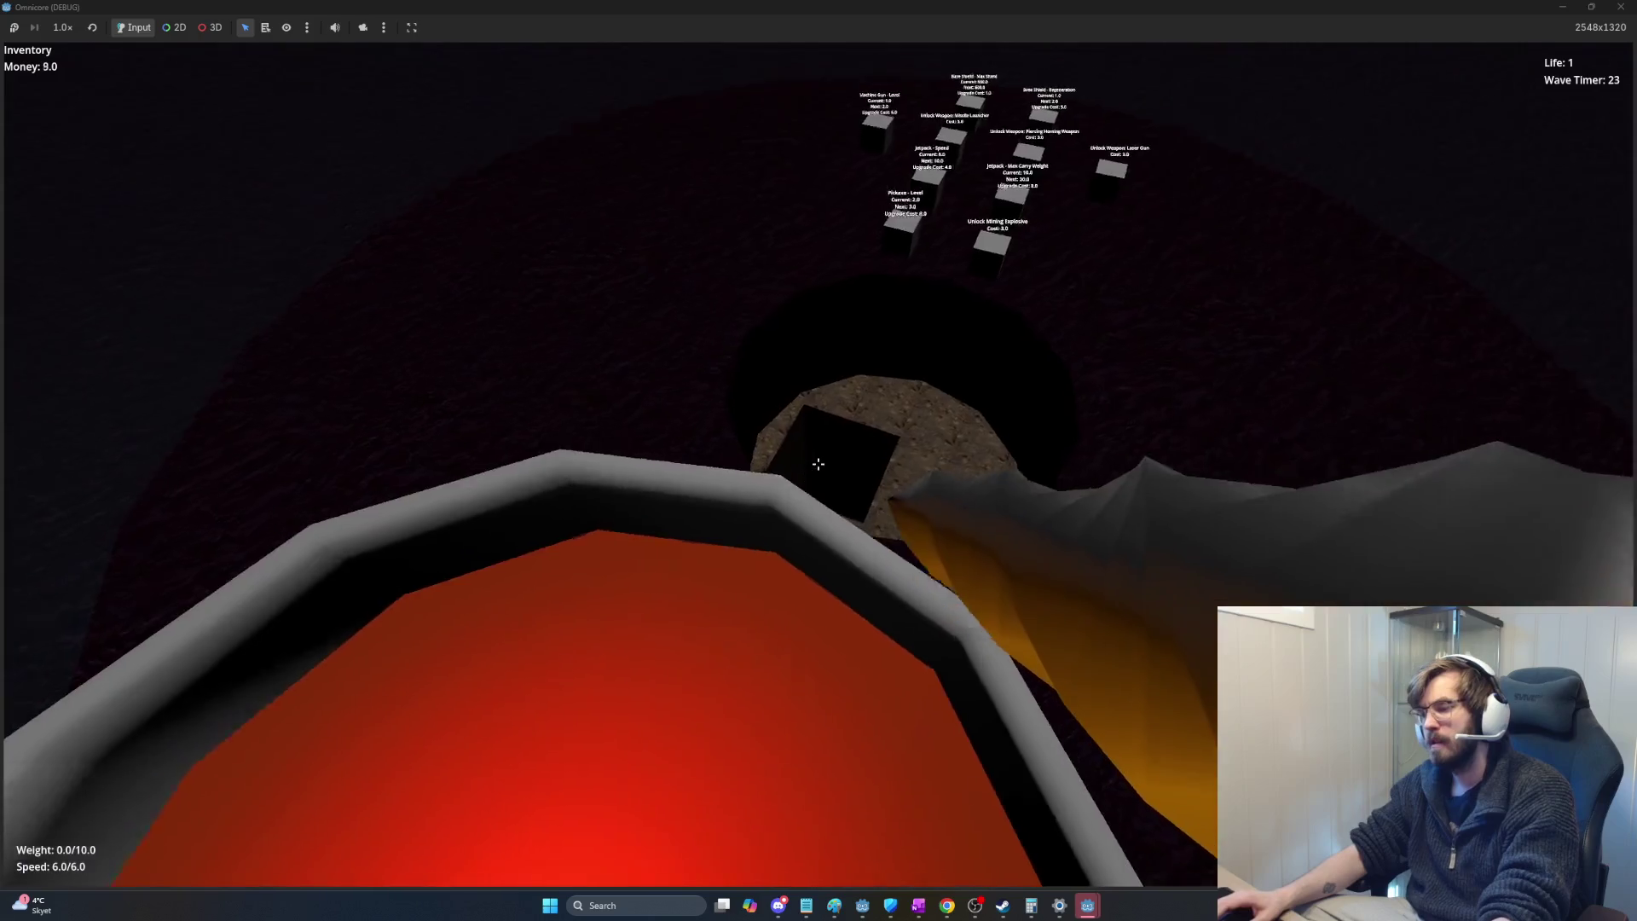
{"action": "key", "text": "w"}
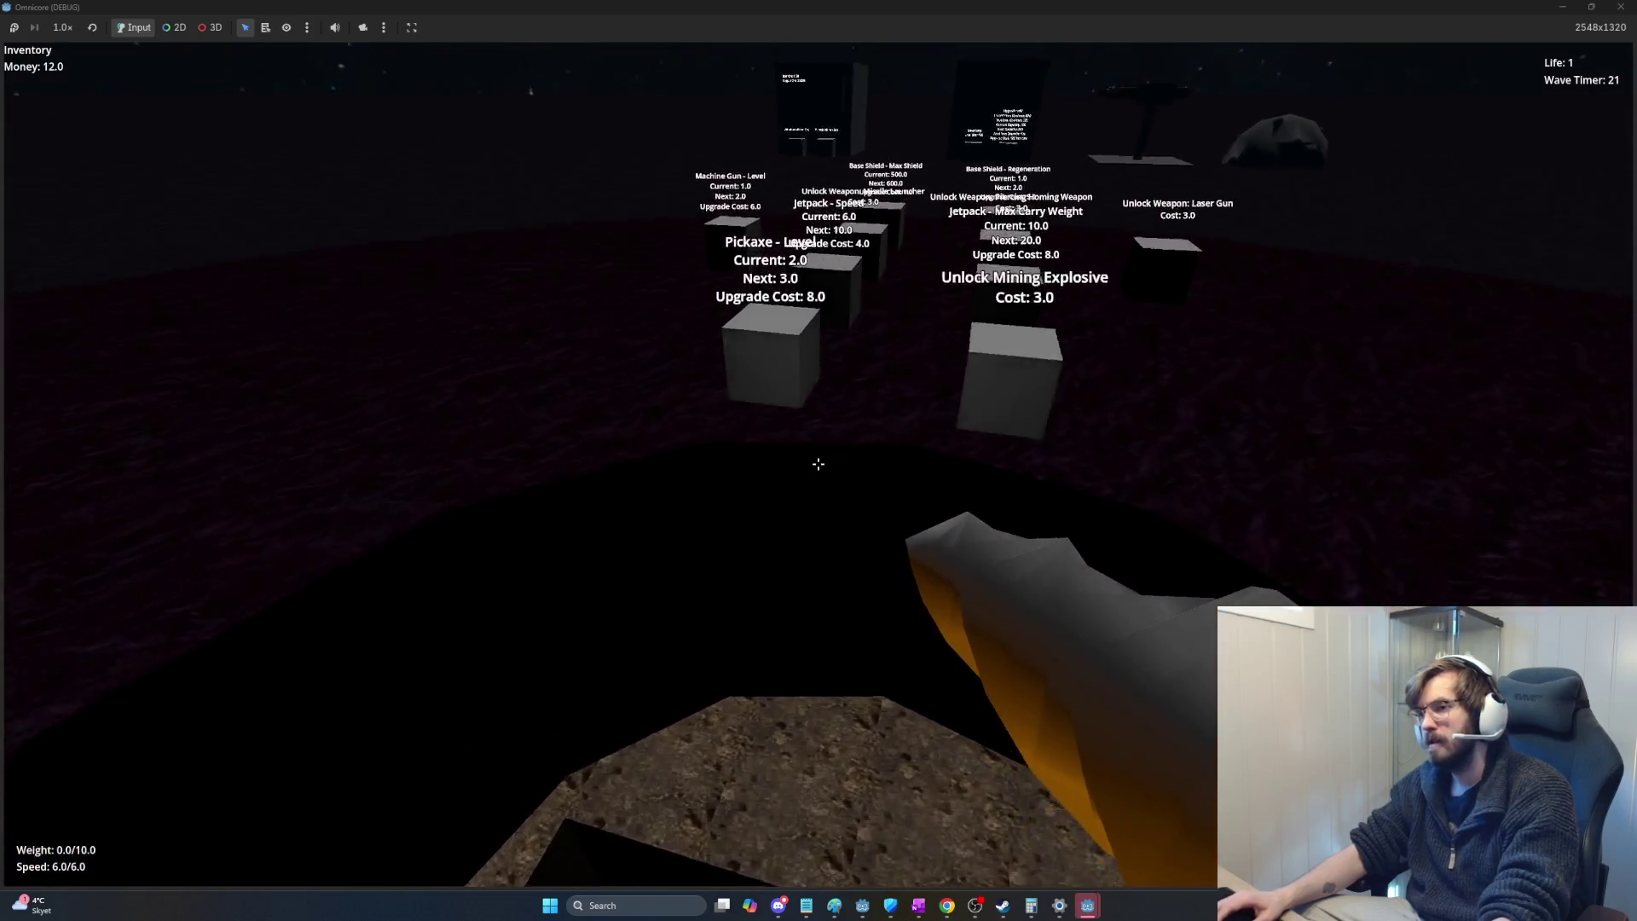
{"action": "key", "text": "w"}
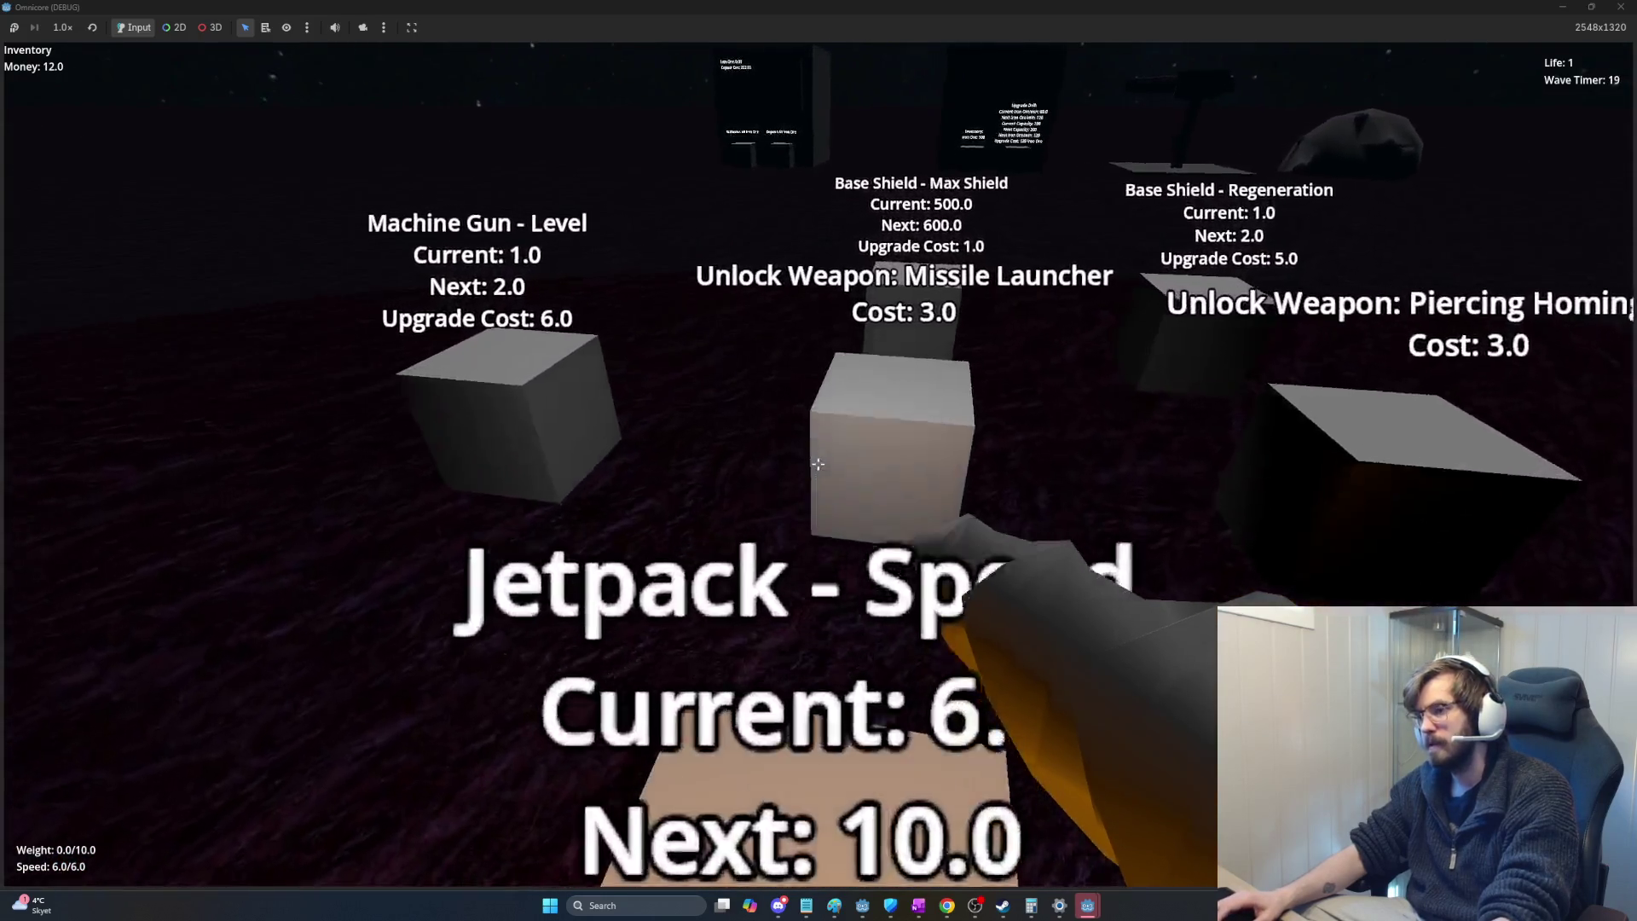
Upgrade the Machine Gun to level 2 and buy a 3.0-cost upgrade, leaving 3.0 money.
{"action": "left_click", "coordinate": [819, 464]}
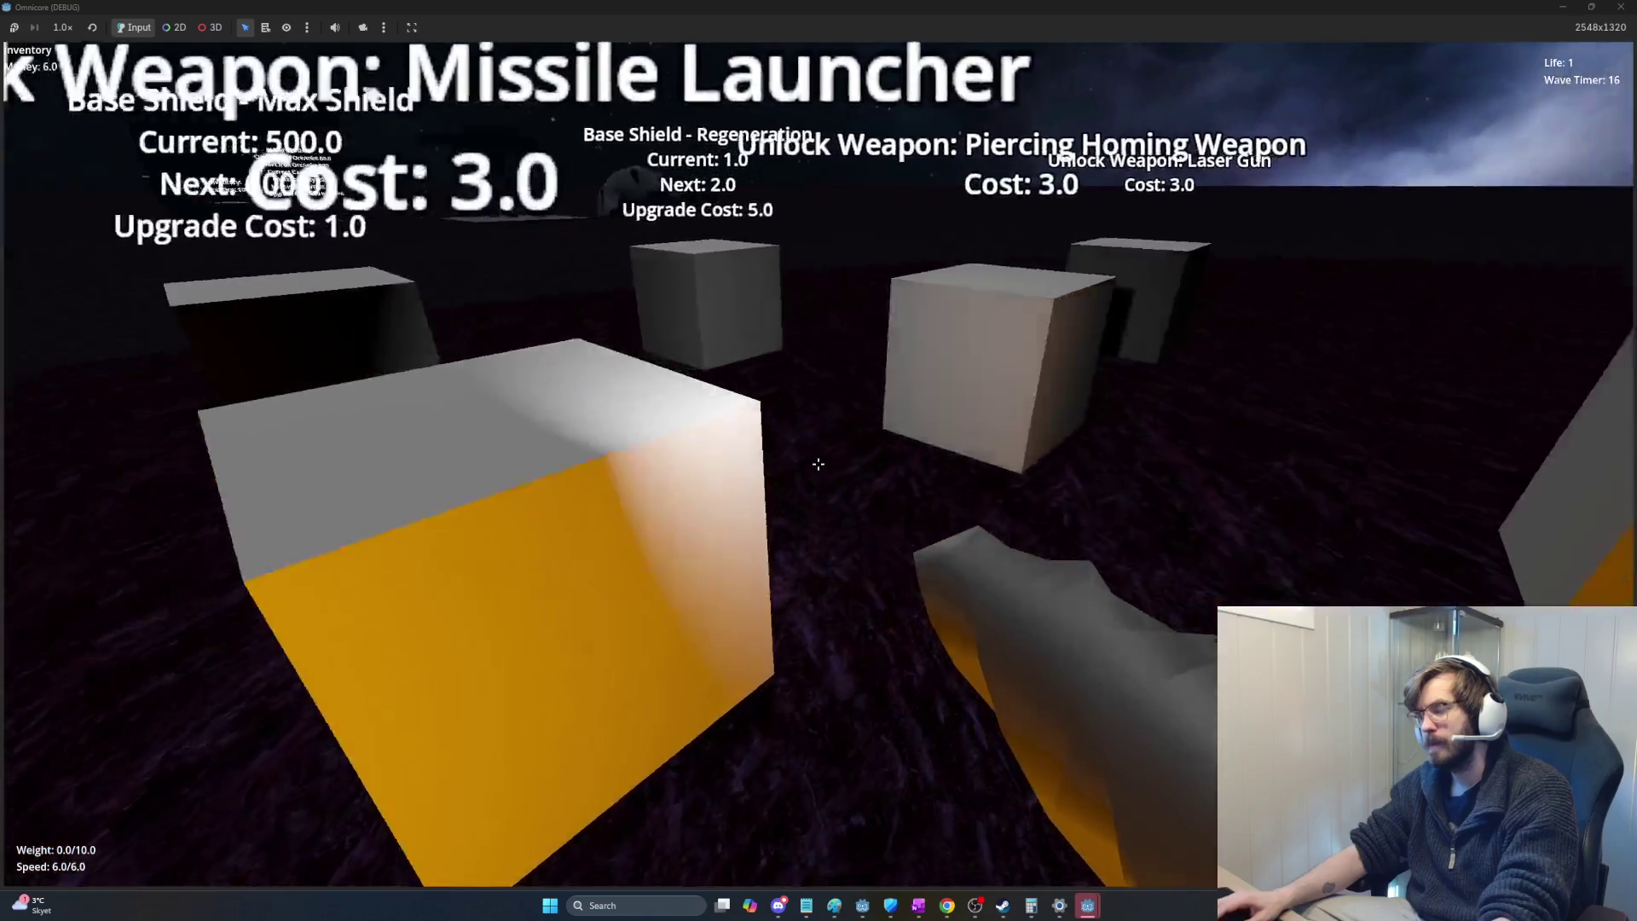
{"action": "left_click", "coordinate": [819, 464]}
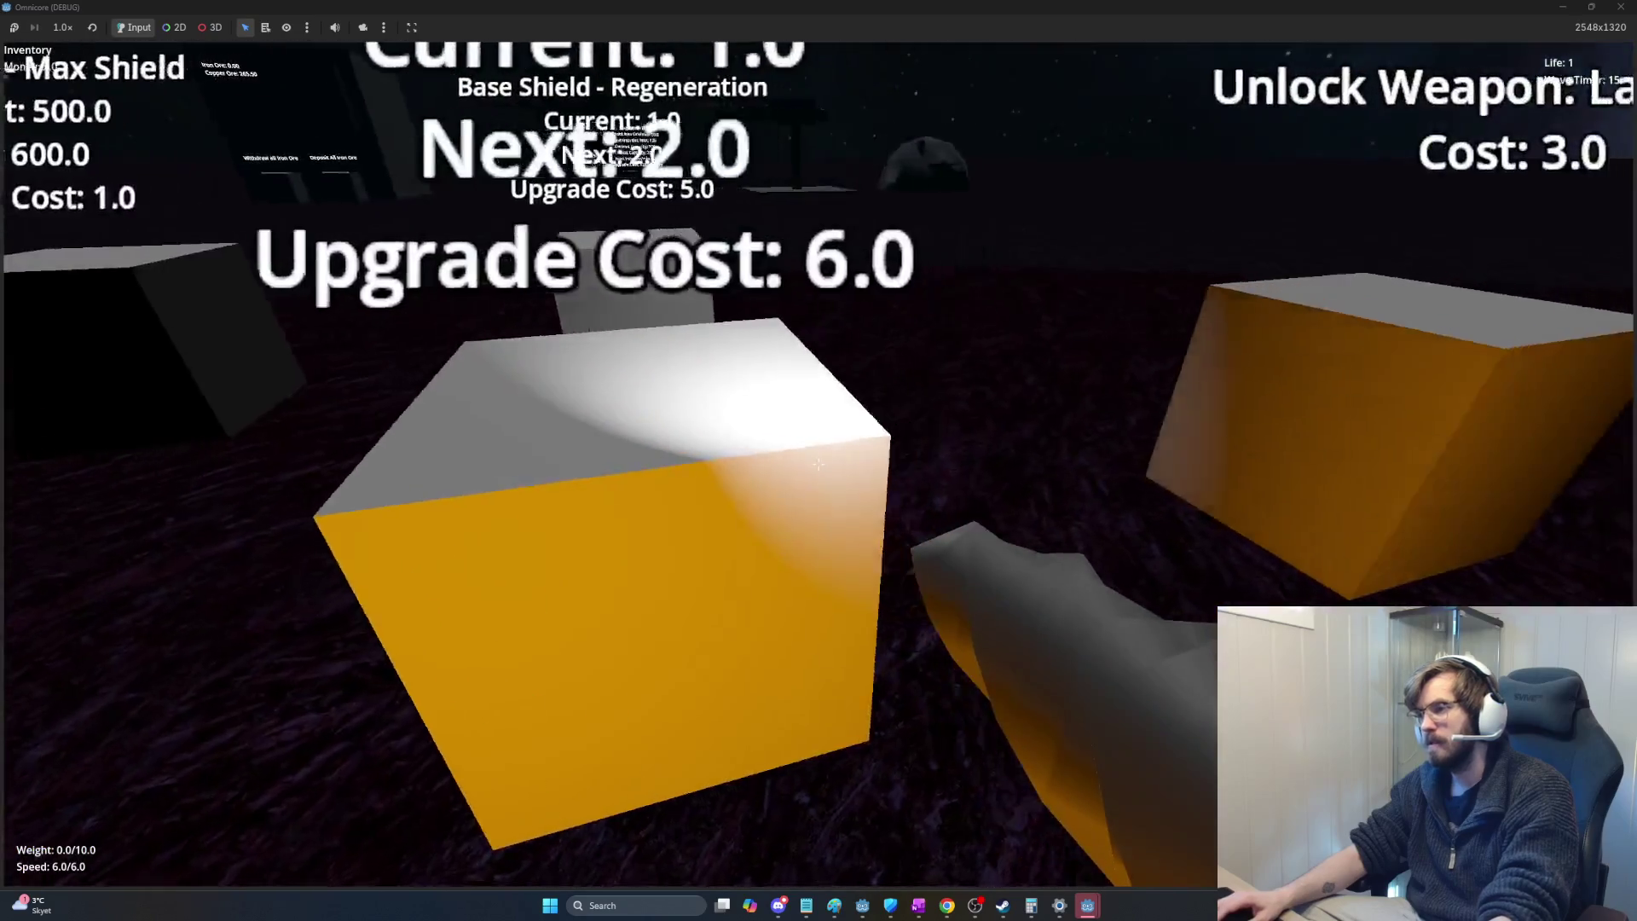
{"action": "key", "text": "s"}
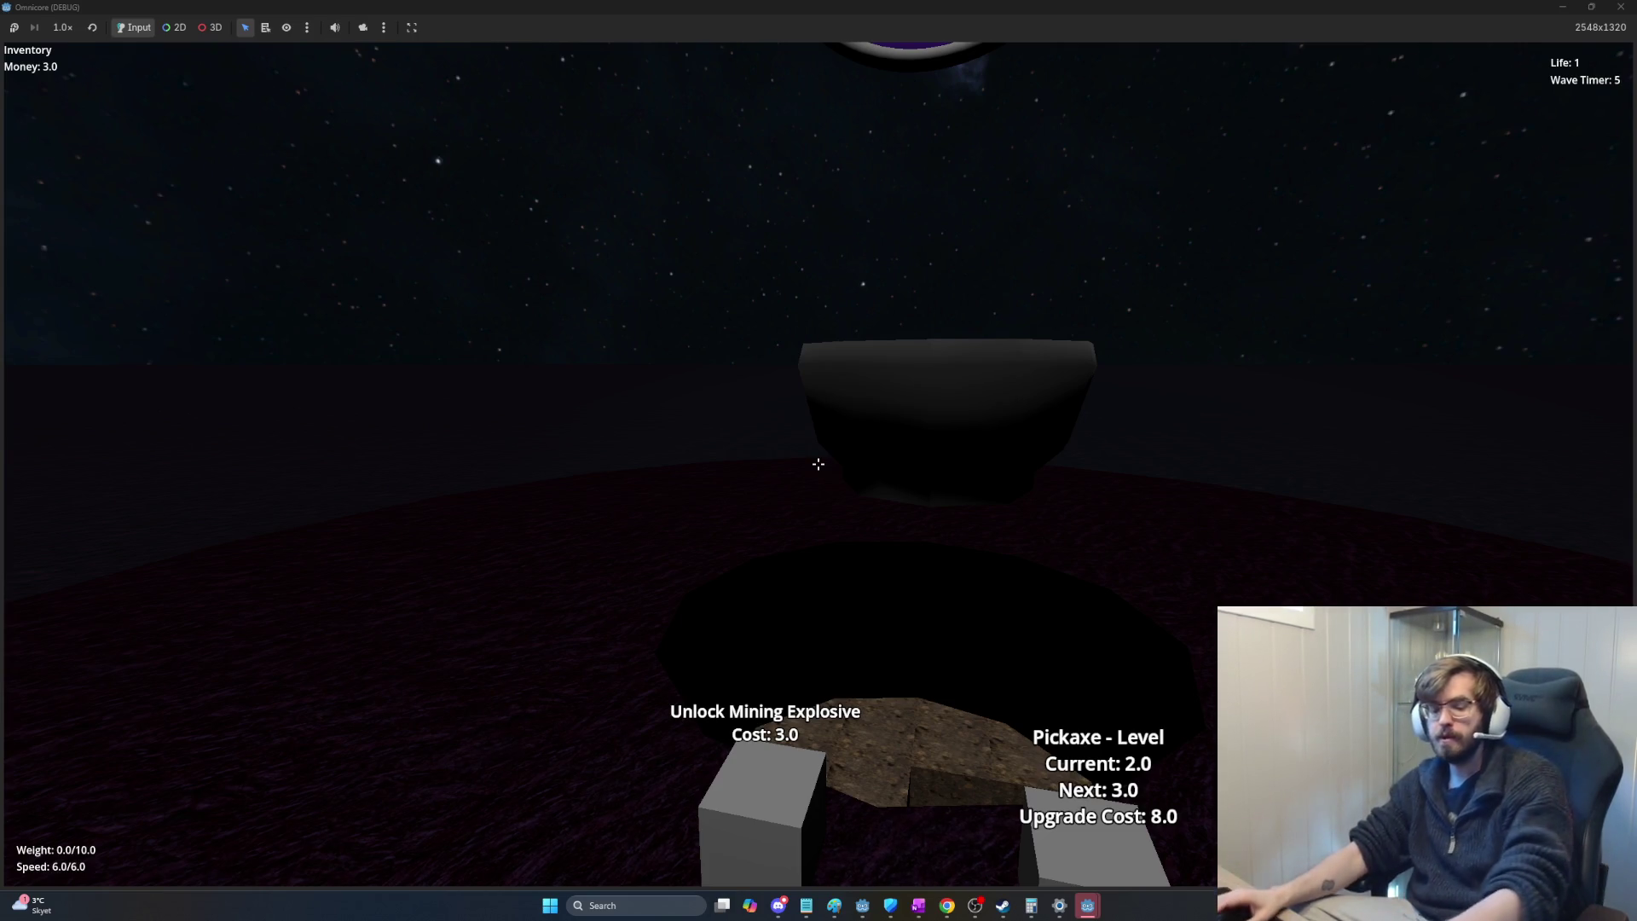
Fly up above the dome's bowl and portal and open fire on approaching enemies.
{"action": "mouse_move", "coordinate": [819, 464]}
{"action": "key", "text": "s"}
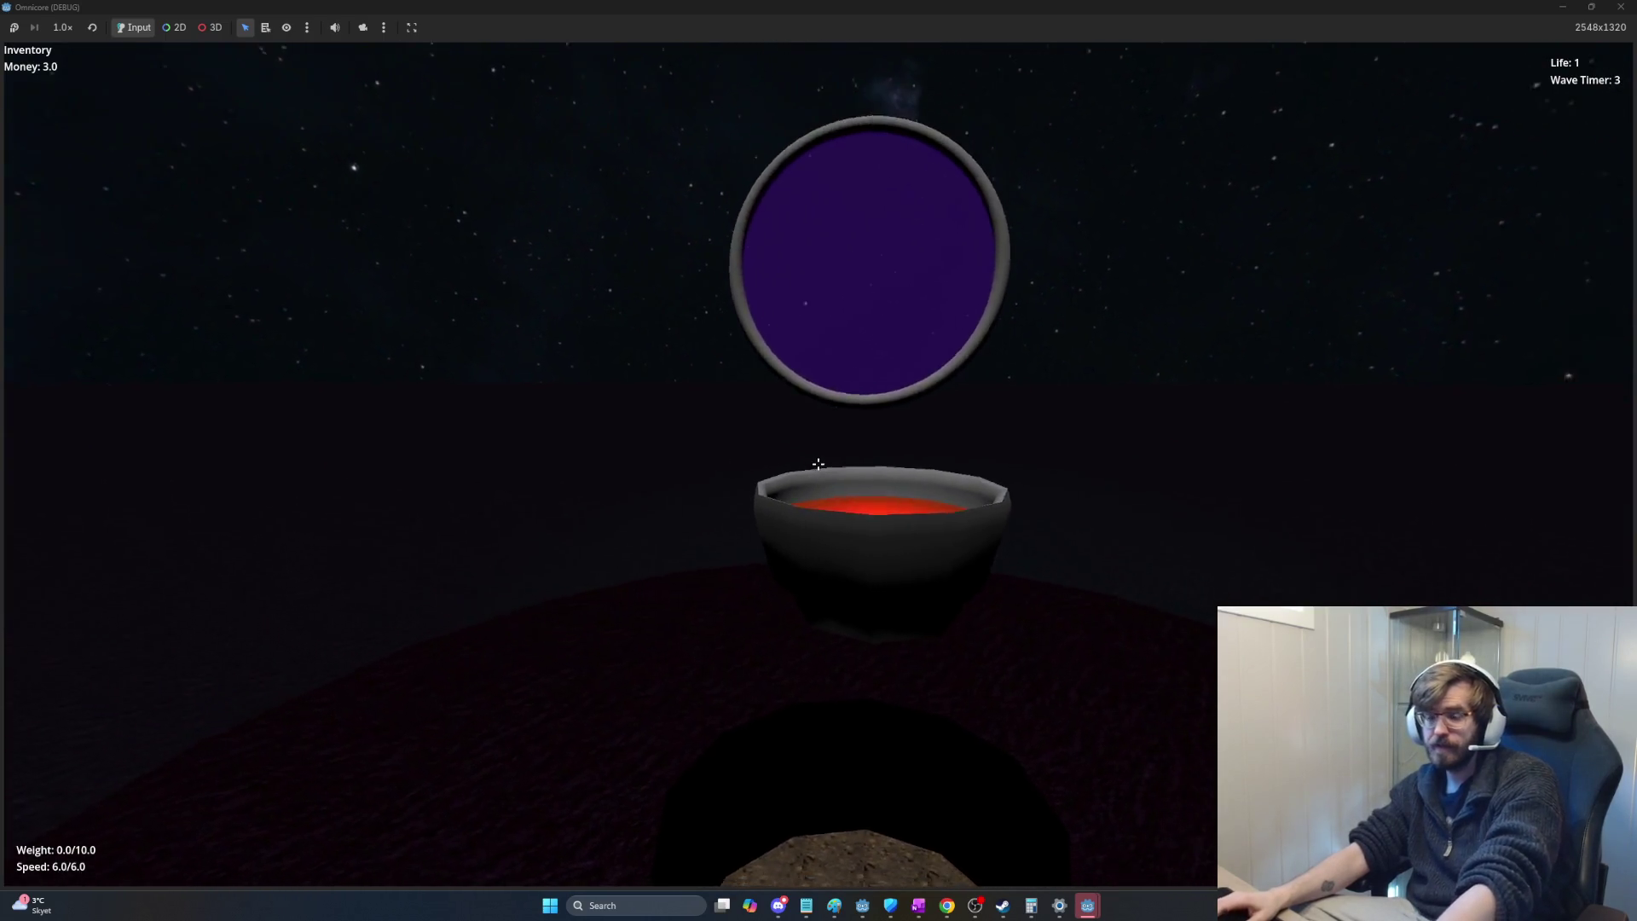
{"action": "key", "text": "space"}
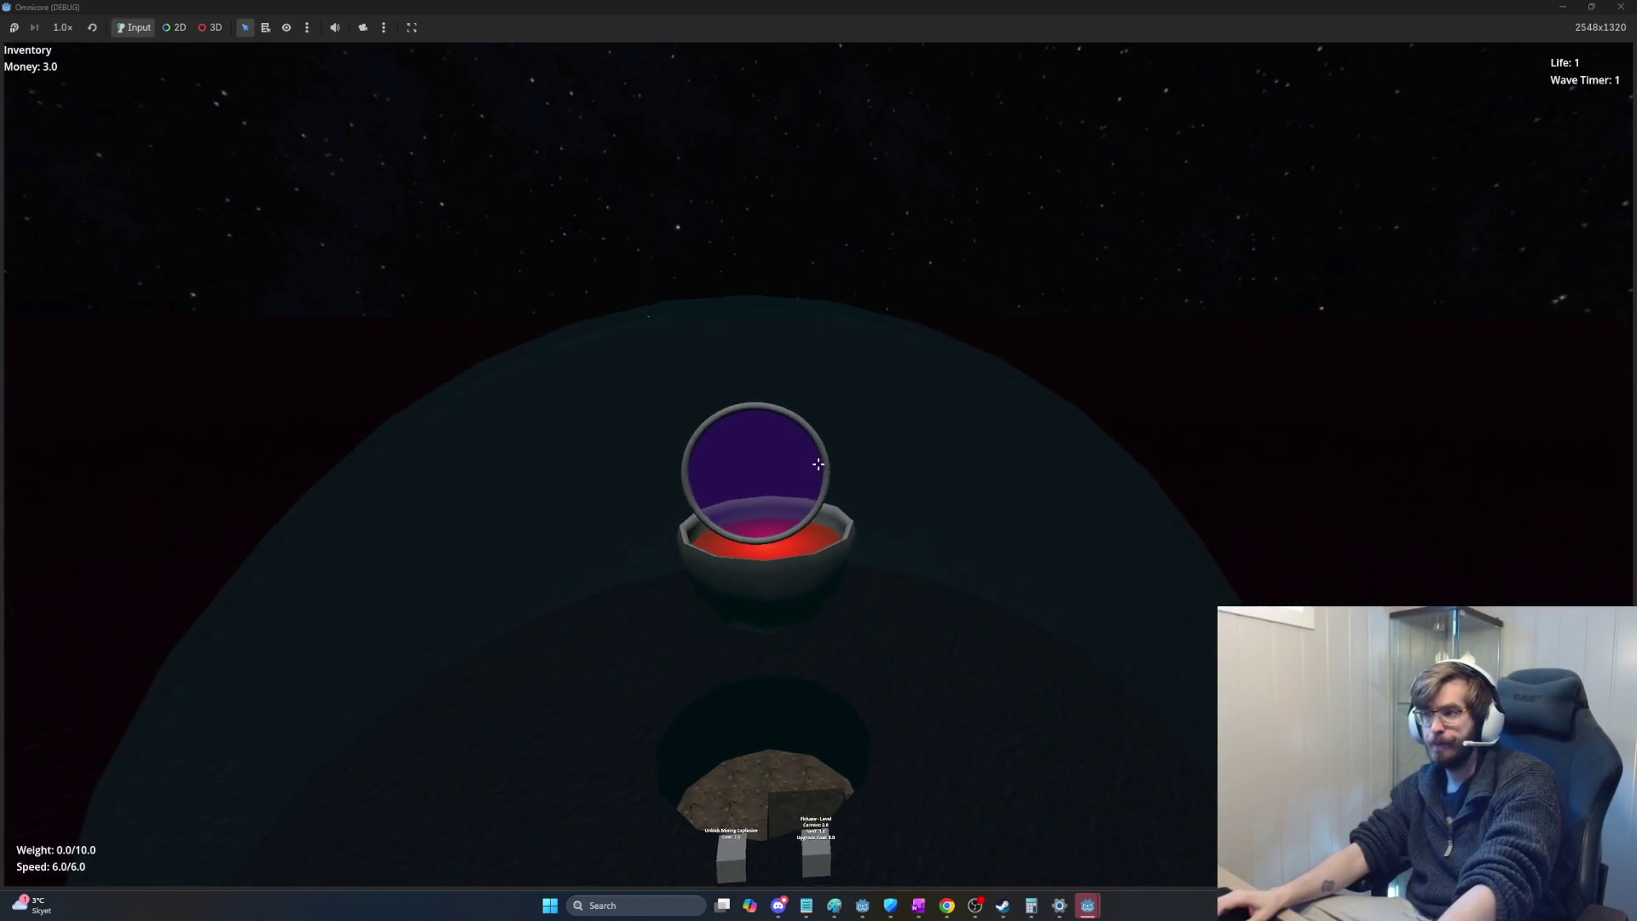
{"action": "left_click", "coordinate": [818, 464]}
{"action": "key", "text": "w"}
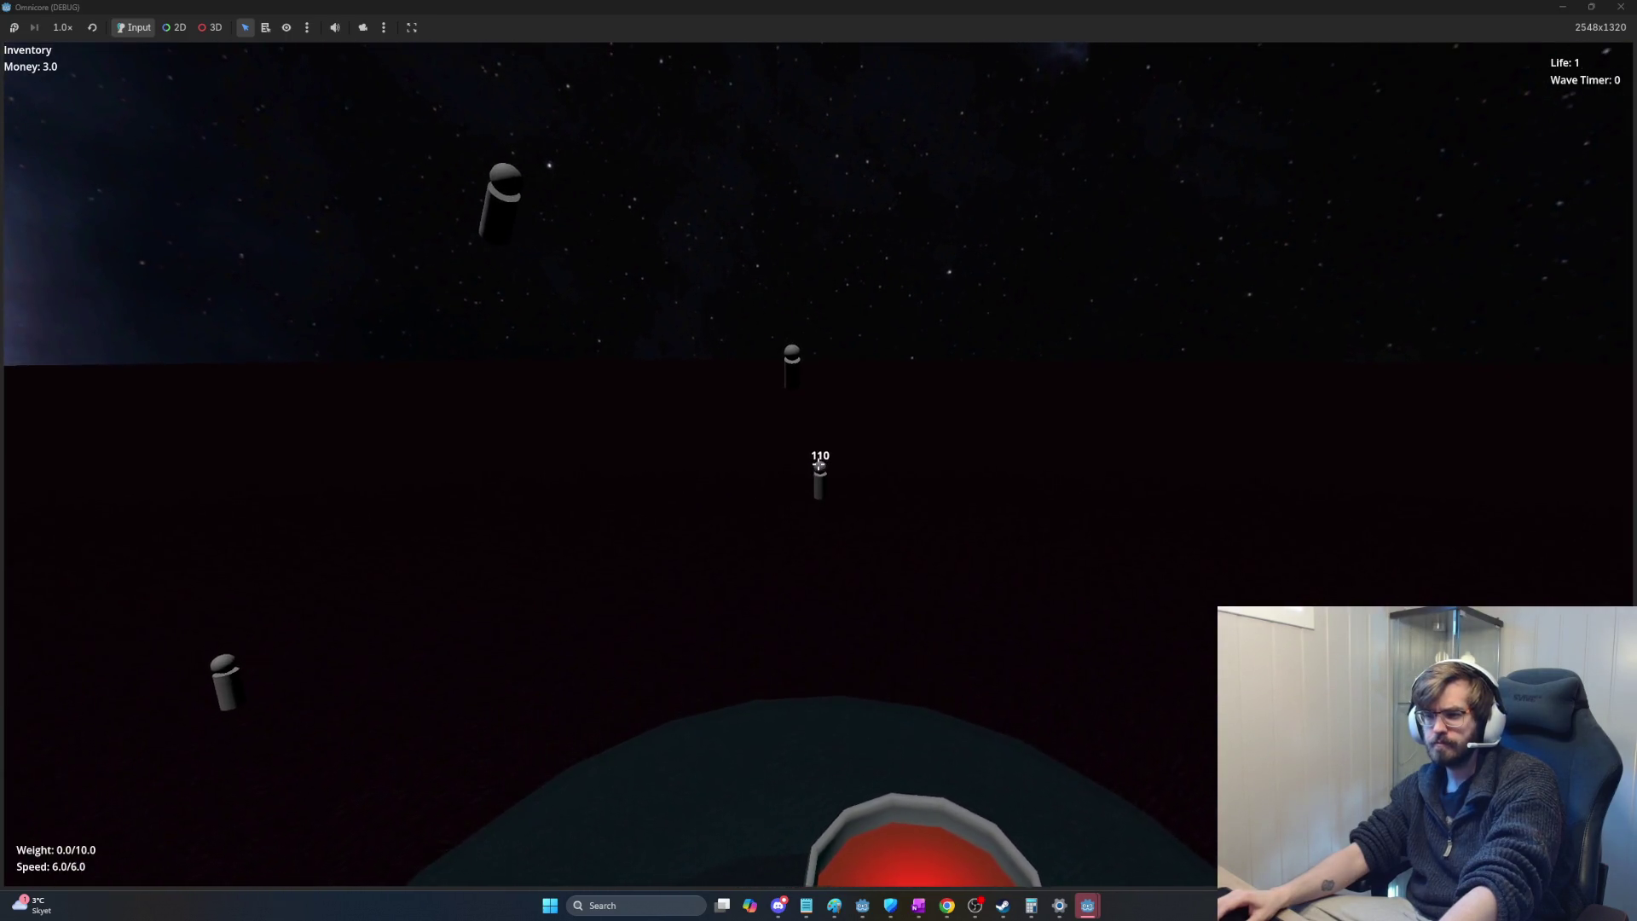
Shoot the cylinder enemies in the sky down to 0, then call up the window switcher.
{"action": "left_click", "coordinate": [819, 464]}
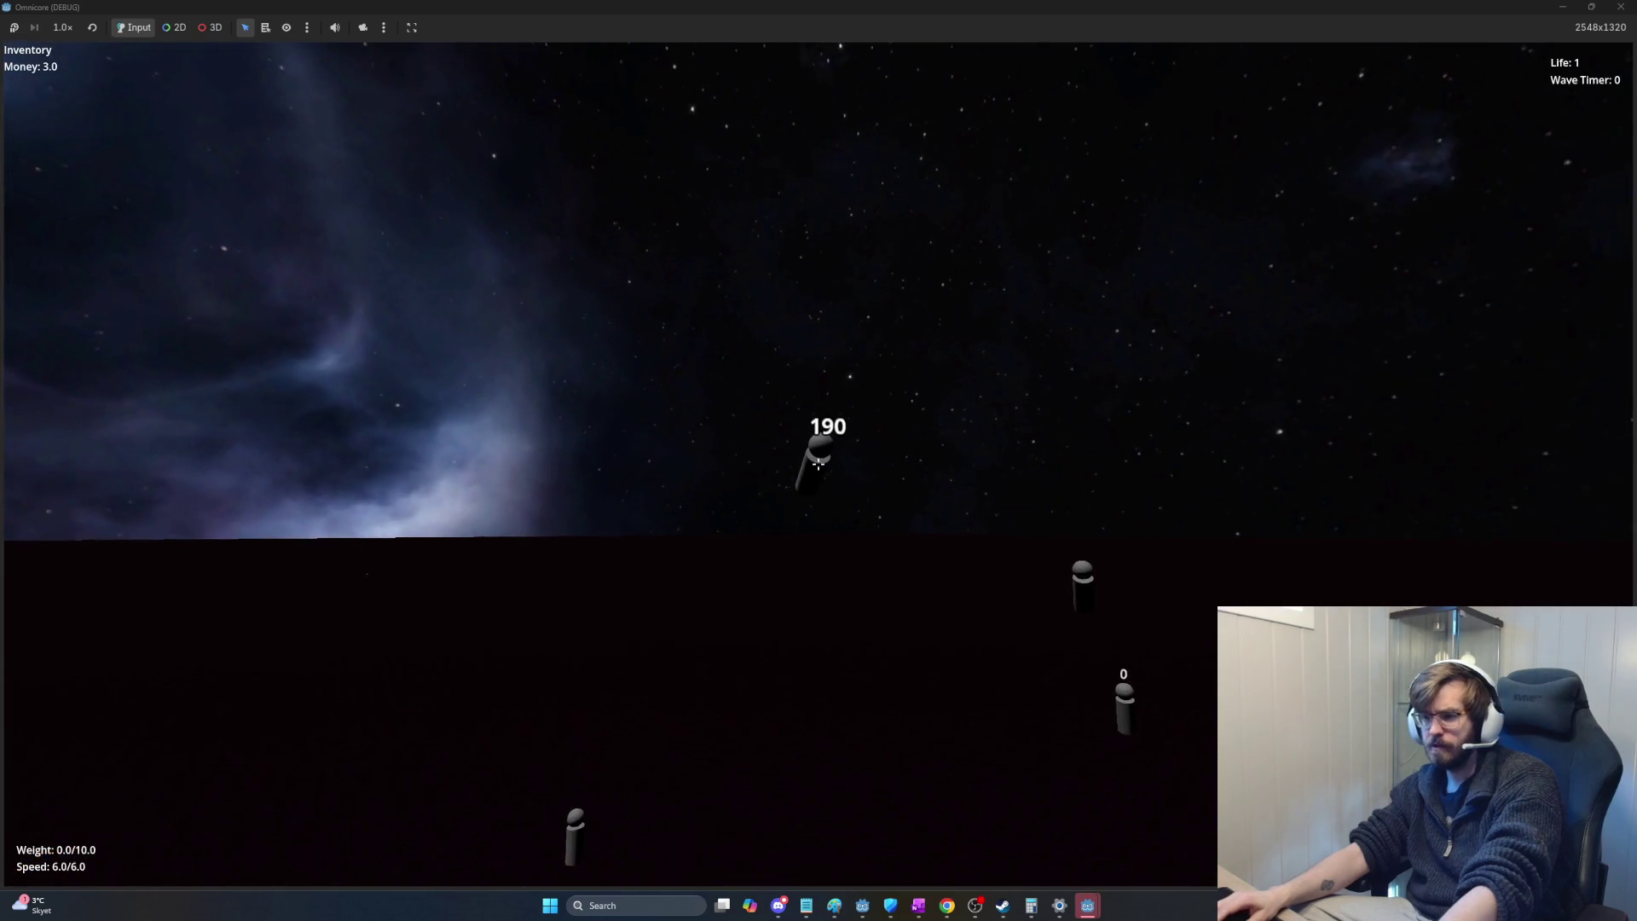
{"action": "left_click", "coordinate": [819, 464]}
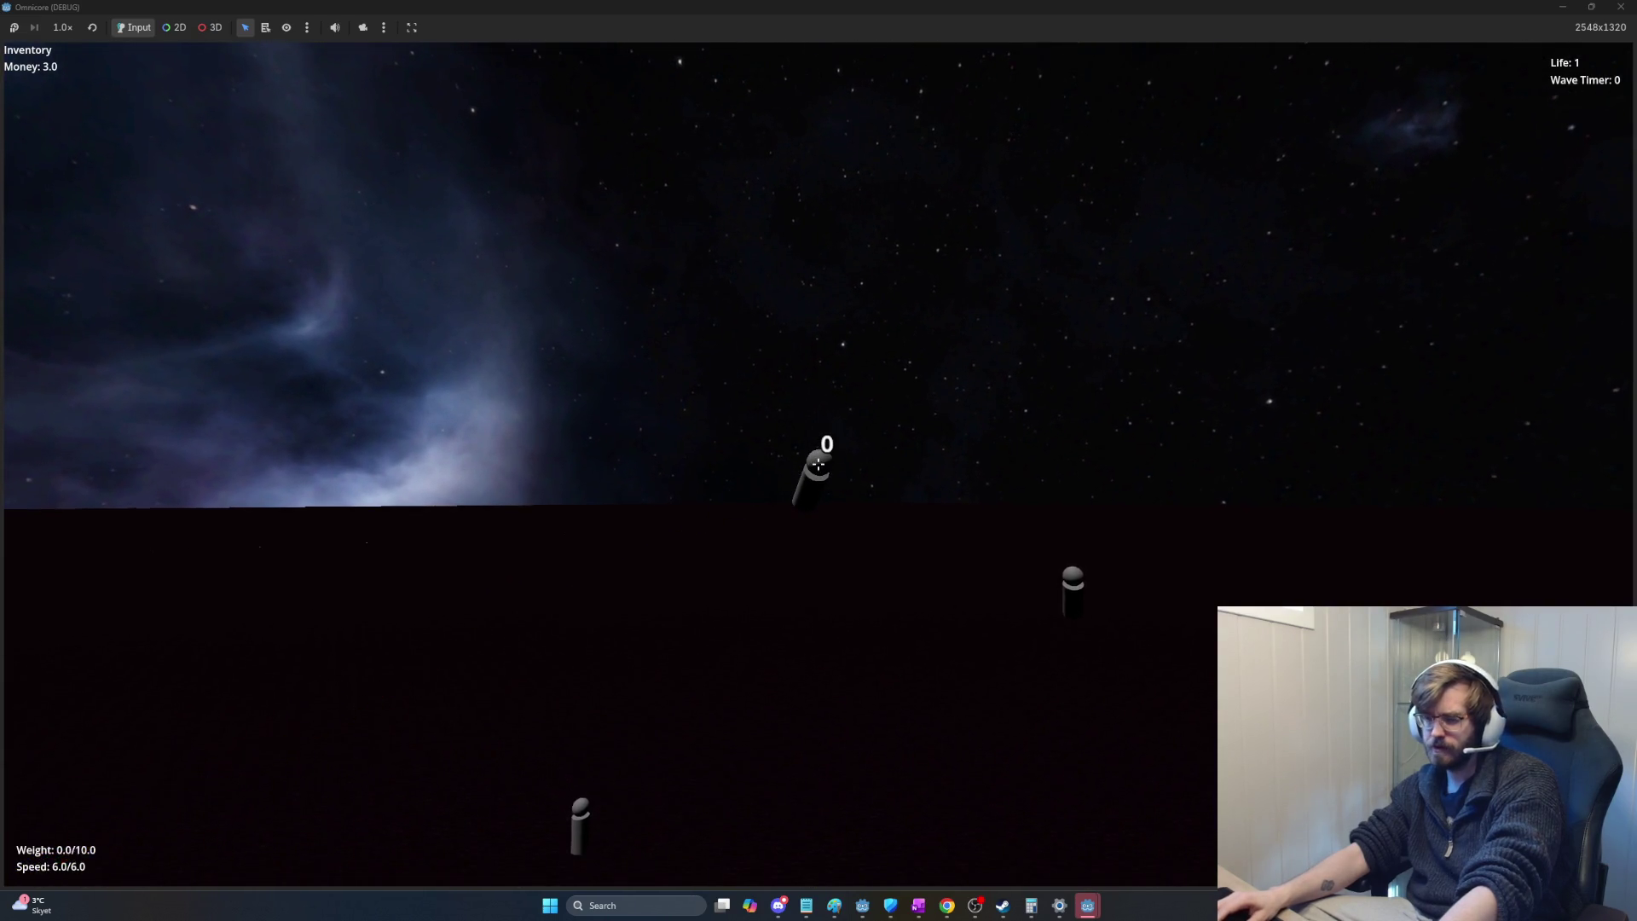
{"action": "left_click", "coordinate": [818, 464]}
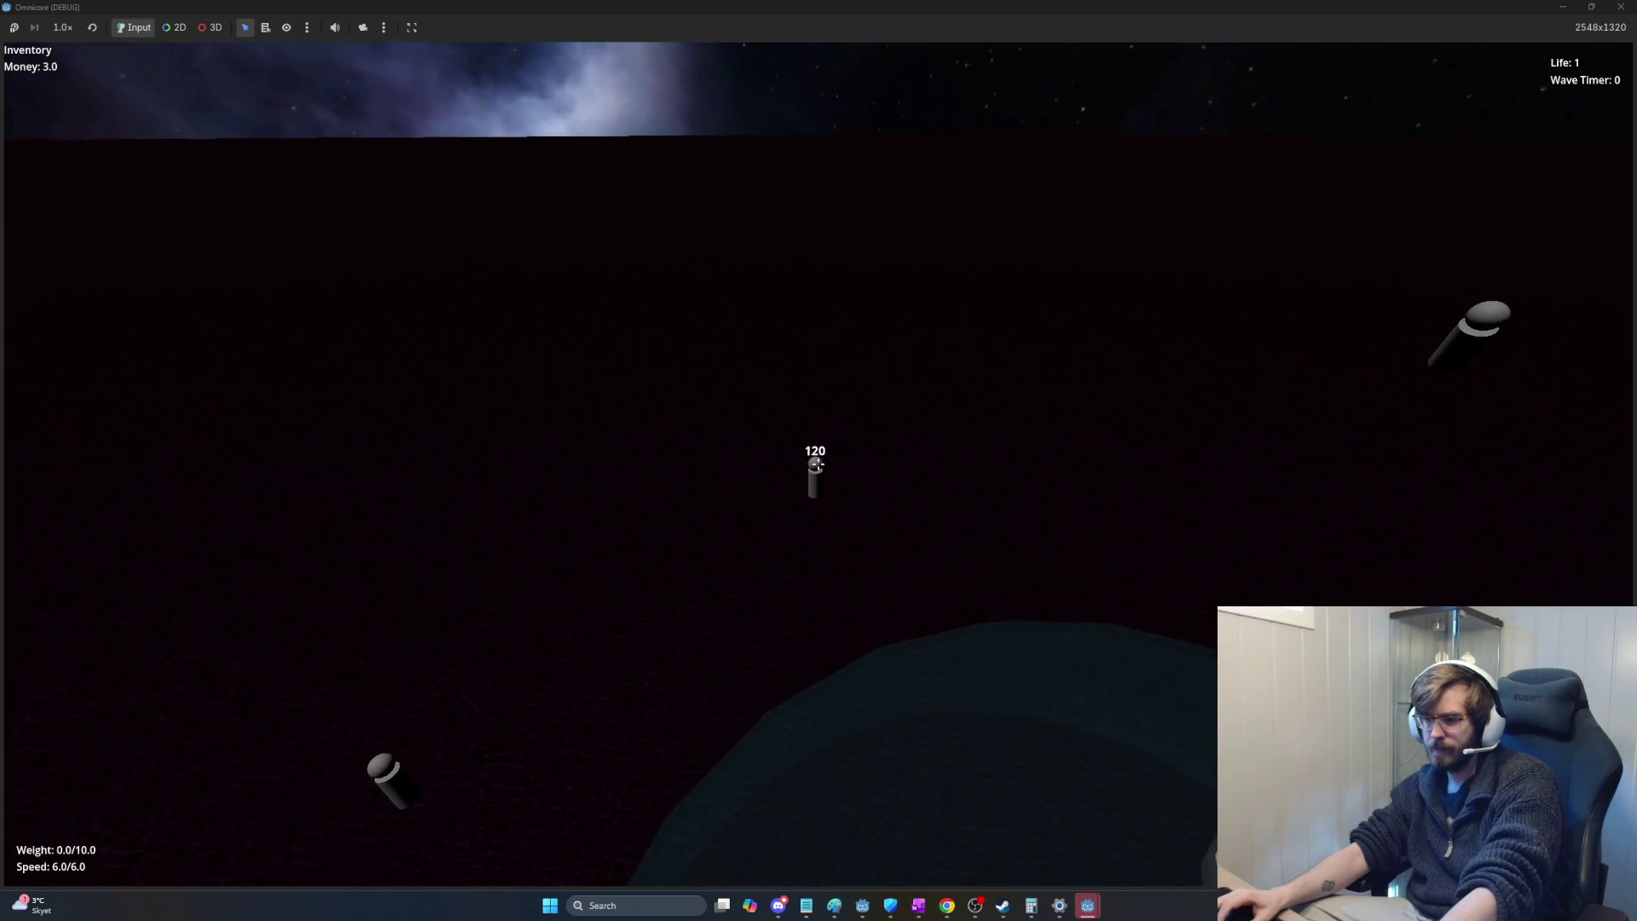
{"action": "left_click", "coordinate": [819, 464]}
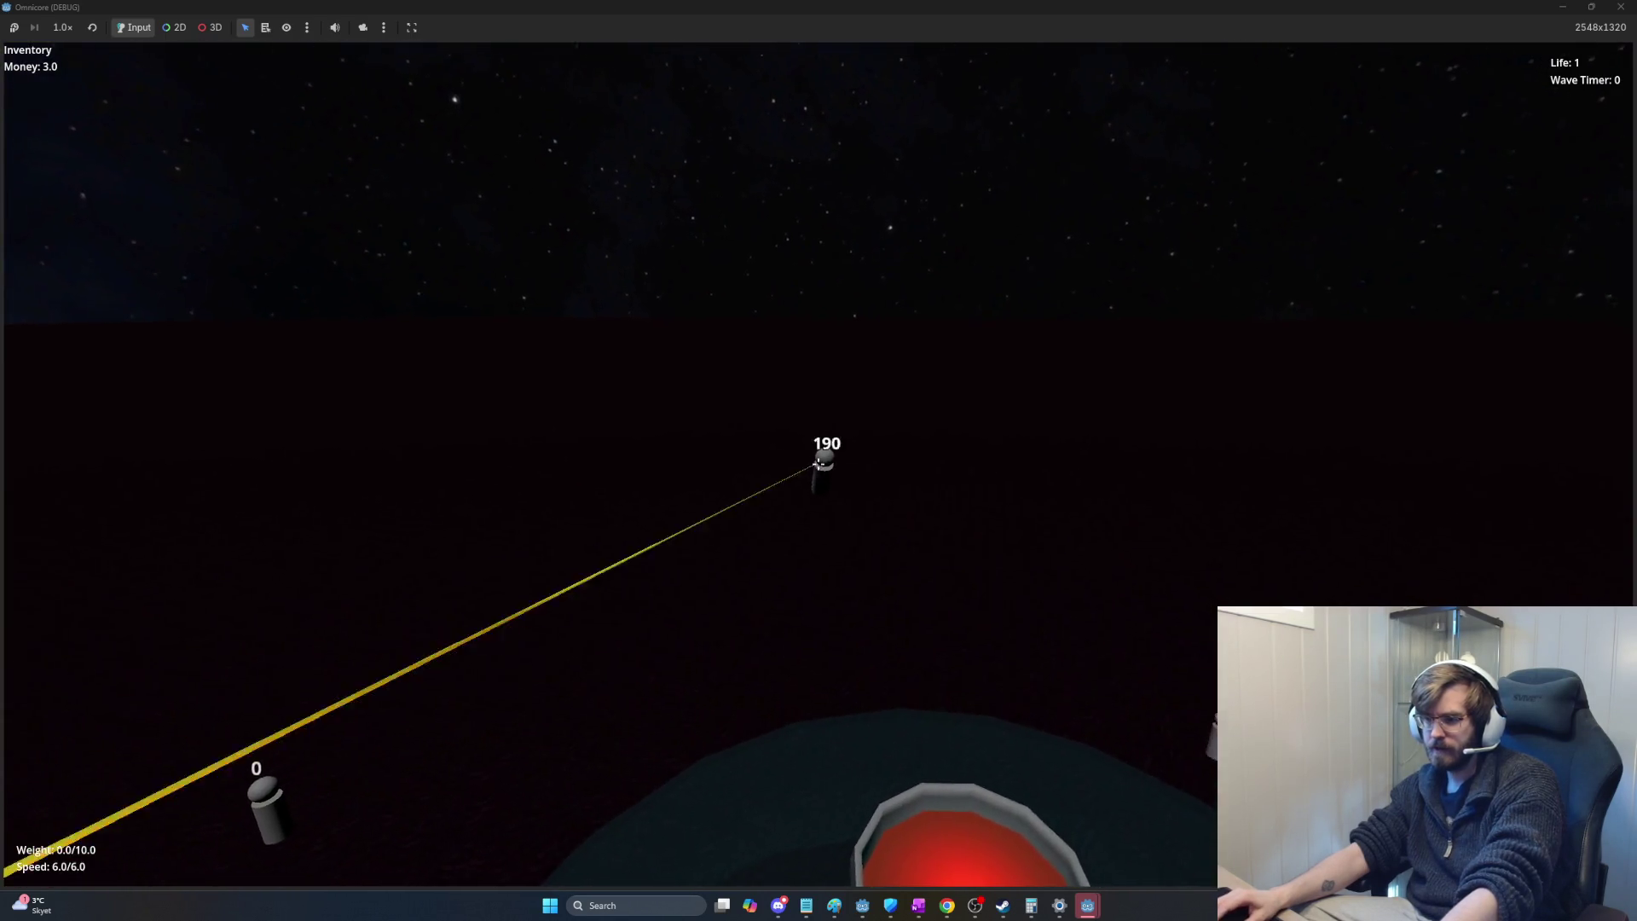
{"action": "key", "text": "alt+Tab"}
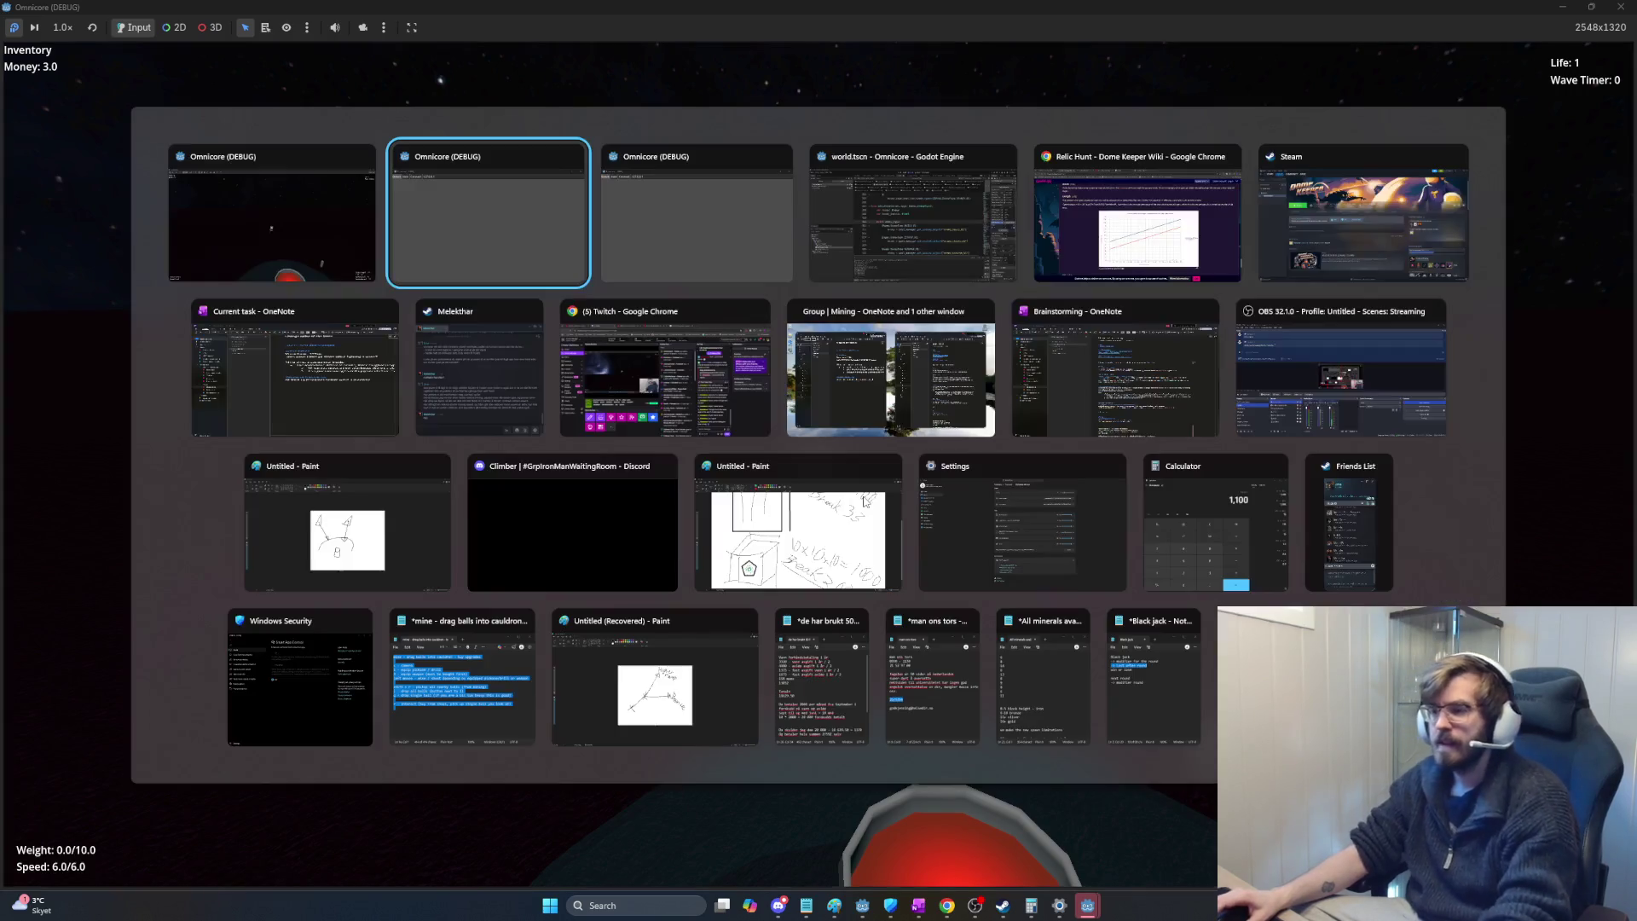
Bring the Relic Hunt wiki page forward to view its cycle-duration chart, then Alt+Tab back to Omnicore.
{"action": "key", "text": "alt+shift+Tab"}
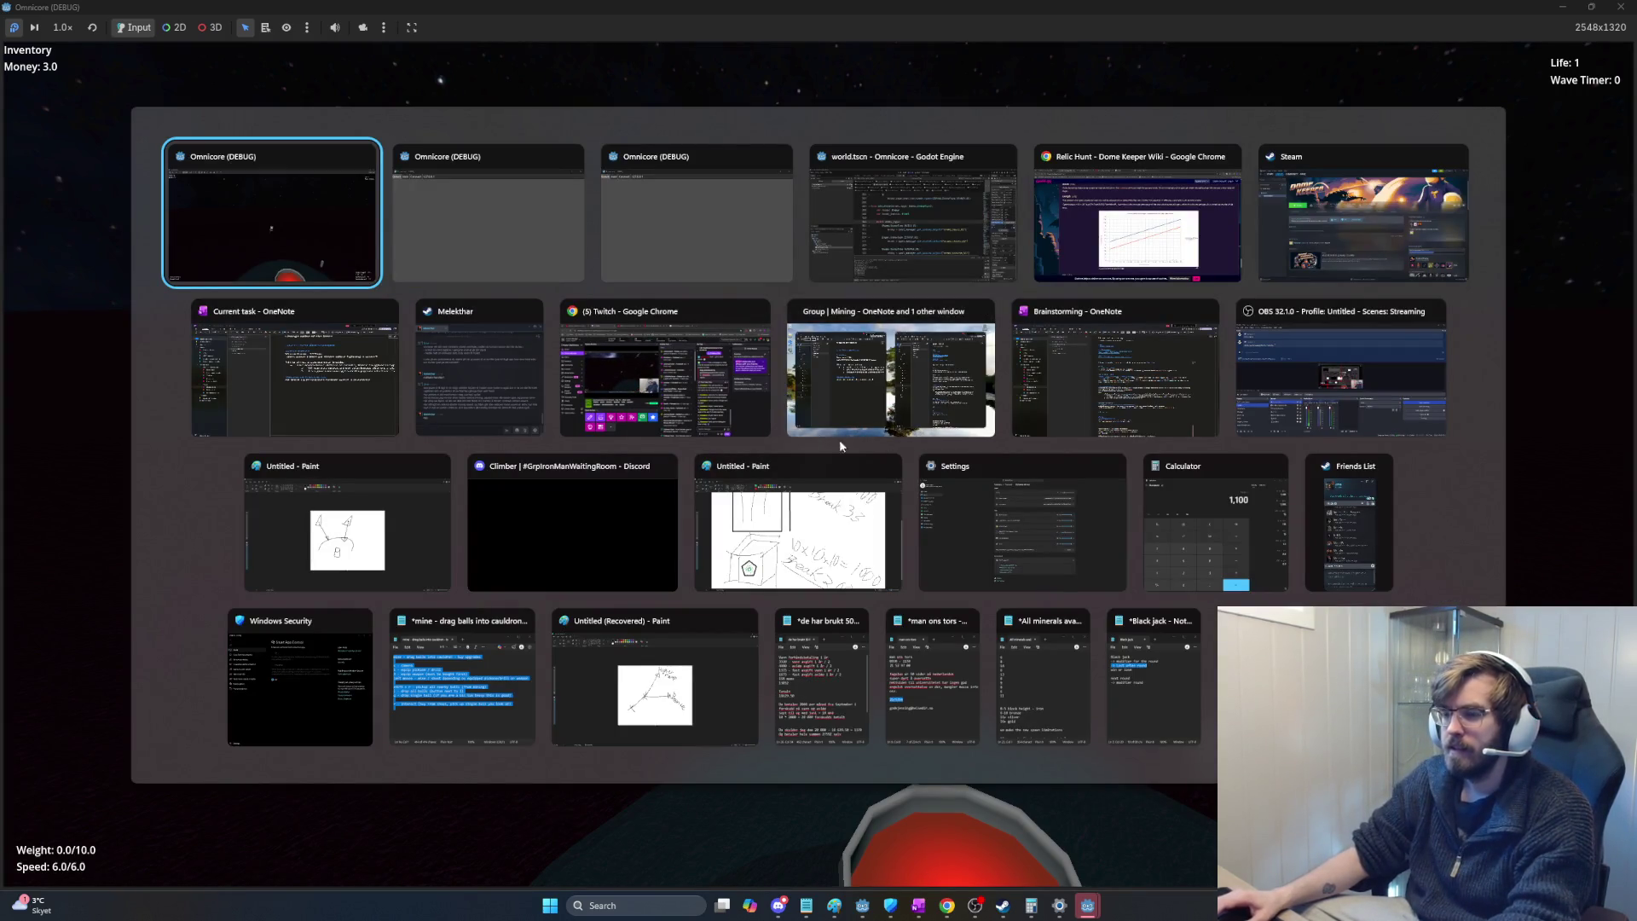
{"action": "left_click", "coordinate": [1129, 248]}
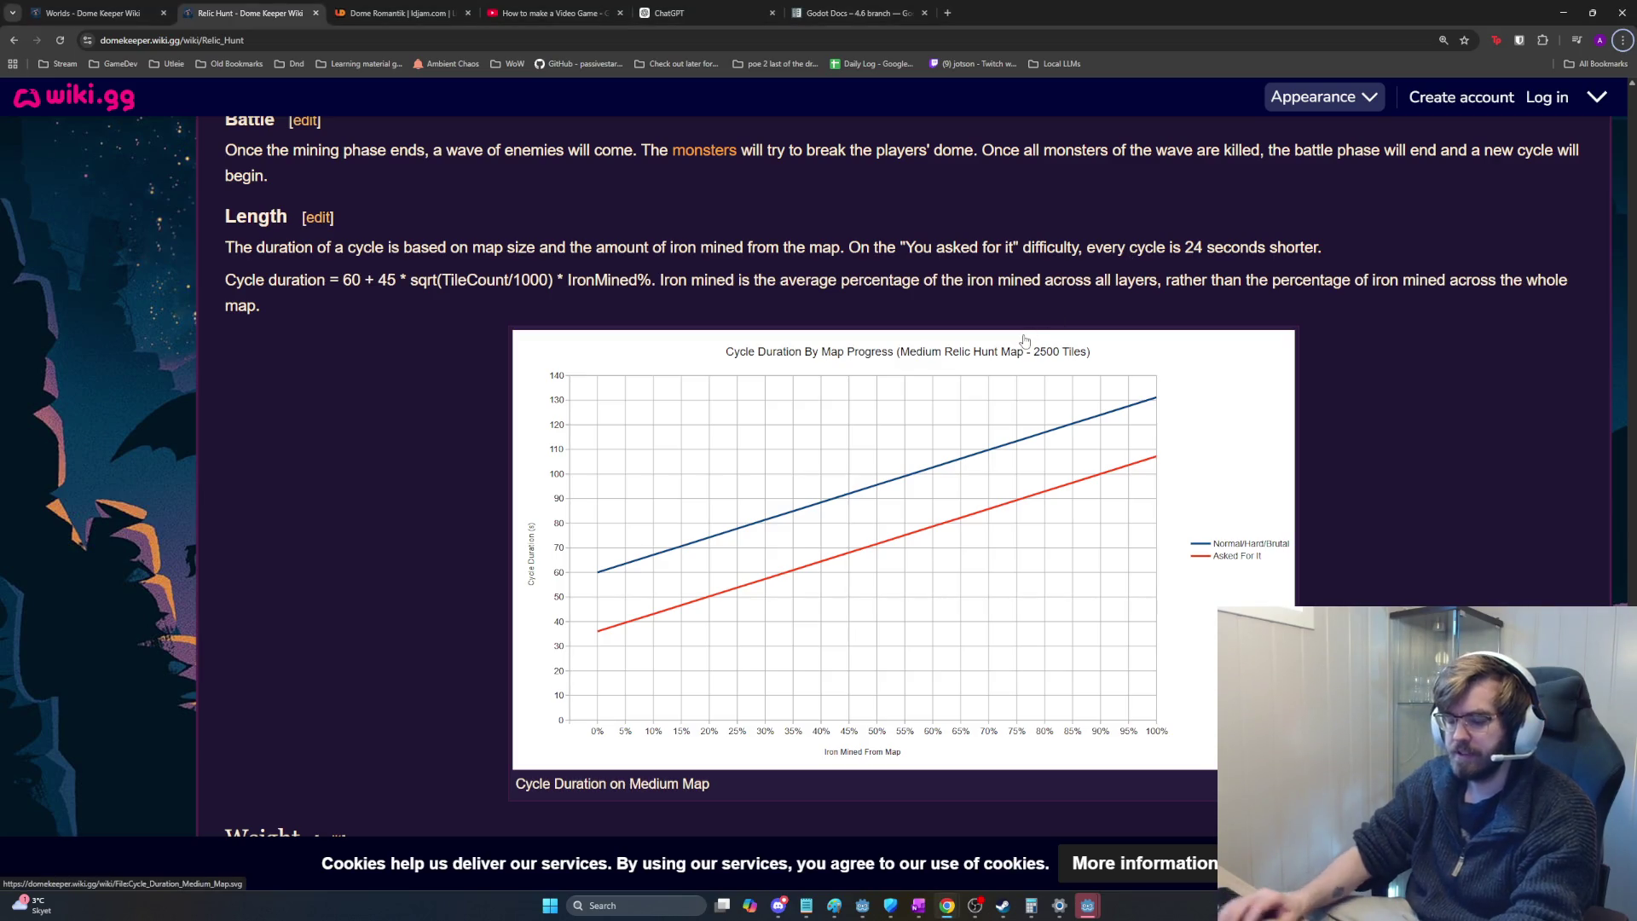
{"action": "key", "text": "alt+Tab"}
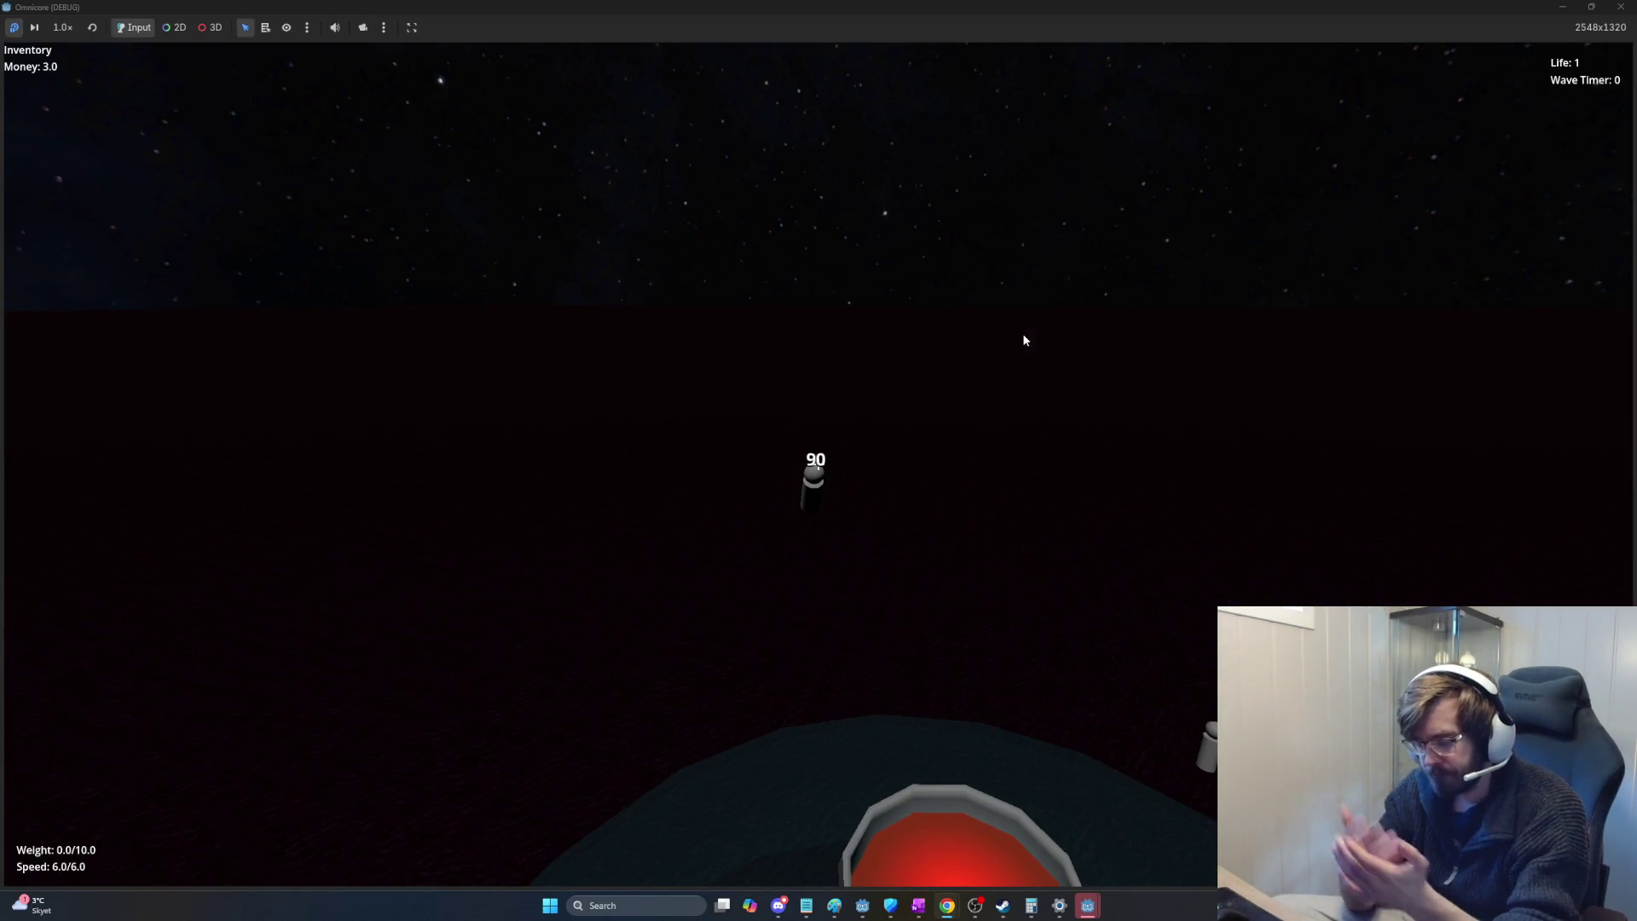
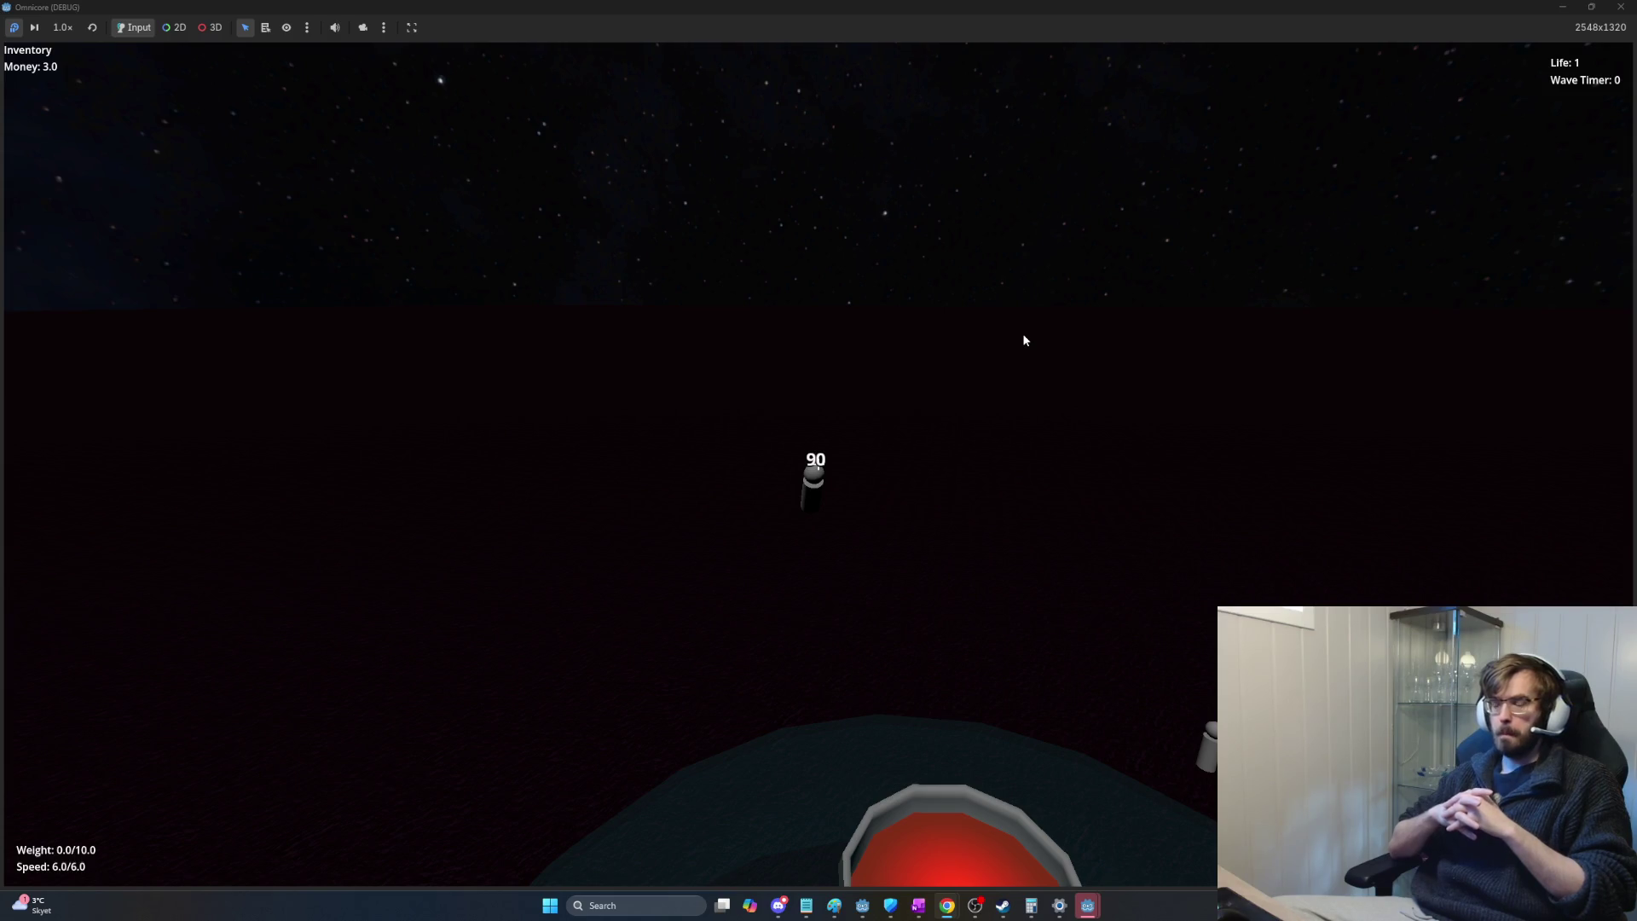
Take control of the player in Omnicore and mine ore chunks from the rock pile.
{"action": "left_click", "coordinate": [1052, 453]}
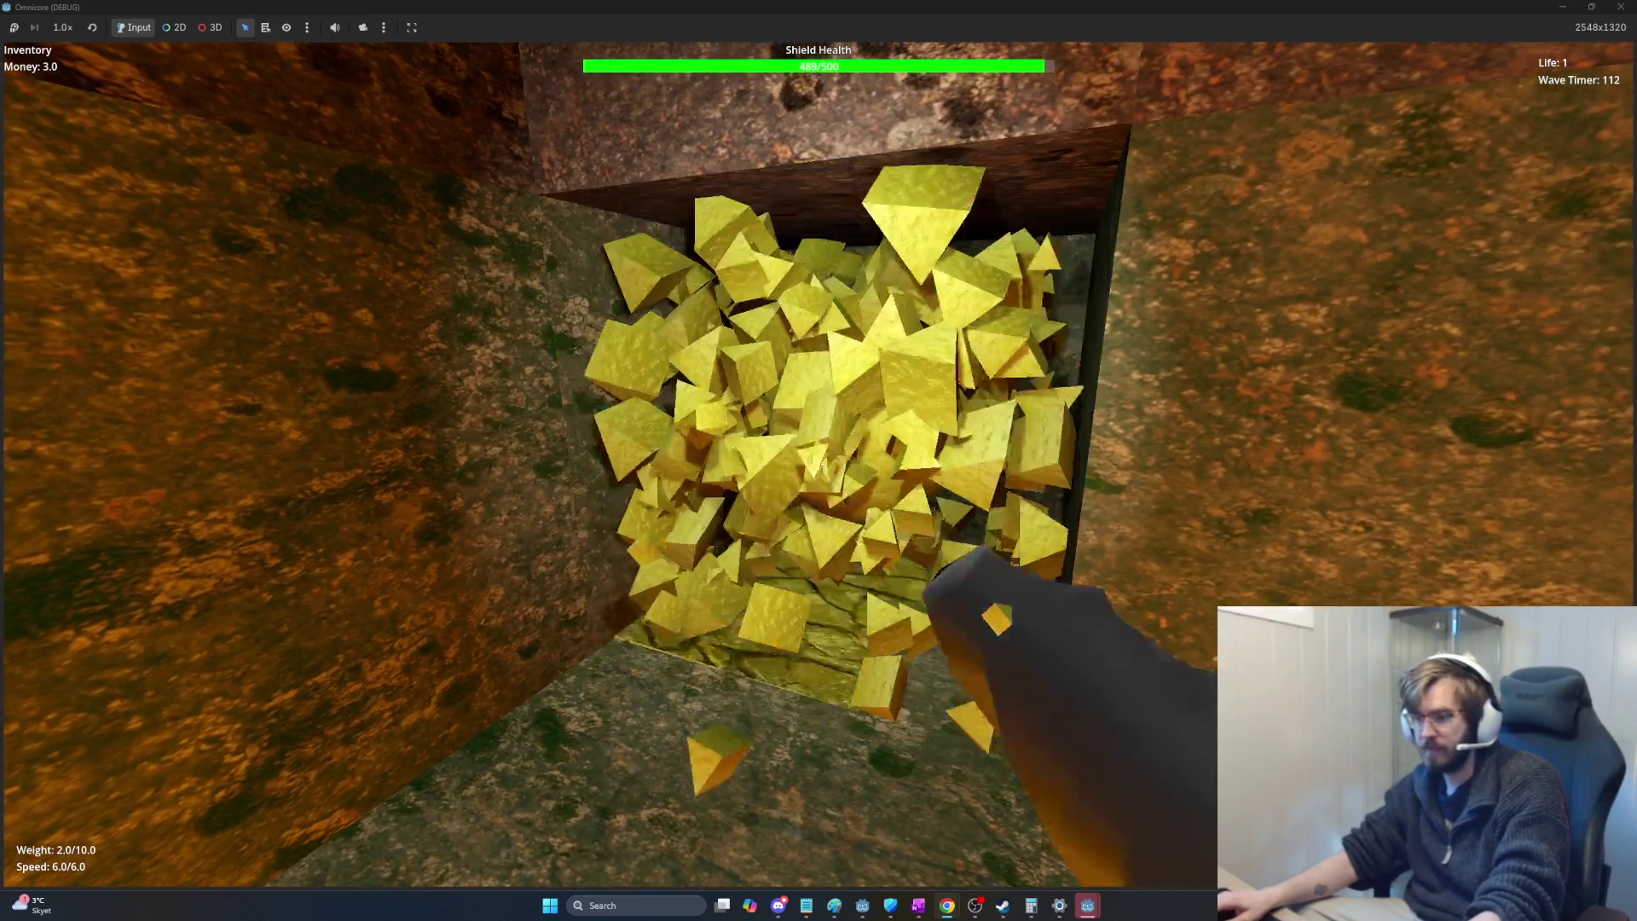
{"action": "left_click", "coordinate": [817, 463]}
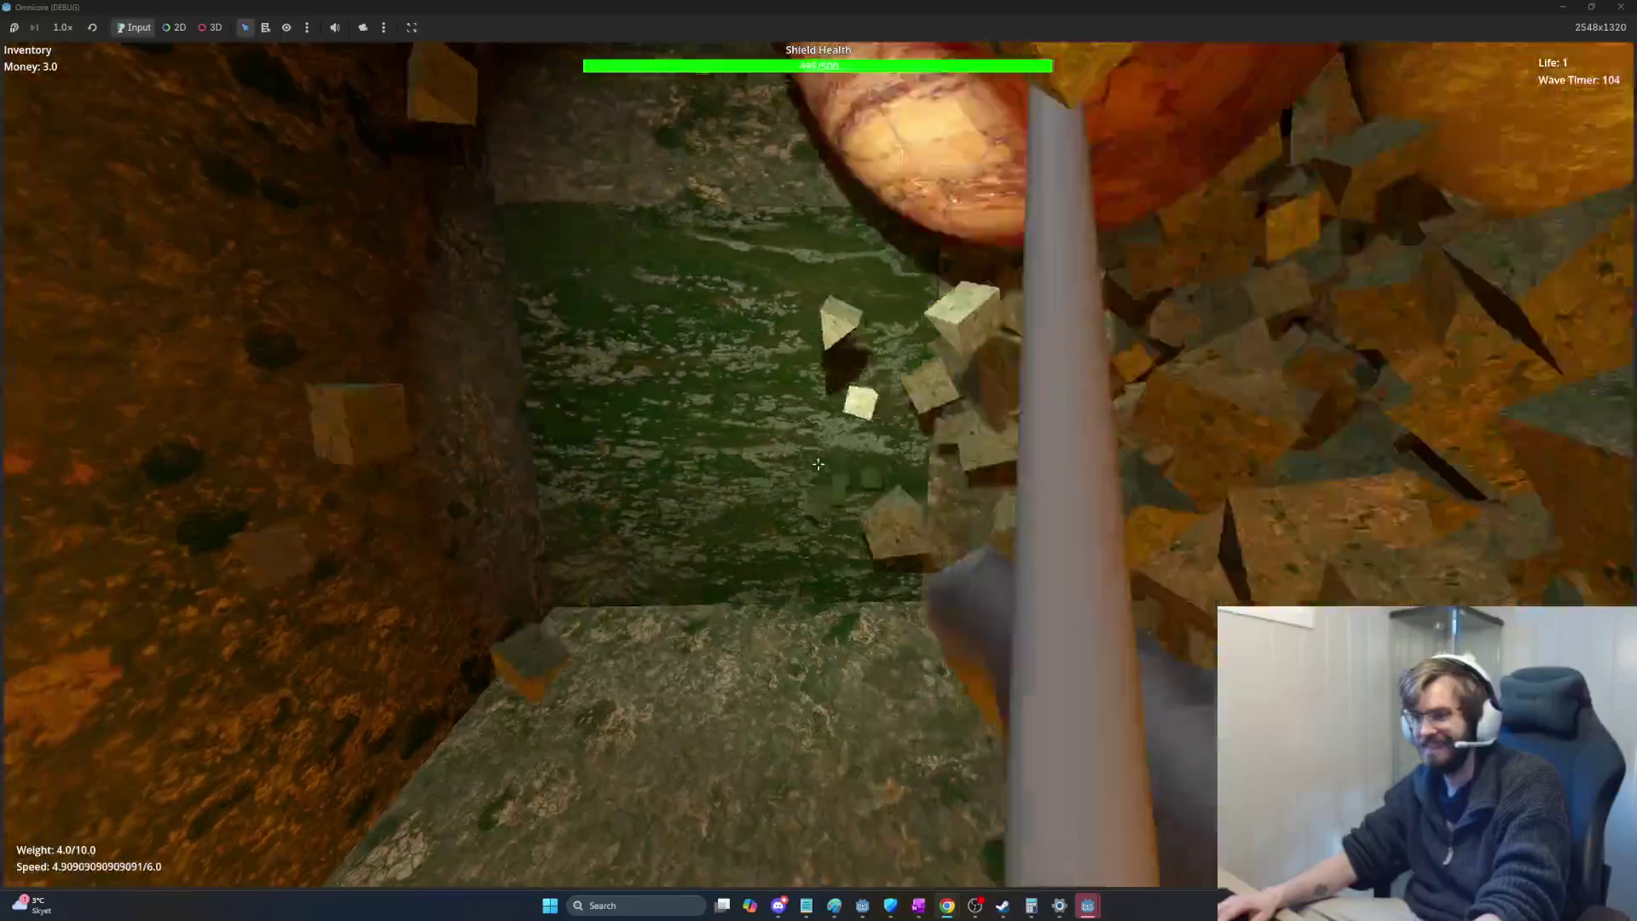
{"action": "left_click", "coordinate": [817, 463]}
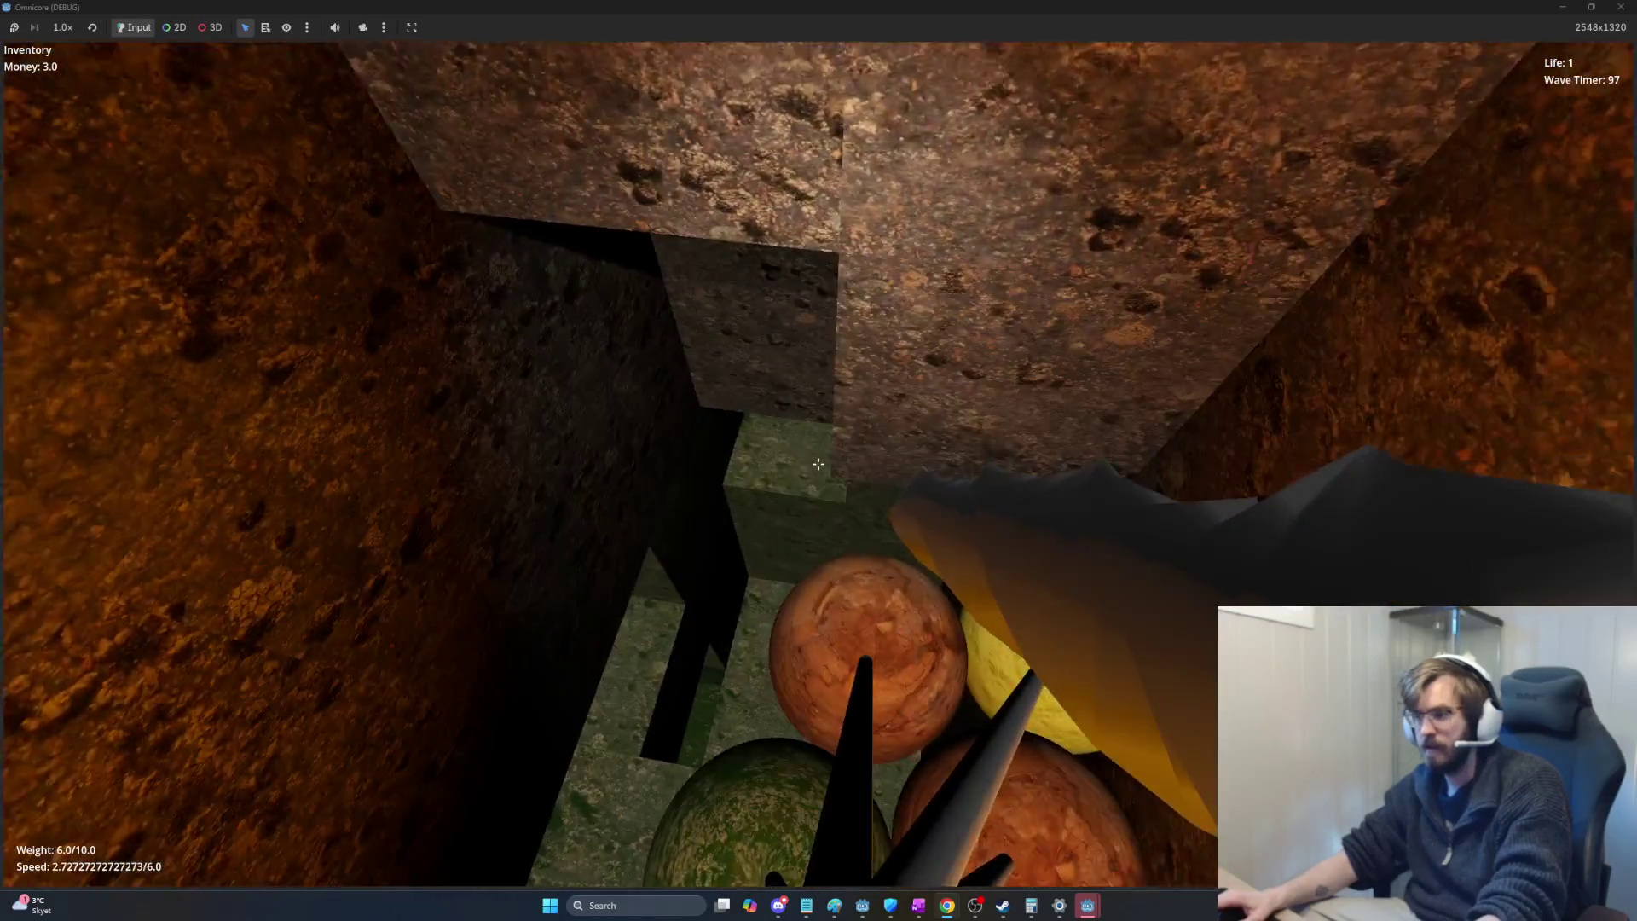
{"action": "left_click", "coordinate": [818, 463]}
Carry the 6.0-weight ore load out of the pit and hover above the red lava bowl.
{"action": "key", "text": "w"}
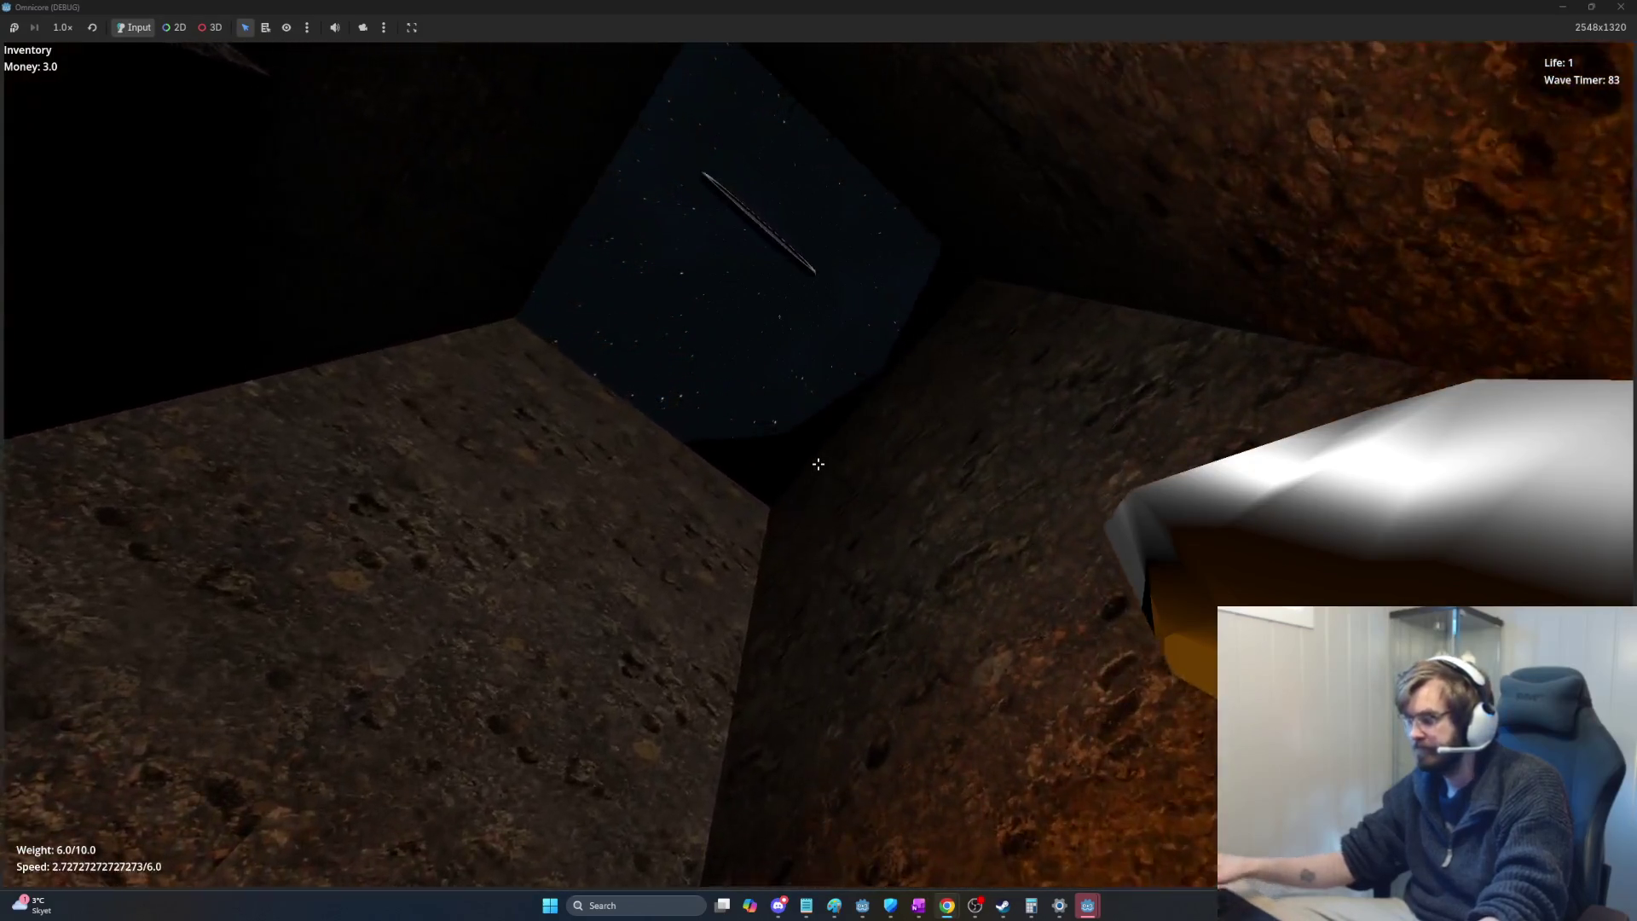
{"action": "key", "text": "space"}
{"action": "key", "text": "w"}
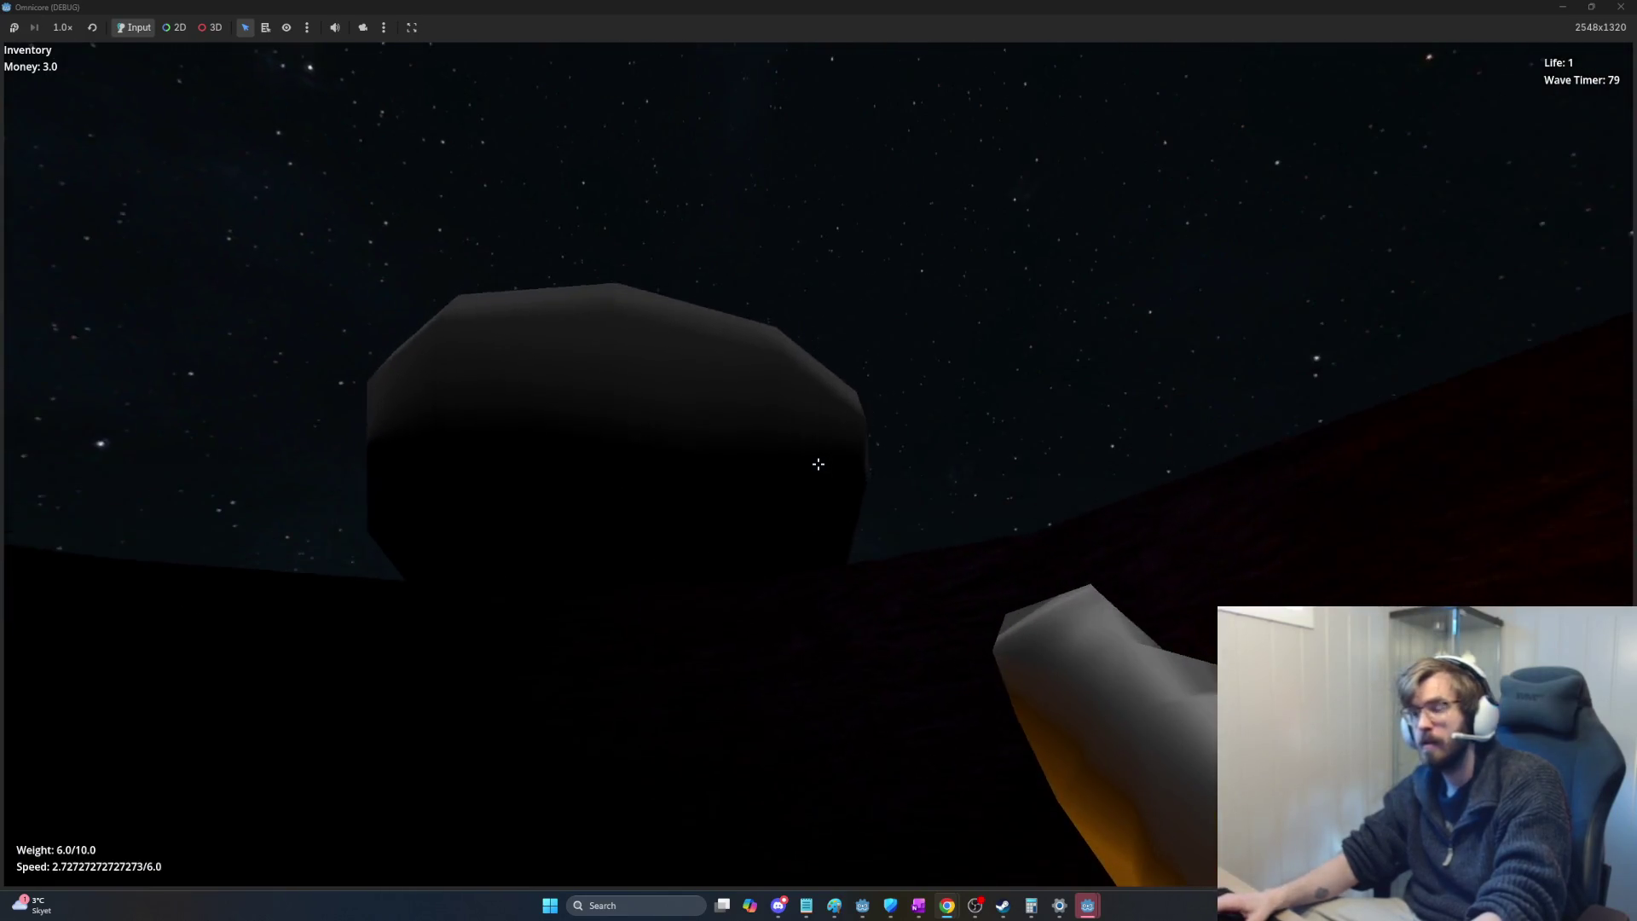
{"action": "key", "text": "w"}
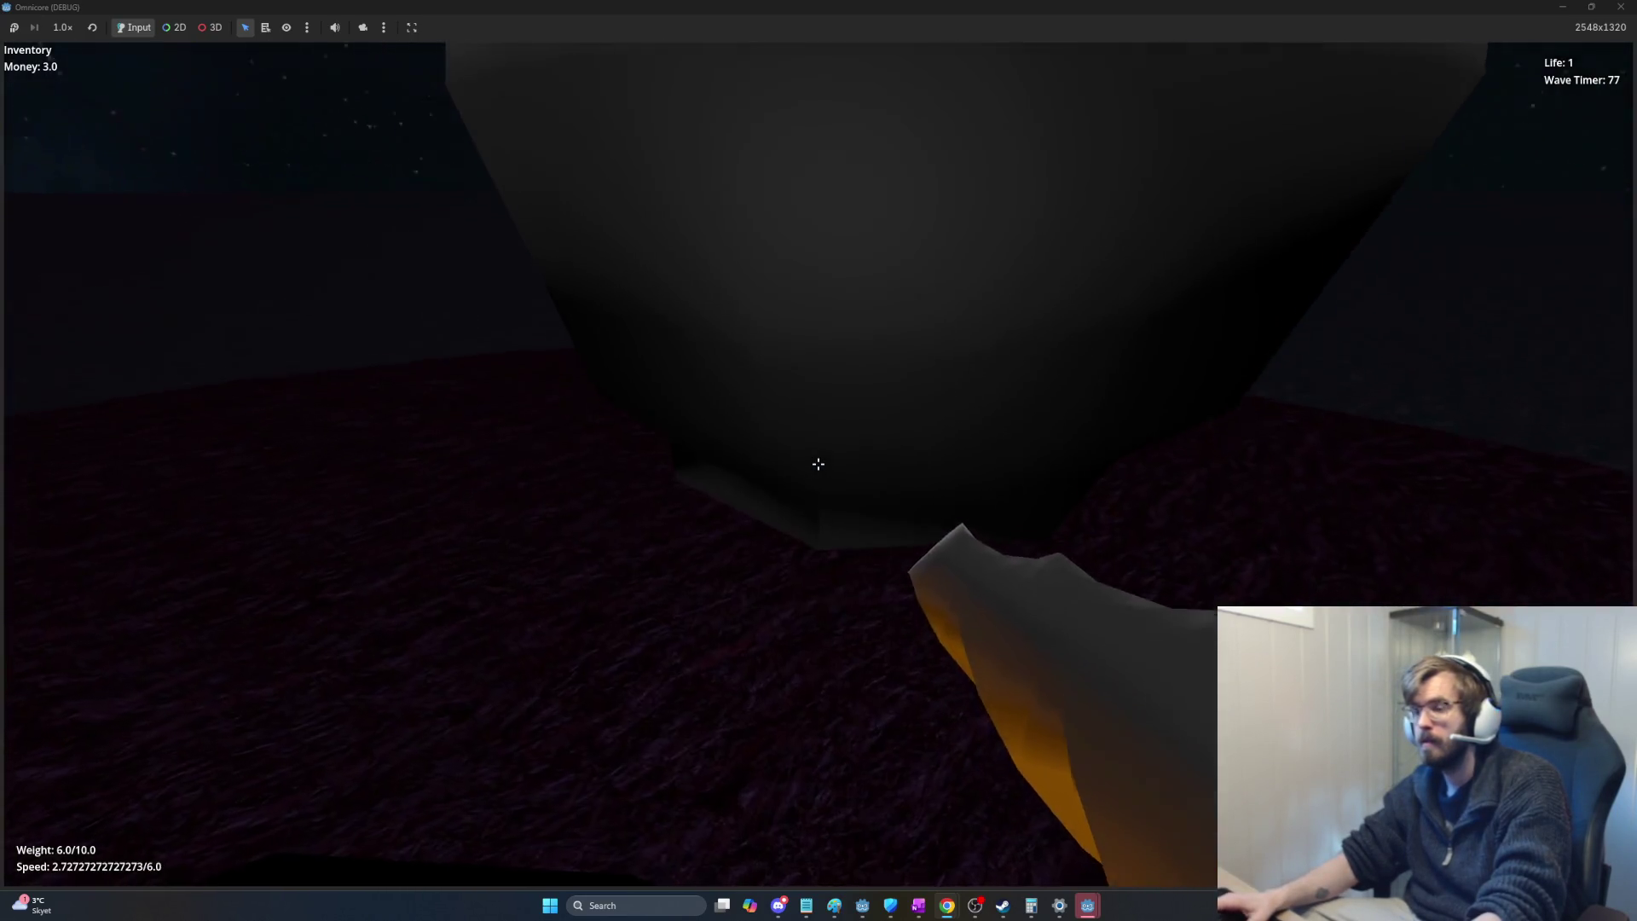
{"action": "key", "text": "space"}
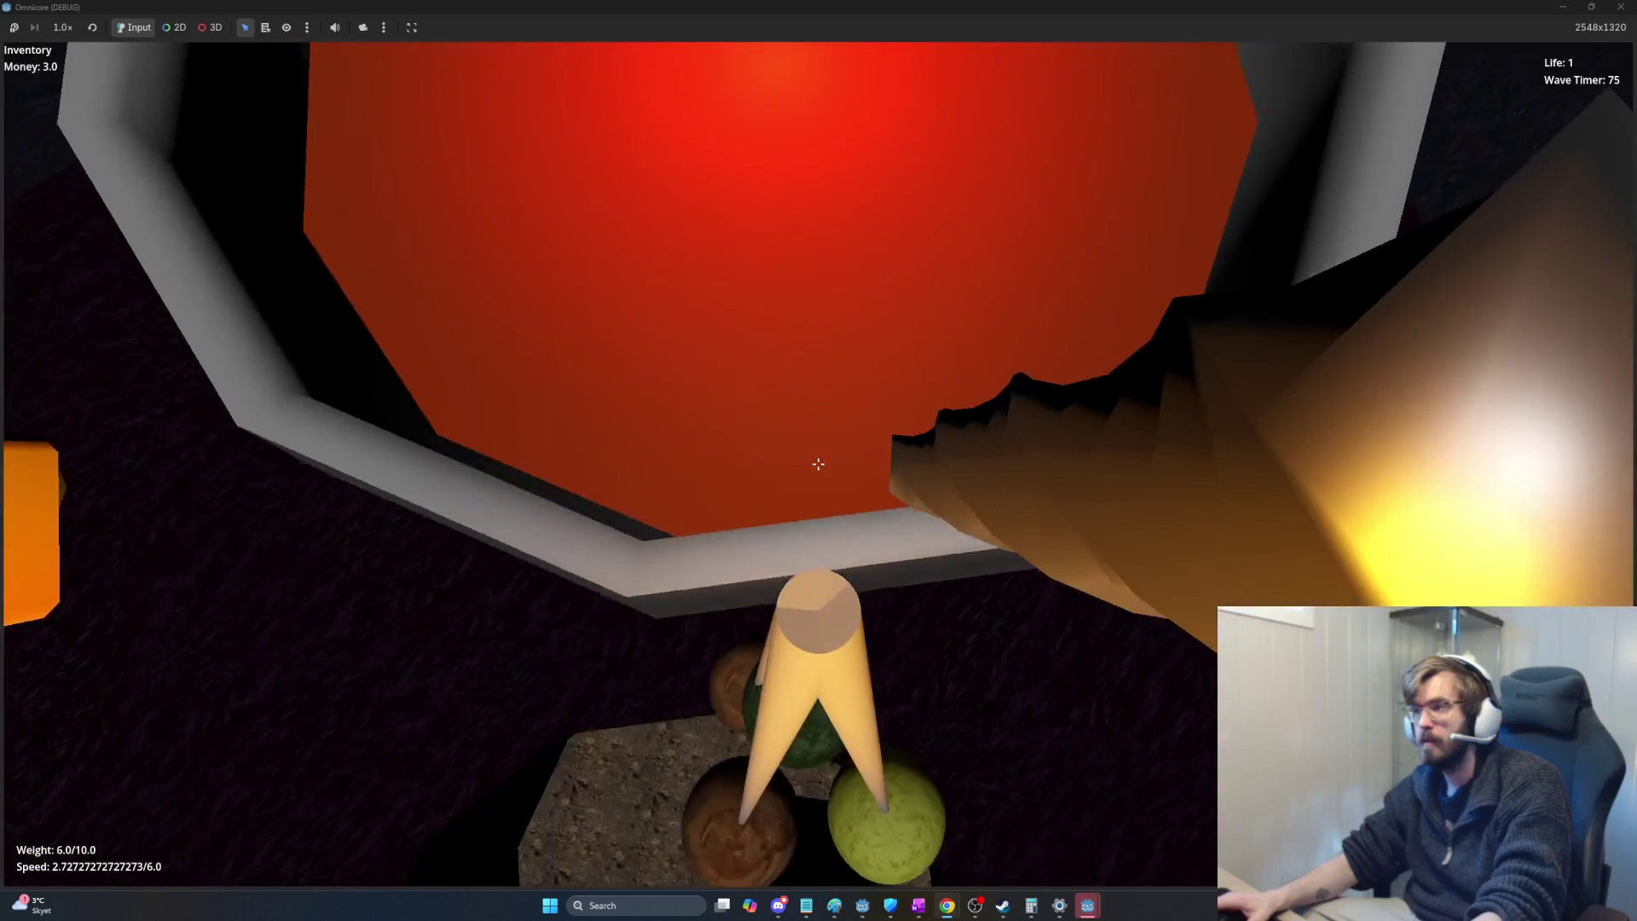
{"action": "key", "text": "space"}
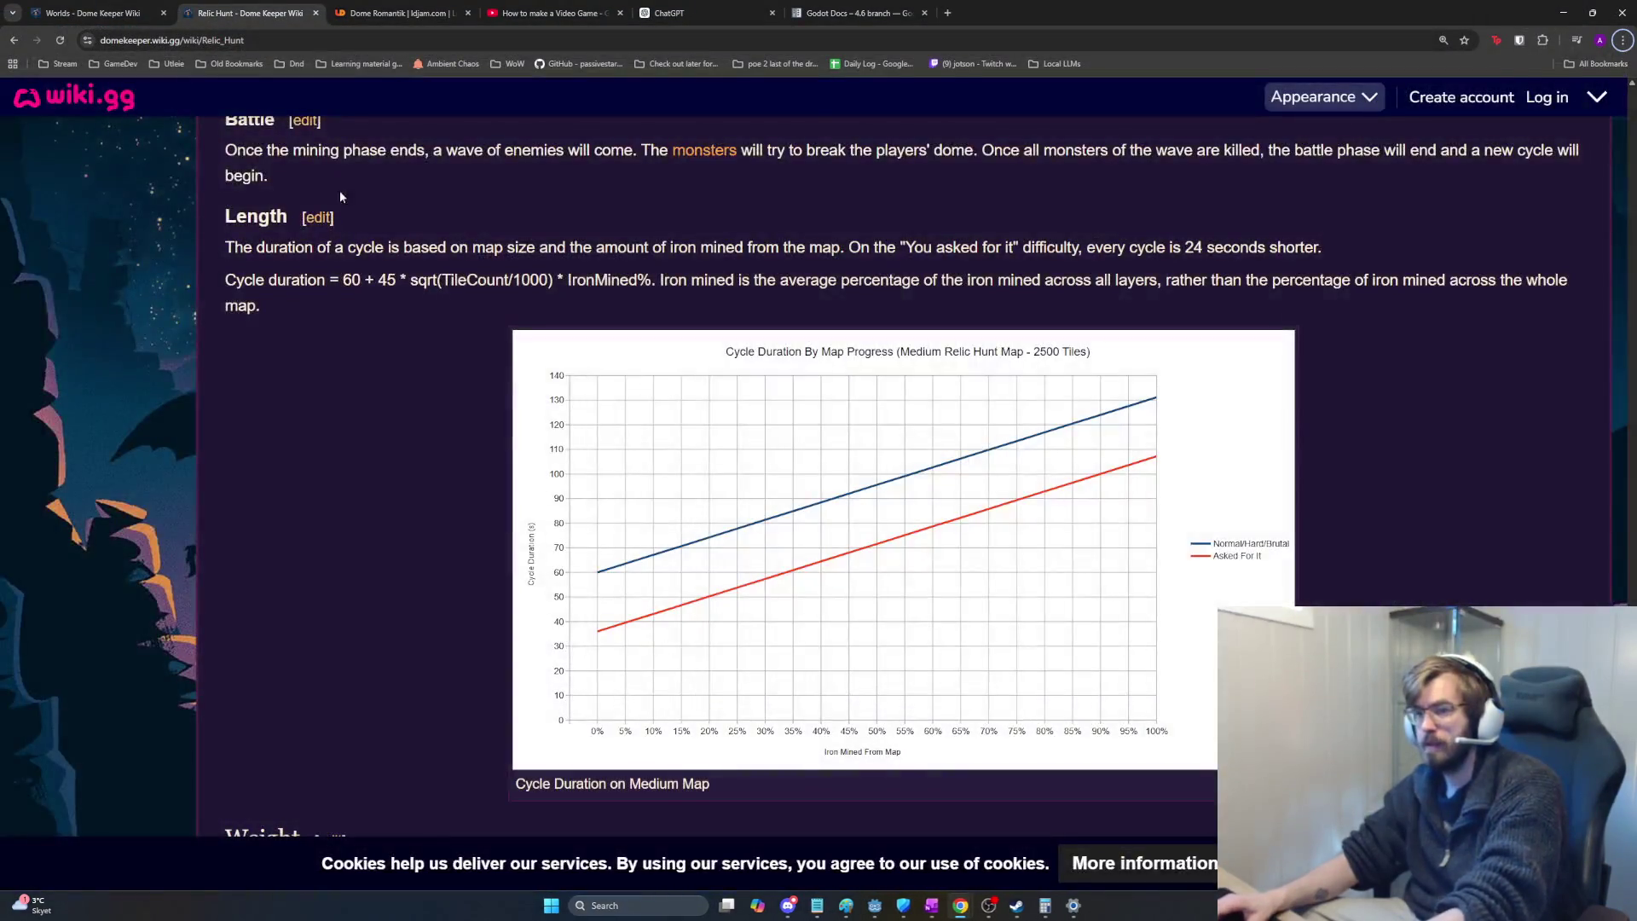
Return to the game window and relaunch the game with F5.
{"action": "left_click", "coordinate": [884, 910]}
{"action": "key", "text": "F5"}
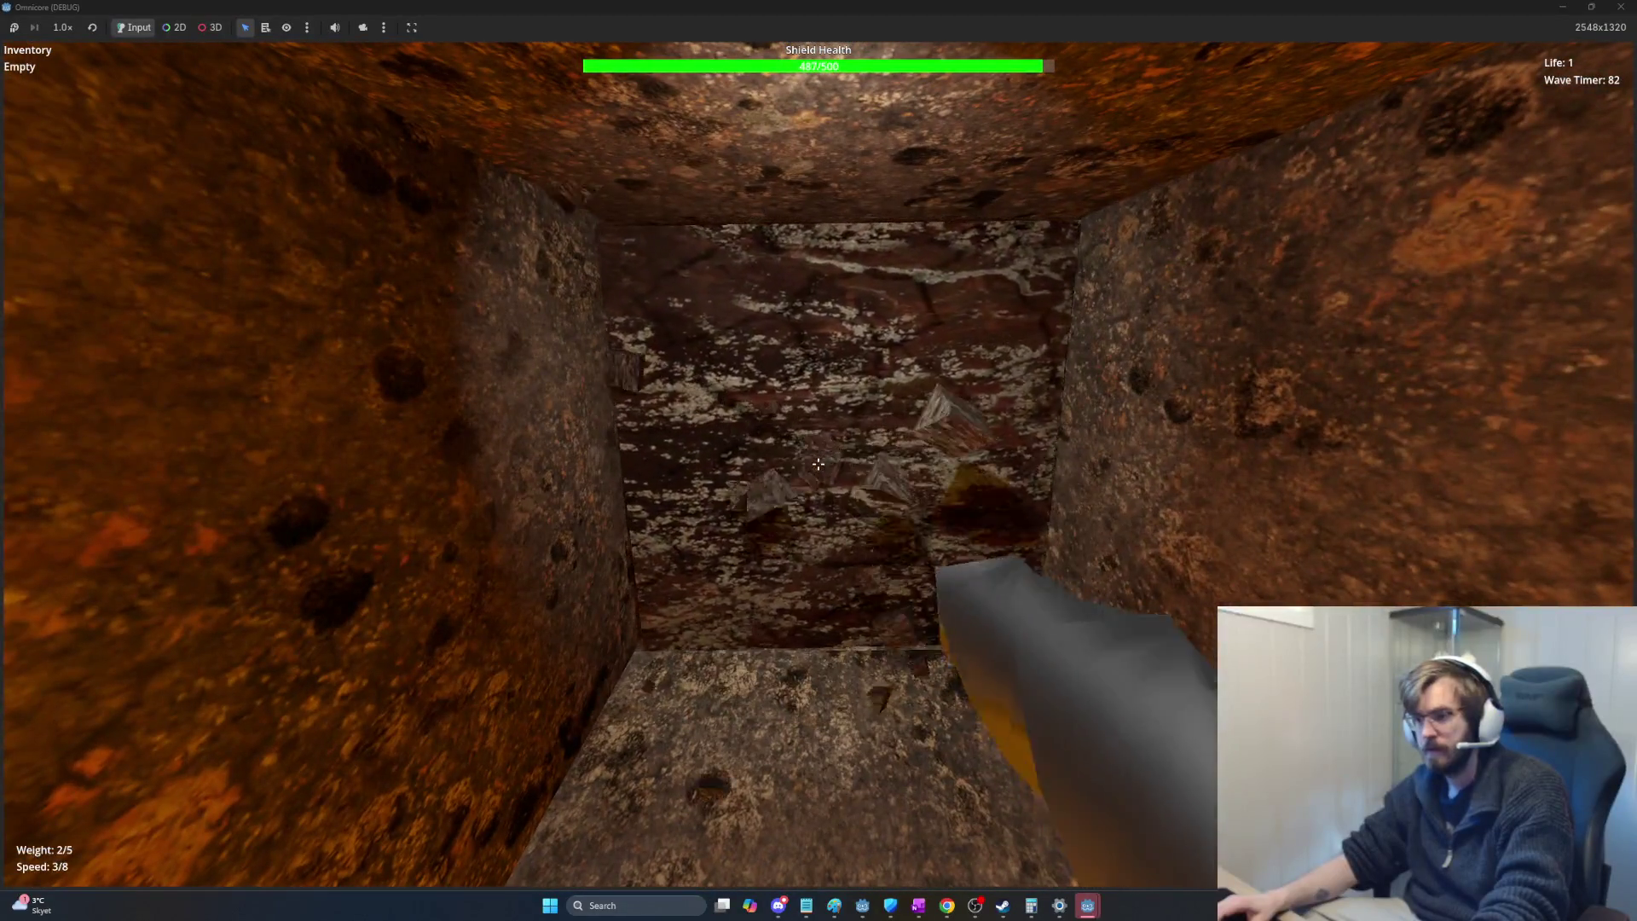
Collect ore in the corridor pit, fly to the red lava bowl and drop three rocks in.
{"action": "key", "text": "w"}
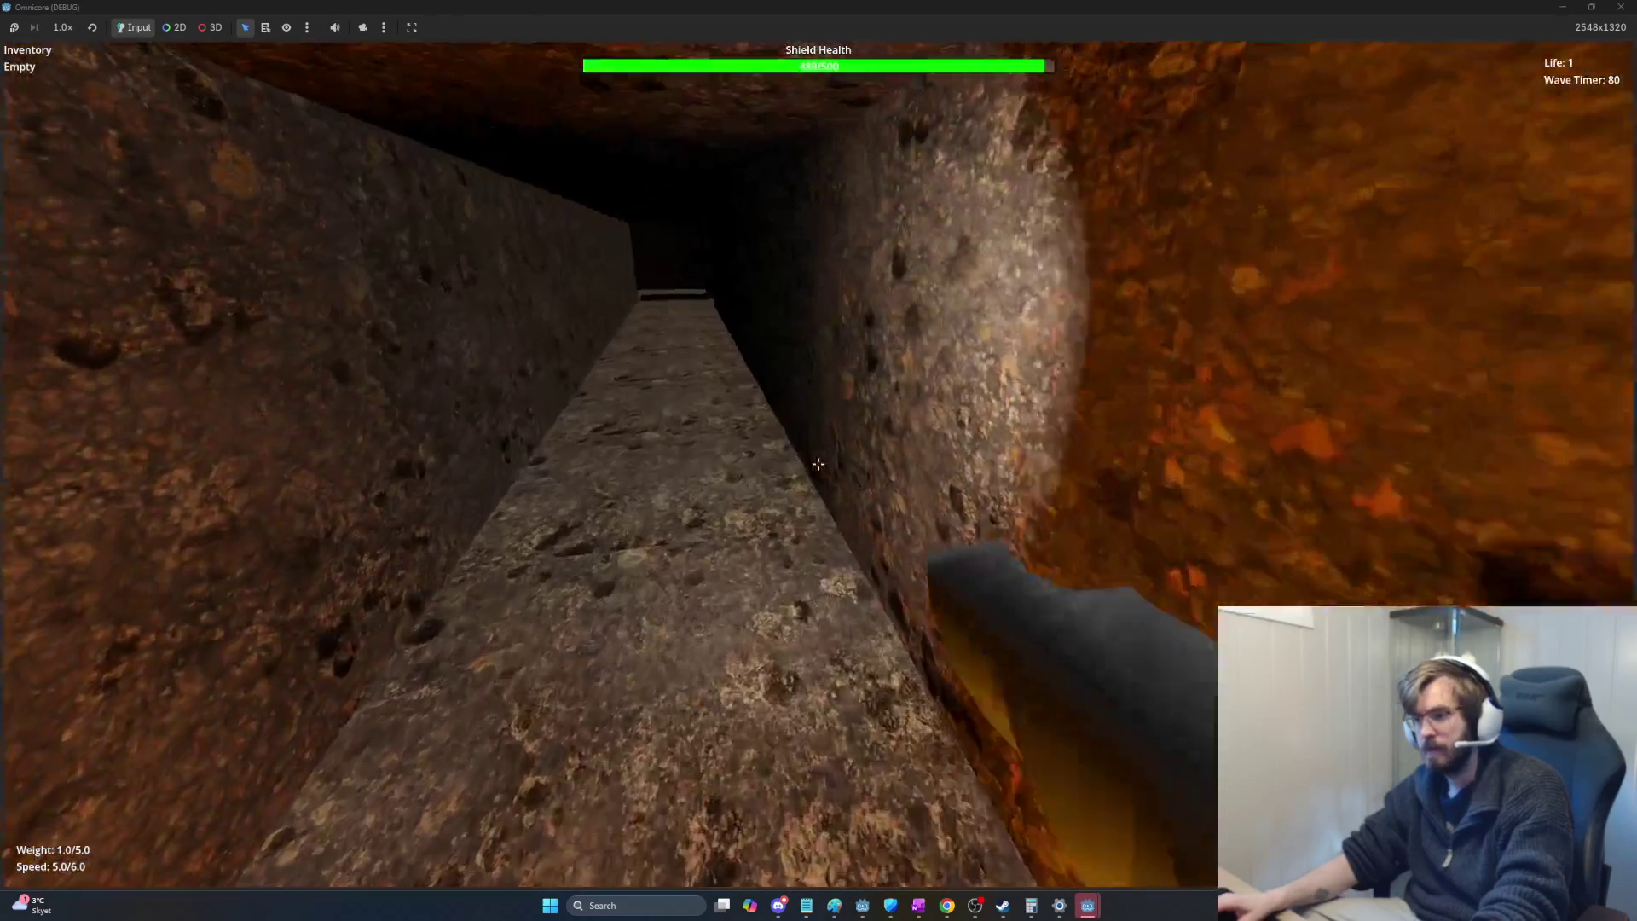
{"action": "key", "text": "w"}
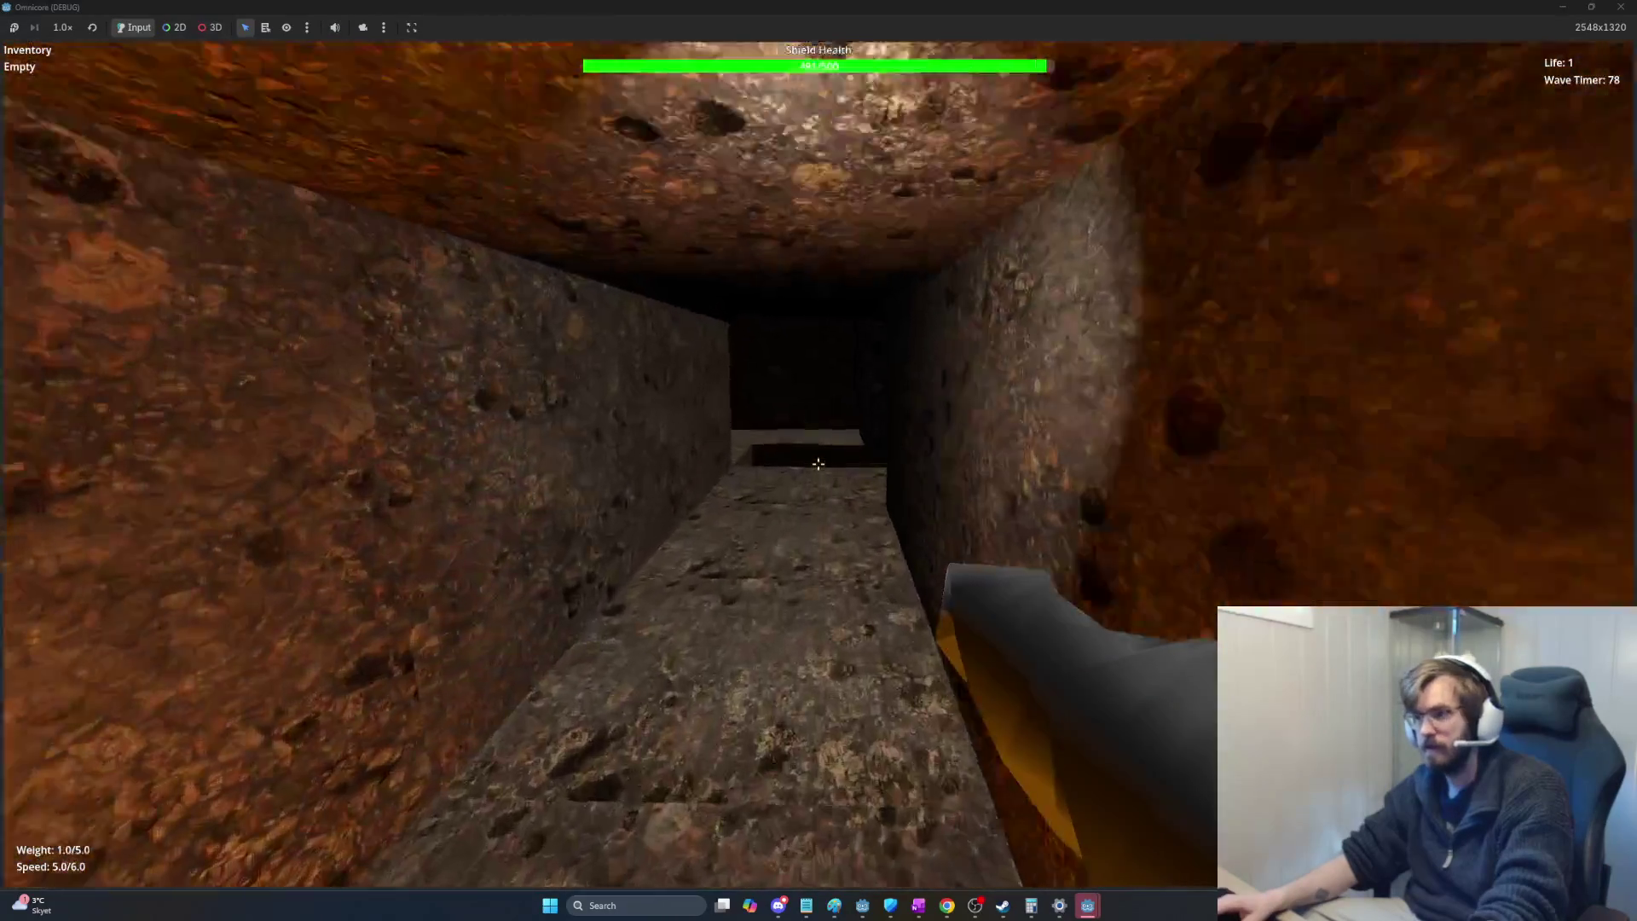
{"action": "key", "text": "w"}
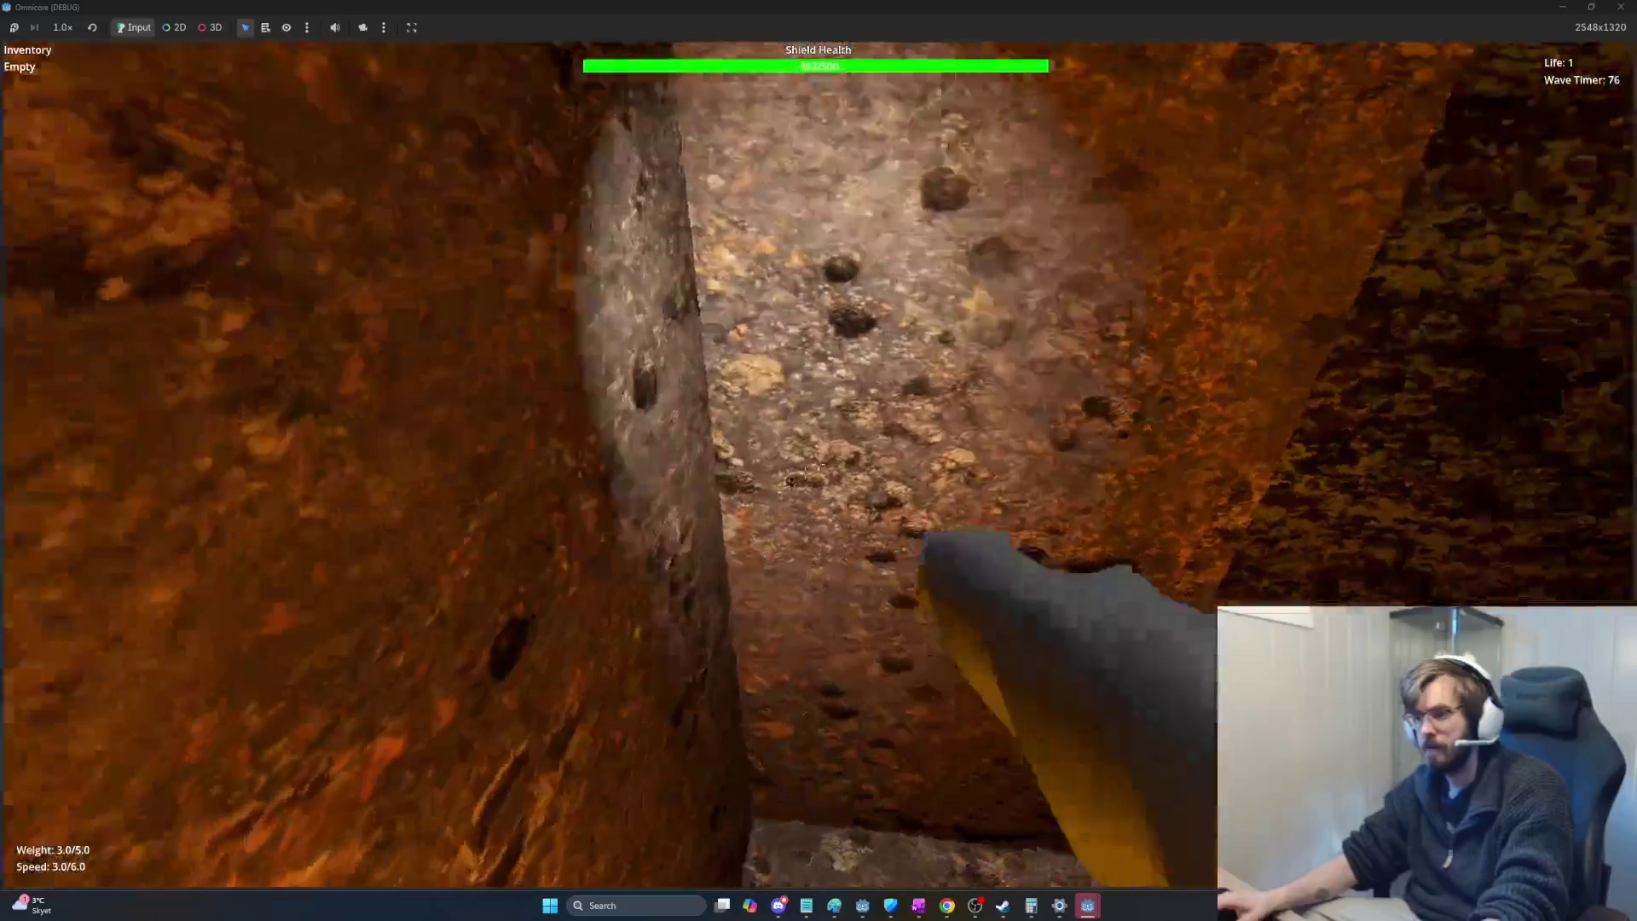
{"action": "key", "text": "space"}
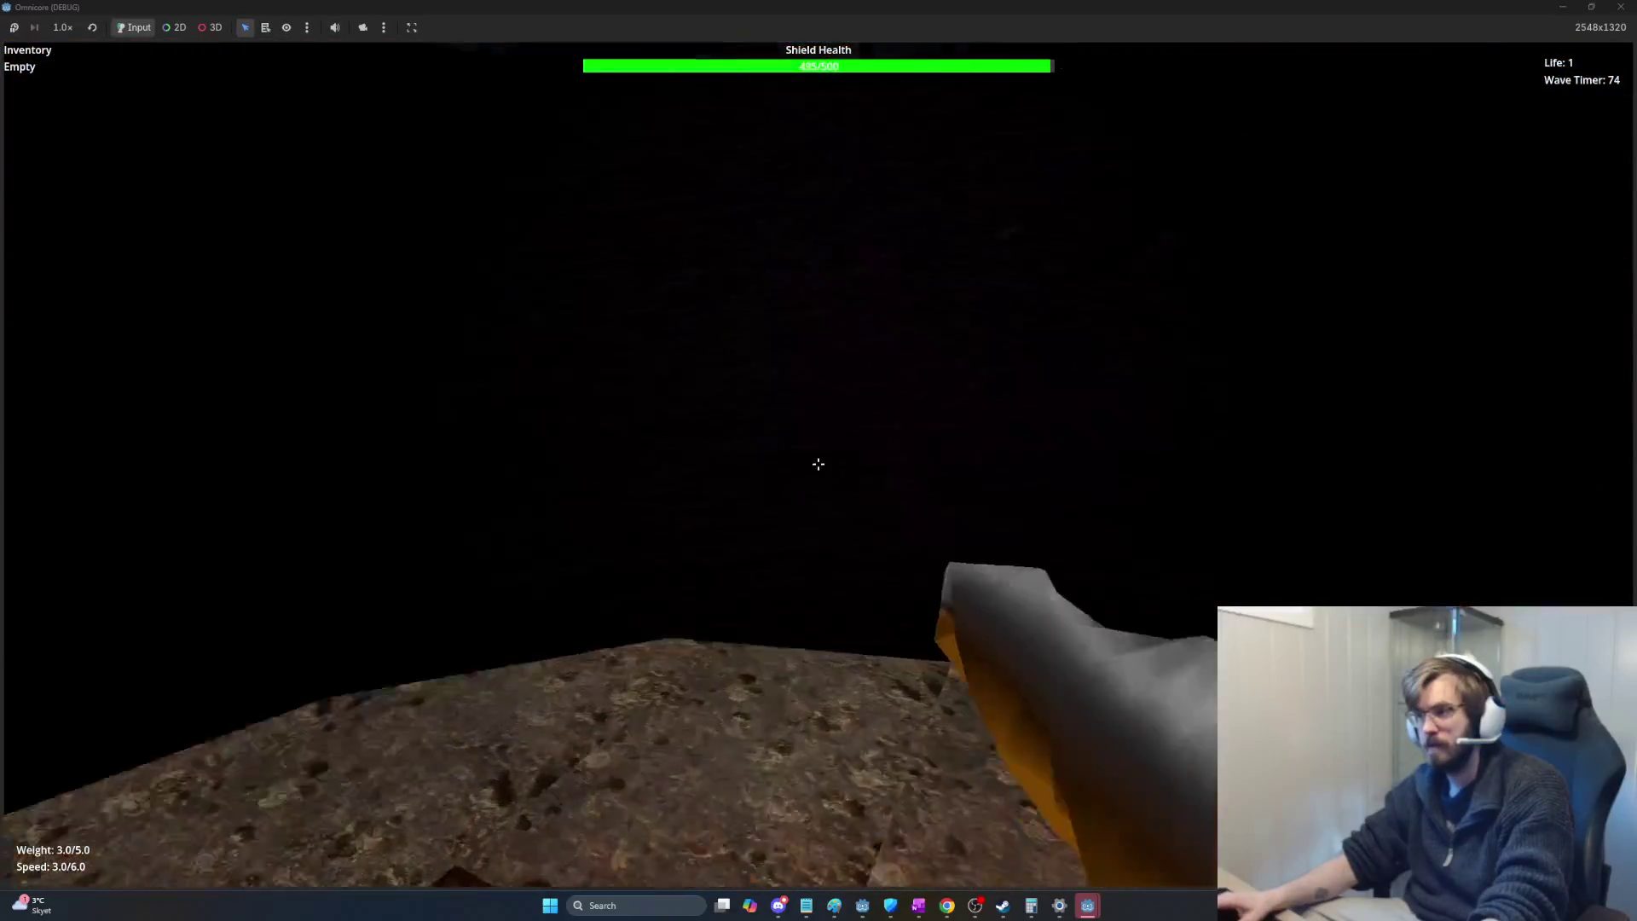
{"action": "key", "text": "w"}
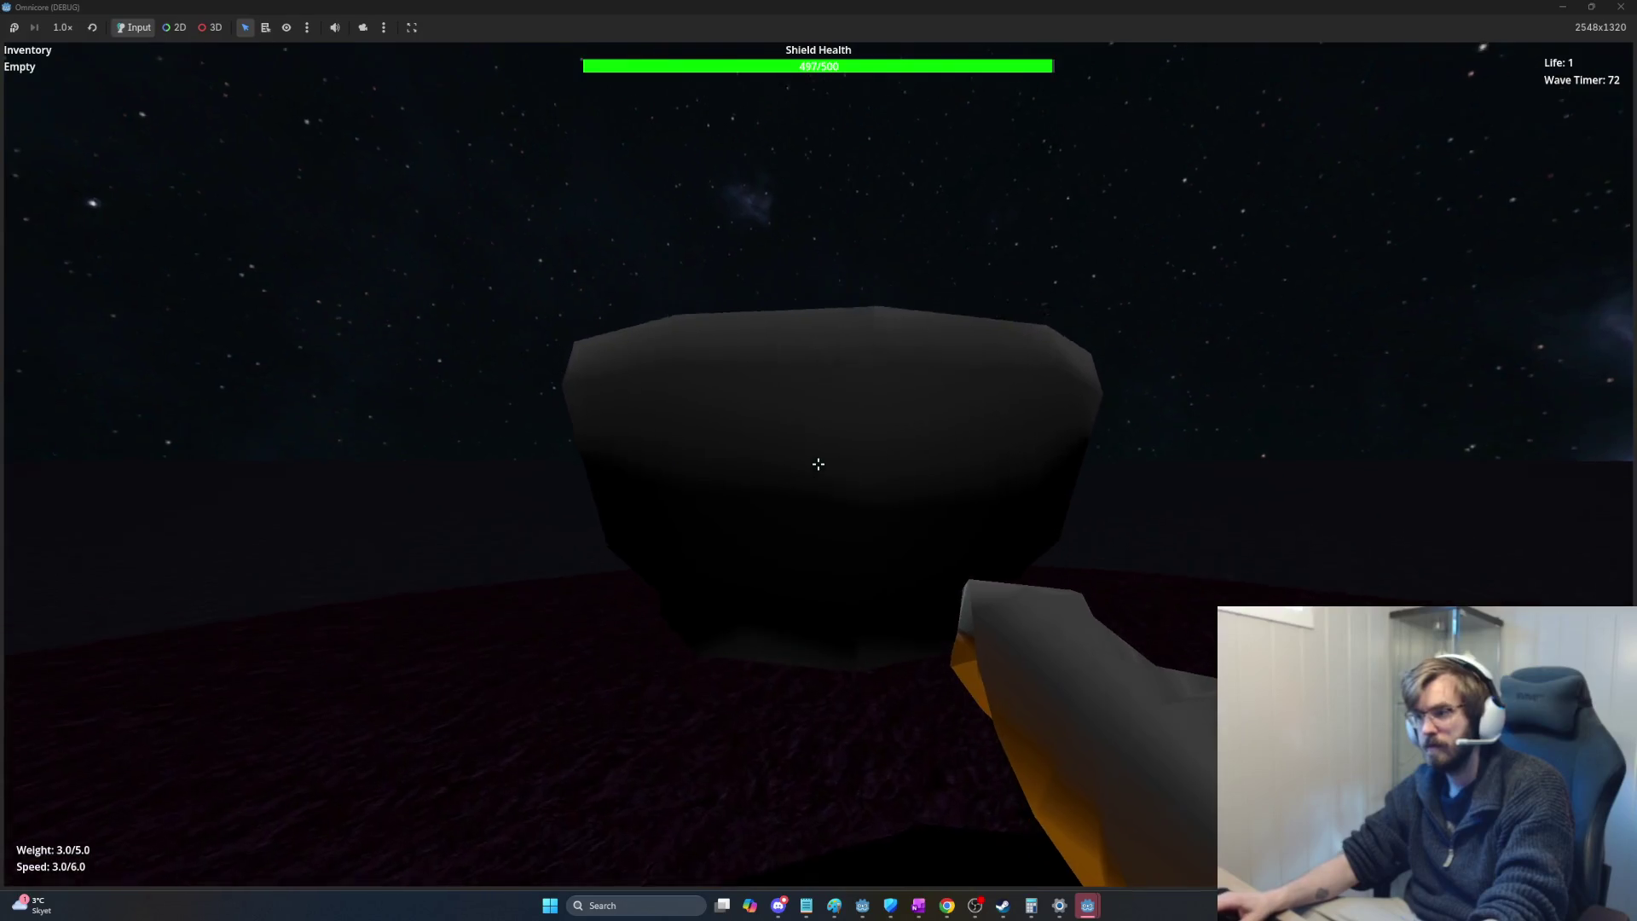
{"action": "key", "text": "space"}
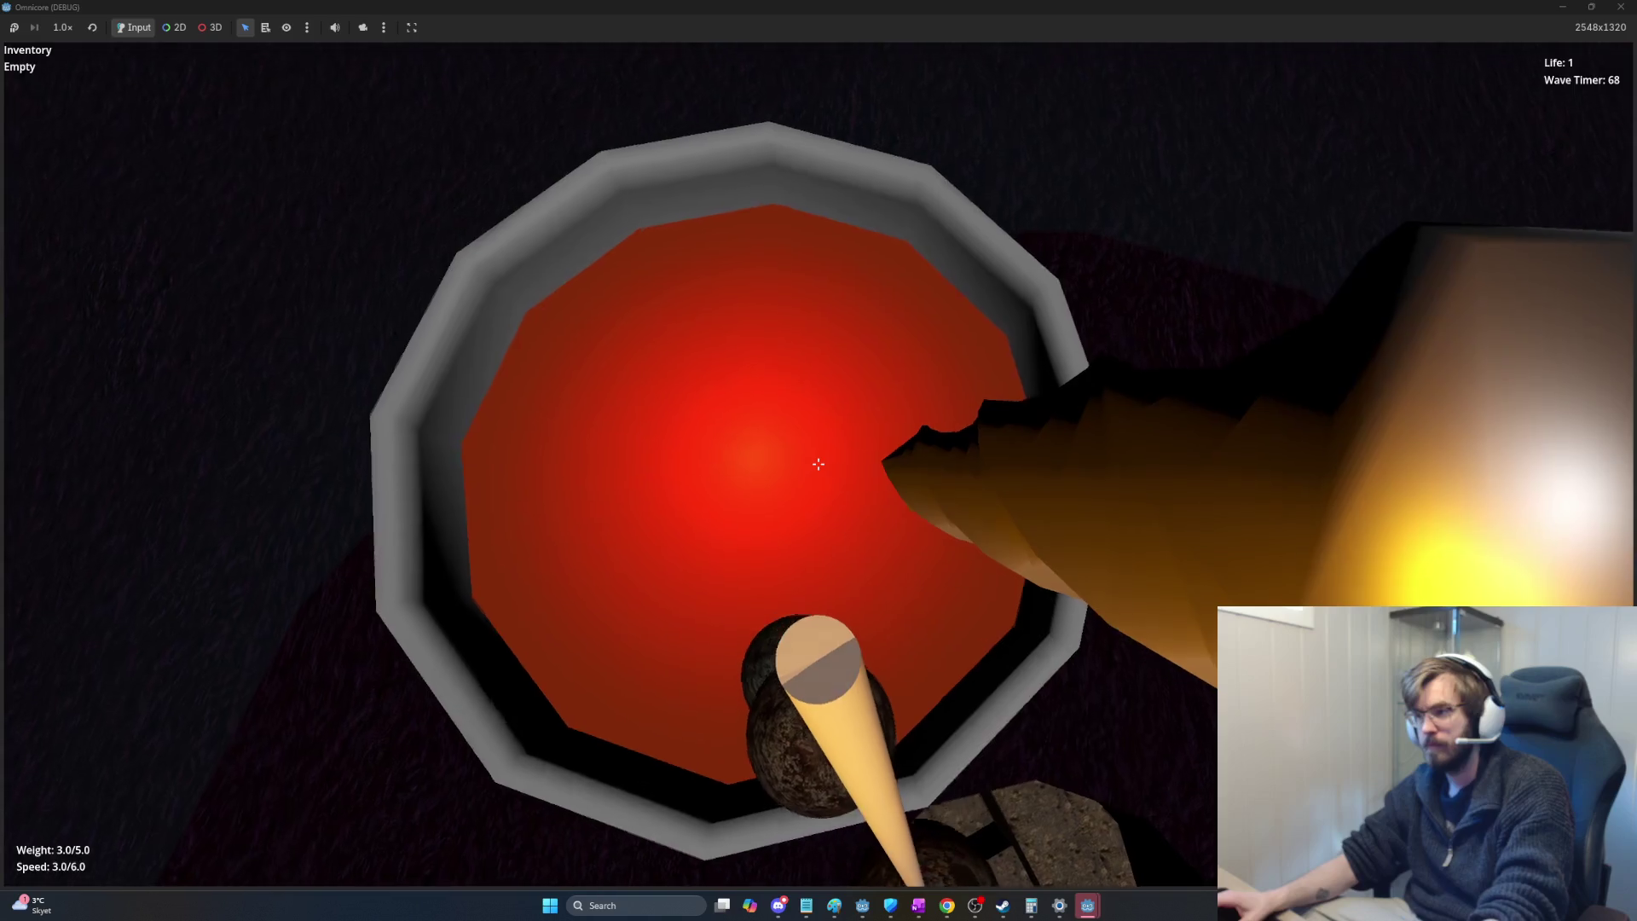
{"action": "key", "text": "q"}
Walk back down into the pit, then switch away from the game to the notes.
{"action": "key", "text": "s"}
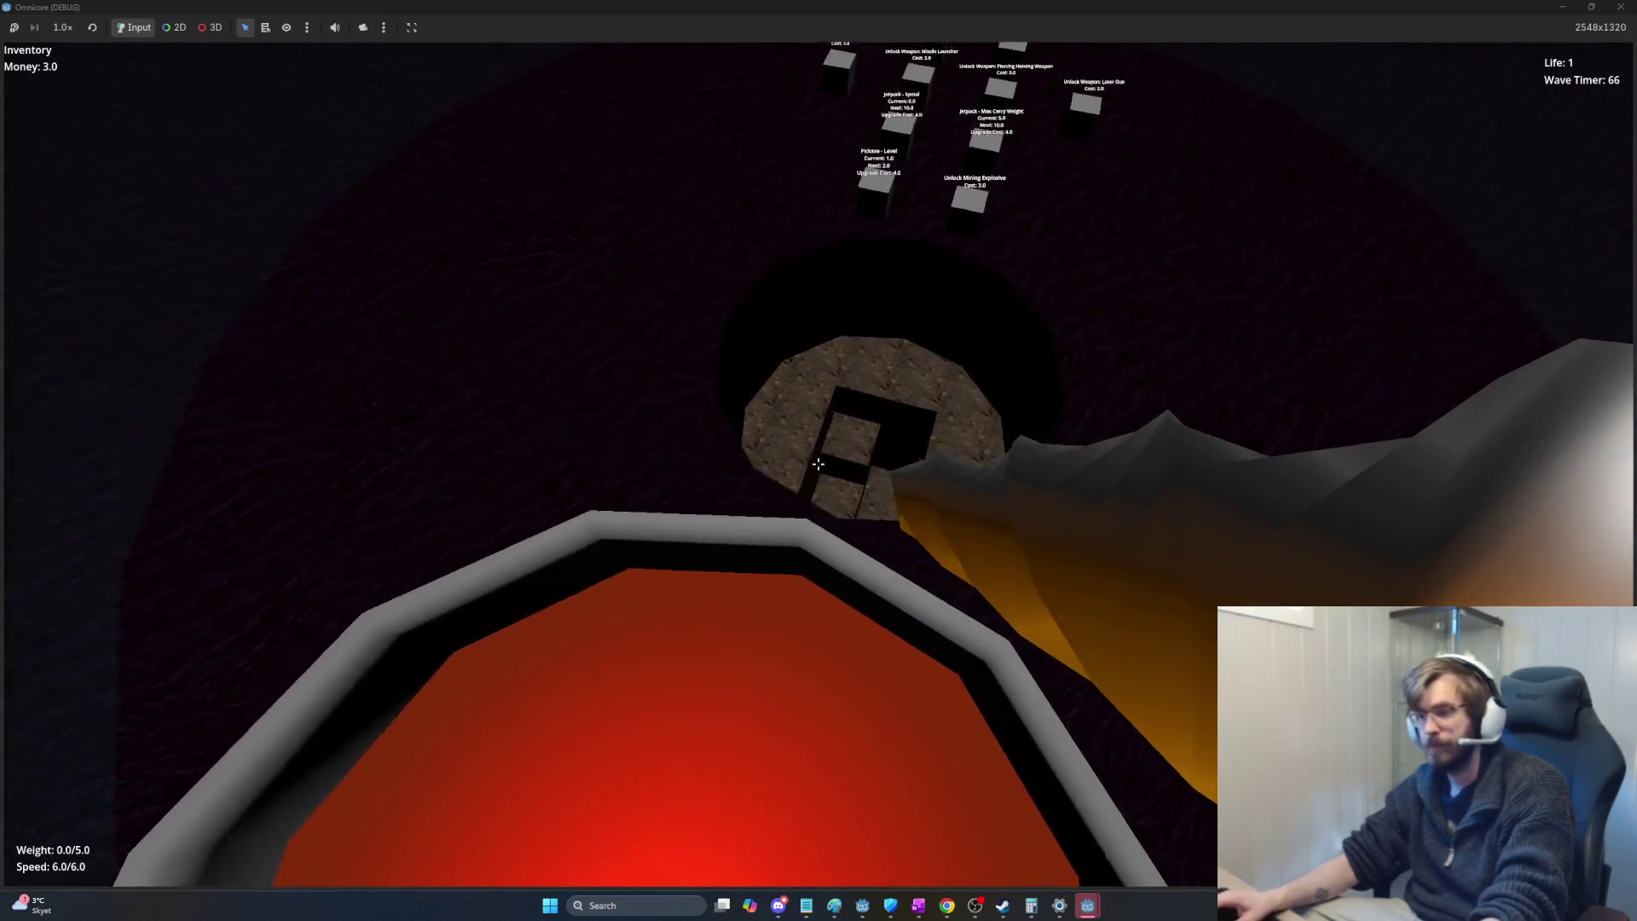
{"action": "key", "text": "w"}
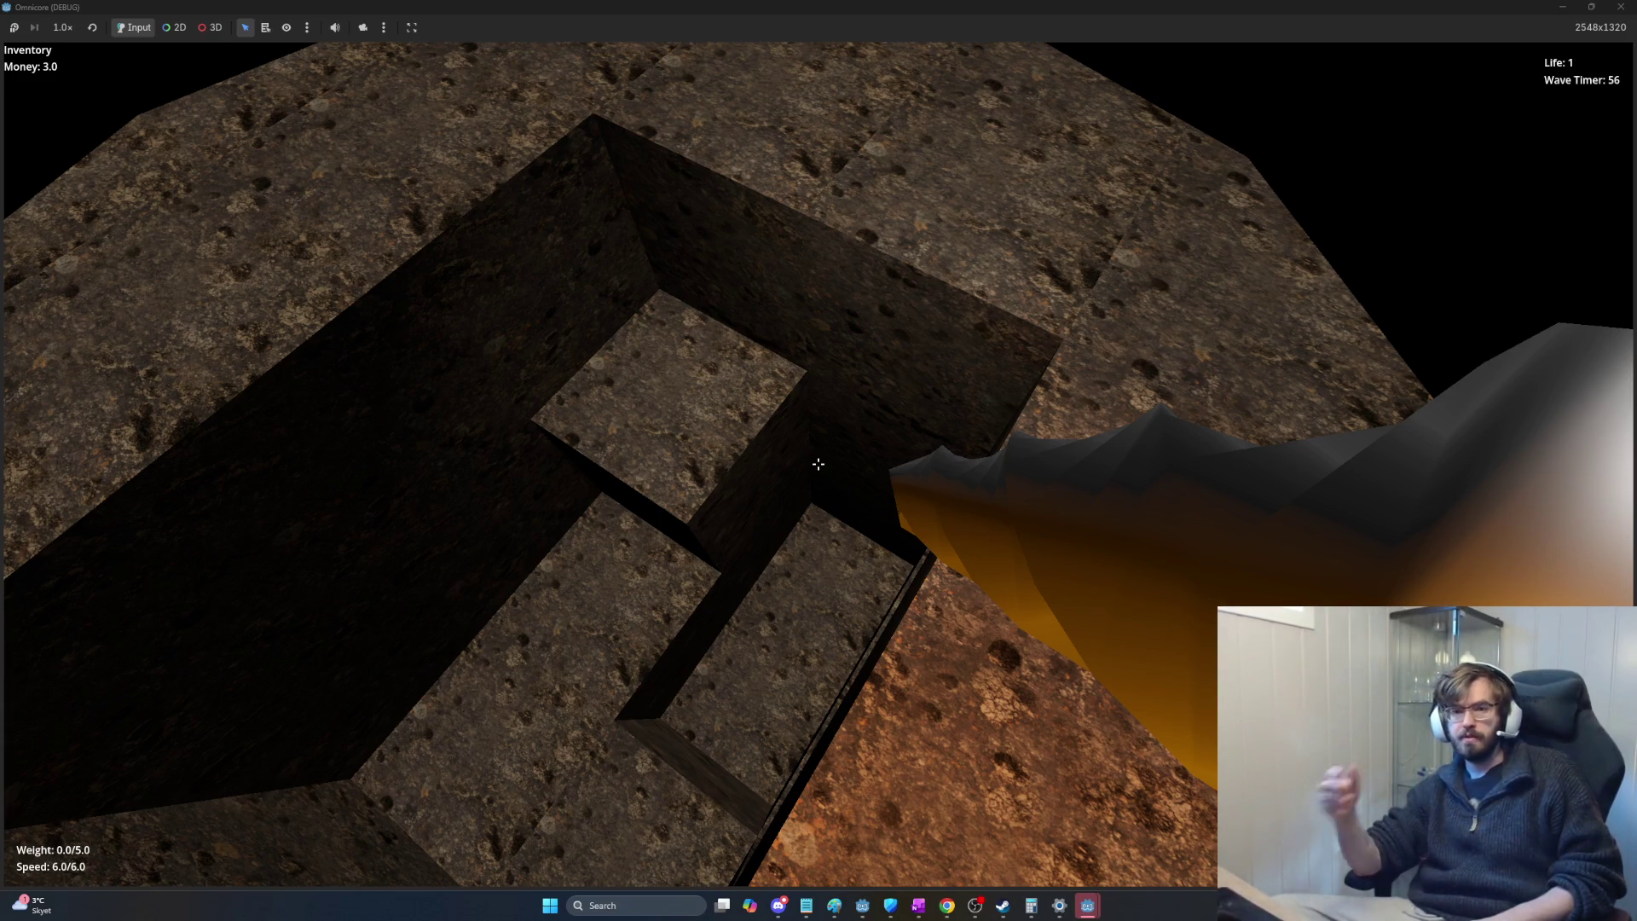
{"action": "key", "text": "w"}
{"action": "key", "text": "w"}
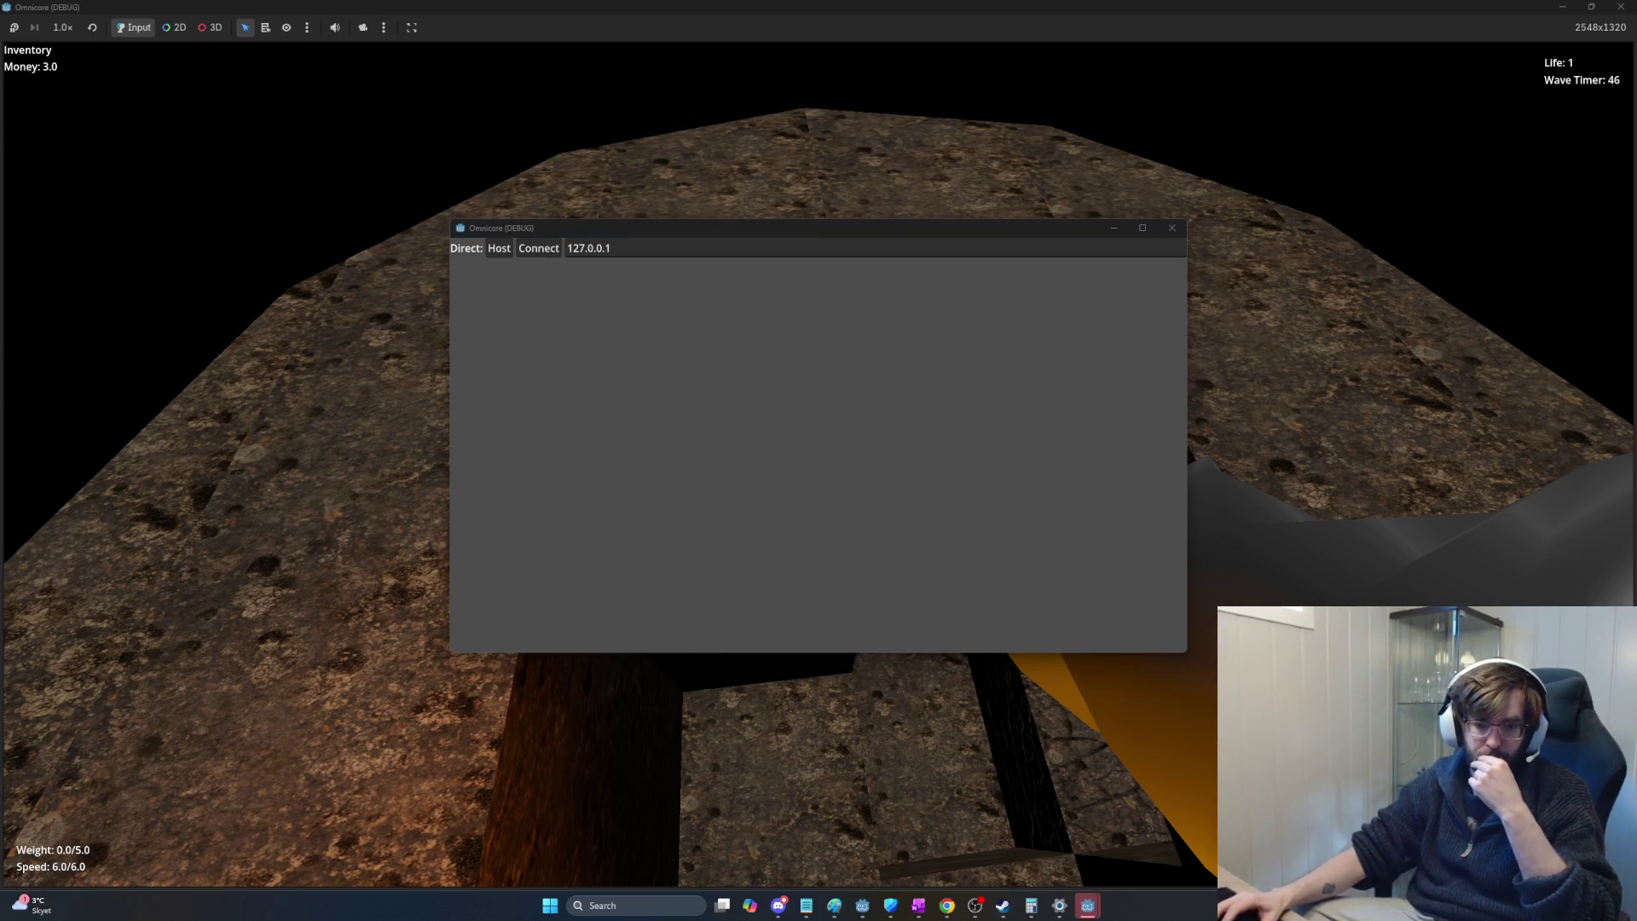
{"action": "key", "text": "alt+Tab"}
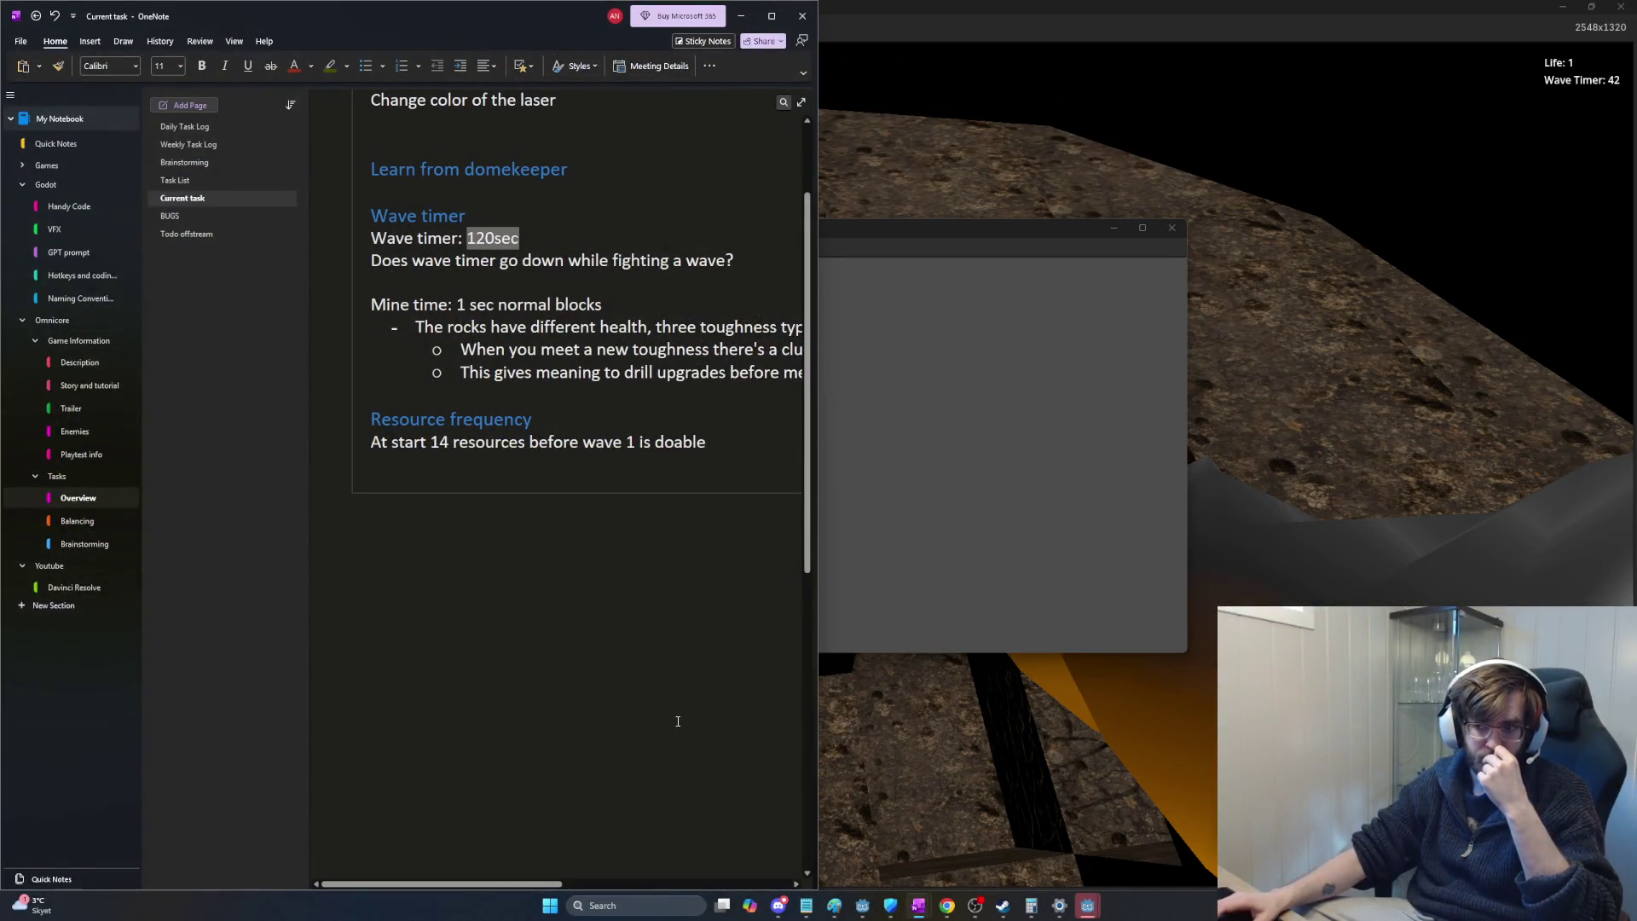
Deselect the 120sec wave timer note, then bring the game forward and quit it.
{"action": "left_click", "coordinate": [678, 722]}
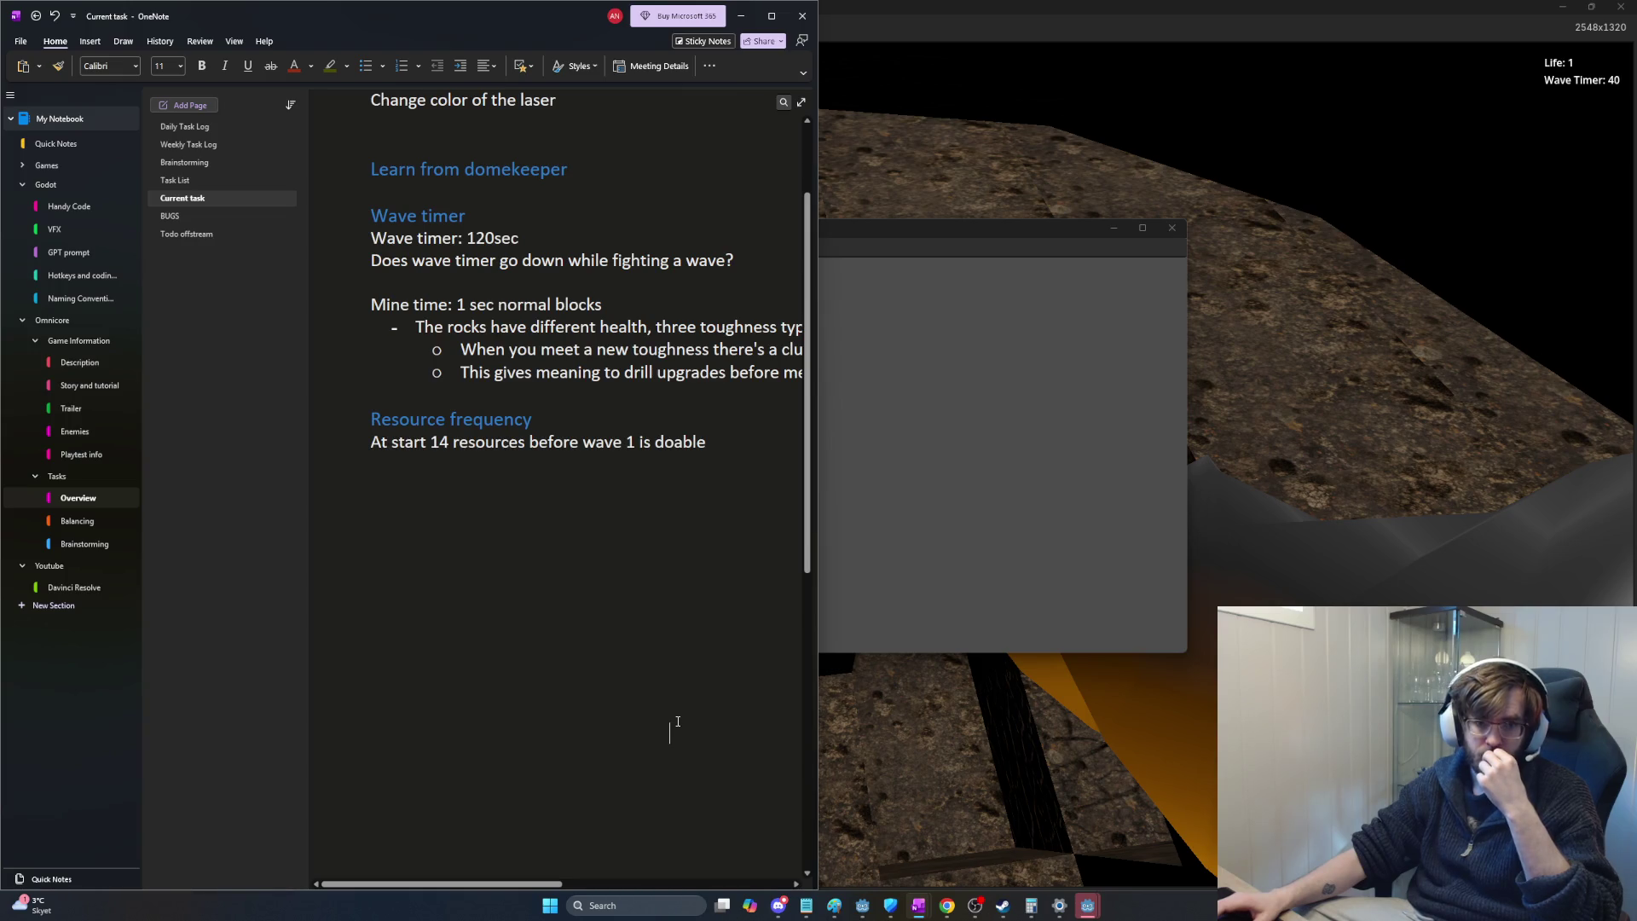
{"action": "key", "text": "alt+Tab"}
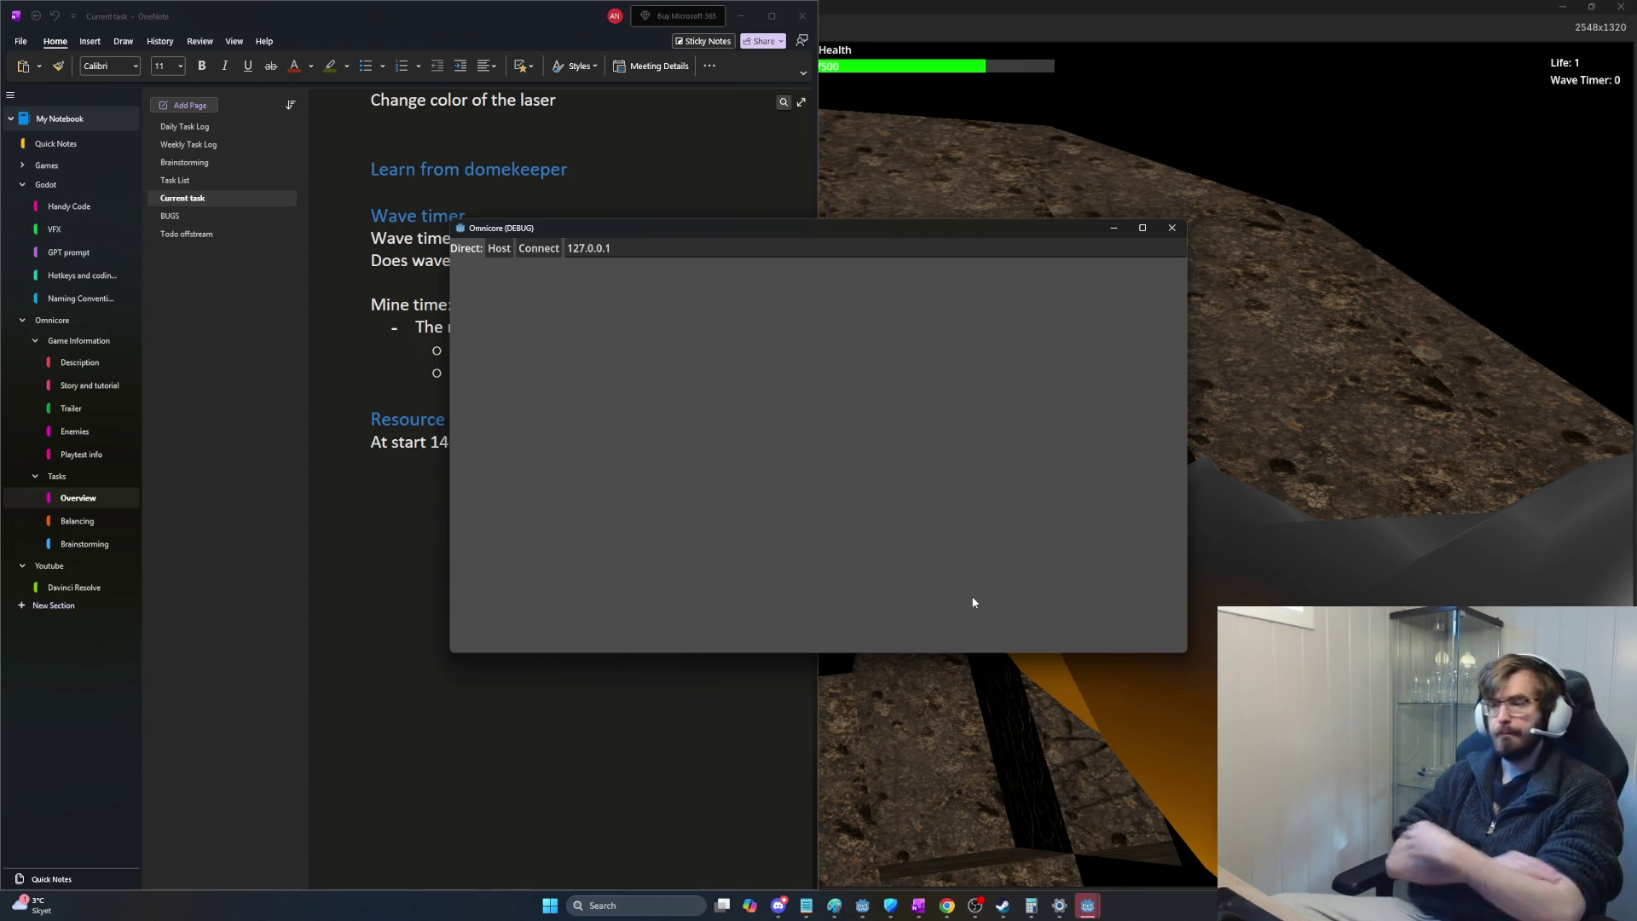
{"action": "left_click", "coordinate": [1211, 441]}
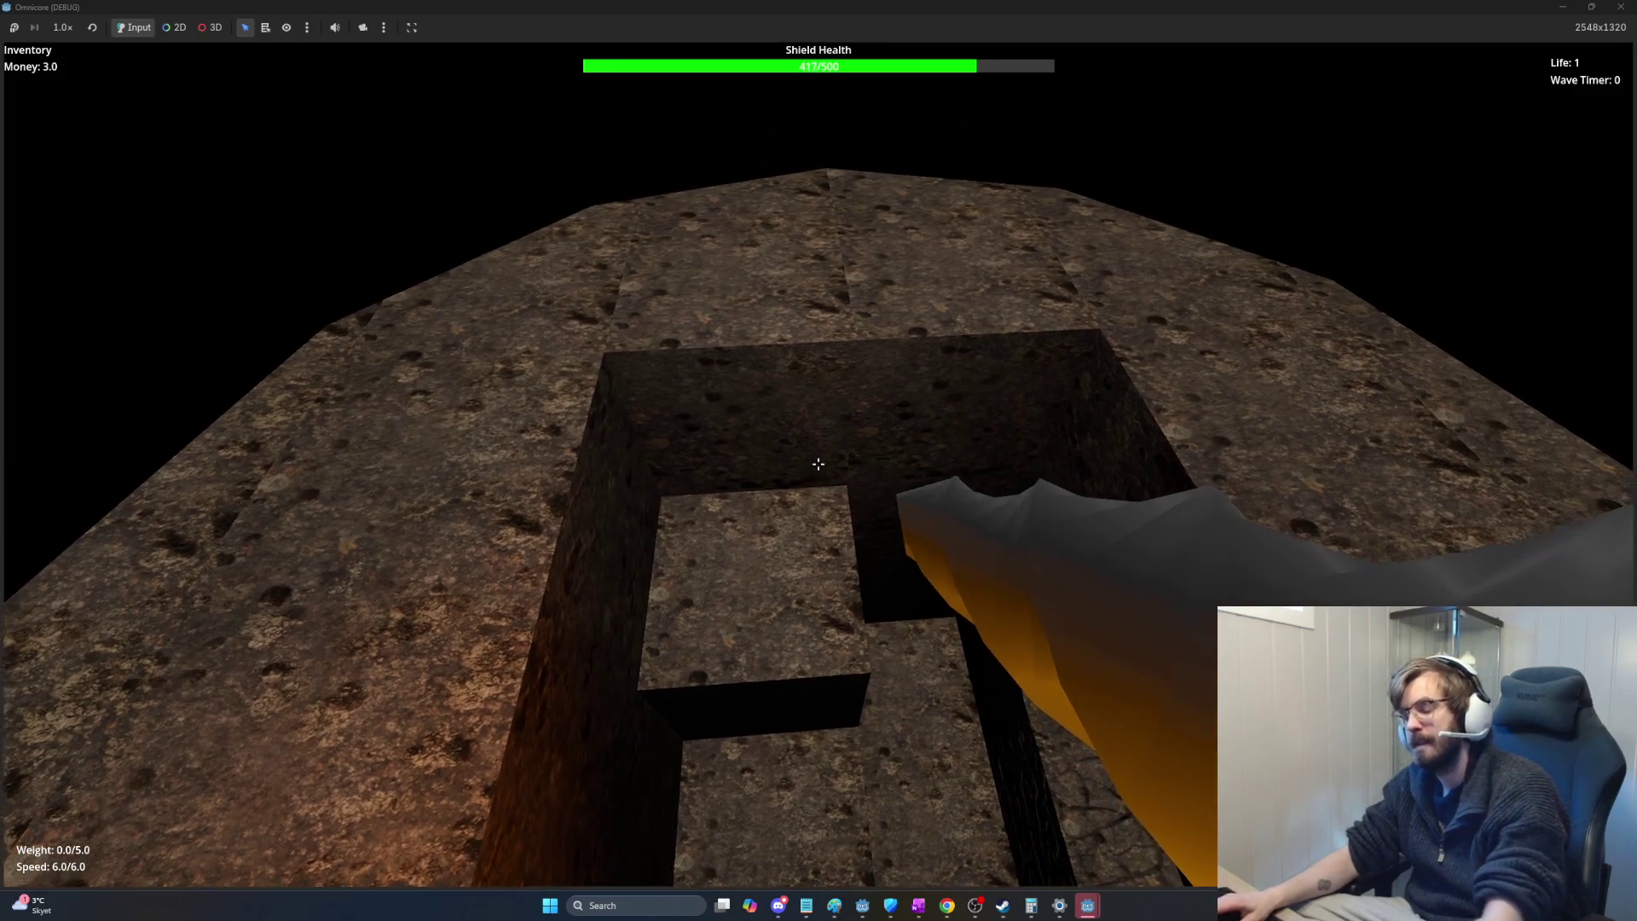
{"action": "key", "text": "Escape"}
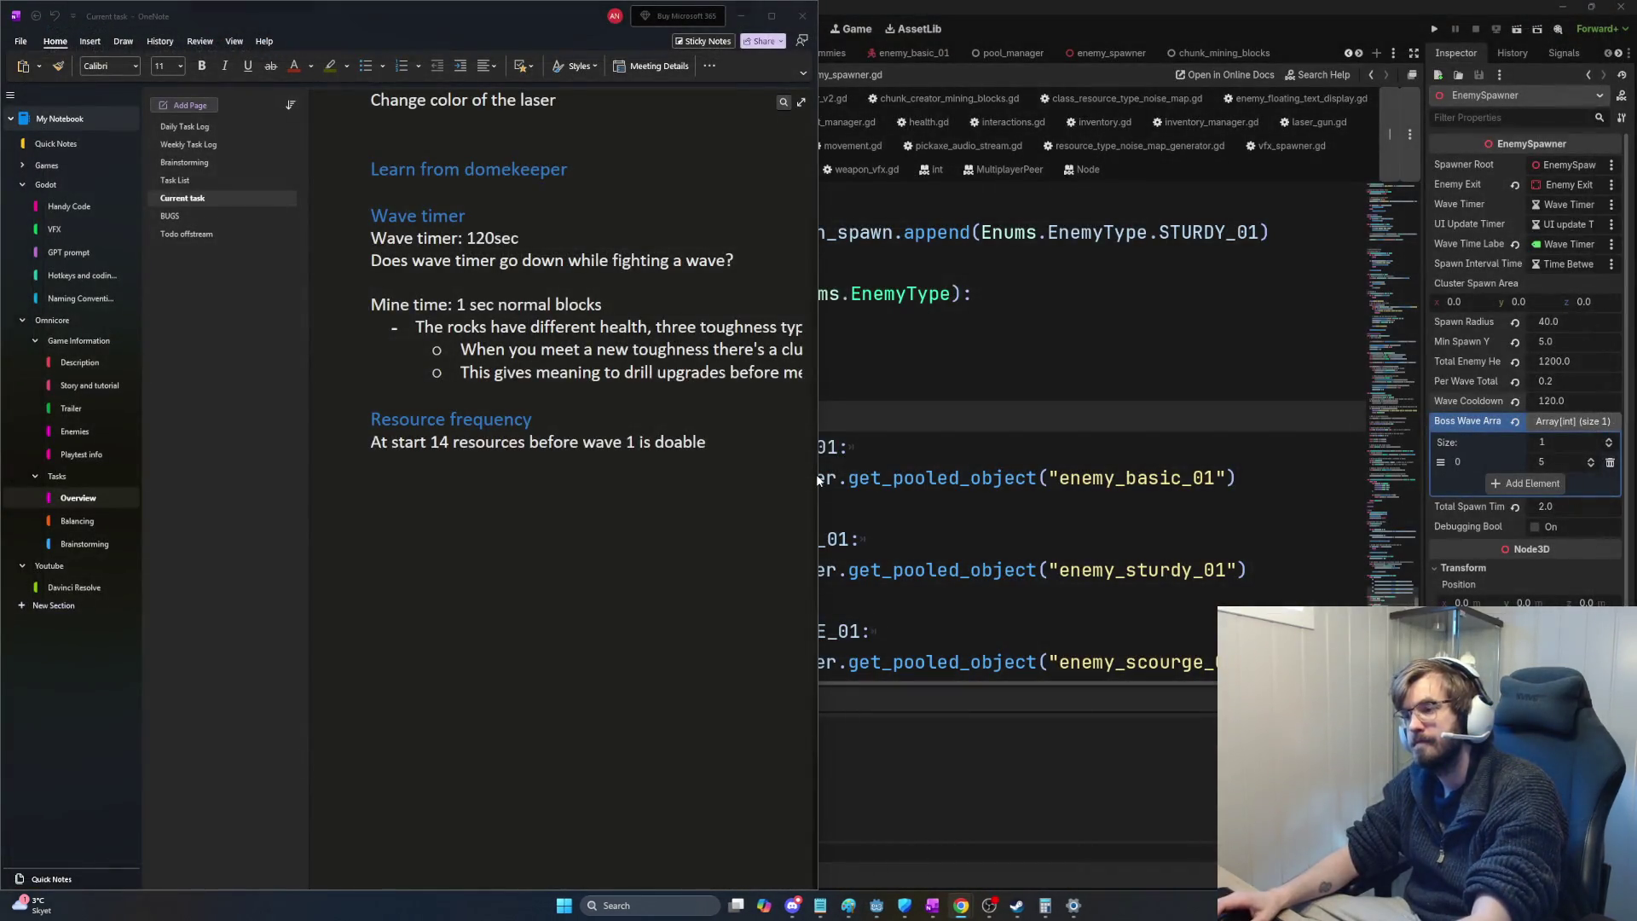
Search the enemy_spawner script for 'timer', replacing the earlier 'base_Wave' query.
{"action": "left_click", "coordinate": [1169, 517]}
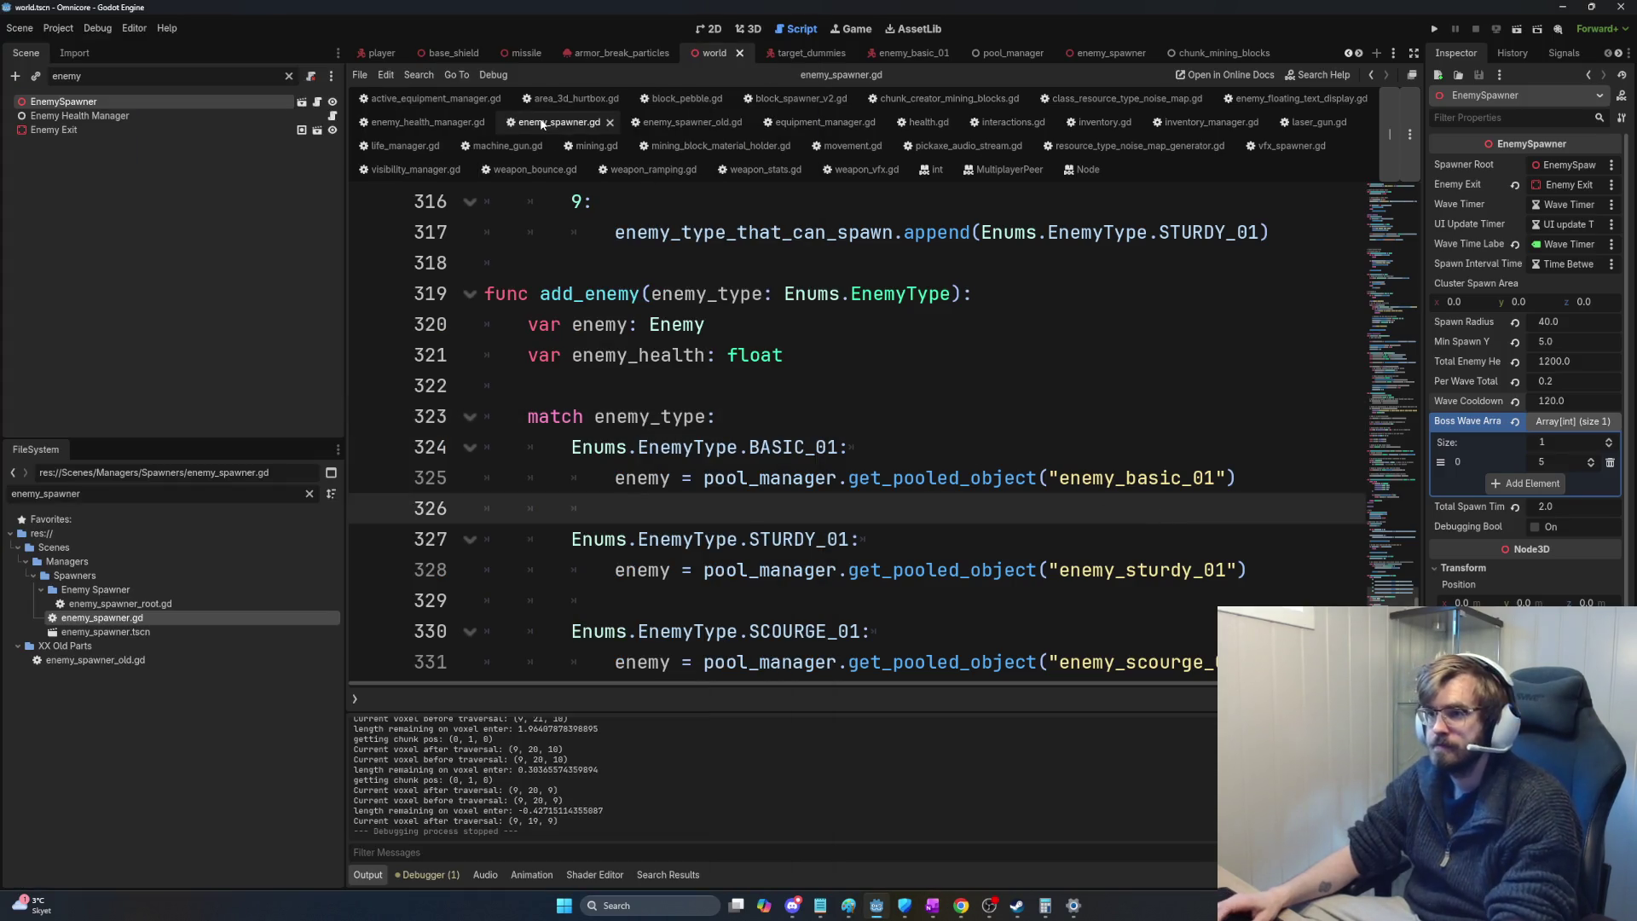
{"action": "scroll", "coordinate": [670, 246], "scroll_direction": "up", "scroll_amount": 1}
{"action": "left_click", "coordinate": [1390, 212]}
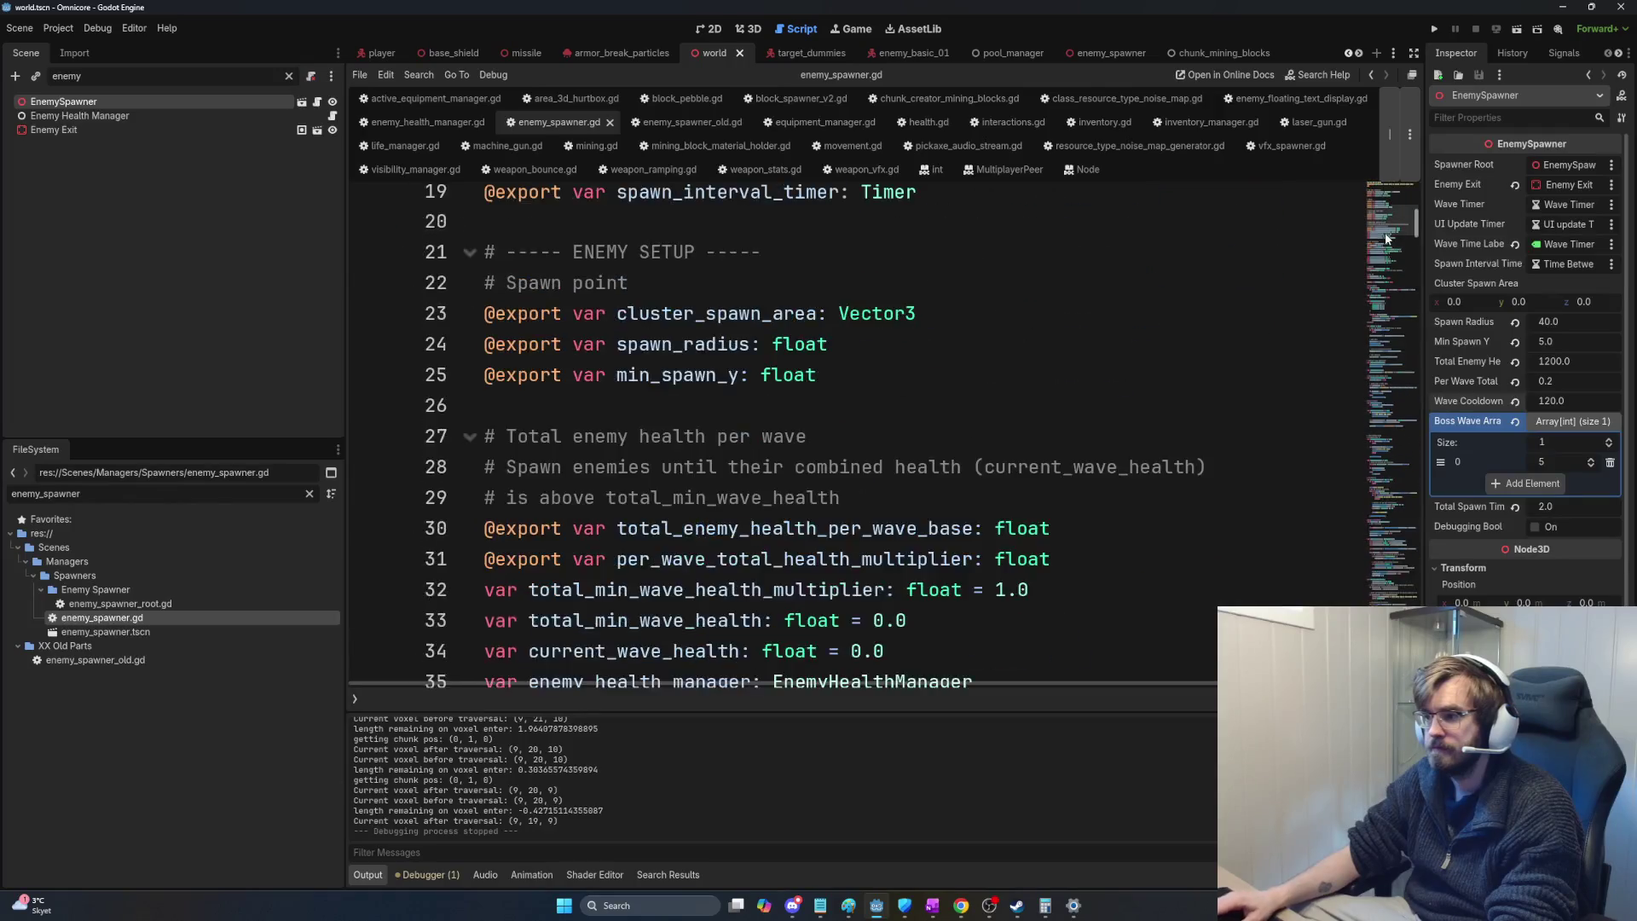
{"action": "mouse_move", "coordinate": [1392, 204]}
{"action": "left_mouse_down"}
{"action": "mouse_move", "coordinate": [1377, 263]}
{"action": "mouse_move", "coordinate": [1378, 242]}
{"action": "left_mouse_up"}
{"action": "key", "text": "ctrl+f"}
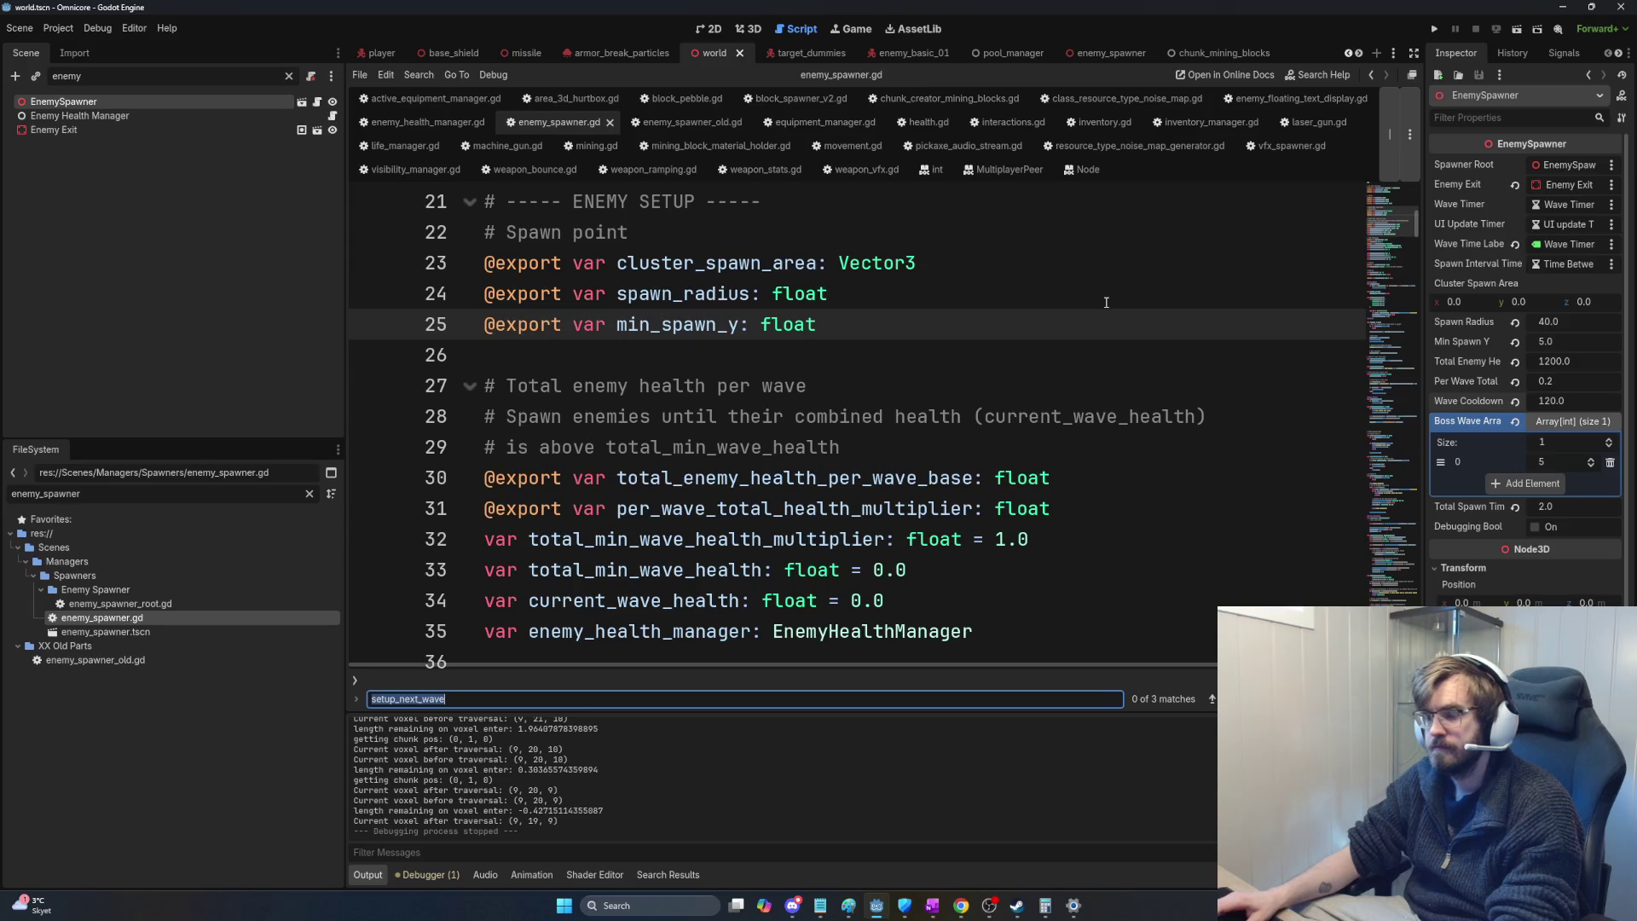
{"action": "type", "text": "base_Wave"}
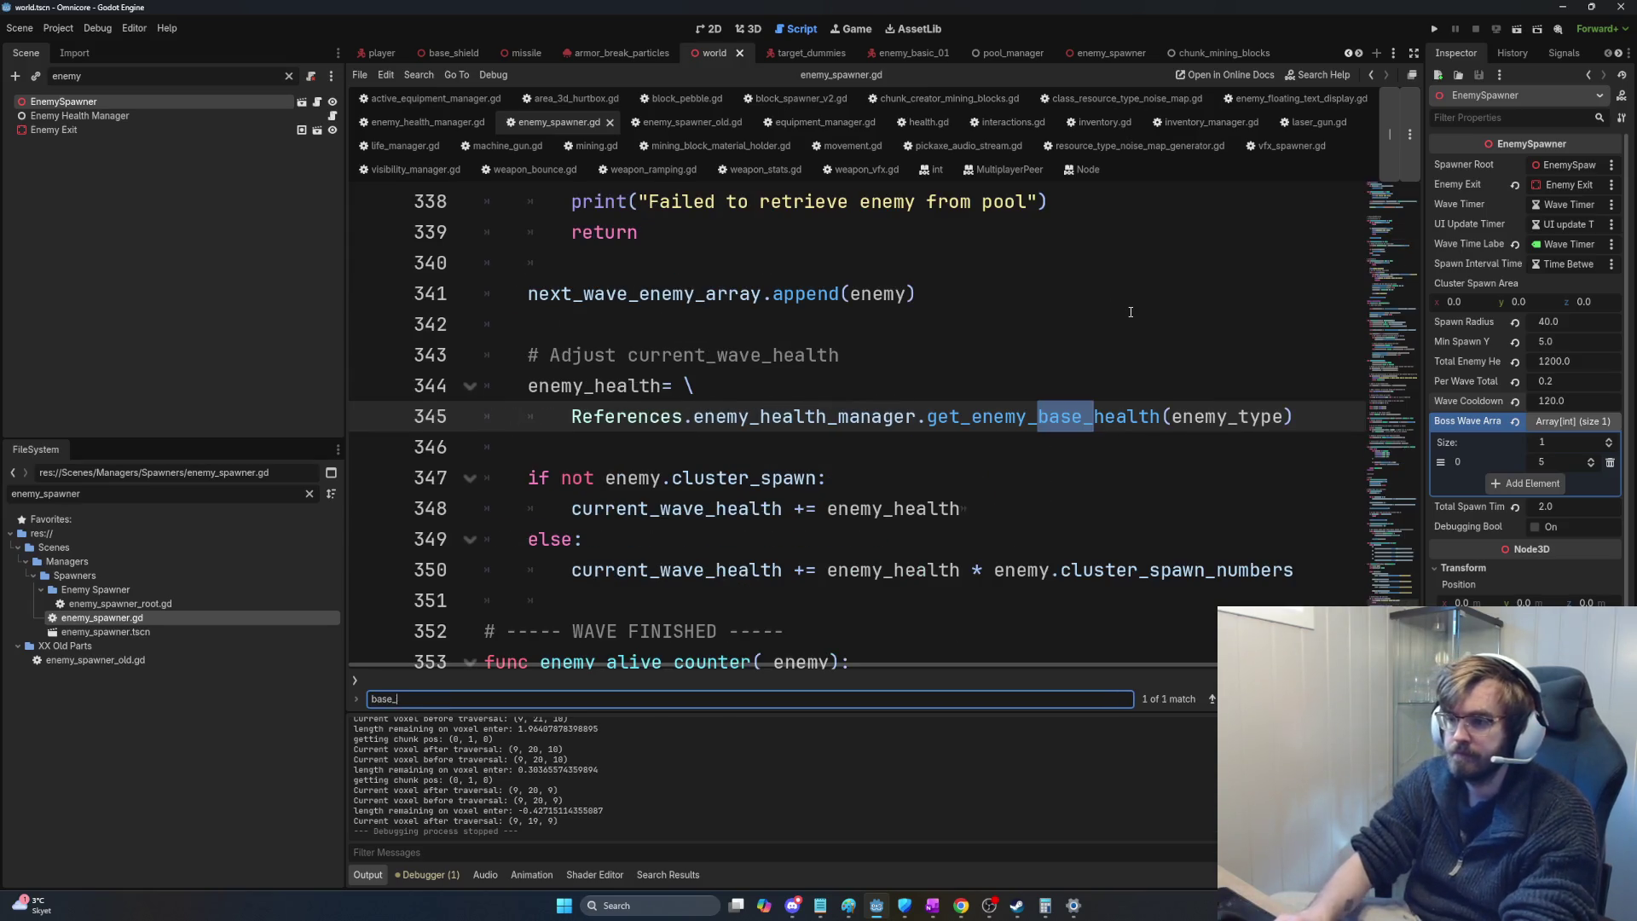
{"action": "key", "text": "ctrl+a"}
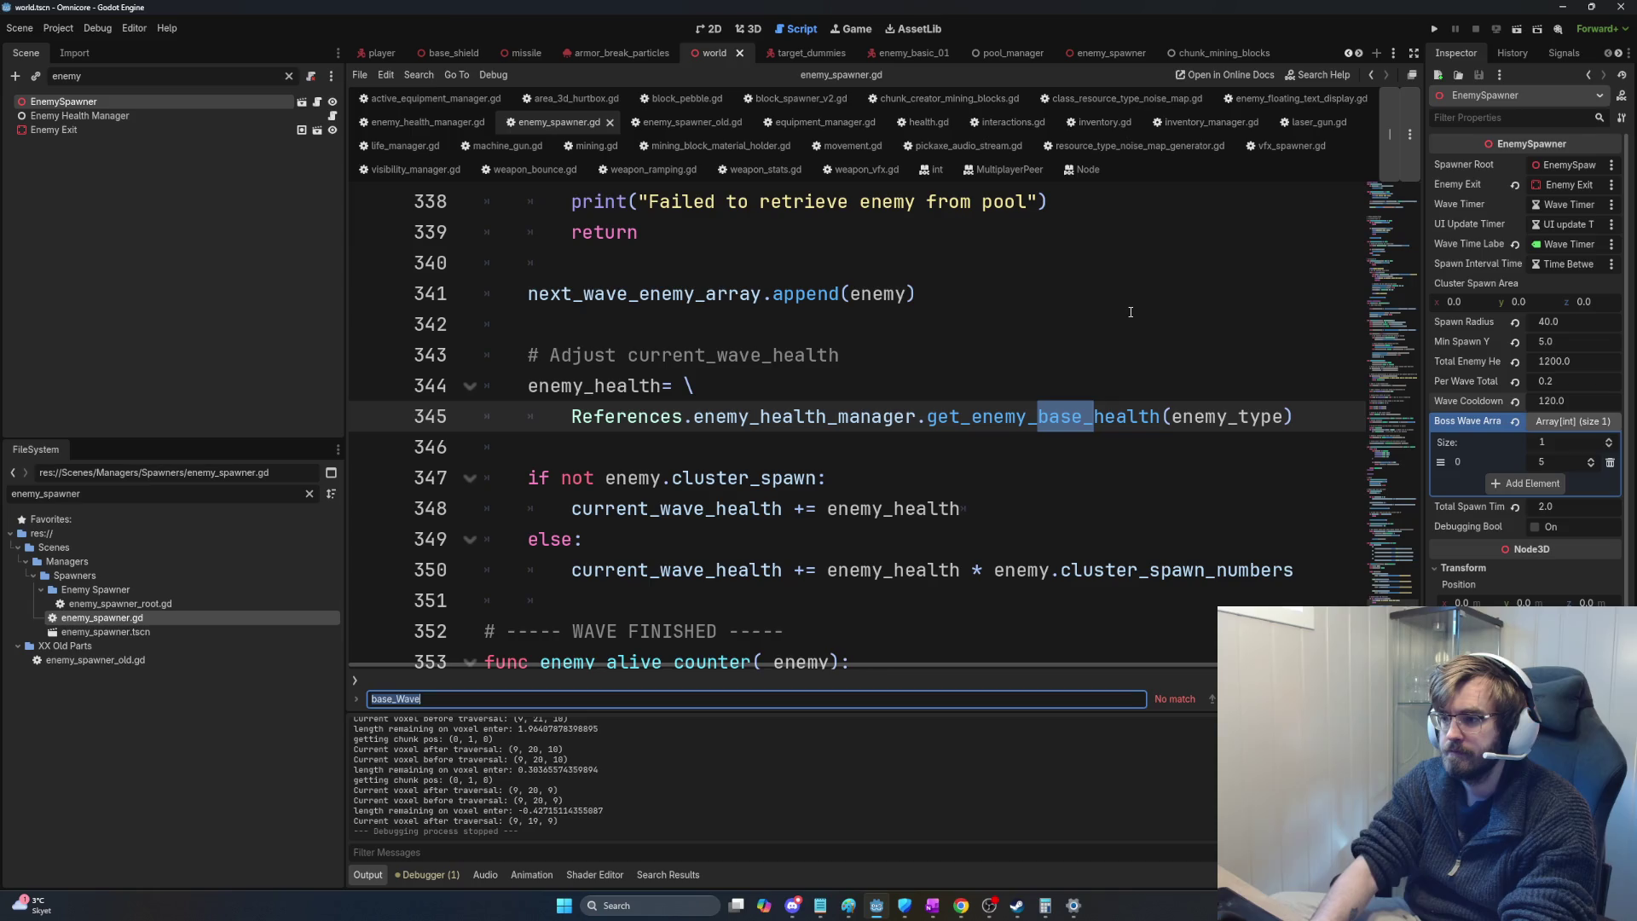
{"action": "key", "text": "BackSpace"}
{"action": "type", "text": "timer"}
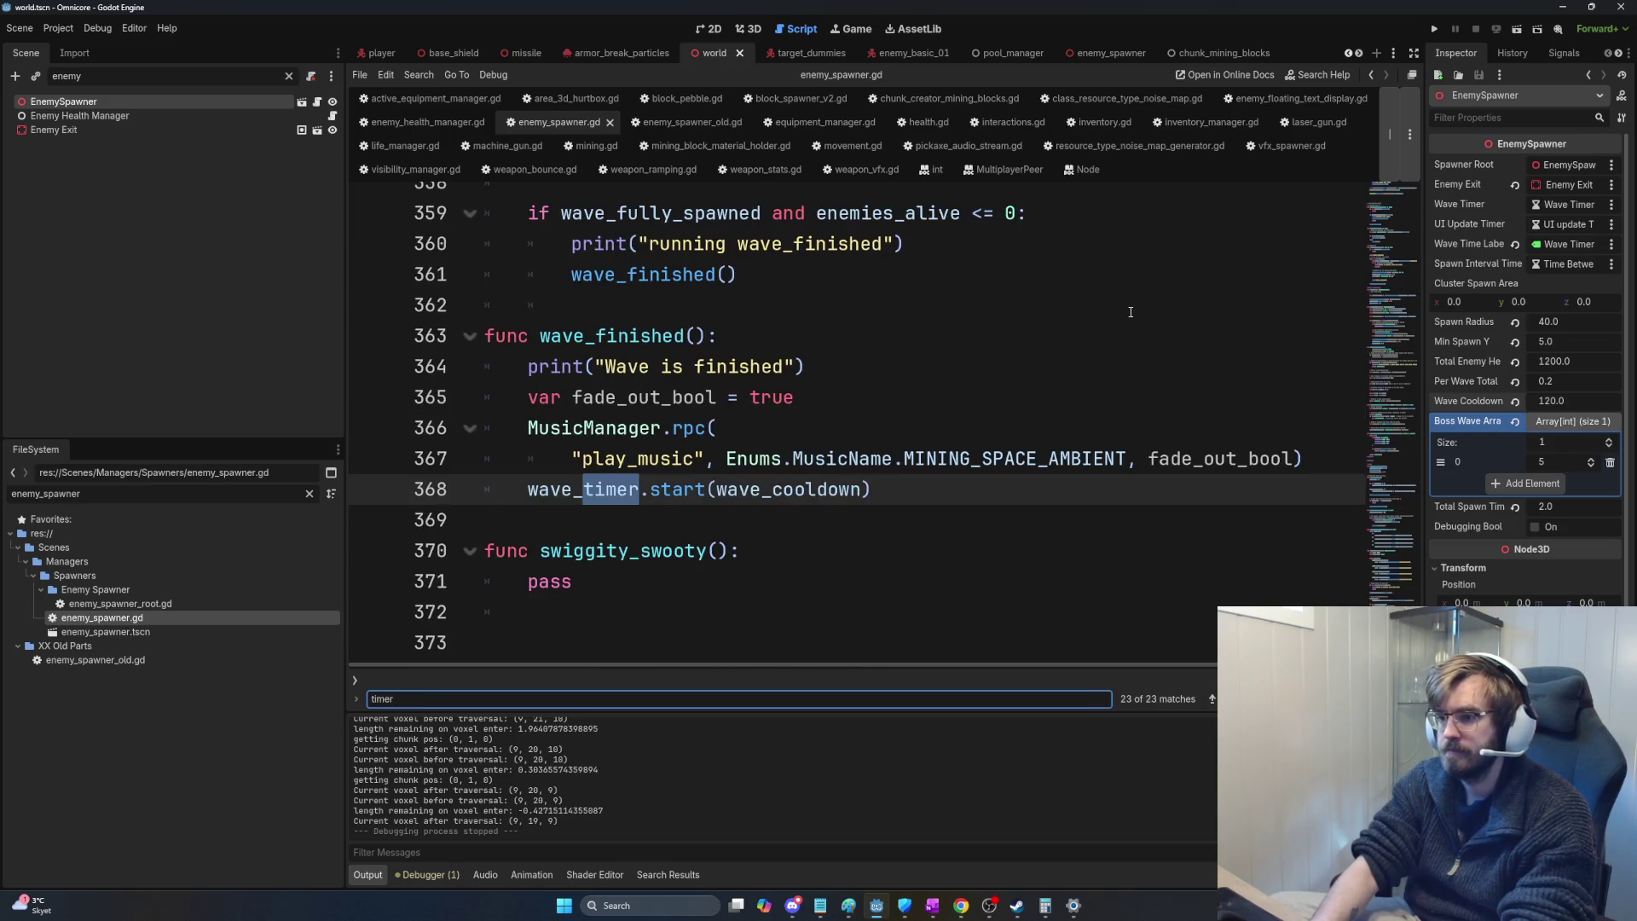
Jump to the wave_timer declaration and follow wave_cooldown to its use on line 89.
{"action": "double_click", "coordinate": [585, 491]}
{"action": "left_click", "coordinate": [584, 490], "text": "ctrl"}
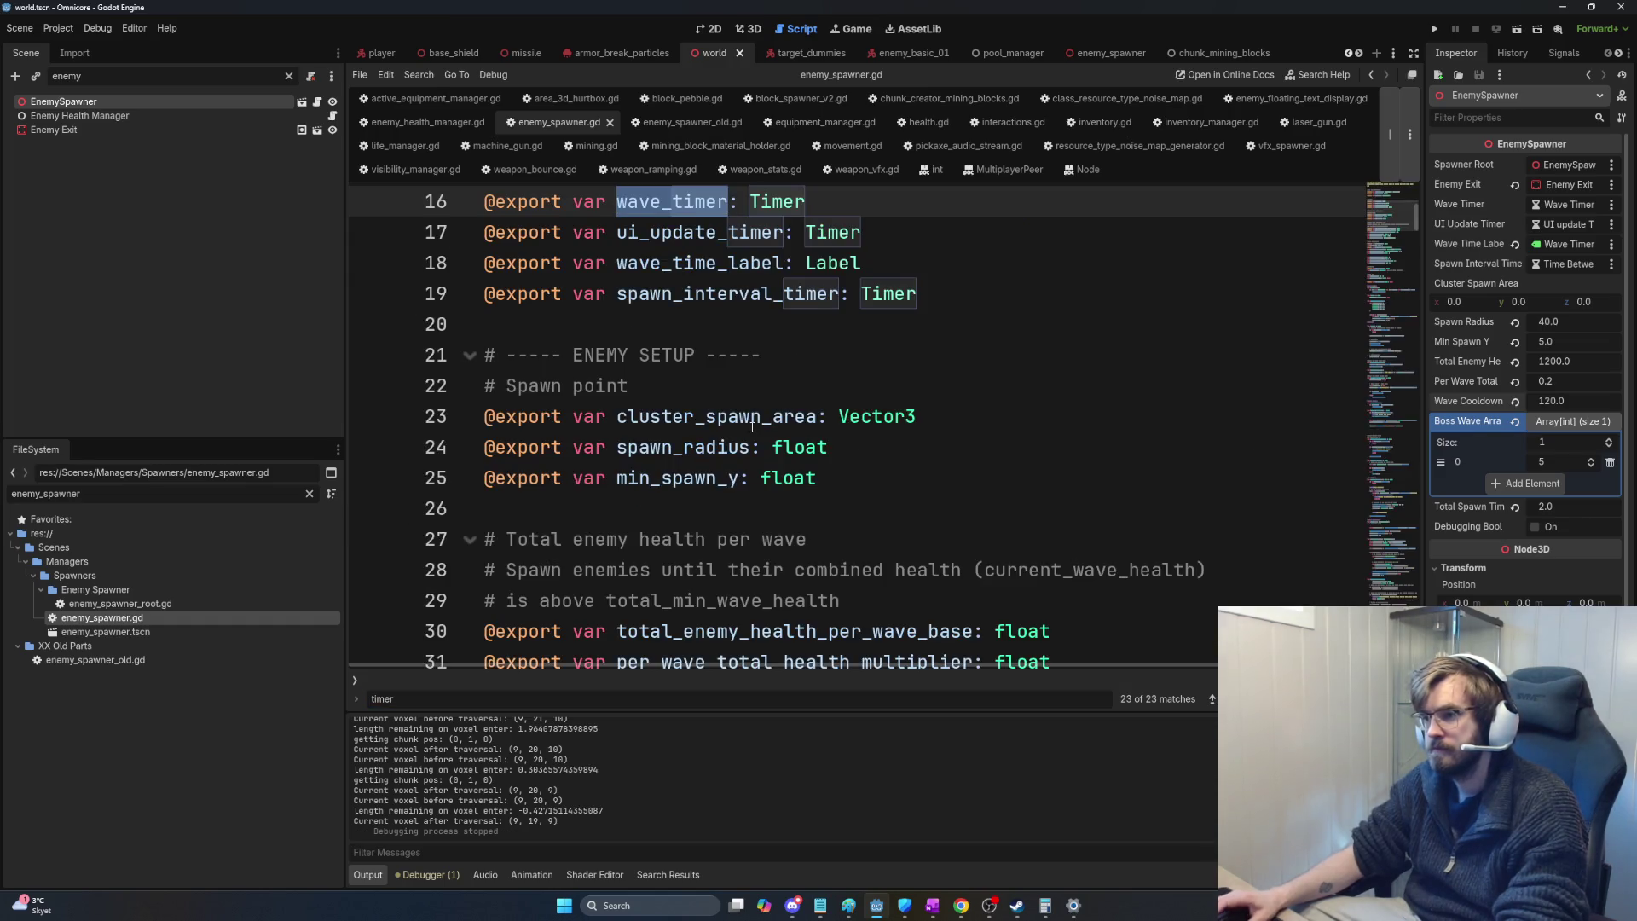
{"action": "scroll", "coordinate": [789, 459], "scroll_direction": "down", "scroll_amount": 3}
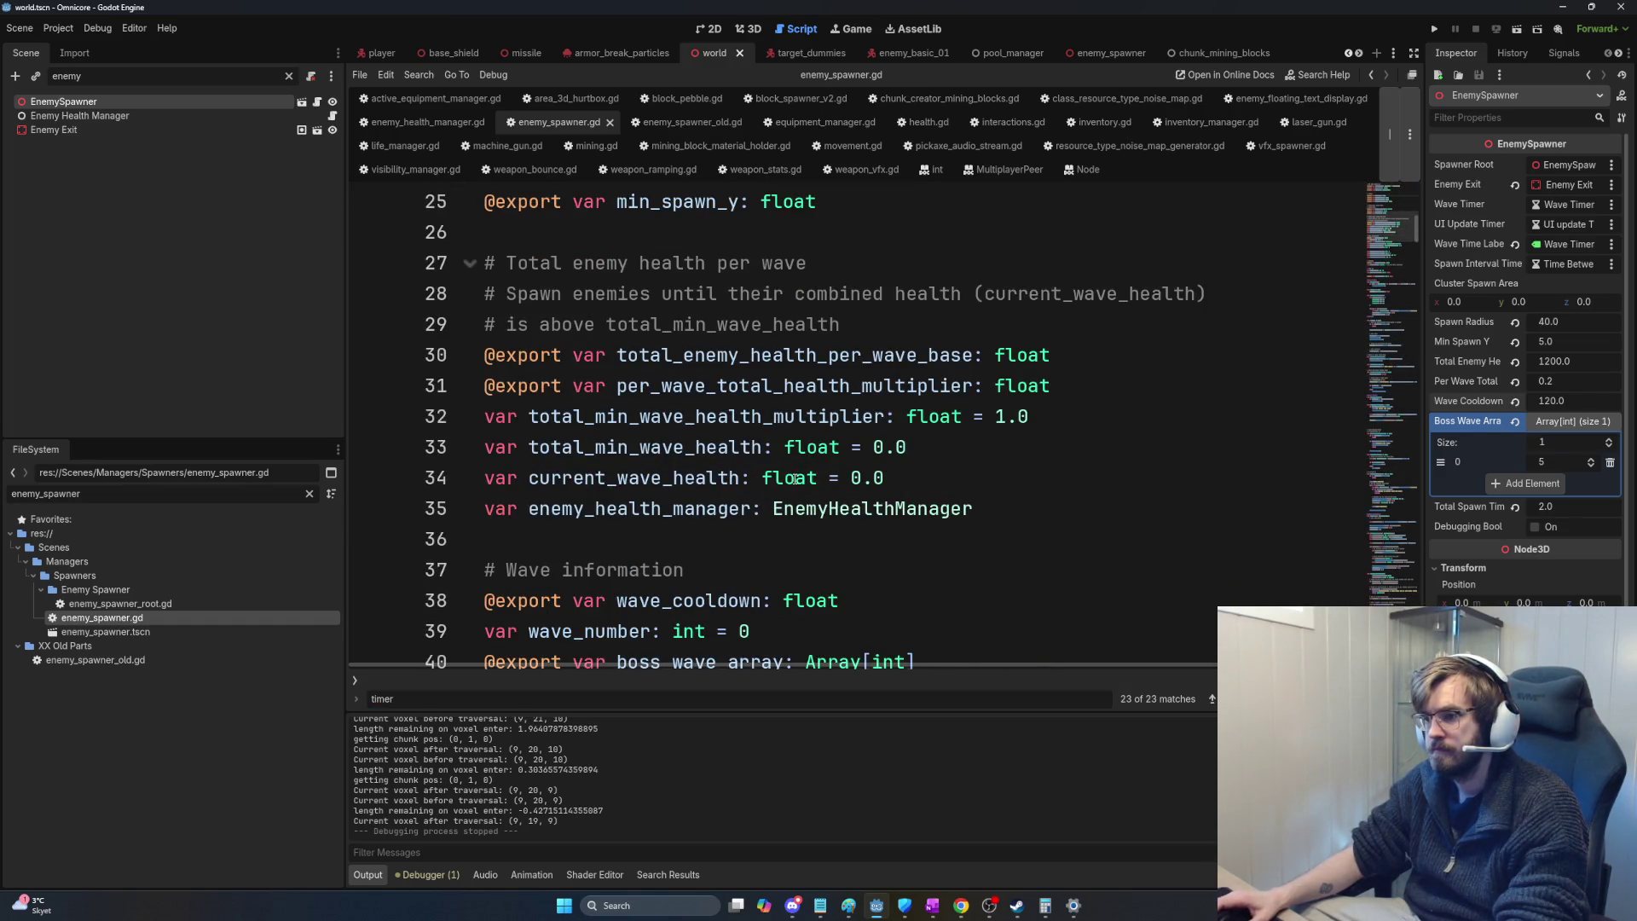
{"action": "scroll", "coordinate": [795, 480], "scroll_direction": "down", "scroll_amount": 1}
{"action": "scroll", "coordinate": [795, 479], "scroll_direction": "down", "scroll_amount": 1}
{"action": "double_click", "coordinate": [683, 416]}
{"action": "key", "text": "ctrl+d"}
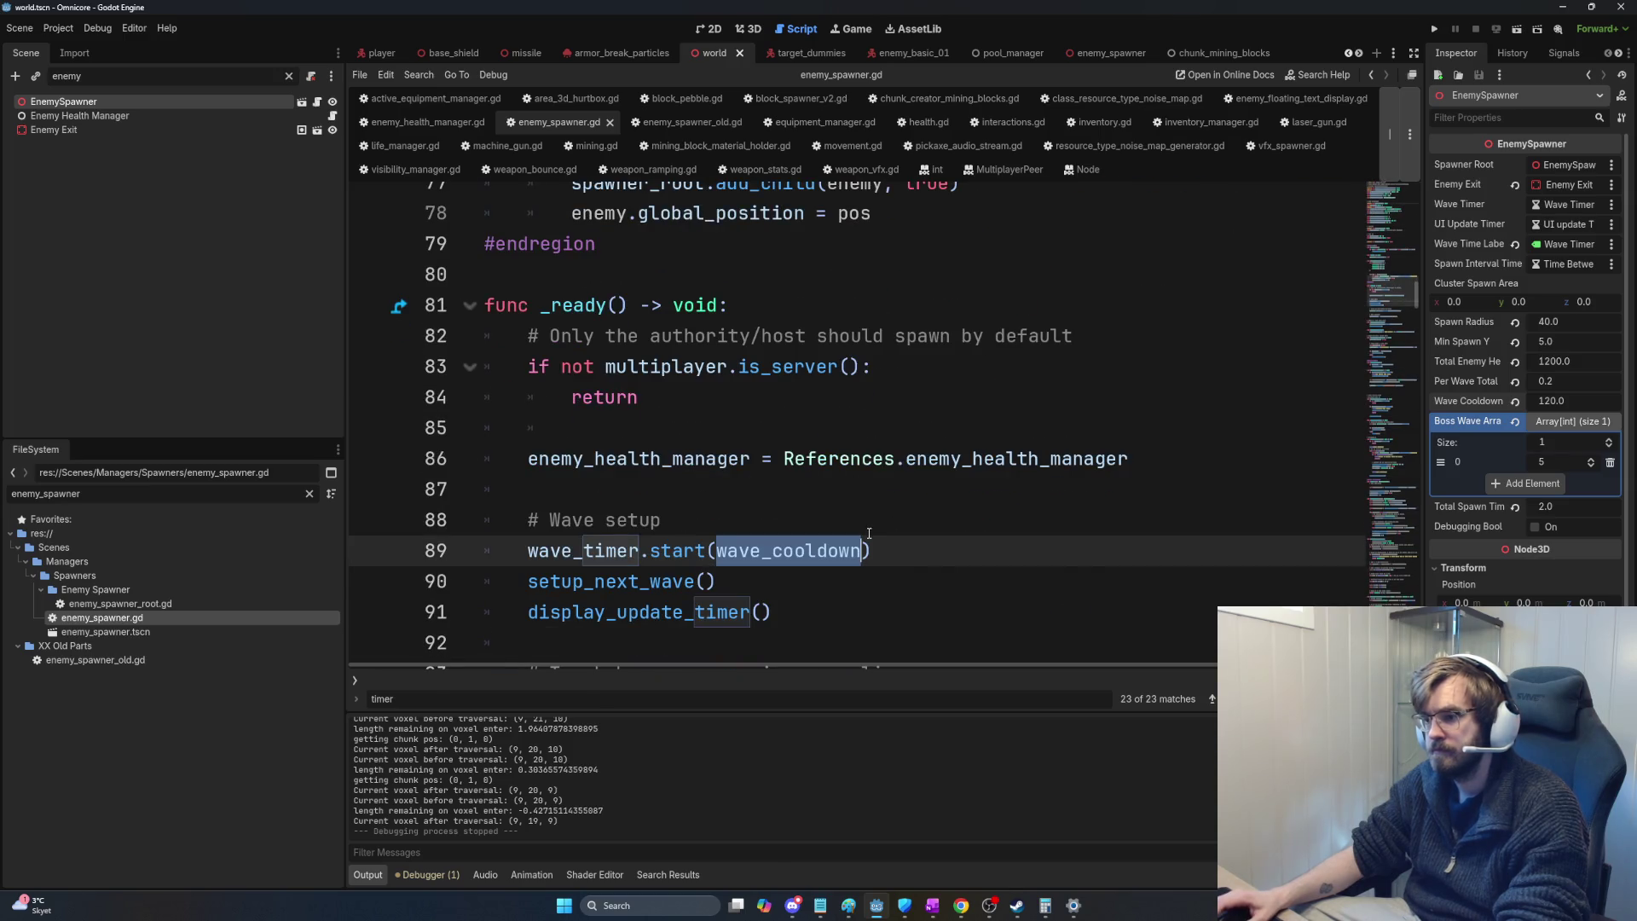
Append ' * 2' after wave_cooldown on line 89 and start a replace on wave_cooldown.
{"action": "left_click", "coordinate": [863, 550]}
{"action": "type", "text": "* 2"}
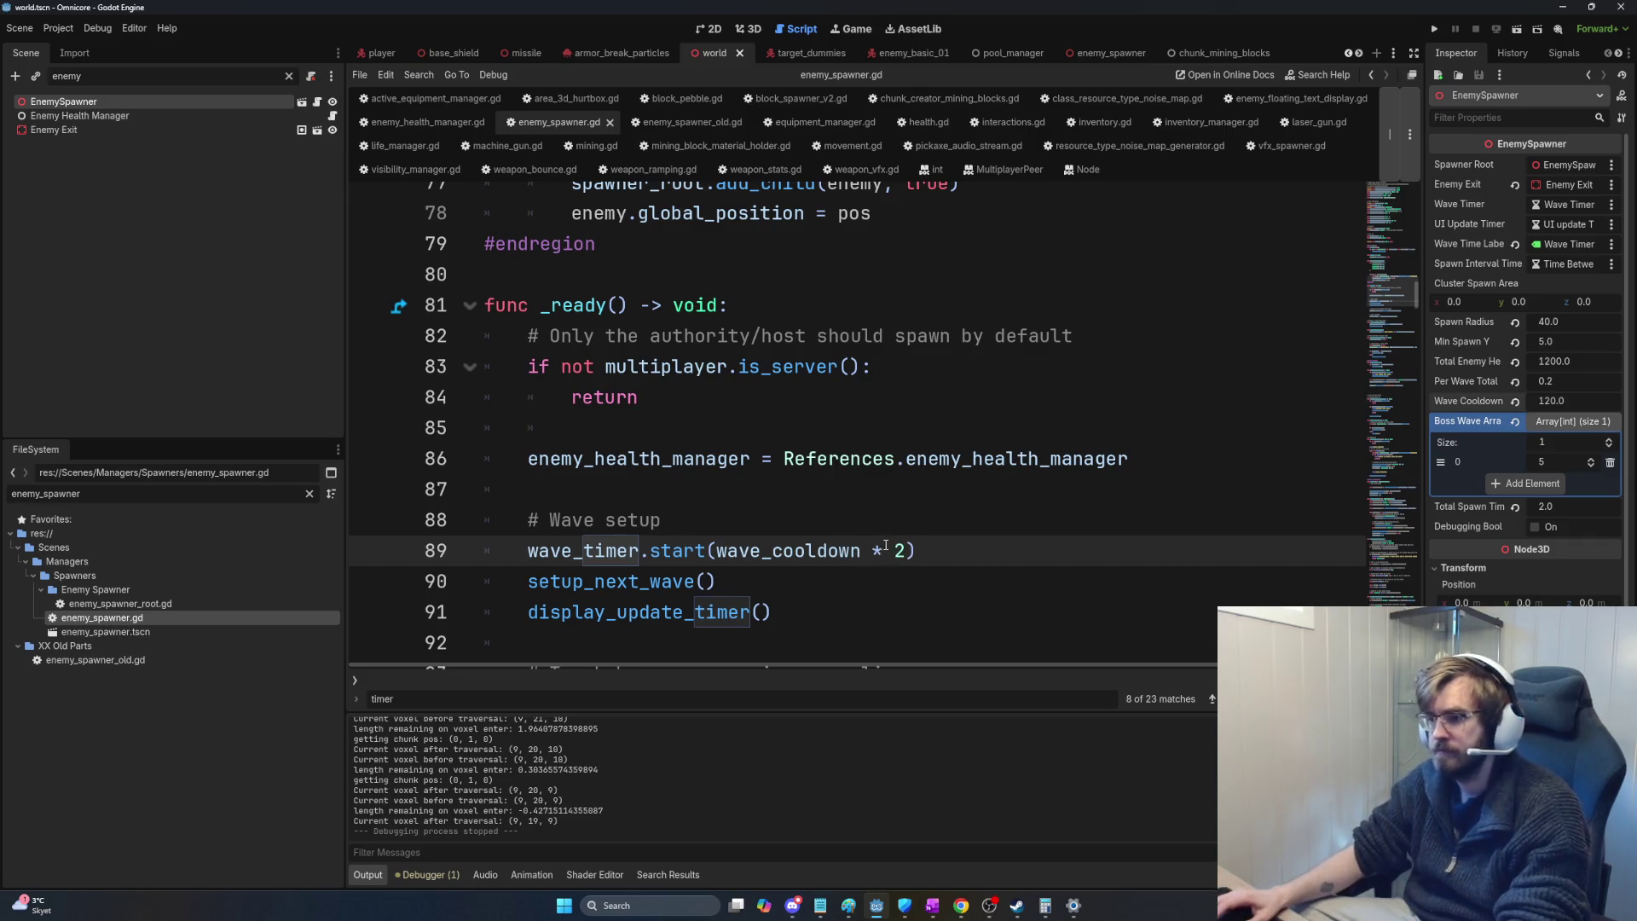
{"action": "key", "text": "ctrl+shift+Left"}
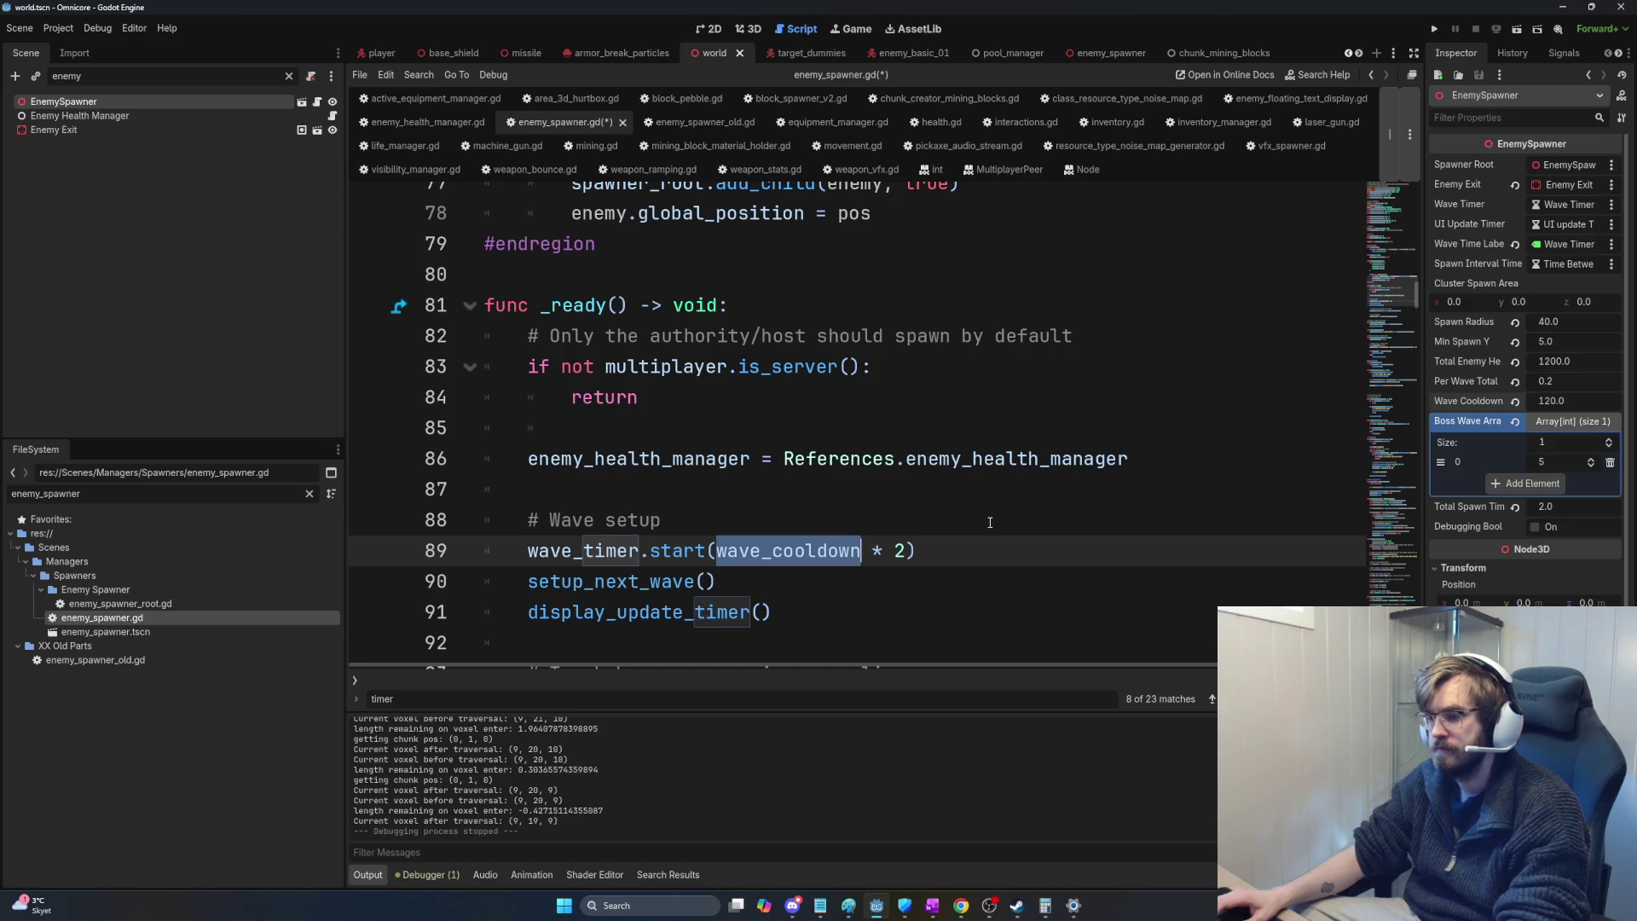
{"action": "key", "text": "ctrl+r"}
Replace all three wave_cooldown uses with base_wave_cooldown.
{"action": "type", "text": "base_wa"}
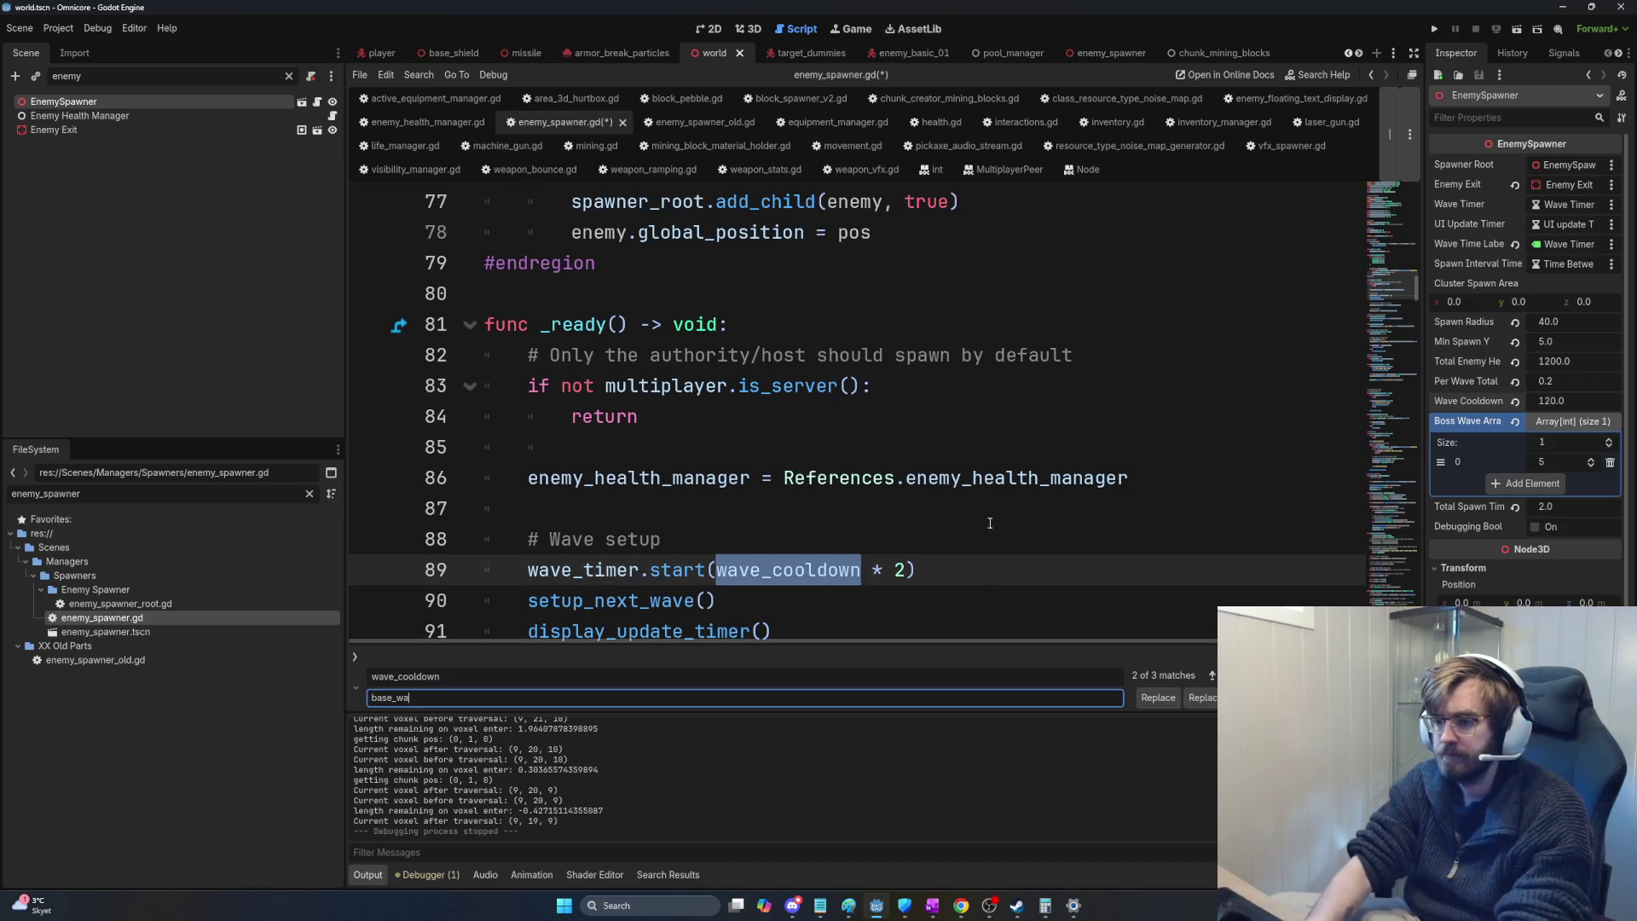
{"action": "key", "text": "BackSpace"}
{"action": "key", "text": "BackSpace"}
{"action": "type", "text": "_cooldown"}
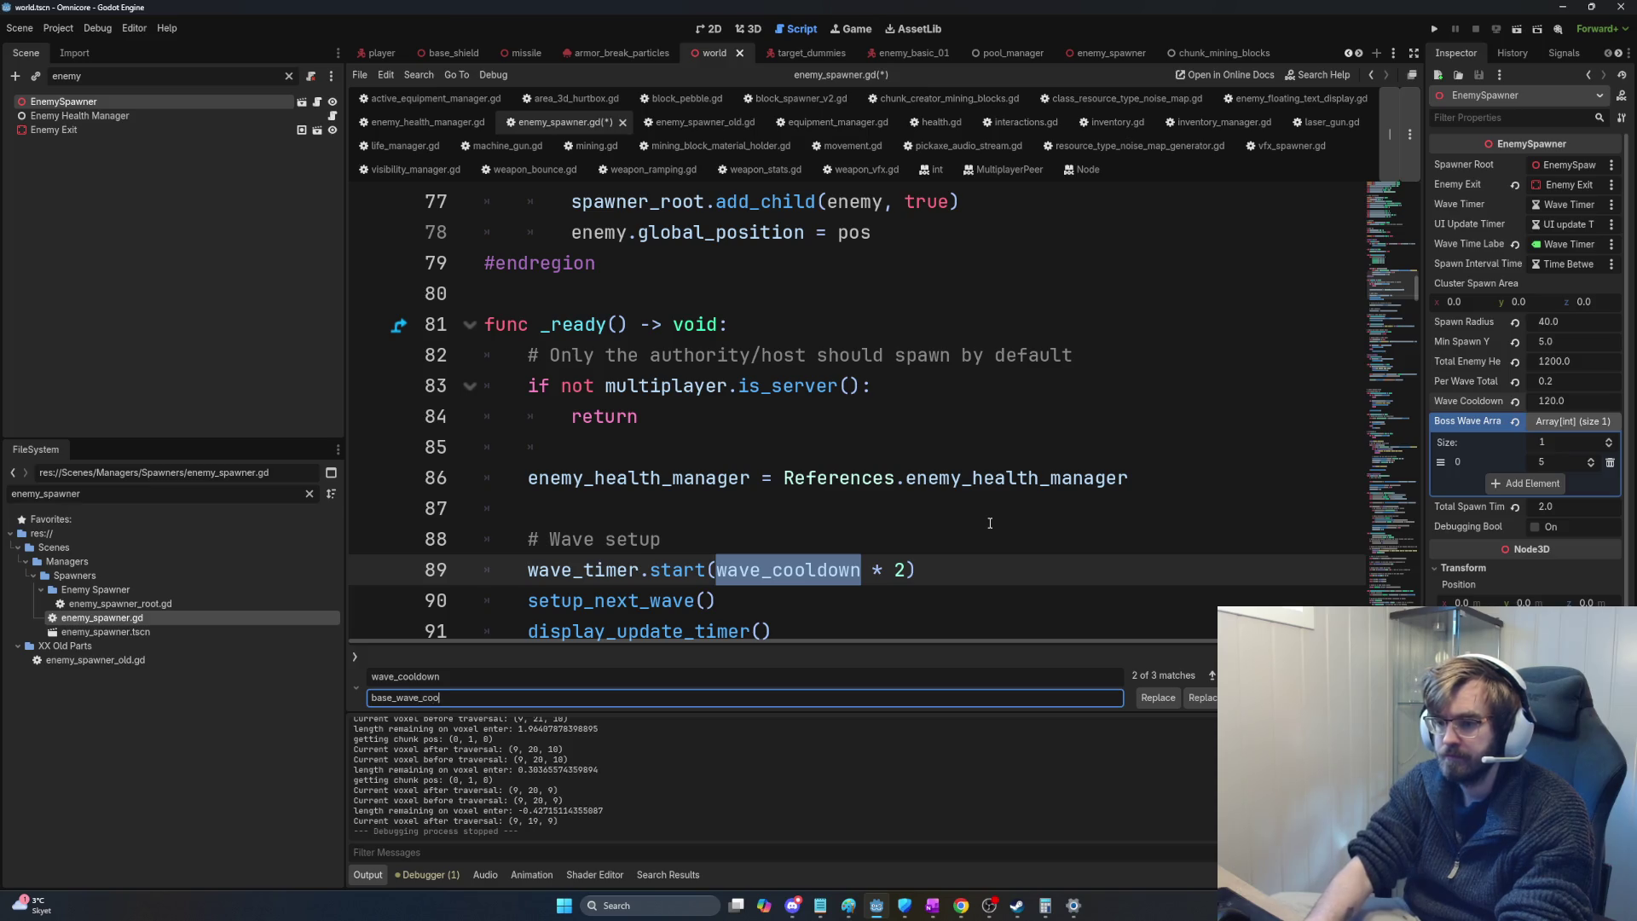
{"action": "right_click", "coordinate": [990, 524]}
{"action": "key", "text": "Escape"}
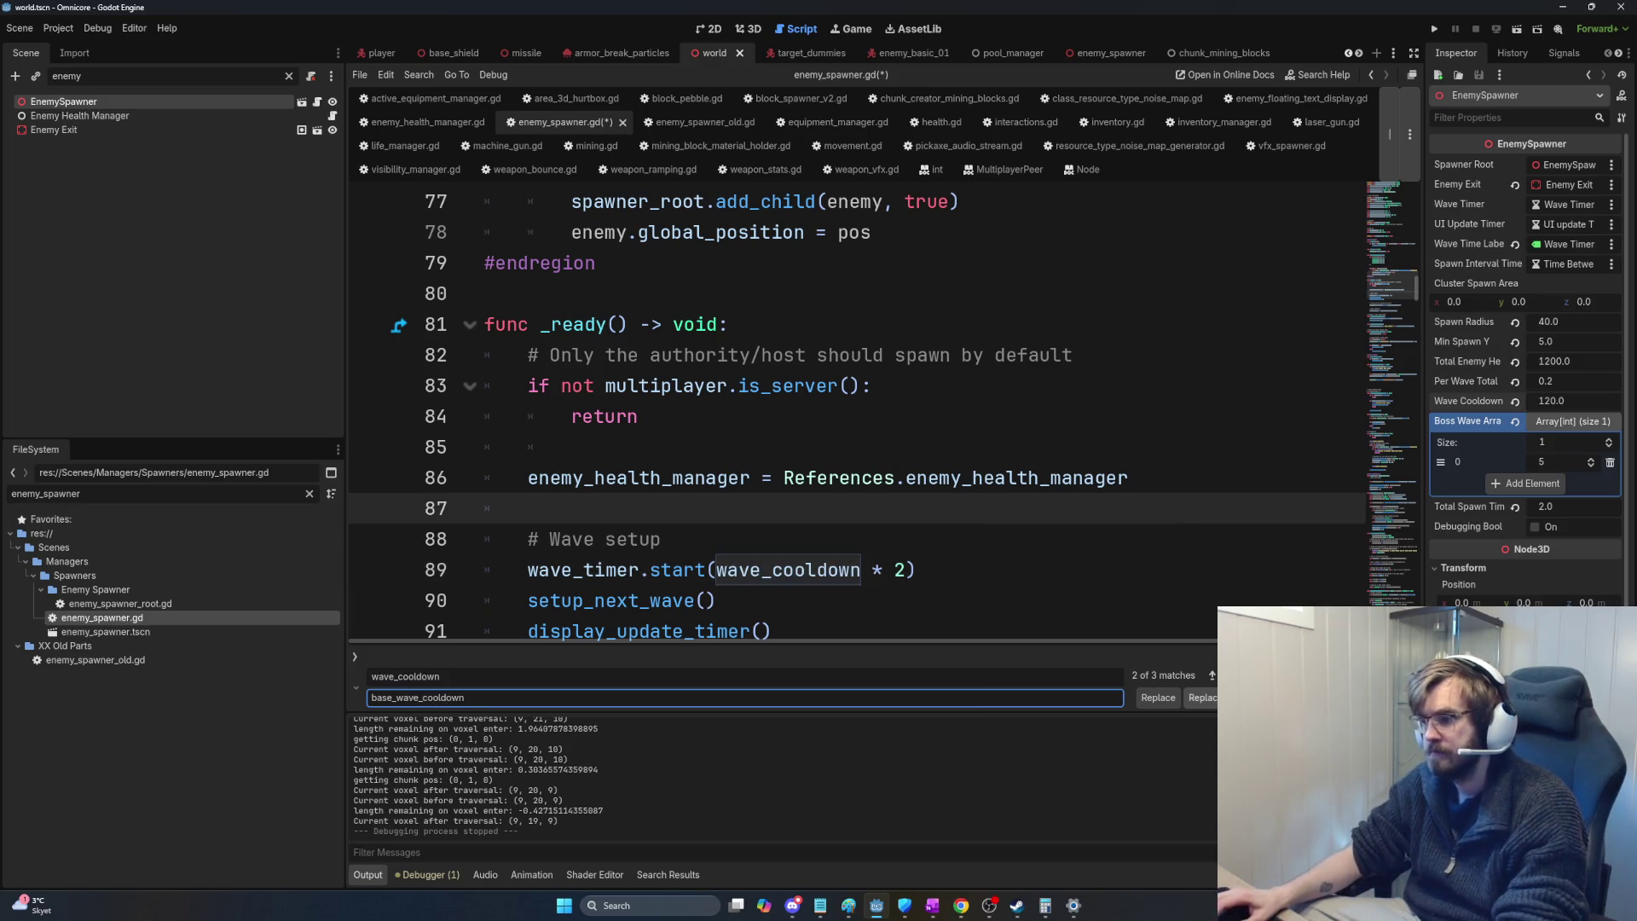
{"action": "left_click", "coordinate": [1180, 699]}
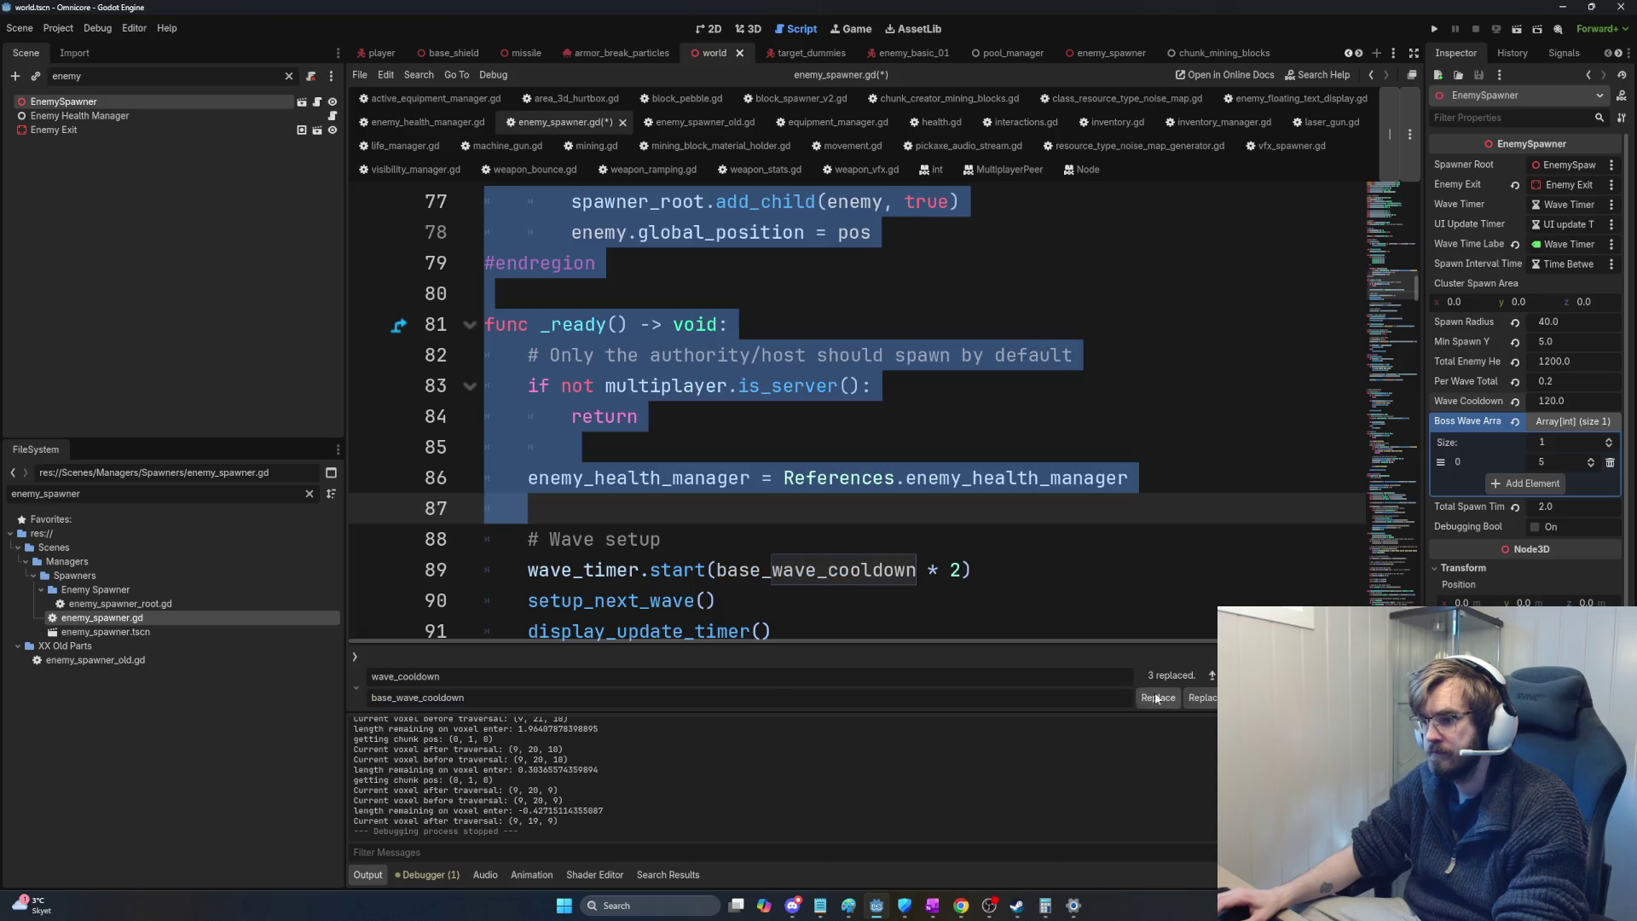
{"action": "left_click", "coordinate": [953, 598]}
Check the base_wave_cooldown uses on lines 89 and 368 and save the script.
{"action": "double_click", "coordinate": [844, 569]}
{"action": "key", "text": "ctrl+d"}
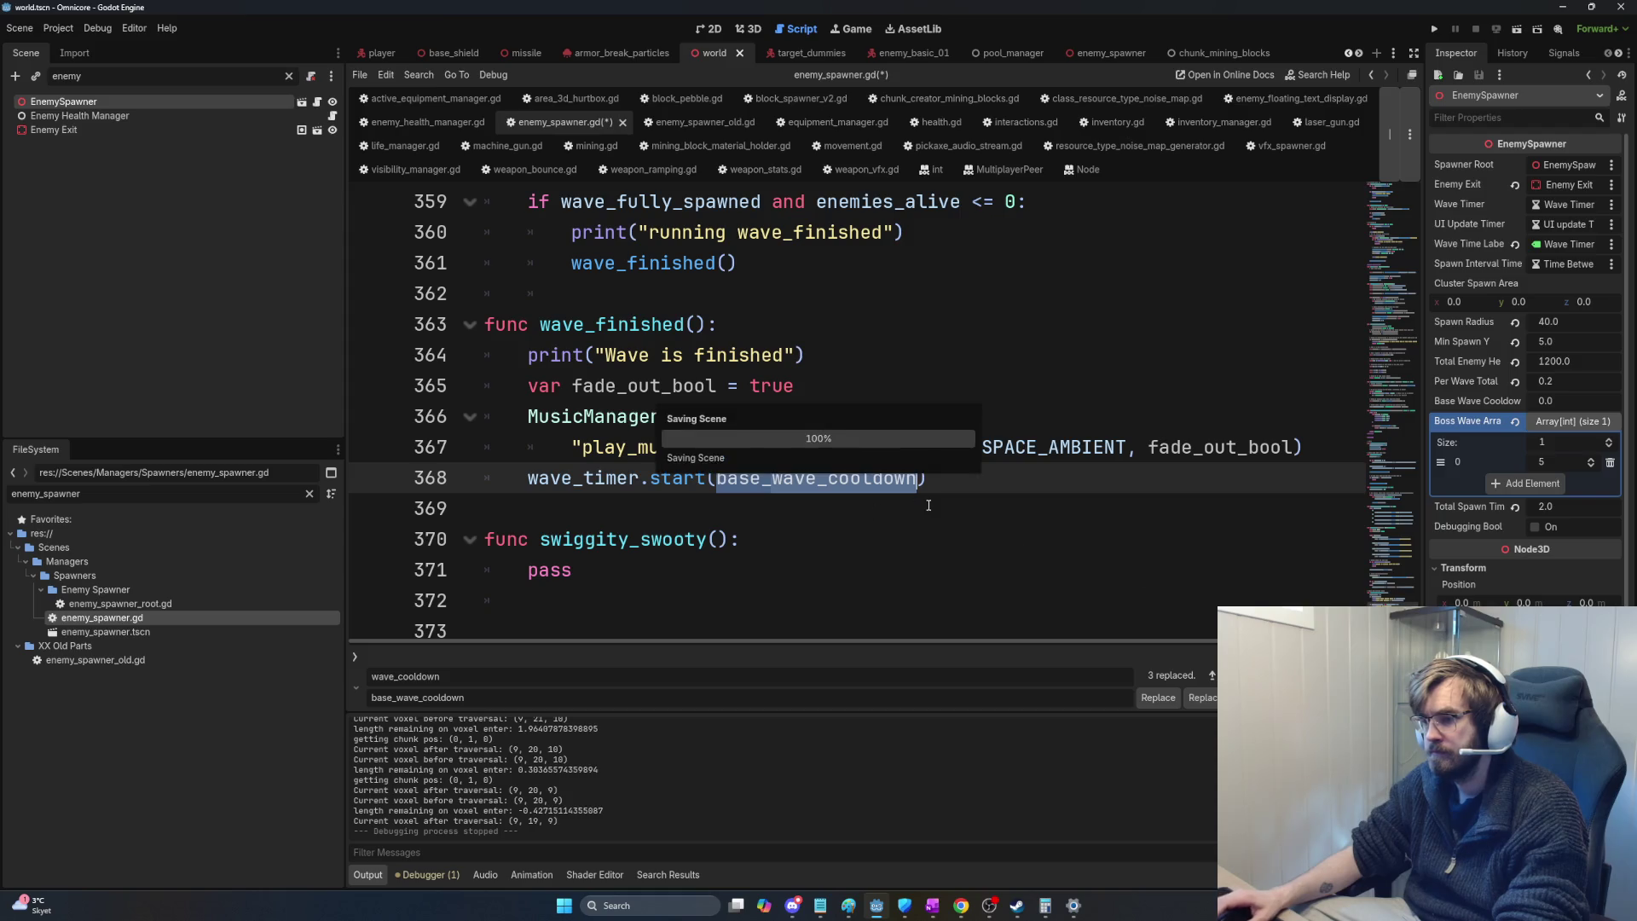
{"action": "left_click", "coordinate": [978, 487]}
{"action": "key", "text": "ctrl+s"}
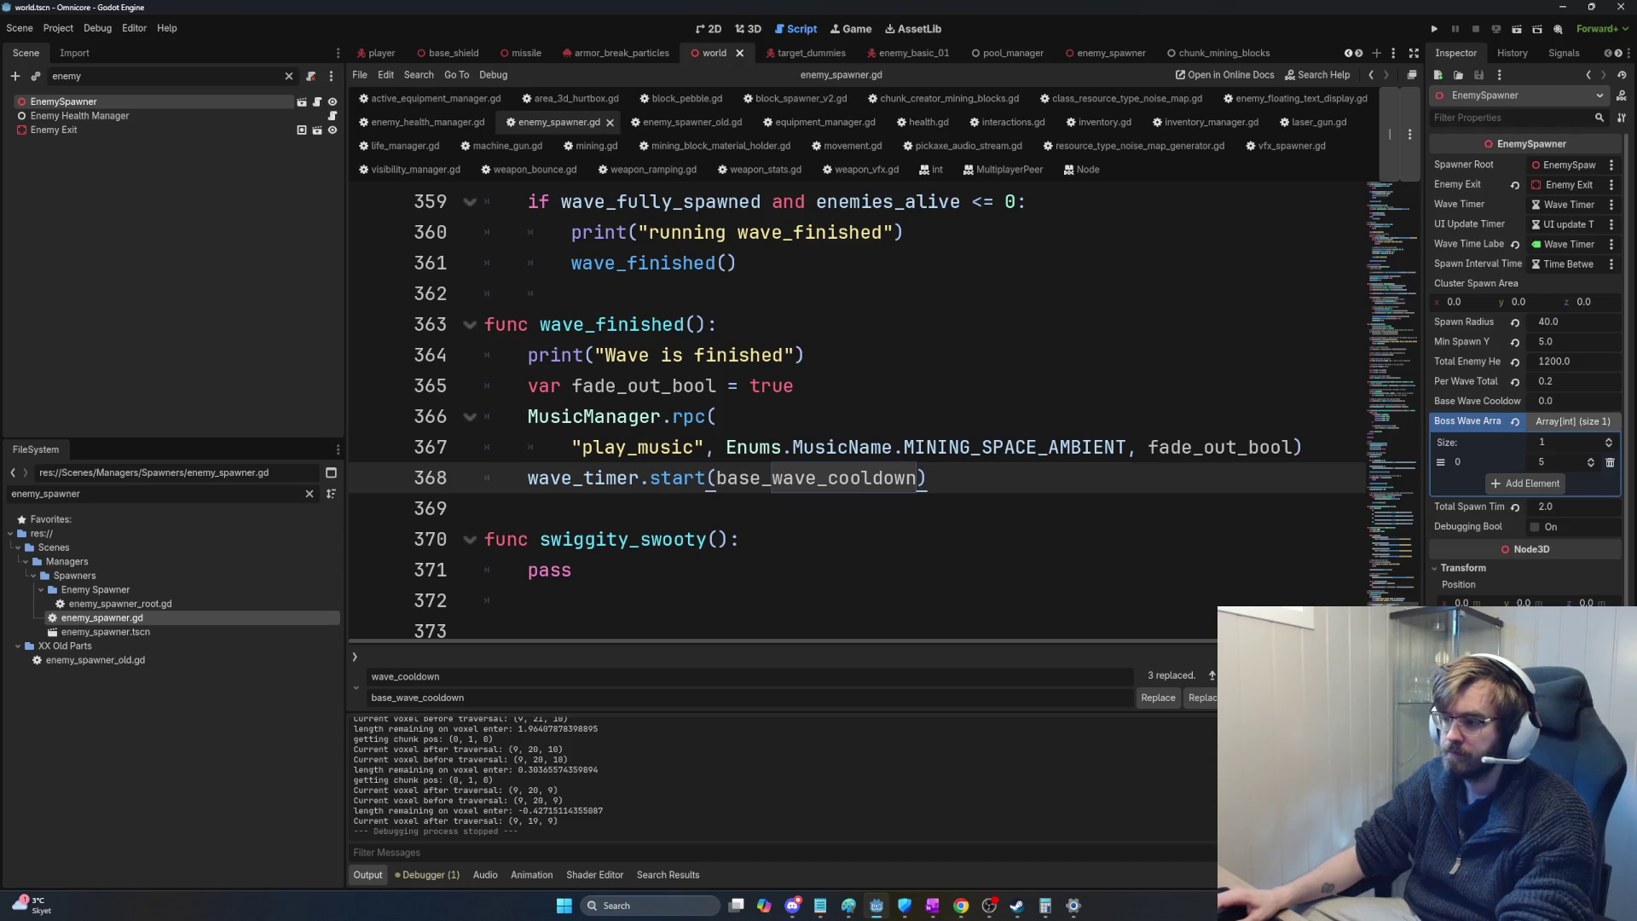
Edit EnemySpawner's Base Wave Cooldown in the Inspector, then briefly launch and stop the game.
{"action": "left_click", "coordinate": [1398, 187]}
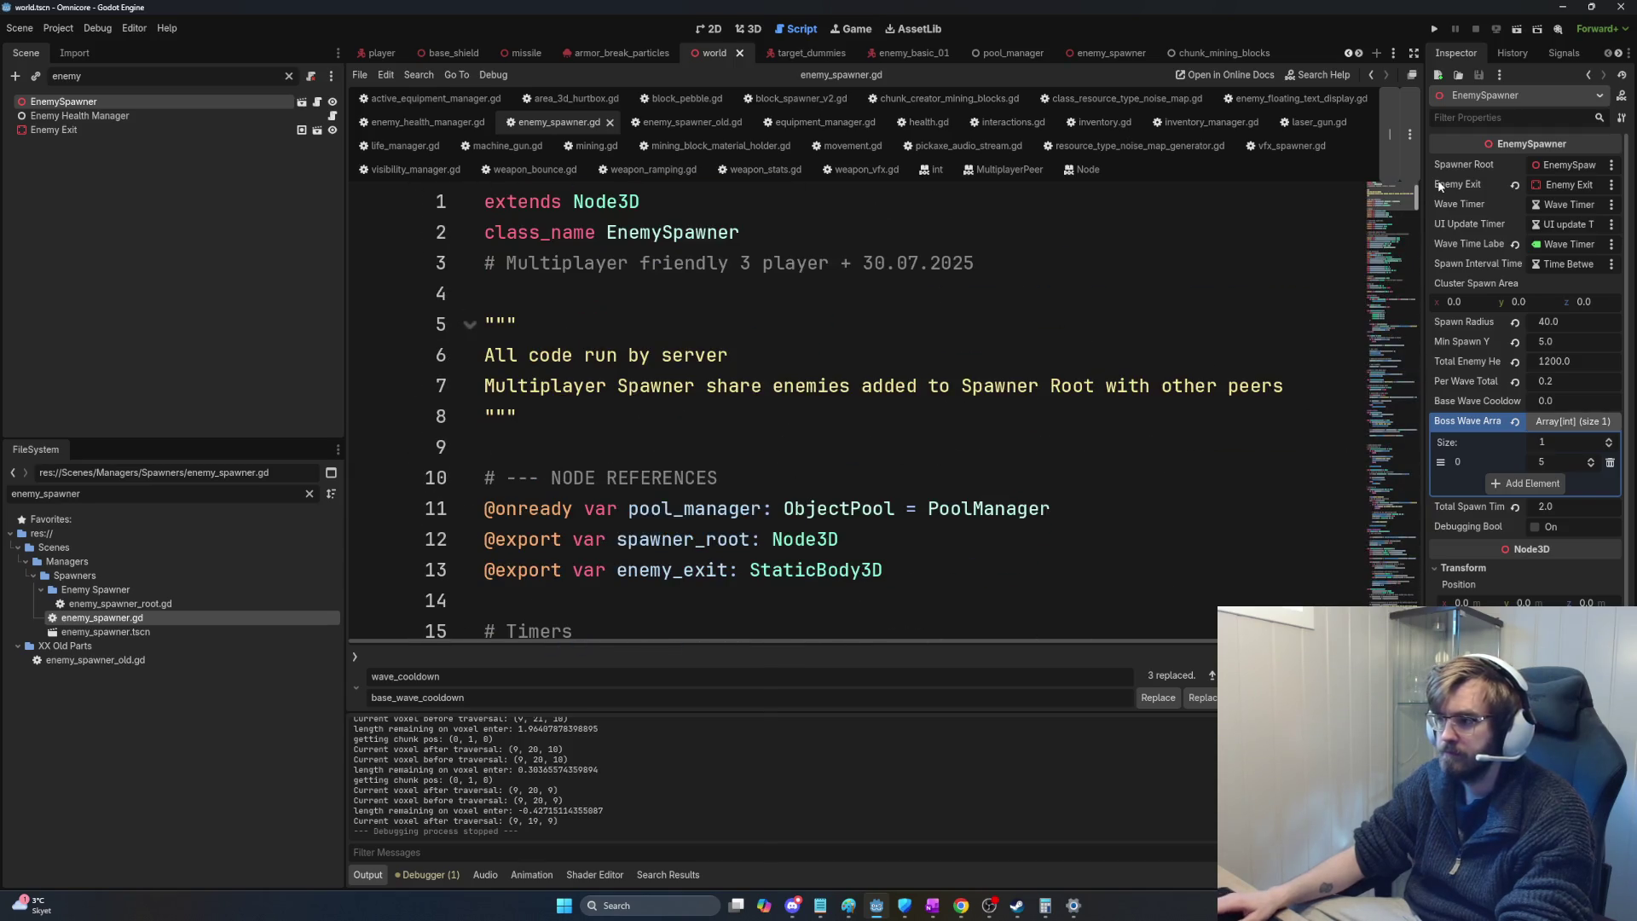
{"action": "left_click_drag", "start_coordinate": [1434, 189], "coordinate": [1424, 231]}
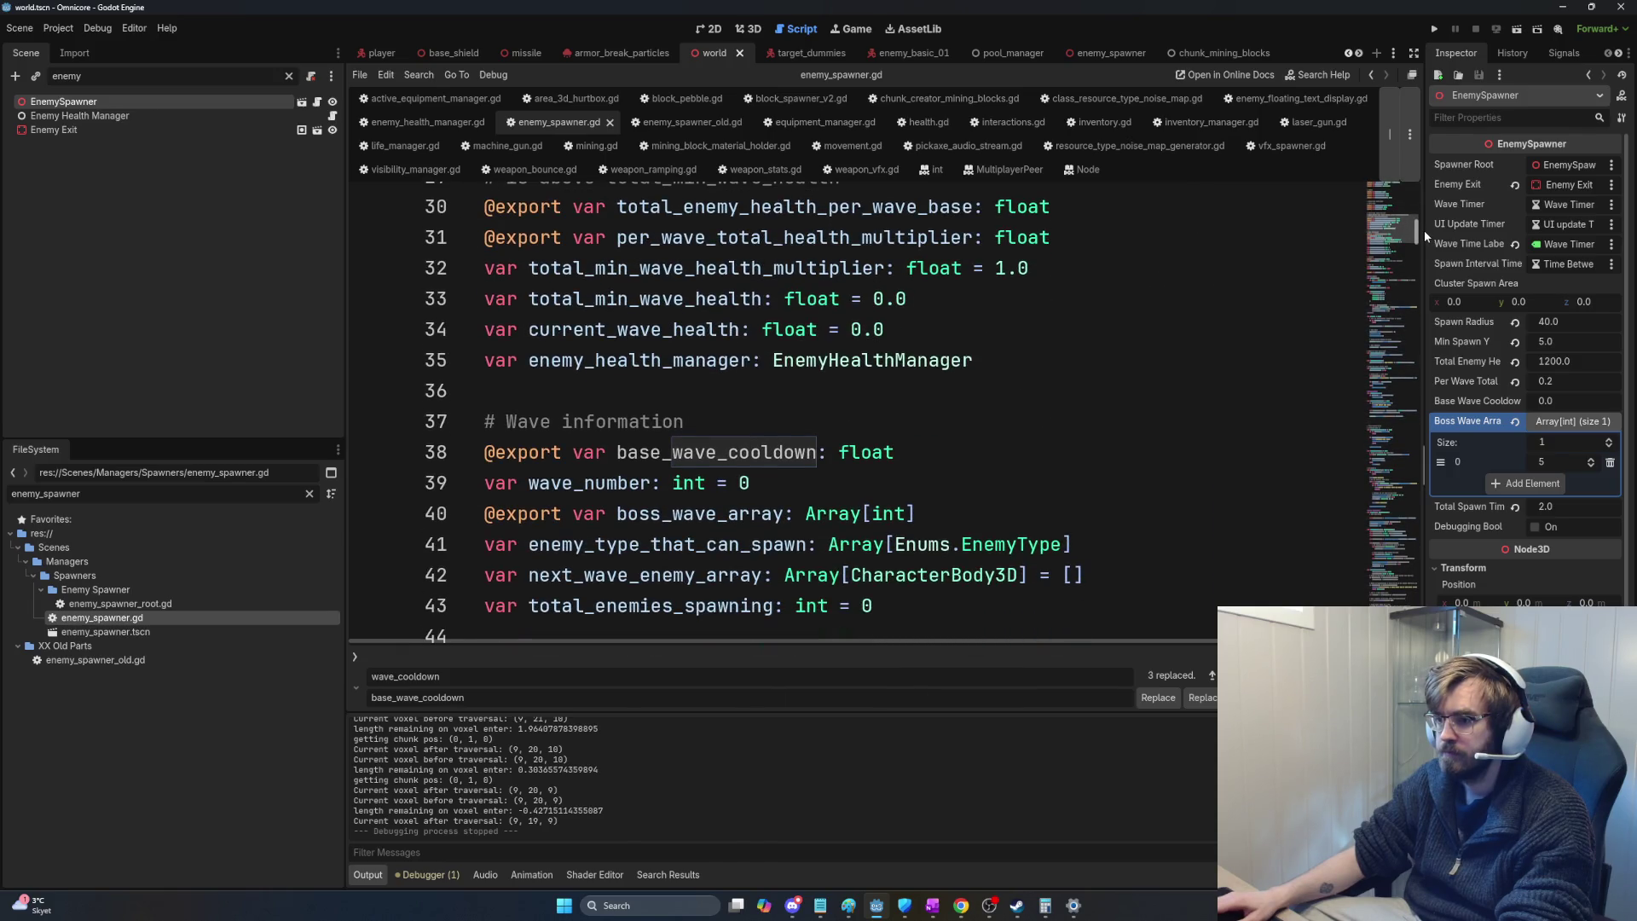
{"action": "left_click", "coordinate": [1096, 390]}
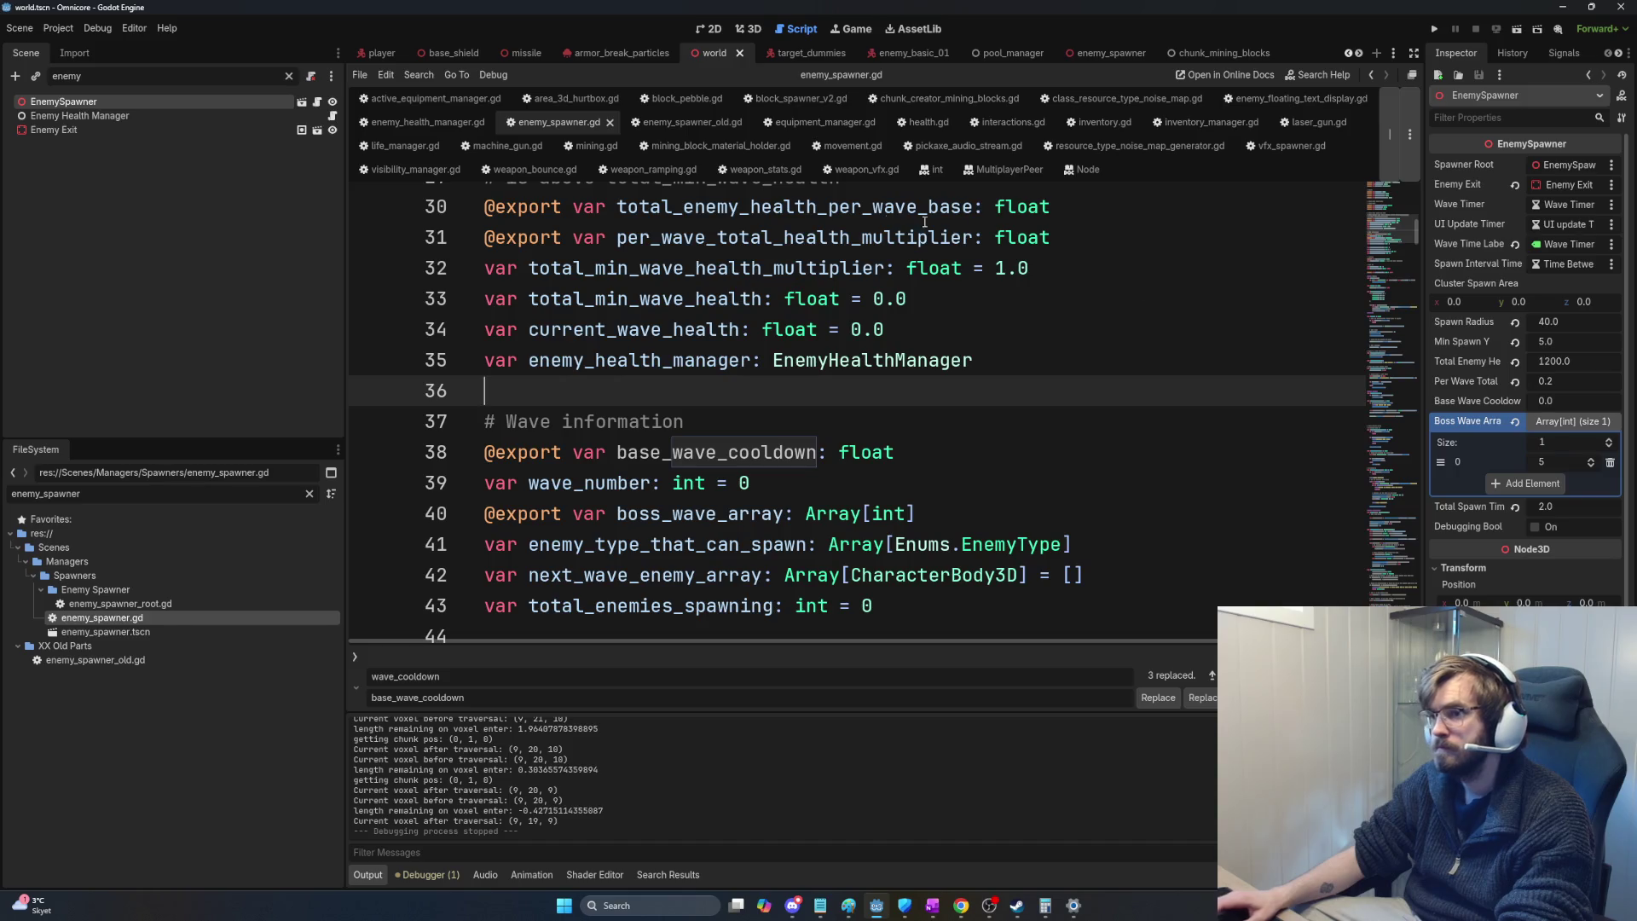
{"action": "left_click", "coordinate": [1581, 399]}
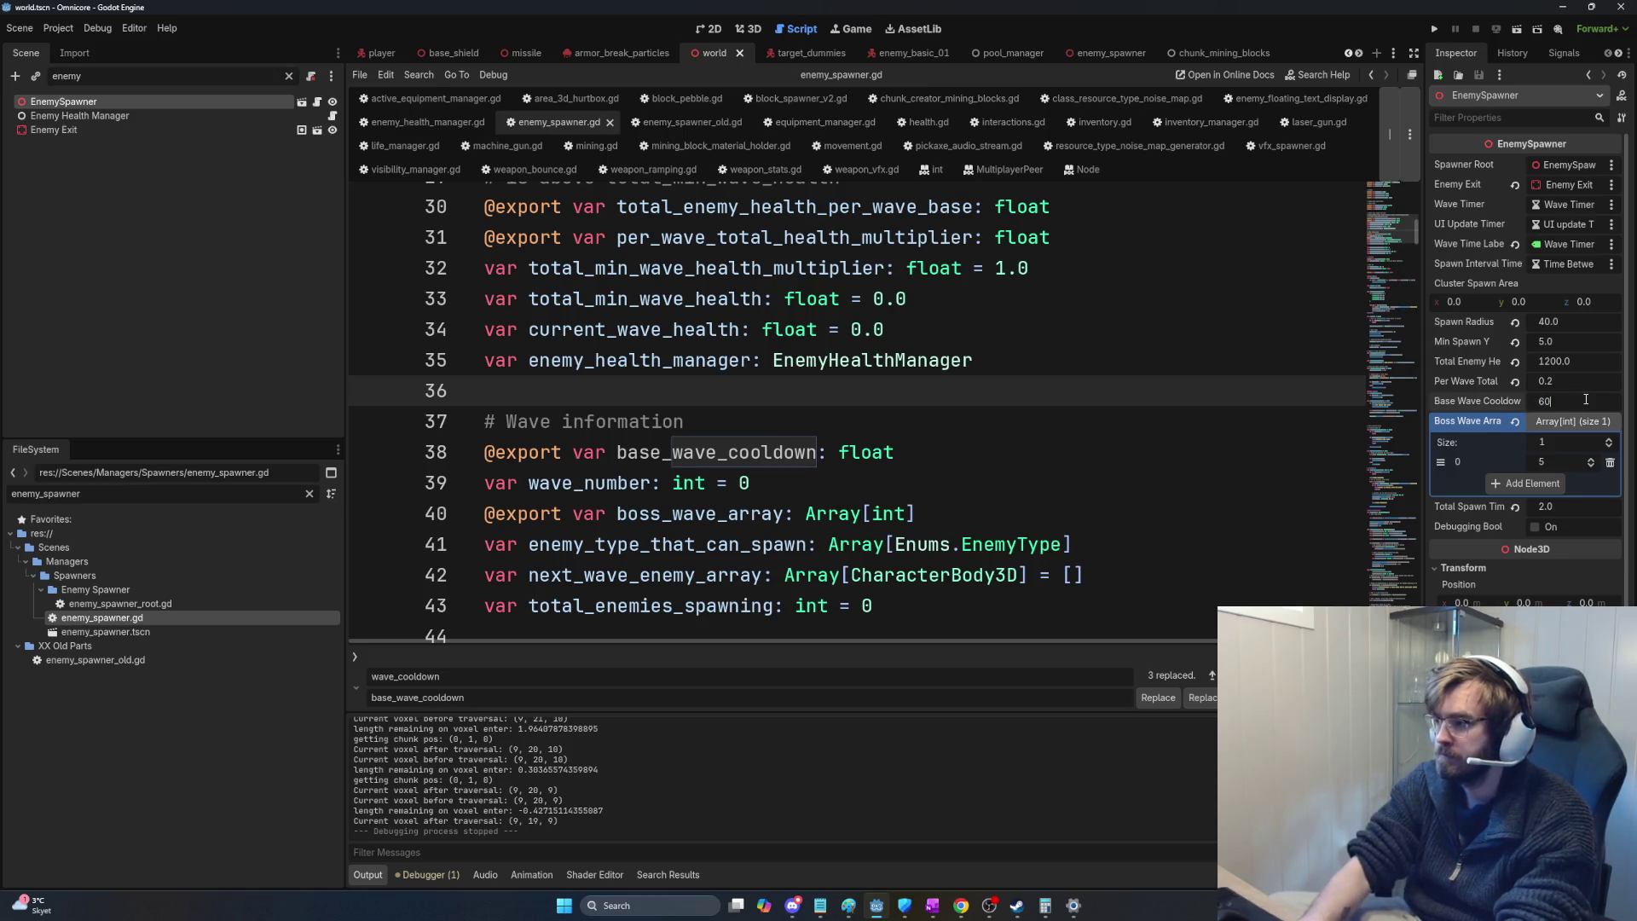
{"action": "key", "text": "F5"}
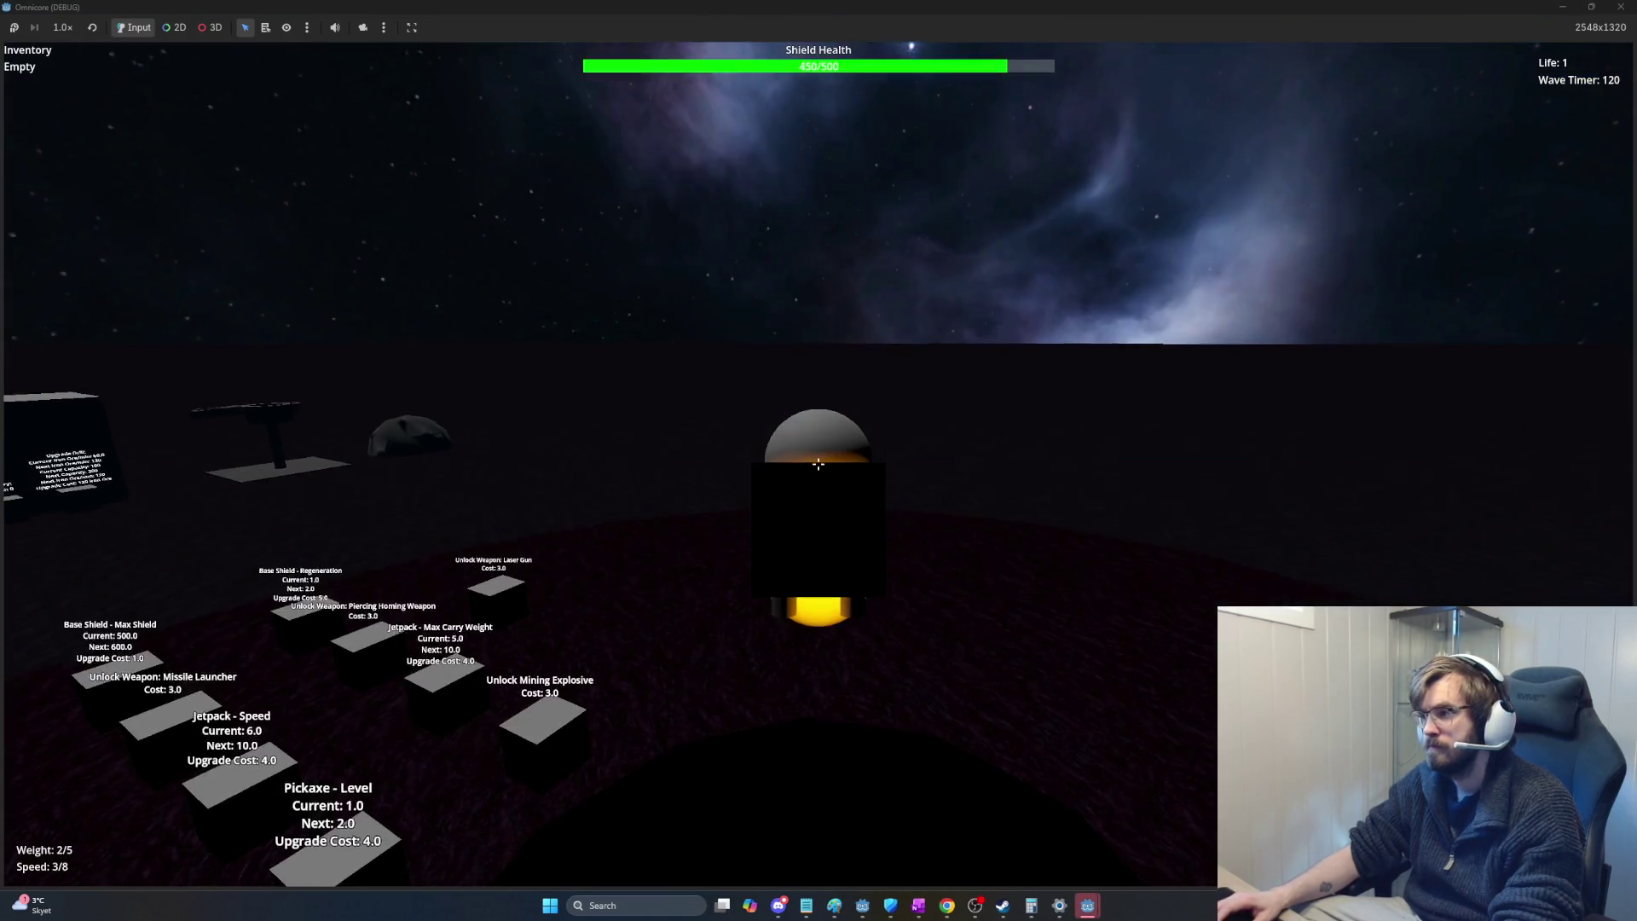
{"action": "key", "text": "F8"}
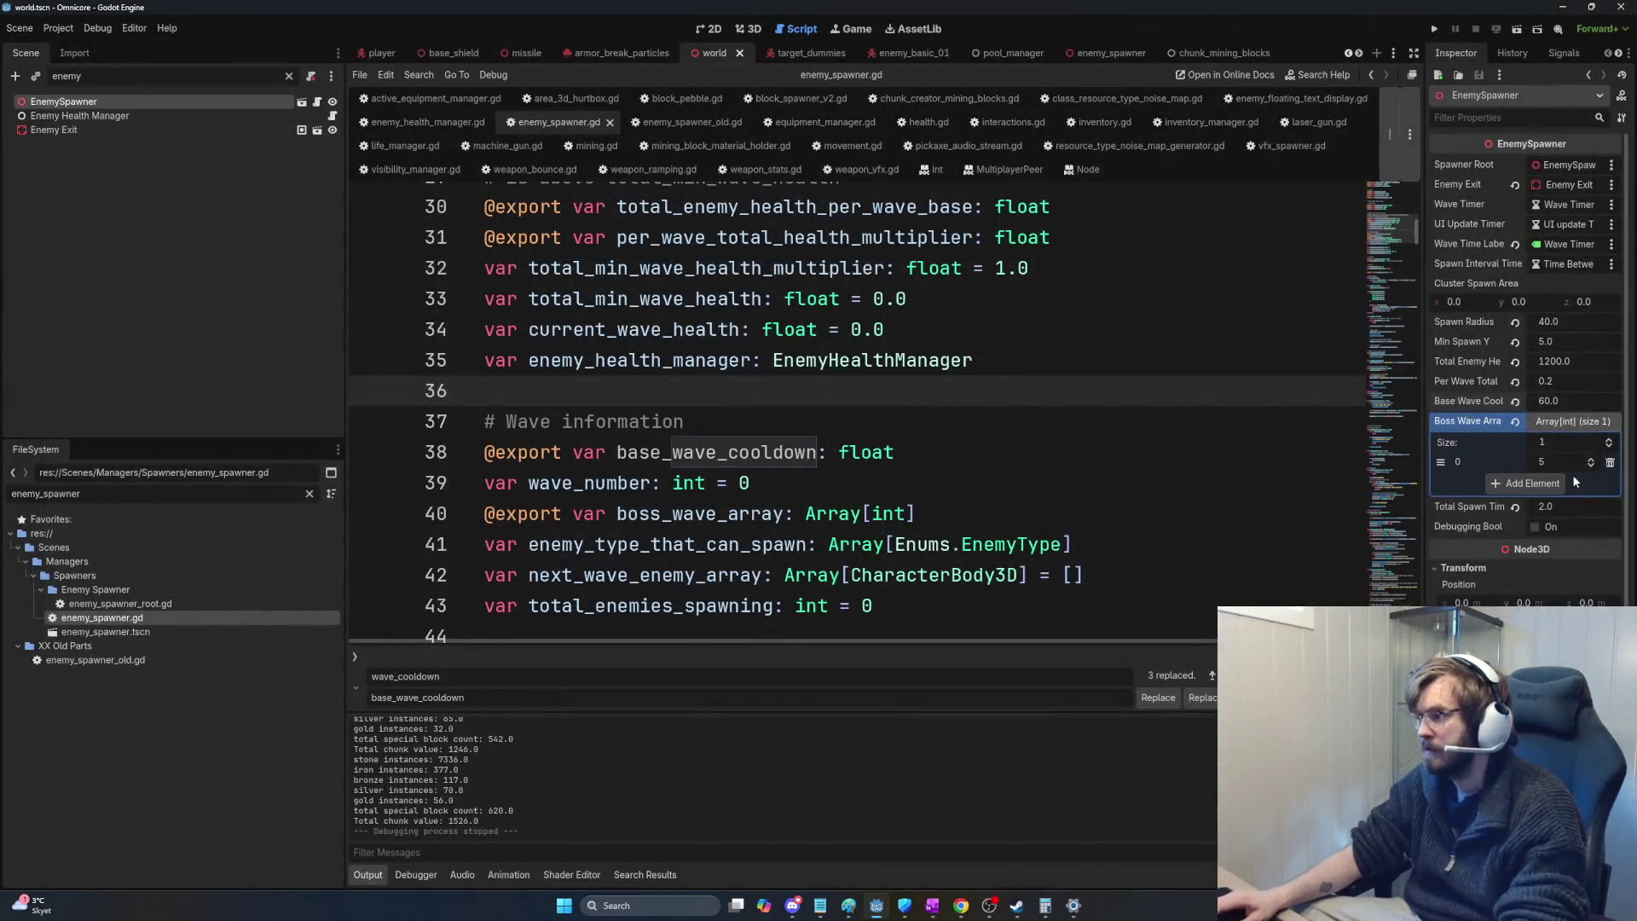
Relaunch the game, walk to the shop stands, and unlock and test-fire the Piercing Homing Weapon.
{"action": "key", "text": "F5"}
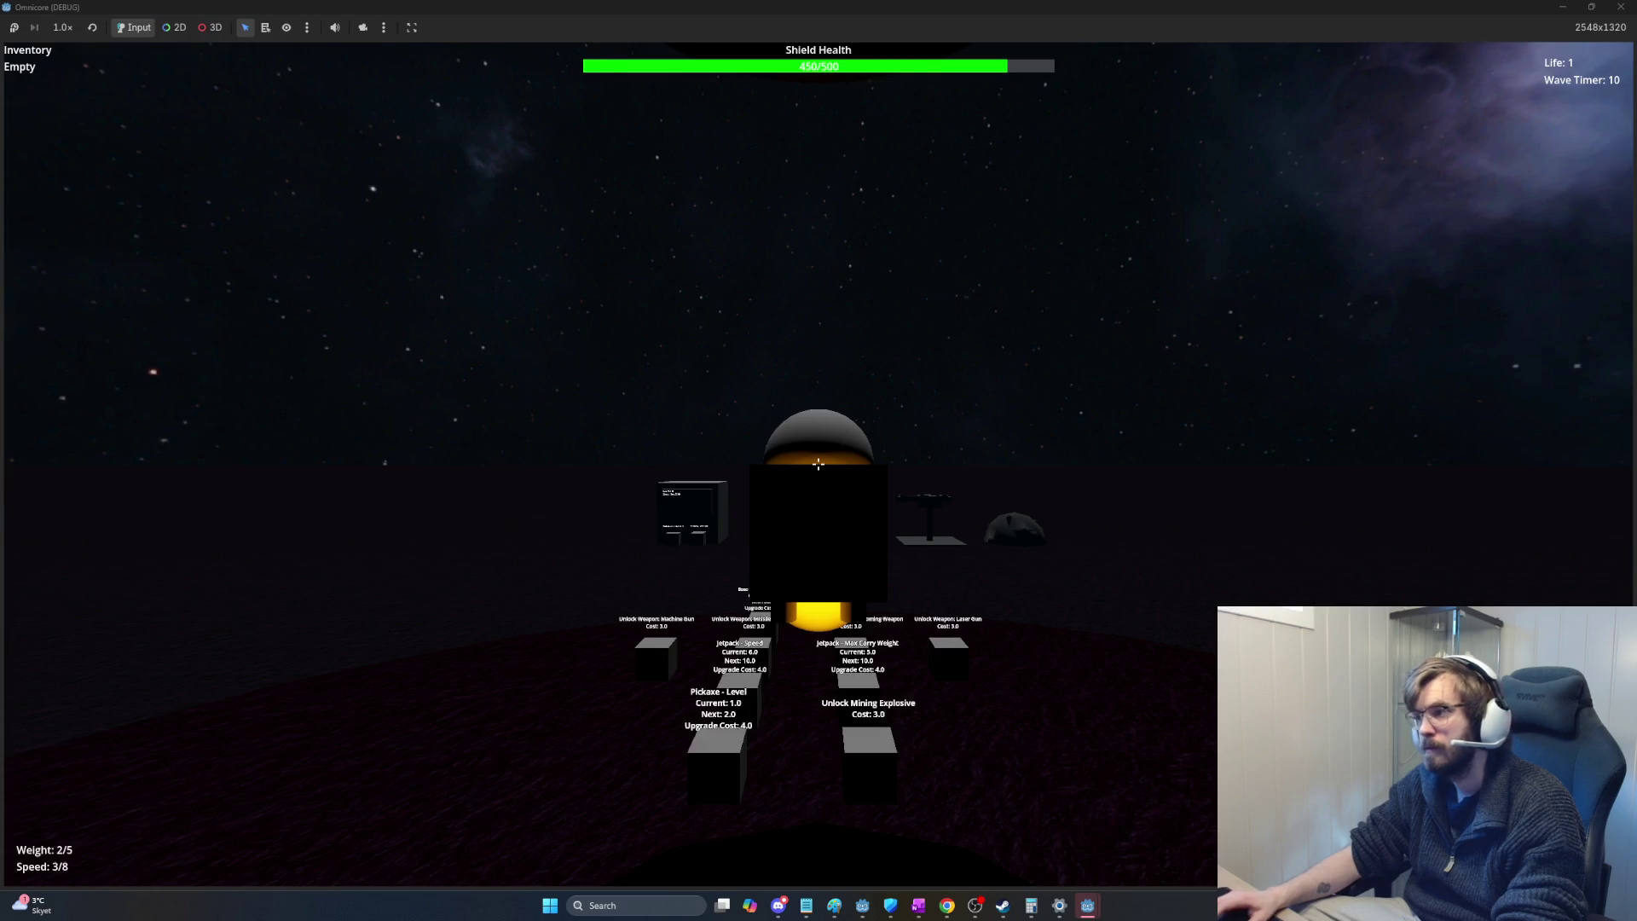
{"action": "mouse_move", "coordinate": [819, 463]}
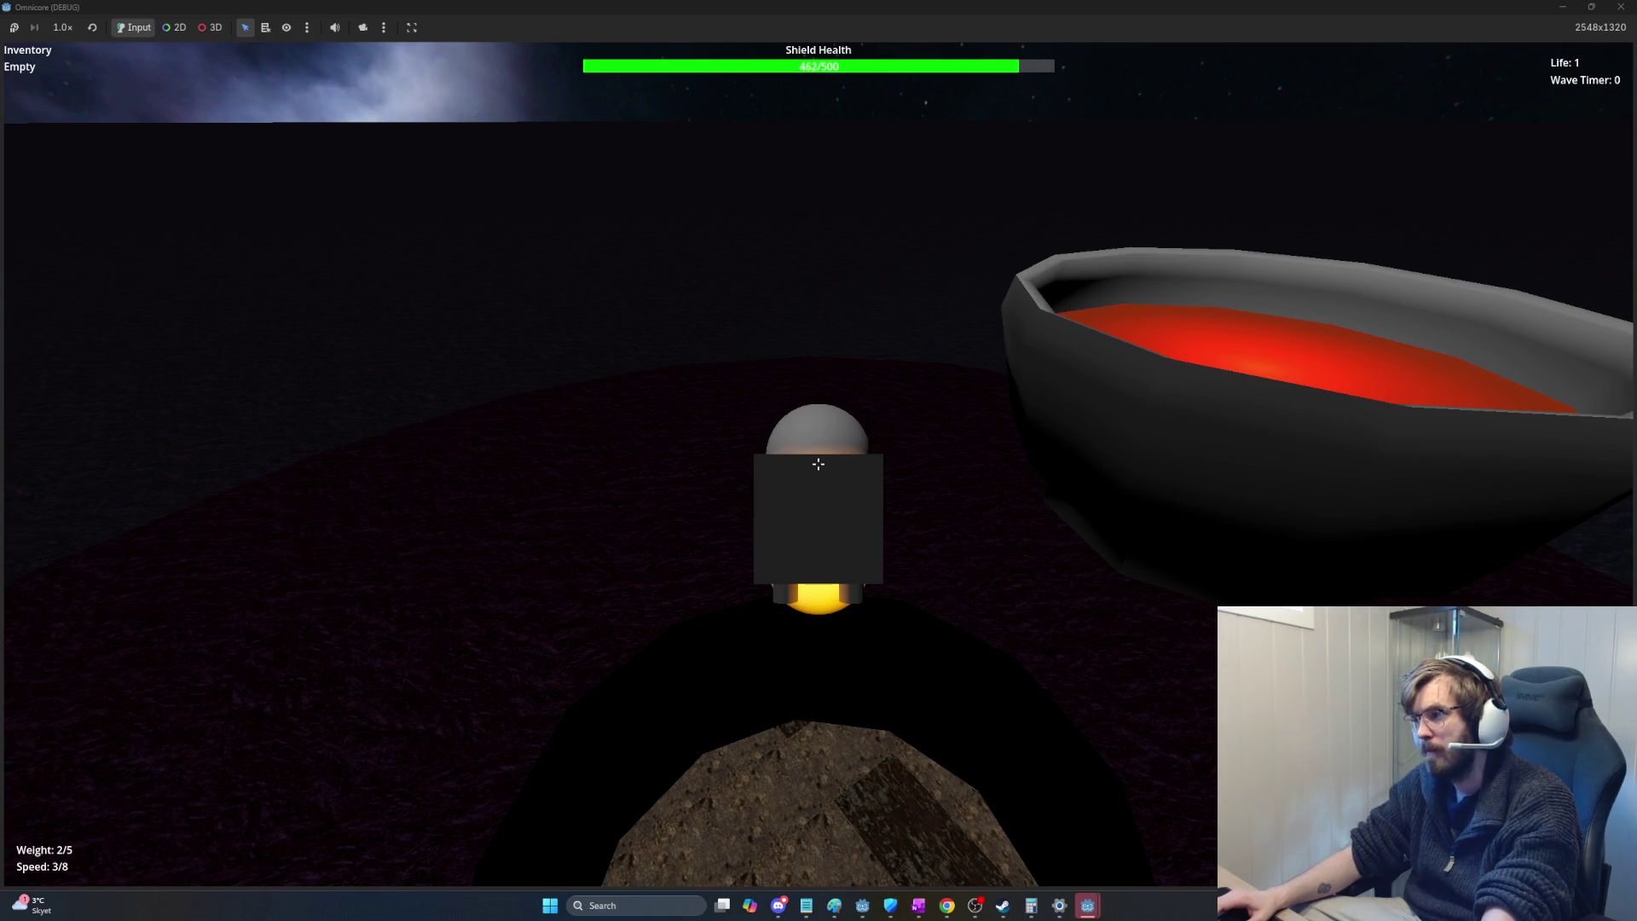
{"action": "key", "text": "d"}
{"action": "key", "text": "w"}
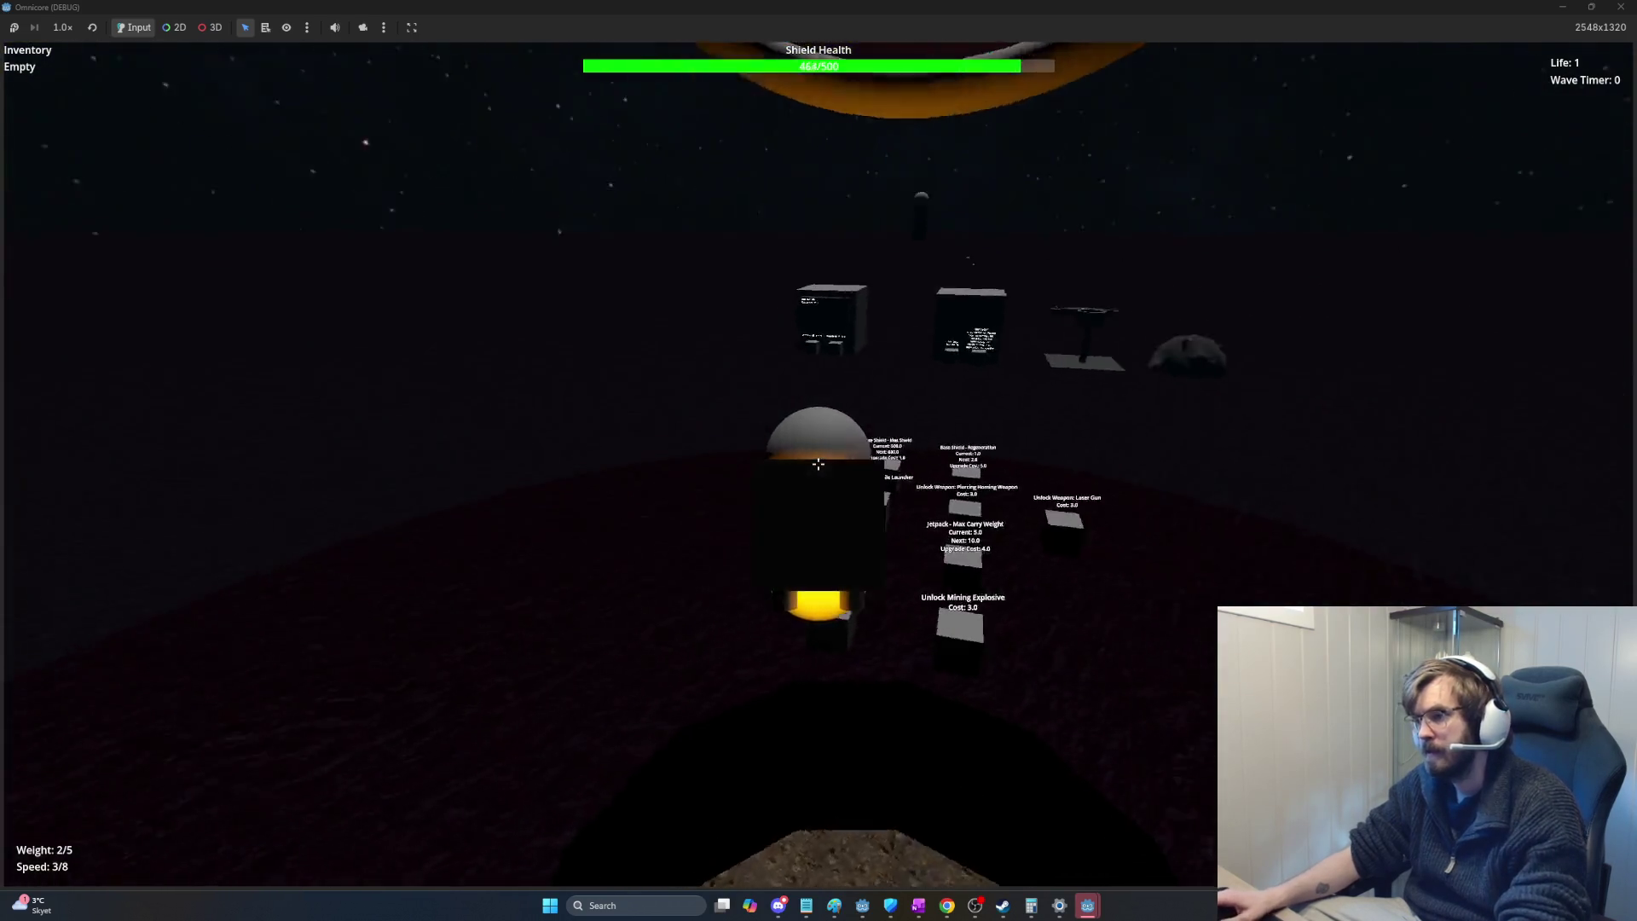
{"action": "key", "text": "w"}
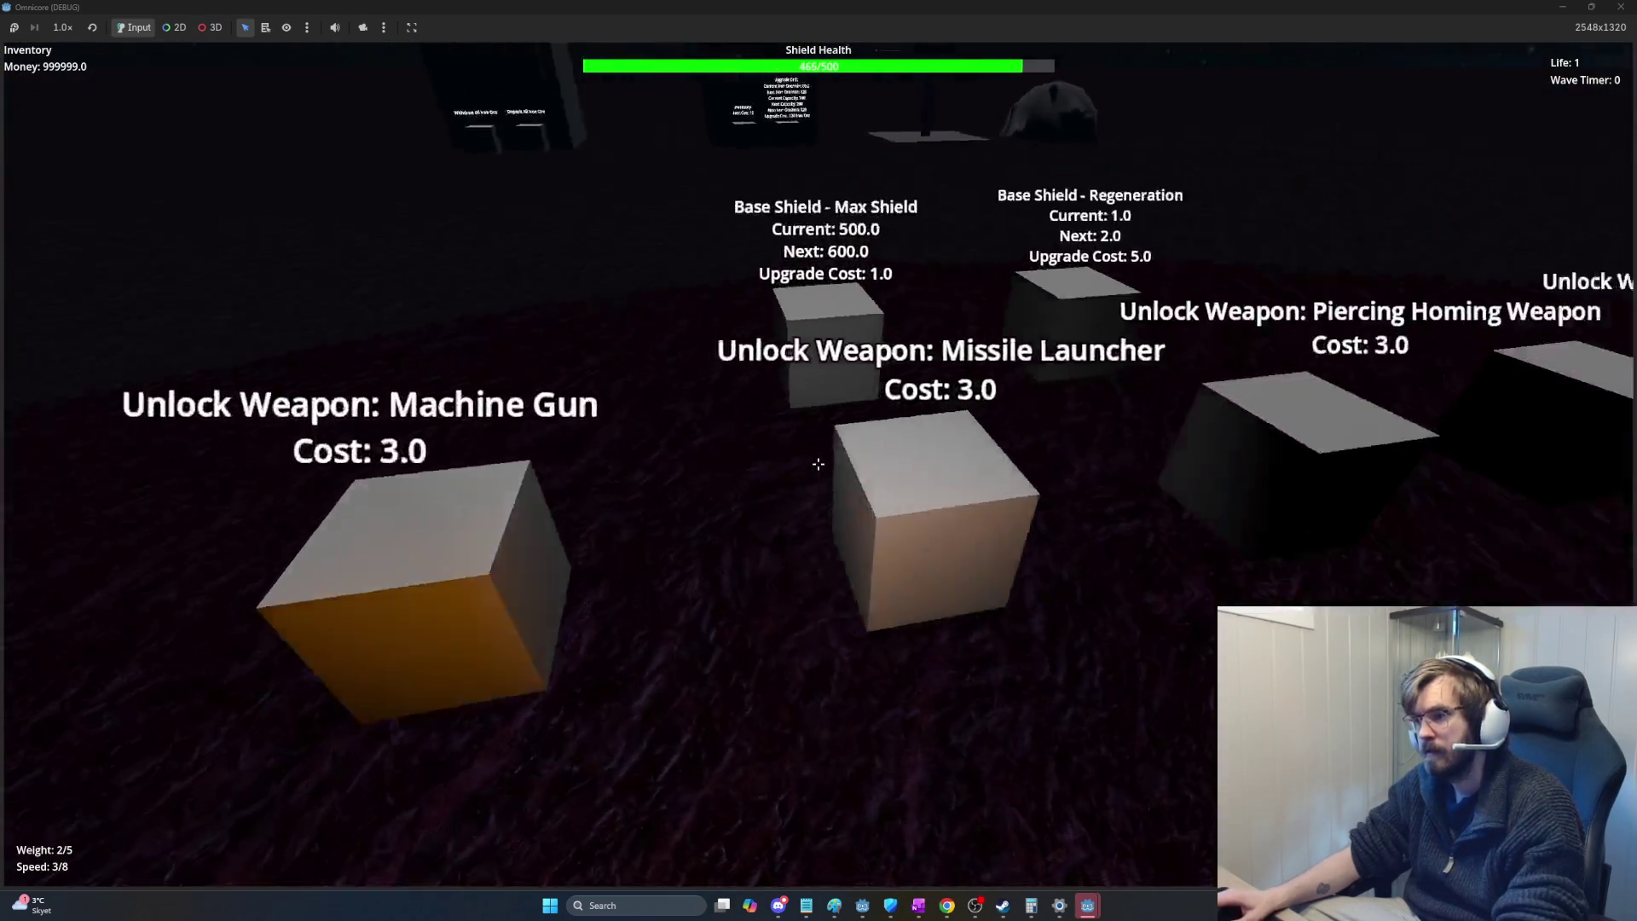
{"action": "key", "text": "e"}
{"action": "key", "text": "e"}
{"action": "key", "text": "e"}
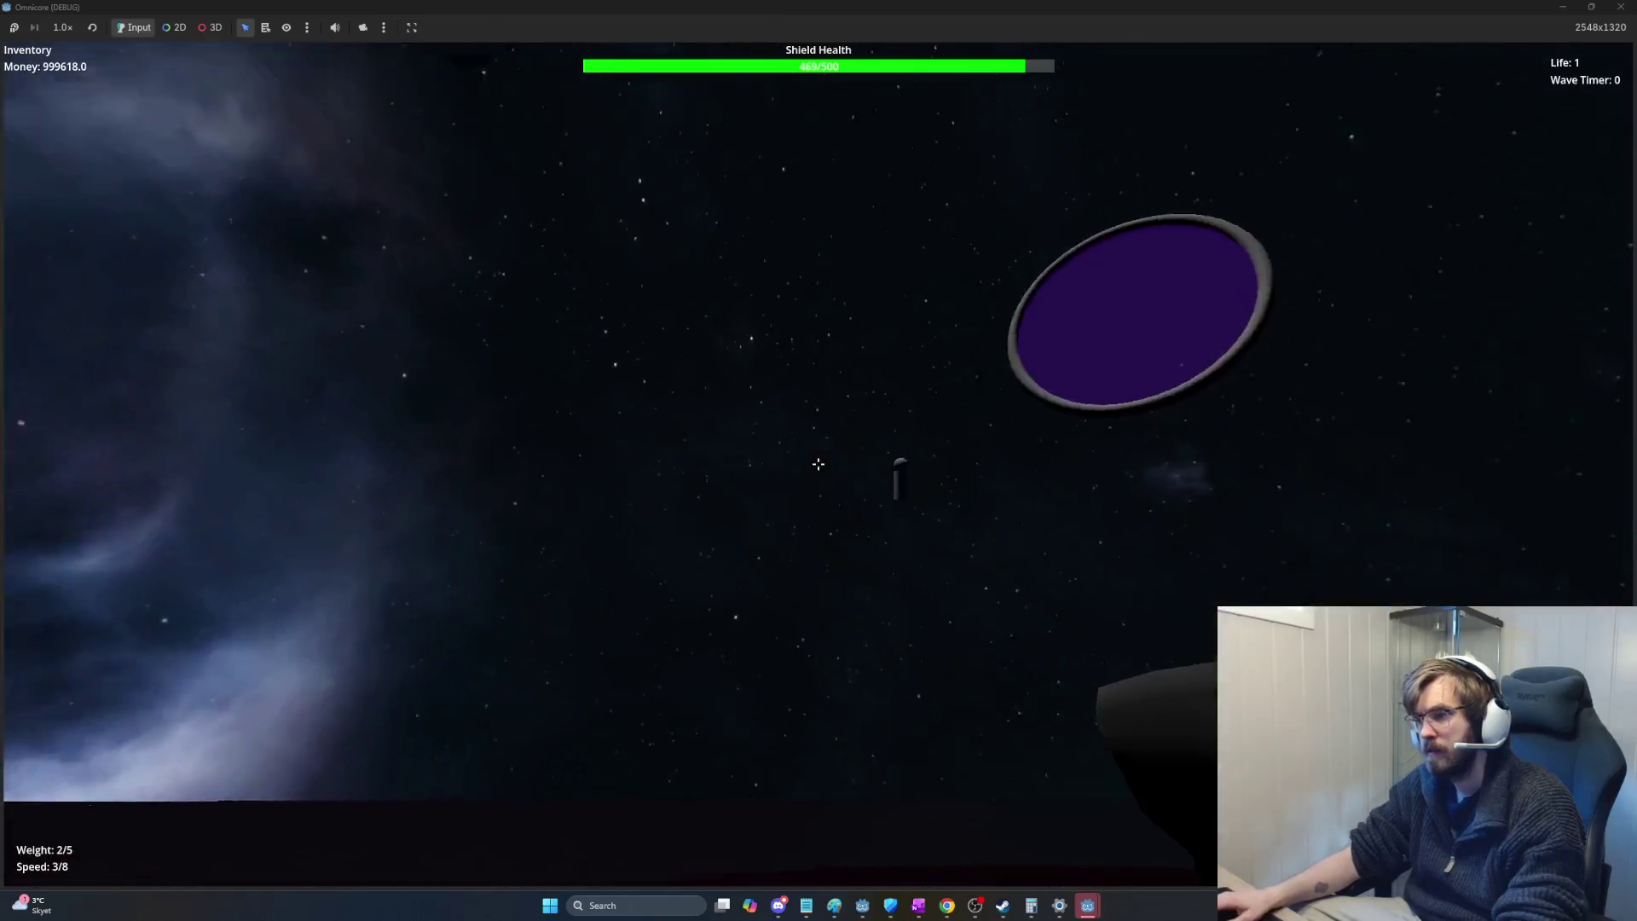
{"action": "left_click", "coordinate": [819, 464]}
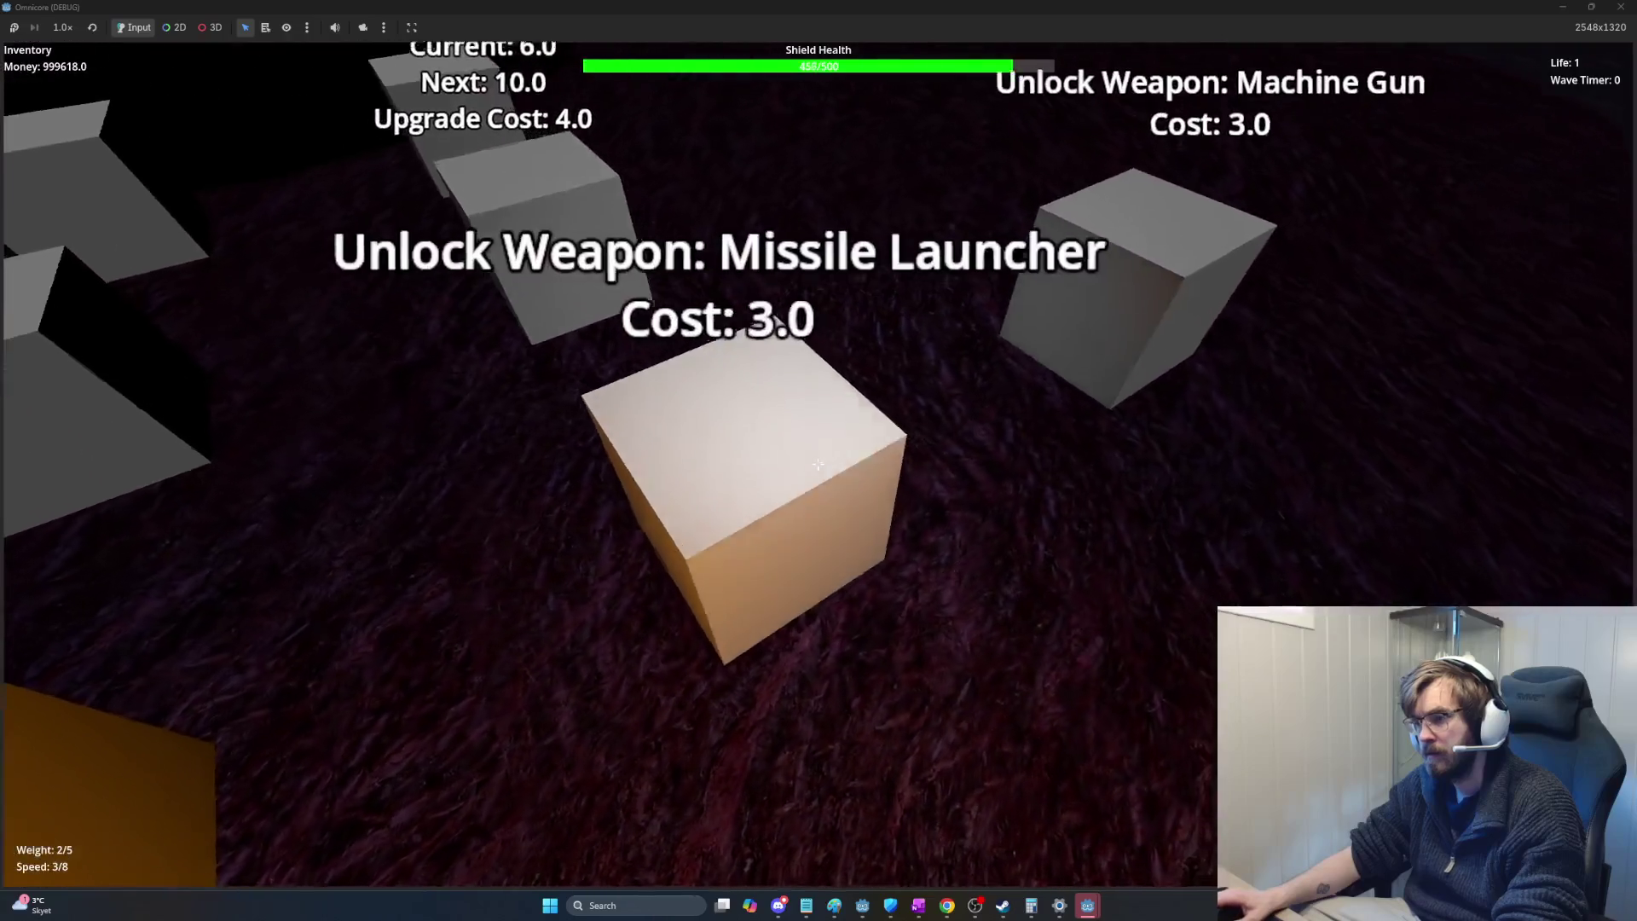
Unlock the Missile Launcher and upgrade it three times, then stop the game with F8.
{"action": "left_click", "coordinate": [818, 463]}
{"action": "left_click", "coordinate": [818, 464]}
{"action": "left_click", "coordinate": [818, 463]}
{"action": "left_click", "coordinate": [818, 464]}
{"action": "left_click", "coordinate": [817, 464]}
{"action": "left_click", "coordinate": [818, 464]}
{"action": "left_click", "coordinate": [818, 463]}
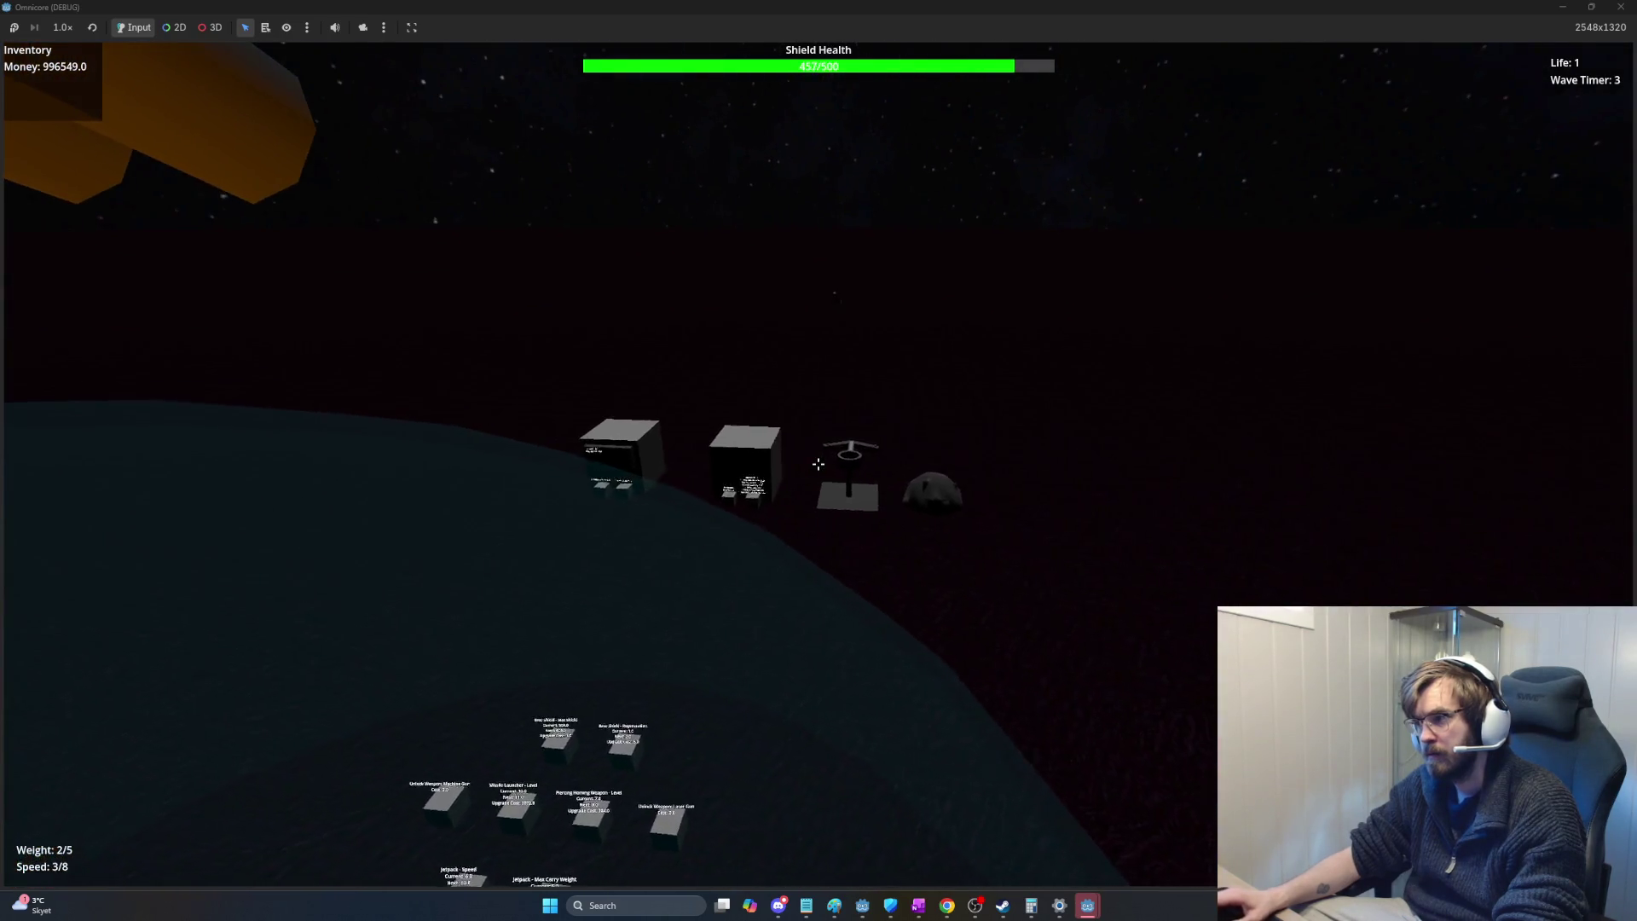
{"action": "key", "text": "F8"}
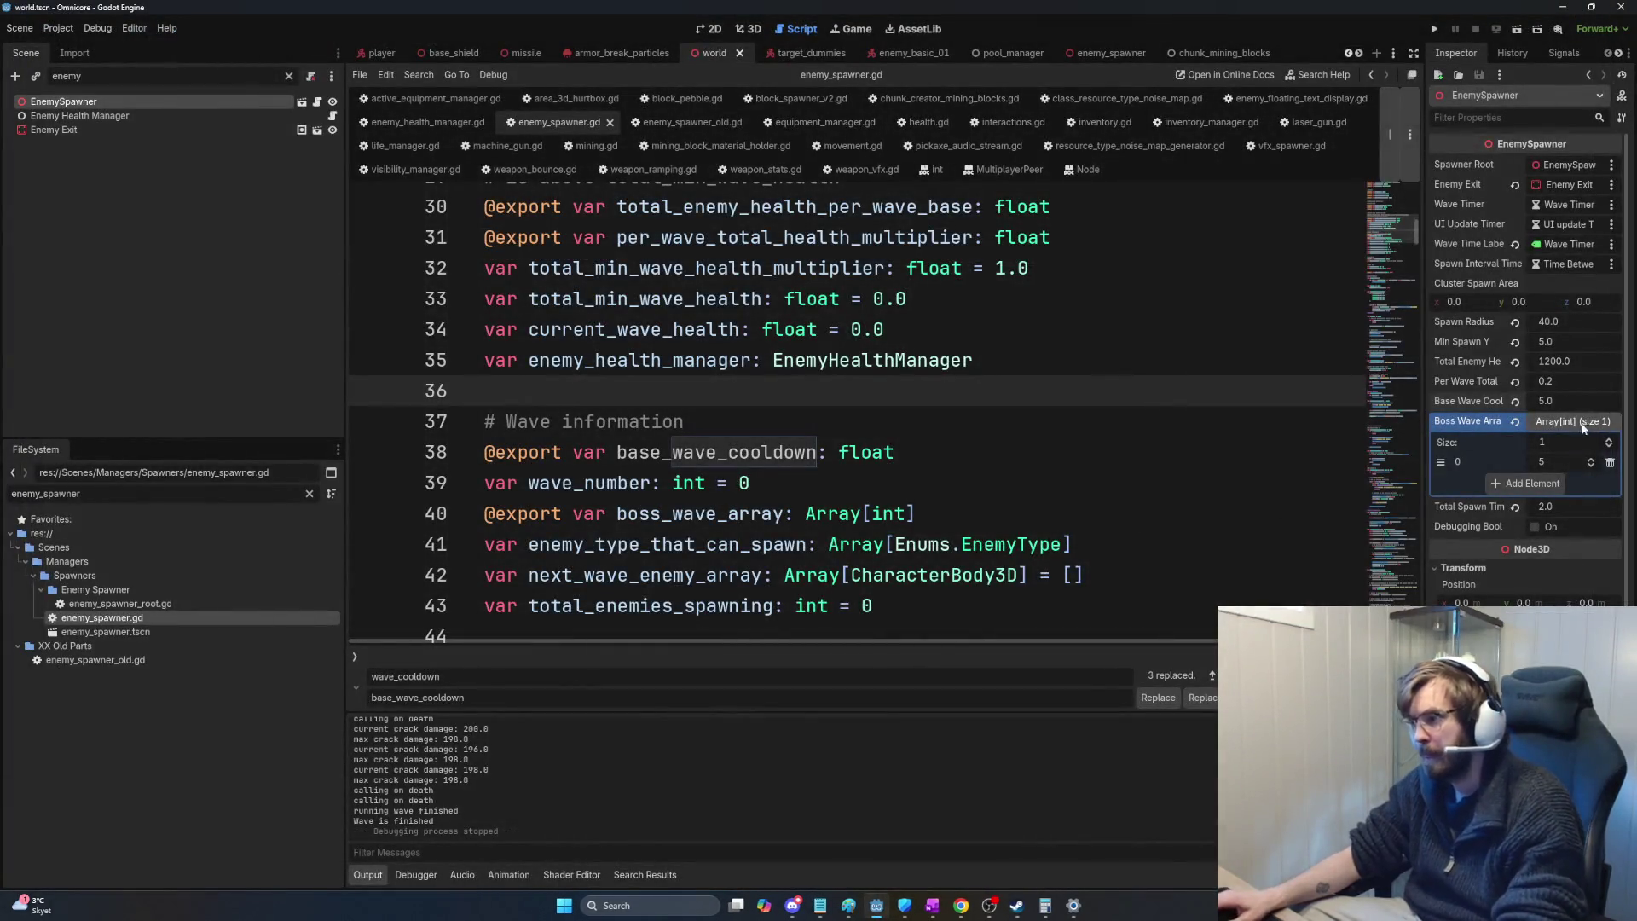
Set Base Wave Cooldown to 80, change the line 89 multiplier from 2 to 1.5, and save.
{"action": "type", "text": "8"}
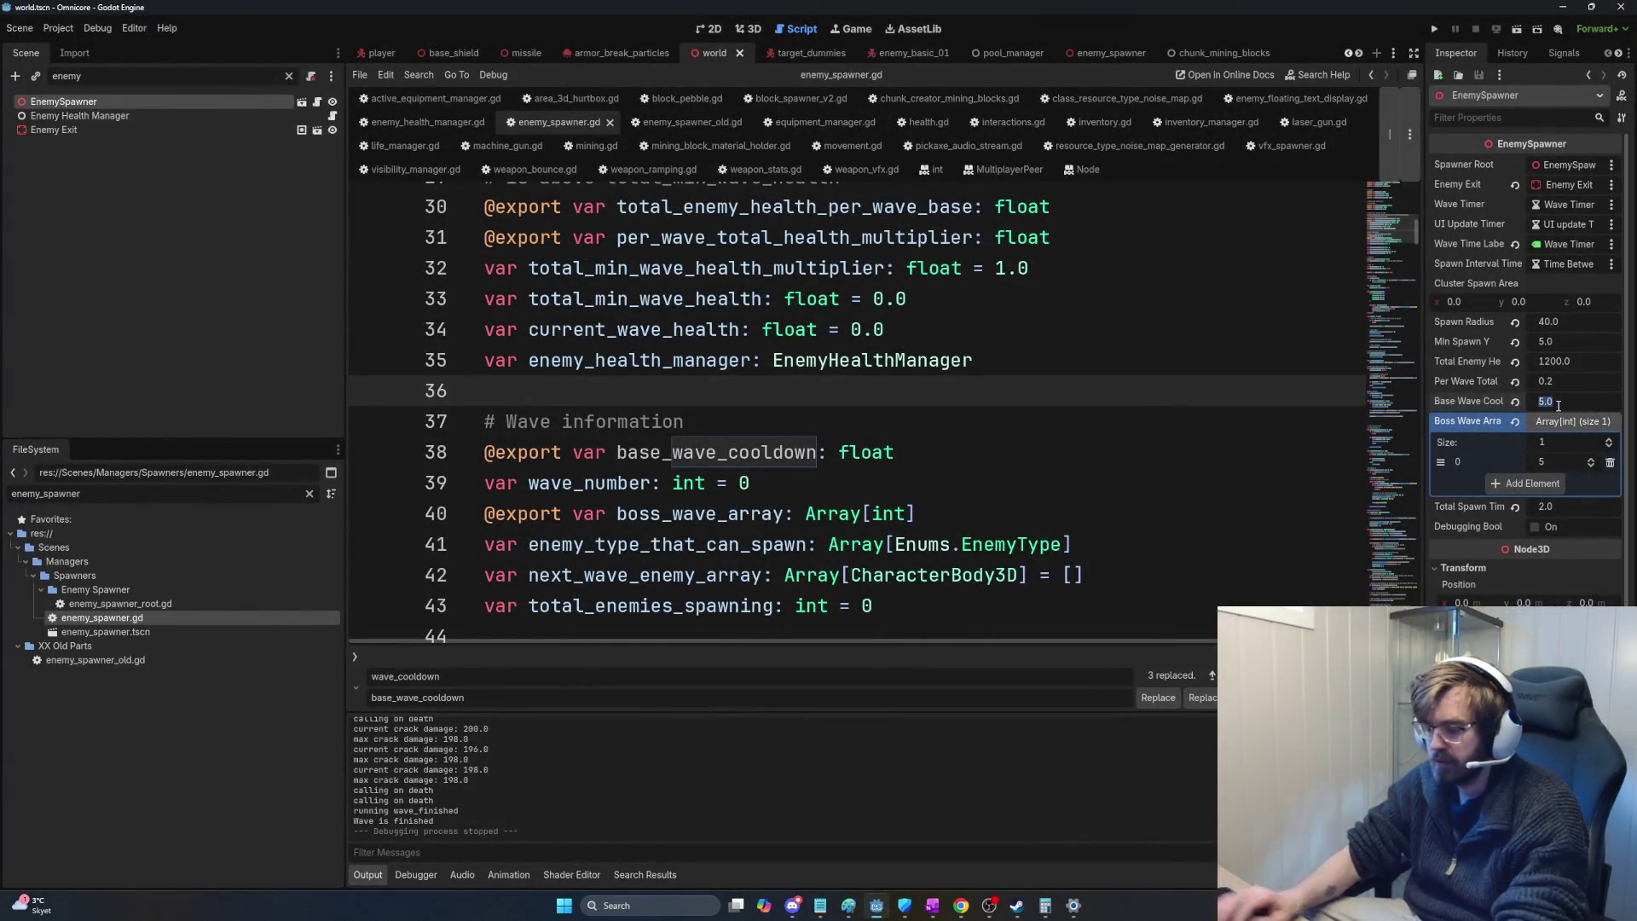
{"action": "type", "text": "0"}
{"action": "key", "text": "Return"}
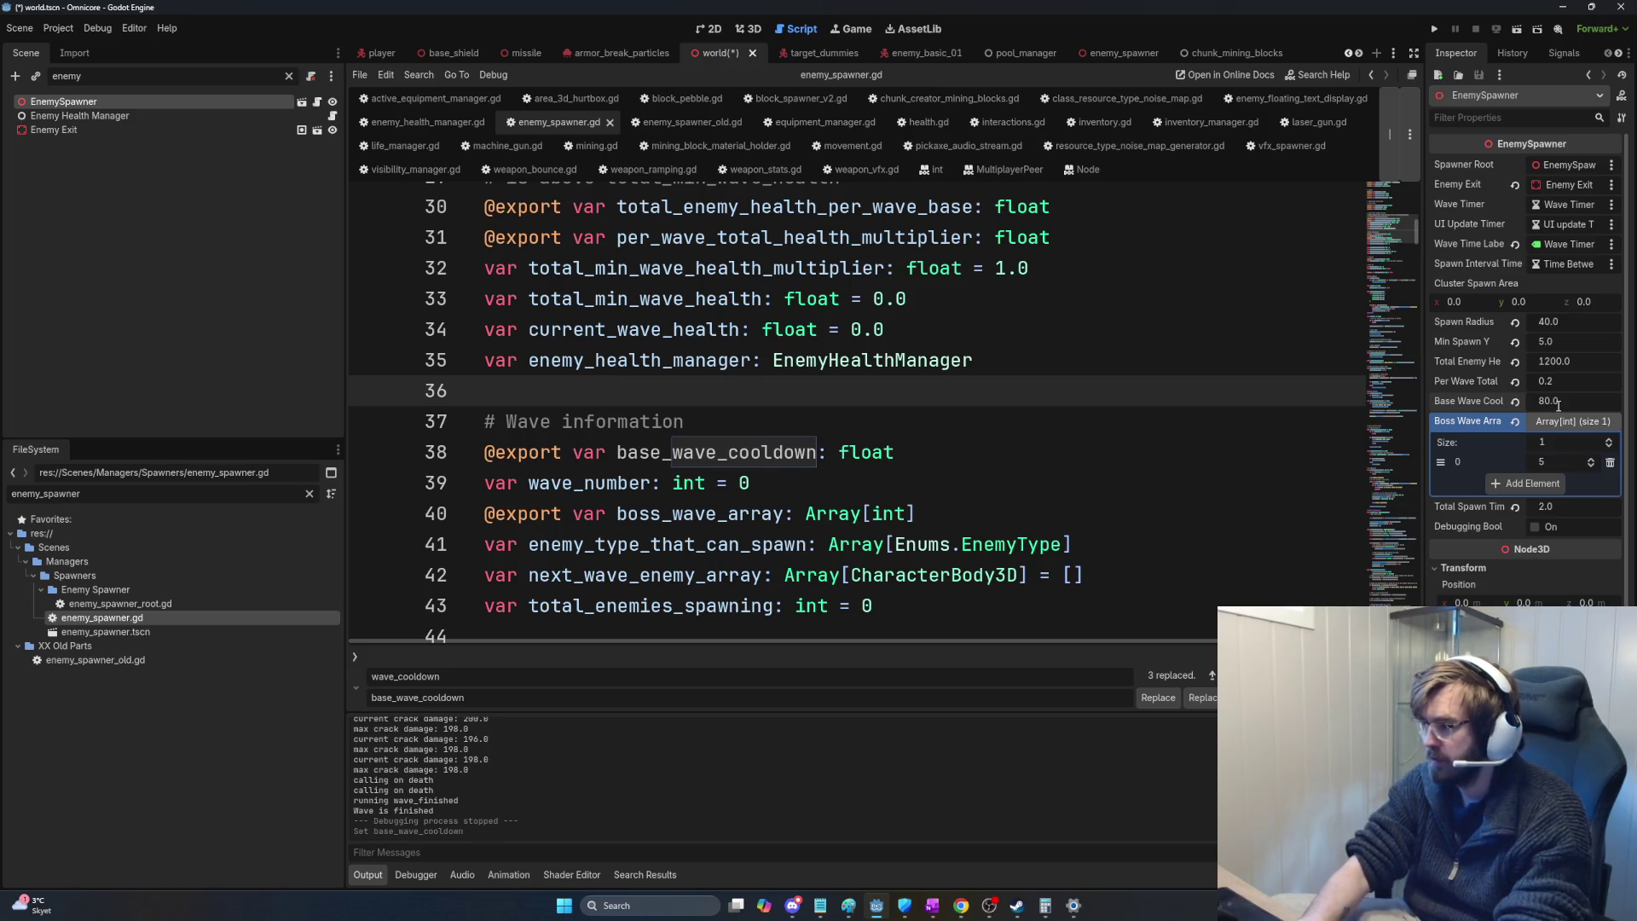
{"action": "double_click", "coordinate": [723, 452]}
{"action": "key", "text": "ctrl+d"}
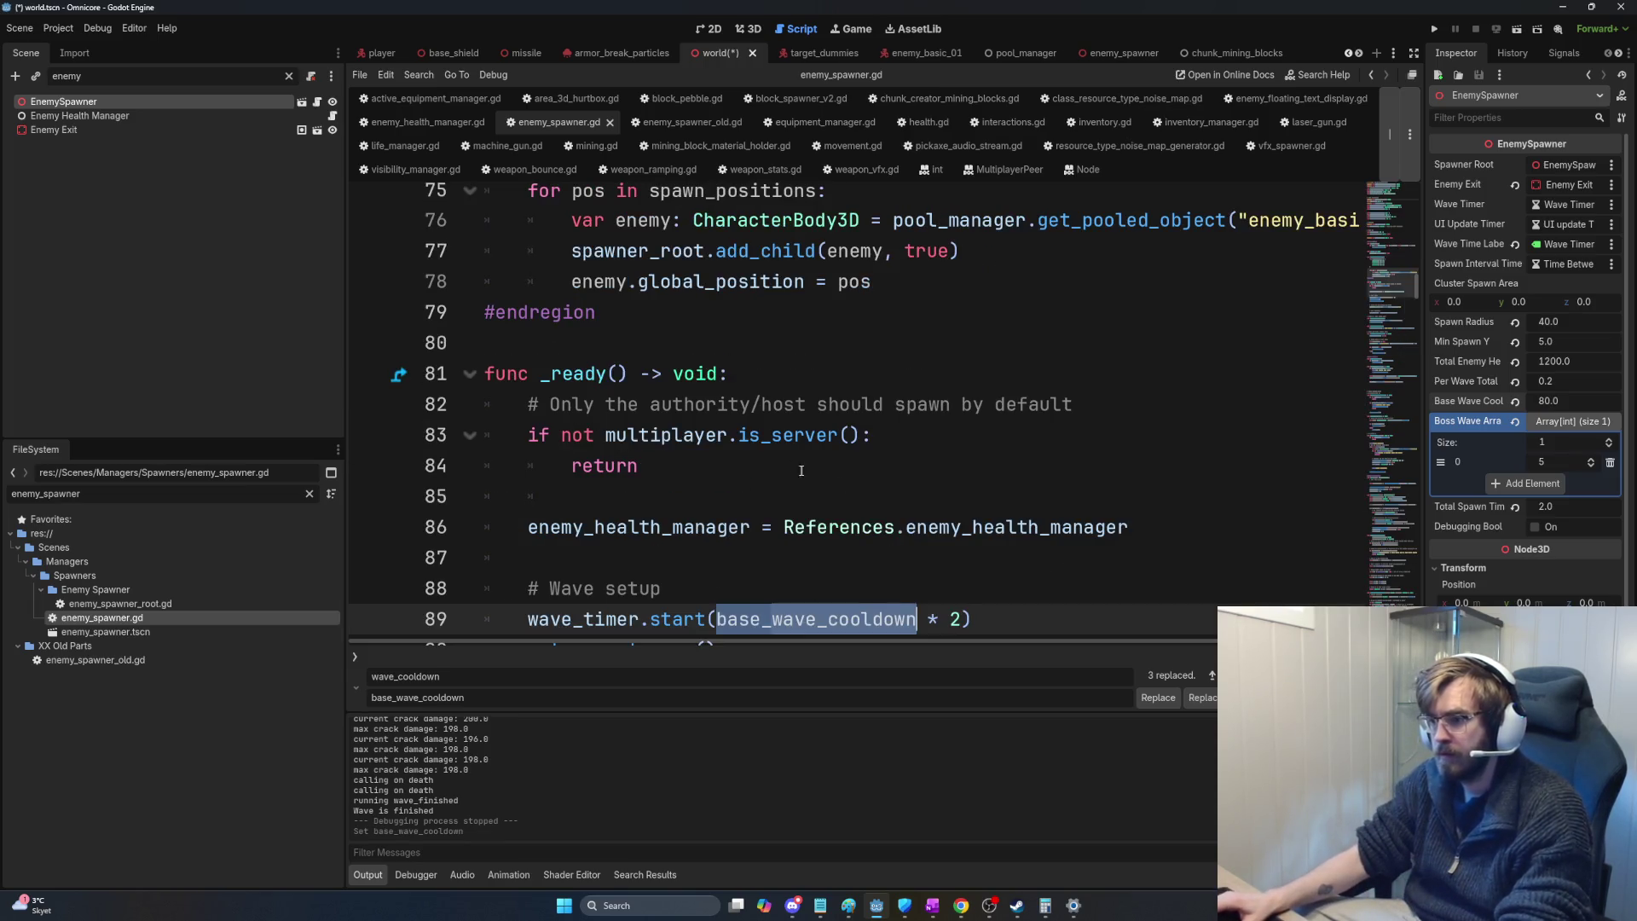
{"action": "double_click", "coordinate": [955, 620]}
{"action": "type", "text": "1.5"}
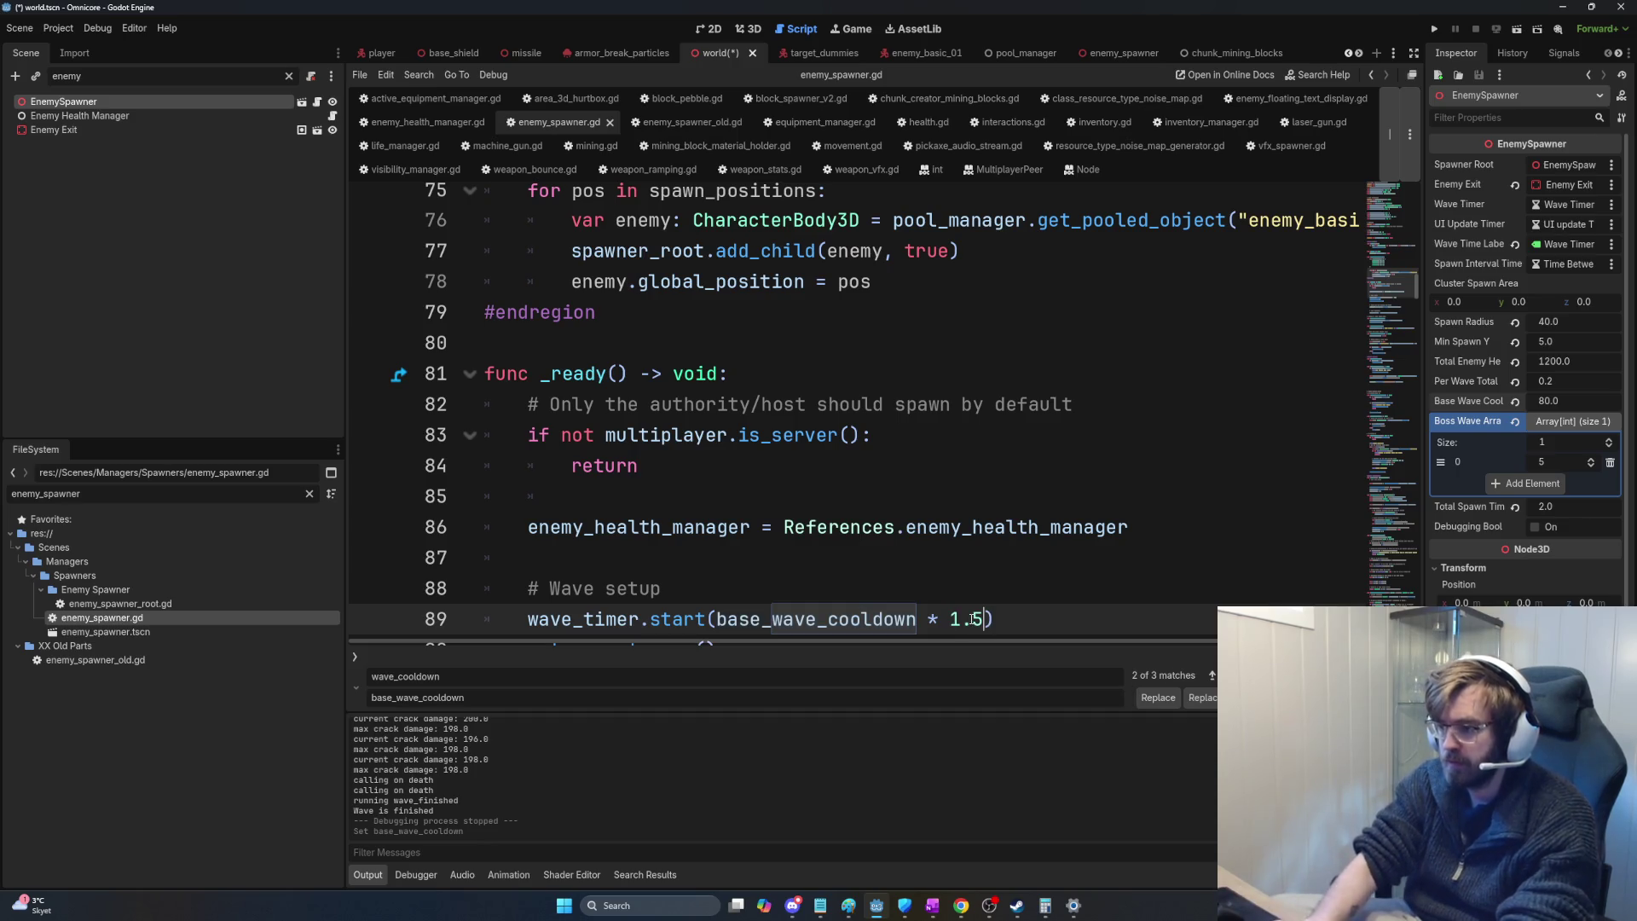
{"action": "key", "text": "ctrl+s"}
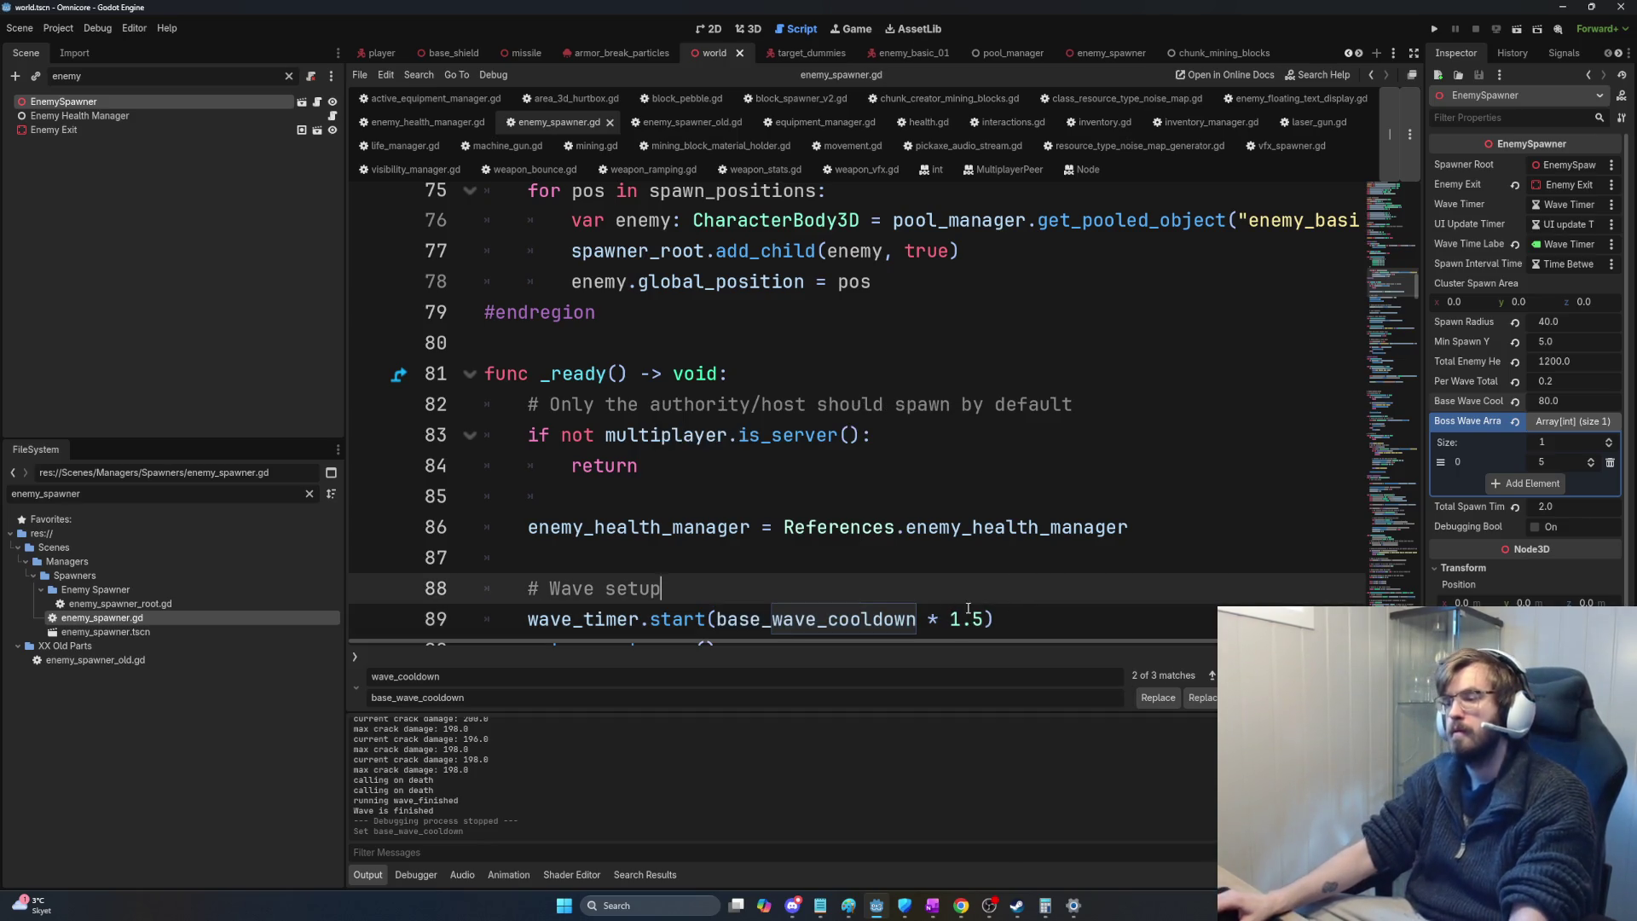
Swap 1.5 for first_wave_wave_cooldown_multiplier, declare it below line 38, and save.
{"action": "double_click", "coordinate": [973, 619]}
{"action": "type", "text": "first_wave_"}
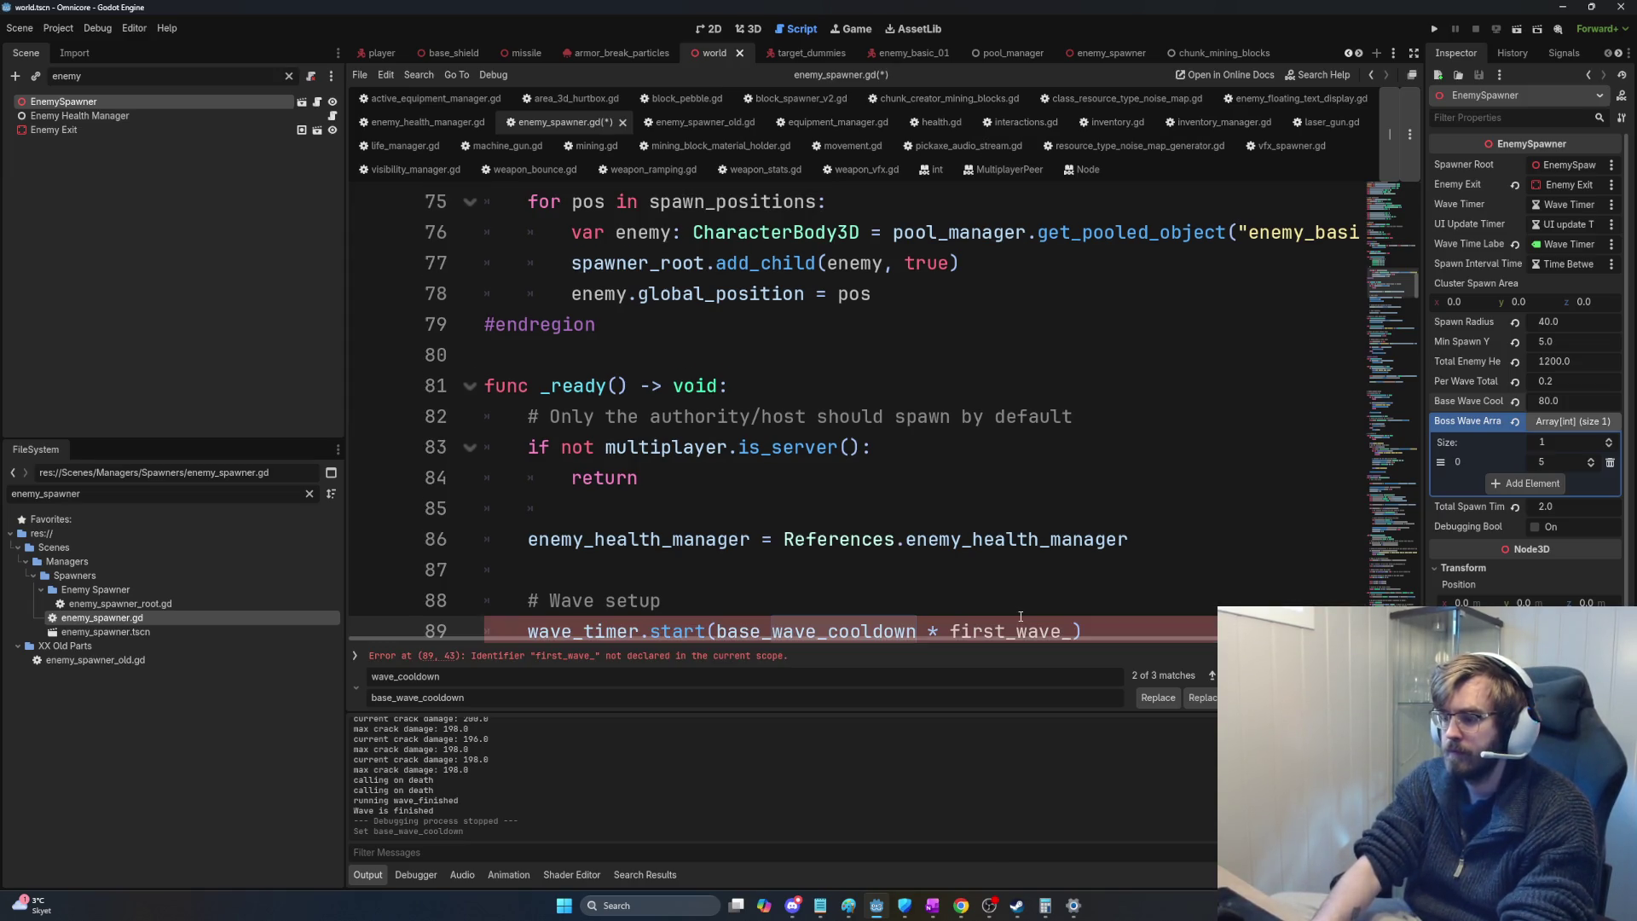
{"action": "type", "text": "wave_"}
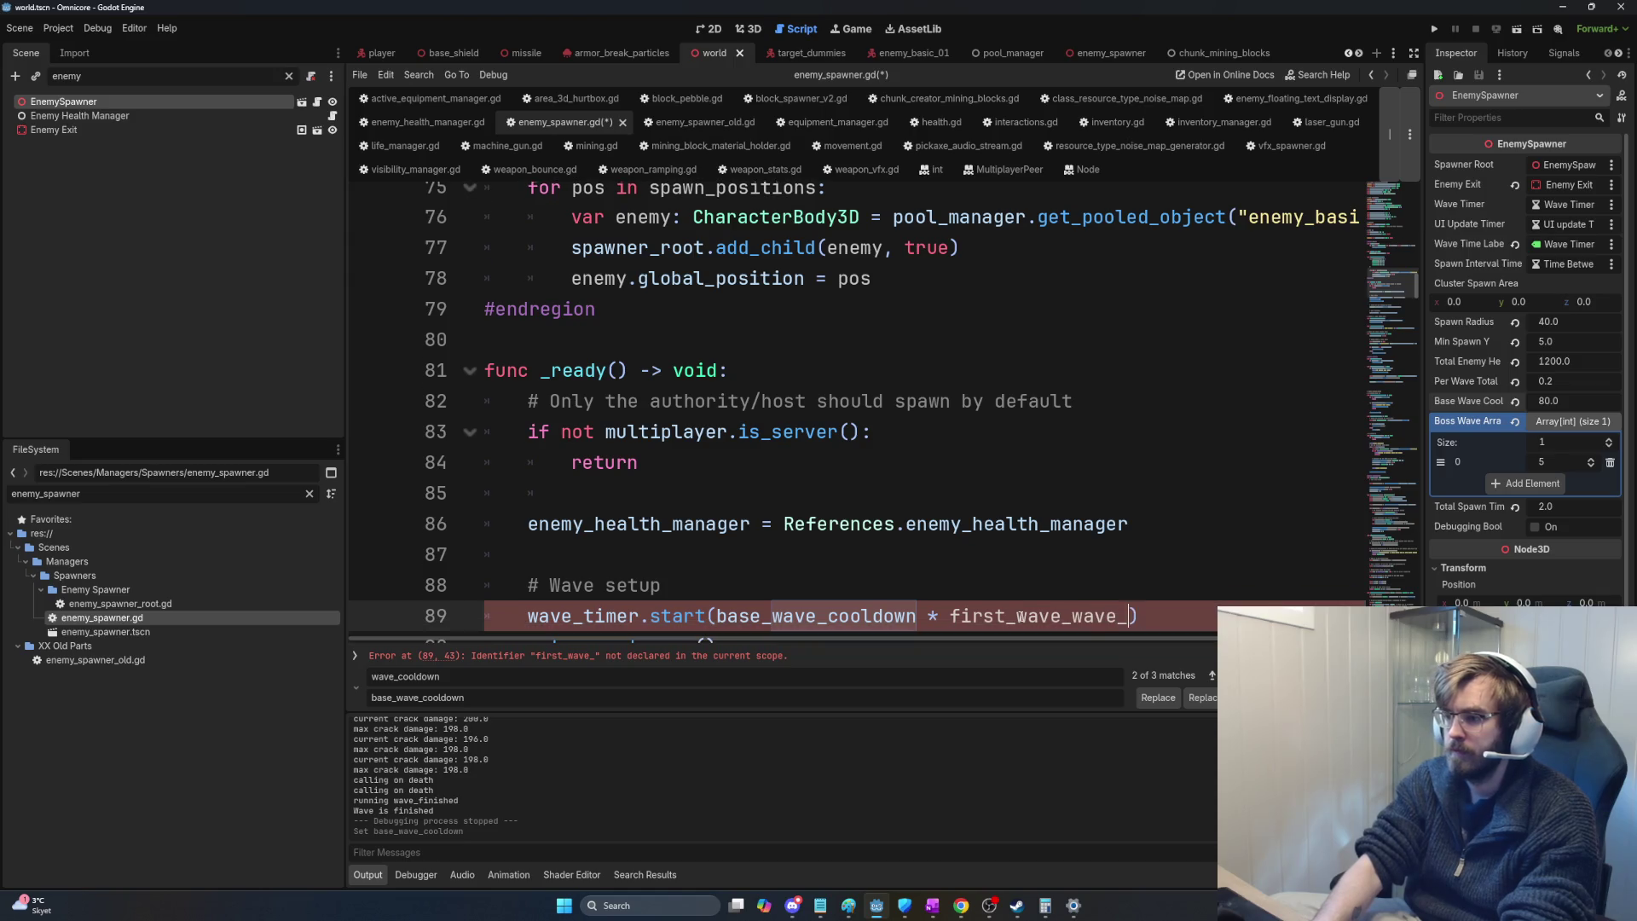
{"action": "type", "text": "down"}
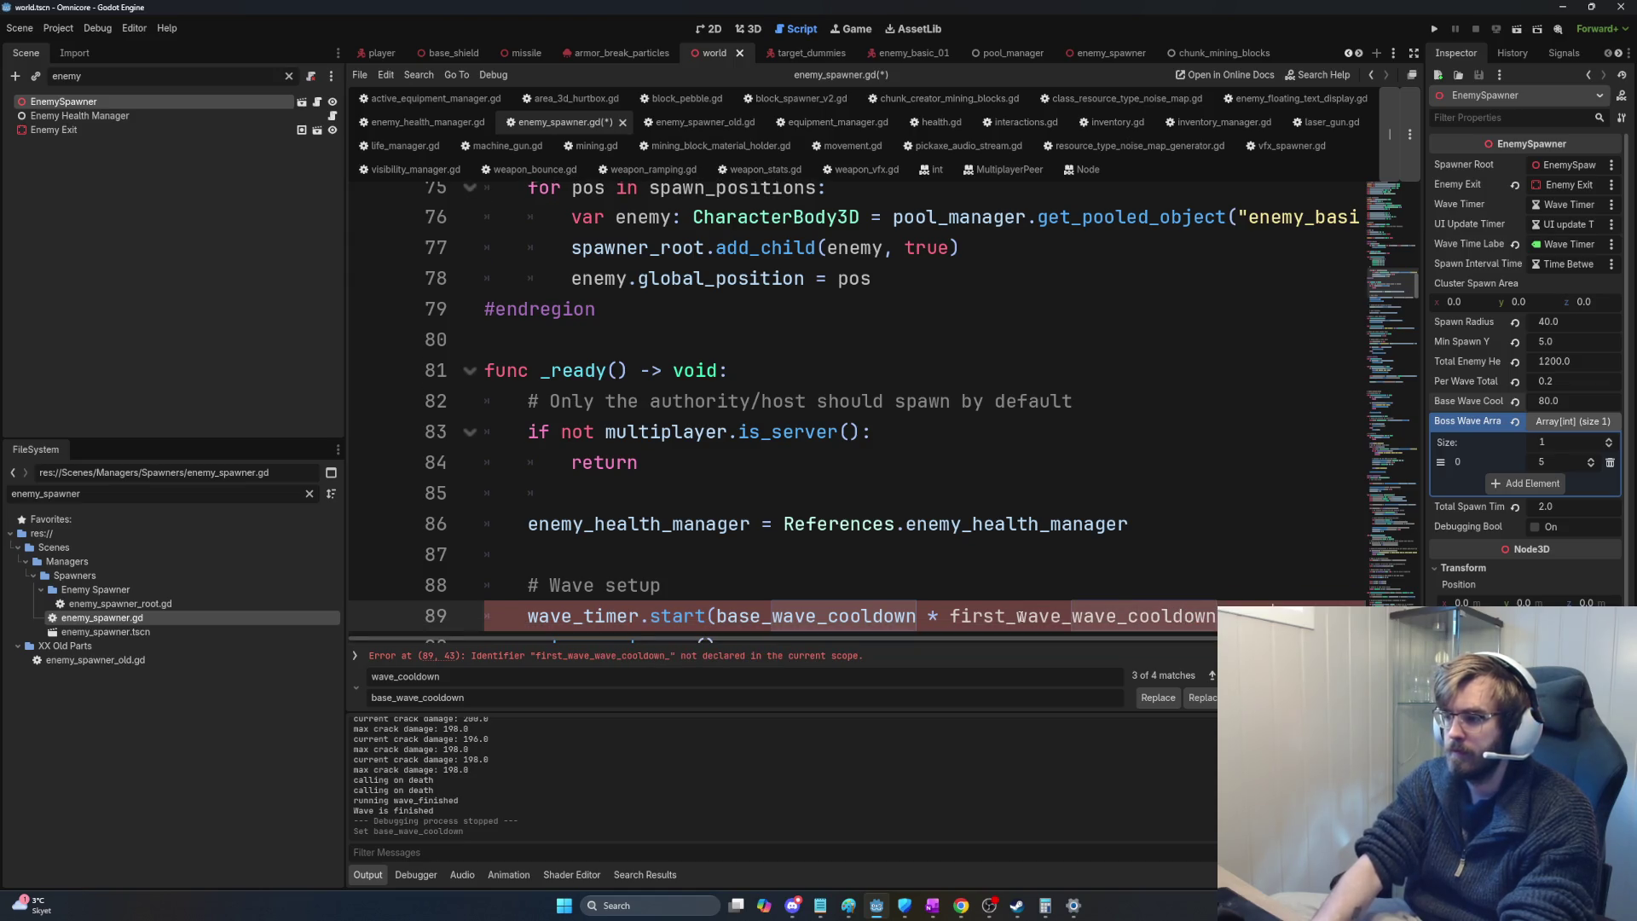
{"action": "type", "text": "multiplier"}
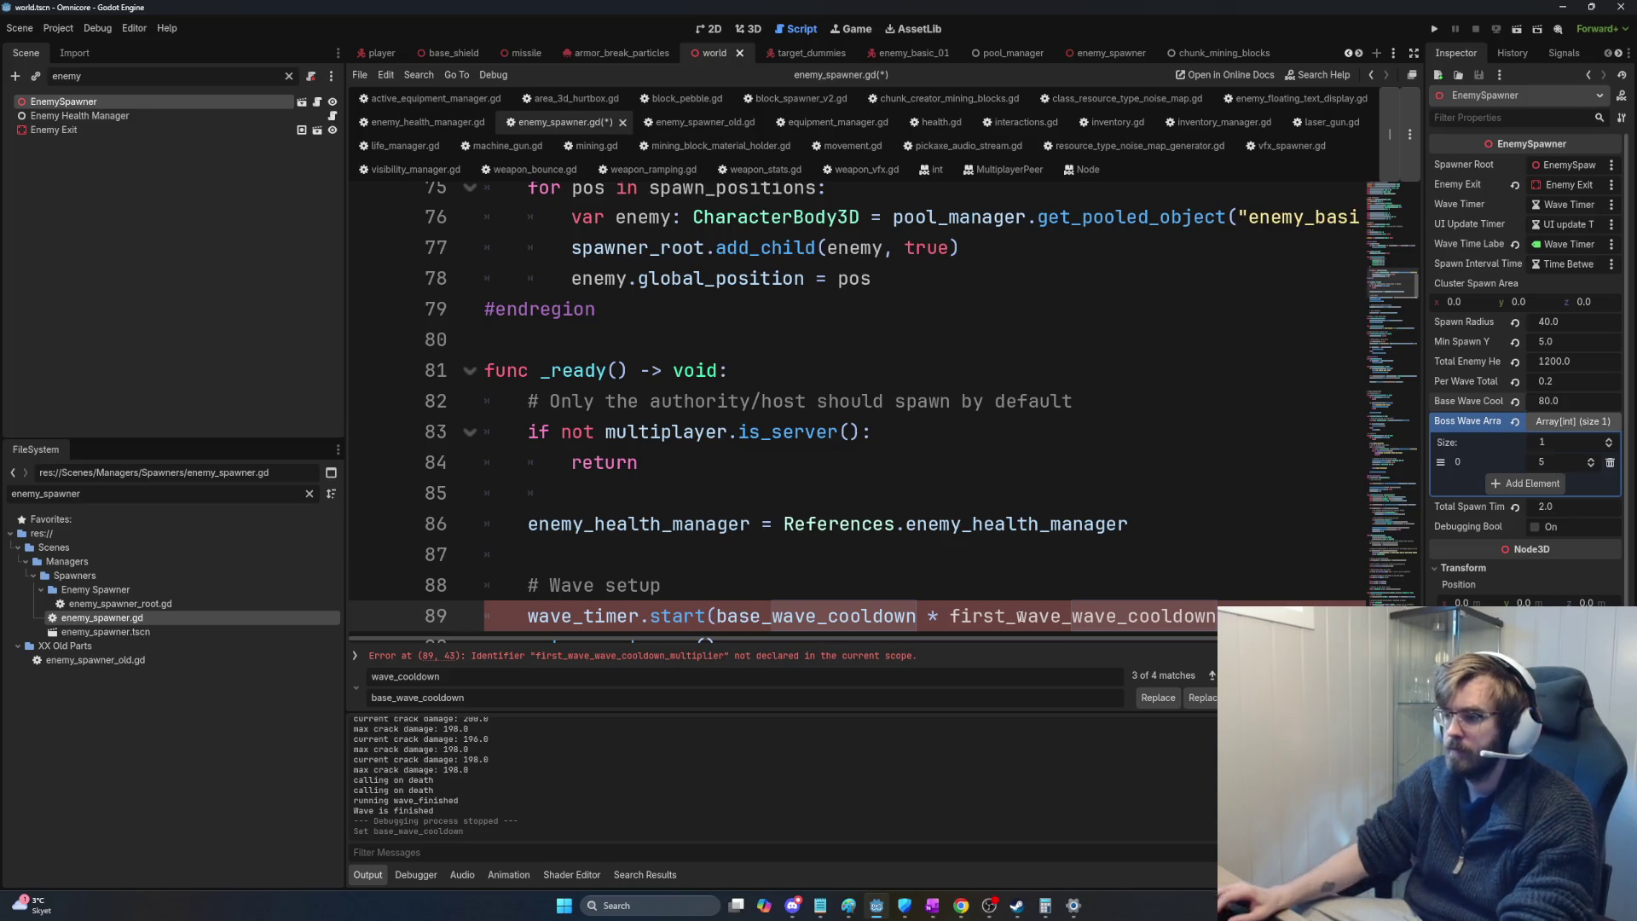
{"action": "key", "text": "F3"}
{"action": "key", "text": "F3"}
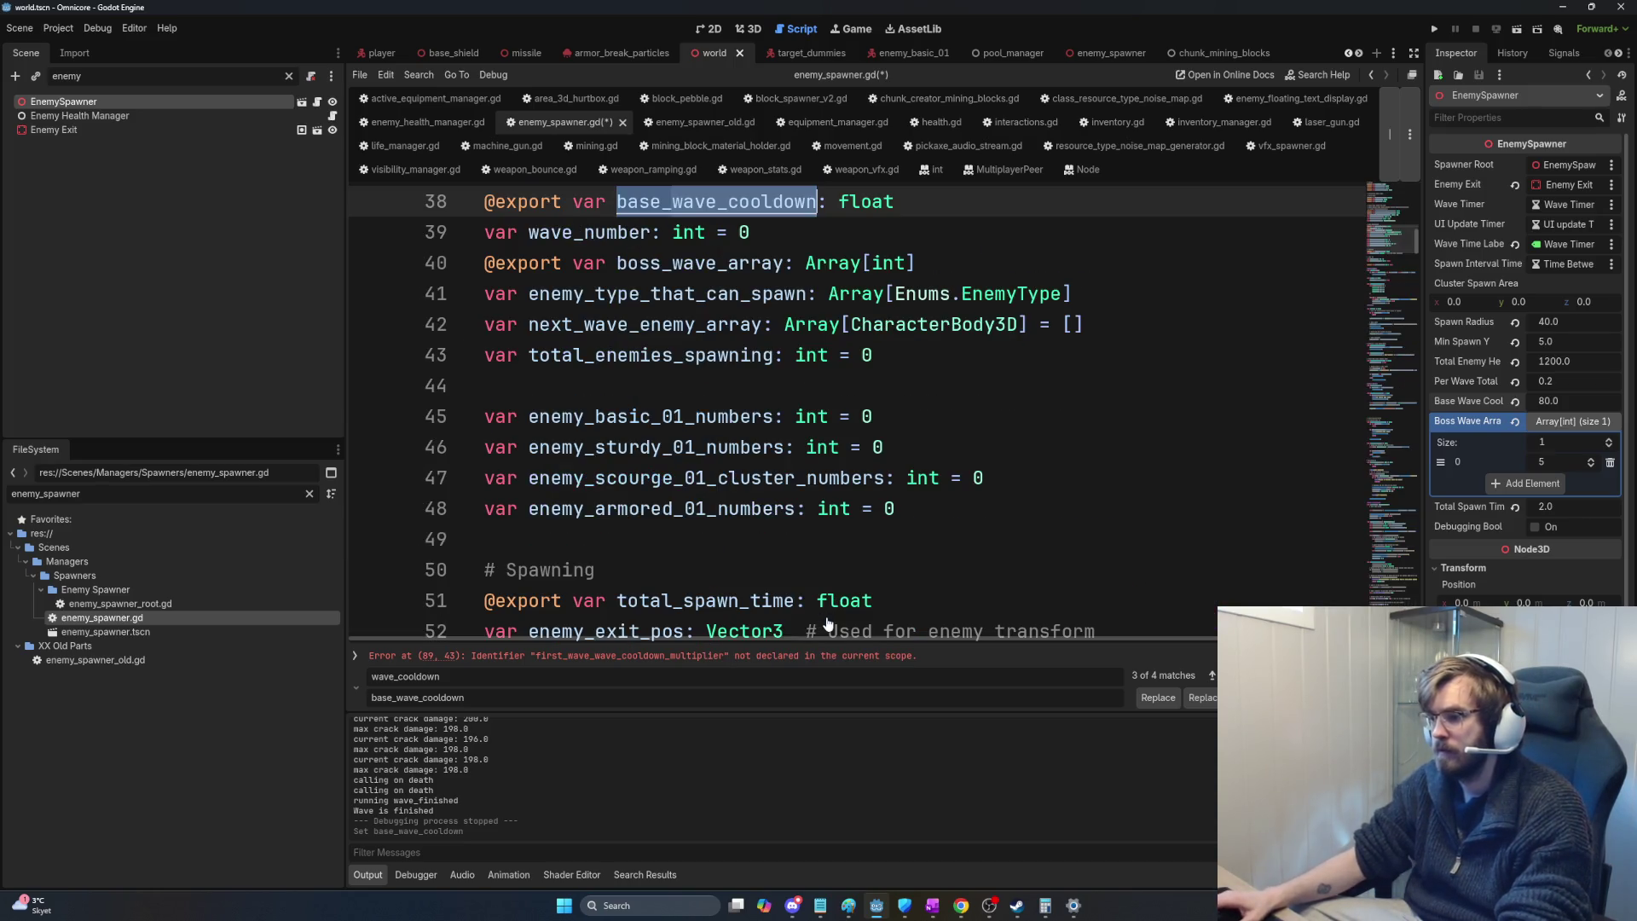
{"action": "left_click", "coordinate": [925, 212]}
{"action": "key", "text": "Return"}
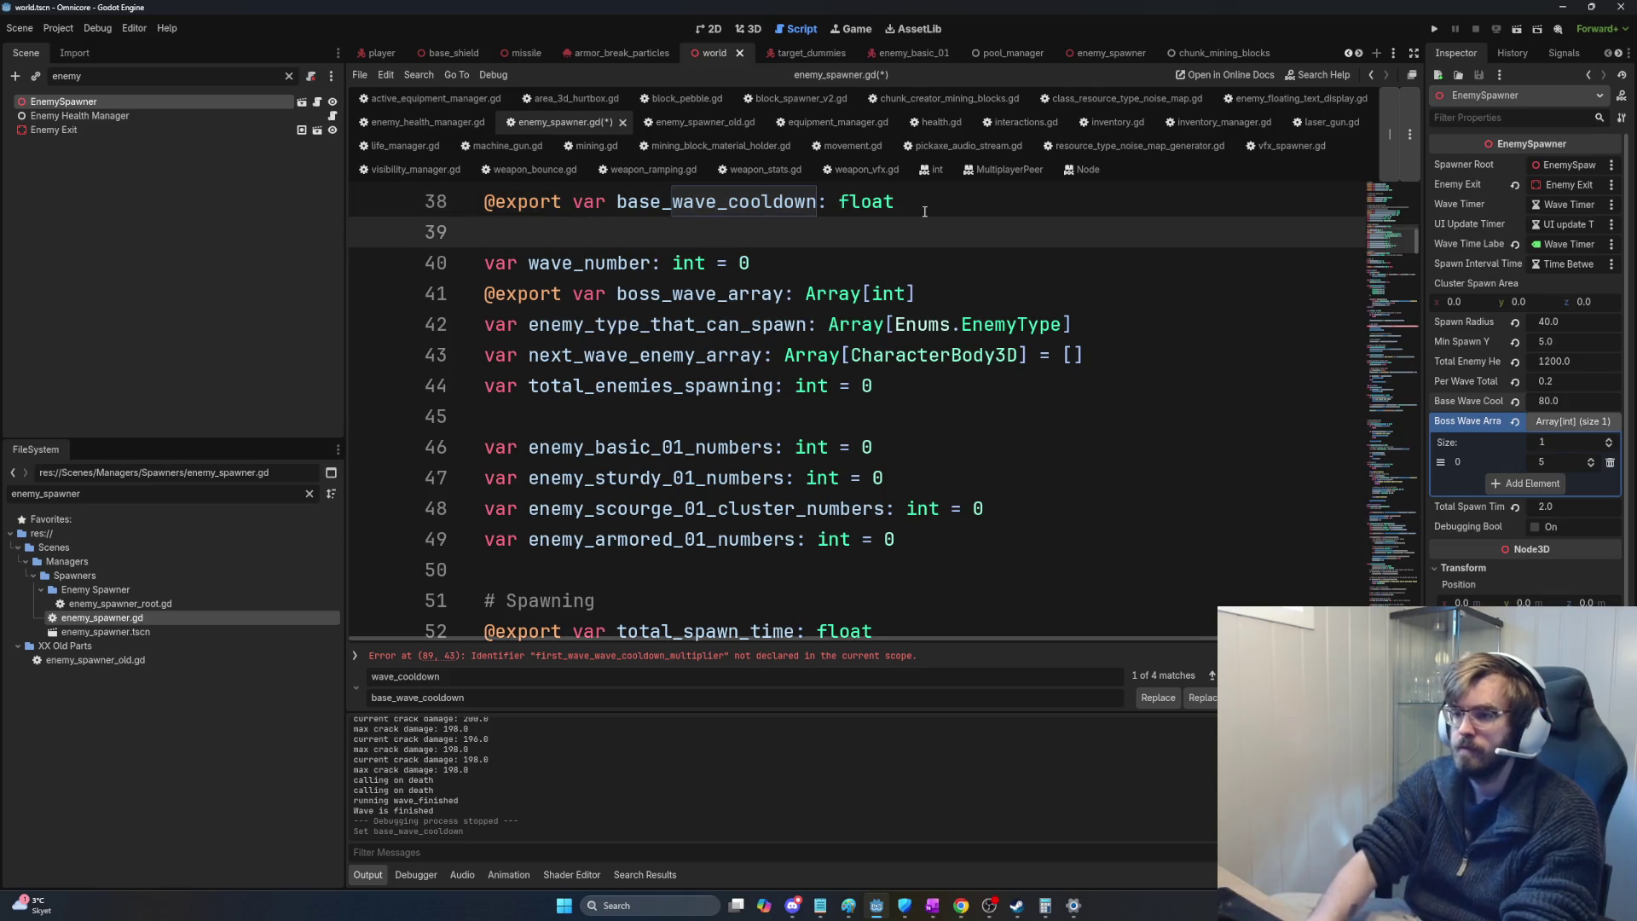
{"action": "type", "text": "first_wave_wave_cooldown_multiplier"}
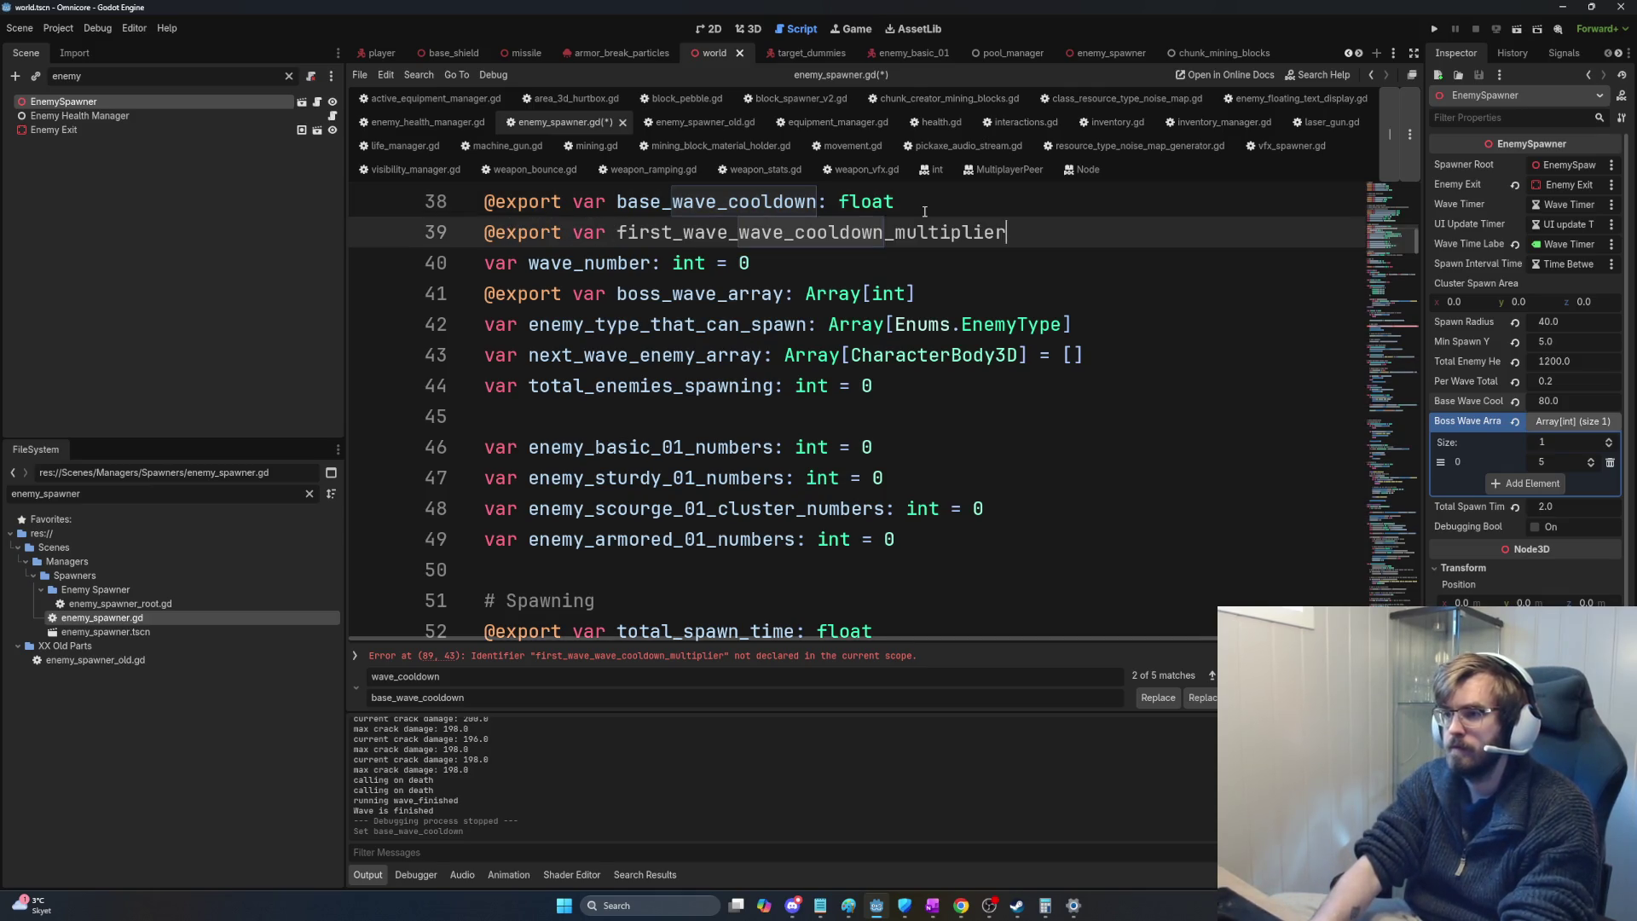
{"action": "key", "text": "ctrl+s"}
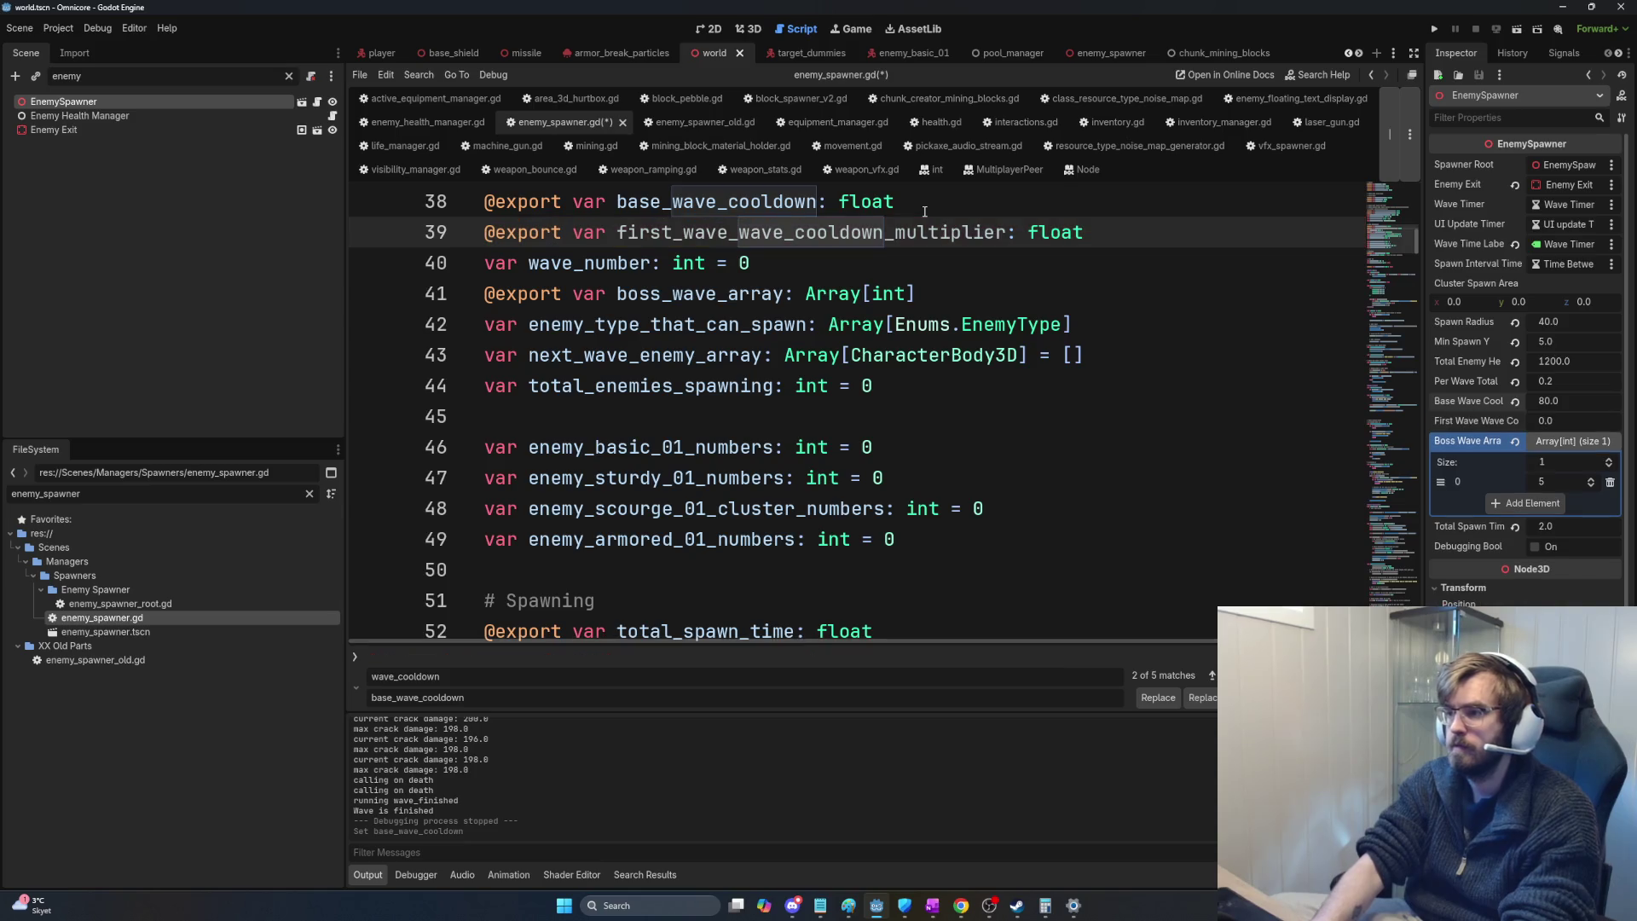
{"action": "left_click", "coordinate": [1563, 420]}
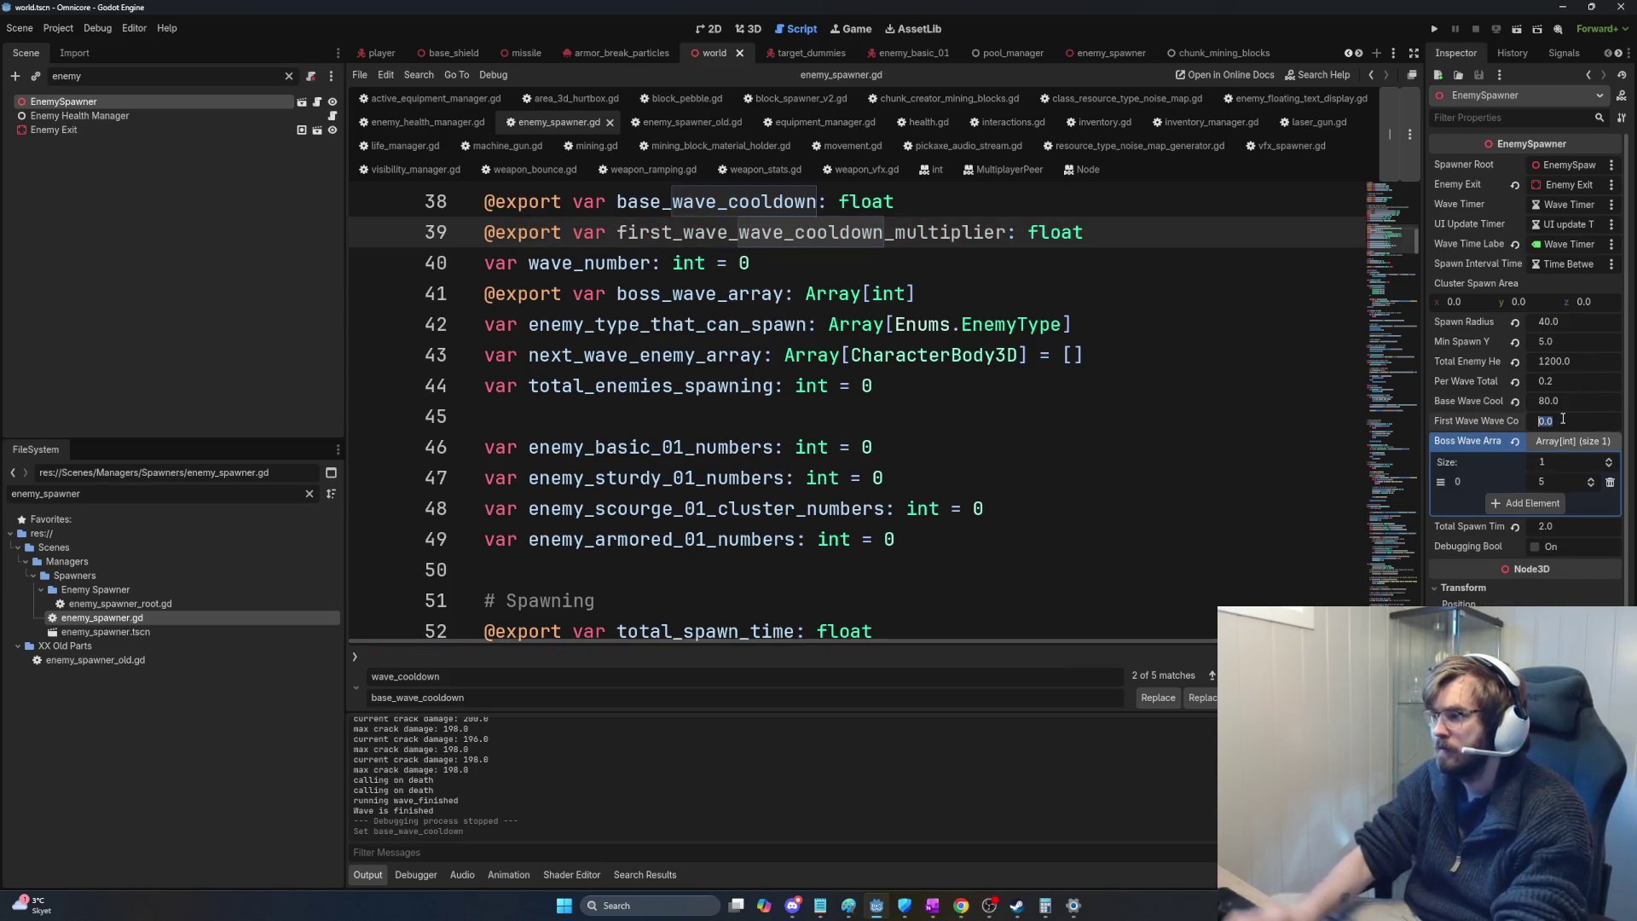
Set the first-wave multiplier to 1.5 in the Inspector, then switch to the notes and browser.
{"action": "type", "text": "1.5"}
{"action": "key", "text": "Return"}
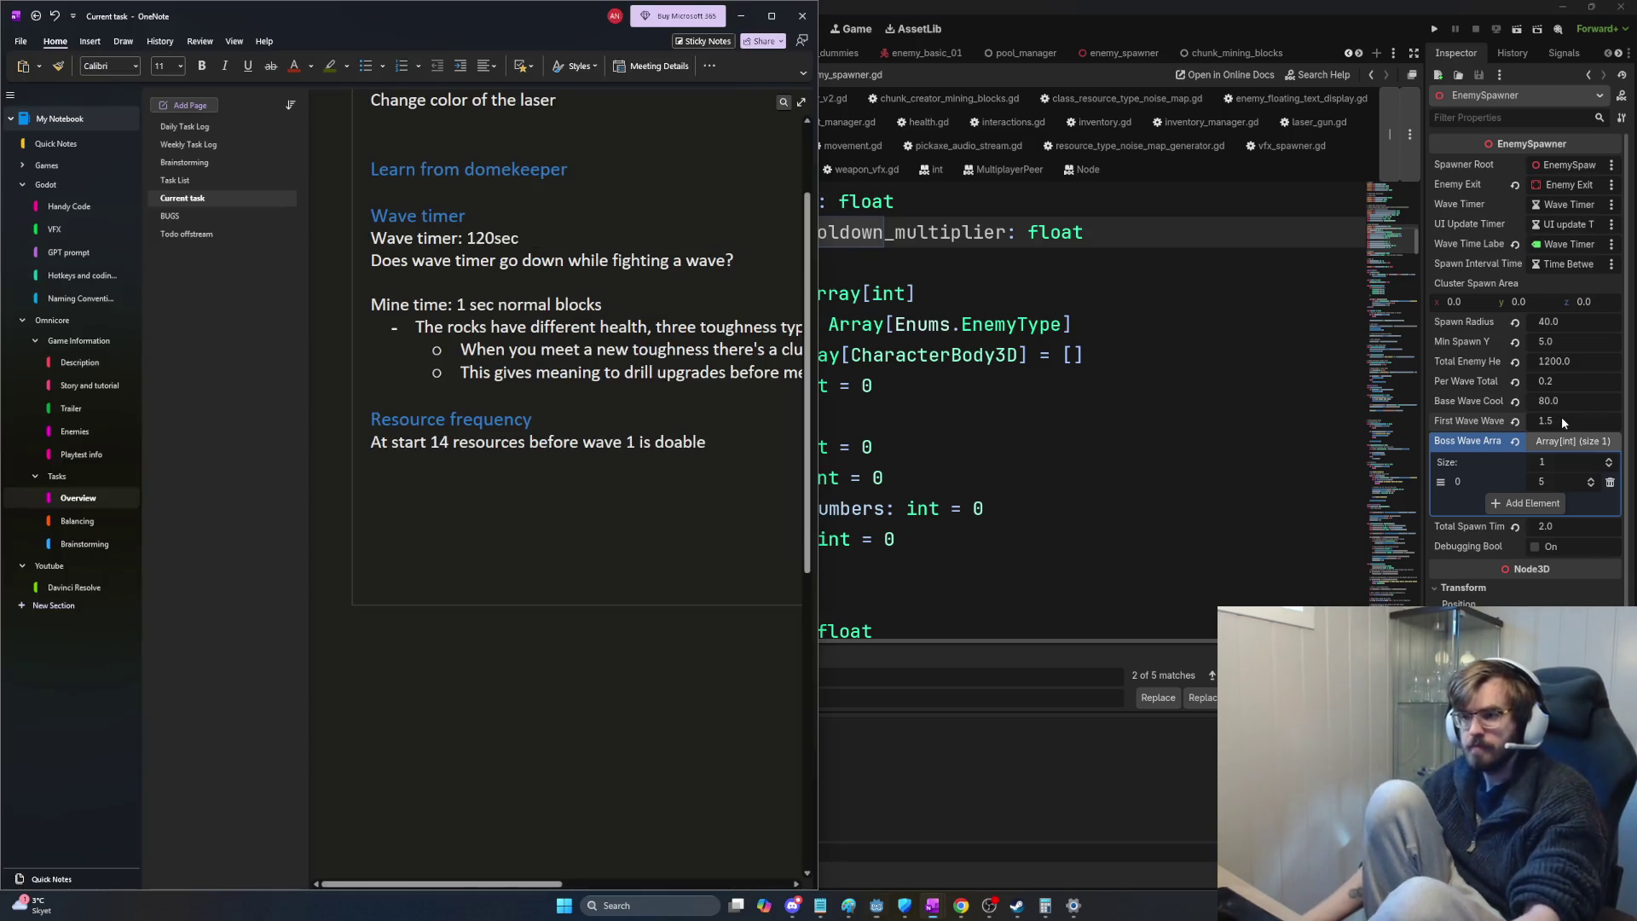
{"action": "key", "text": "alt+Tab"}
{"action": "key", "text": "alt+Tab"}
{"action": "key", "text": "Tab"}
{"action": "key", "text": "Tab"}
{"action": "key", "text": "Tab"}
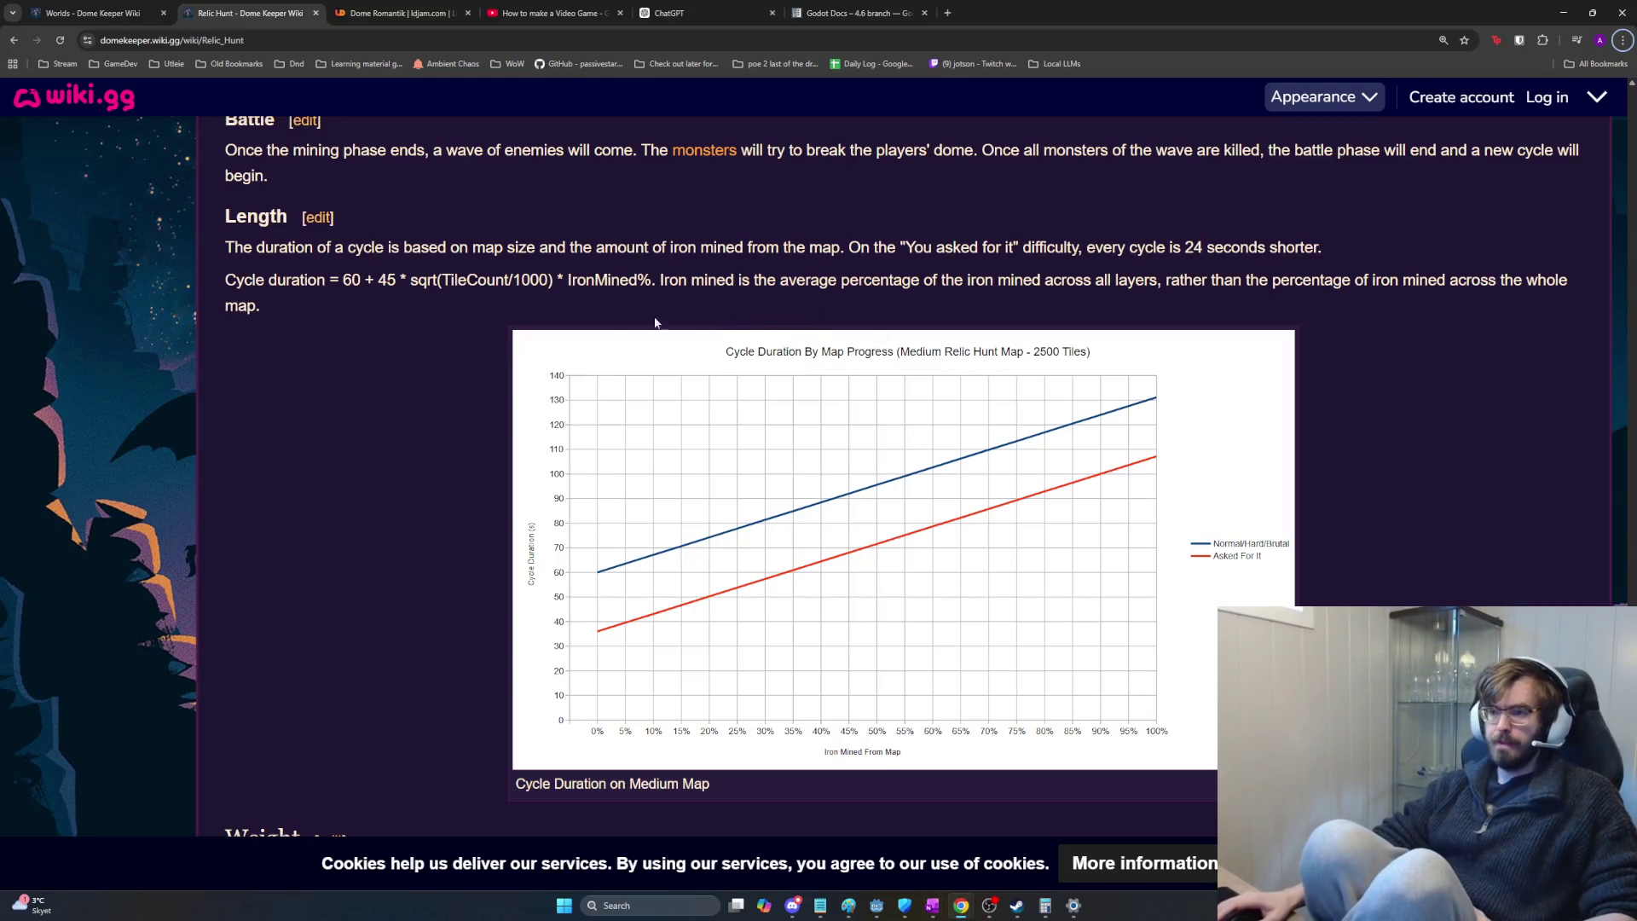
Highlight the Relic Hunt cycle duration formula, then bring the Paint sketch forward.
{"action": "left_click_drag", "start_coordinate": [571, 281], "coordinate": [755, 282]}
{"action": "left_click", "coordinate": [799, 274]}
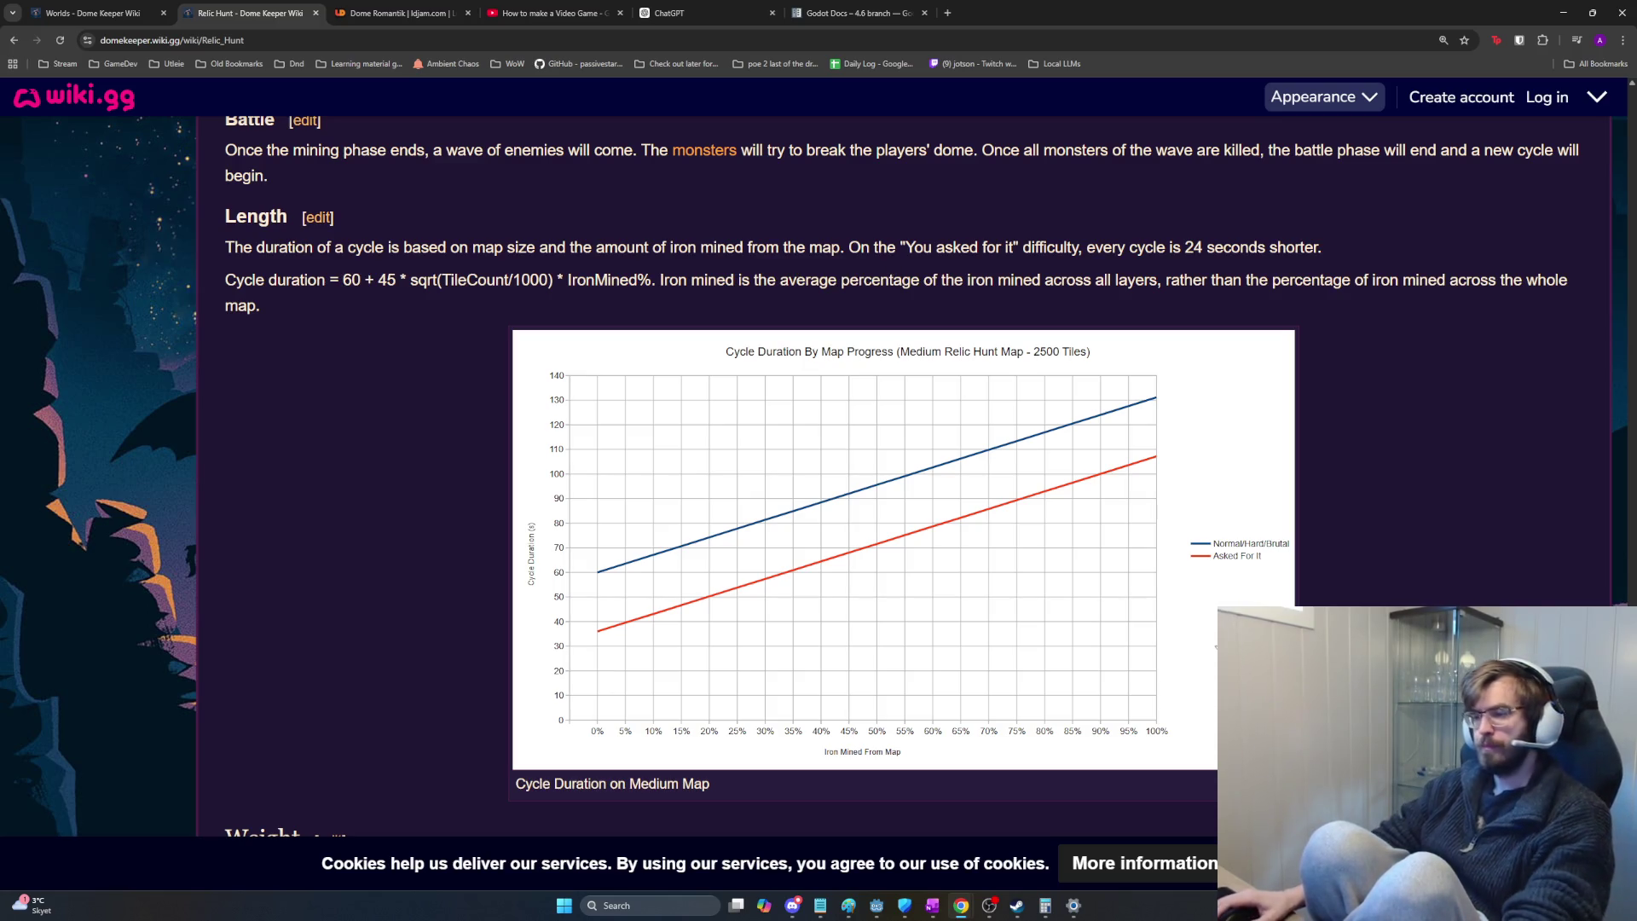
{"action": "key", "text": "alt+Tab"}
{"action": "key", "text": "alt+Tab"}
{"action": "left_click", "coordinate": [1095, 447]}
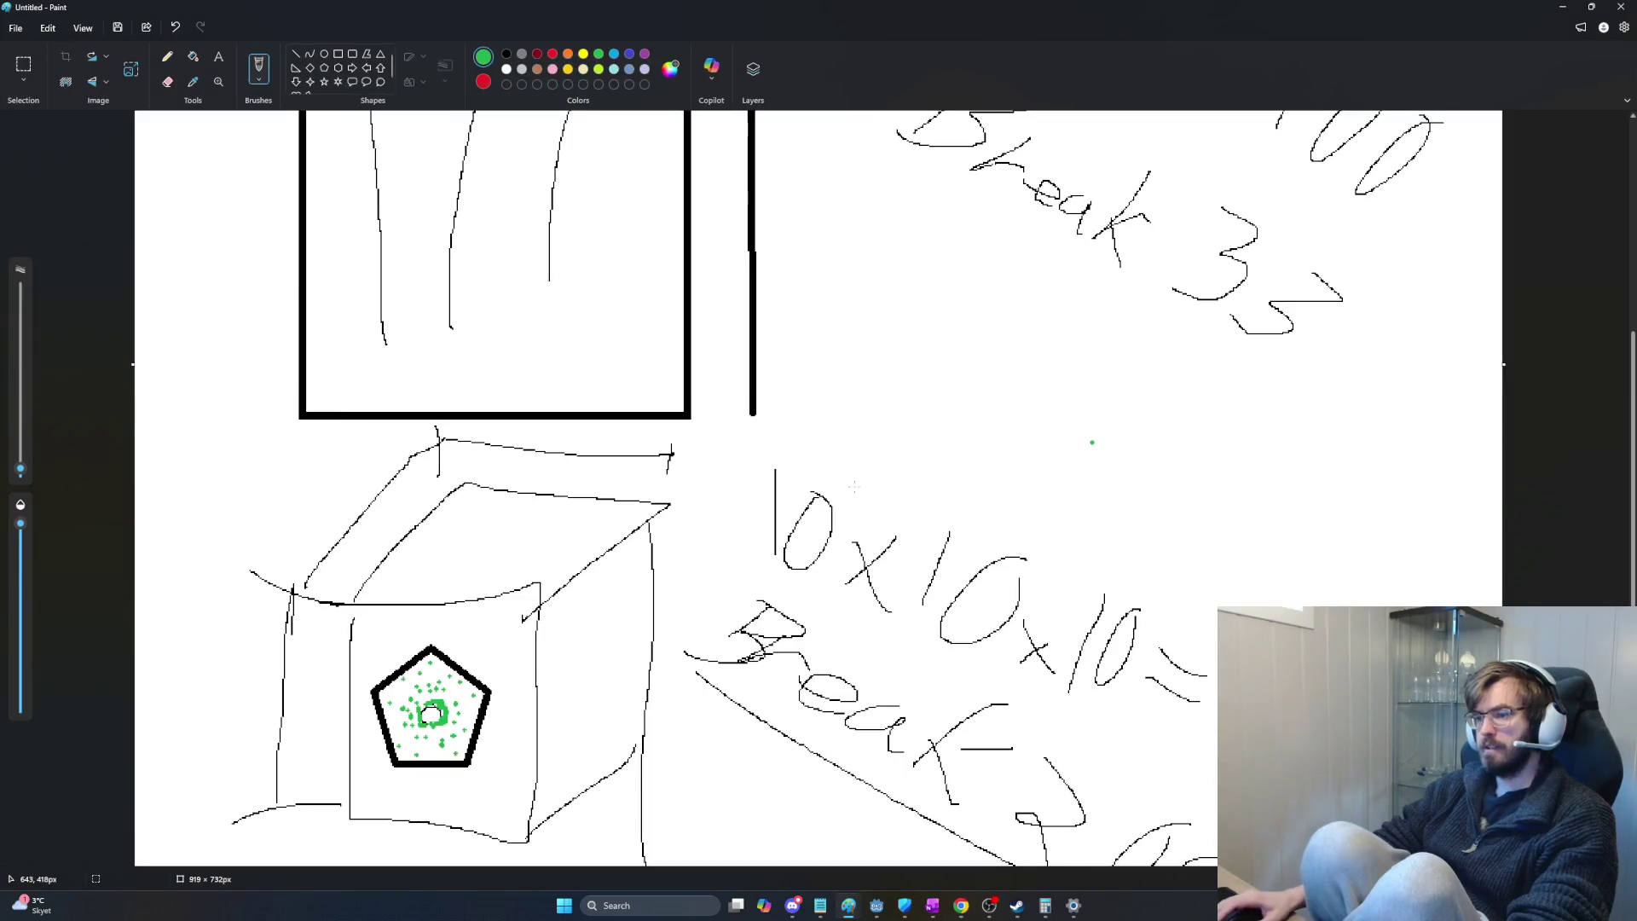
Undo the stray dot and draw two green horizontal lines across the box, discarding a red attempt.
{"action": "key", "text": "ctrl+z"}
{"action": "scroll", "coordinate": [797, 446], "scroll_direction": "down", "scroll_amount": 2, "text": "ctrl"}
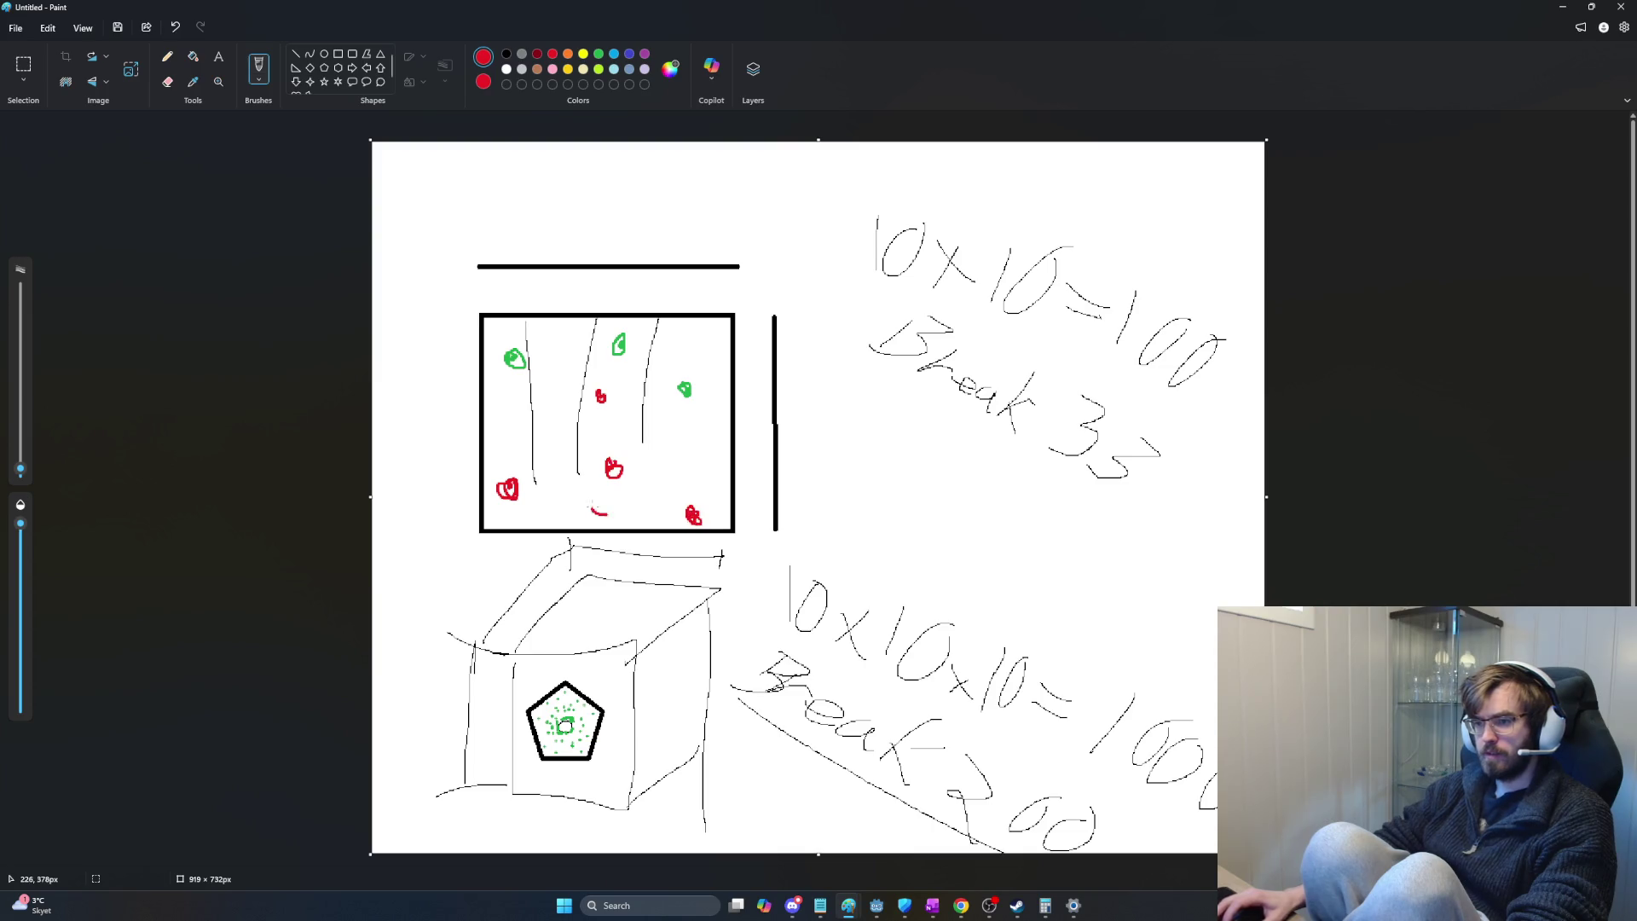
{"action": "left_click", "coordinate": [295, 54]}
{"action": "left_click_drag", "start_coordinate": [490, 371], "coordinate": [729, 368]}
{"action": "key", "text": "ctrl+z"}
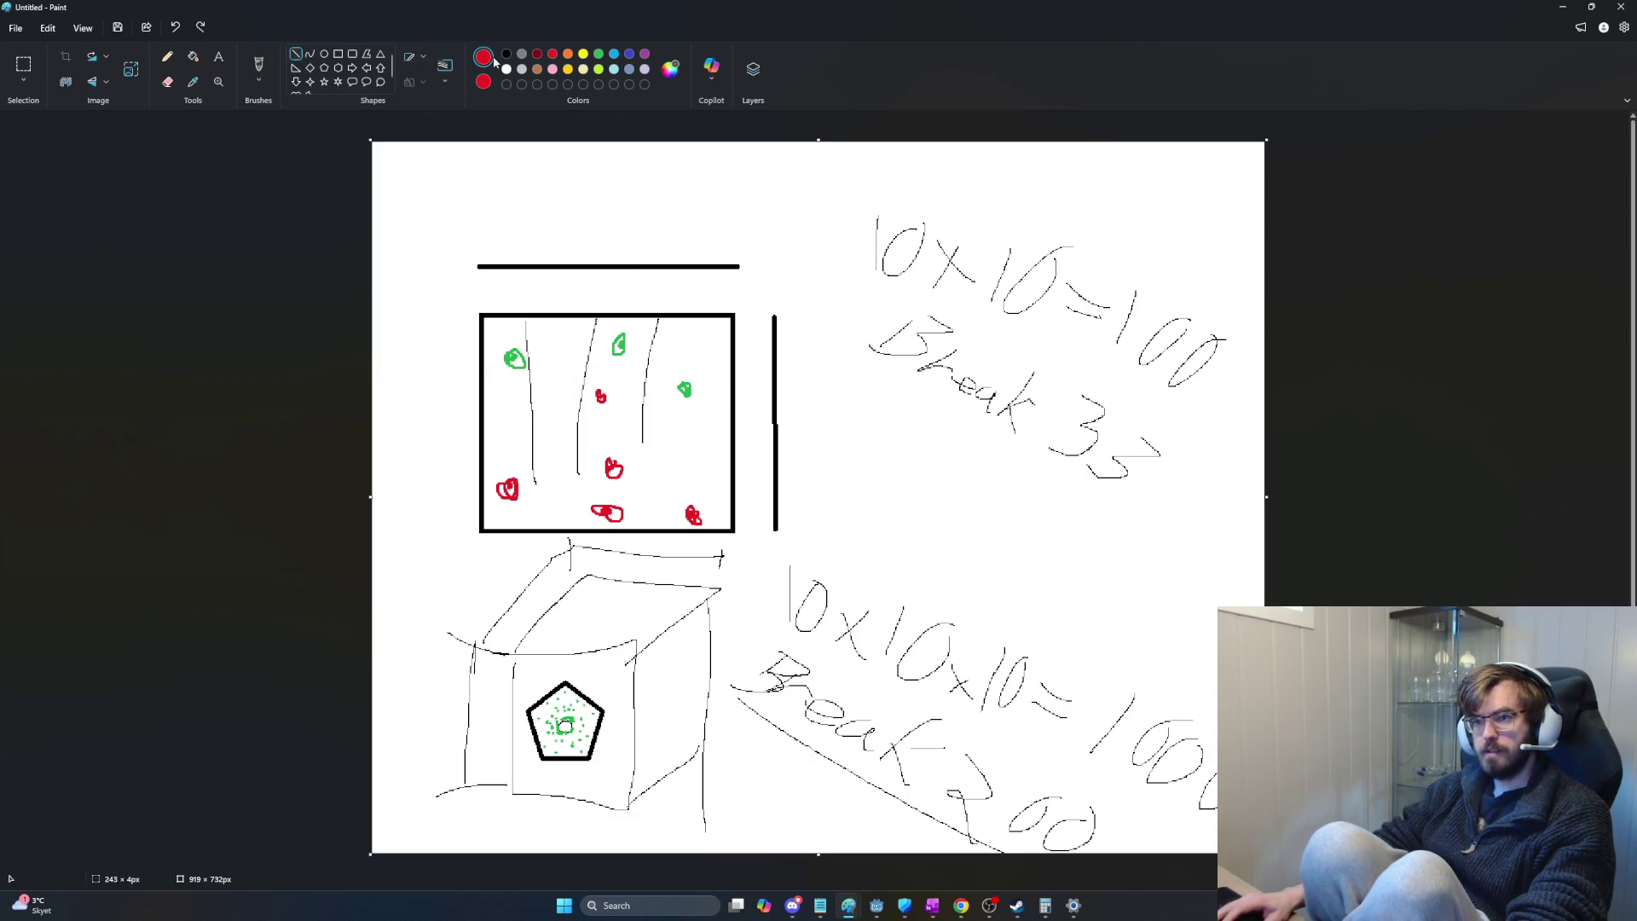
{"action": "mouse_move", "coordinate": [493, 375]}
{"action": "left_mouse_down"}
{"action": "mouse_move", "coordinate": [716, 379]}
{"action": "mouse_move", "coordinate": [738, 358]}
{"action": "mouse_move", "coordinate": [732, 373]}
{"action": "left_mouse_up"}
{"action": "left_click_drag", "start_coordinate": [736, 438], "coordinate": [479, 436]}
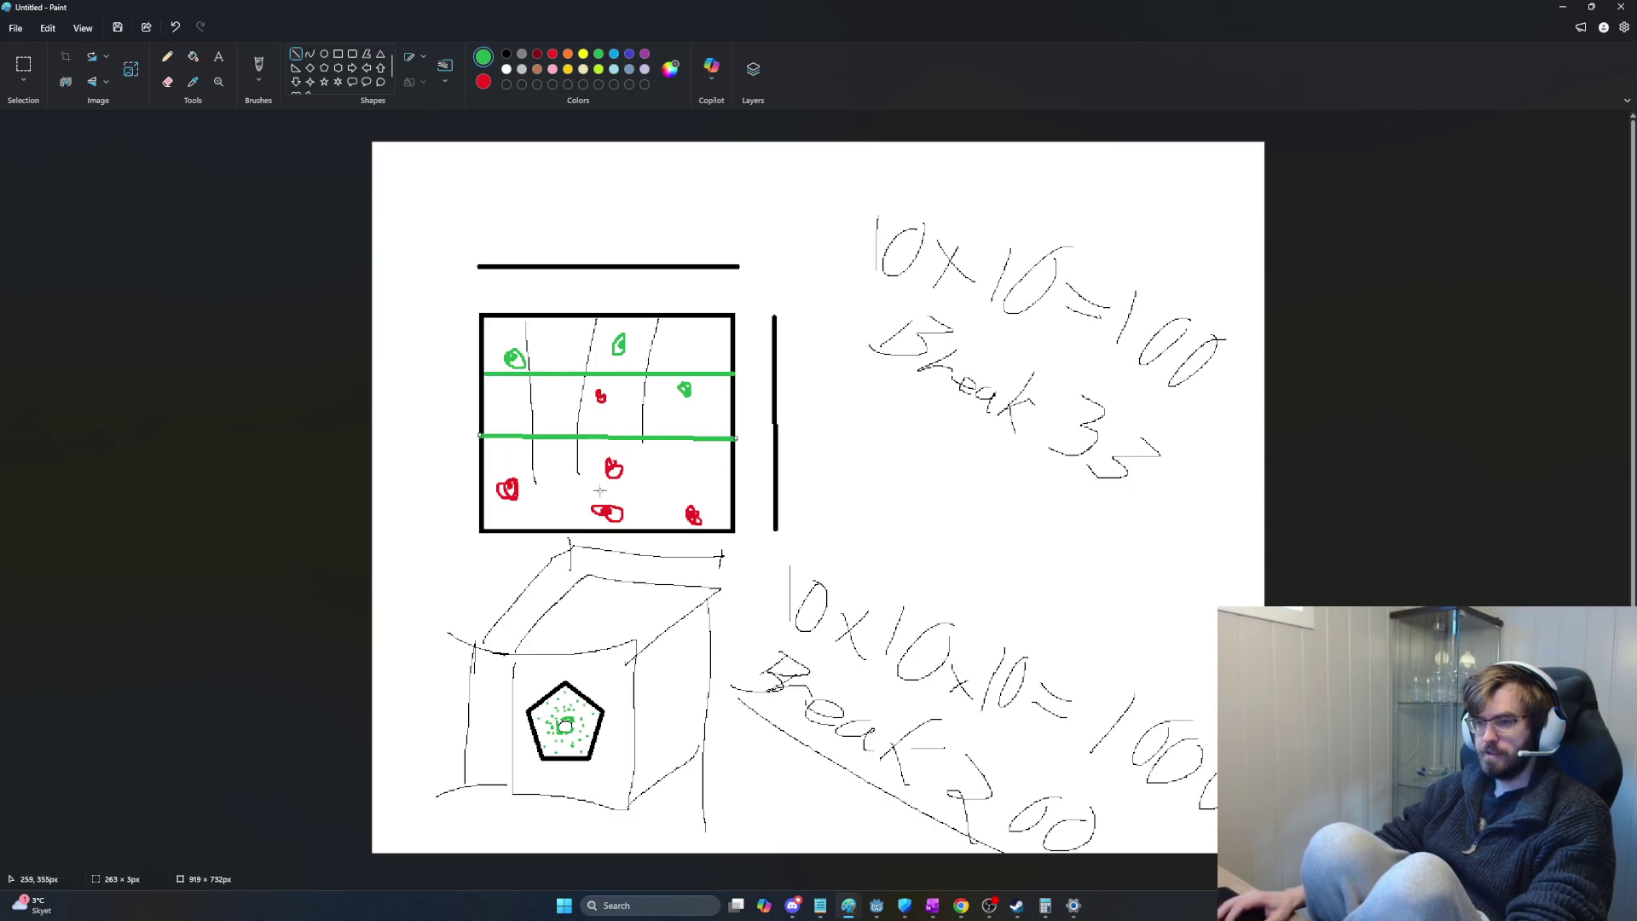
{"action": "key", "text": "alt+Tab"}
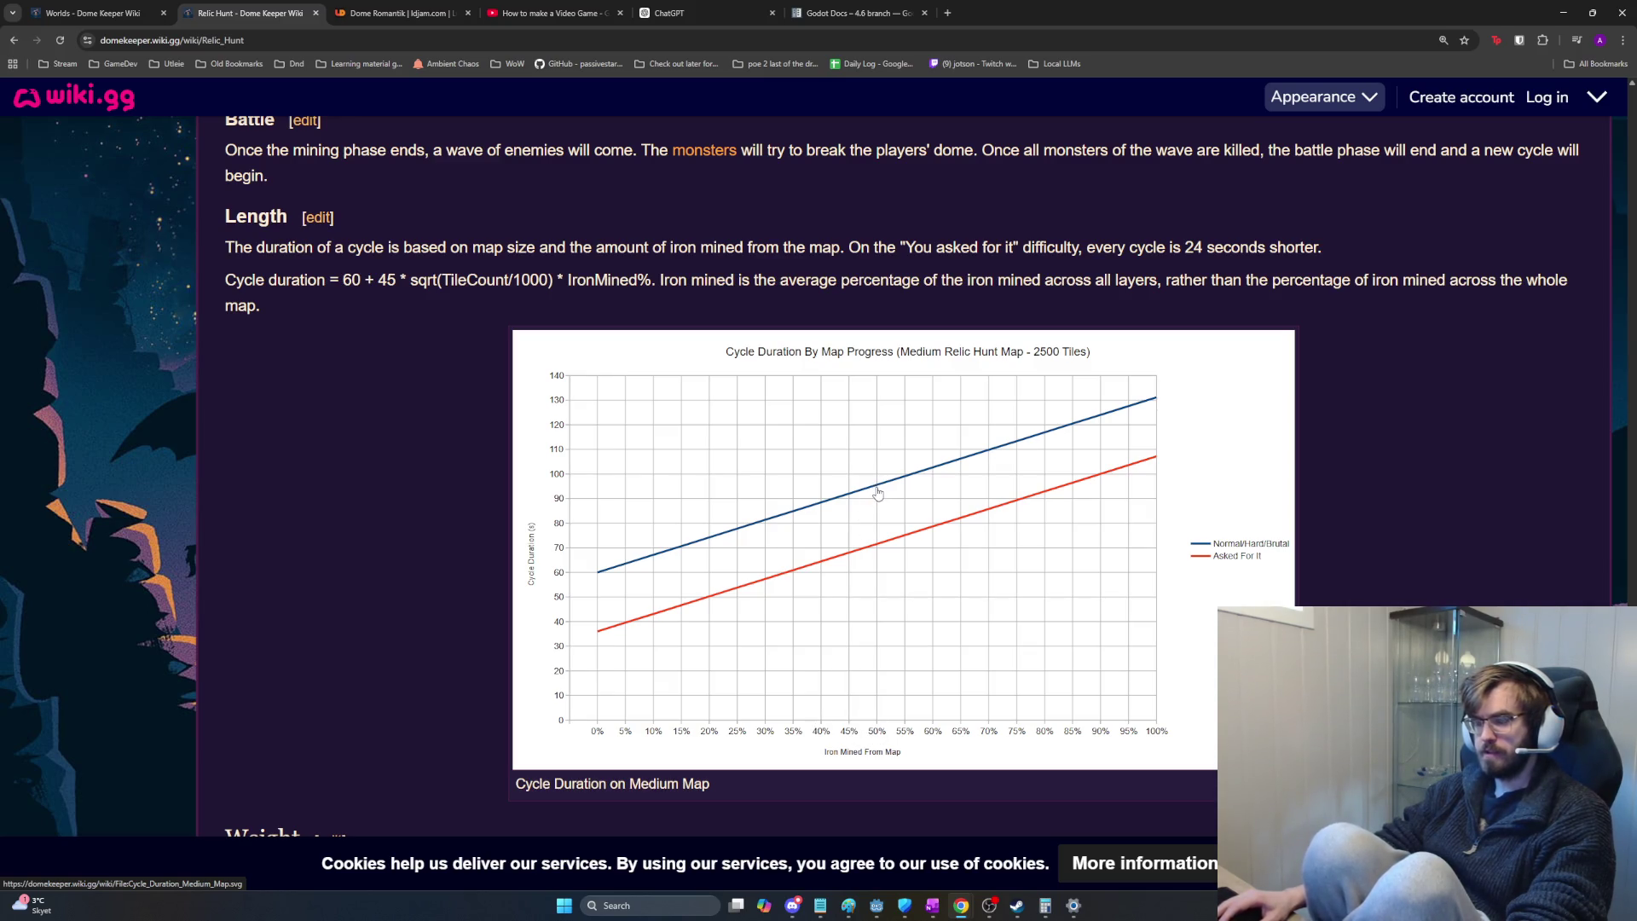
{"action": "key", "text": "alt+Tab"}
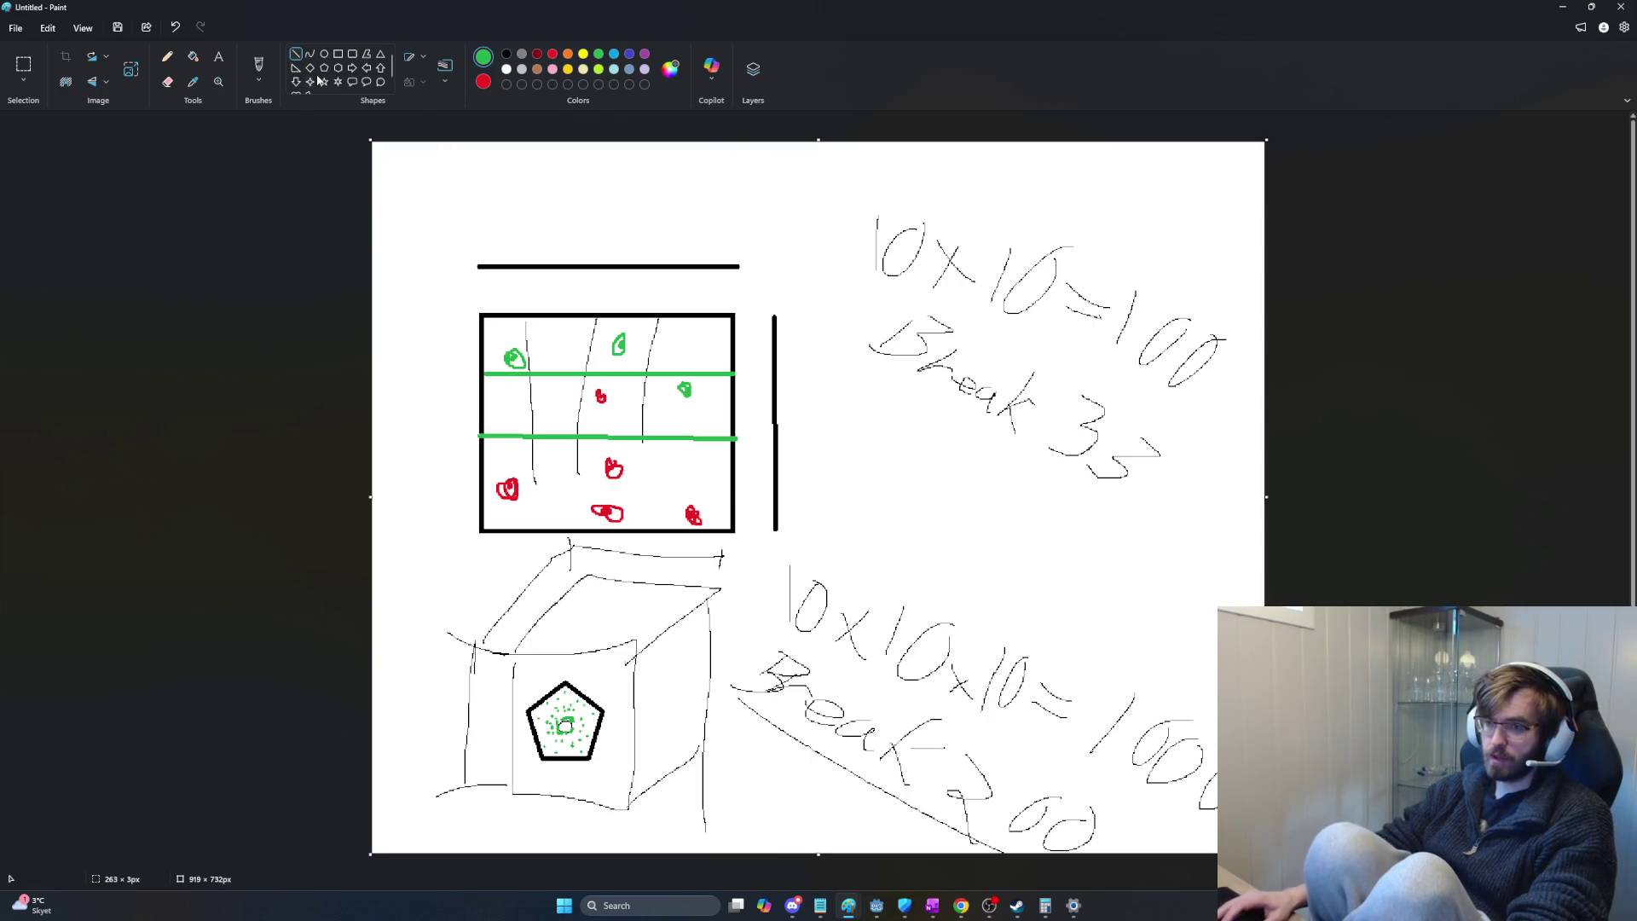
{"action": "left_click", "coordinate": [193, 56]}
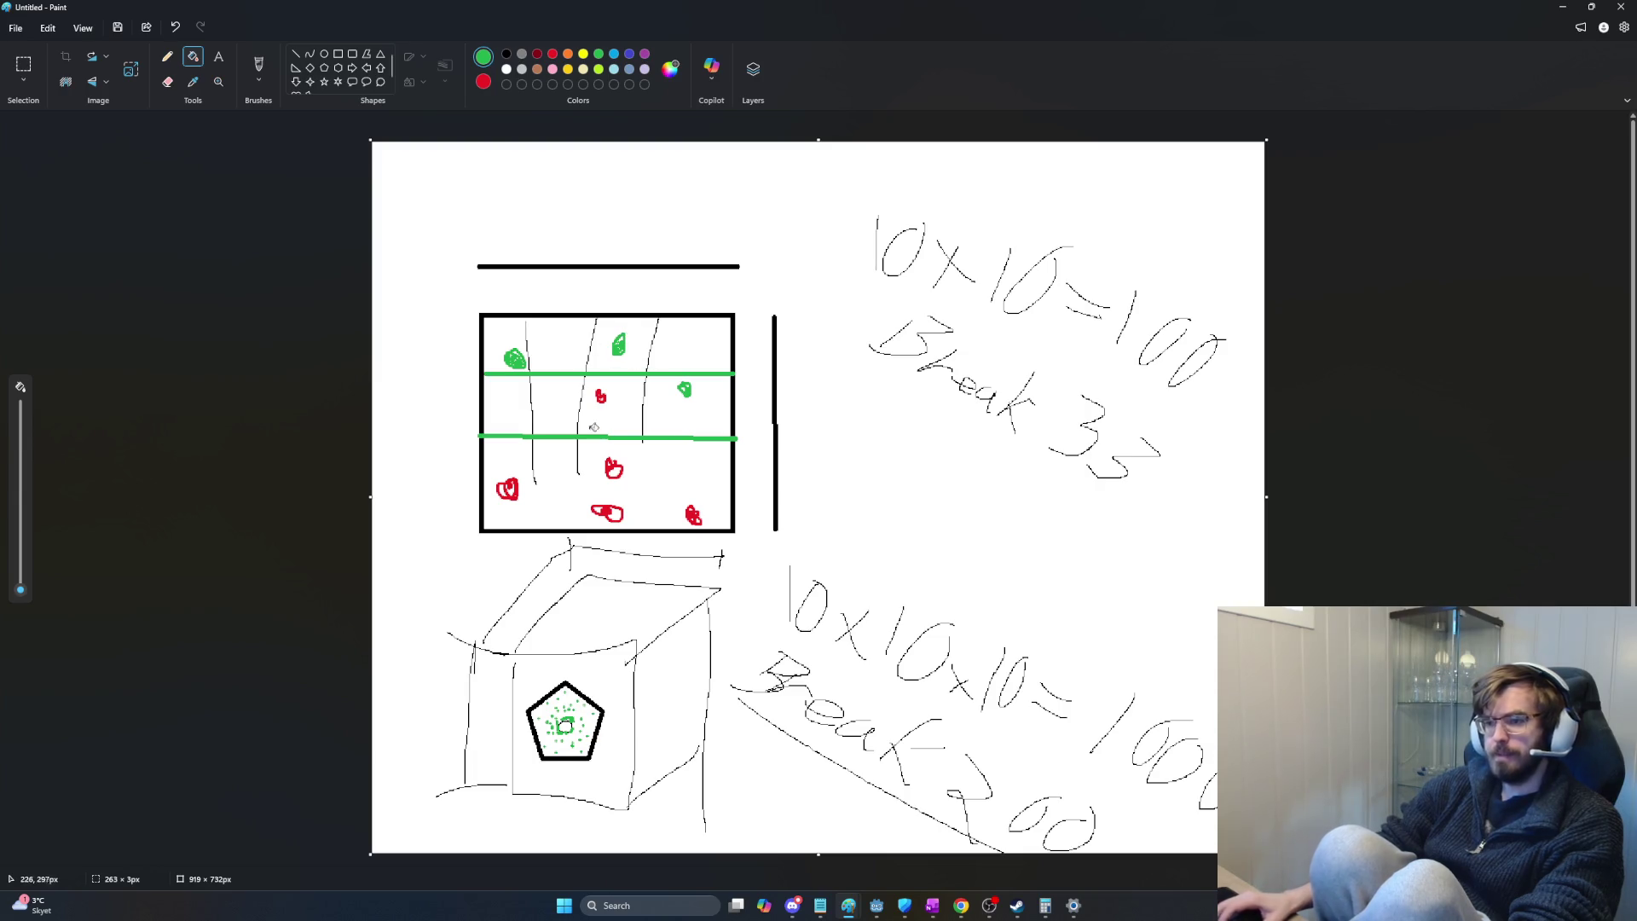
{"action": "left_click", "coordinate": [295, 53]}
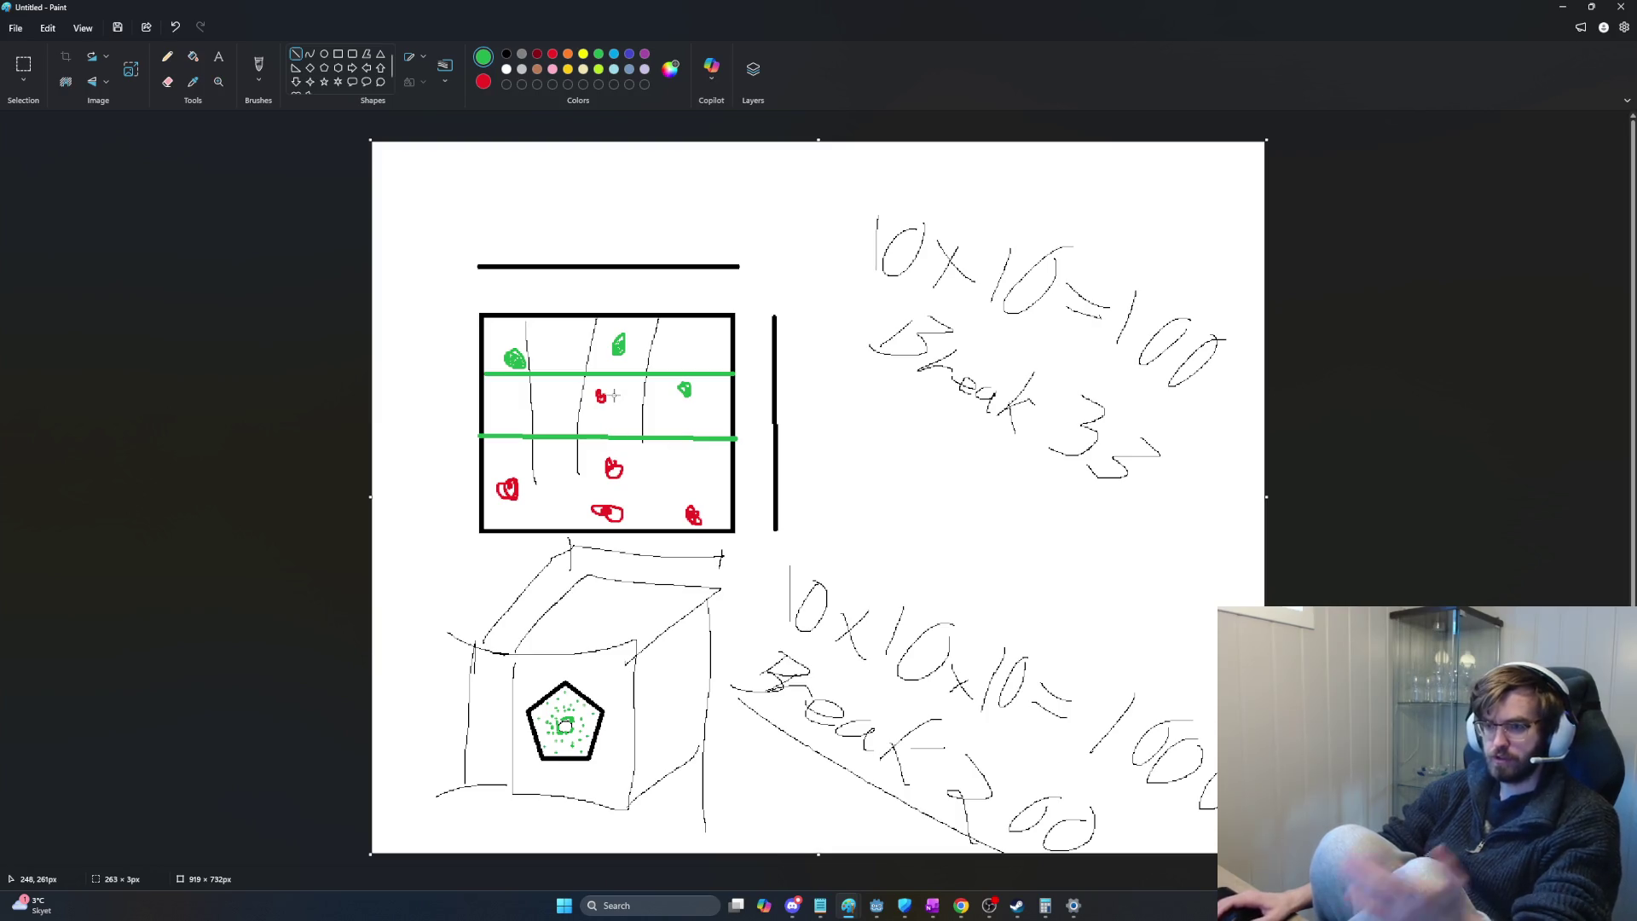
{"action": "left_click_drag", "start_coordinate": [595, 327], "coordinate": [597, 441]}
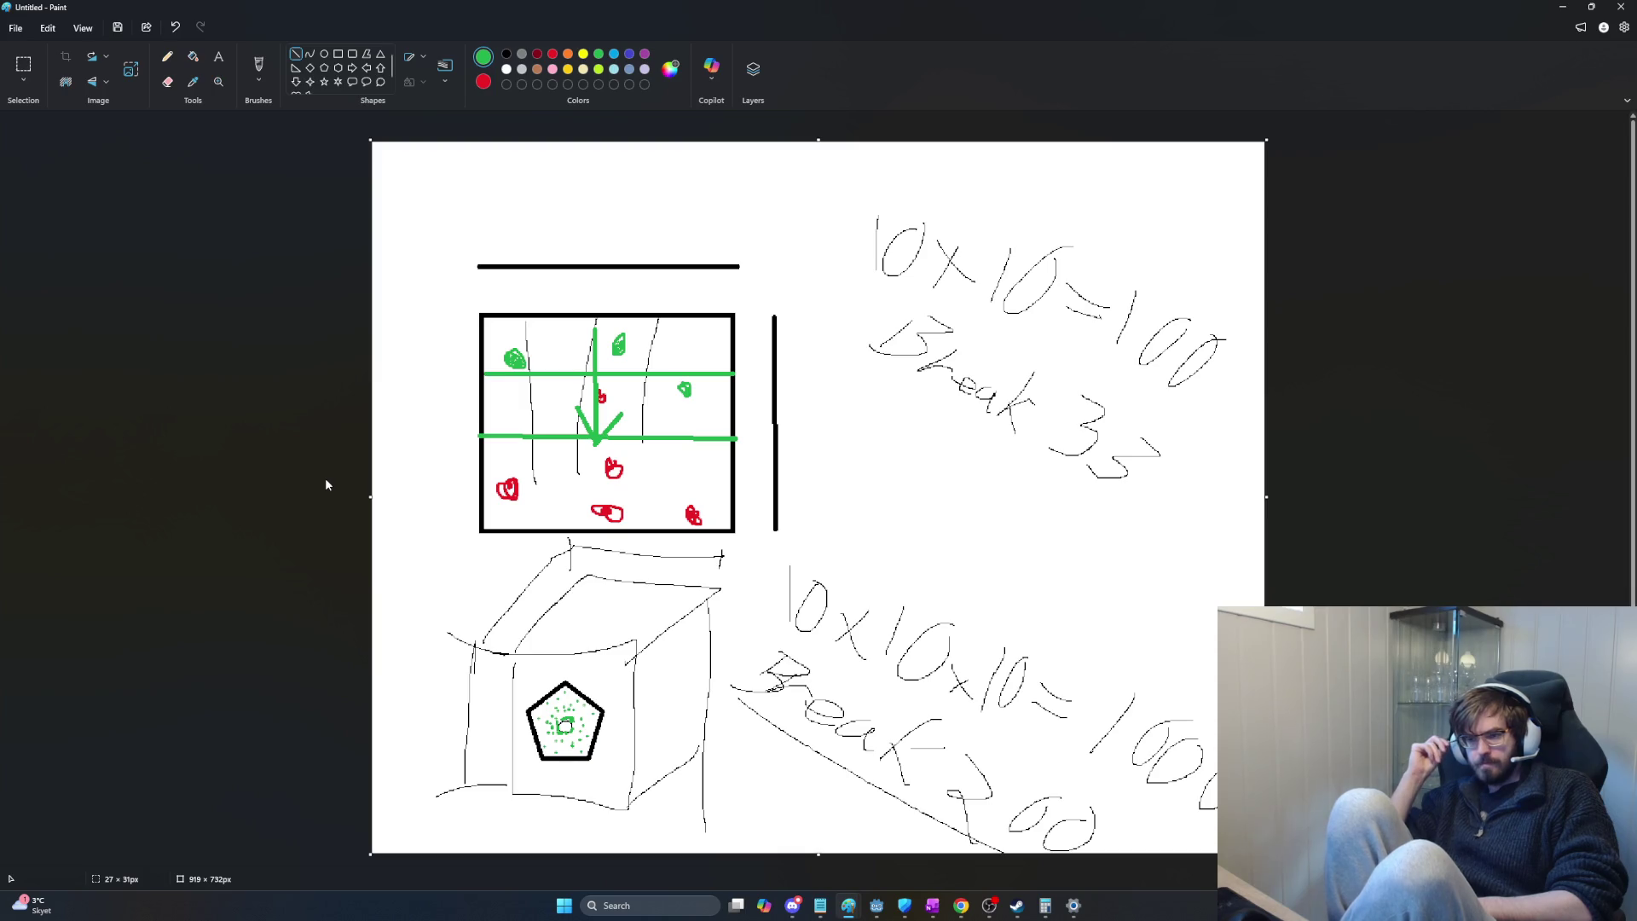
Alt+Tab from Paint past the Chrome wiki page back to the Godot editor.
{"action": "key", "text": "alt+Tab"}
{"action": "key", "text": "alt+Tab"}
{"action": "key", "text": "alt+Tab"}
{"action": "key", "text": "Tab"}
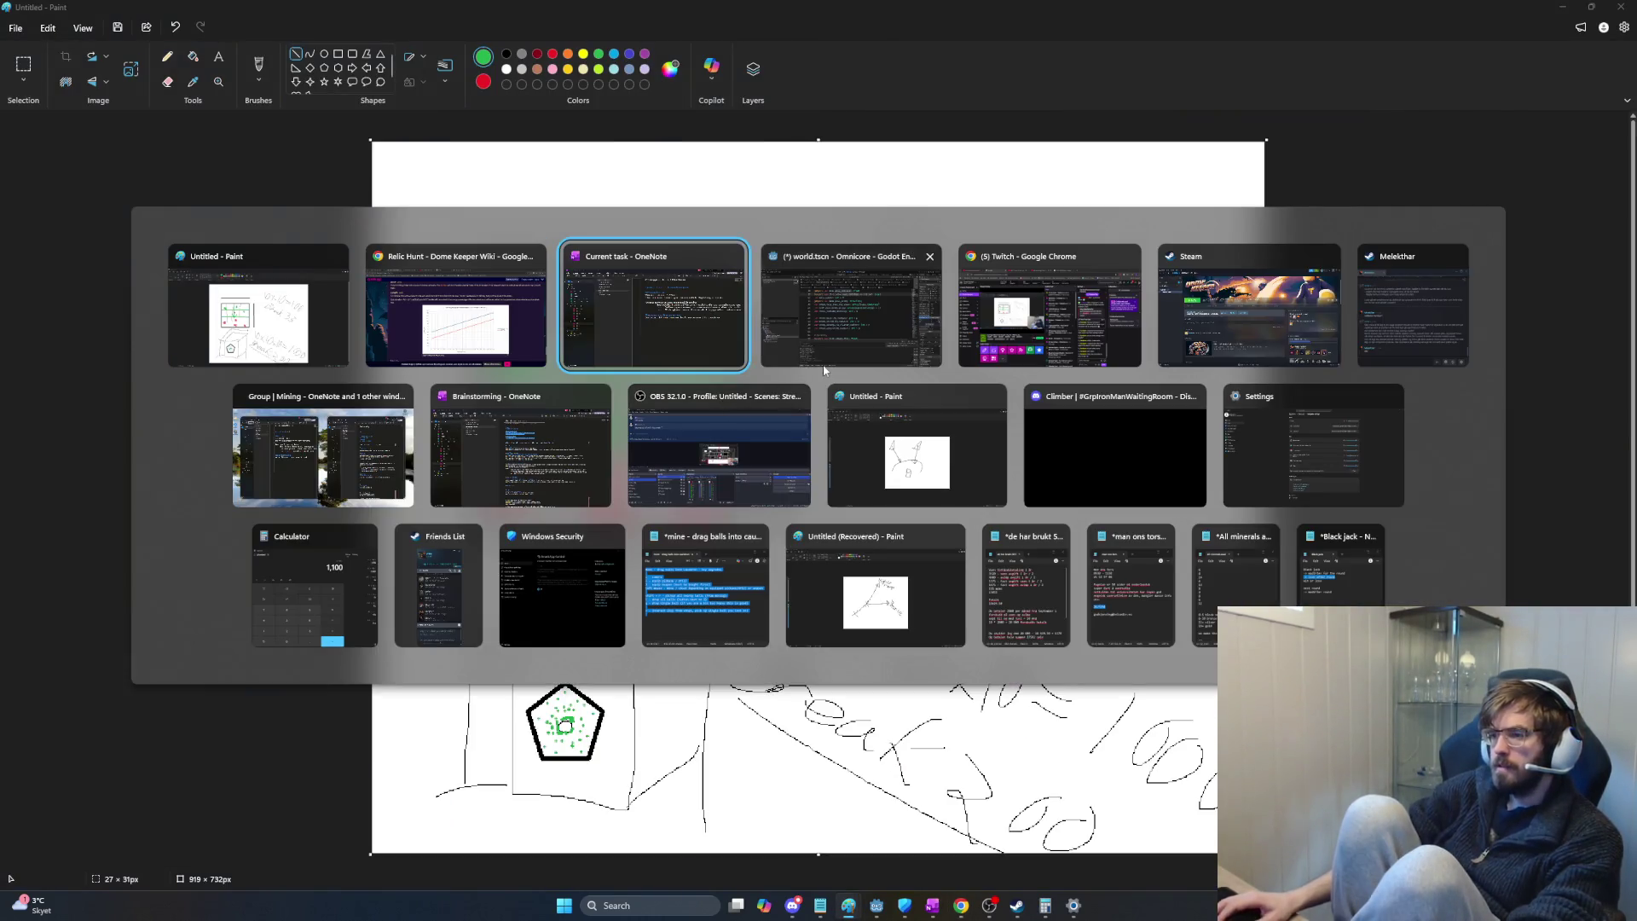
{"action": "left_click", "coordinate": [763, 324]}
{"action": "key", "text": "ctrl+s"}
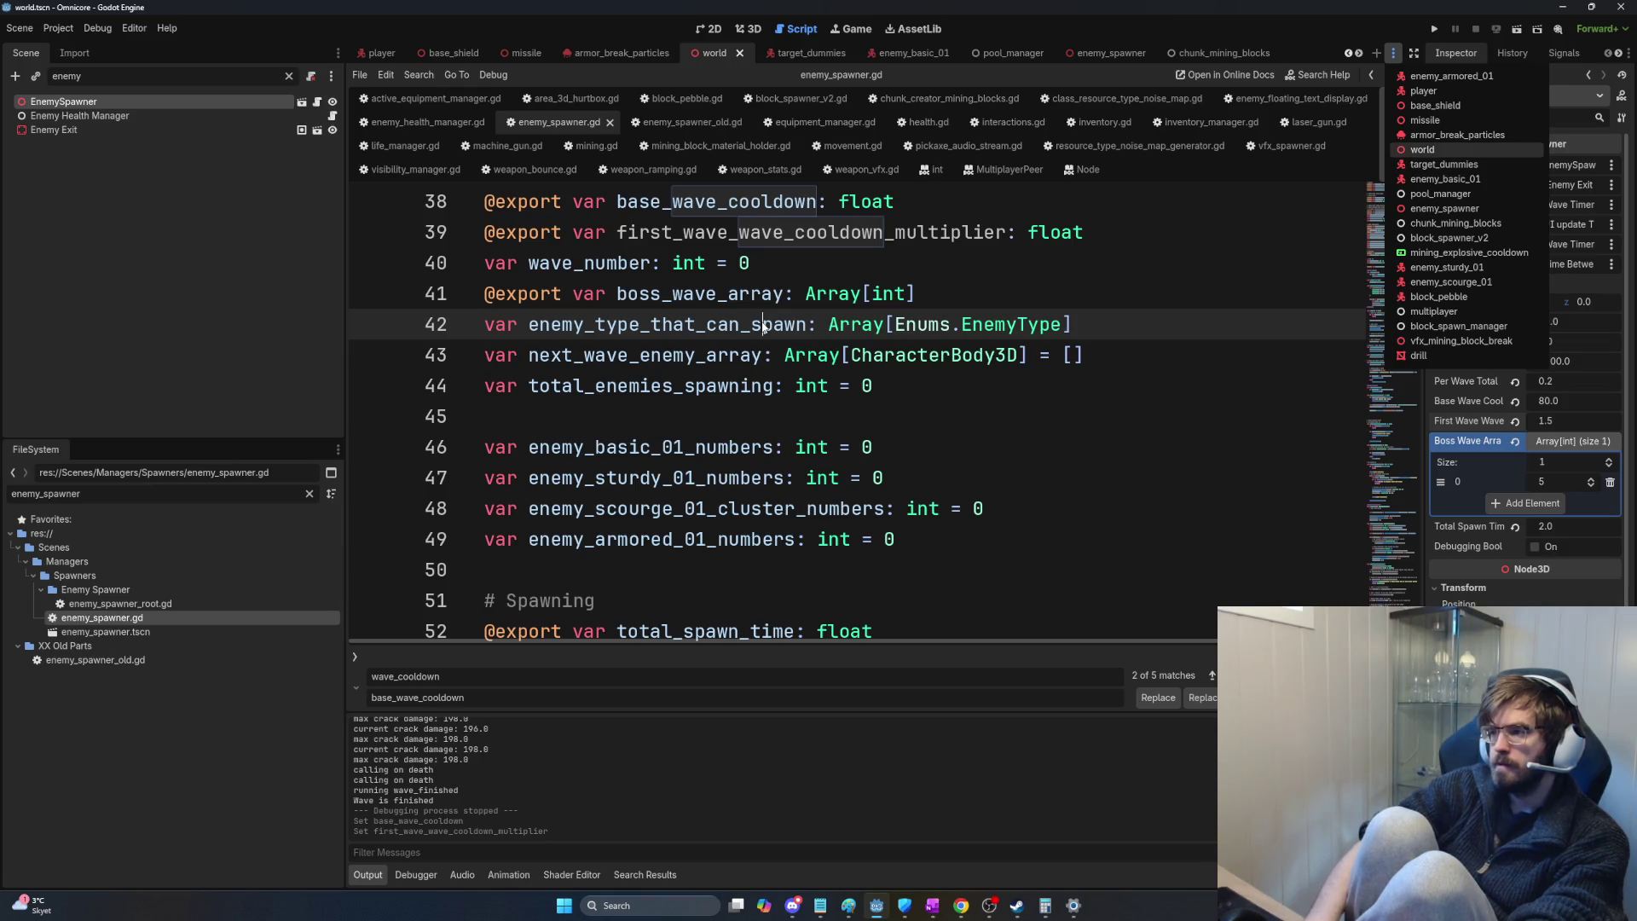
{"action": "left_click", "coordinate": [763, 324]}
{"action": "left_click", "coordinate": [66, 75]}
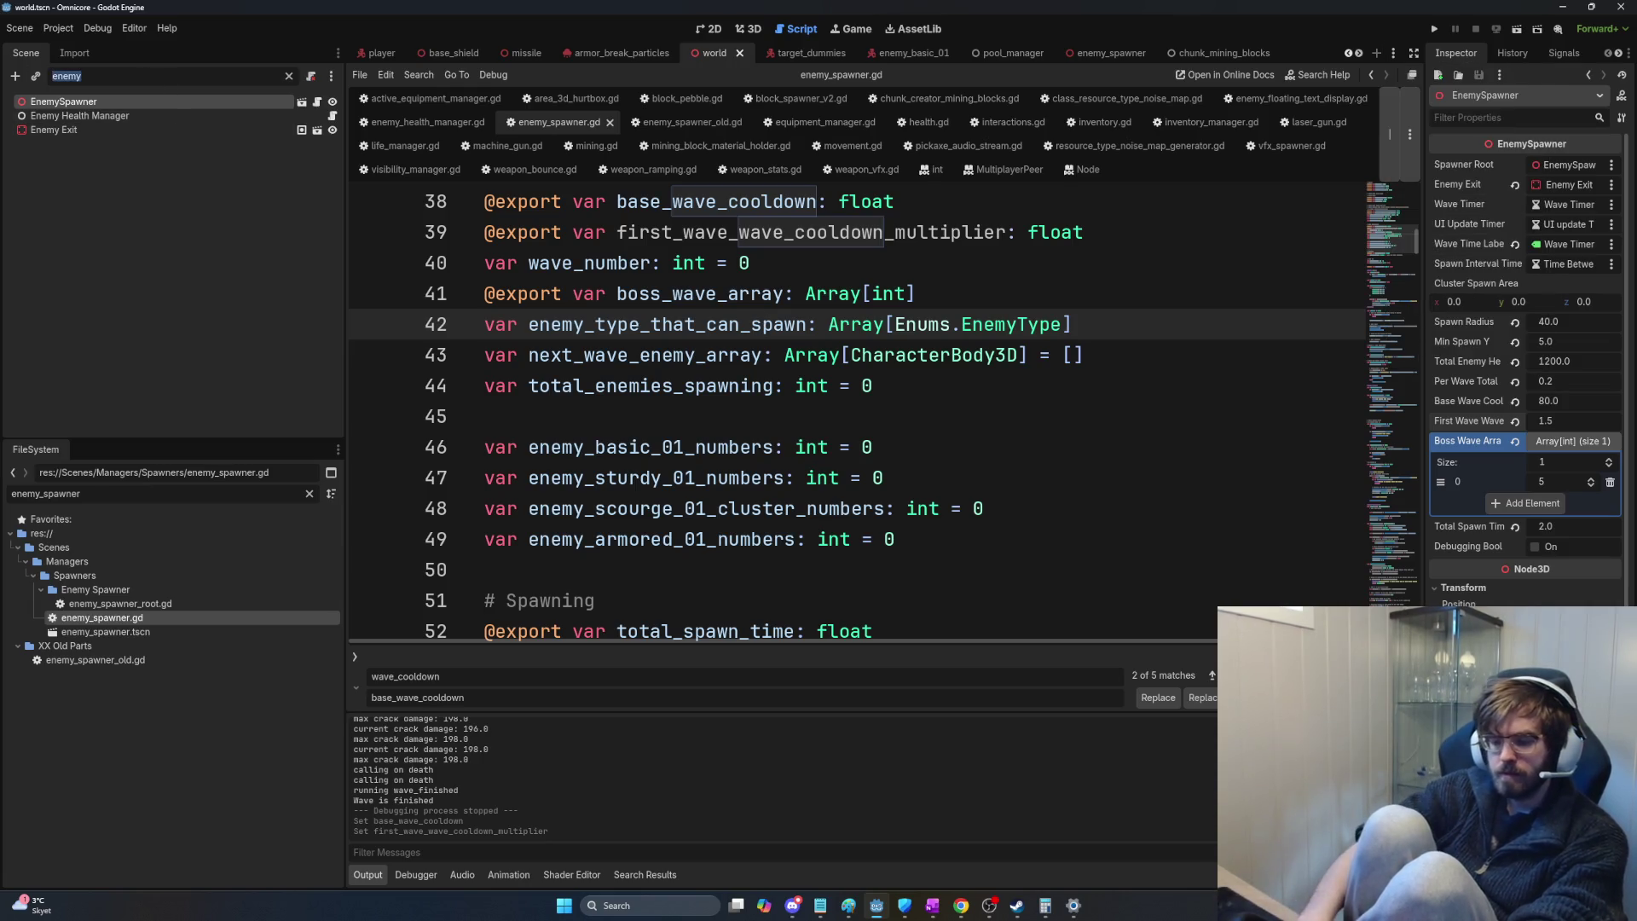
{"action": "type", "text": "inventory"}
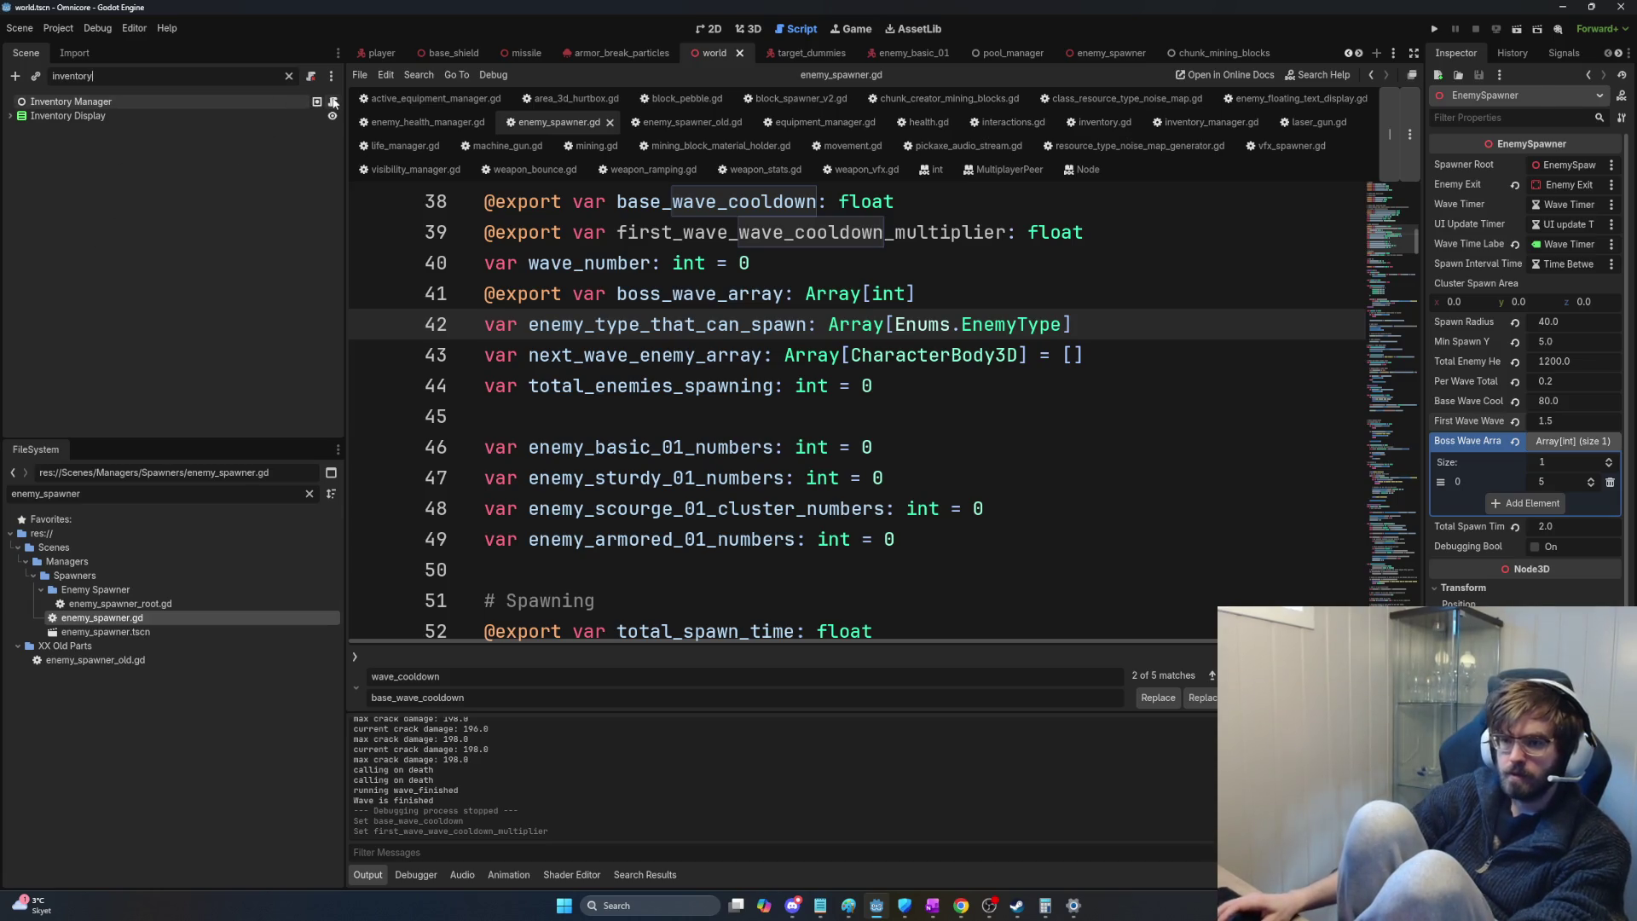
{"action": "left_click", "coordinate": [333, 101]}
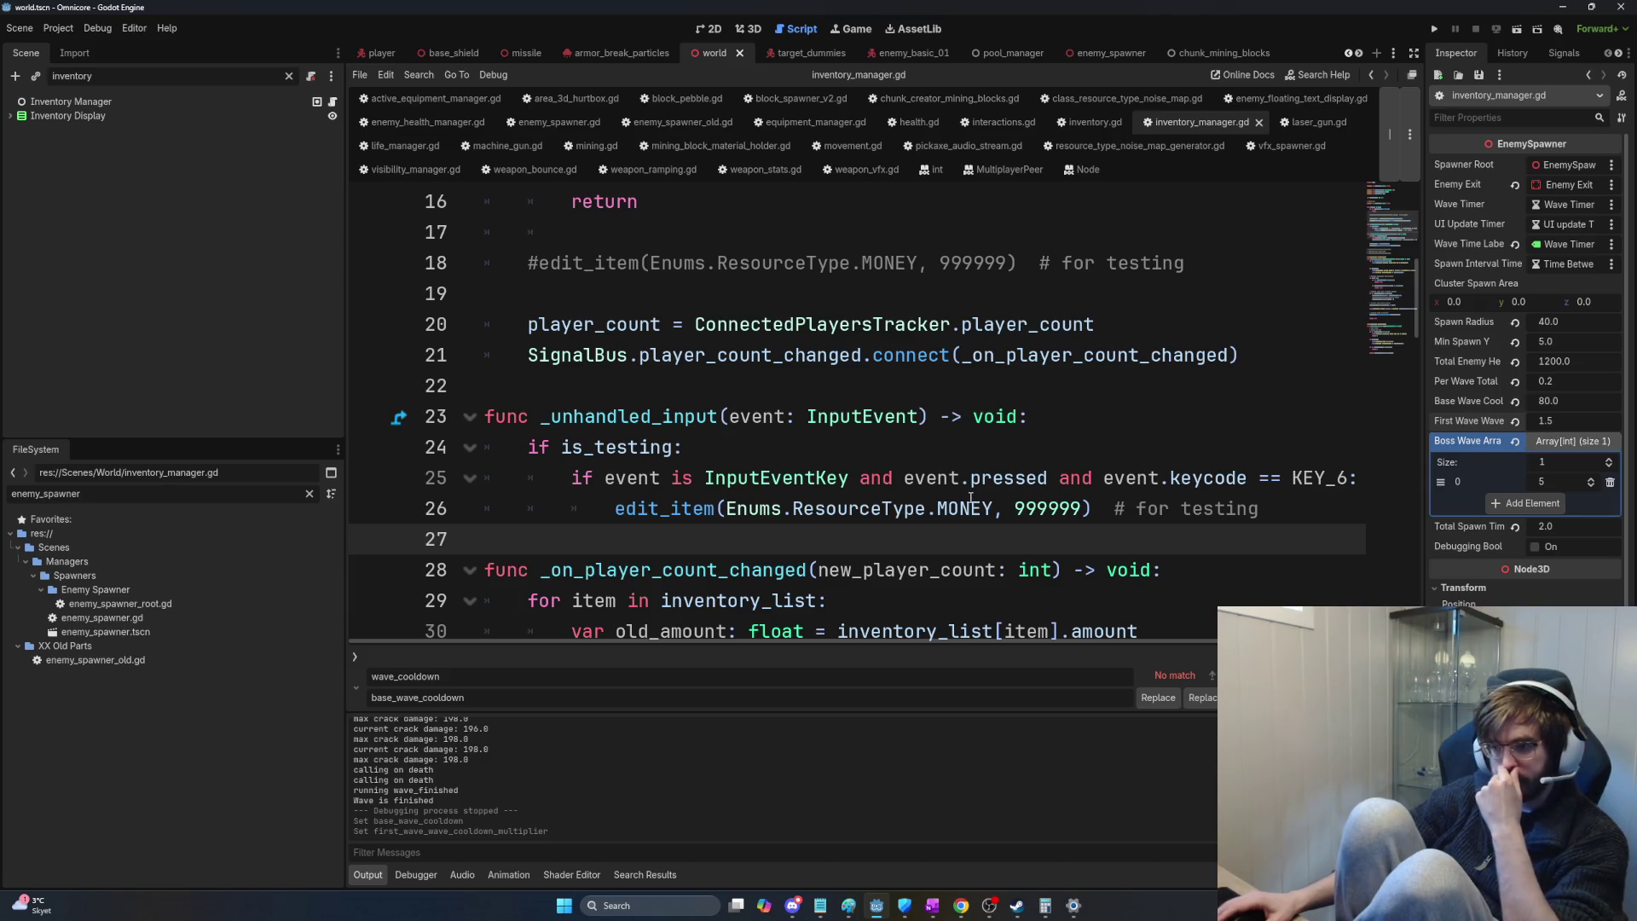
{"action": "scroll", "coordinate": [971, 527], "scroll_direction": "down", "scroll_amount": 4}
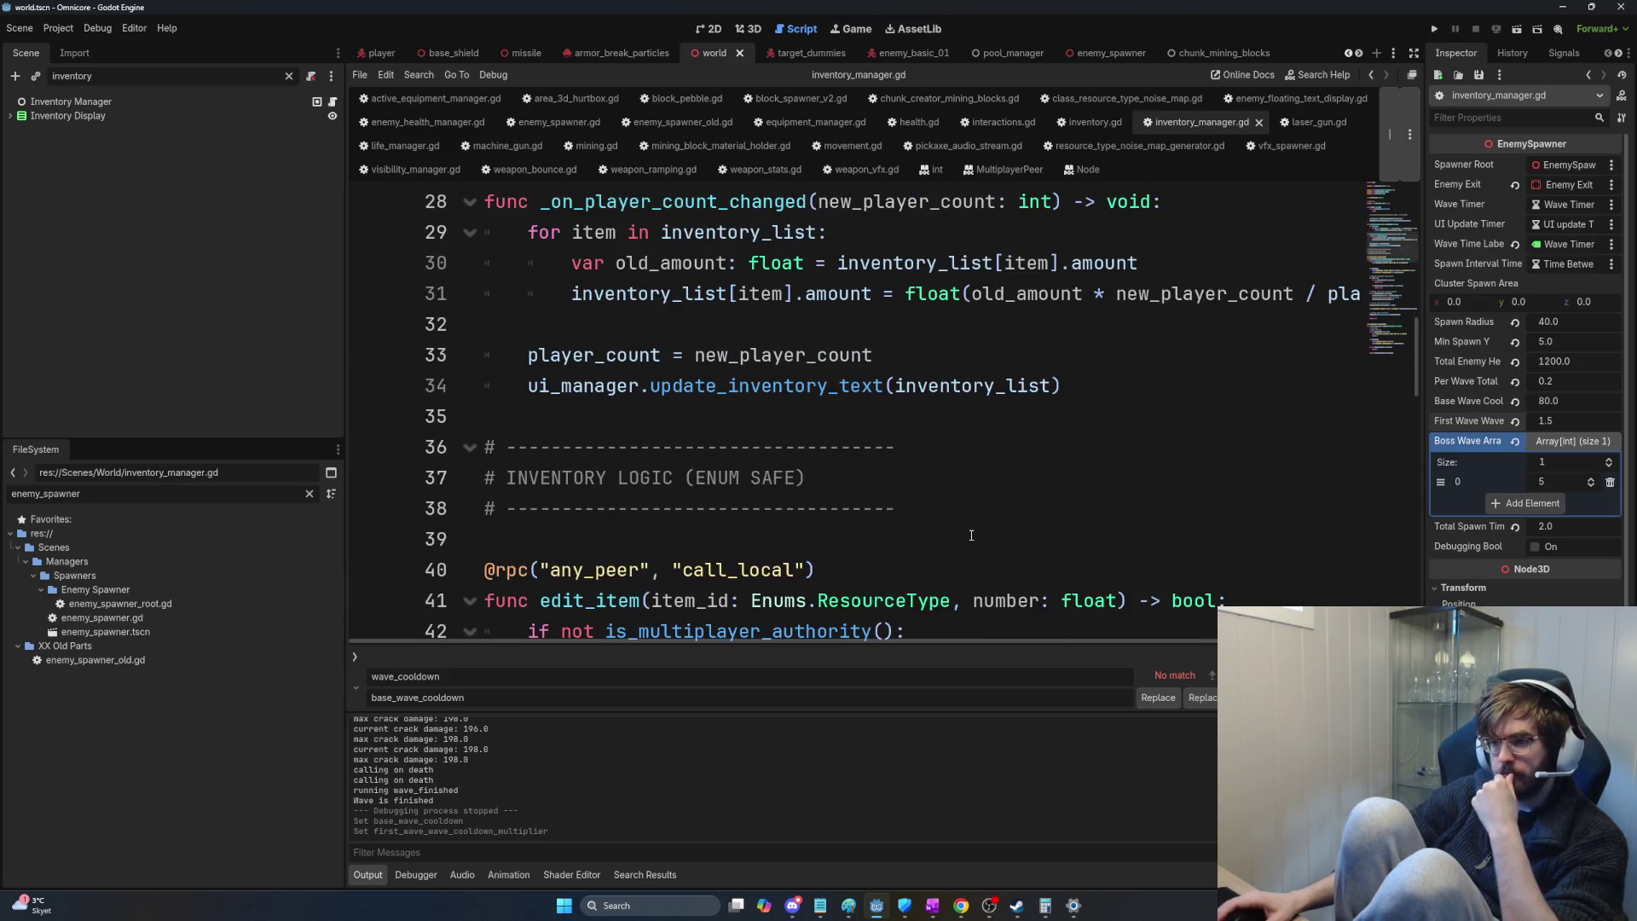
{"action": "scroll", "coordinate": [970, 536], "scroll_direction": "down", "scroll_amount": 2}
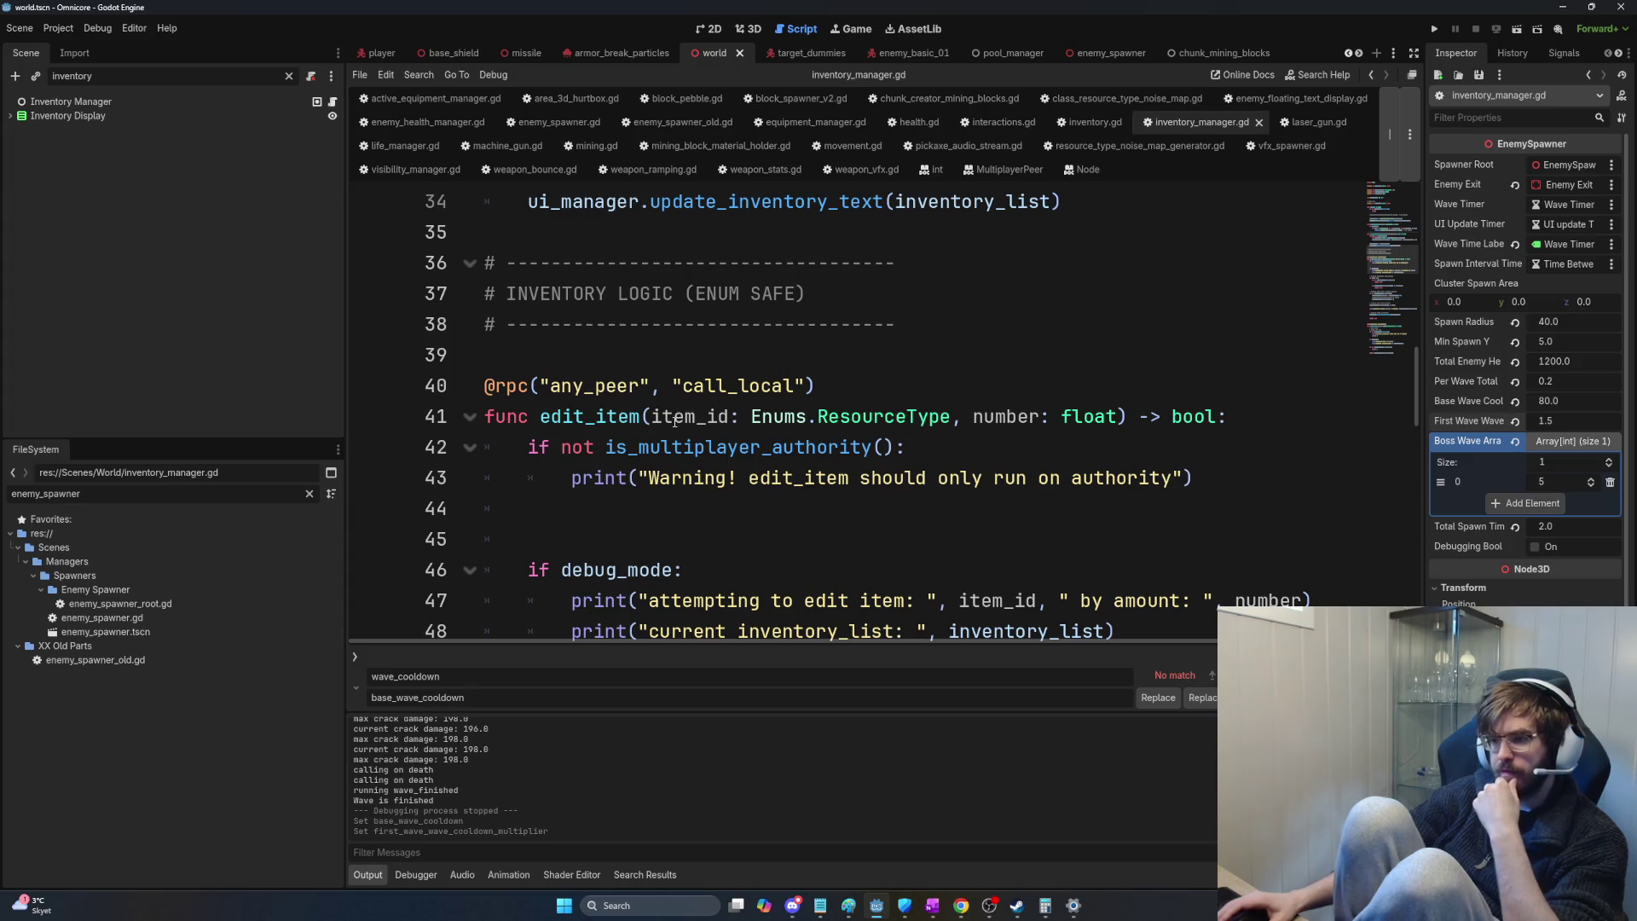
{"action": "scroll", "coordinate": [676, 421], "scroll_direction": "down", "scroll_amount": 6}
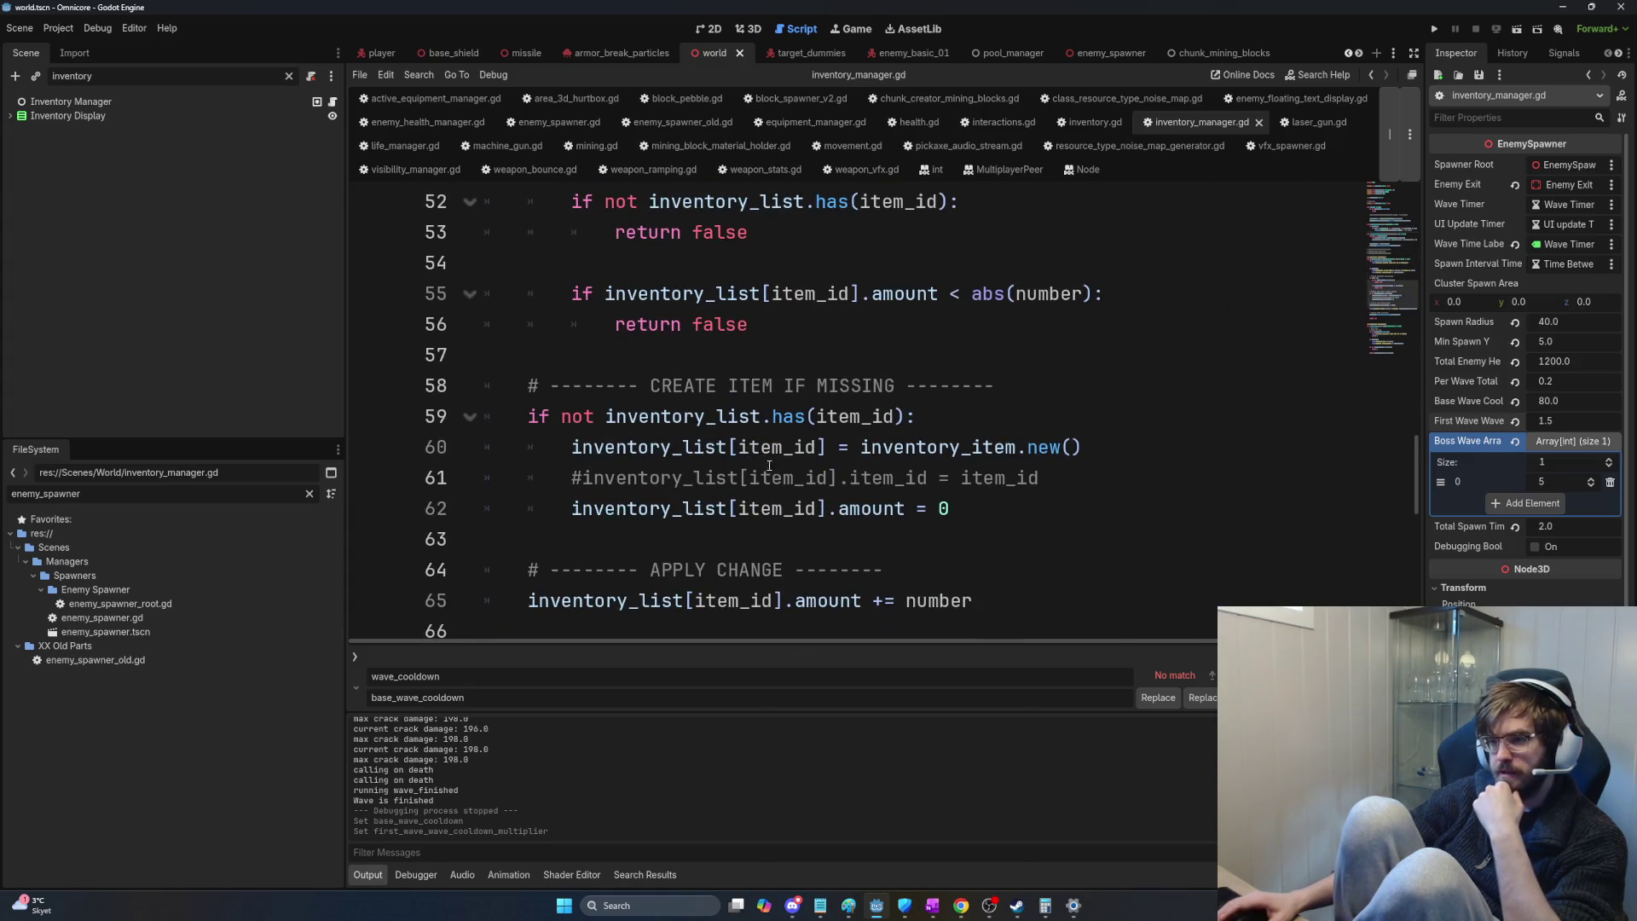
{"action": "scroll", "coordinate": [771, 468], "scroll_direction": "up", "scroll_amount": 3}
{"action": "scroll", "coordinate": [750, 475], "scroll_direction": "down", "scroll_amount": 1}
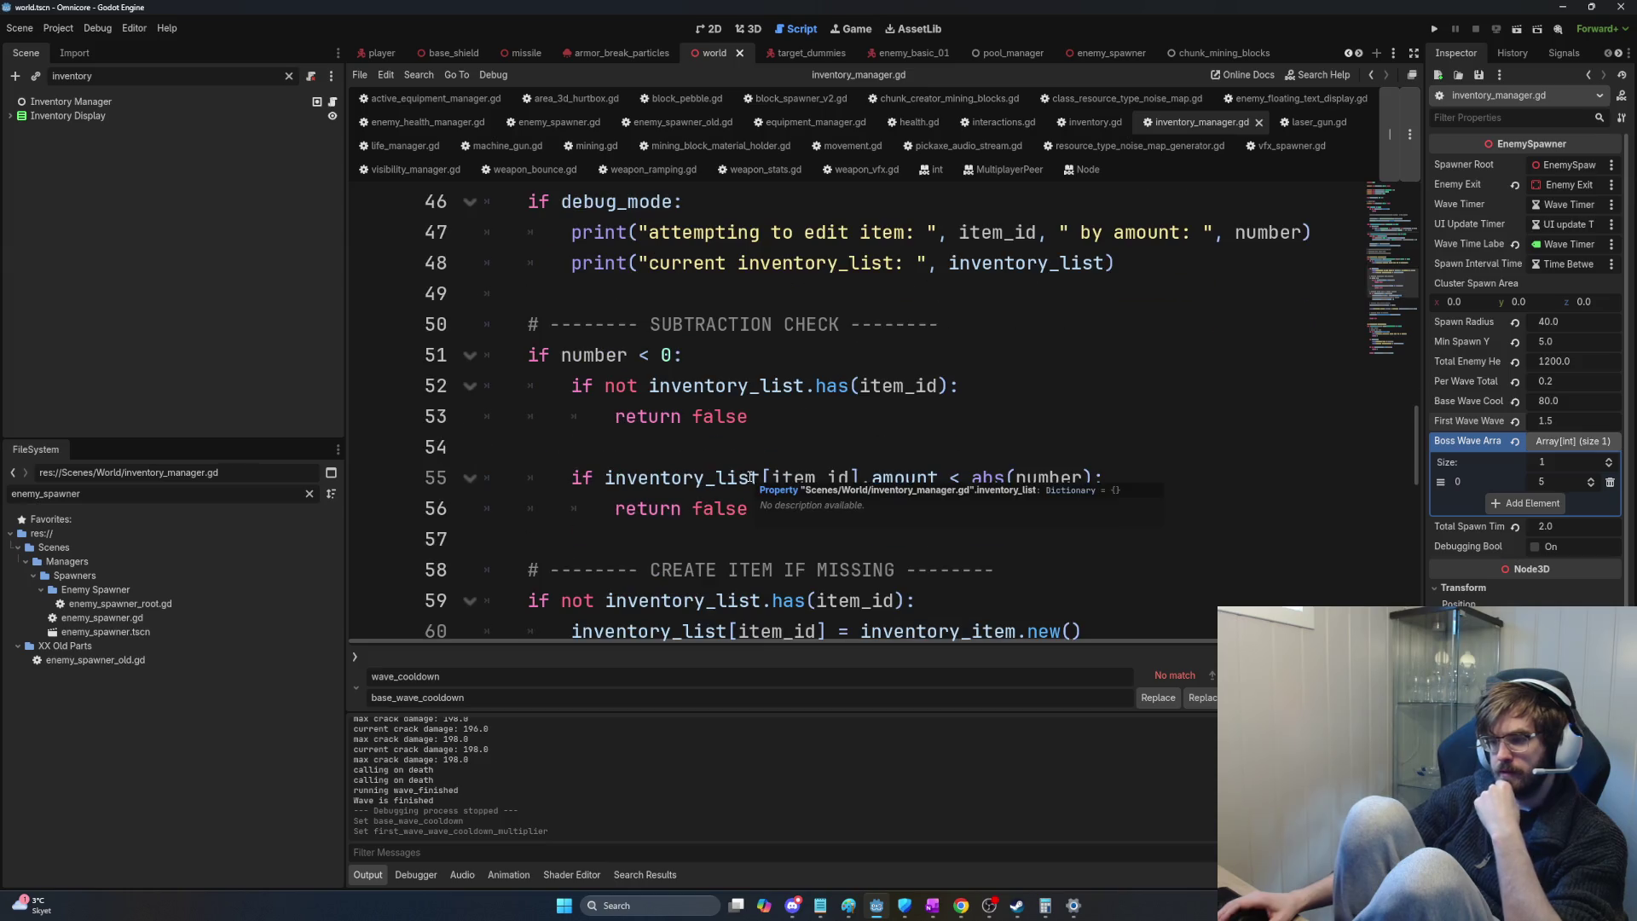
{"action": "scroll", "coordinate": [753, 477], "scroll_direction": "down", "scroll_amount": 1}
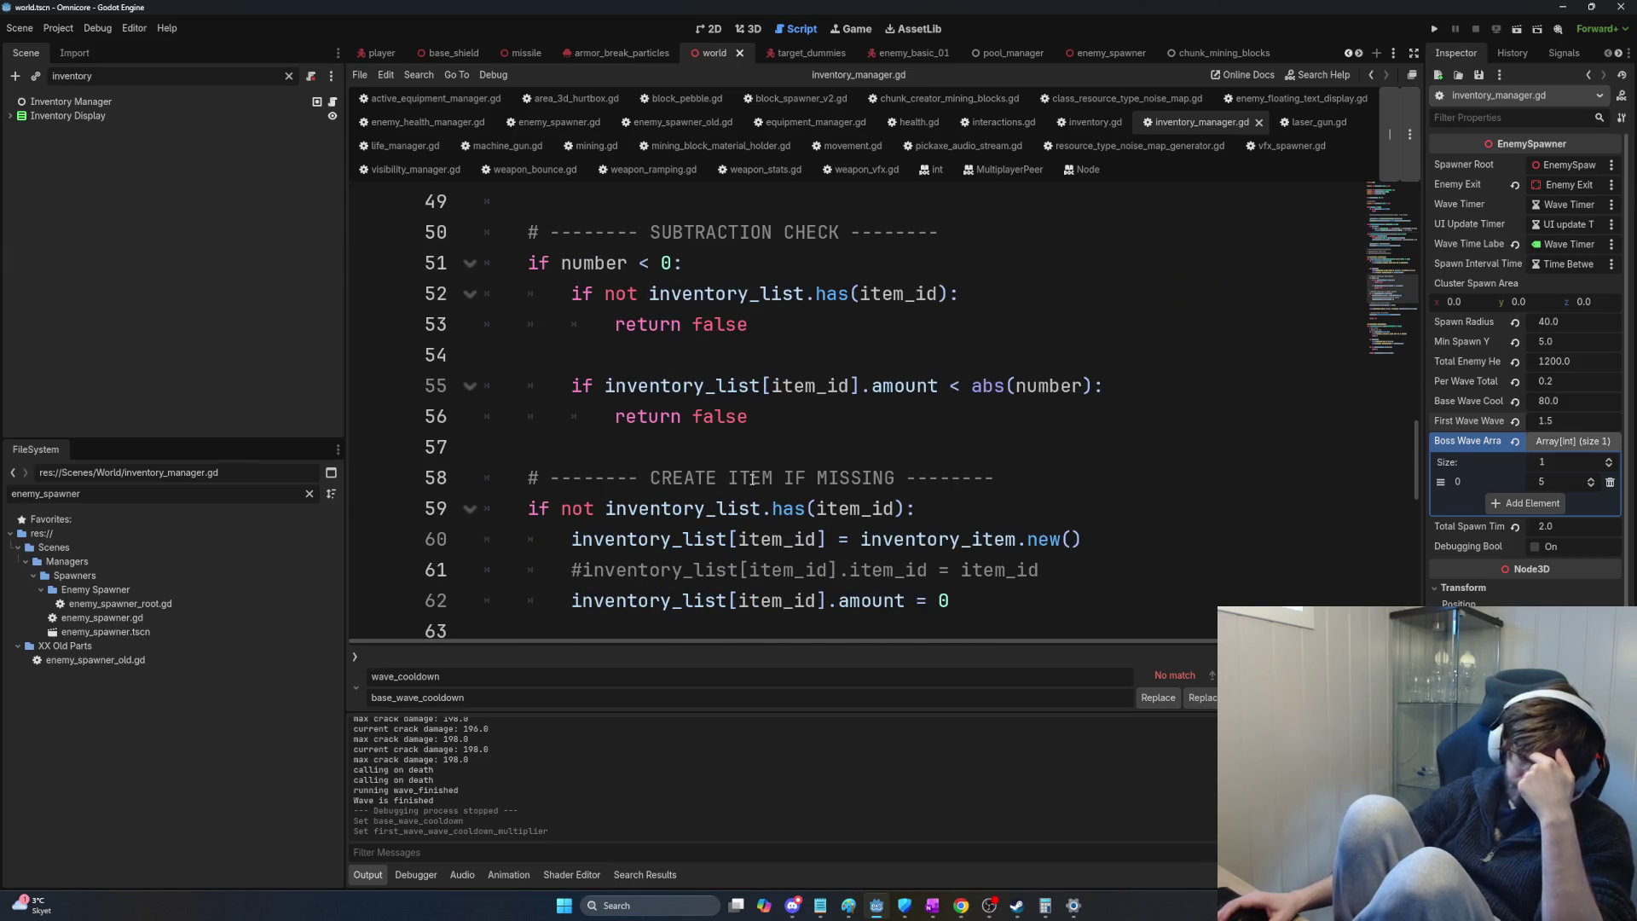
{"action": "scroll", "coordinate": [753, 479], "scroll_direction": "down", "scroll_amount": 2}
{"action": "scroll", "coordinate": [752, 482], "scroll_direction": "down", "scroll_amount": 1}
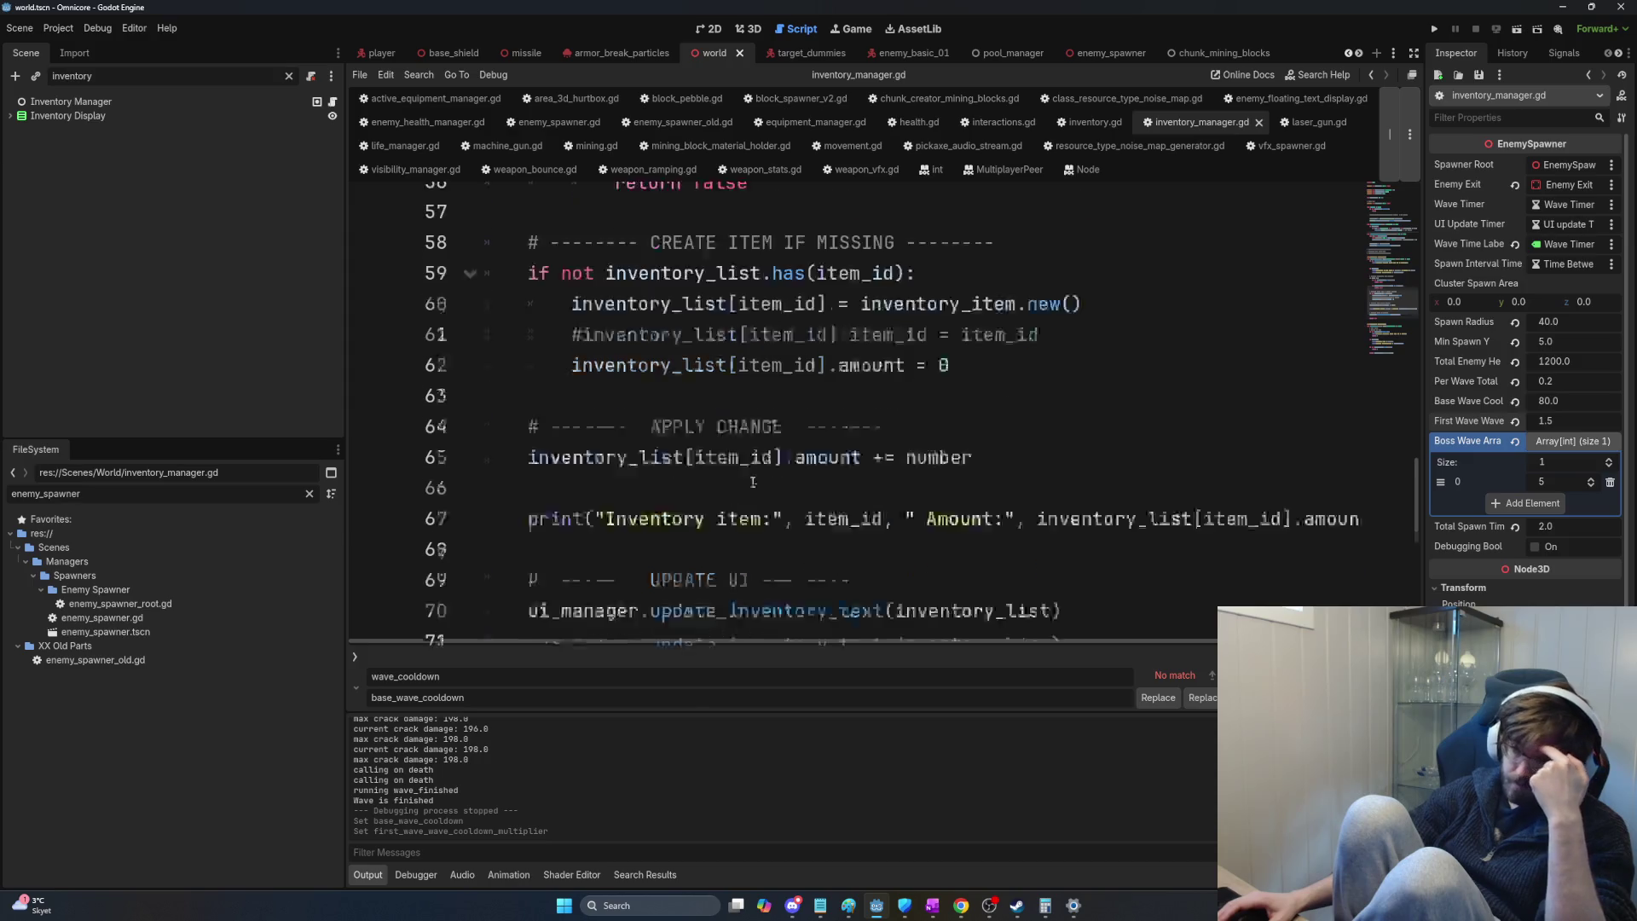
{"action": "left_click", "coordinate": [748, 431]}
{"action": "key", "text": "shift+End"}
{"action": "left_click_drag", "start_coordinate": [747, 430], "coordinate": [802, 427]}
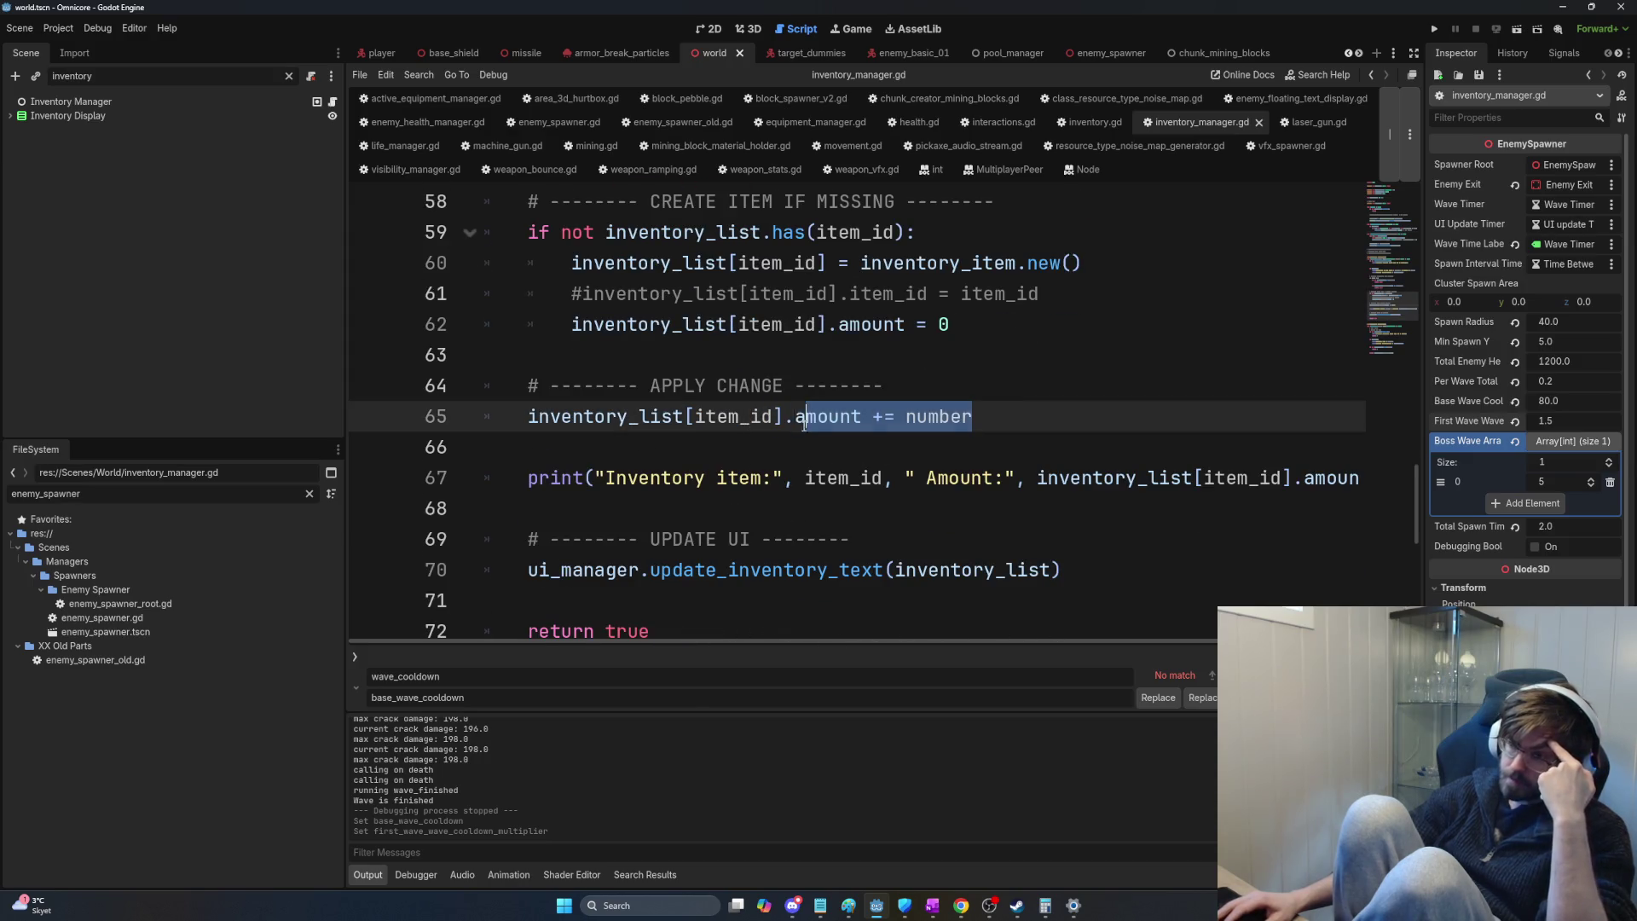
{"action": "left_click", "coordinate": [856, 459]}
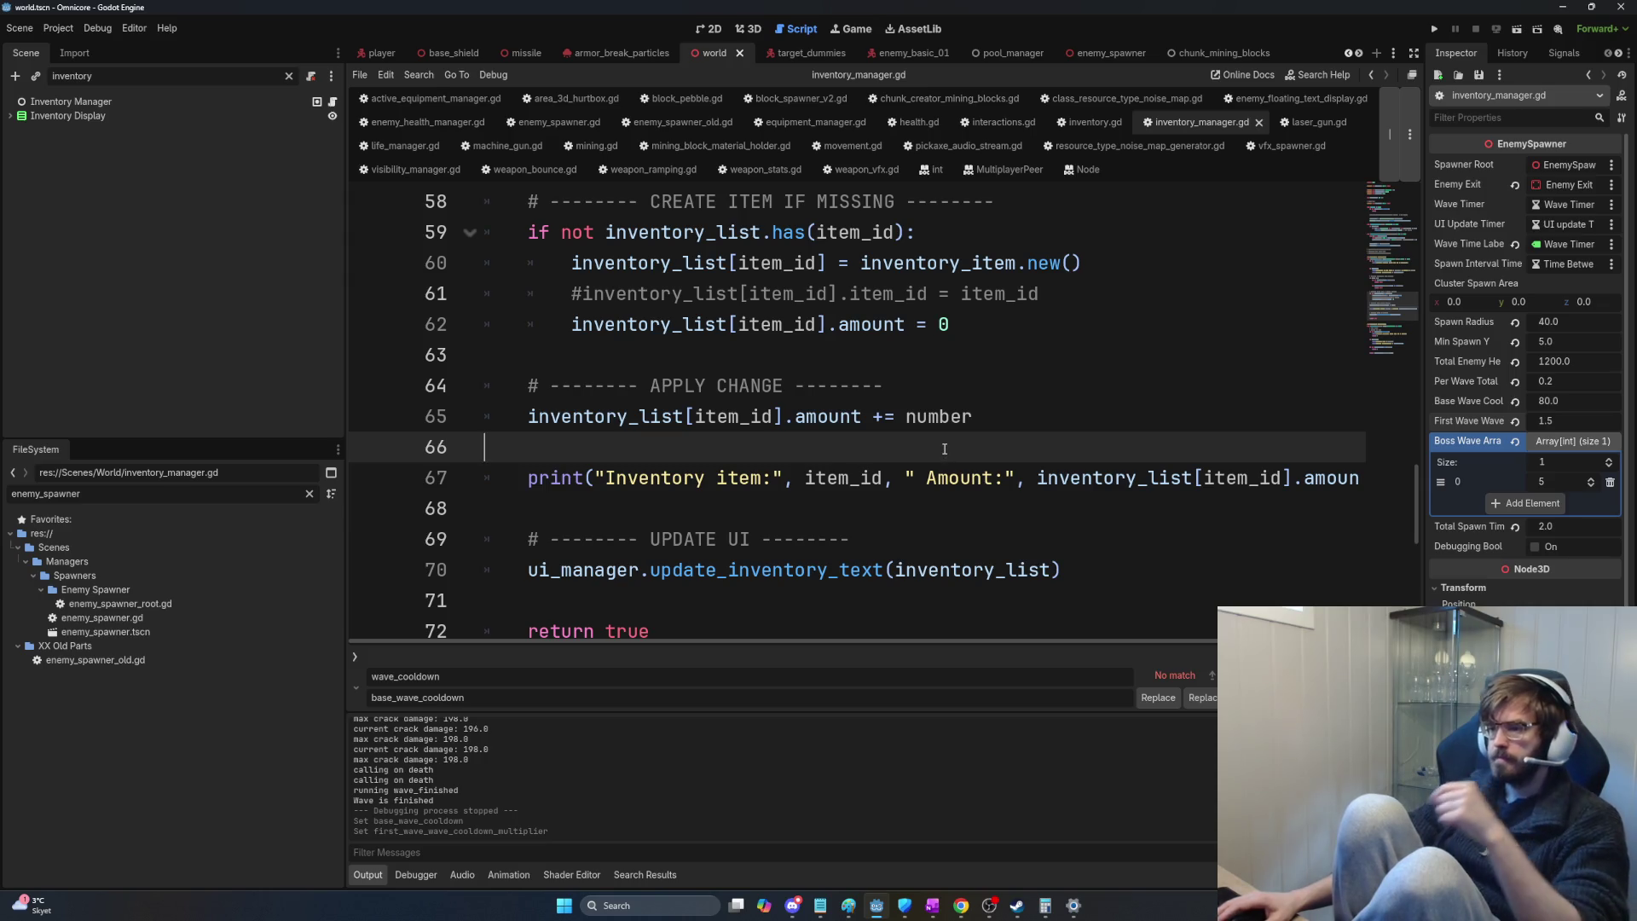
{"action": "scroll", "coordinate": [949, 450], "scroll_direction": "down", "scroll_amount": 2}
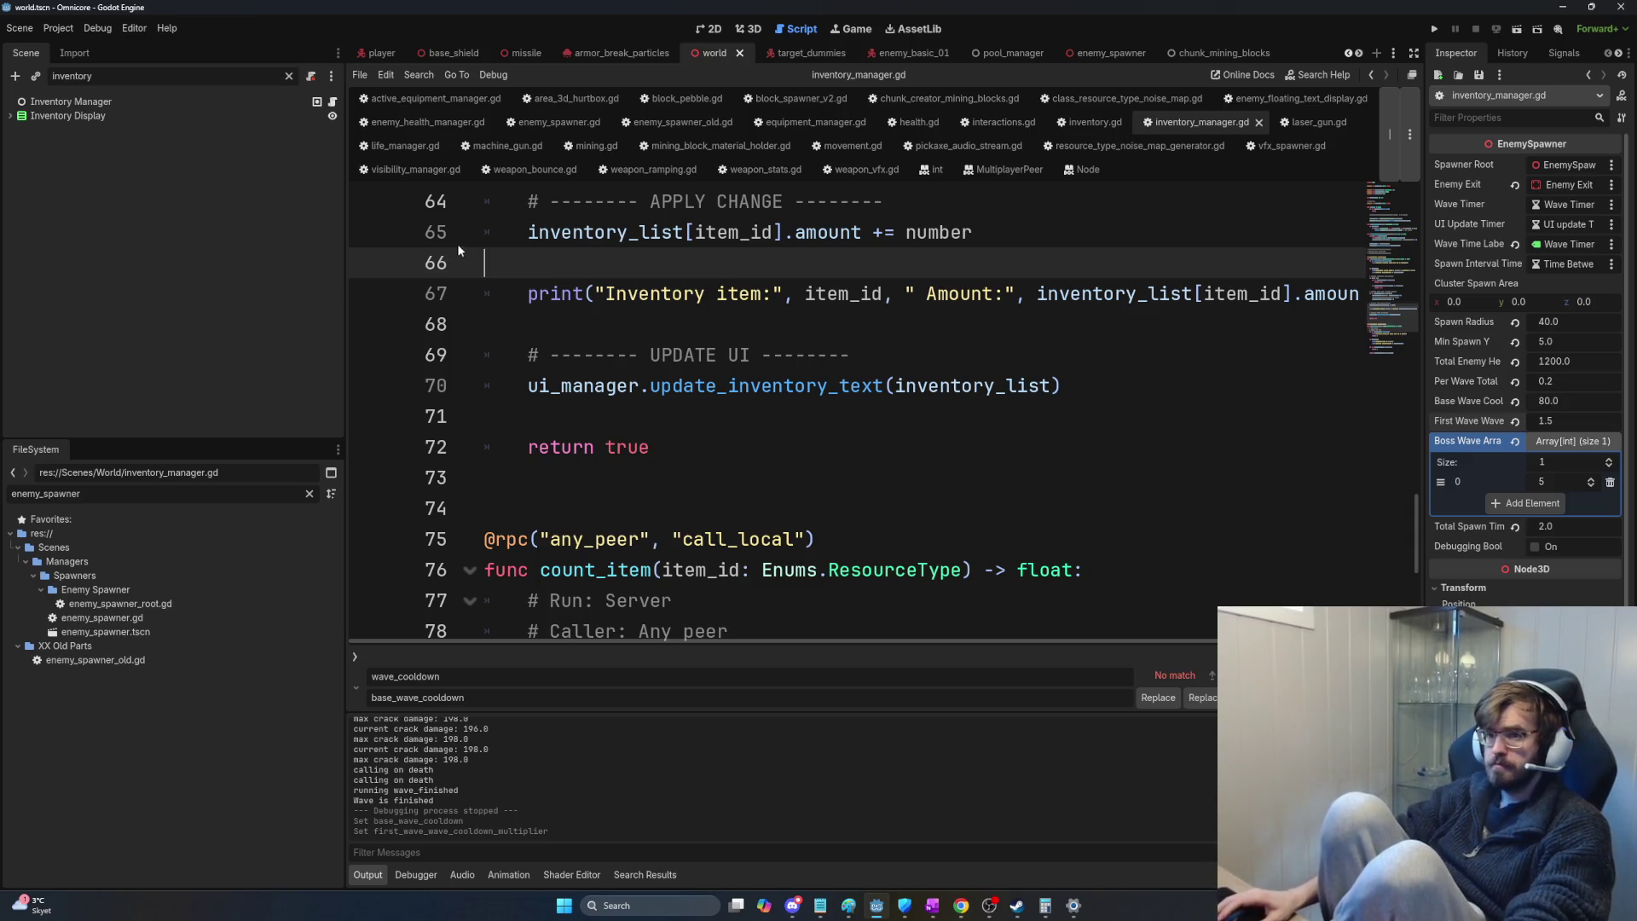
Filter FileSystem for 'refere', open references.gd and find 'spawner' to locate the EnemySpawner type.
{"action": "double_click", "coordinate": [59, 493]}
{"action": "type", "text": "refere"}
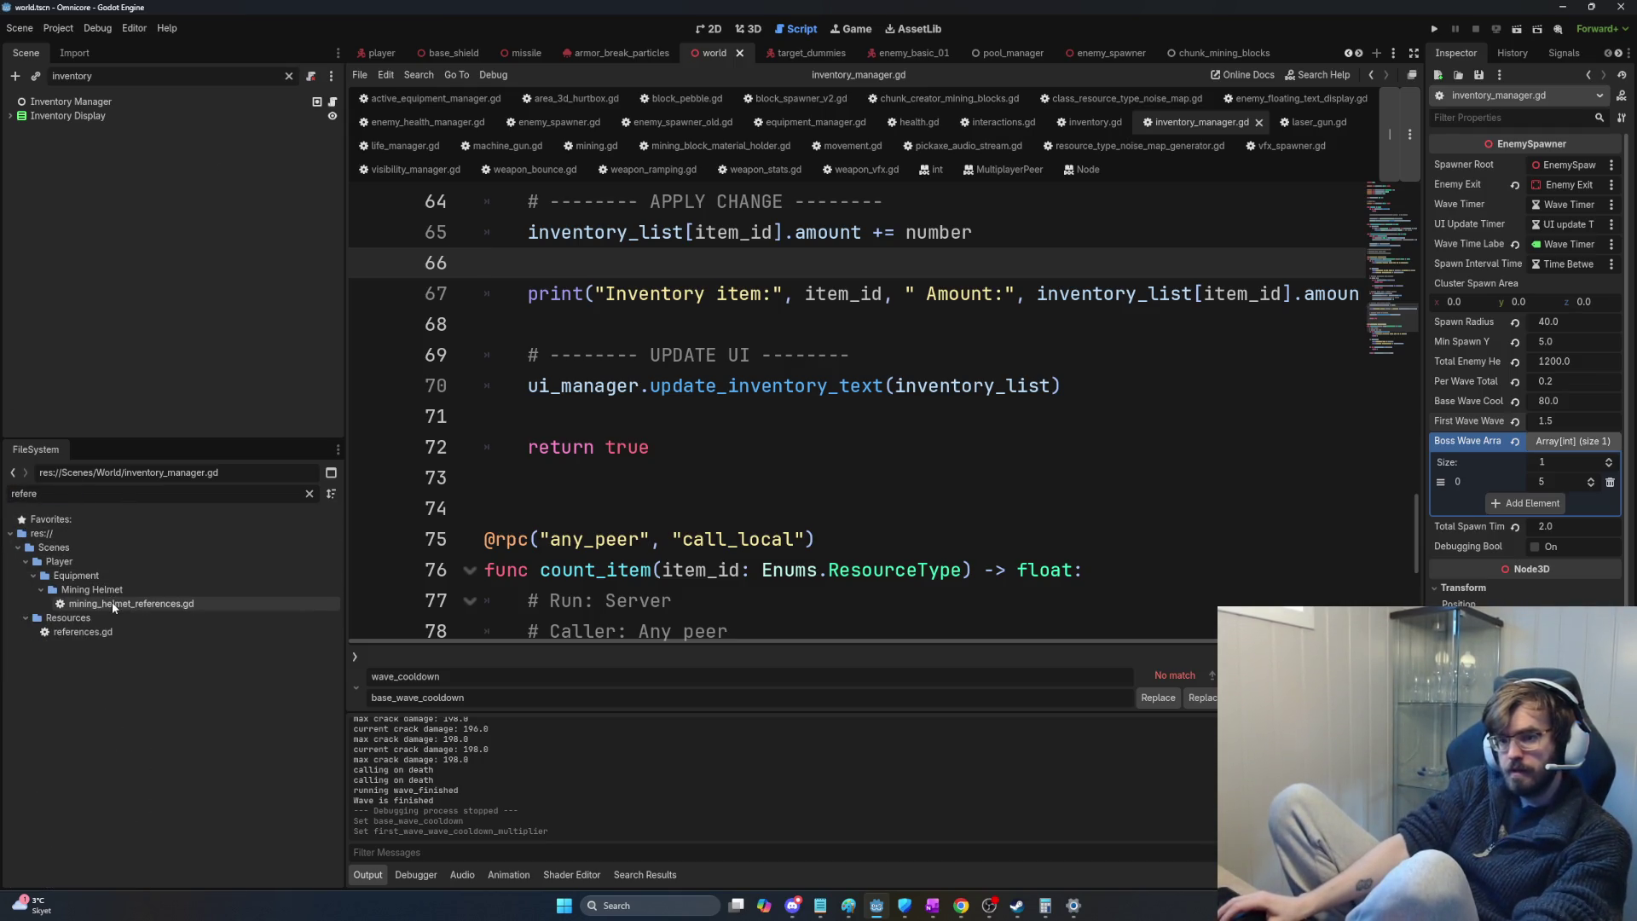
{"action": "left_click", "coordinate": [91, 633]}
{"action": "double_click", "coordinate": [92, 632]}
{"action": "key", "text": "ctrl+f"}
{"action": "type", "text": "spawn"}
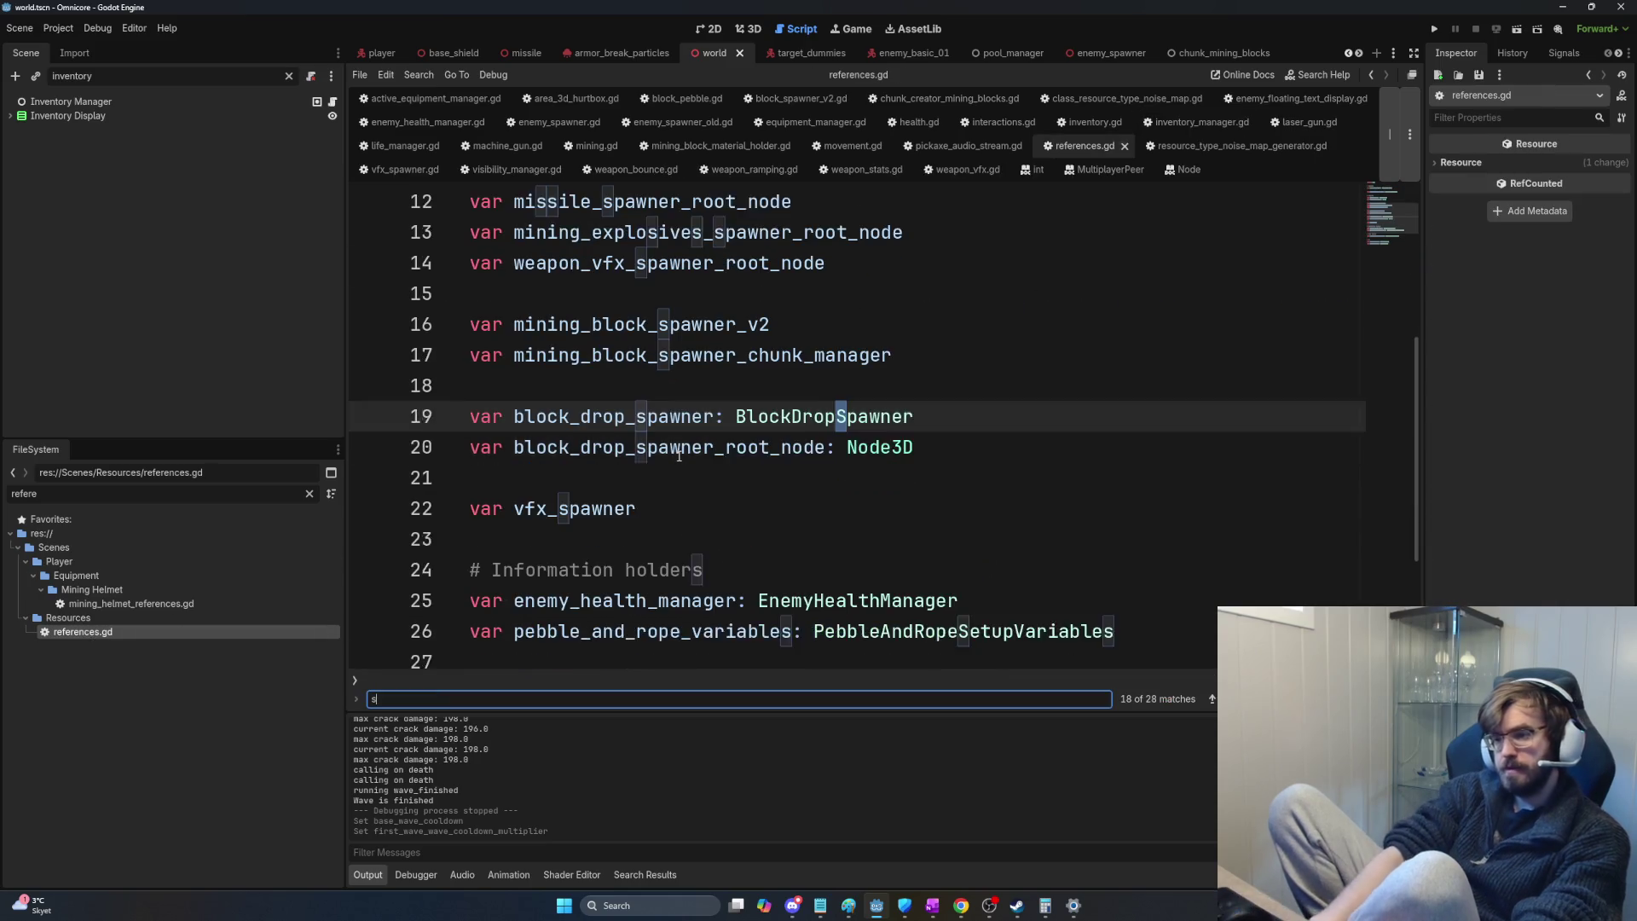
{"action": "type", "text": "er"}
{"action": "scroll", "coordinate": [728, 376], "scroll_direction": "up", "scroll_amount": 4}
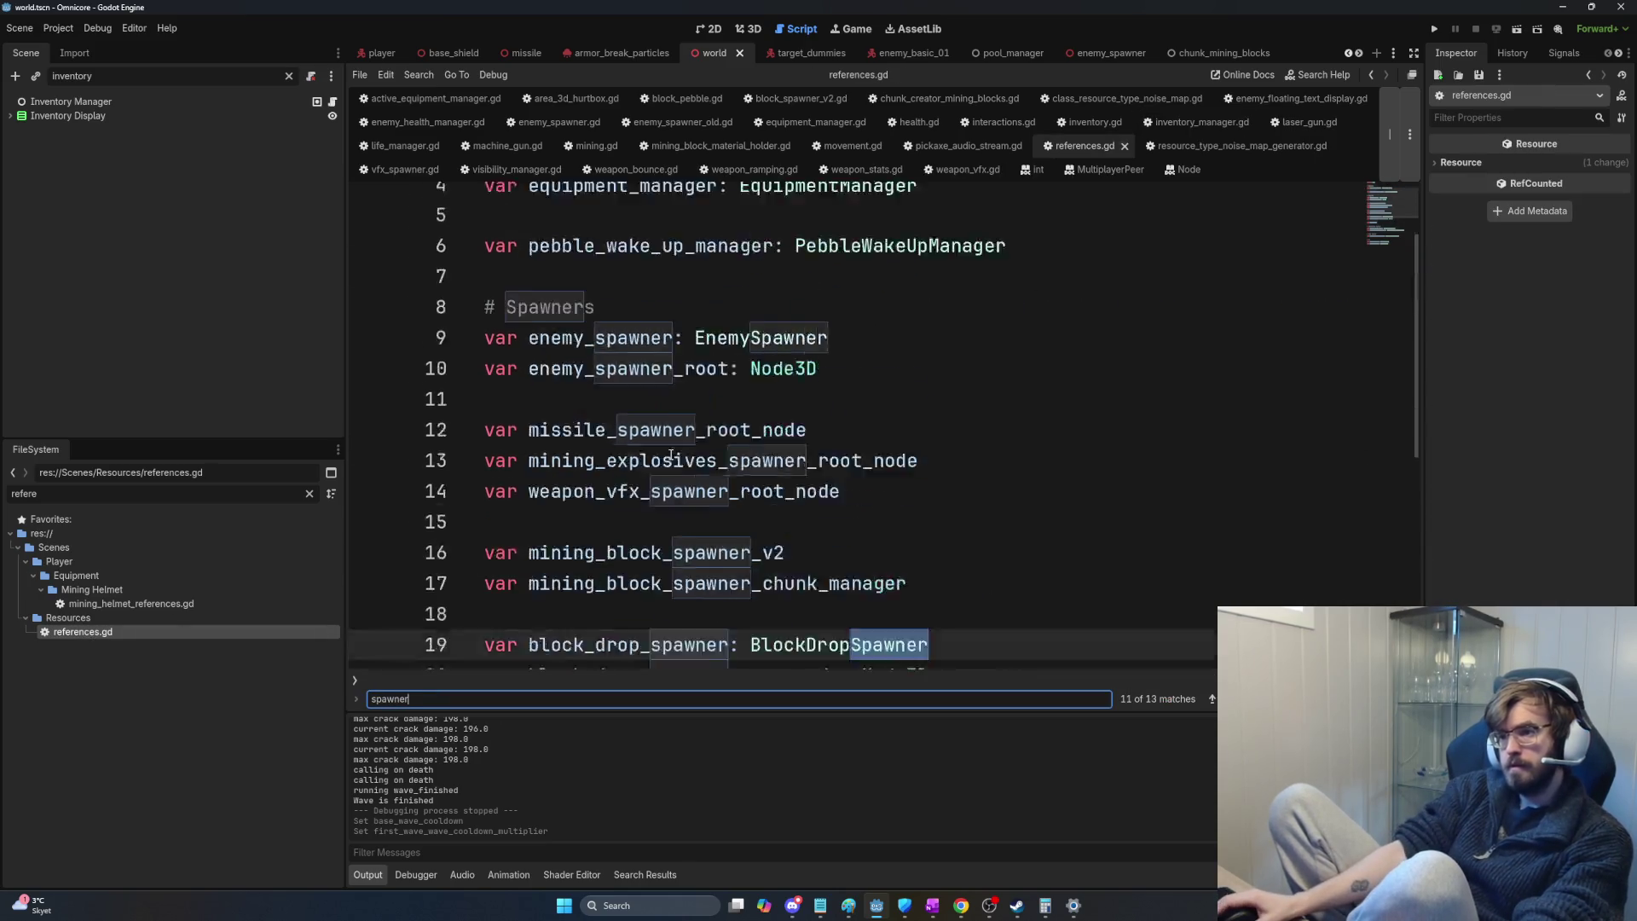
{"action": "double_click", "coordinate": [825, 449]}
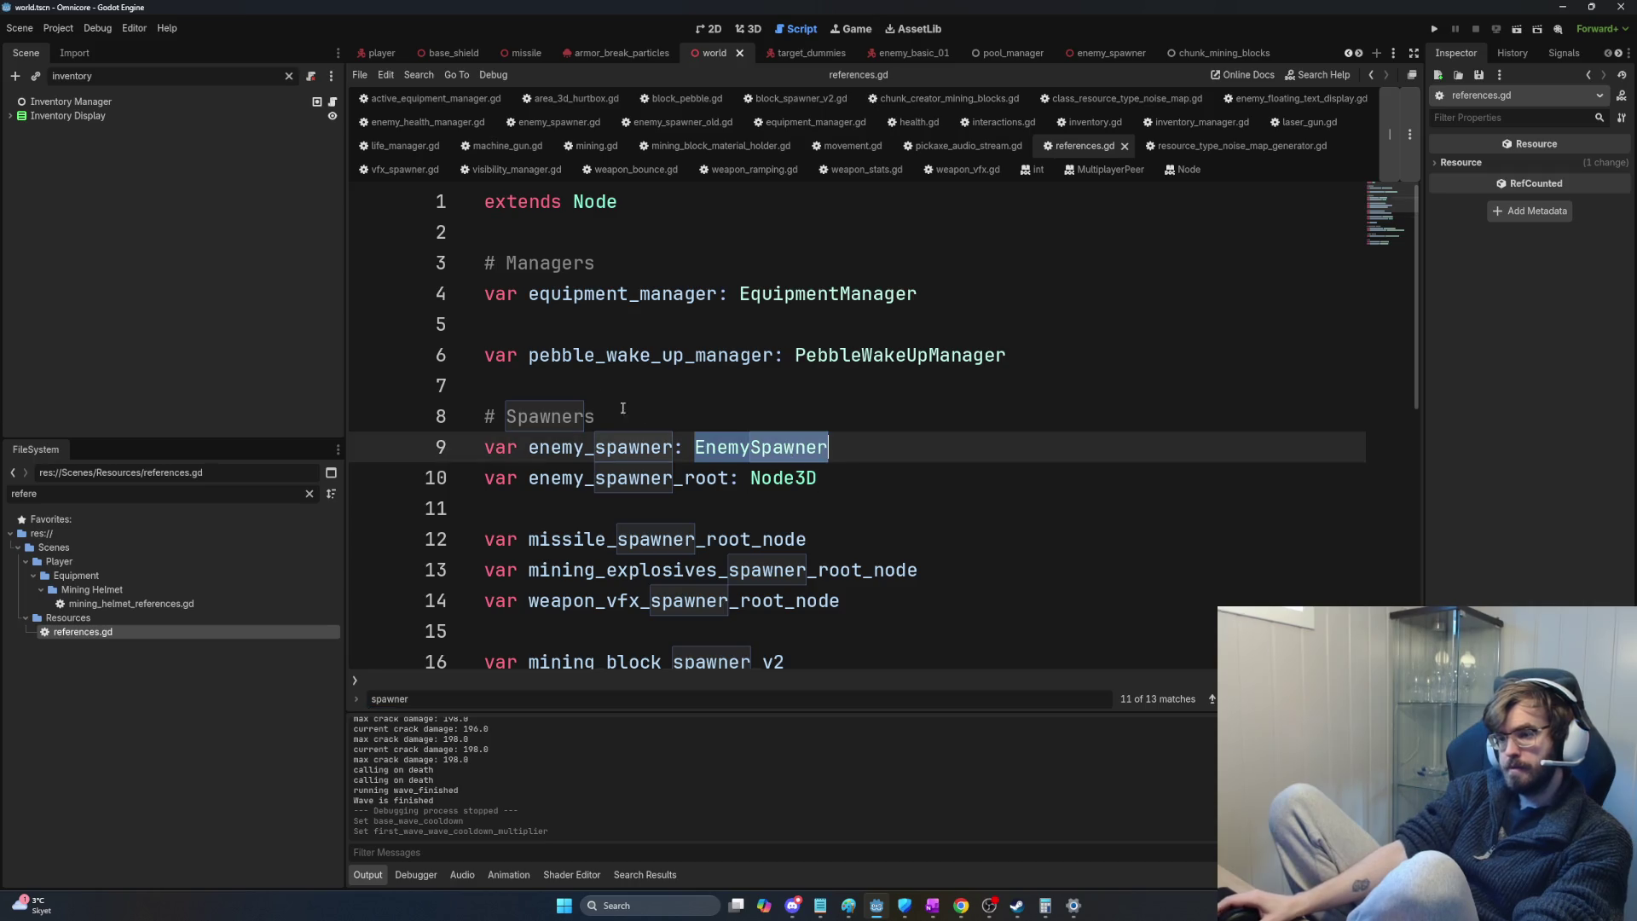
Return to inventory_manager.gd and review the item_id parameter of edit_item.
{"action": "left_click", "coordinate": [334, 103]}
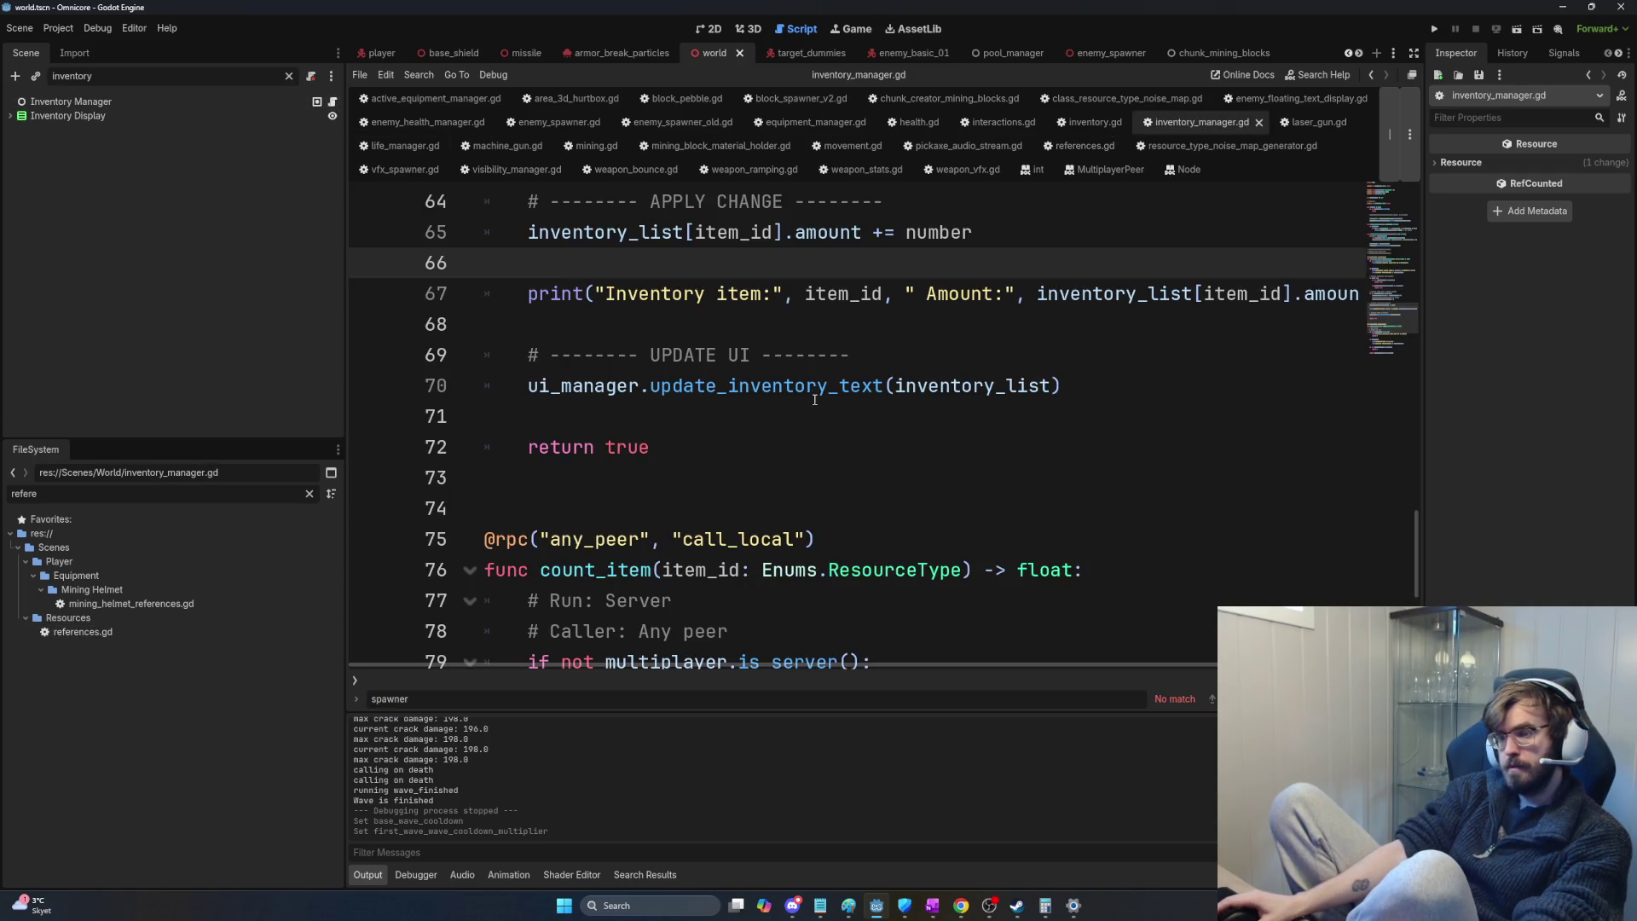
{"action": "scroll", "coordinate": [836, 343], "scroll_direction": "up", "scroll_amount": 3}
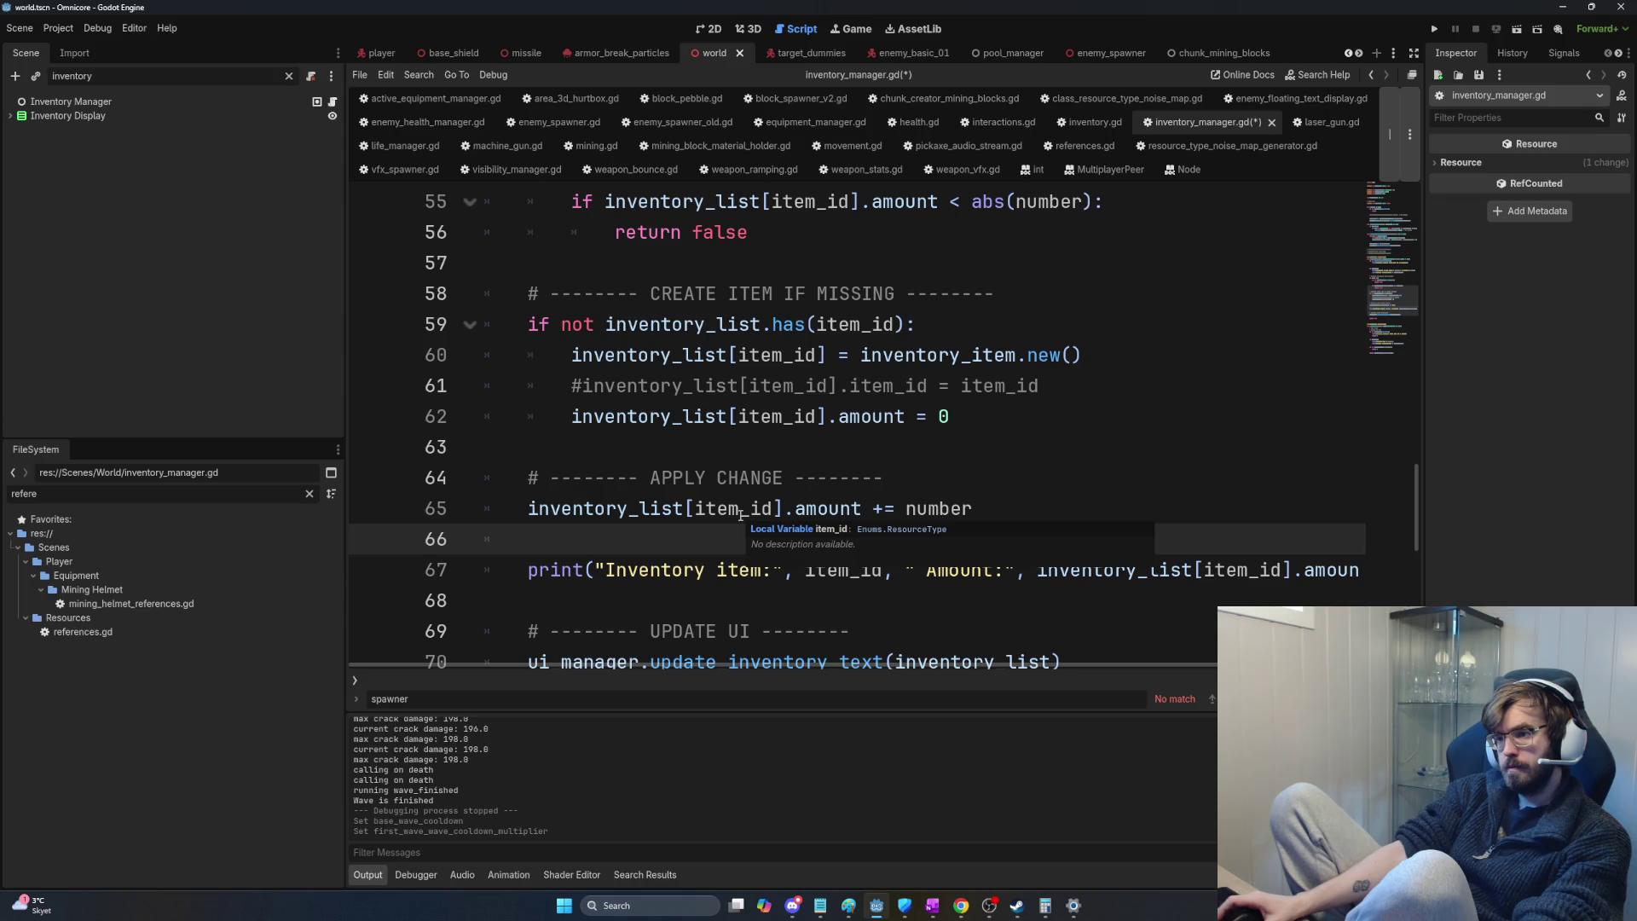
{"action": "scroll", "coordinate": [741, 512], "scroll_direction": "up", "scroll_amount": 4}
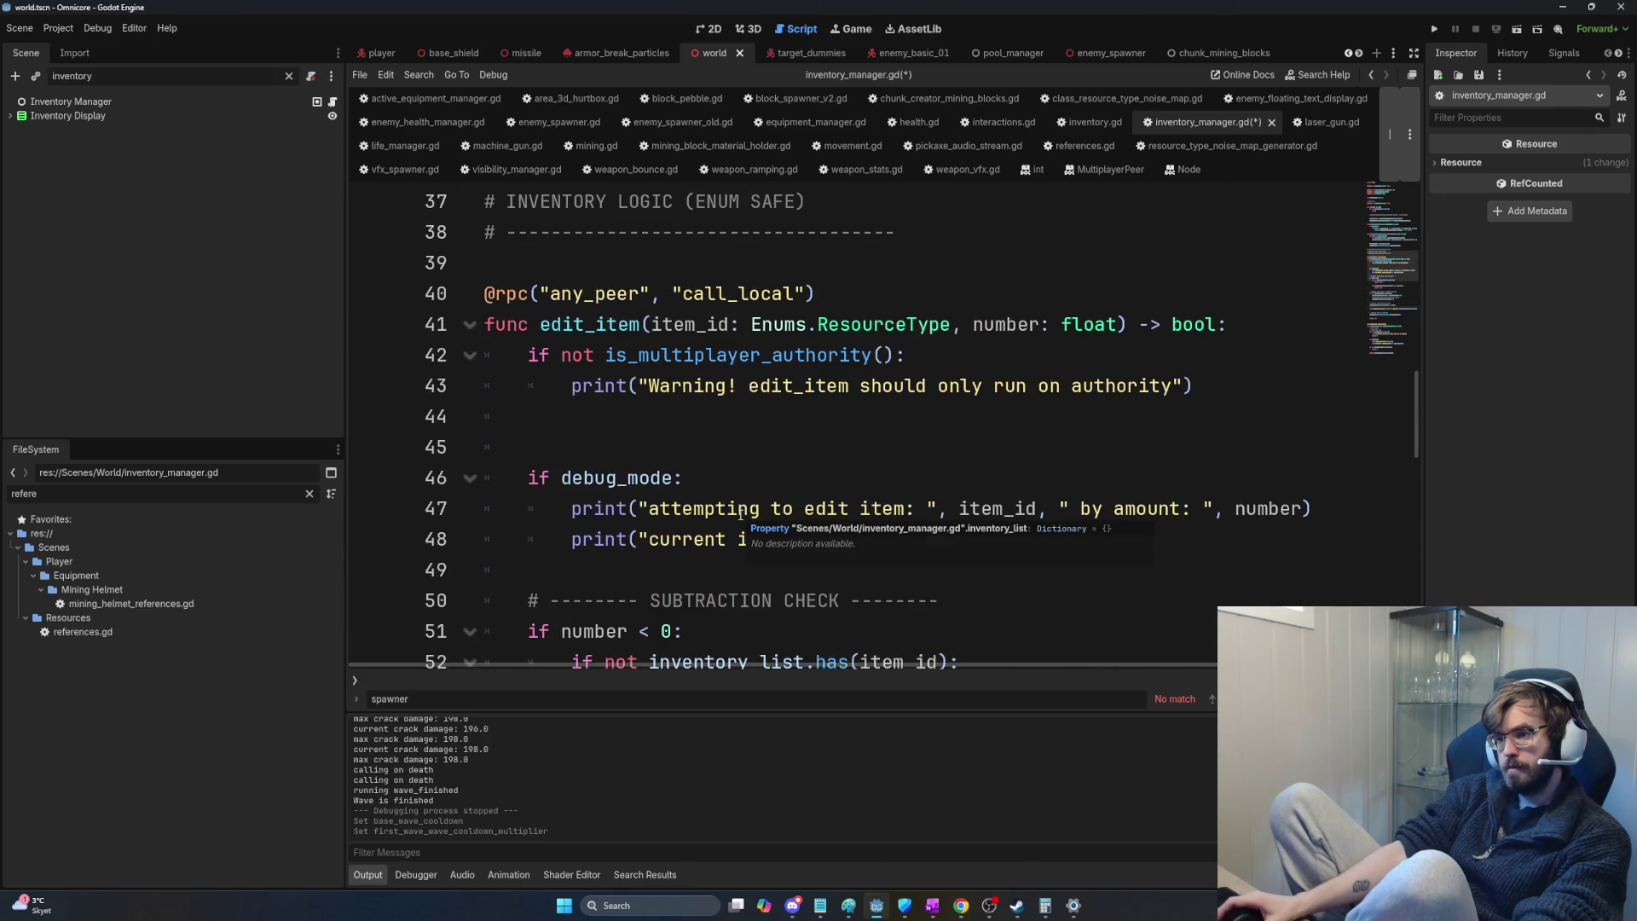
{"action": "left_click_drag", "start_coordinate": [952, 324], "coordinate": [650, 325]}
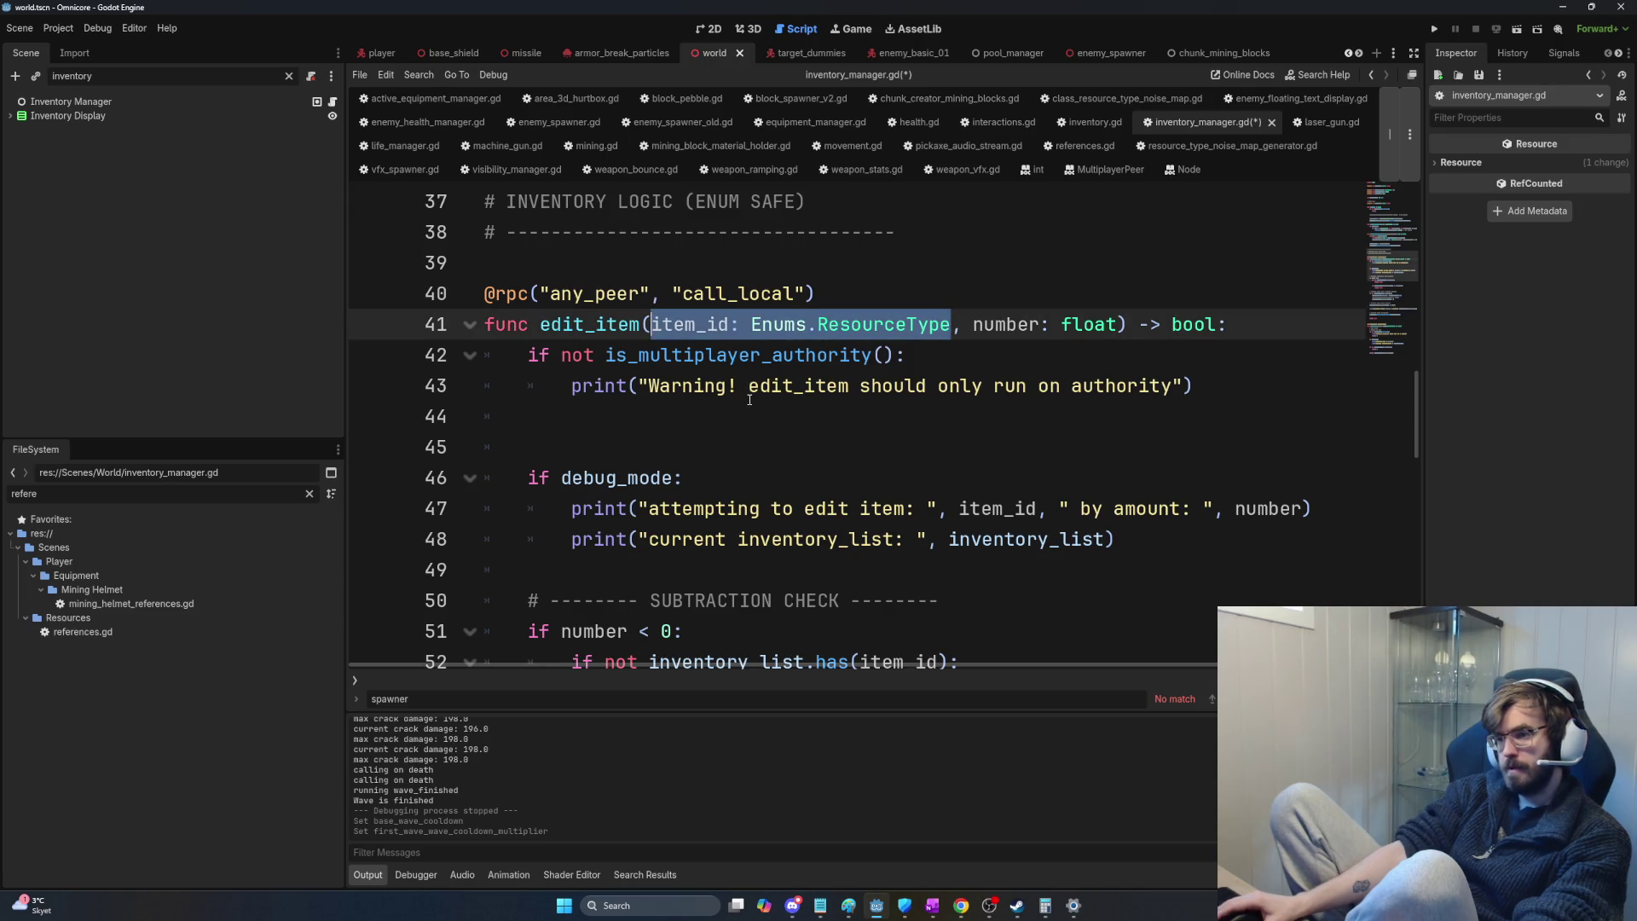
{"action": "scroll", "coordinate": [750, 400], "scroll_direction": "down", "scroll_amount": 7}
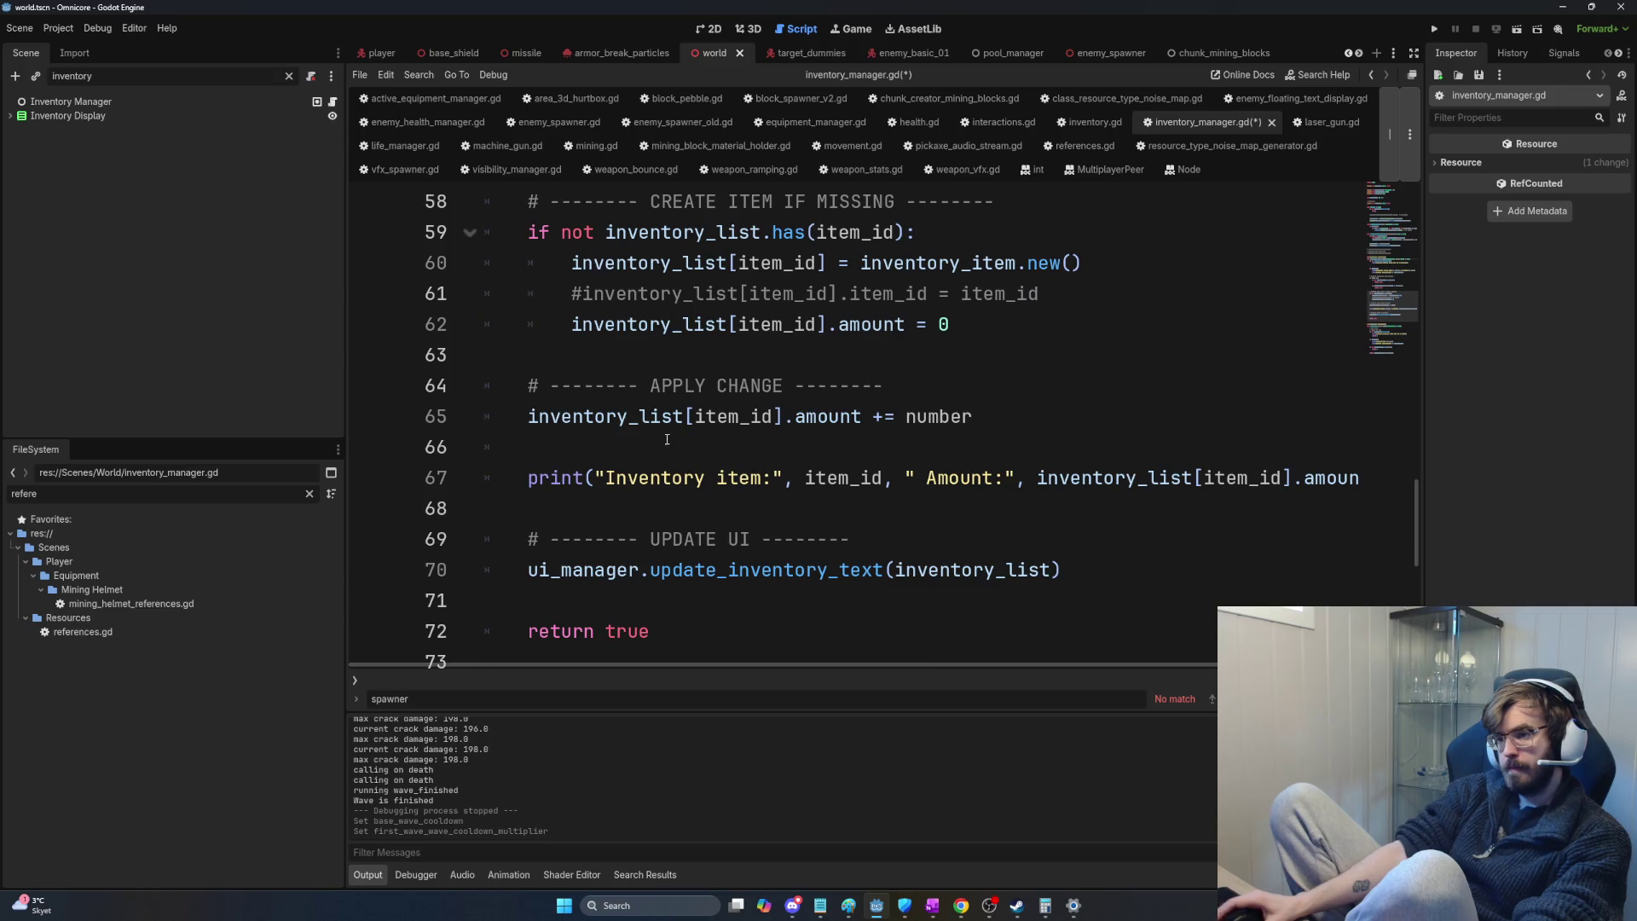
On a new line after the amount update, write 'if item_id == Enums.ResourceType.MONEY' using autocomplete.
{"action": "left_click", "coordinate": [669, 436]}
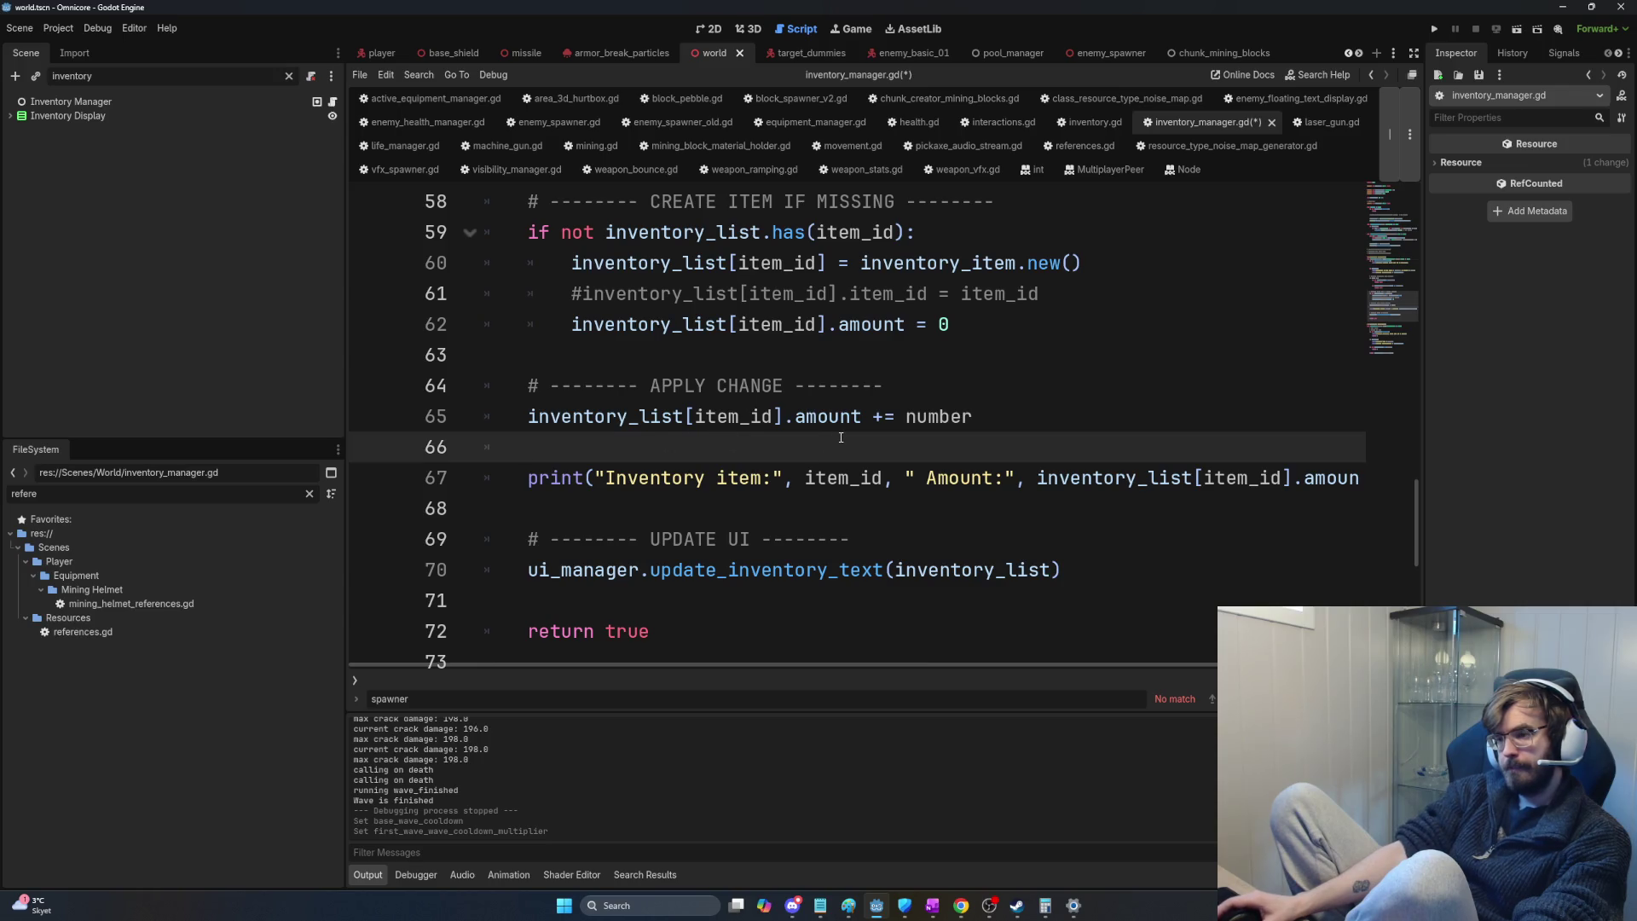
{"action": "key", "text": "Return"}
{"action": "key", "text": "Return"}
{"action": "key", "text": "Up"}
{"action": "type", "text": "if "}
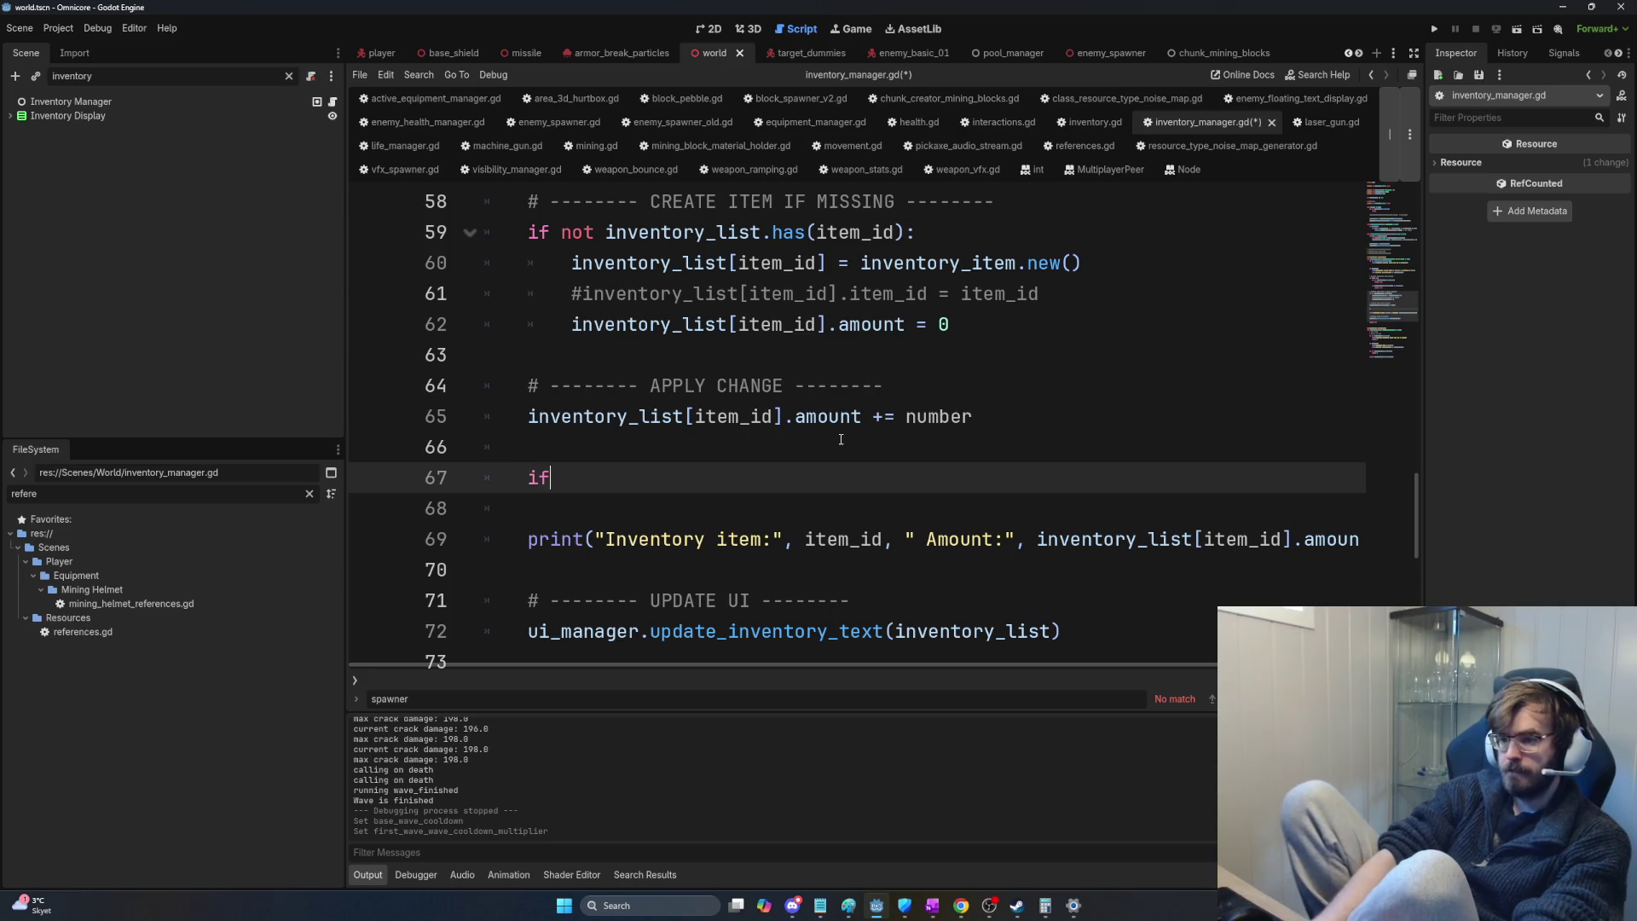
{"action": "type", "text": "enum"}
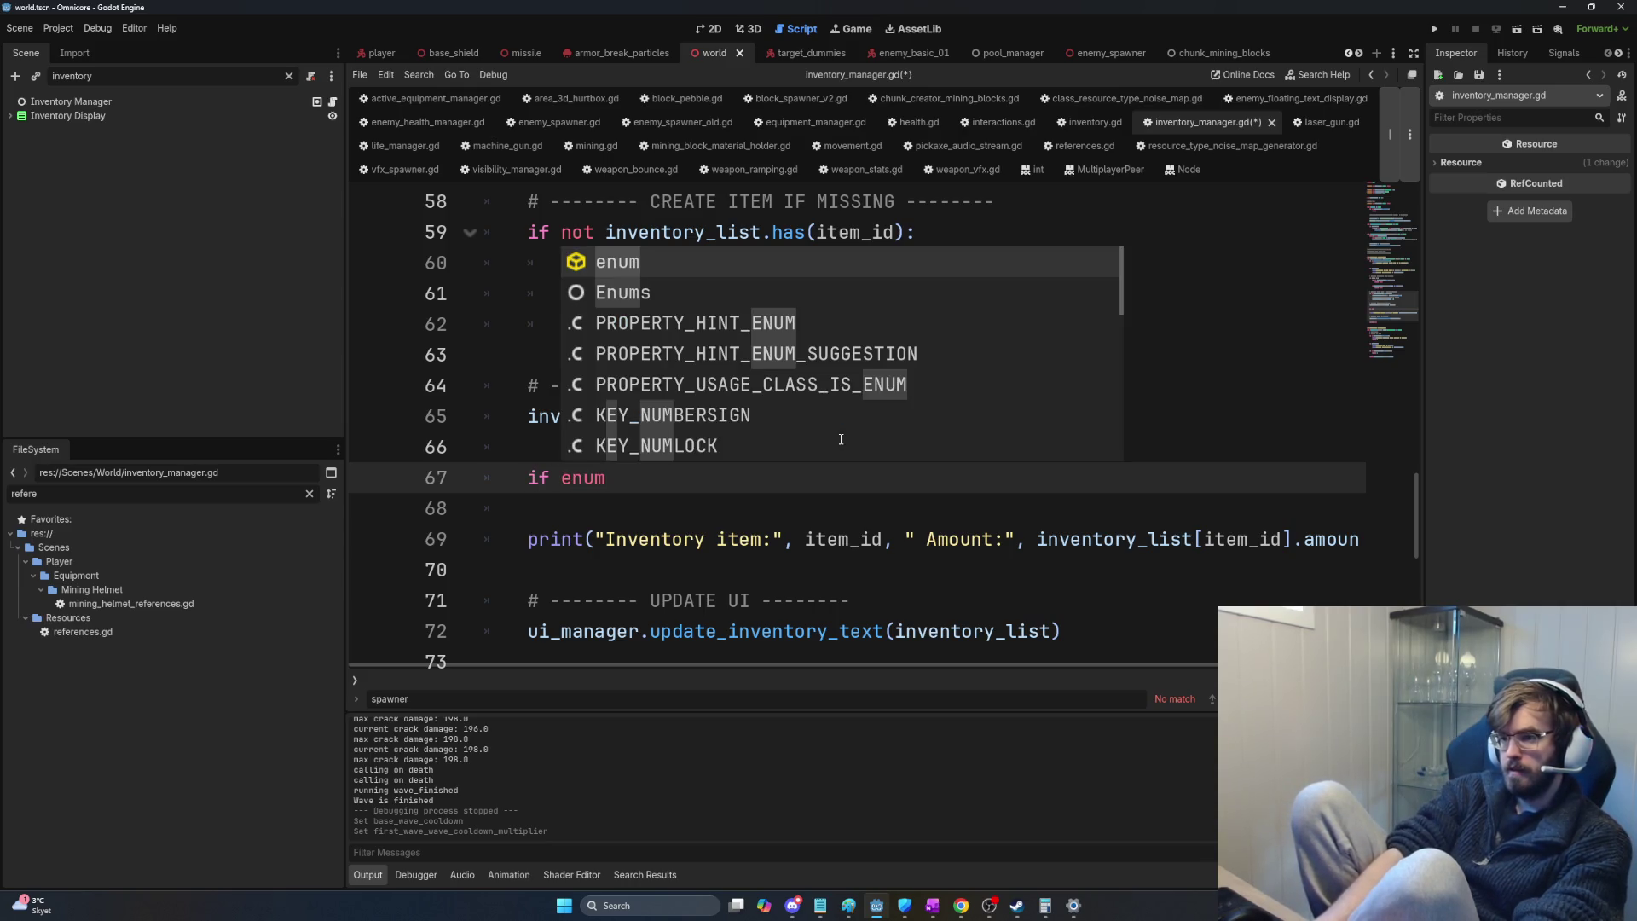
{"action": "key", "text": "Down"}
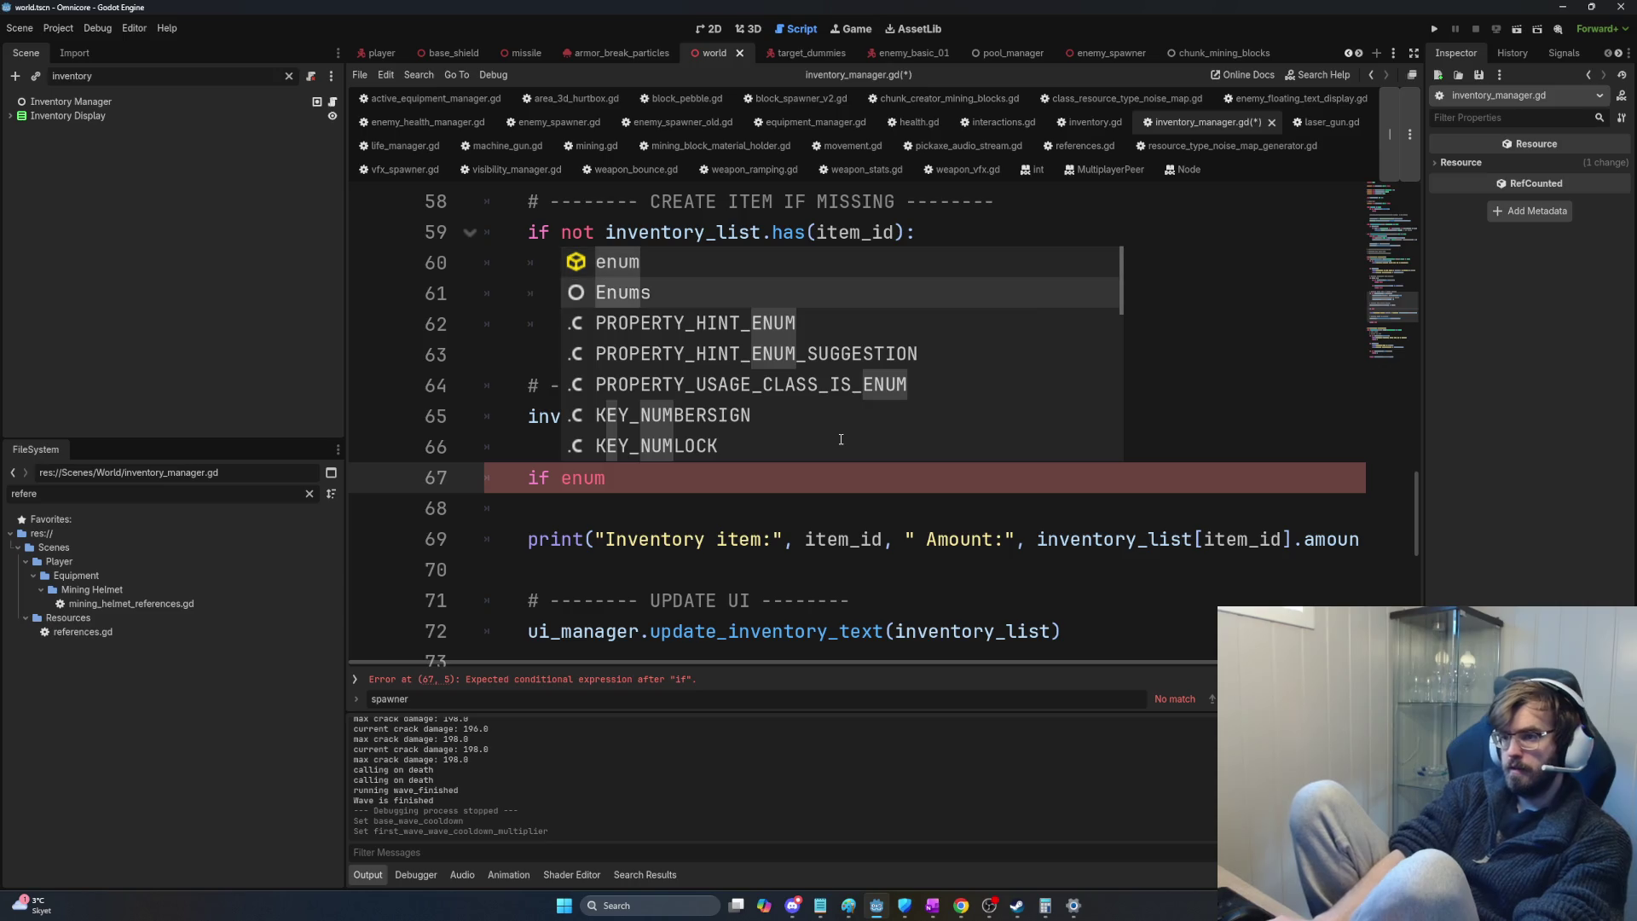
{"action": "key", "text": "Return"}
{"action": "key", "text": "BackSpace"}
{"action": "key", "text": "BackSpace"}
{"action": "key", "text": "BackSpace"}
{"action": "type", "text": "item_id"}
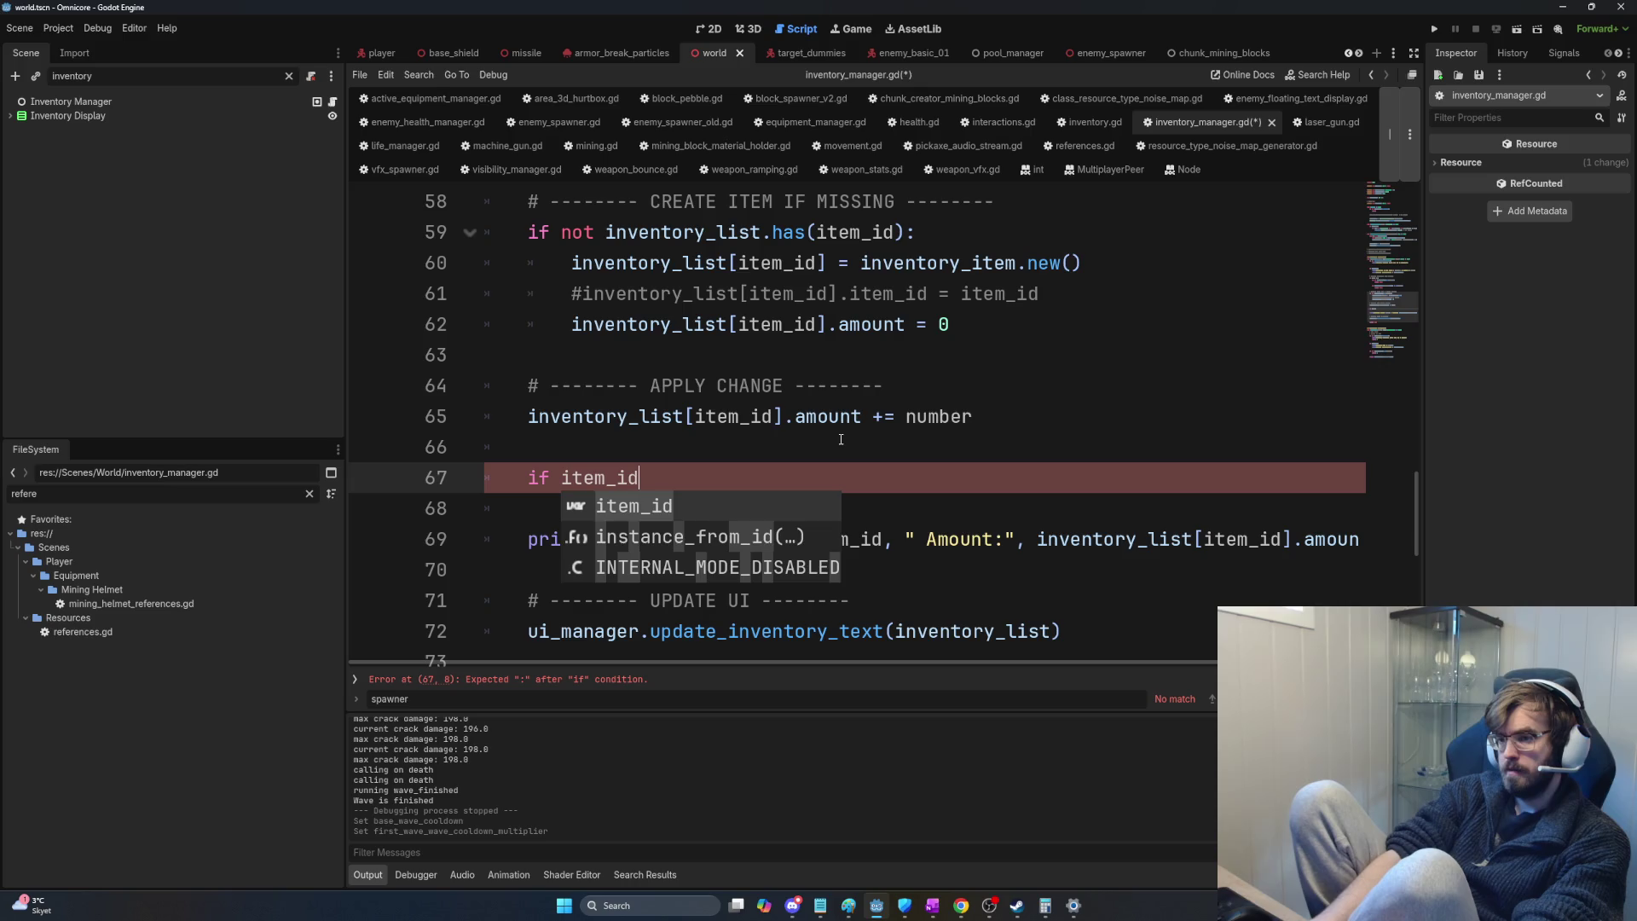
{"action": "type", "text": " ==E"}
{"action": "key", "text": "BackSpace"}
{"action": "key", "text": "BackSpace"}
{"action": "key", "text": "BackSpace"}
{"action": "type", "text": "== Enums.resoure"}
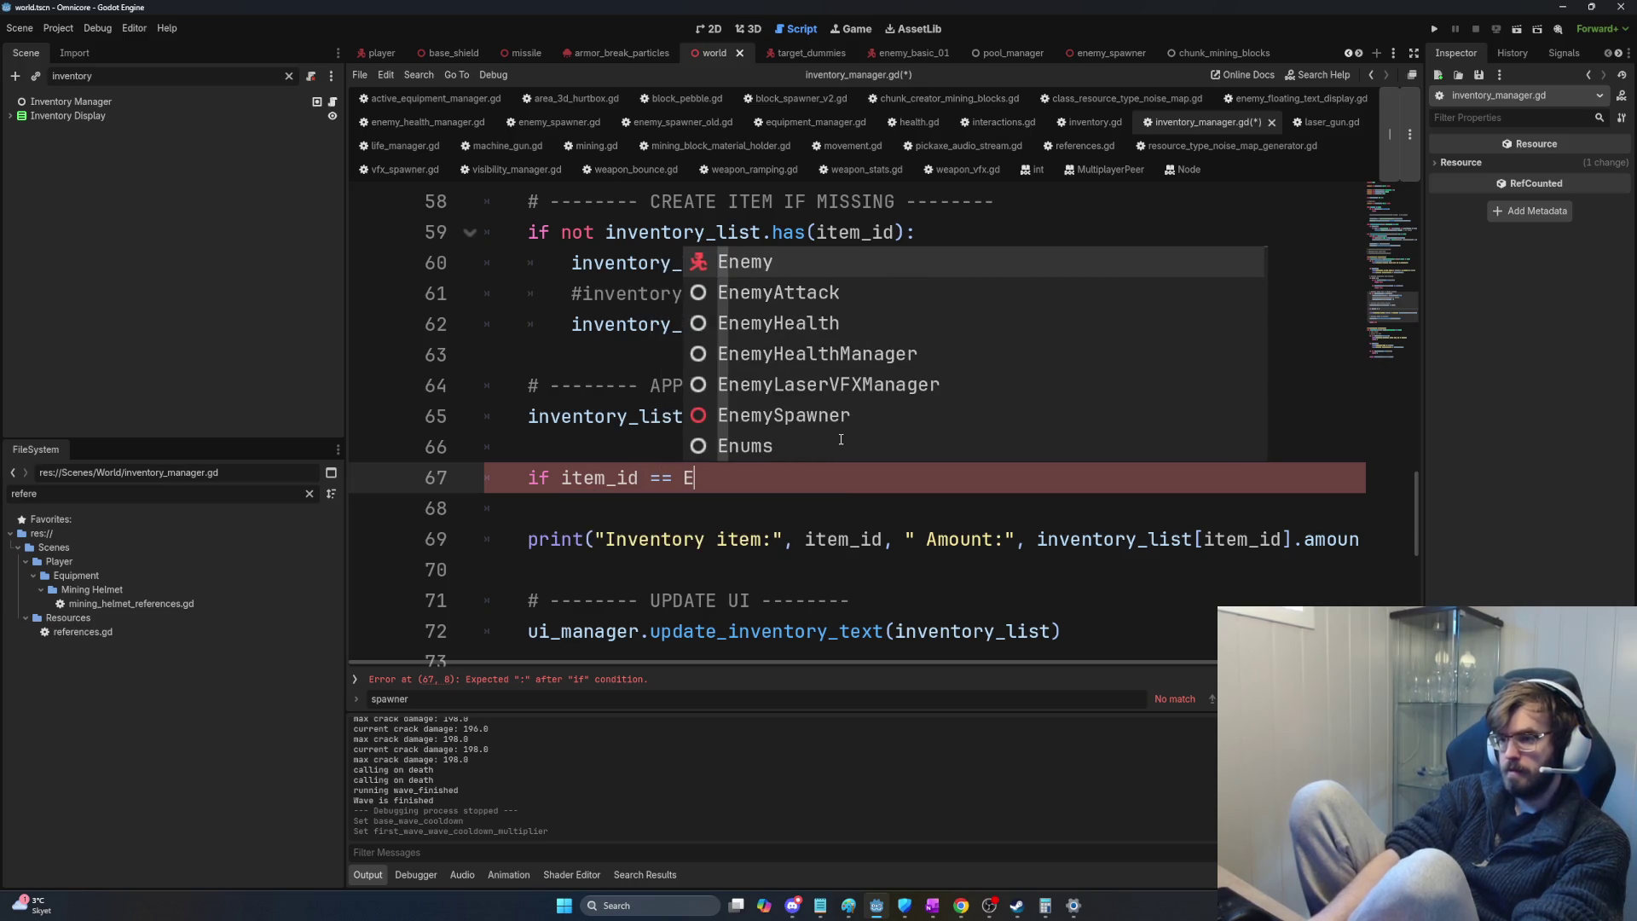
{"action": "key", "text": "BackSpace"}
{"action": "type", "text": "ce"}
{"action": "key", "text": "Return"}
{"action": "type", "text": ".MONE"}
{"action": "key", "text": "Return"}
Continue the condition with a backslash and 'and number > 0' on the next line.
{"action": "type", "text": "and"}
{"action": "key", "text": "BackSpace"}
{"action": "key", "text": "BackSpace"}
{"action": "key", "text": "BackSpace"}
{"action": "type", "text": "\\"}
{"action": "key", "text": "Return"}
{"action": "type", "text": "and "}
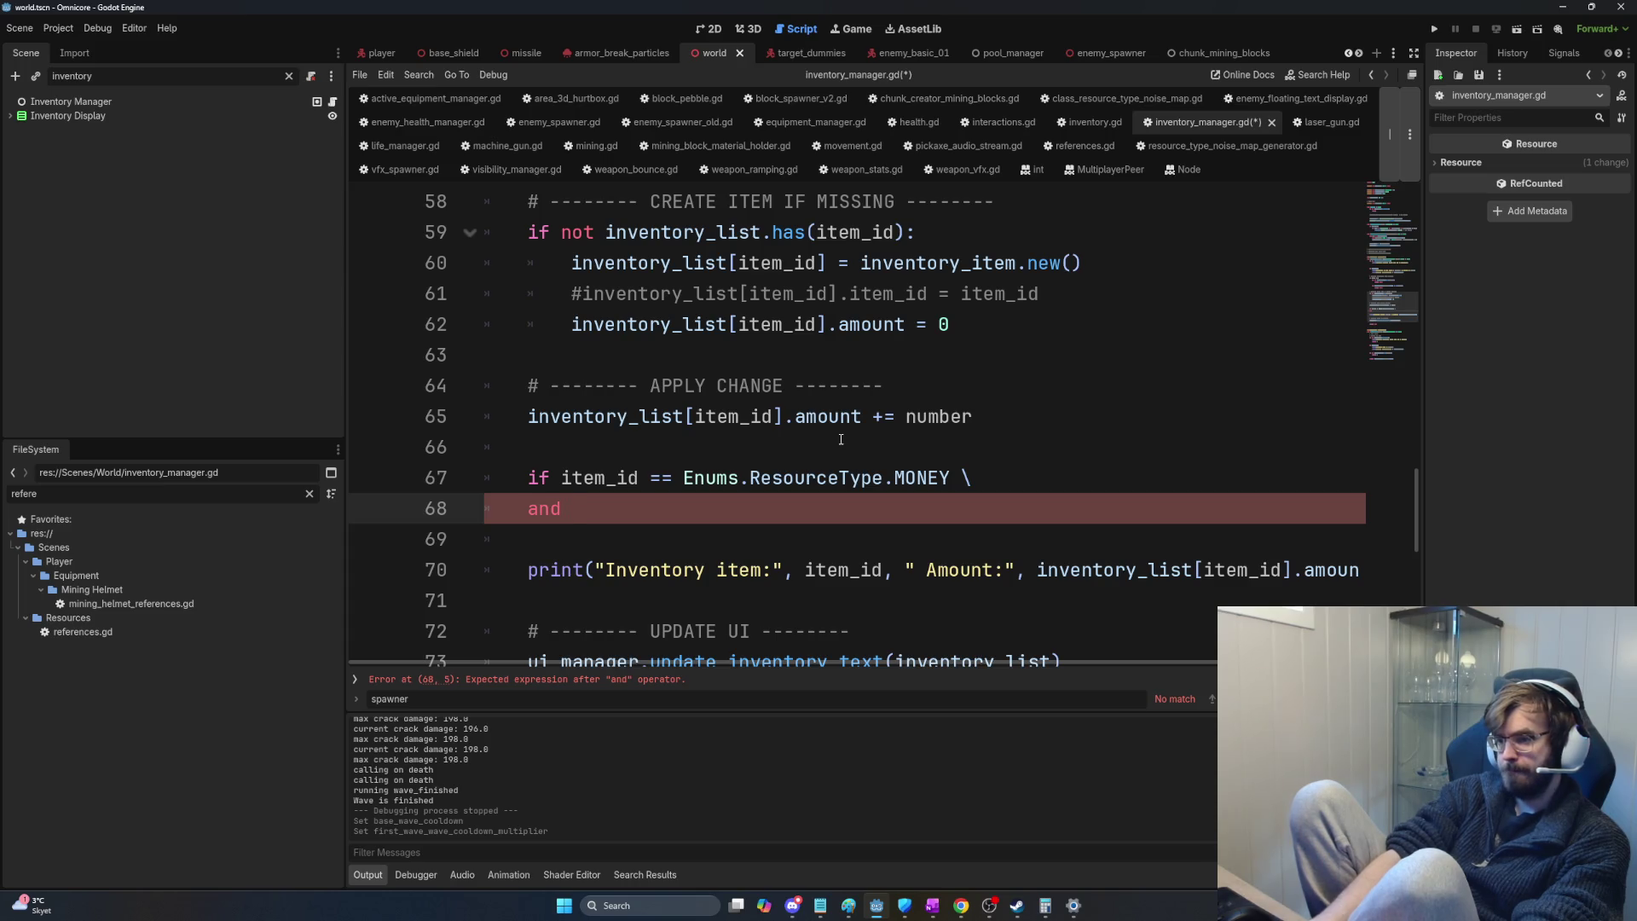
{"action": "type", "text": "number > 0:"}
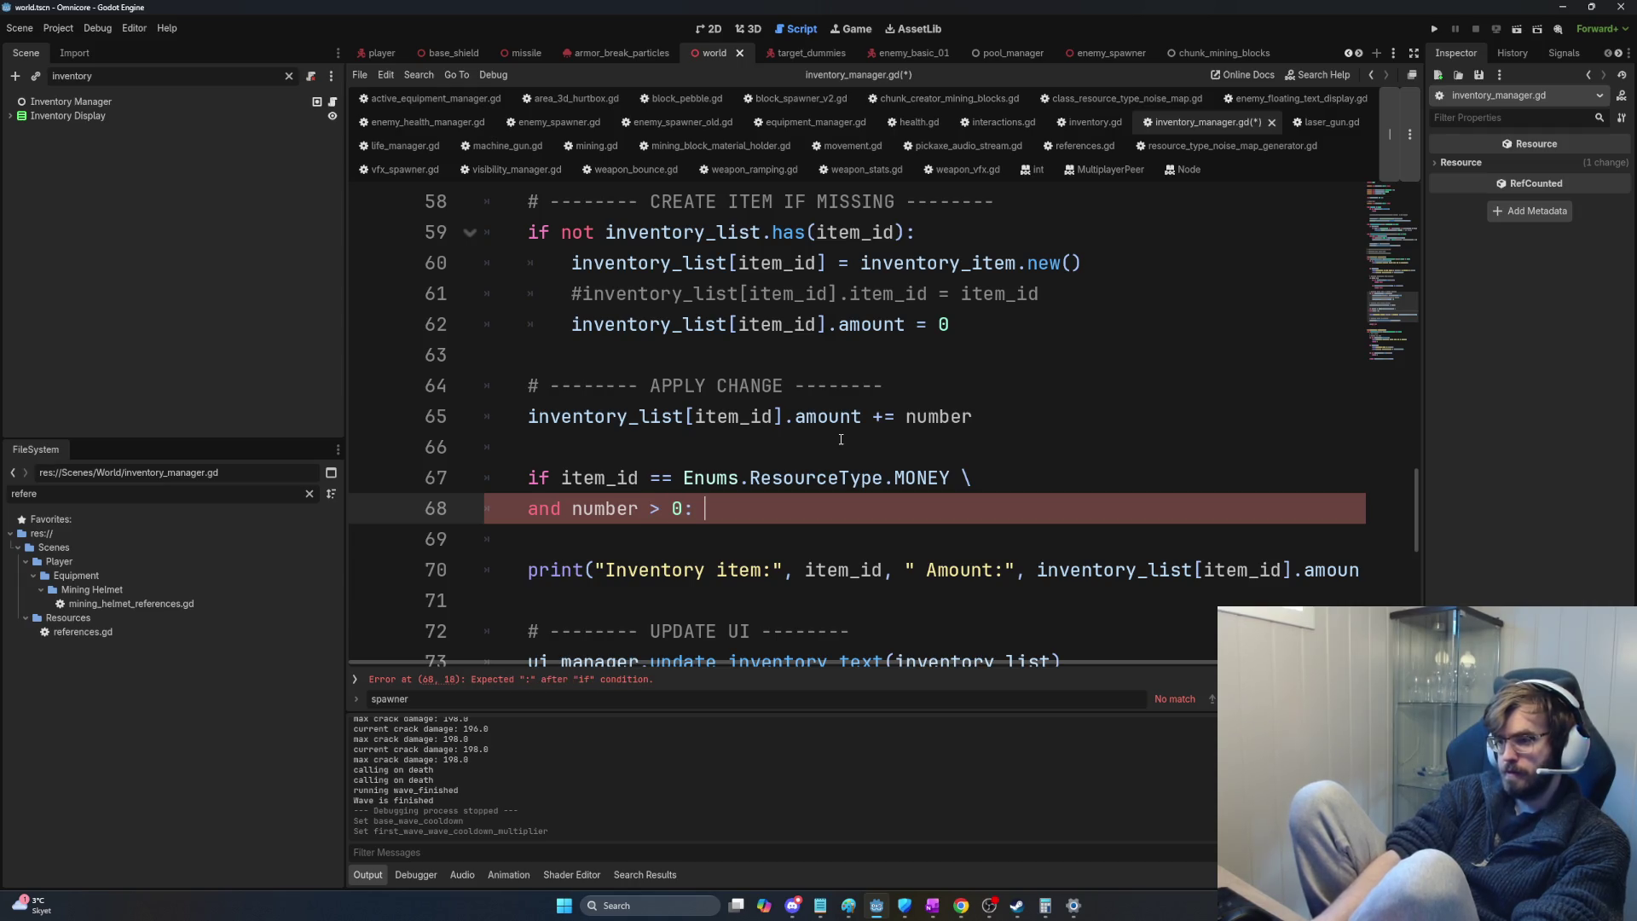
{"action": "key", "text": "Return"}
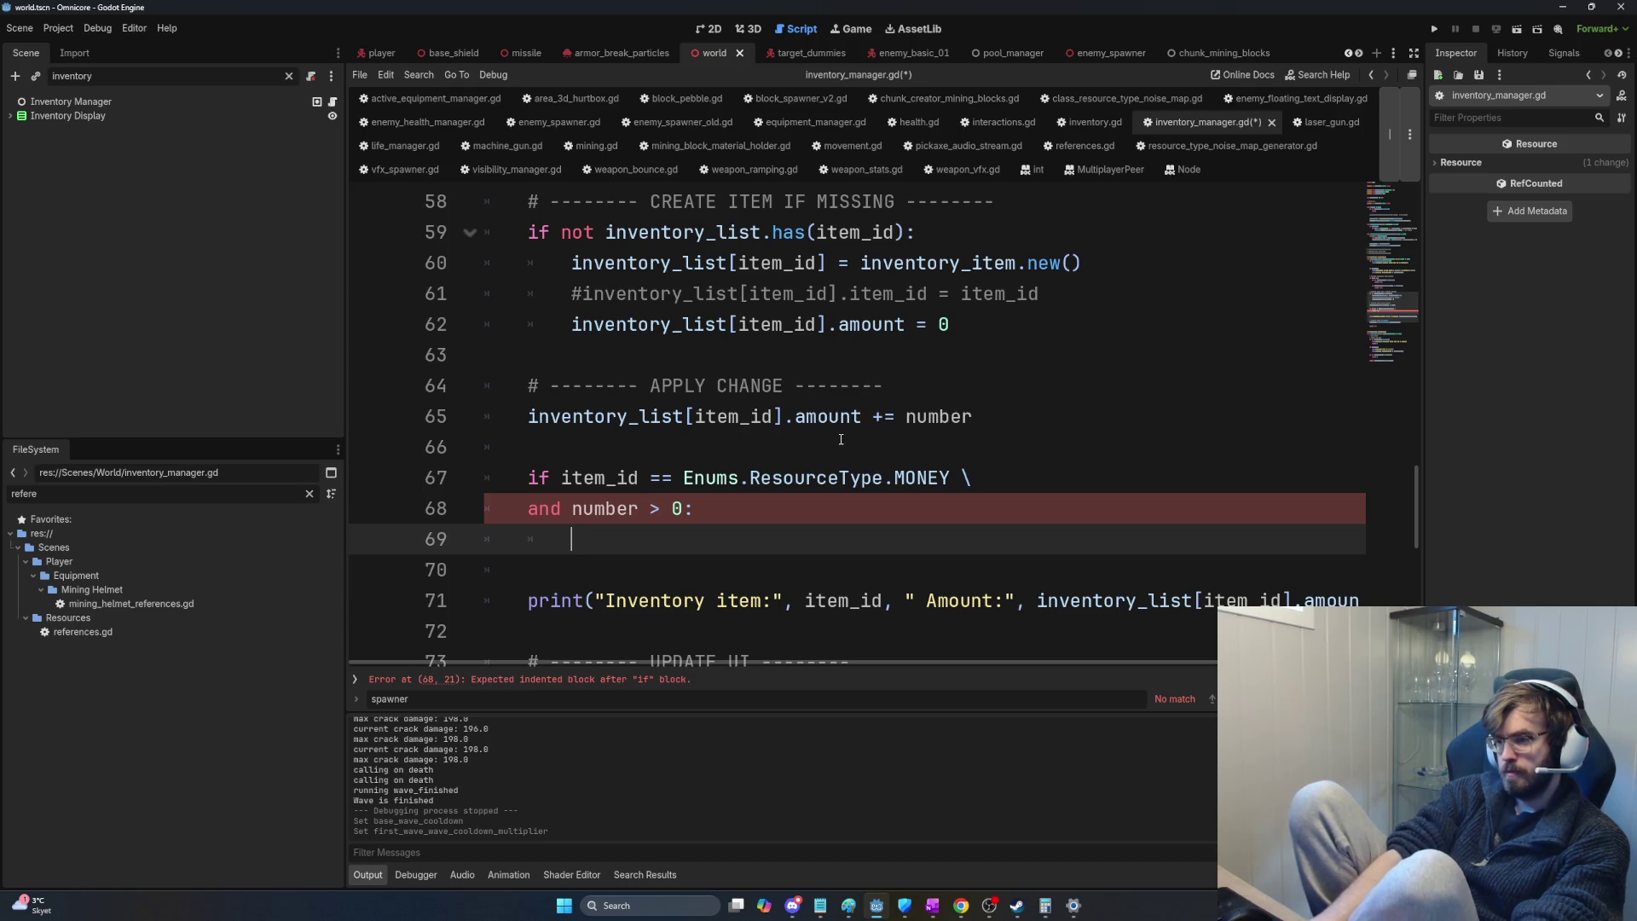
Rejoin the condition lines, then split it again with a backslash after MONEY.
{"action": "key", "text": "Up"}
{"action": "key", "text": "Home"}
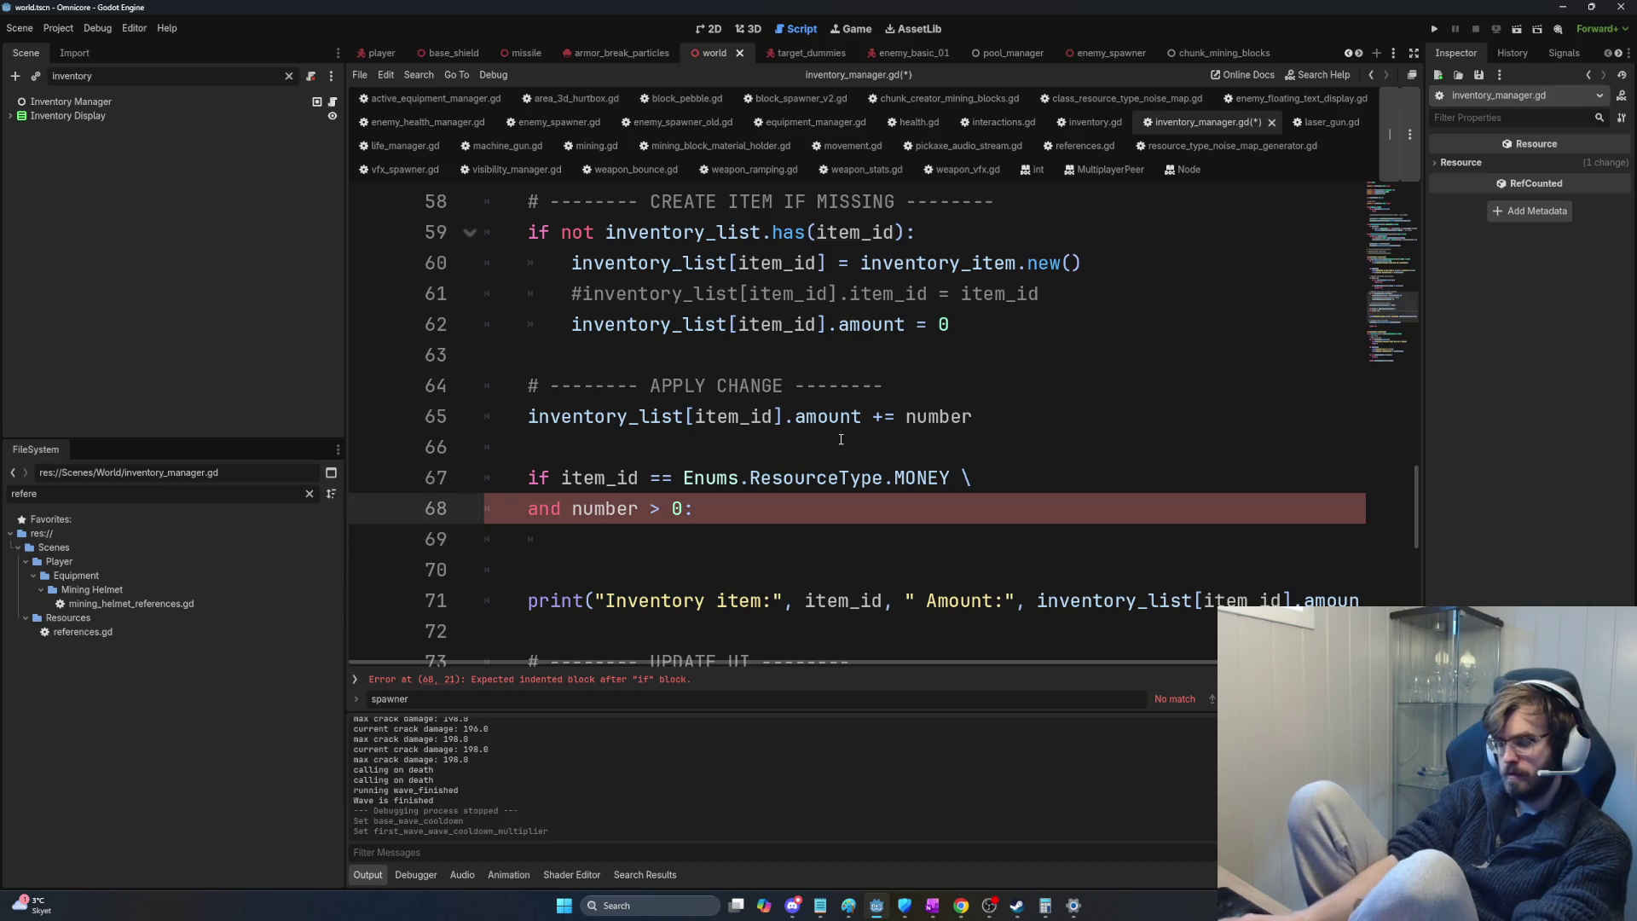
{"action": "key", "text": "BackSpace"}
{"action": "key", "text": "BackSpace"}
{"action": "key", "text": "Down"}
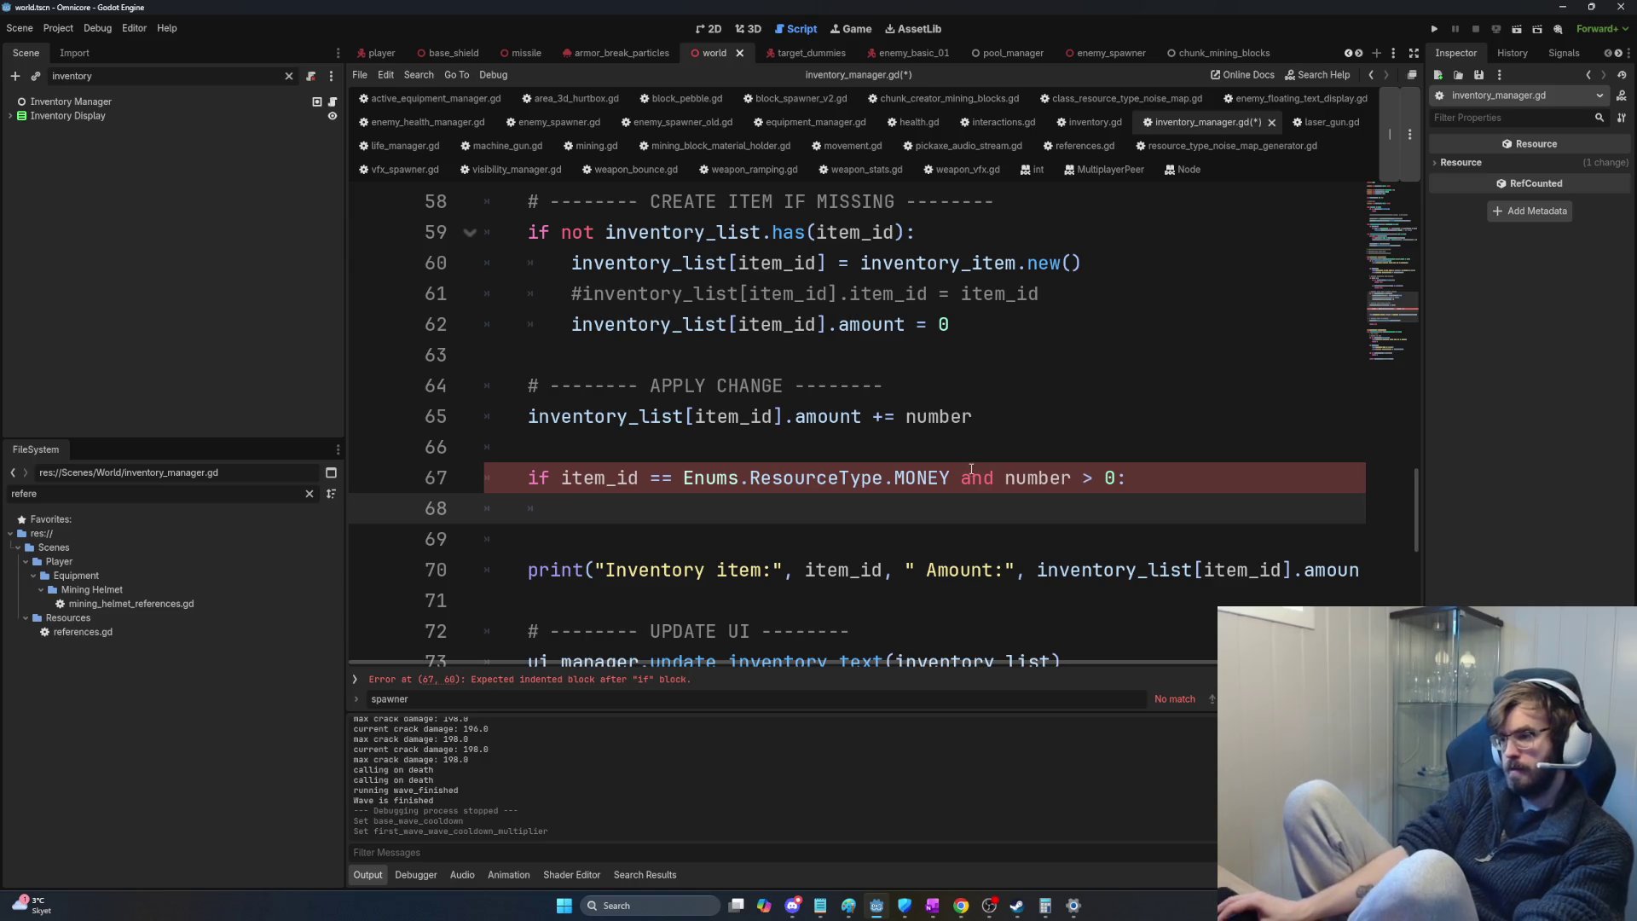
{"action": "key", "text": "Up"}
{"action": "type", "text": "\\"}
{"action": "key", "text": "Return"}
{"action": "key", "text": "Down"}
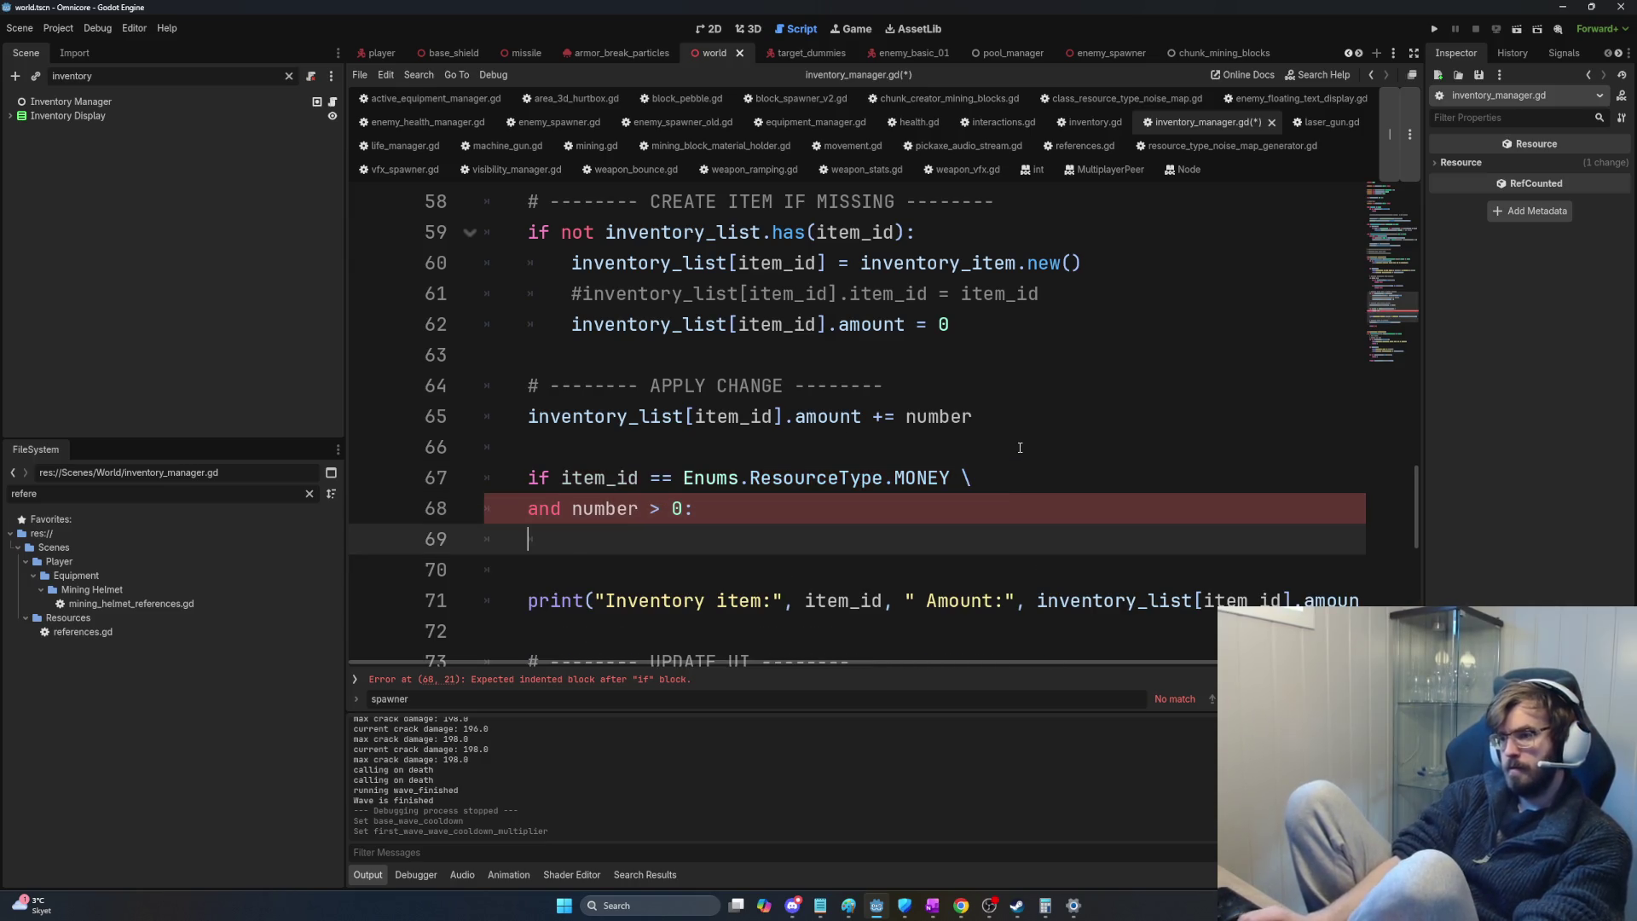
{"action": "key", "text": "Up"}
{"action": "key", "text": "Up"}
{"action": "key", "text": "Down"}
{"action": "key", "text": "Down"}
{"action": "key", "text": "Up"}
{"action": "key", "text": "Up"}
{"action": "key", "text": "Down"}
{"action": "key", "text": "Up"}
{"action": "key", "text": "Down"}
{"action": "key", "text": "Up"}
{"action": "key", "text": "Down"}
{"action": "key", "text": "Up"}
{"action": "key", "text": "Down"}
{"action": "key", "text": "Up"}
{"action": "key", "text": "Down"}
{"action": "key", "text": "Up"}
{"action": "key", "text": "Down"}
{"action": "key", "text": "Up"}
{"action": "key", "text": "Down"}
{"action": "key", "text": "Up"}
{"action": "key", "text": "Down"}
{"action": "key", "text": "Down"}
{"action": "key", "text": "Down"}
{"action": "key", "text": "Up"}
{"action": "key", "text": "Up"}
{"action": "key", "text": "Up"}
{"action": "key", "text": "Down"}
{"action": "key", "text": "Up"}
{"action": "key", "text": "Down"}
{"action": "key", "text": "Down"}
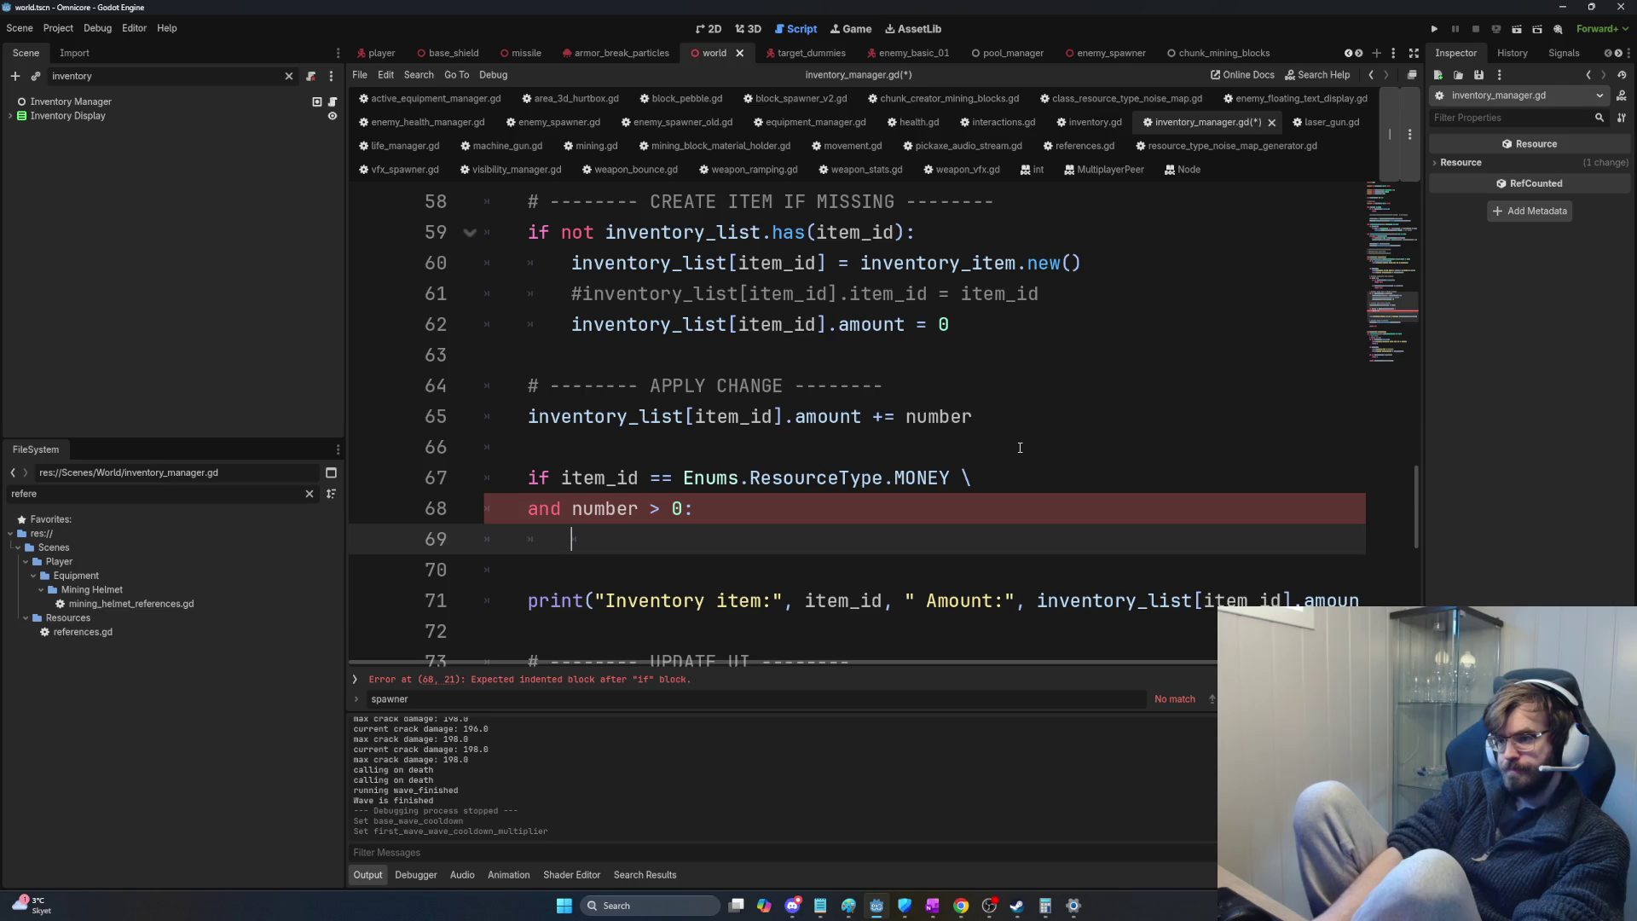
Try indenting the 'and number > 0' continuation line, then restore its original indent.
{"action": "key", "text": "Up"}
{"action": "key", "text": "Home"}
{"action": "key", "text": "Tab"}
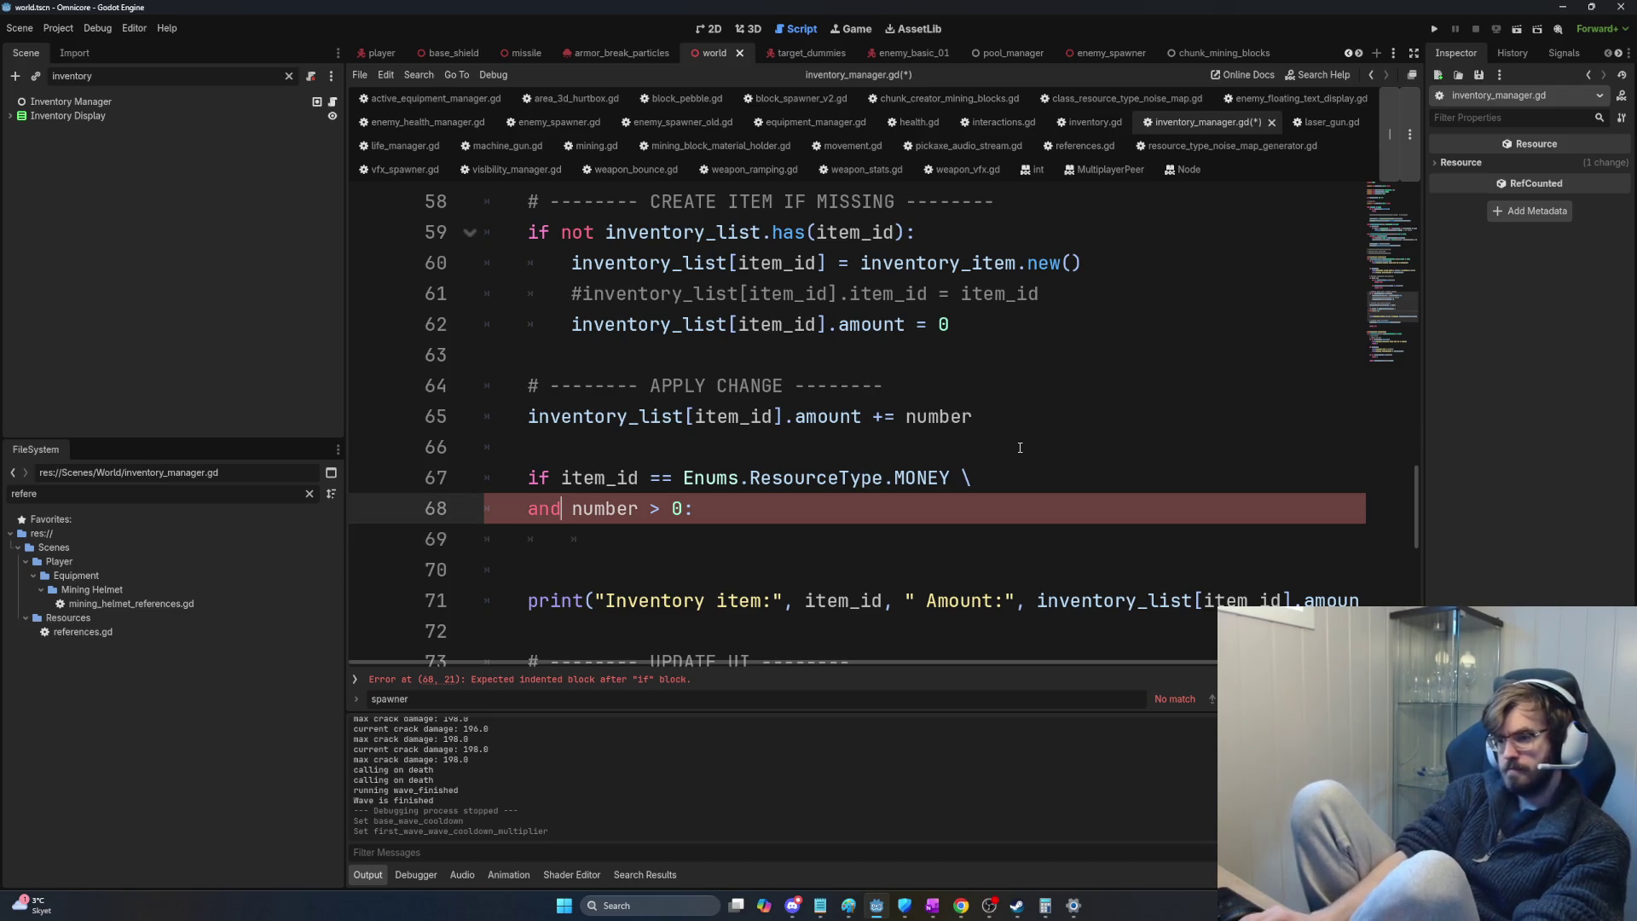
{"action": "key", "text": "Down"}
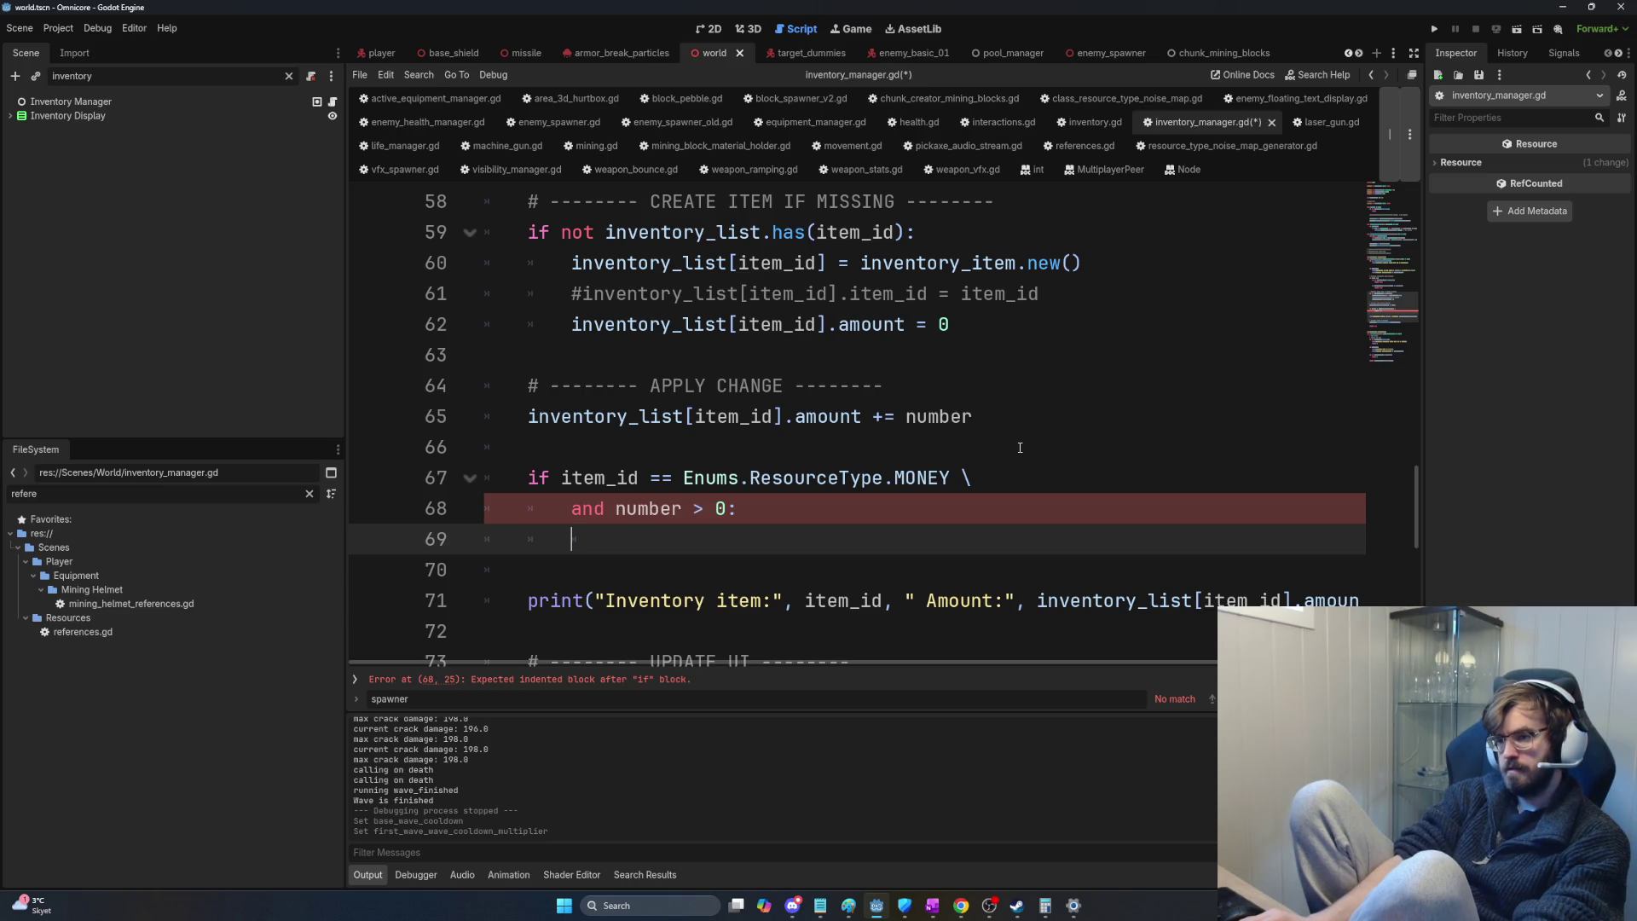
{"action": "key", "text": "Up"}
{"action": "key", "text": "shift+Tab"}
{"action": "key", "text": "Down"}
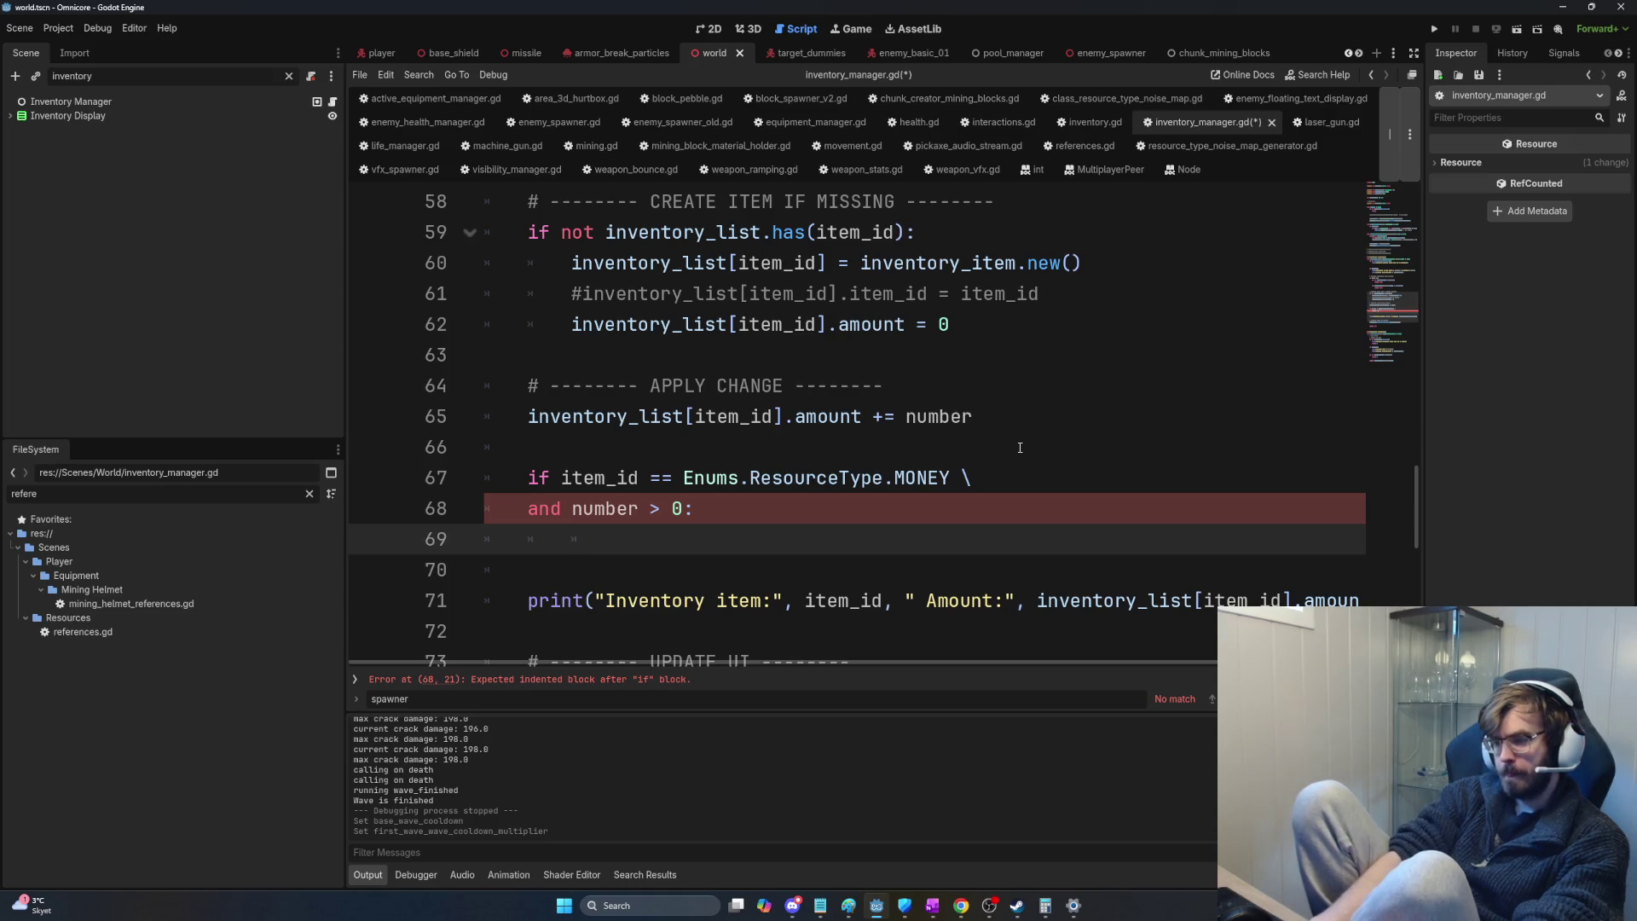
Autocomplete References.enemy_spawner.base_wave_cooldown, then undo back to 'References.enemy_spawner.'.
{"action": "type", "text": "referen"}
{"action": "type", "text": "ces"}
{"action": "key", "text": "Return"}
{"action": "type", "text": ".enem"}
{"action": "key", "text": "Down"}
{"action": "key", "text": "Return"}
{"action": "type", "text": ".wave_cool"}
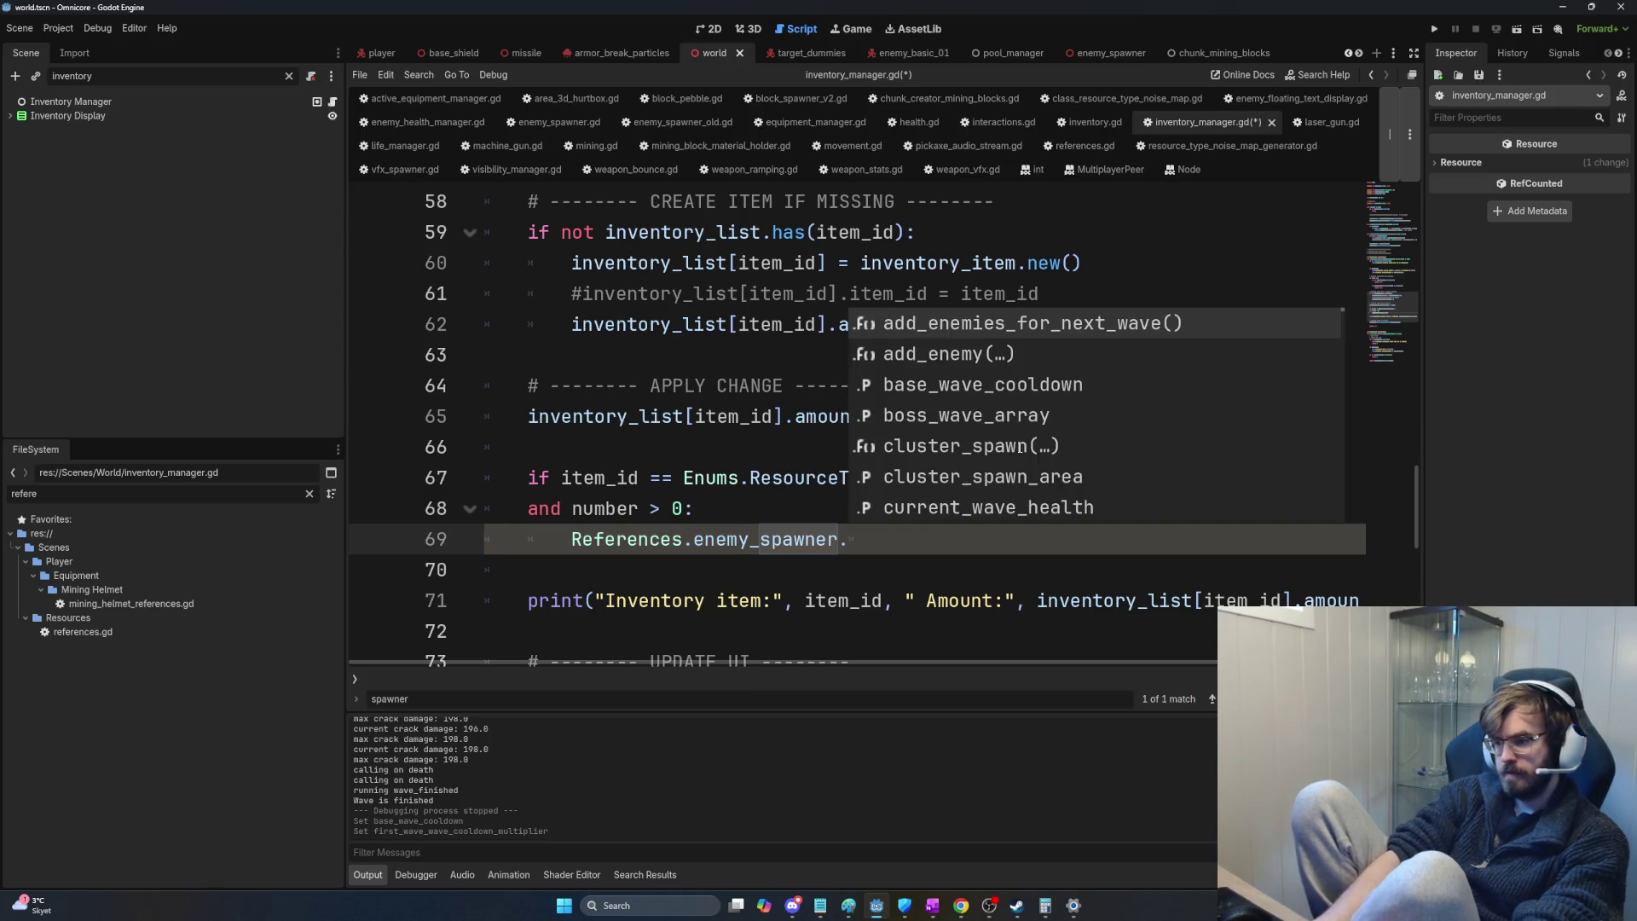
{"action": "type", "text": "down"}
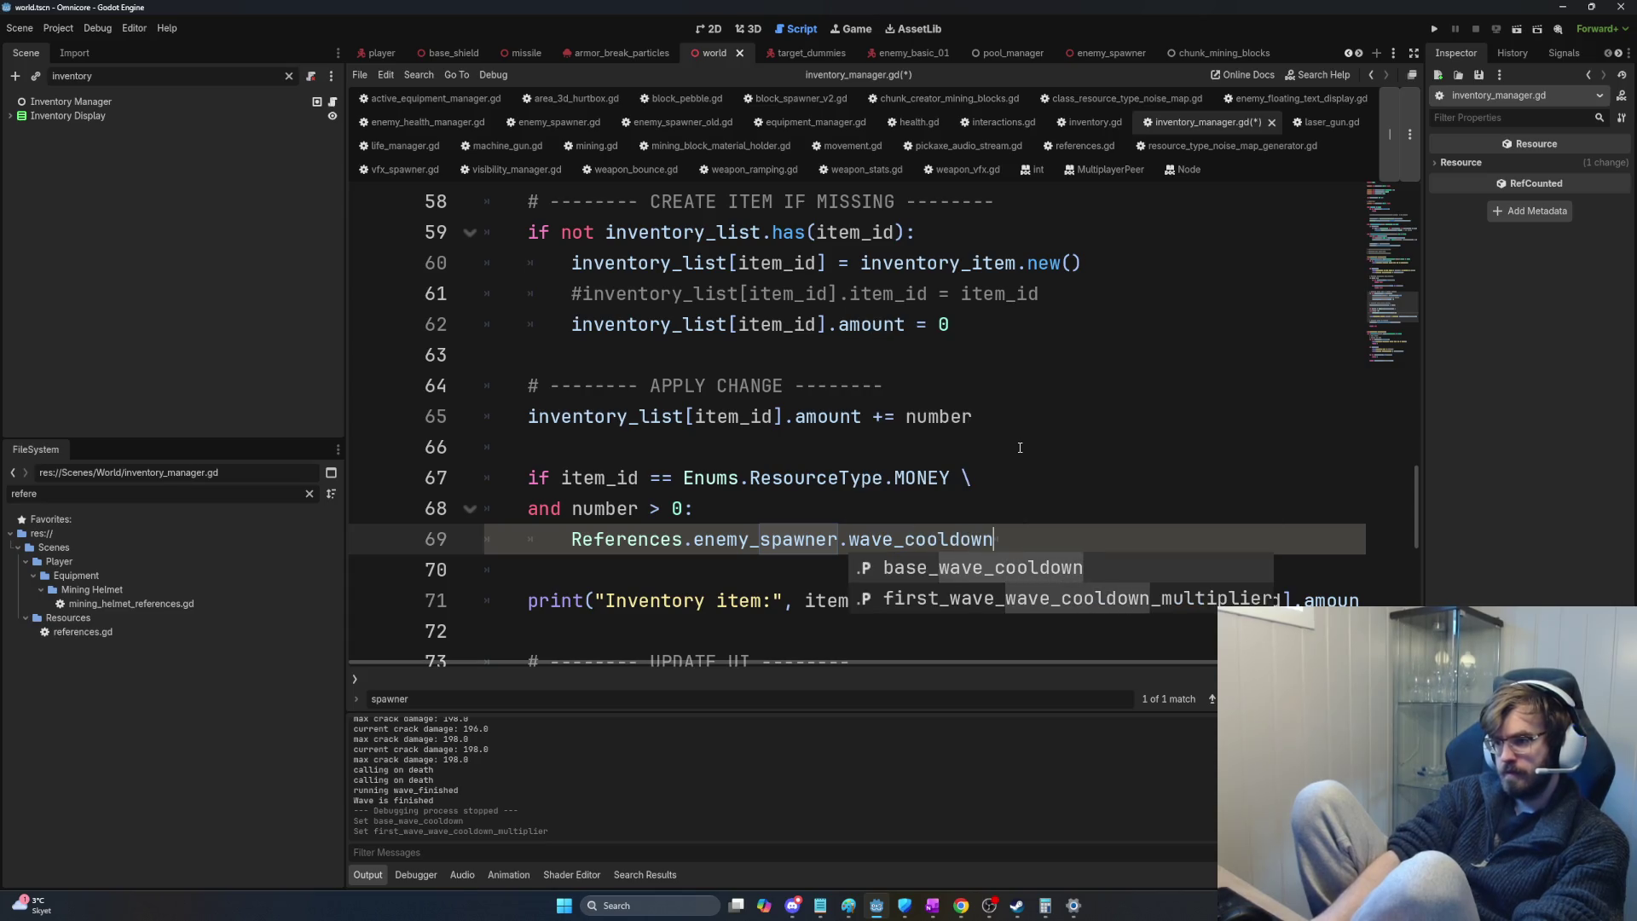
{"action": "key", "text": "Return"}
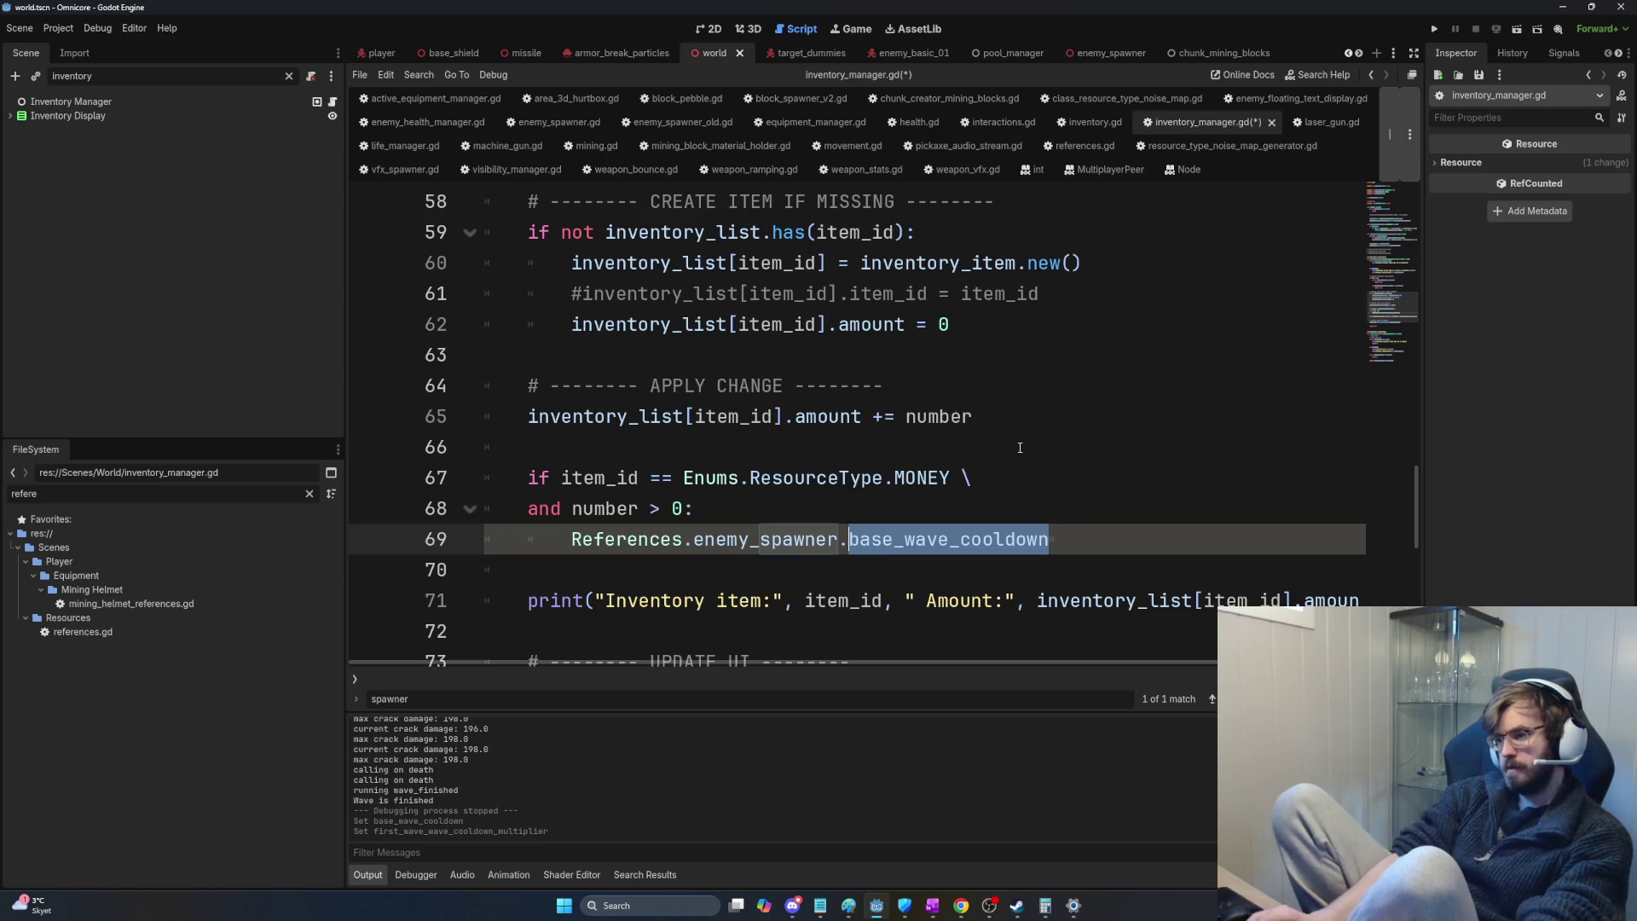
{"action": "key", "text": "ctrl+shift+k"}
{"action": "key", "text": "ctrl+z"}
{"action": "key", "text": "ctrl+z"}
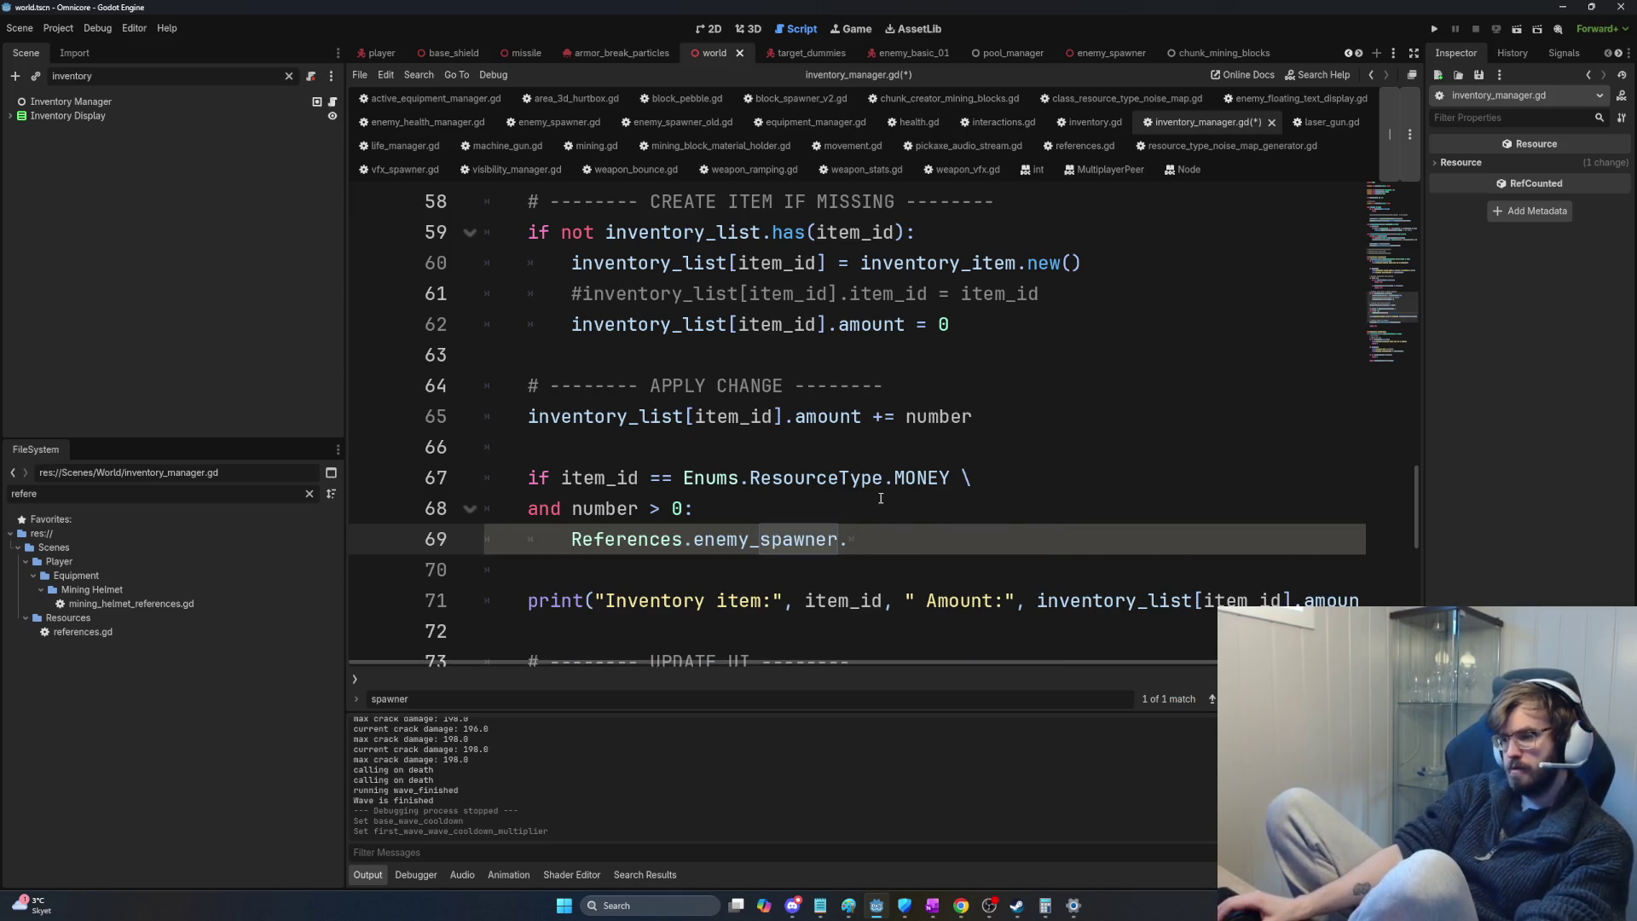
Open enemy_spawner.gd through the script quick filter and search it for 'multiplier'.
{"action": "left_click", "coordinate": [793, 539], "text": "ctrl"}
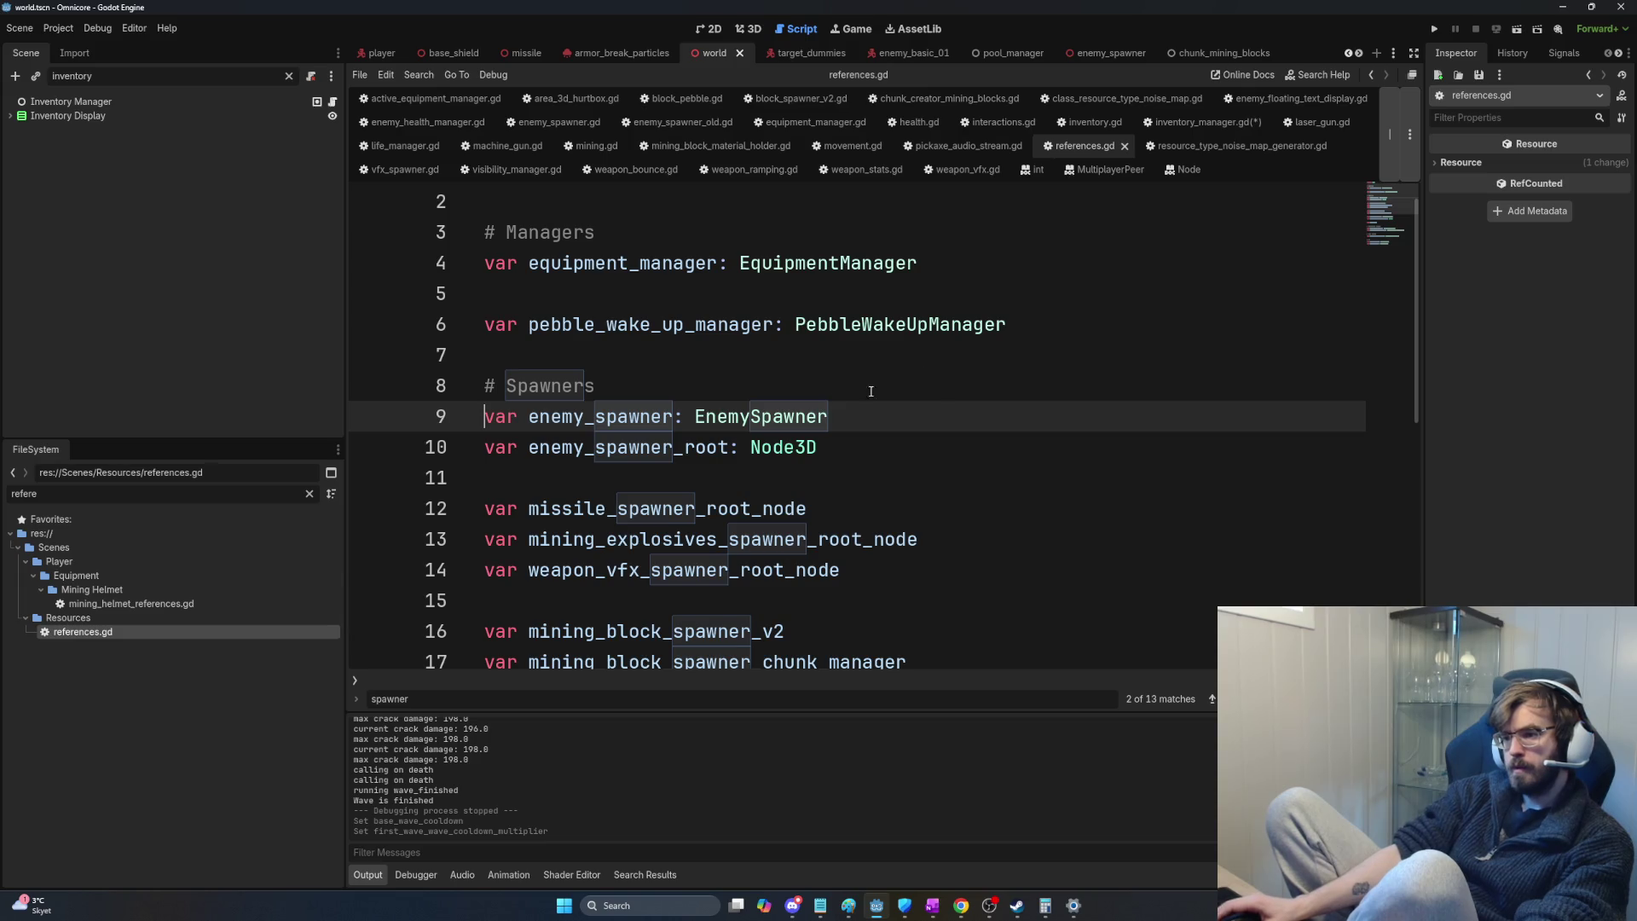
{"action": "scroll", "coordinate": [716, 428], "scroll_direction": "down", "scroll_amount": 6}
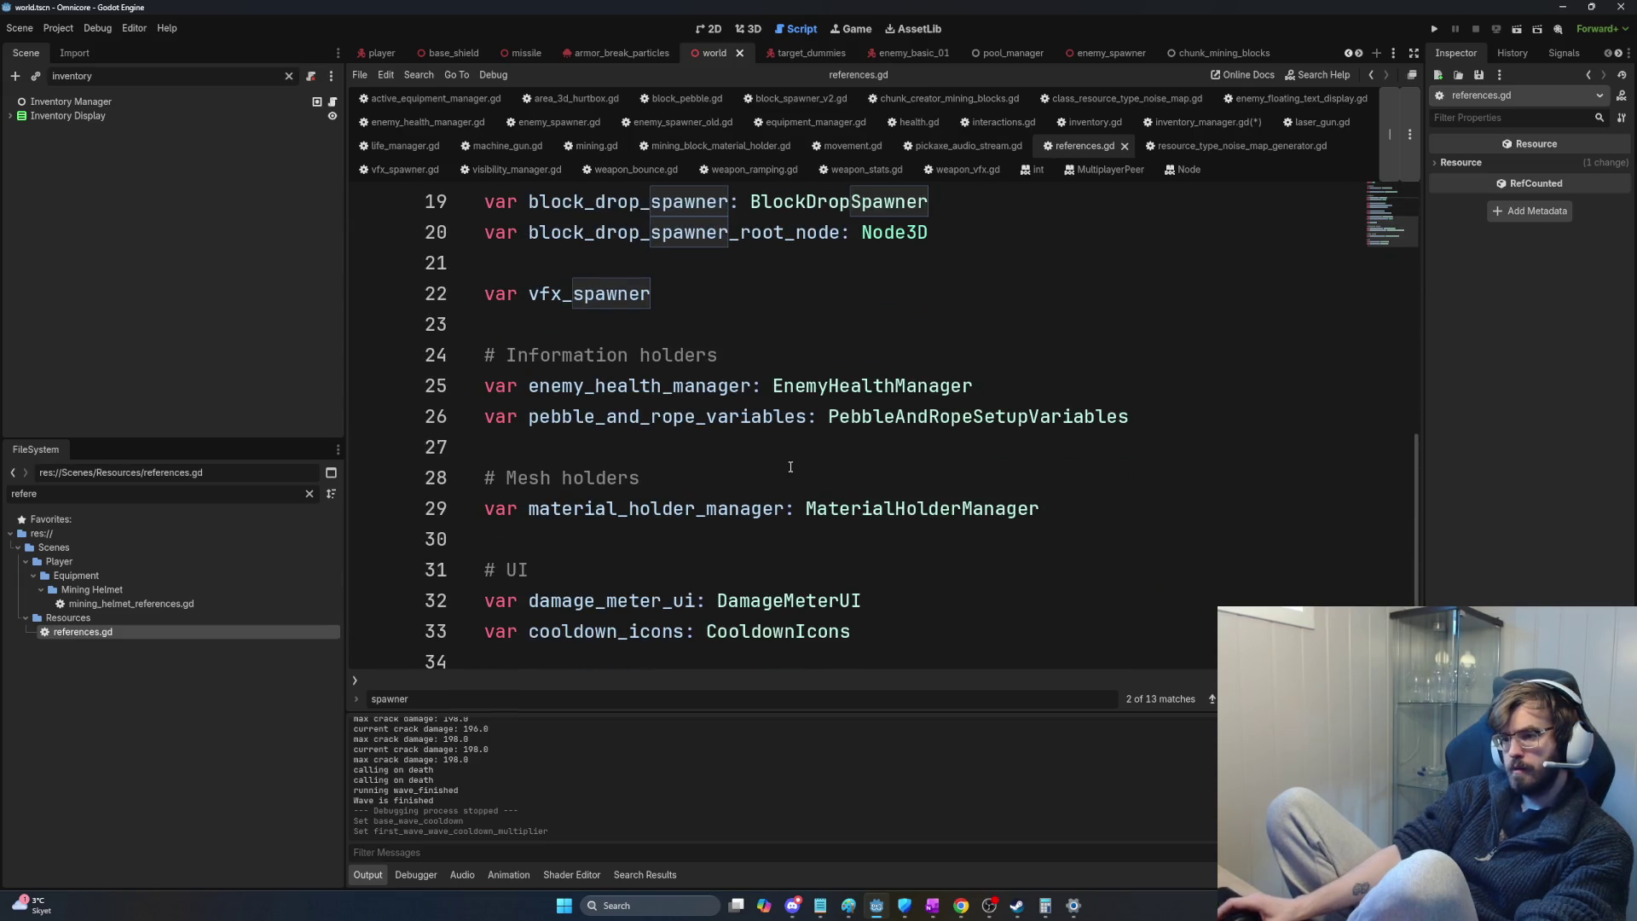
{"action": "key", "text": "ctrl+f"}
{"action": "type", "text": "start"}
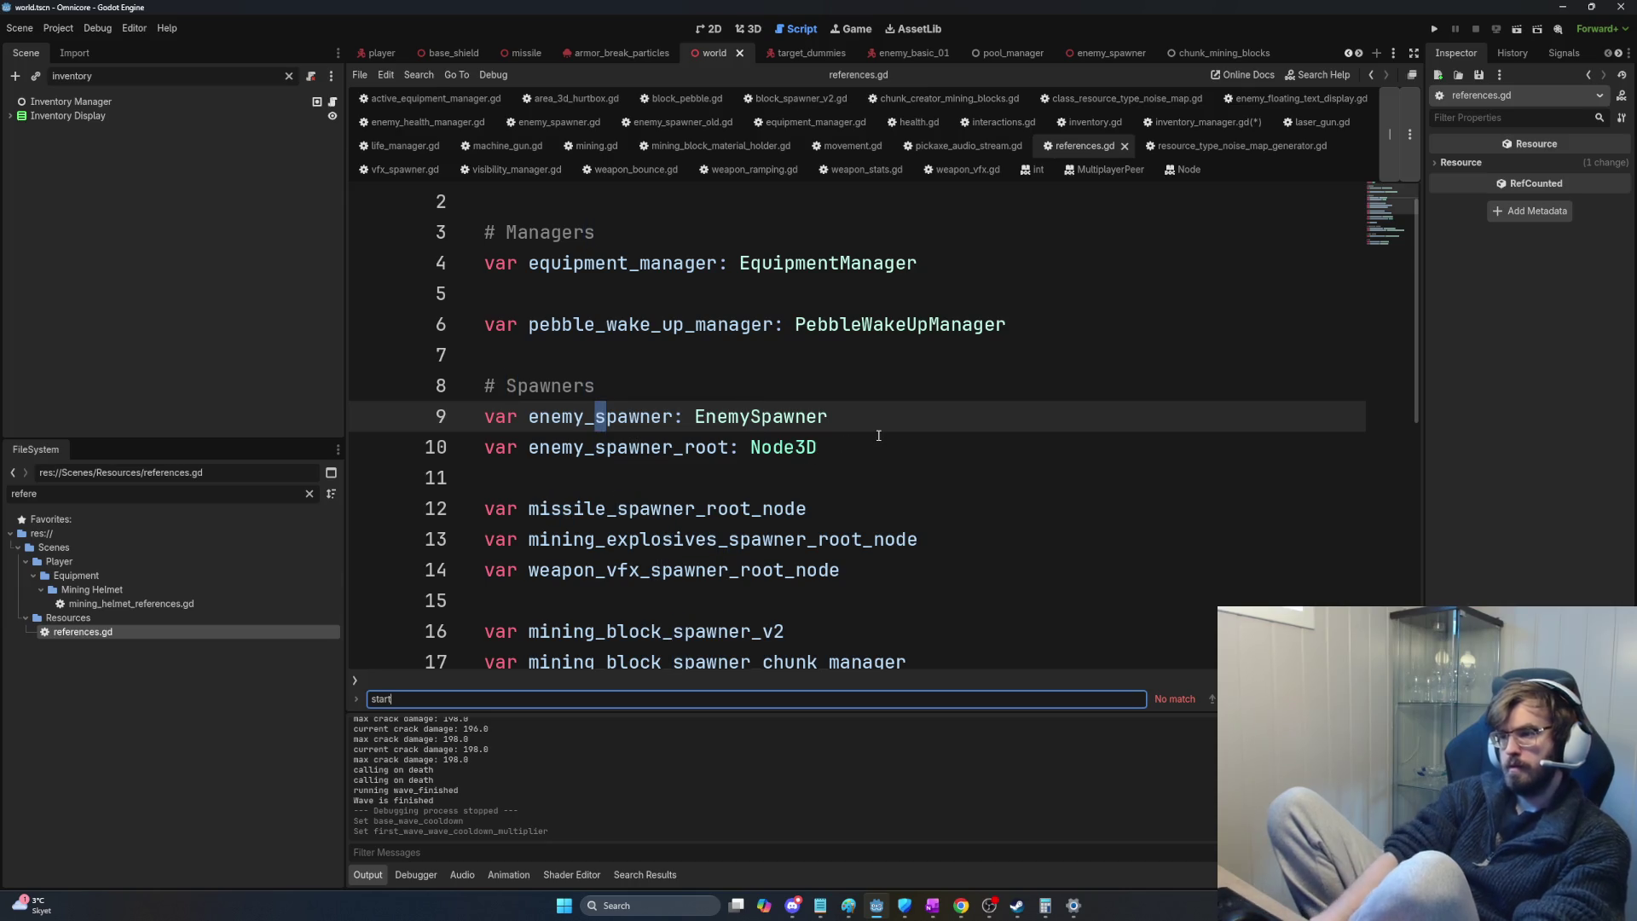
{"action": "key", "text": "ctrl+backslash"}
{"action": "type", "text": "enemy_sp"}
{"action": "key", "text": "Return"}
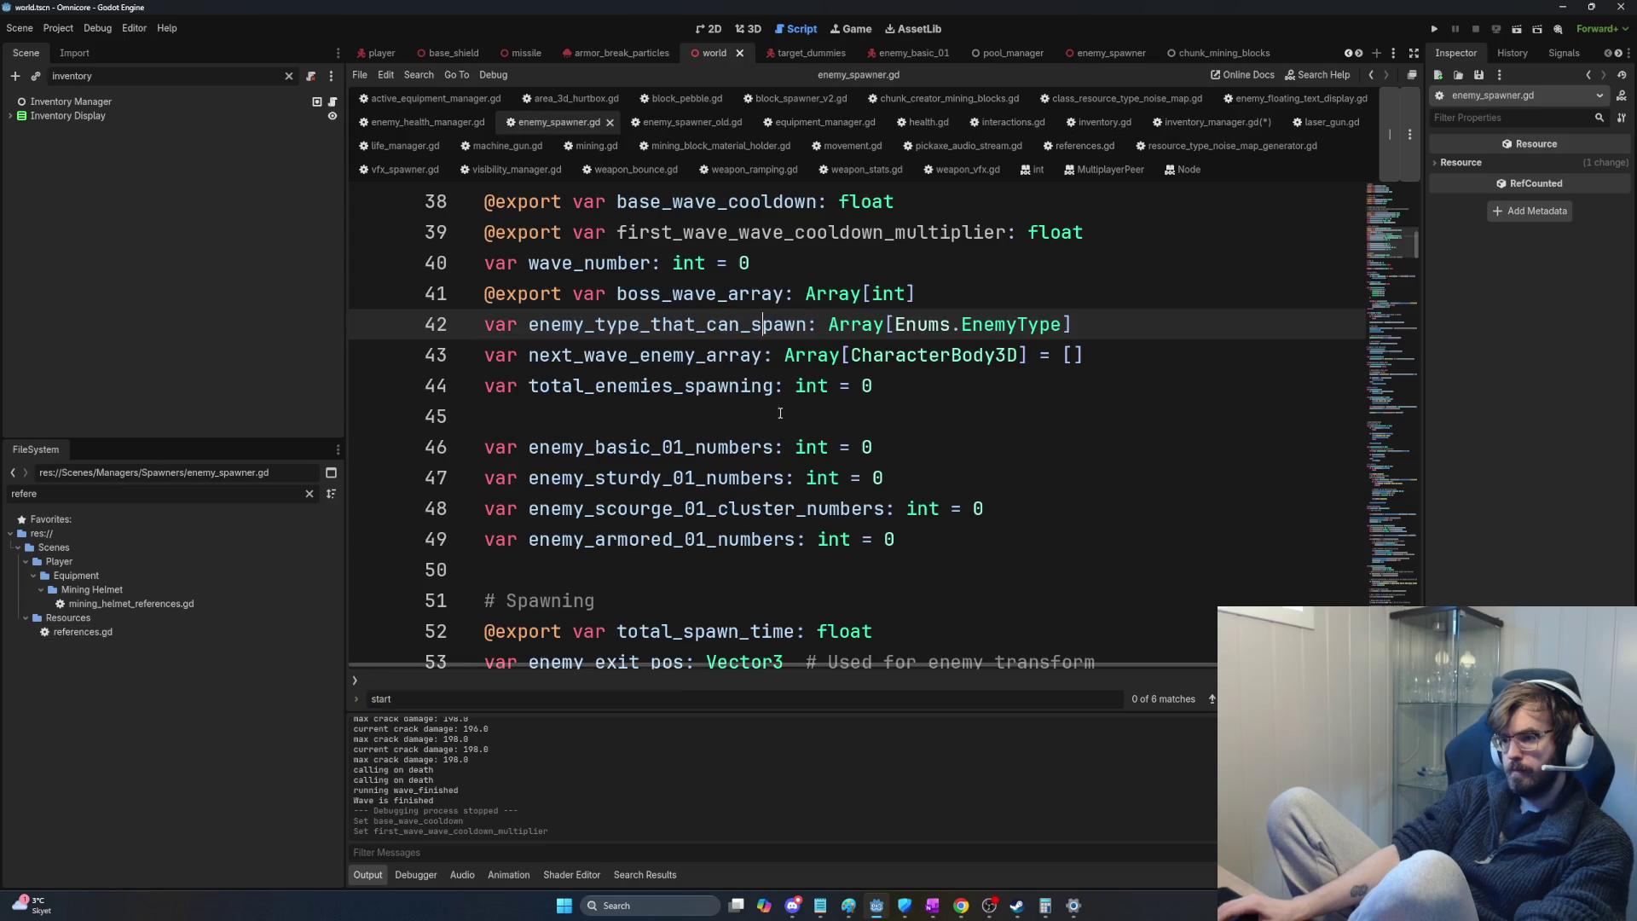
{"action": "key", "text": "ctrl+f"}
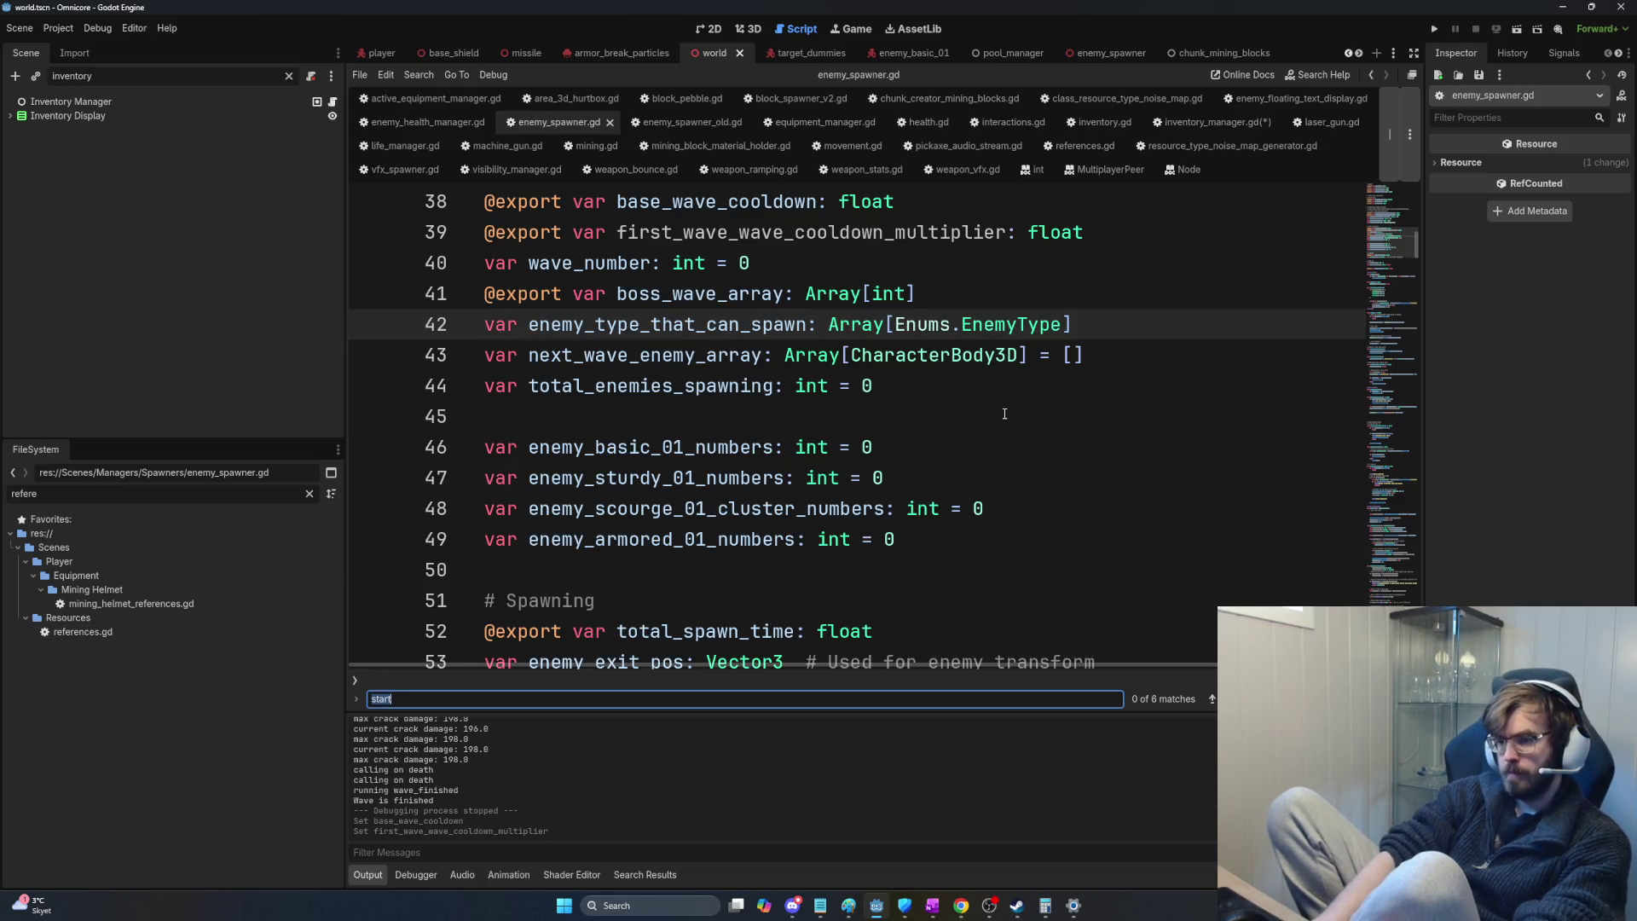
{"action": "type", "text": "multiplier"}
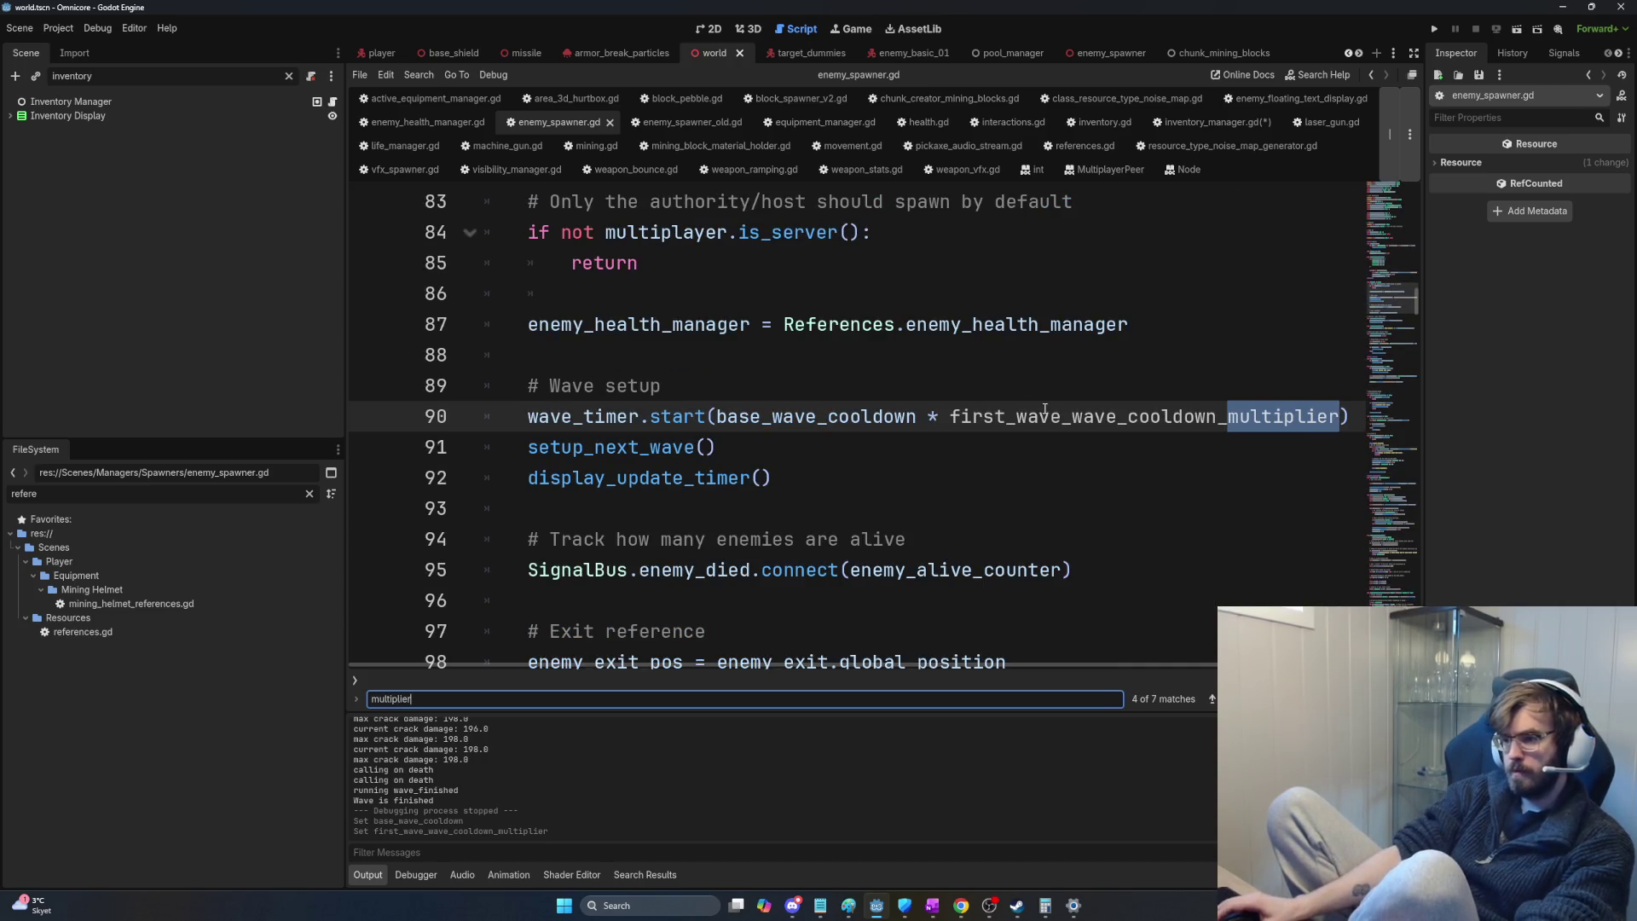
{"action": "double_click", "coordinate": [1006, 416]}
{"action": "left_click", "coordinate": [1006, 416], "text": "ctrl"}
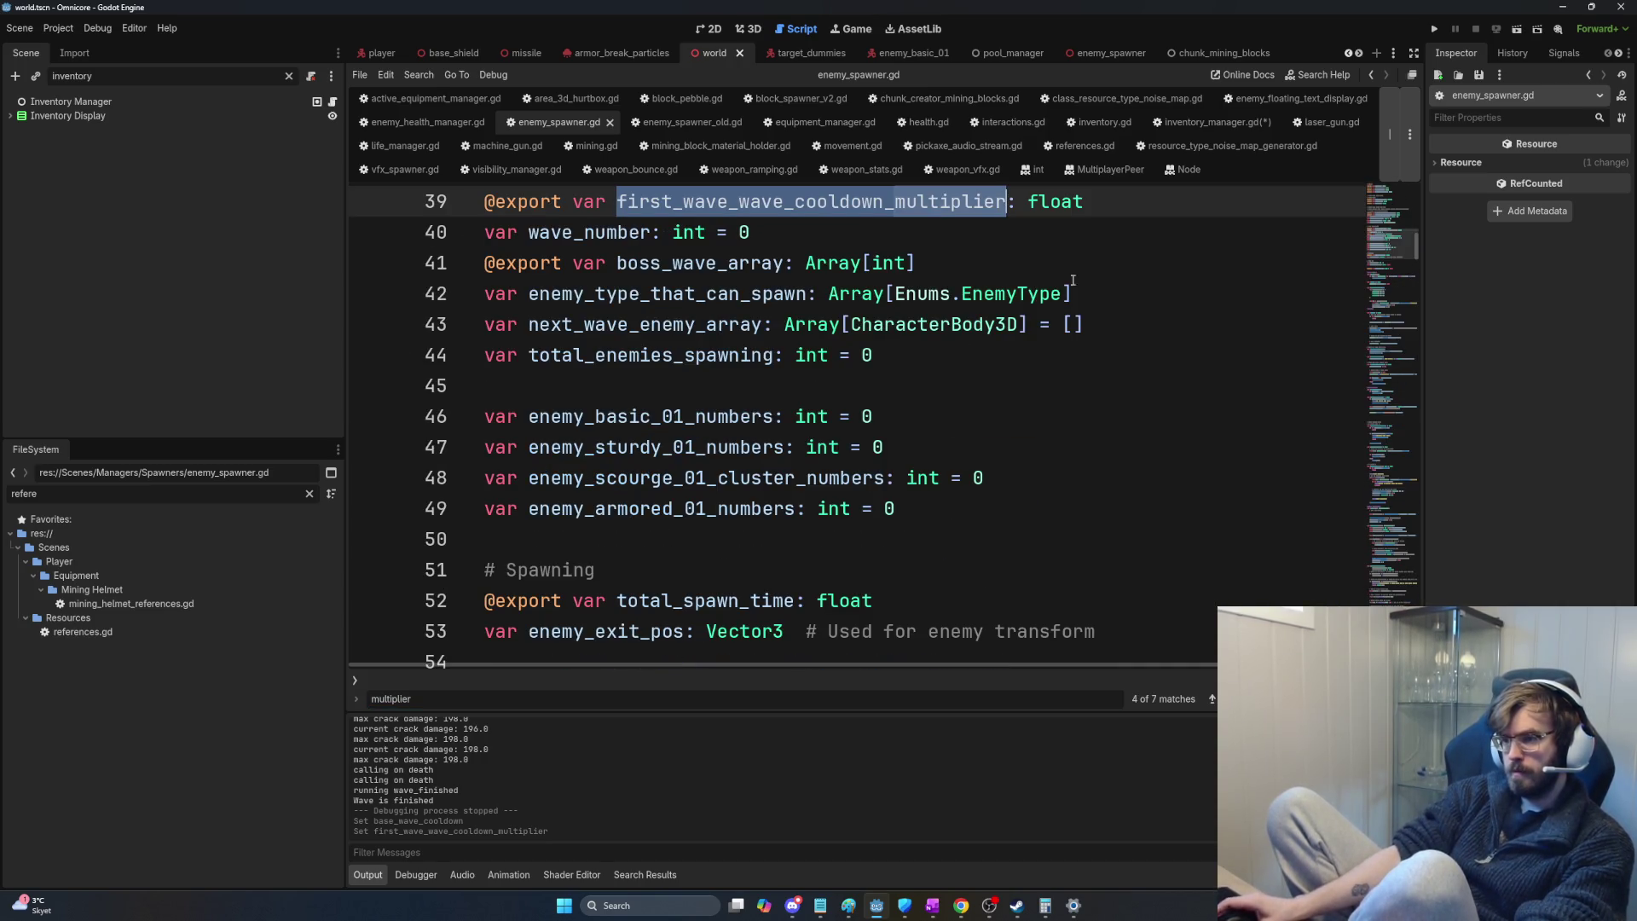
{"action": "left_click", "coordinate": [1108, 195]}
{"action": "key", "text": "Return"}
{"action": "type", "text": "@export var wave"}
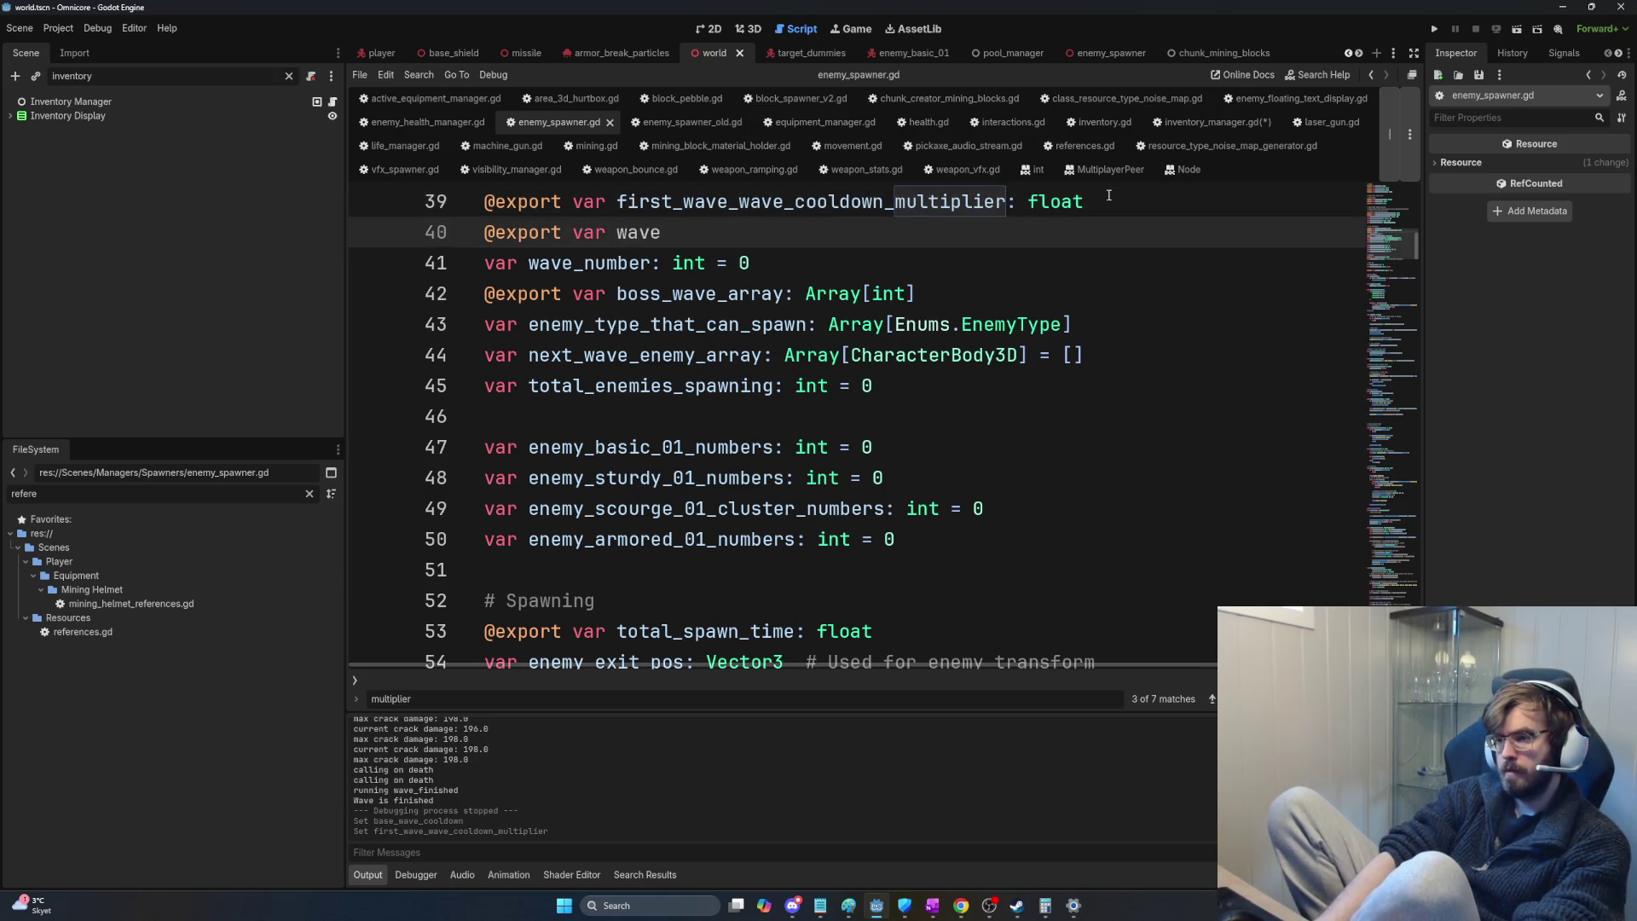
Remove the duplicated 'wave_' so lines 39 and 91 read first_wave_cooldown_multiplier.
{"action": "scroll", "coordinate": [846, 267], "scroll_direction": "up", "scroll_amount": 2}
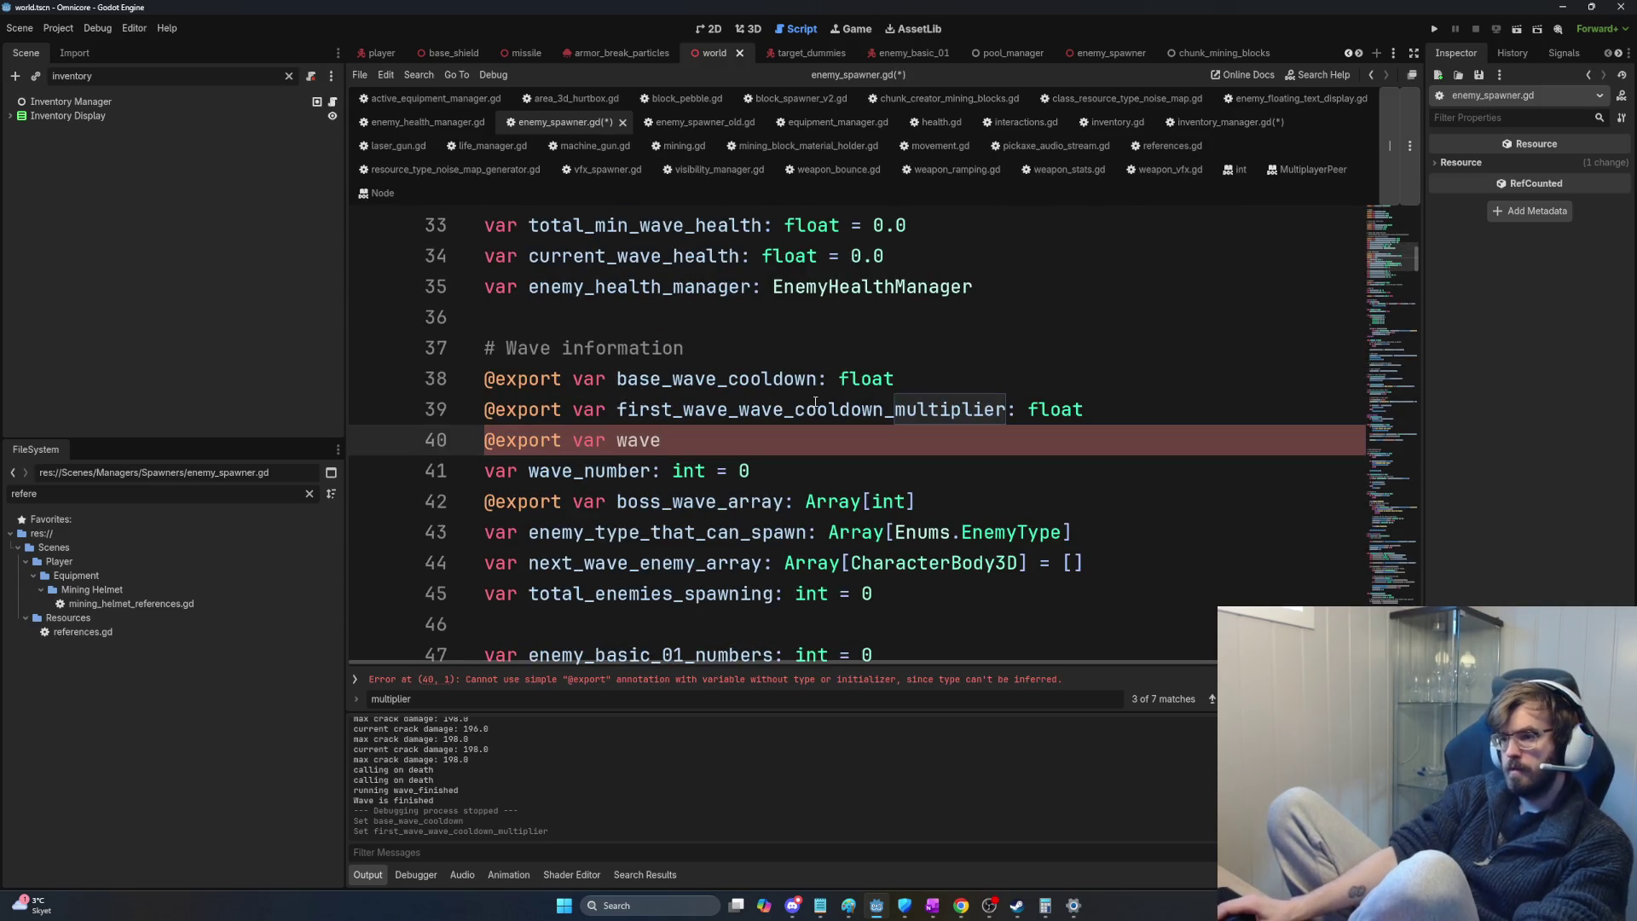
{"action": "left_click", "coordinate": [778, 406]}
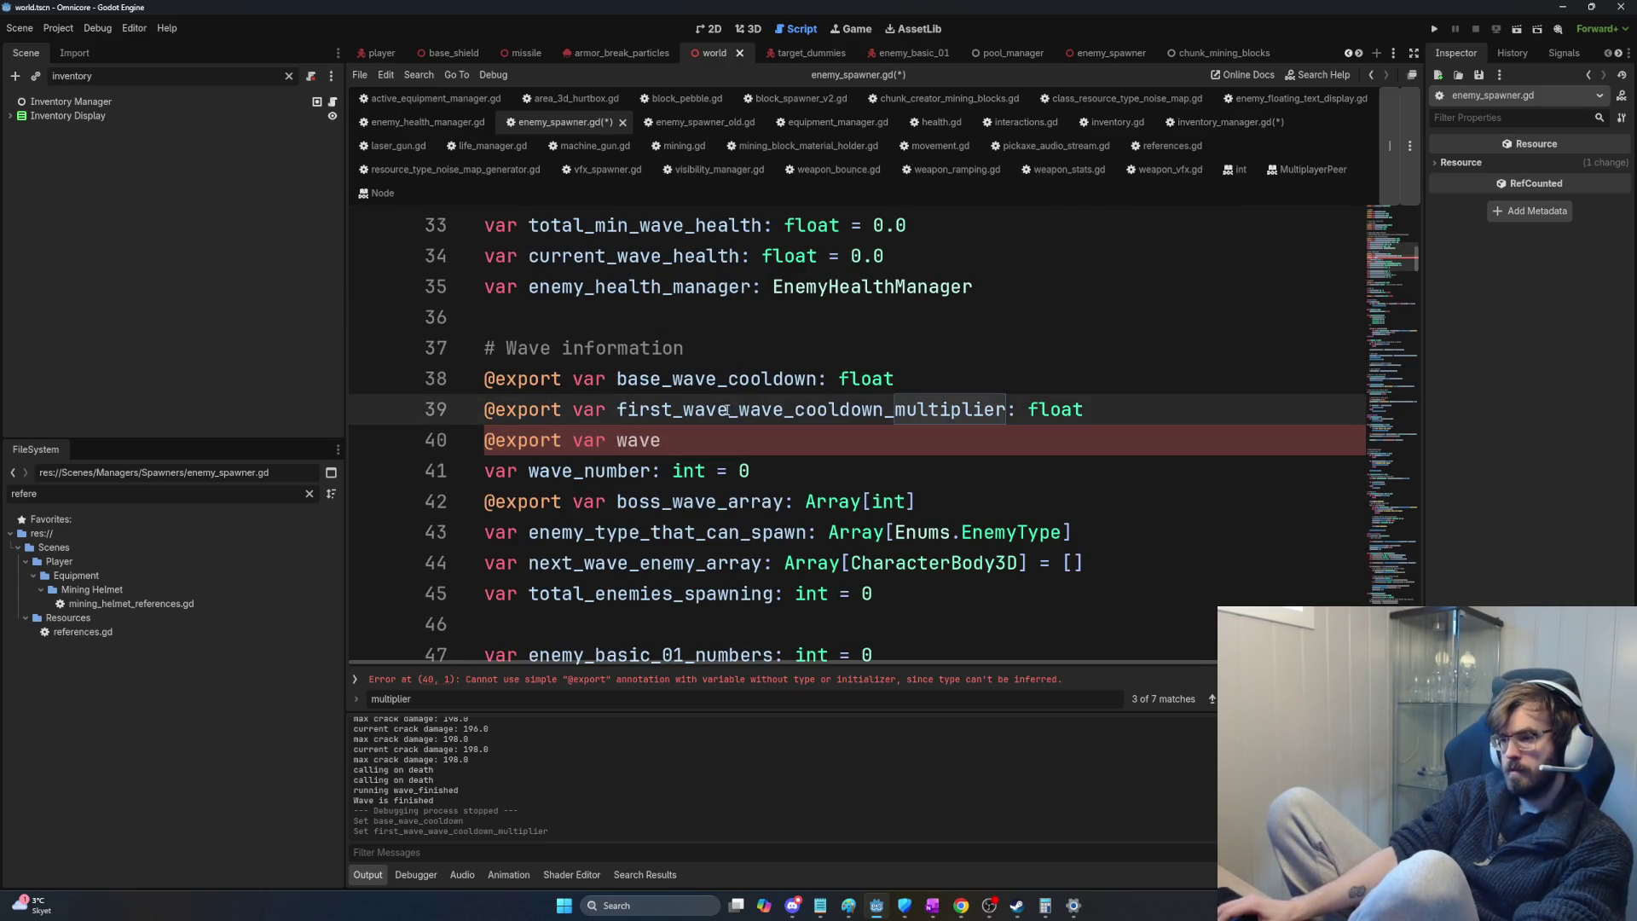
{"action": "left_click_drag", "start_coordinate": [728, 411], "coordinate": [683, 411]}
{"action": "left_click", "coordinate": [681, 411]}
{"action": "key", "text": "Delete"}
{"action": "key", "text": "Delete"}
{"action": "key", "text": "Delete"}
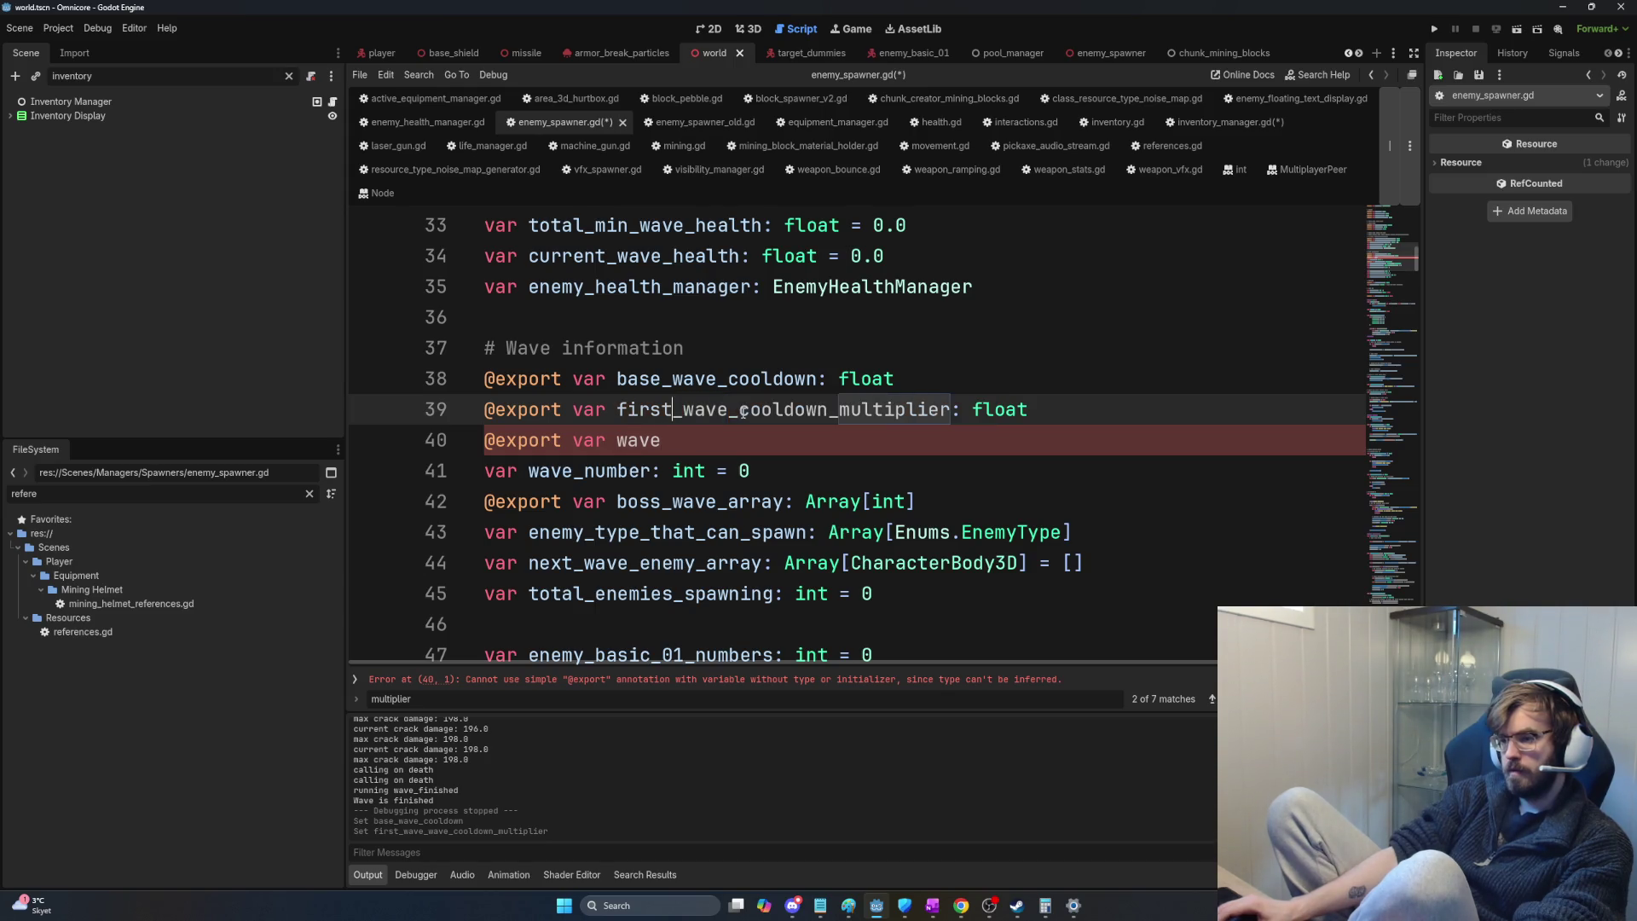
{"action": "left_click_drag", "start_coordinate": [683, 409], "coordinate": [950, 410]}
{"action": "key", "text": "ctrl+d"}
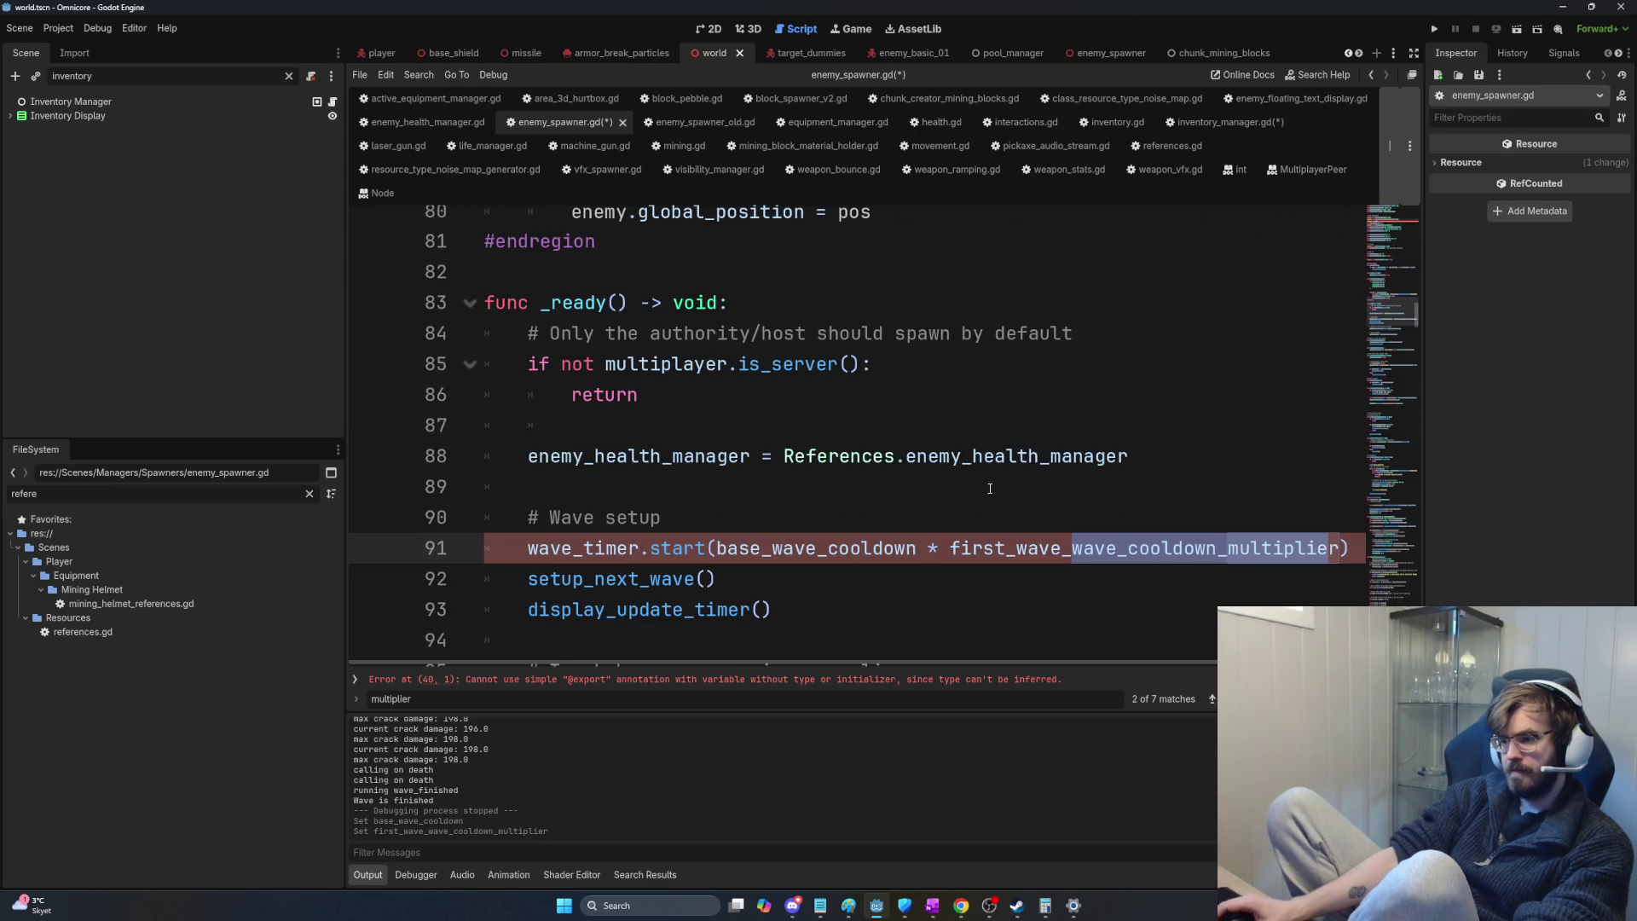
{"action": "left_click", "coordinate": [1015, 547]}
{"action": "key", "text": "Delete"}
{"action": "key", "text": "Delete"}
{"action": "key", "text": "Delete"}
{"action": "double_click", "coordinate": [1047, 545]}
{"action": "key", "text": "ctrl+d"}
{"action": "left_click", "coordinate": [731, 268]}
{"action": "type", "text": "_"}
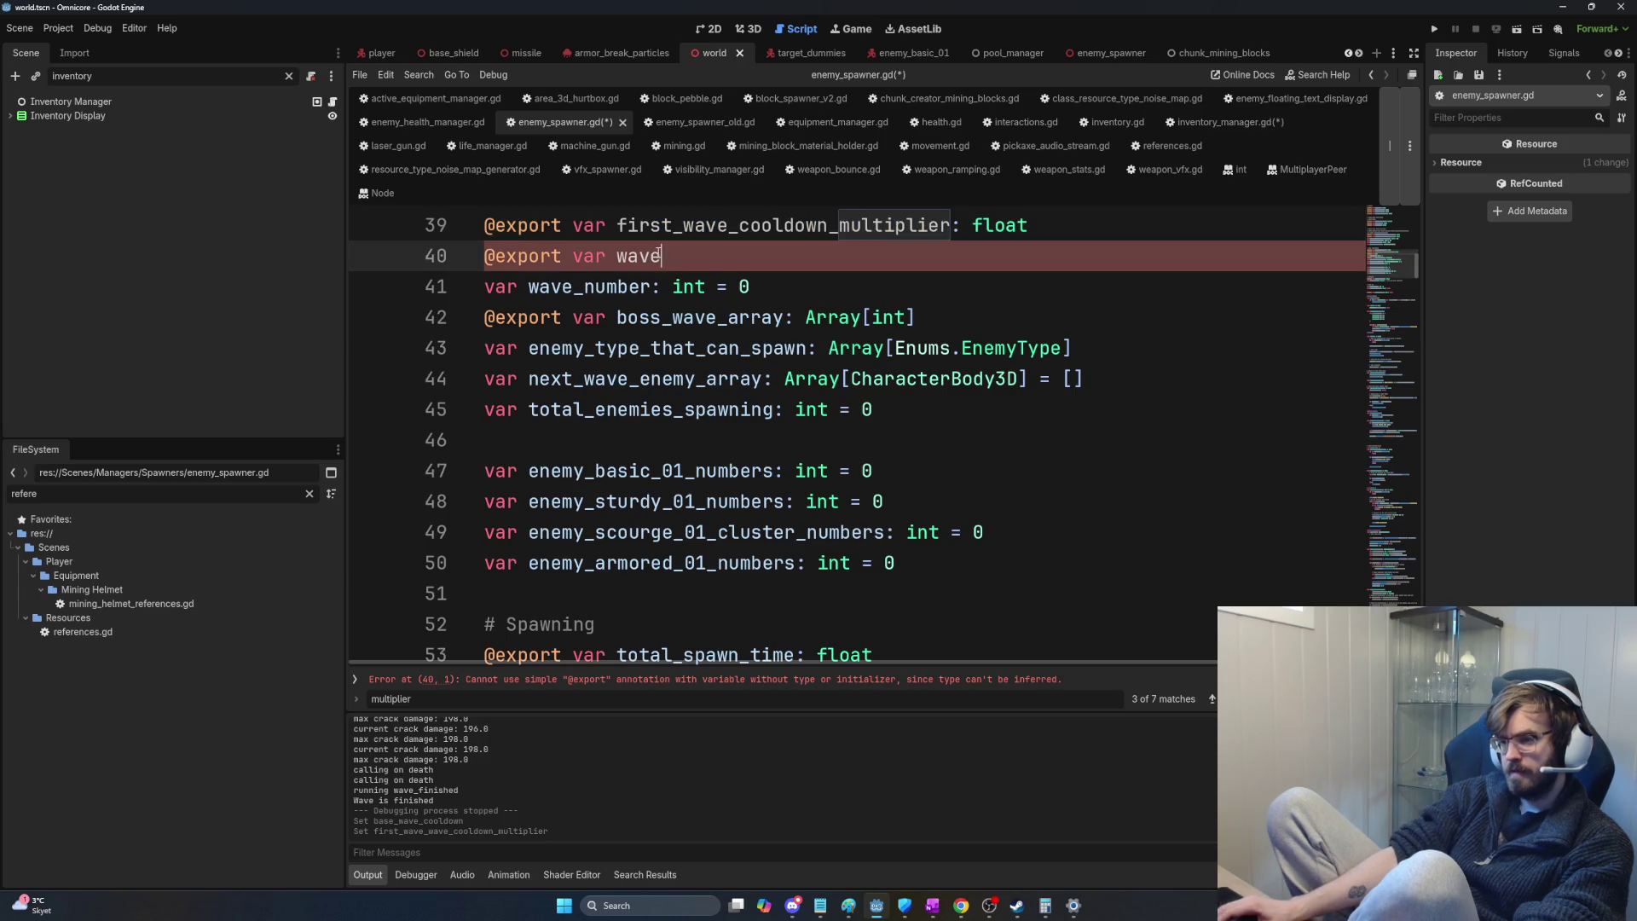
{"action": "type", "text": "c"}
{"action": "key", "text": "BackSpace"}
{"action": "type", "text": "own_multiplier: "}
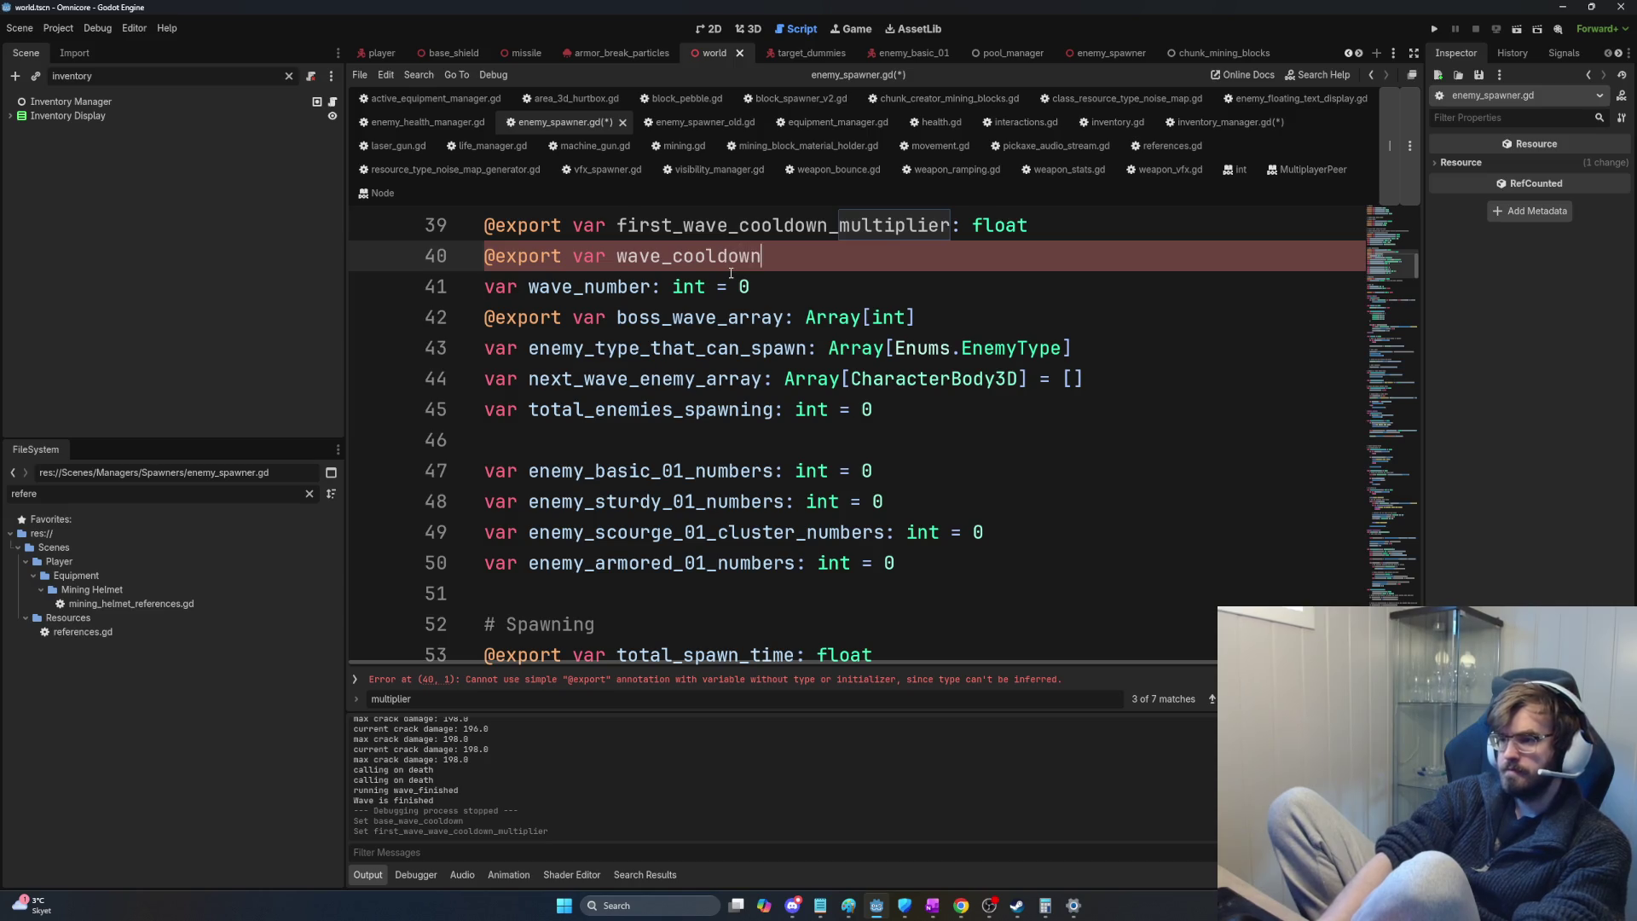
{"action": "type", "text": "at ="}
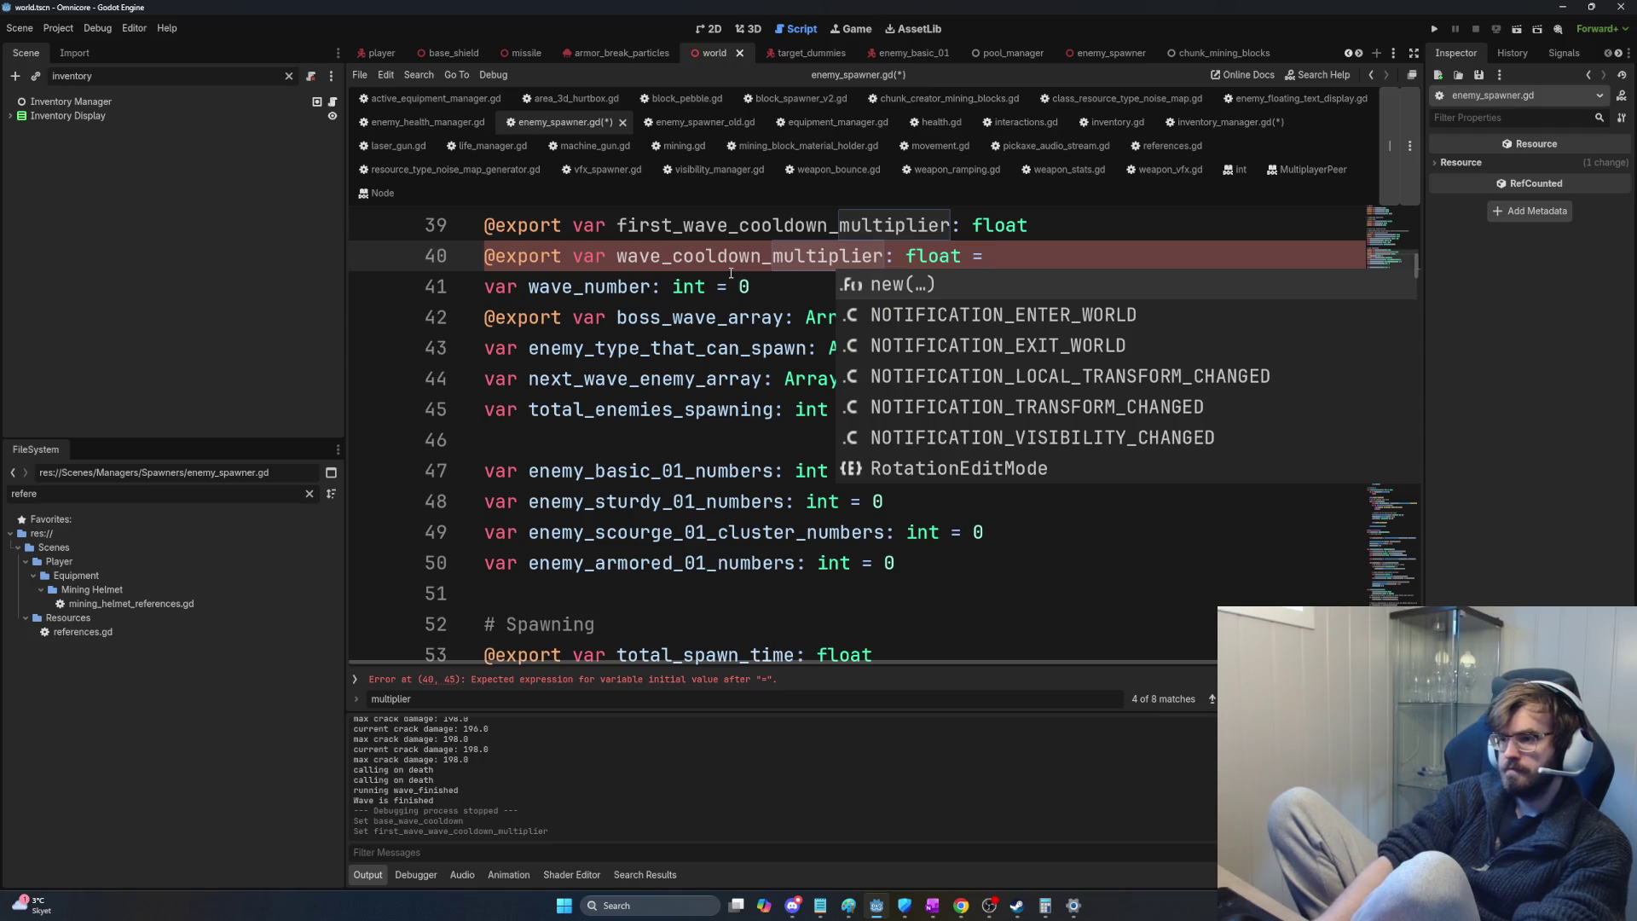
{"action": "left_click", "coordinate": [1045, 258]}
{"action": "scroll", "coordinate": [1041, 273], "scroll_direction": "up", "scroll_amount": 1}
{"action": "key", "text": "BackSpace"}
{"action": "key", "text": "BackSpace"}
{"action": "key", "text": "BackSpace"}
{"action": "key", "text": "Home"}
{"action": "key", "text": "Delete"}
{"action": "key", "text": "Delete"}
{"action": "key", "text": "Delete"}
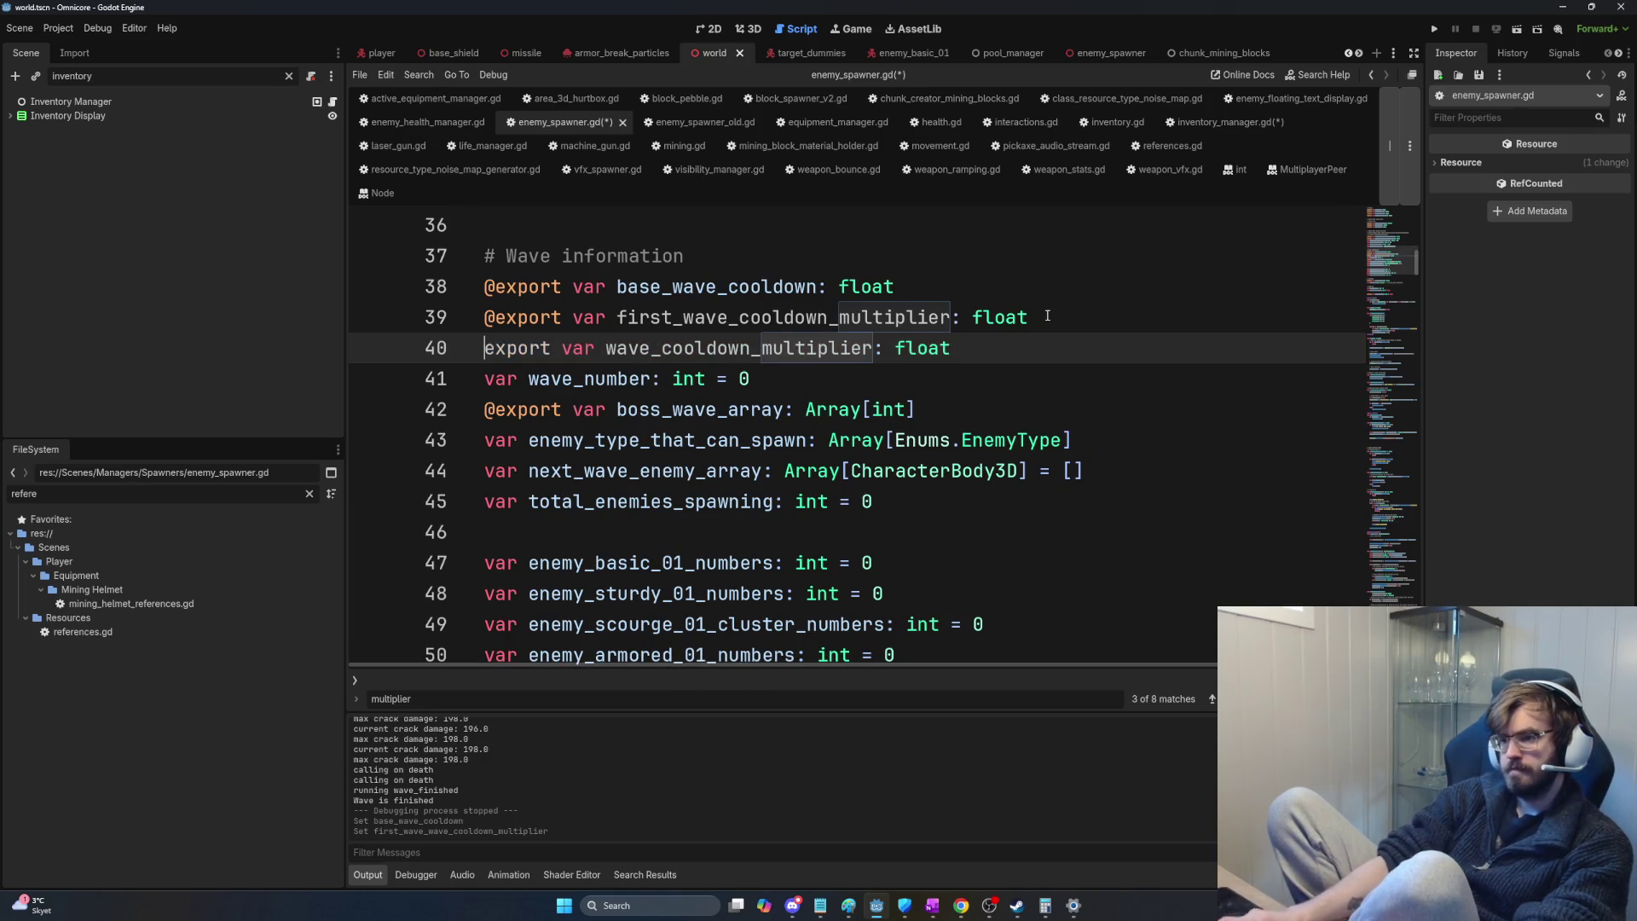
{"action": "key", "text": "Delete"}
{"action": "key", "text": "Delete"}
{"action": "key", "text": "Delete"}
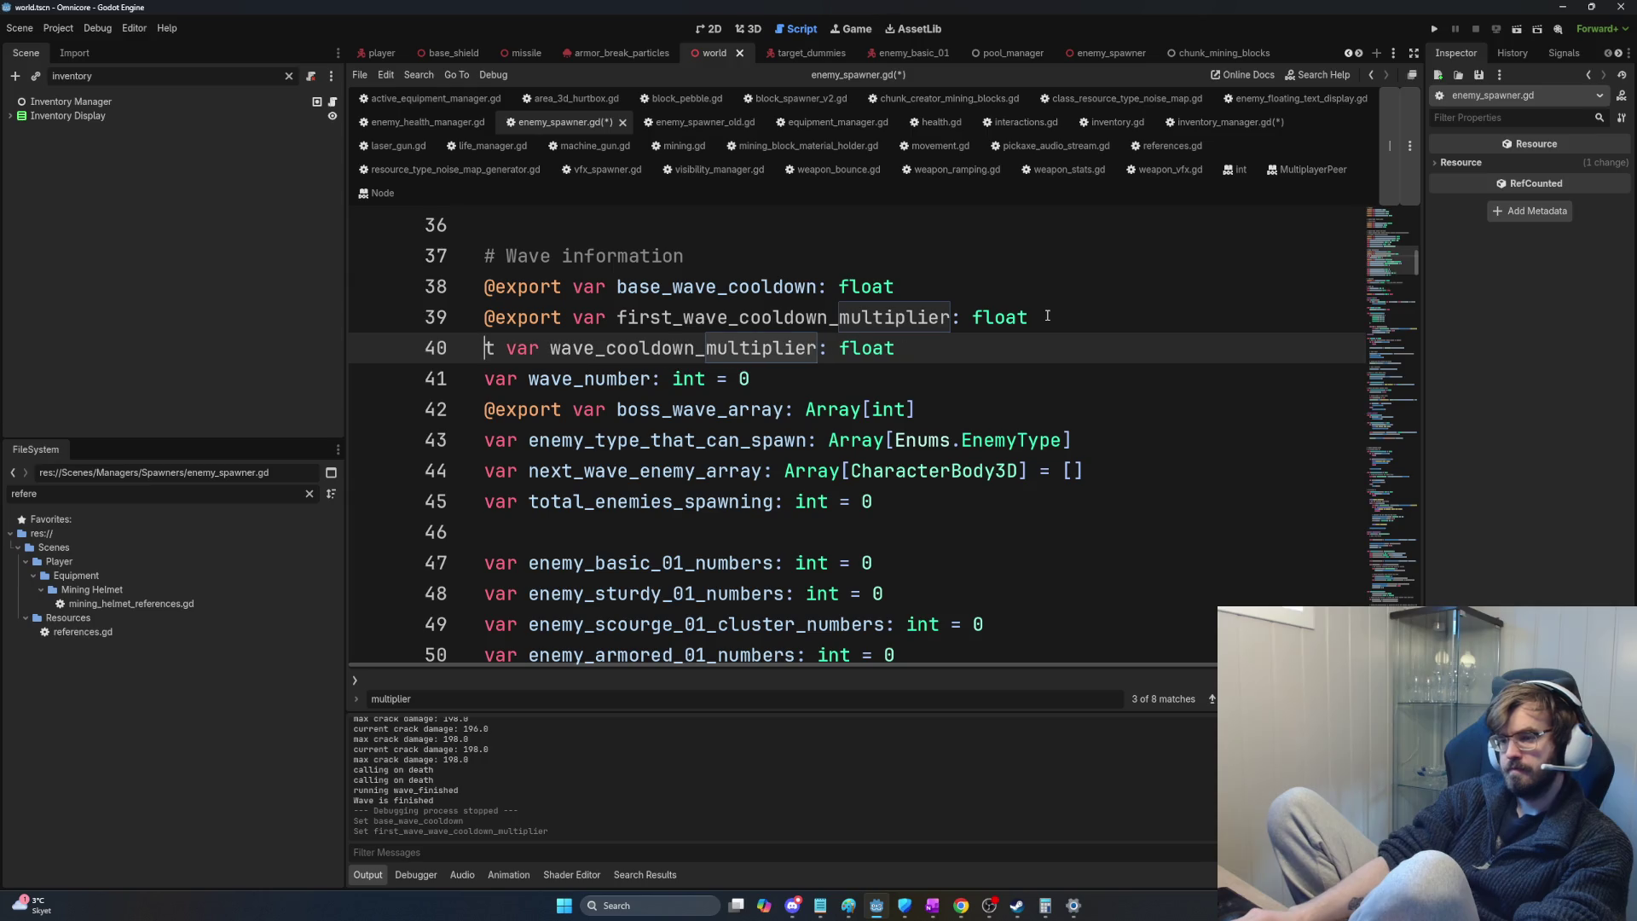
{"action": "key", "text": "End"}
{"action": "type", "text": "= 1.0"}
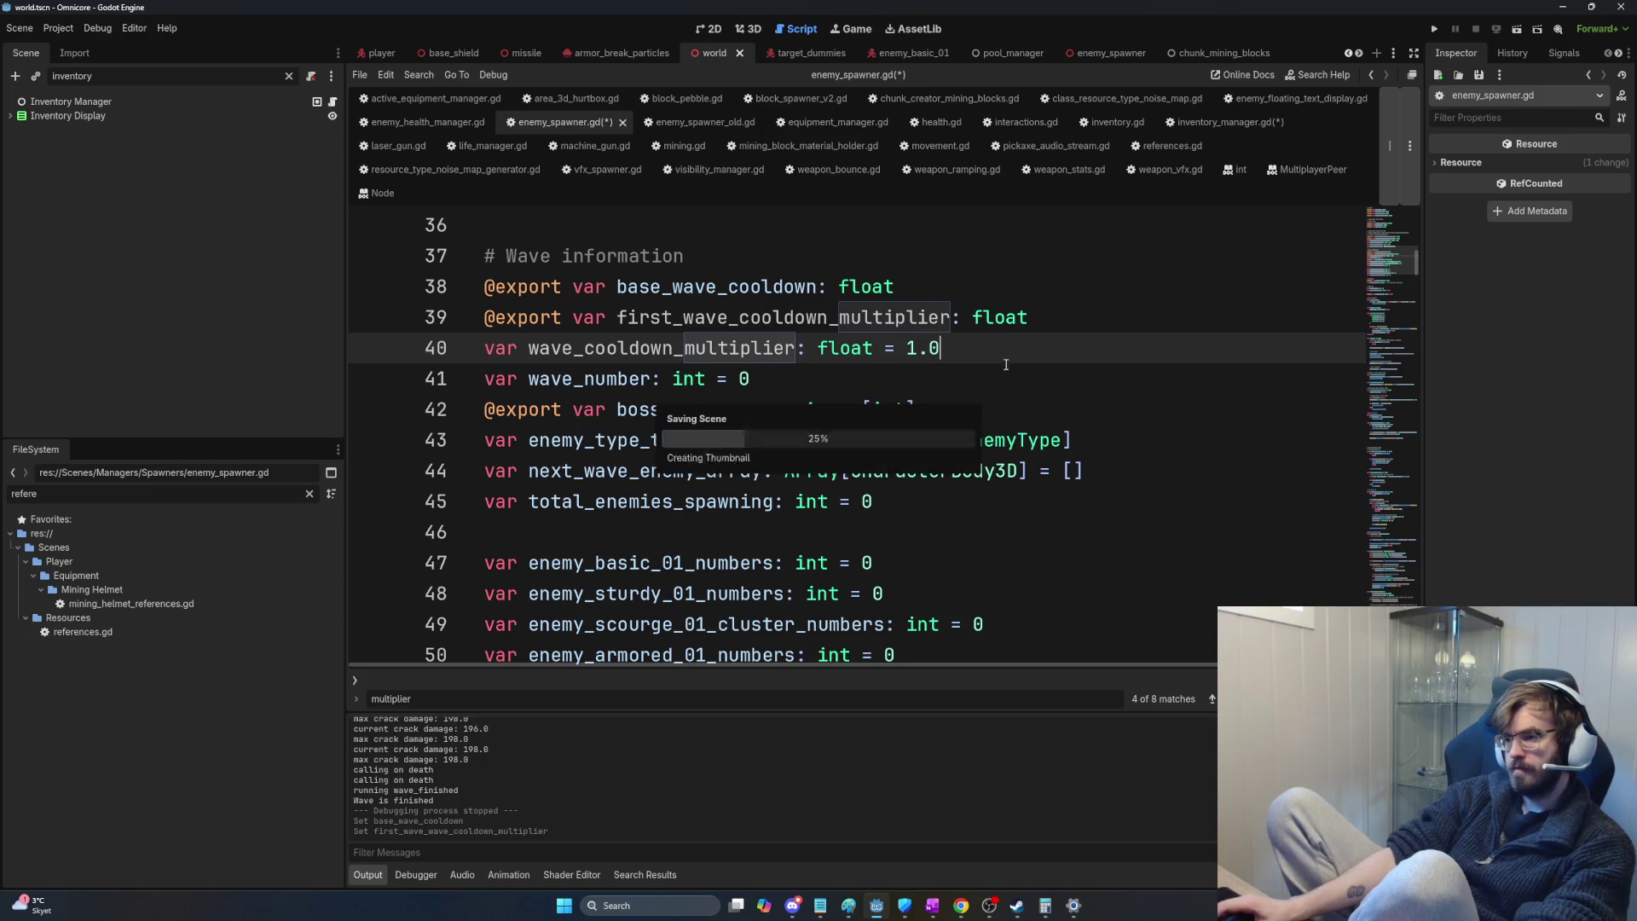
{"action": "key", "text": "ctrl+s"}
Review the new declaration and place the caret after the Wave information comment.
{"action": "left_click", "coordinate": [817, 360]}
{"action": "mouse_move", "coordinate": [975, 325]}
{"action": "left_mouse_down"}
{"action": "mouse_move", "coordinate": [716, 325]}
{"action": "mouse_move", "coordinate": [975, 325]}
{"action": "mouse_move", "coordinate": [850, 325]}
{"action": "left_mouse_up"}
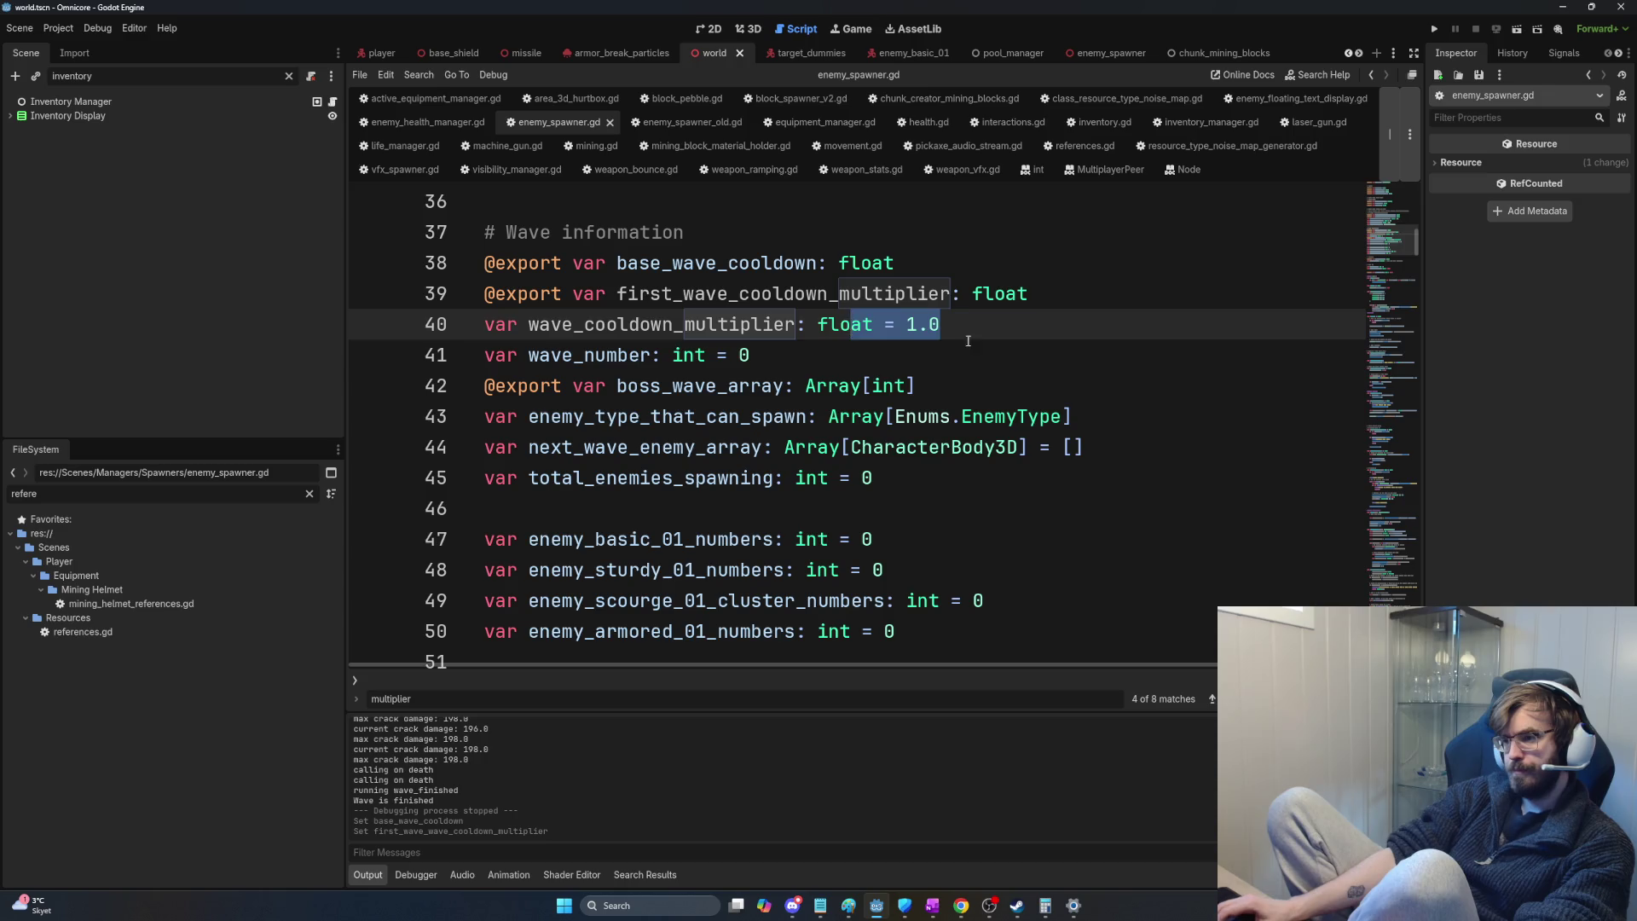
{"action": "left_click", "coordinate": [852, 351]}
{"action": "left_click", "coordinate": [1002, 336]}
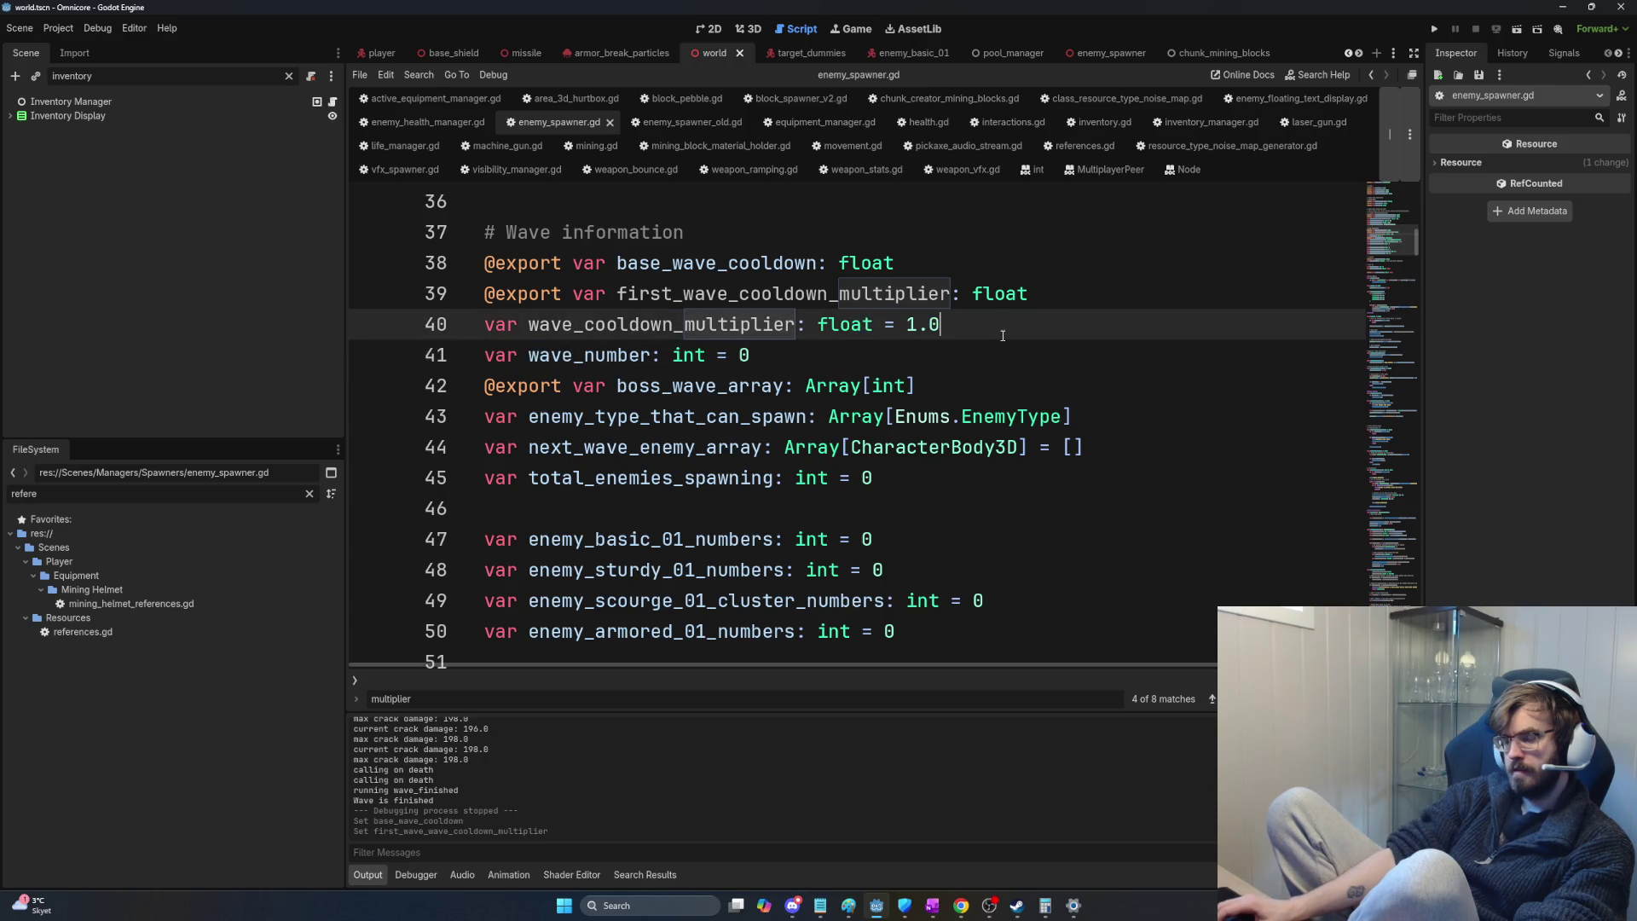
{"action": "scroll", "coordinate": [1003, 337], "scroll_direction": "up", "scroll_amount": 1}
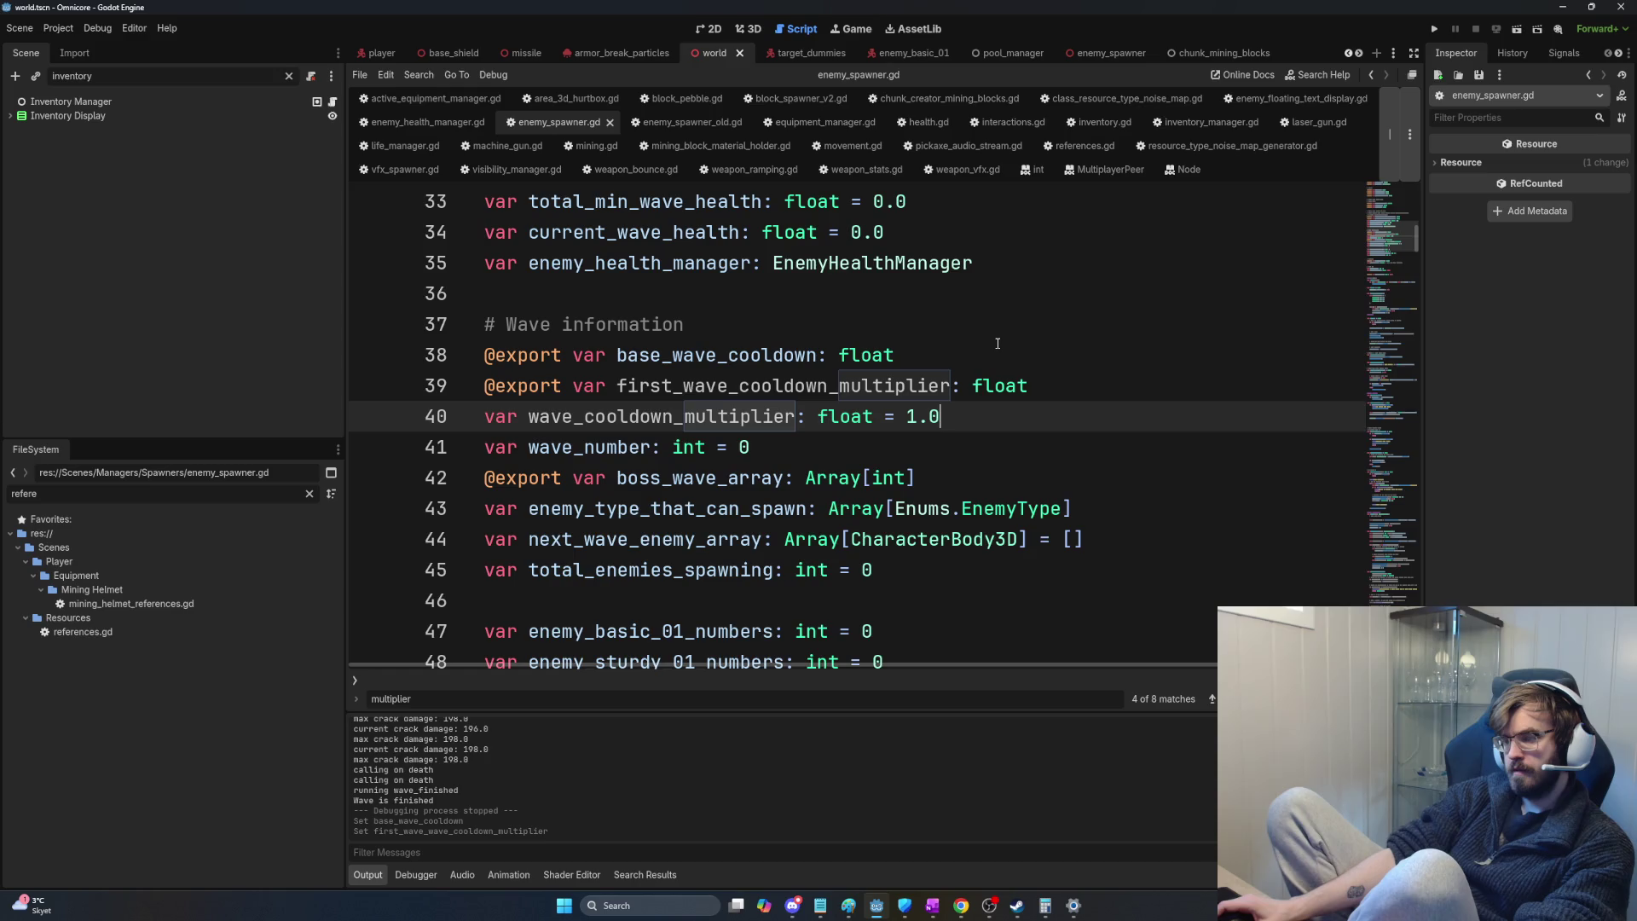
{"action": "left_click", "coordinate": [804, 310]}
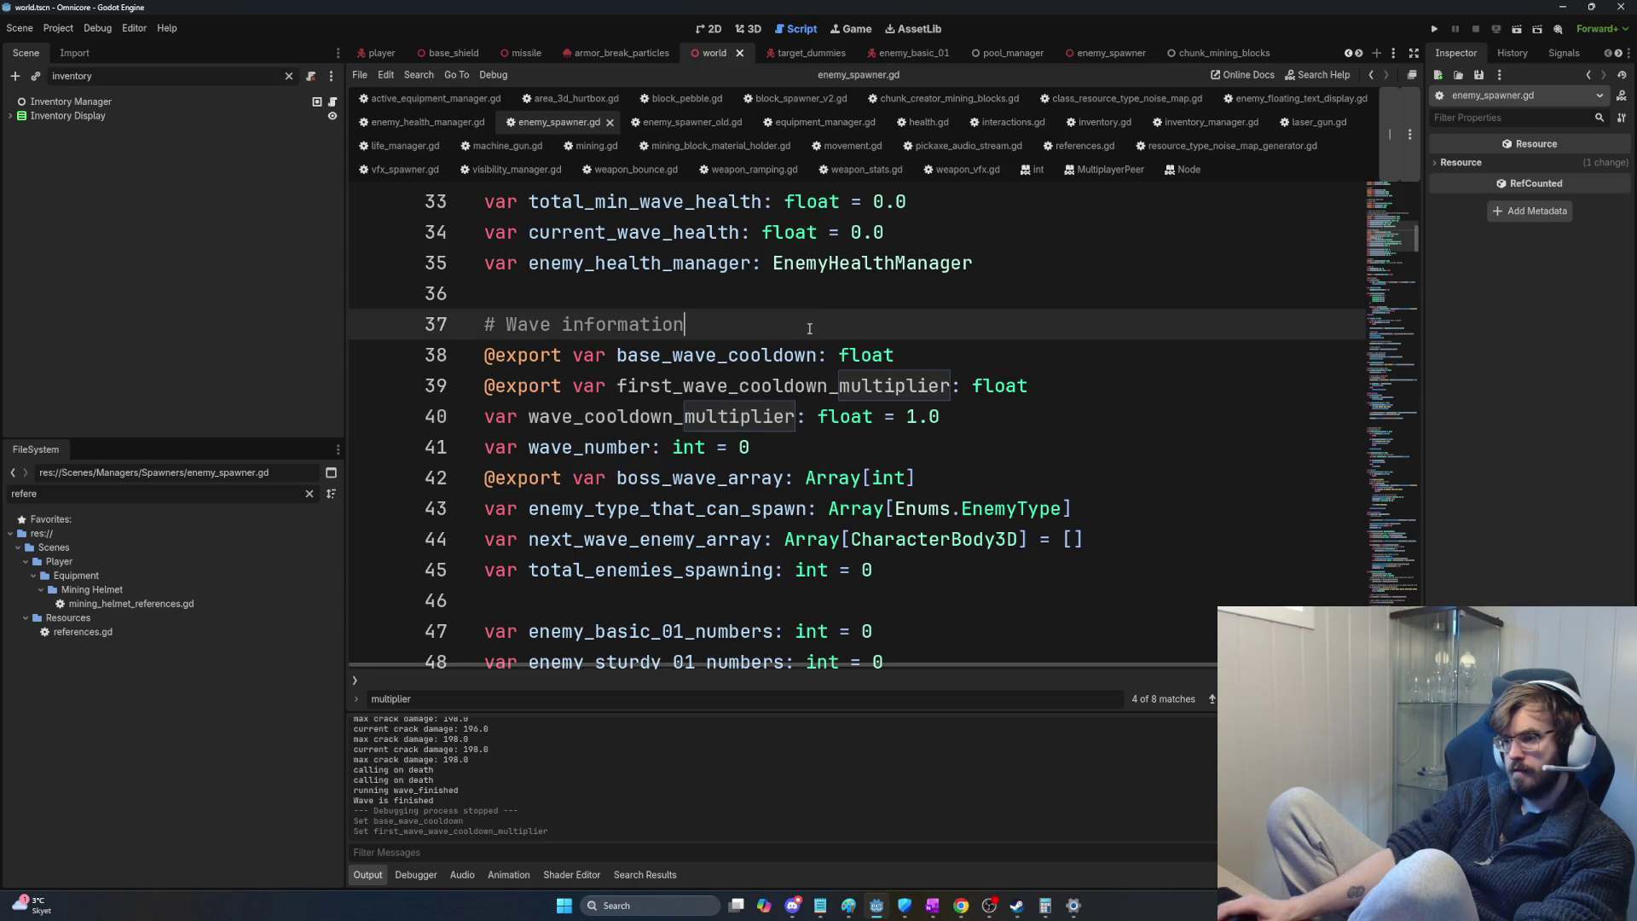
Under '# Wave information', add a first-wave comment: base_wave_cooldown * first_wave_cooldown_multiplier.
{"action": "key", "text": "Return"}
{"action": "key", "text": "Return"}
{"action": "key", "text": "Up"}
{"action": "type", "text": "3"}
{"action": "key", "text": "BackSpace"}
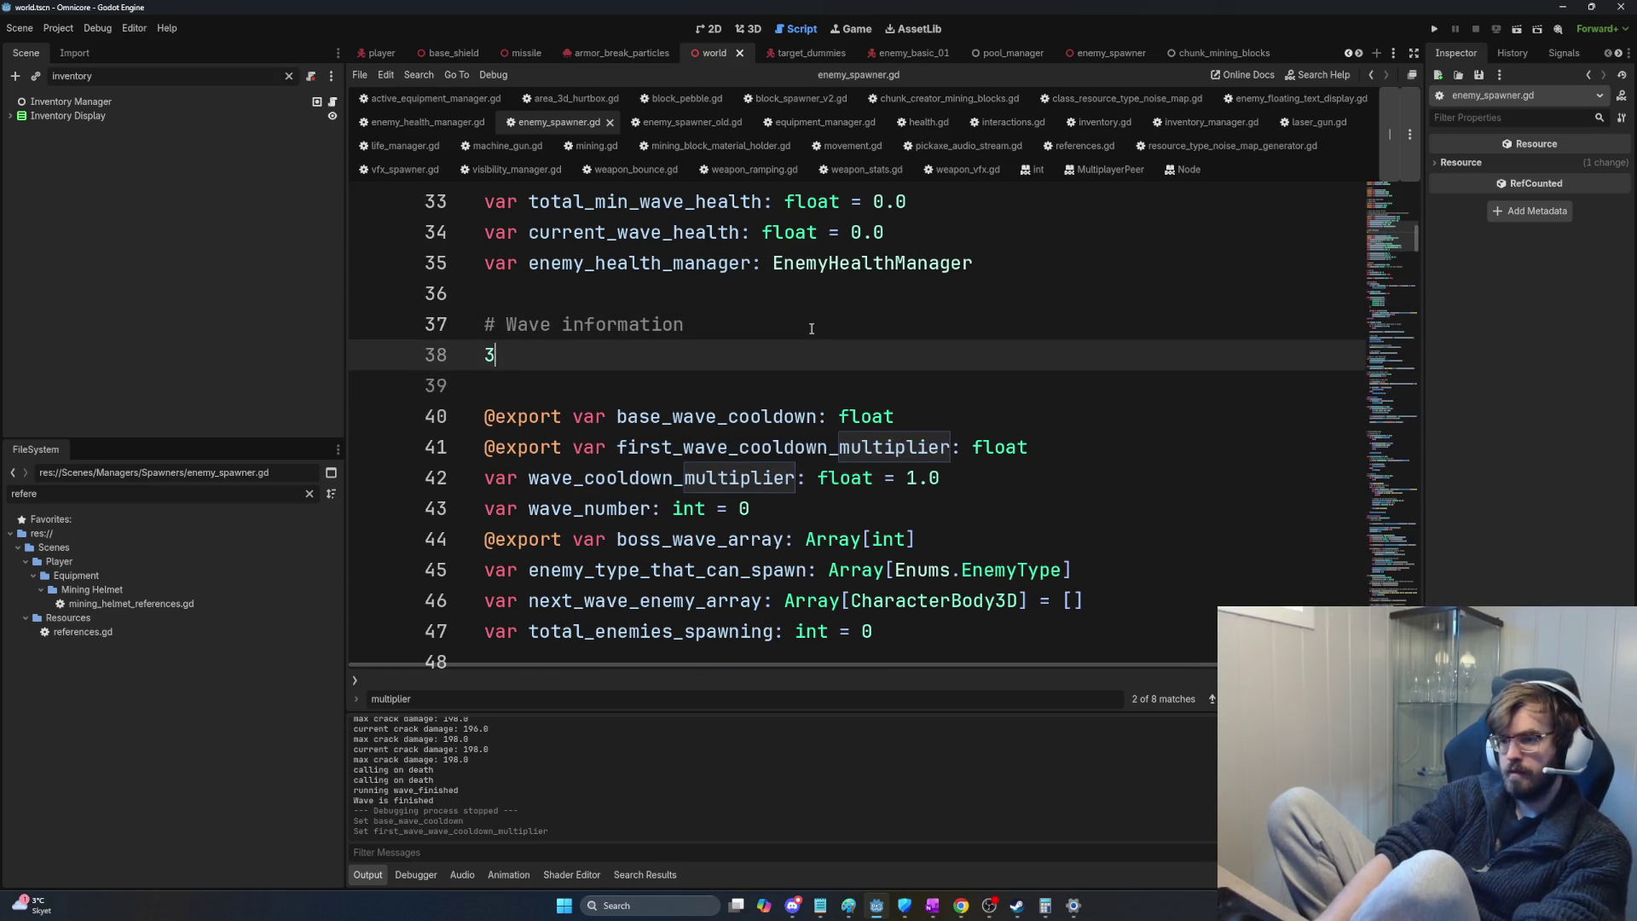
{"action": "type", "text": "# Wave coll"}
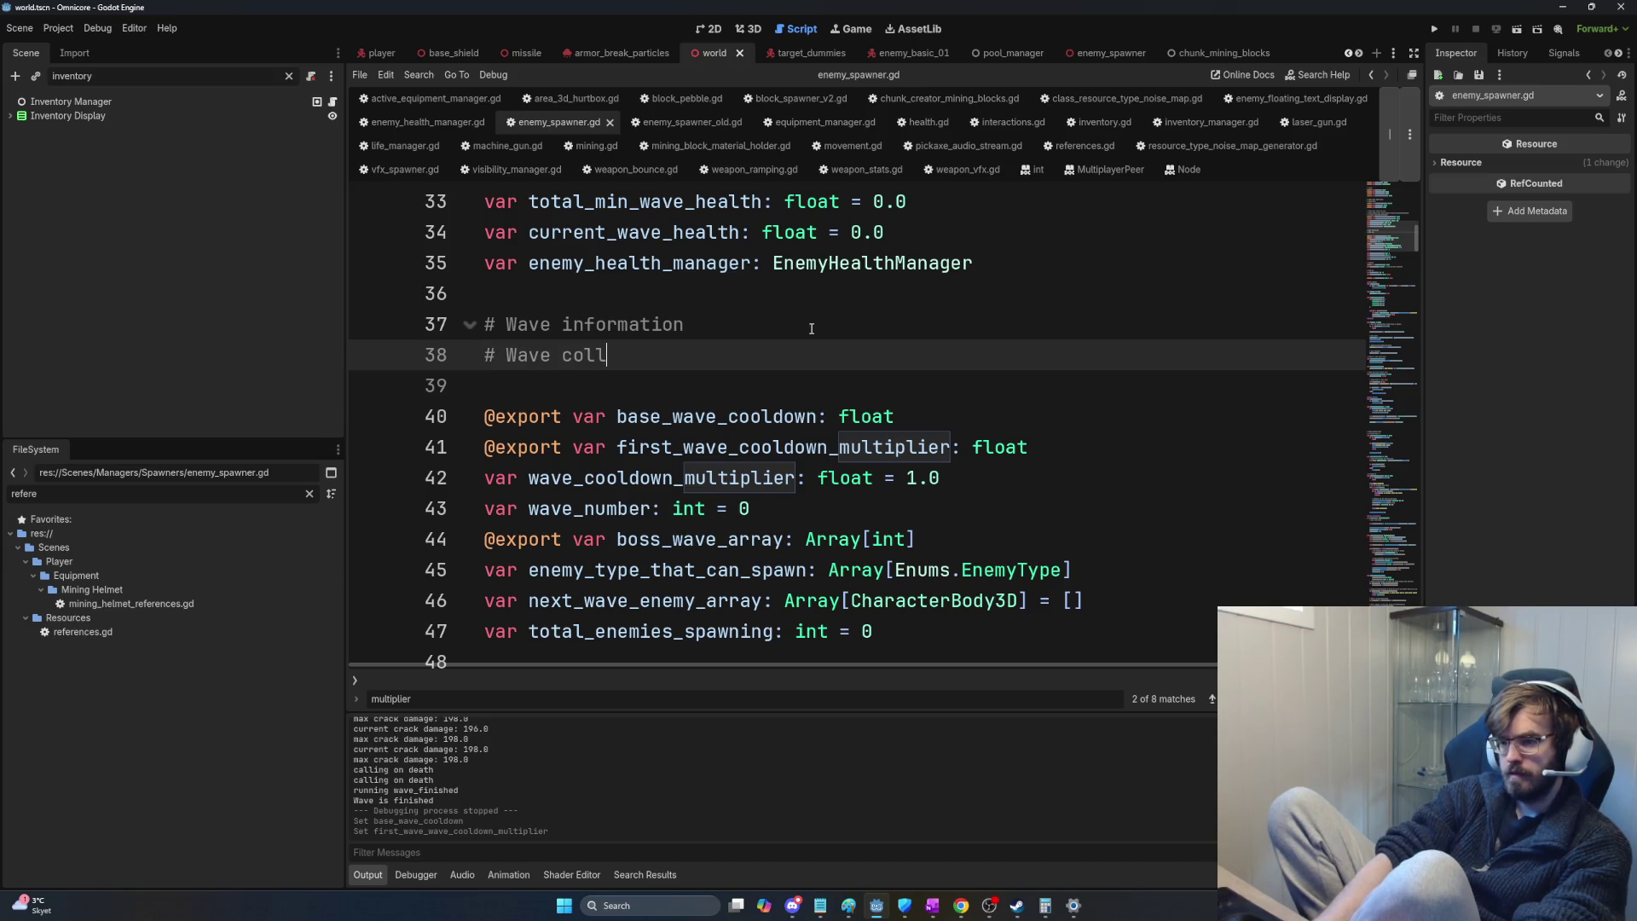
{"action": "type", "text": "oldownwave 1:"}
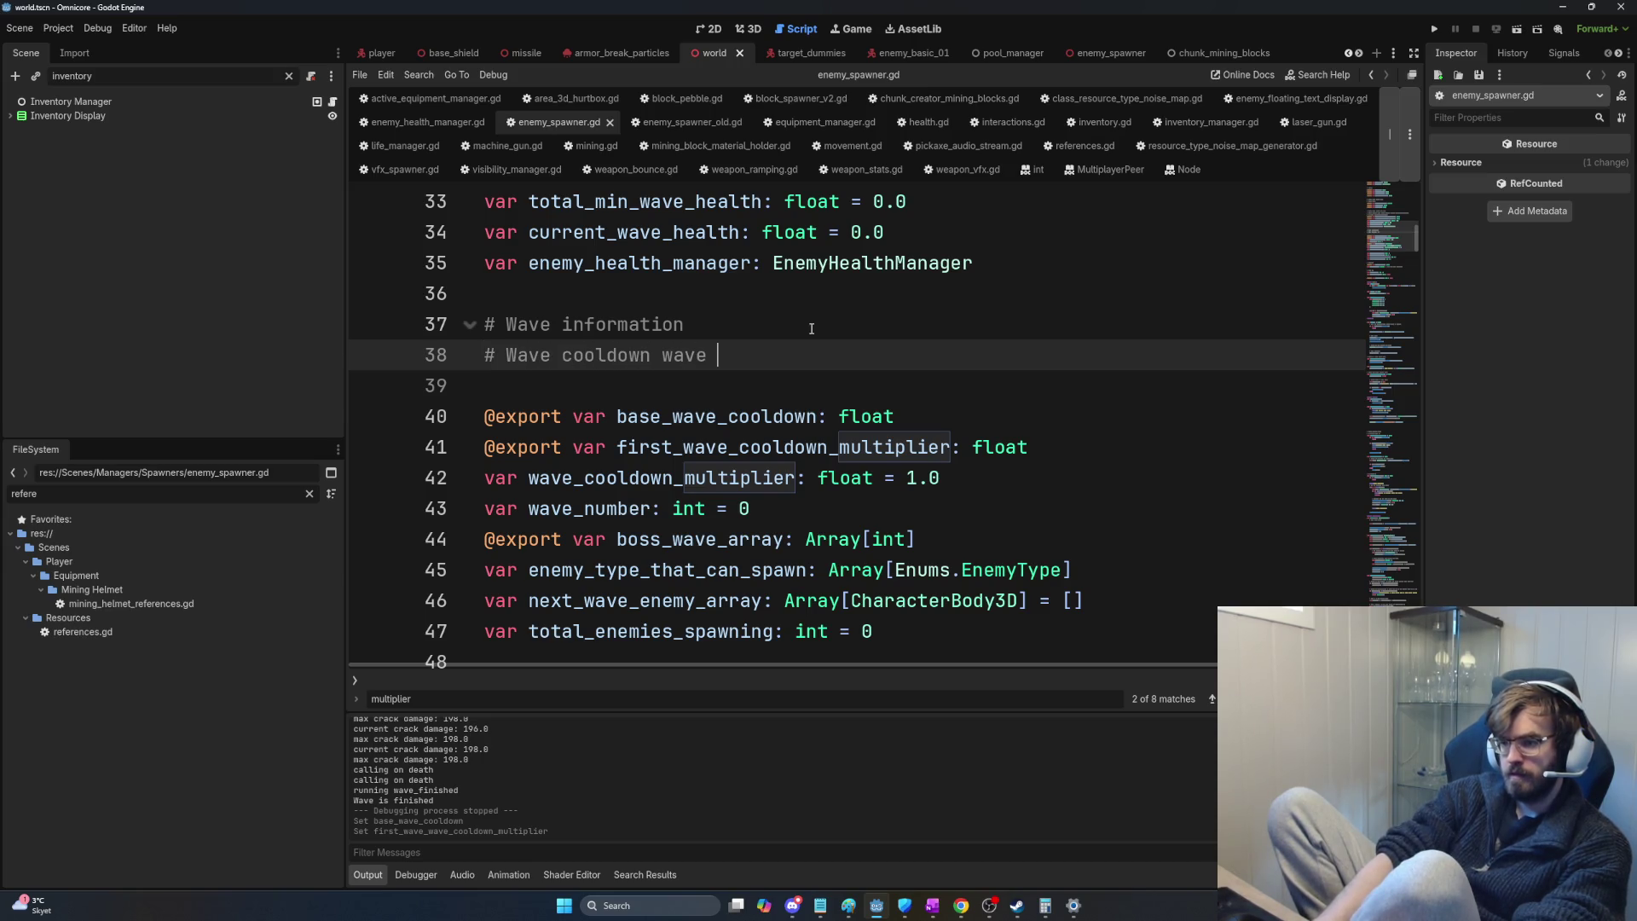
{"action": "double_click", "coordinate": [826, 432]}
{"action": "left_click", "coordinate": [825, 354]}
{"action": "type", "text": "base_wave_cooldown *"}
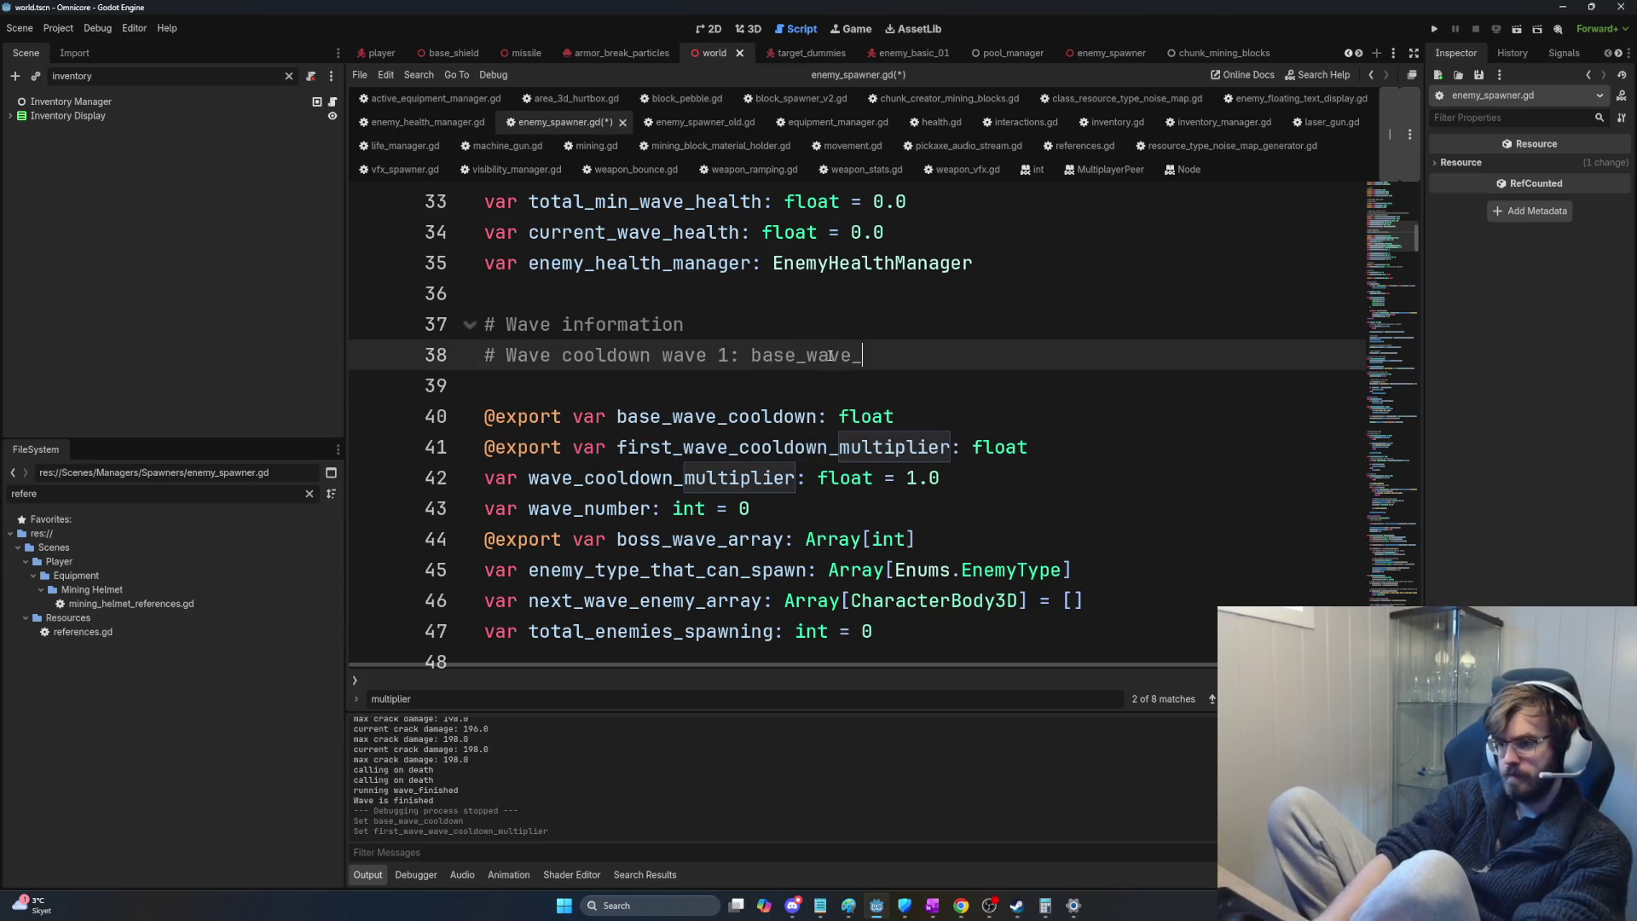
{"action": "type", "text": " first_wave_cooldown_multiplier"}
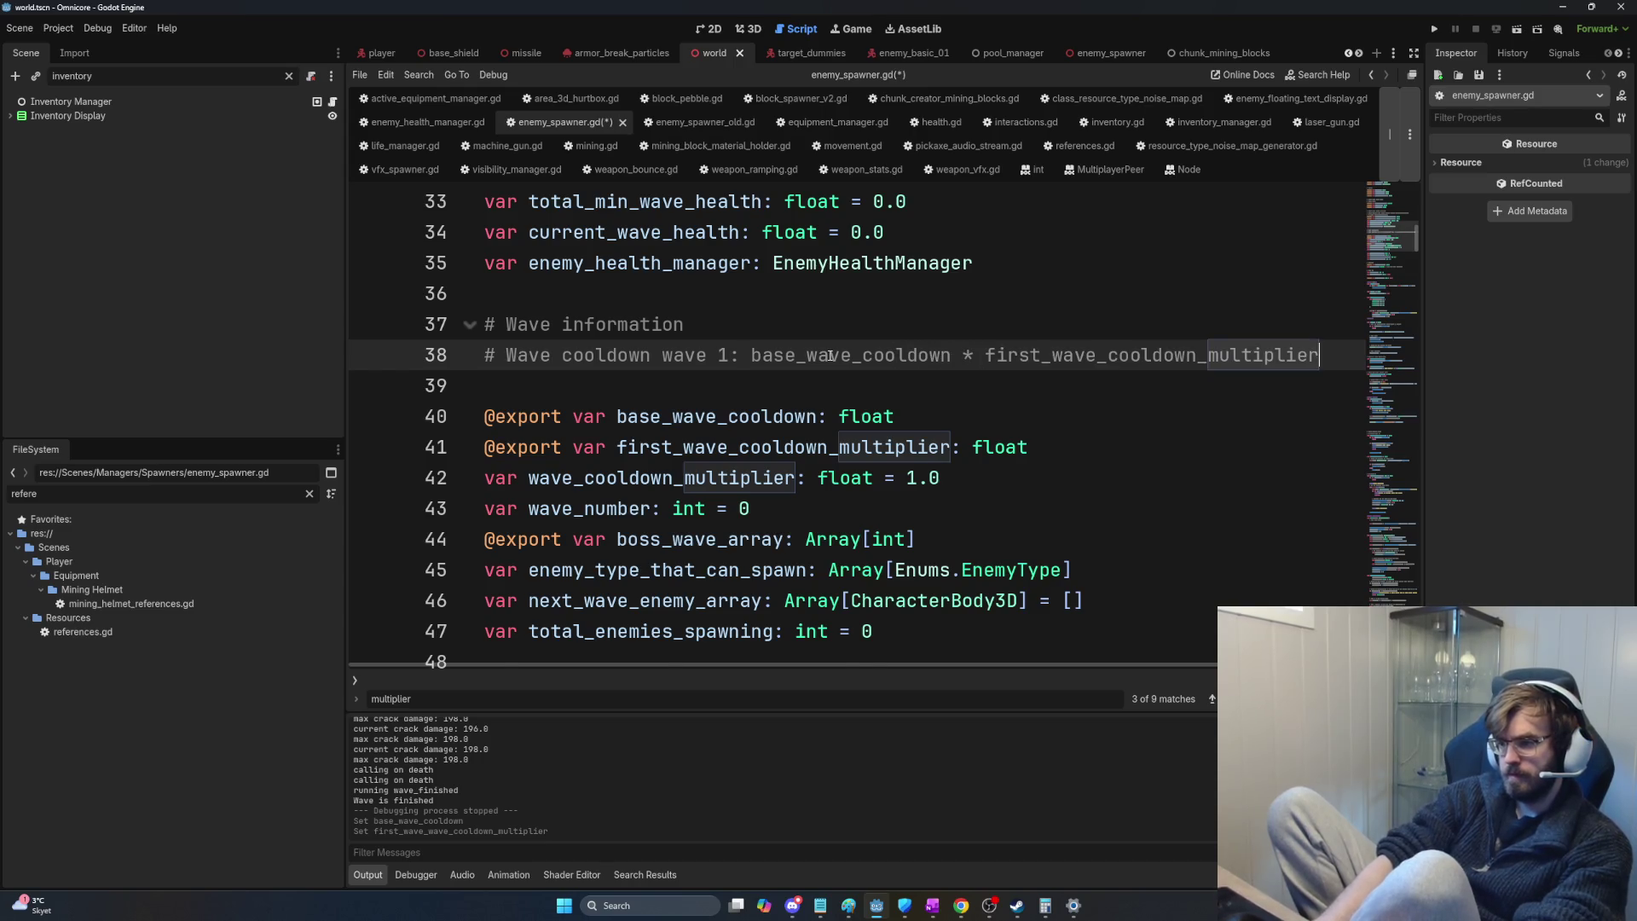
Add a second comment line: cooldown other waves: base_wave_cooldown * wave_cooldown_multiplier.
{"action": "key", "text": "Return"}
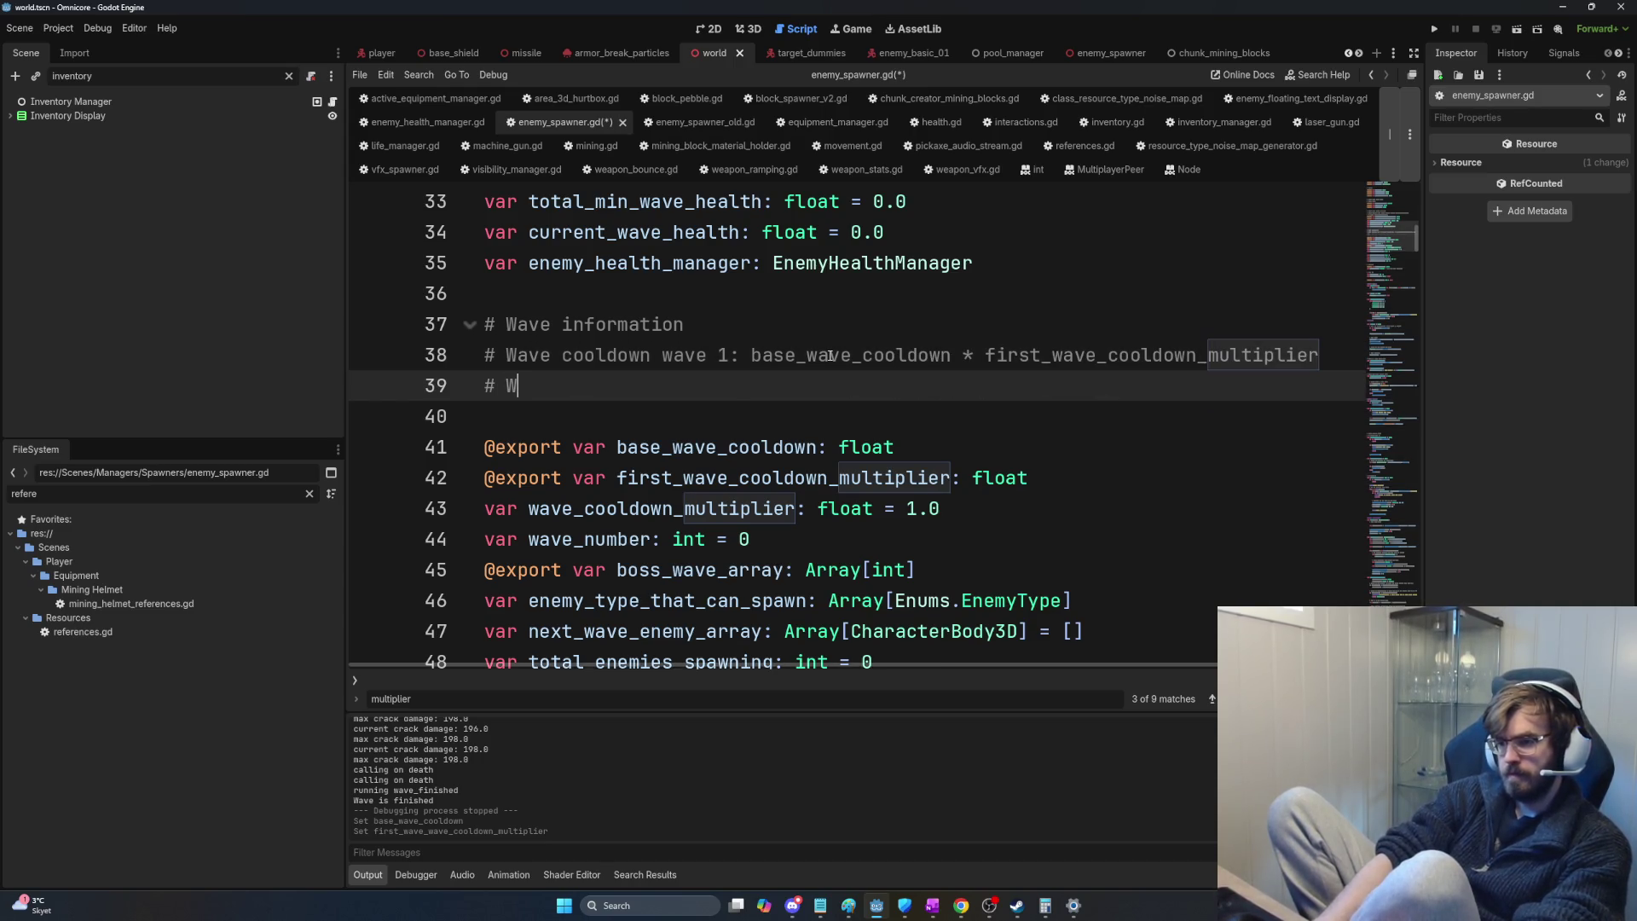
{"action": "type", "text": "cooldown"}
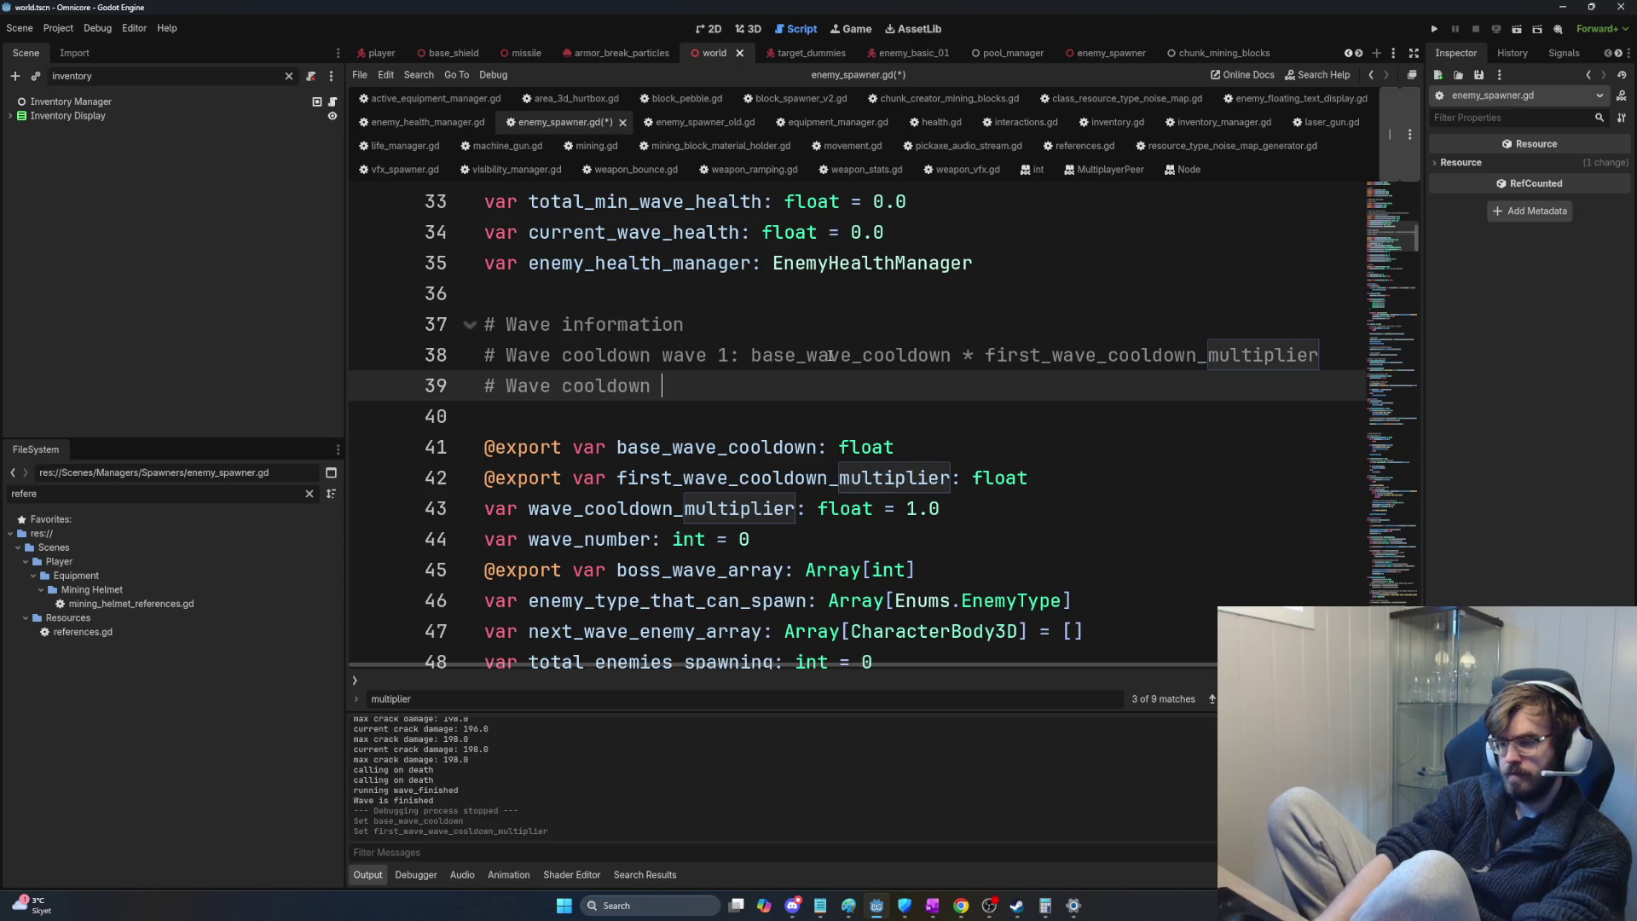
{"action": "type", "text": " othe w"}
{"action": "key", "text": "BackSpace"}
{"action": "key", "text": "BackSpace"}
{"action": "key", "text": "BackSpace"}
{"action": "type", "text": "r waves:"}
{"action": "double_click", "coordinate": [717, 447]}
{"action": "key", "text": "ctrl+c"}
{"action": "left_click", "coordinate": [801, 386]}
{"action": "key", "text": "ctrl+v"}
{"action": "double_click", "coordinate": [770, 478]}
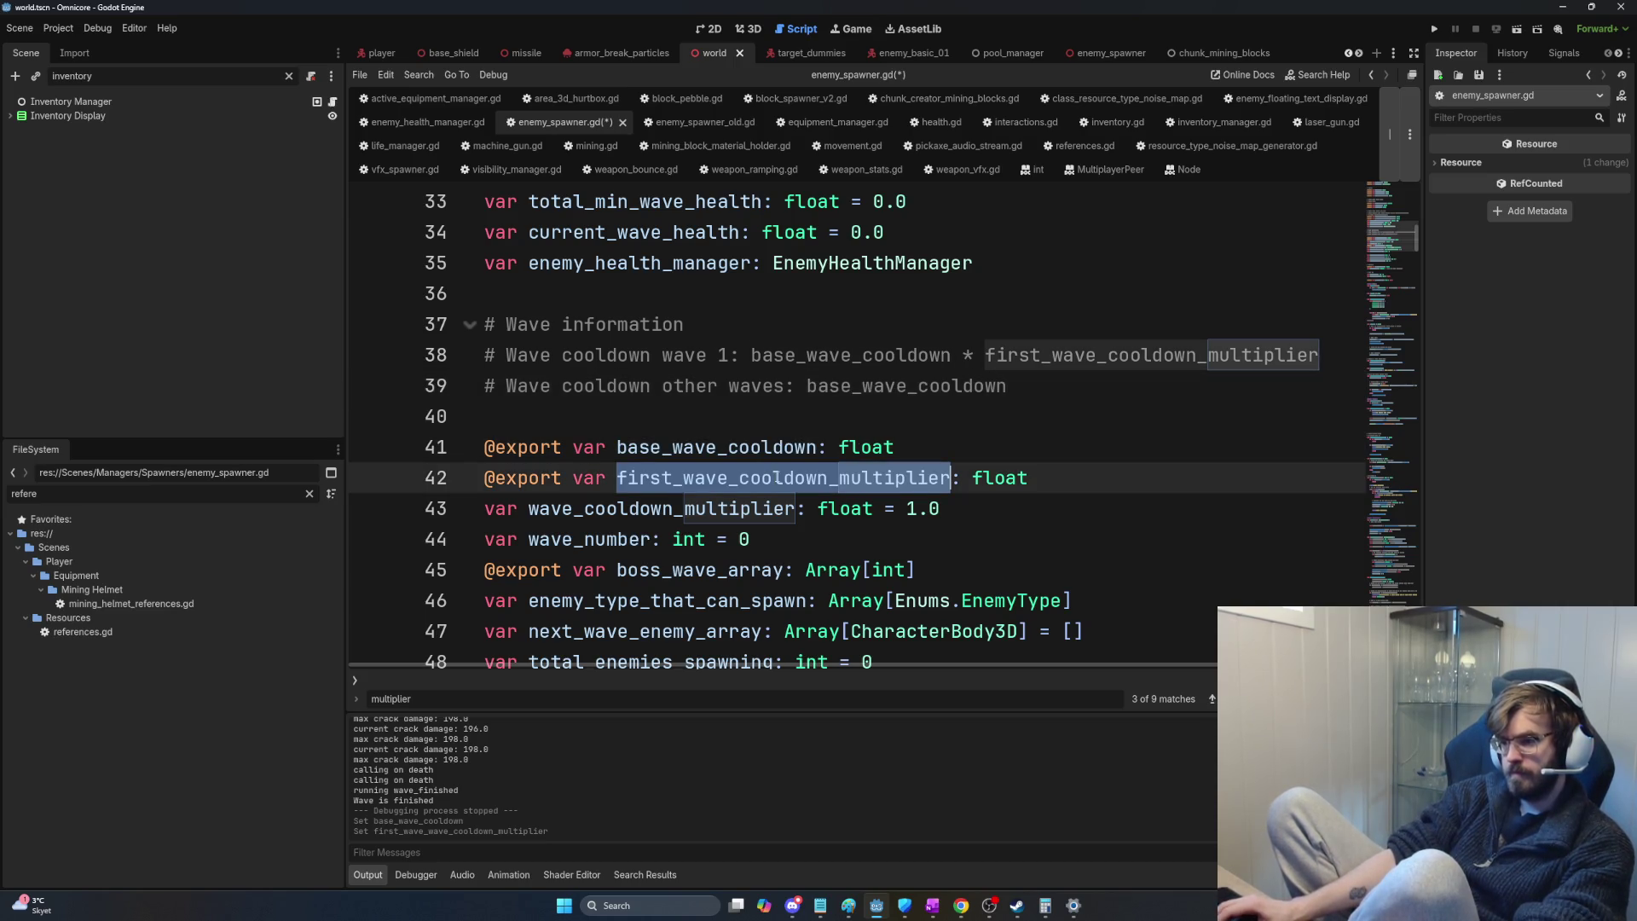
{"action": "left_click", "coordinate": [665, 509]}
{"action": "double_click", "coordinate": [665, 508]}
{"action": "left_click", "coordinate": [1107, 369]}
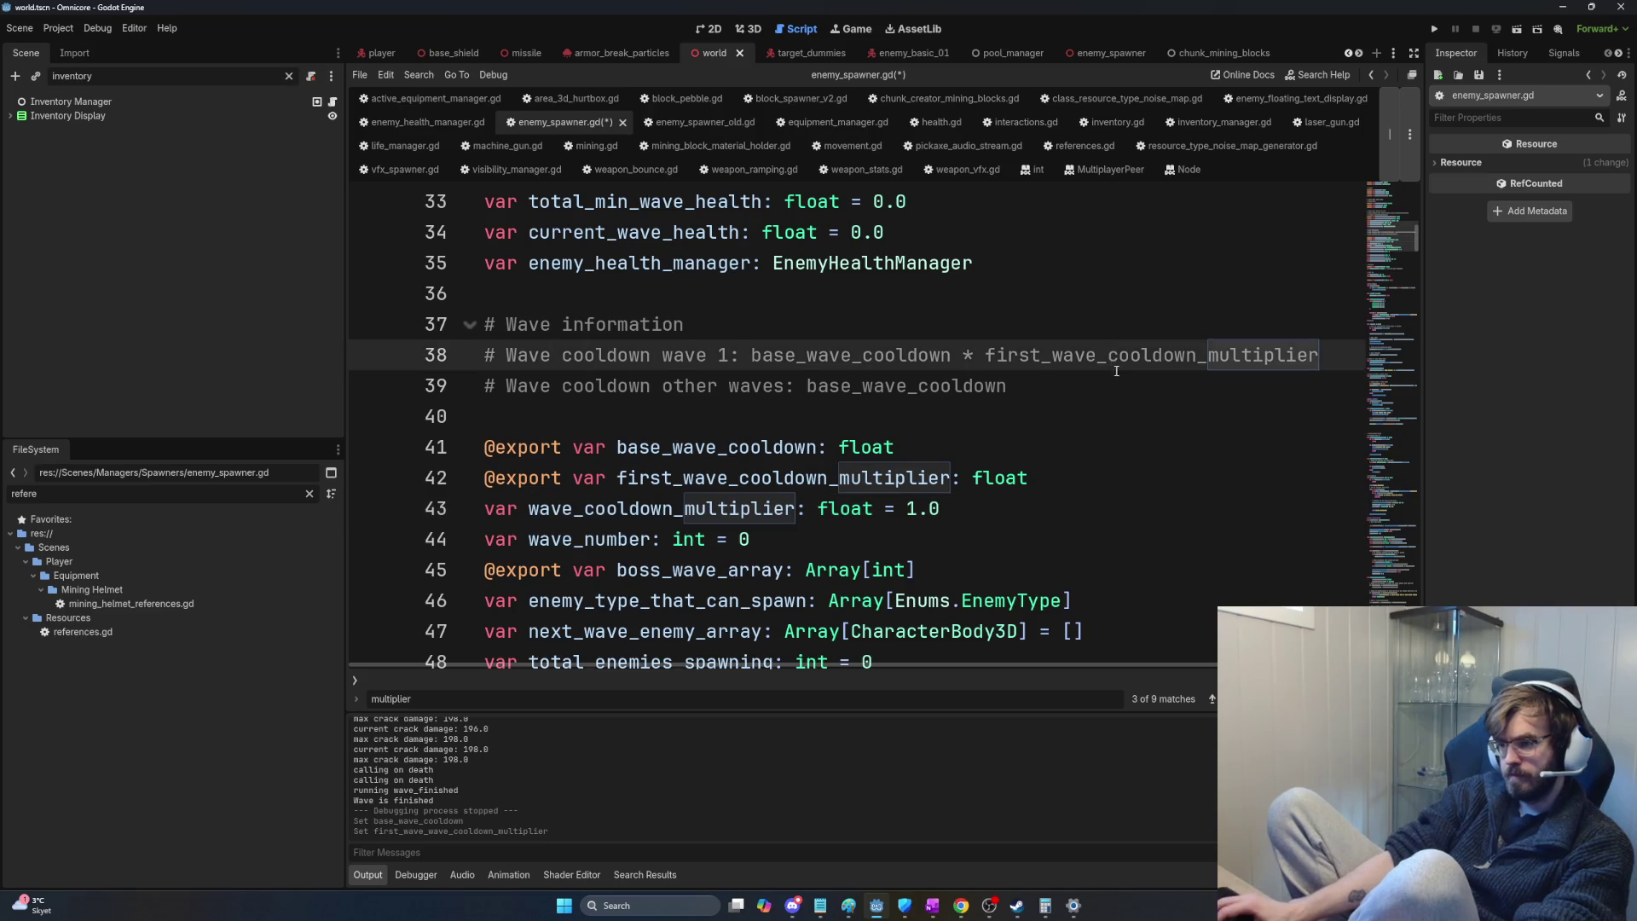
{"action": "left_click", "coordinate": [1097, 382]}
{"action": "type", "text": "*"}
{"action": "key", "text": "ctrl+v"}
Add the comment '# wave_cooldown_multiplier changes when MONEY is added to inventory', then switch to inventory_manager.gd.
{"action": "key", "text": "Return"}
{"action": "type", "text": "#"}
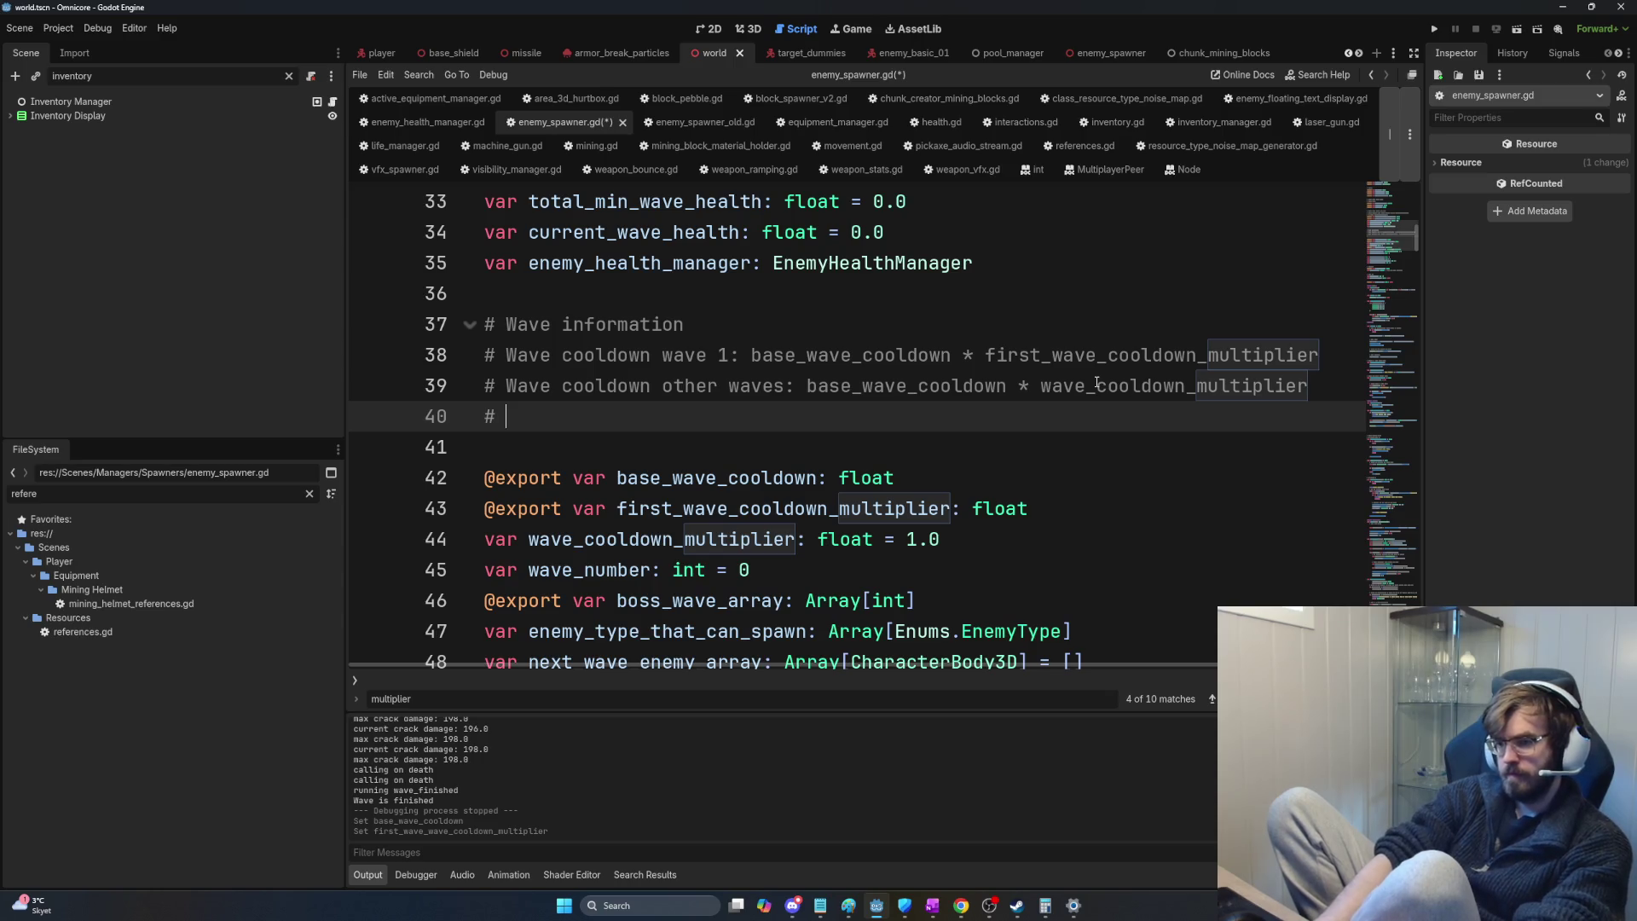
{"action": "key", "text": "ctrl+v"}
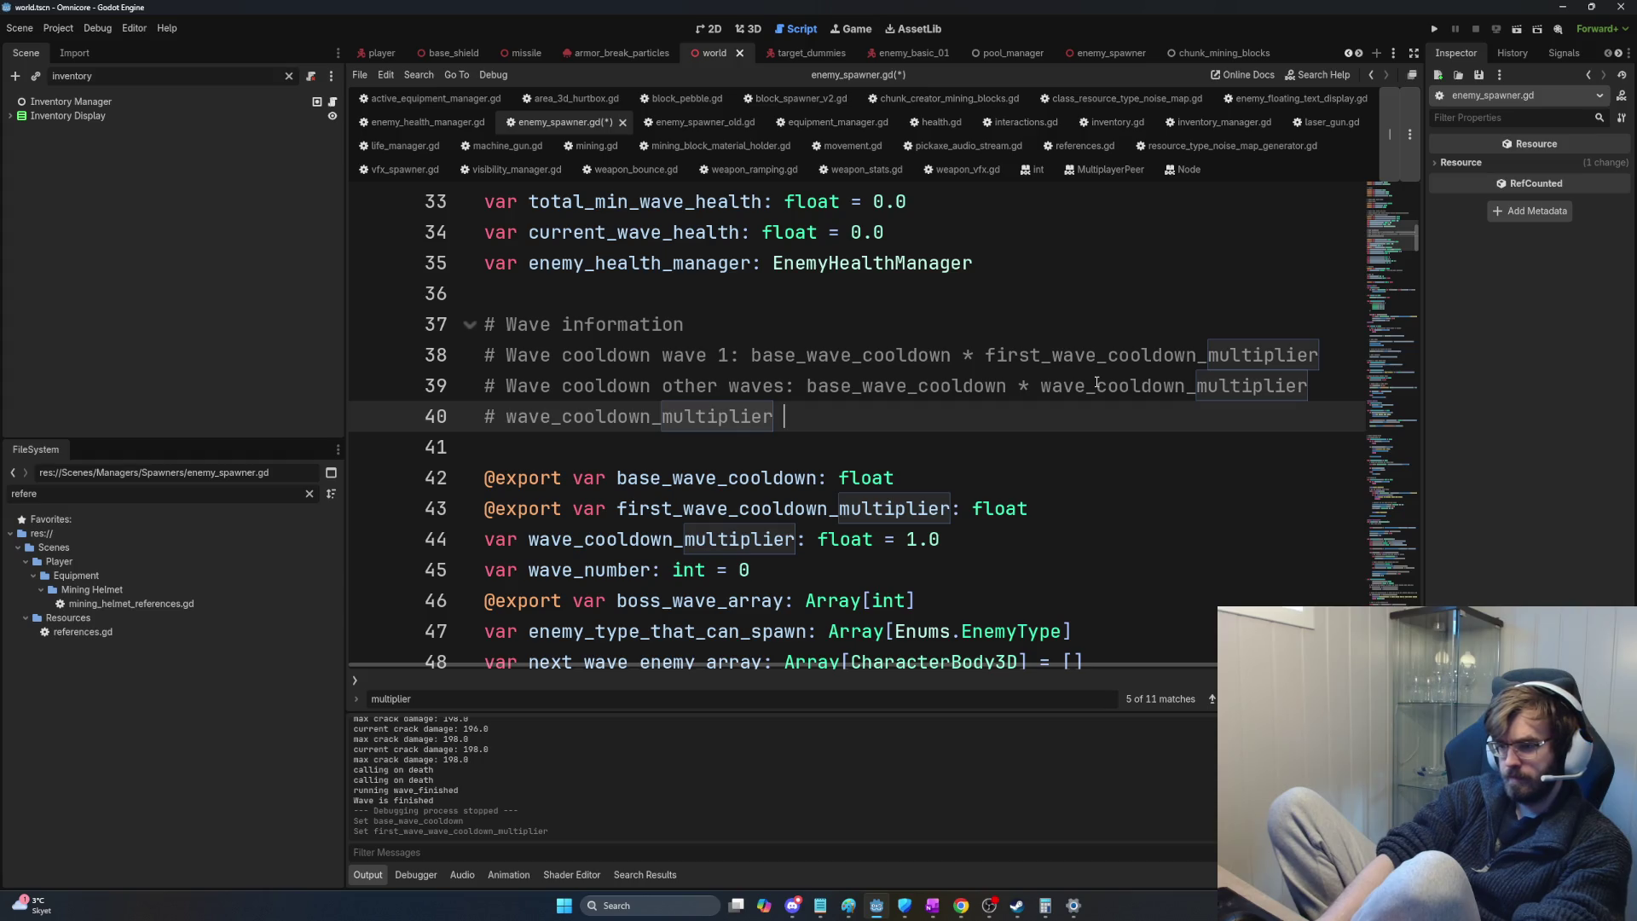
{"action": "type", "text": "cha"}
{"action": "key", "text": "BackSpace"}
{"action": "key", "text": "BackSpace"}
{"action": "key", "text": "BackSpace"}
{"action": "type", "text": "changes when "}
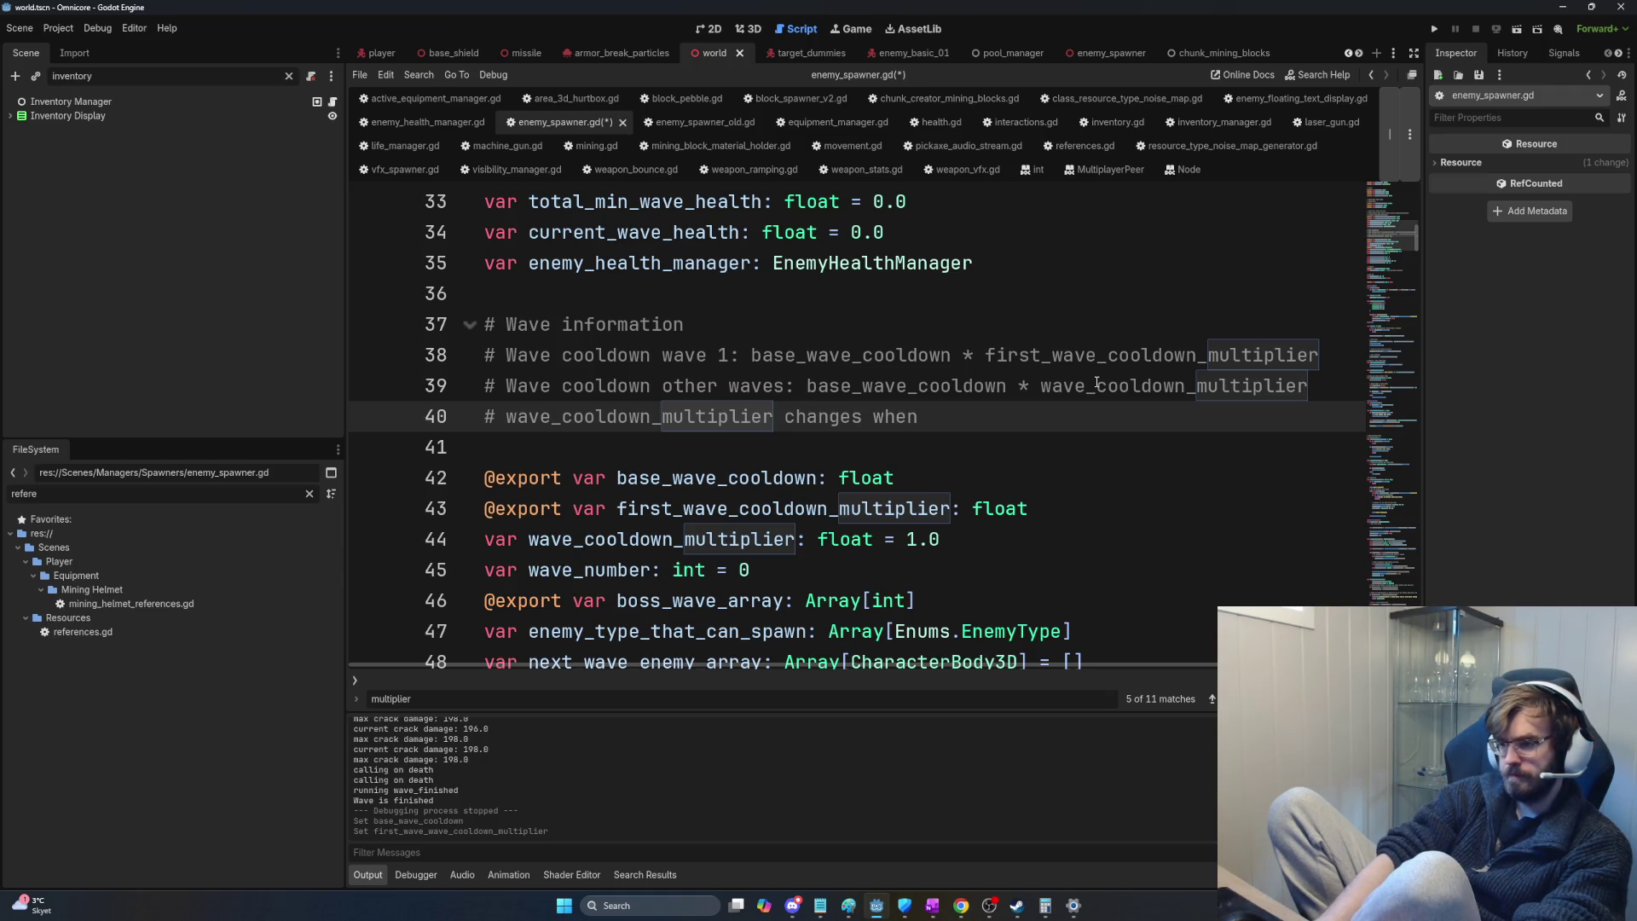
{"action": "type", "text": "MONEY is added"}
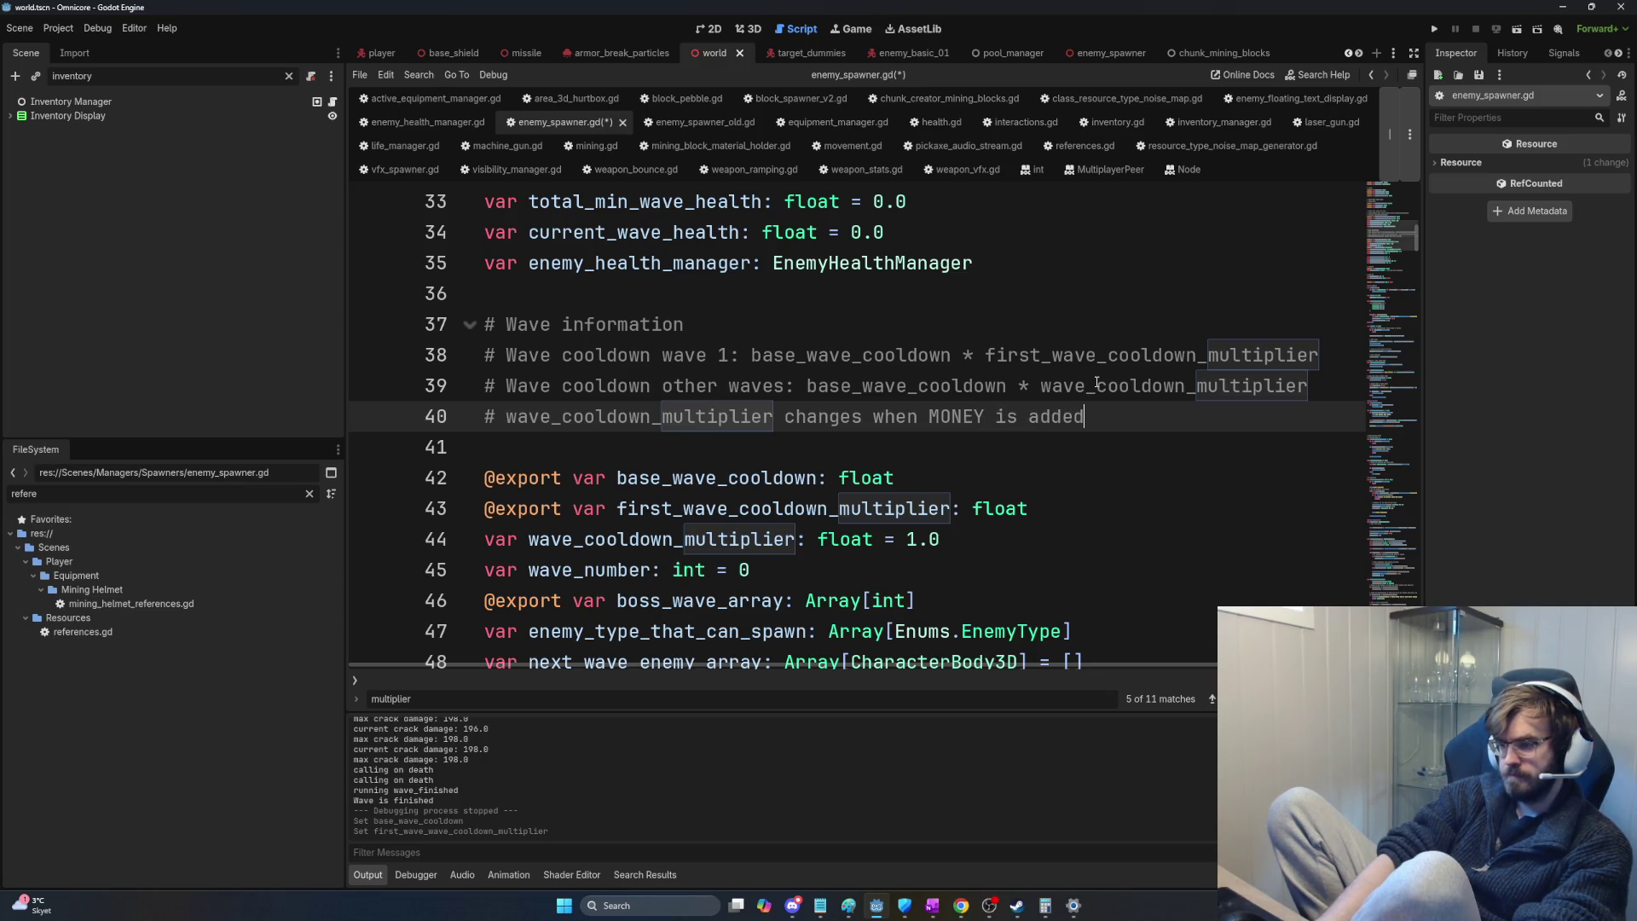
{"action": "type", "text": " to inventory"}
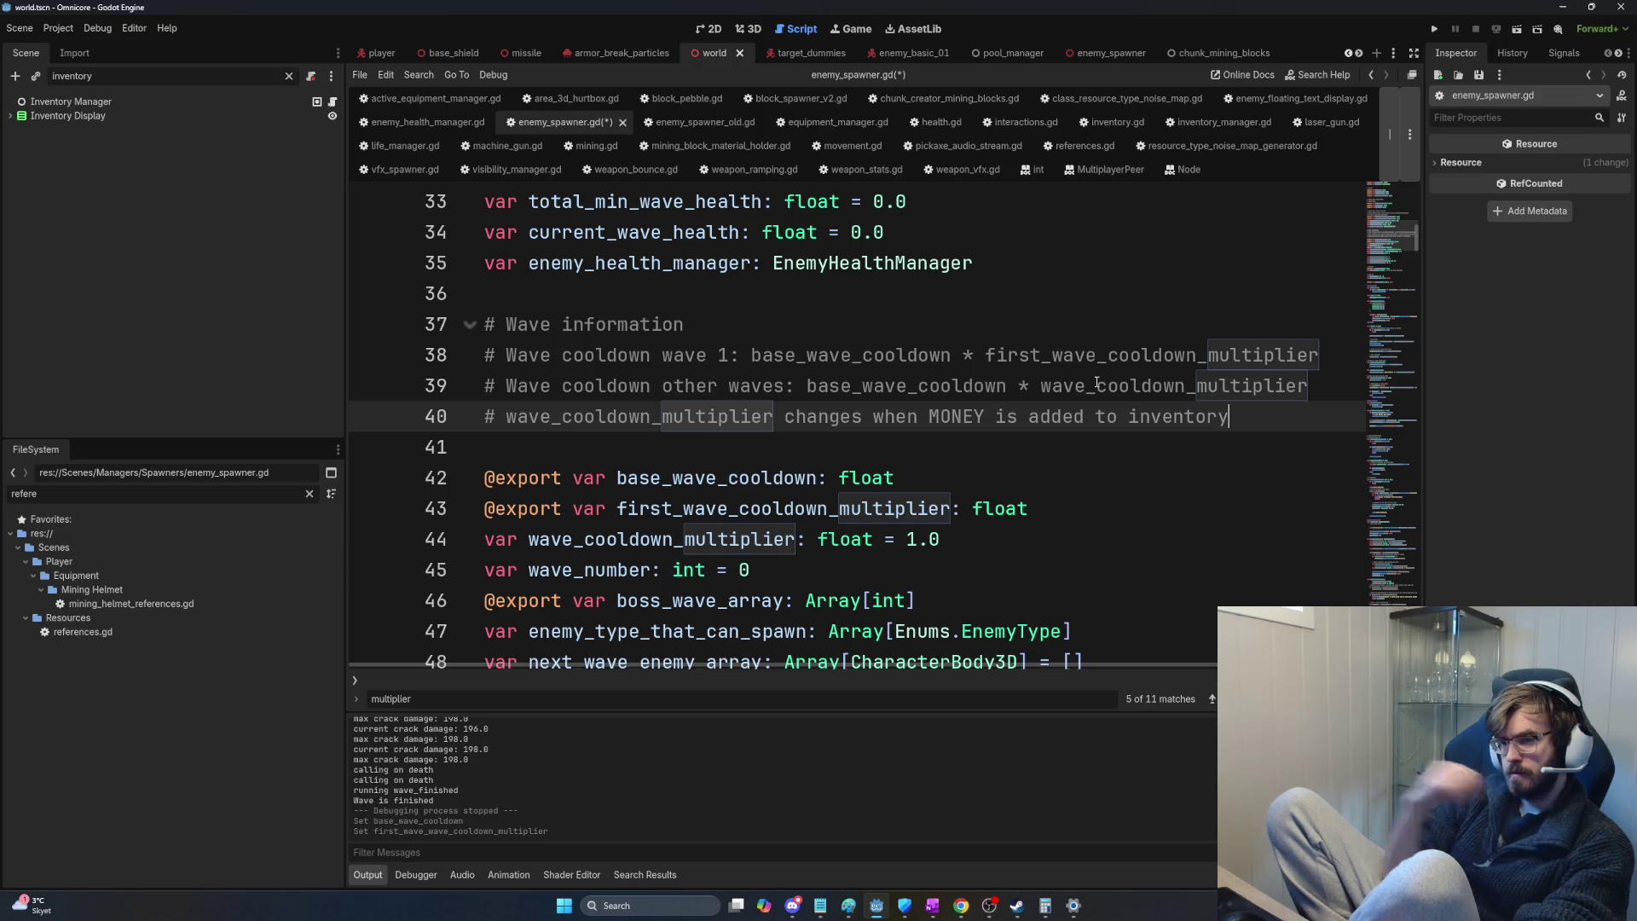
{"action": "left_click", "coordinate": [333, 103]}
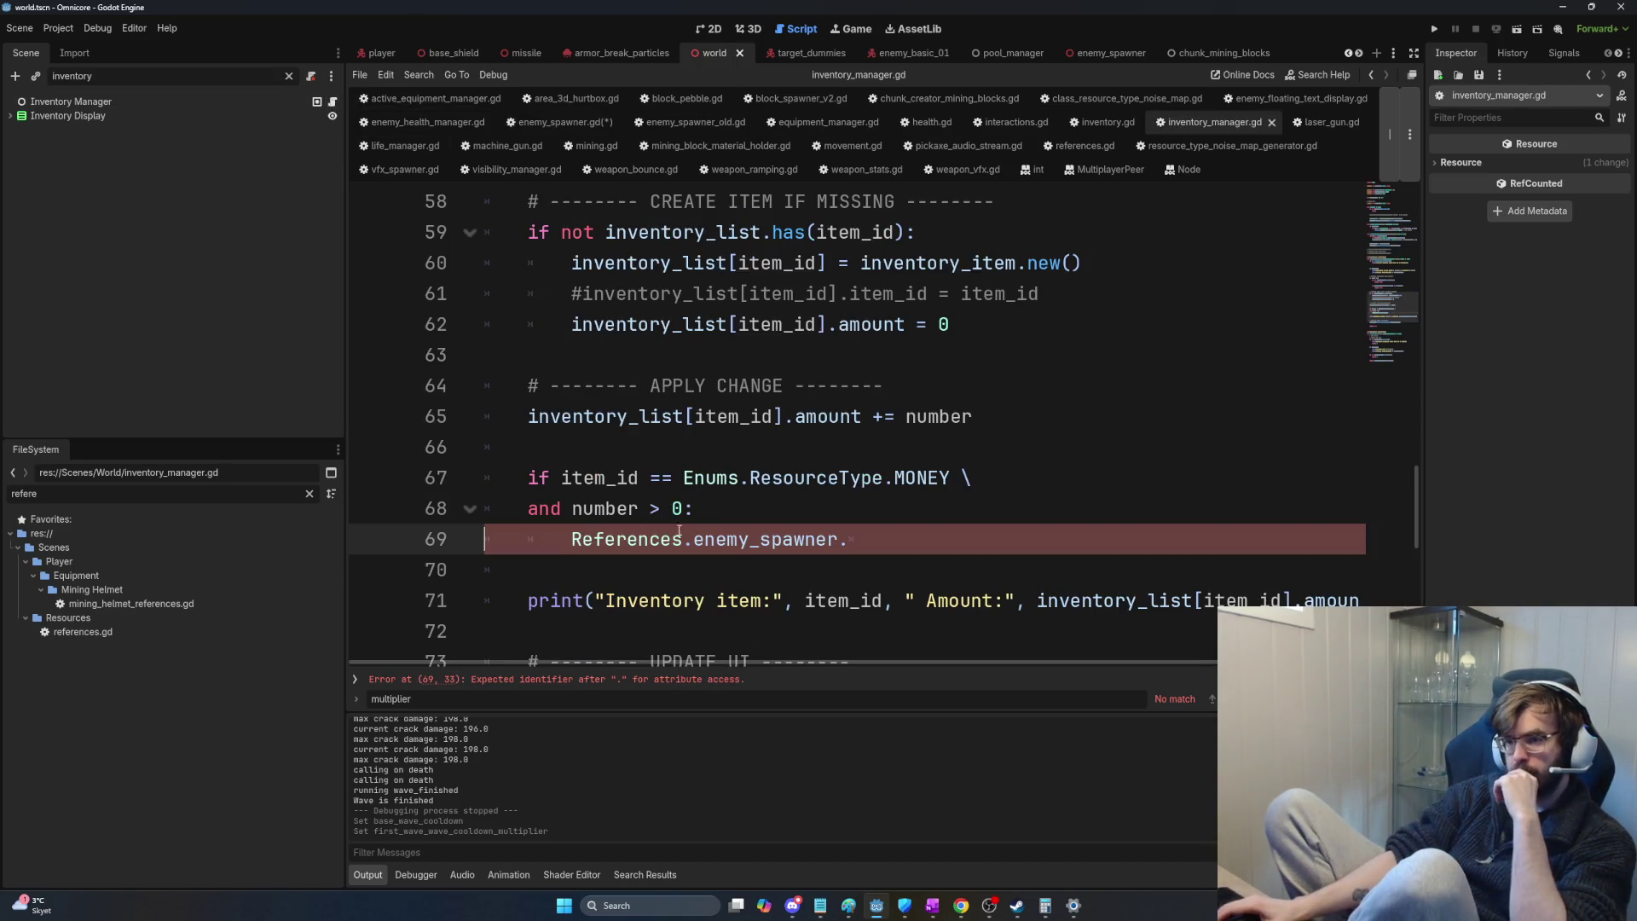
Complete the money check's spawner call as change_multiplier_from_money_added(number).
{"action": "scroll", "coordinate": [856, 542], "scroll_direction": "up", "scroll_amount": 5}
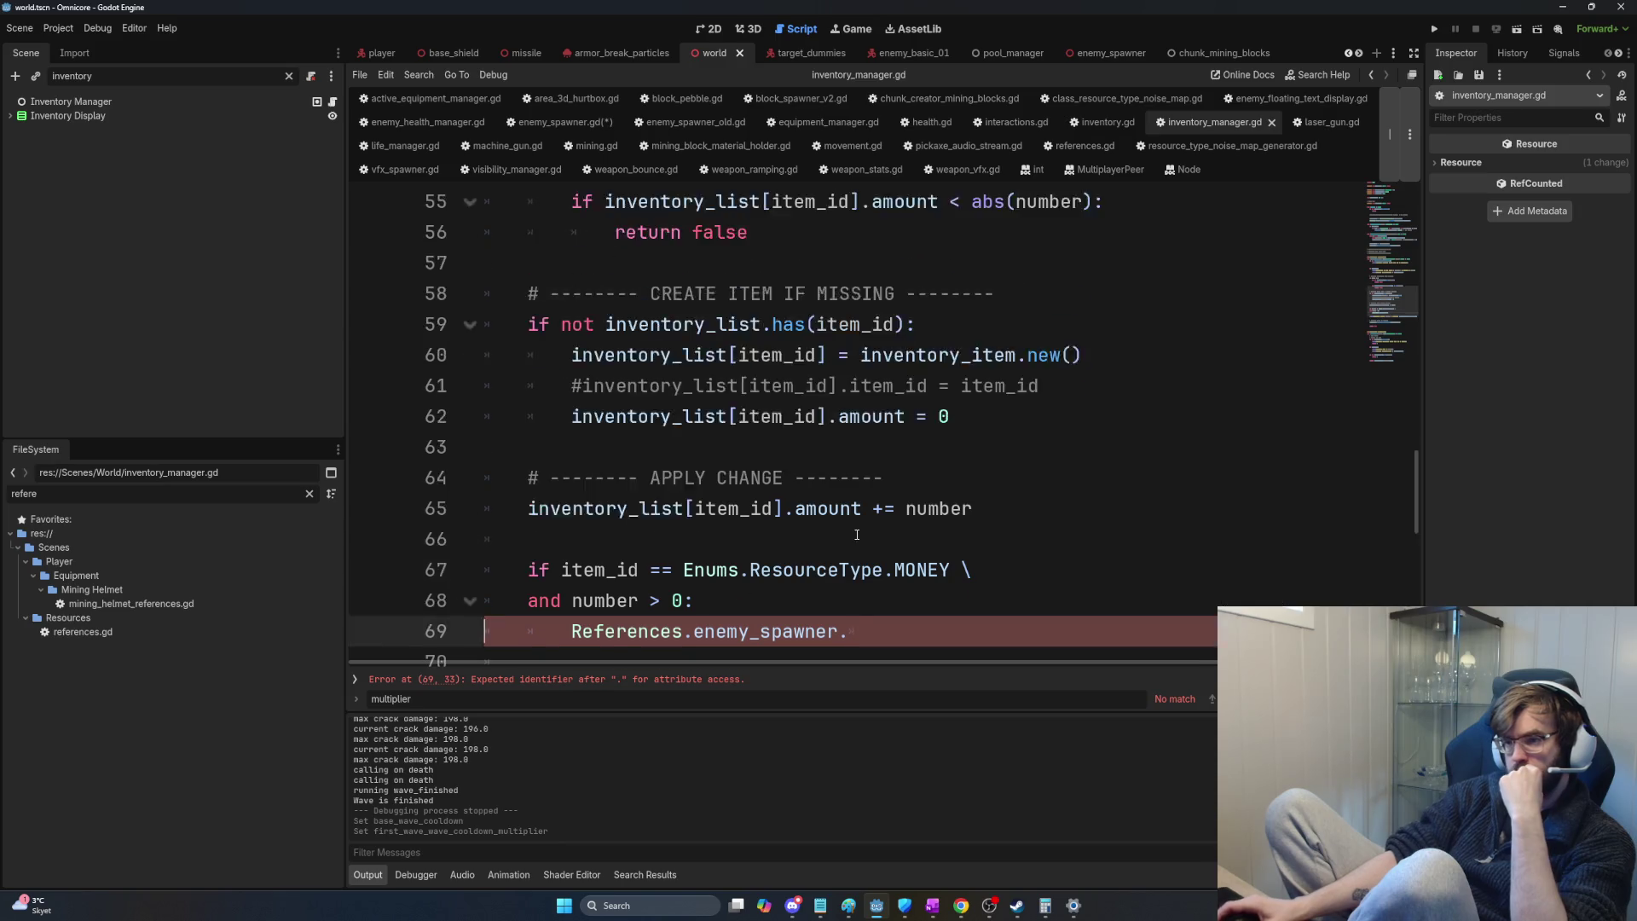
{"action": "scroll", "coordinate": [871, 535], "scroll_direction": "up", "scroll_amount": 8}
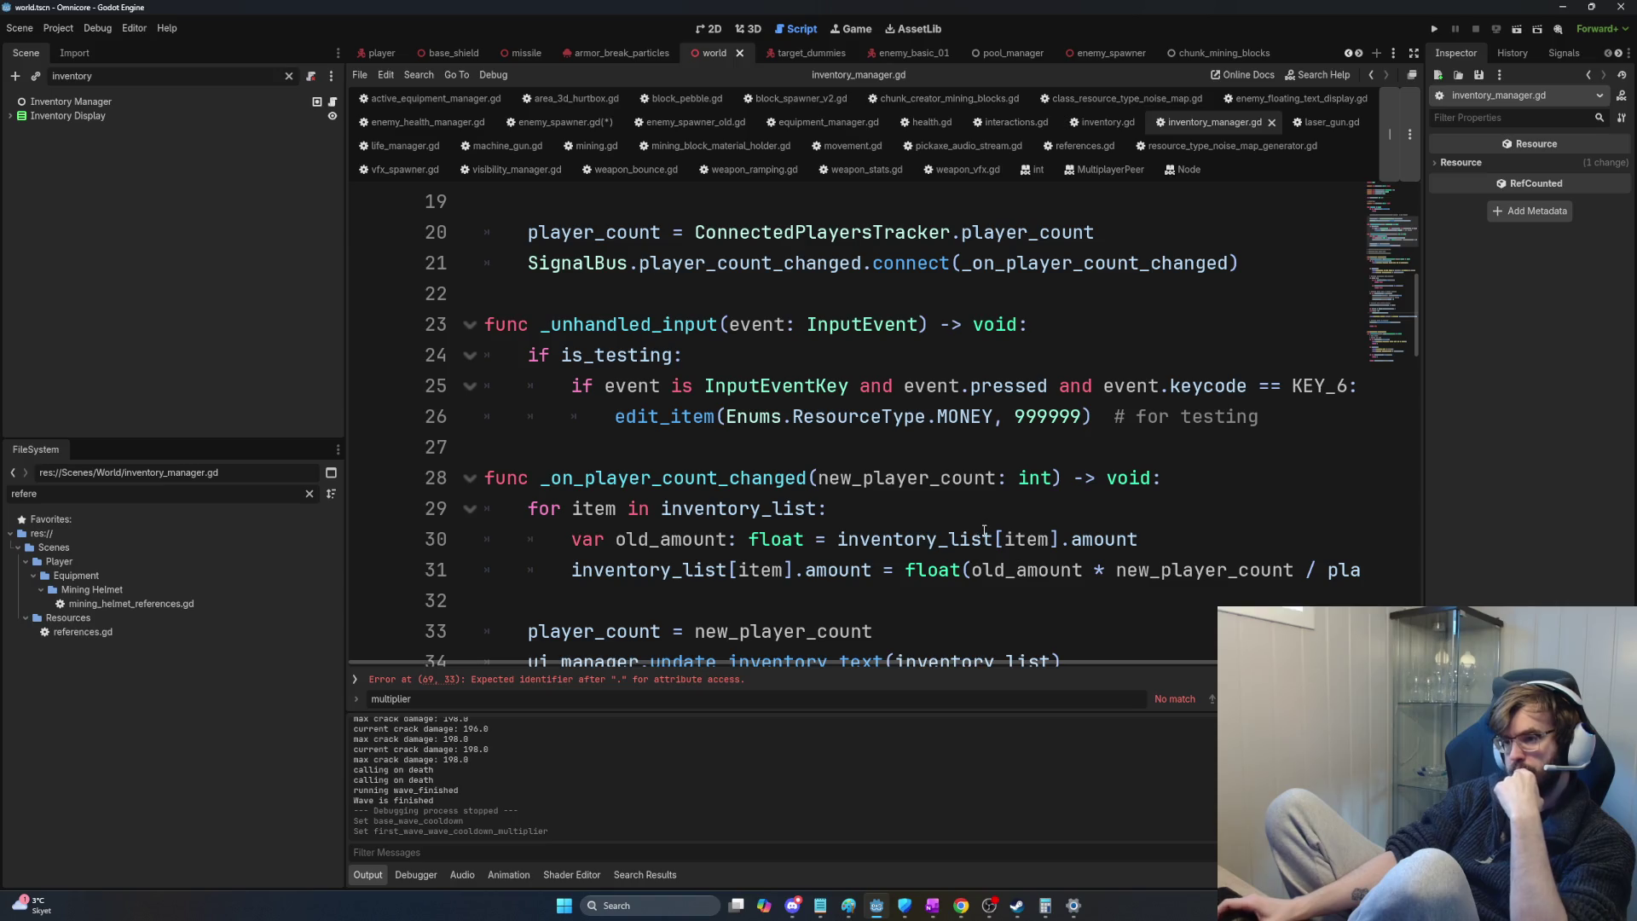
{"action": "key", "text": "ctrl+f"}
{"action": "type", "text": "emit"}
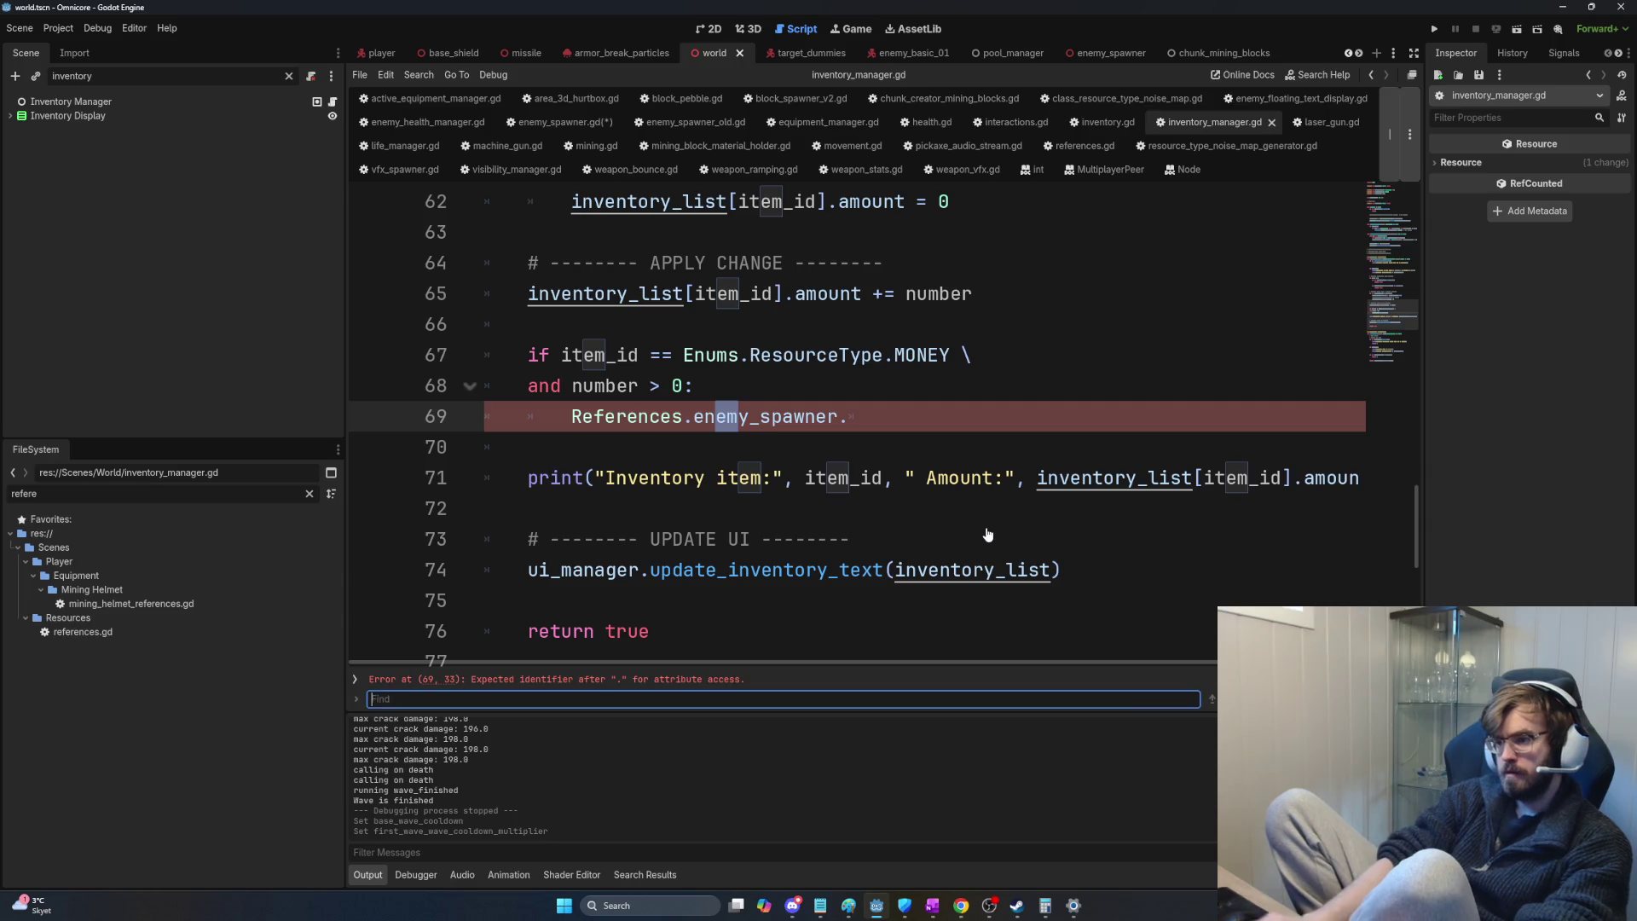
{"action": "key", "text": "Escape"}
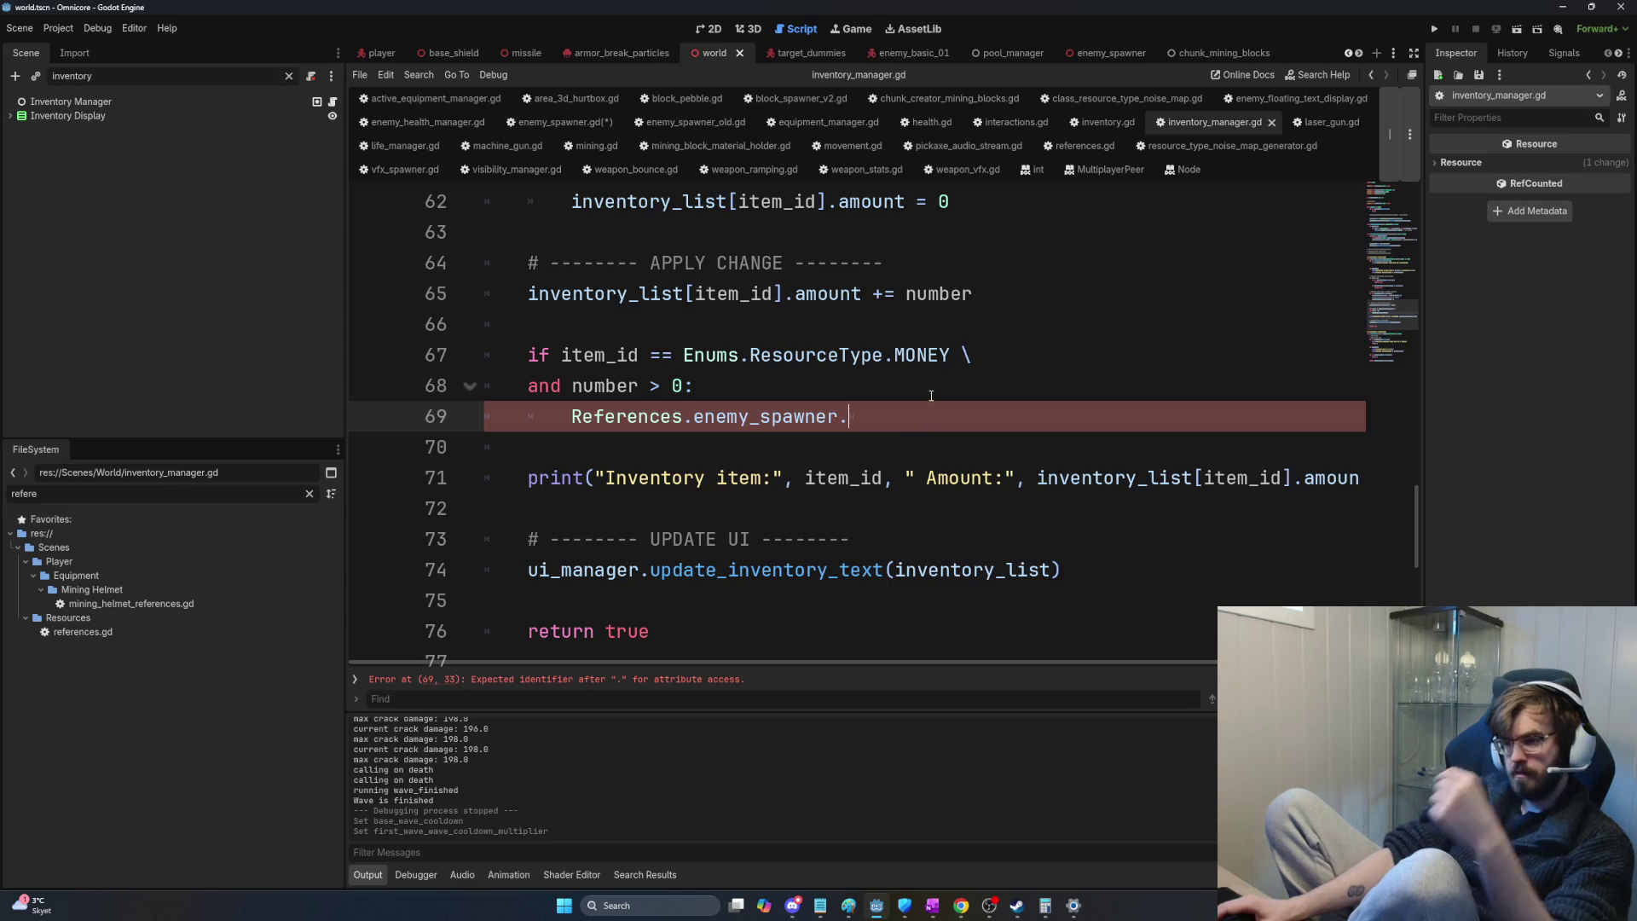
{"action": "type", "text": "money_added("}
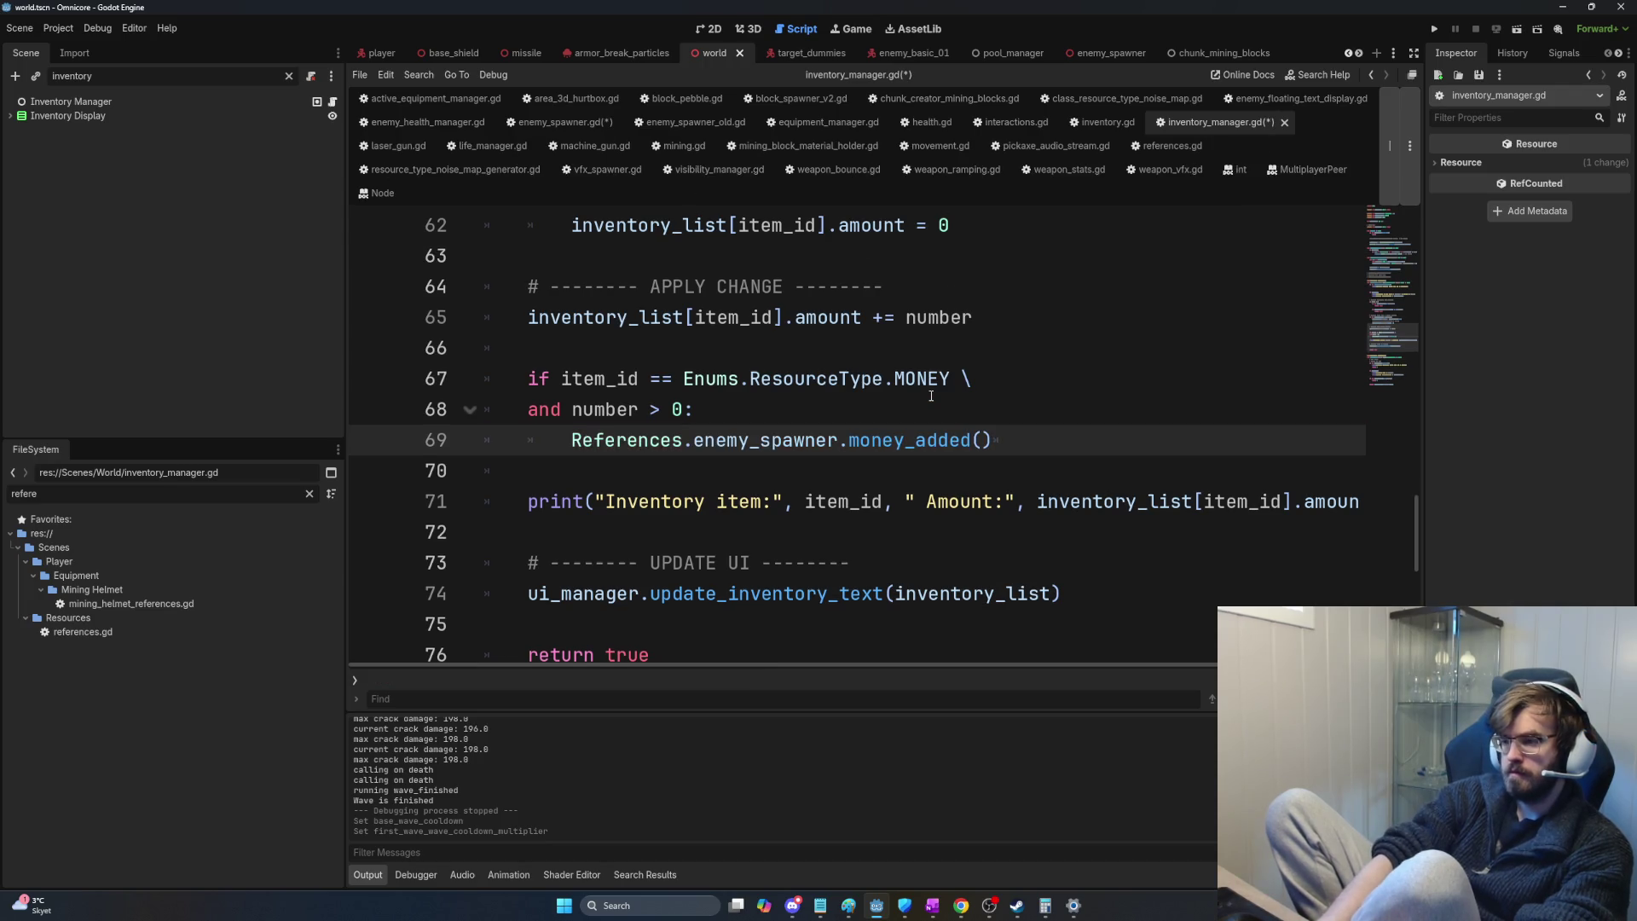
{"action": "key", "text": "BackSpace"}
{"action": "key", "text": "BackSpace"}
{"action": "key", "text": "BackSpace"}
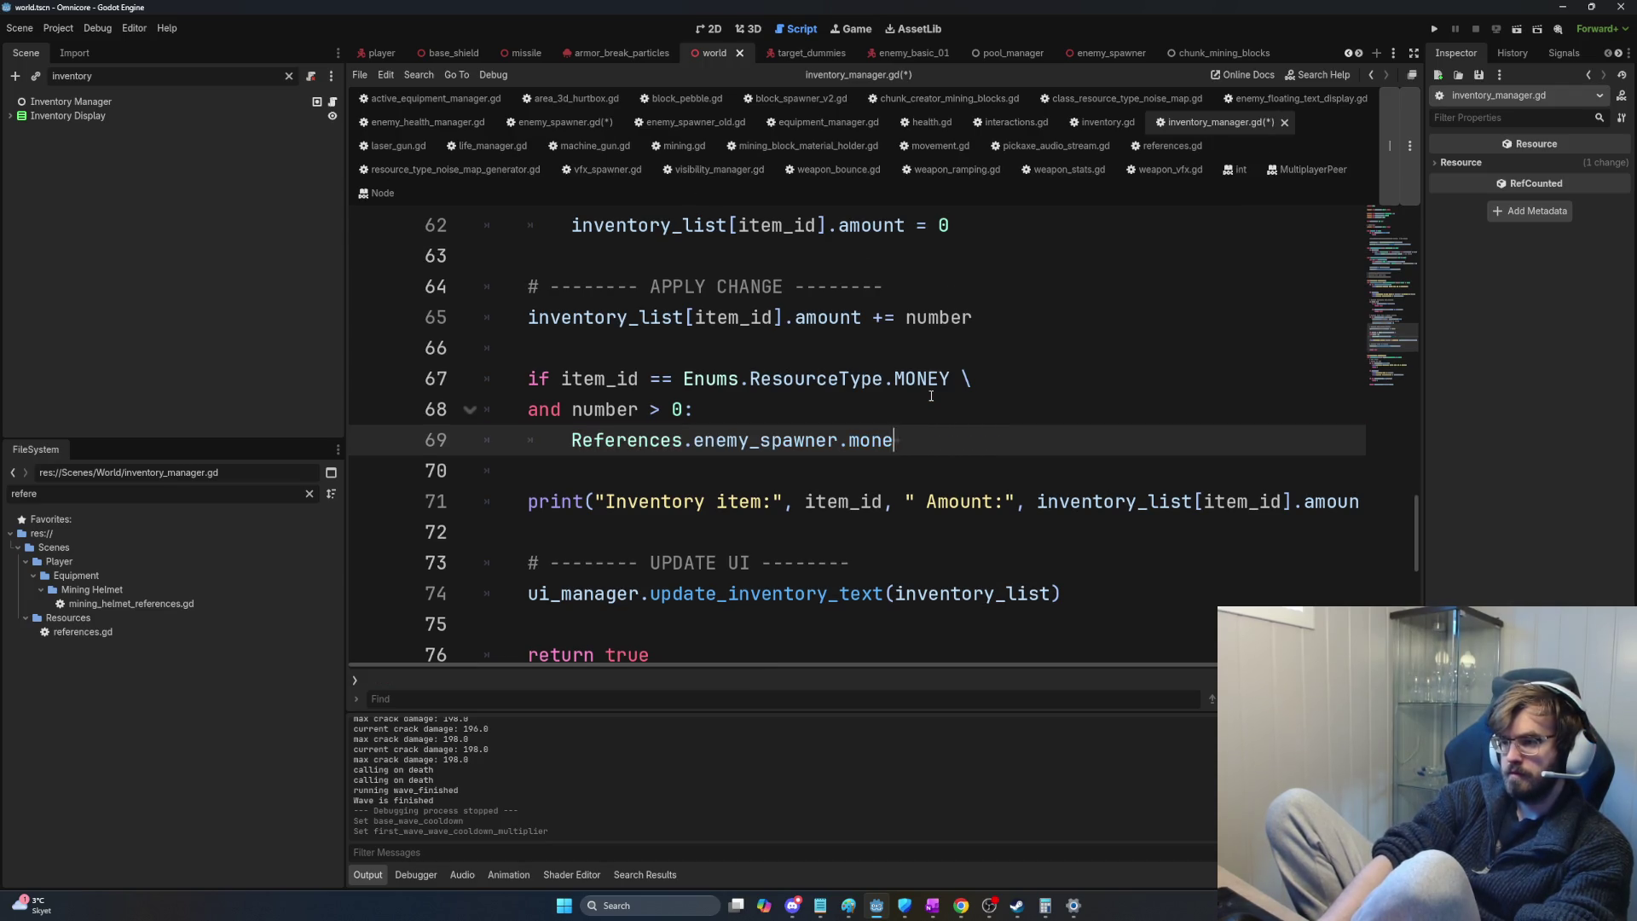
{"action": "type", "text": "change_multiplier_from"}
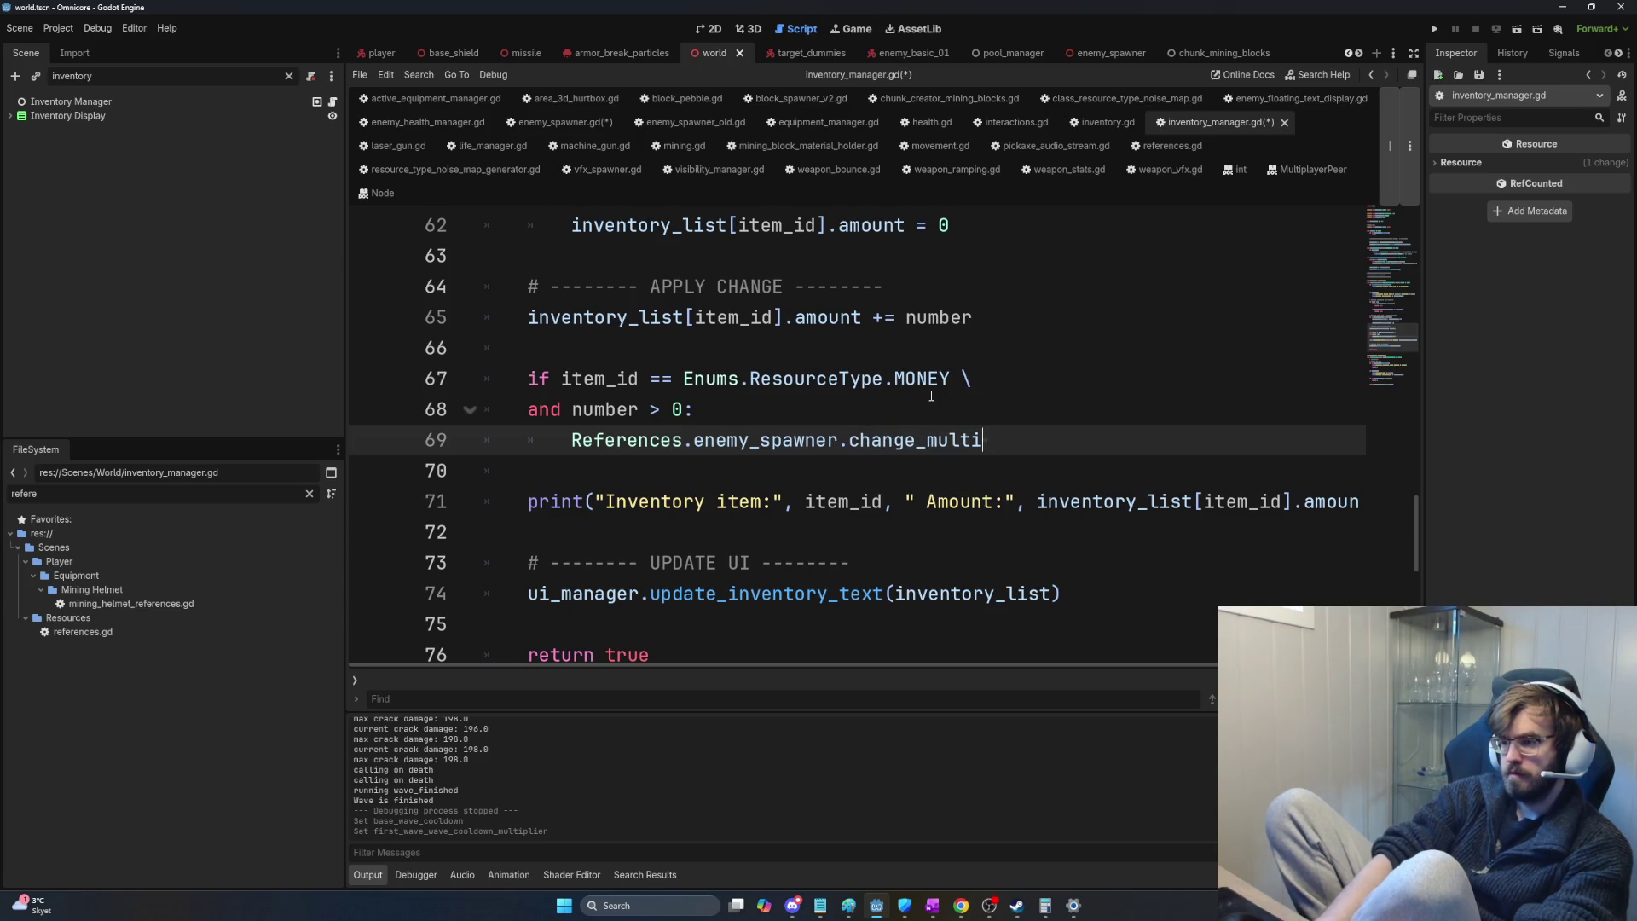
{"action": "type", "text": "_money_added("}
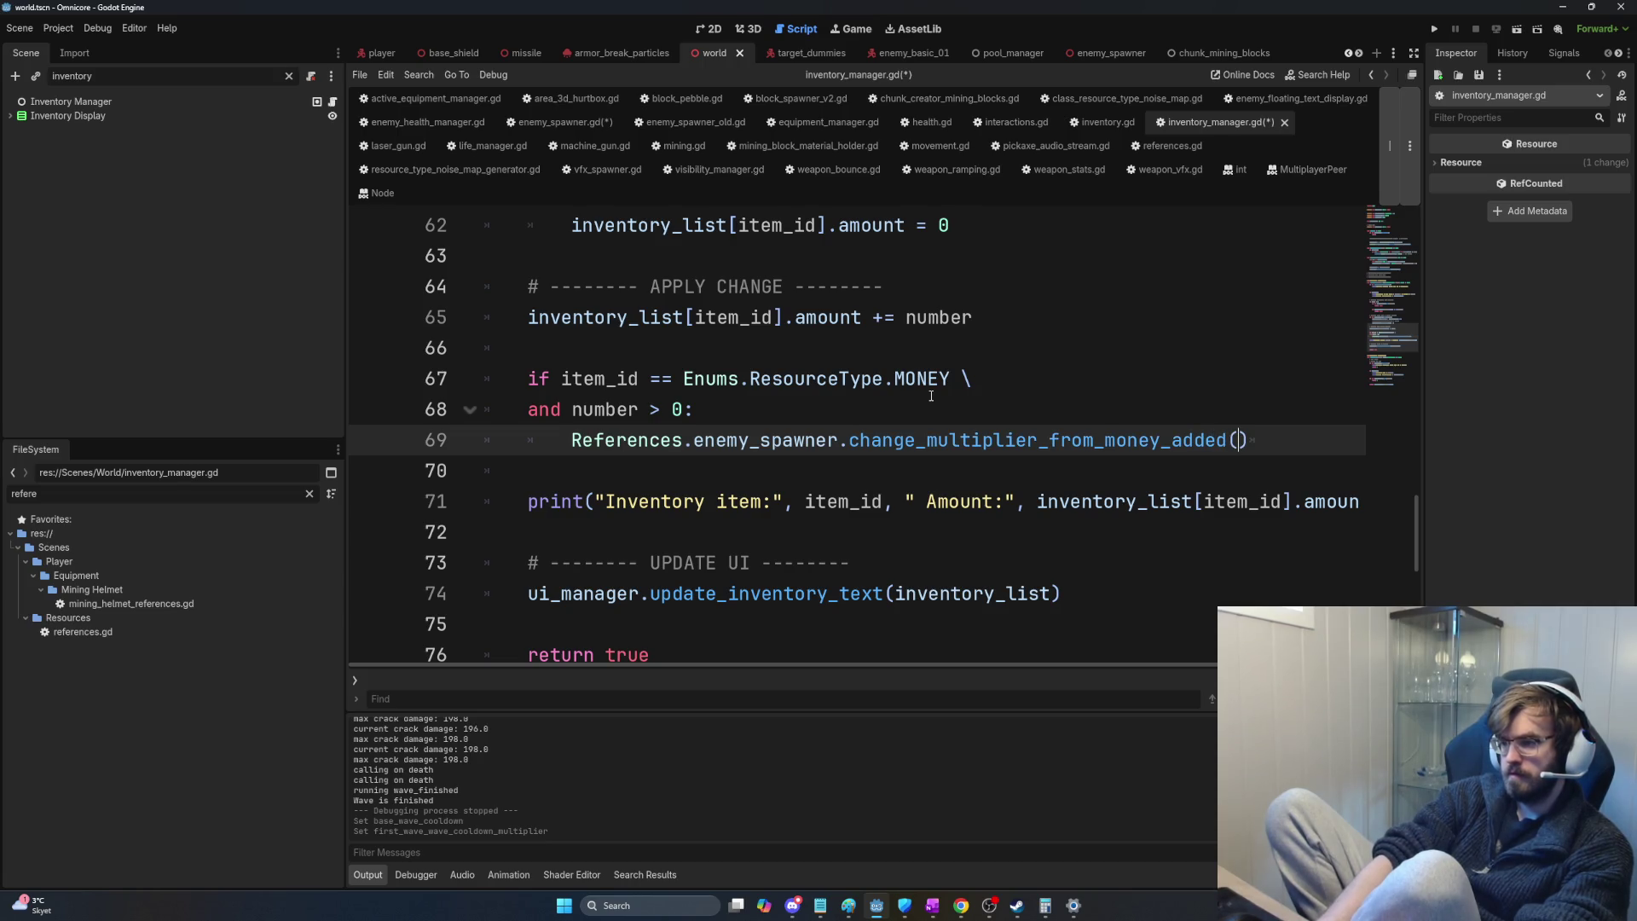
{"action": "type", "text": "number"}
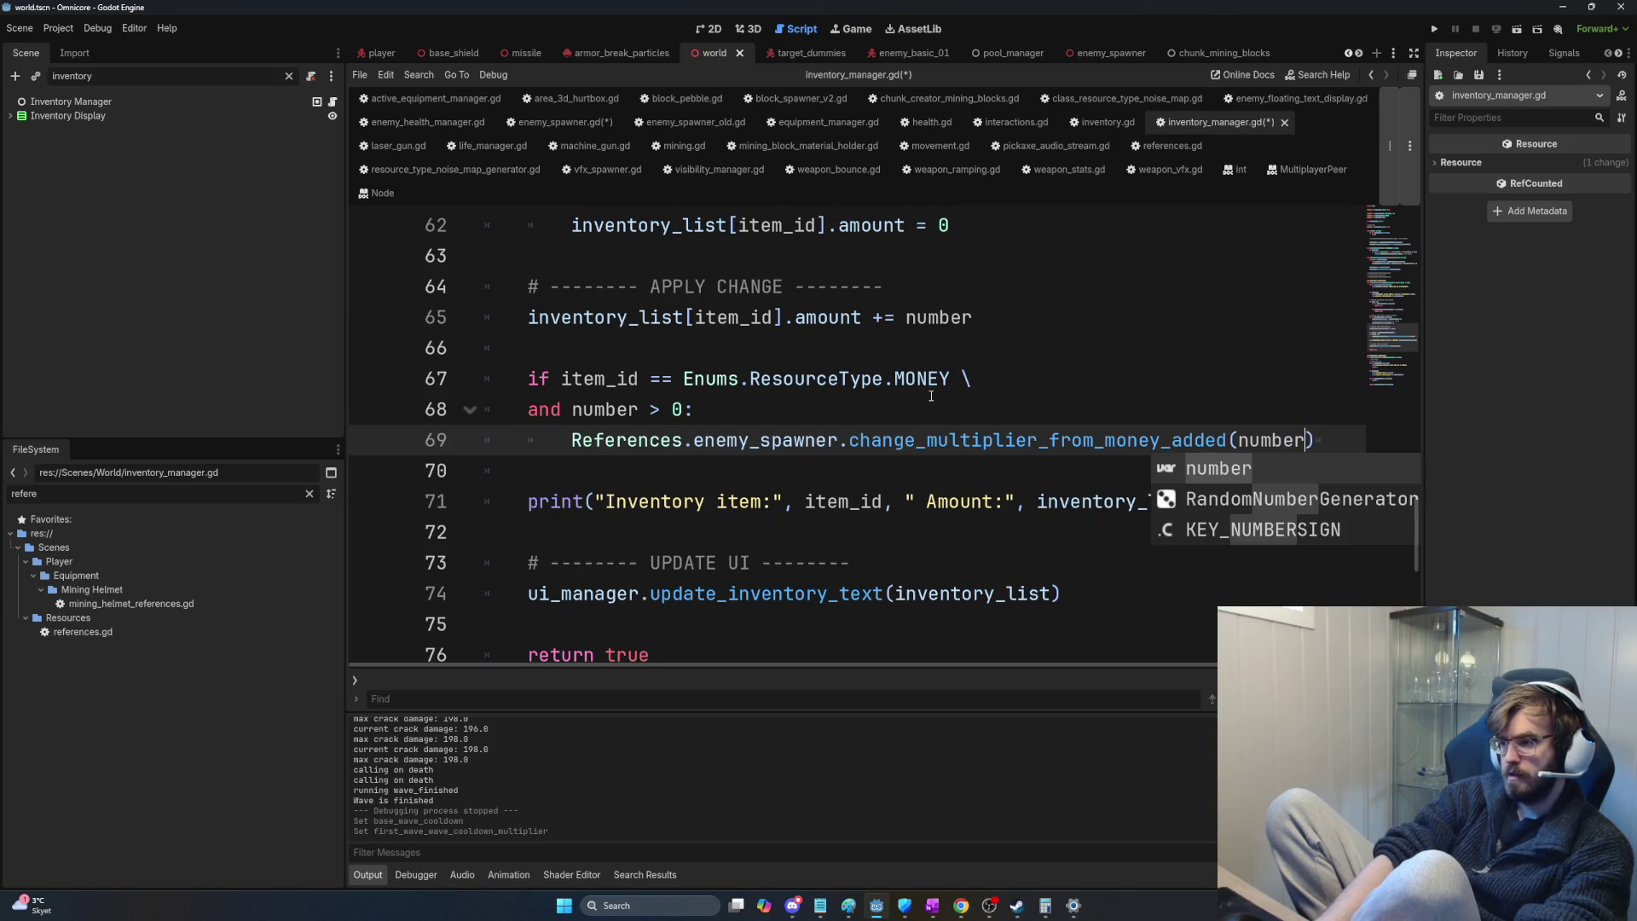
Jump from the enemy_spawner reference to the enemy_spawner.gd script.
{"action": "double_click", "coordinate": [981, 440]}
{"action": "key", "text": "ctrl+c"}
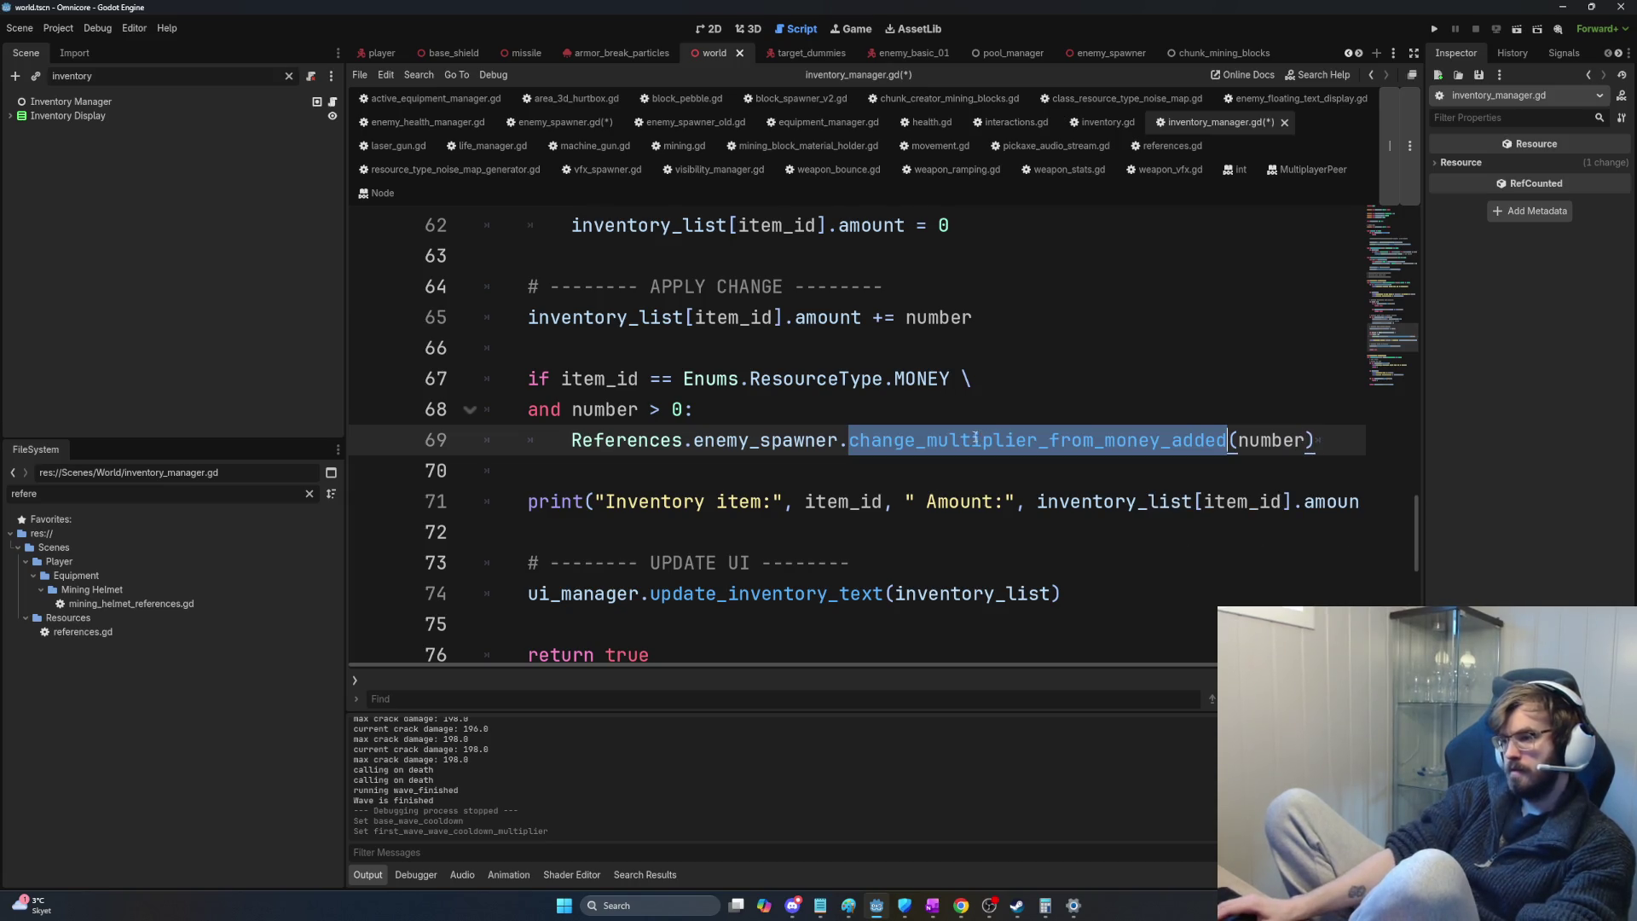
{"action": "left_click", "coordinate": [743, 440], "text": "ctrl"}
{"action": "left_click", "coordinate": [751, 414], "text": "ctrl"}
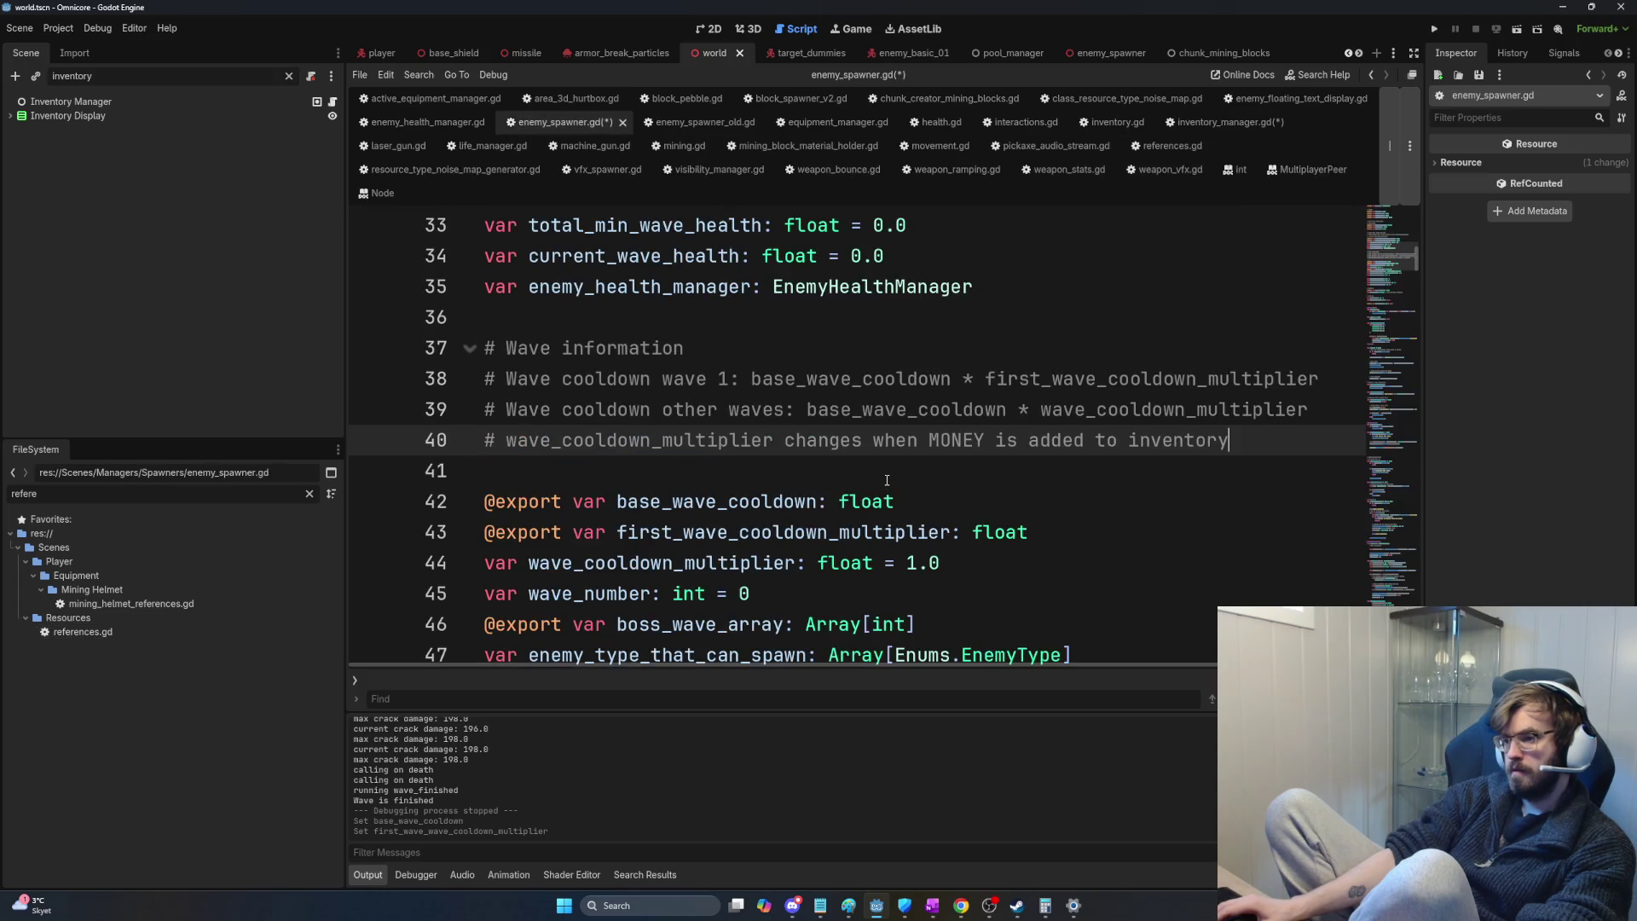
At the end of enemy_spawner.gd, declare func change_wave_cooldown_multiplier_by_money_added(money_added: float) -> void.
{"action": "key", "text": "ctrl+End"}
{"action": "type", "text": "f"}
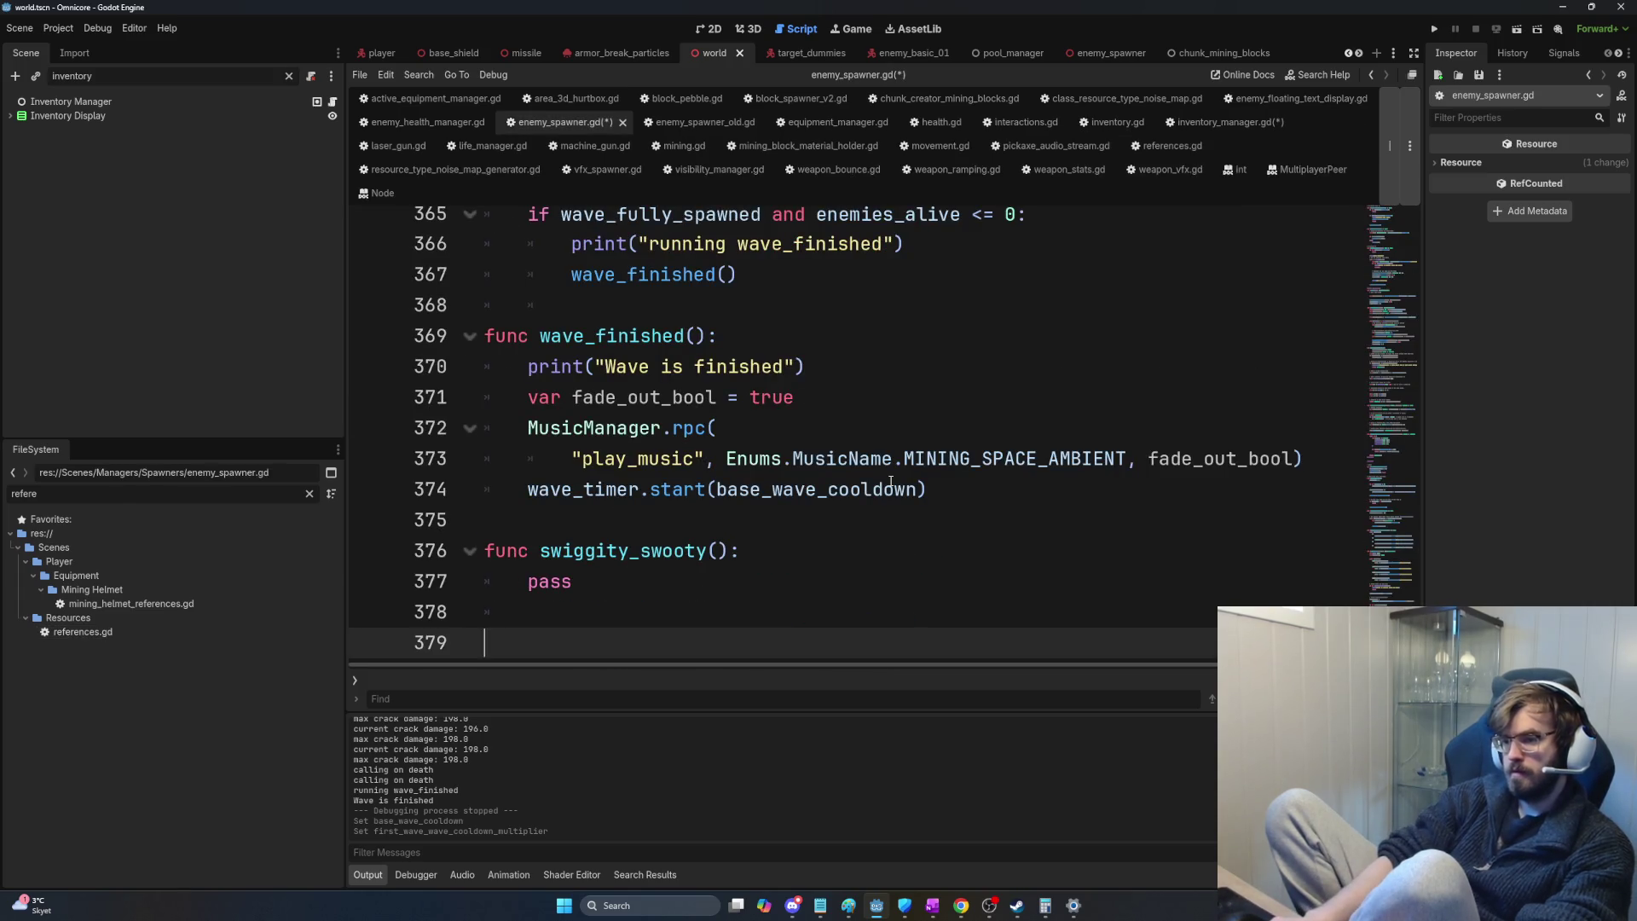
{"action": "type", "text": "unc"}
{"action": "key", "text": "ctrl+v"}
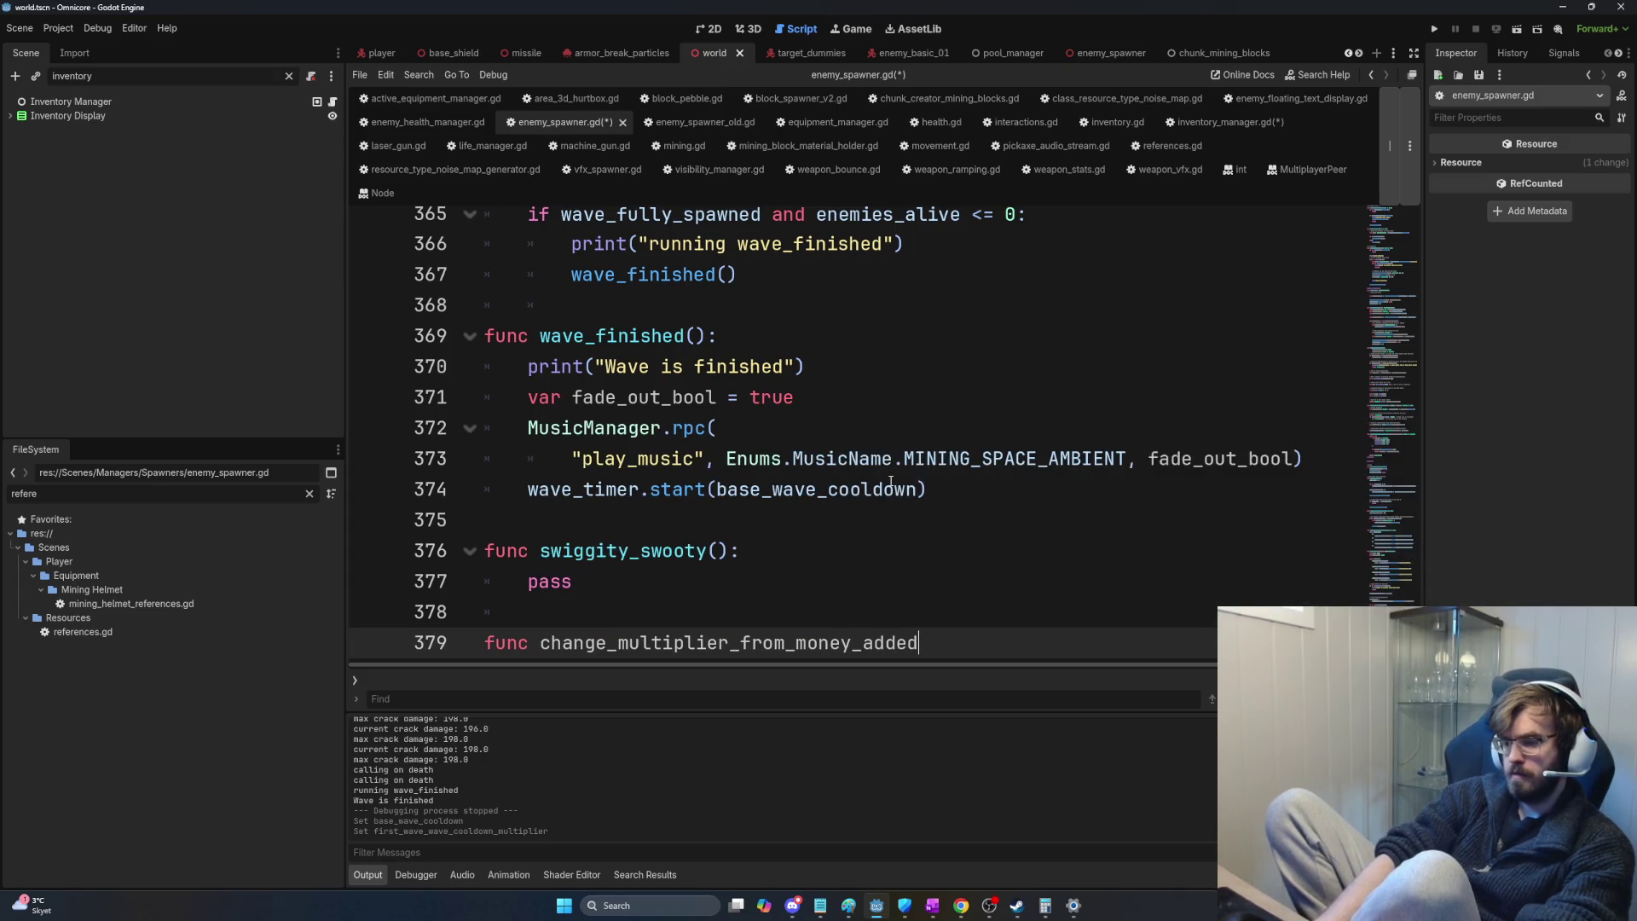
{"action": "left_click", "coordinate": [624, 653]}
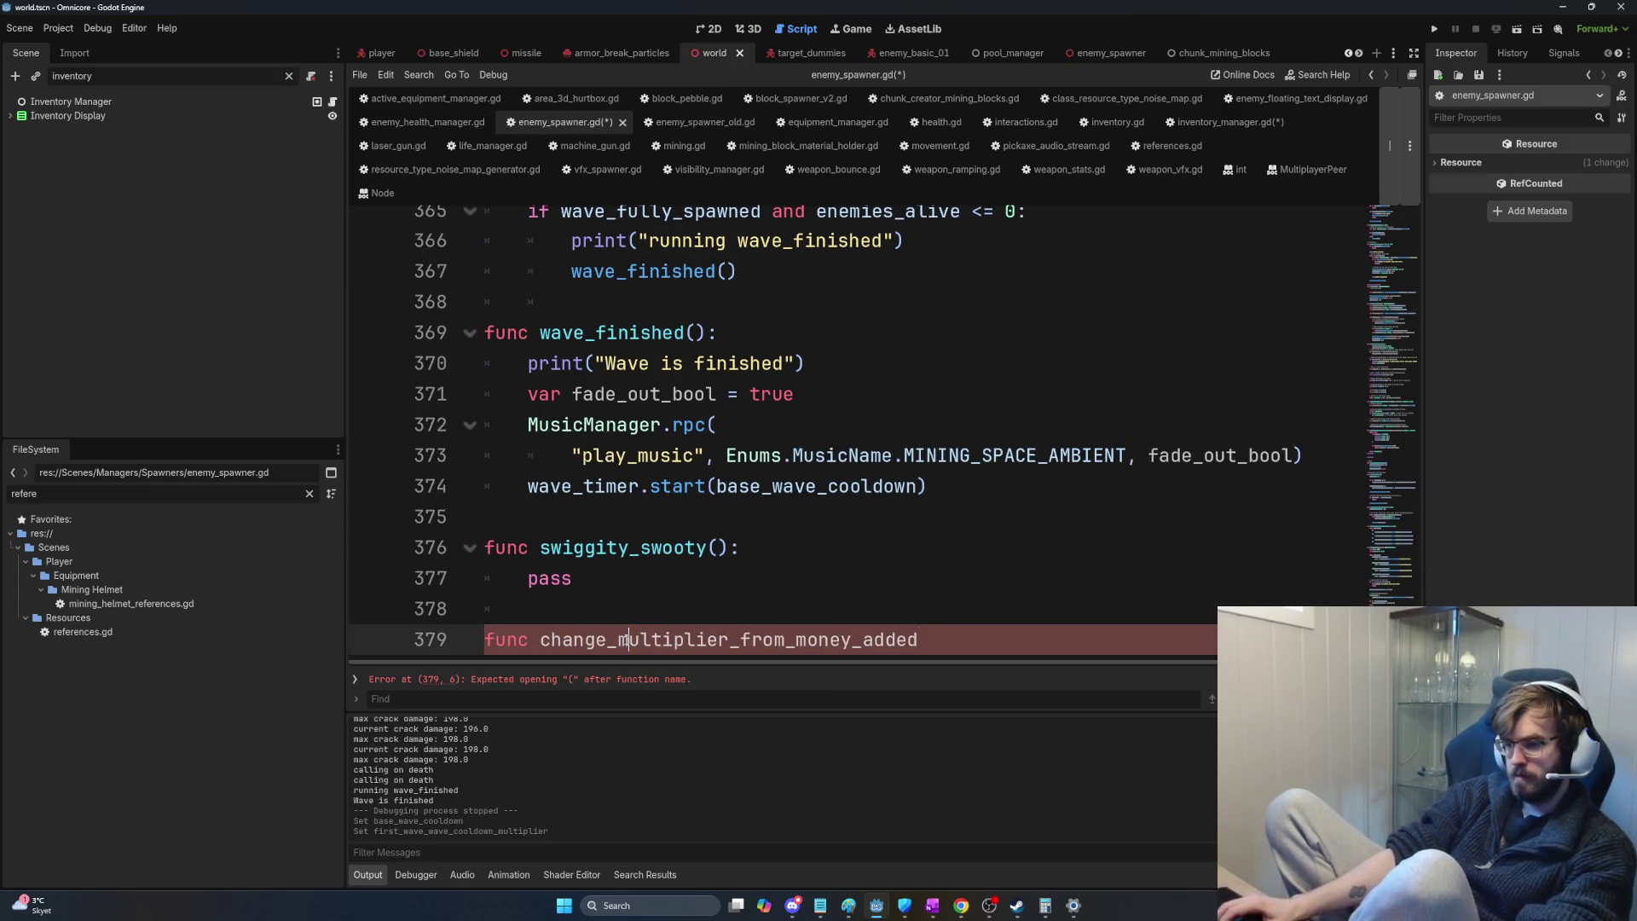
{"action": "type", "text": "wave_cooldo"}
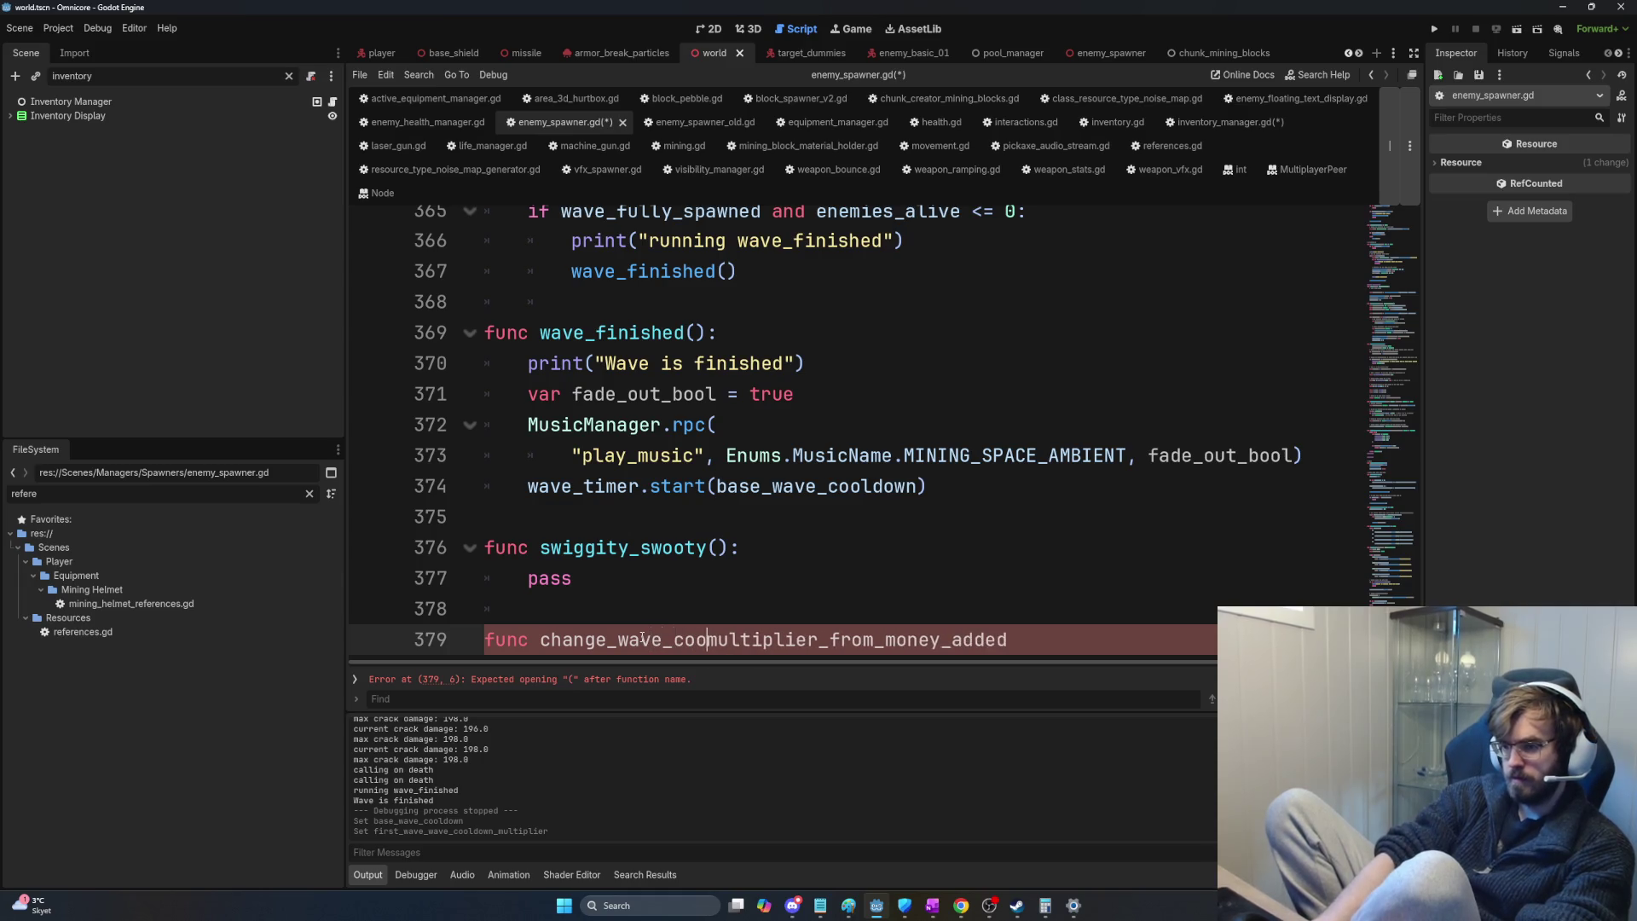
{"action": "type", "text": "wn_"}
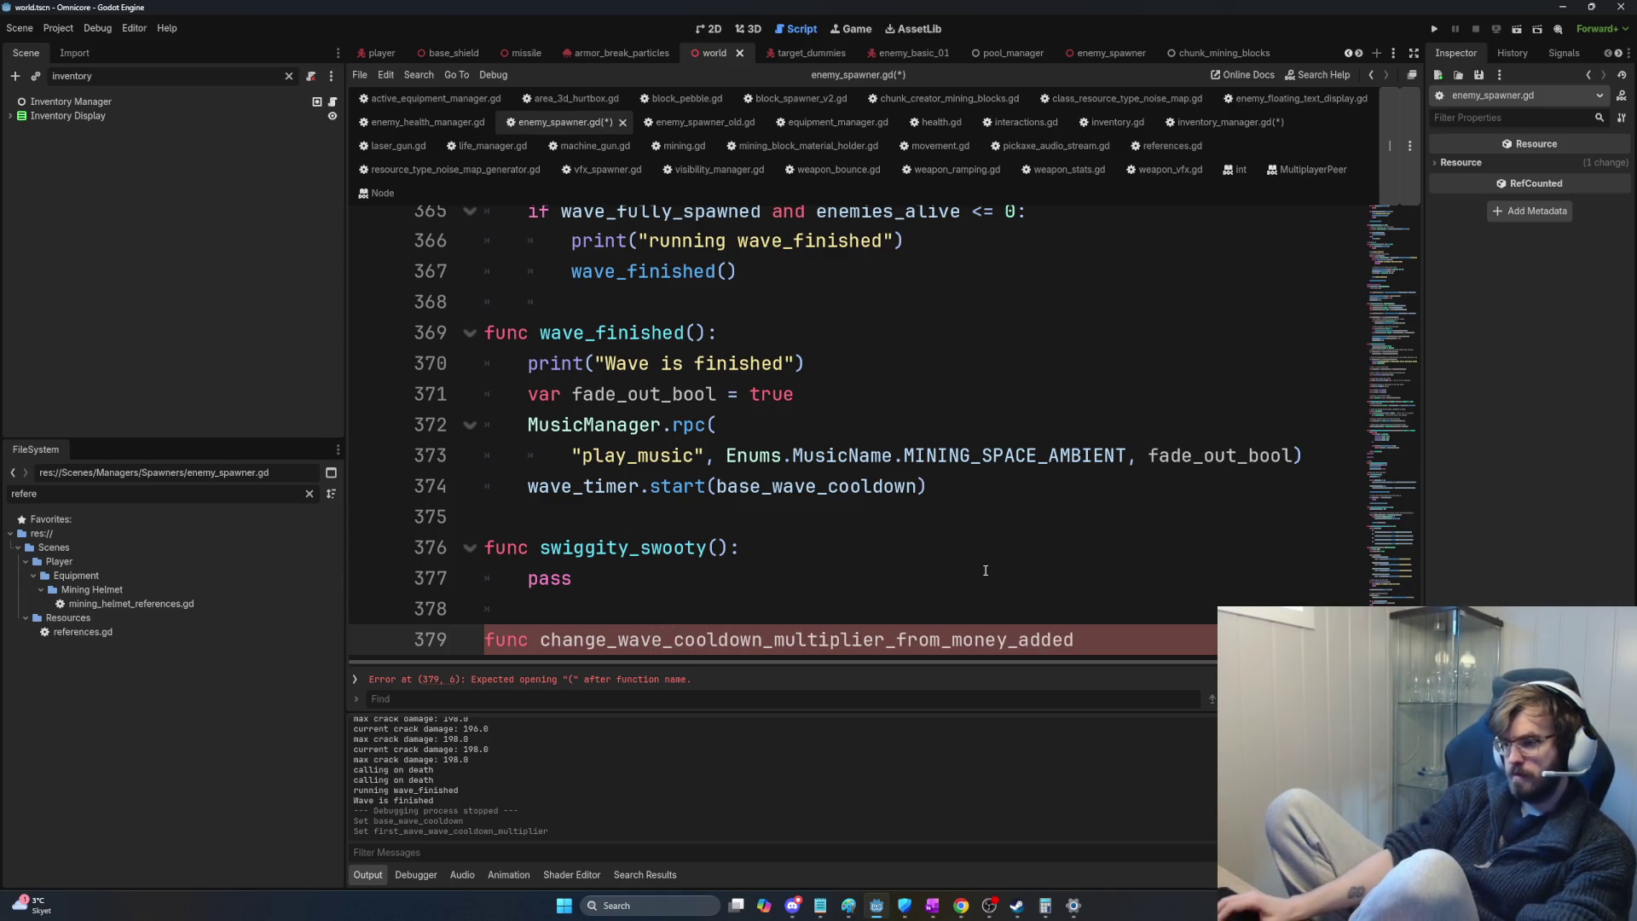
{"action": "left_click", "coordinate": [1088, 642]}
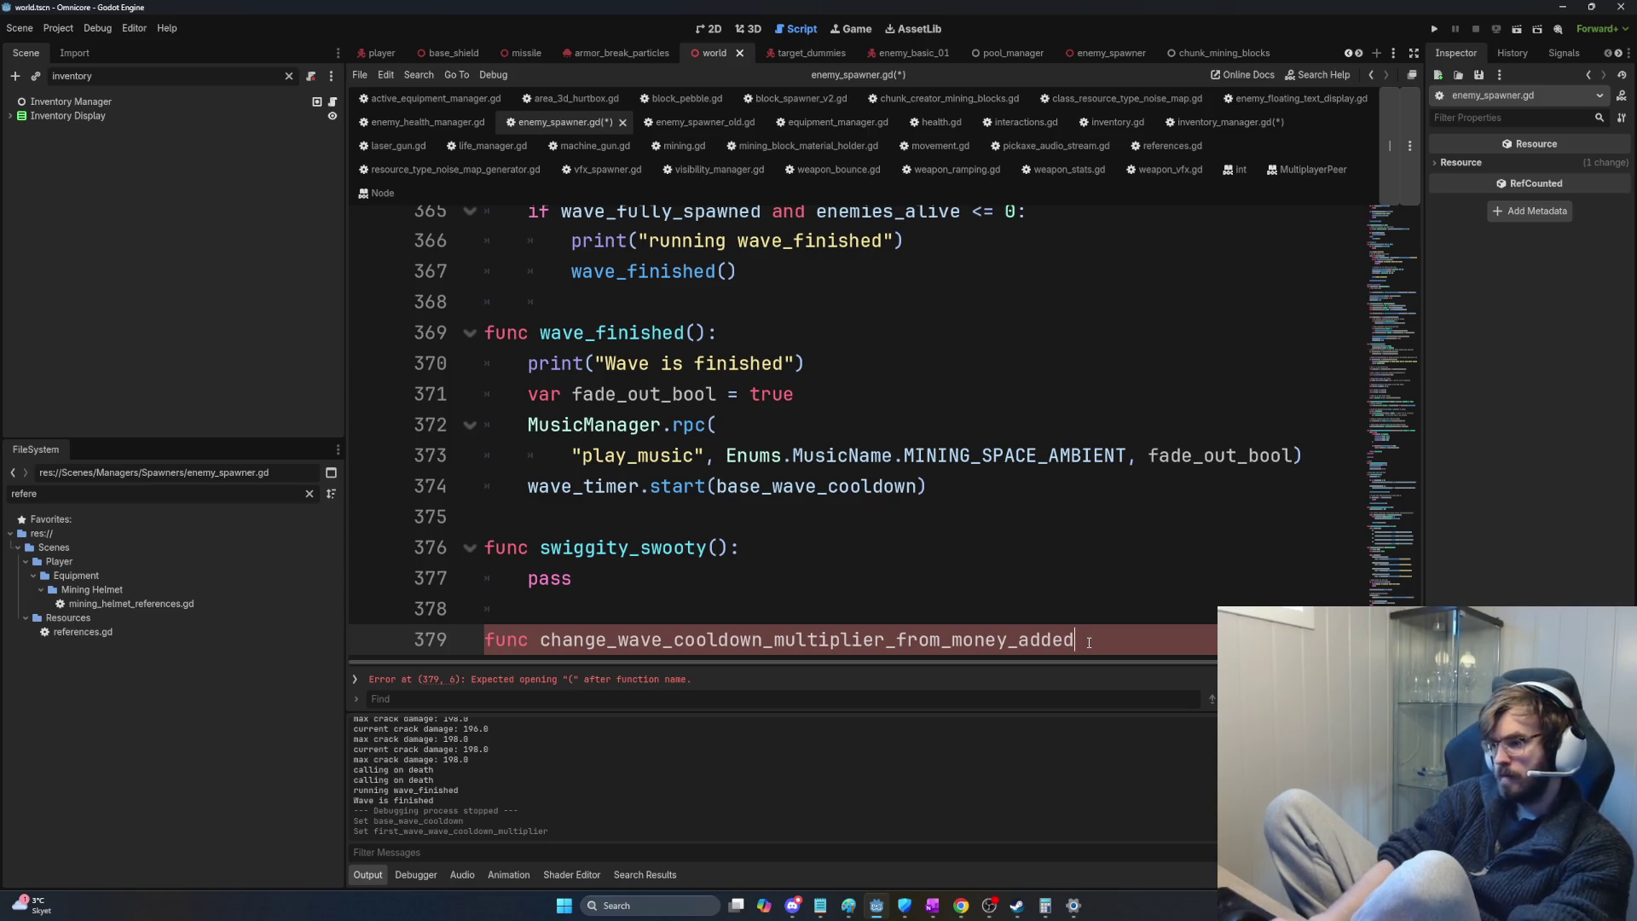
{"action": "type", "text": "("}
{"action": "left_click_drag", "start_coordinate": [942, 639], "coordinate": [893, 639]}
{"action": "type", "text": "byu"}
{"action": "key", "text": "BackSpace"}
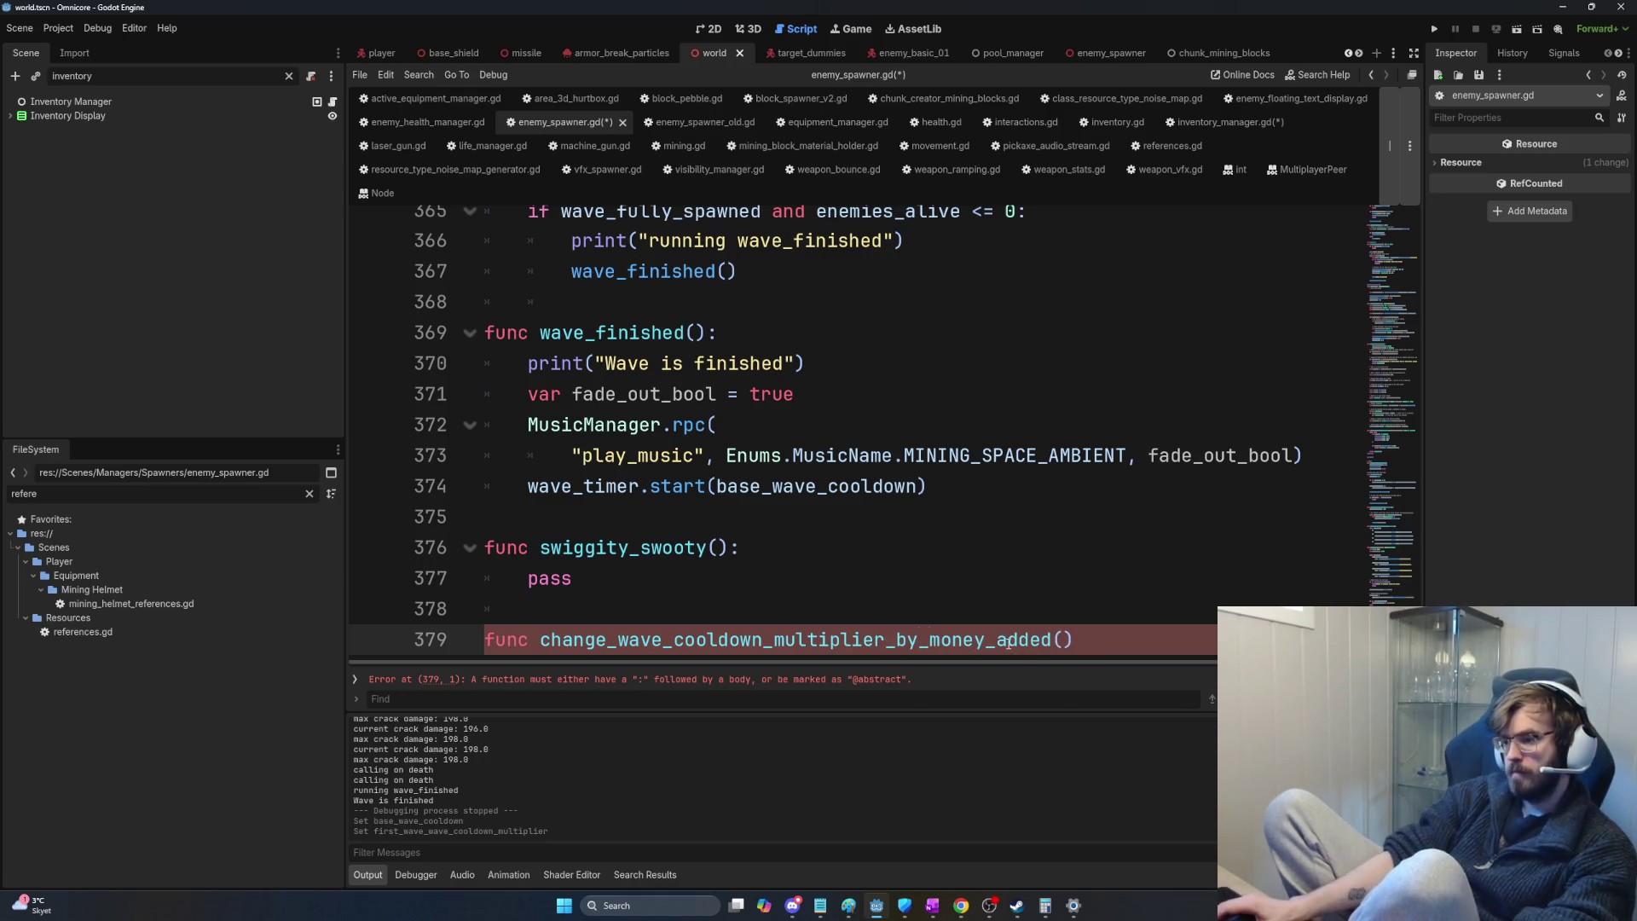
{"action": "double_click", "coordinate": [1023, 641]}
{"action": "left_click", "coordinate": [1066, 641]}
{"action": "type", "text": "number:_ flo"}
{"action": "key", "text": "BackSpace"}
{"action": "key", "text": "BackSpace"}
{"action": "key", "text": "BackSpace"}
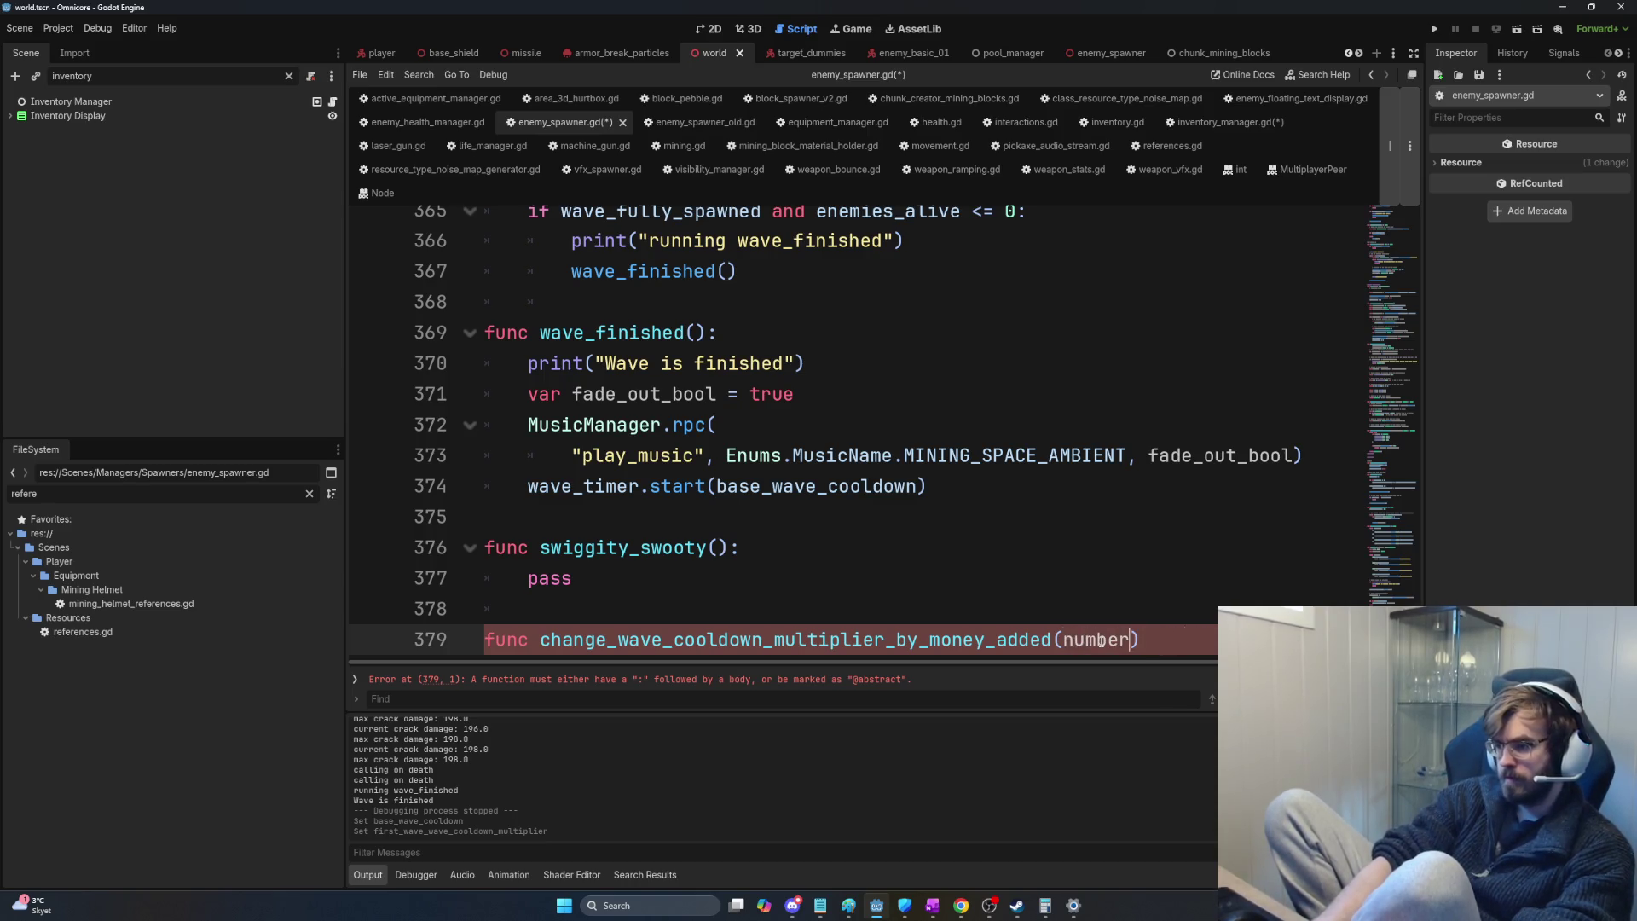
{"action": "type", "text": "money_added: f"}
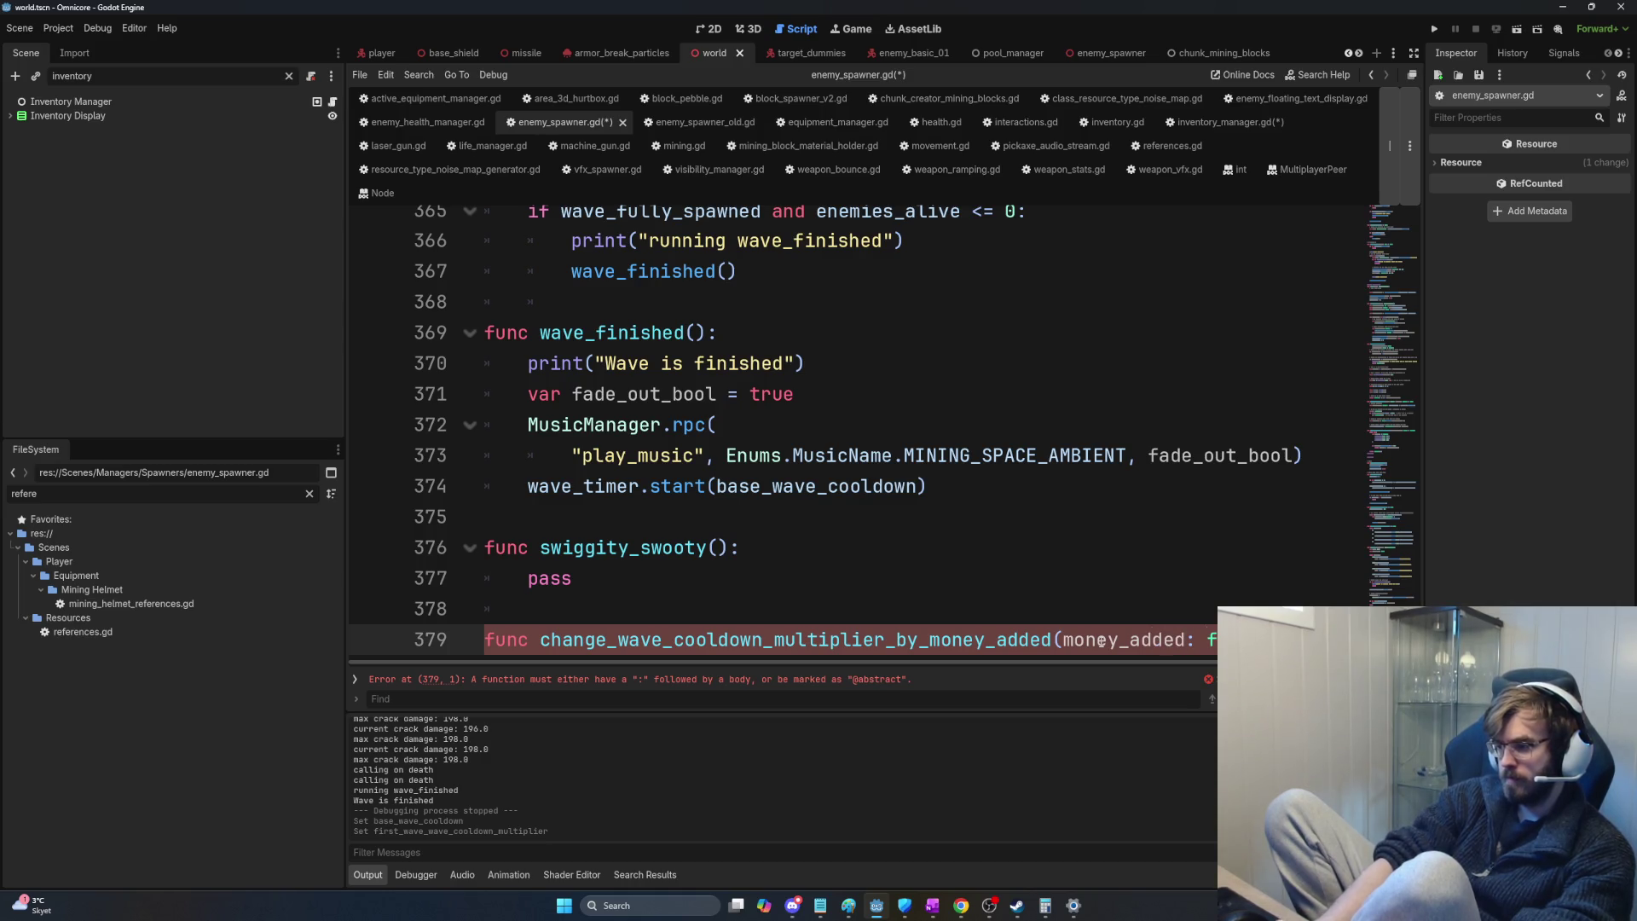
{"action": "type", "text": "loat) -> void:"}
{"action": "key", "text": "Return"}
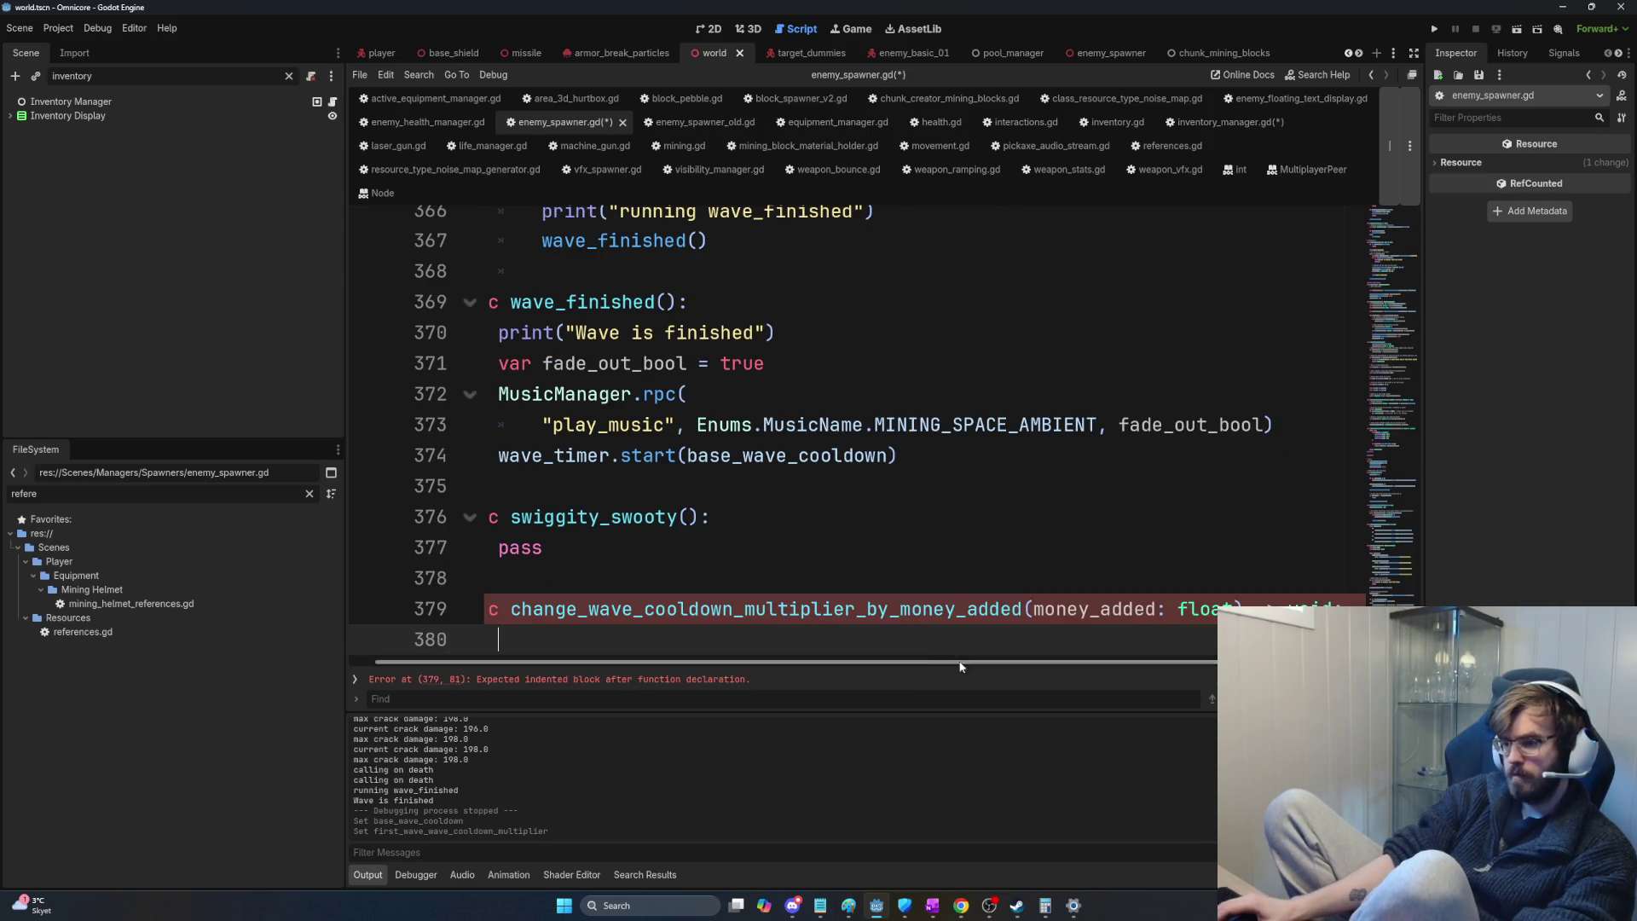
Replace the old call name in inventory_manager.gd with change_wave_cooldown_multiplier_by_money_added.
{"action": "double_click", "coordinate": [998, 609]}
{"action": "key", "text": "ctrl+c"}
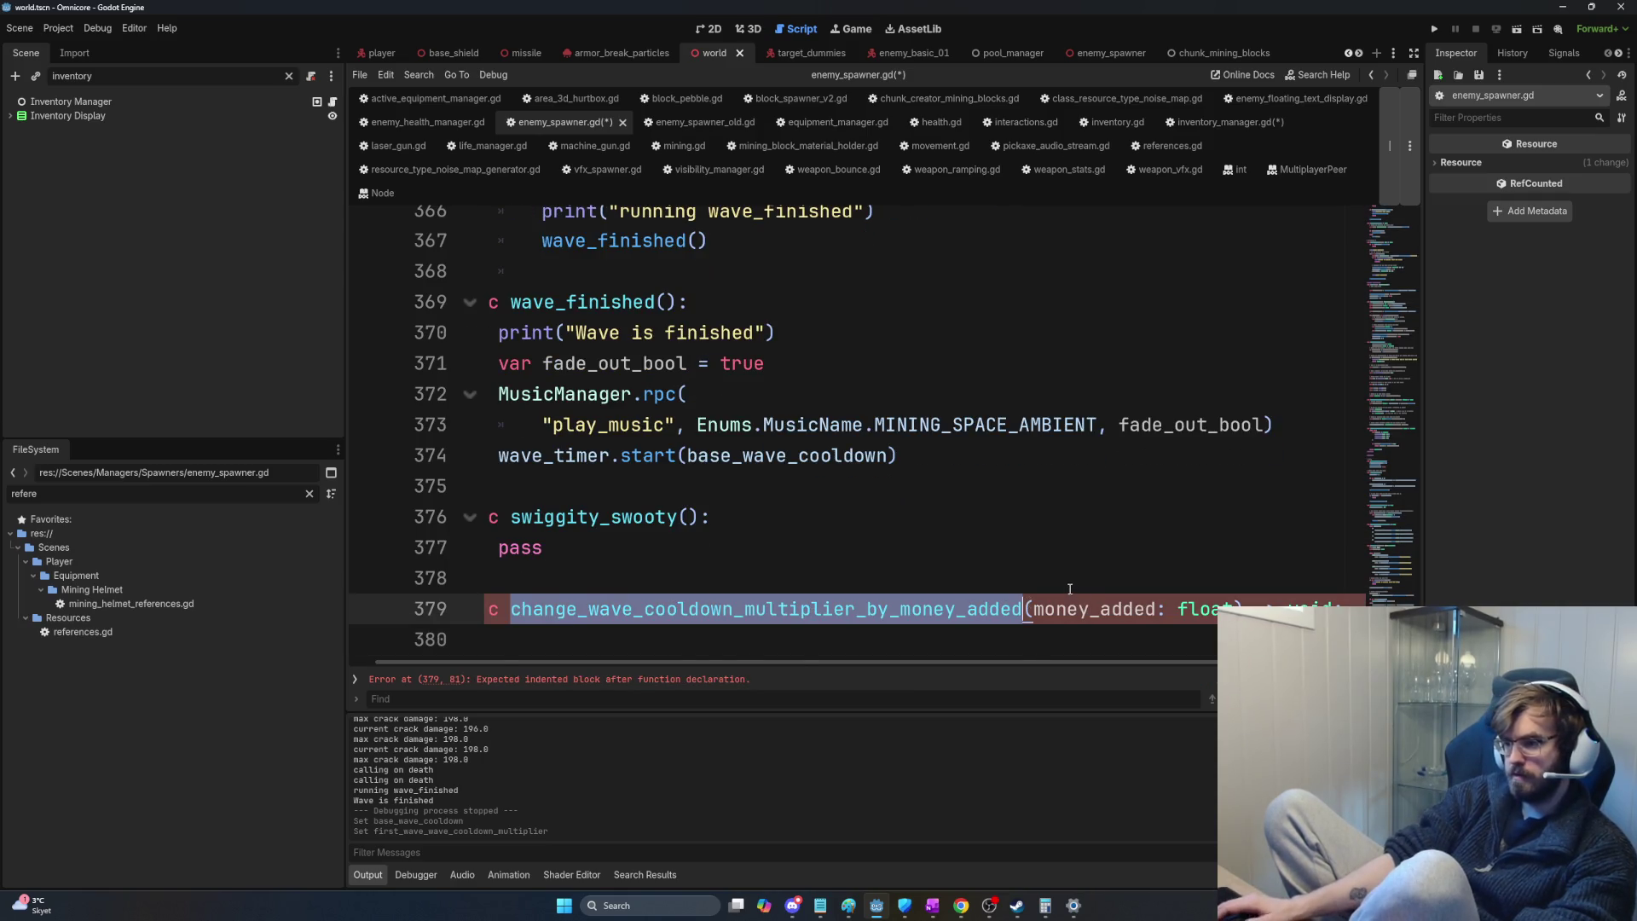
{"action": "key", "text": "alt+Left"}
{"action": "key", "text": "alt+Left"}
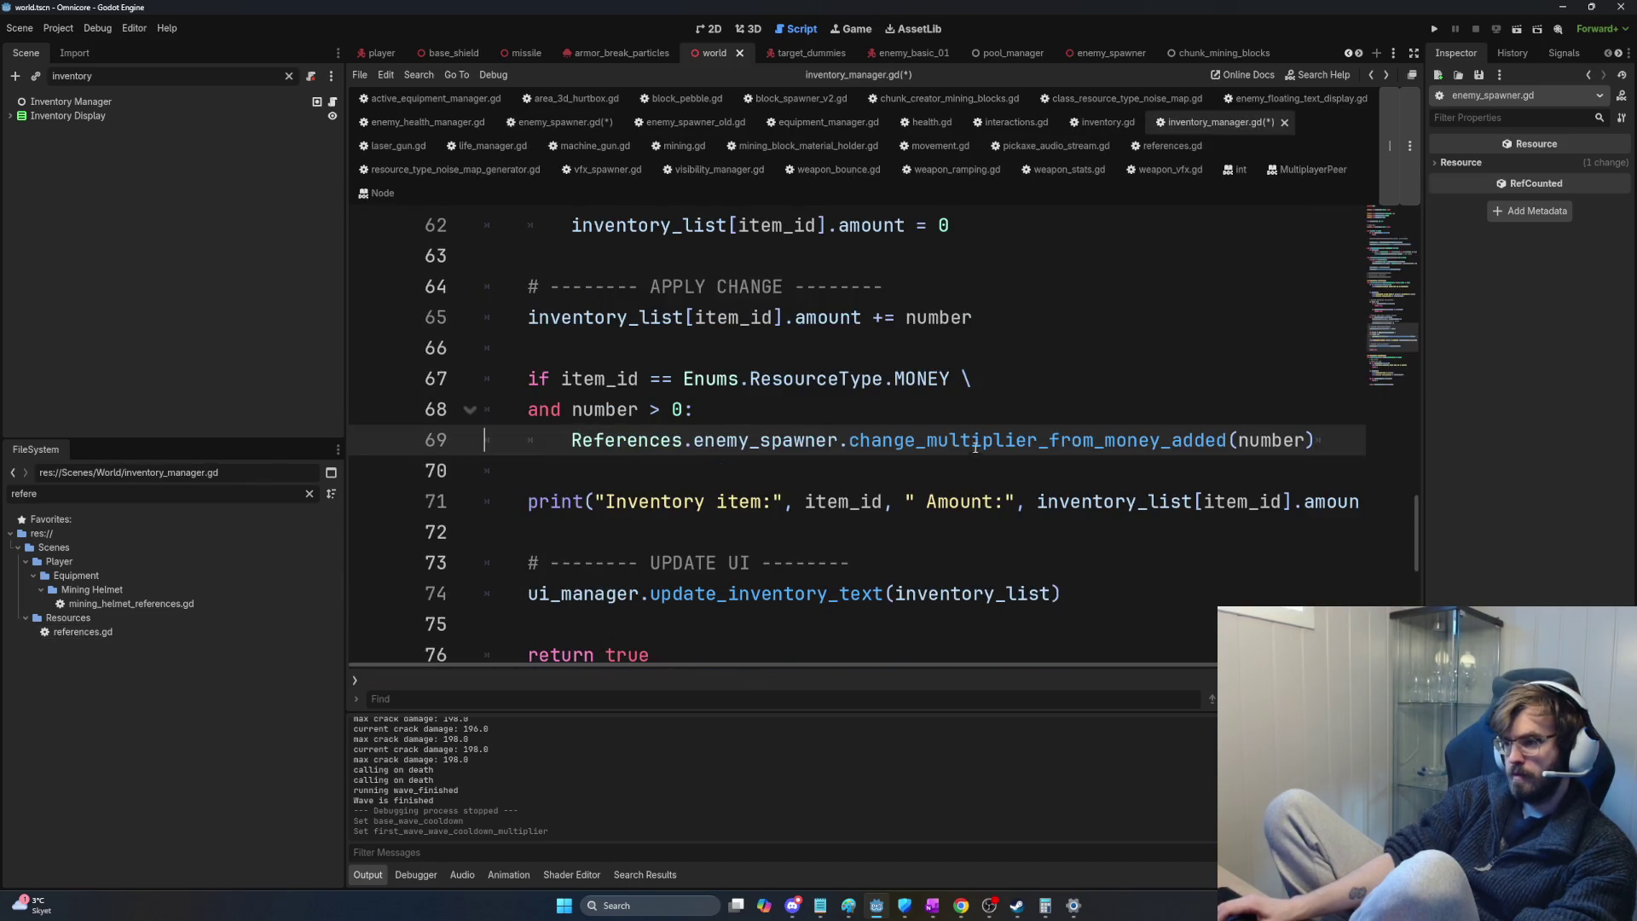
{"action": "double_click", "coordinate": [976, 443]}
{"action": "key", "text": "ctrl+v"}
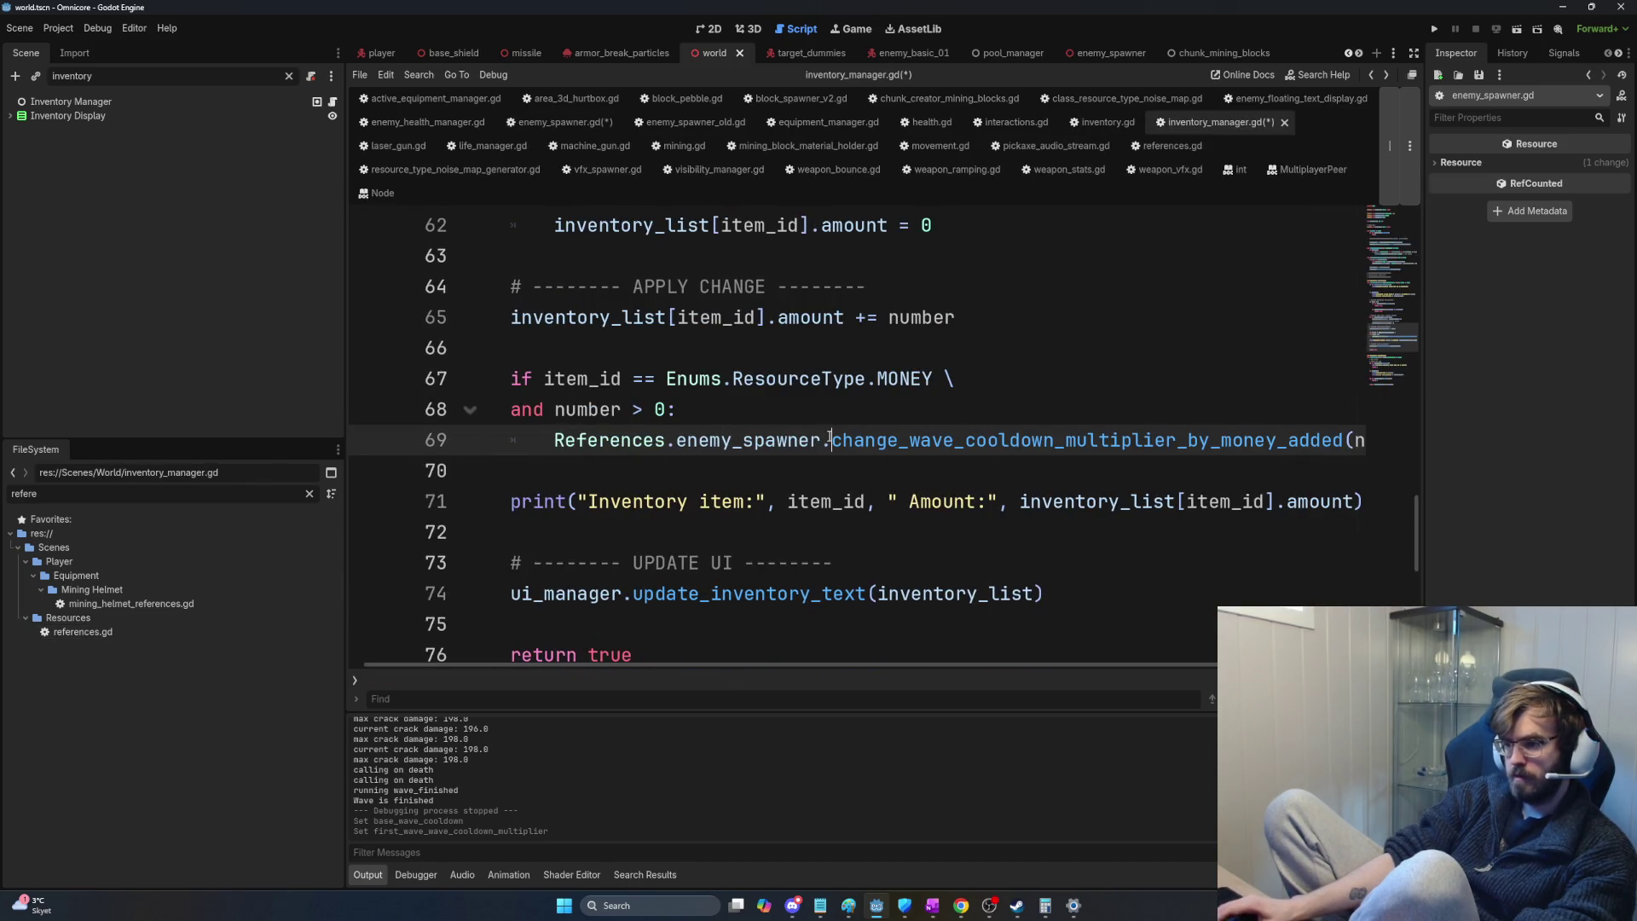
Wrap the call after 'enemy_spawner.' with a backslash line break, save, and return to enemy_spawner.gd.
{"action": "left_click", "coordinate": [831, 440]}
{"action": "type", "text": "\\"}
{"action": "key", "text": "Return"}
{"action": "key", "text": "End"}
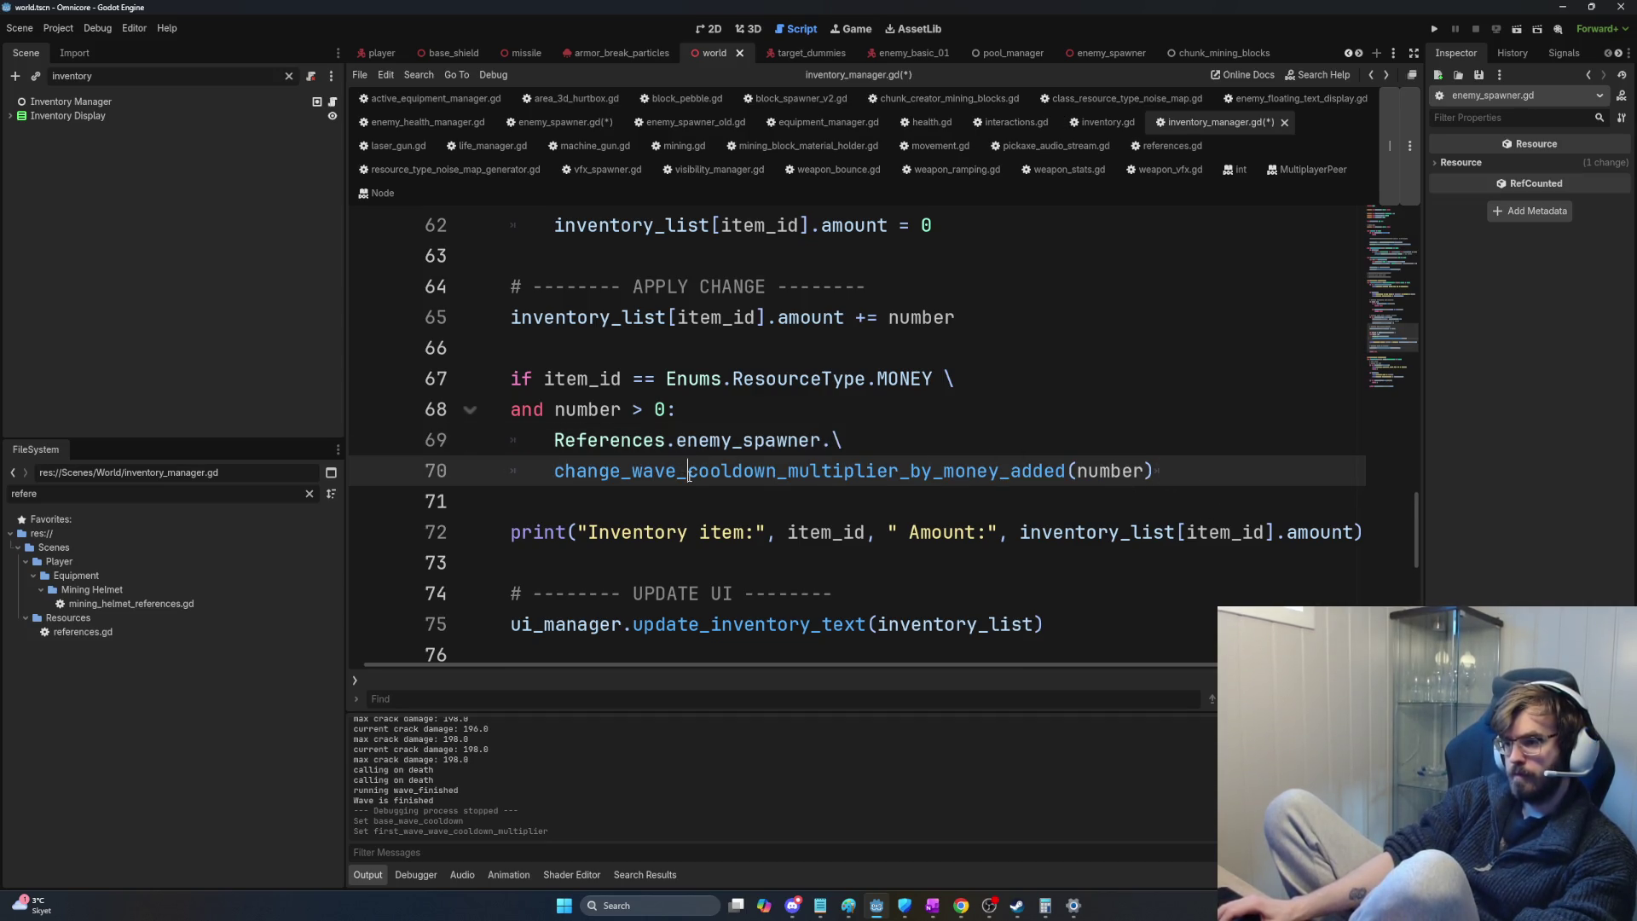
{"action": "key", "text": "ctrl+s"}
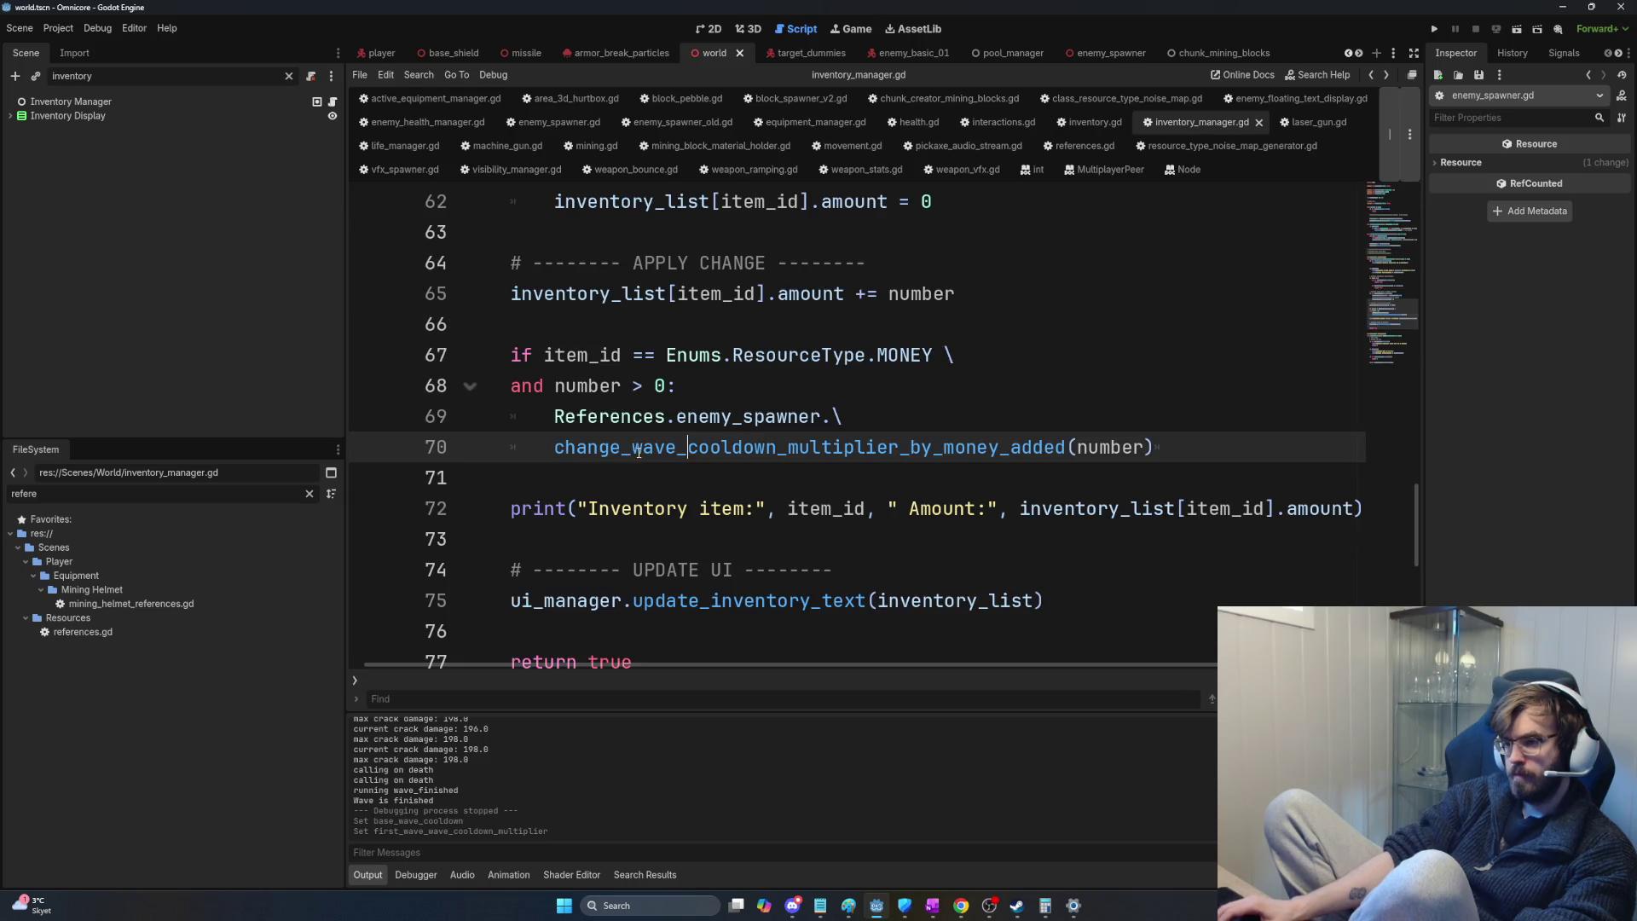
{"action": "left_click", "coordinate": [588, 416], "text": "ctrl"}
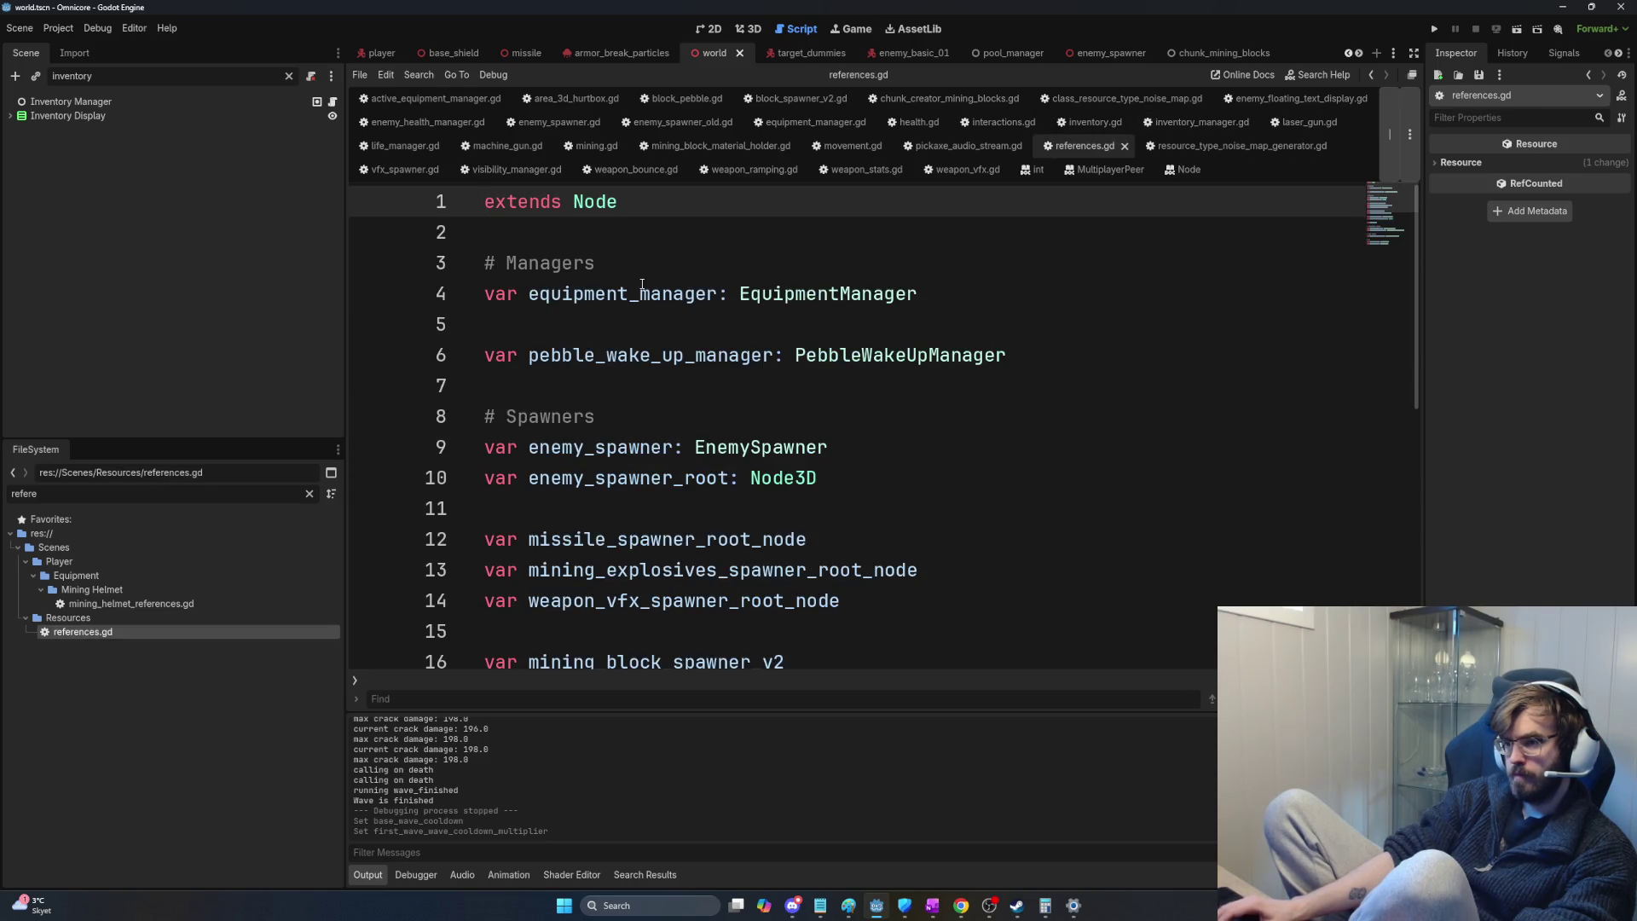
{"action": "left_click", "coordinate": [778, 449], "text": "ctrl"}
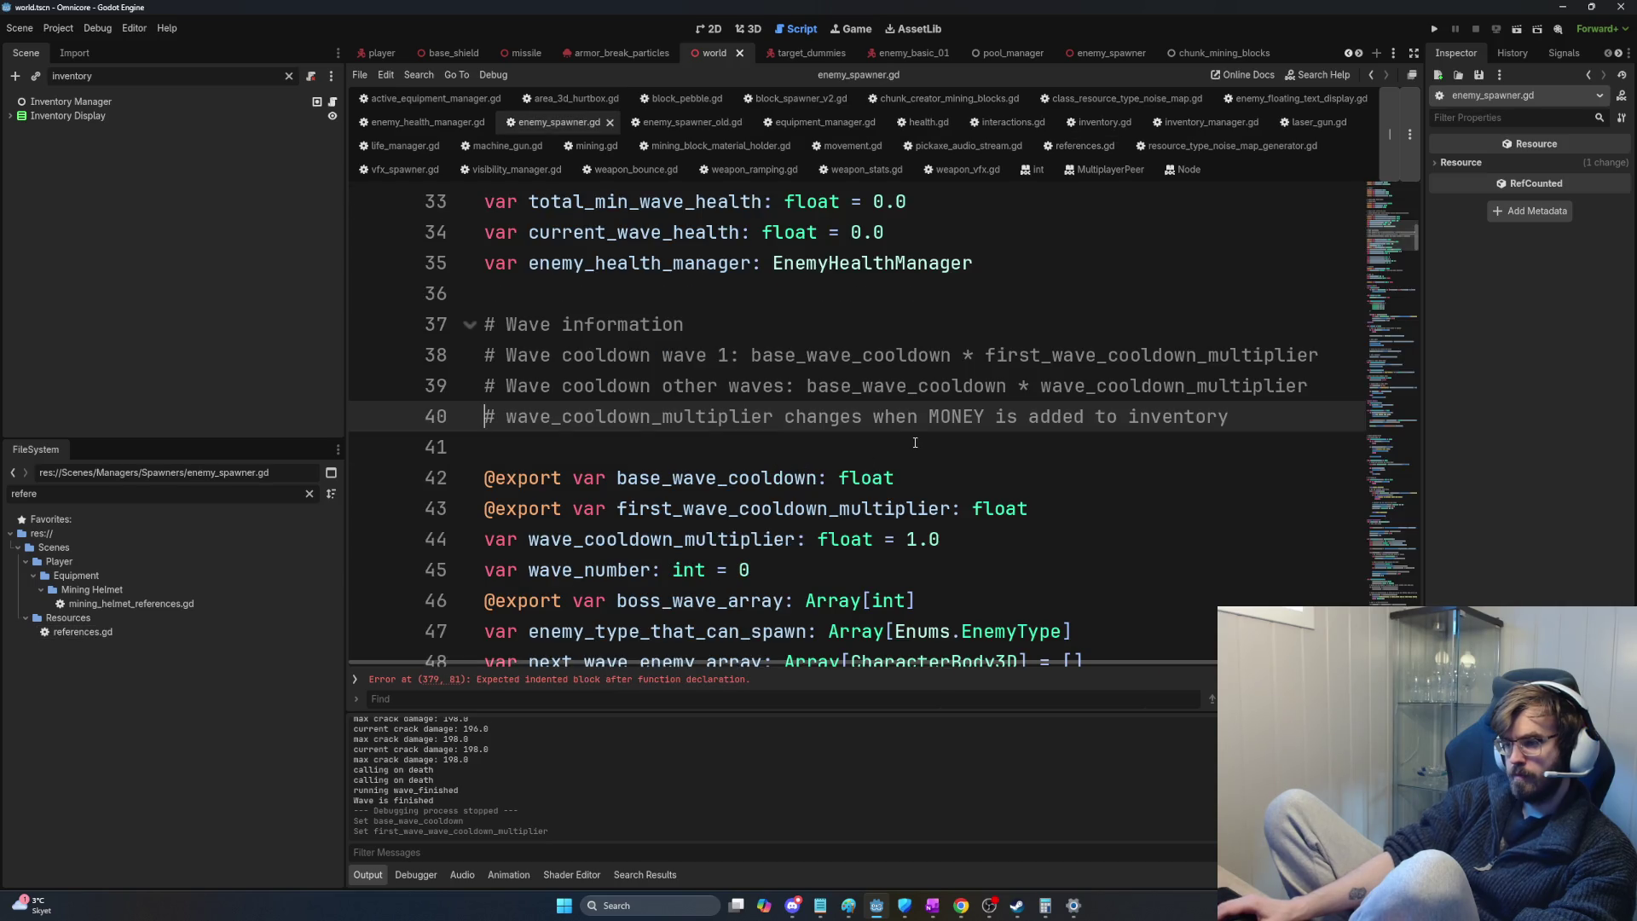
Start the new function's body with wave_cooldown_multiplier = base_wave_cooldown.
{"action": "key", "text": "ctrl+End"}
{"action": "key", "text": "Tab"}
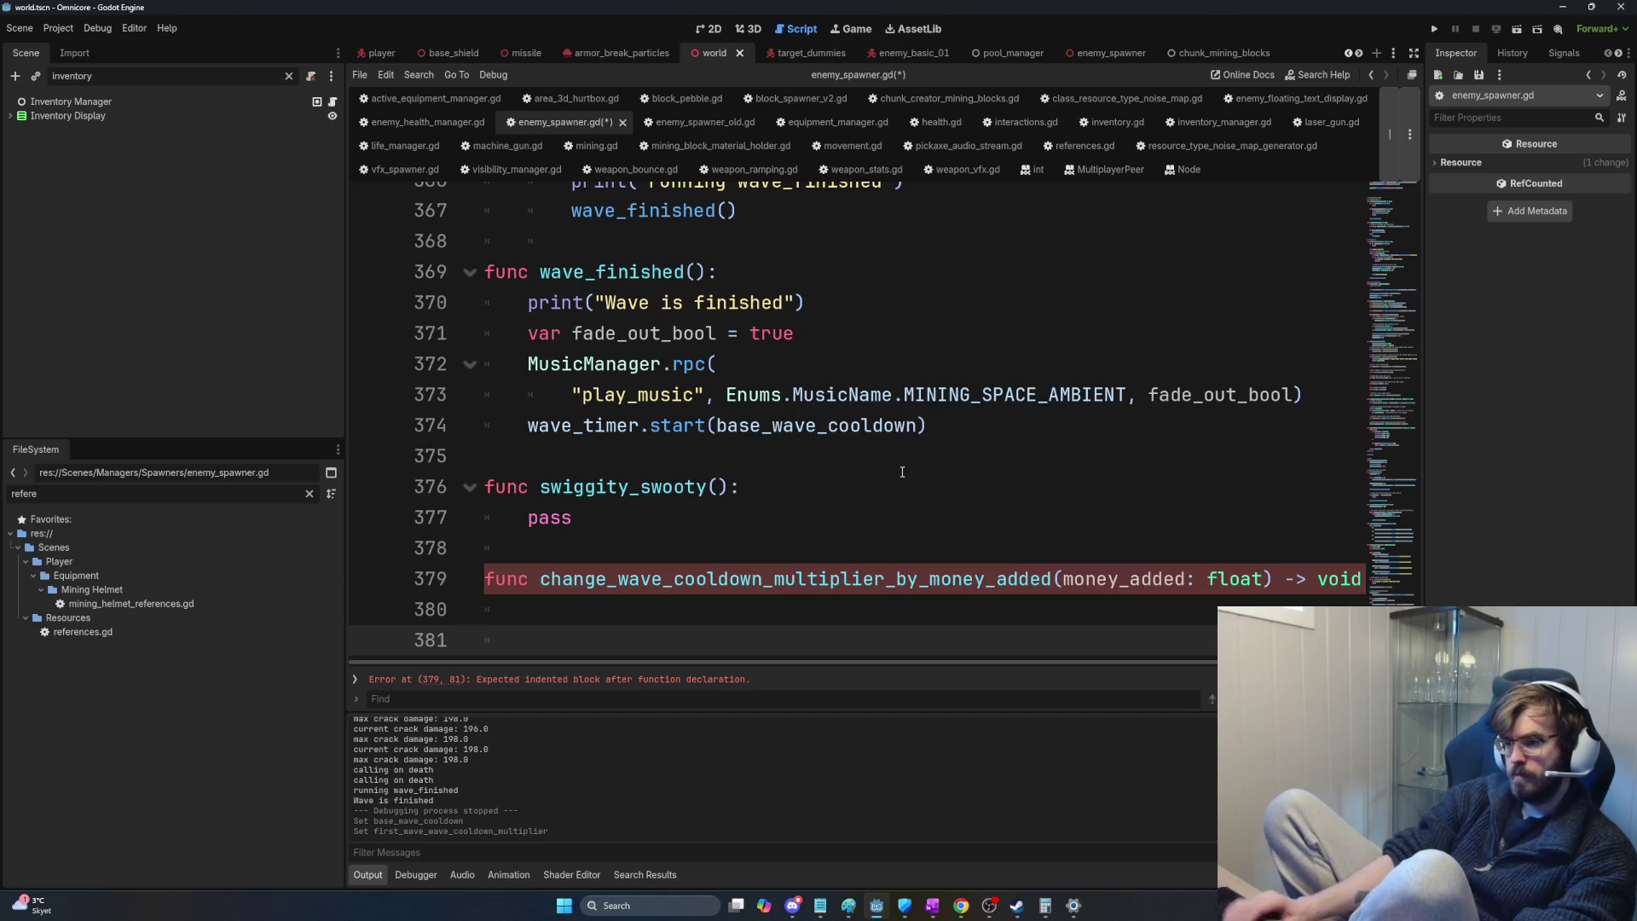
{"action": "key", "text": "Up"}
{"action": "type", "text": "wave"}
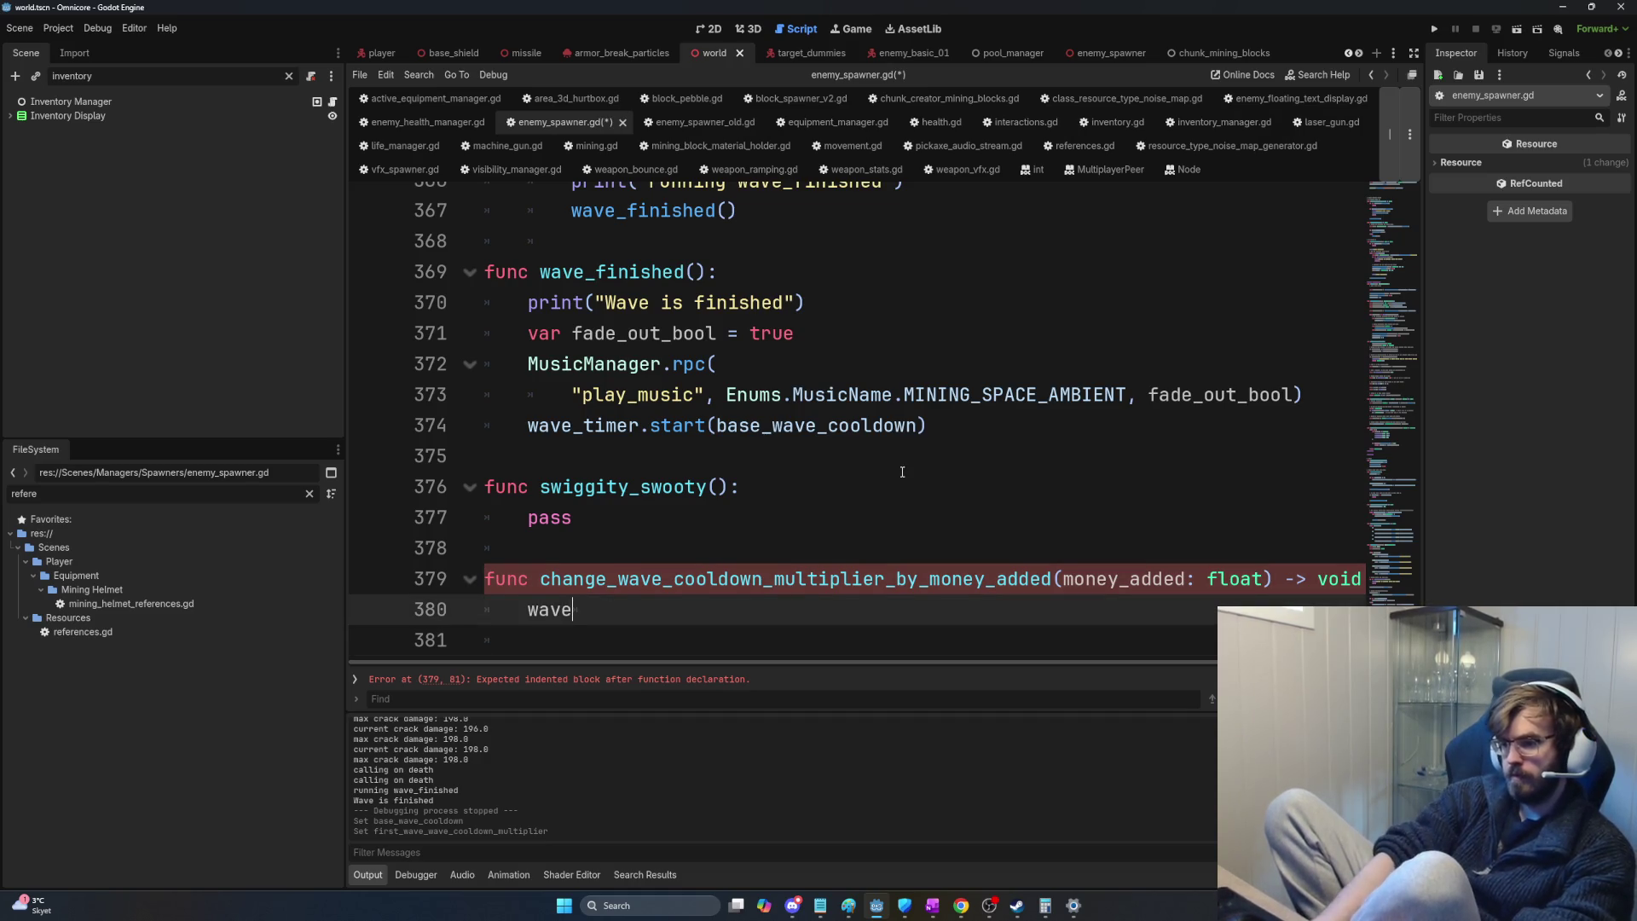
{"action": "key", "text": "Return"}
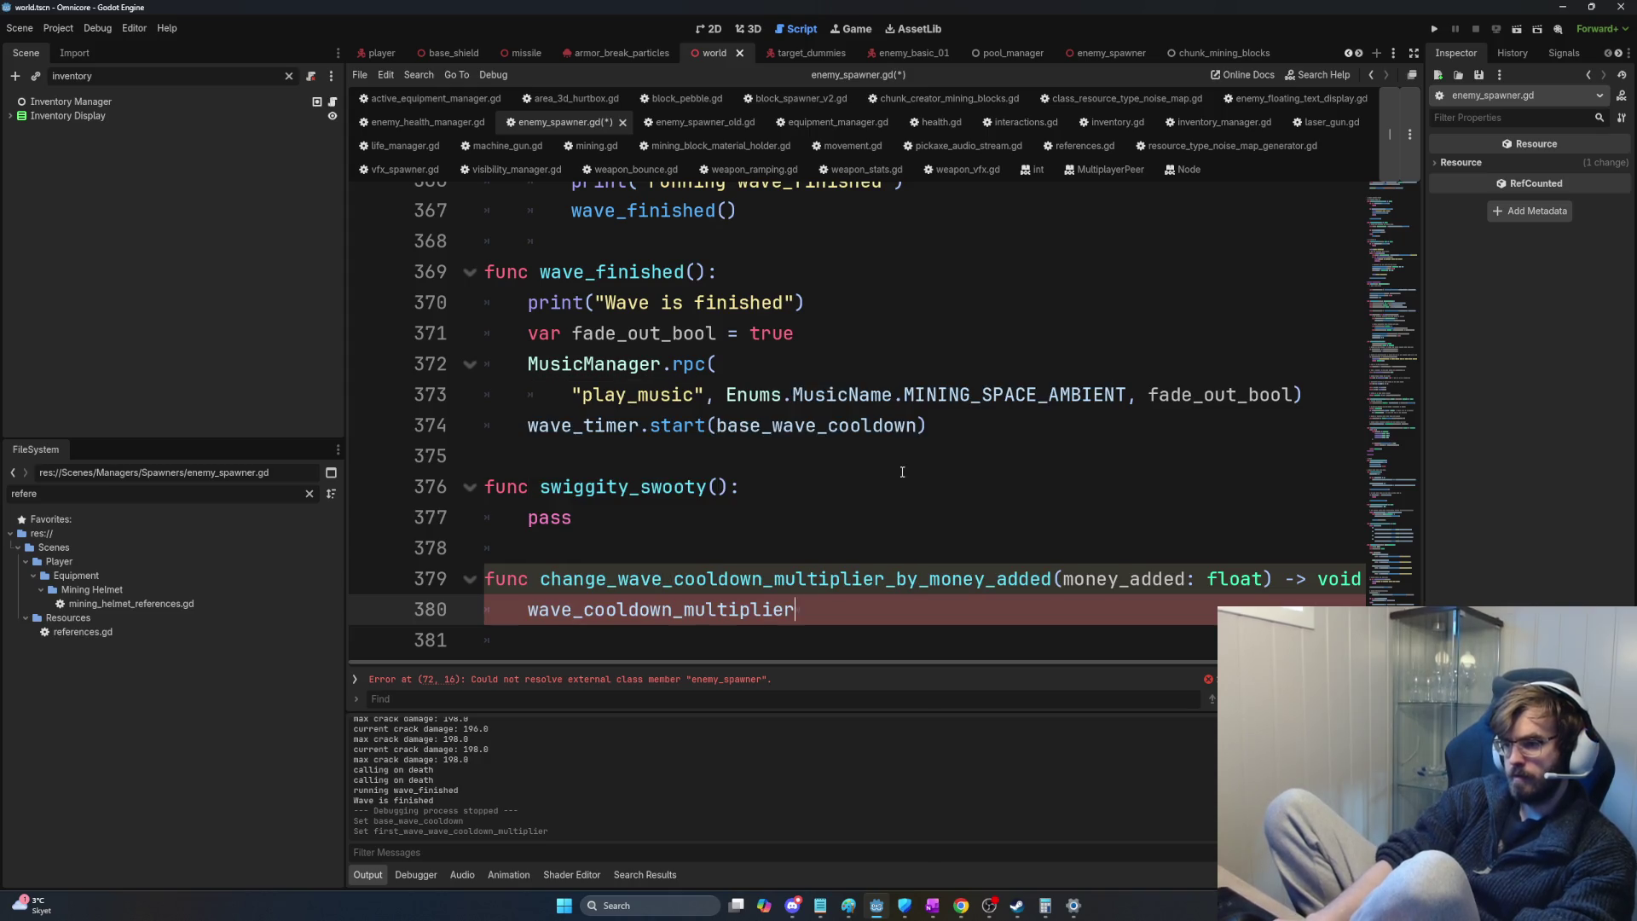
{"action": "type", "text": "*"}
{"action": "key", "text": "BackSpace"}
{"action": "type", "text": "= base"}
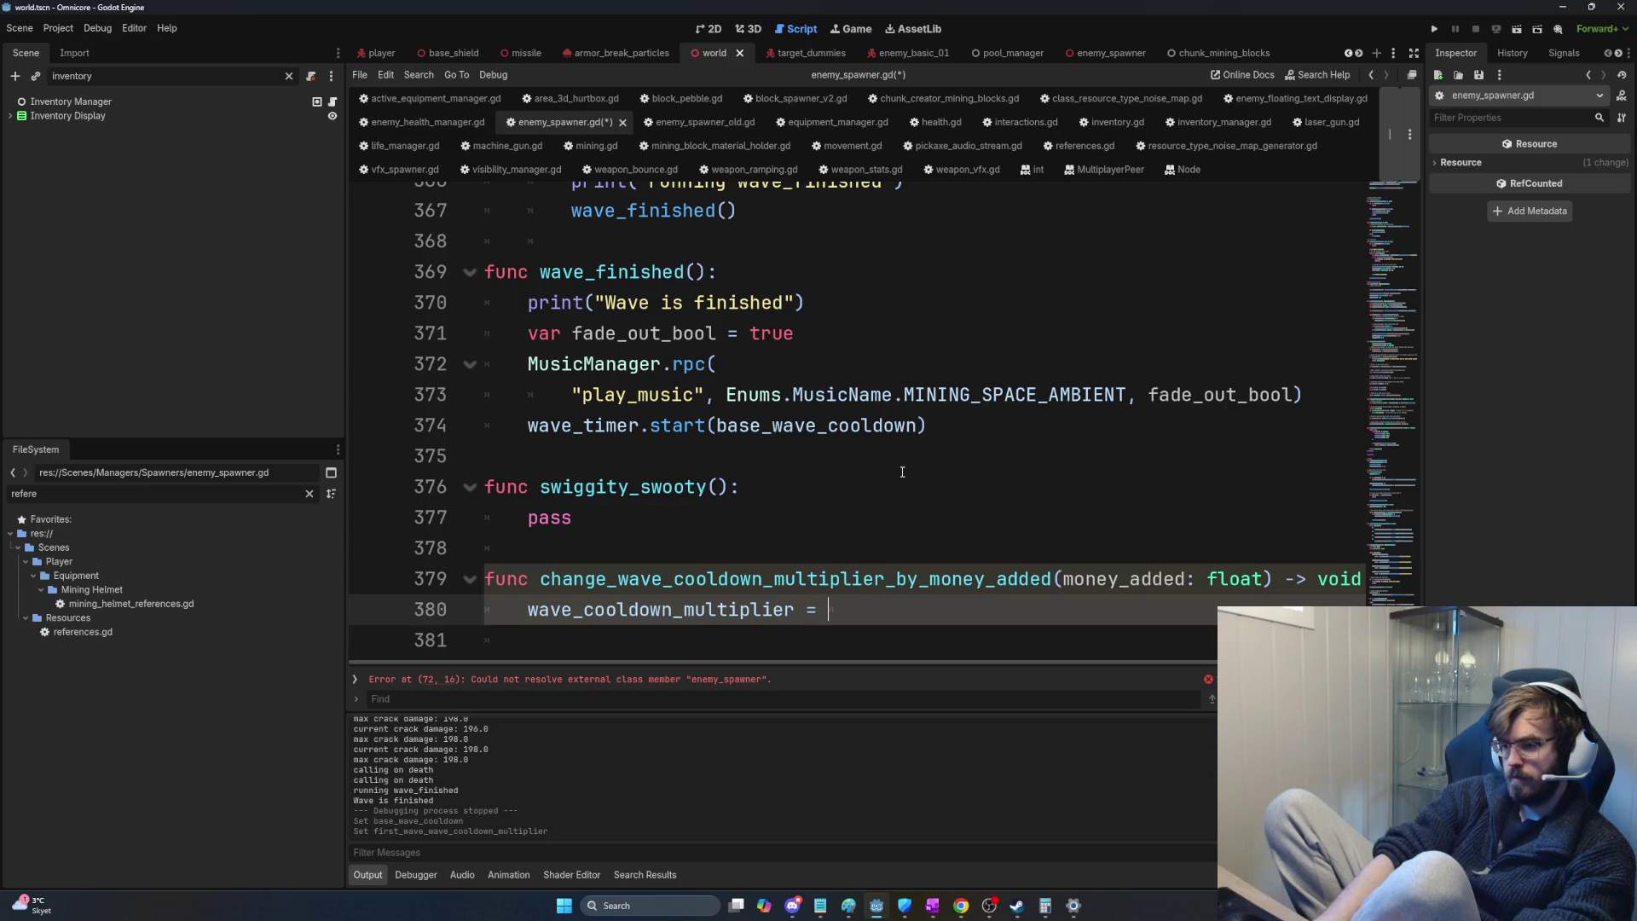
{"action": "key", "text": "Return"}
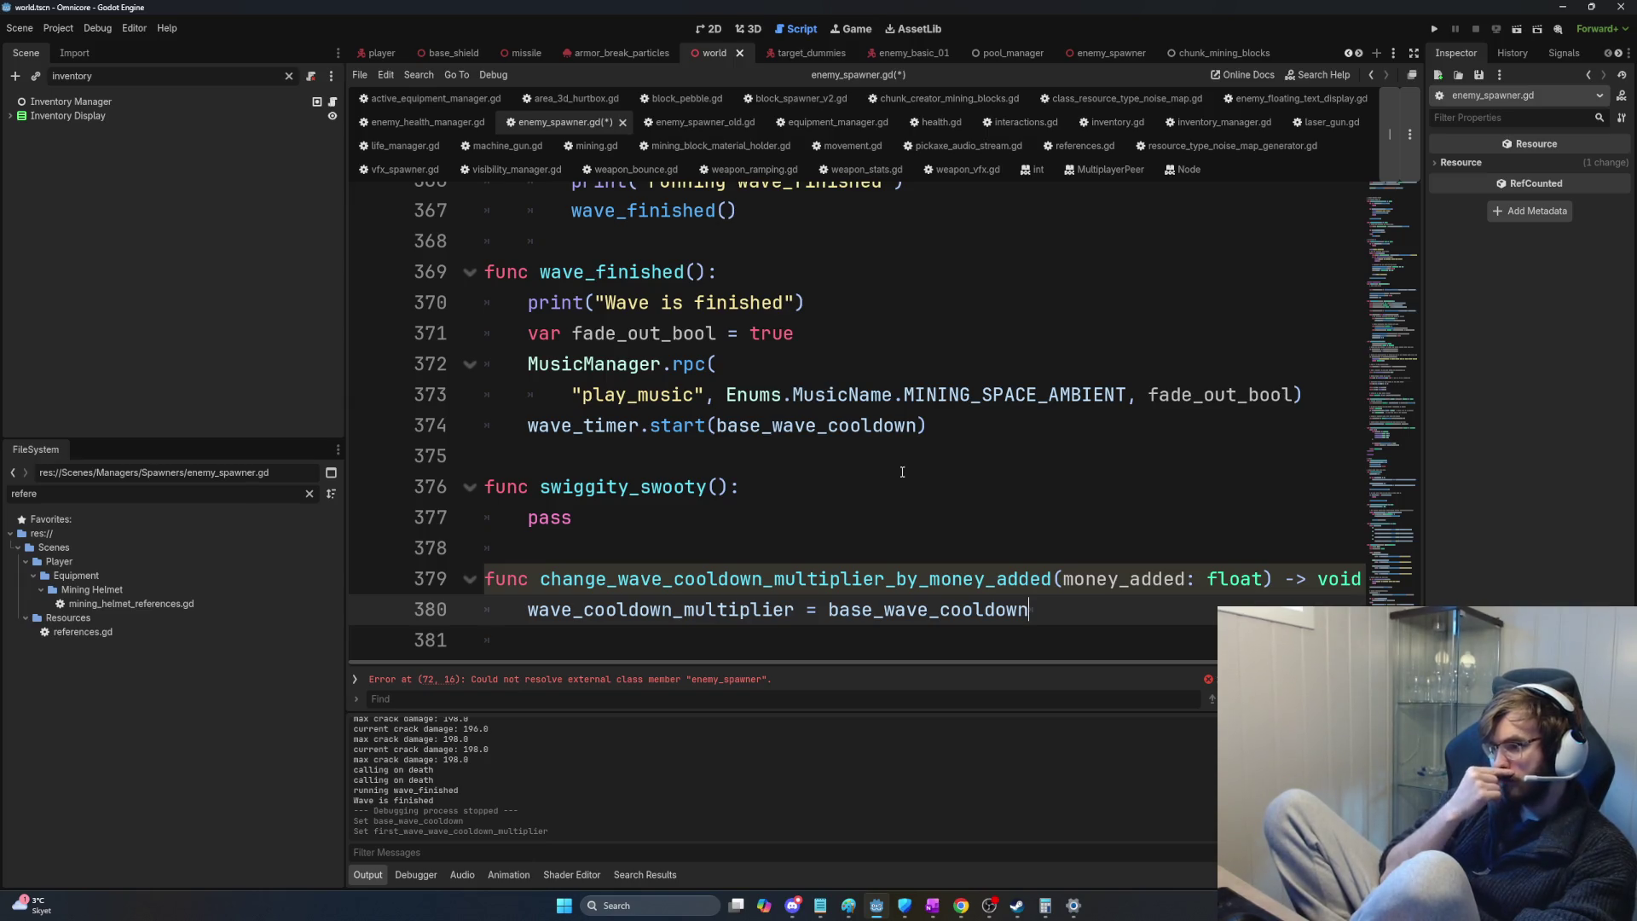
Change the body line to wave_cooldown_multiplier += money_added * 0.01 and save the script.
{"action": "key", "text": "shift+Home"}
{"action": "key", "text": "shift+Right"}
{"action": "key", "text": "shift+Right"}
{"action": "key", "text": "shift+Right"}
{"action": "key", "text": "shift+Right"}
{"action": "key", "text": "shift+Right"}
{"action": "key", "text": "shift+Right"}
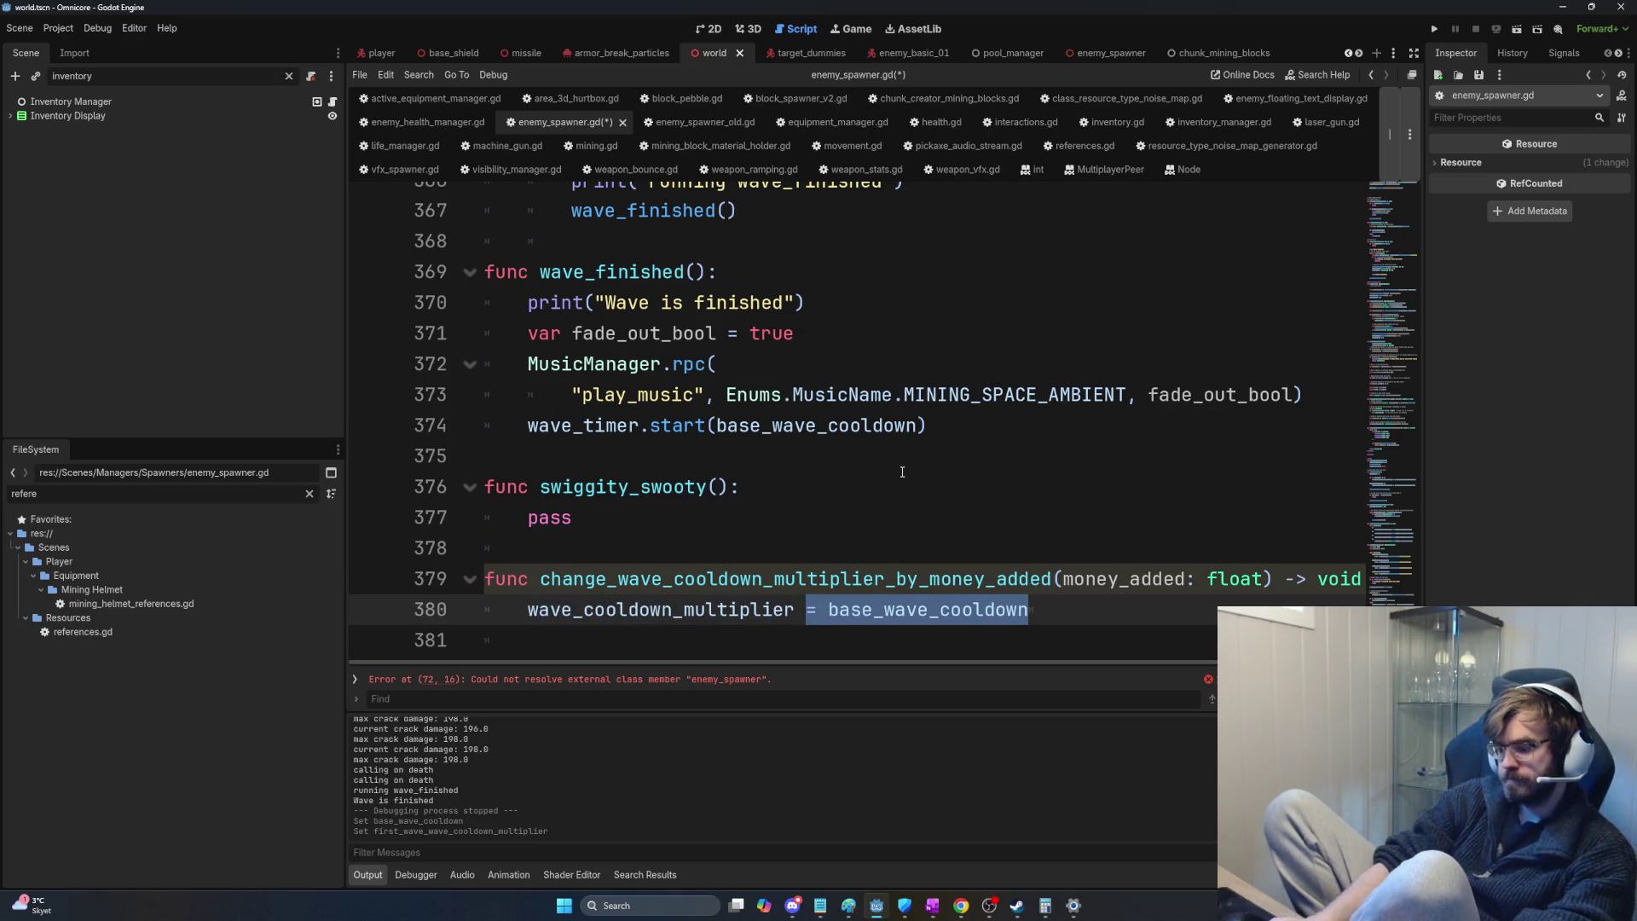
{"action": "type", "text": "+="}
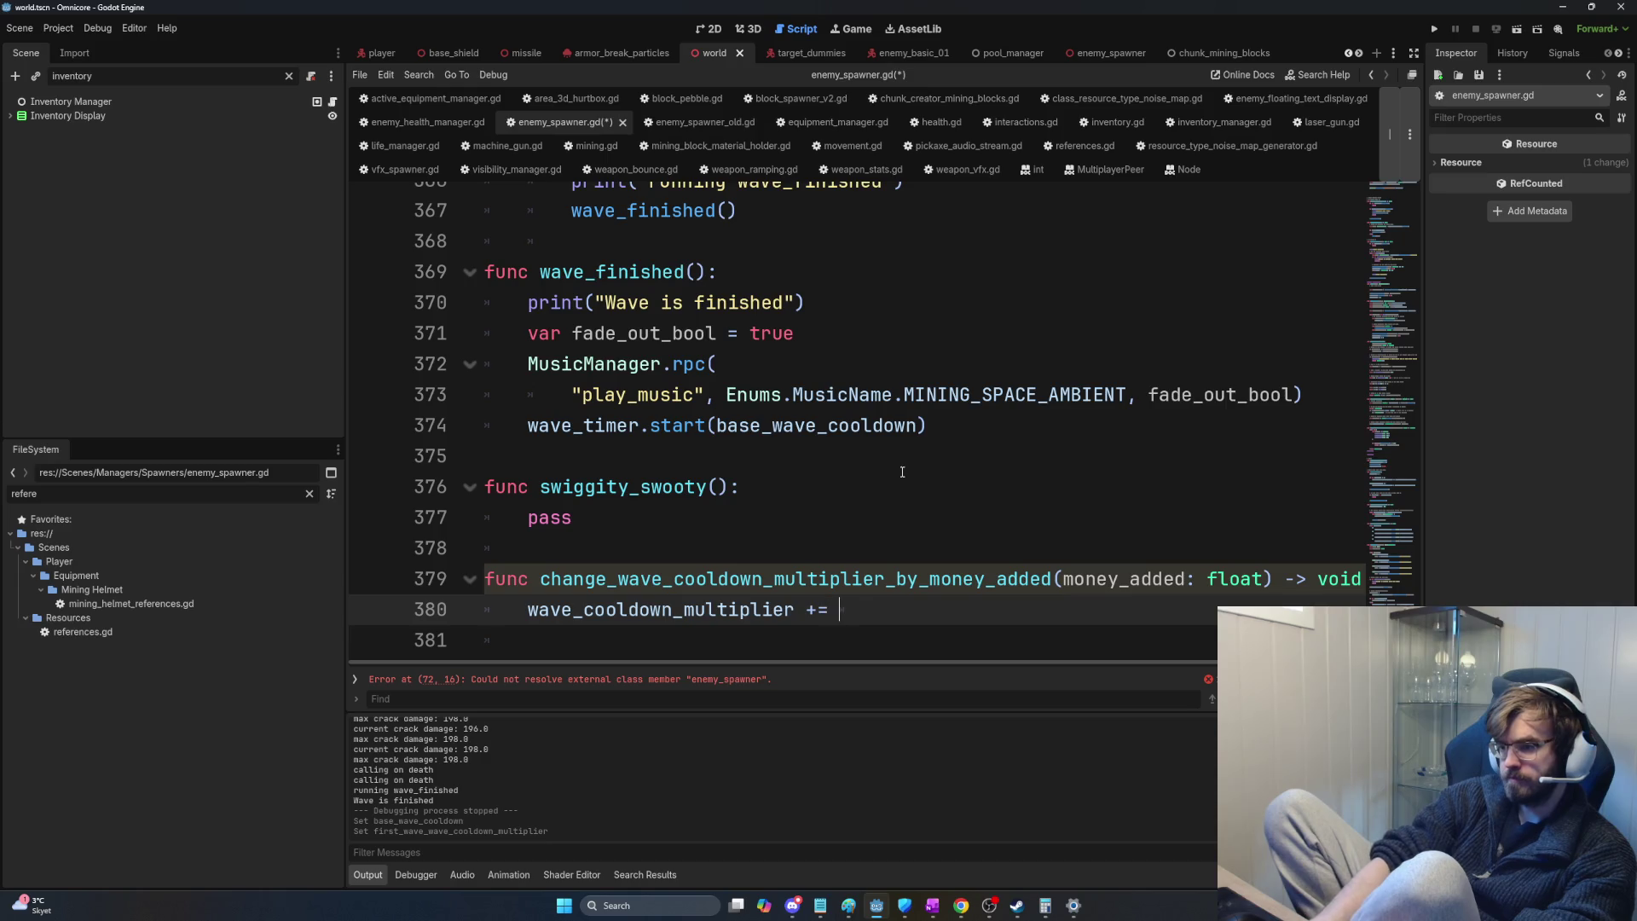
{"action": "key", "text": "Escape"}
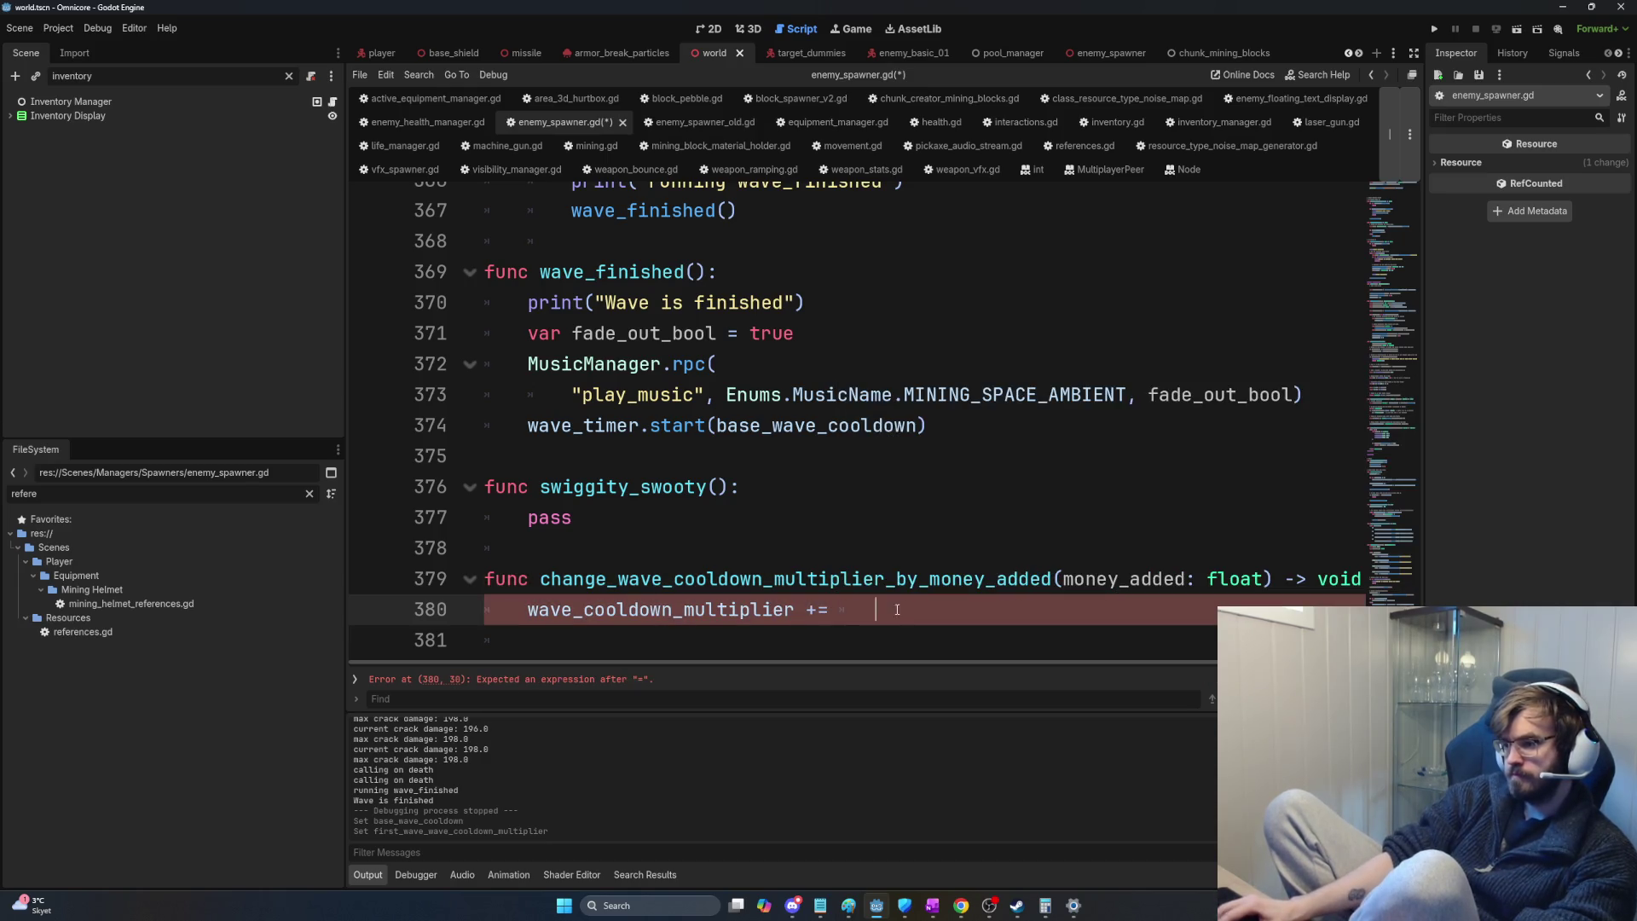
{"action": "left_click", "coordinate": [1169, 579]}
{"action": "double_click", "coordinate": [1168, 578]}
{"action": "left_click", "coordinate": [1036, 604]}
{"action": "type", "text": "money_added"}
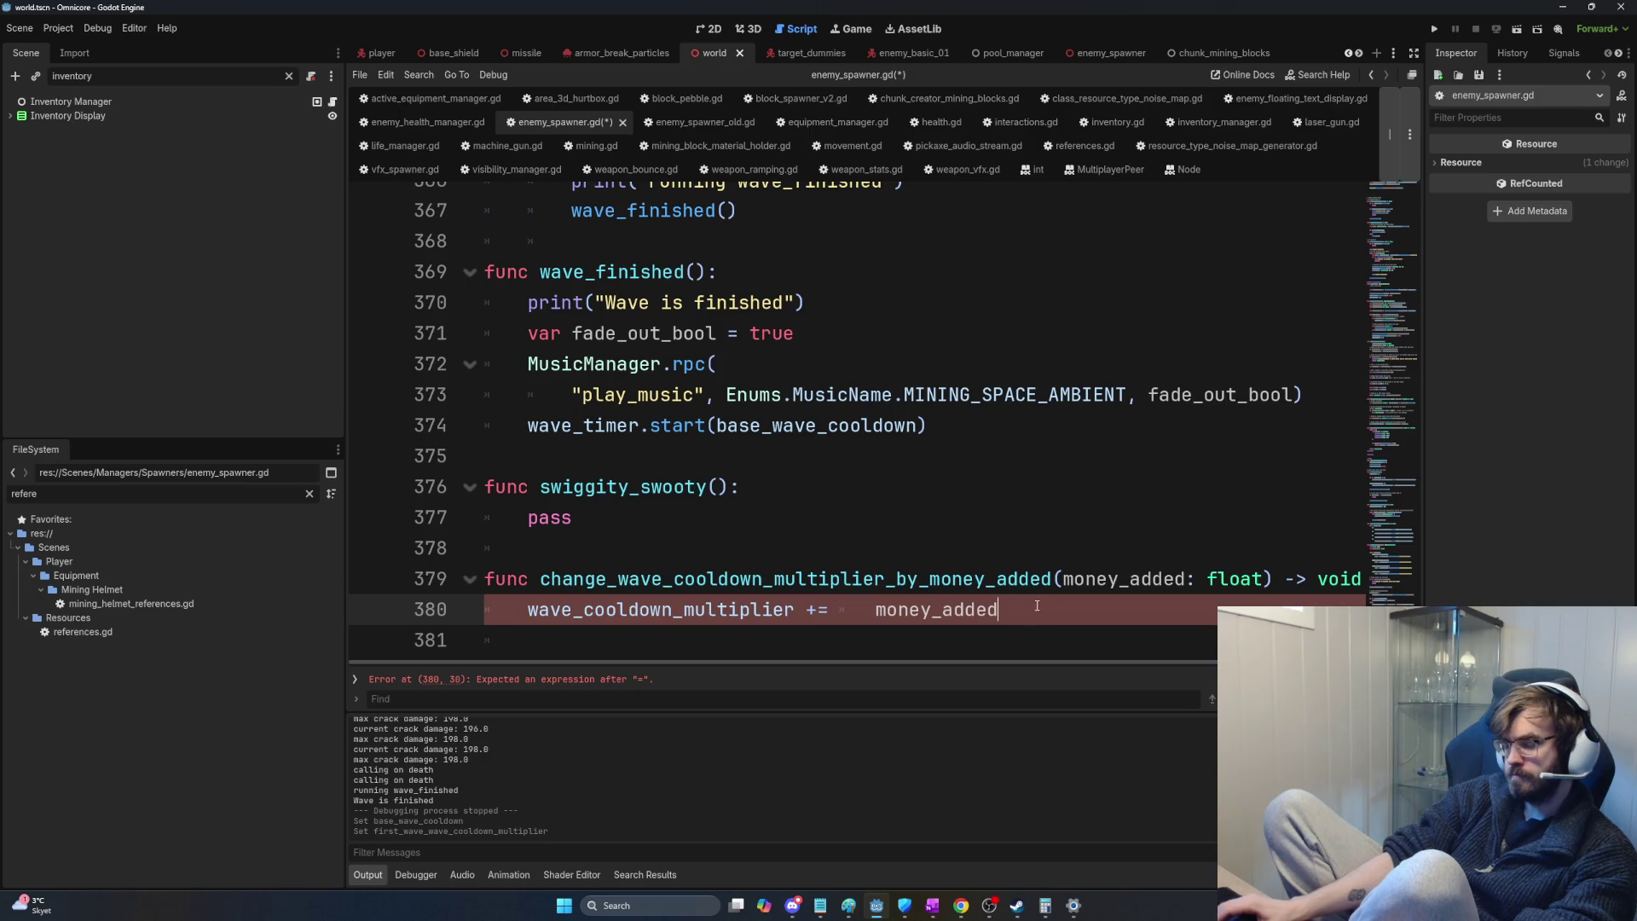
{"action": "key", "text": "BackSpace"}
{"action": "key", "text": "BackSpace"}
{"action": "key", "text": "BackSpace"}
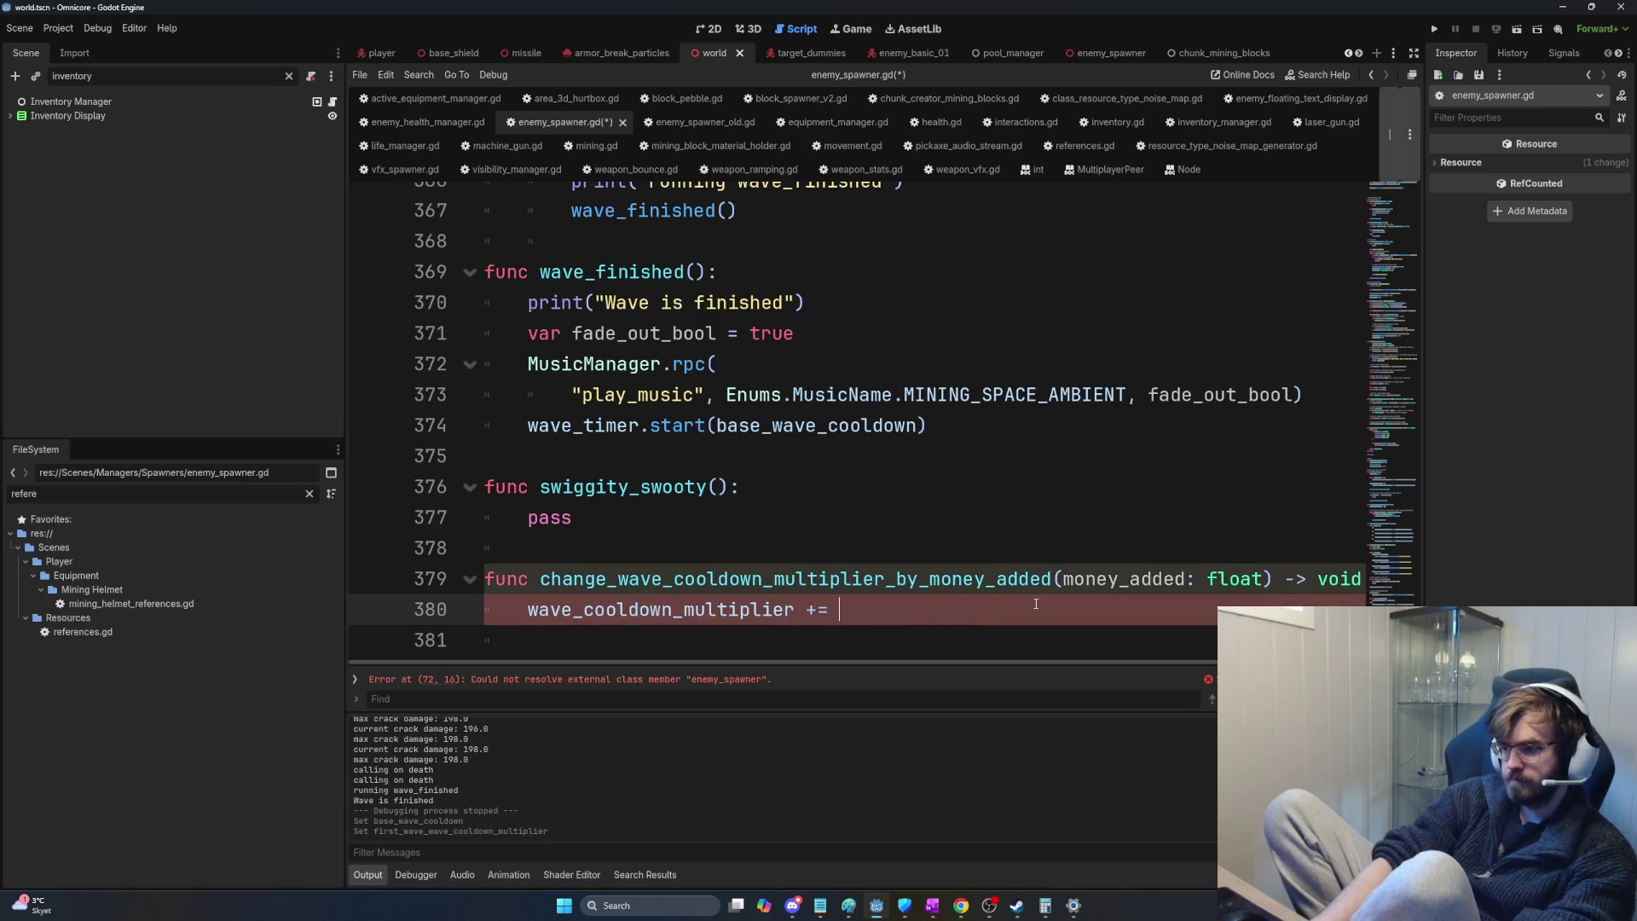
{"action": "type", "text": "money_added"}
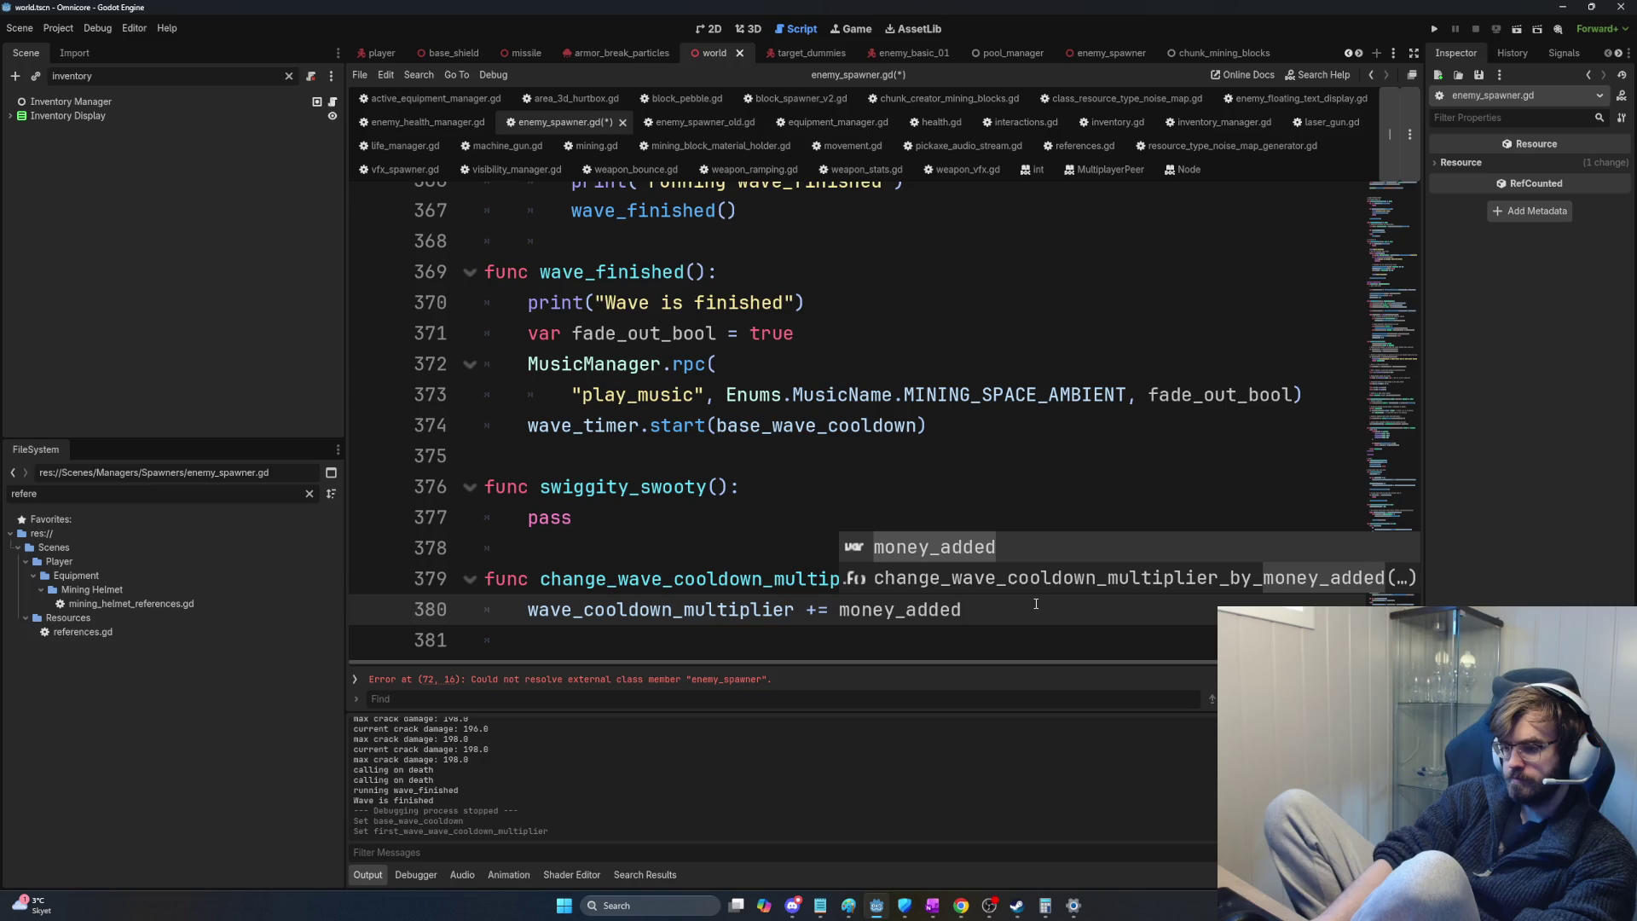
{"action": "type", "text": " * "}
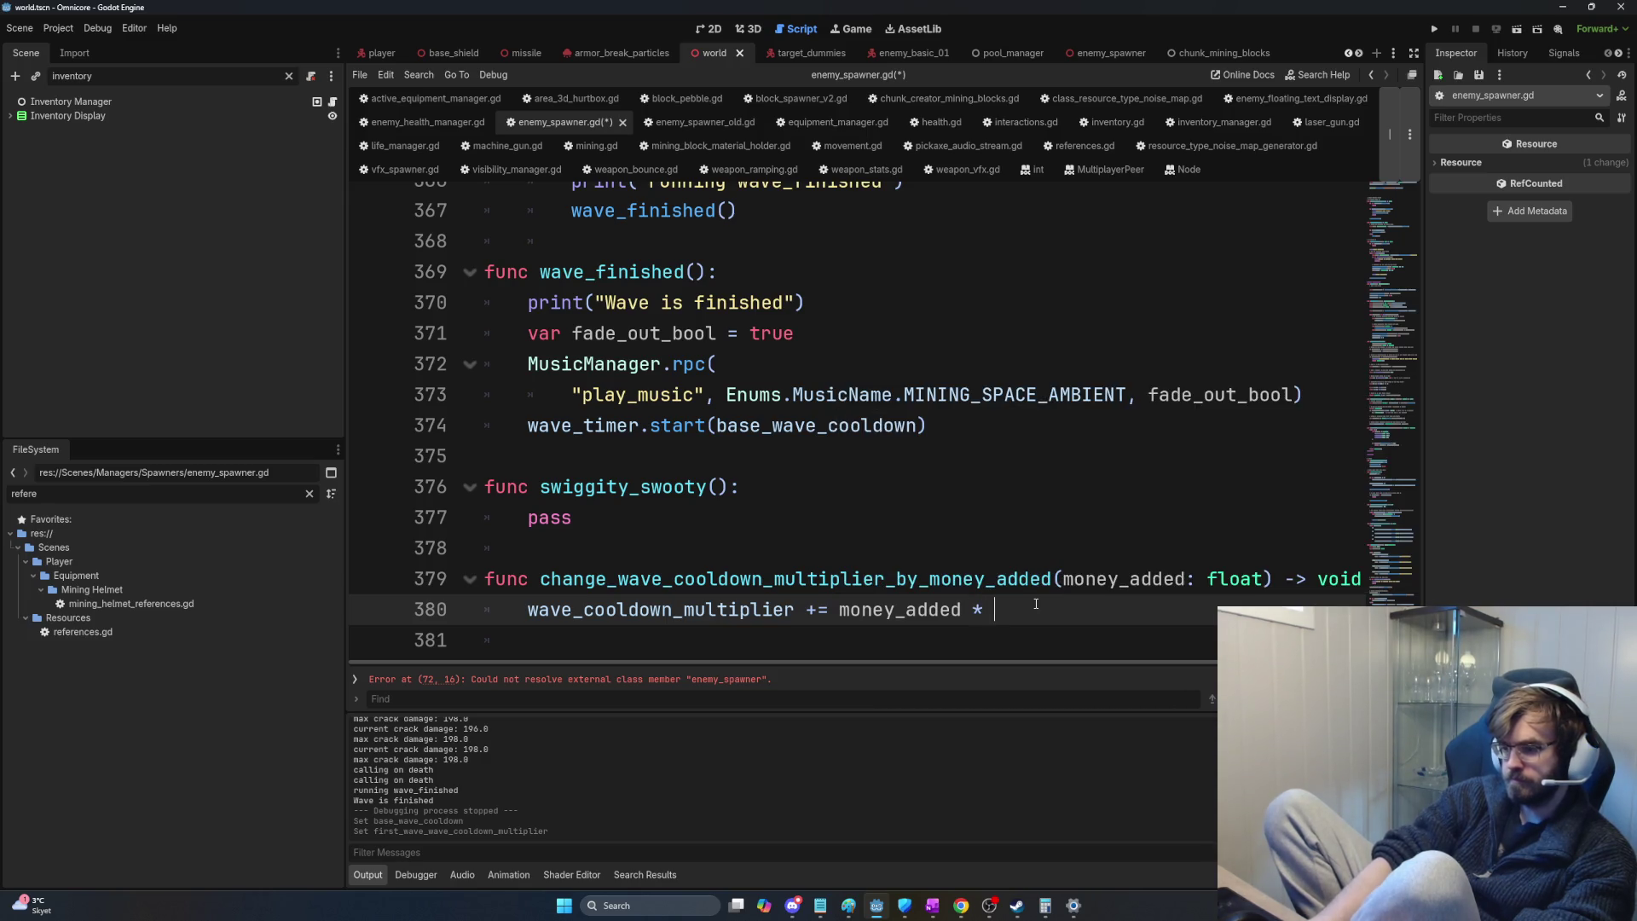
{"action": "type", "text": "0.01"}
{"action": "key", "text": "ctrl+s"}
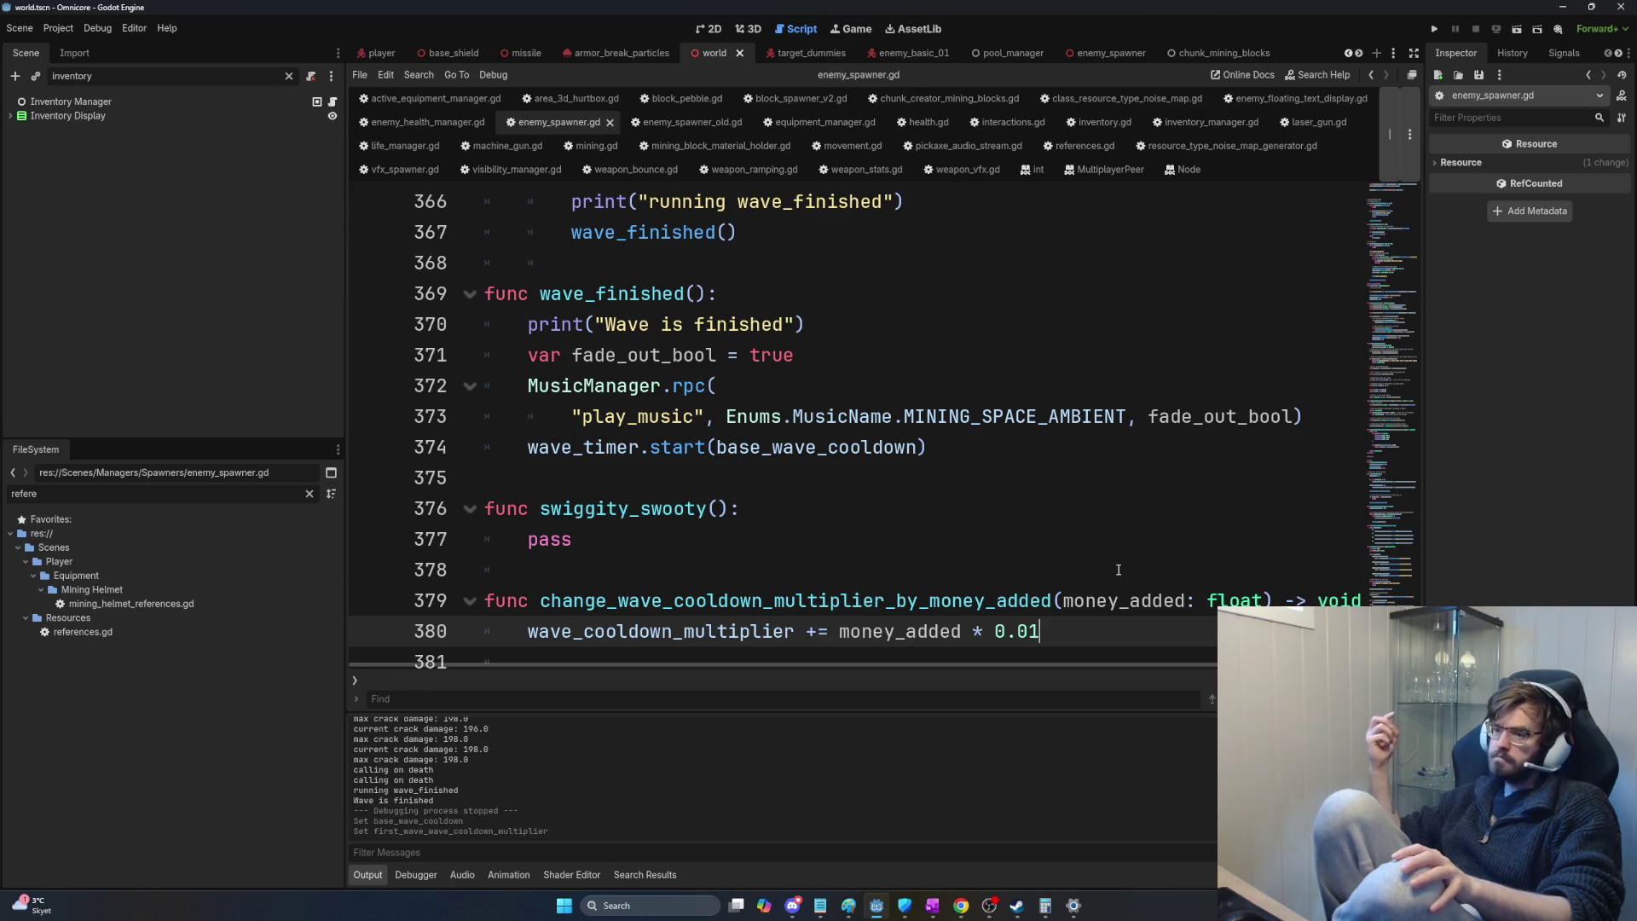
Switch from the Godot editor to another open window.
{"action": "key", "text": "alt+Tab"}
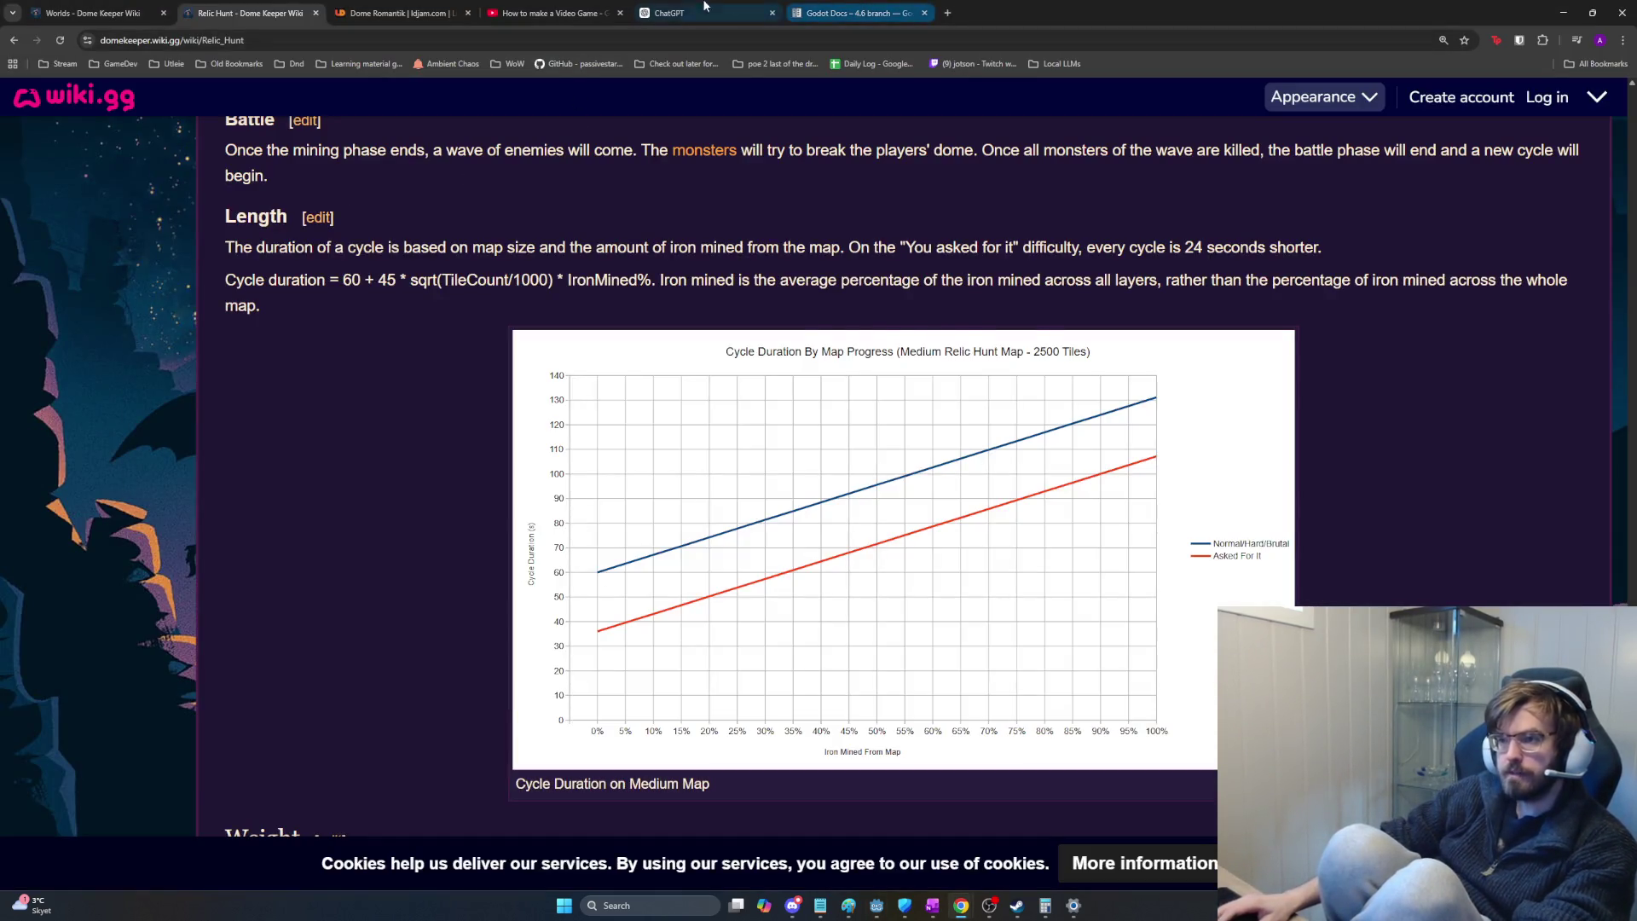
In ChatGPT's Godot project, draft a question about a wave timer multiplier scaling with travel distance home when mining.
{"action": "left_click", "coordinate": [706, 12]}
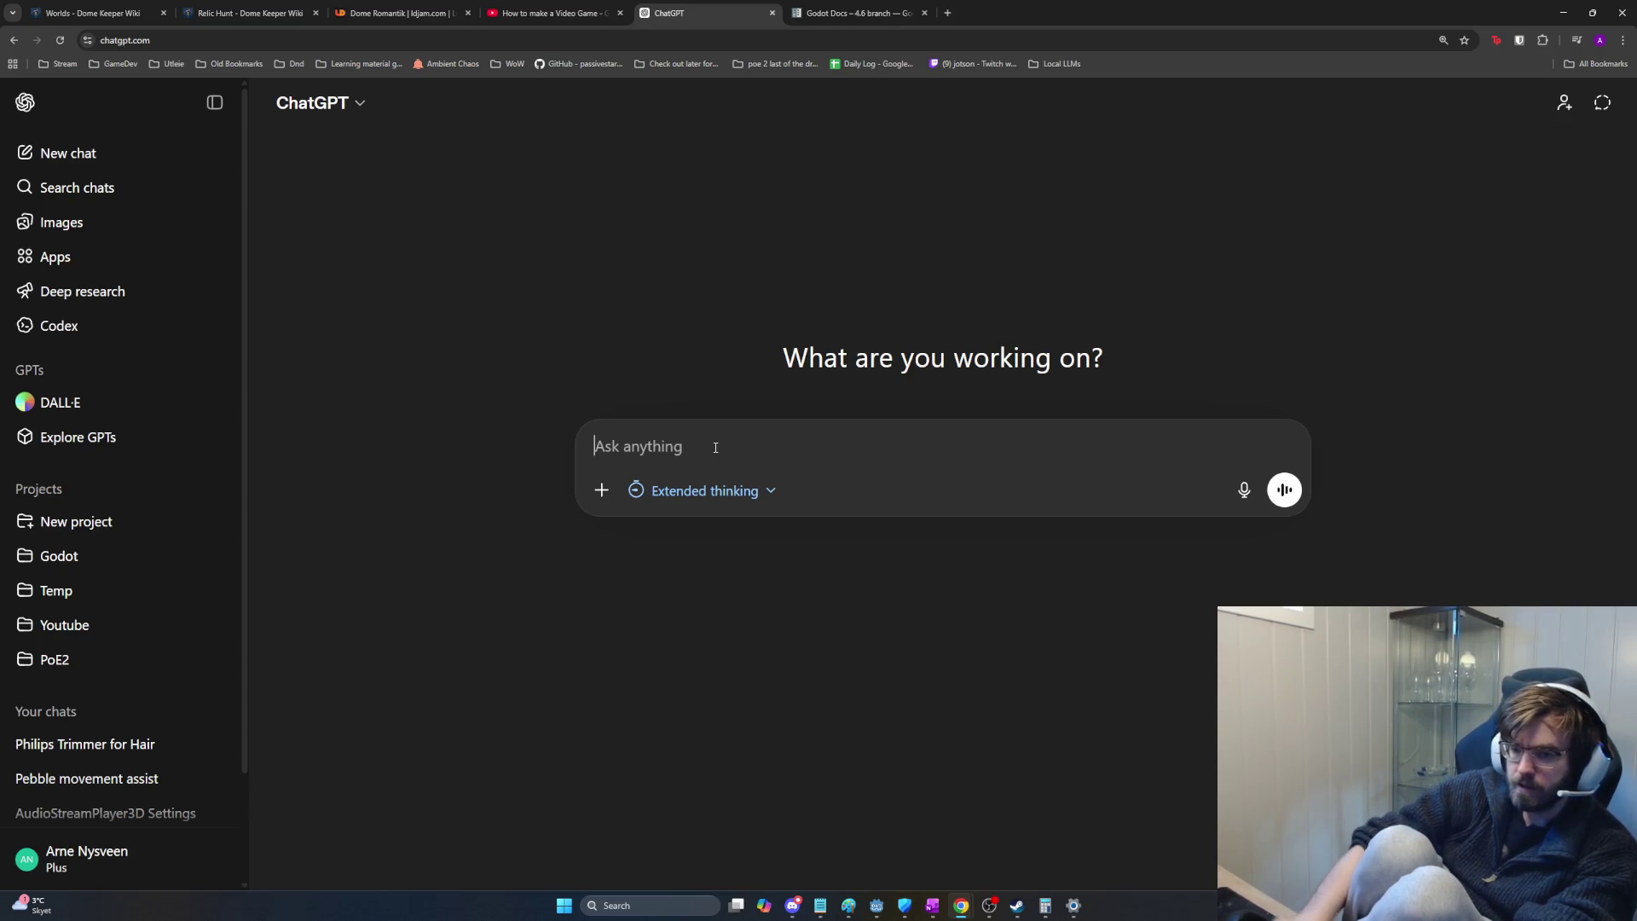
{"action": "left_click", "coordinate": [139, 557]}
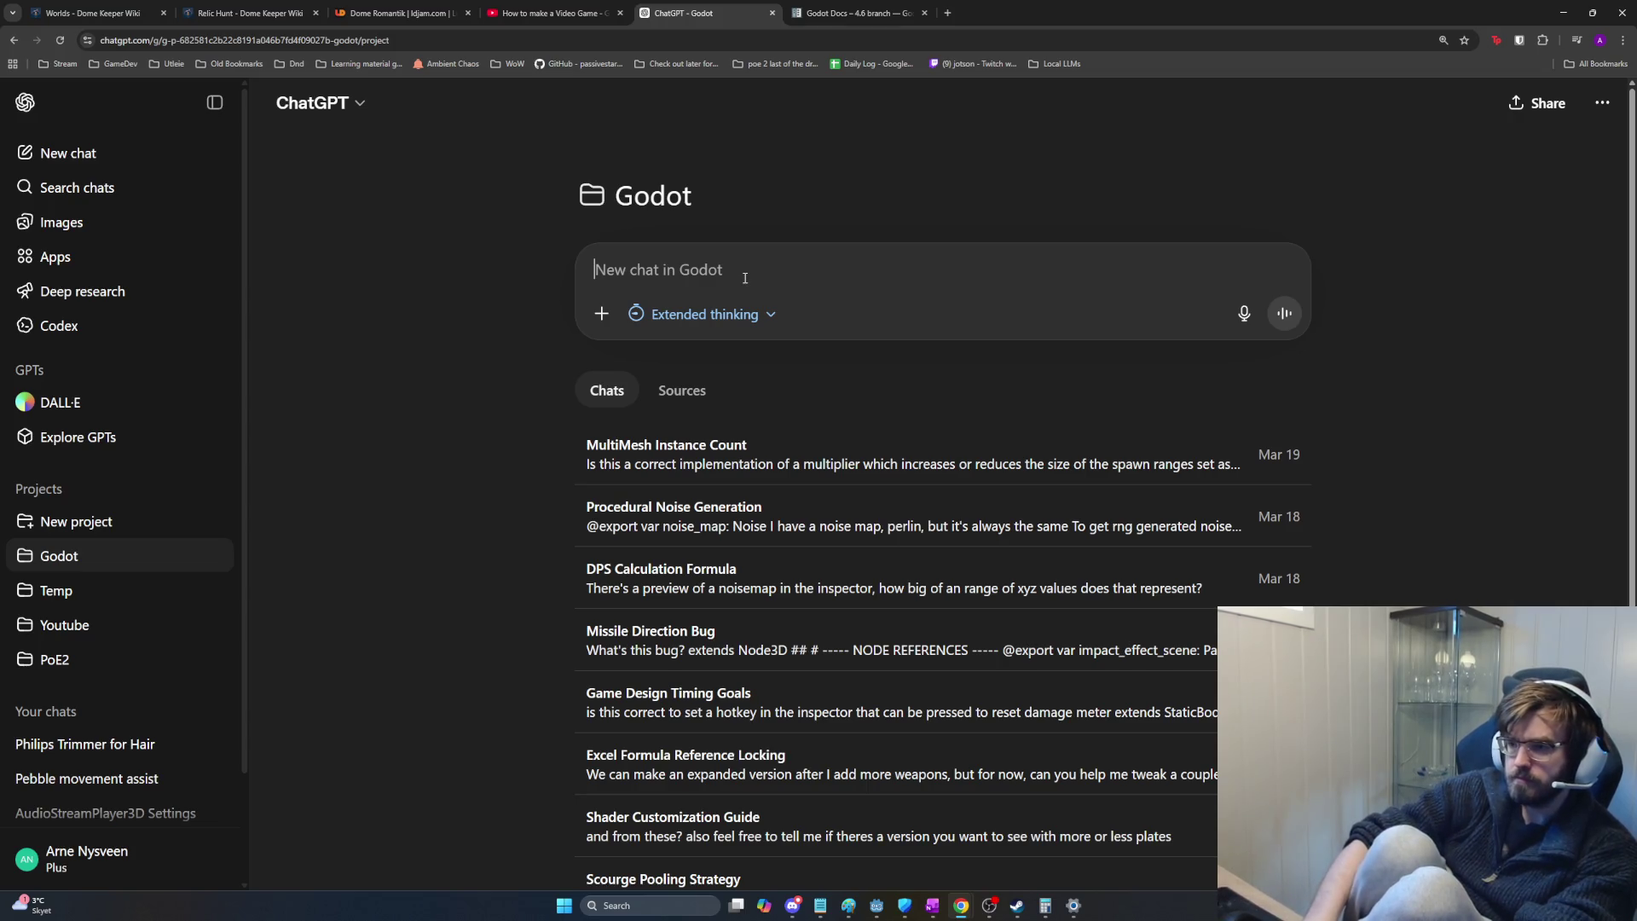
{"action": "type", "text": "I am thinking of creating a"}
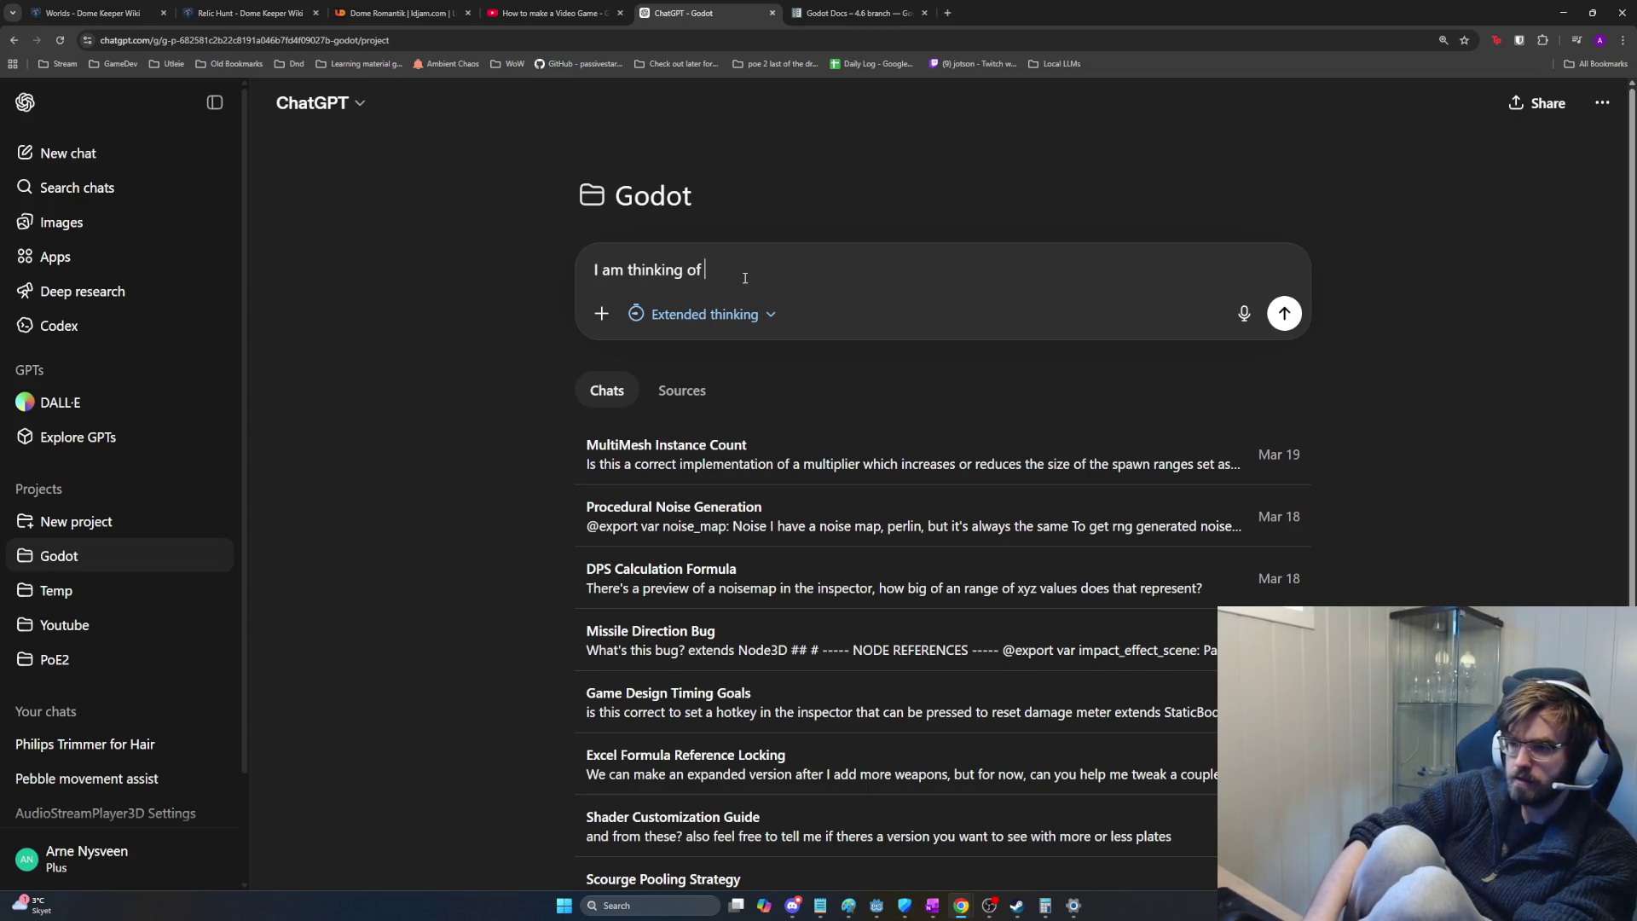
{"action": "type", "text": "wave timer "}
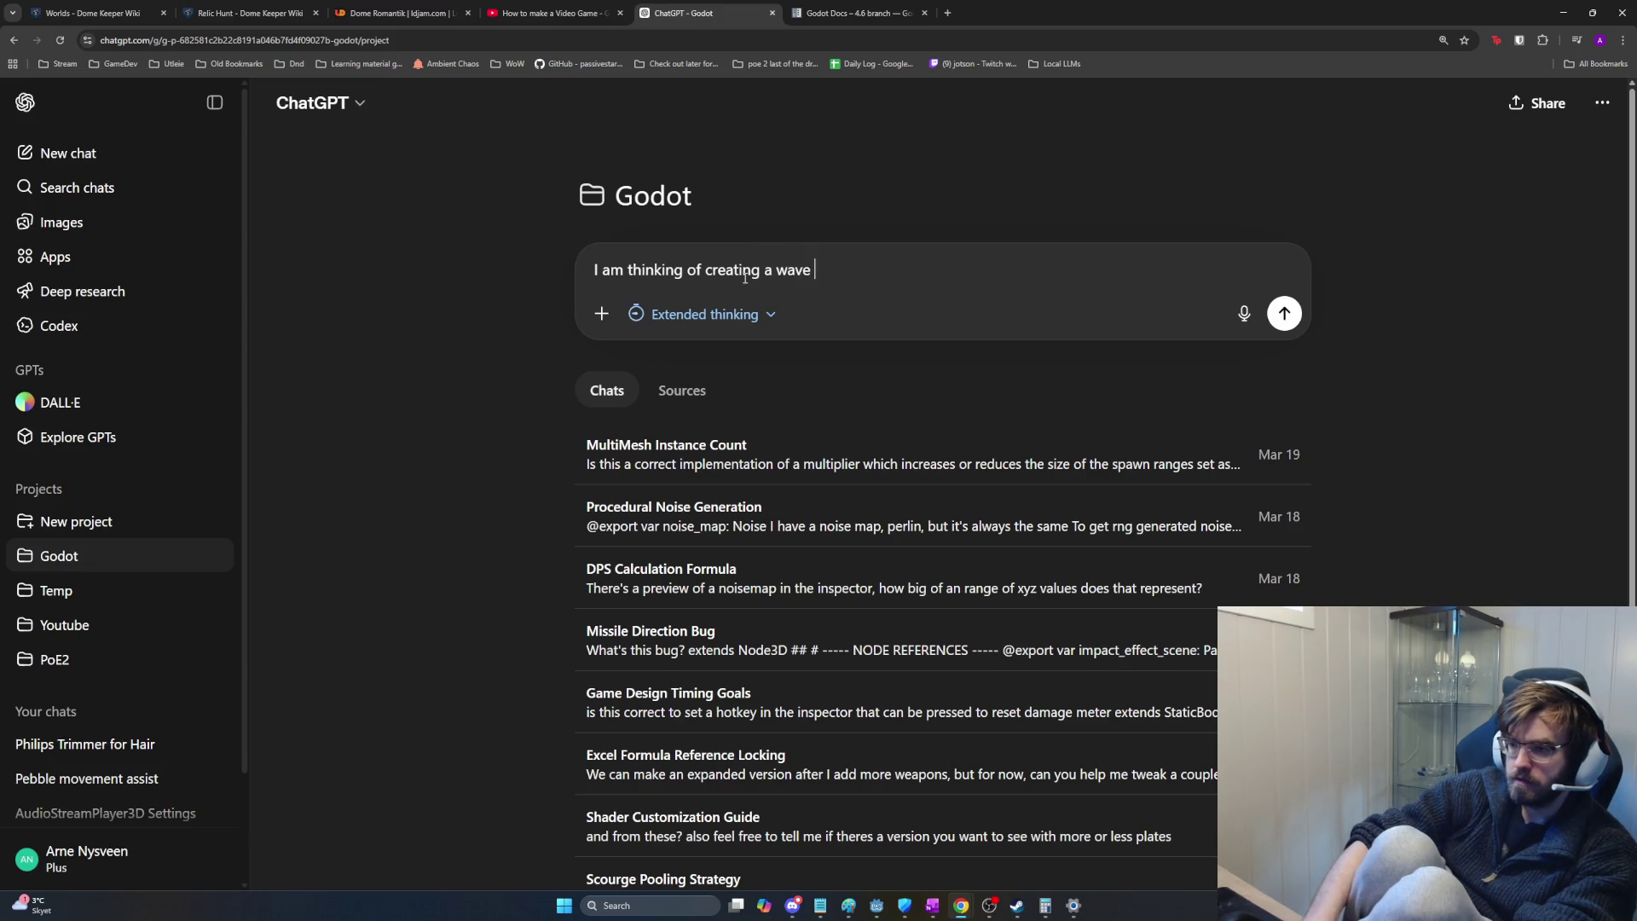
{"action": "type", "text": "mullti"}
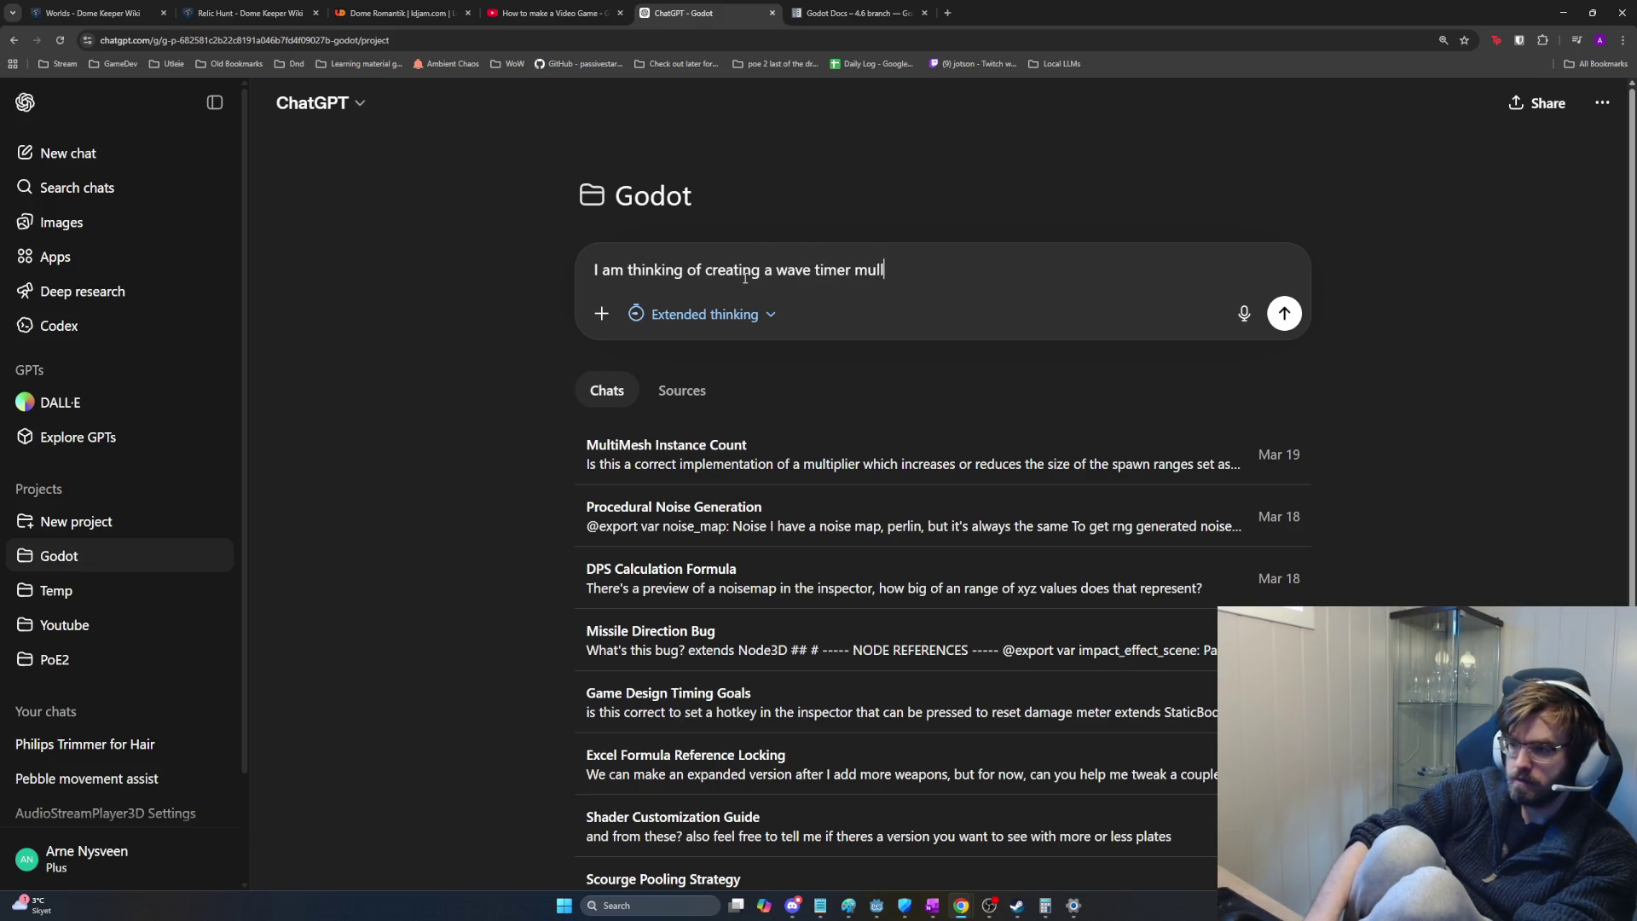
{"action": "type", "text": "plier "}
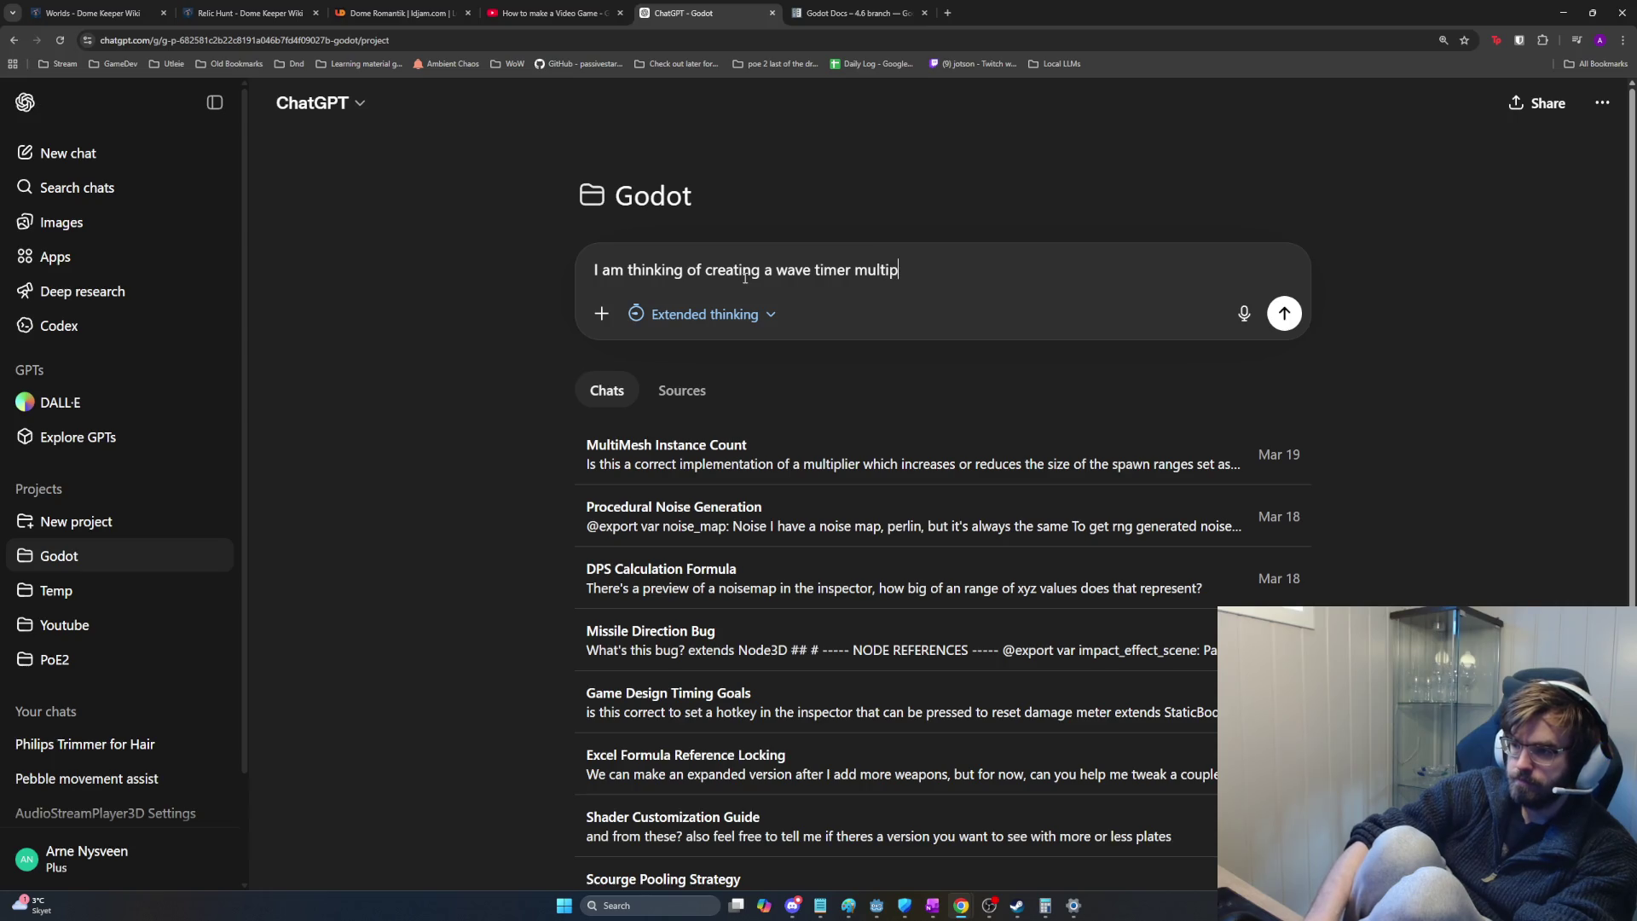
{"action": "type", "text": "that expands "}
{"action": "type", "text": "depending on"}
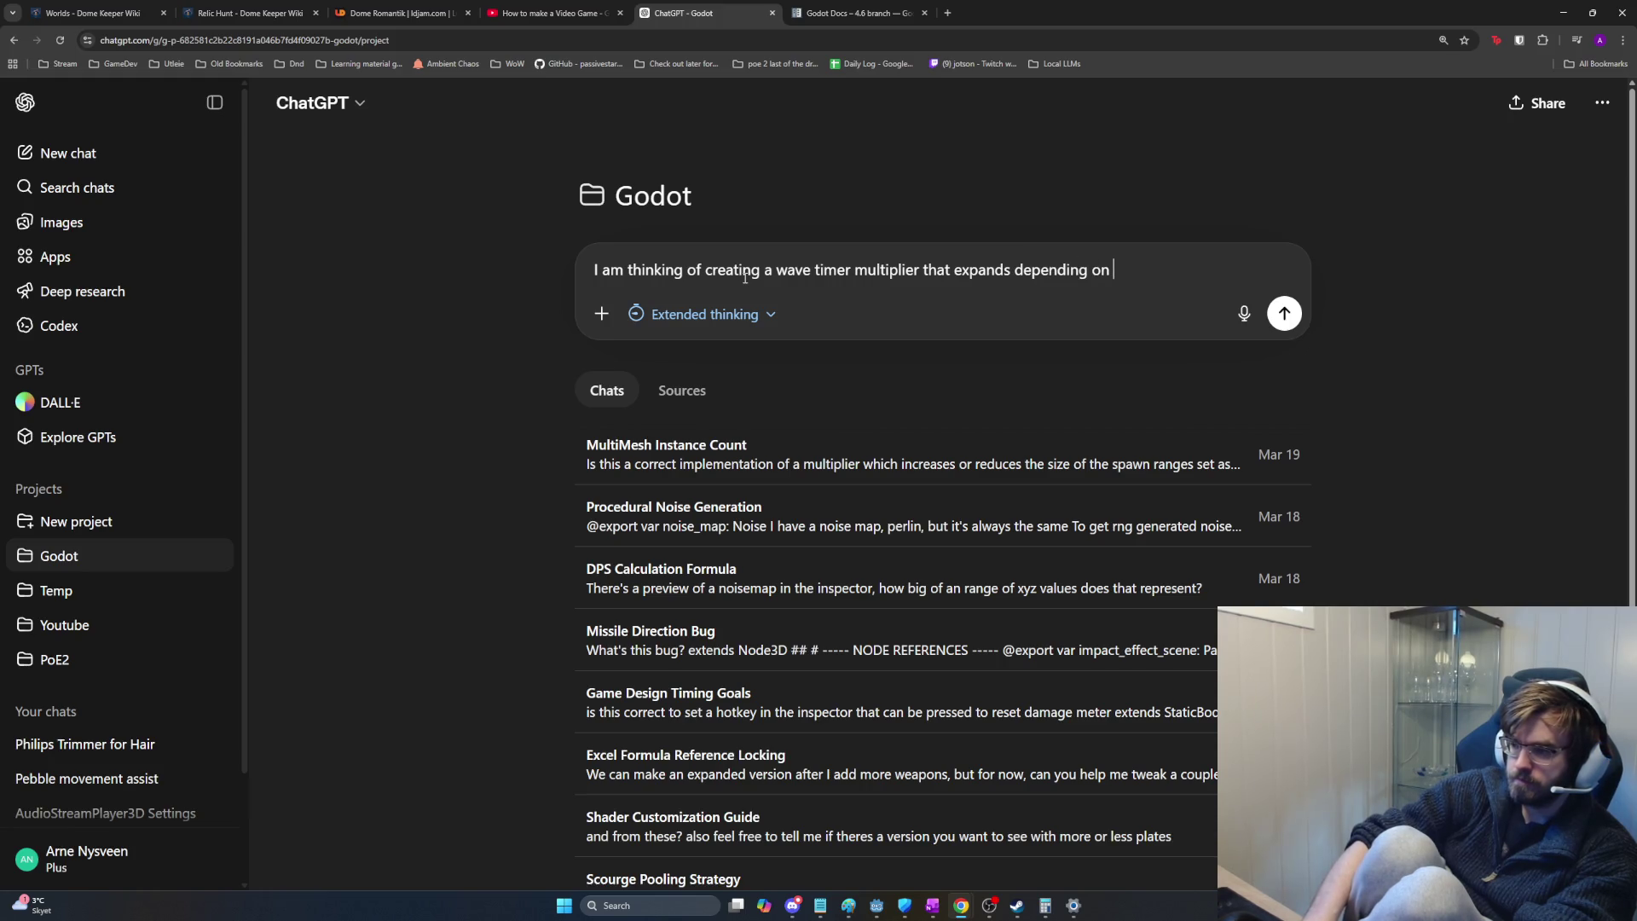
{"action": "type", "text": " how many resources "}
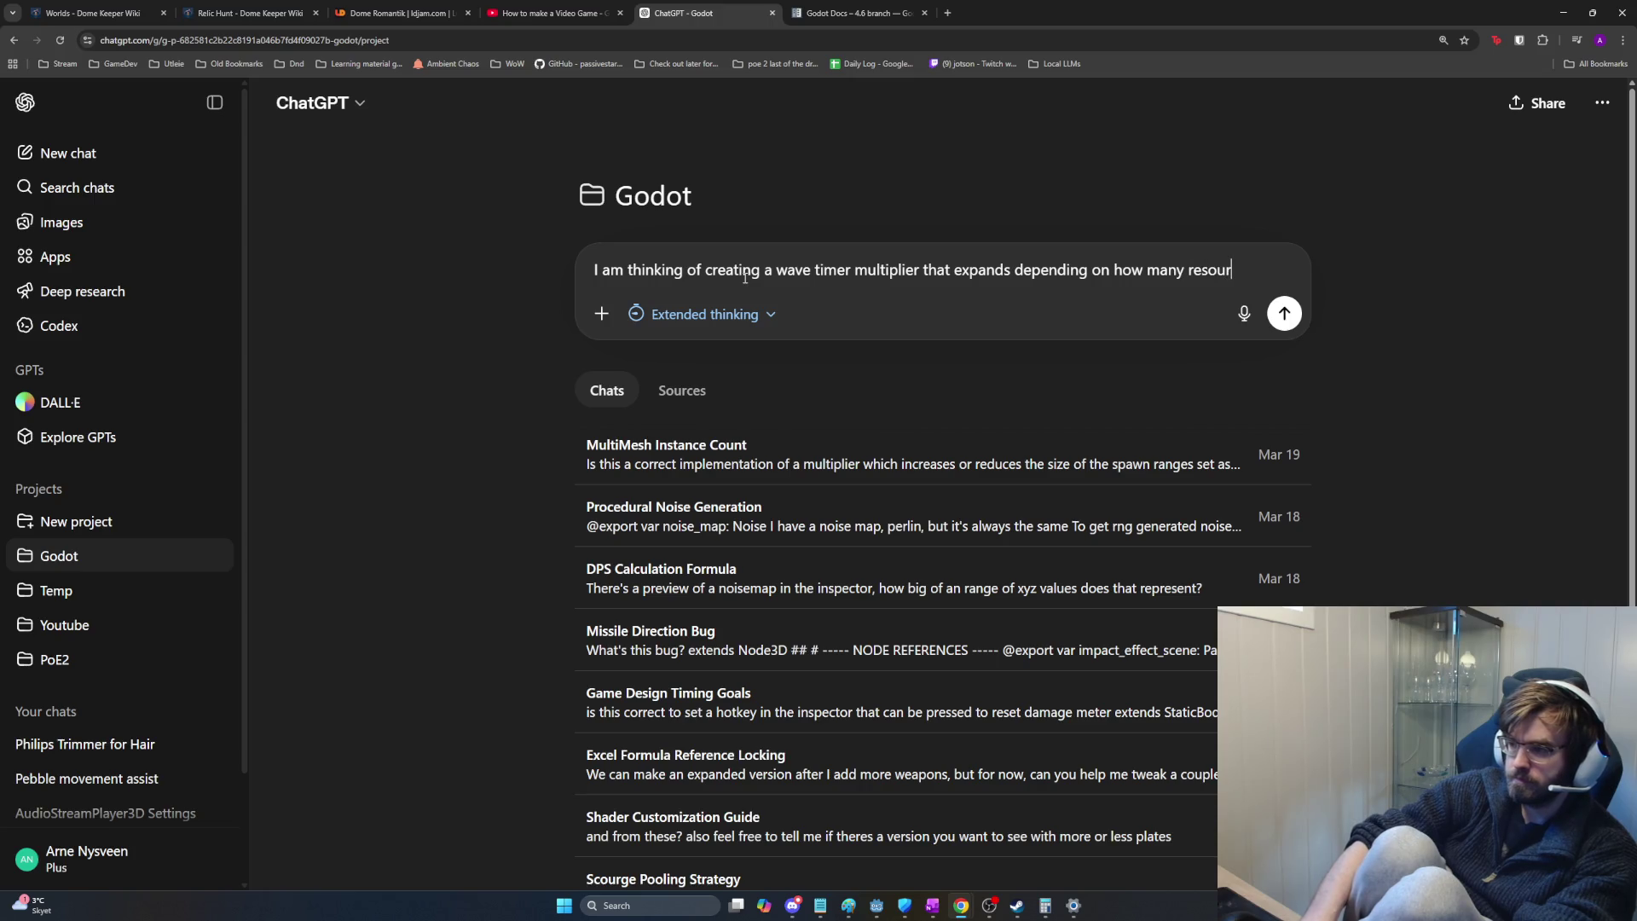
{"action": "type", "text": "have been "}
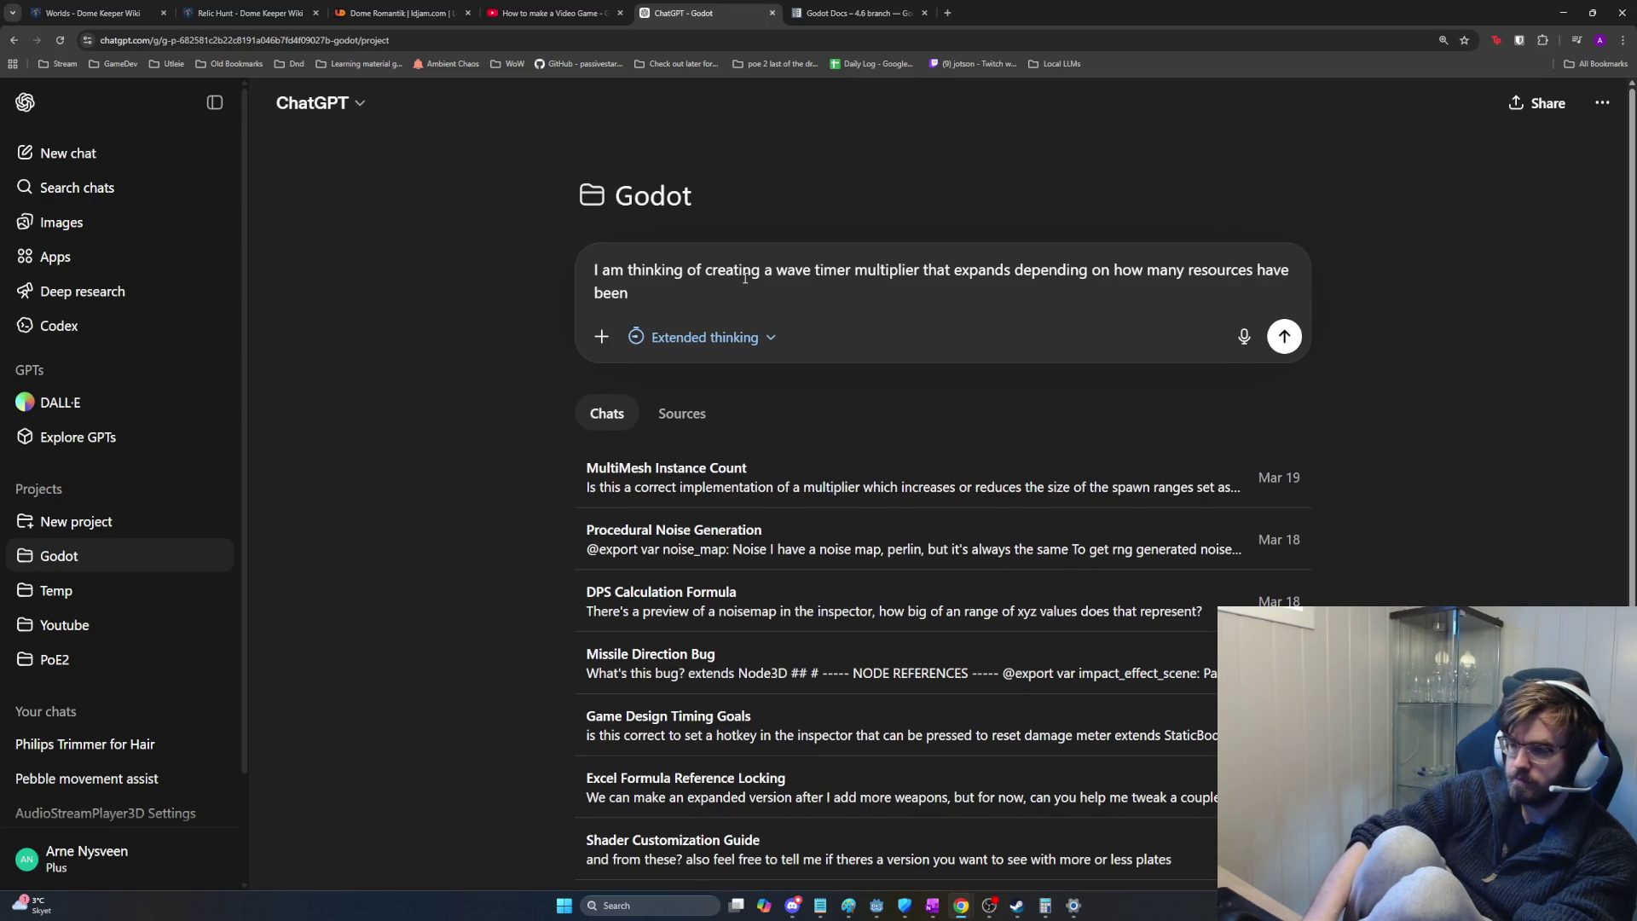
{"action": "type", "text": "brought "}
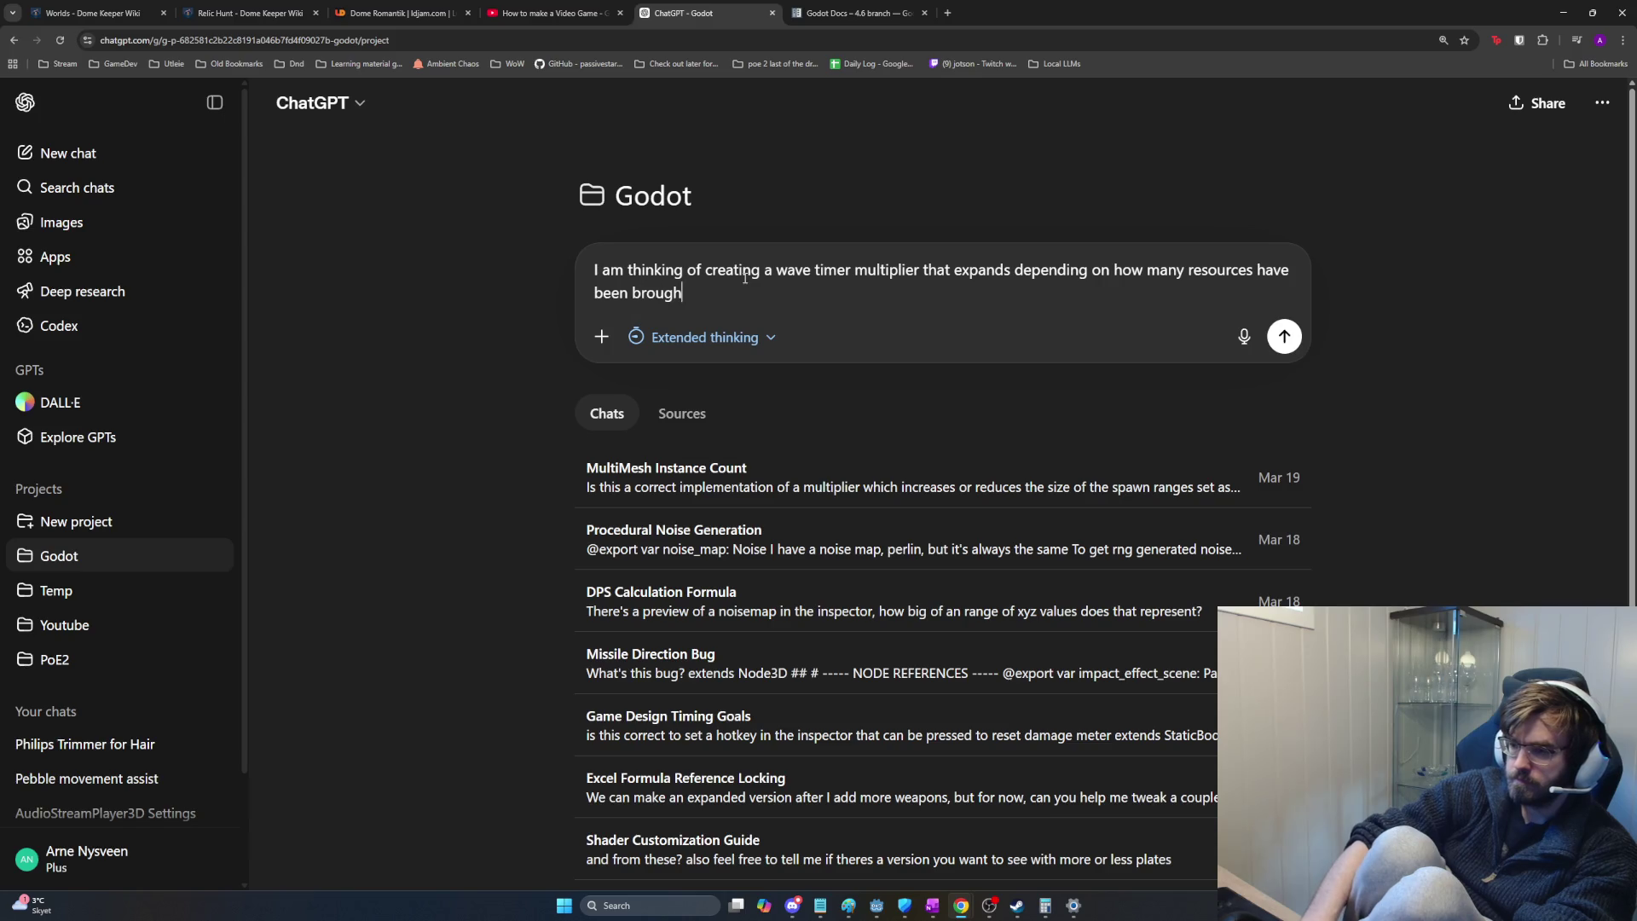
{"action": "type", "text": "back"}
{"action": "type", "text": " since the more resou"}
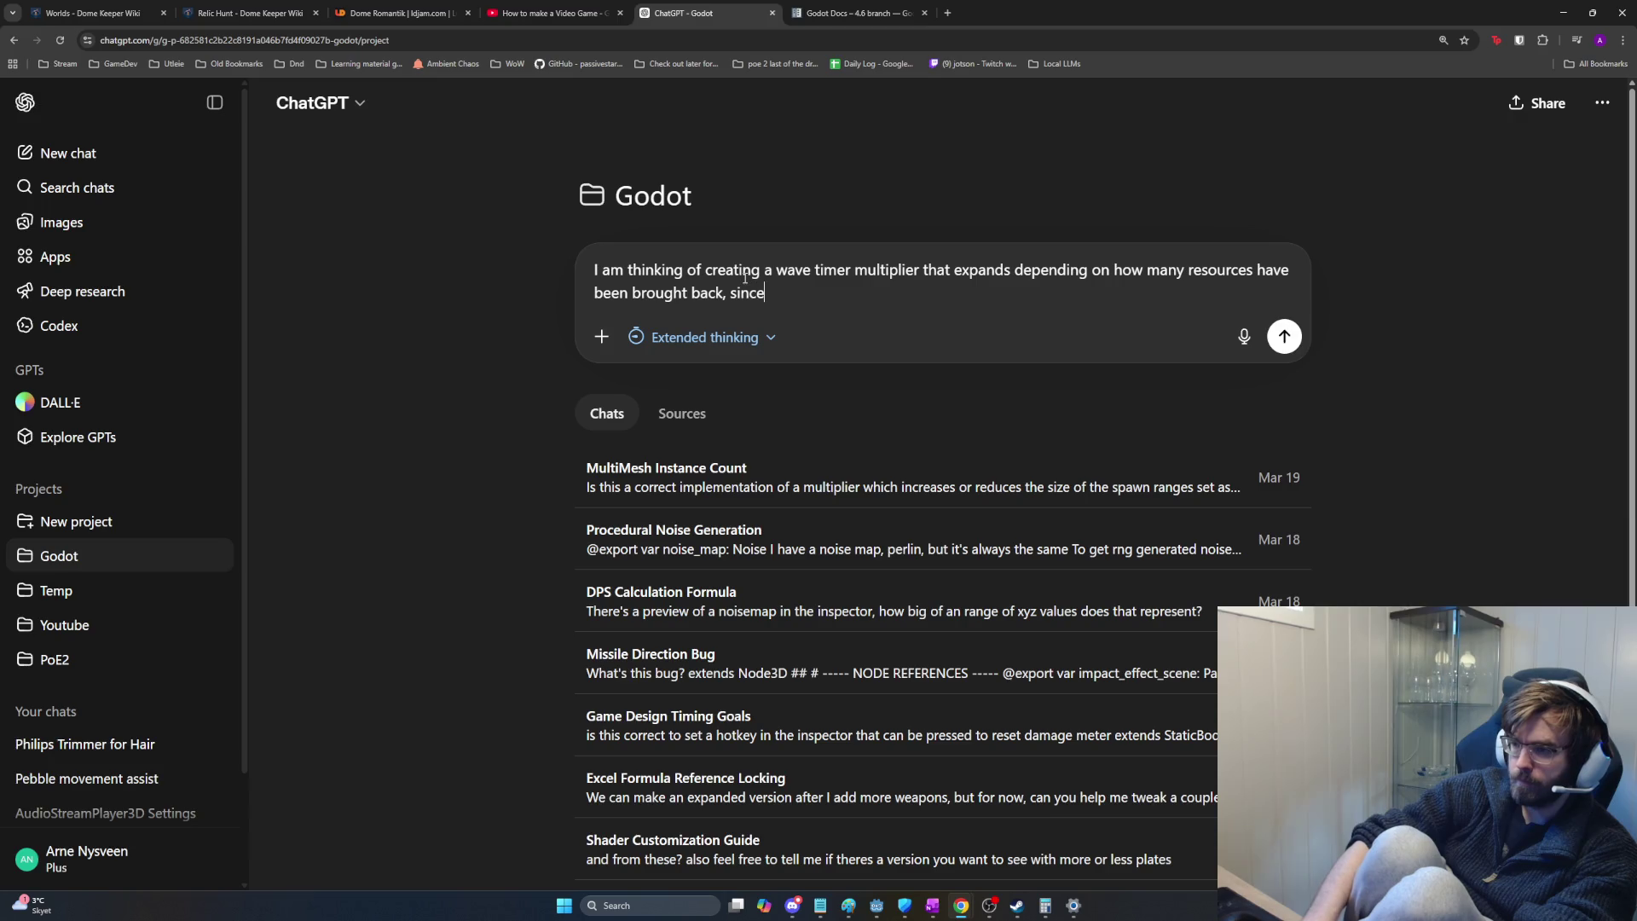
{"action": "type", "text": "rces brought "}
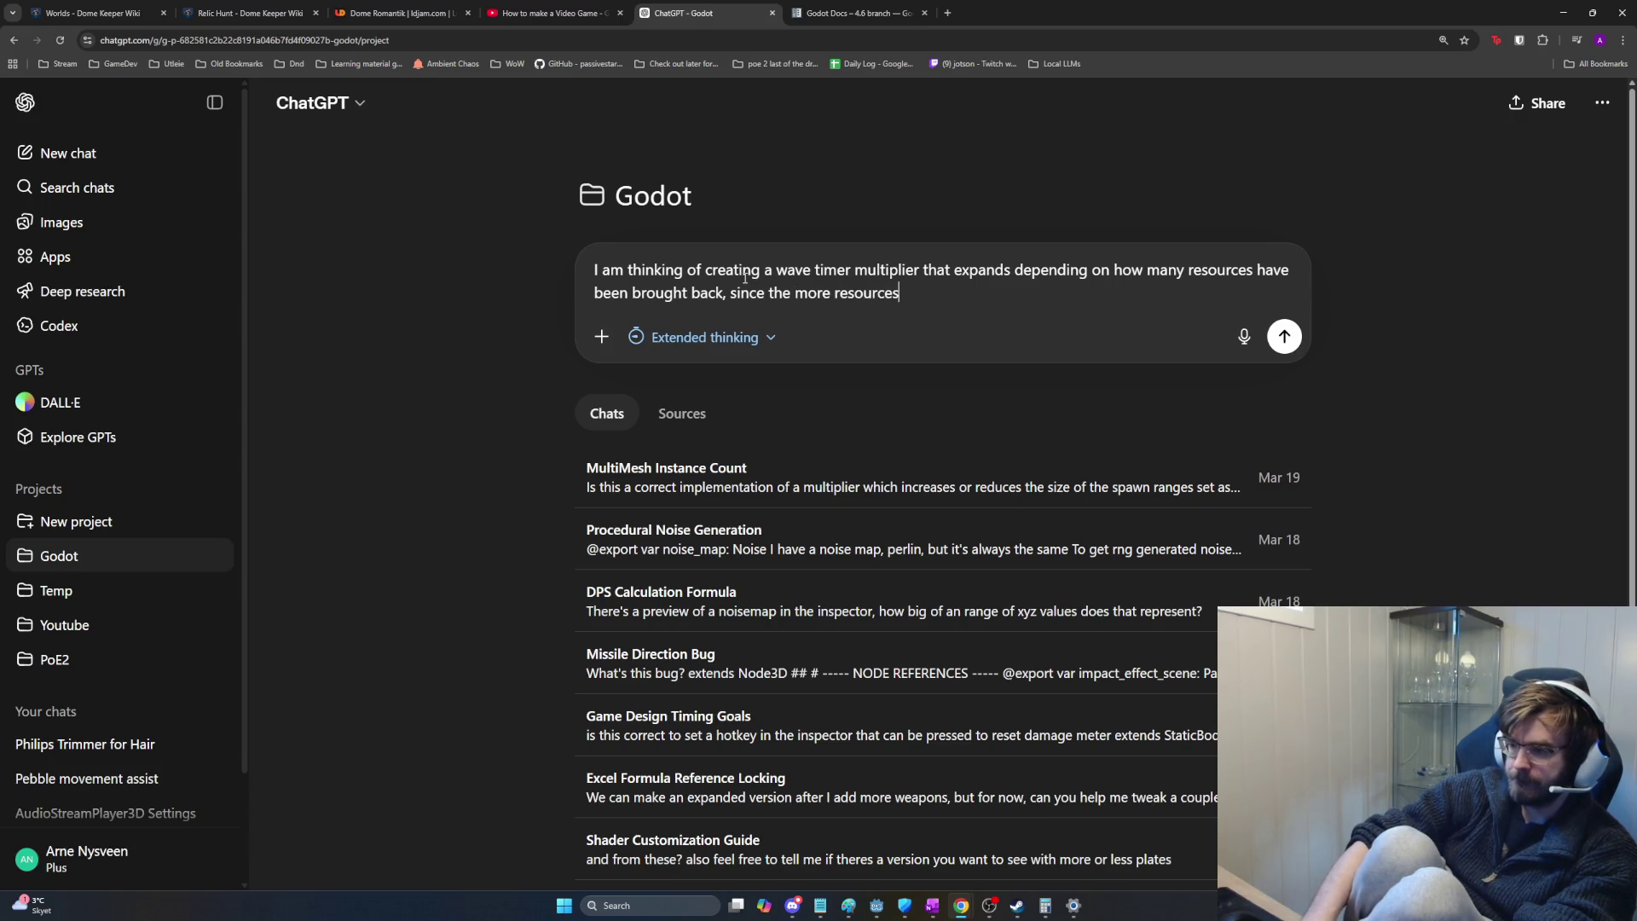
{"action": "type", "text": "back should scale "}
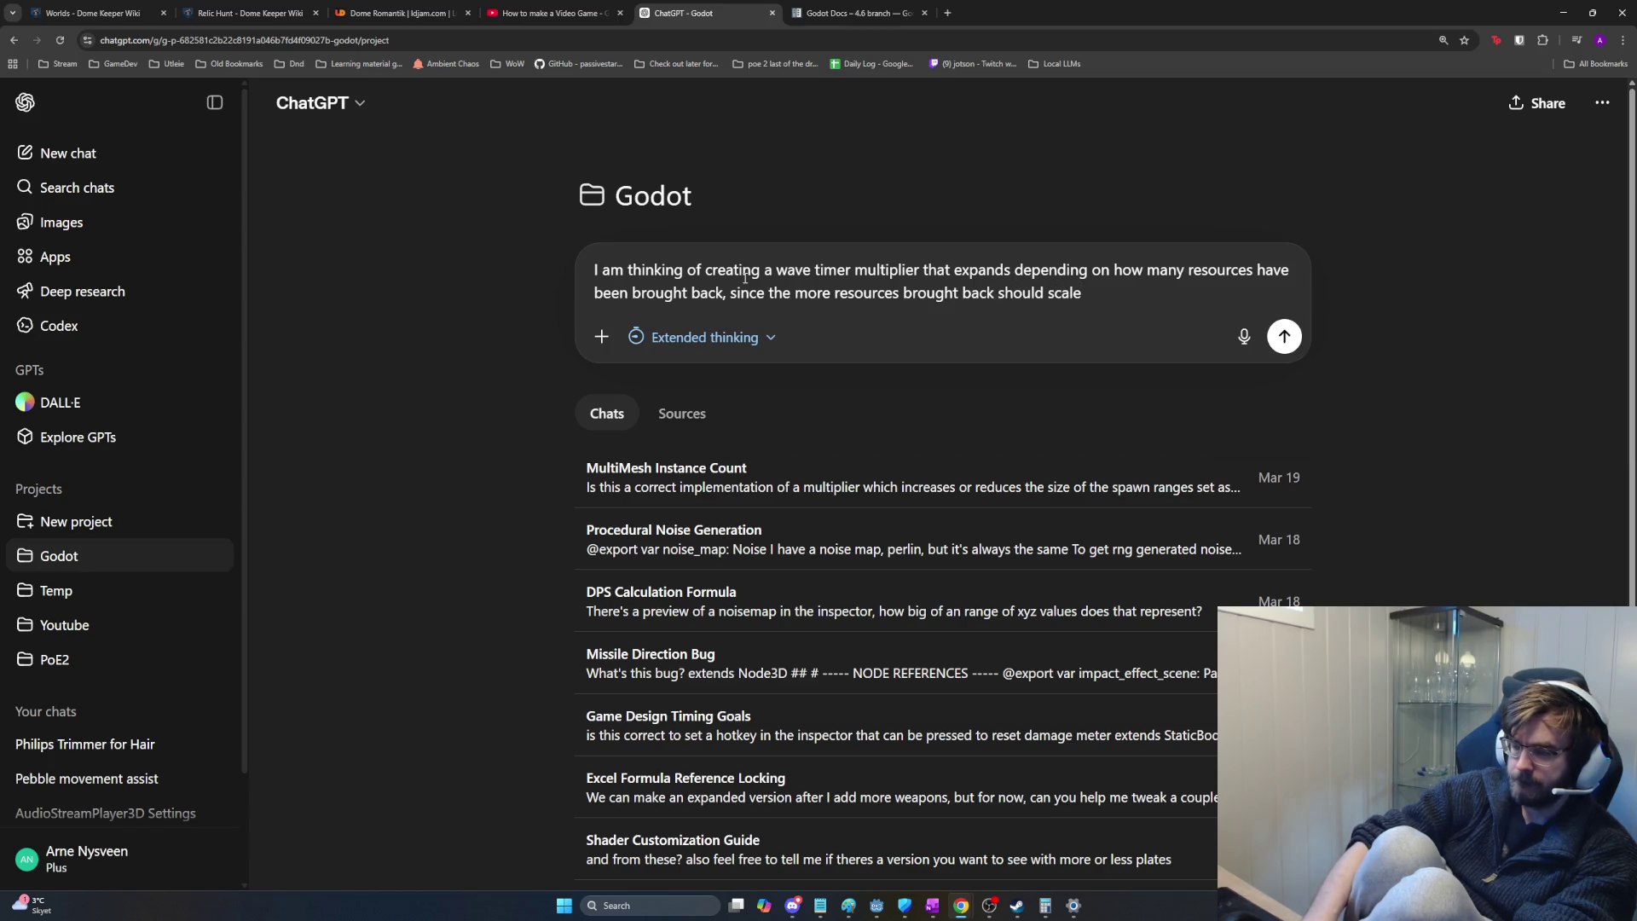
{"action": "type", "text": "together wei"}
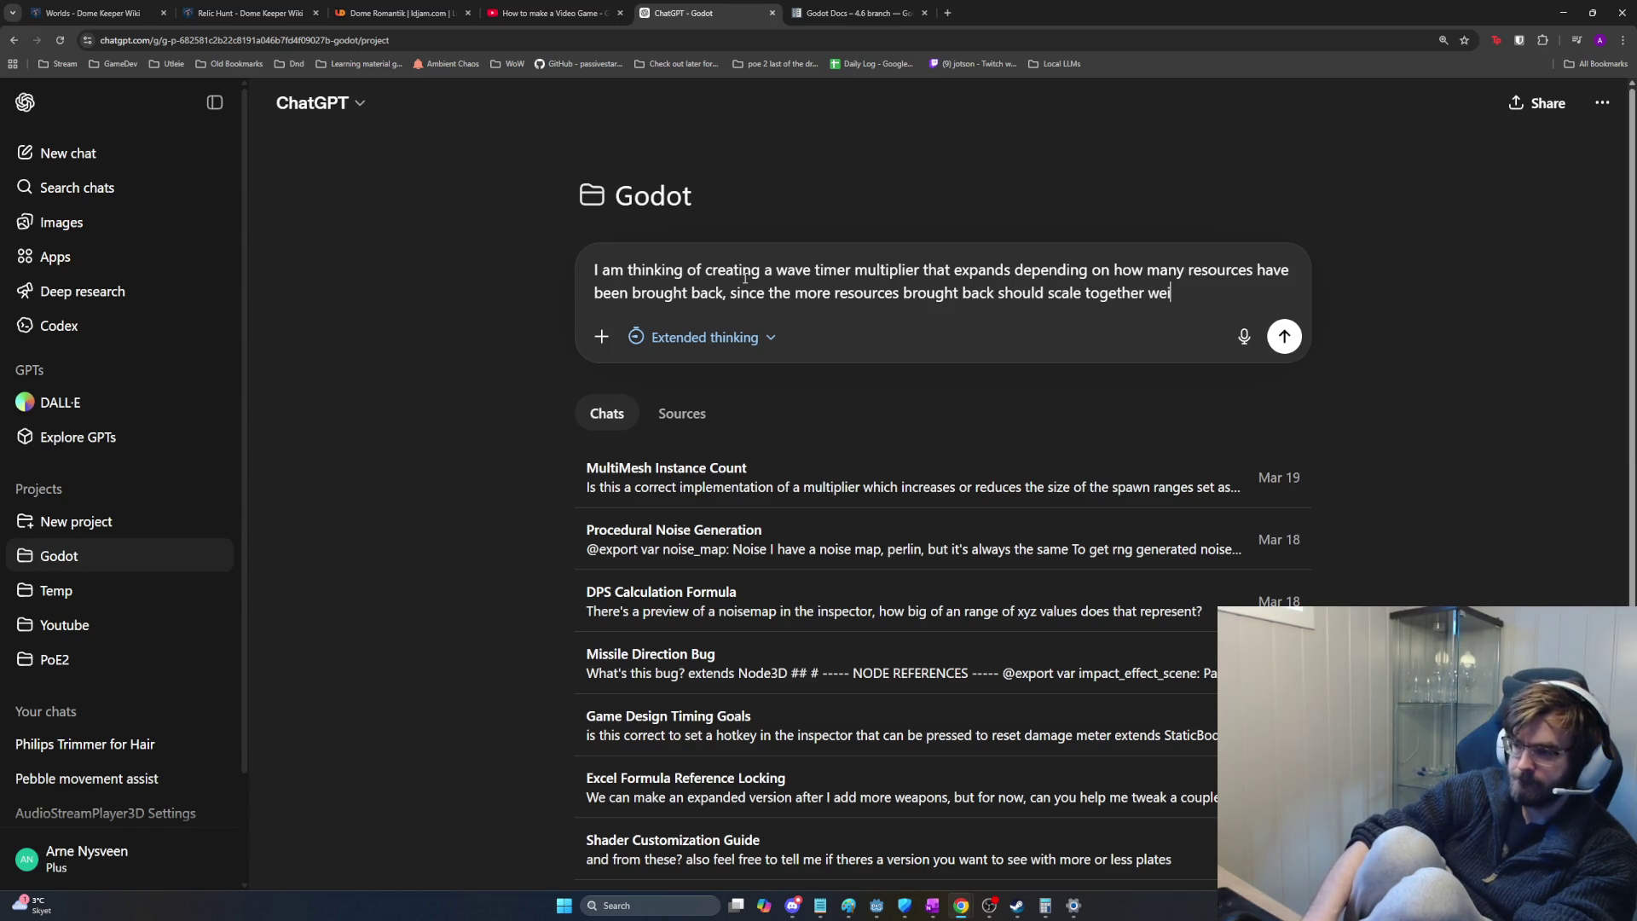
{"action": "key", "text": "BackSpace"}
{"action": "type", "text": "ith the distnac"}
{"action": "key", "text": "BackSpace"}
{"action": "key", "text": "BackSpace"}
{"action": "key", "text": "BackSpace"}
{"action": "type", "text": "ance hte play"}
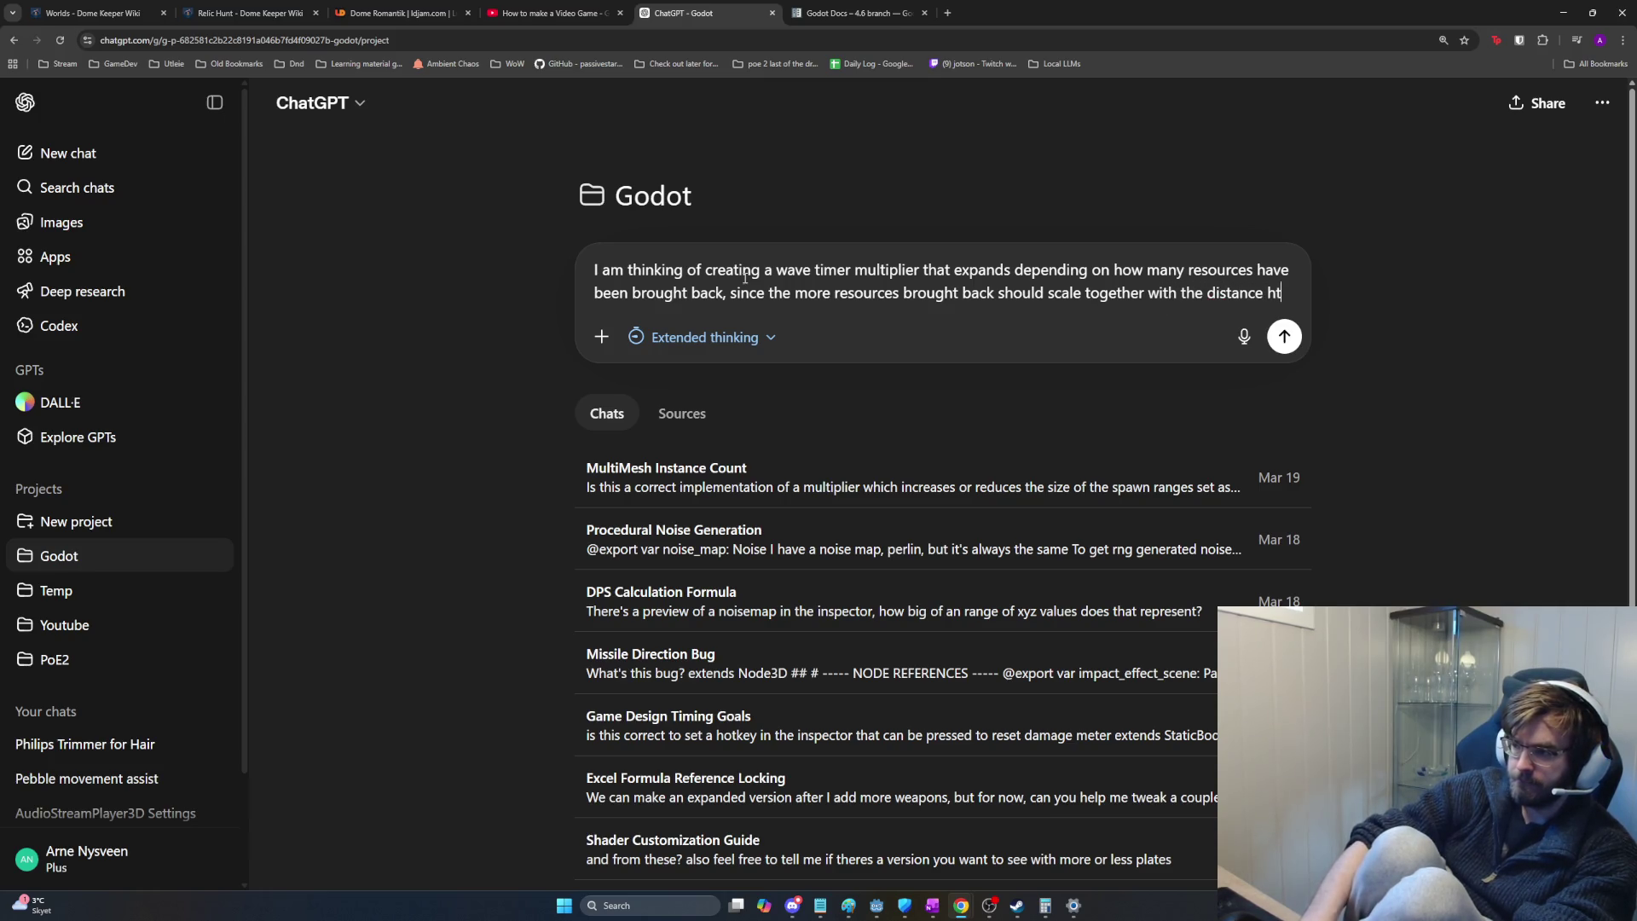
{"action": "key", "text": "BackSpace"}
{"action": "key", "text": "BackSpace"}
{"action": "key", "text": "BackSpace"}
{"action": "type", "text": "the p"}
{"action": "type", "text": "layer must travel to "}
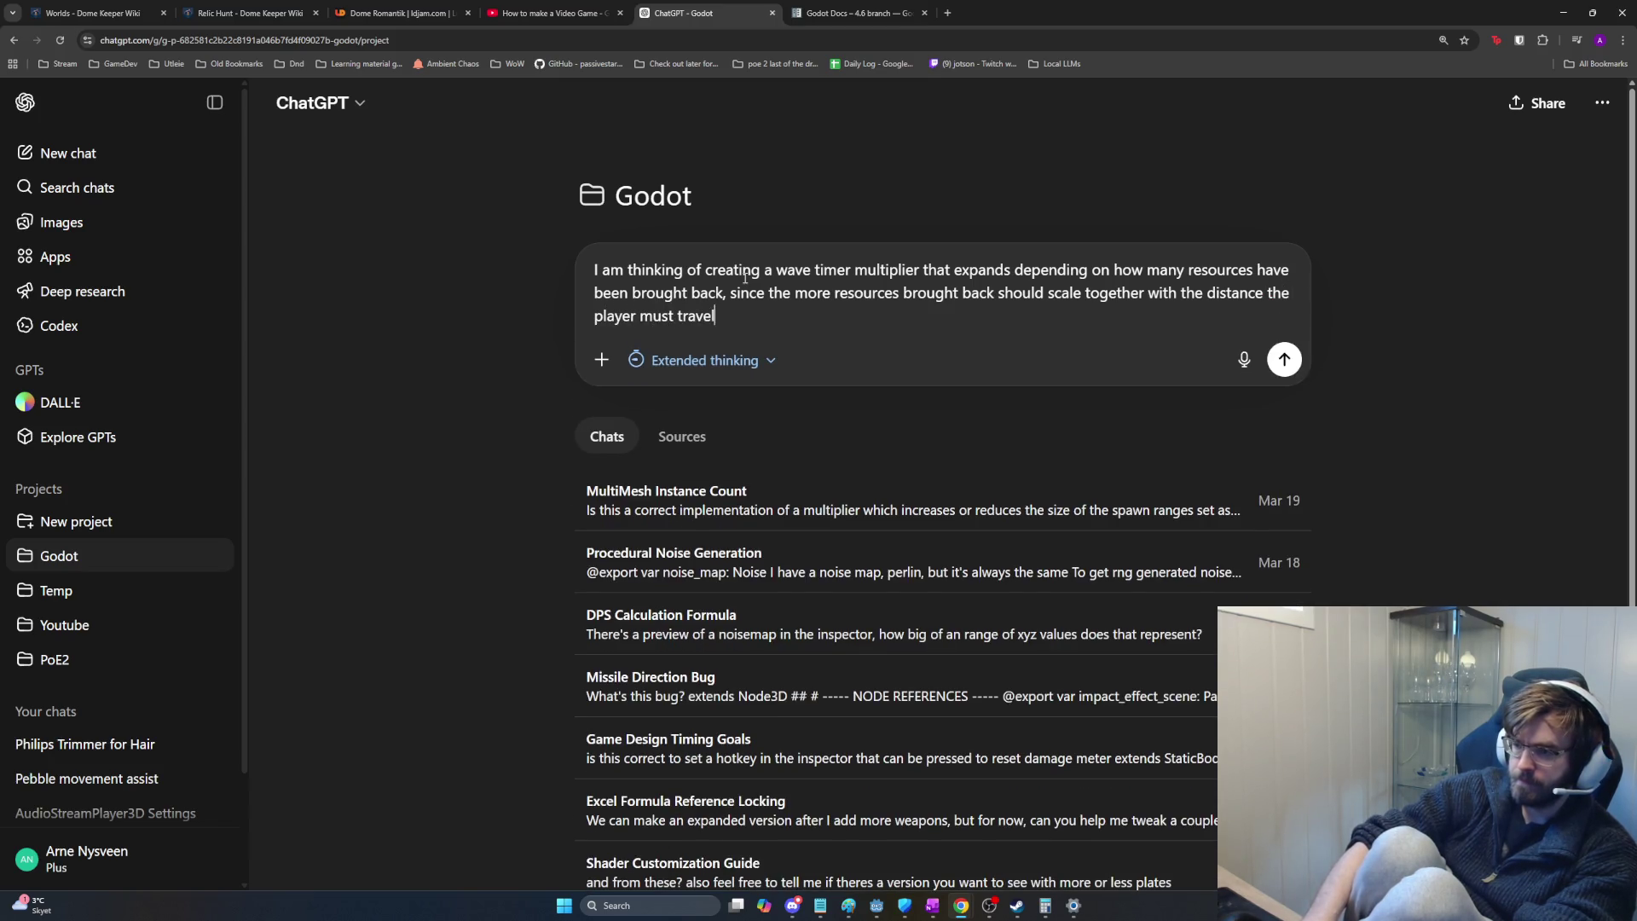
{"action": "type", "text": "get back"}
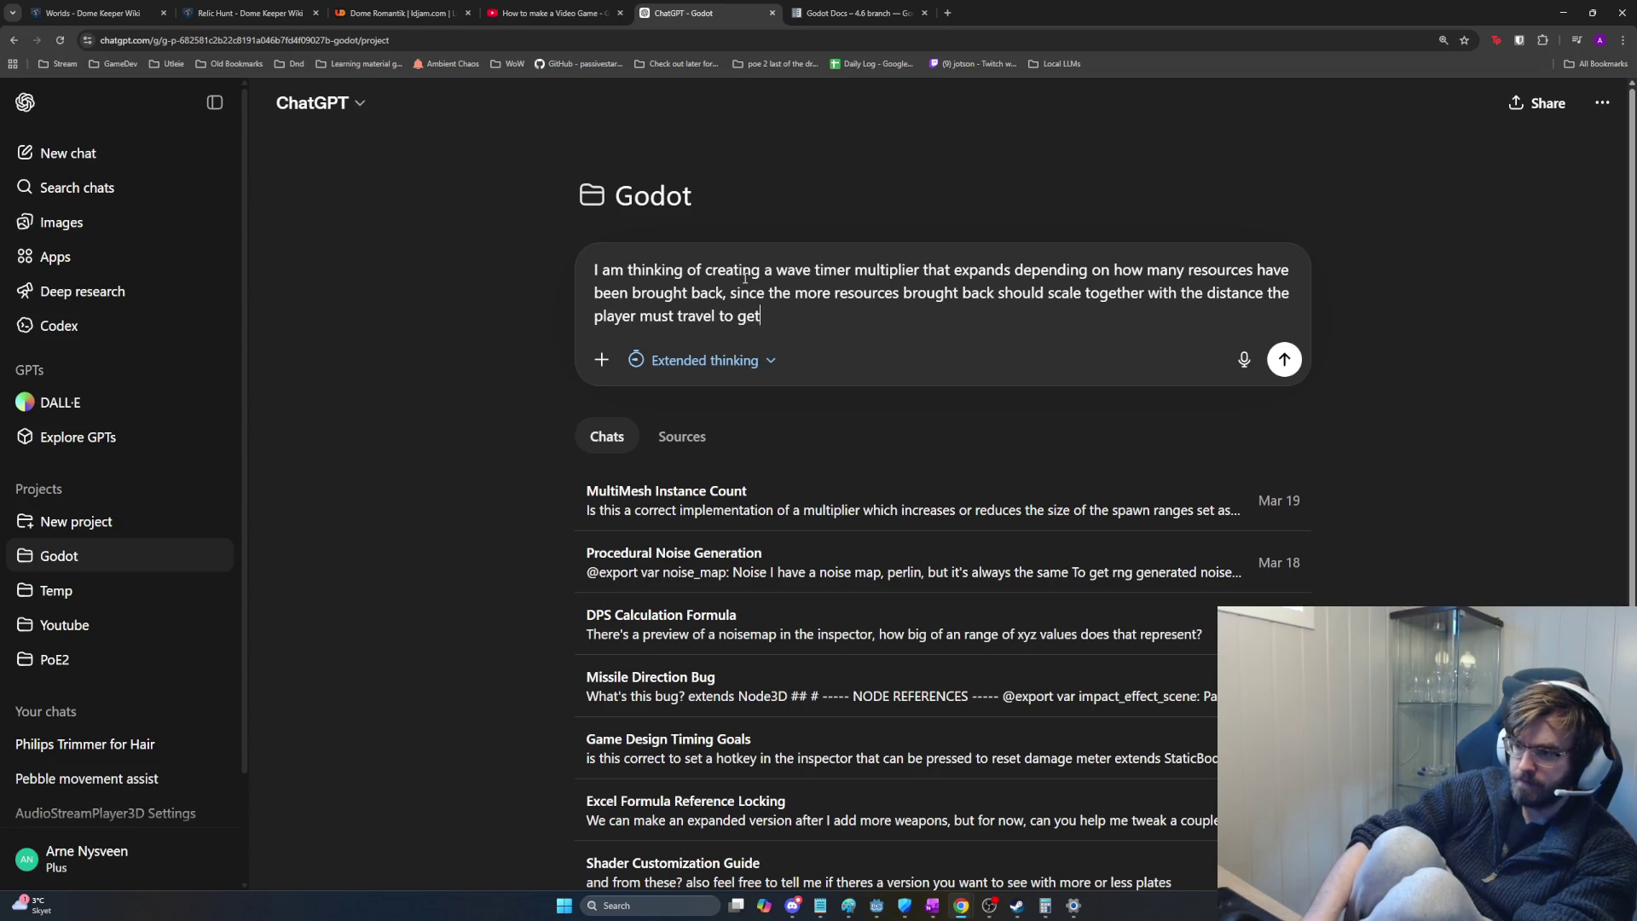
{"action": "type", "text": " home when mining."}
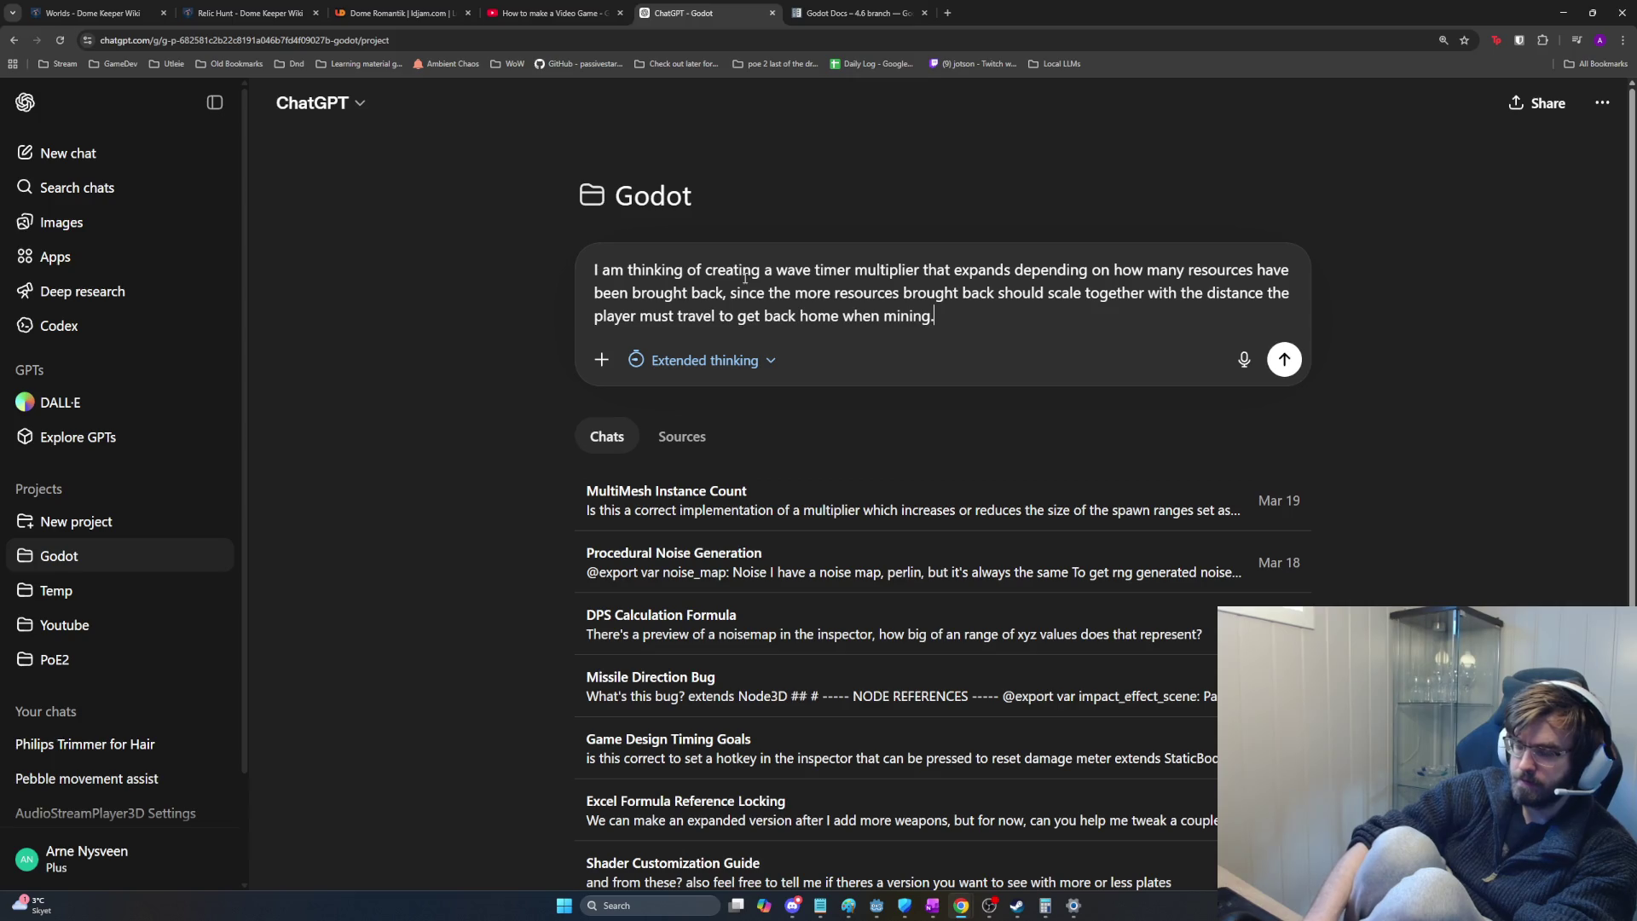
{"action": "key", "text": "shift+Return"}
{"action": "key", "text": "shift+Return"}
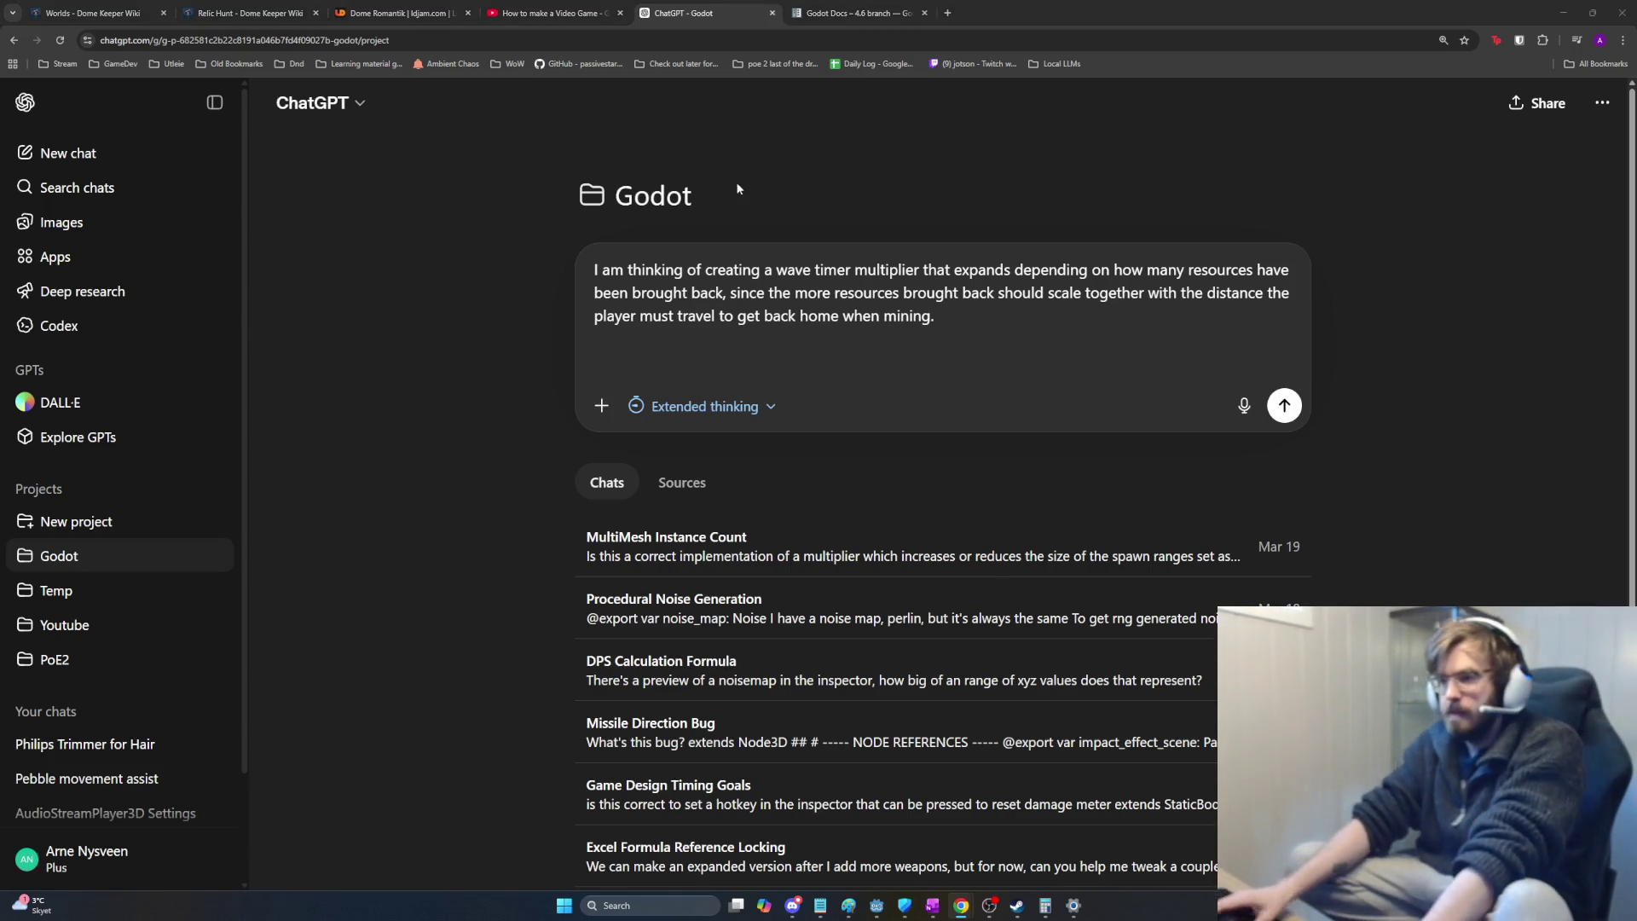
Switch back to the Godot editor window.
{"action": "key", "text": "alt+Tab"}
{"action": "key", "text": "alt+shift+Tab"}
{"action": "key", "text": "alt+Tab"}
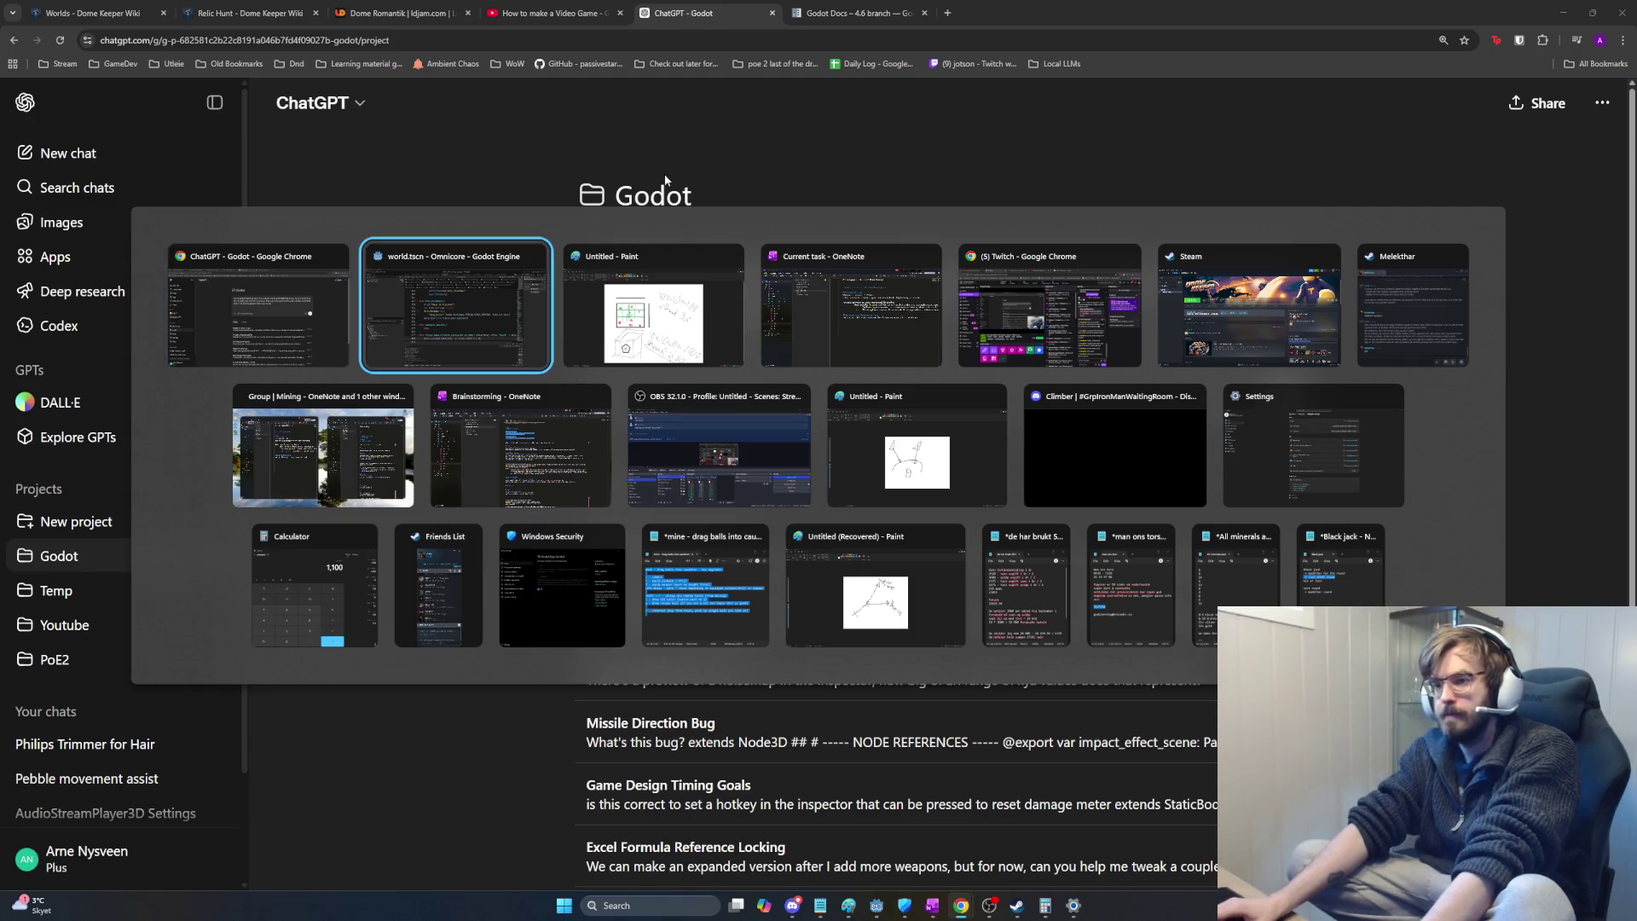
Launch Omnicore, close and relaunch it, then host a game session.
{"action": "key", "text": "F5"}
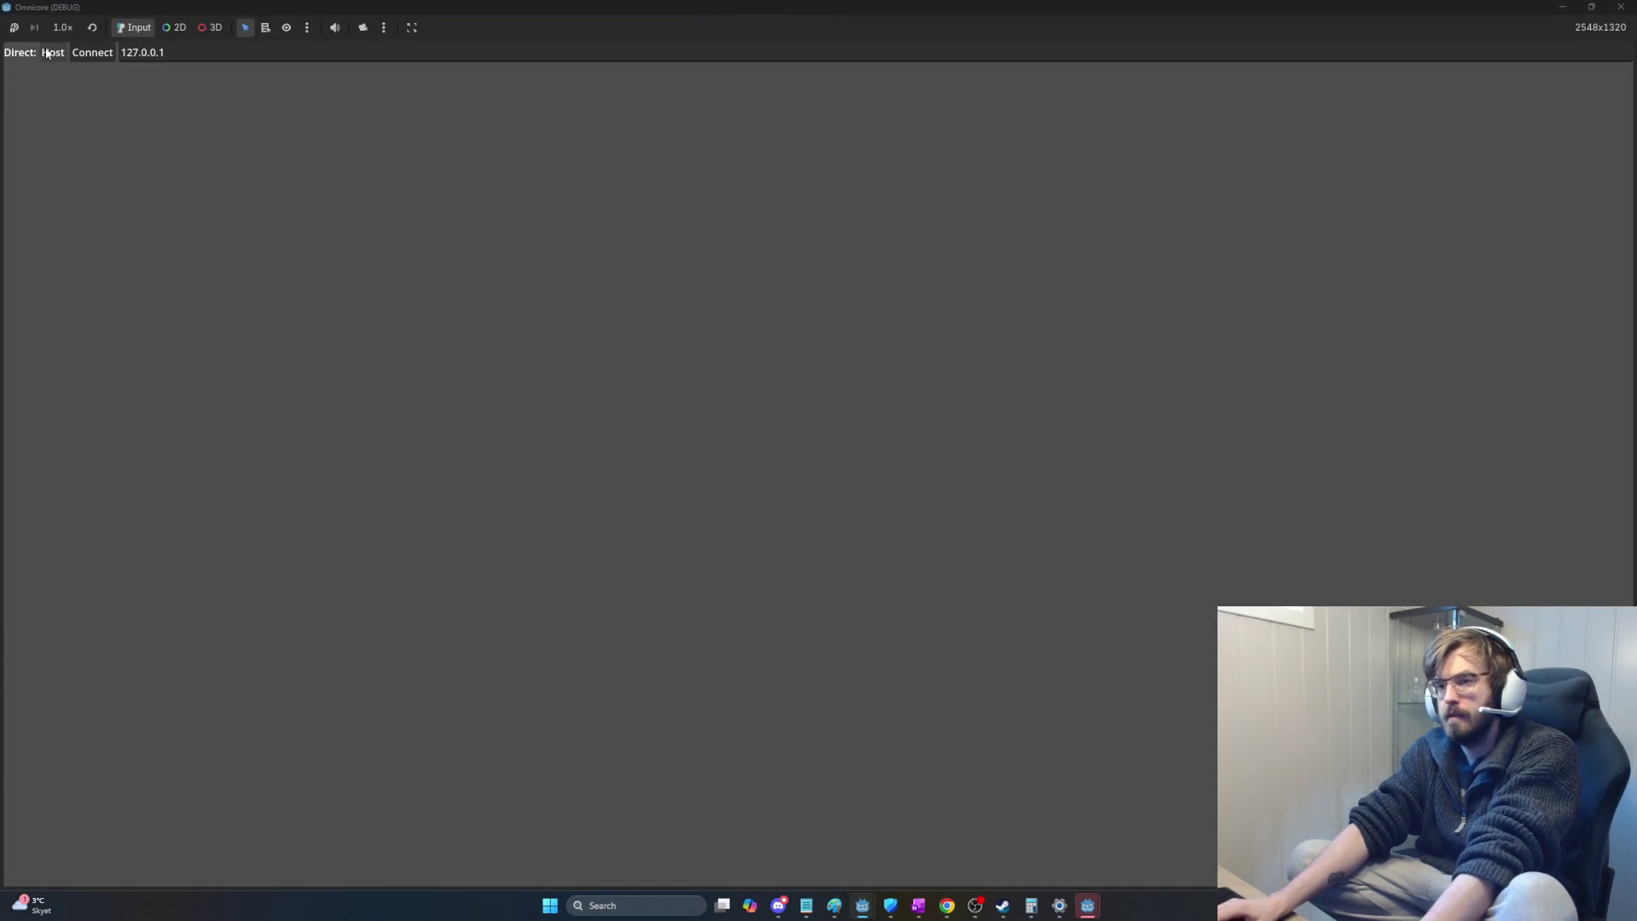
{"action": "left_click", "coordinate": [47, 53]}
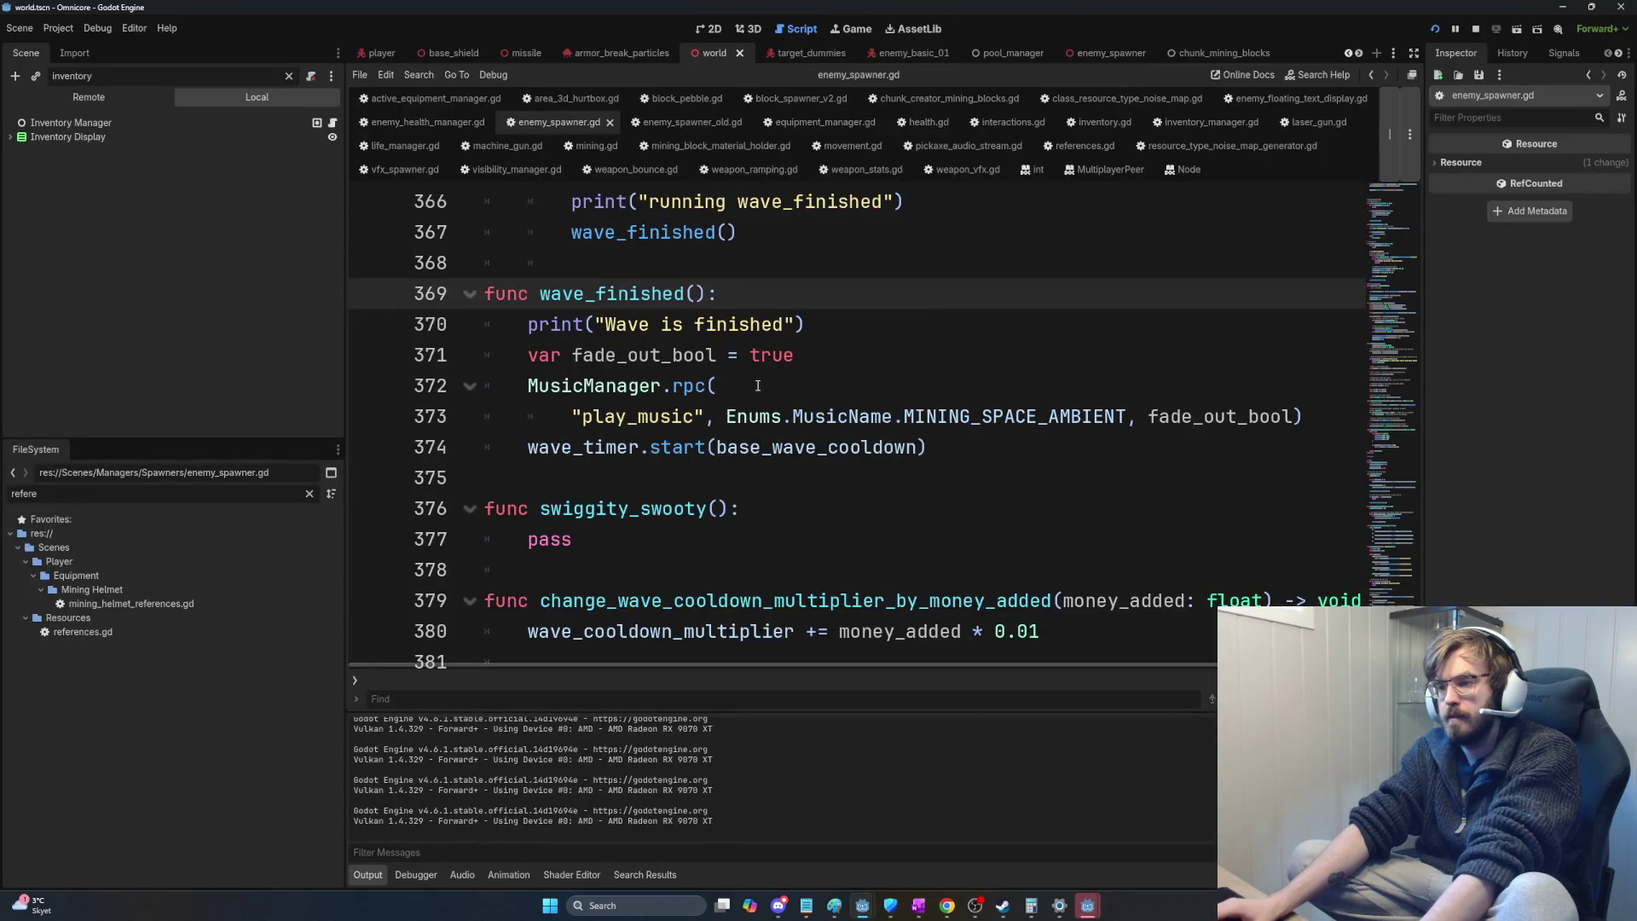
{"action": "key", "text": "F5"}
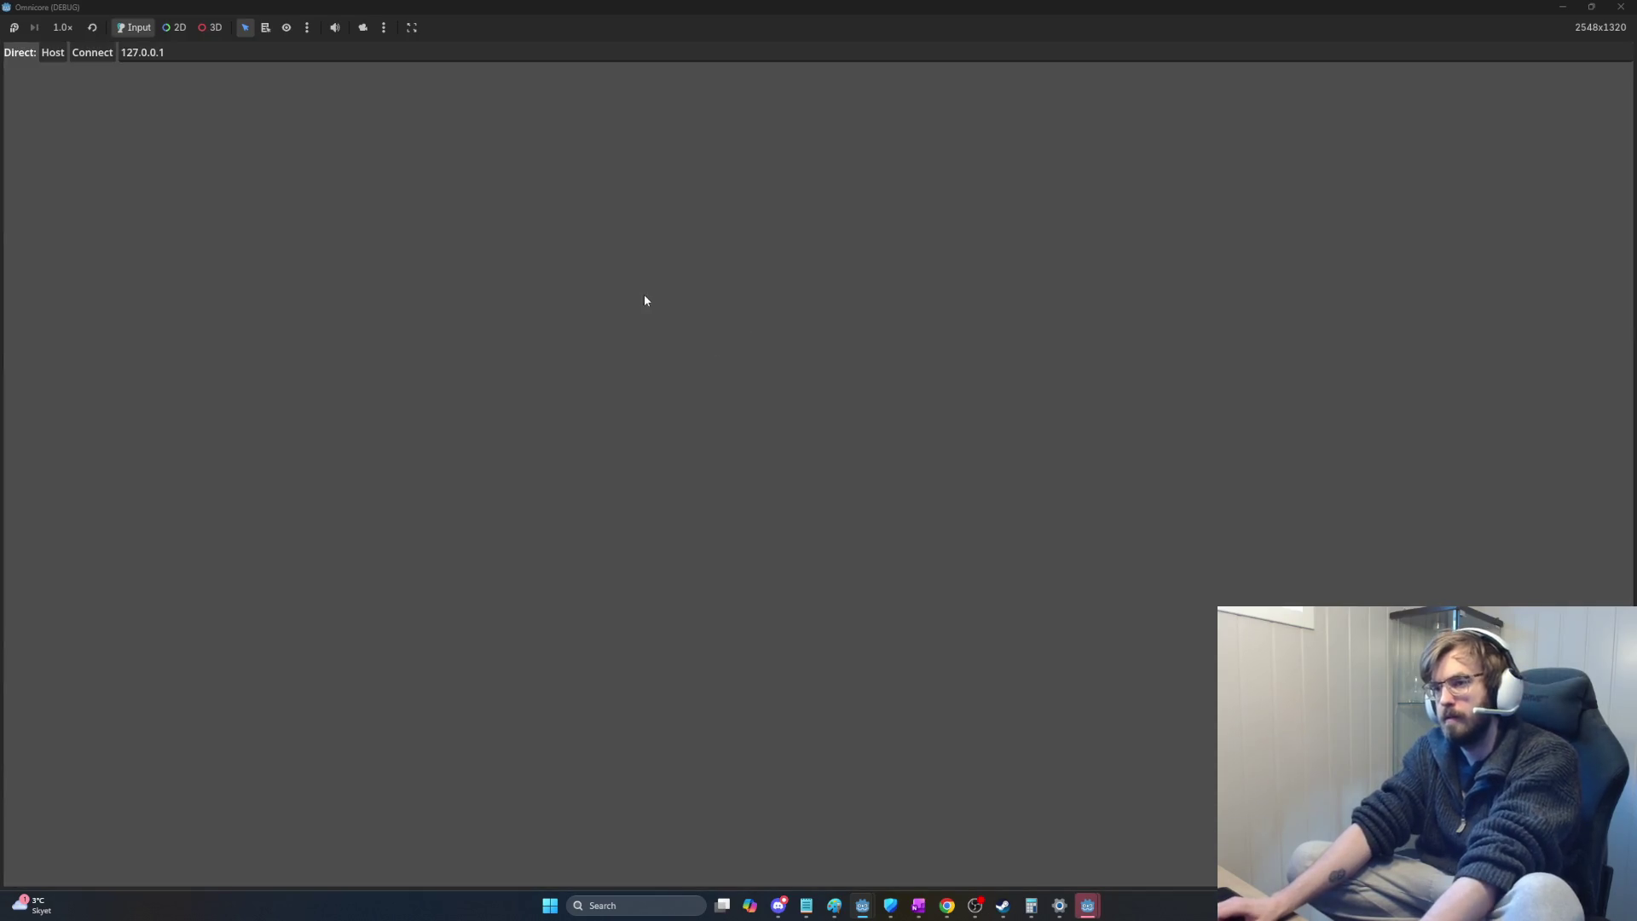
{"action": "left_click", "coordinate": [47, 53]}
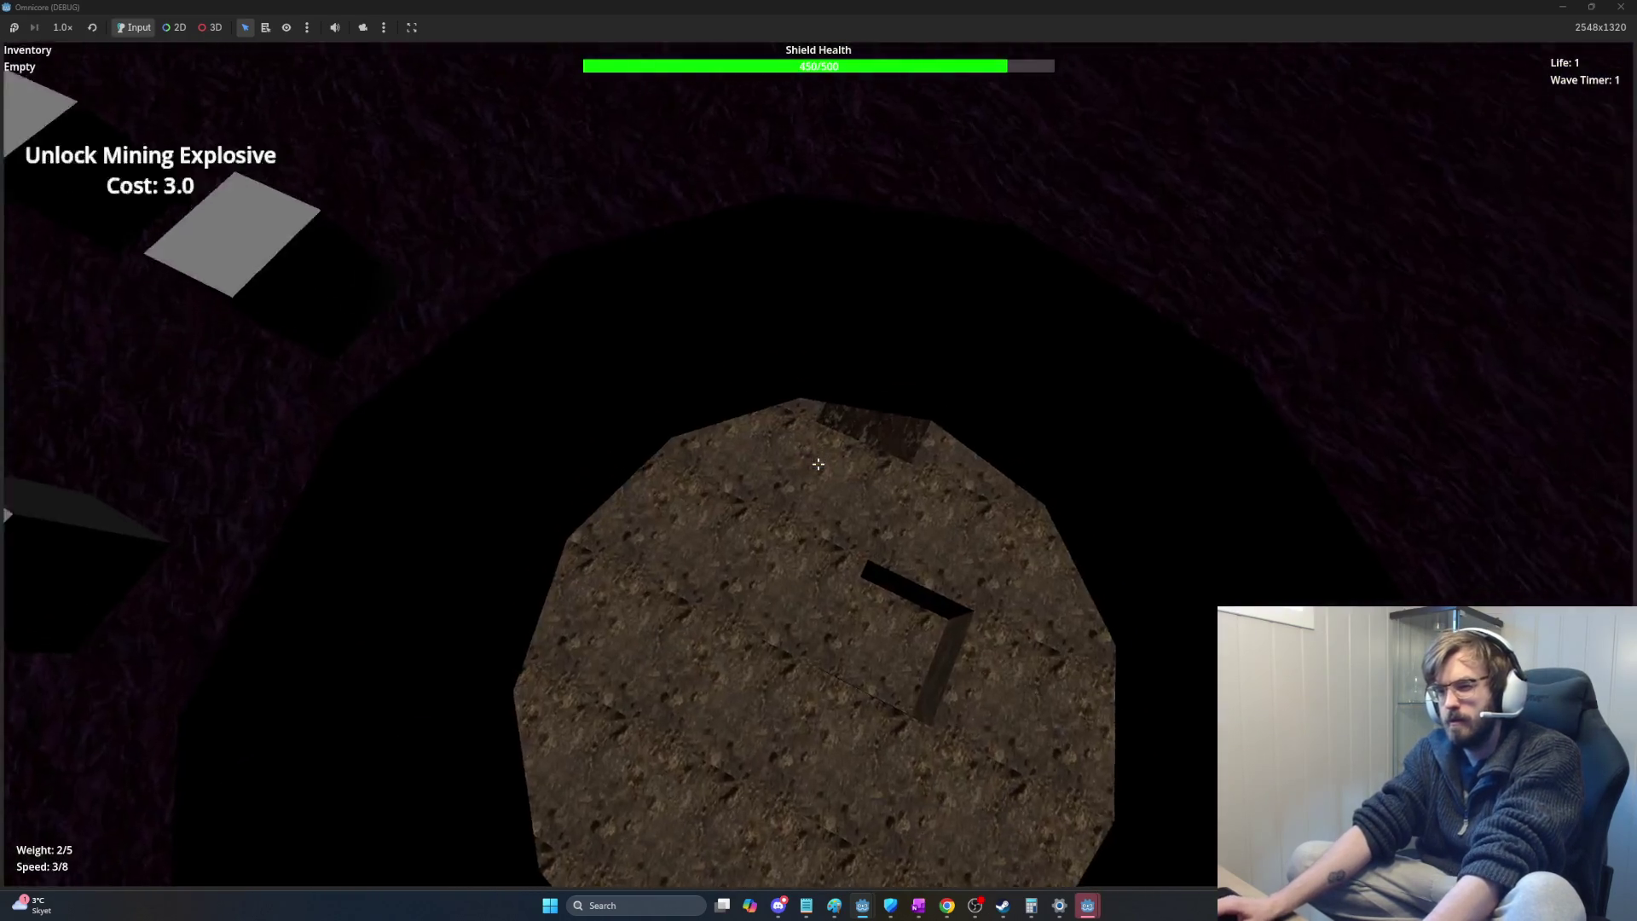
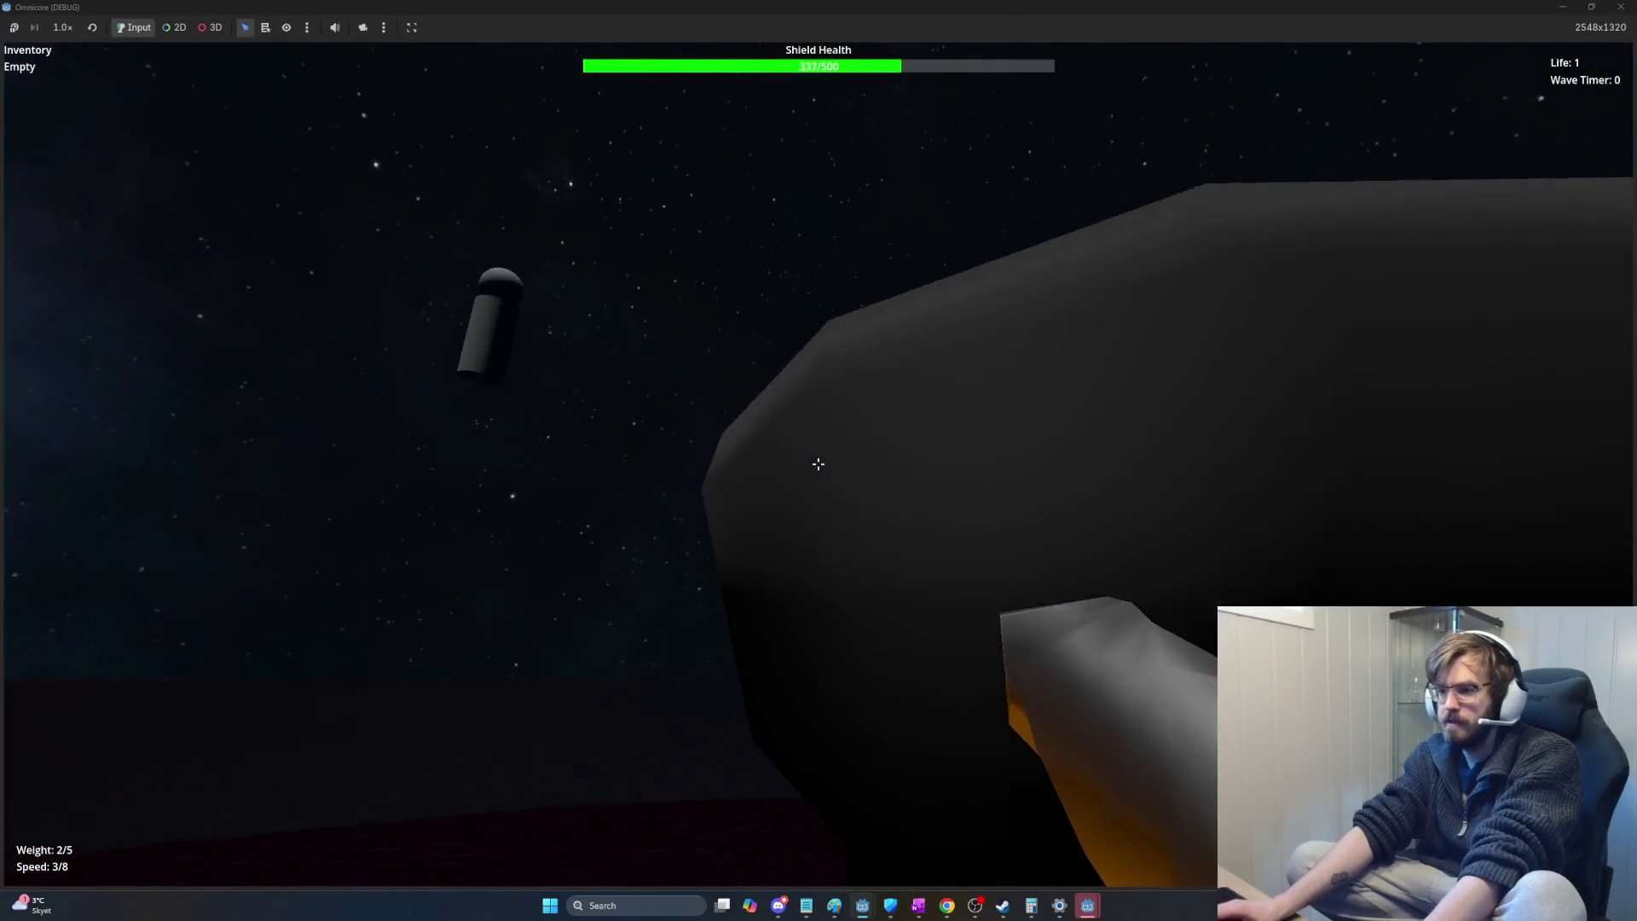
Stop the game and select the EnemySpawner node by filtering the Scene dock for 'enemy'.
{"action": "key", "text": "F8"}
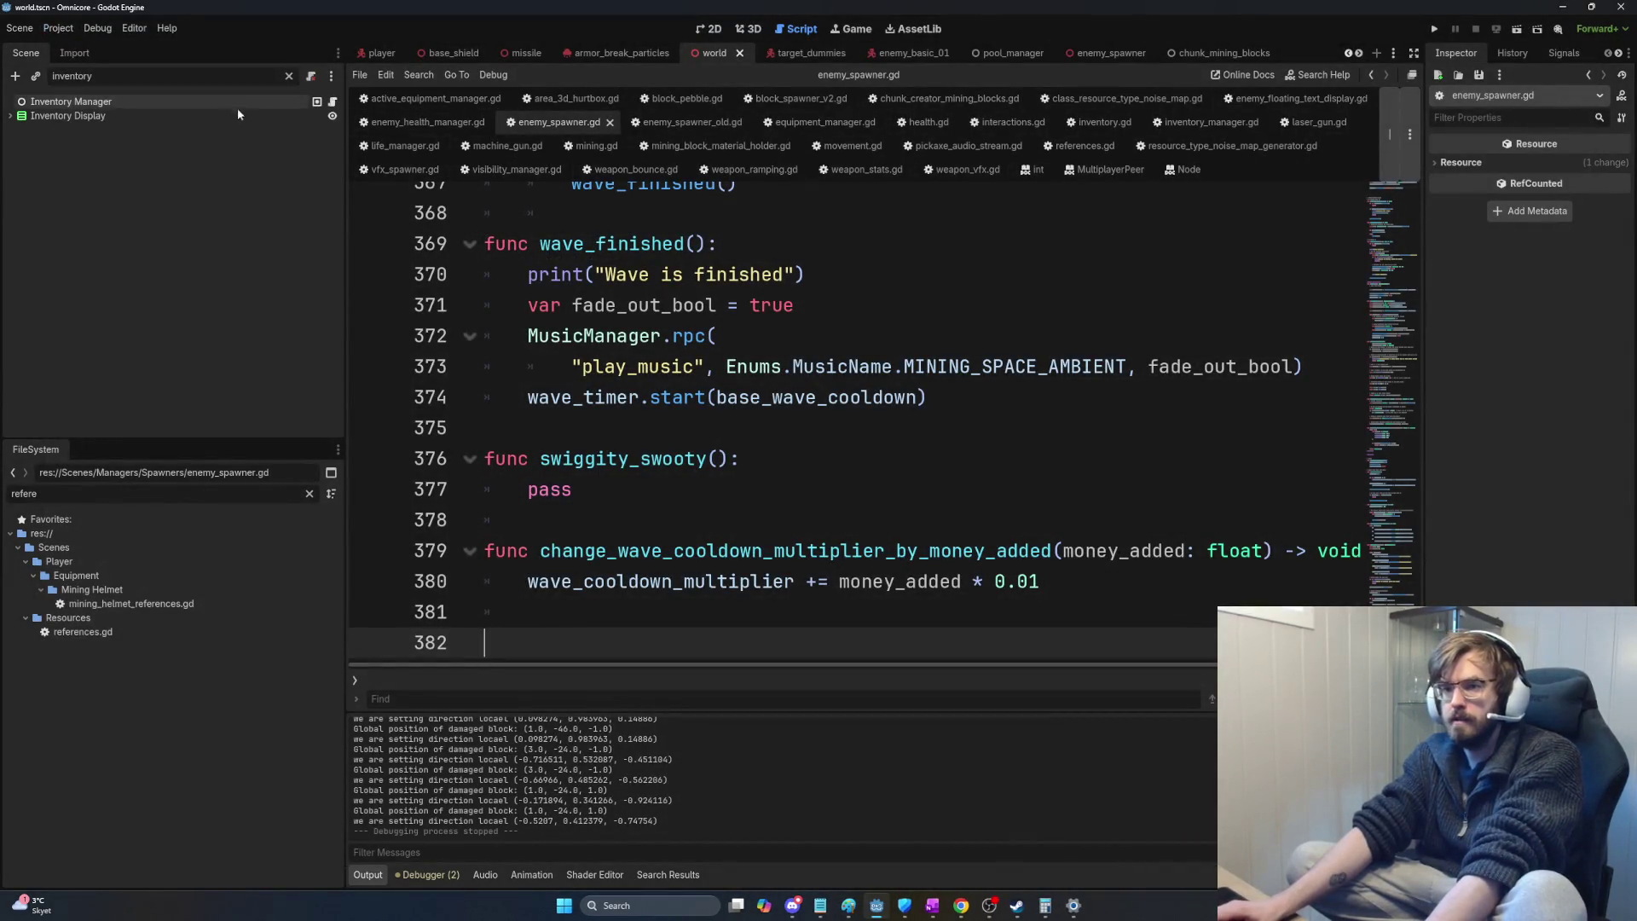
{"action": "double_click", "coordinate": [72, 76]}
{"action": "type", "text": "enemy"}
{"action": "left_click", "coordinate": [63, 101]}
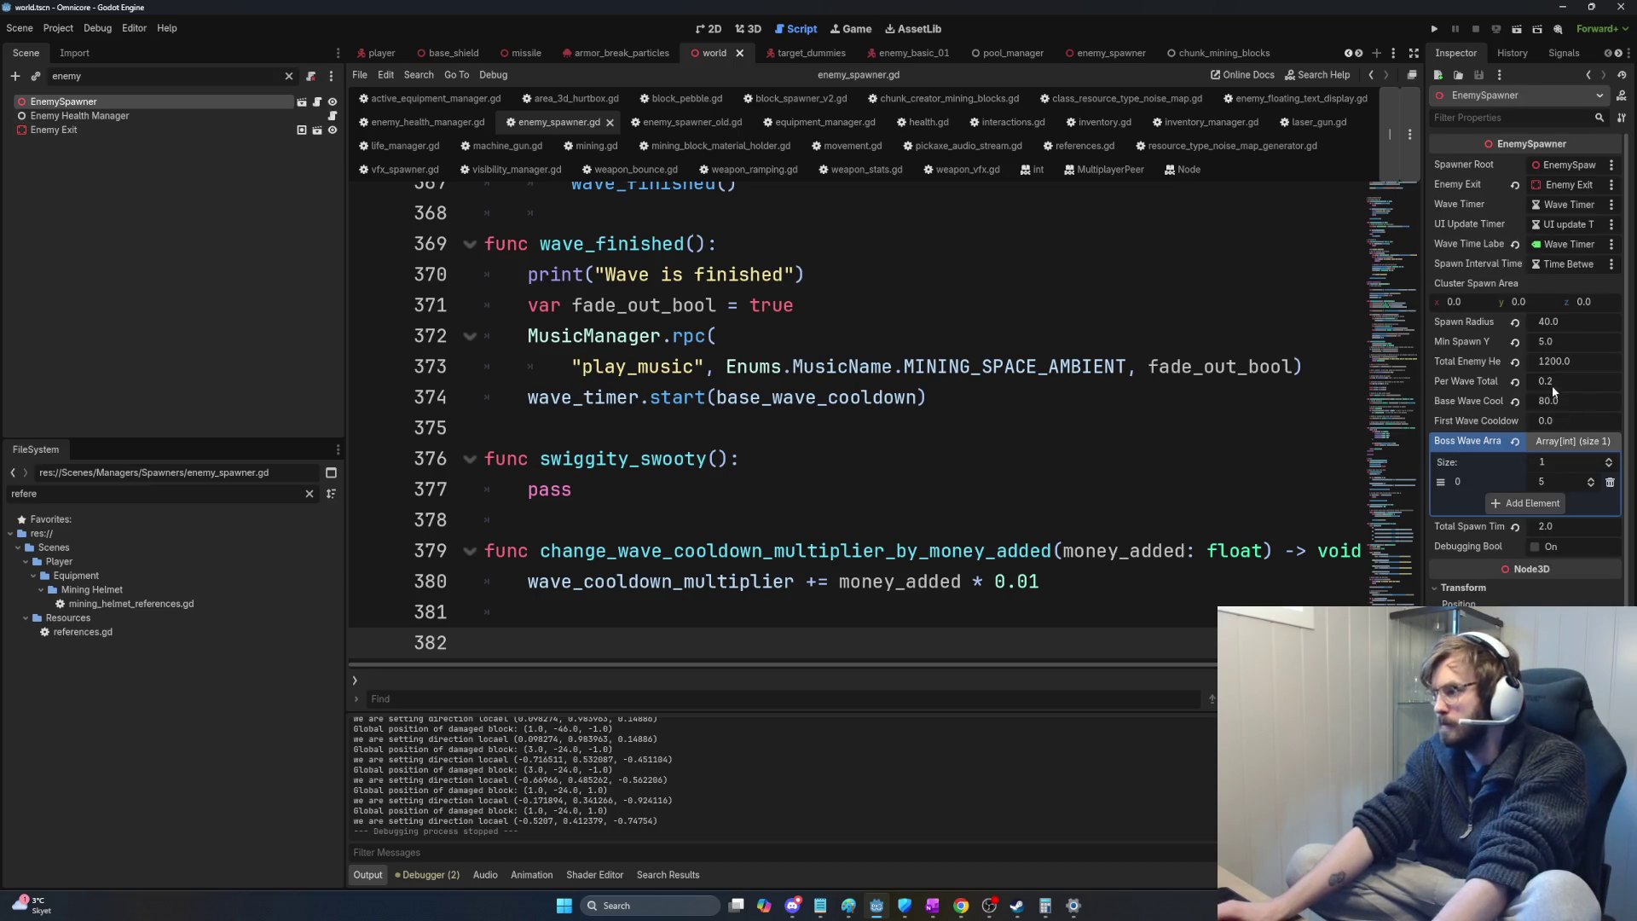
Change the 0.01 factor on line 380 to 0.02, then test-run the game and stop it.
{"action": "left_click", "coordinate": [946, 513]}
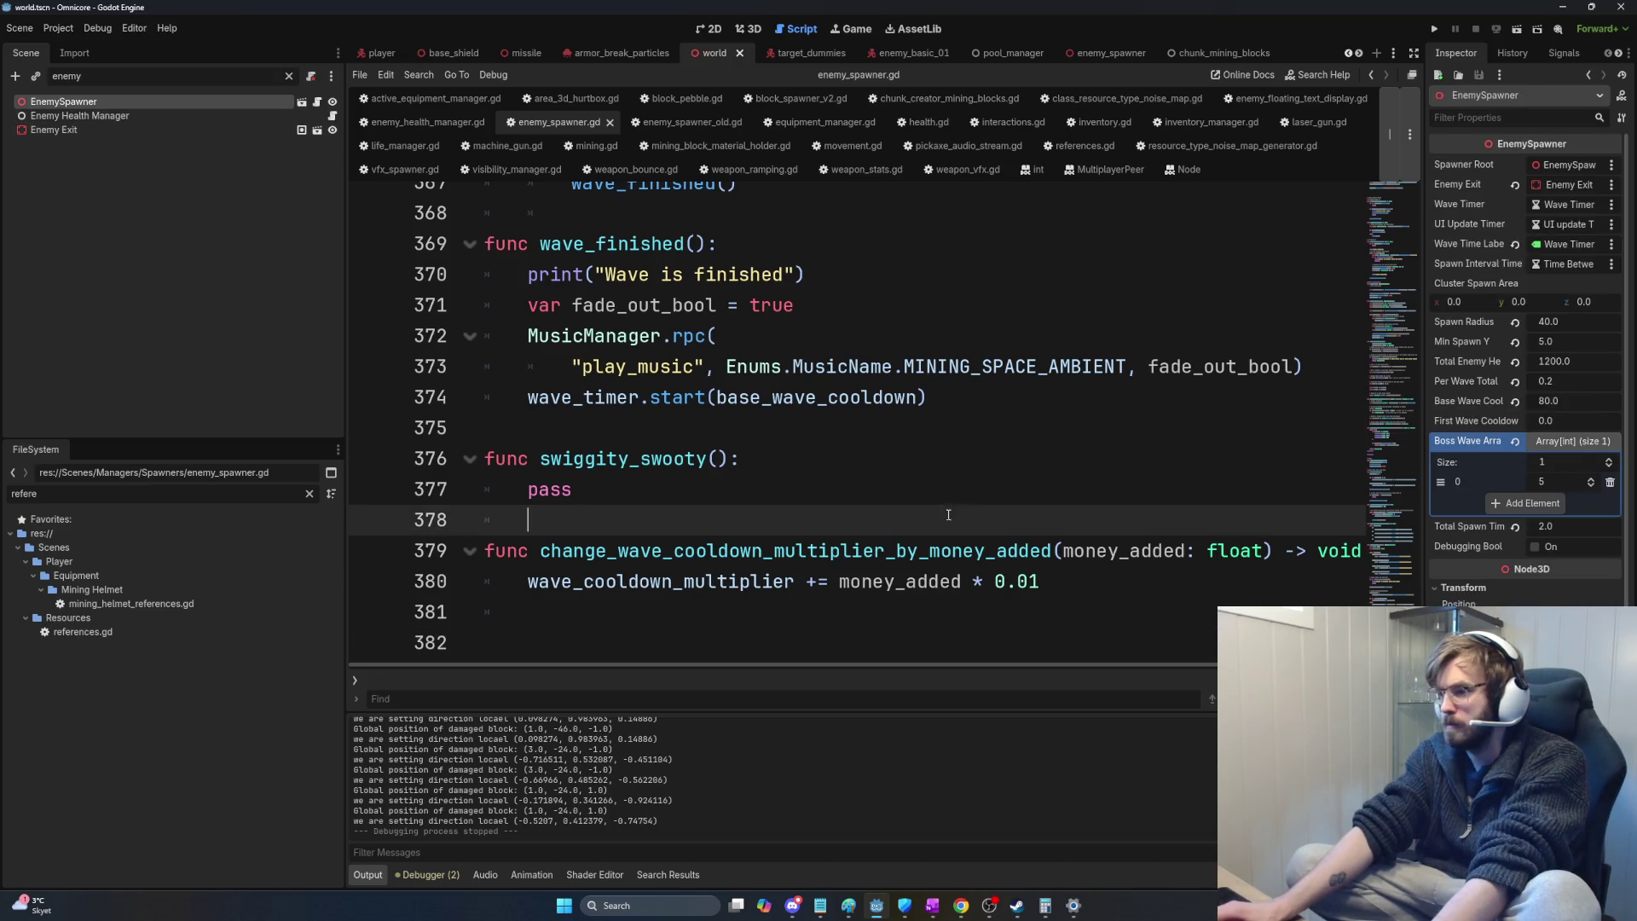
{"action": "left_click", "coordinate": [1078, 575]}
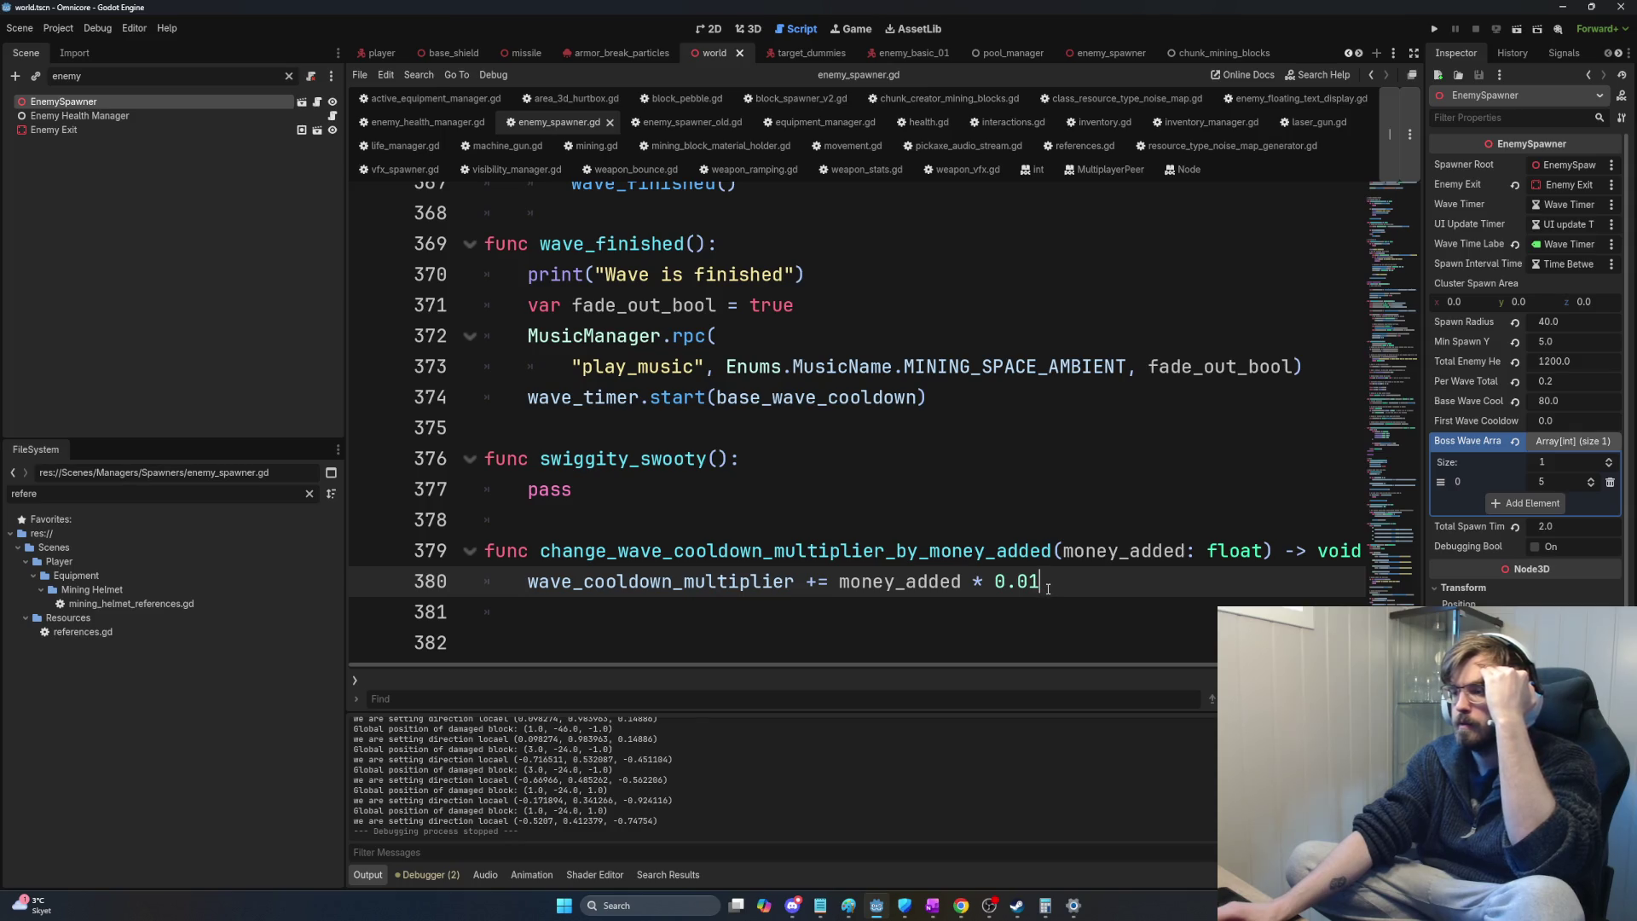
{"action": "key", "text": "BackSpace"}
{"action": "type", "text": "2"}
{"action": "key", "text": "F5"}
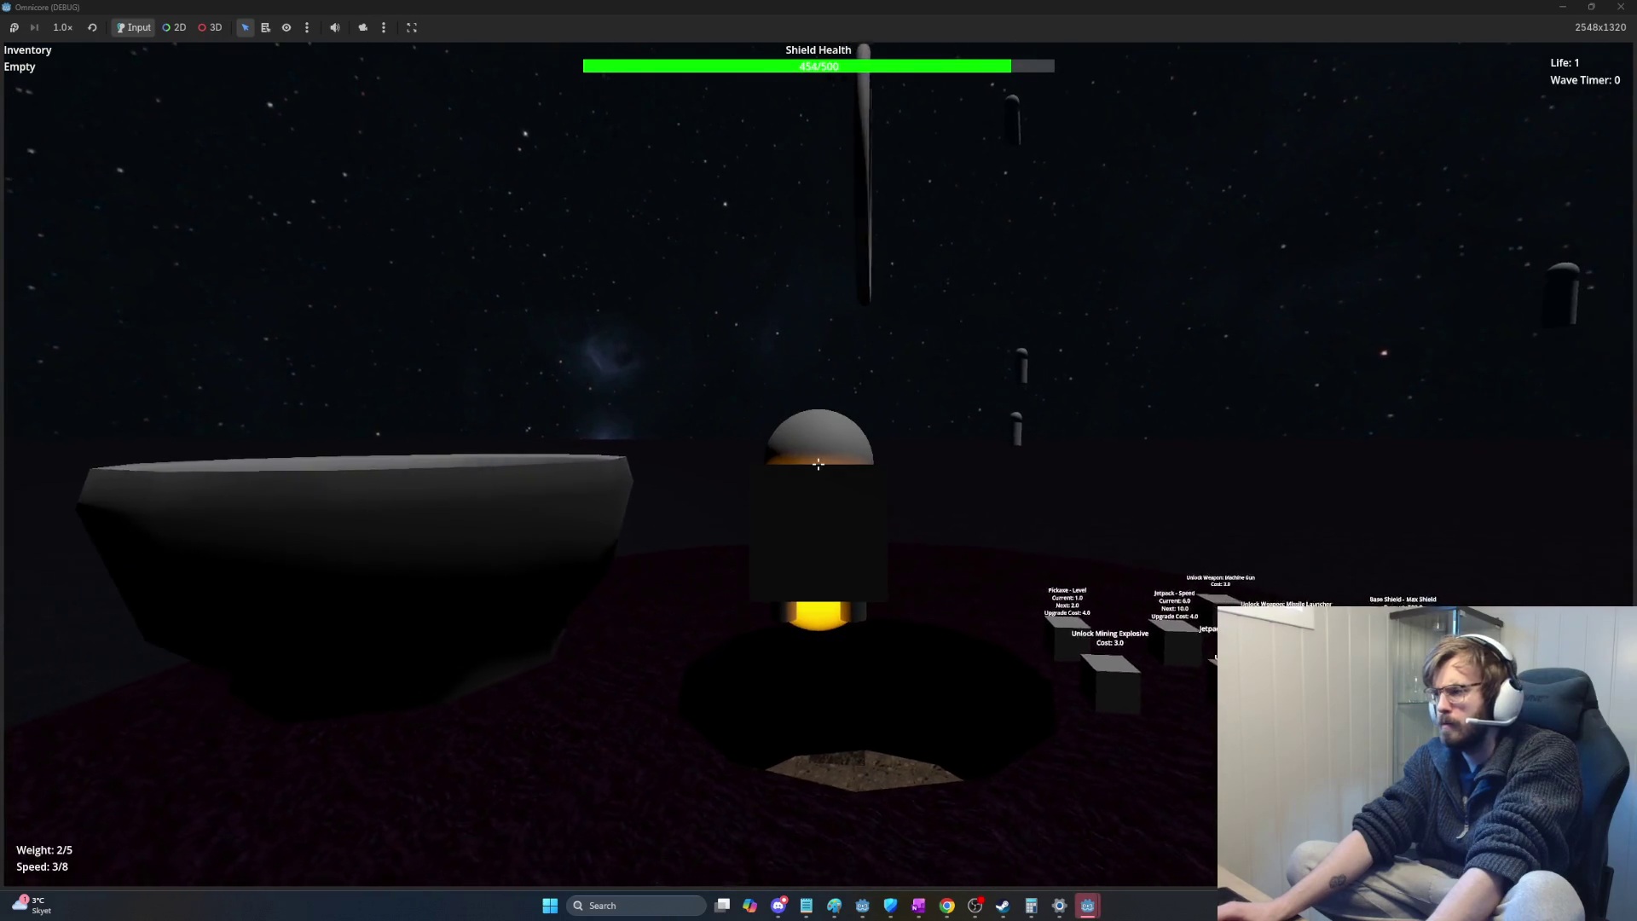
{"action": "key", "text": "F8"}
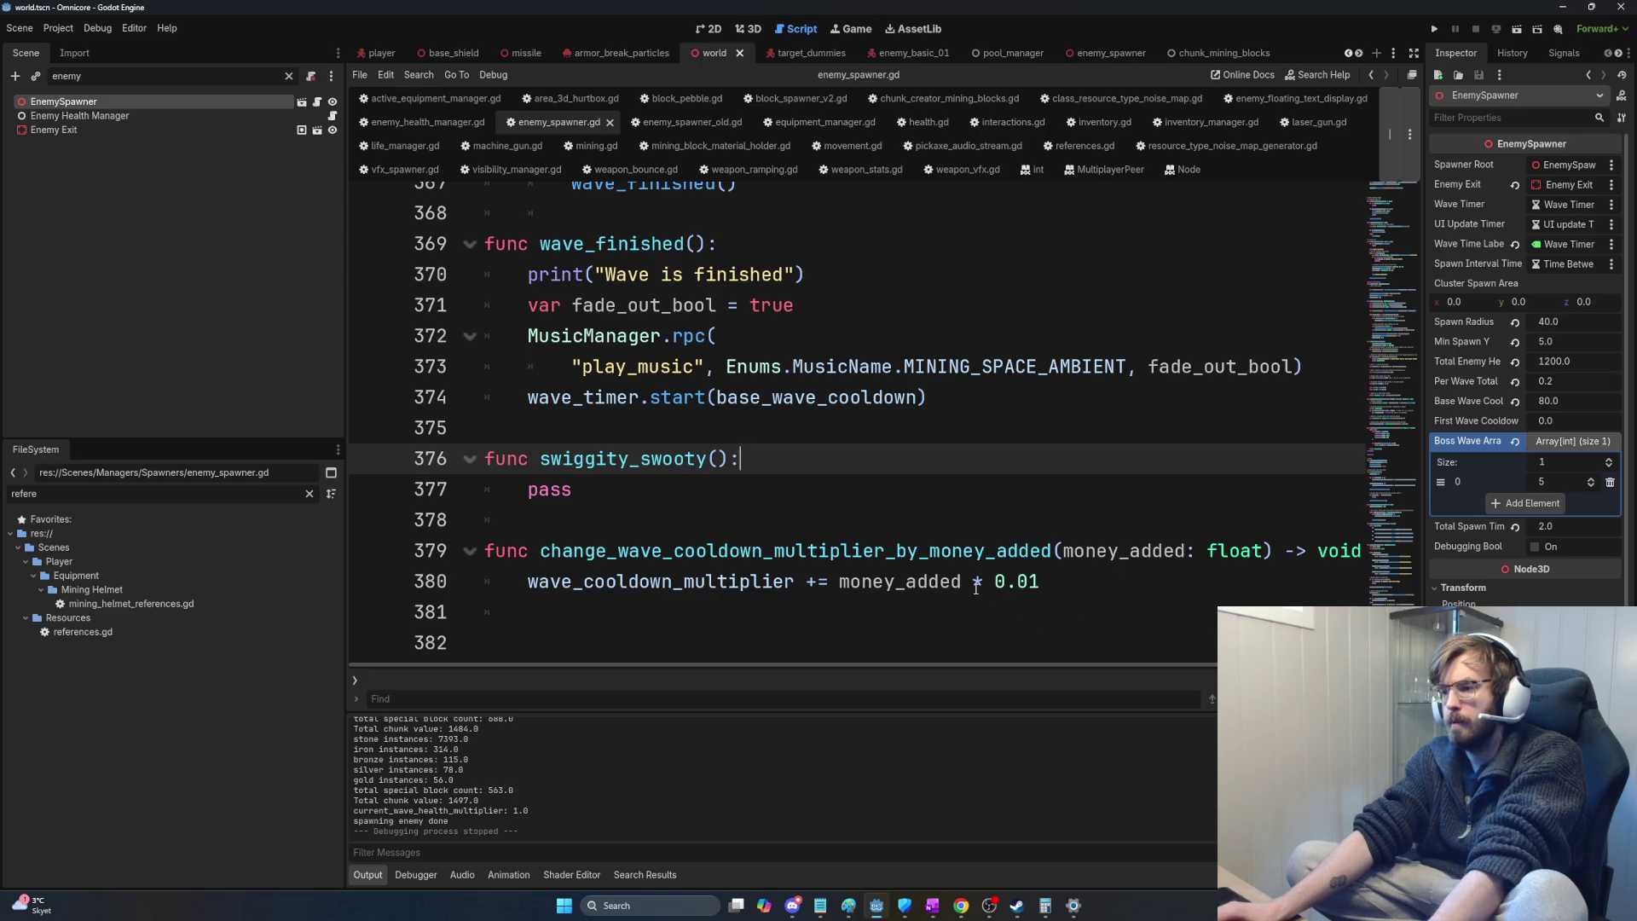
Jump to the wave_cooldown_multiplier declaration on line 44 and set First Wave Cooldown to 1.0.
{"action": "left_click_drag", "start_coordinate": [1065, 588], "coordinate": [847, 581]}
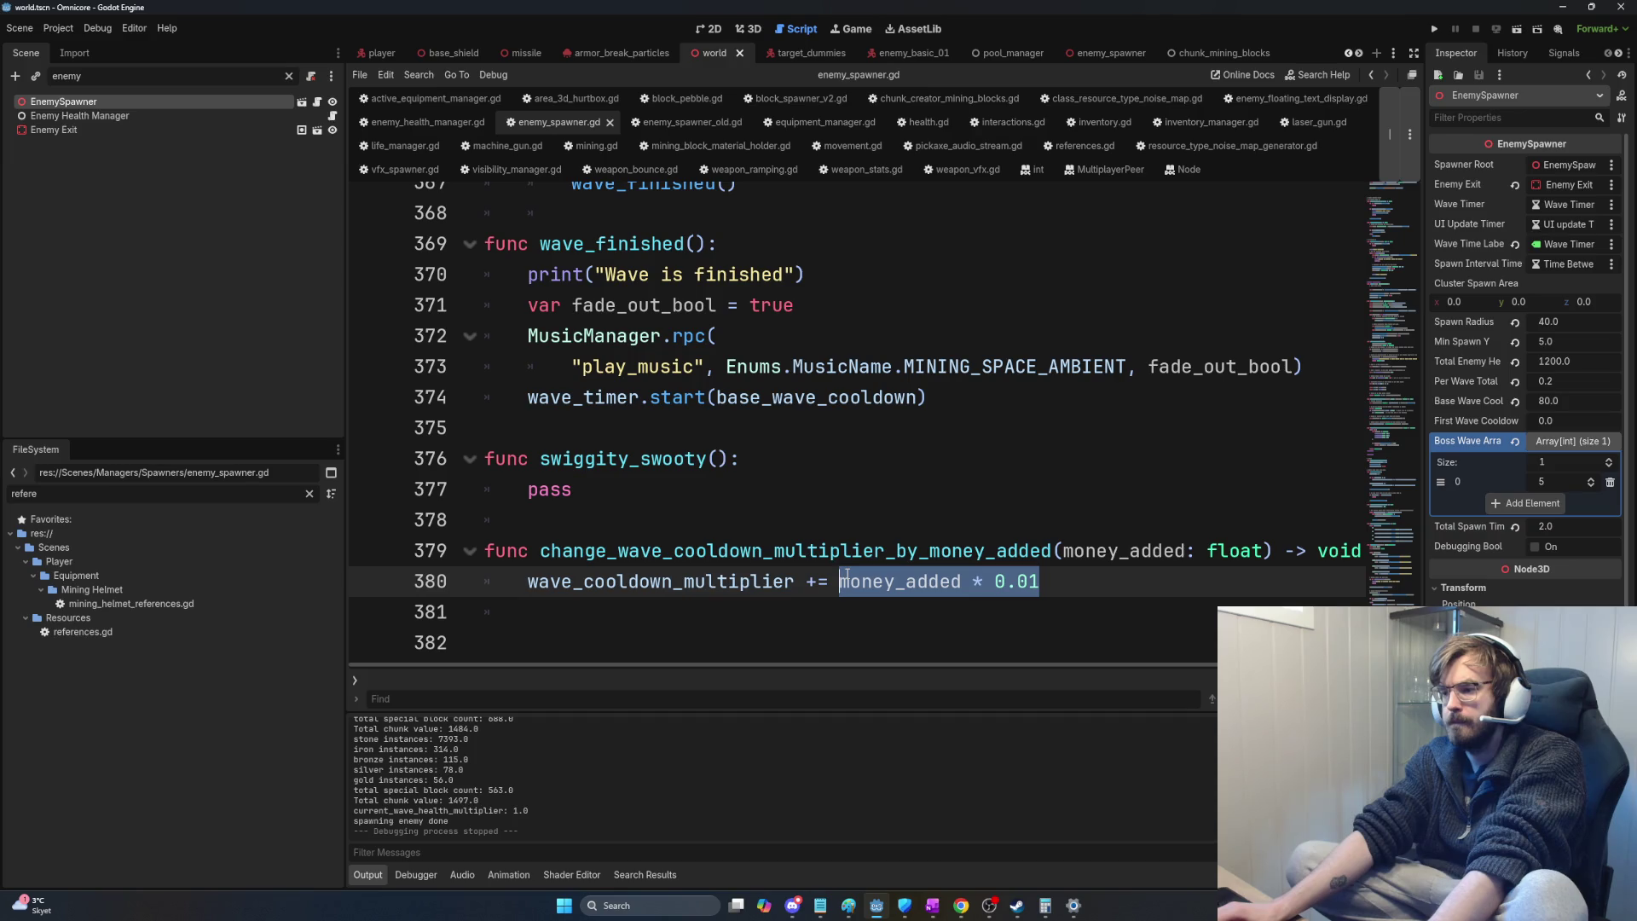
{"action": "double_click", "coordinate": [759, 580]}
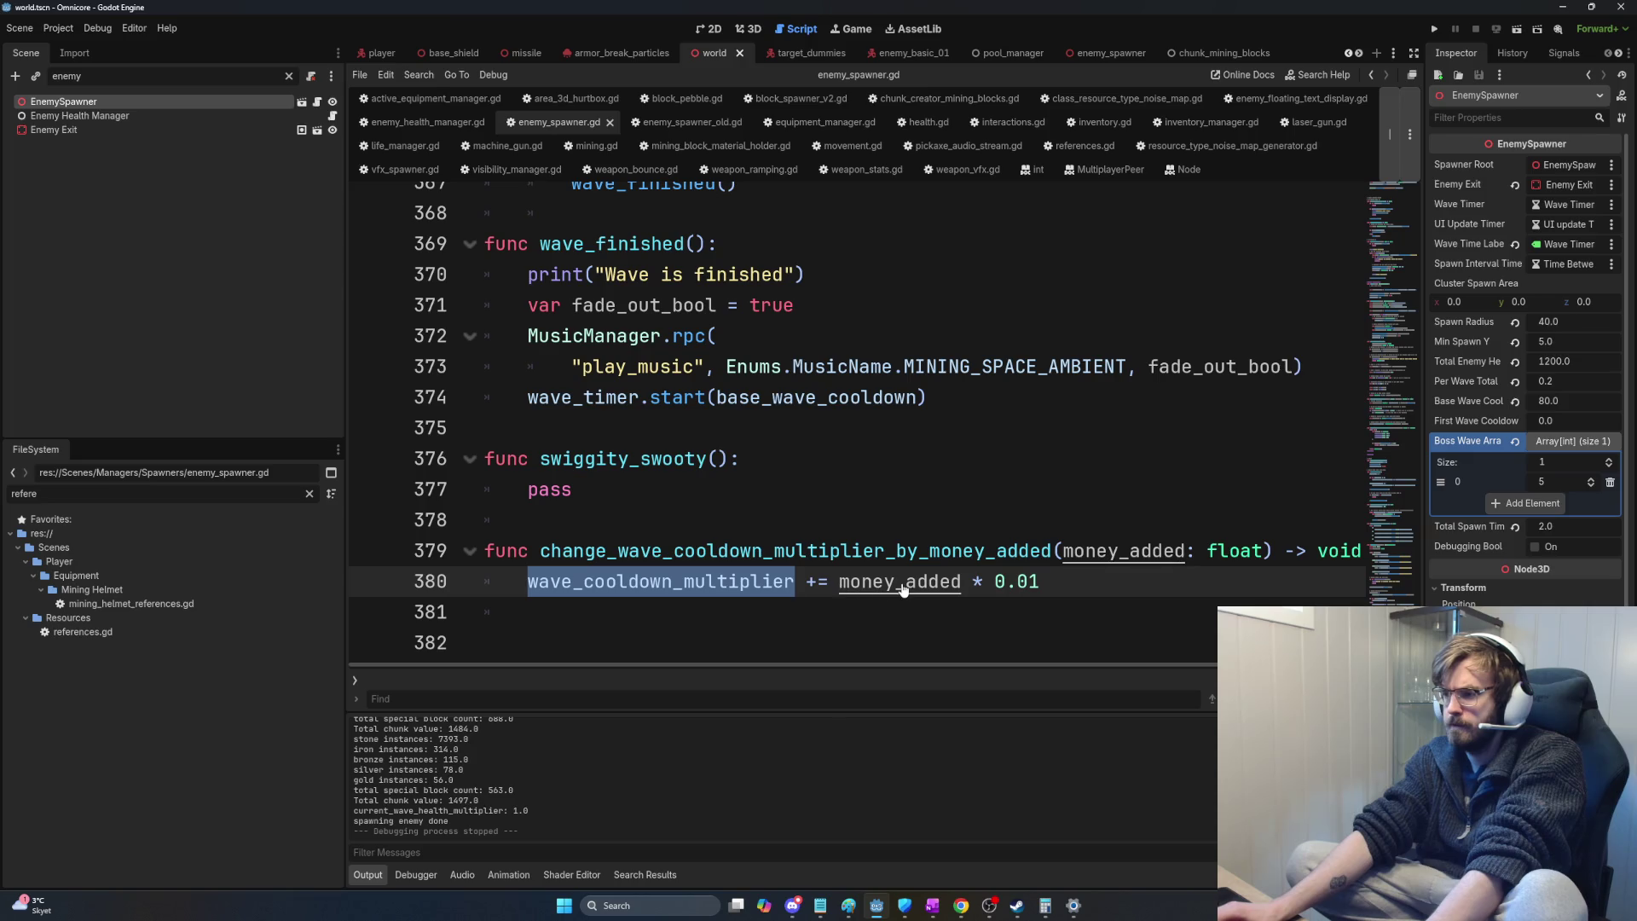
{"action": "left_click", "coordinate": [661, 581], "text": "ctrl"}
{"action": "left_click", "coordinate": [708, 386]}
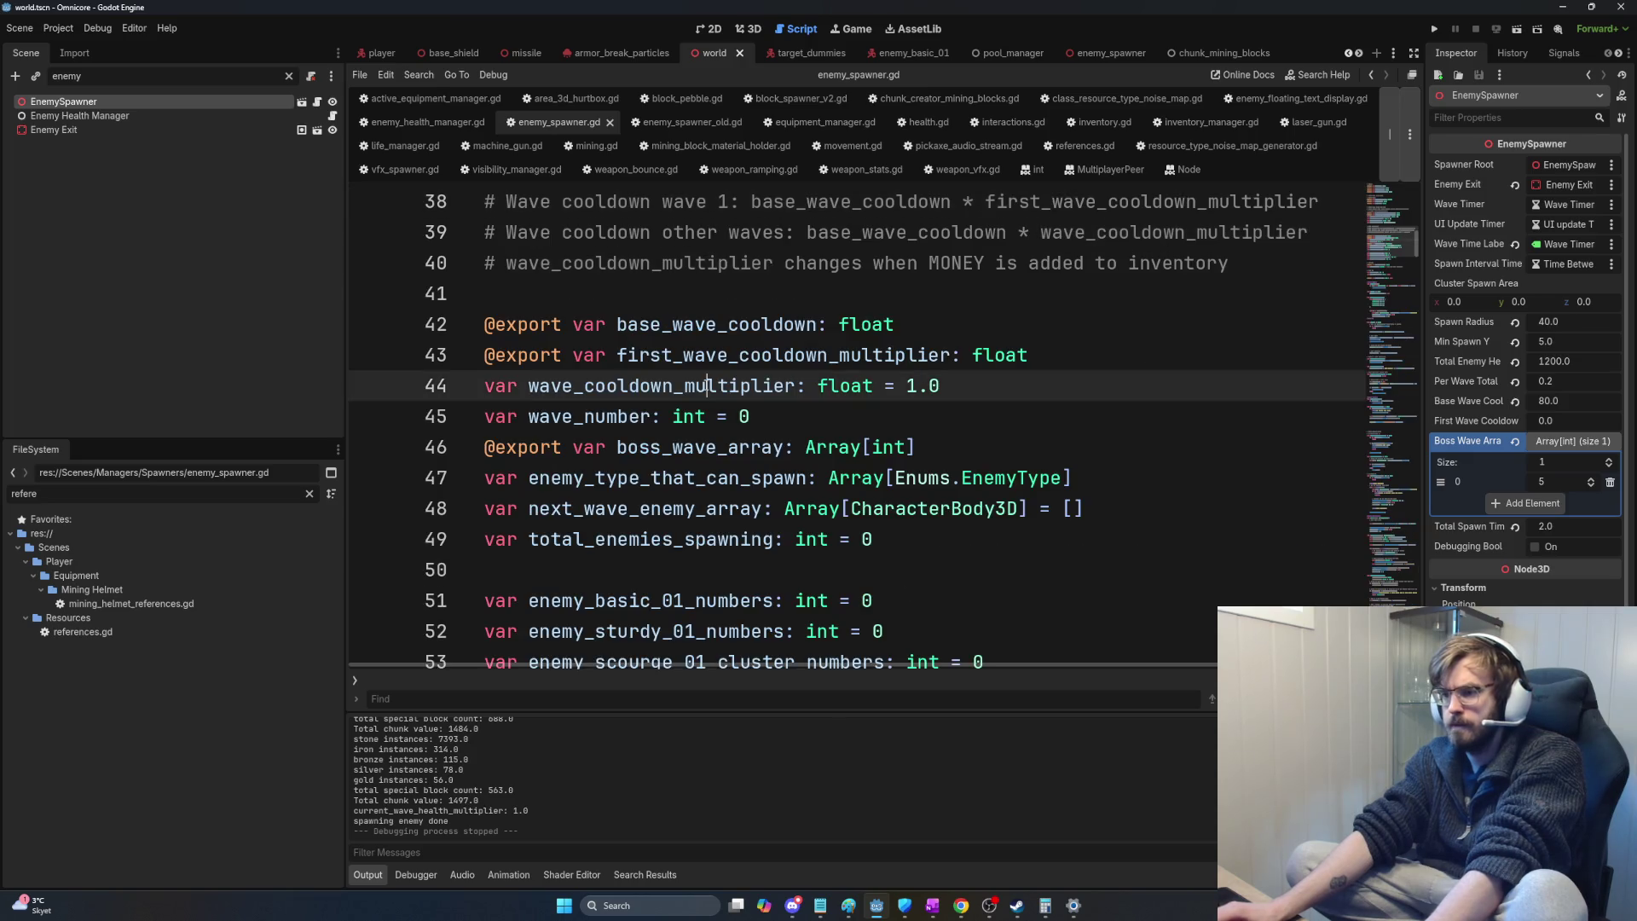
{"action": "left_click", "coordinate": [1586, 418]}
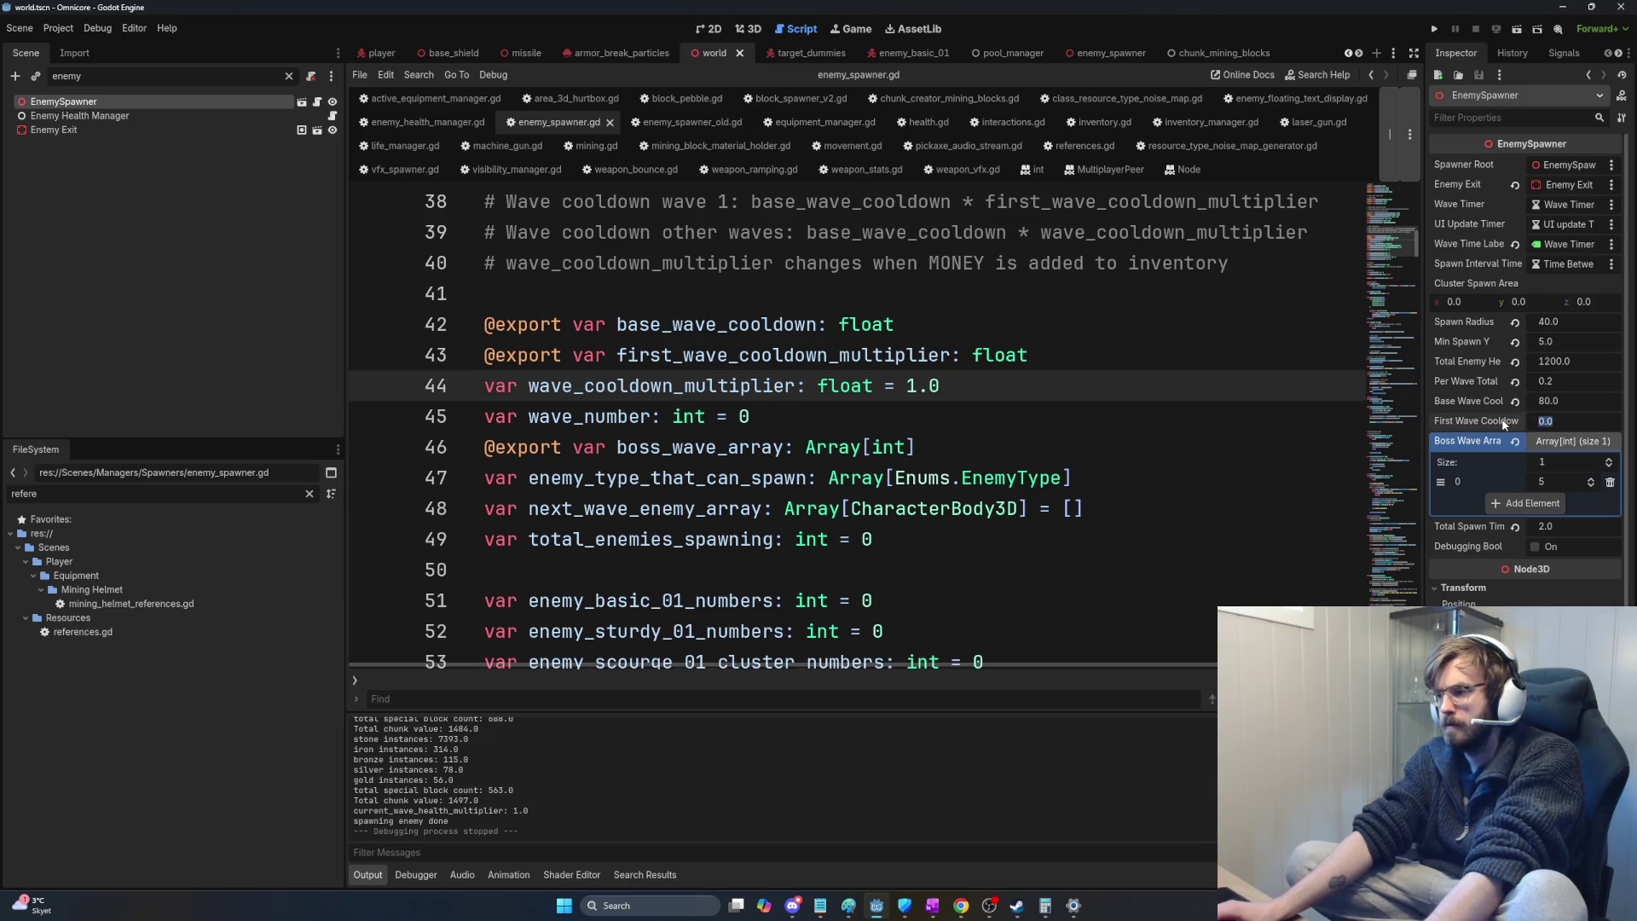
{"action": "type", "text": "1"}
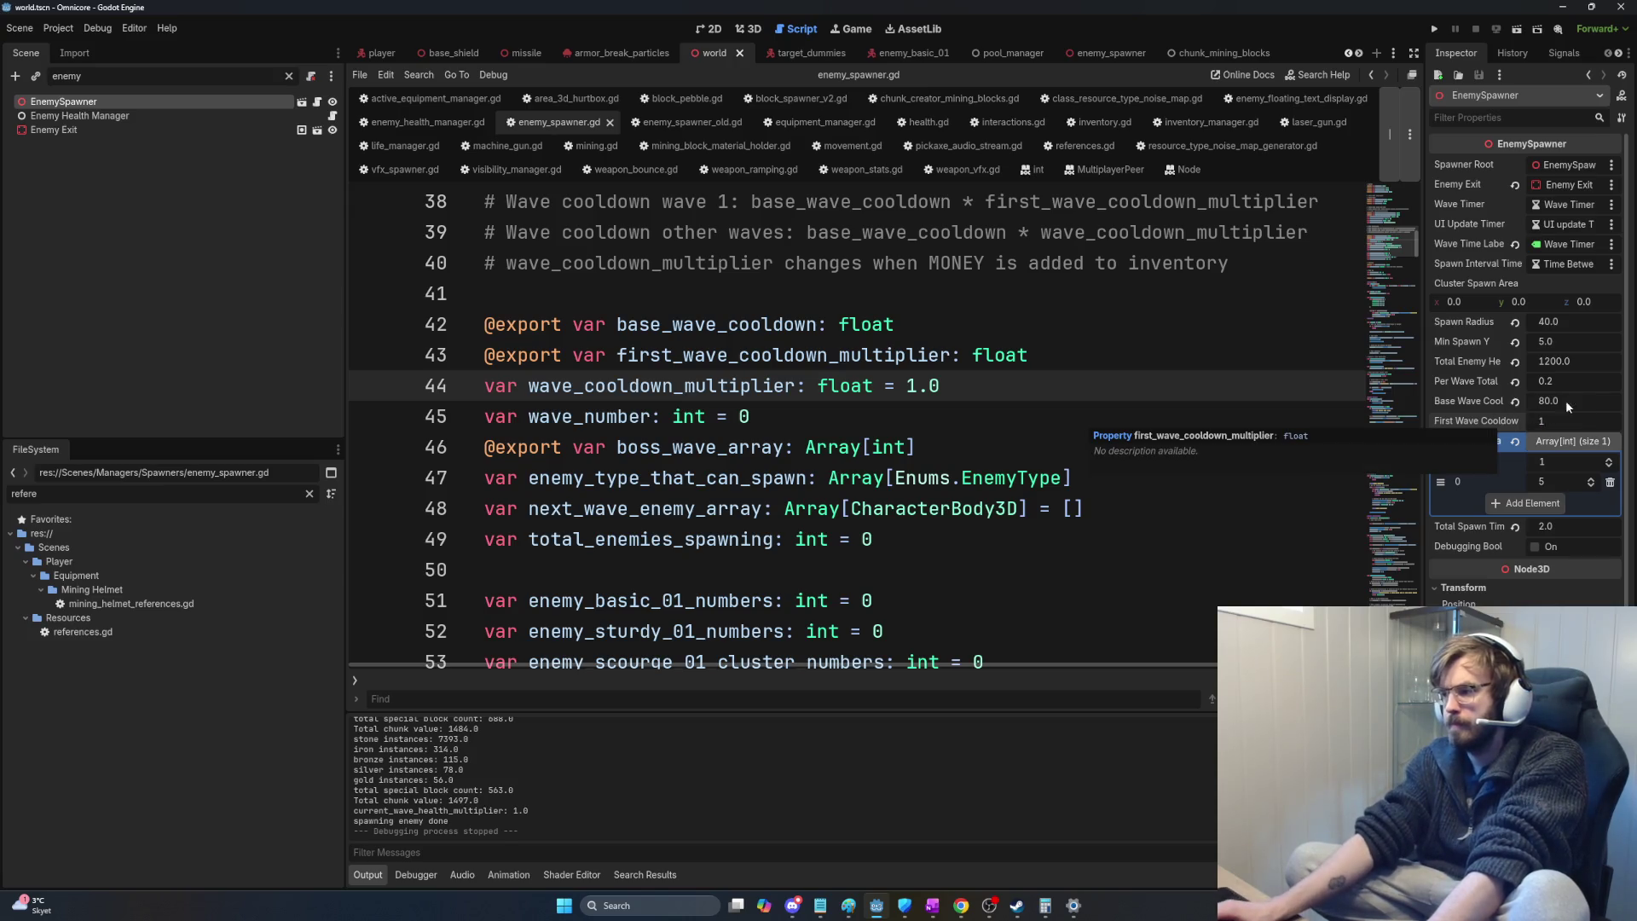
{"action": "left_click", "coordinate": [1562, 401]}
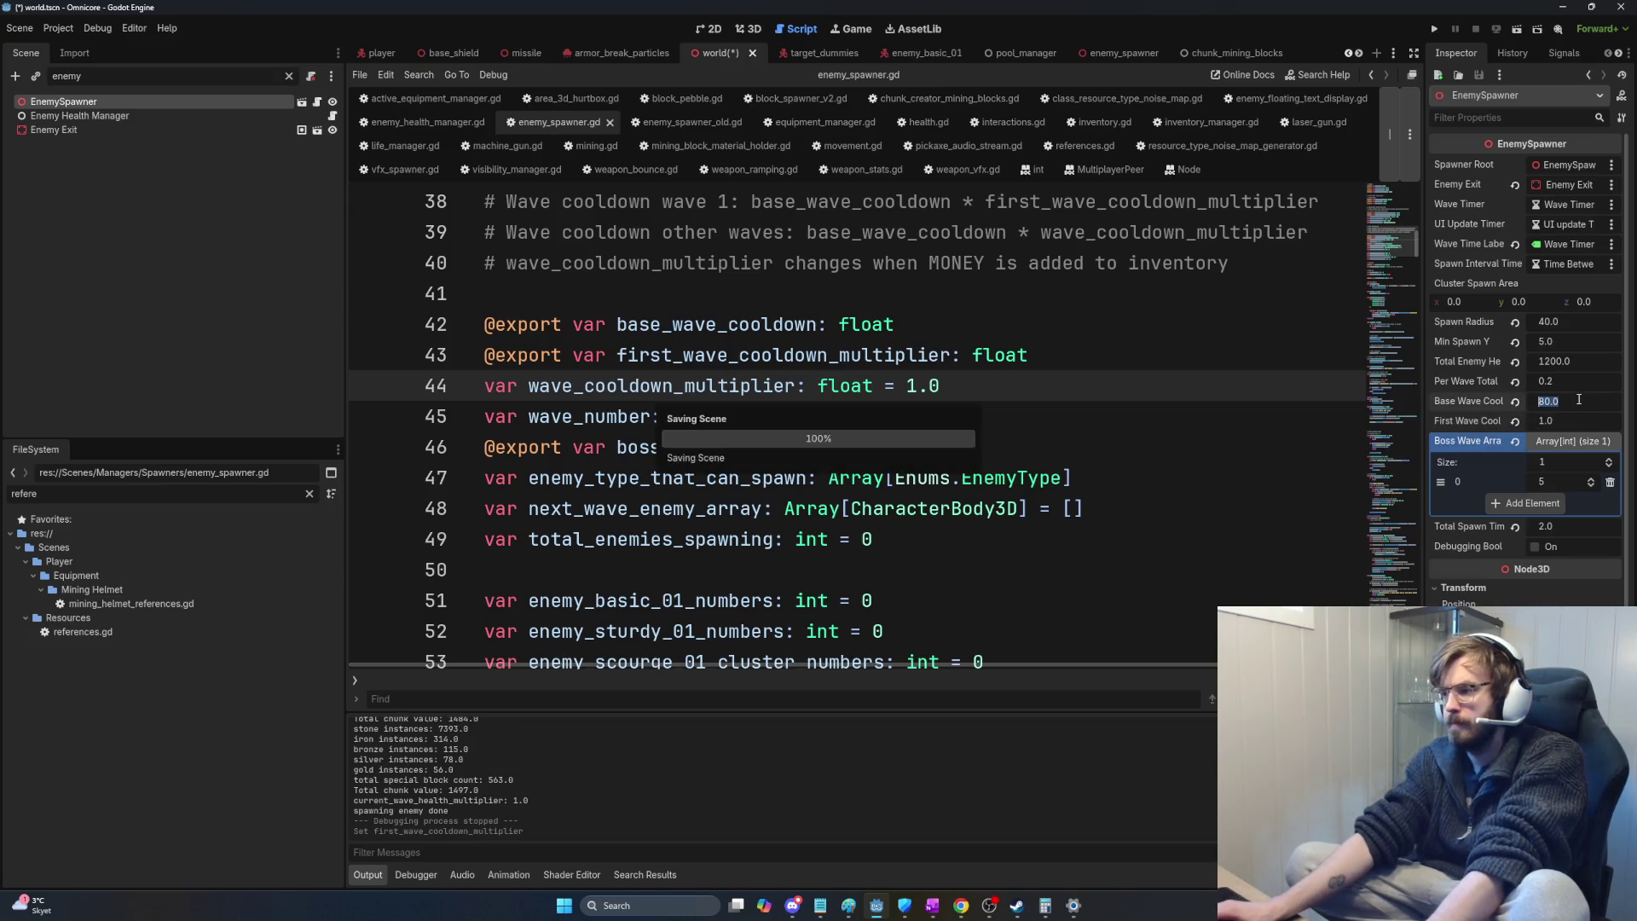
{"action": "left_click", "coordinate": [719, 385]}
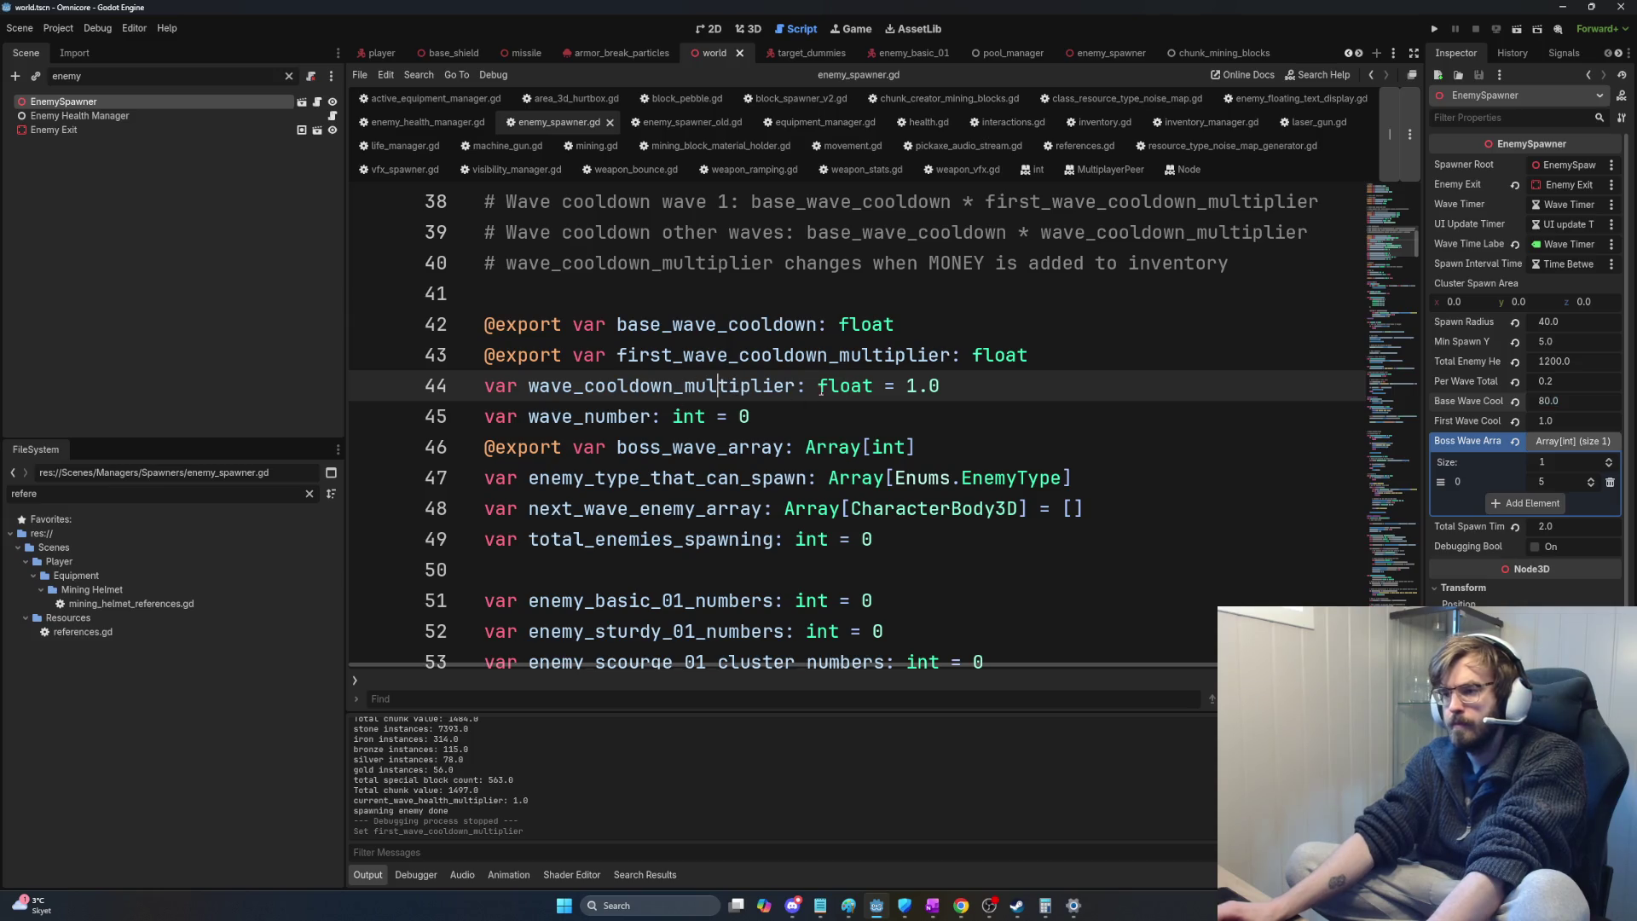
Change First Wave Cooldown to 1.5 in the Inspector and launch the game to test it.
{"action": "double_click", "coordinate": [588, 416]}
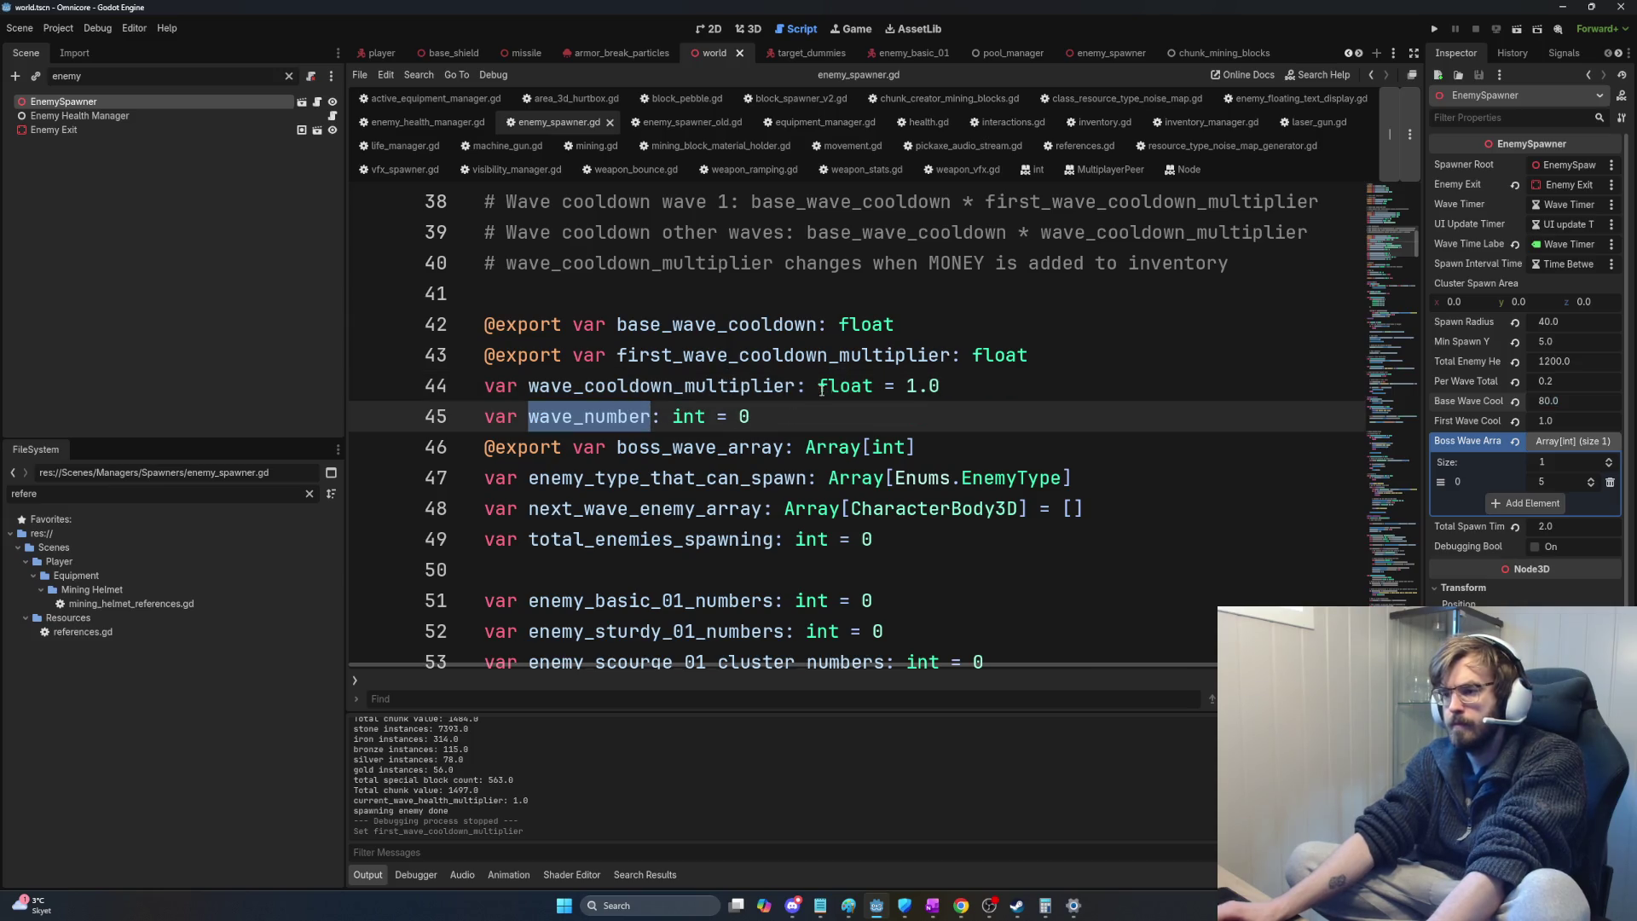
{"action": "double_click", "coordinate": [751, 380]}
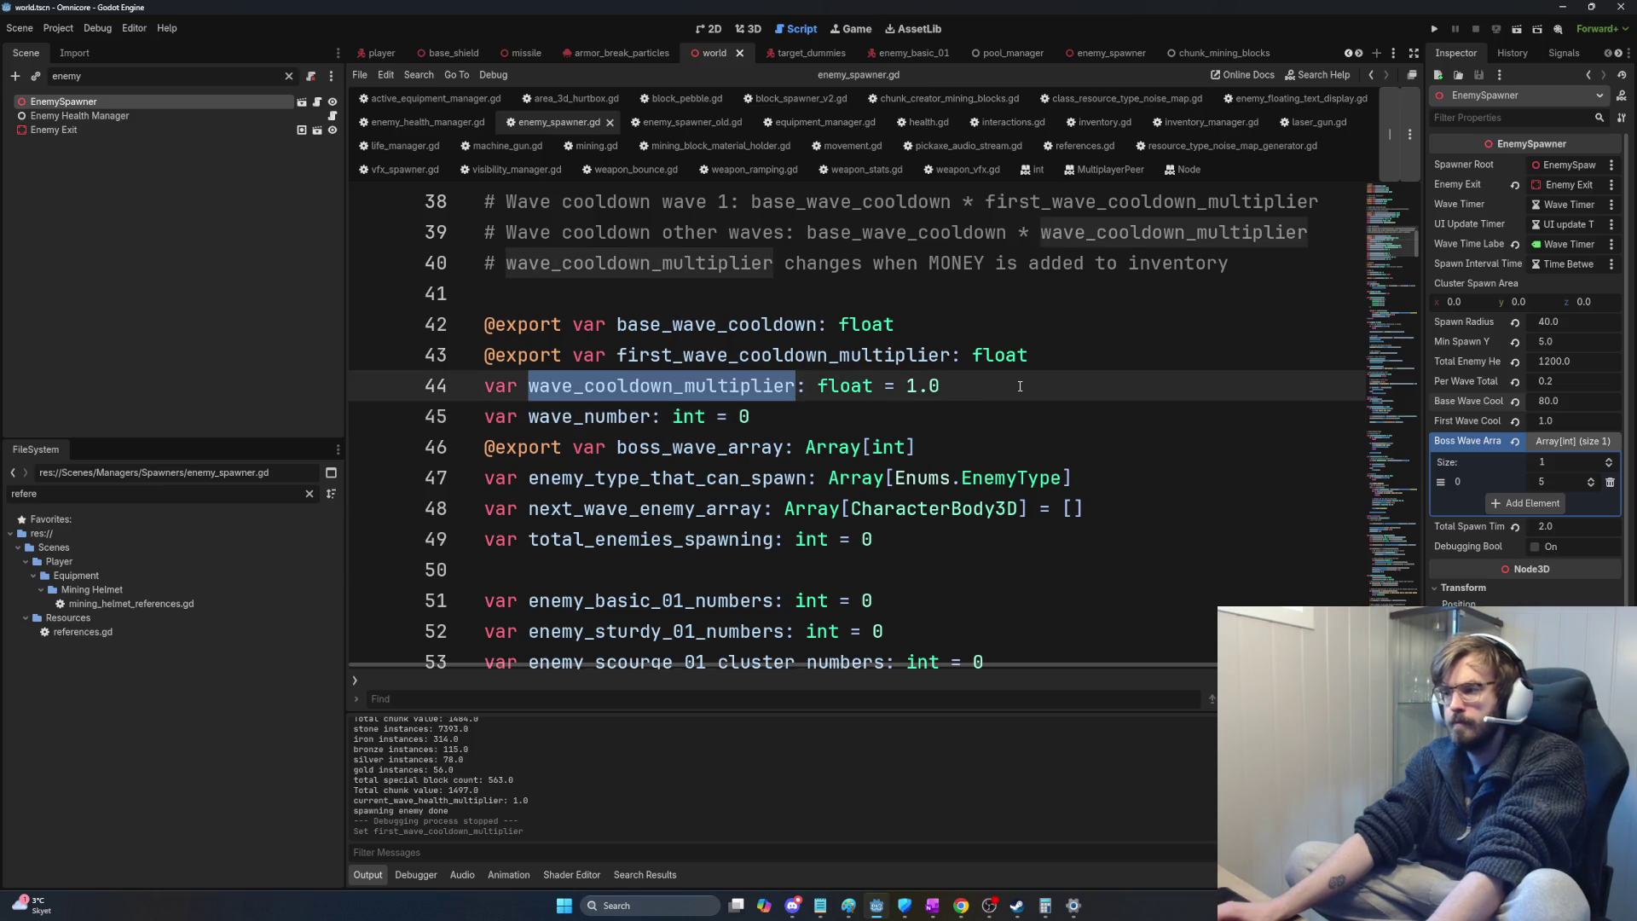
{"action": "left_click", "coordinate": [1562, 419]}
{"action": "type", "text": "1."}
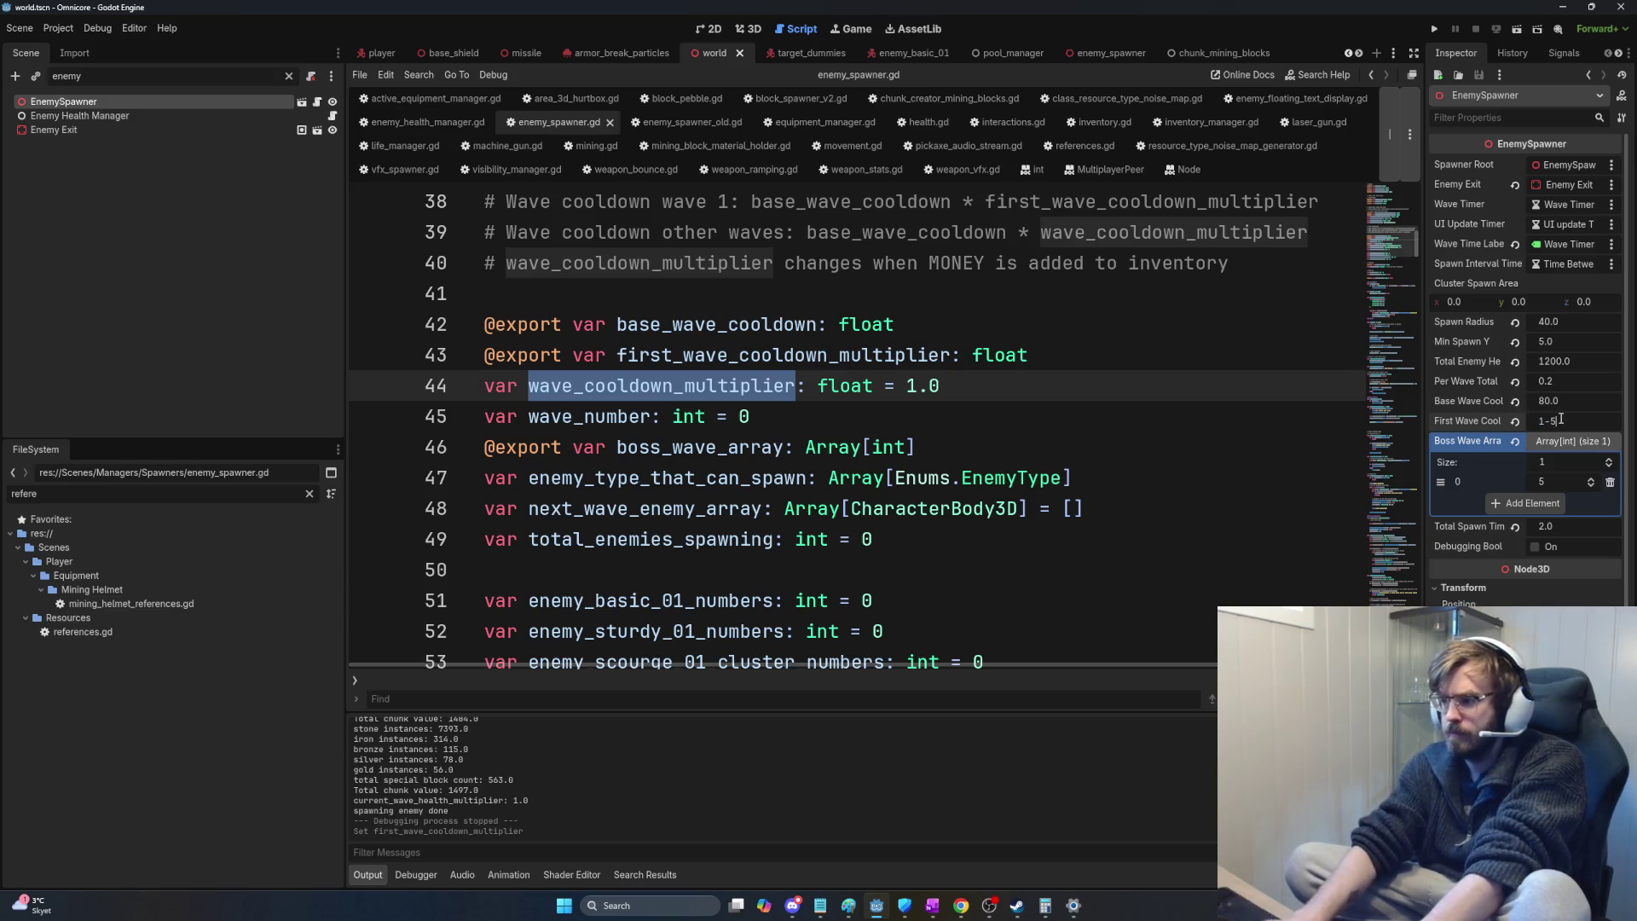
{"action": "type", "text": "5"}
{"action": "key", "text": "Return"}
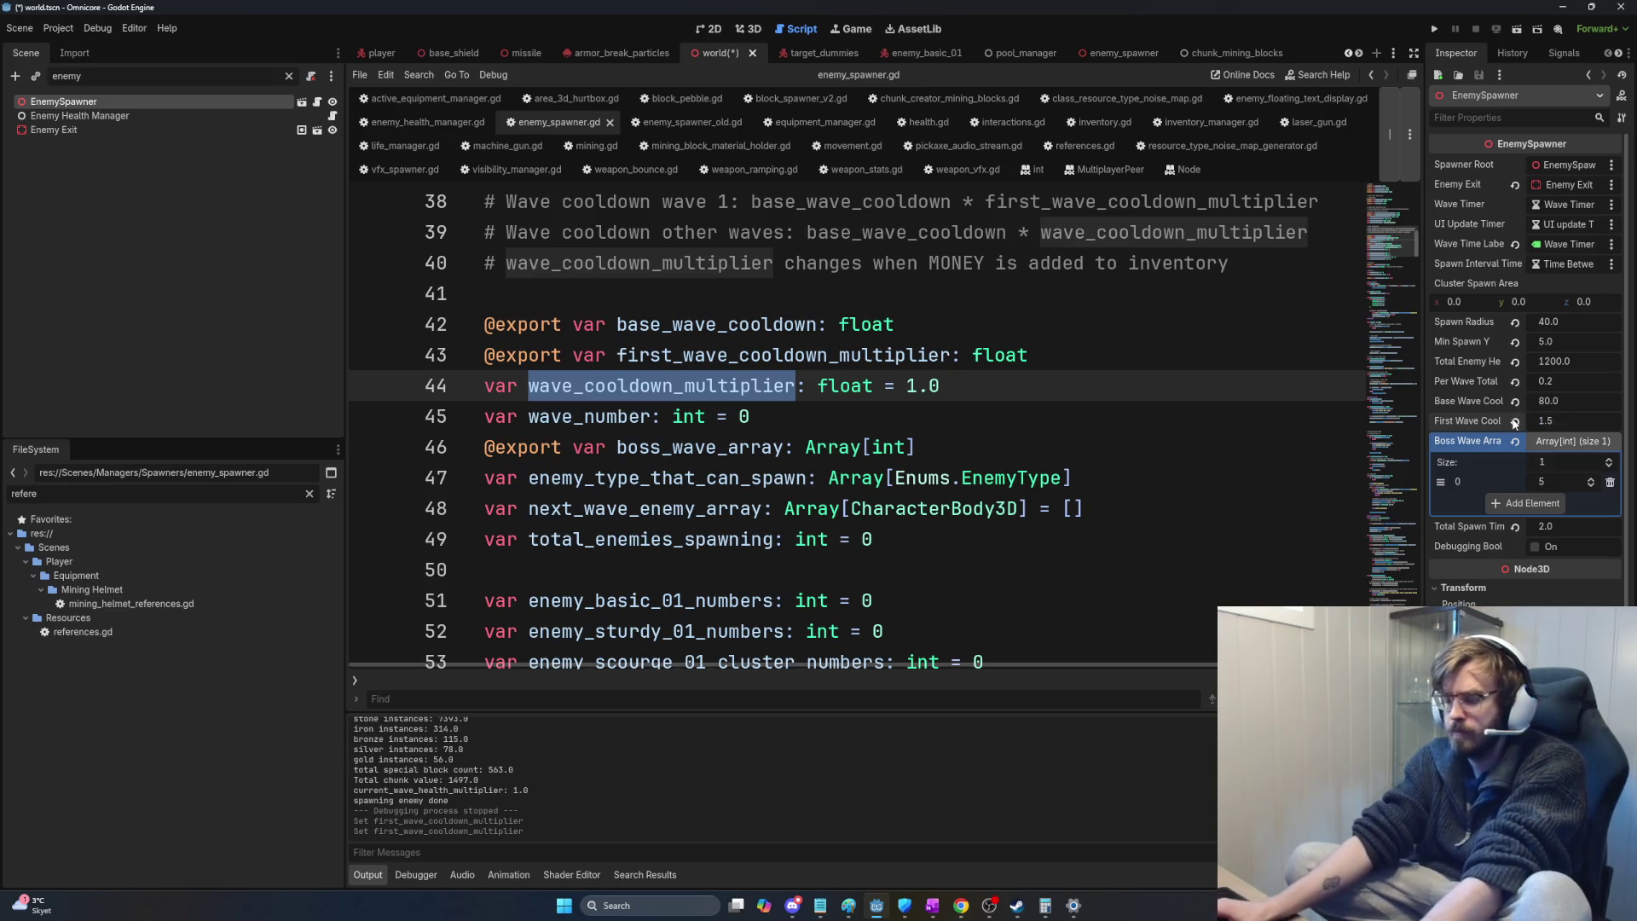
{"action": "key", "text": "F5"}
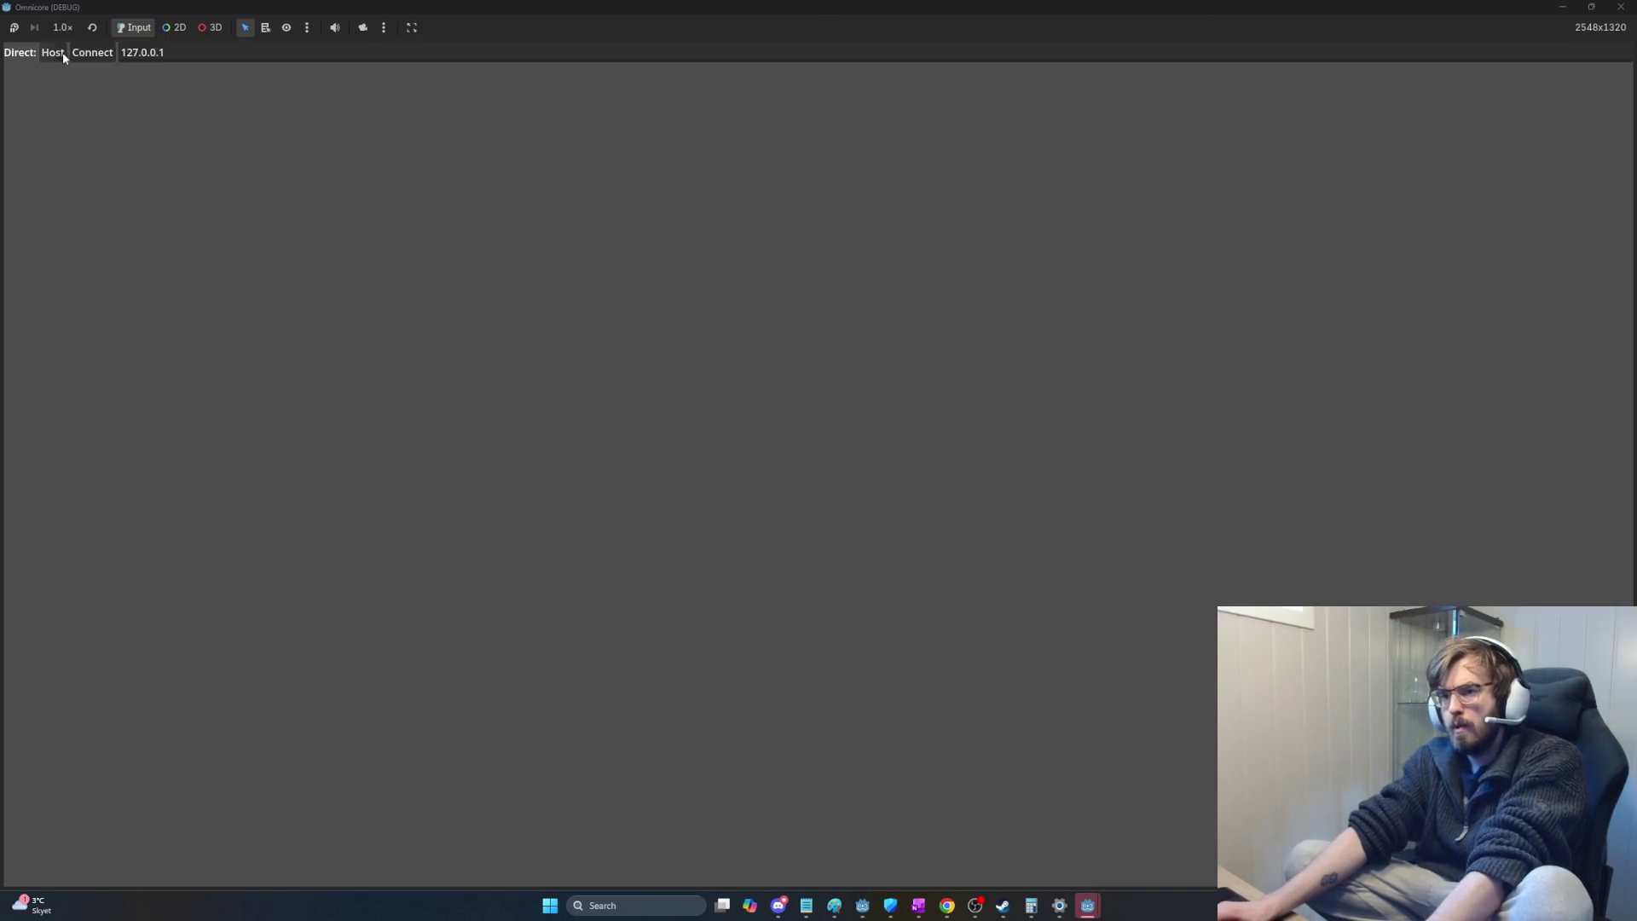
Stop the running game and switch to the ChatGPT conversation in Chrome.
{"action": "key", "text": "F8"}
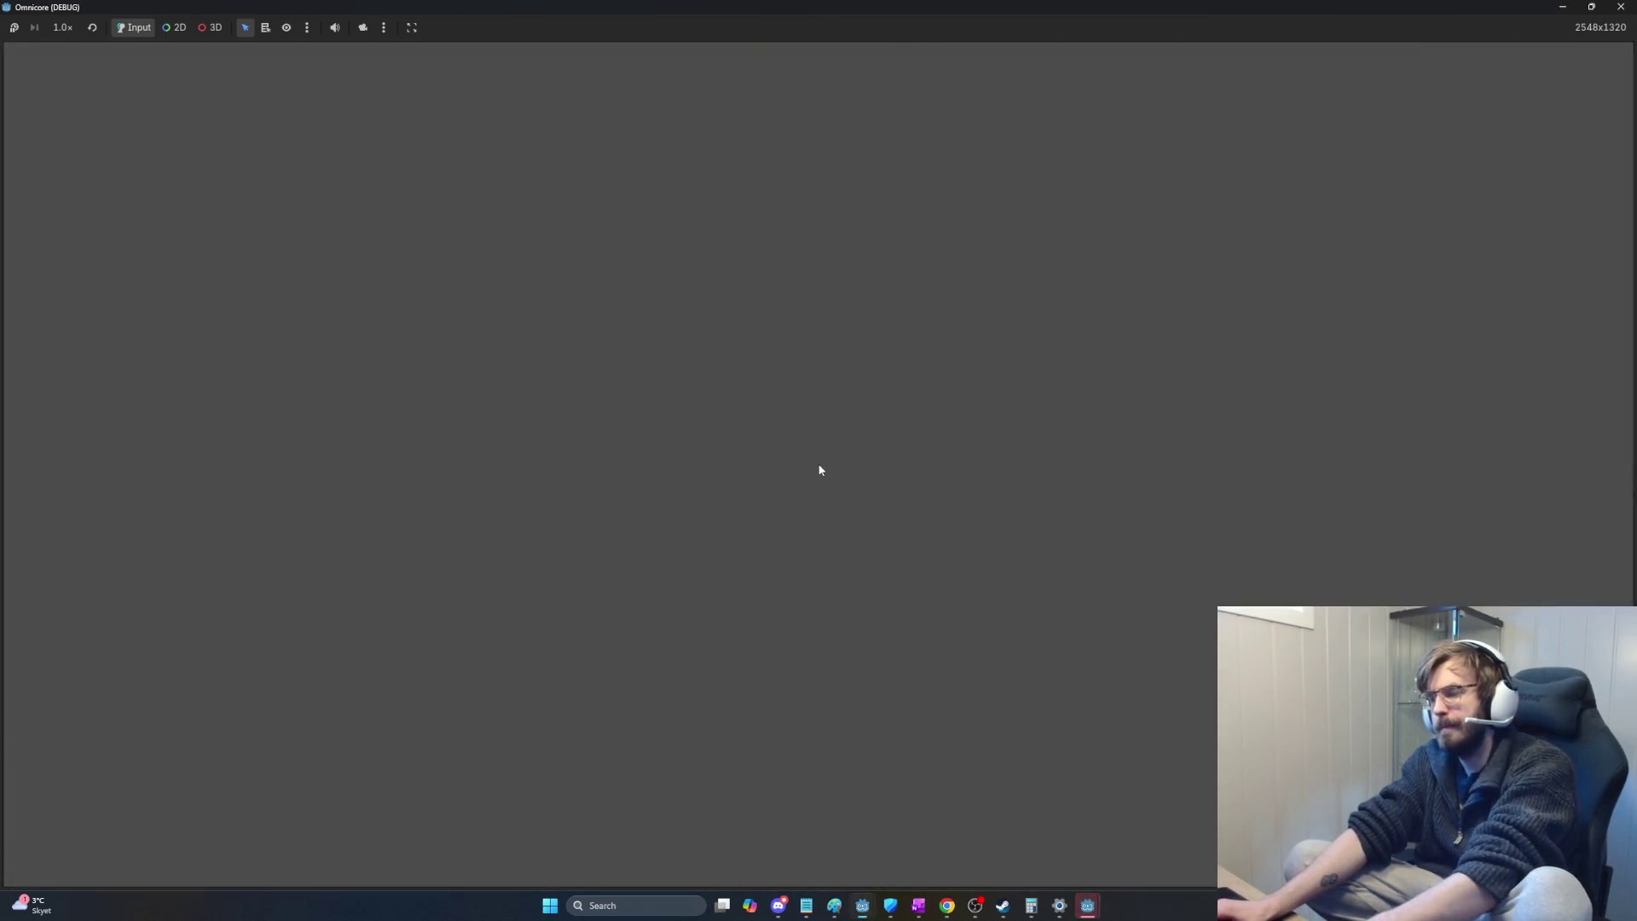
{"action": "key", "text": "alt+Tab"}
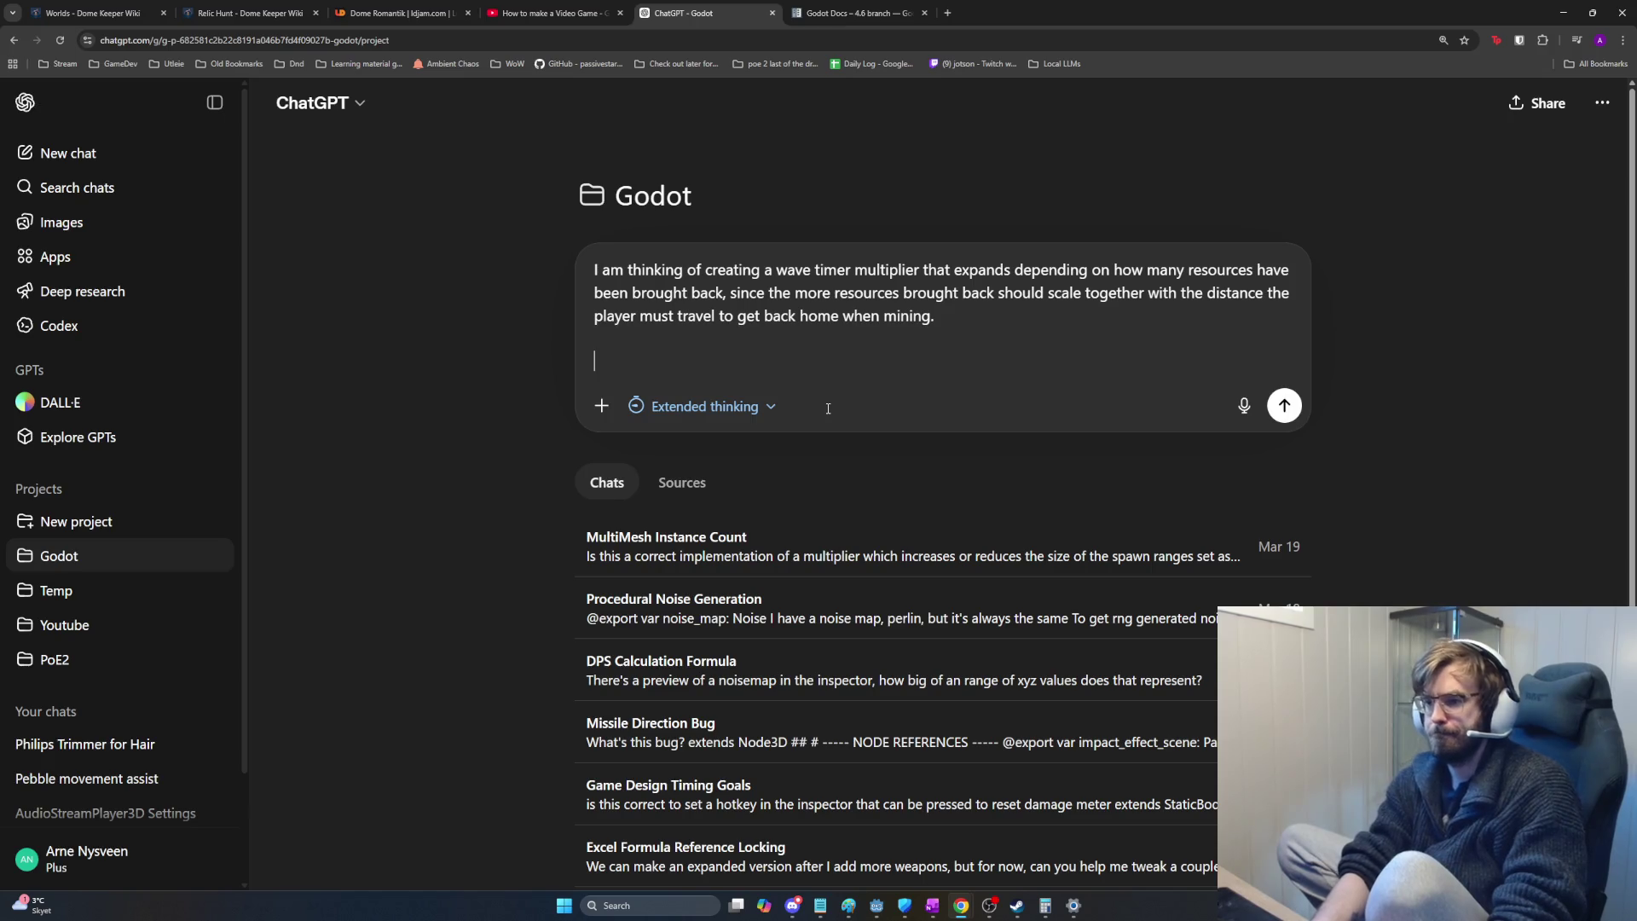
Add the line 'But also resources becomes worth more' to the ChatGPT draft.
{"action": "type", "text": "Can you "}
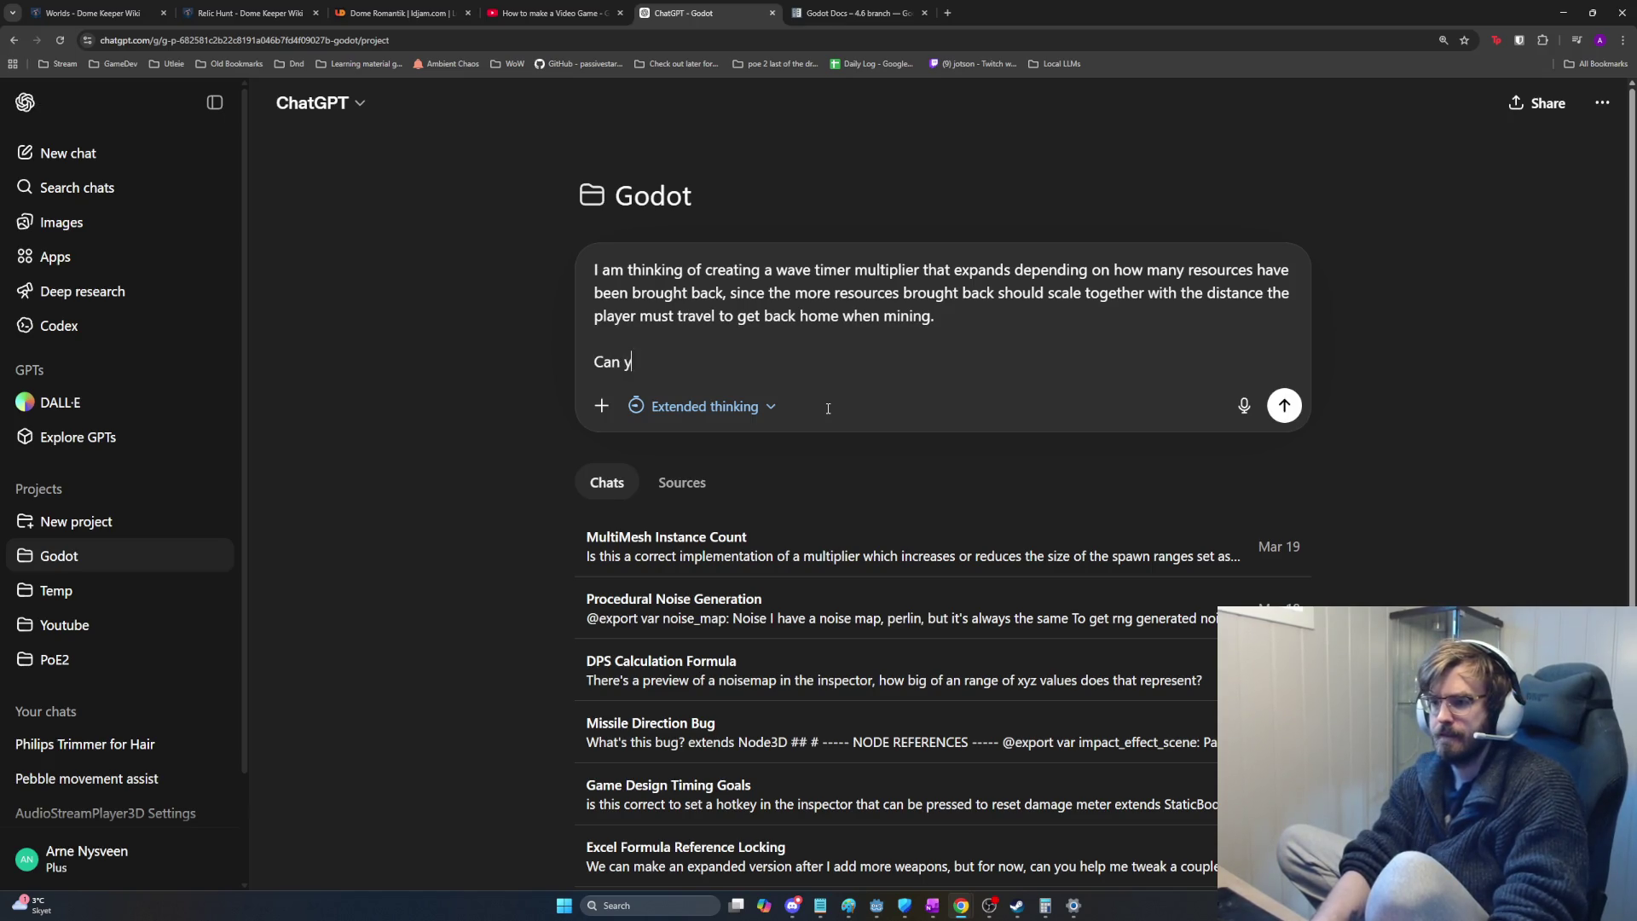
{"action": "type", "text": "help me ma"}
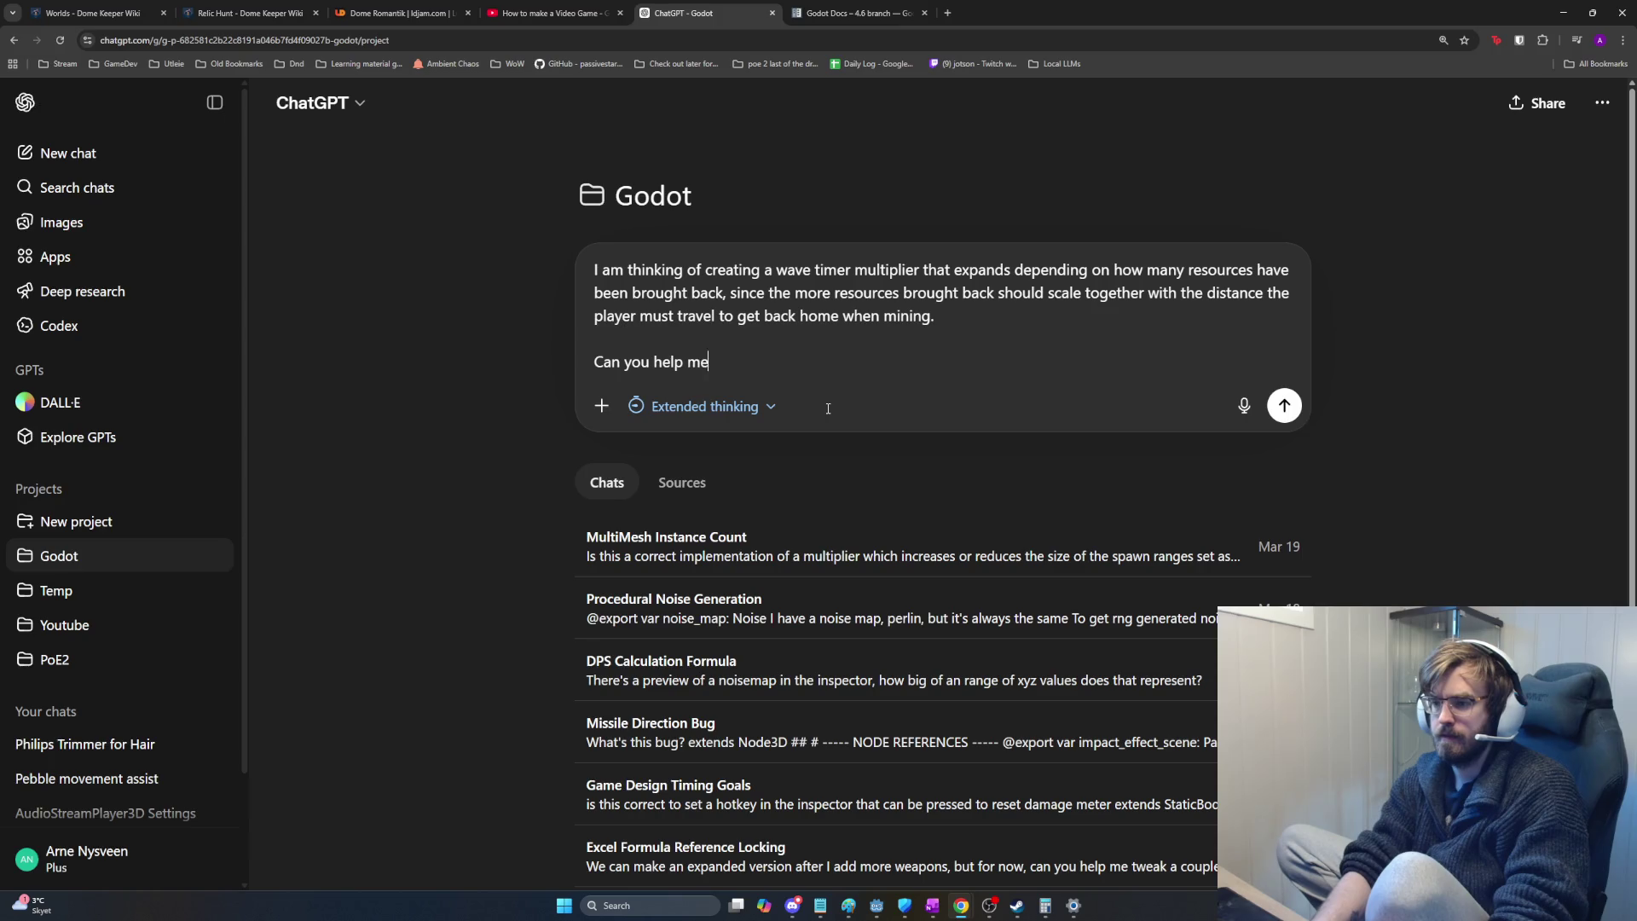
{"action": "key", "text": "BackSpace"}
{"action": "key", "text": "BackSpace"}
{"action": "key", "text": "BackSpace"}
{"action": "key", "text": "BackSpace"}
{"action": "type", "text": "But also resources becom"}
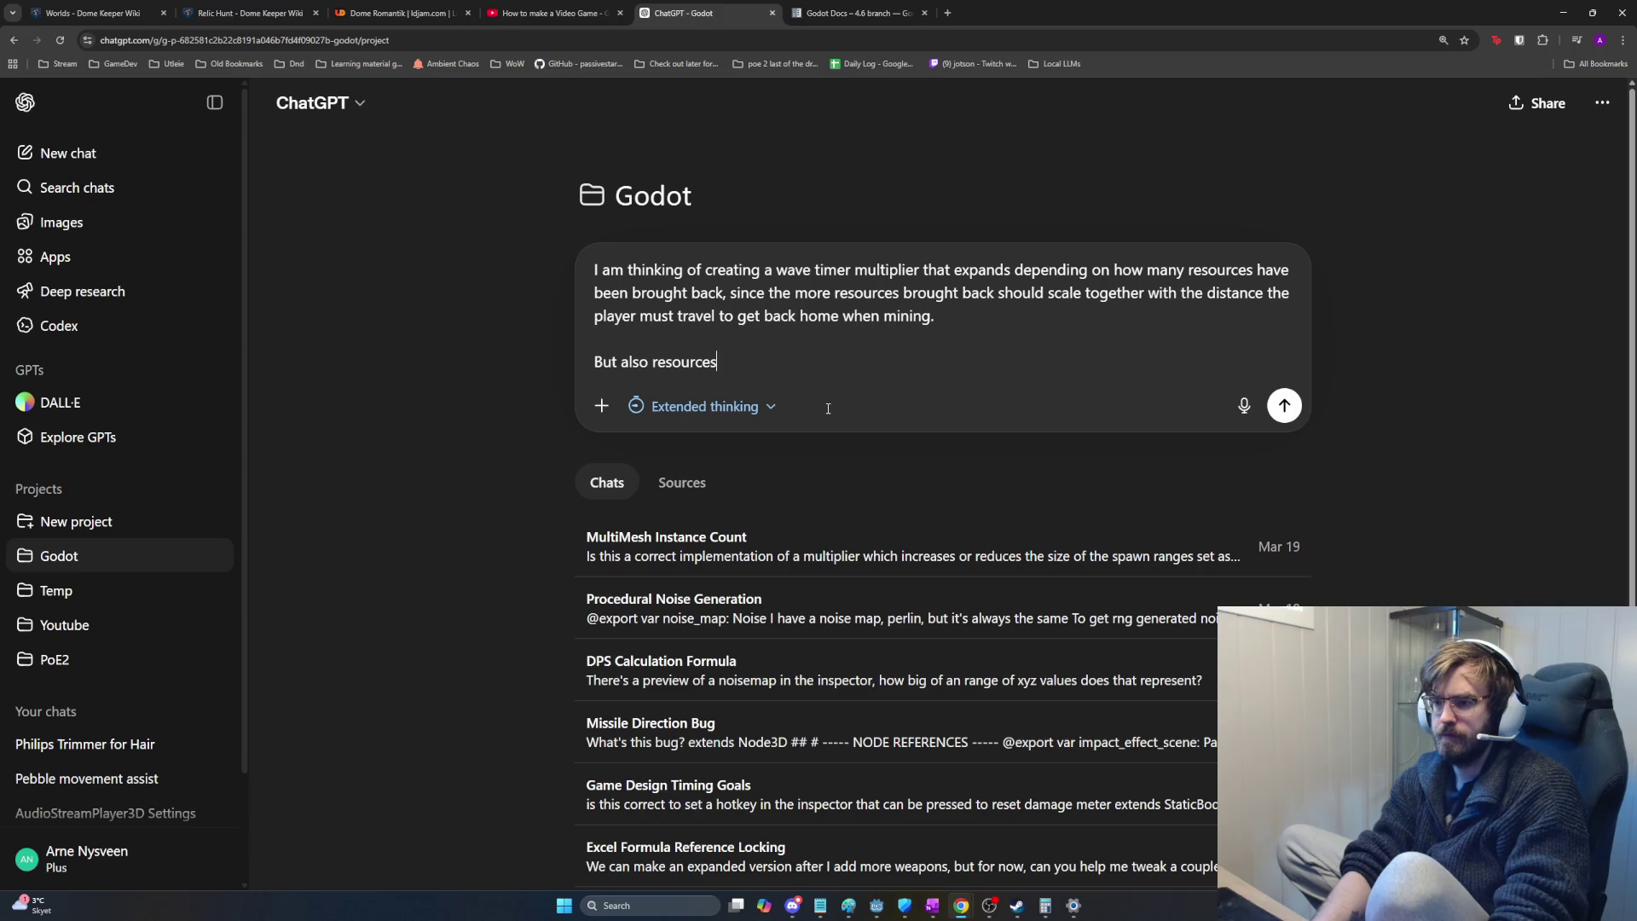
{"action": "type", "text": "es worth more"}
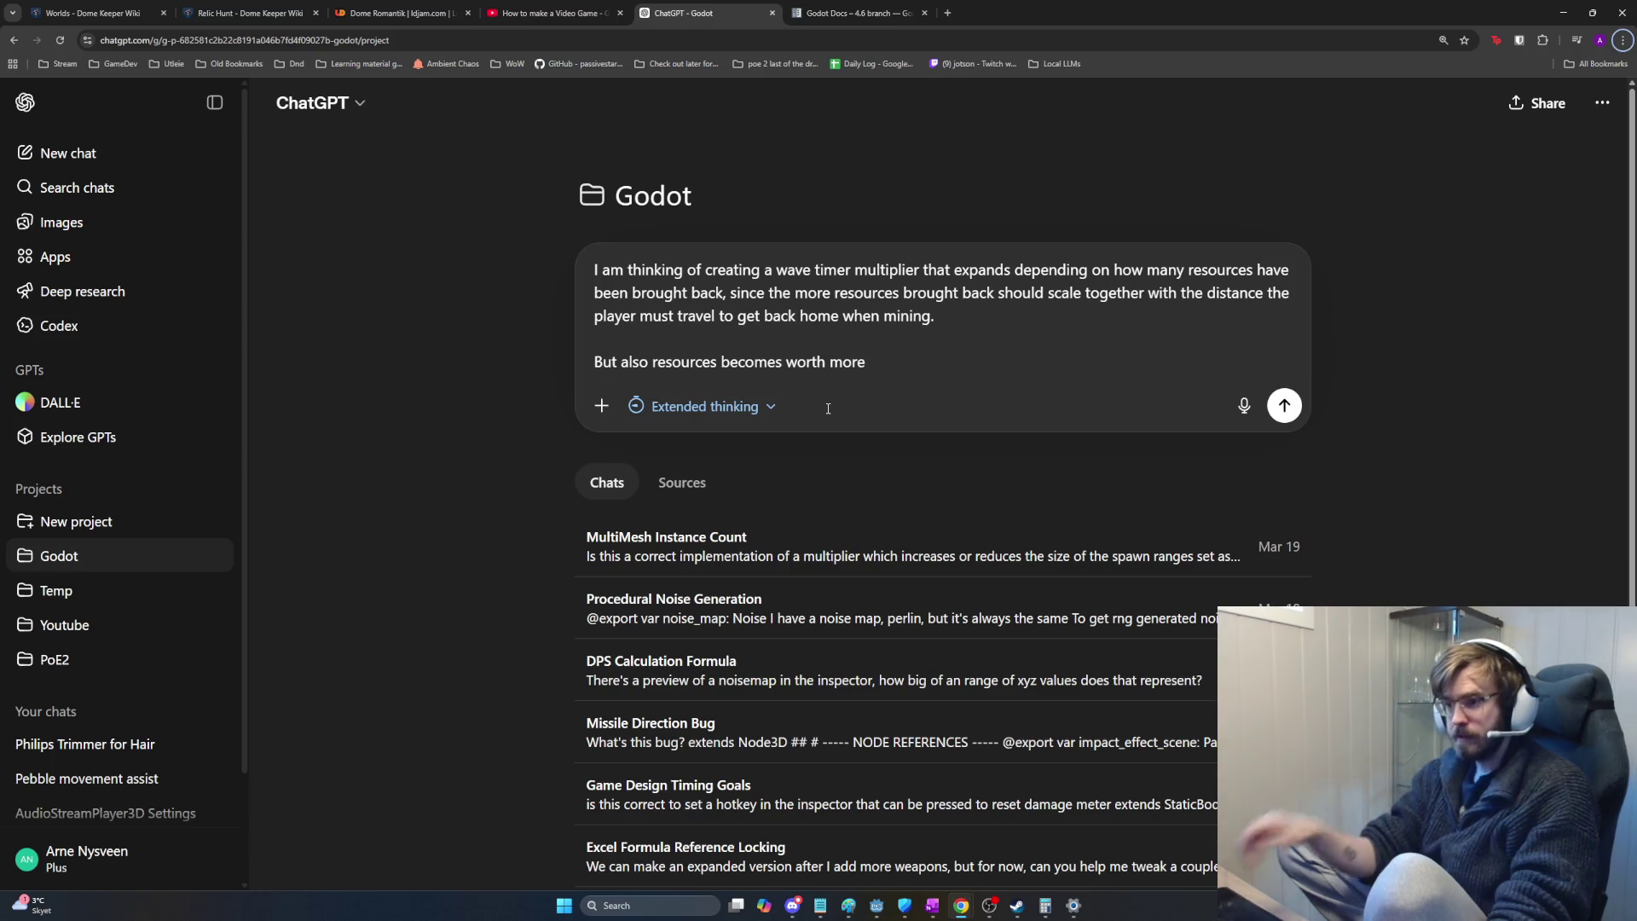
Return to the Godot editor and start a test run of the game.
{"action": "key", "text": "alt+Tab"}
{"action": "key", "text": "alt+Tab"}
{"action": "key", "text": "Tab"}
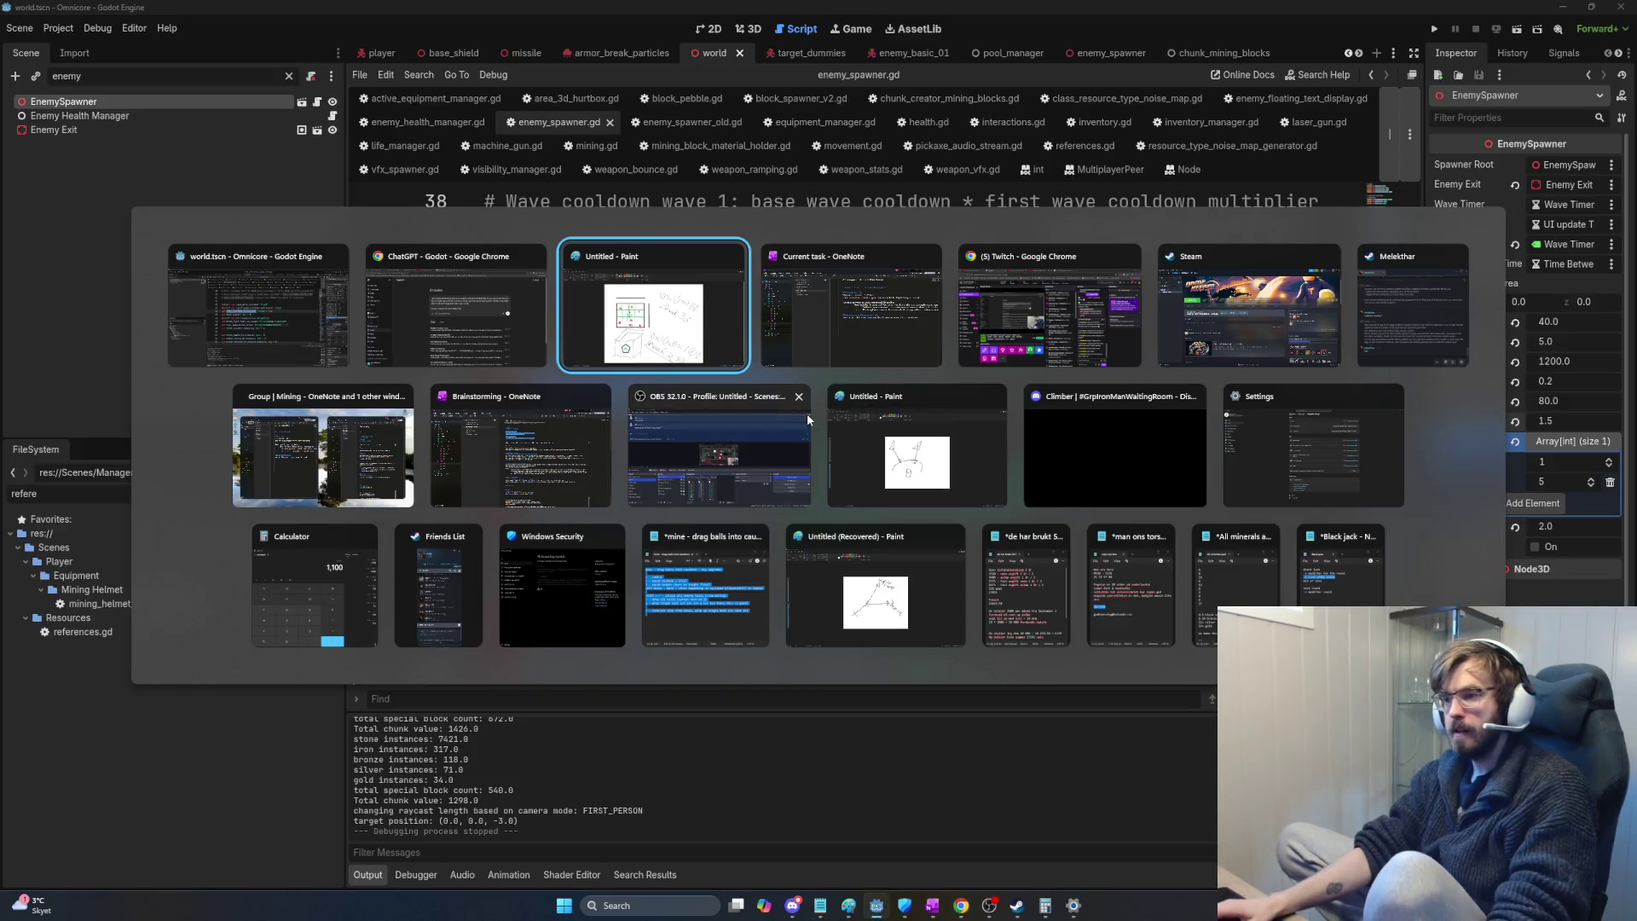
{"action": "key", "text": "alt+Tab"}
{"action": "key", "text": "alt+Tab"}
{"action": "key", "text": "Tab"}
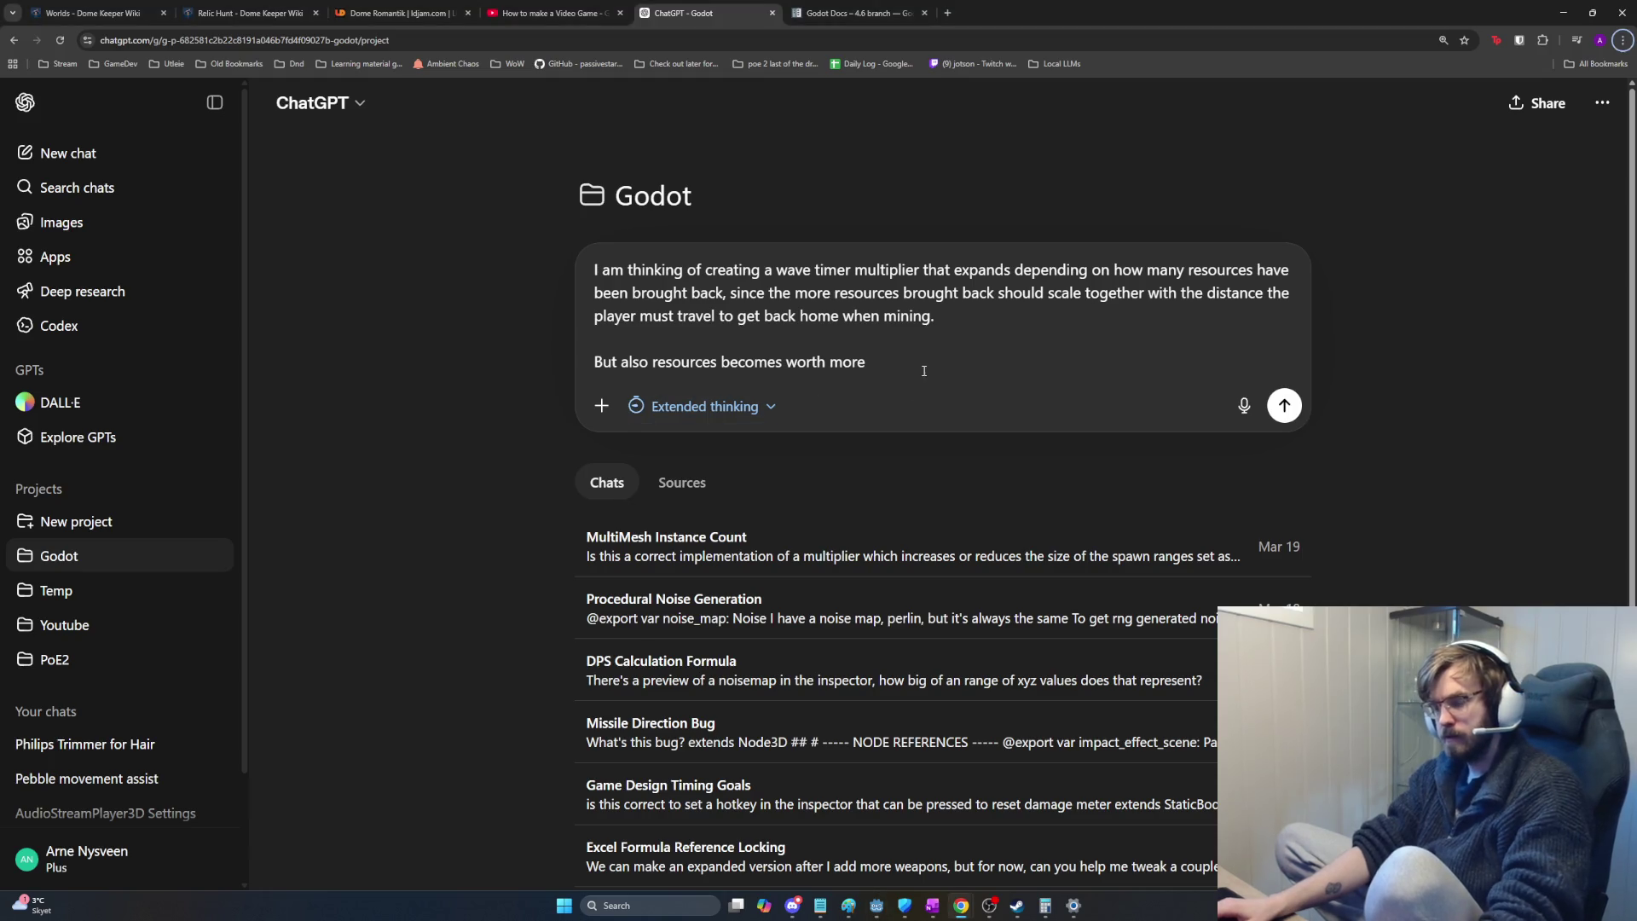
{"action": "key", "text": "alt+Tab"}
{"action": "key", "text": "Tab"}
{"action": "key", "text": "Tab"}
{"action": "key", "text": "Tab"}
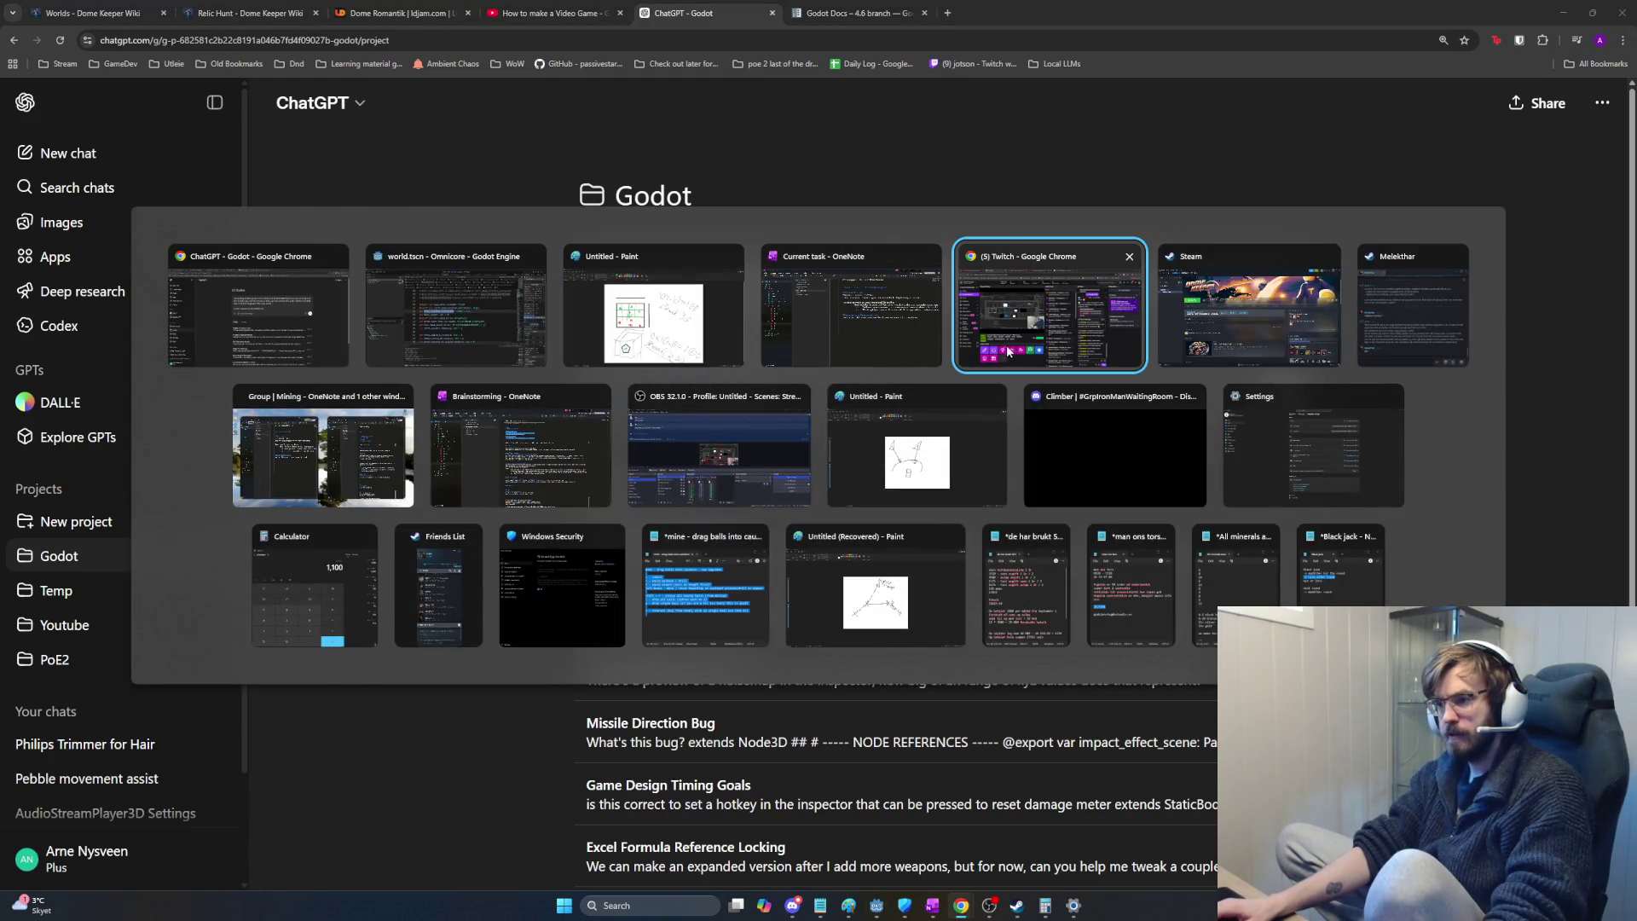
{"action": "key", "text": "shift+Tab"}
{"action": "key", "text": "shift+Tab"}
{"action": "key", "text": "shift+Tab"}
{"action": "key", "text": "F5"}
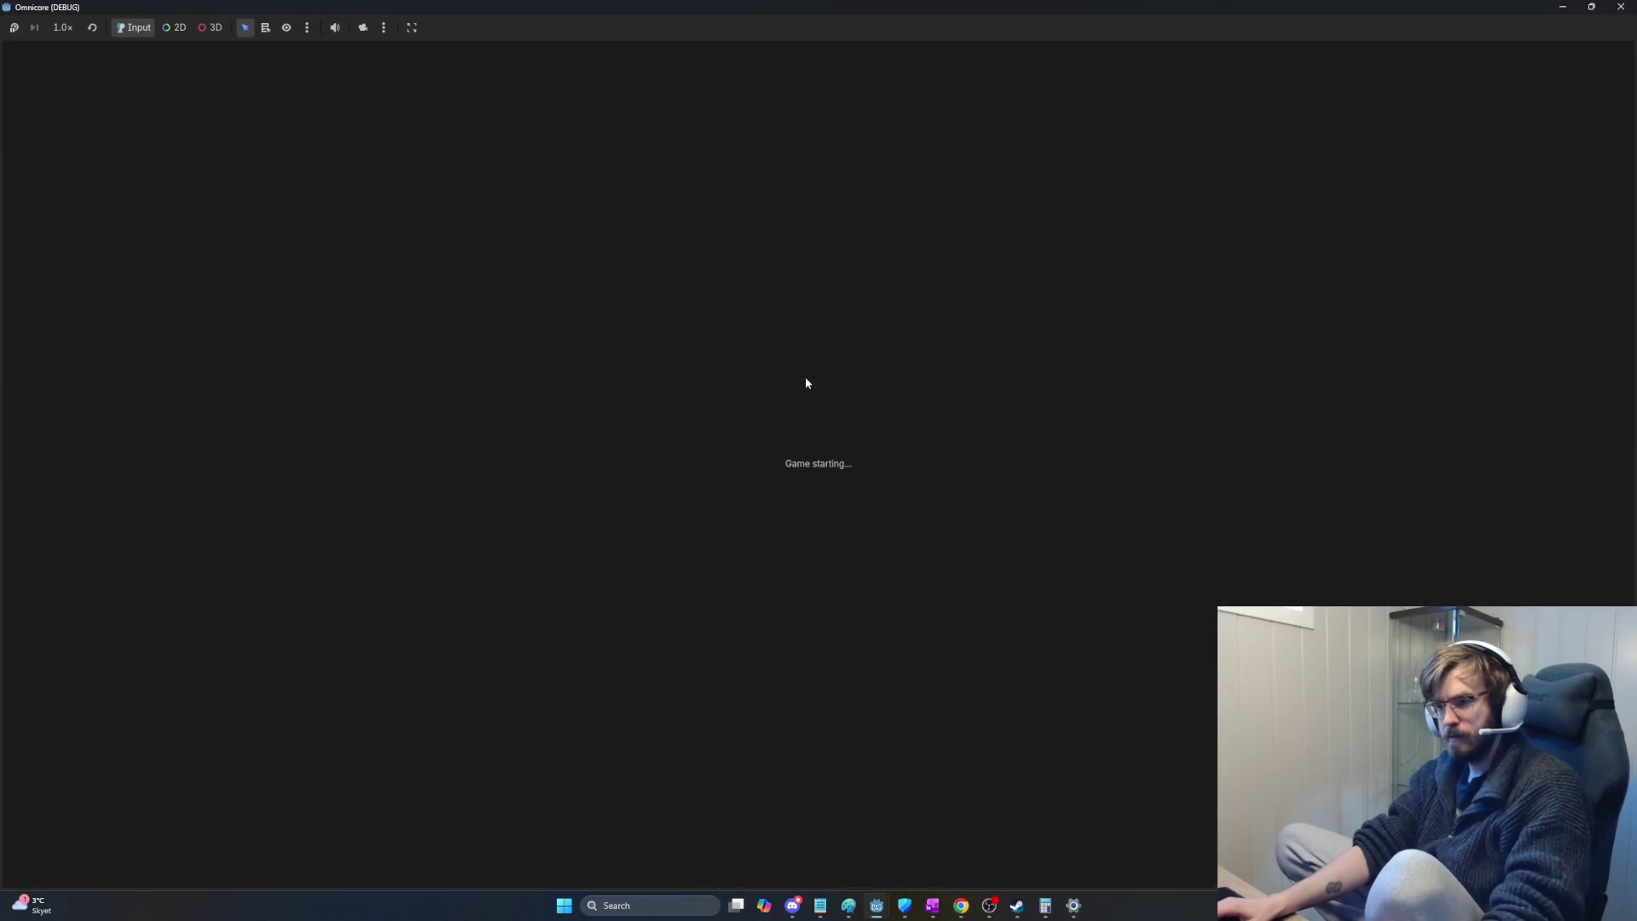
Host a game session and buy four Pickaxe level upgrades.
{"action": "left_click", "coordinate": [54, 53]}
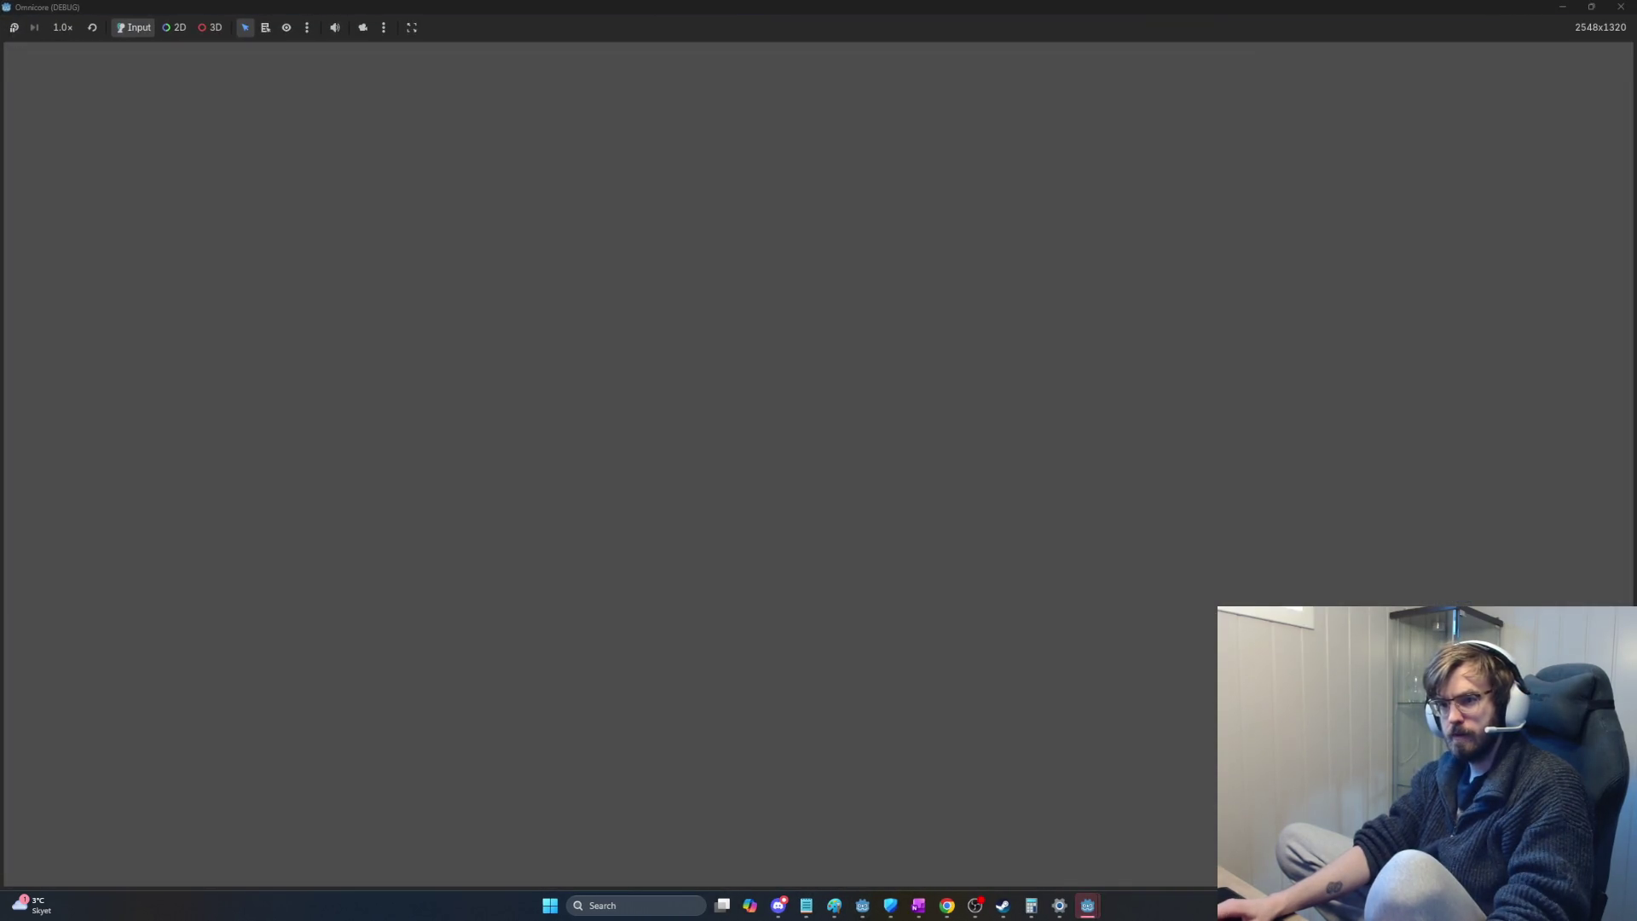
{"action": "key", "text": "w"}
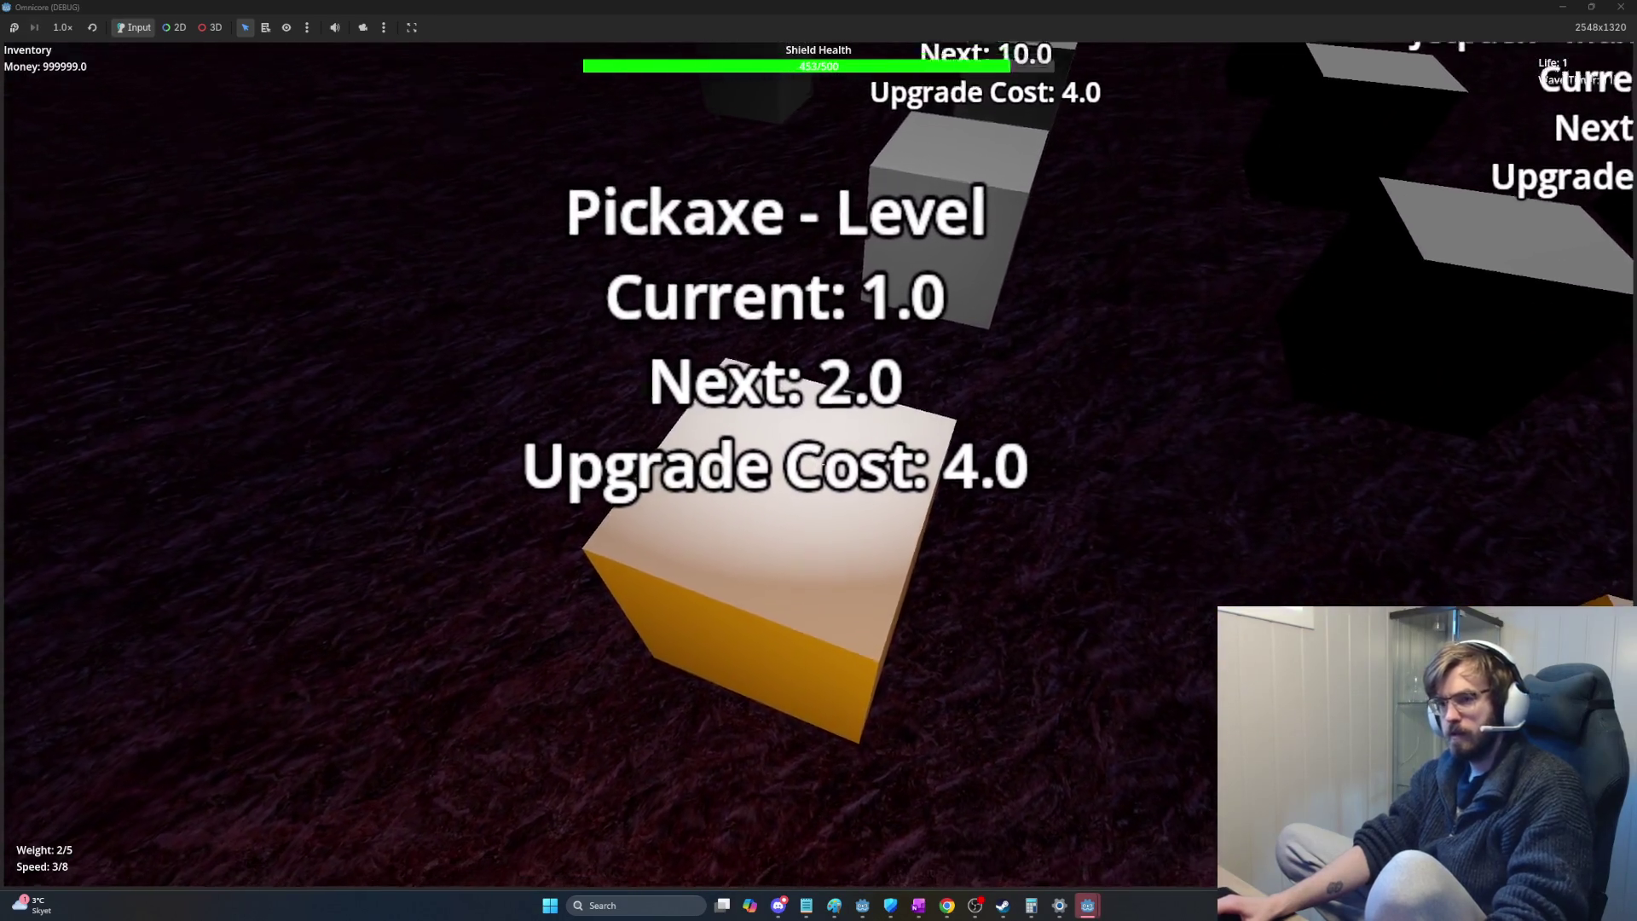
{"action": "left_click", "coordinate": [818, 463]}
{"action": "left_click", "coordinate": [818, 463]}
{"action": "left_click", "coordinate": [819, 463]}
{"action": "left_click", "coordinate": [819, 463]}
{"action": "left_click", "coordinate": [819, 463]}
{"action": "left_click", "coordinate": [819, 463]}
{"action": "left_click", "coordinate": [818, 463]}
{"action": "left_click", "coordinate": [818, 463]}
{"action": "key", "text": "w"}
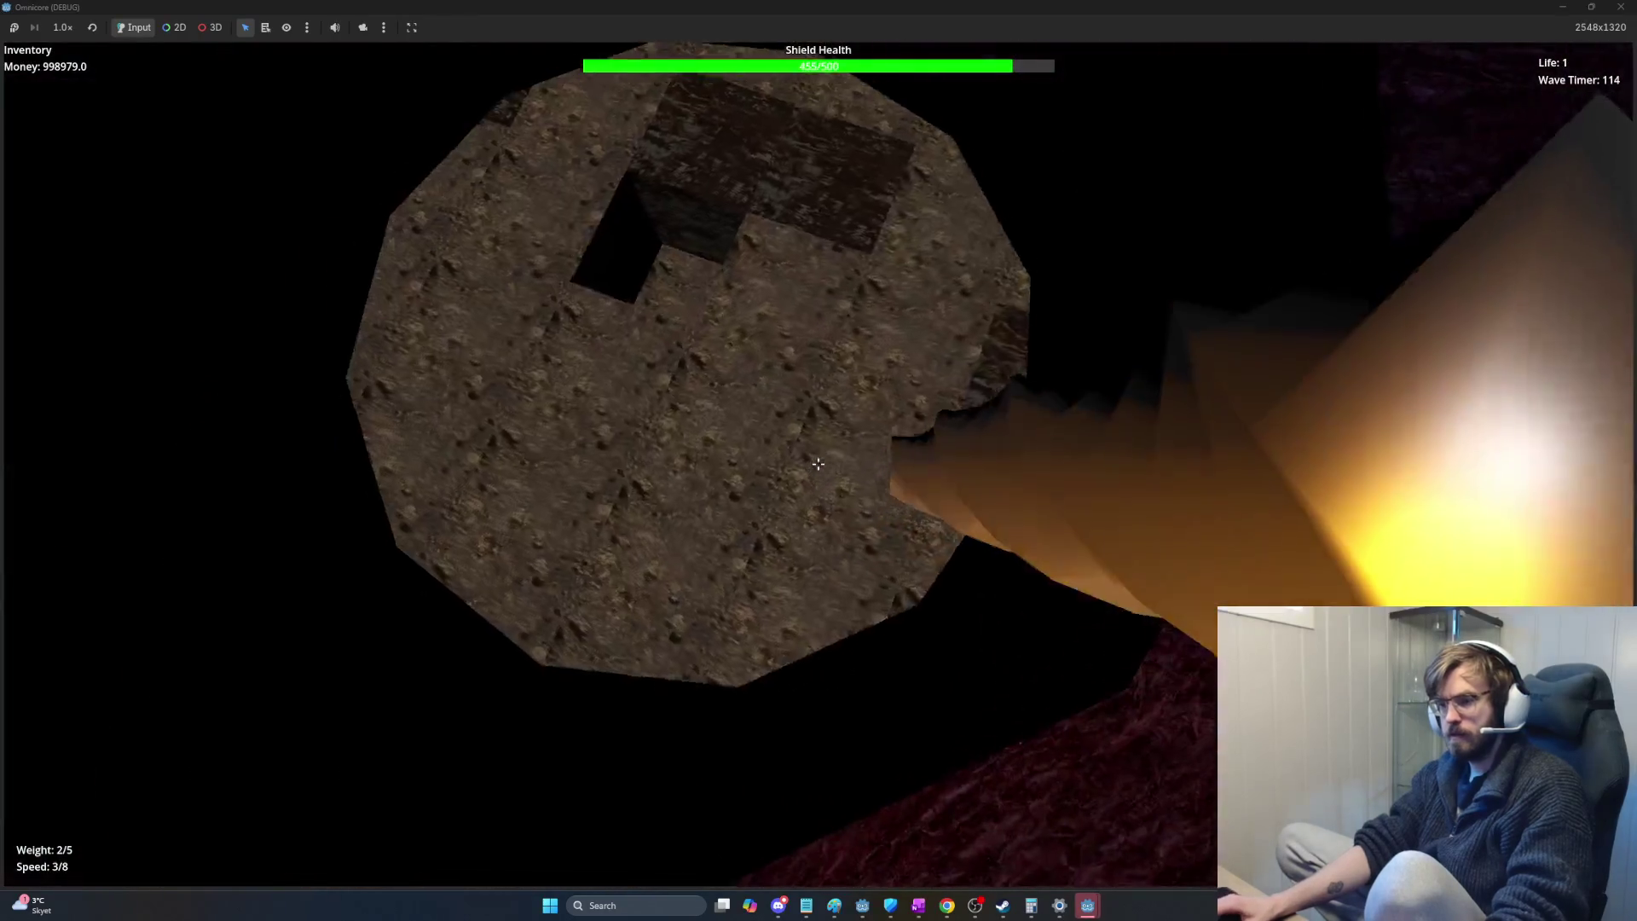
Mine through the rock walls and the rock surrounding the sphere.
{"action": "left_click", "coordinate": [819, 463]}
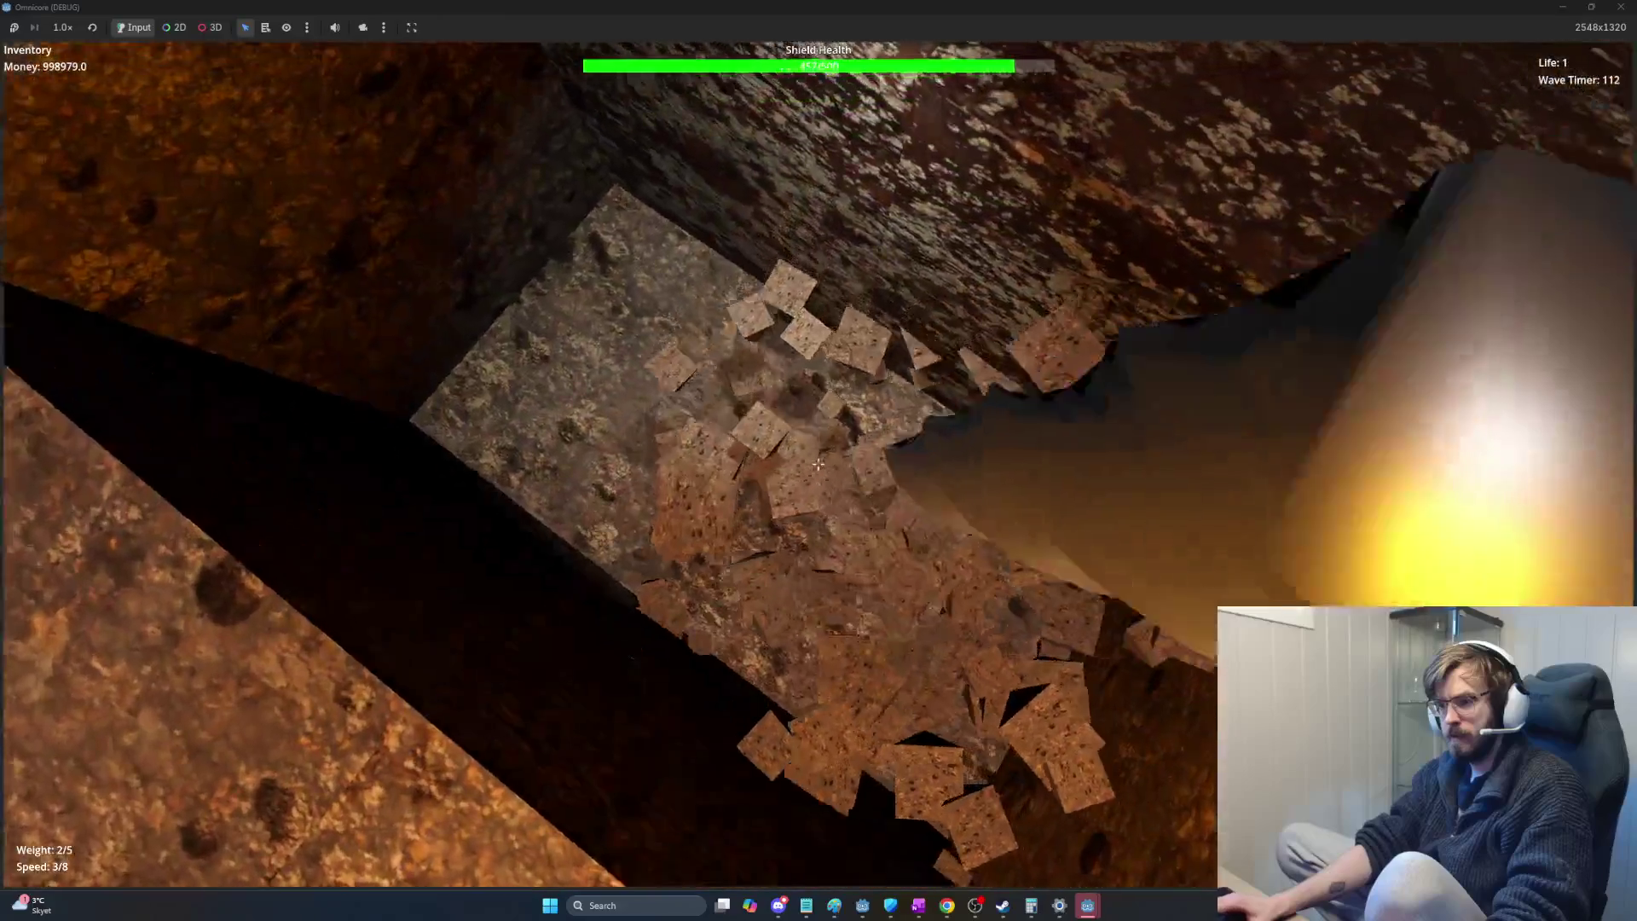
{"action": "left_click", "coordinate": [819, 463]}
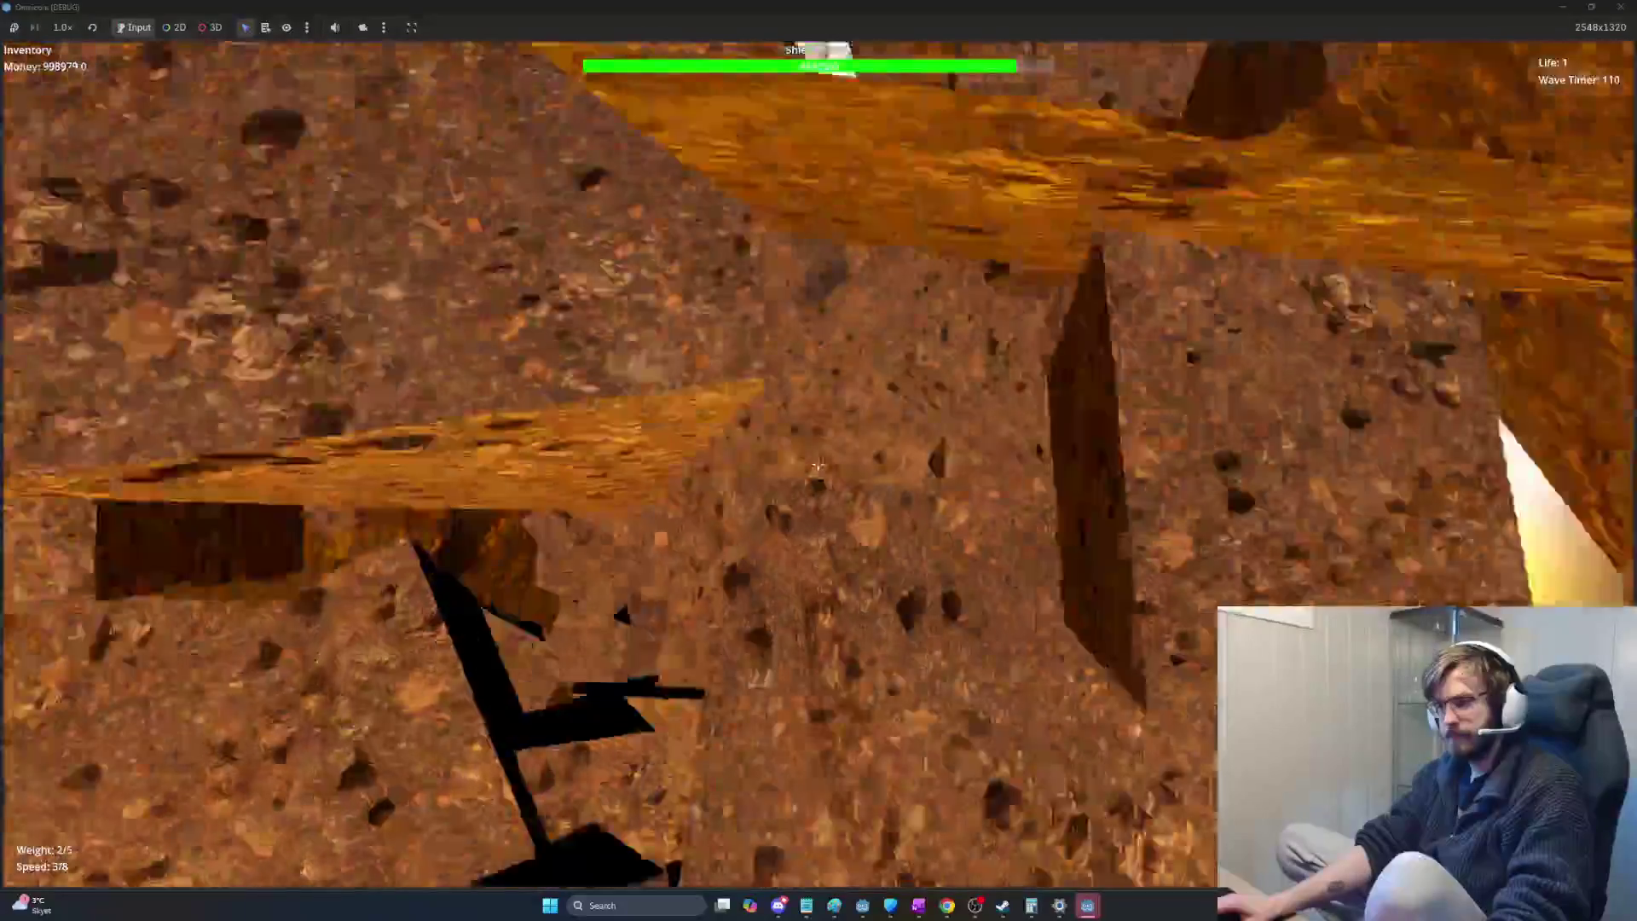
{"action": "left_click", "coordinate": [818, 463]}
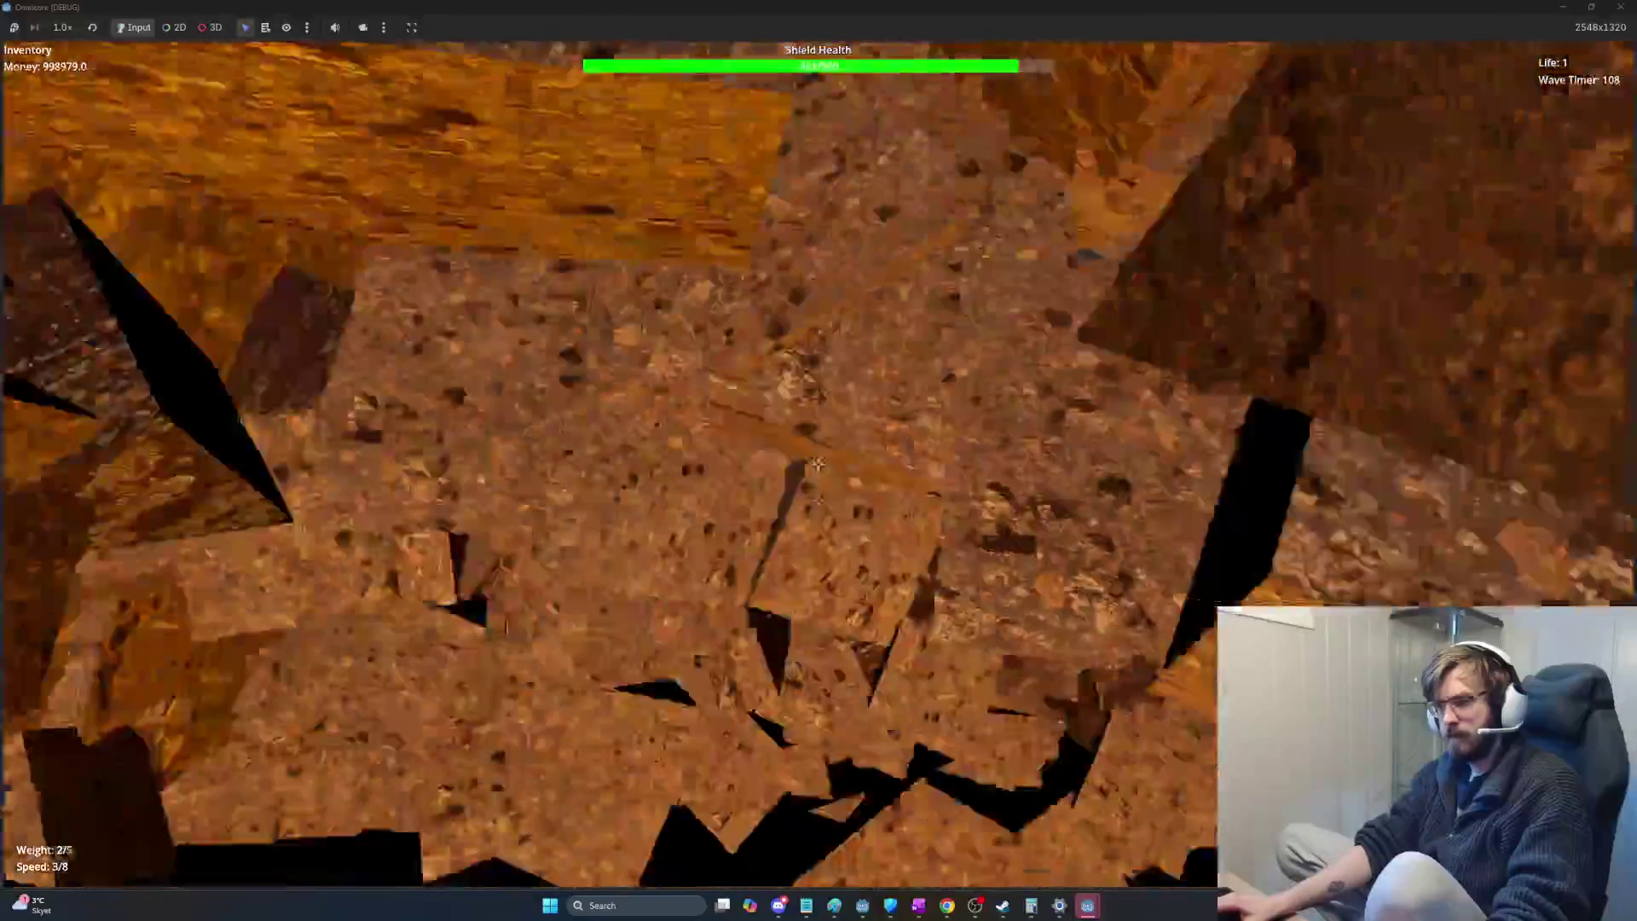
{"action": "left_click", "coordinate": [818, 463]}
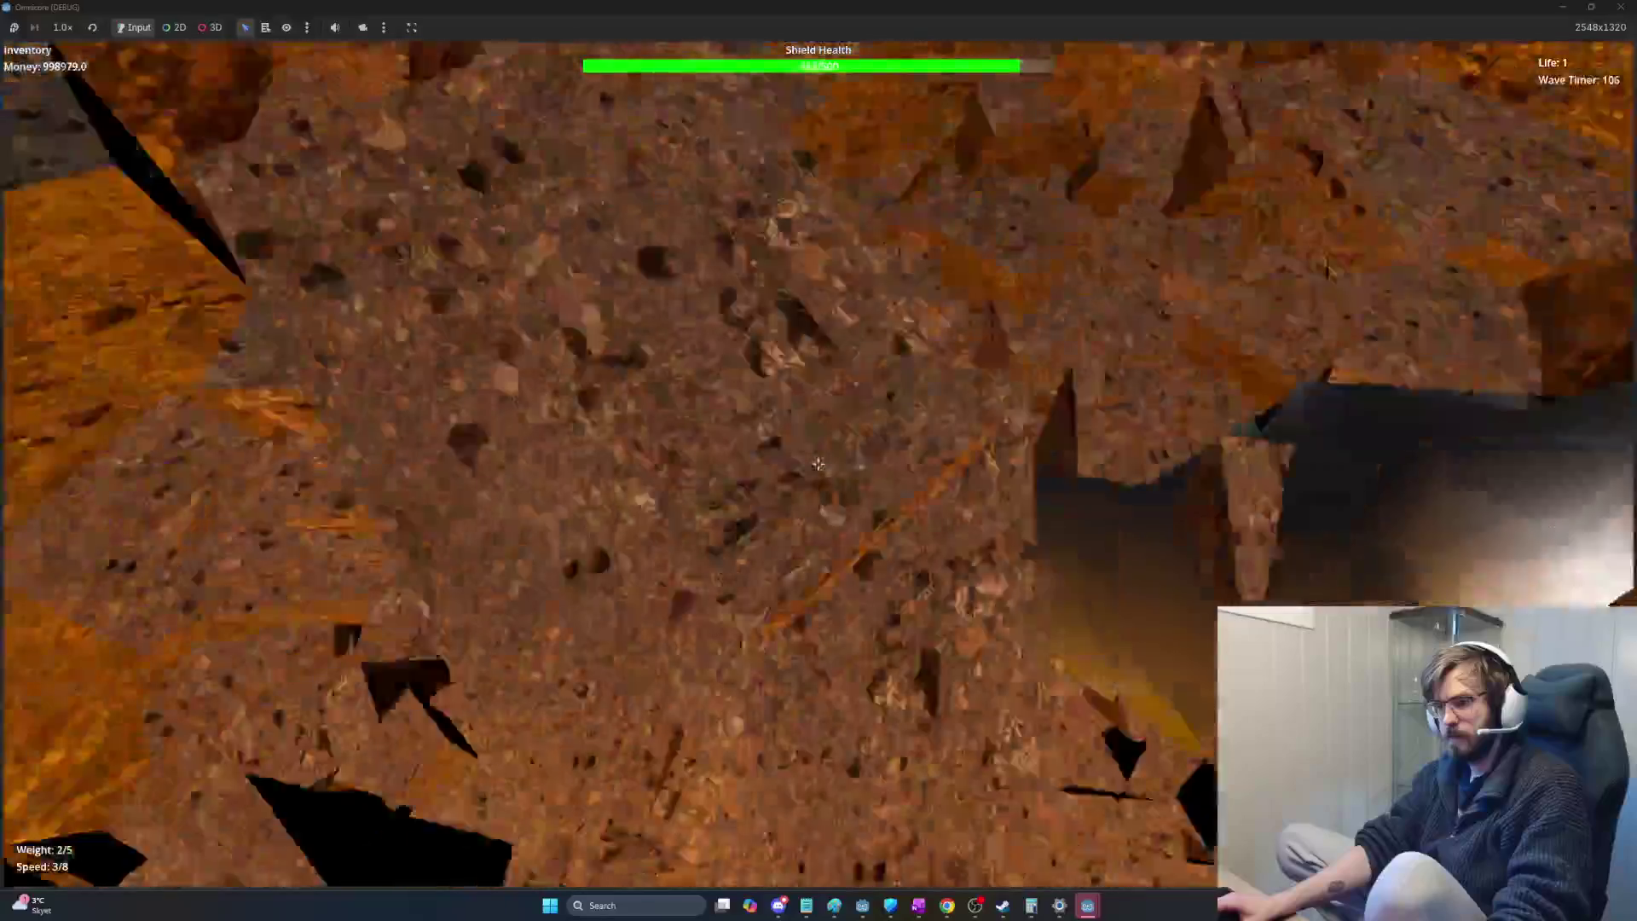
{"action": "left_click", "coordinate": [818, 463]}
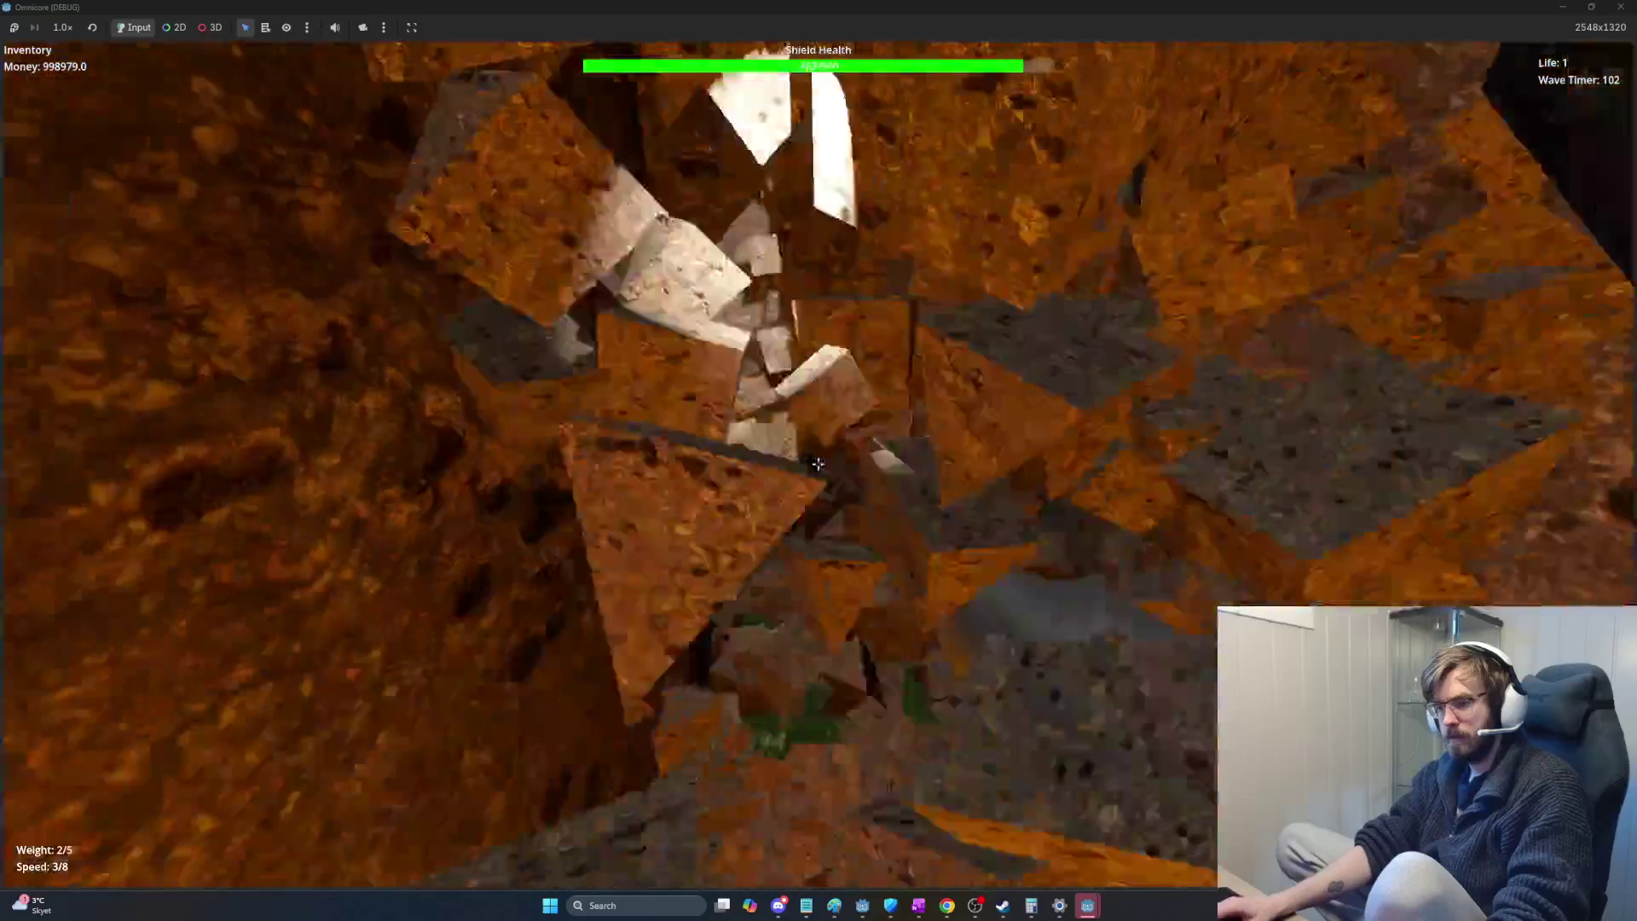
{"action": "left_click", "coordinate": [819, 463]}
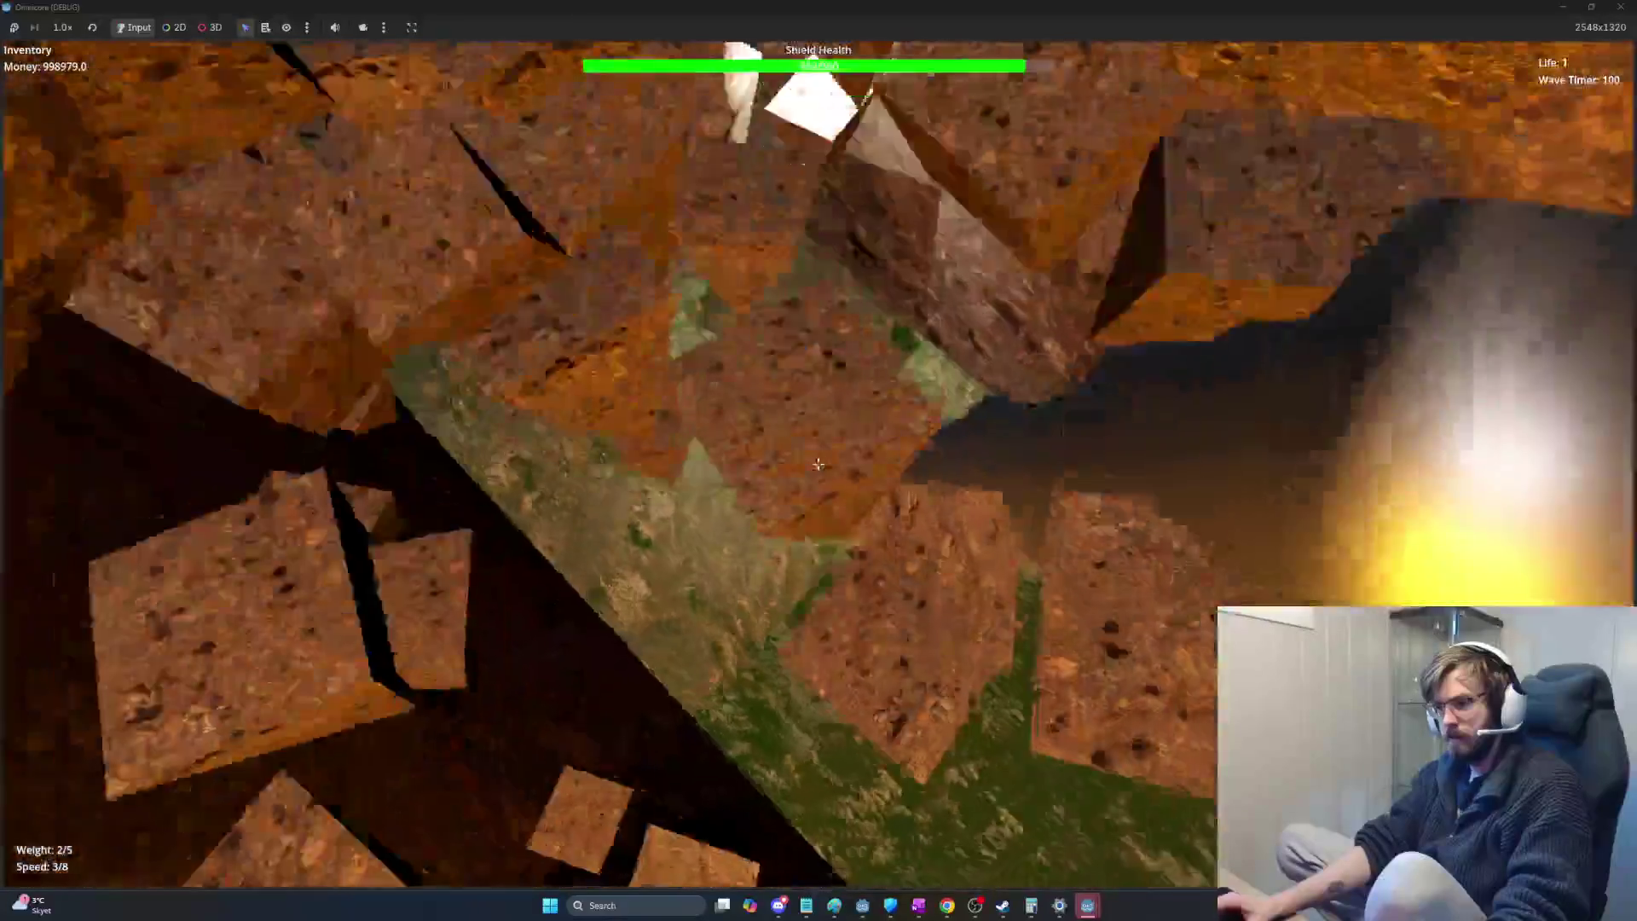
{"action": "left_click", "coordinate": [819, 463]}
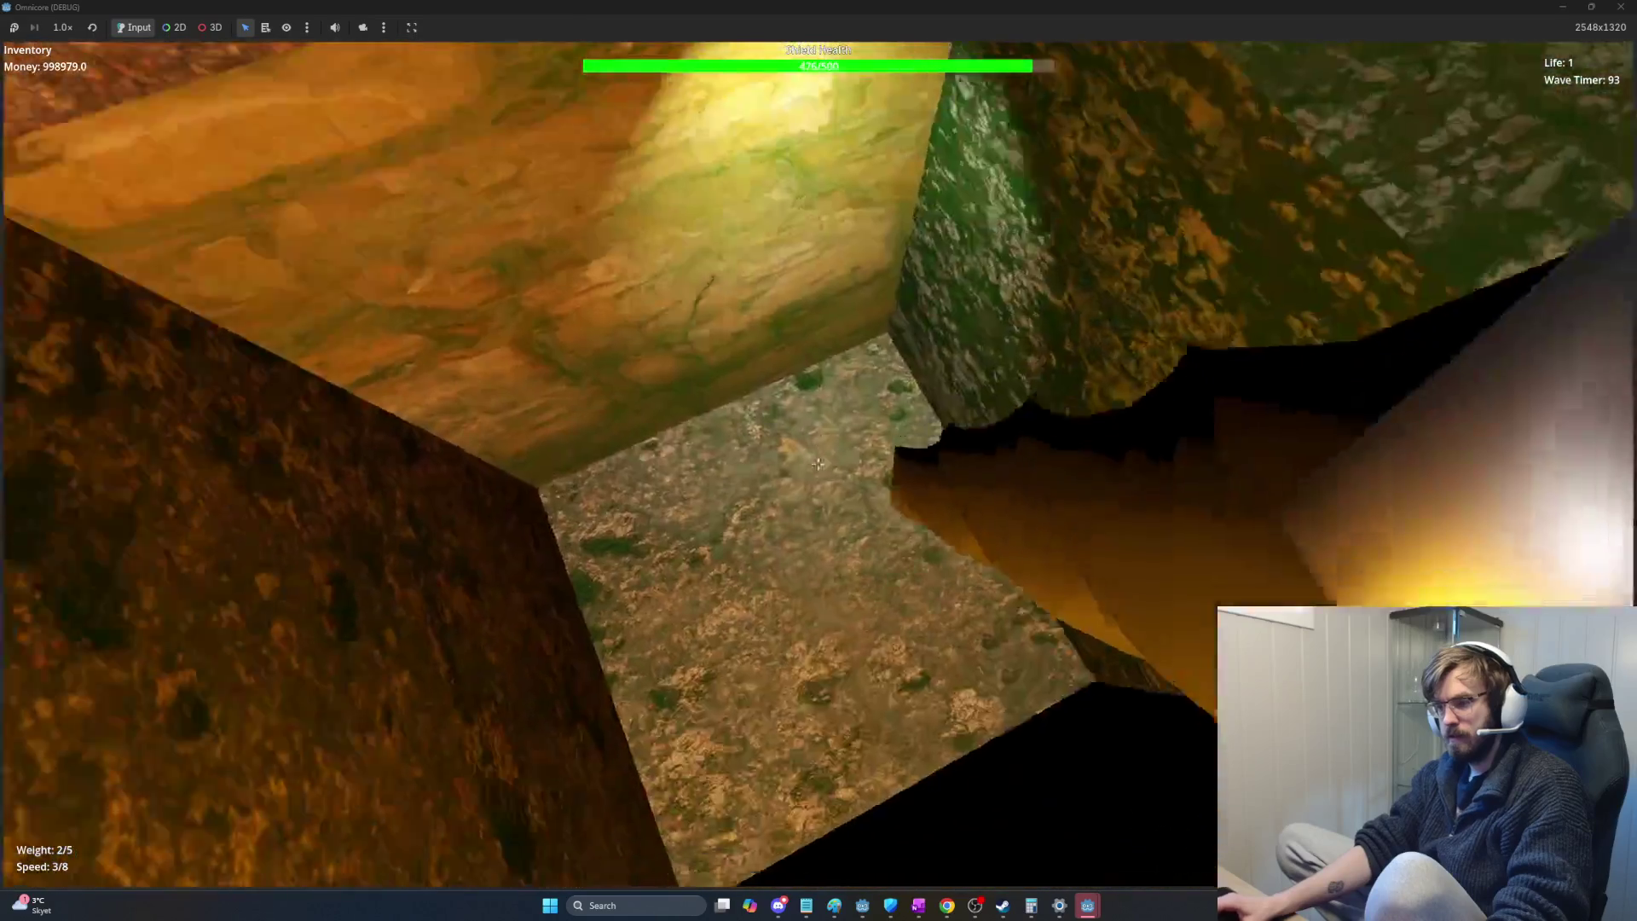
{"action": "left_click", "coordinate": [819, 463]}
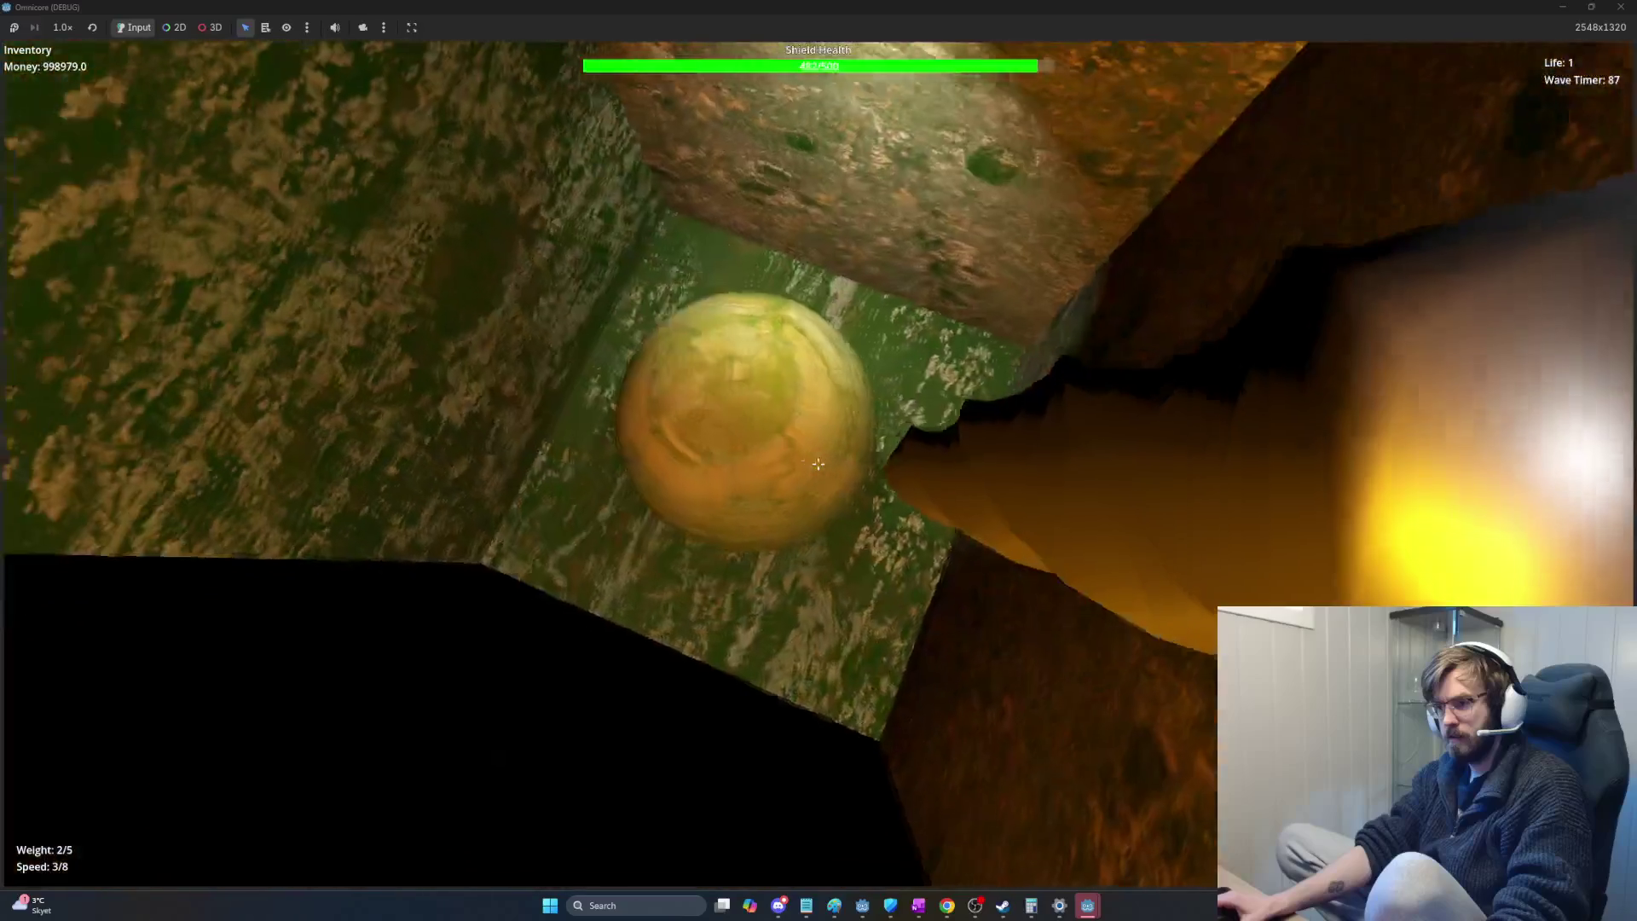
{"action": "left_click", "coordinate": [819, 463]}
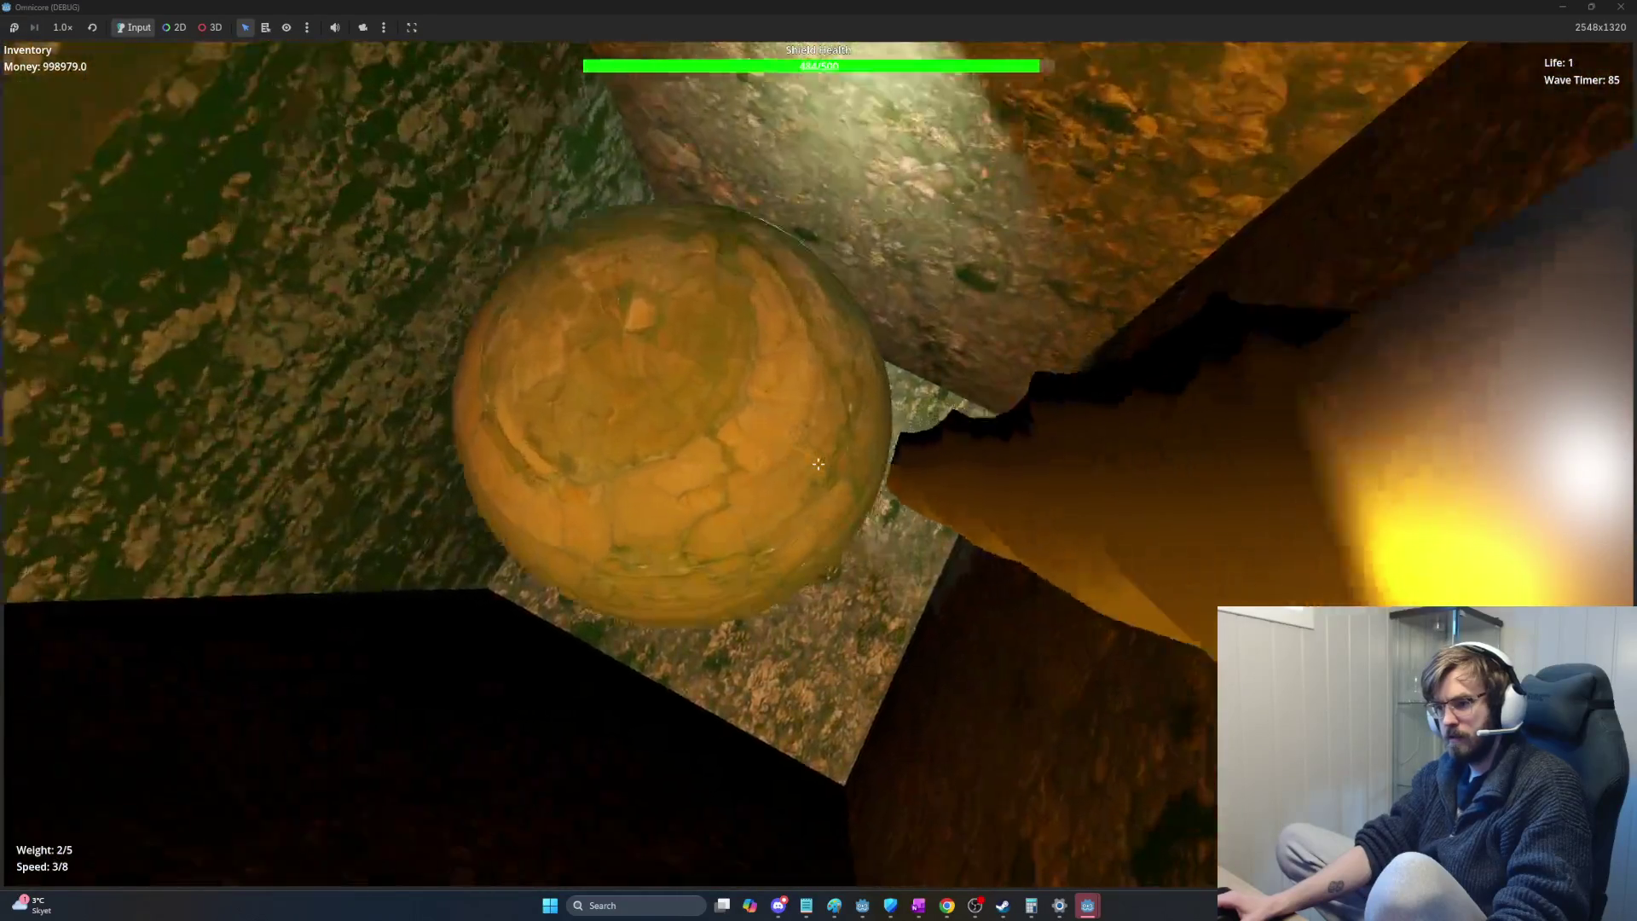
{"action": "left_click", "coordinate": [818, 464]}
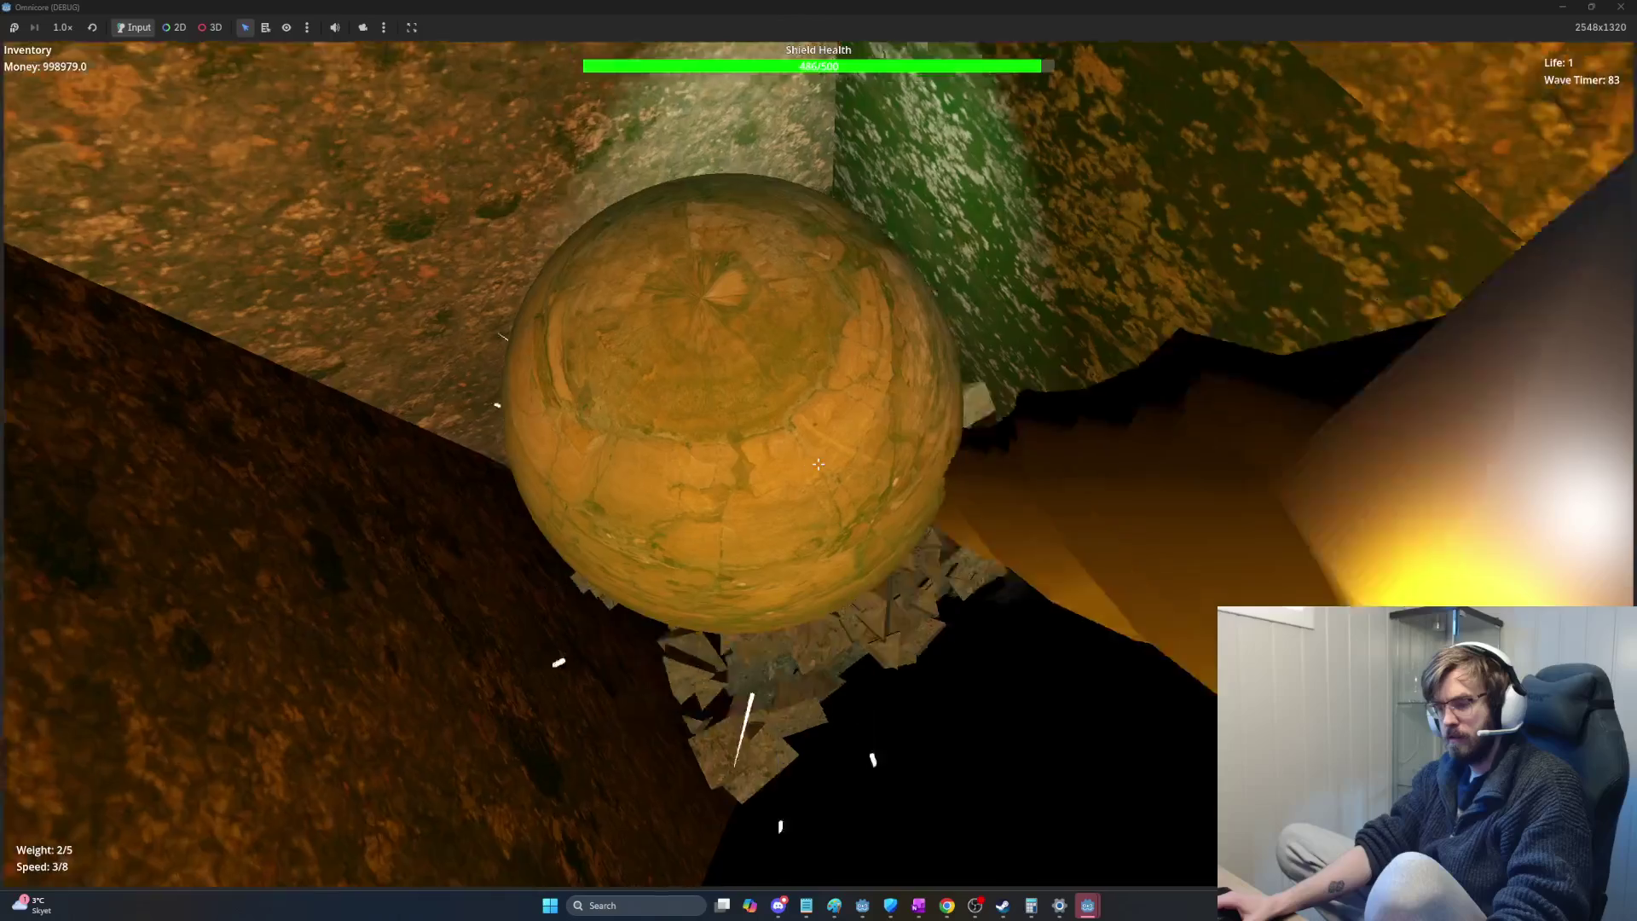
{"action": "left_click", "coordinate": [818, 463]}
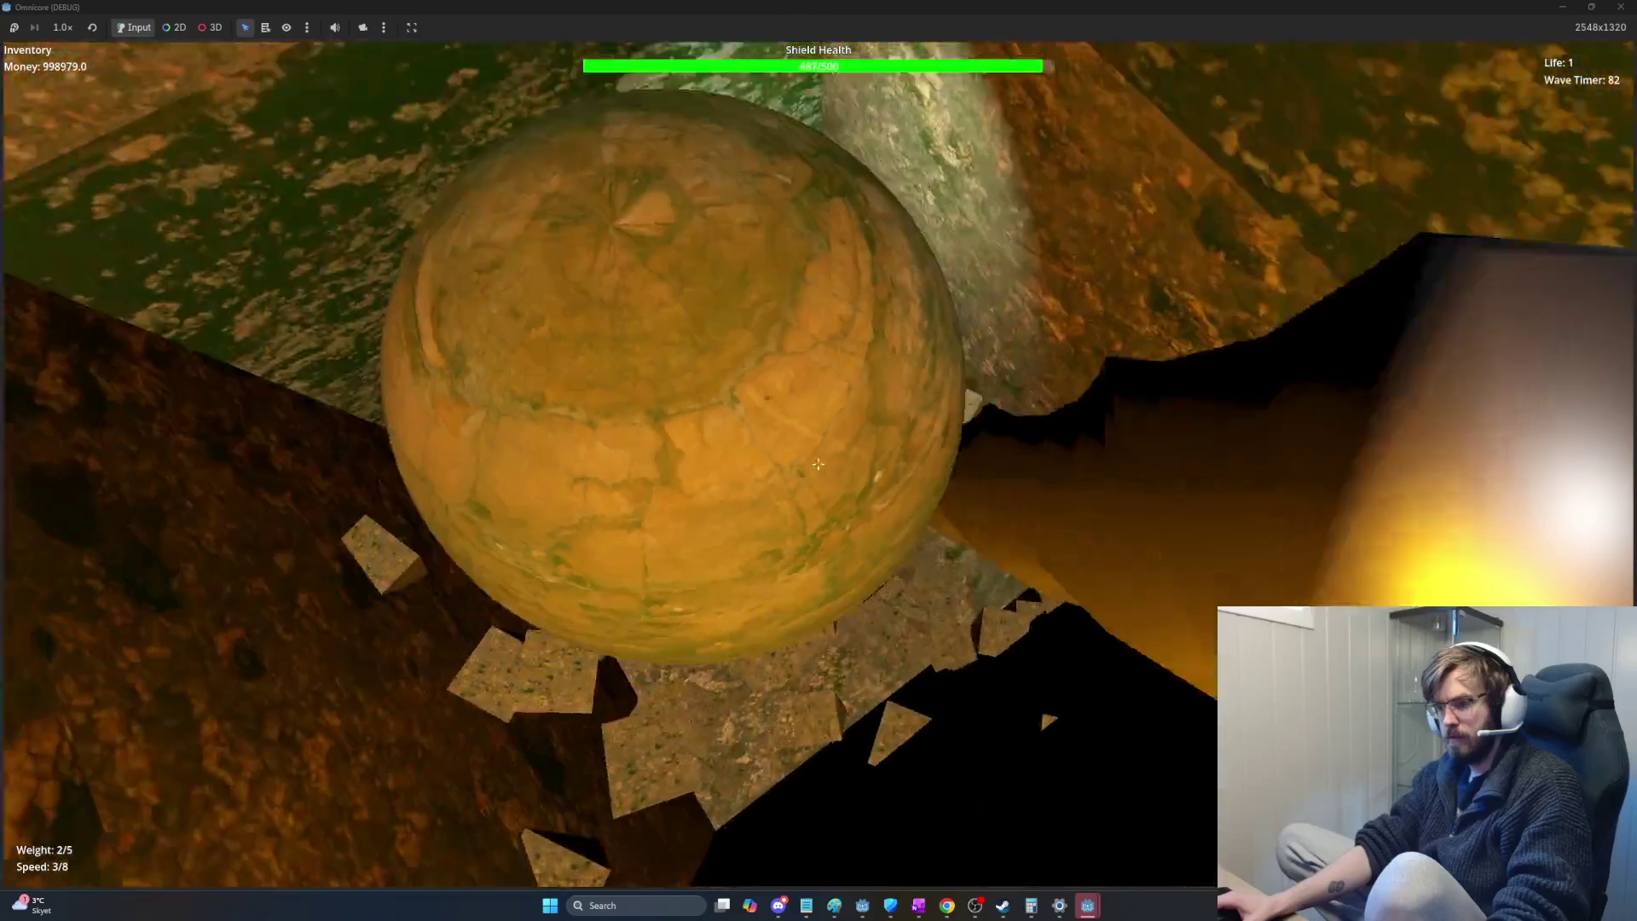
{"action": "left_click", "coordinate": [818, 463]}
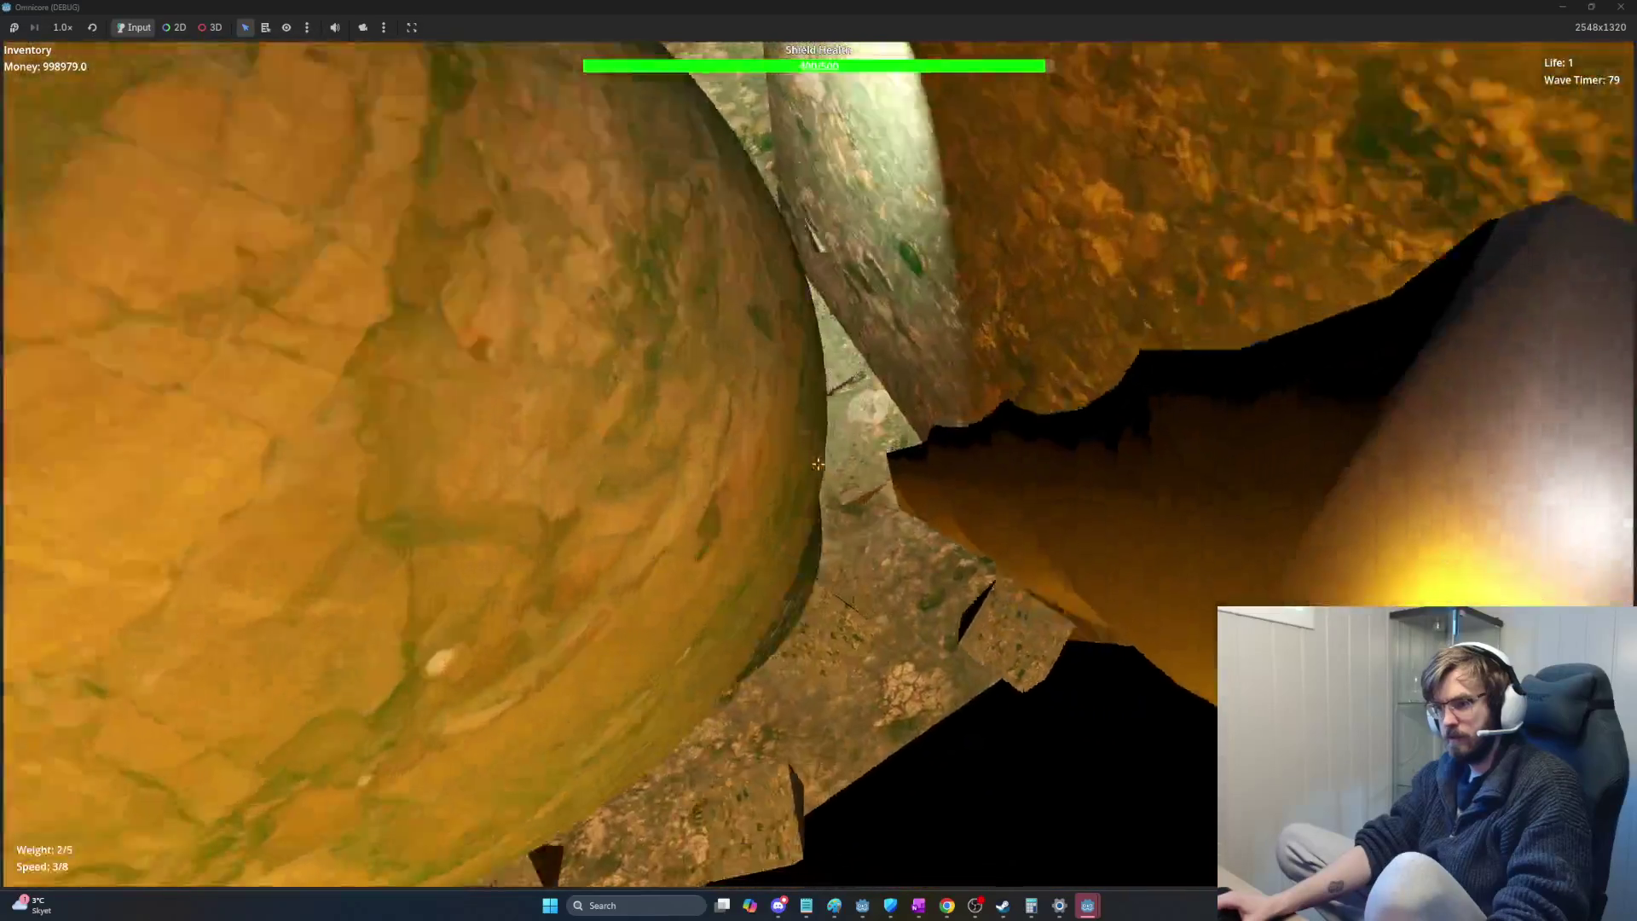
{"action": "left_click", "coordinate": [819, 463]}
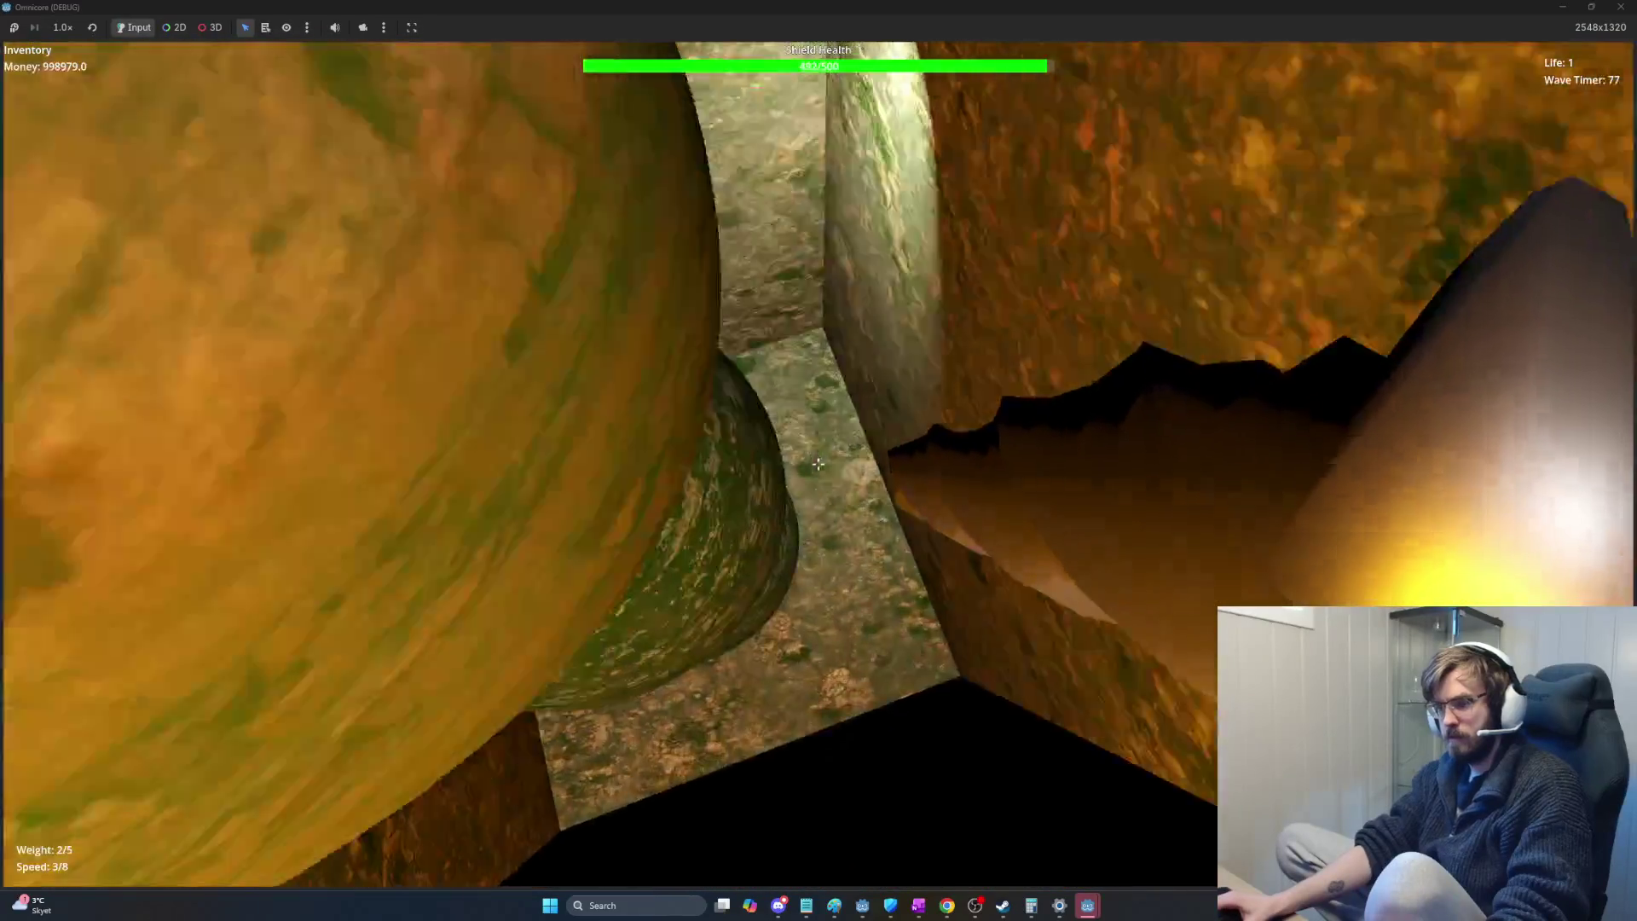
{"action": "left_click", "coordinate": [818, 463]}
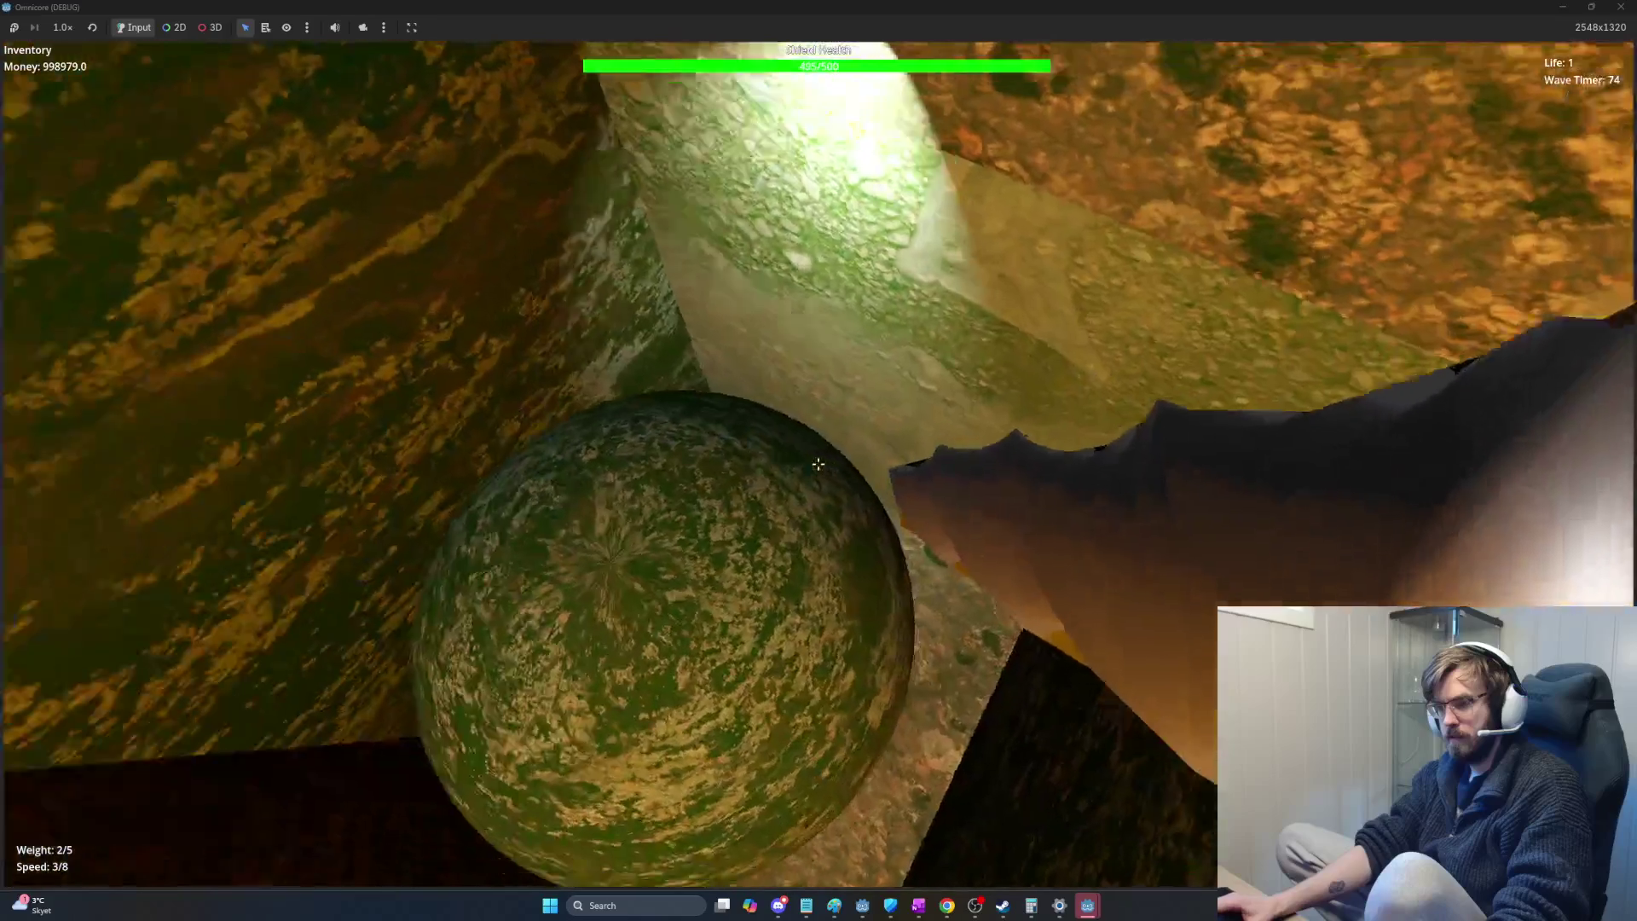
Walk down the new corridor past the sphere, then leave the game for the browser.
{"action": "key", "text": "w"}
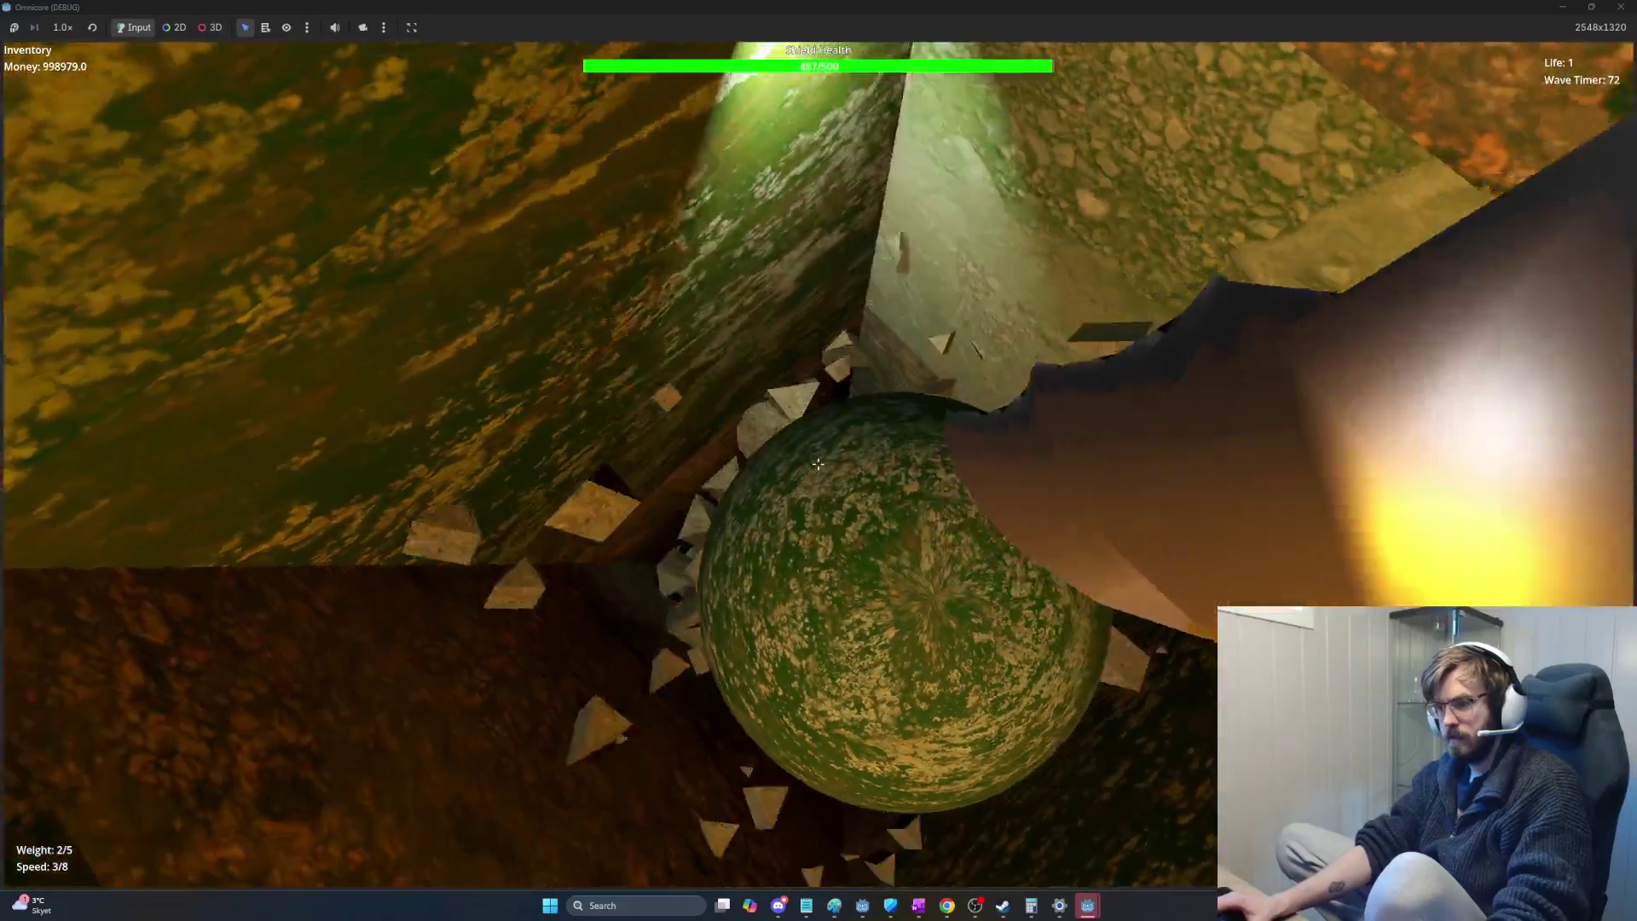
{"action": "key", "text": "w"}
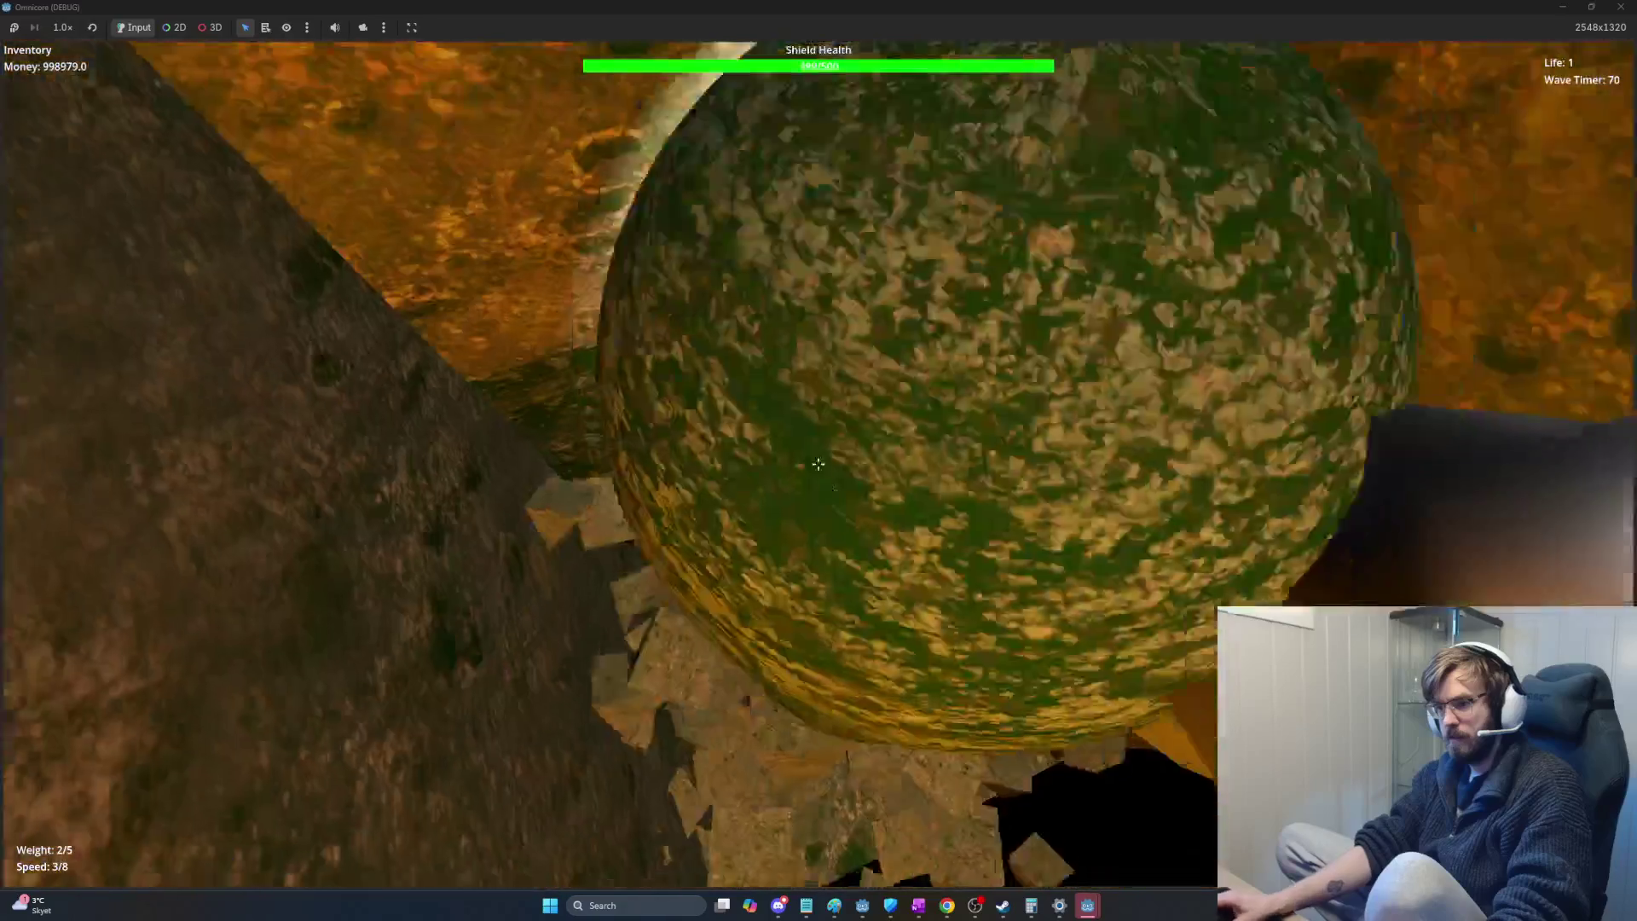
{"action": "key", "text": "w"}
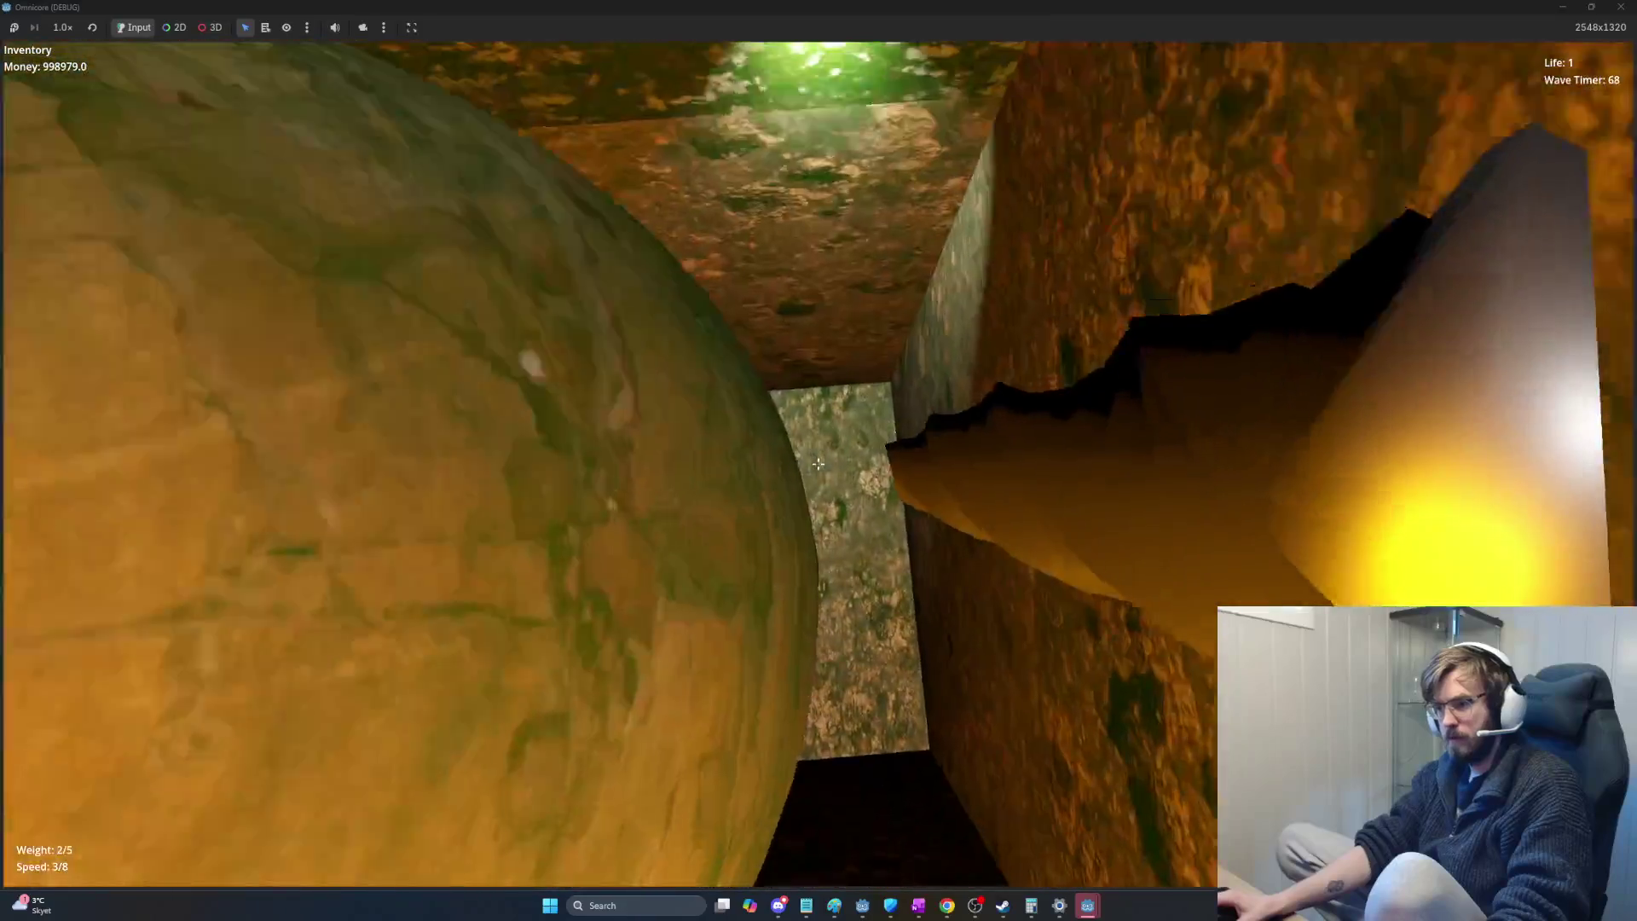
{"action": "key", "text": "w"}
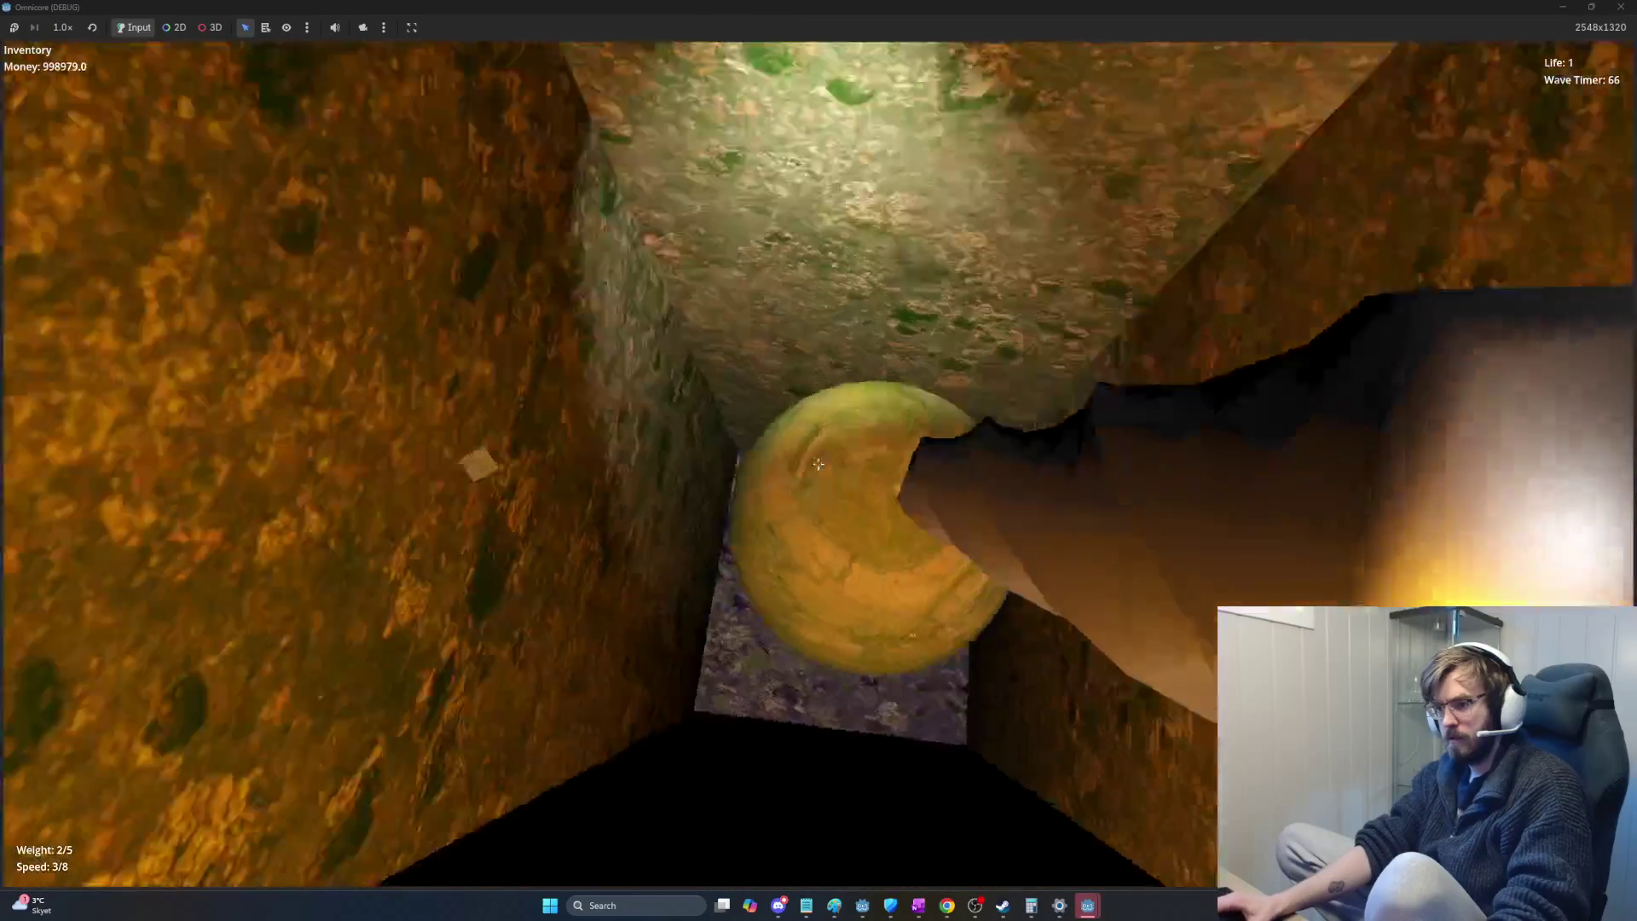
{"action": "key", "text": "w"}
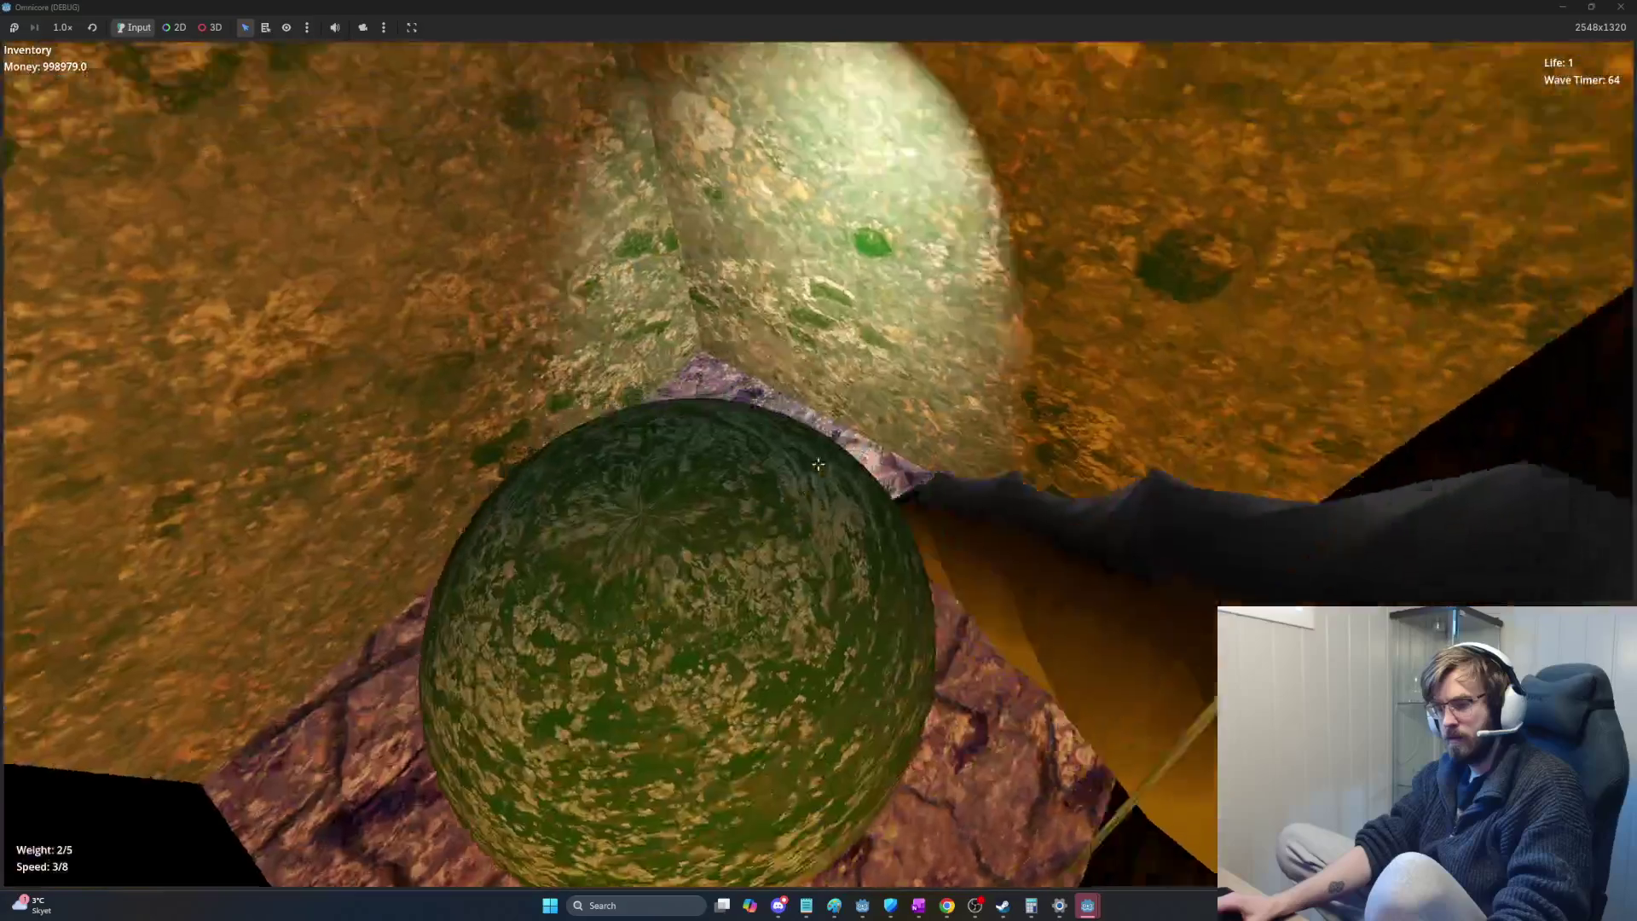
{"action": "key", "text": "alt+Tab"}
{"action": "key", "text": "alt+Tab"}
{"action": "key", "text": "alt+Tab"}
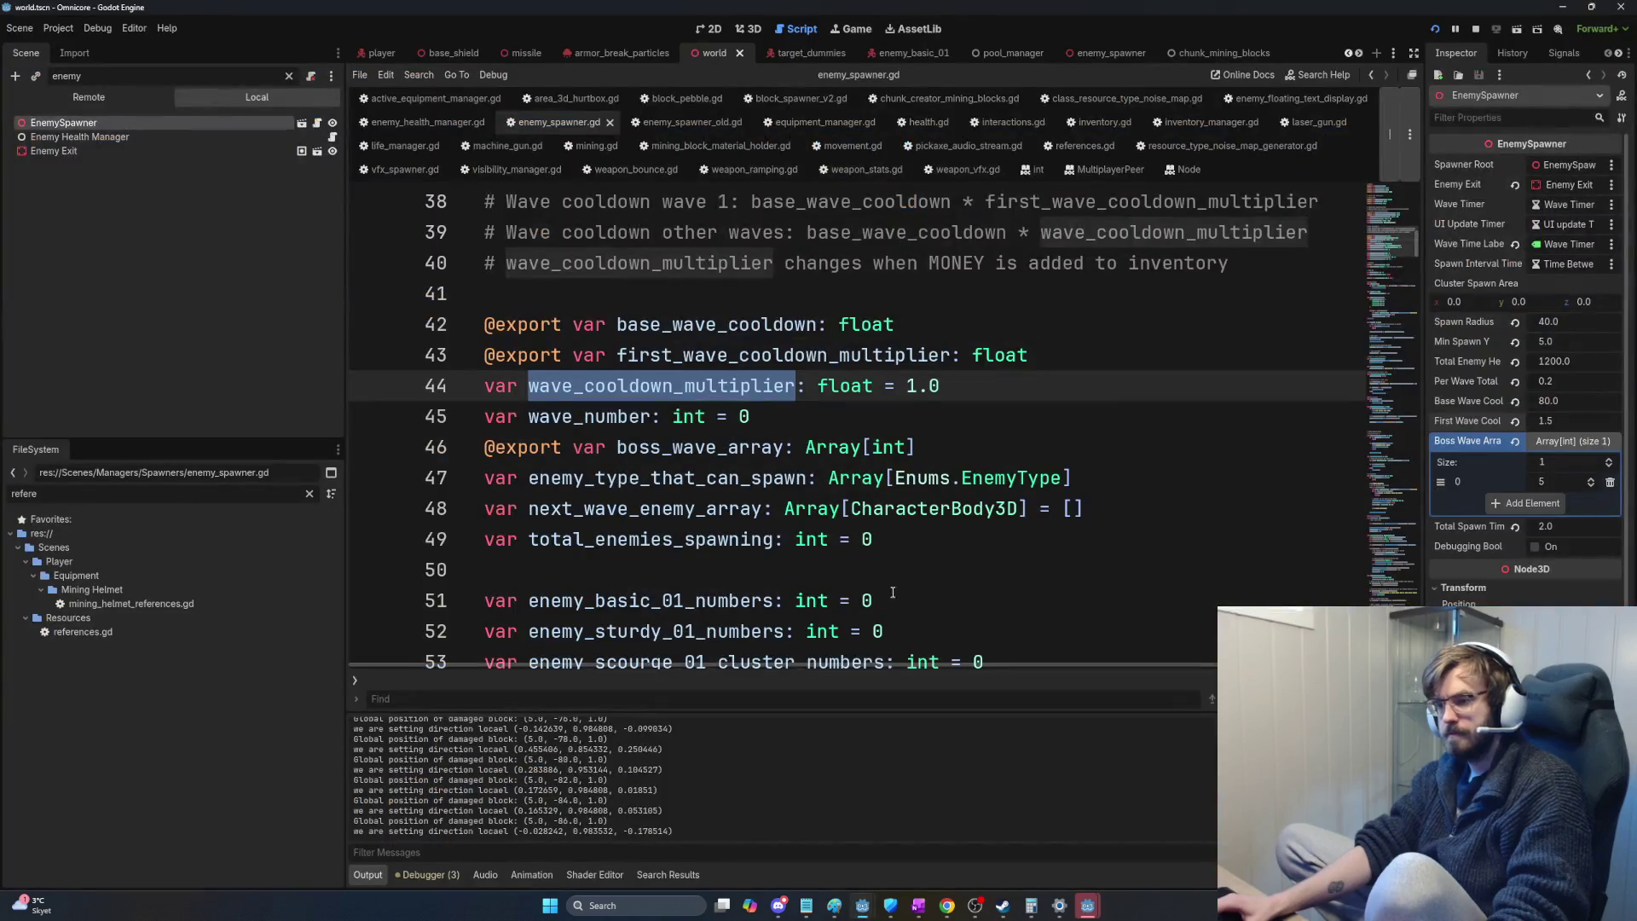
{"action": "key", "text": "alt+Tab"}
{"action": "key", "text": "alt+Tab"}
{"action": "key", "text": "alt+Tab"}
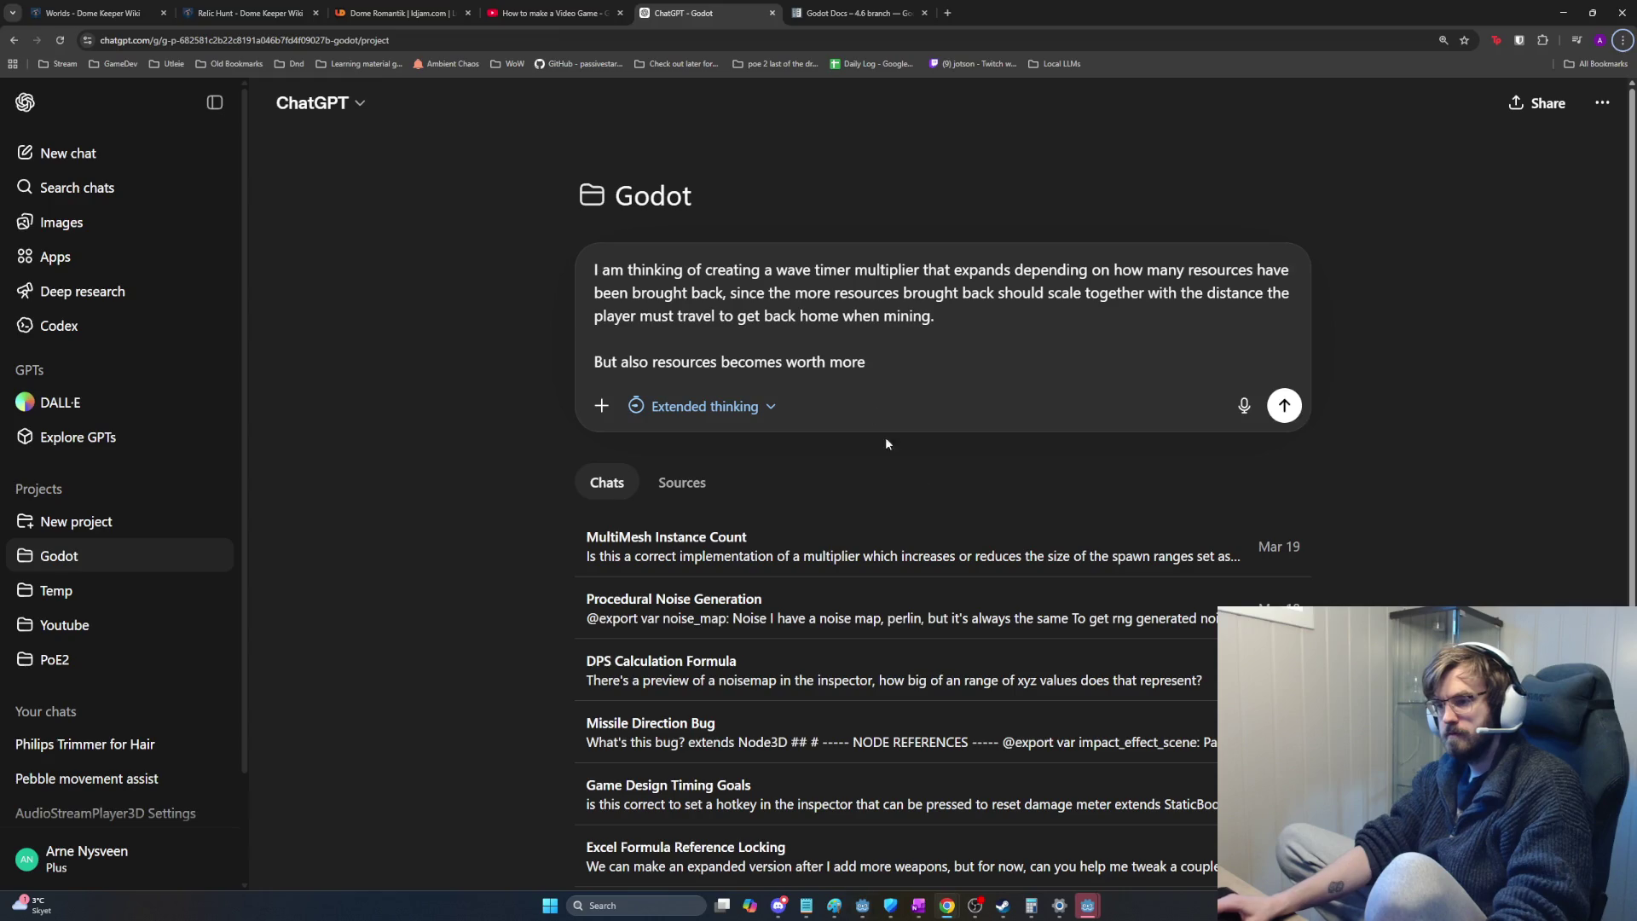
Append 'layers deeper down (double for depth level 1 and triple depth level 2)', then begin 'What I want to test is:'.
{"action": "left_click", "coordinate": [914, 361]}
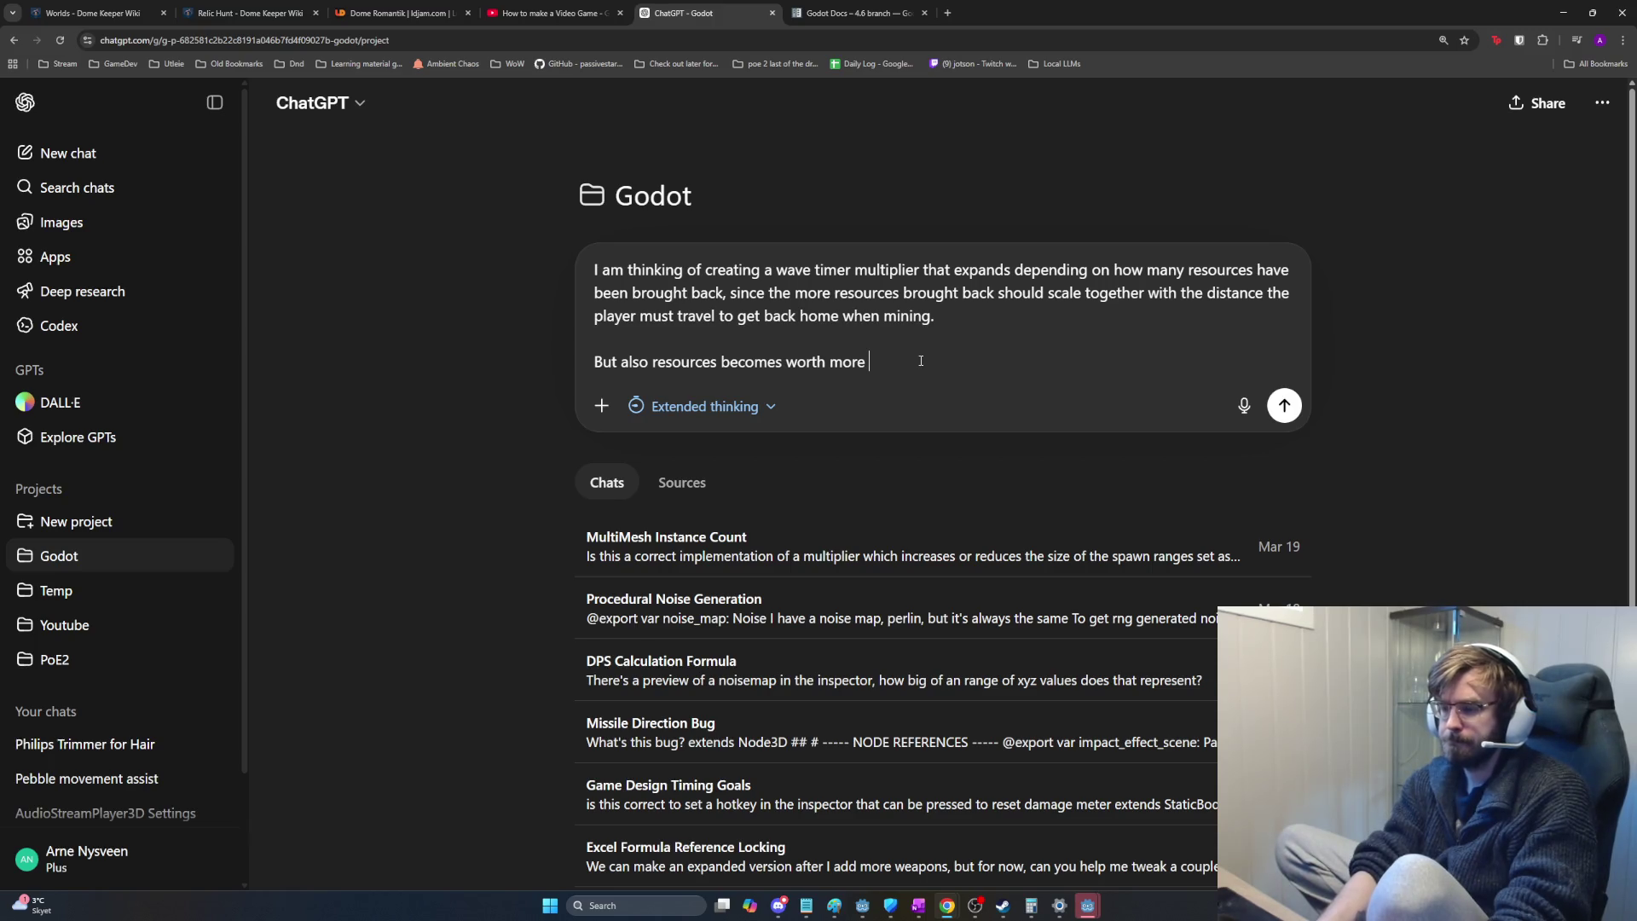
{"action": "type", "text": "layers deeper down (double for "}
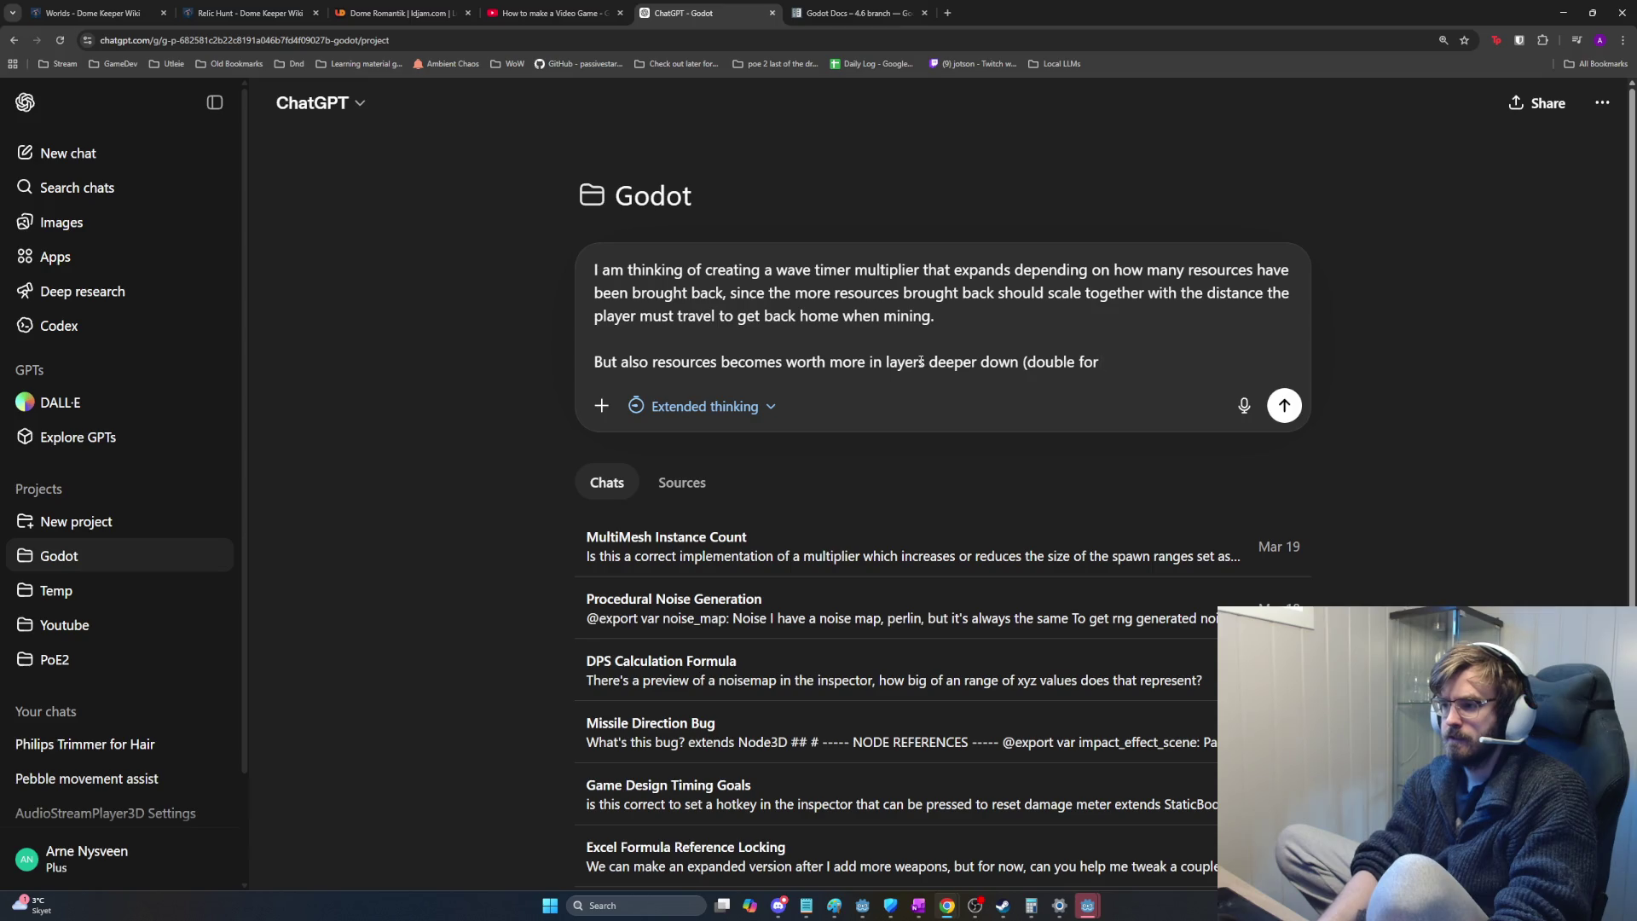
{"action": "type", "text": "depht"}
{"action": "key", "text": "BackSpace"}
{"action": "key", "text": "BackSpace"}
{"action": "type", "text": "th level 1 and t"}
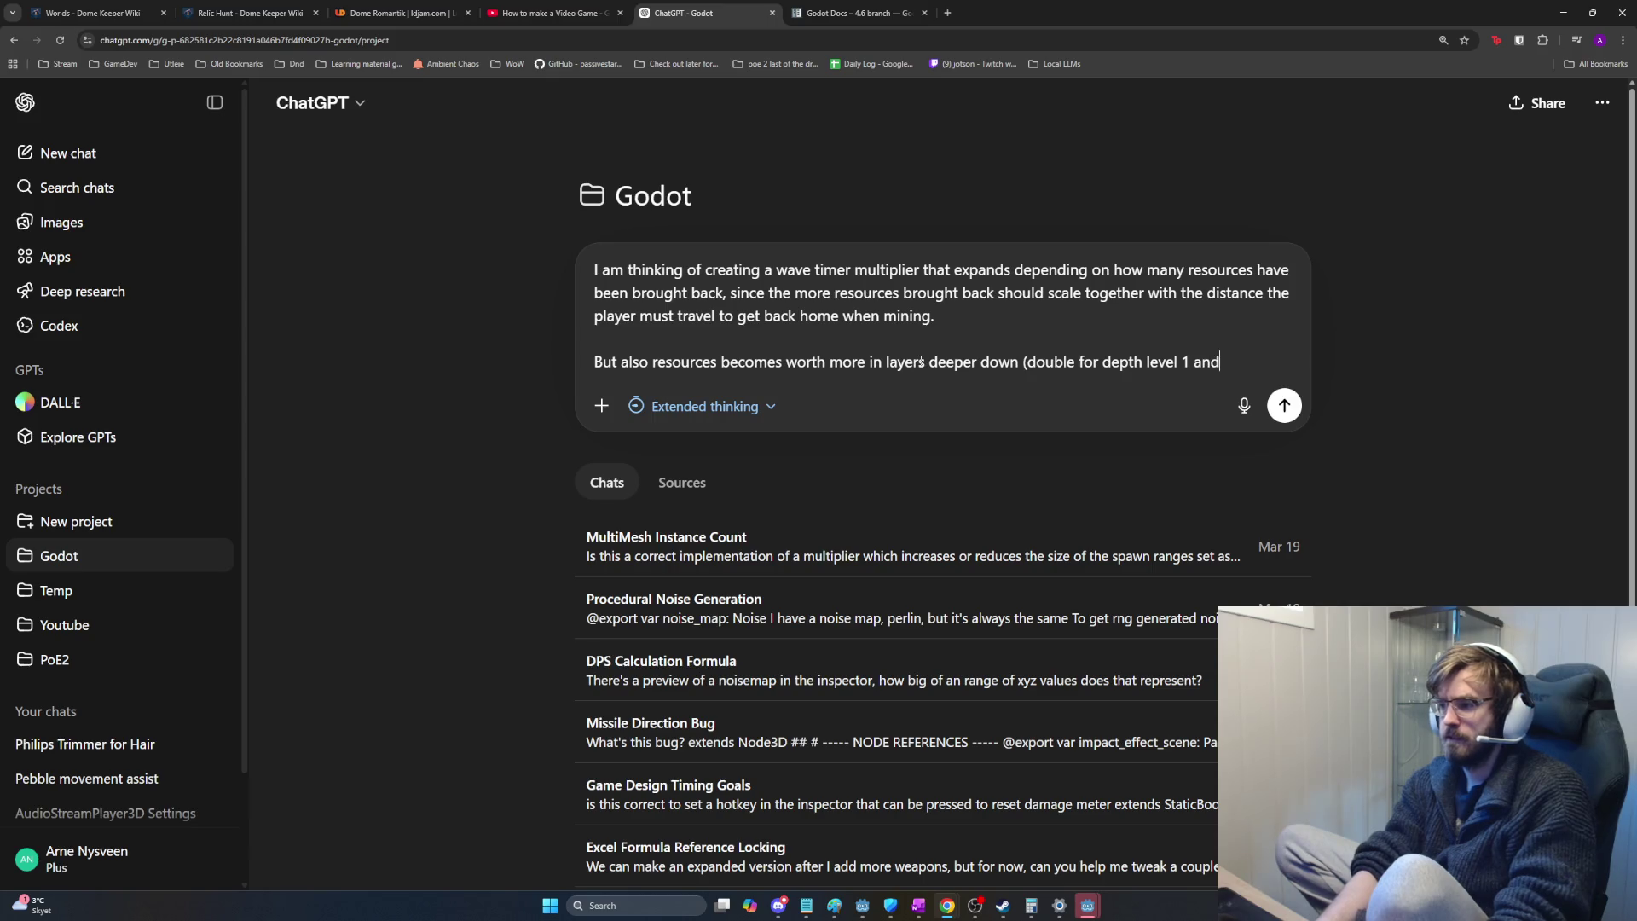
{"action": "type", "text": "riple depth "}
{"action": "type", "text": "level 2)"}
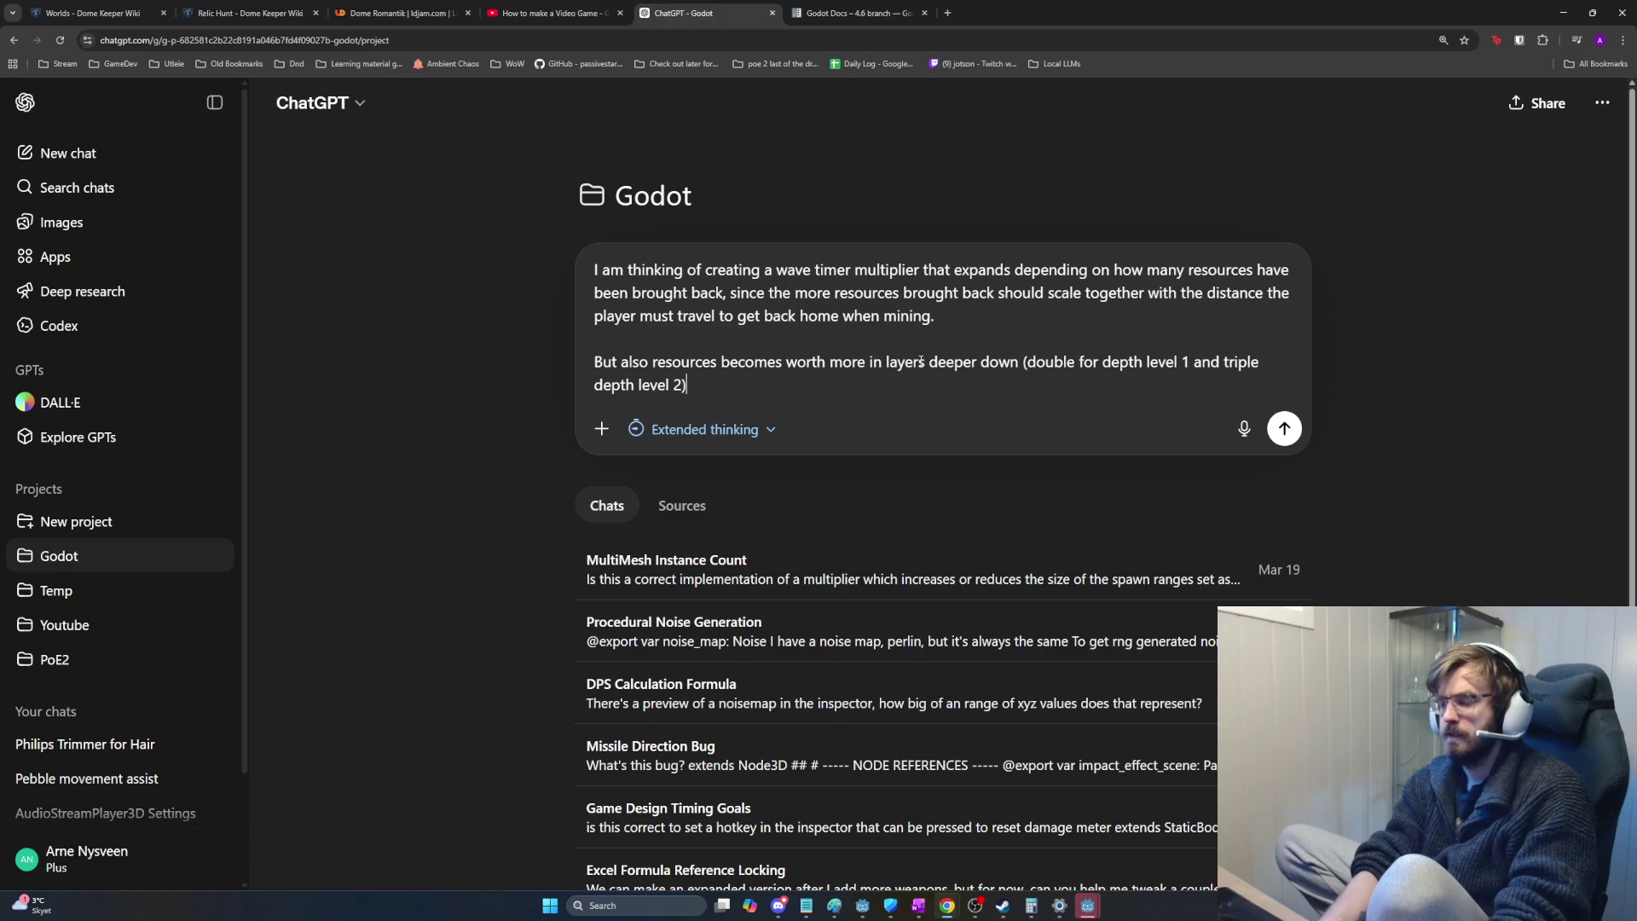
{"action": "key", "text": "shift+Return"}
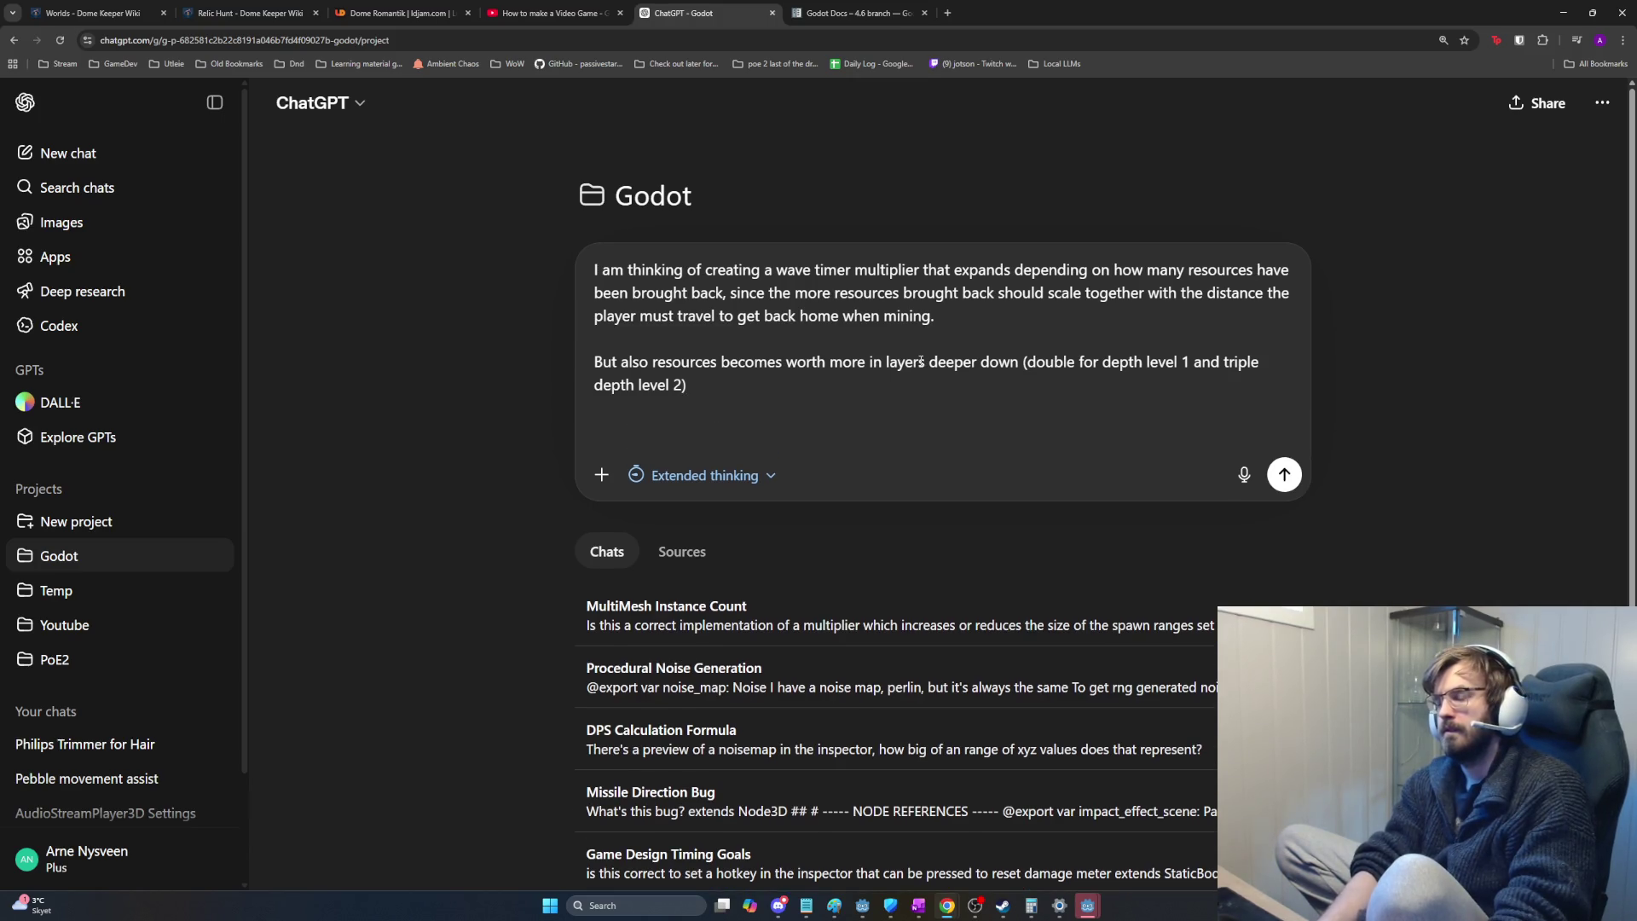
{"action": "type", "text": "What I want to "}
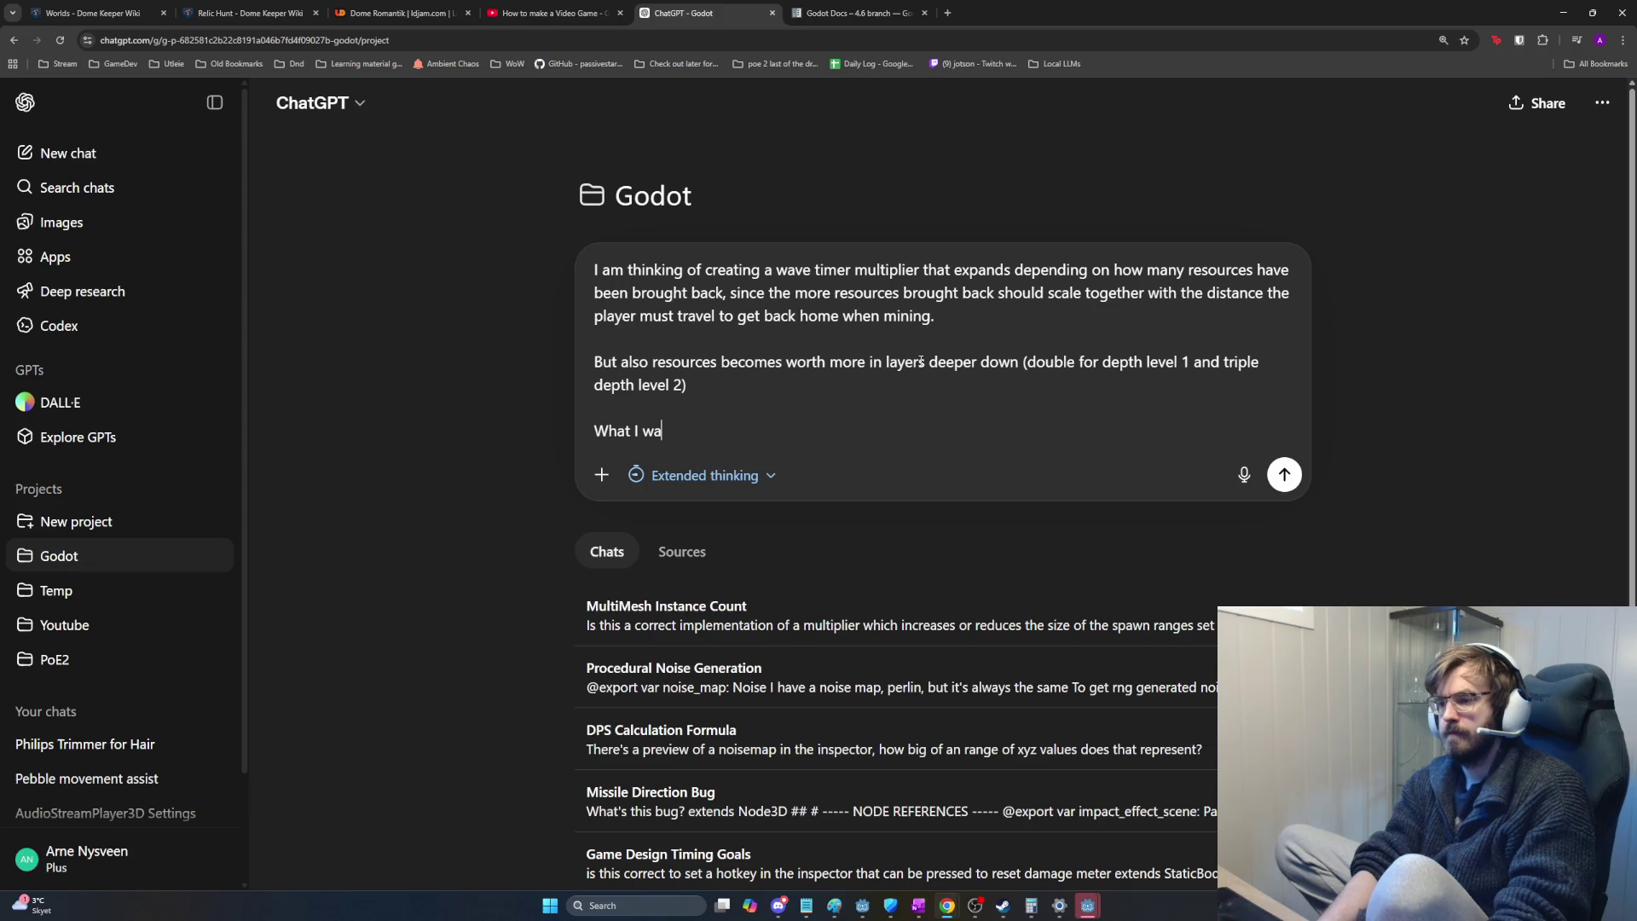
{"action": "type", "text": "test is:"}
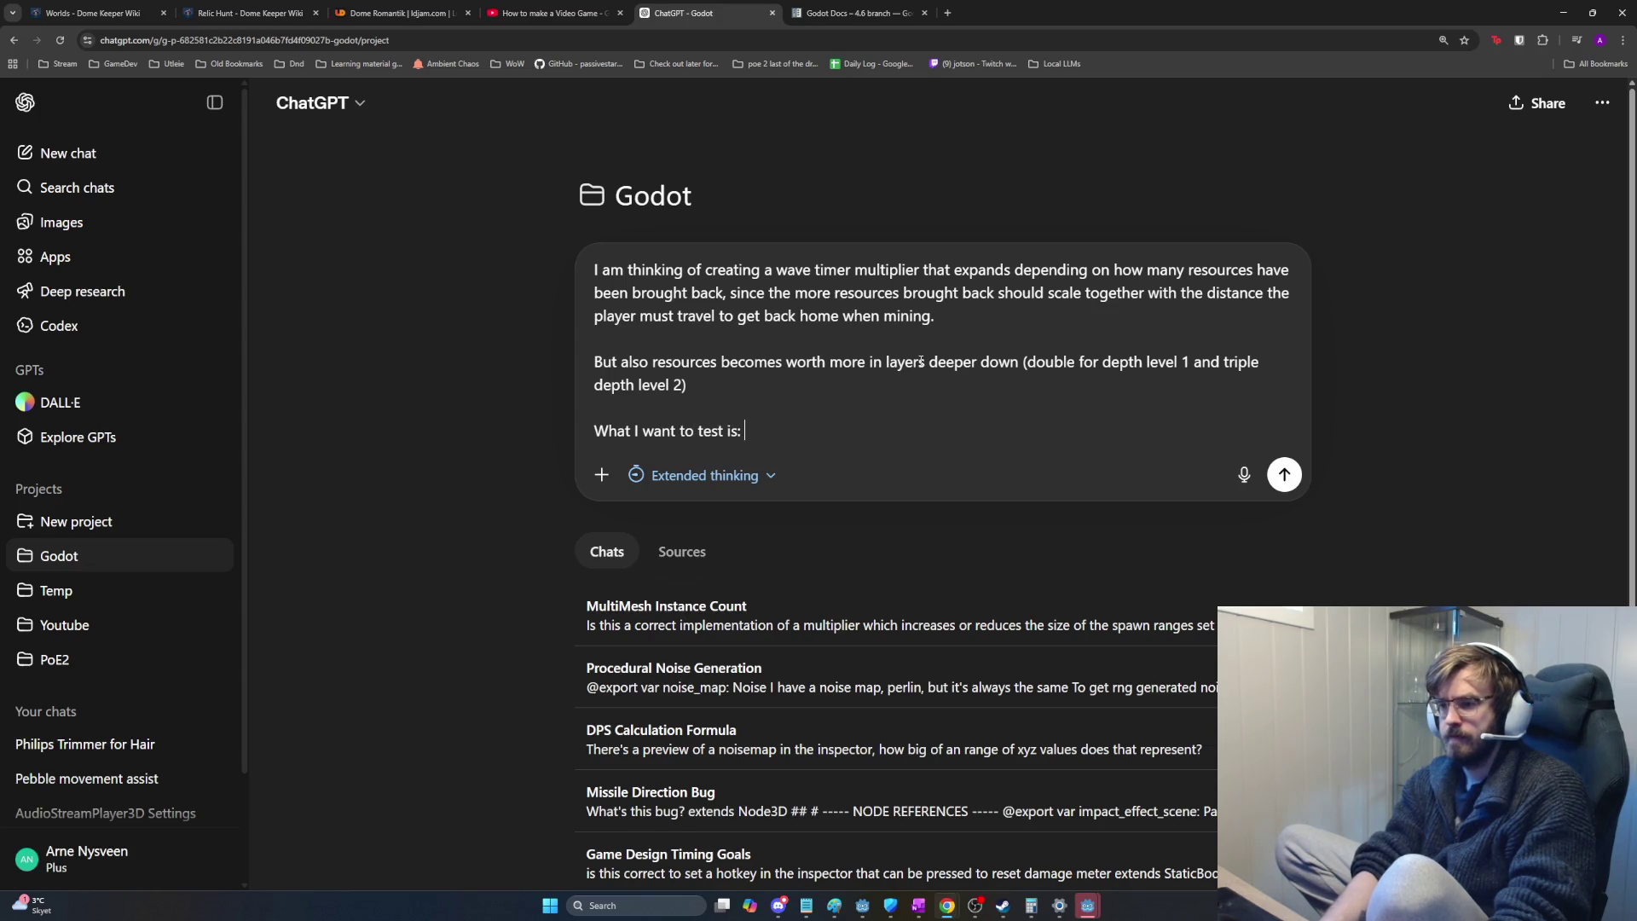
List the rules: add 10 seconds after 20 money added, then 10 more after 40 more and again after 60 more.
{"action": "key", "text": "shift+Return"}
{"action": "type", "text": "add 1"}
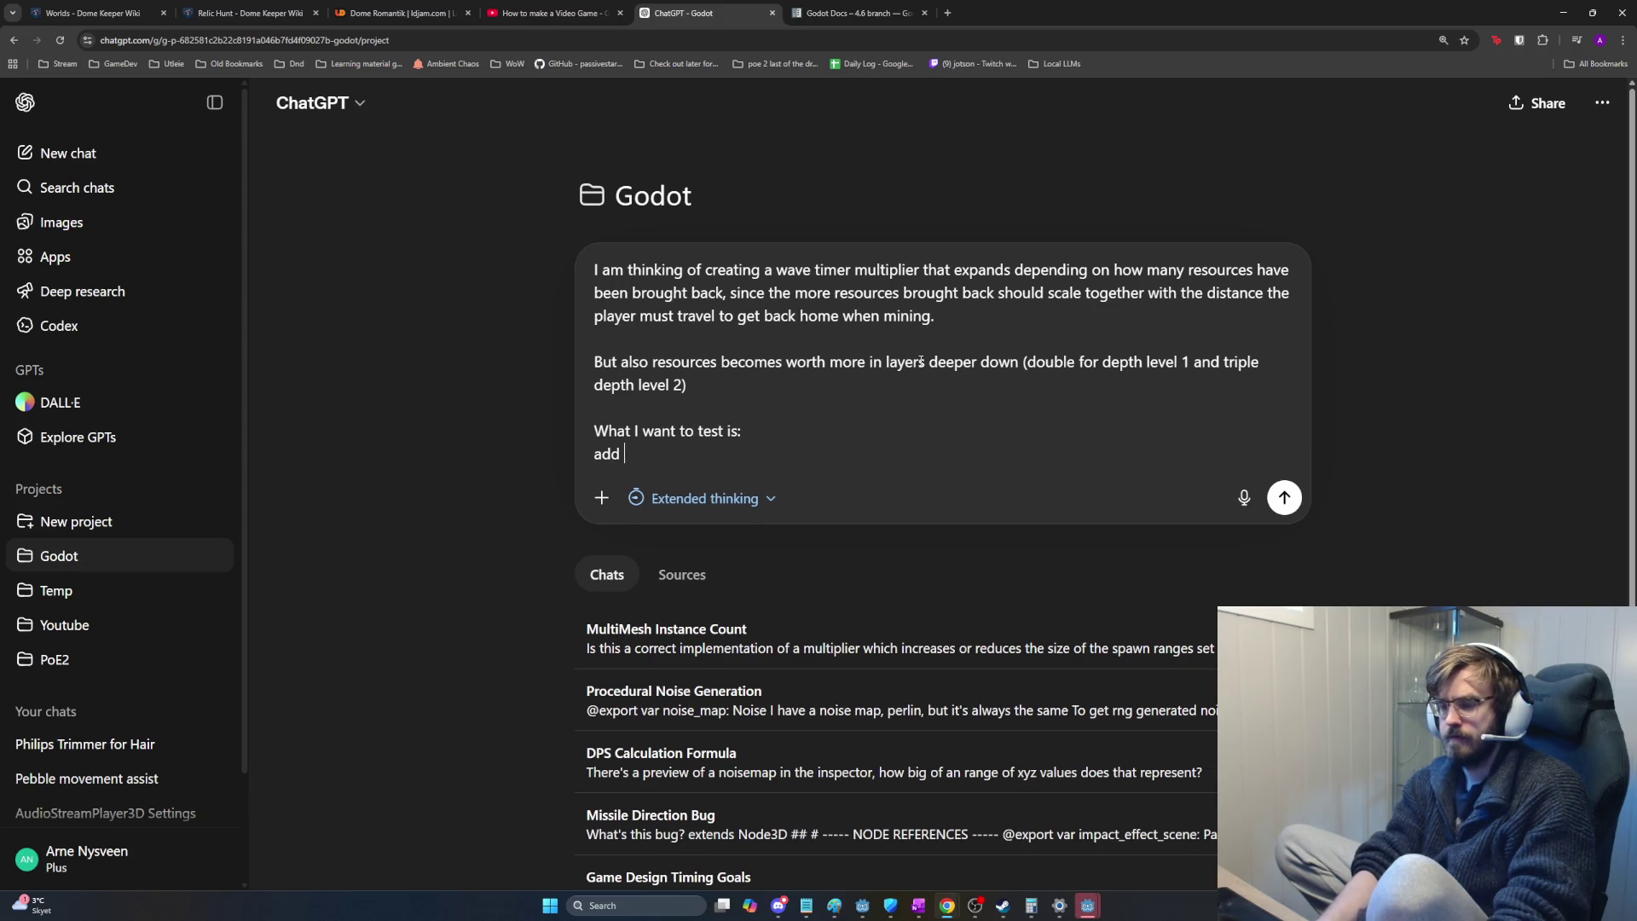
{"action": "type", "text": "0 seconds timer"}
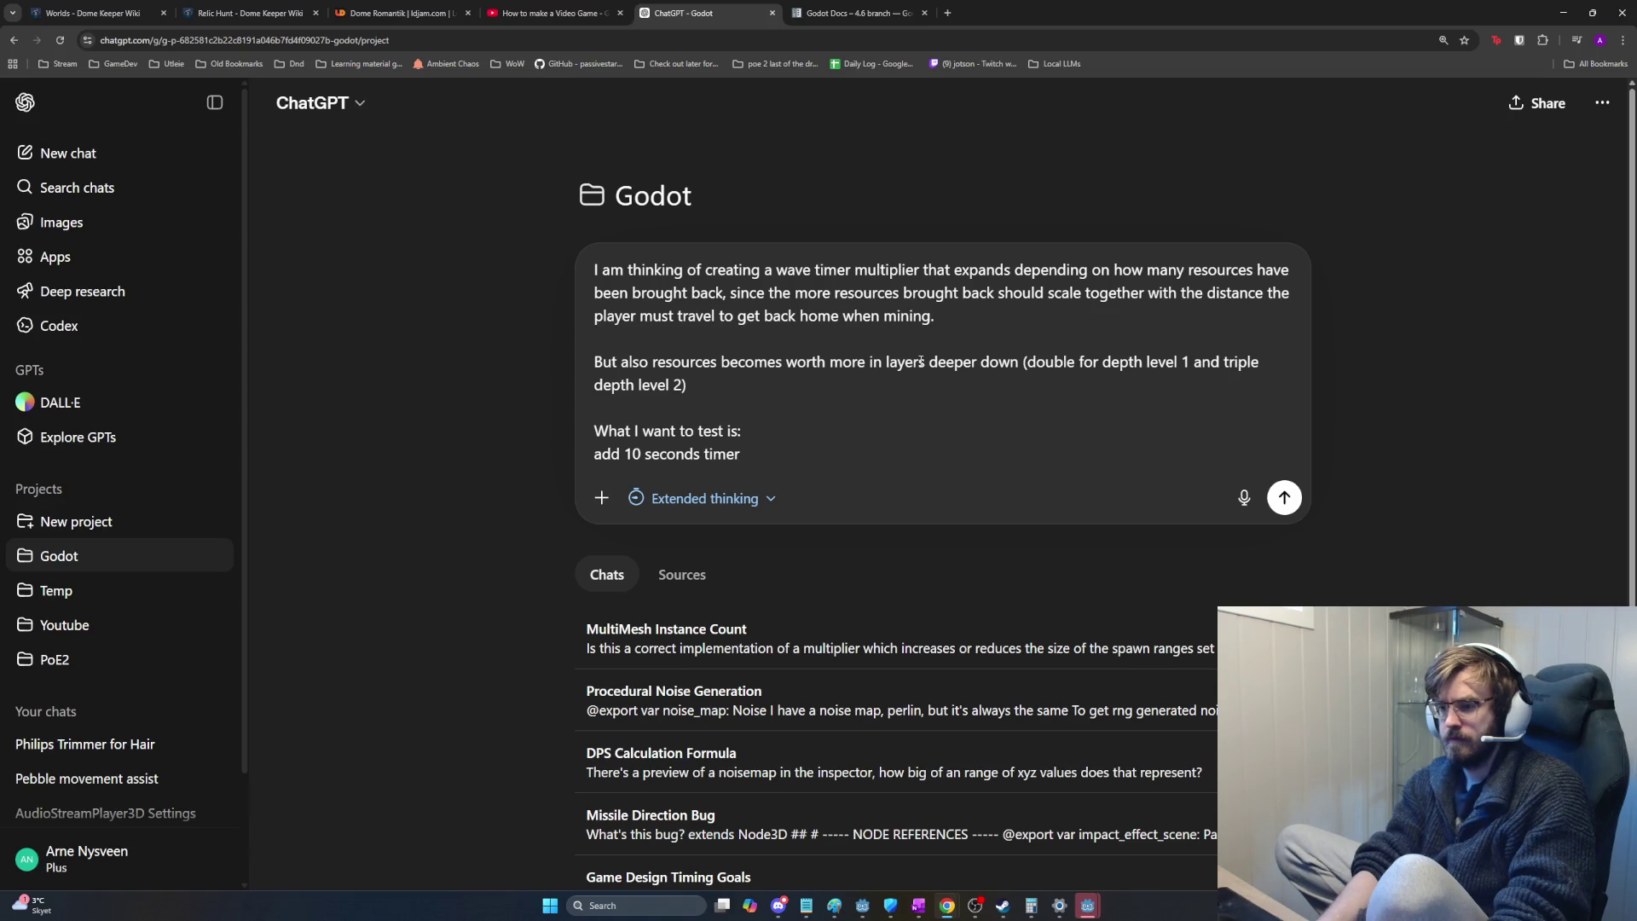
{"action": "type", "text": "total by t"}
{"action": "type", "text": "he first 1"}
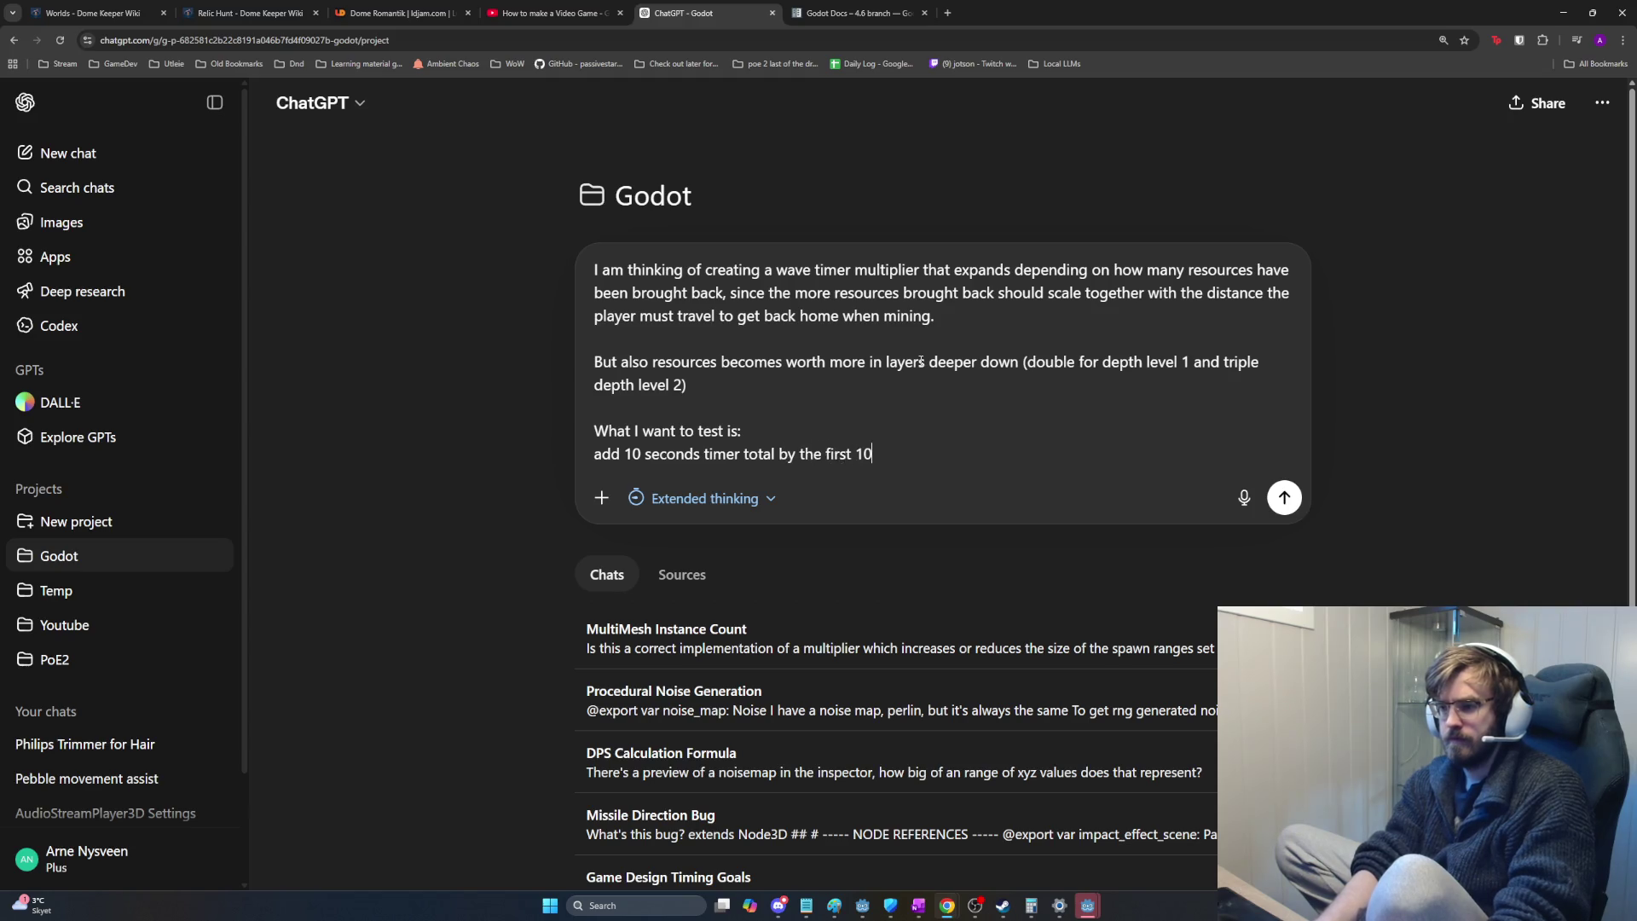
{"action": "key", "text": "BackSpace"}
{"action": "type", "text": "20 resour"}
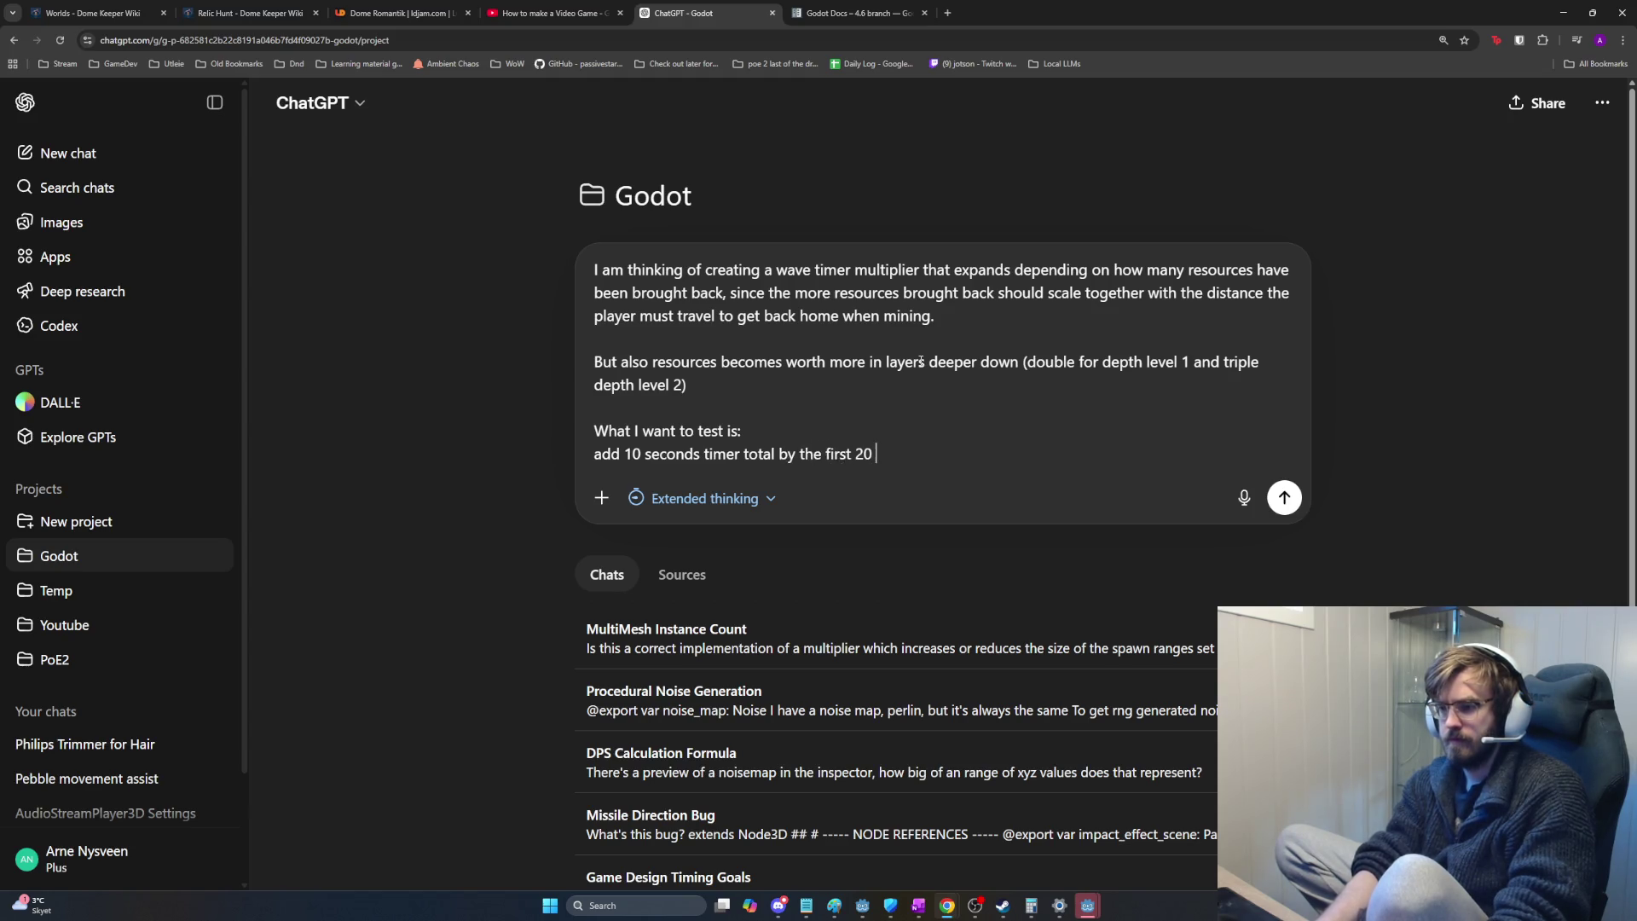
{"action": "key", "text": "BackSpace"}
{"action": "key", "text": "BackSpace"}
{"action": "key", "text": "BackSpace"}
{"action": "type", "text": "money added"}
{"action": "key", "text": "shift+Return"}
{"action": "type", "text": "add 10 "}
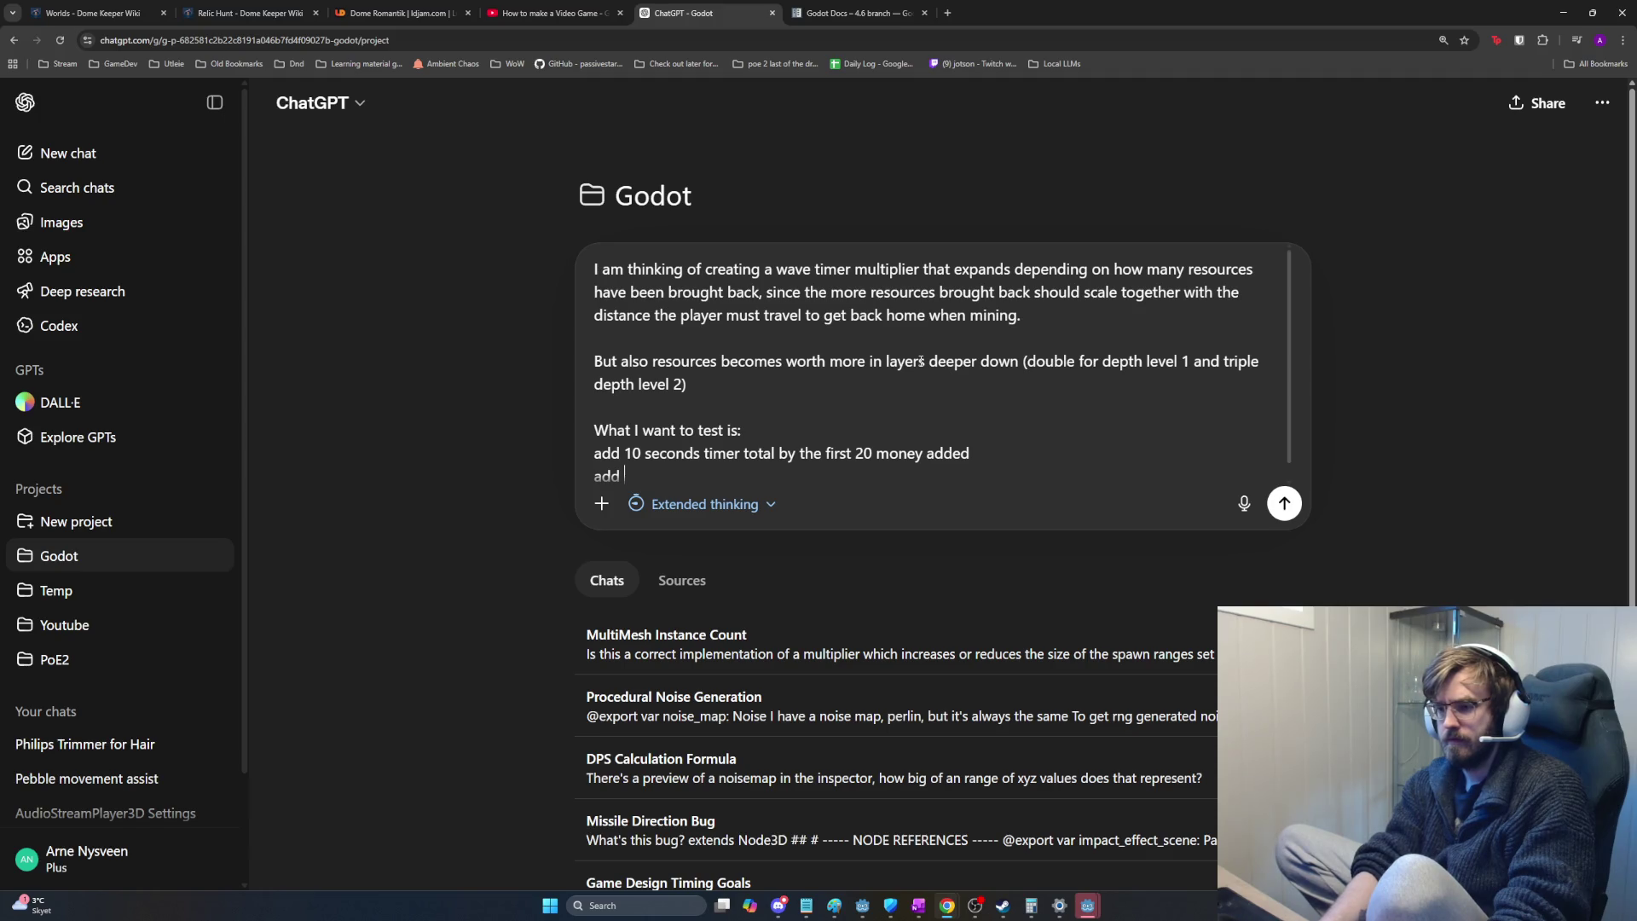
{"action": "type", "text": "seconds more a"}
{"action": "type", "text": "fter an a"}
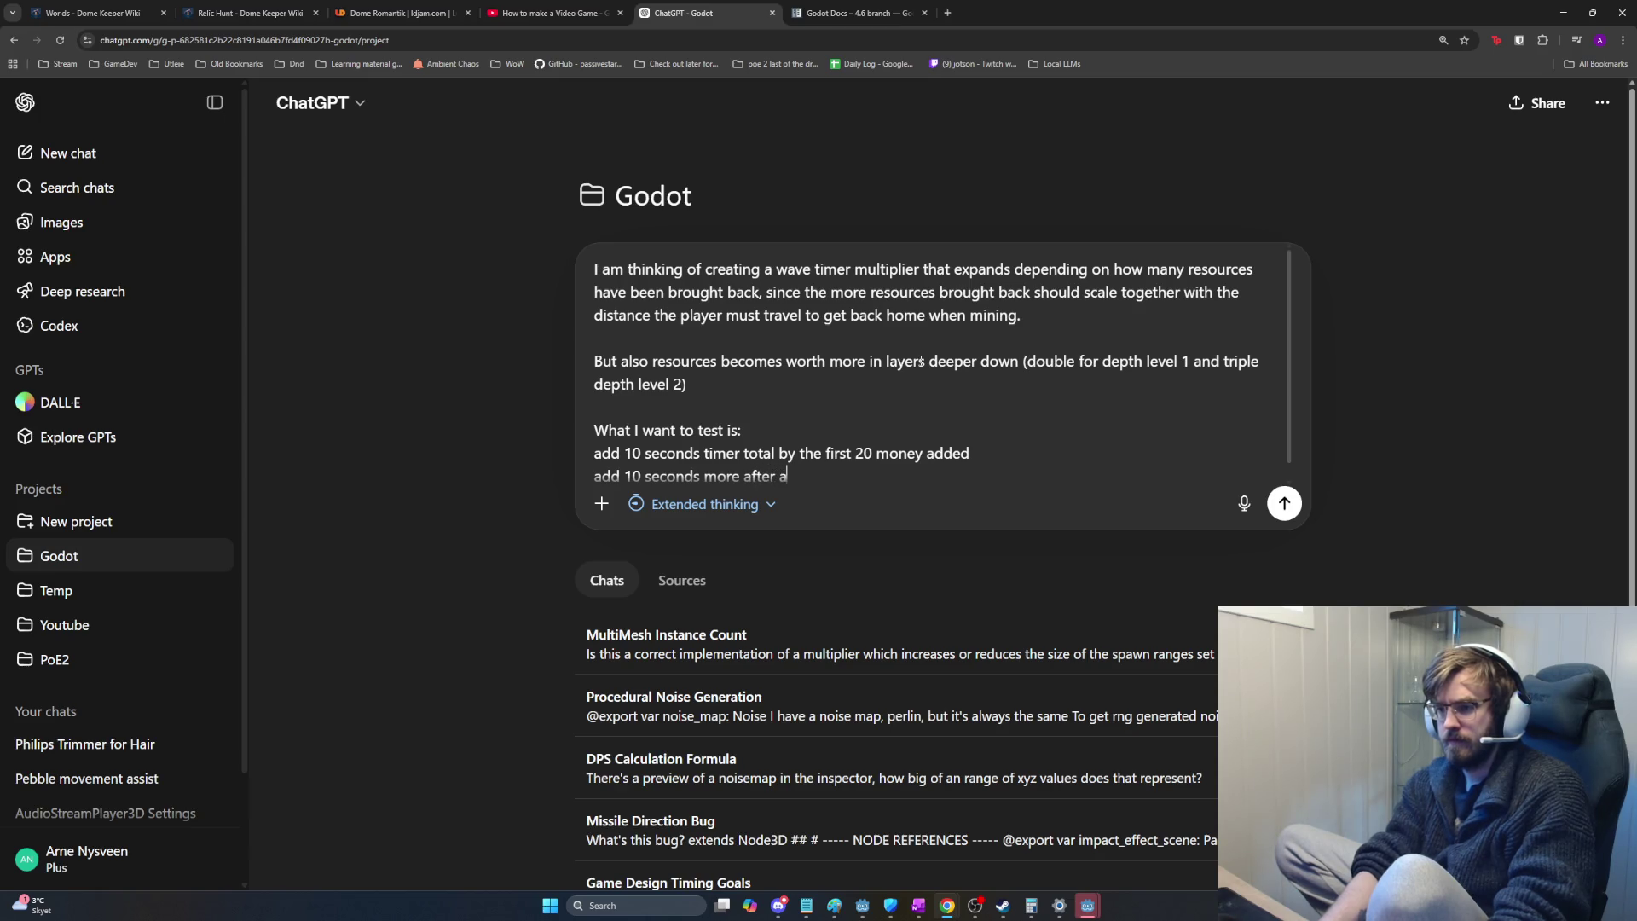
{"action": "type", "text": "dditional 40 "}
{"action": "type", "text": "money a"}
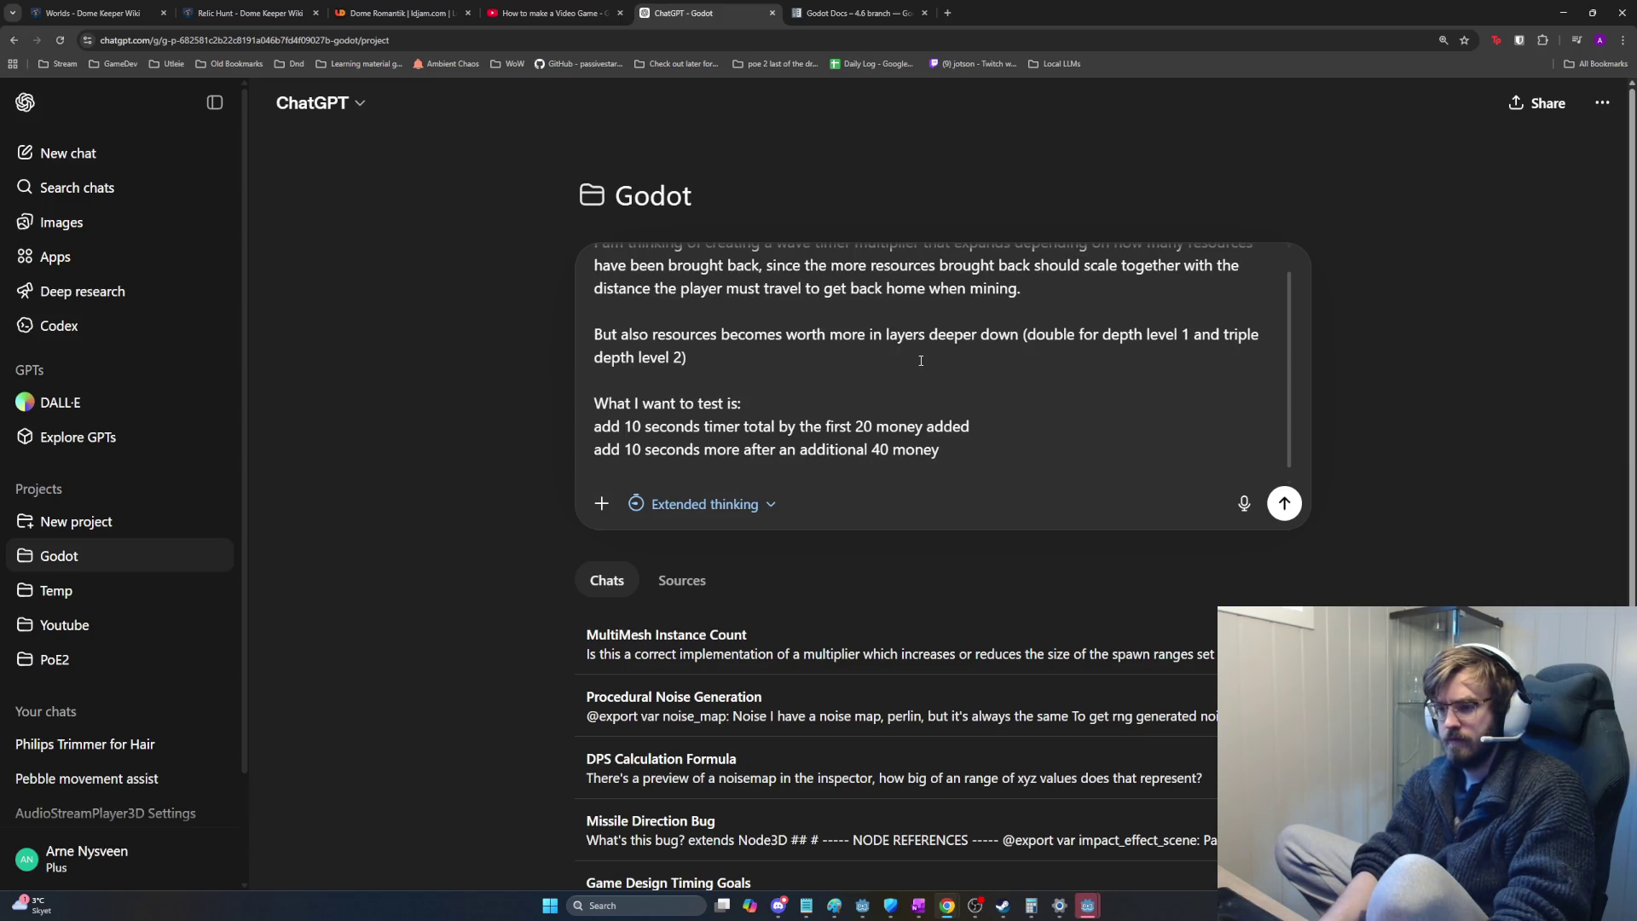
{"action": "type", "text": "dd 10 seconds more afte"}
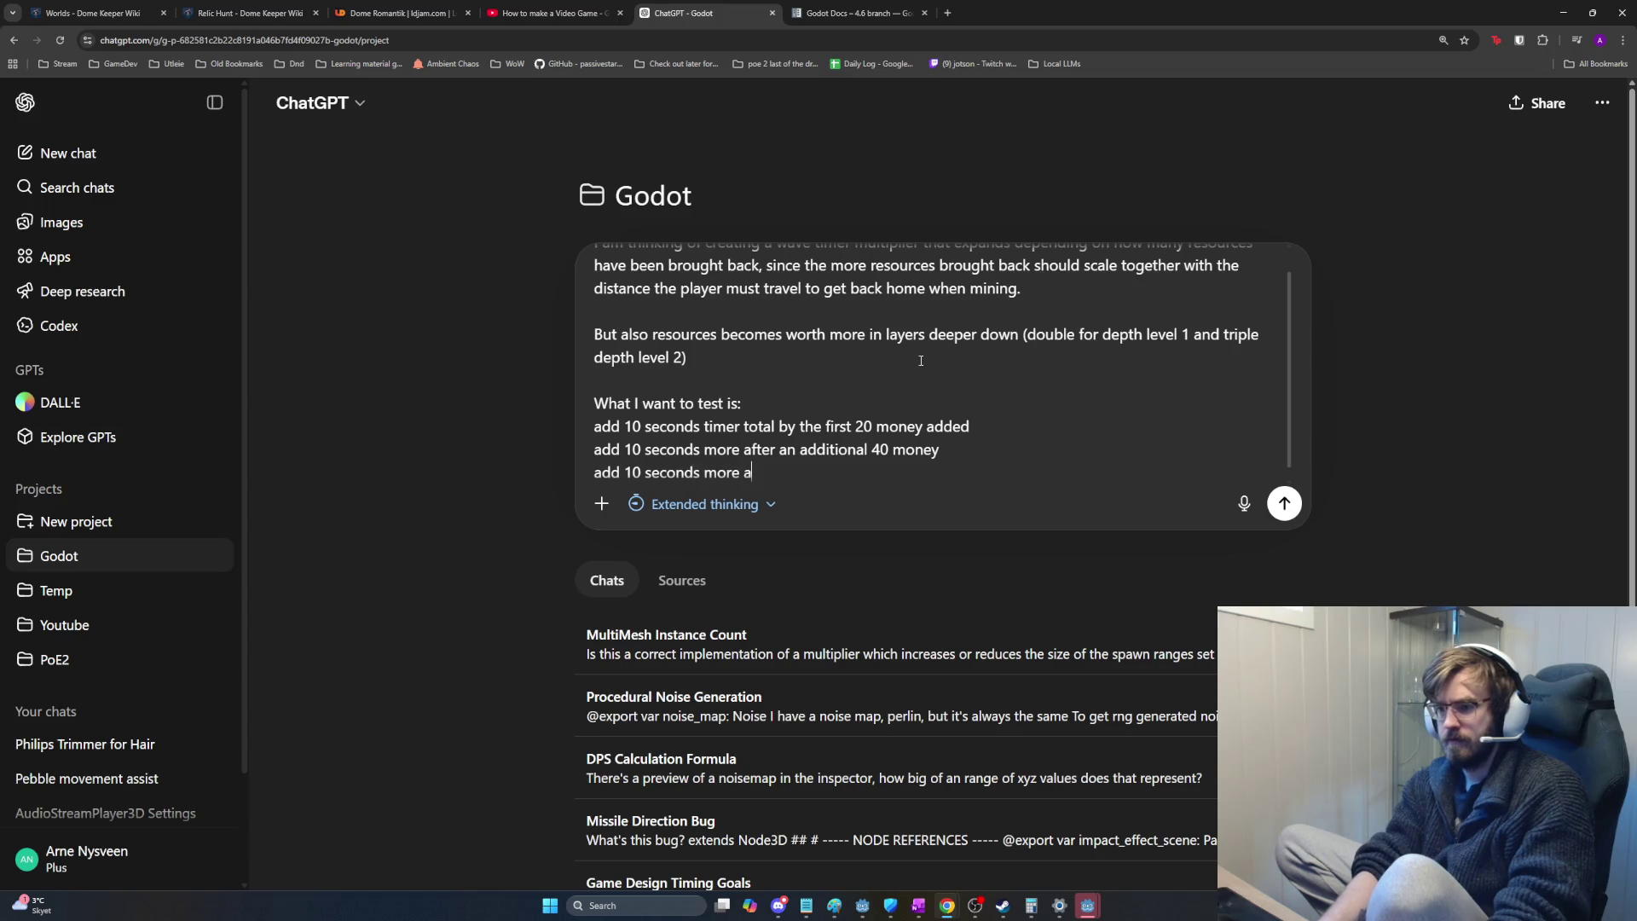
{"action": "type", "text": "r an additio"}
{"action": "type", "text": "nal 60 money and so"}
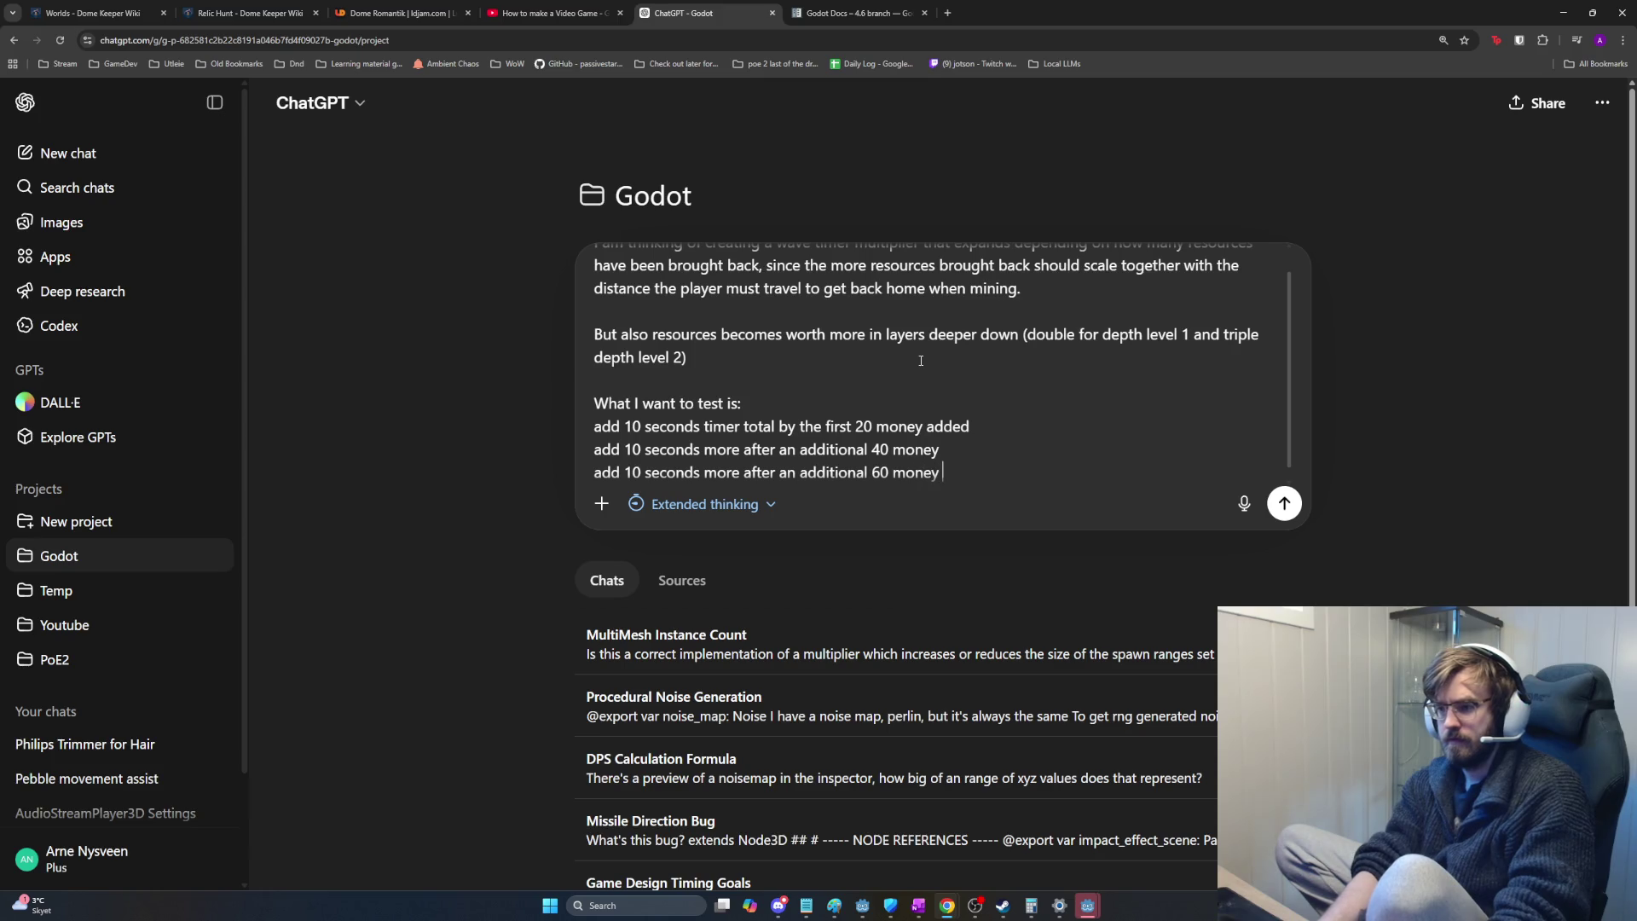
{"action": "type", "text": " on"}
Ask 'What would the formula look like?', add a clamp-to-max note, and send the question.
{"action": "key", "text": "shift+Return"}
{"action": "key", "text": "shift+Return"}
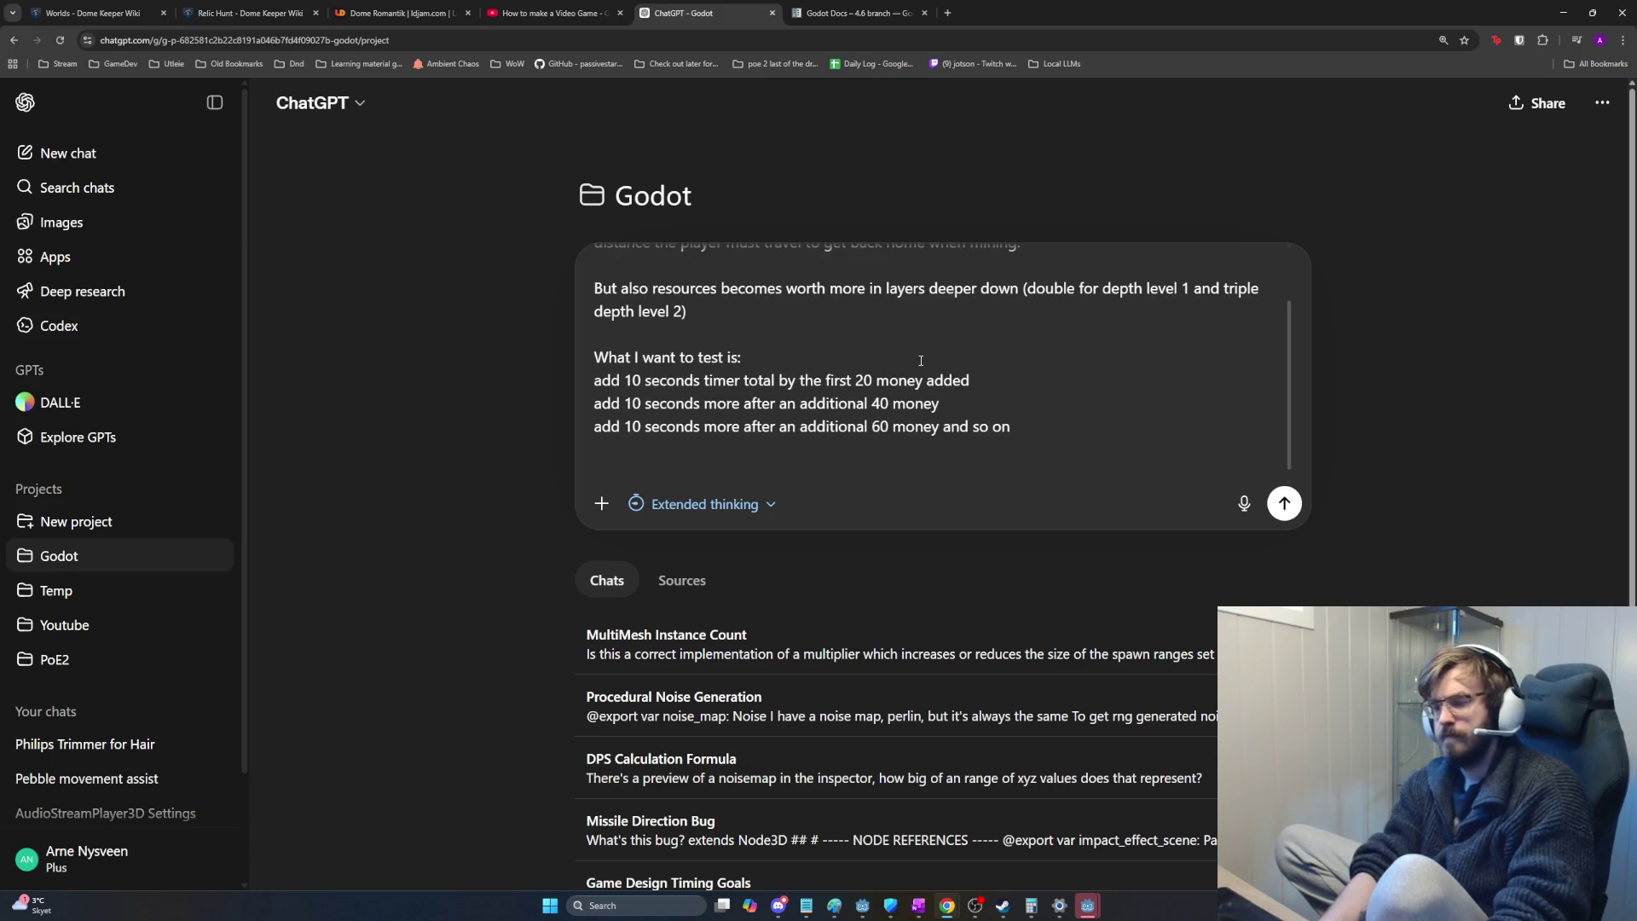
{"action": "type", "text": "What would the fomr"}
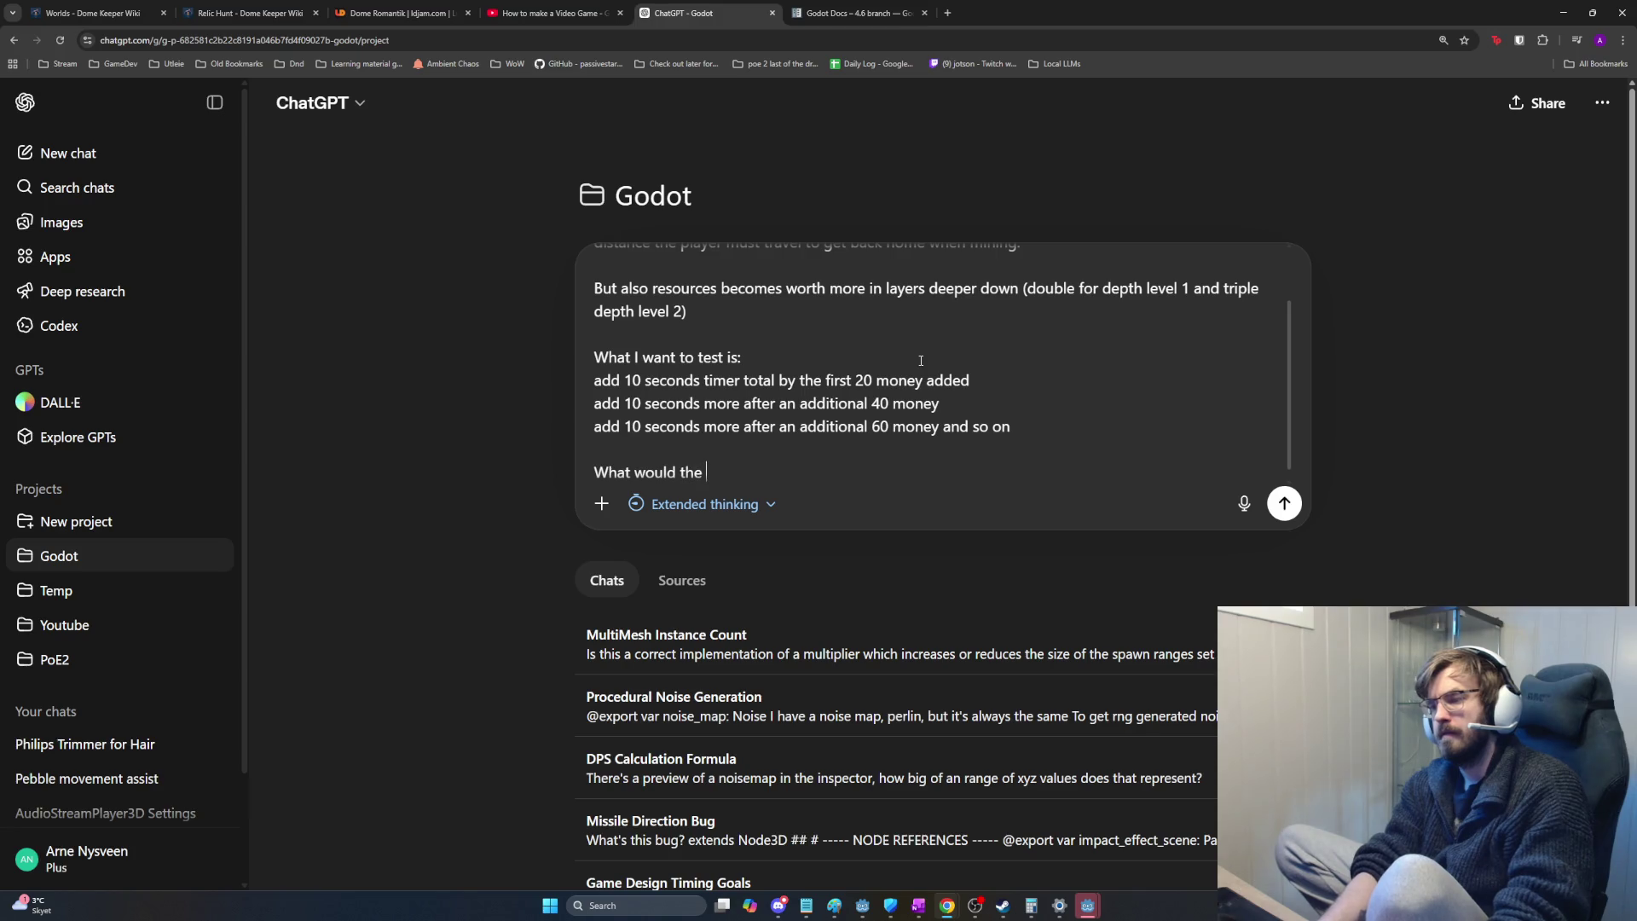
{"action": "key", "text": "BackSpace"}
{"action": "key", "text": "BackSpace"}
{"action": "type", "text": "rmula l"}
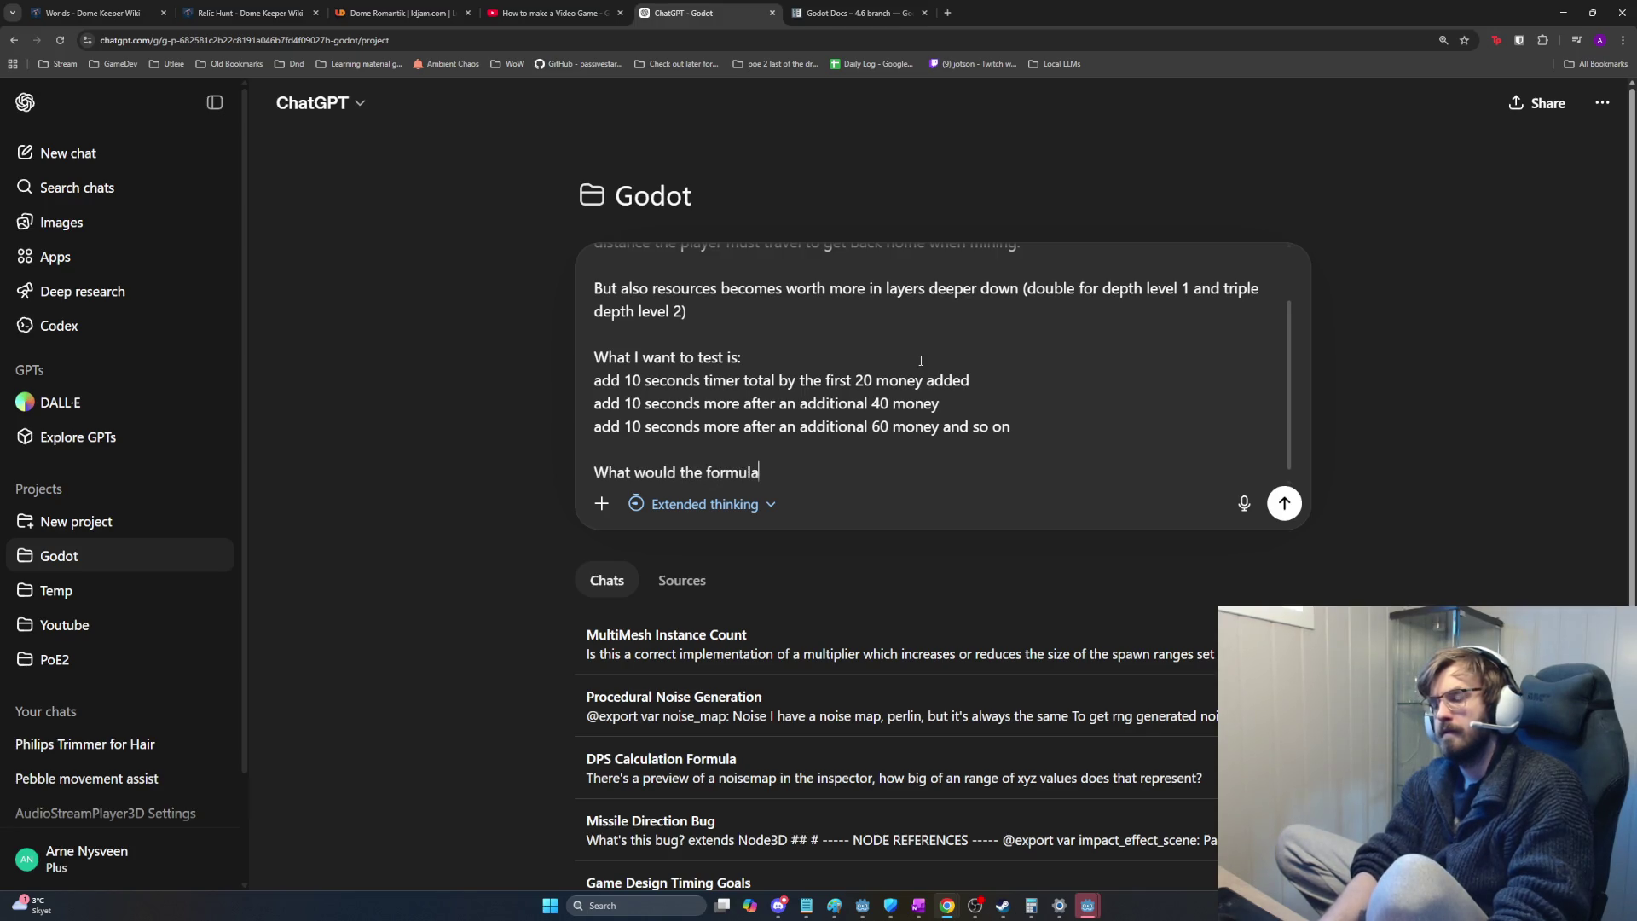
{"action": "type", "text": "ook like?"}
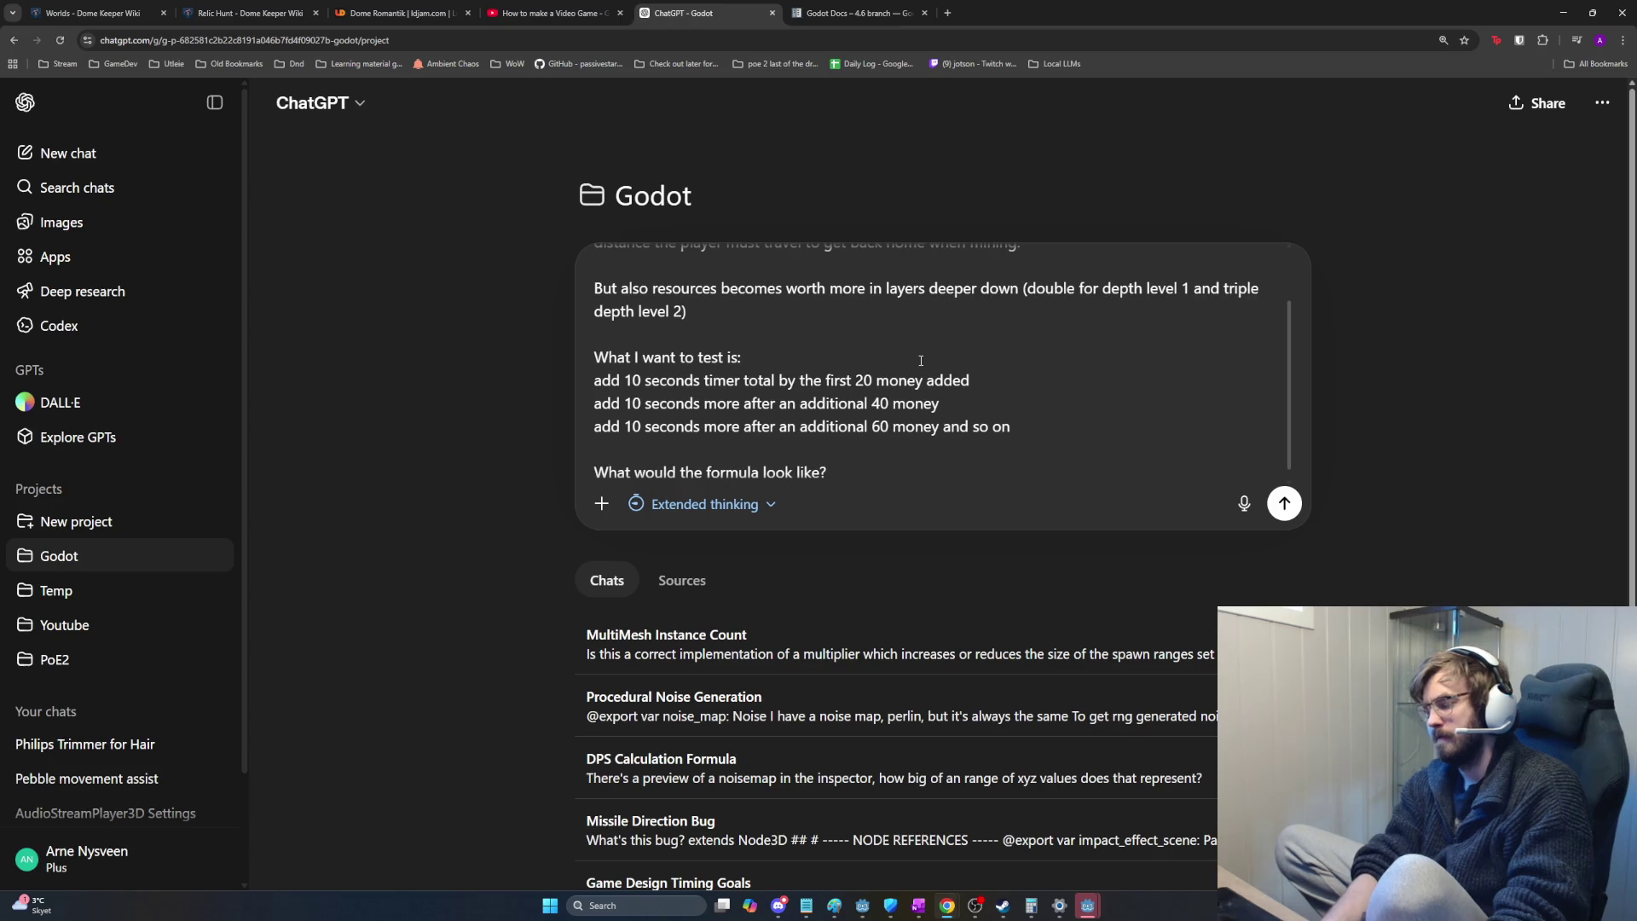
{"action": "key", "text": "shift+Return"}
{"action": "key", "text": "shift+Return"}
{"action": "type", "text": "Also clamp to max "}
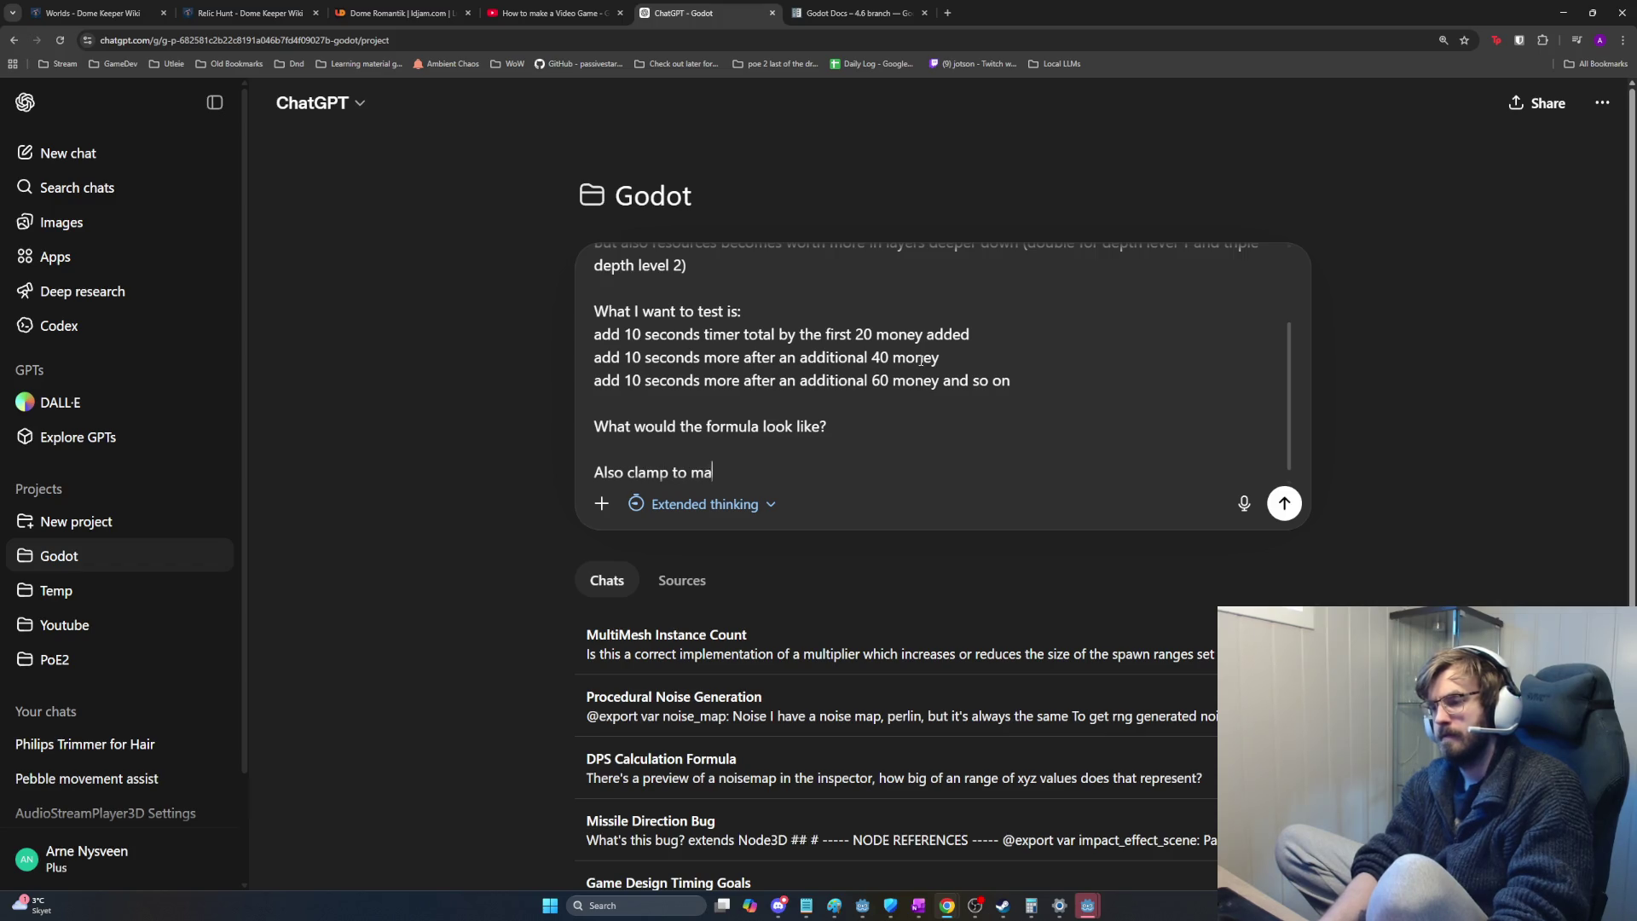
{"action": "type", "text": "150"}
{"action": "key", "text": "BackSpace"}
{"action": "key", "text": "BackSpace"}
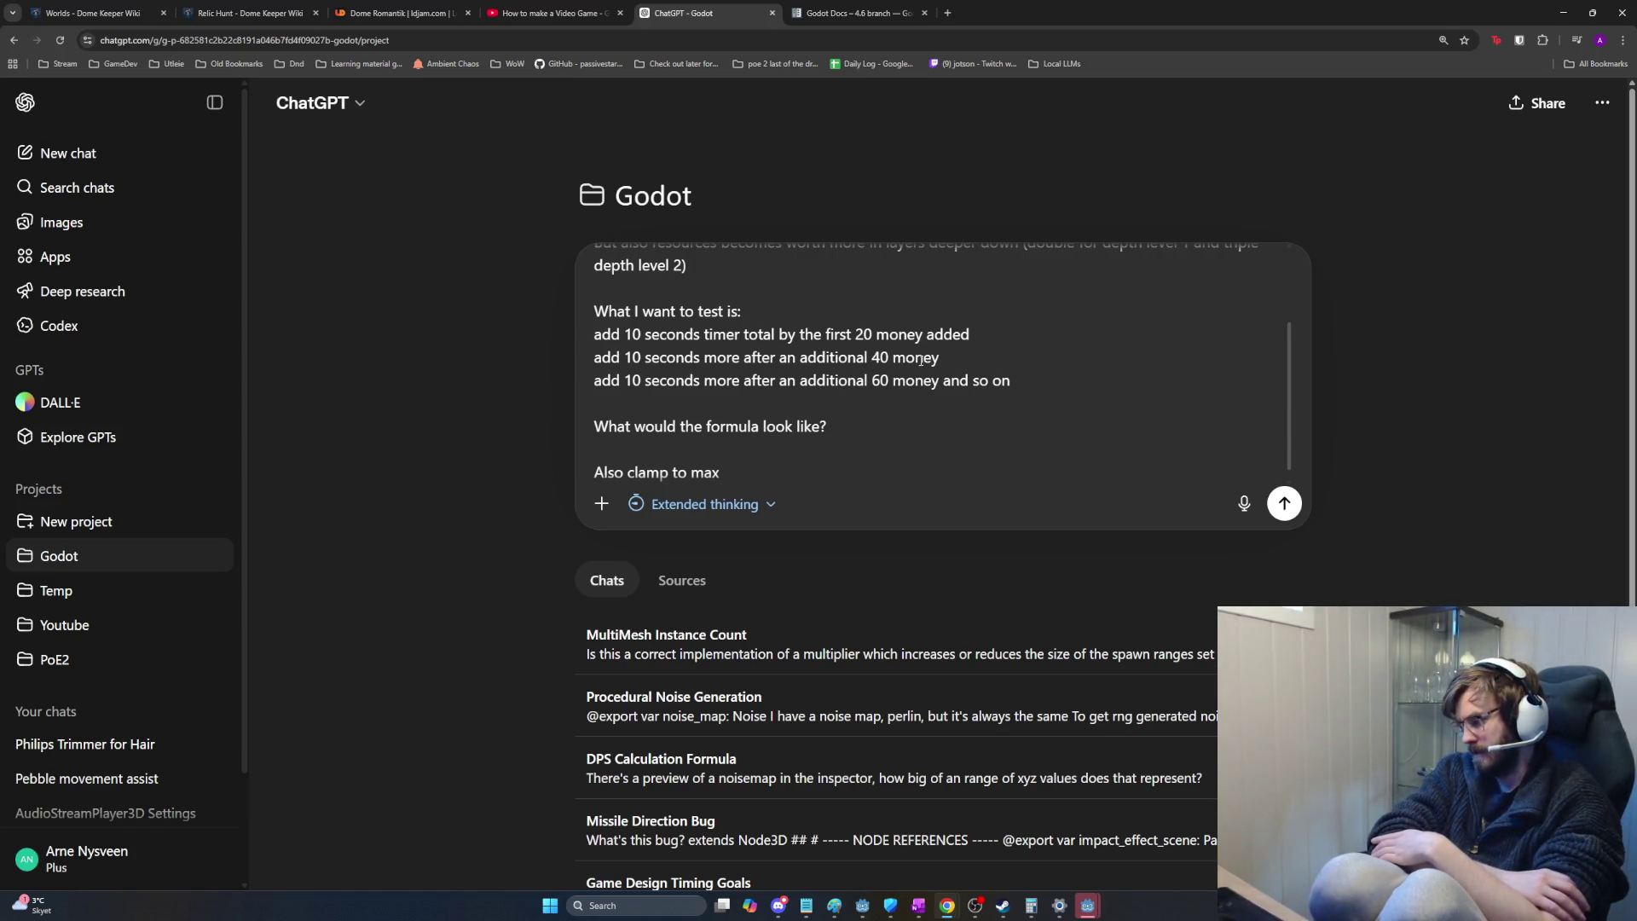
{"action": "key", "text": "Return"}
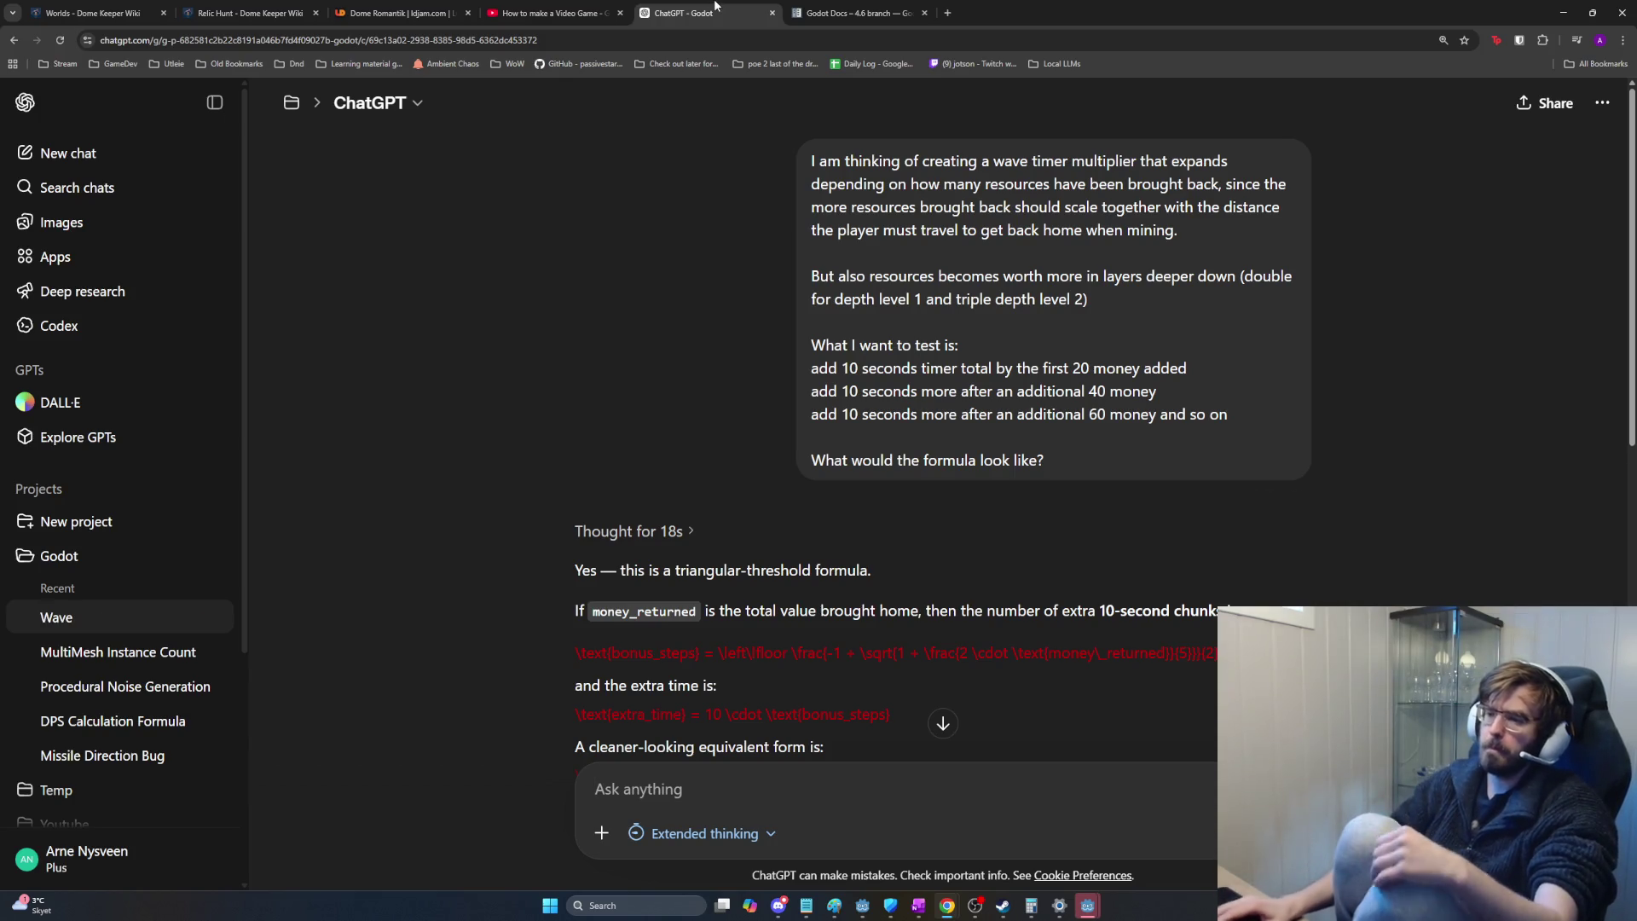
Read through ChatGPT's GDScript answer and copy its bonus_steps calculation lines.
{"action": "scroll", "coordinate": [1042, 375], "scroll_direction": "down", "scroll_amount": 6}
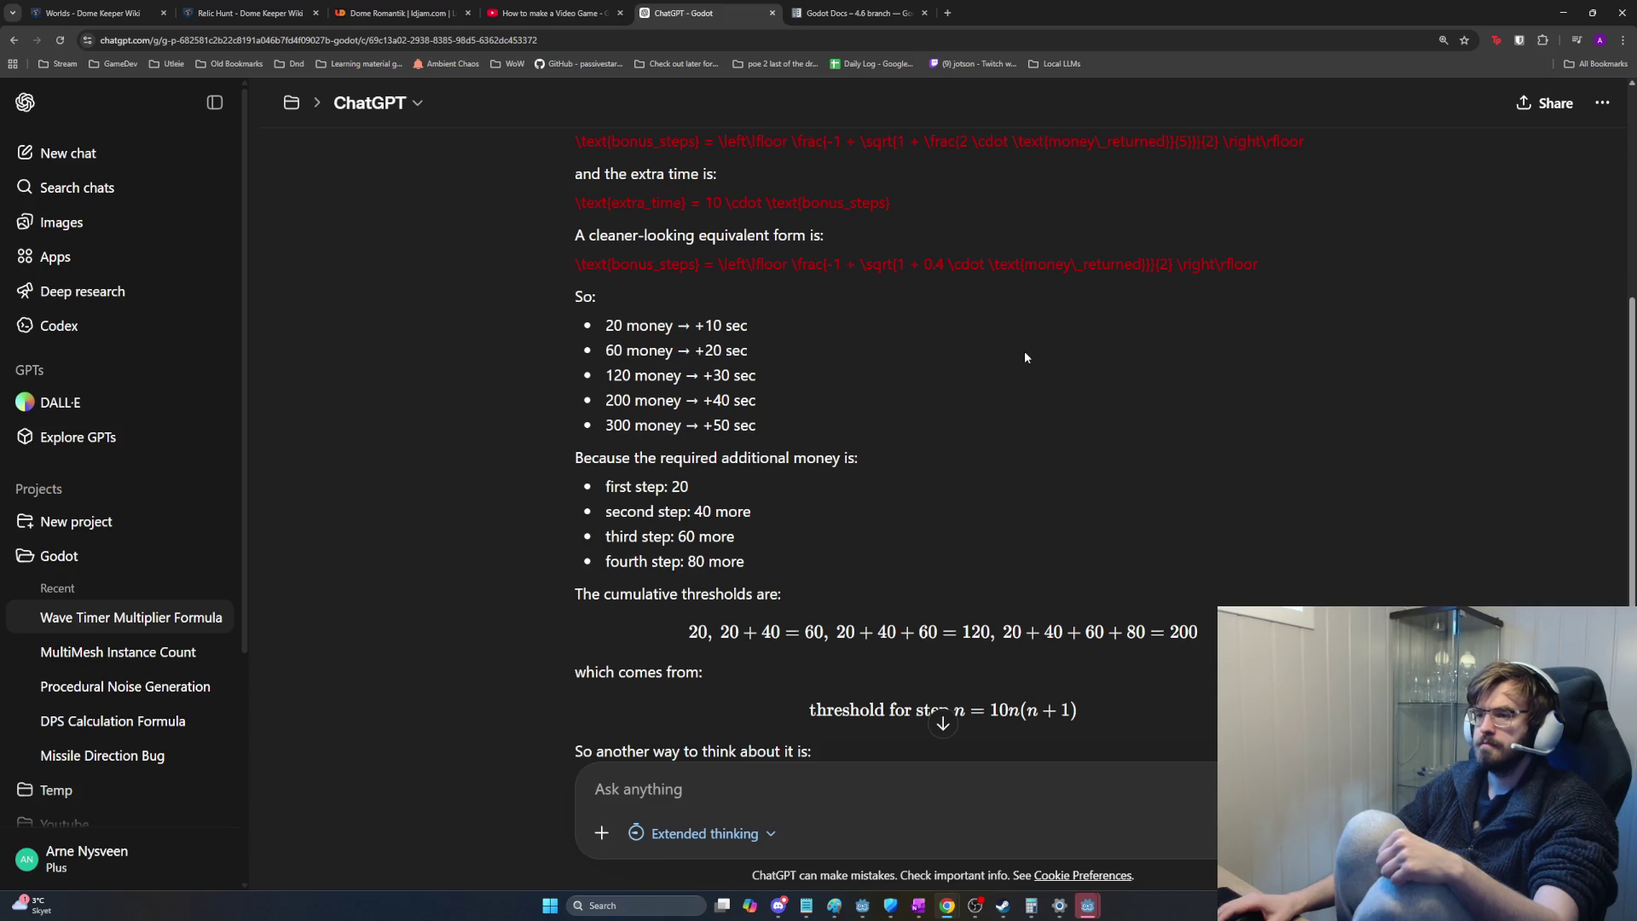
{"action": "scroll", "coordinate": [1025, 357], "scroll_direction": "down", "scroll_amount": 1}
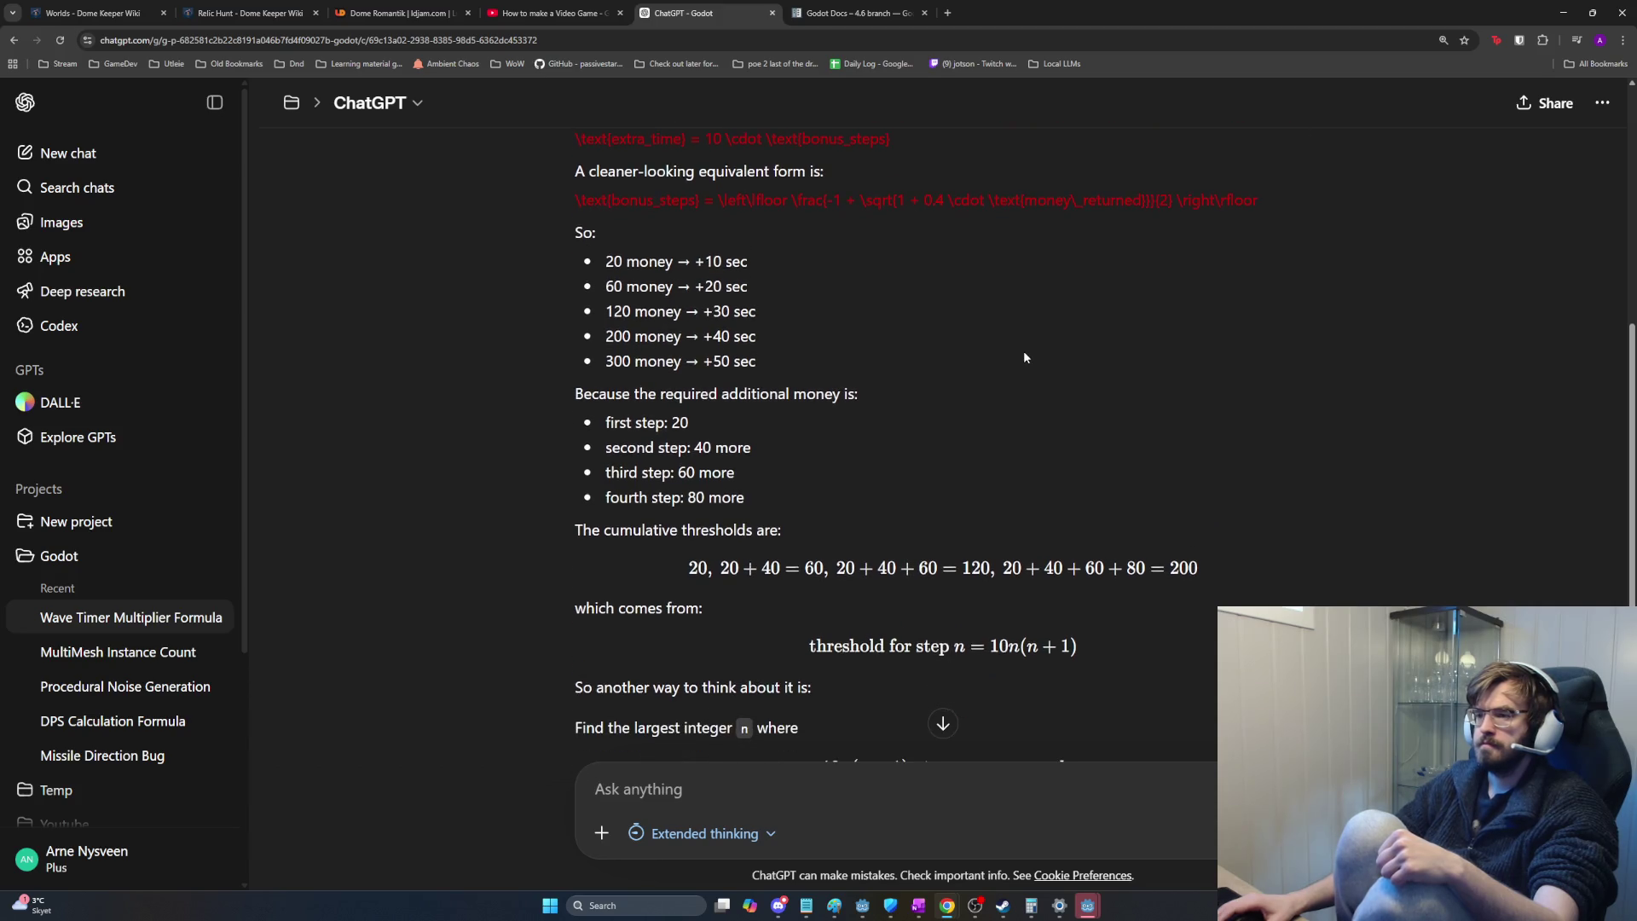
{"action": "scroll", "coordinate": [1023, 354], "scroll_direction": "down", "scroll_amount": 1}
{"action": "scroll", "coordinate": [1026, 370], "scroll_direction": "down", "scroll_amount": 2}
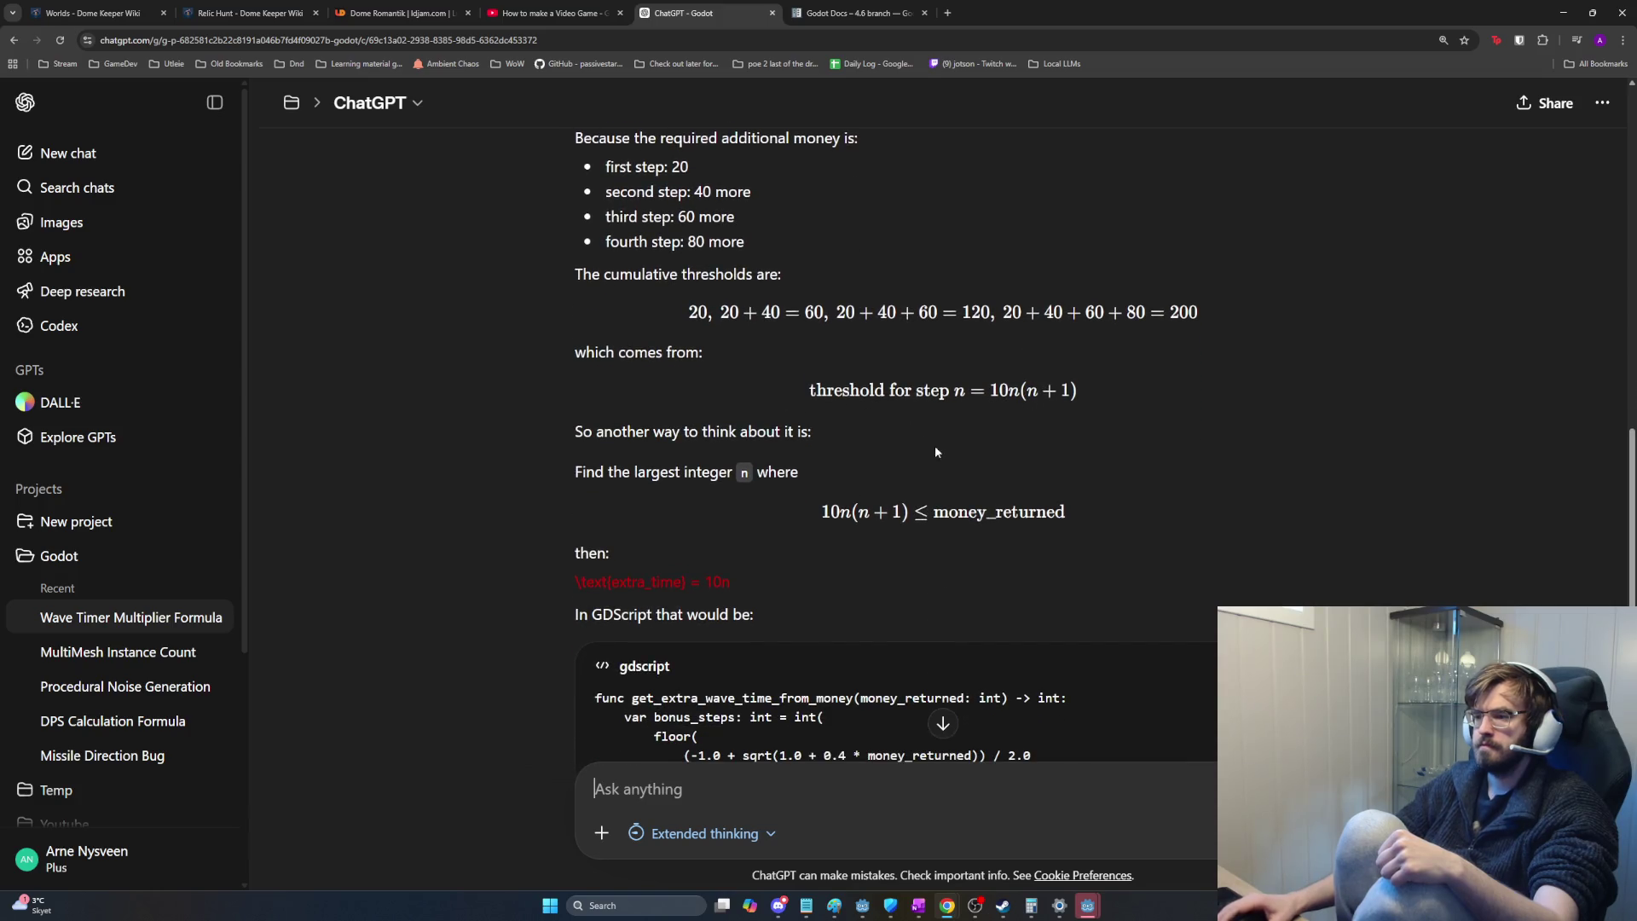
{"action": "scroll", "coordinate": [930, 442], "scroll_direction": "down", "scroll_amount": 2}
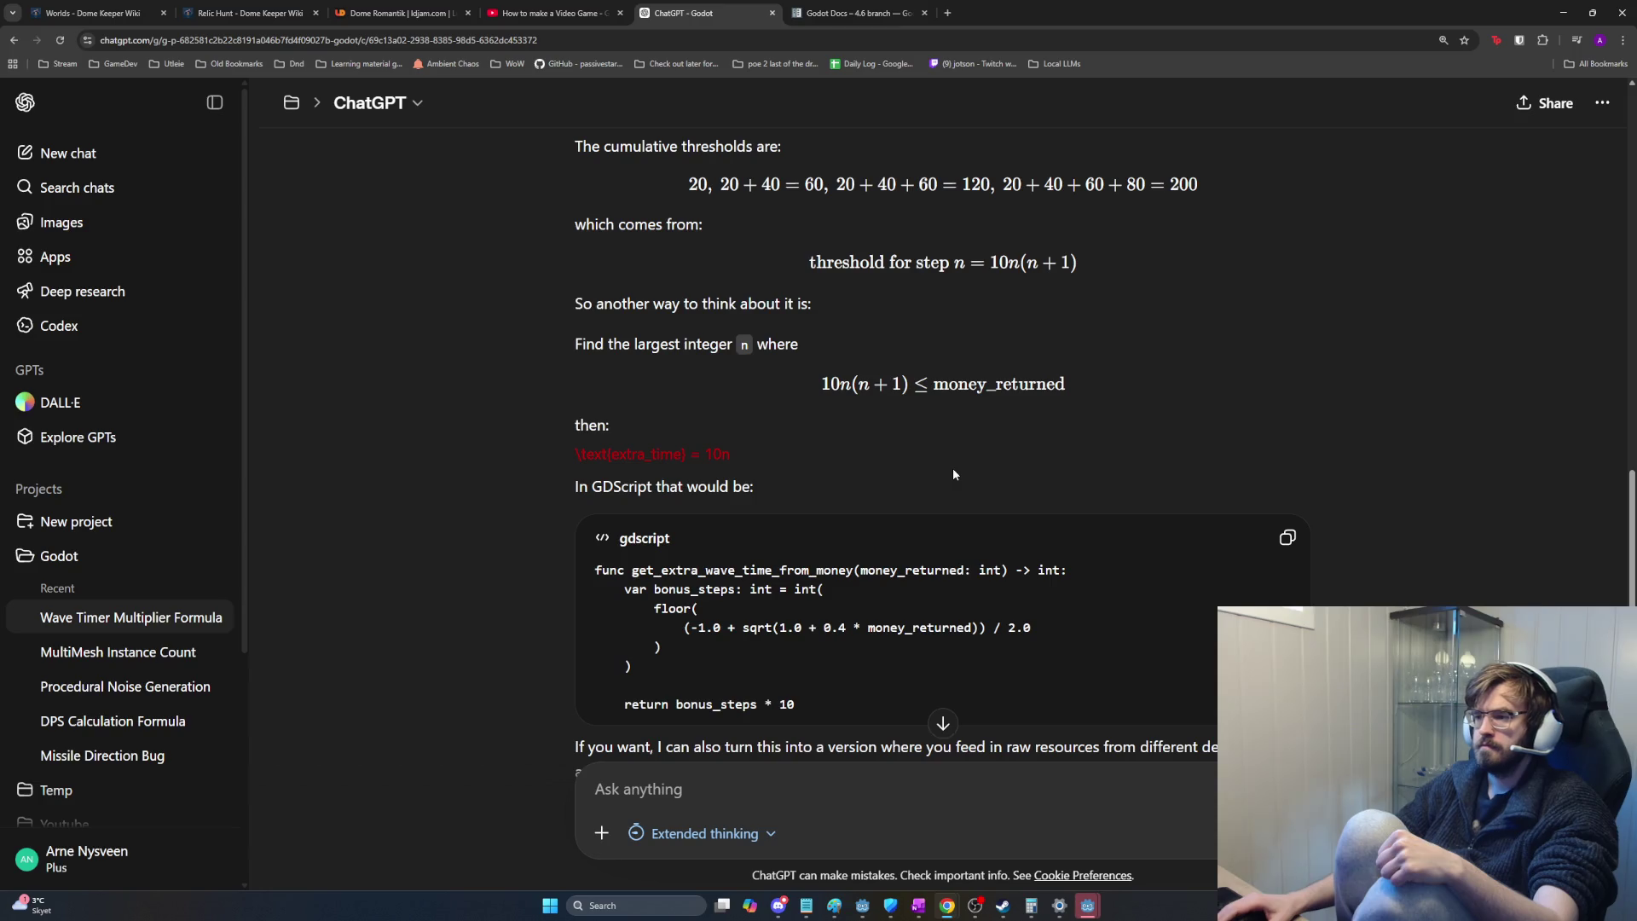
{"action": "scroll", "coordinate": [953, 467], "scroll_direction": "down", "scroll_amount": 1}
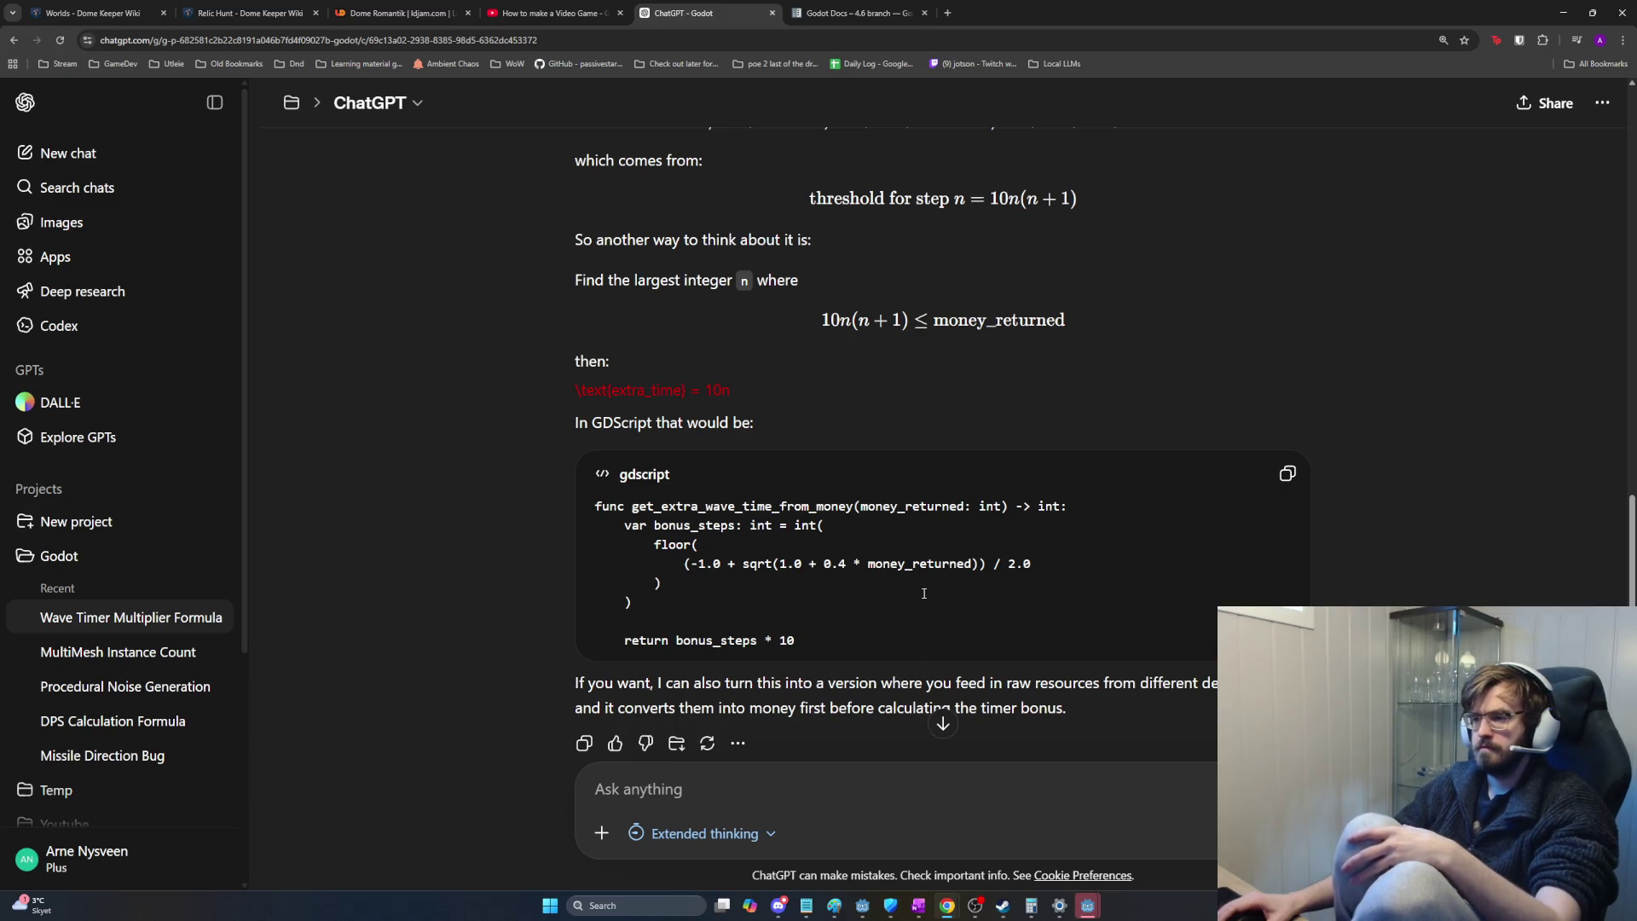
{"action": "scroll", "coordinate": [924, 594], "scroll_direction": "down", "scroll_amount": 3}
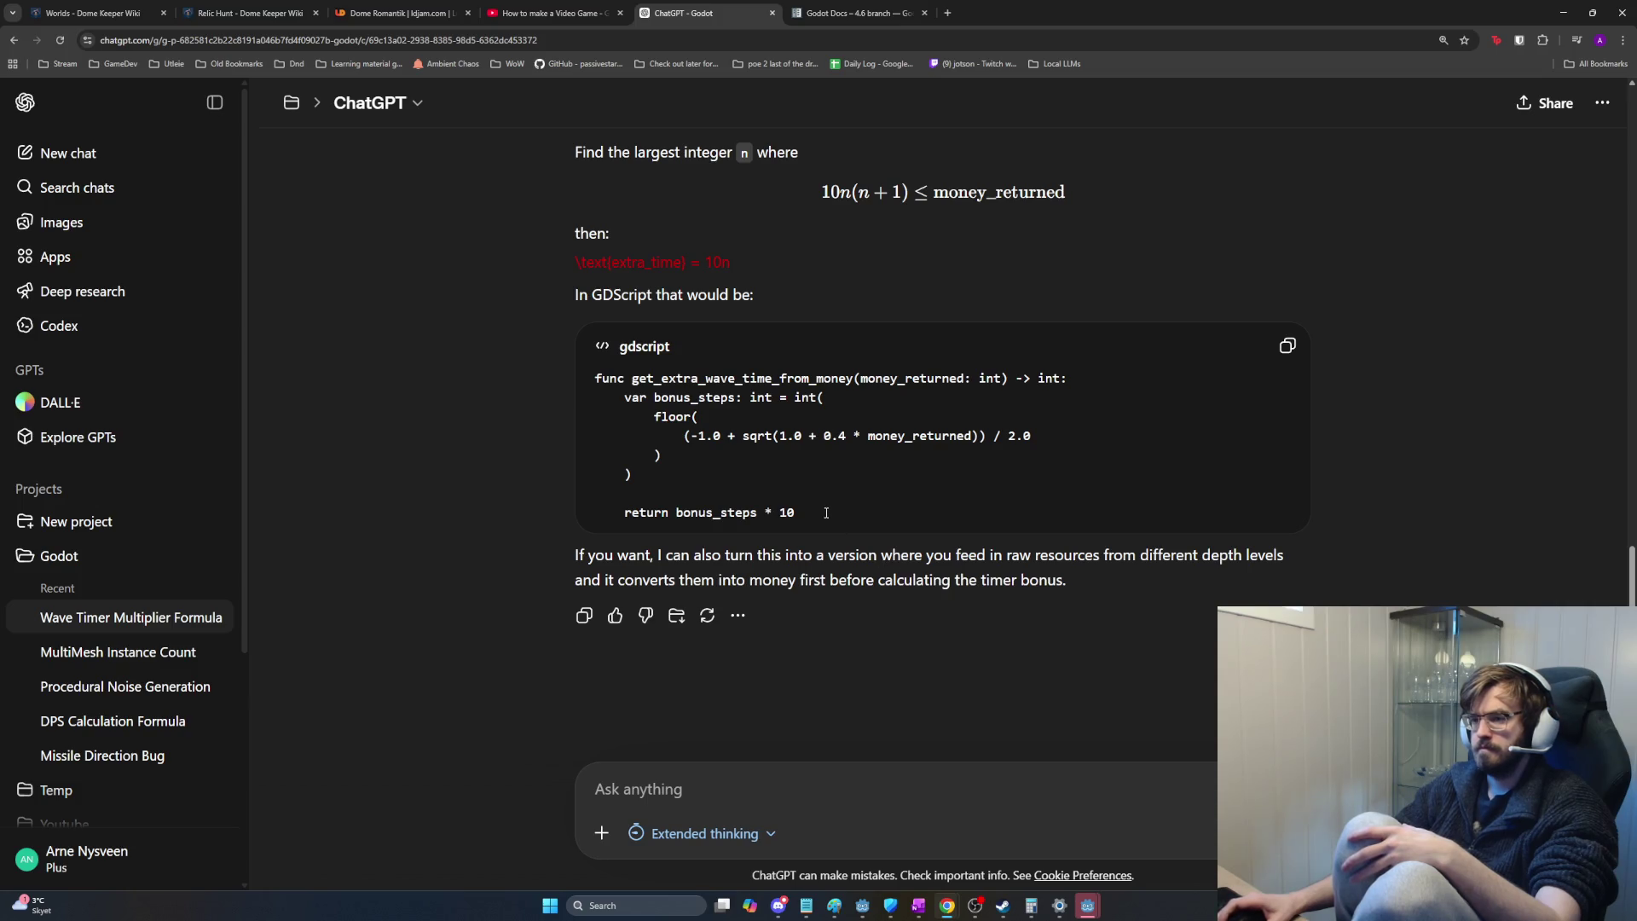
{"action": "mouse_move", "coordinate": [826, 511]}
{"action": "left_mouse_down"}
{"action": "mouse_move", "coordinate": [627, 471]}
{"action": "mouse_move", "coordinate": [634, 407]}
{"action": "left_mouse_up"}
{"action": "key", "text": "ctrl+c"}
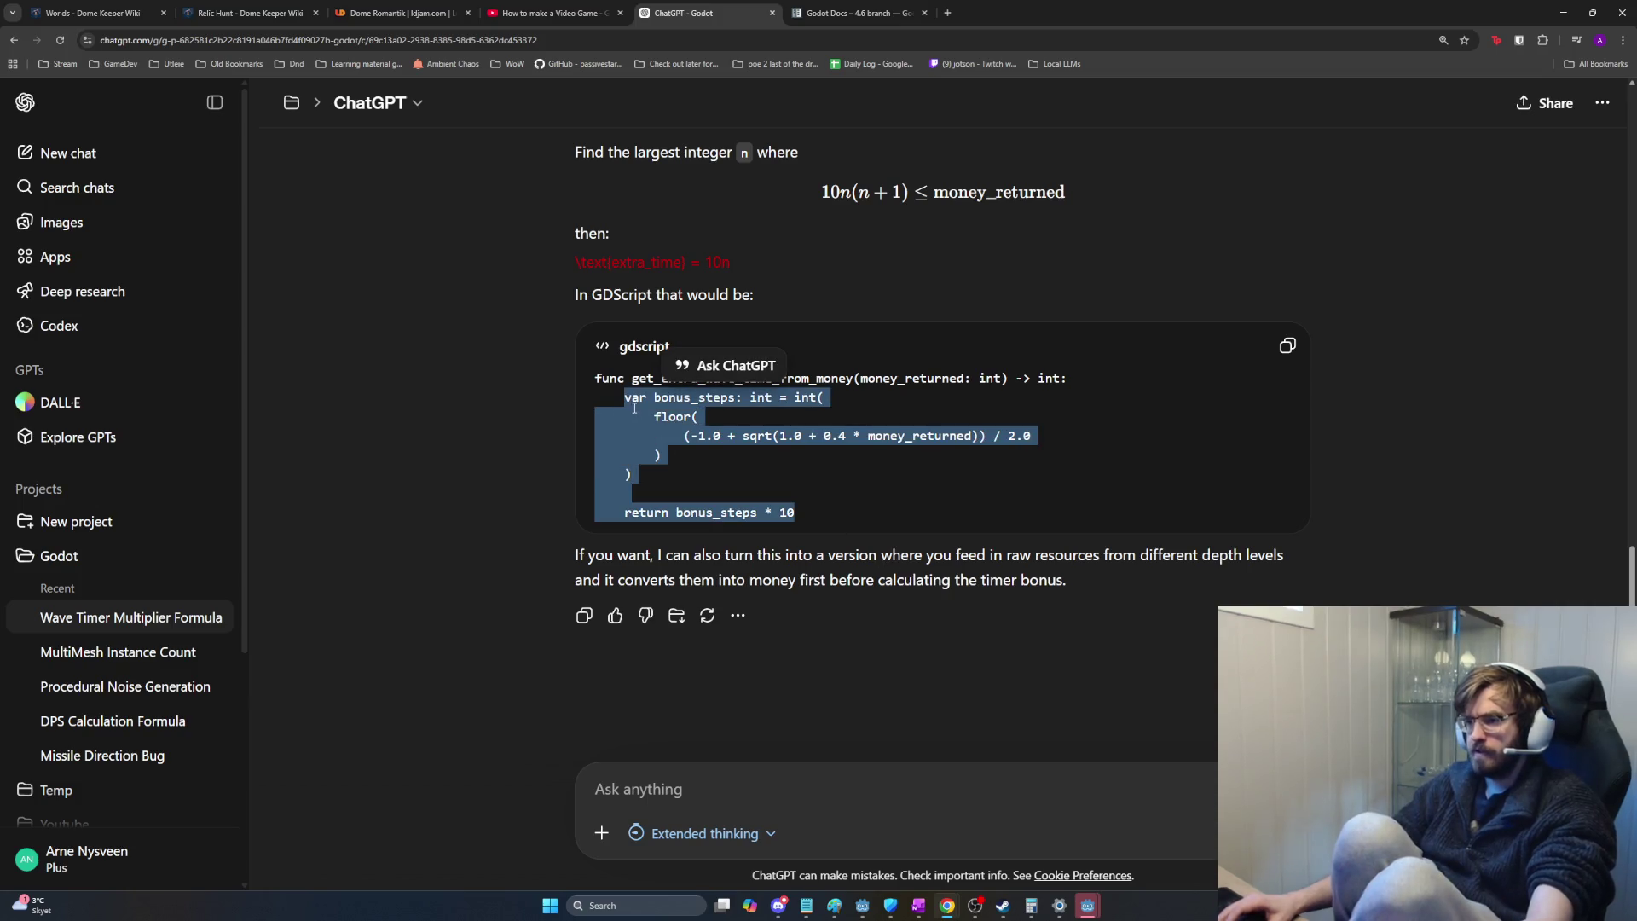
{"action": "key", "text": "alt+Tab"}
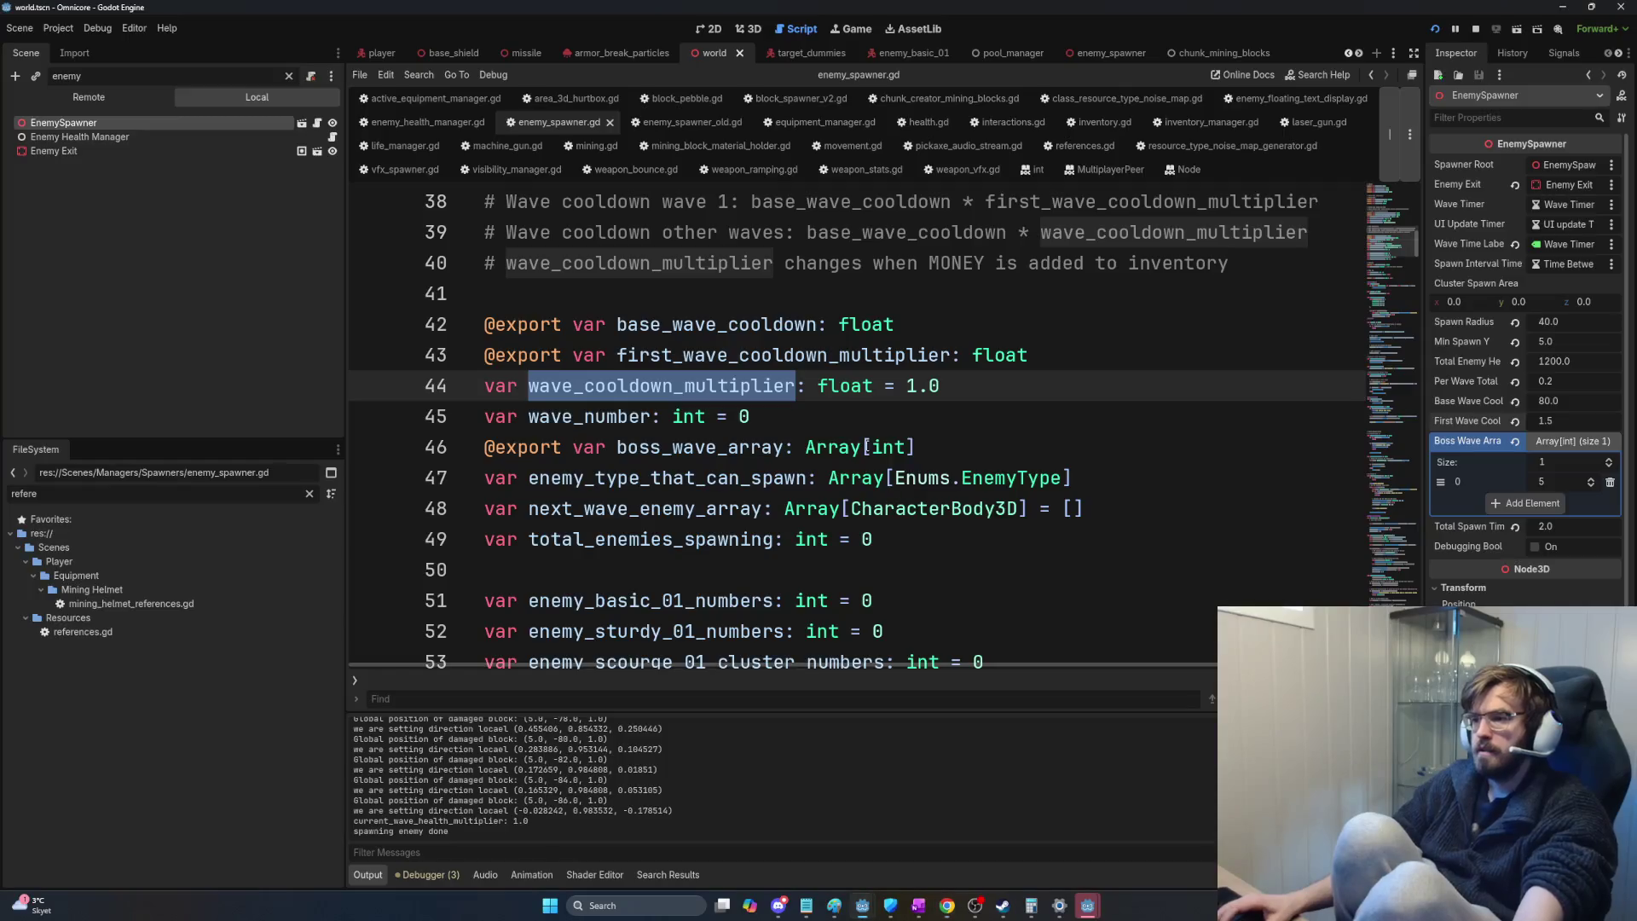
Paste the bonus_steps calculation over line 380 in change_wave_cooldown_multiplier_by_money_added.
{"action": "left_click_drag", "start_coordinate": [1412, 269], "coordinate": [989, 579]}
{"action": "left_click_drag", "start_coordinate": [1095, 586], "coordinate": [525, 587]}
{"action": "key", "text": "ctrl+v"}
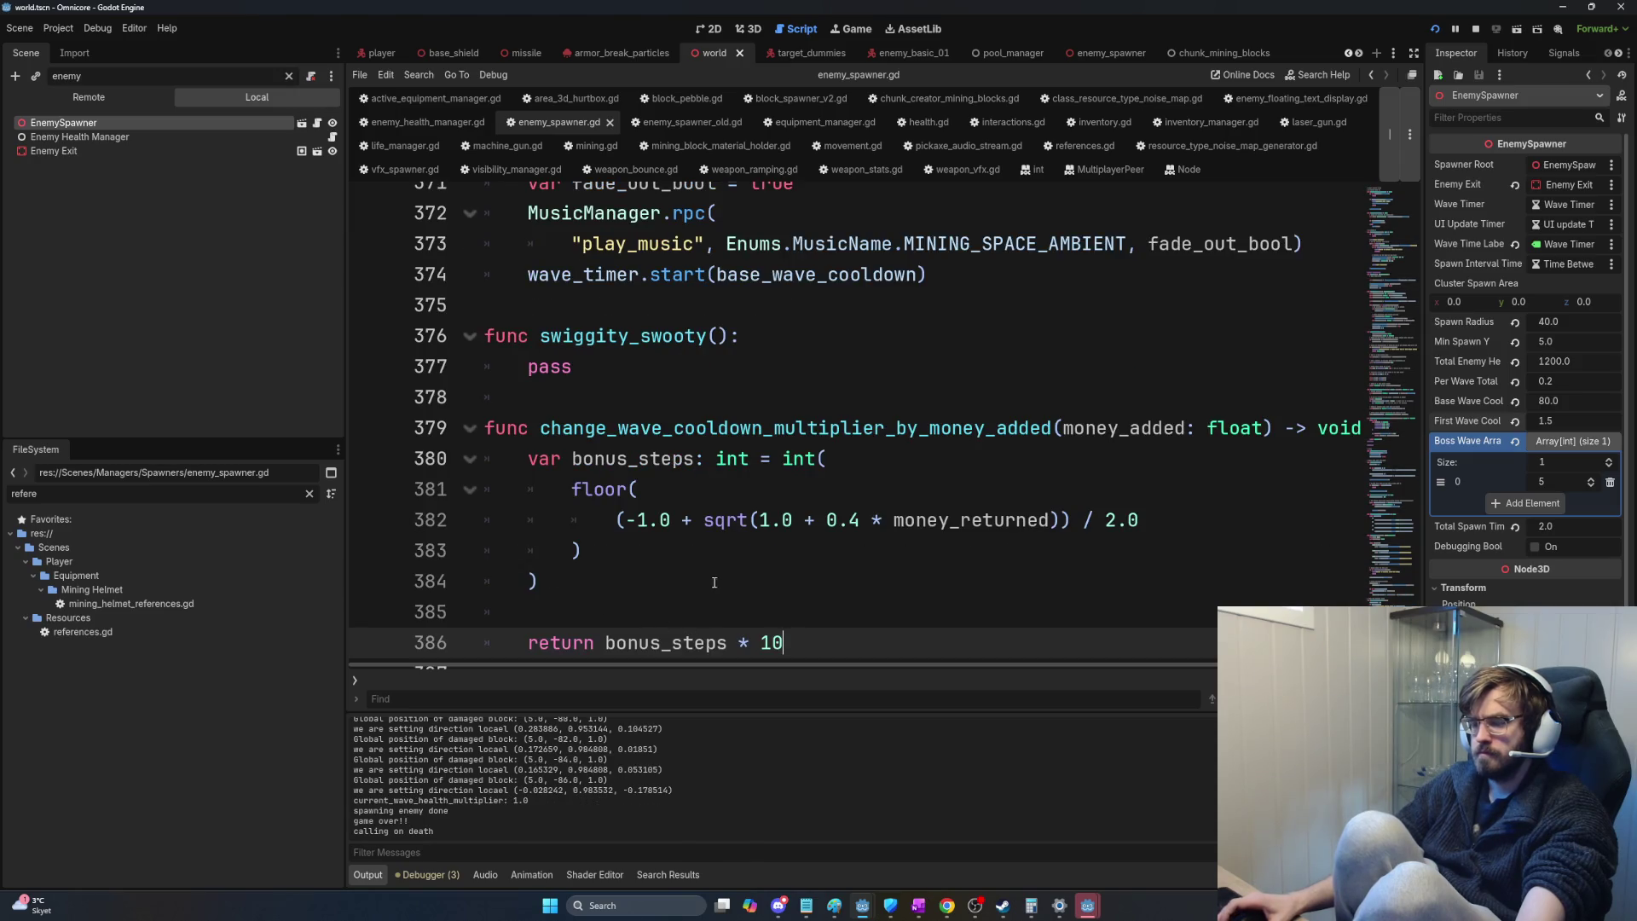
{"action": "scroll", "coordinate": [714, 586], "scroll_direction": "up", "scroll_amount": 1}
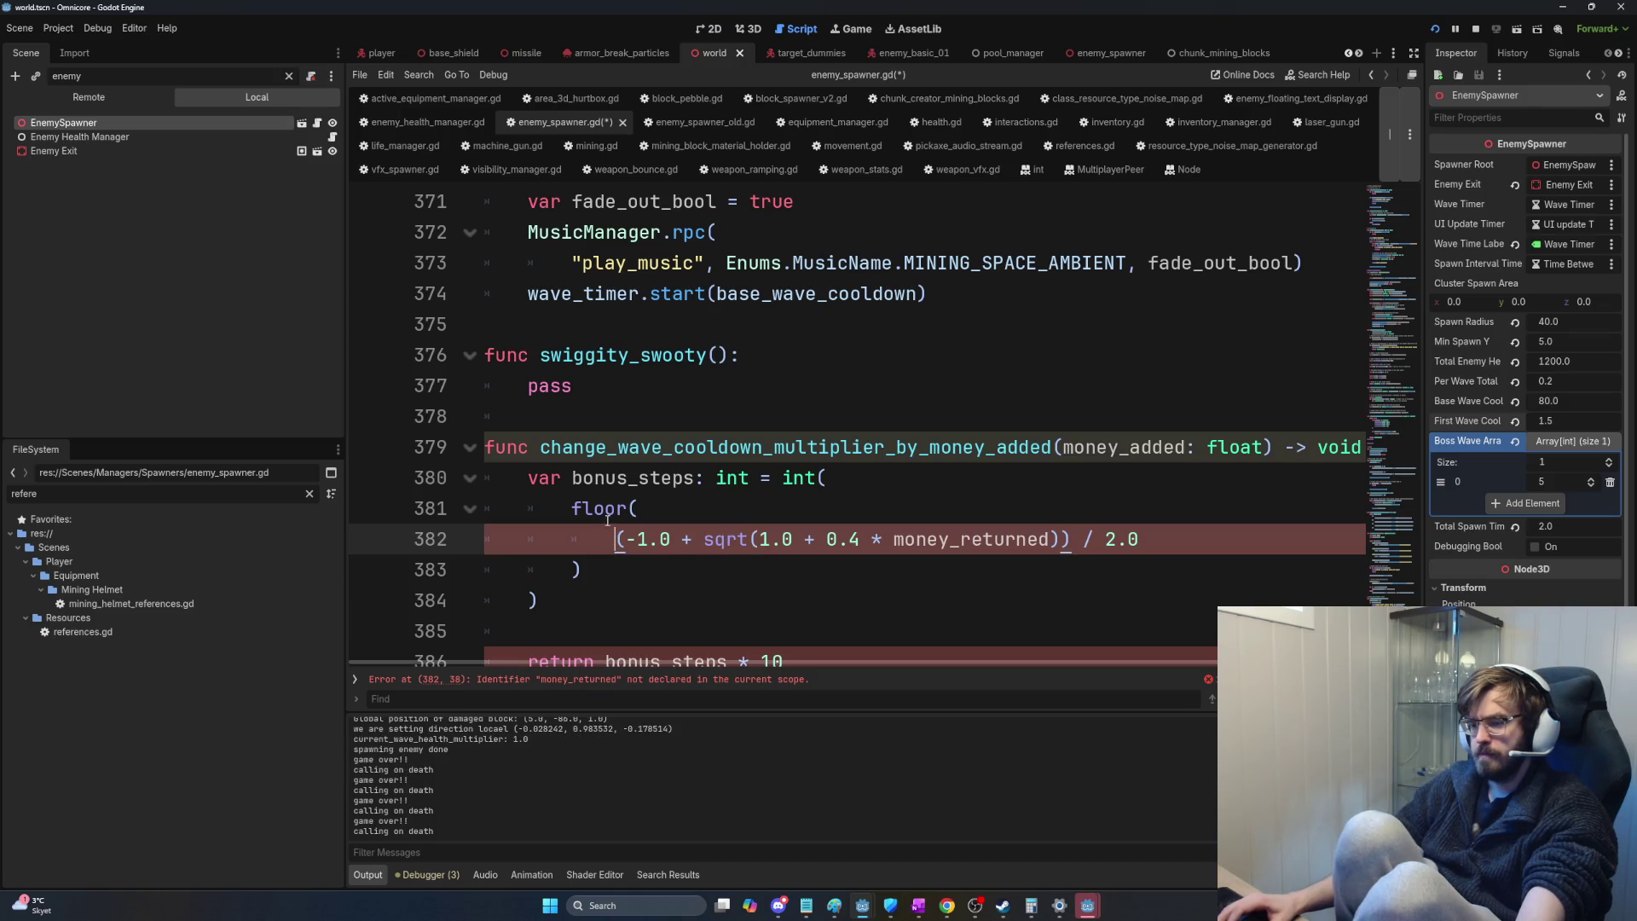
{"action": "left_click_drag", "start_coordinate": [618, 541], "coordinate": [816, 539]}
{"action": "left_click", "coordinate": [905, 542]}
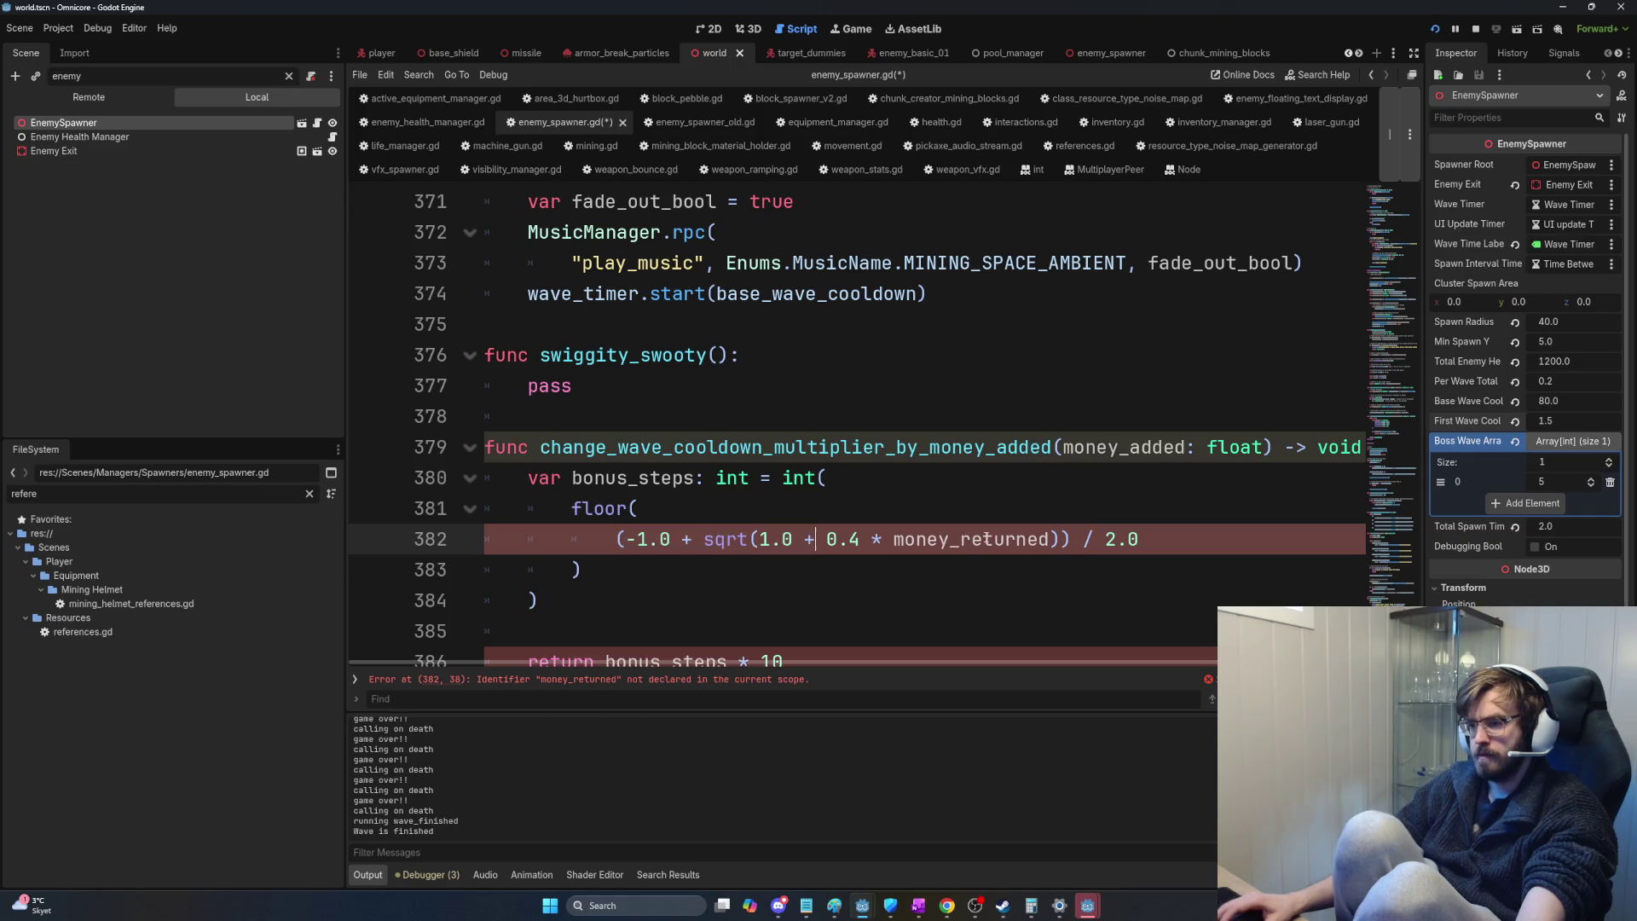
Try money_added in place of money_returned in the formula, then restore money_returned.
{"action": "double_click", "coordinate": [1122, 447]}
{"action": "key", "text": "ctrl+c"}
{"action": "double_click", "coordinate": [971, 539]}
{"action": "key", "text": "ctrl+v"}
{"action": "left_click", "coordinate": [1112, 522]}
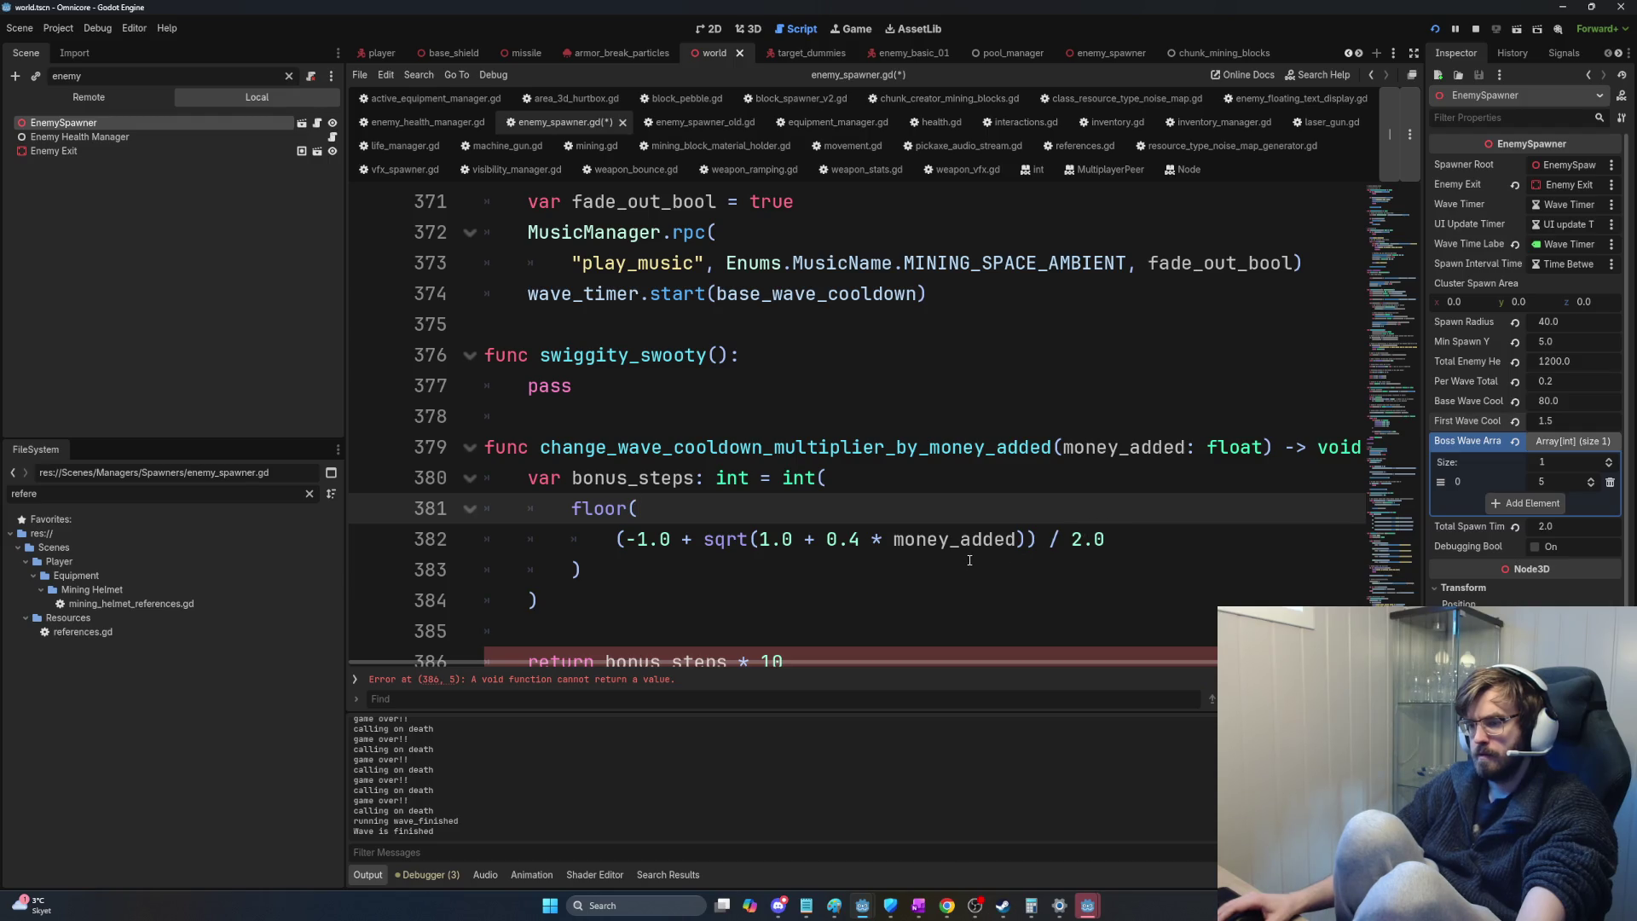
{"action": "double_click", "coordinate": [992, 539]}
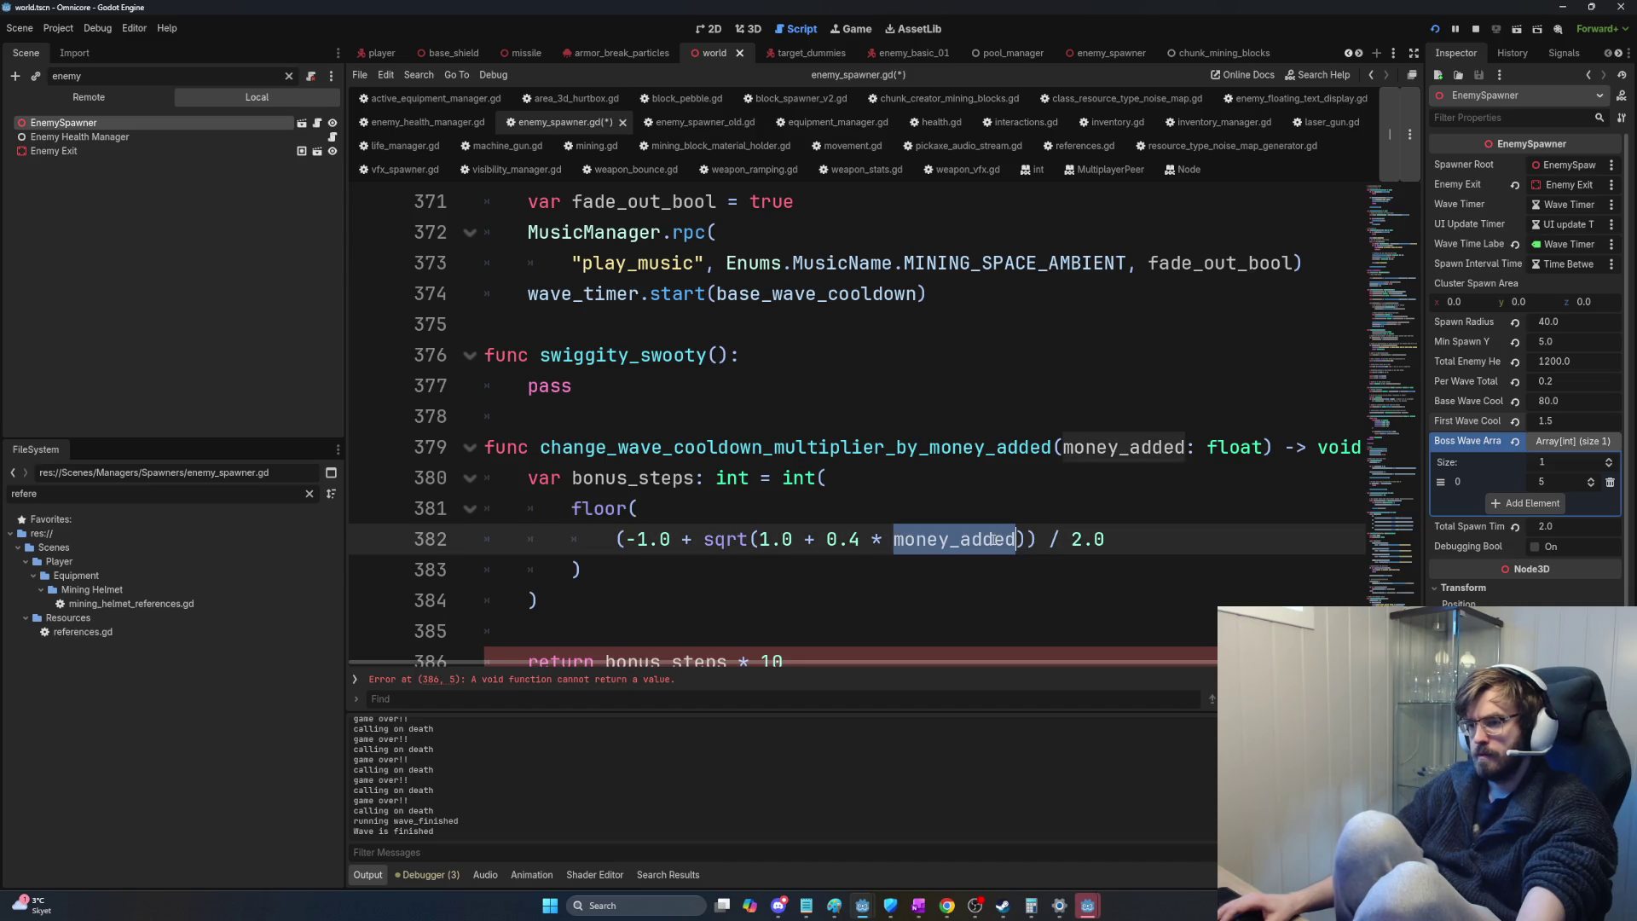
{"action": "left_click", "coordinate": [1007, 511]}
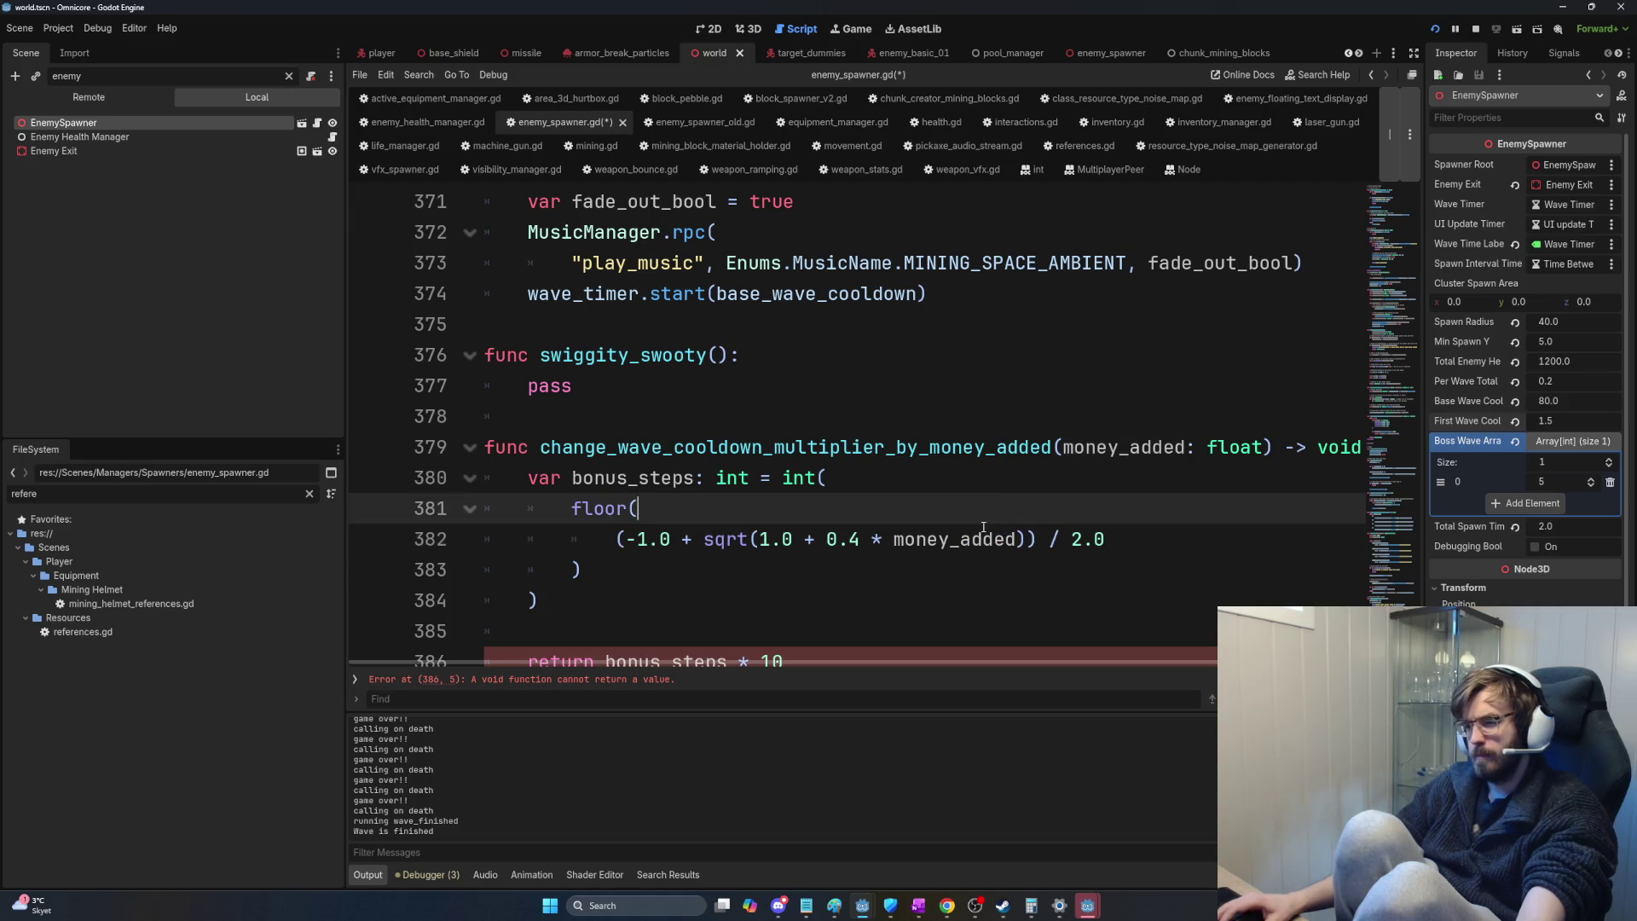
{"action": "double_click", "coordinate": [985, 537]}
{"action": "type", "text": "money_returned"}
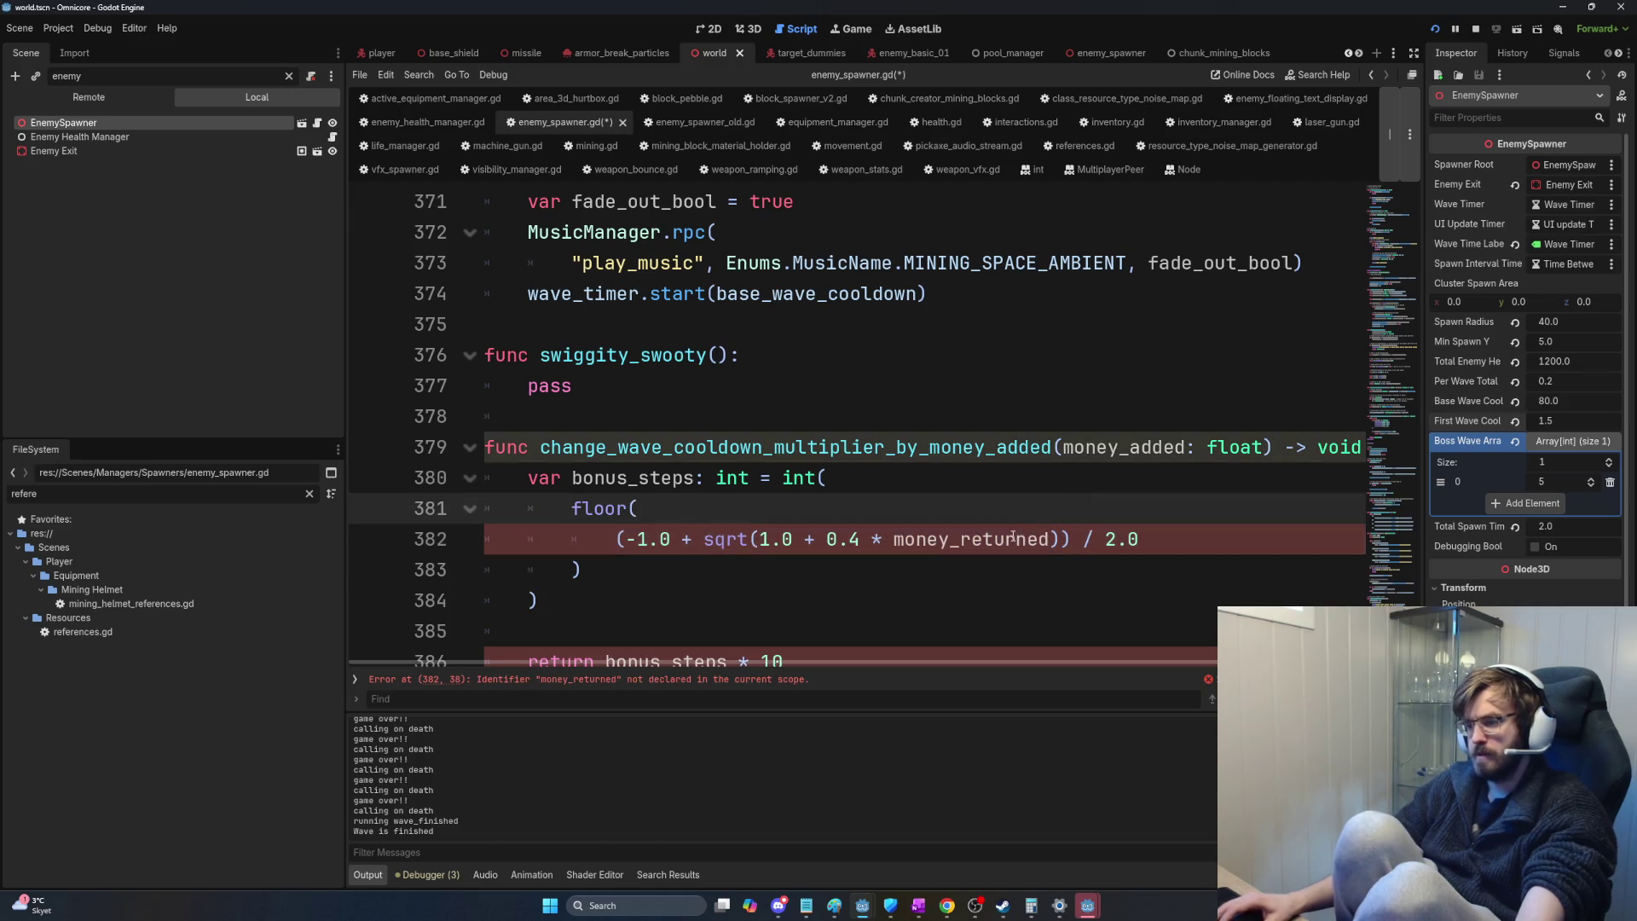
Draft a ChatGPT follow-up asking 'is that total money returned?'.
{"action": "key", "text": "alt+Tab"}
{"action": "left_click", "coordinate": [748, 785]}
{"action": "type", "text": "is that total money retur"}
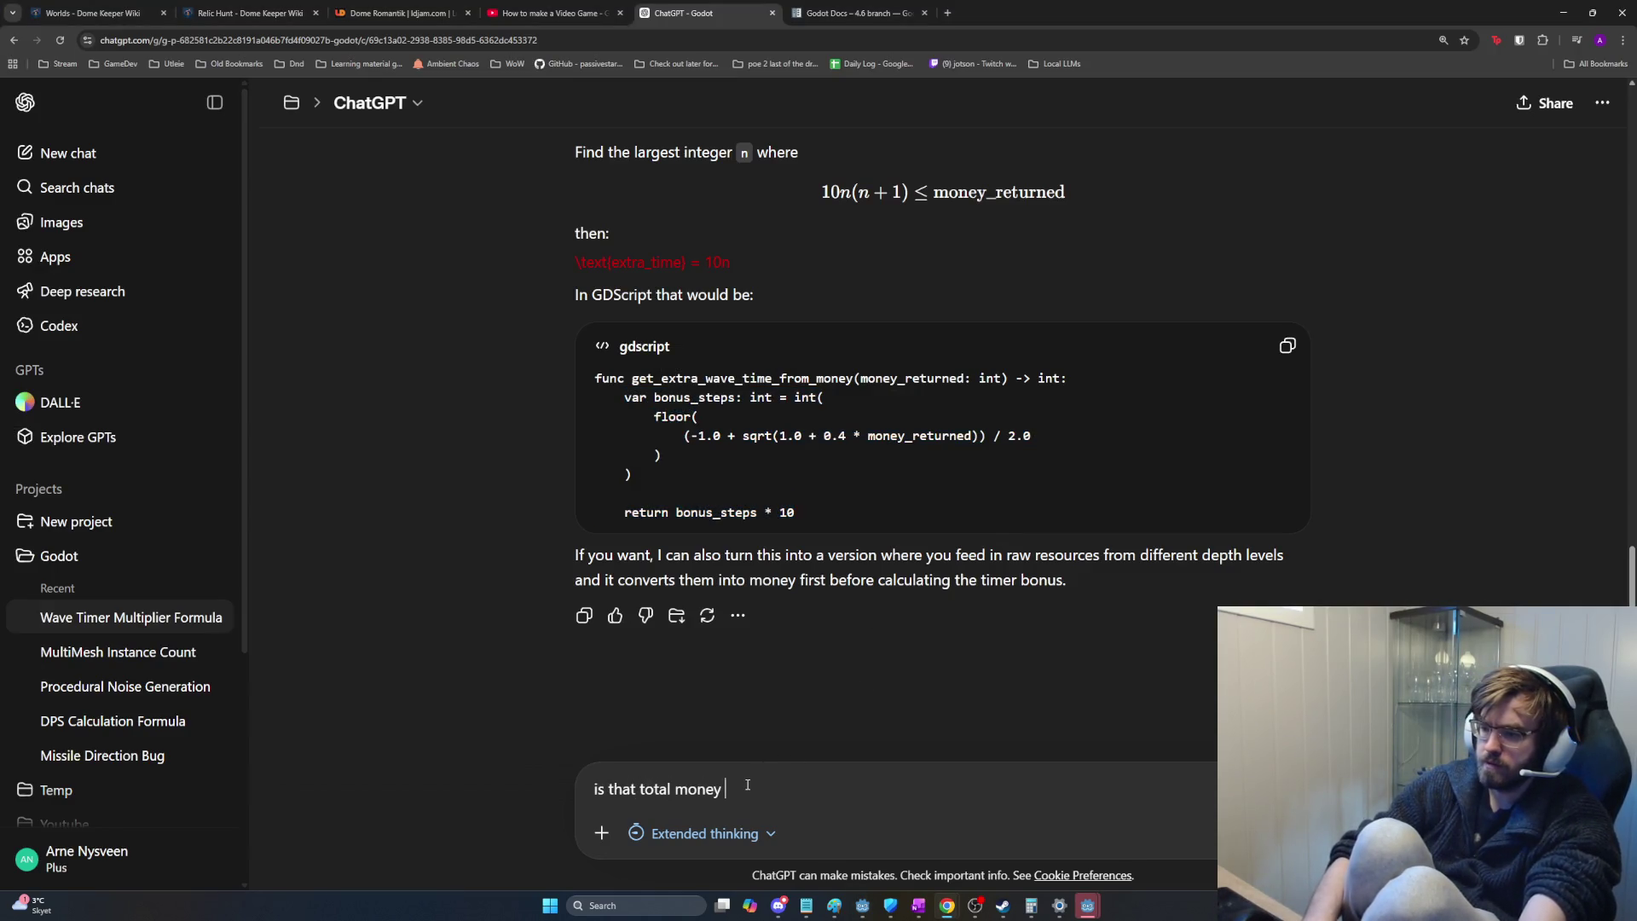
{"action": "type", "text": "ned?"}
Send the follow-up question and return to enemy_spawner.gd in Godot.
{"action": "key", "text": "Return"}
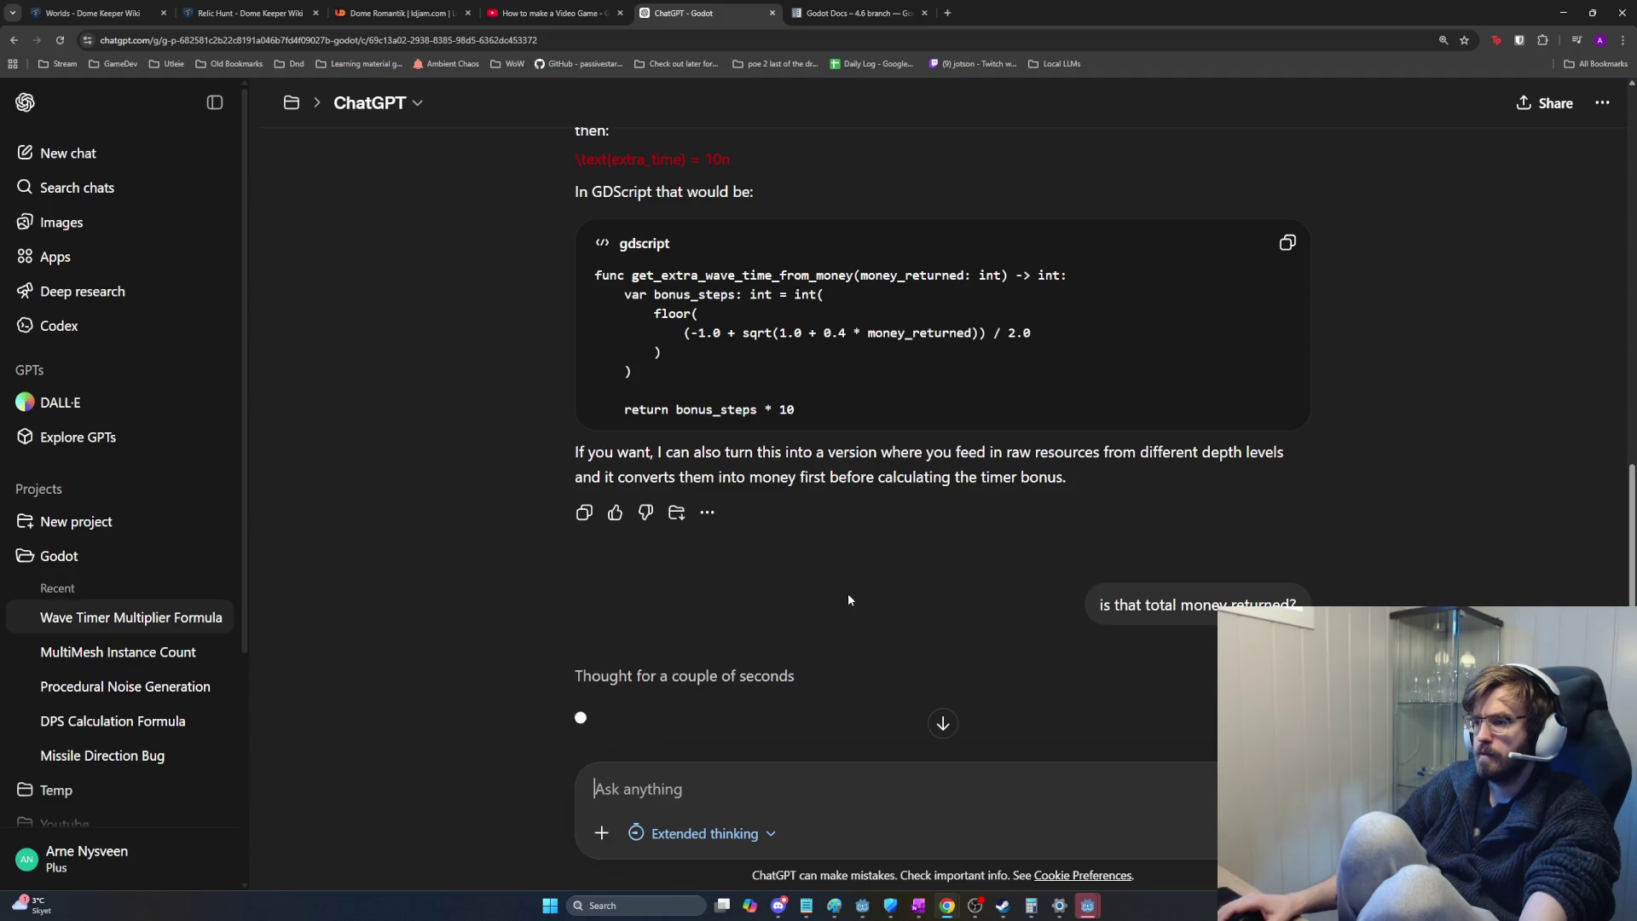
{"action": "key", "text": "alt+Tab"}
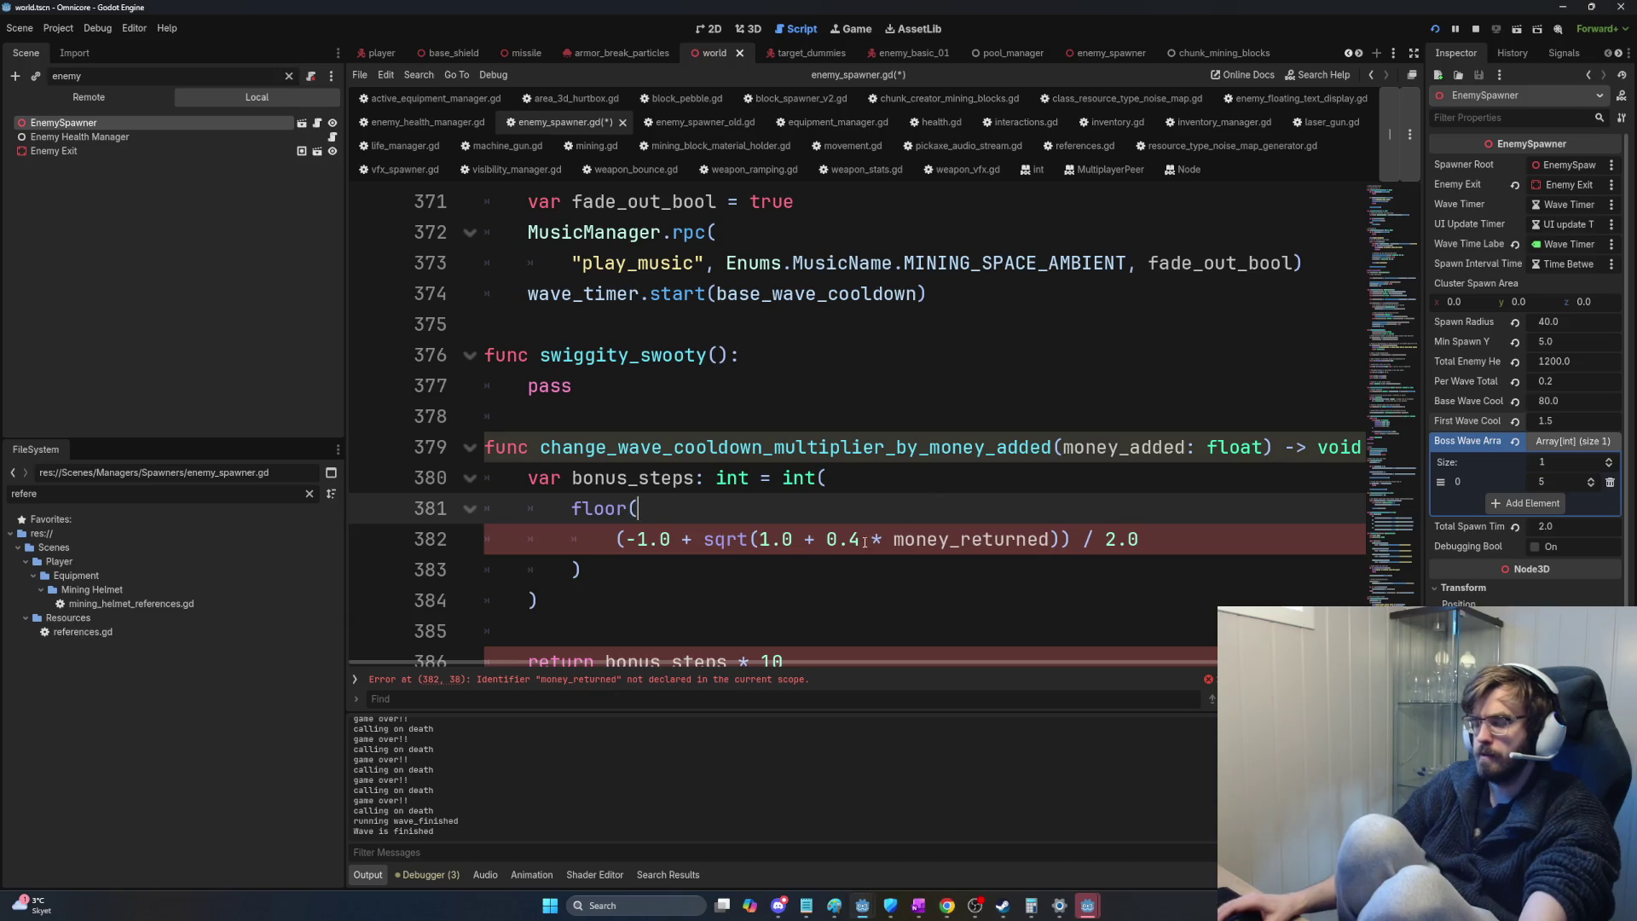
Review the money_added parameter on line 379 of enemy_spawner.gd.
{"action": "scroll", "coordinate": [861, 546], "scroll_direction": "down", "scroll_amount": 1}
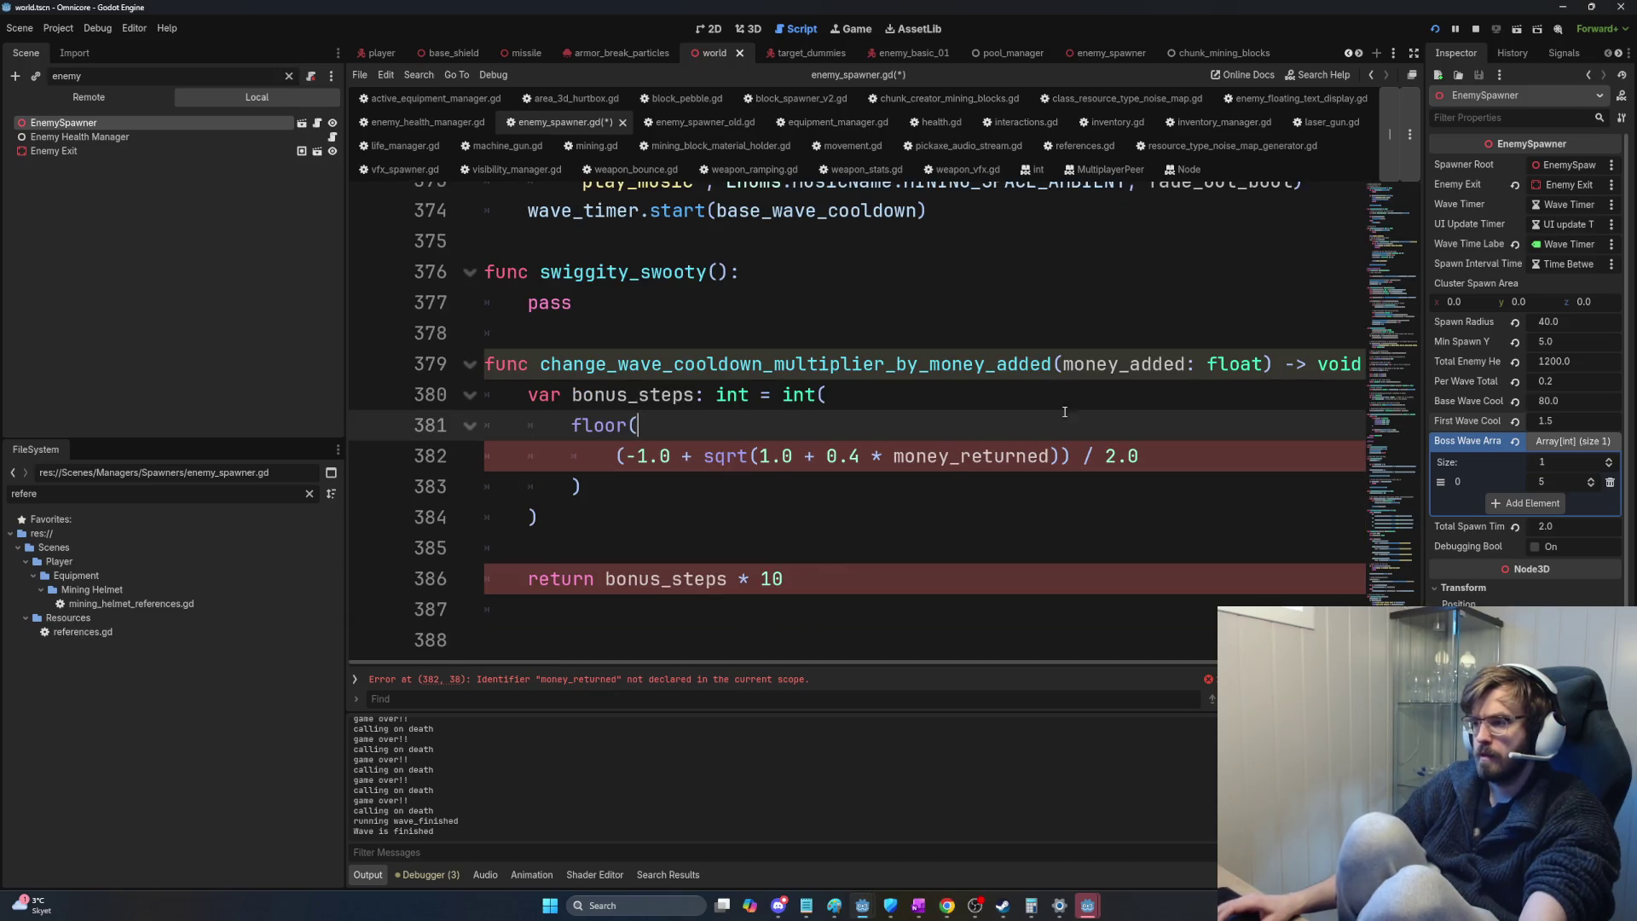
{"action": "double_click", "coordinate": [1130, 366]}
{"action": "left_click", "coordinate": [518, 395]}
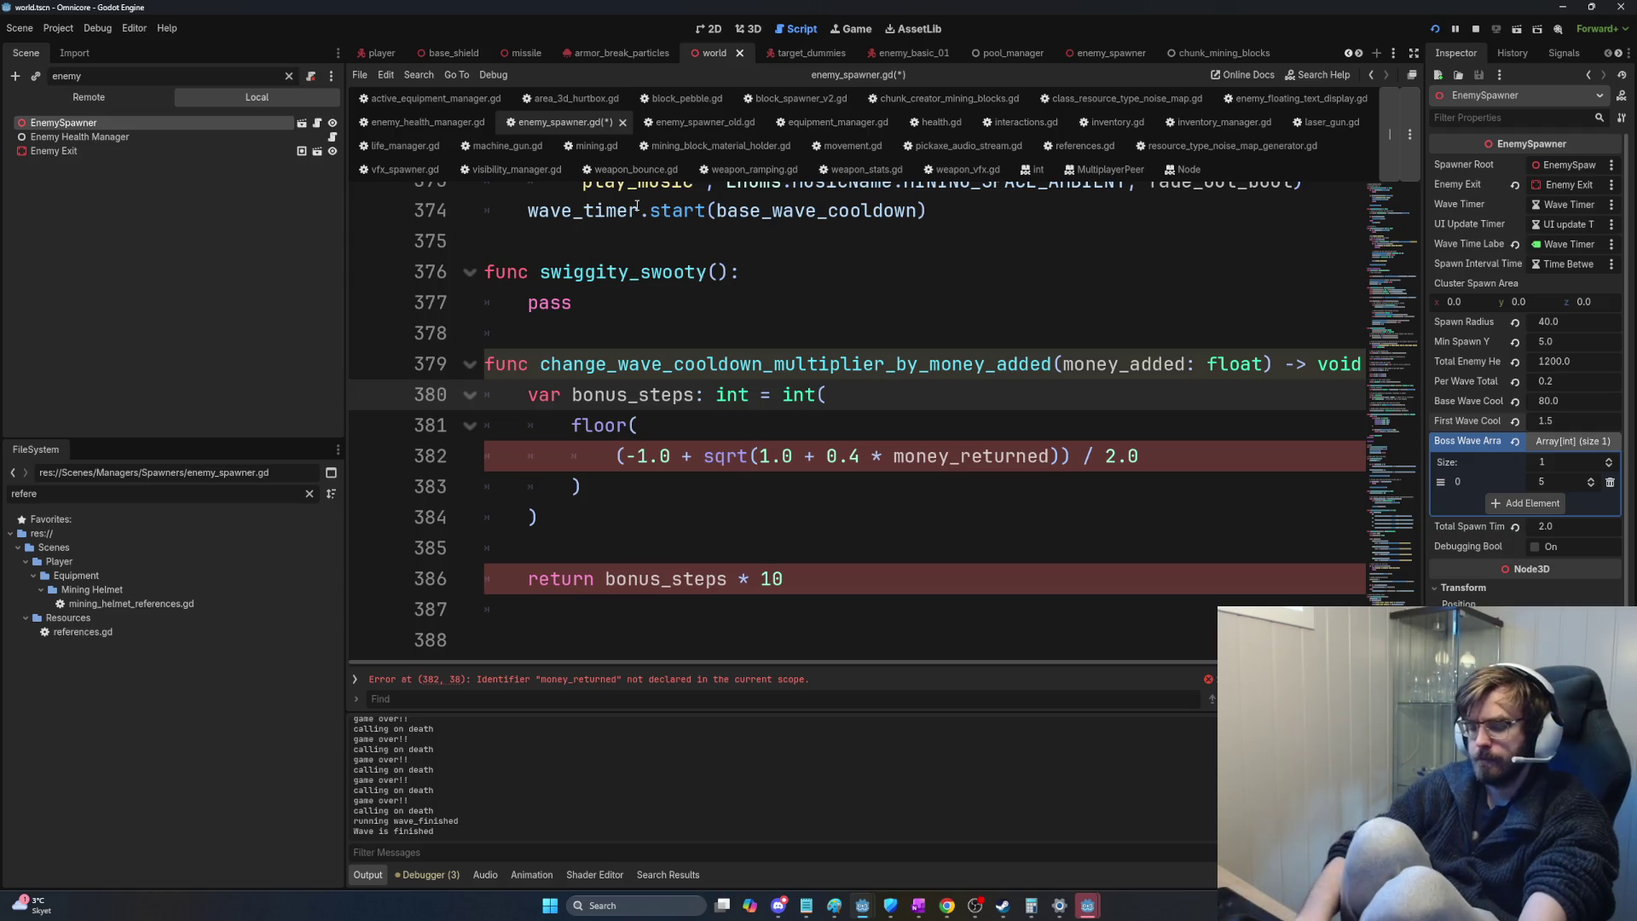
Open inventory_manager.gd from the Ctrl+Alt+O script quick list, dismissing the scene list first.
{"action": "key", "text": "ctrl+alt+o"}
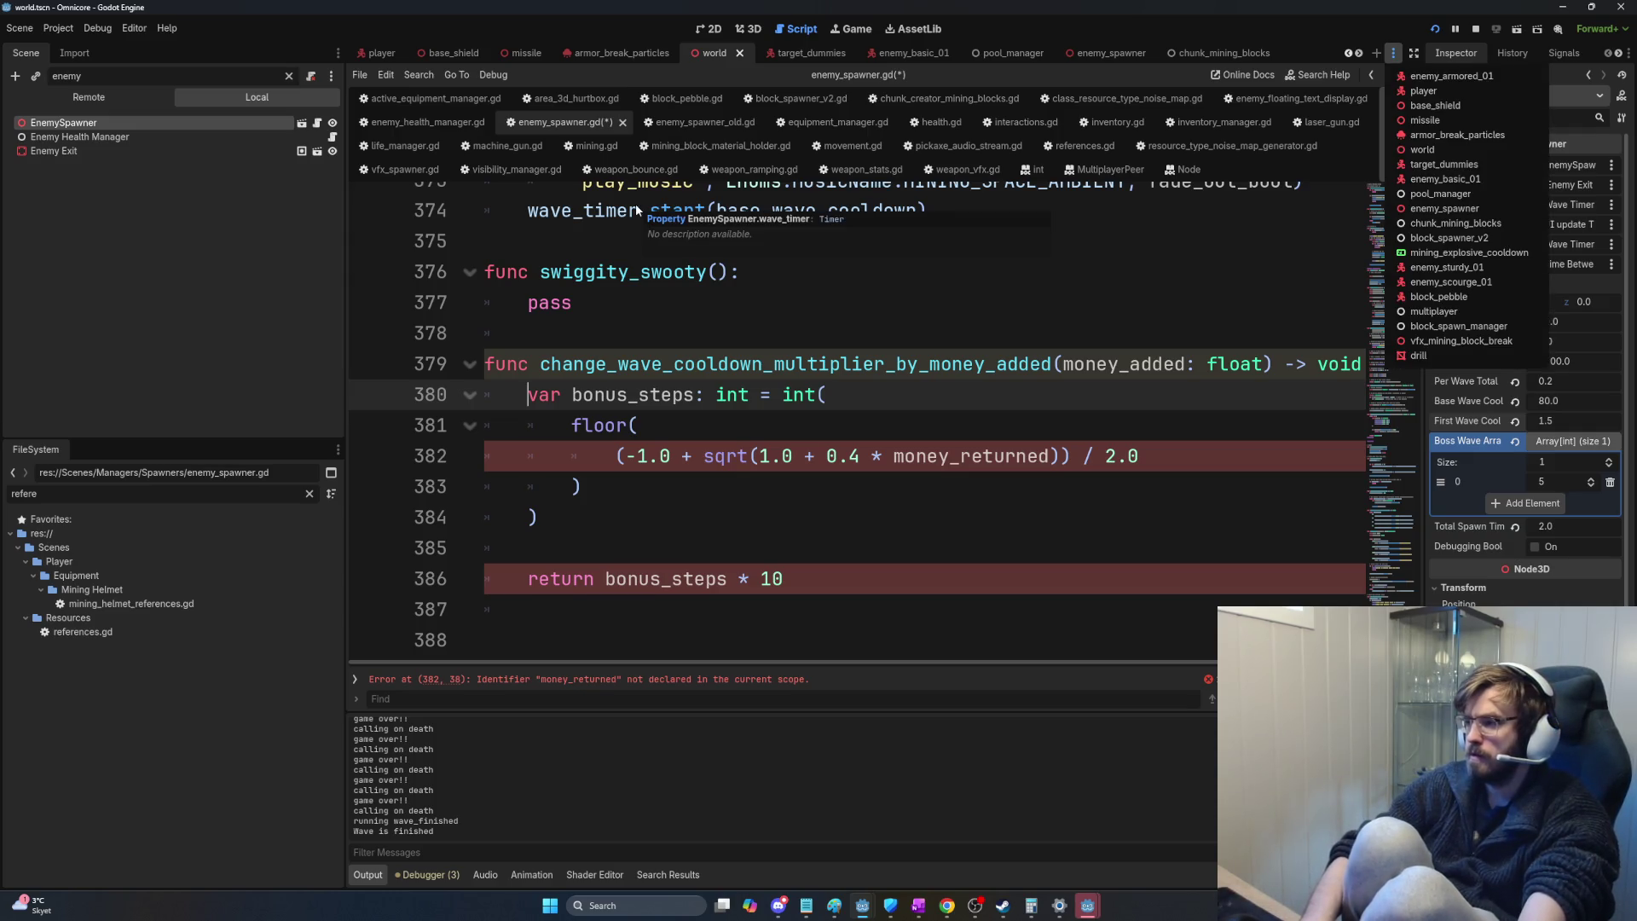
{"action": "key", "text": "Escape"}
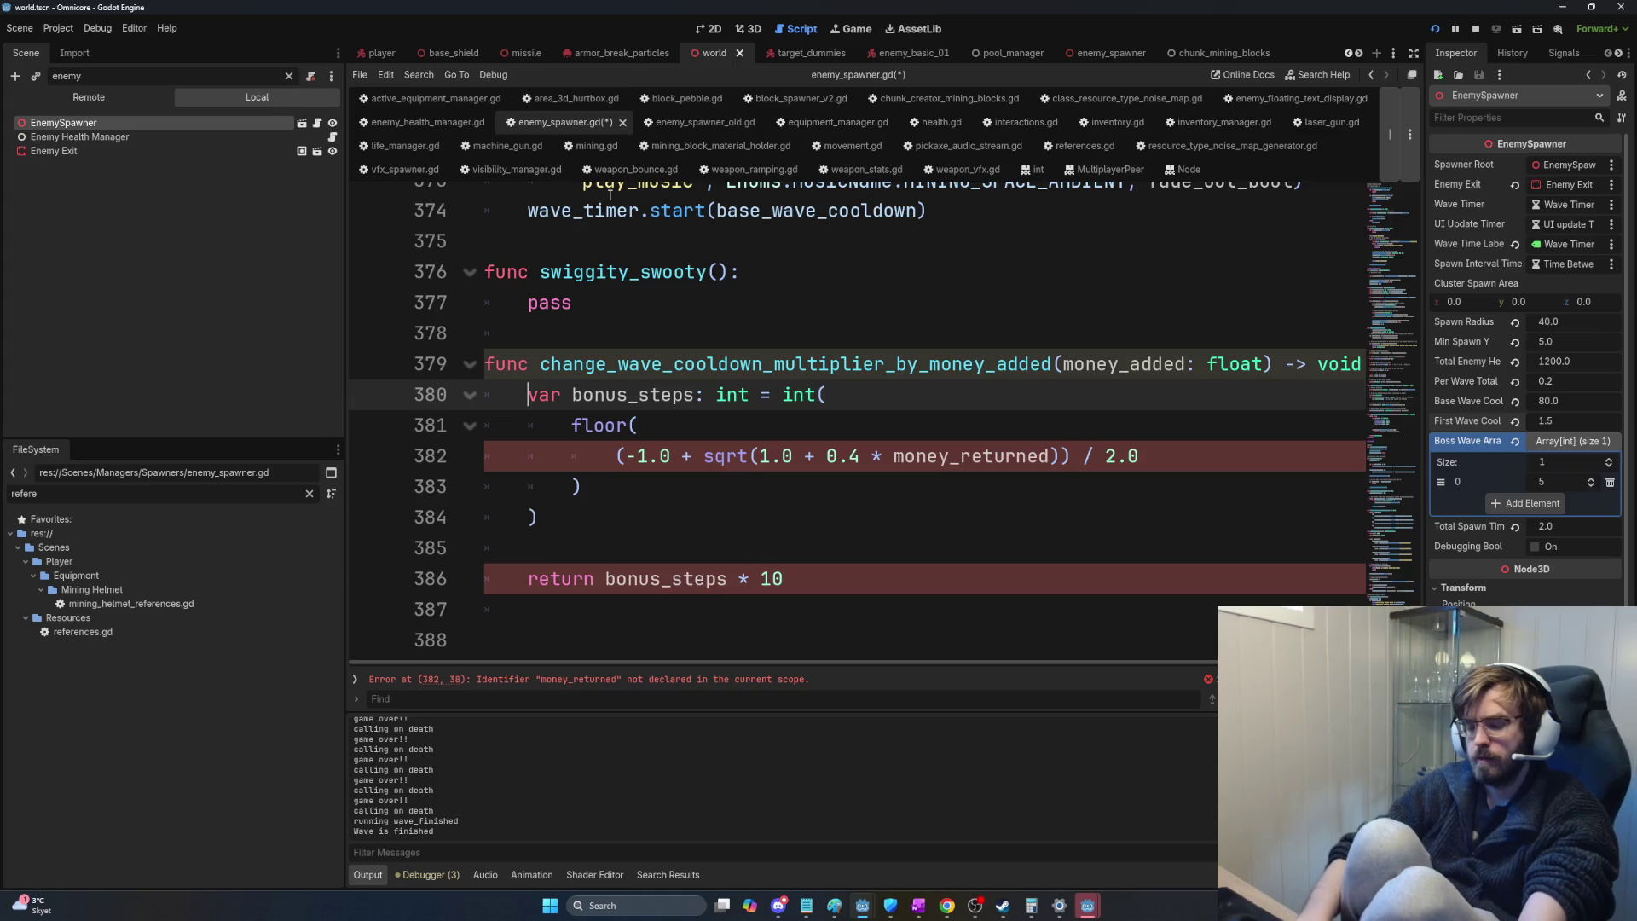
{"action": "key", "text": "ctrl+alt+o"}
{"action": "key", "text": "Down"}
{"action": "key", "text": "Return"}
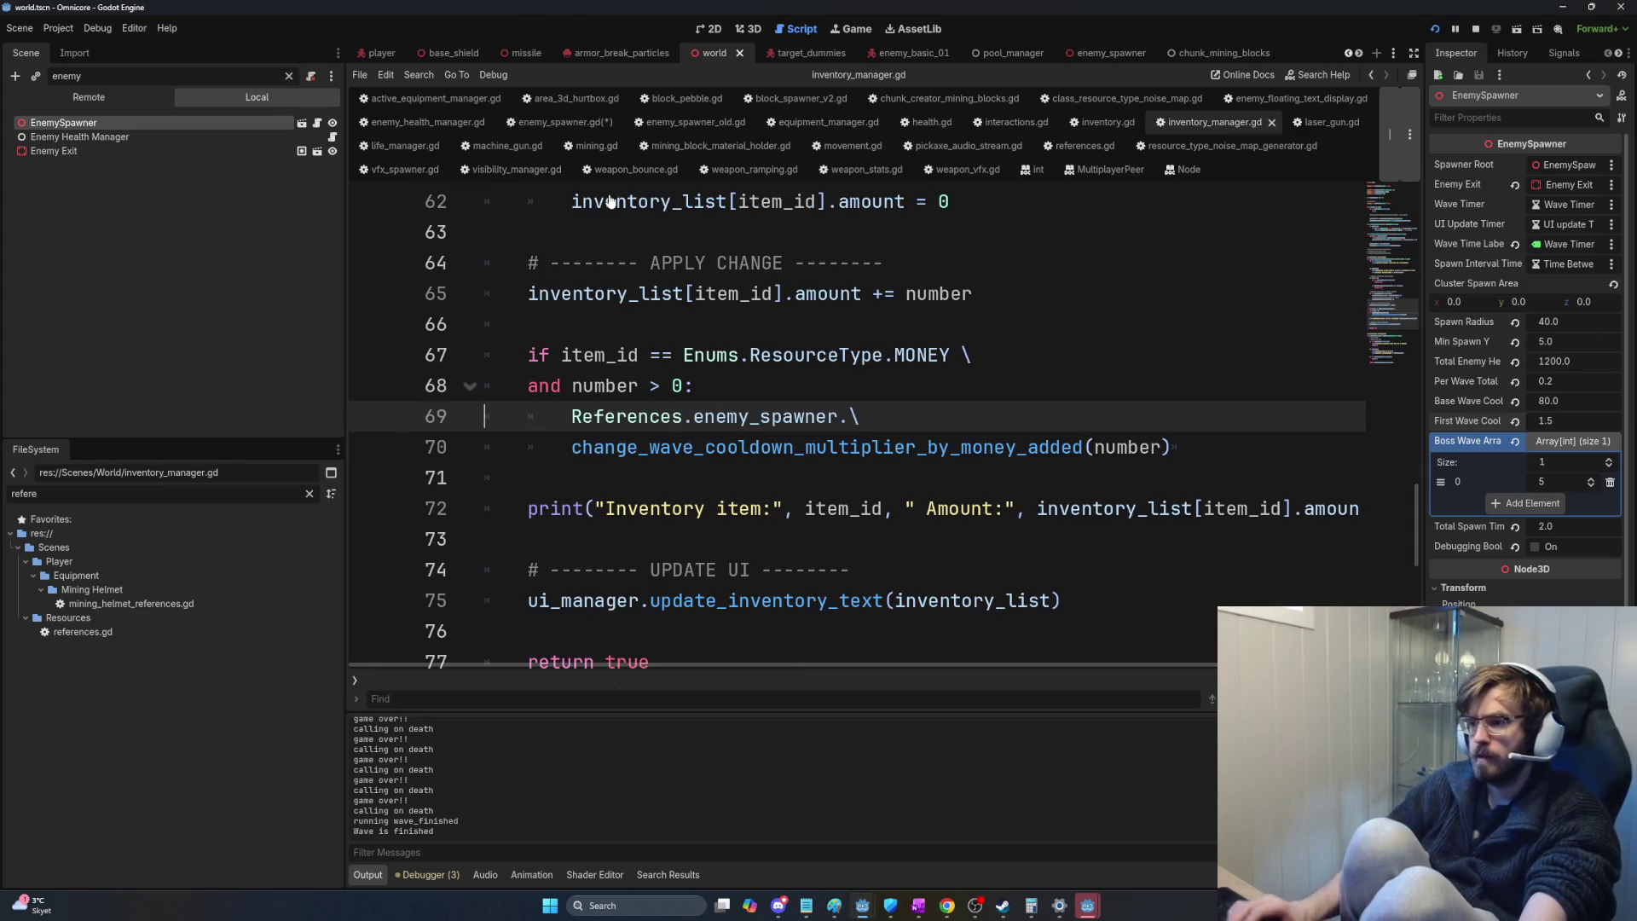
Open blank lines between the amount update and the MONEY check, then return to the top declarations.
{"action": "key", "text": "Left"}
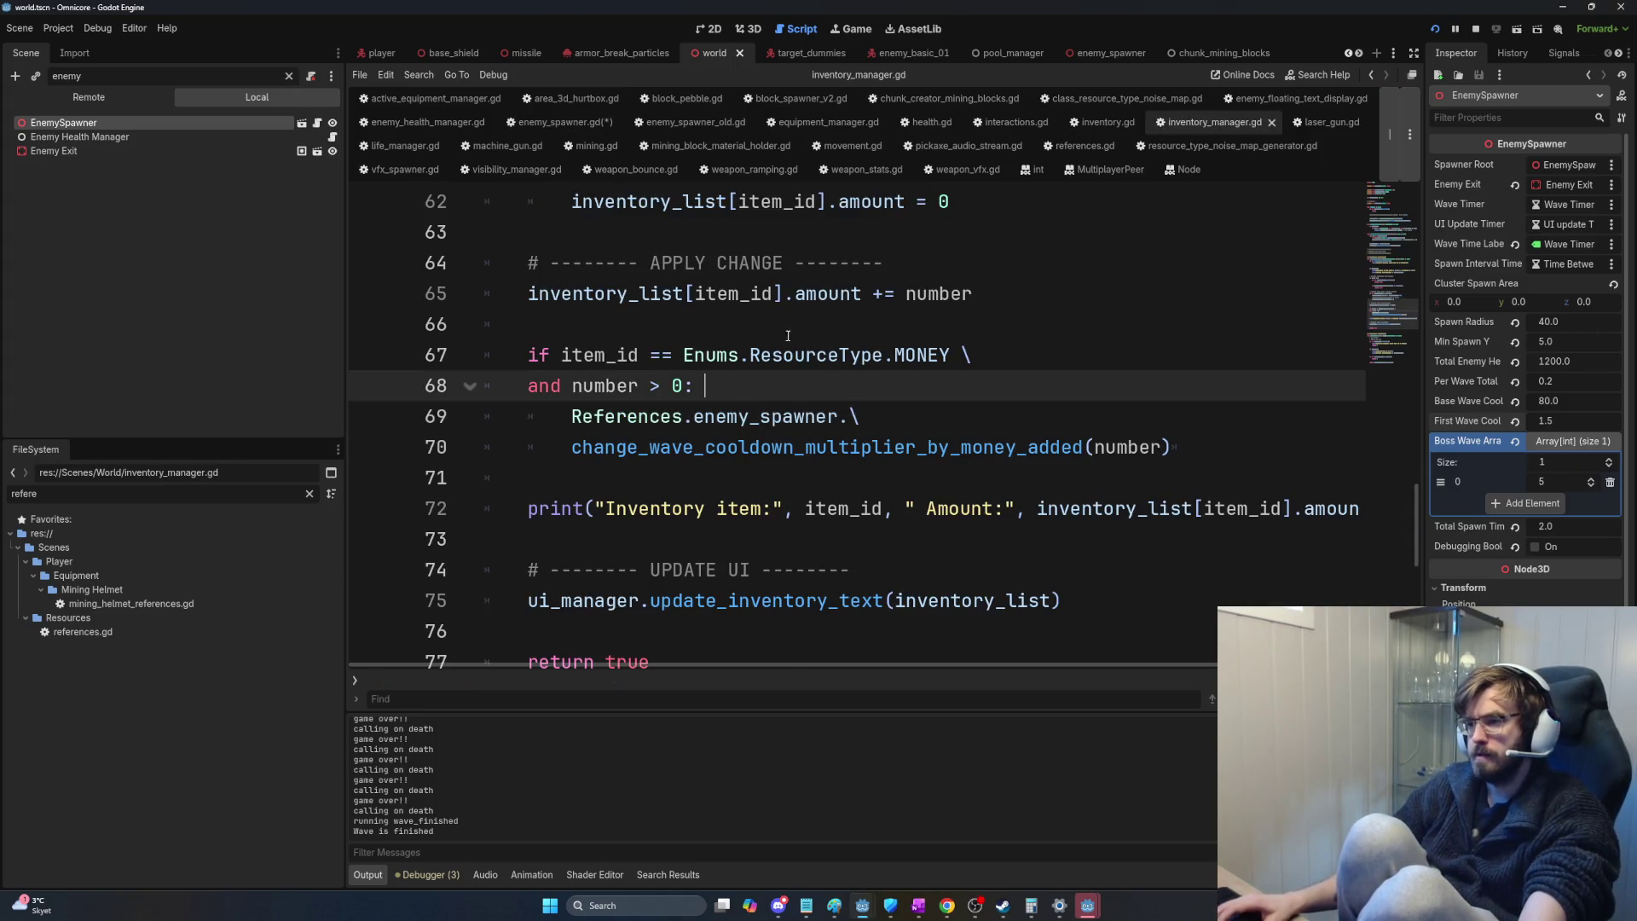
{"action": "left_click", "coordinate": [827, 314]}
{"action": "key", "text": "Return"}
{"action": "key", "text": "Return"}
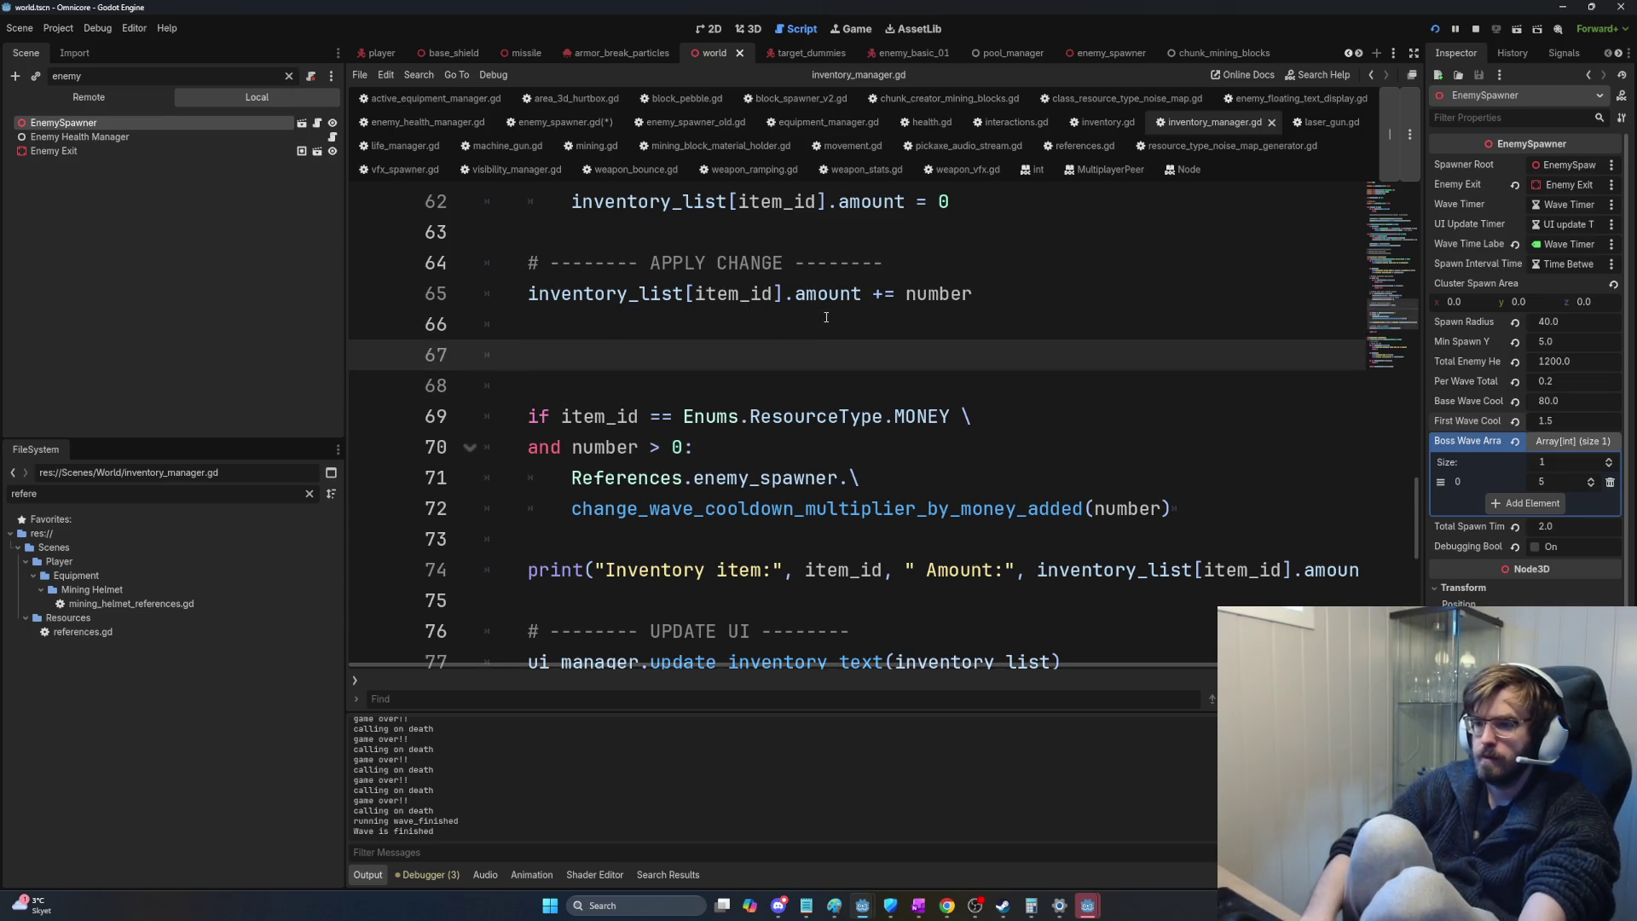
{"action": "key", "text": "BackSpace"}
{"action": "key", "text": "BackSpace"}
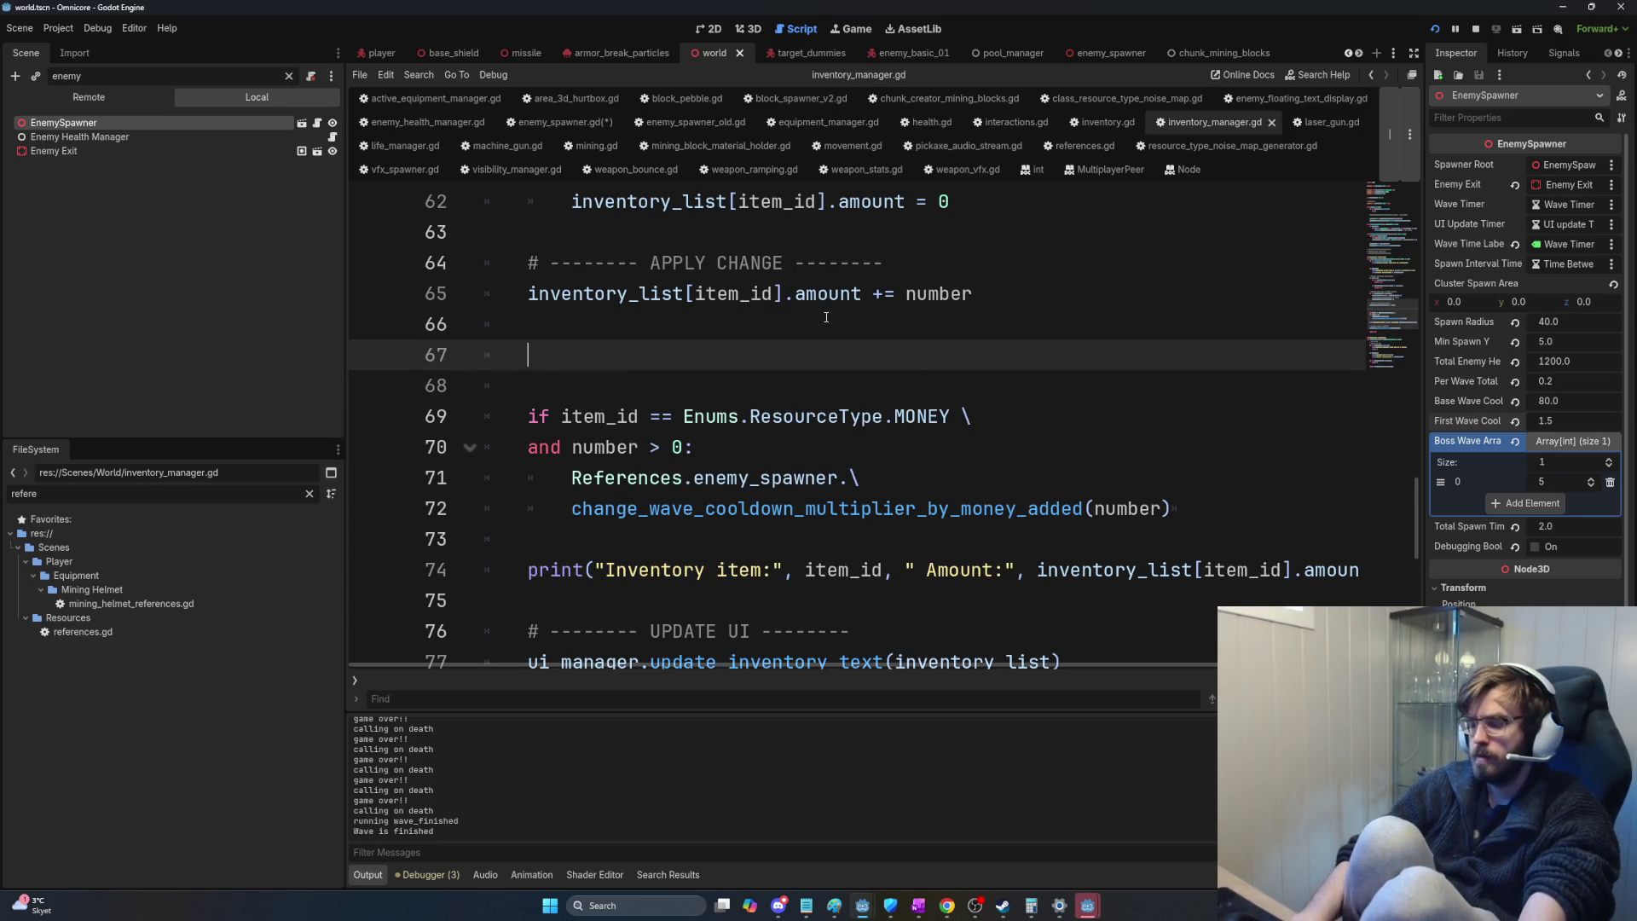
{"action": "key", "text": "ctrl+Home"}
{"action": "key", "text": "Down"}
{"action": "key", "text": "Down"}
{"action": "key", "text": "Down"}
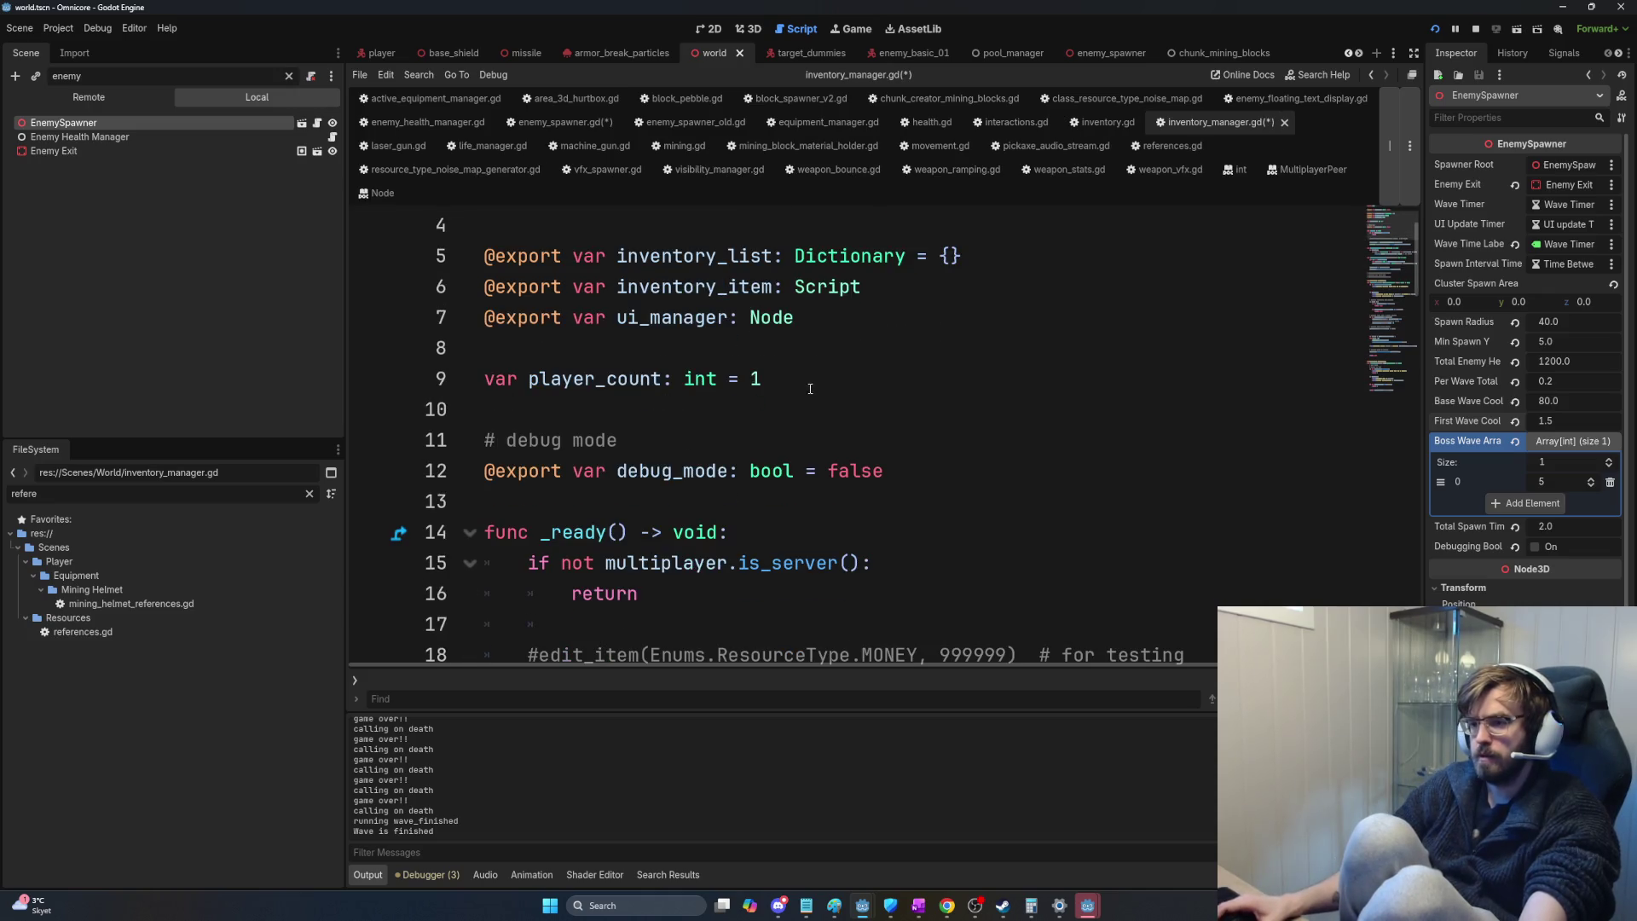
Open a new line below player_count among inventory_manager.gd's variable declarations.
{"action": "left_click", "coordinate": [842, 398]}
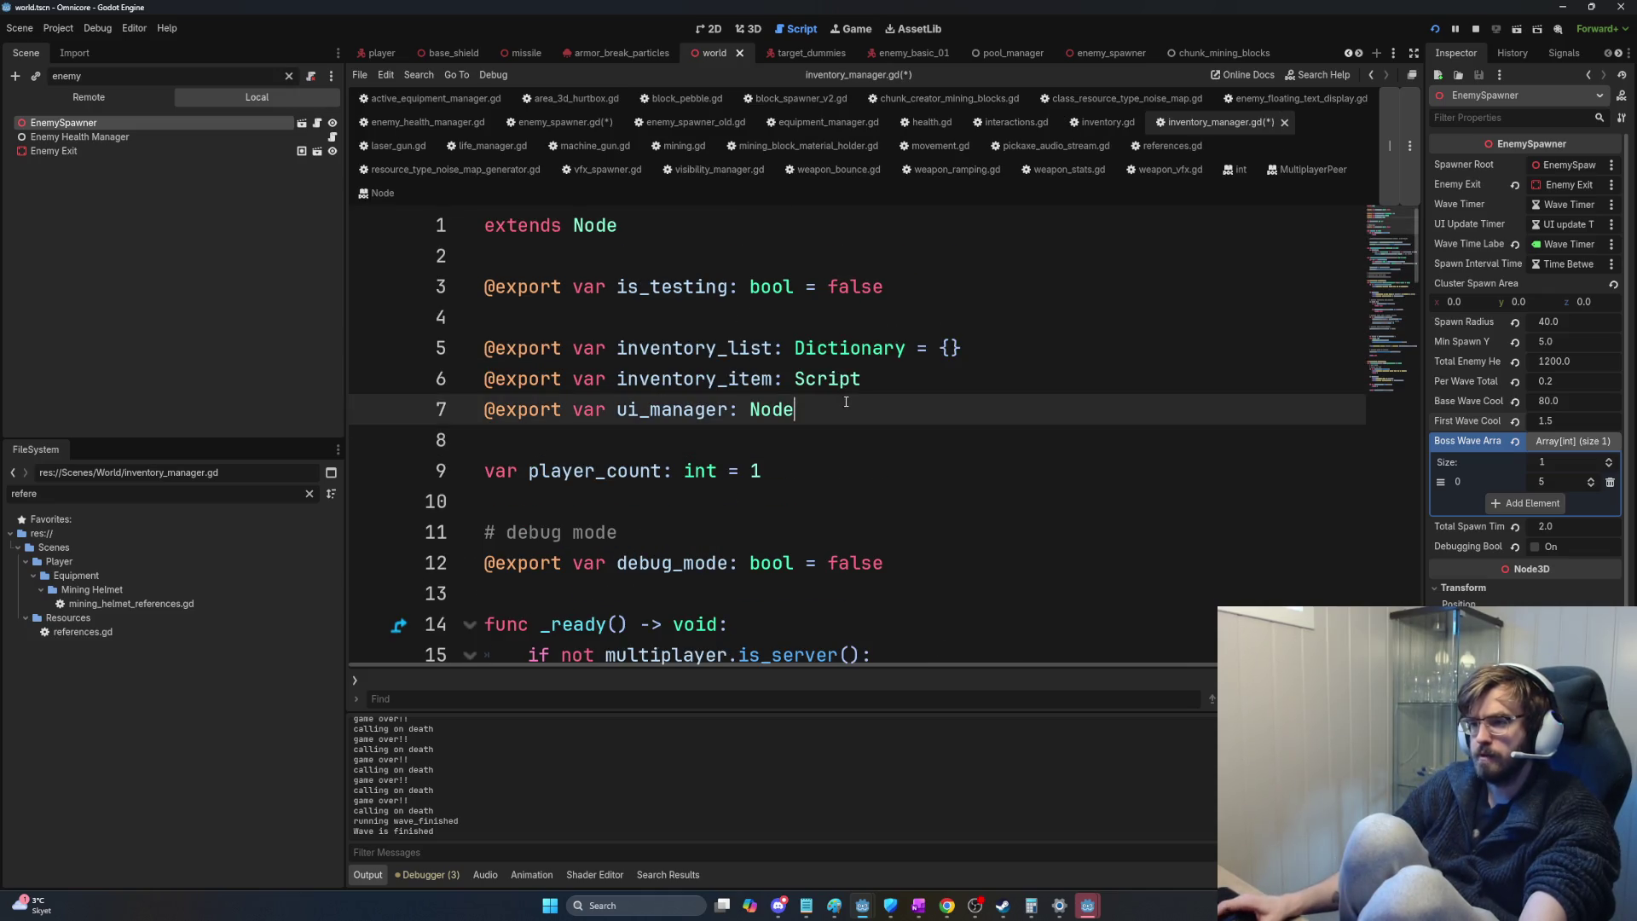
{"action": "key", "text": "Return"}
{"action": "key", "text": "BackSpace"}
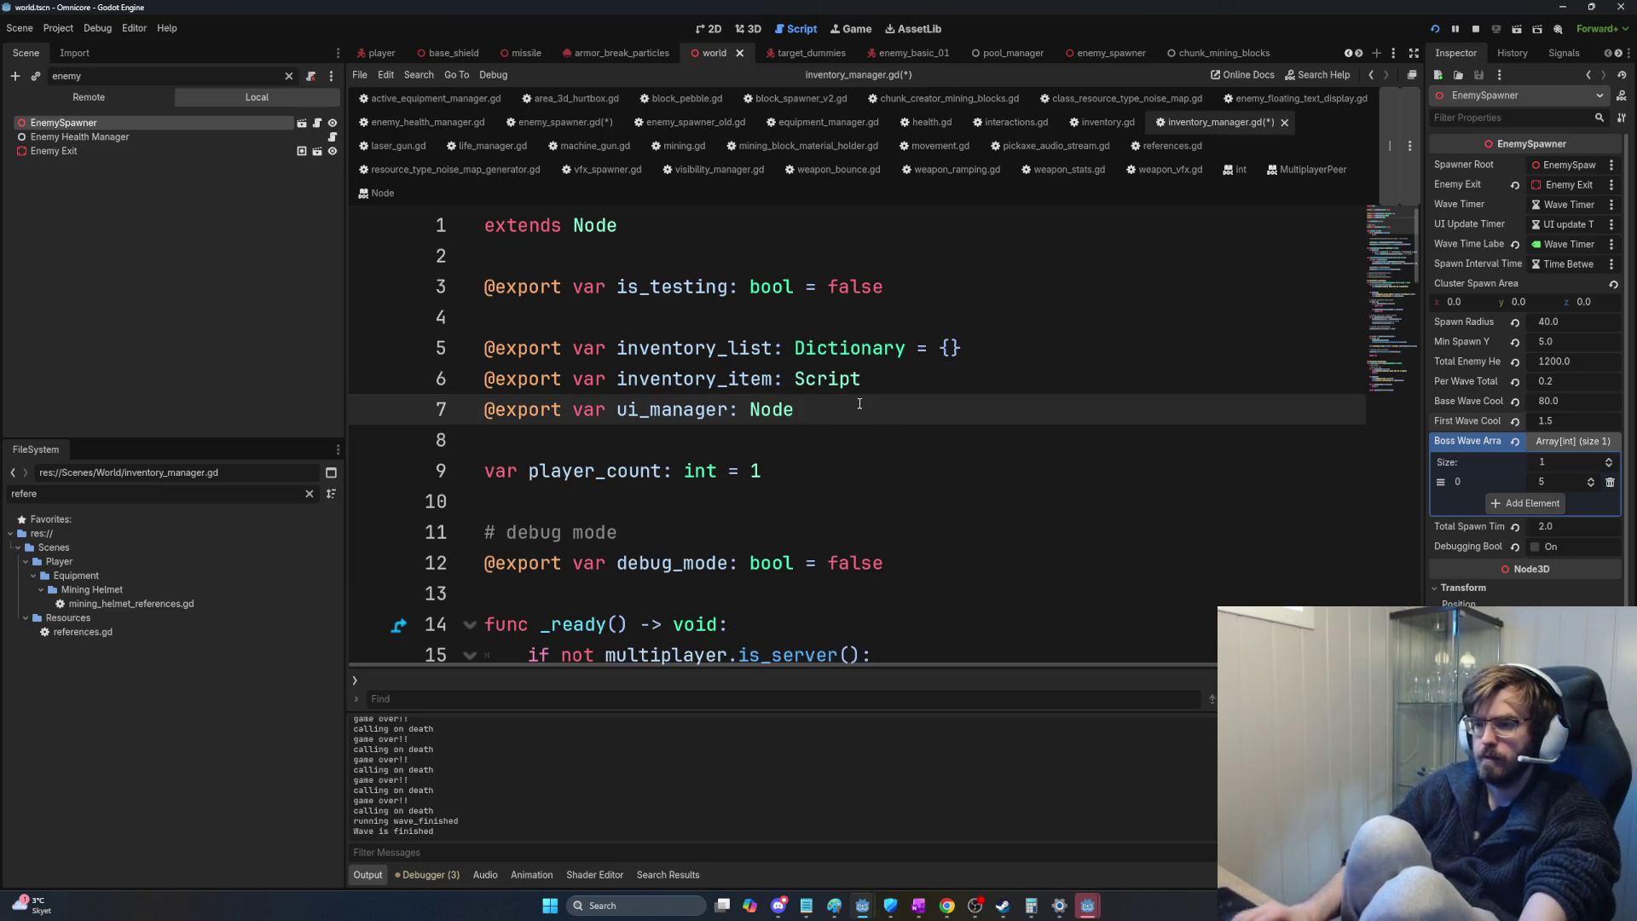
{"action": "scroll", "coordinate": [859, 403], "scroll_direction": "down", "scroll_amount": 2}
{"action": "left_click", "coordinate": [823, 318]}
{"action": "left_click", "coordinate": [829, 291]}
{"action": "key", "text": "Return"}
{"action": "key", "text": "Return"}
Declare var total_money_earned_per_player: float = 0.0 and save the script.
{"action": "type", "text": "var total_money_earned"}
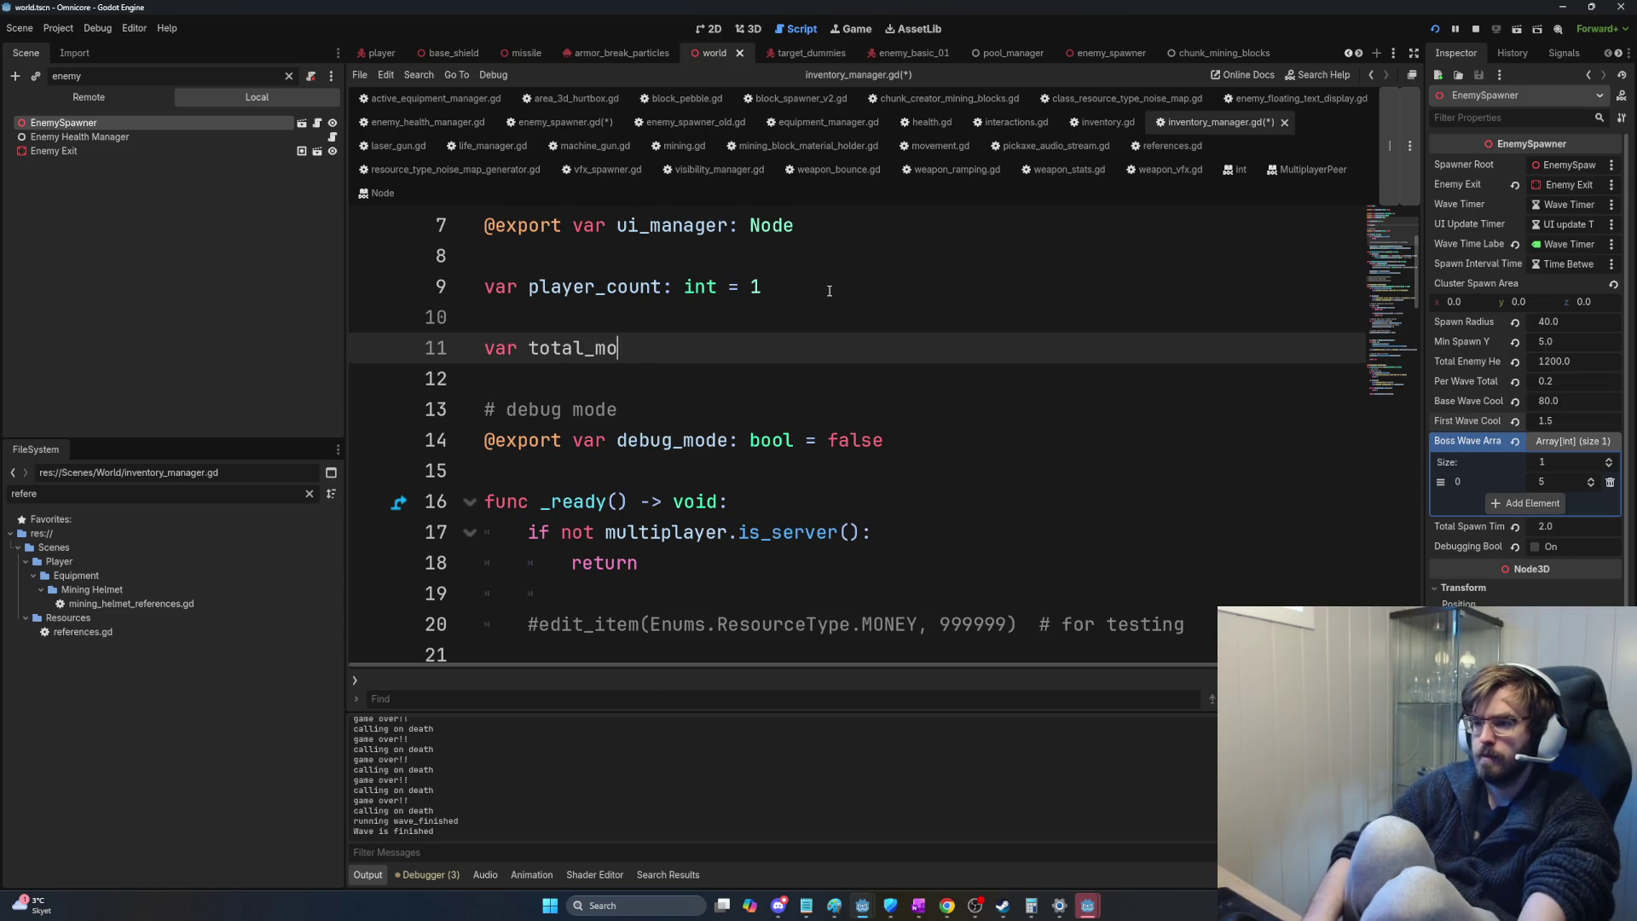
{"action": "type", "text": ": "}
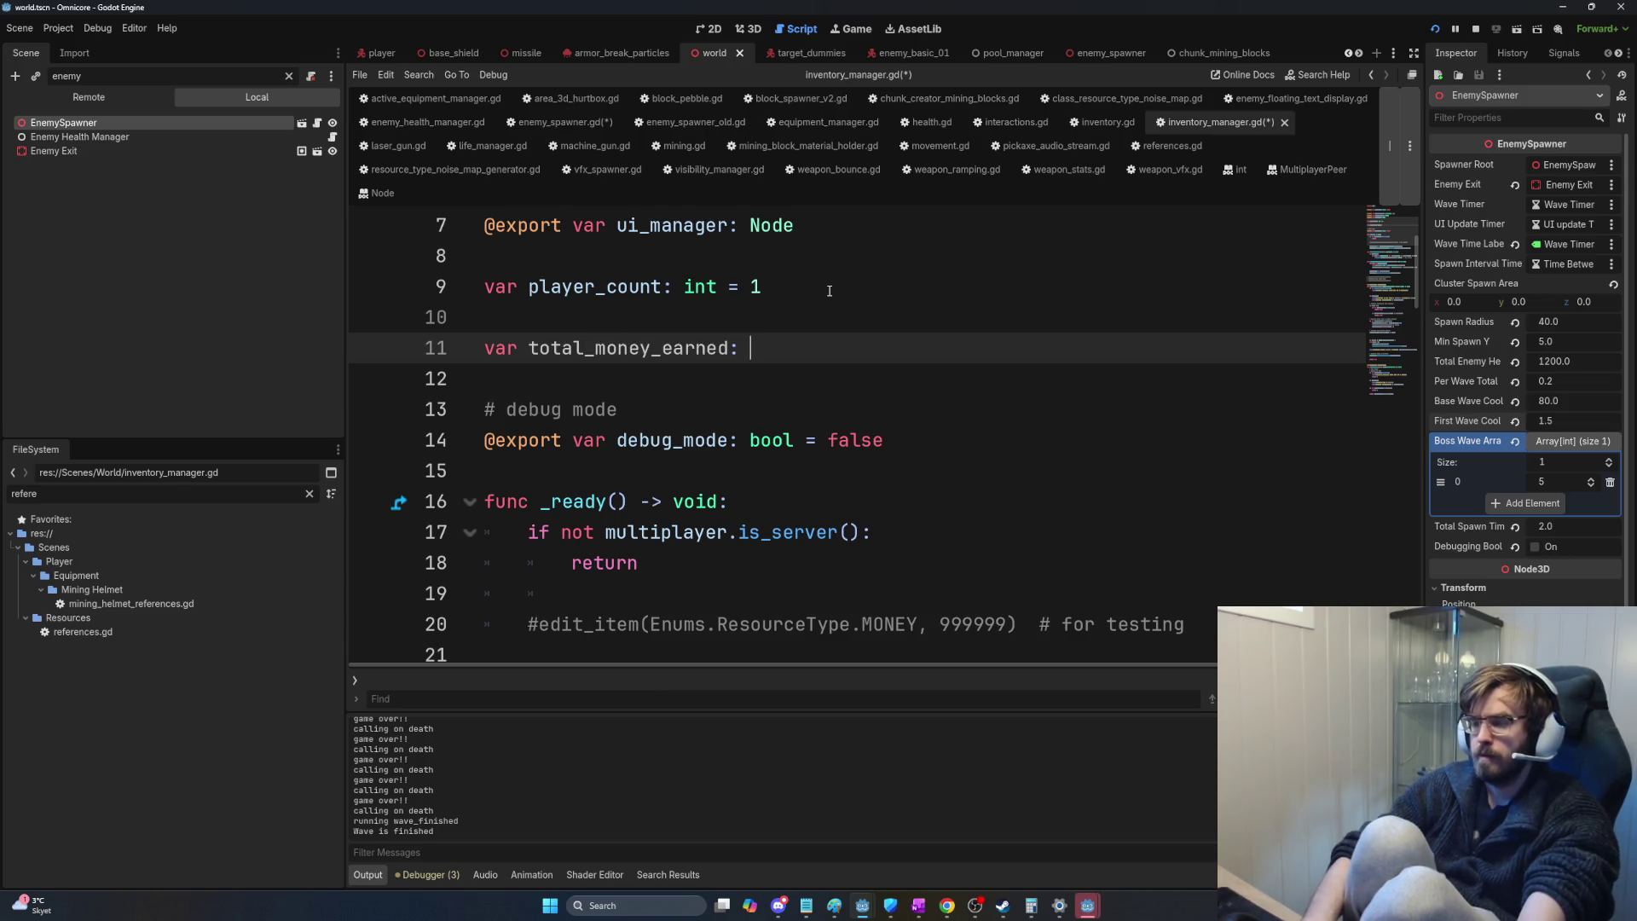
{"action": "type", "text": "float ="}
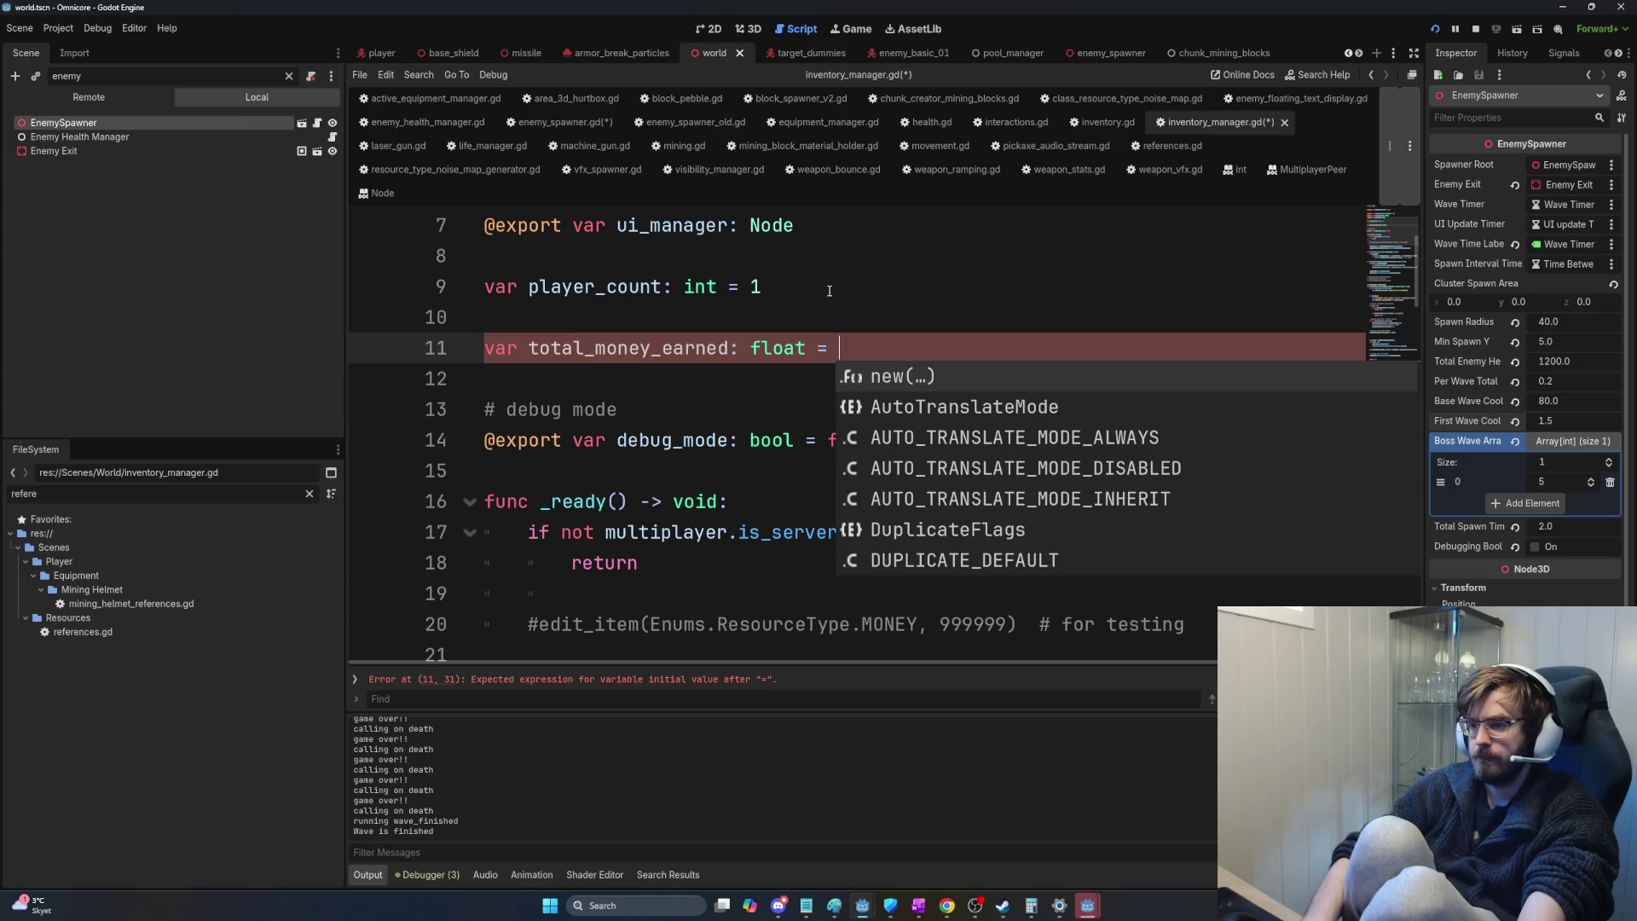
{"action": "key", "text": "BackSpace"}
{"action": "key", "text": "BackSpace"}
{"action": "key", "text": "BackSpace"}
{"action": "type", "text": "per_player"}
{"action": "key", "text": "BackSpace"}
{"action": "key", "text": "BackSpace"}
{"action": "key", "text": "BackSpace"}
{"action": "key", "text": "BackSpace"}
{"action": "type", "text": "la"}
{"action": "key", "text": "BackSpace"}
{"action": "key", "text": "BackSpace"}
{"action": "type", "text": "ayer:"}
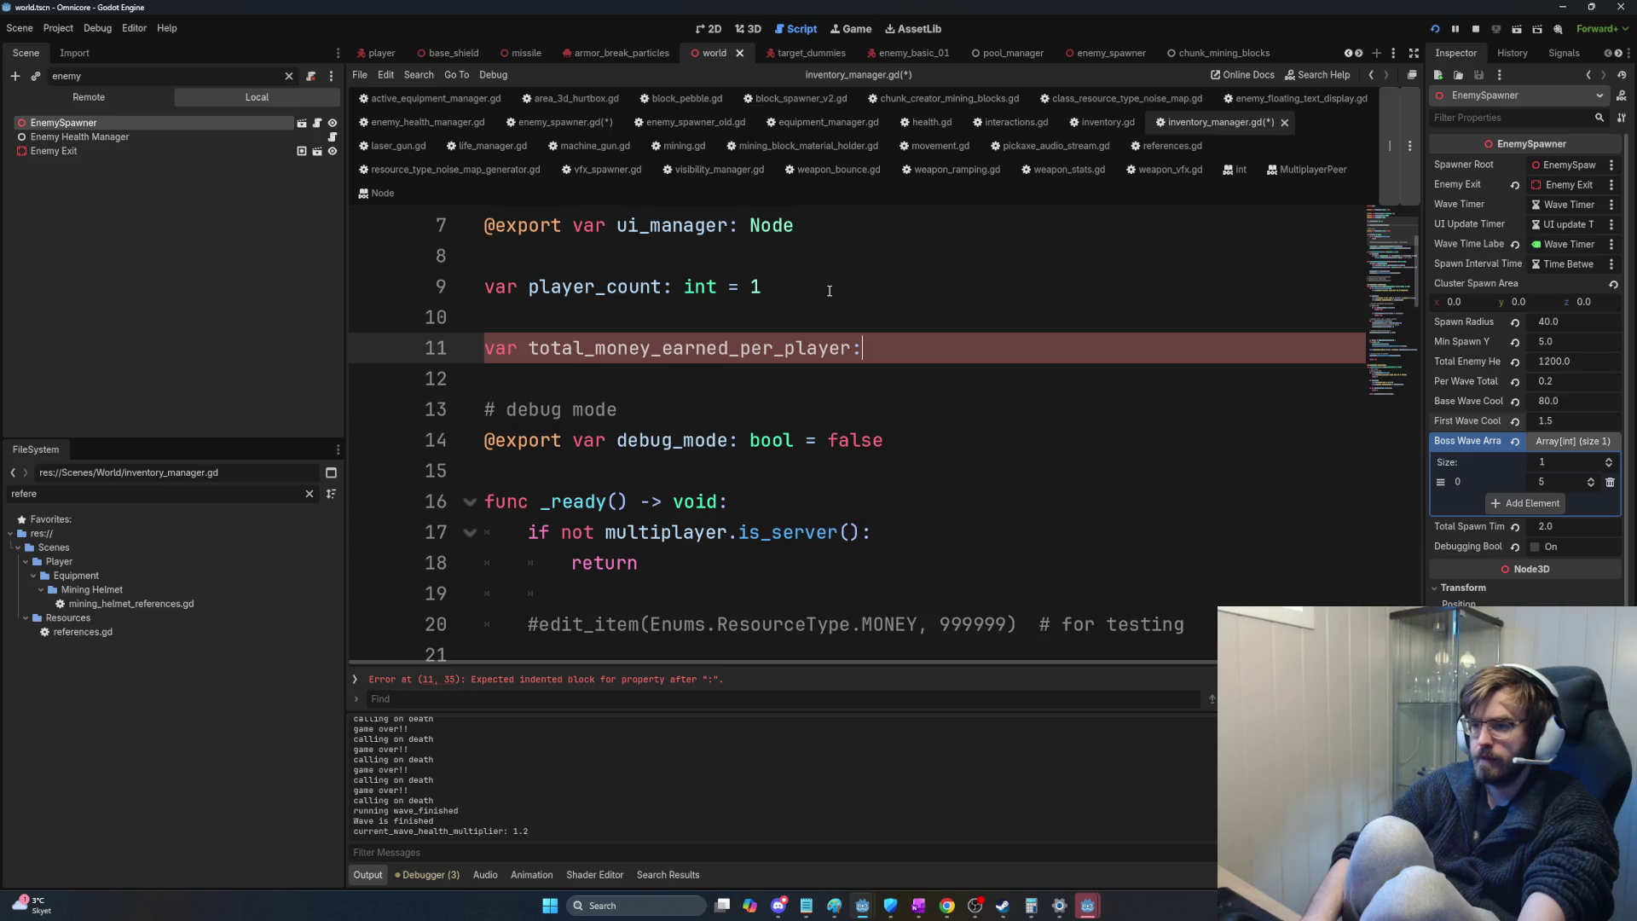
{"action": "type", "text": " flaot"}
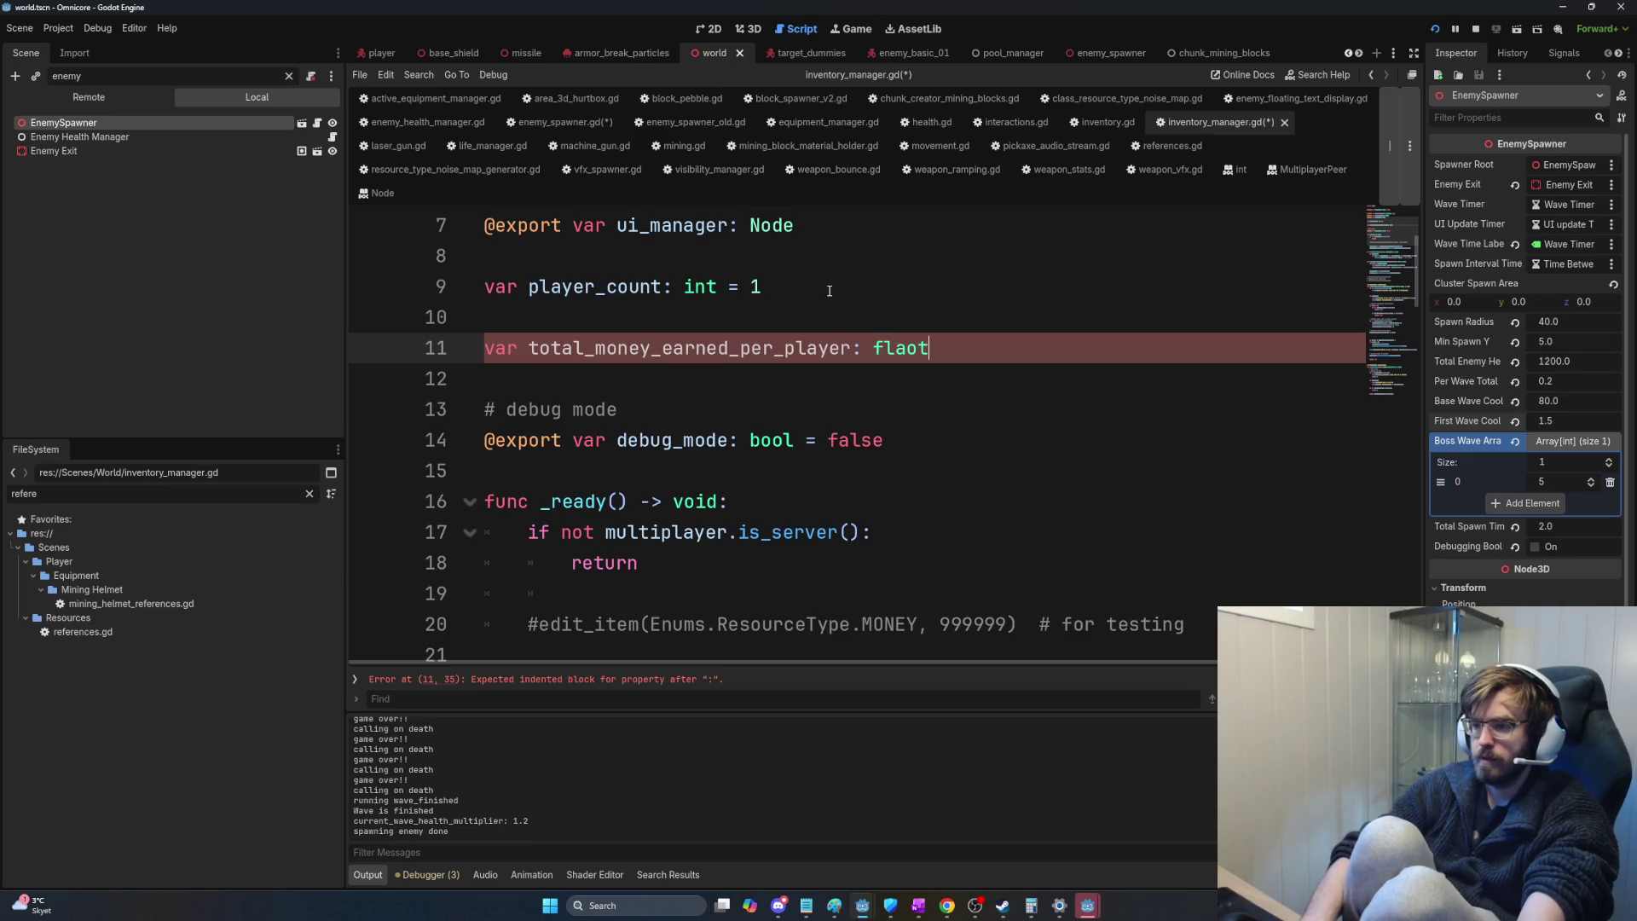
{"action": "key", "text": "BackSpace"}
{"action": "key", "text": "BackSpace"}
{"action": "type", "text": "oat"}
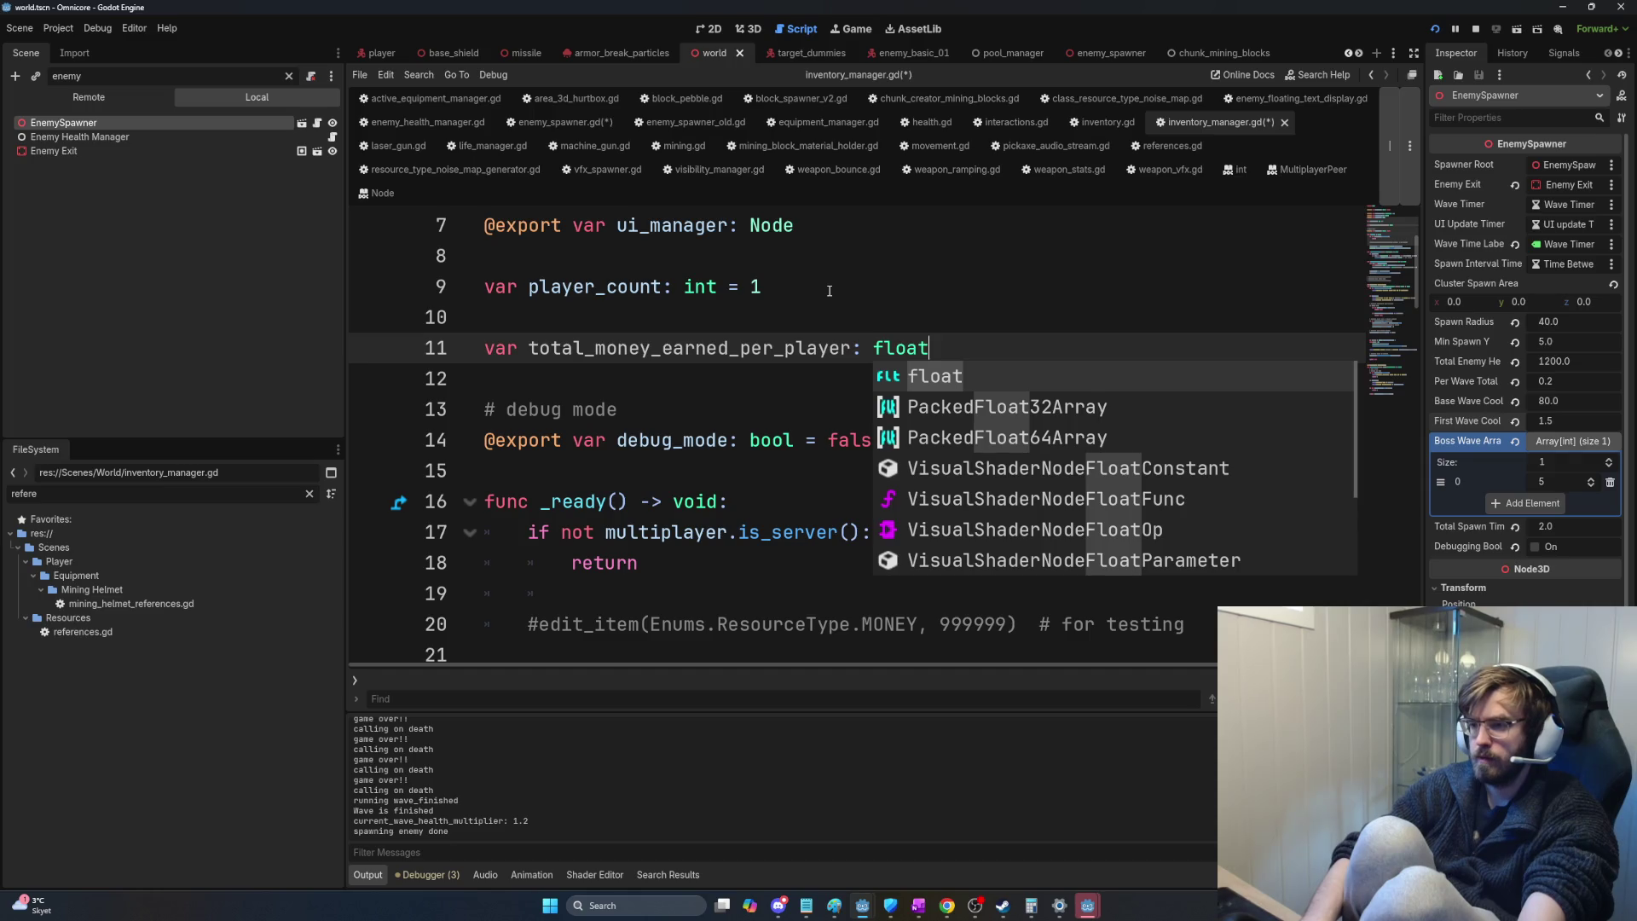
{"action": "type", "text": " = 12"}
{"action": "key", "text": "BackSpace"}
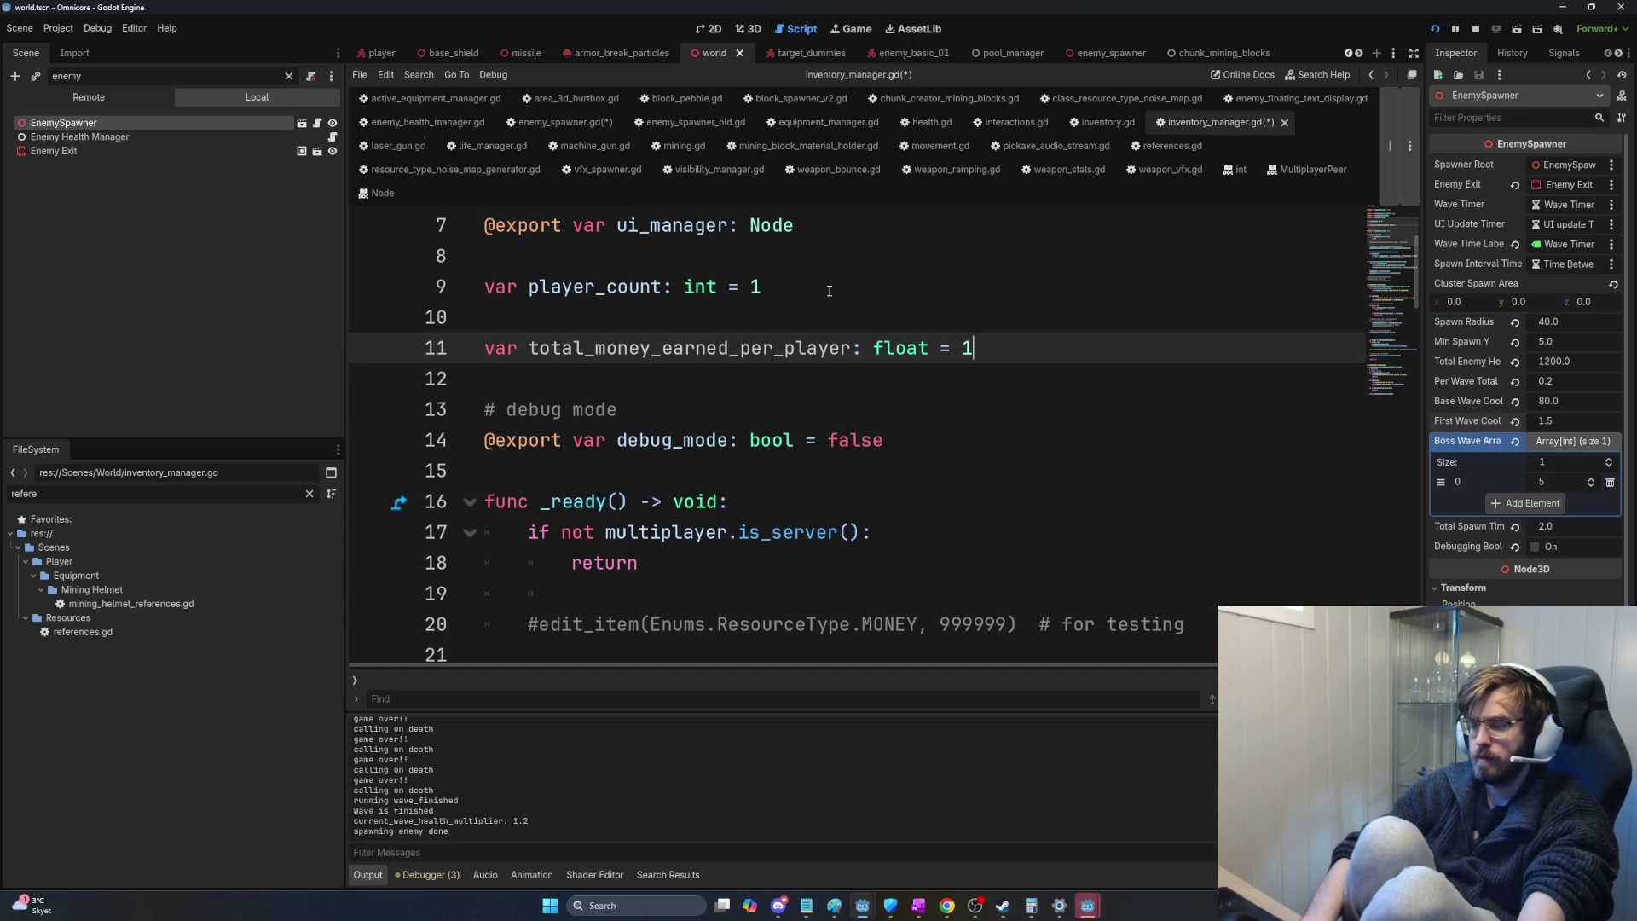
{"action": "type", "text": "0"}
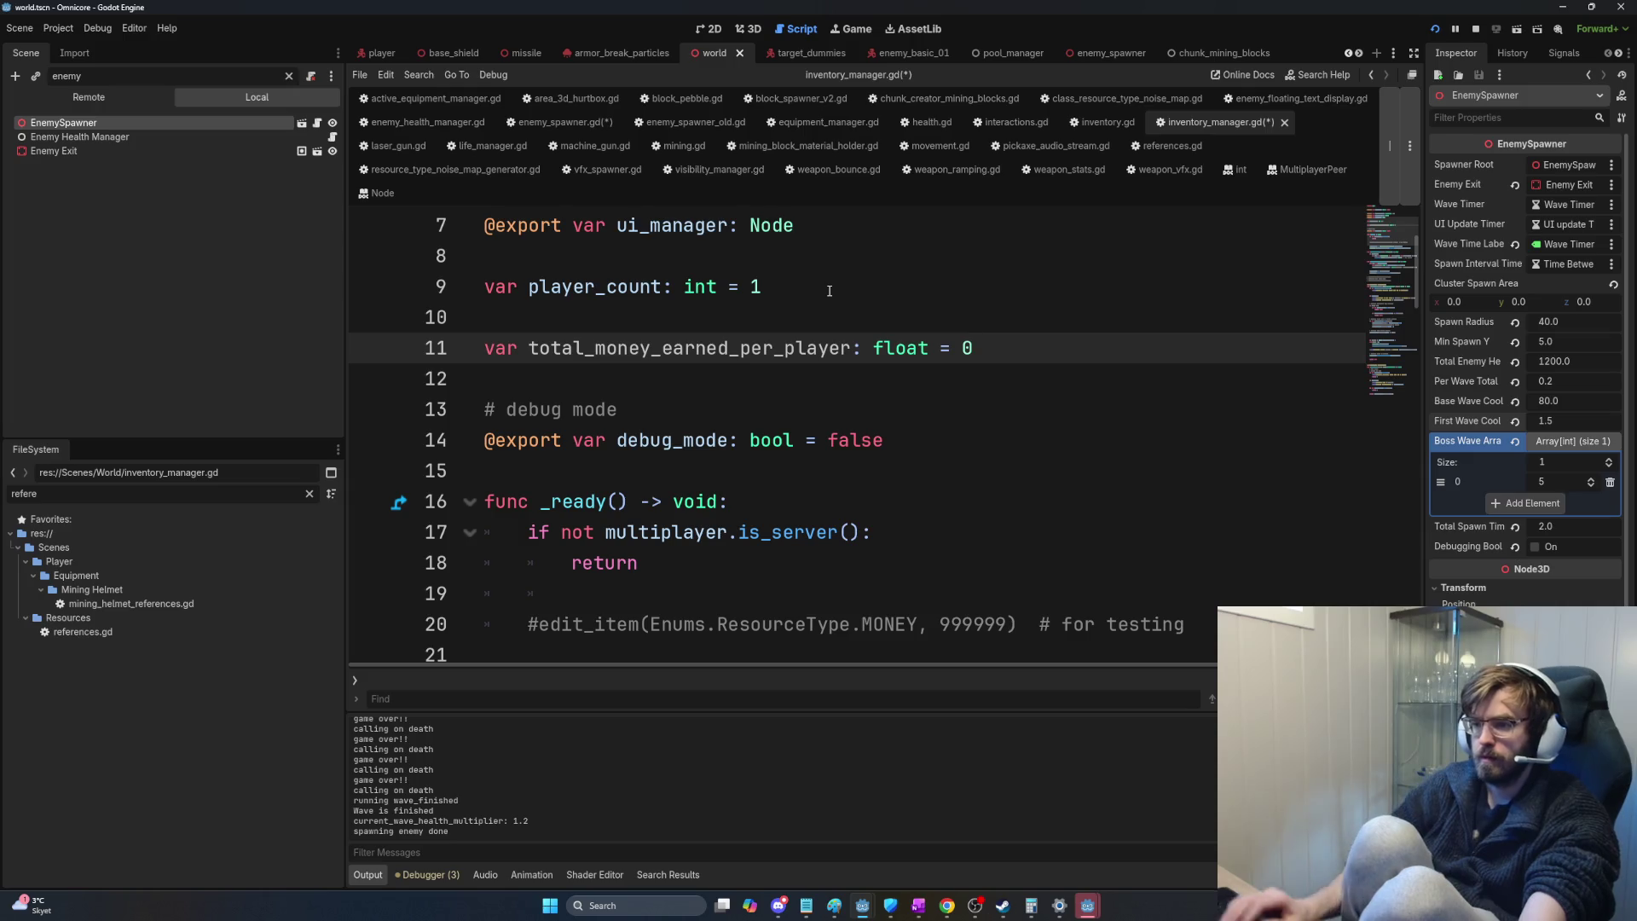
{"action": "type", "text": ".0"}
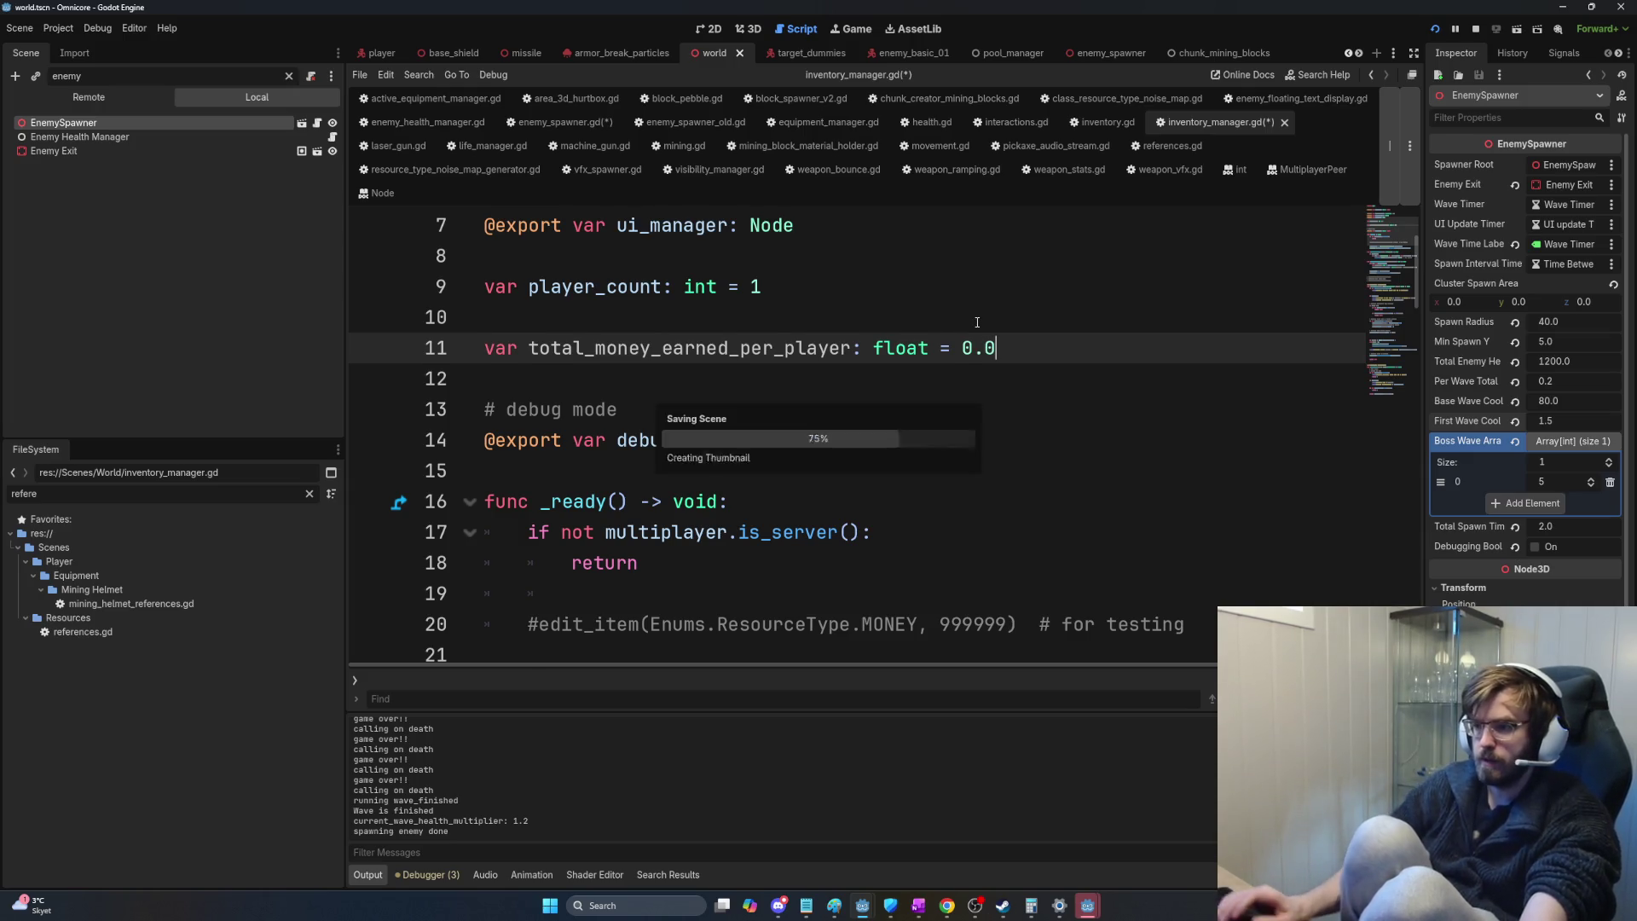
{"action": "key", "text": "ctrl+s"}
{"action": "double_click", "coordinate": [810, 328]}
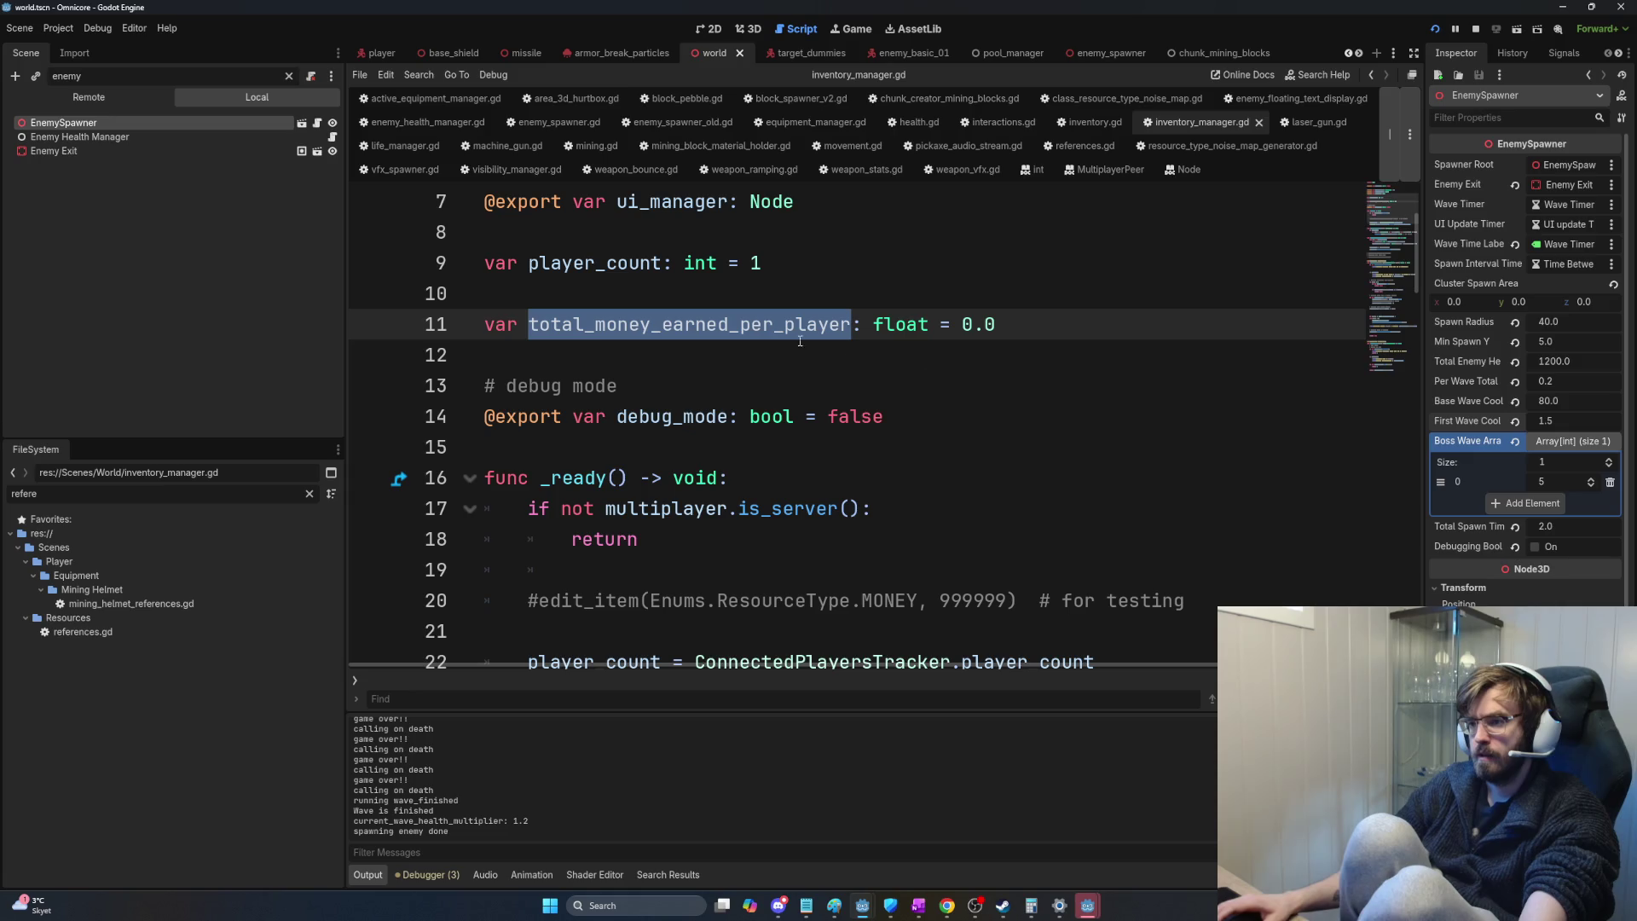
Search the file for 'number' and review the player_count assignment.
{"action": "key", "text": "ctrl+f"}
{"action": "type", "text": "n"}
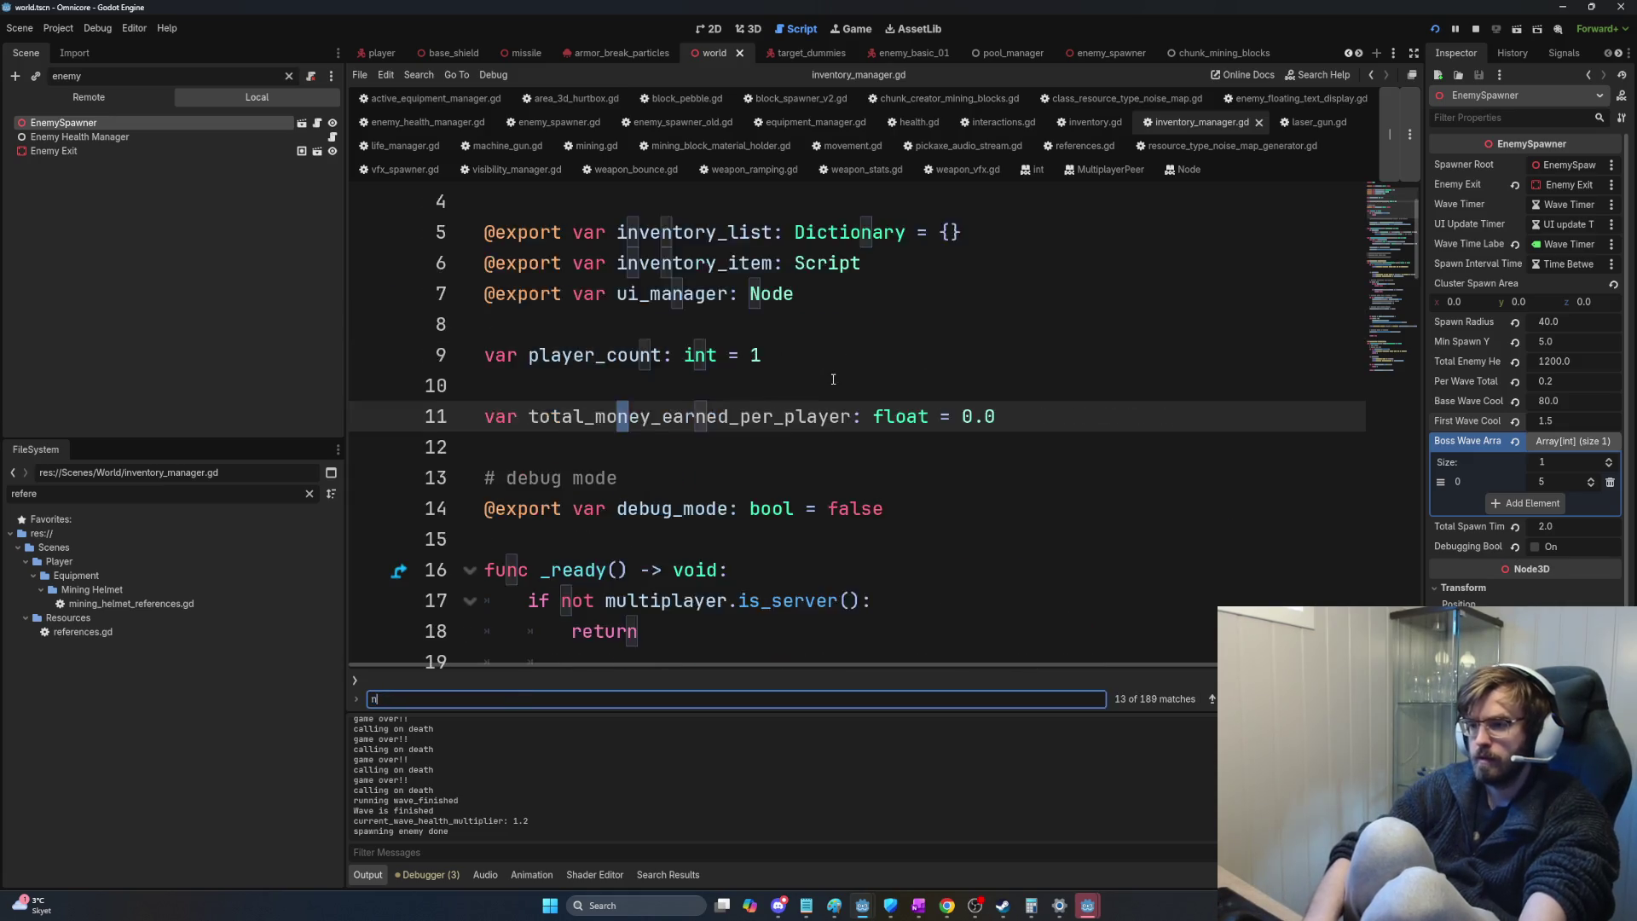
{"action": "type", "text": "umber"}
{"action": "key", "text": "ctrl+f"}
{"action": "scroll", "coordinate": [836, 381], "scroll_direction": "up", "scroll_amount": 4}
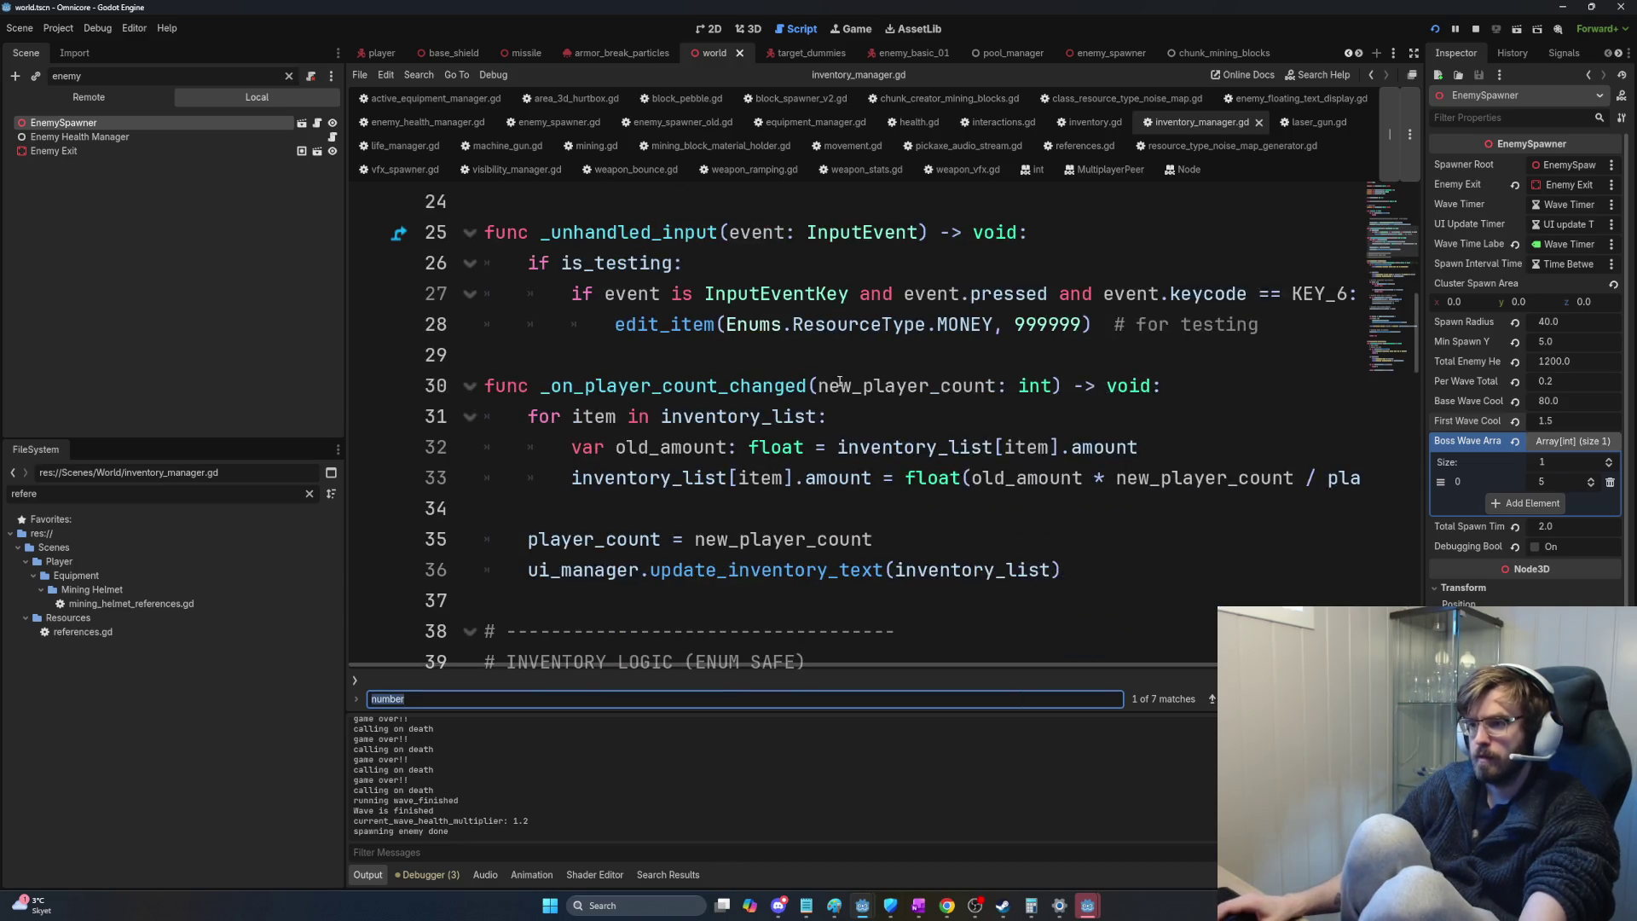
{"action": "scroll", "coordinate": [840, 380], "scroll_direction": "up", "scroll_amount": 1}
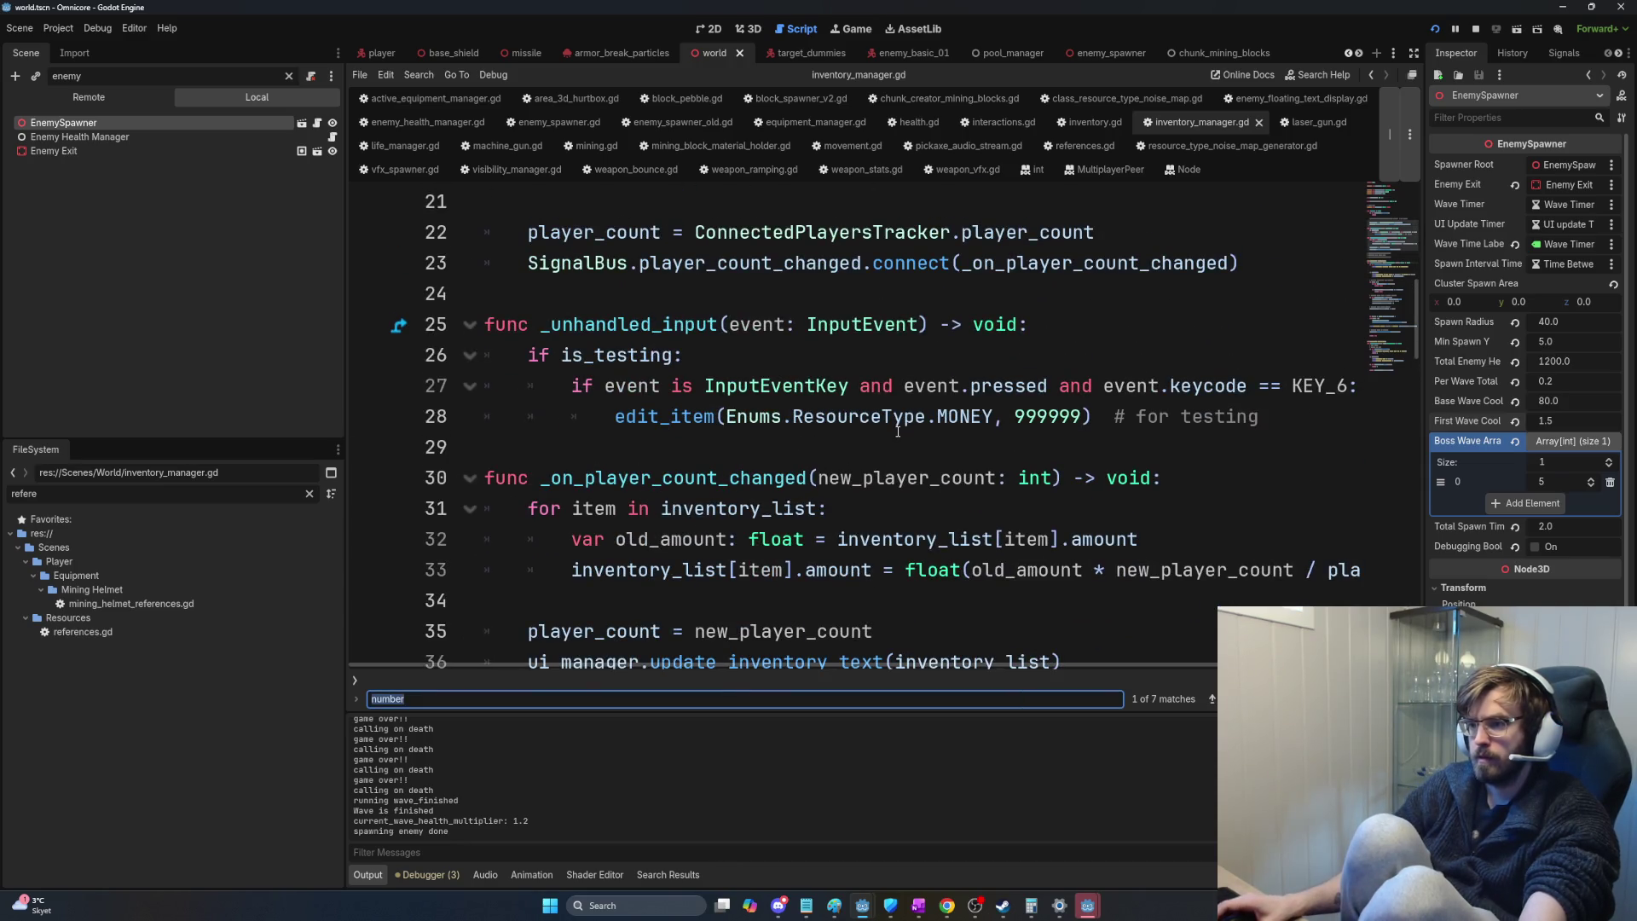
{"action": "scroll", "coordinate": [897, 431], "scroll_direction": "up", "scroll_amount": 1}
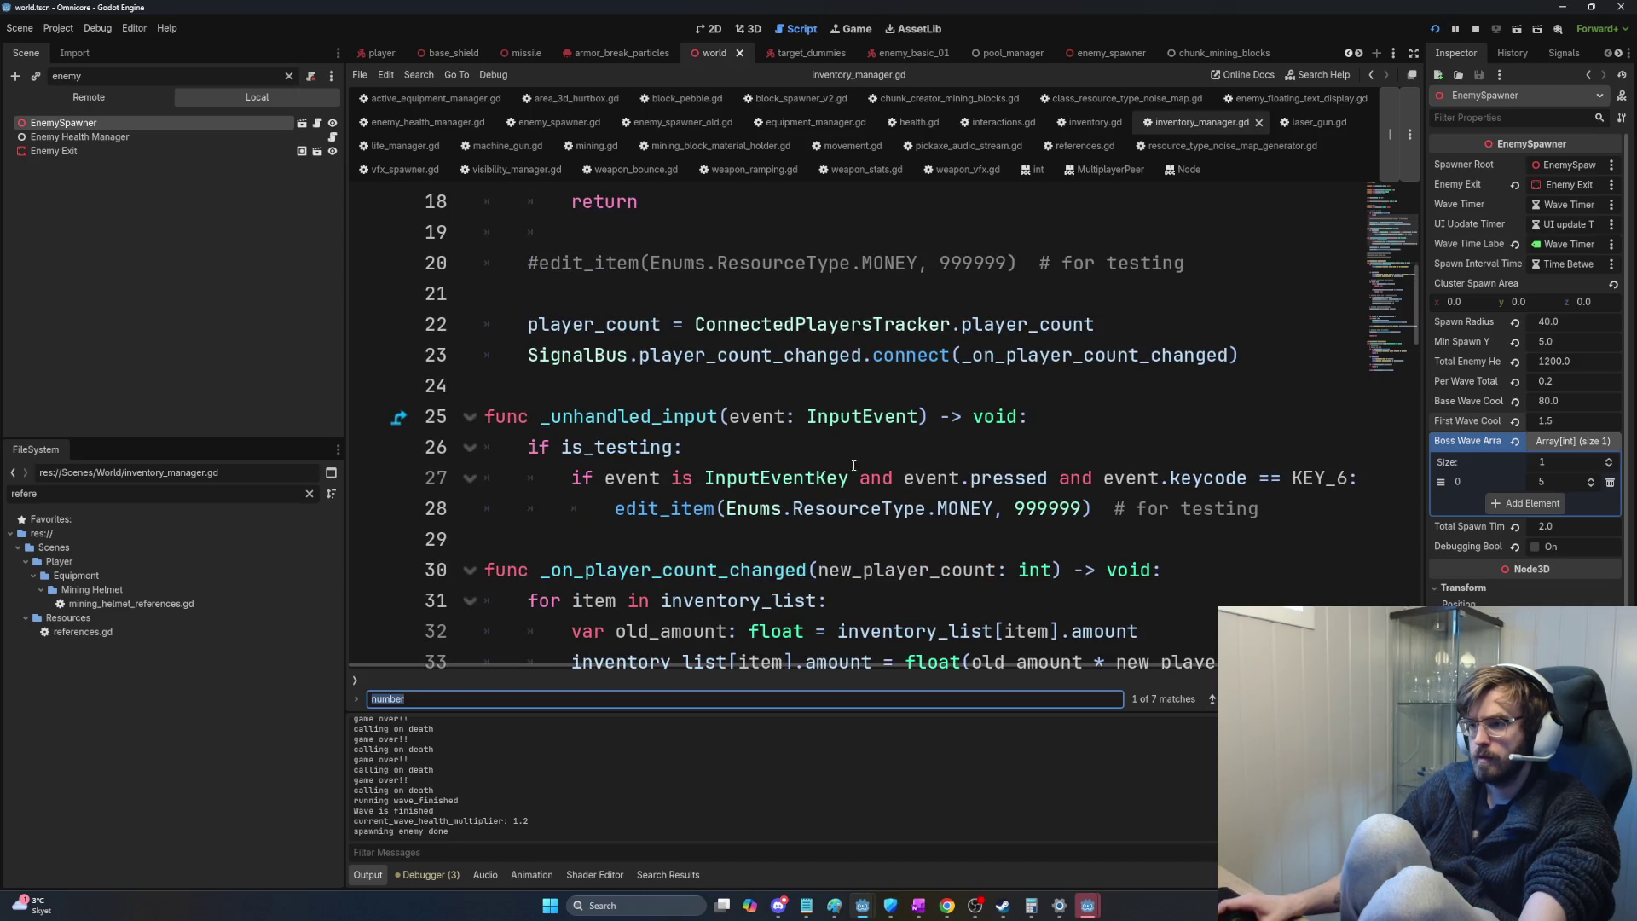
{"action": "scroll", "coordinate": [826, 450], "scroll_direction": "up", "scroll_amount": 1}
{"action": "left_click", "coordinate": [701, 418]}
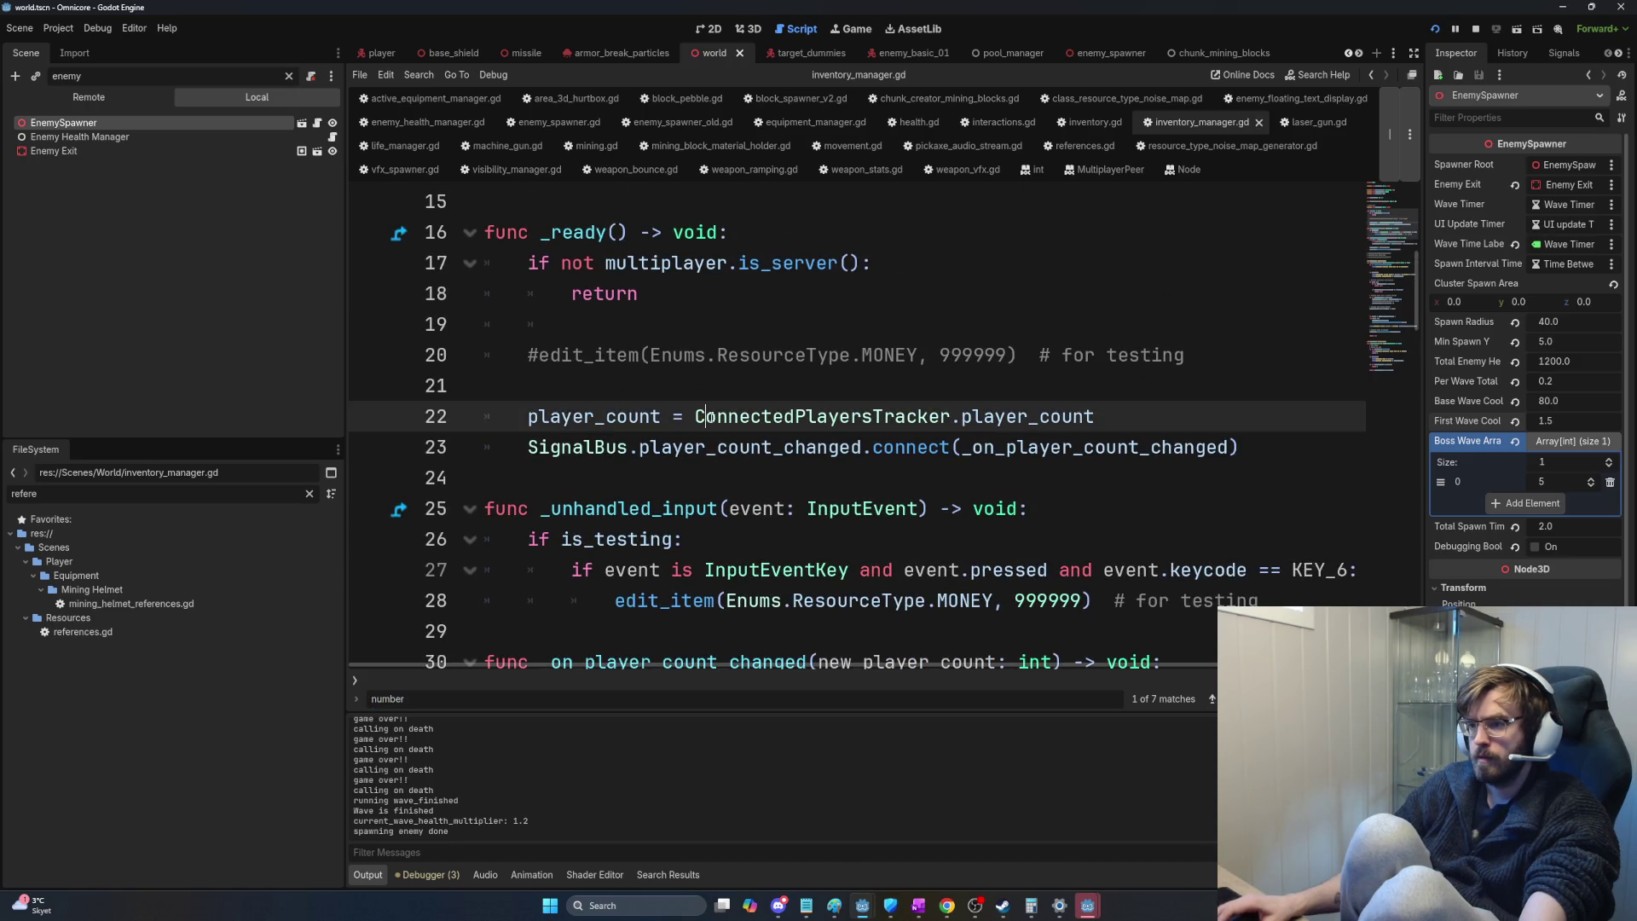
{"action": "left_click_drag", "start_coordinate": [1098, 416], "coordinate": [523, 415]}
{"action": "double_click", "coordinate": [590, 418]}
{"action": "scroll", "coordinate": [700, 465], "scroll_direction": "up", "scroll_amount": 4}
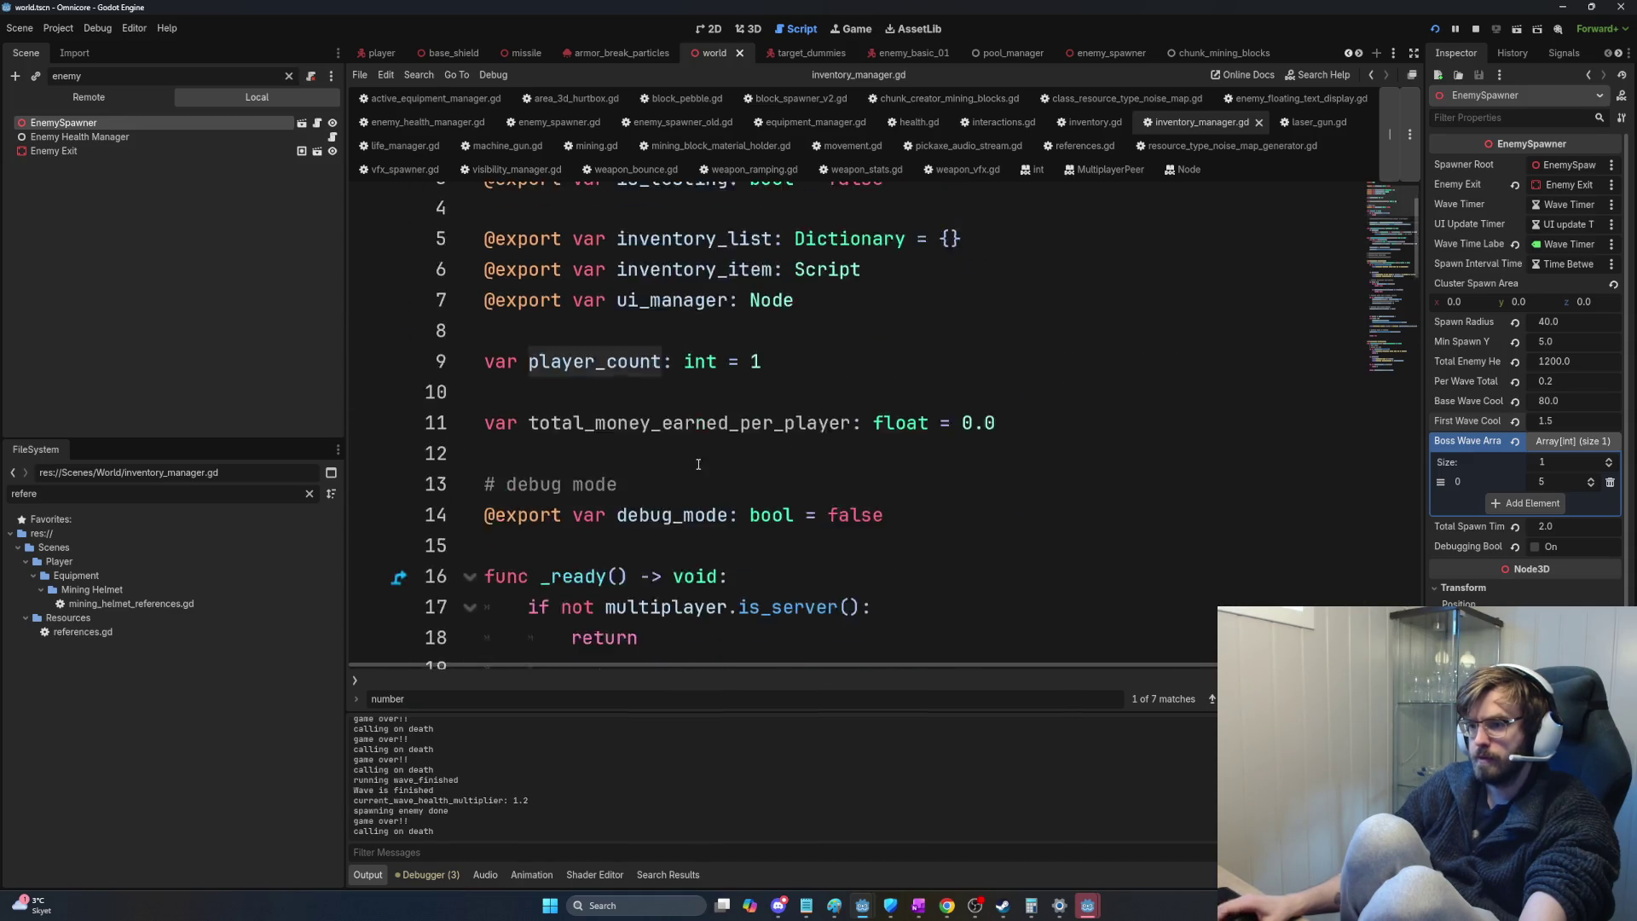
{"action": "scroll", "coordinate": [698, 483], "scroll_direction": "down", "scroll_amount": 4}
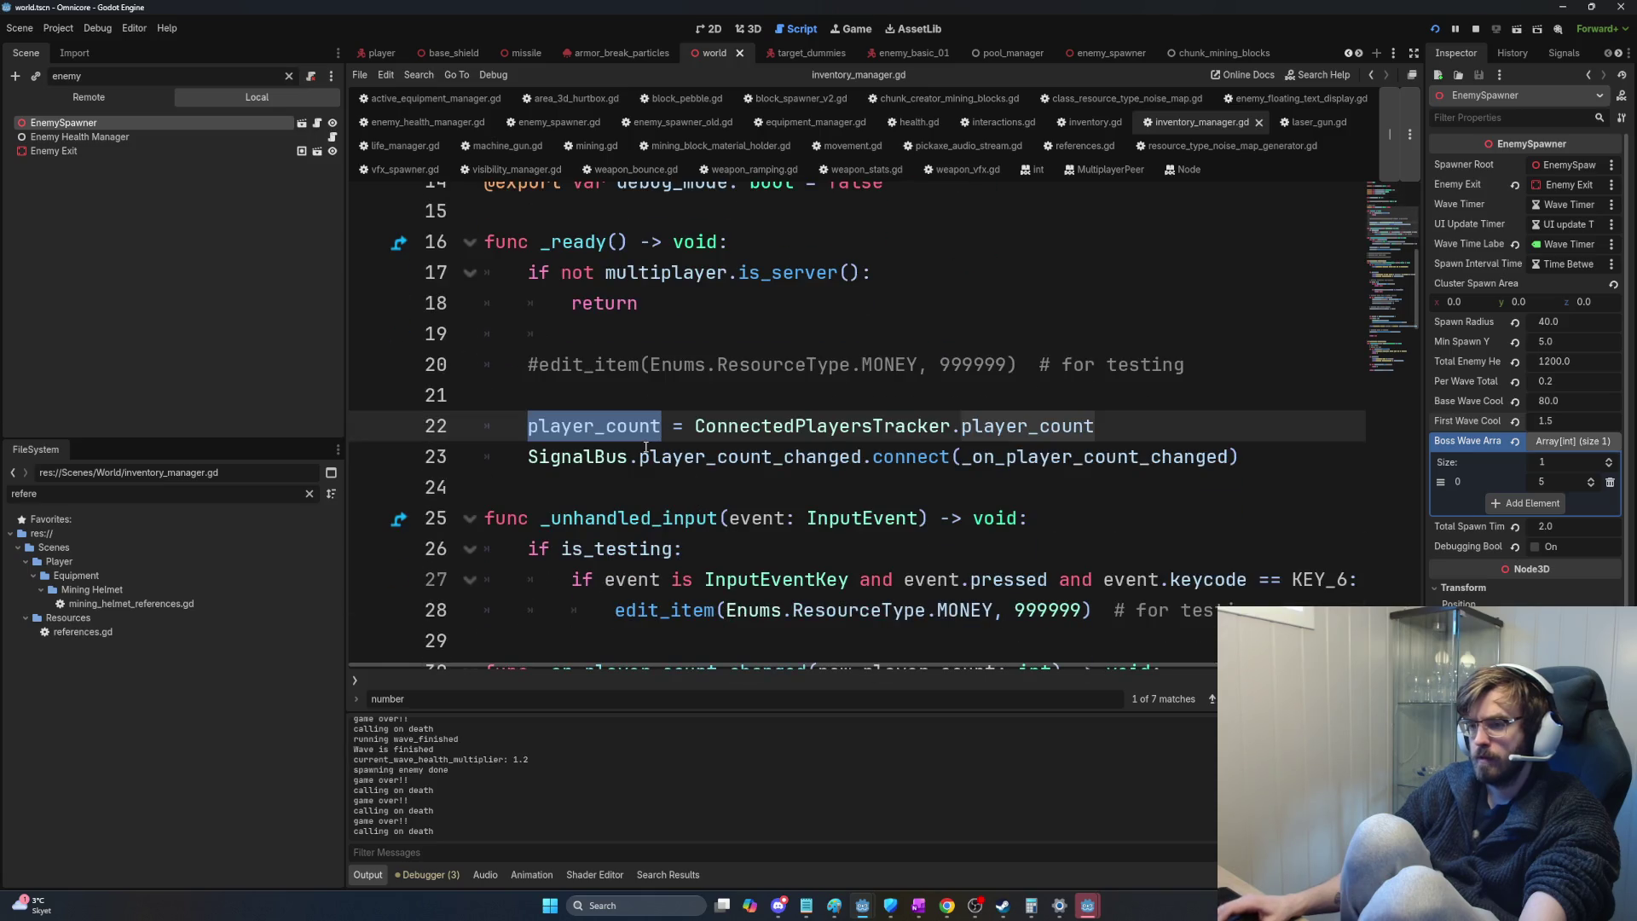
{"action": "scroll", "coordinate": [831, 507], "scroll_direction": "down", "scroll_amount": 15}
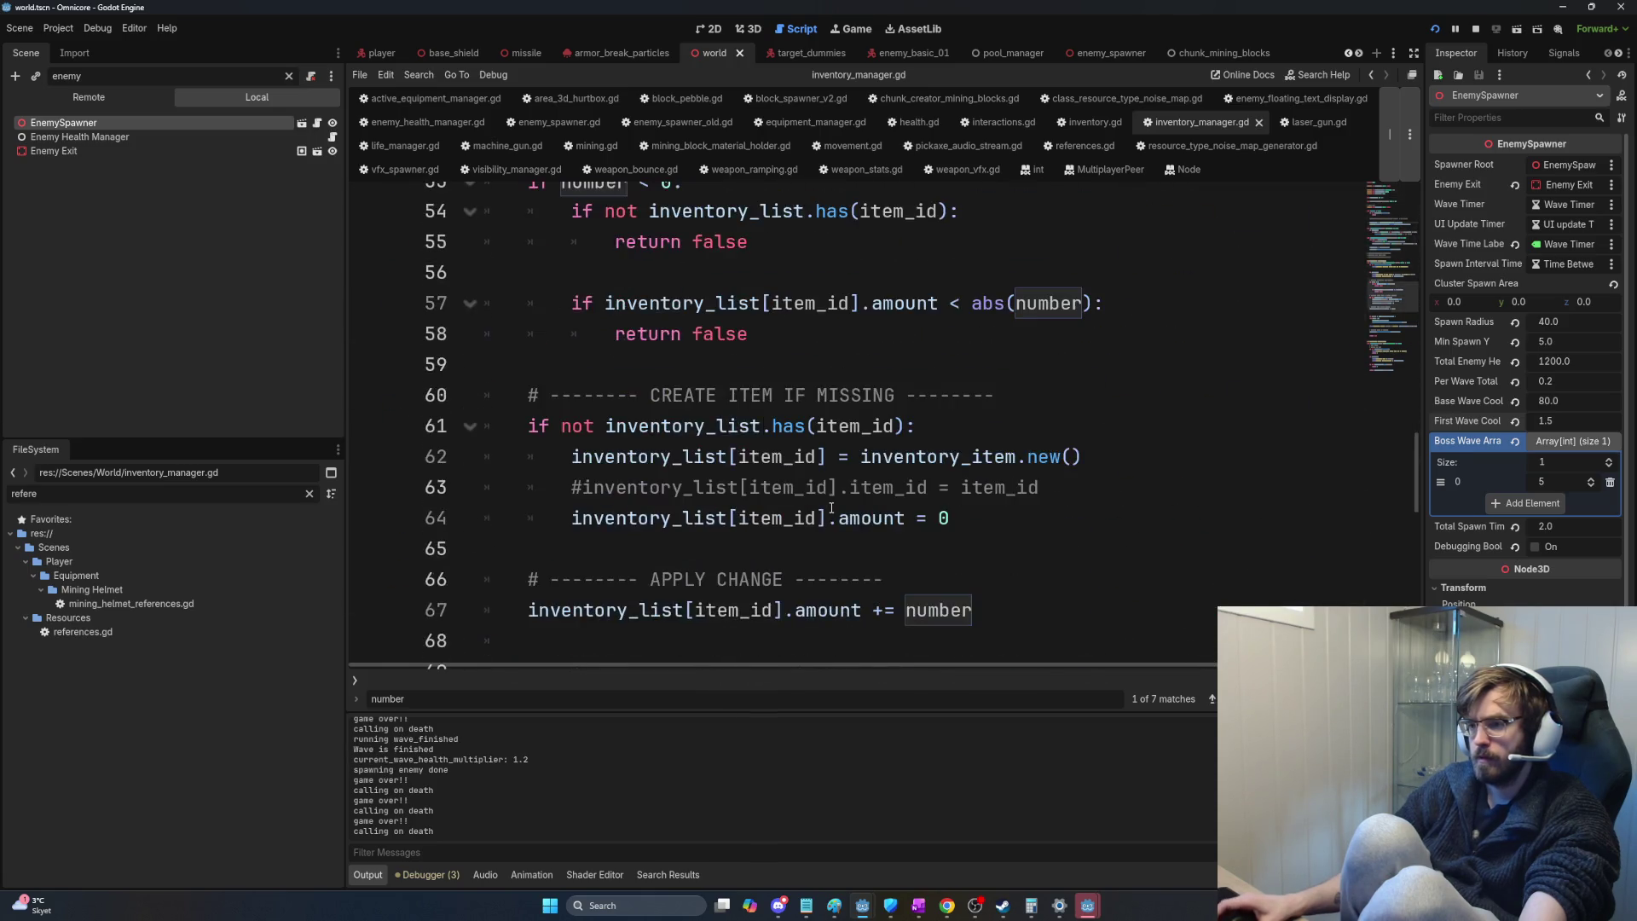
{"action": "scroll", "coordinate": [831, 508], "scroll_direction": "down", "scroll_amount": 3}
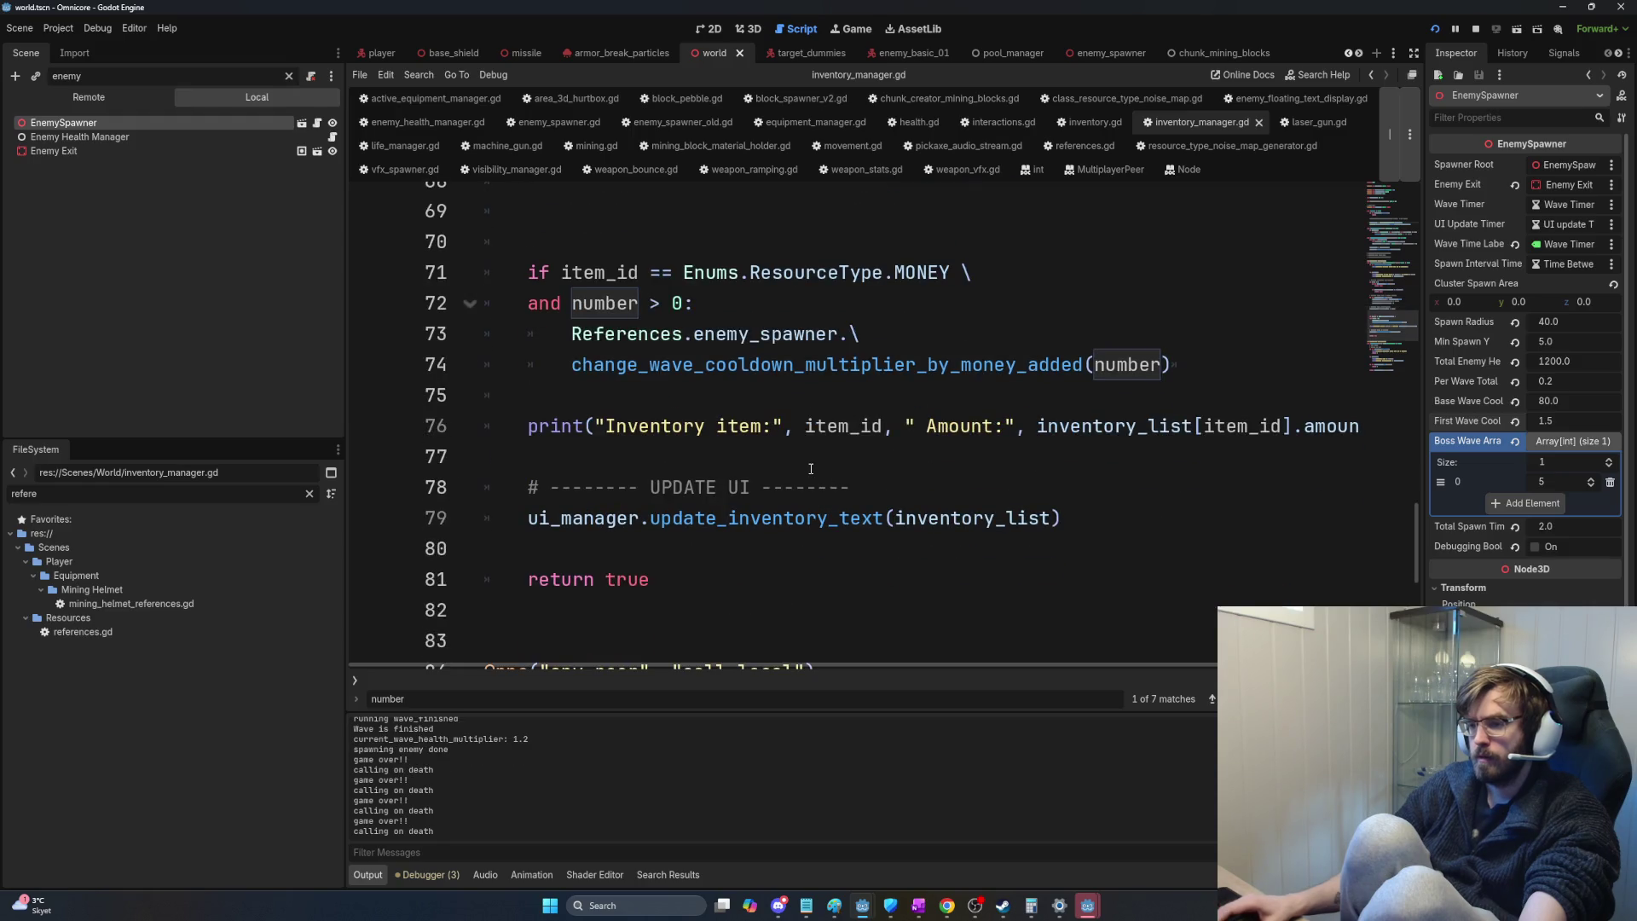
{"action": "scroll", "coordinate": [811, 469], "scroll_direction": "down", "scroll_amount": 1}
{"action": "scroll", "coordinate": [822, 469], "scroll_direction": "up", "scroll_amount": 3}
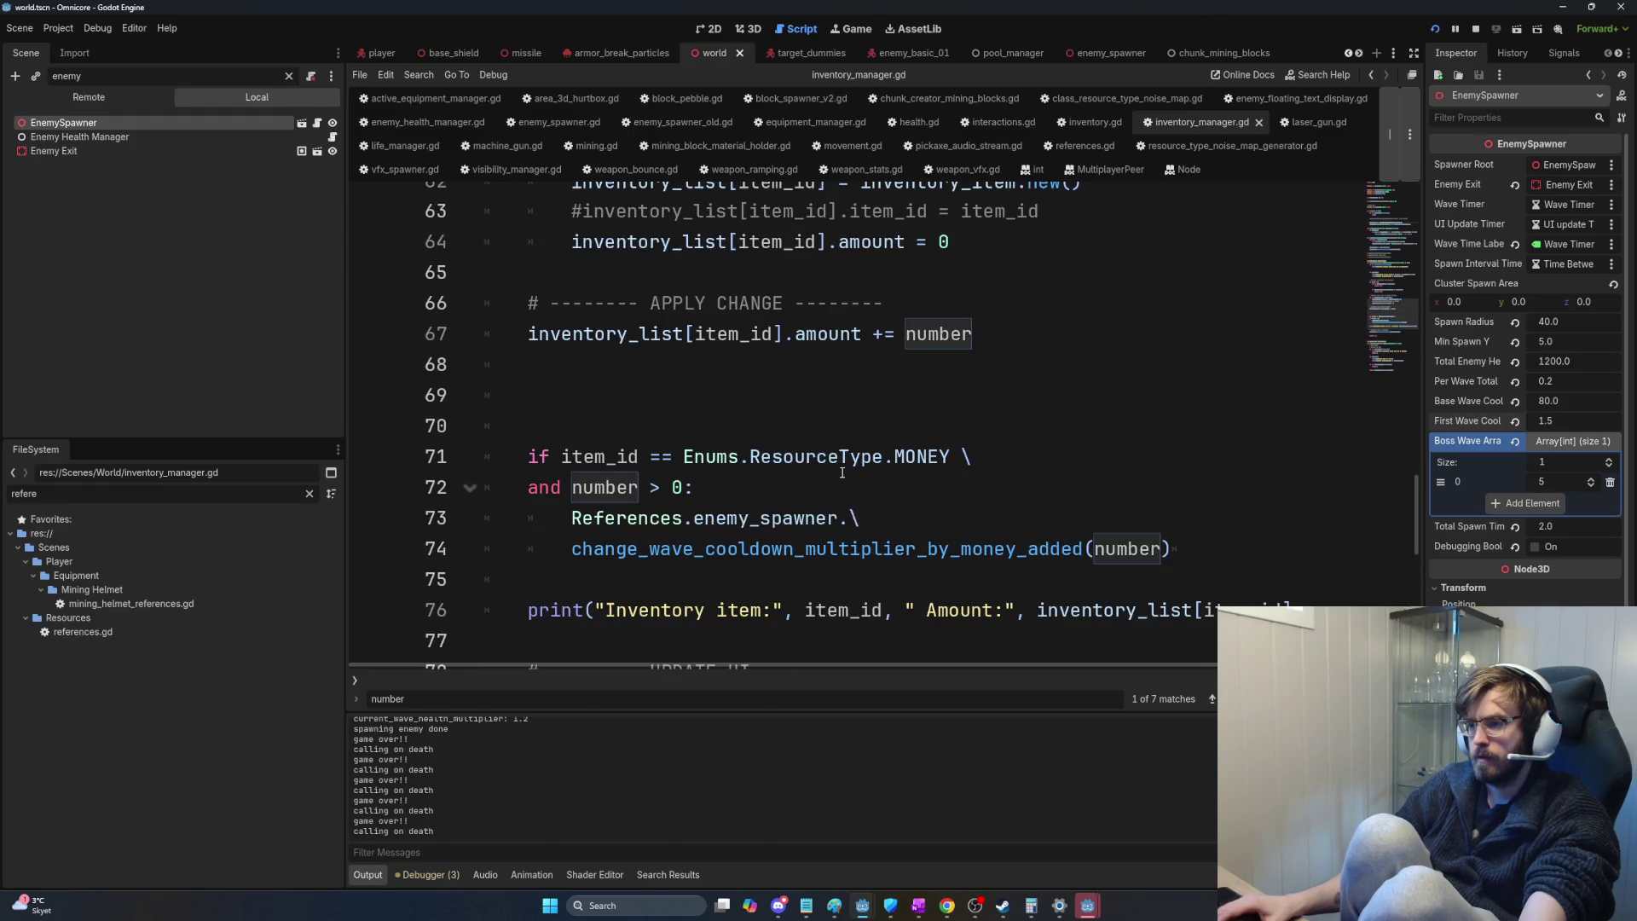
{"action": "scroll", "coordinate": [842, 472], "scroll_direction": "up", "scroll_amount": 2}
{"action": "scroll", "coordinate": [842, 473], "scroll_direction": "down", "scroll_amount": 3}
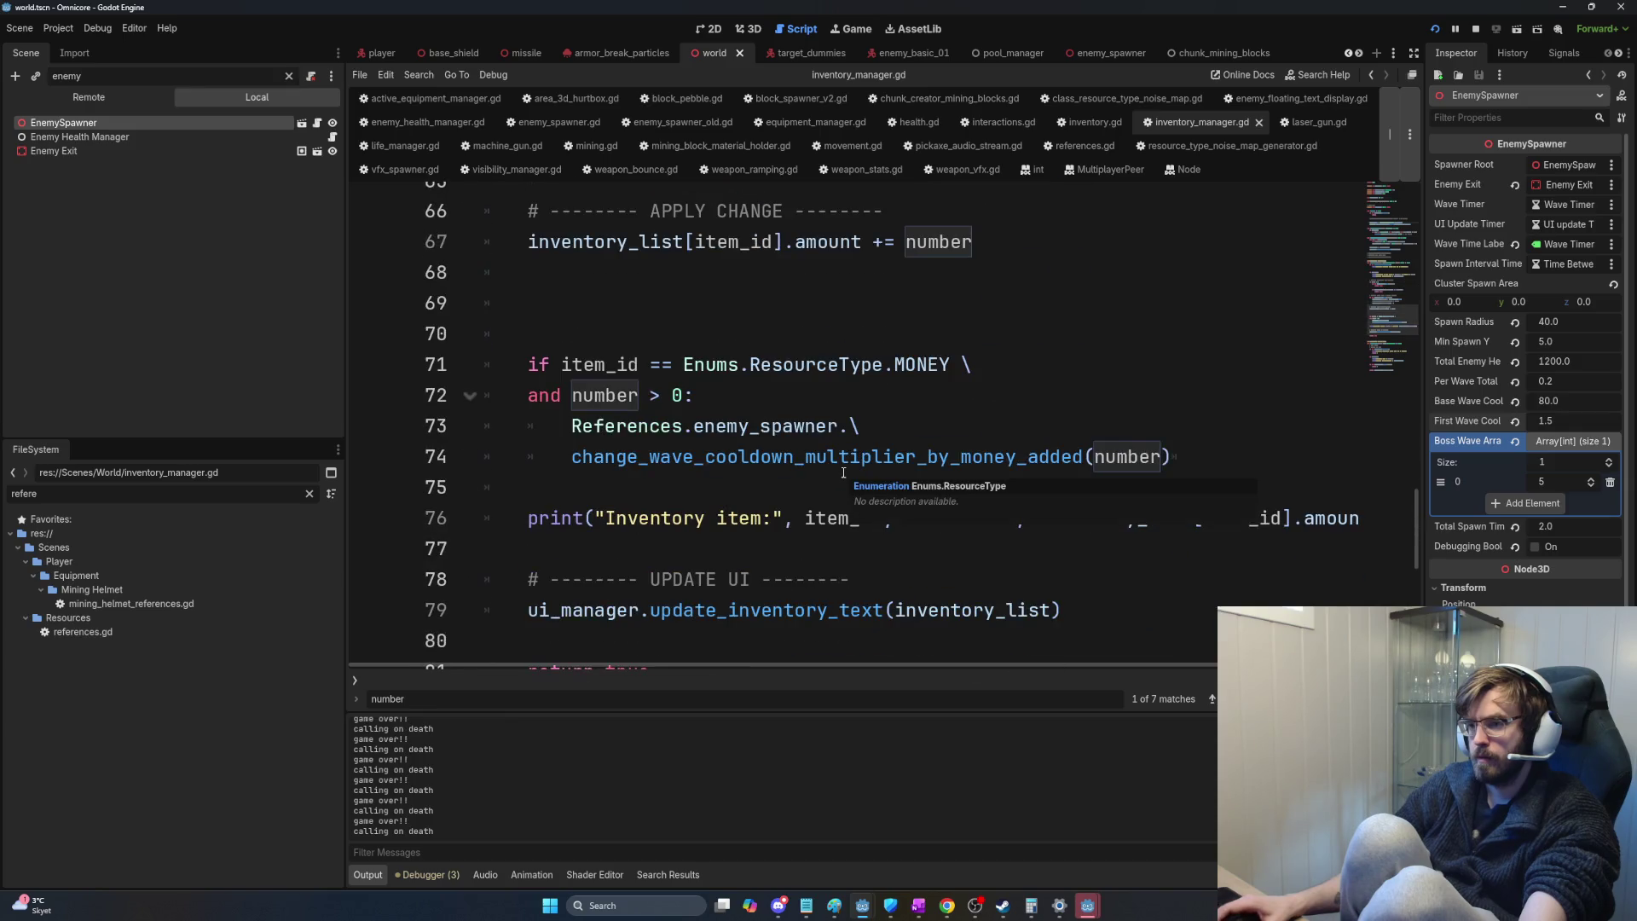
Trim the extra blank lines above the MONEY check, leaving the caret after line 70's condition.
{"action": "left_click", "coordinate": [1008, 457]}
{"action": "scroll", "coordinate": [1000, 460], "scroll_direction": "down", "scroll_amount": 1}
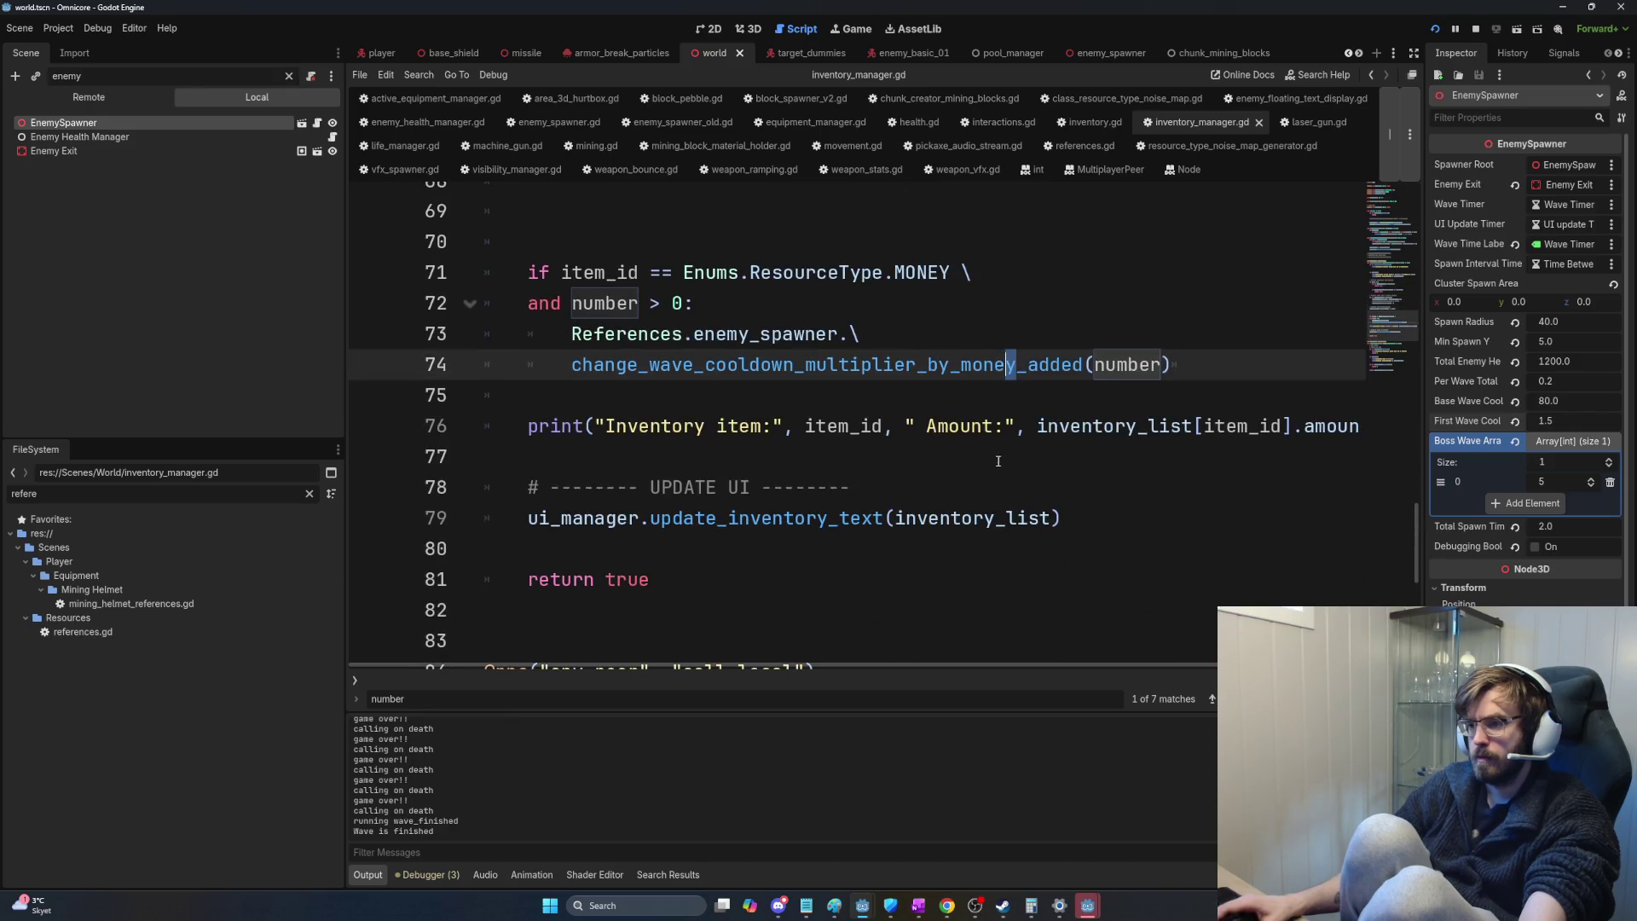
{"action": "scroll", "coordinate": [827, 340], "scroll_direction": "up", "scroll_amount": 2}
{"action": "left_click", "coordinate": [771, 405]}
{"action": "key", "text": "Down"}
{"action": "key", "text": "BackSpace"}
{"action": "key", "text": "BackSpace"}
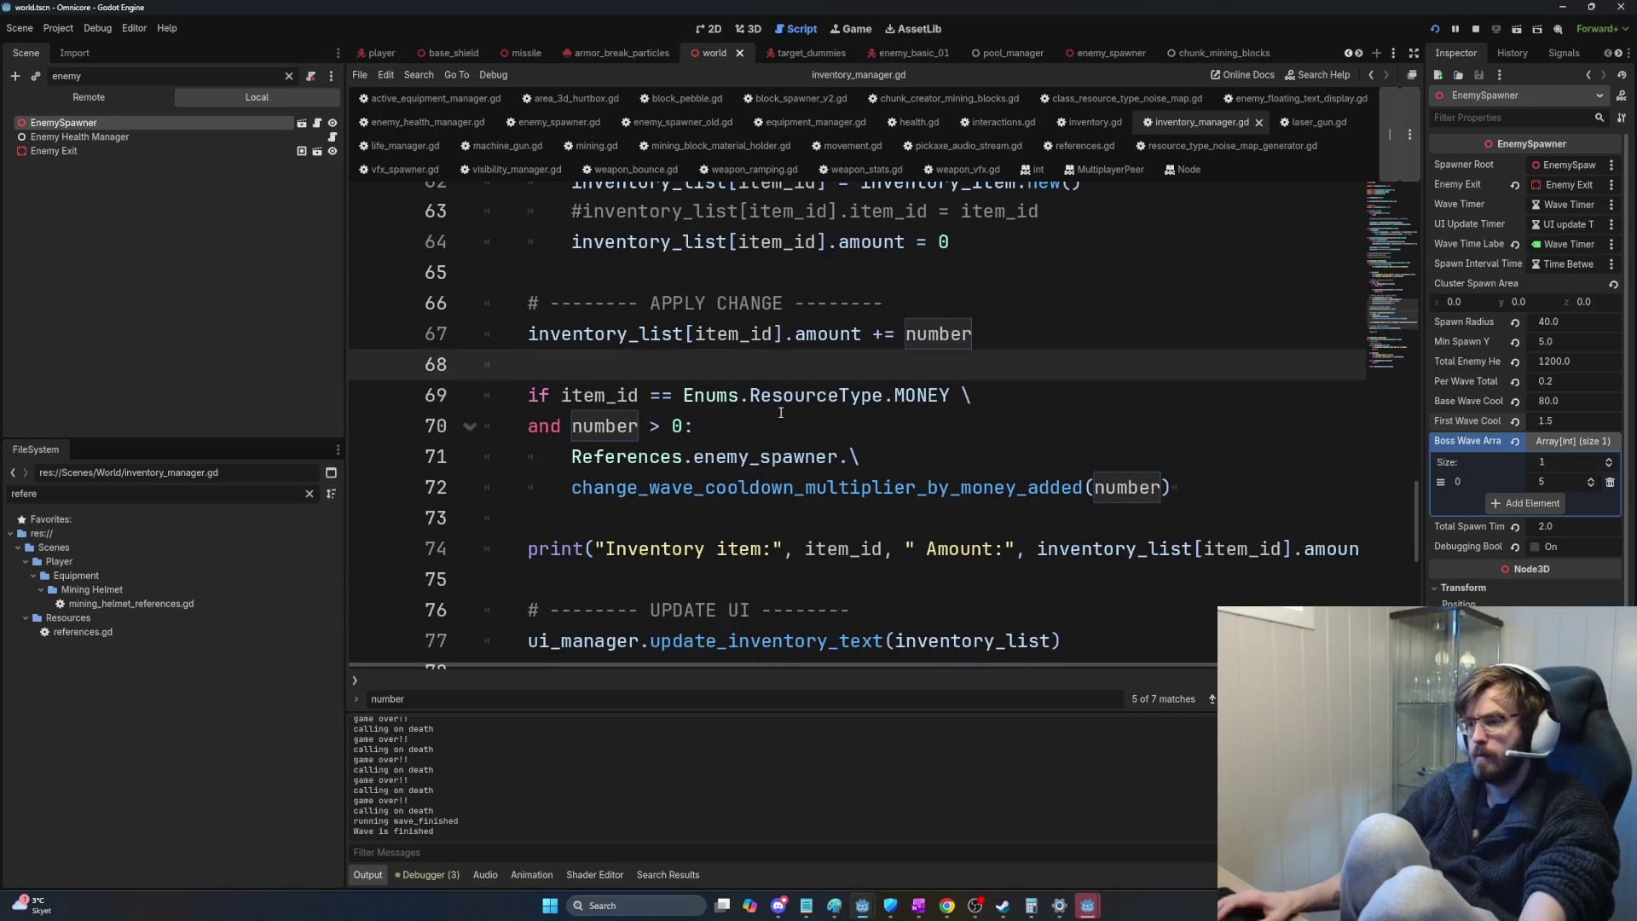
{"action": "left_click", "coordinate": [1211, 482]}
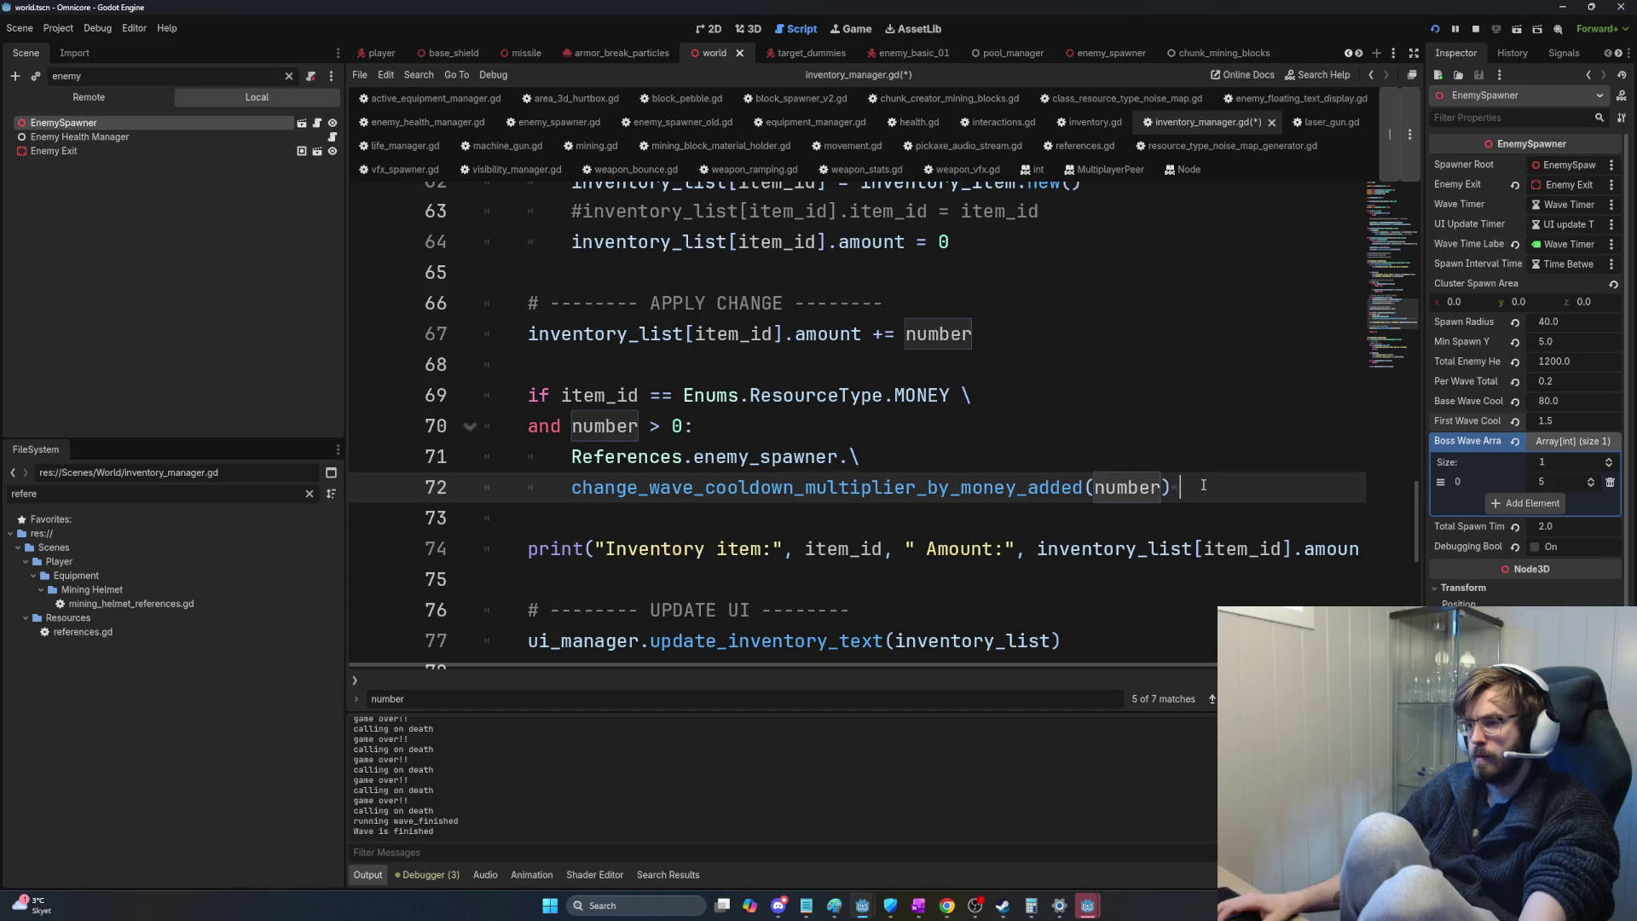
{"action": "mouse_move", "coordinate": [1203, 485]}
{"action": "left_mouse_down"}
{"action": "mouse_move", "coordinate": [503, 487]}
{"action": "mouse_move", "coordinate": [512, 409]}
{"action": "left_mouse_up"}
{"action": "left_click", "coordinate": [516, 402]}
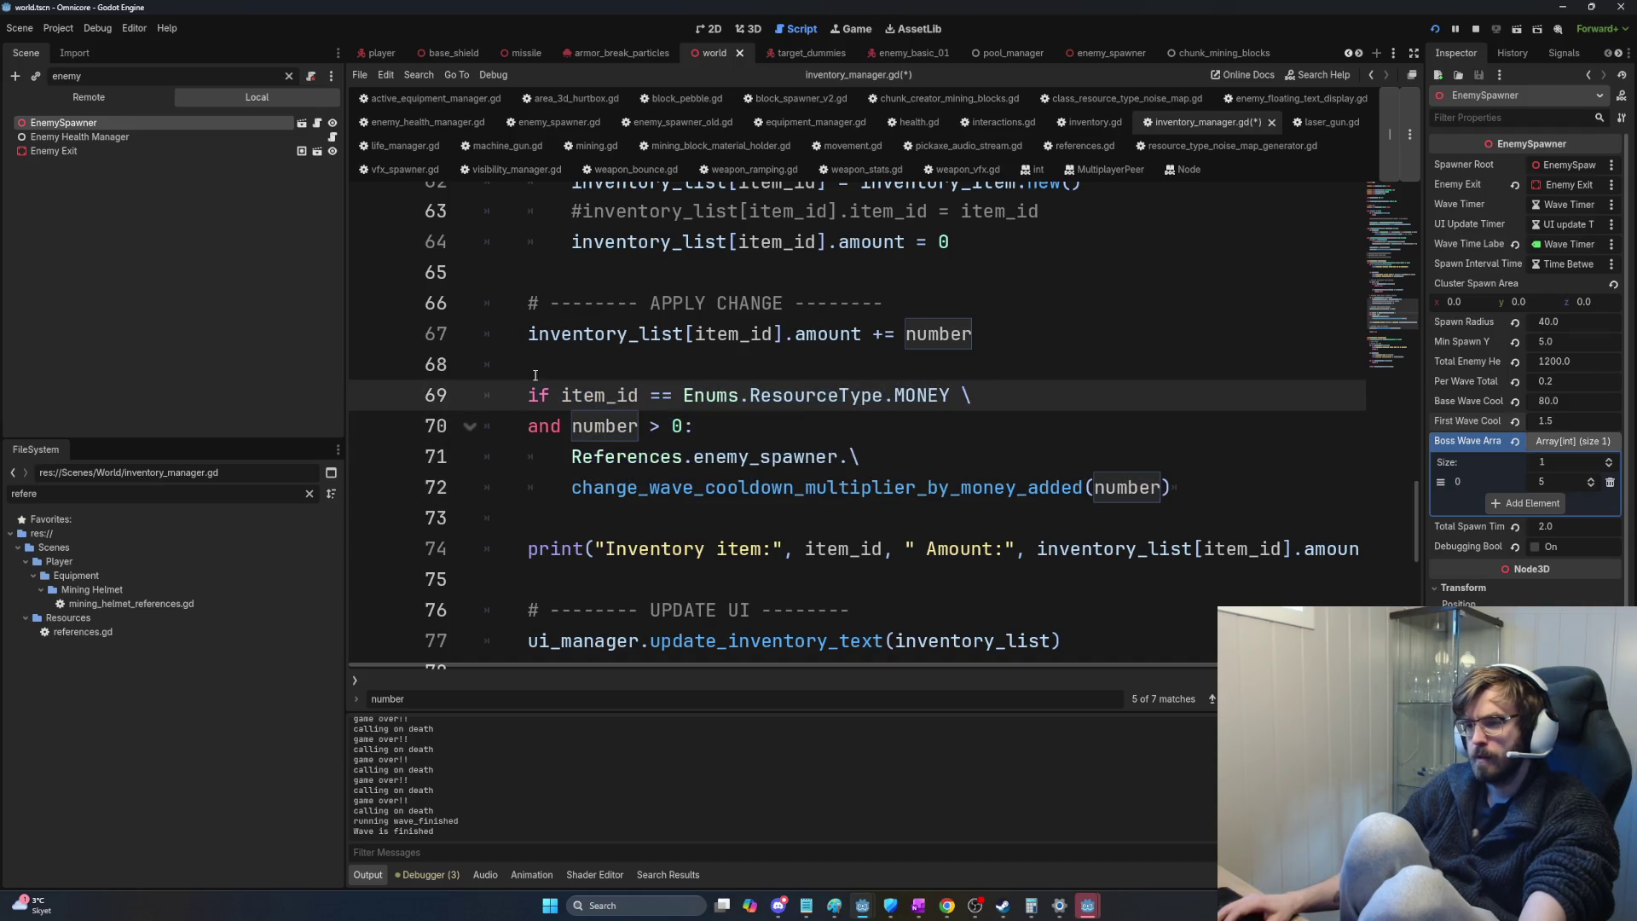
{"action": "left_click", "coordinate": [701, 428]}
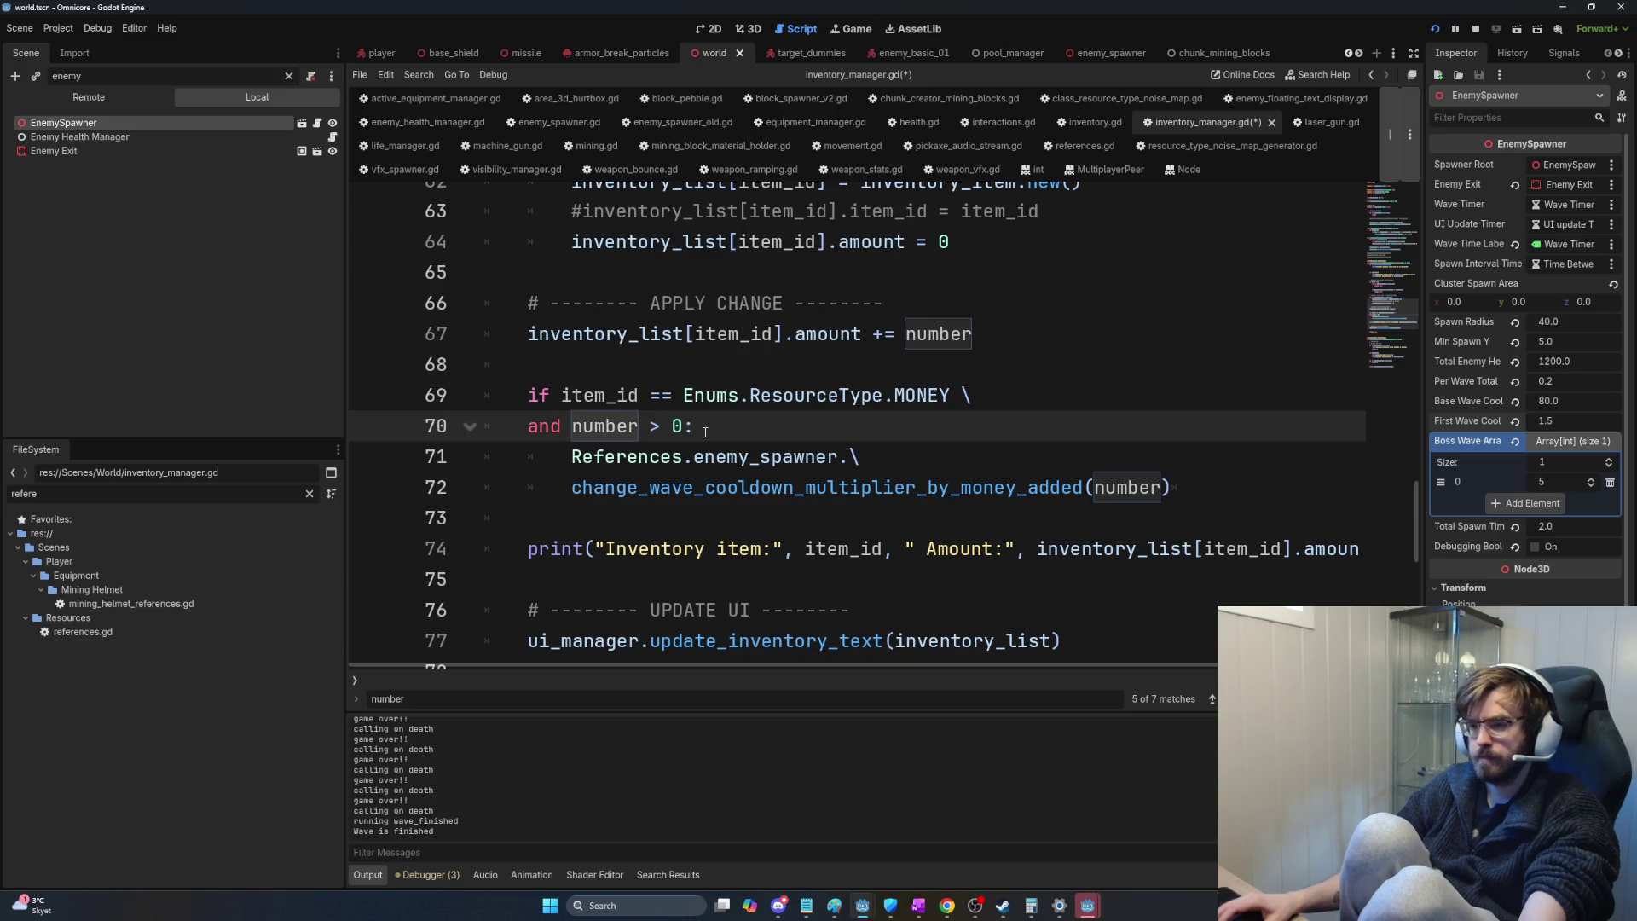
Insert add_to_total_money_earned_per_player(number) as the first line inside the MONEY check.
{"action": "key", "text": "Return"}
{"action": "type", "text": "add_"}
{"action": "key", "text": "BackSpace"}
{"action": "key", "text": "BackSpace"}
{"action": "key", "text": "BackSpace"}
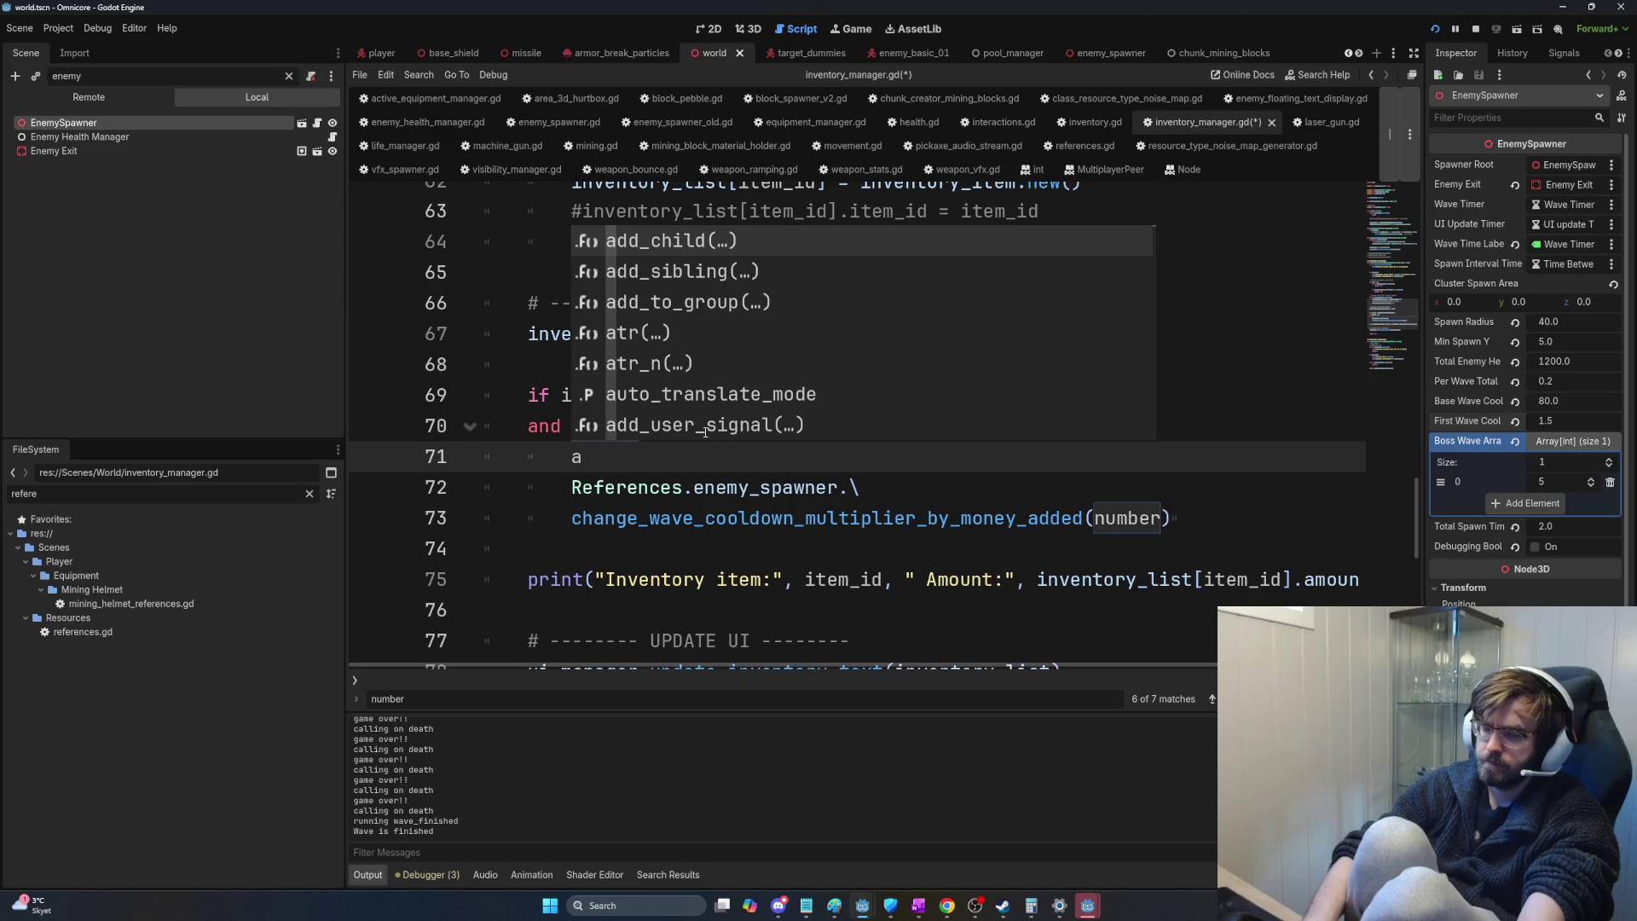
{"action": "key", "text": "BackSpace"}
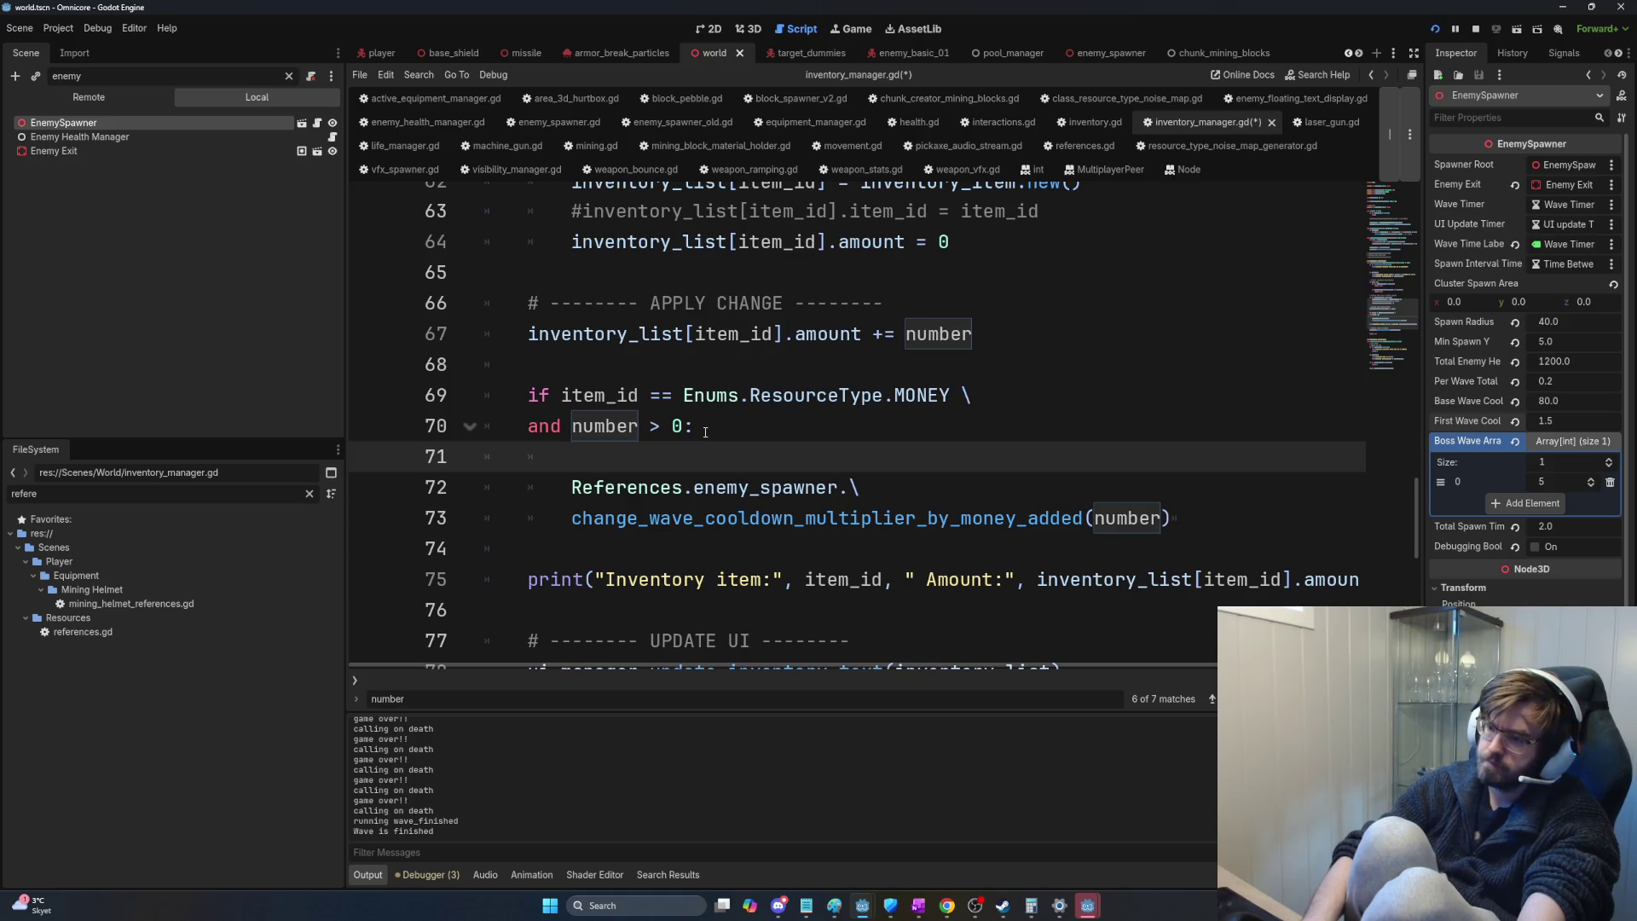
{"action": "type", "text": "accumulate_"}
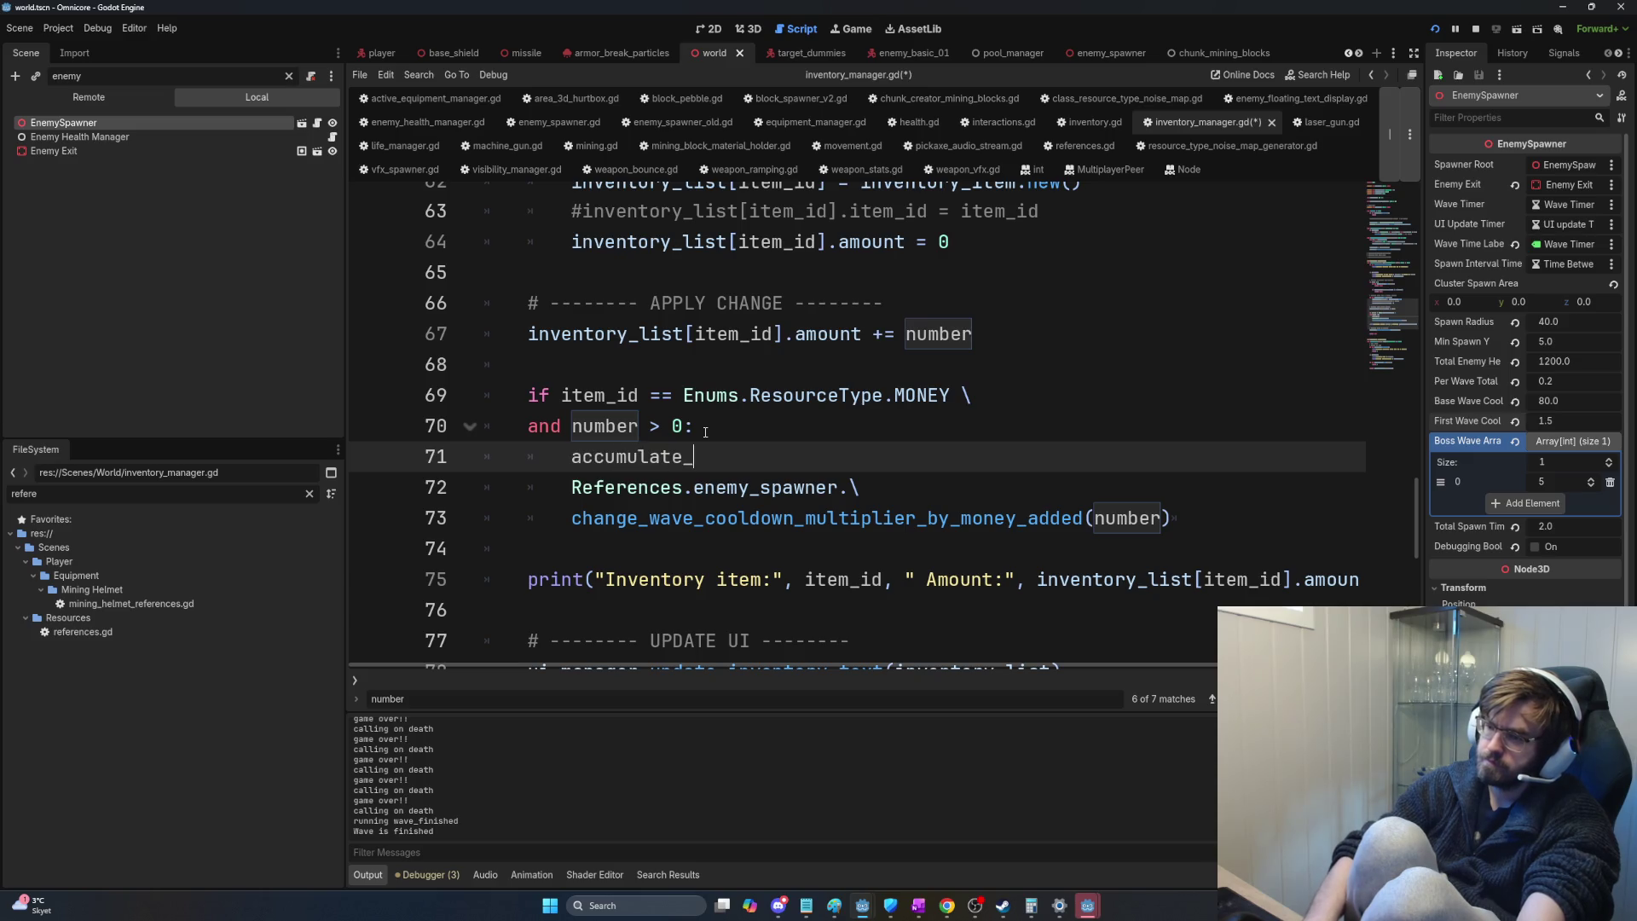
{"action": "type", "text": "tota"}
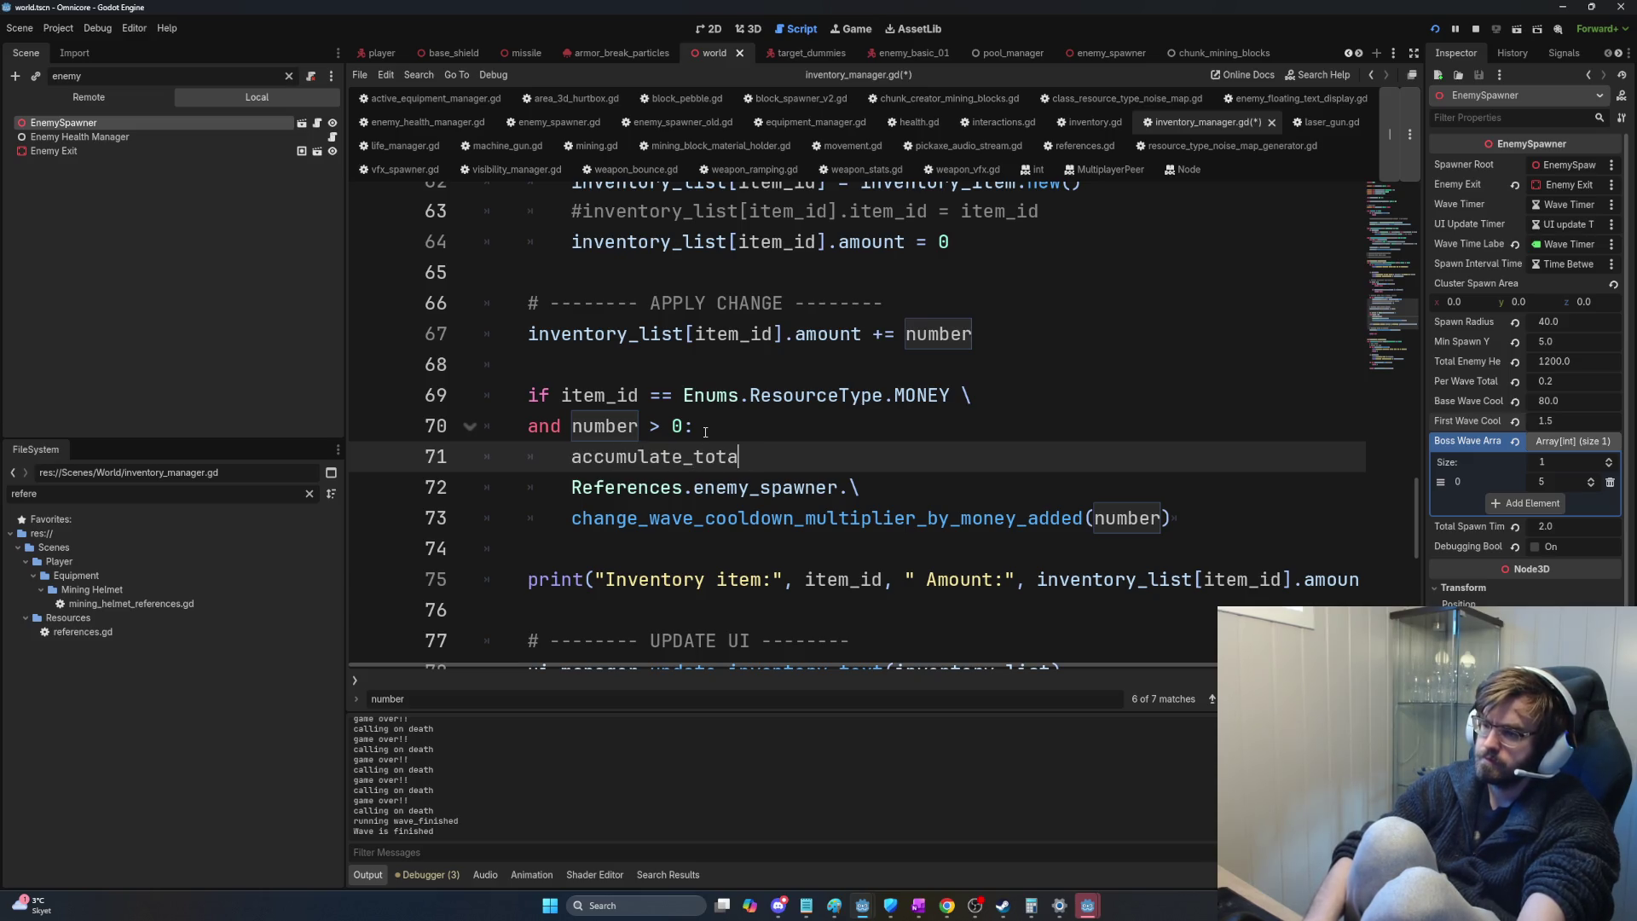
{"action": "key", "text": "BackSpace"}
{"action": "key", "text": "BackSpace"}
{"action": "key", "text": "BackSpace"}
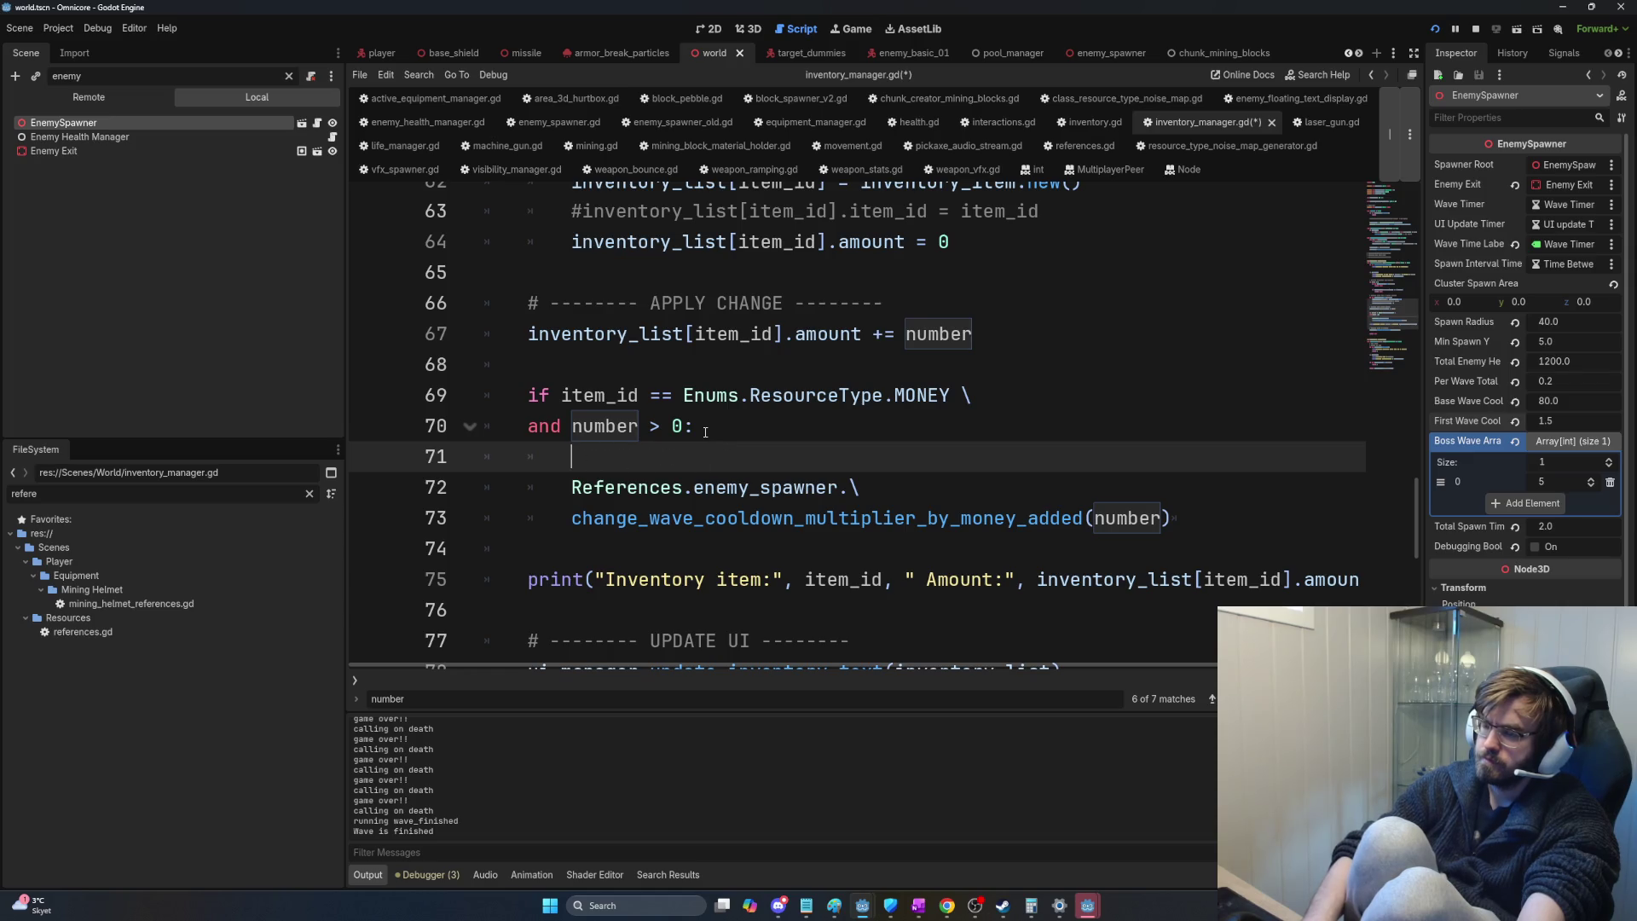
{"action": "type", "text": "d_to_Ta"}
{"action": "key", "text": "BackSpace"}
{"action": "type", "text": "total_"}
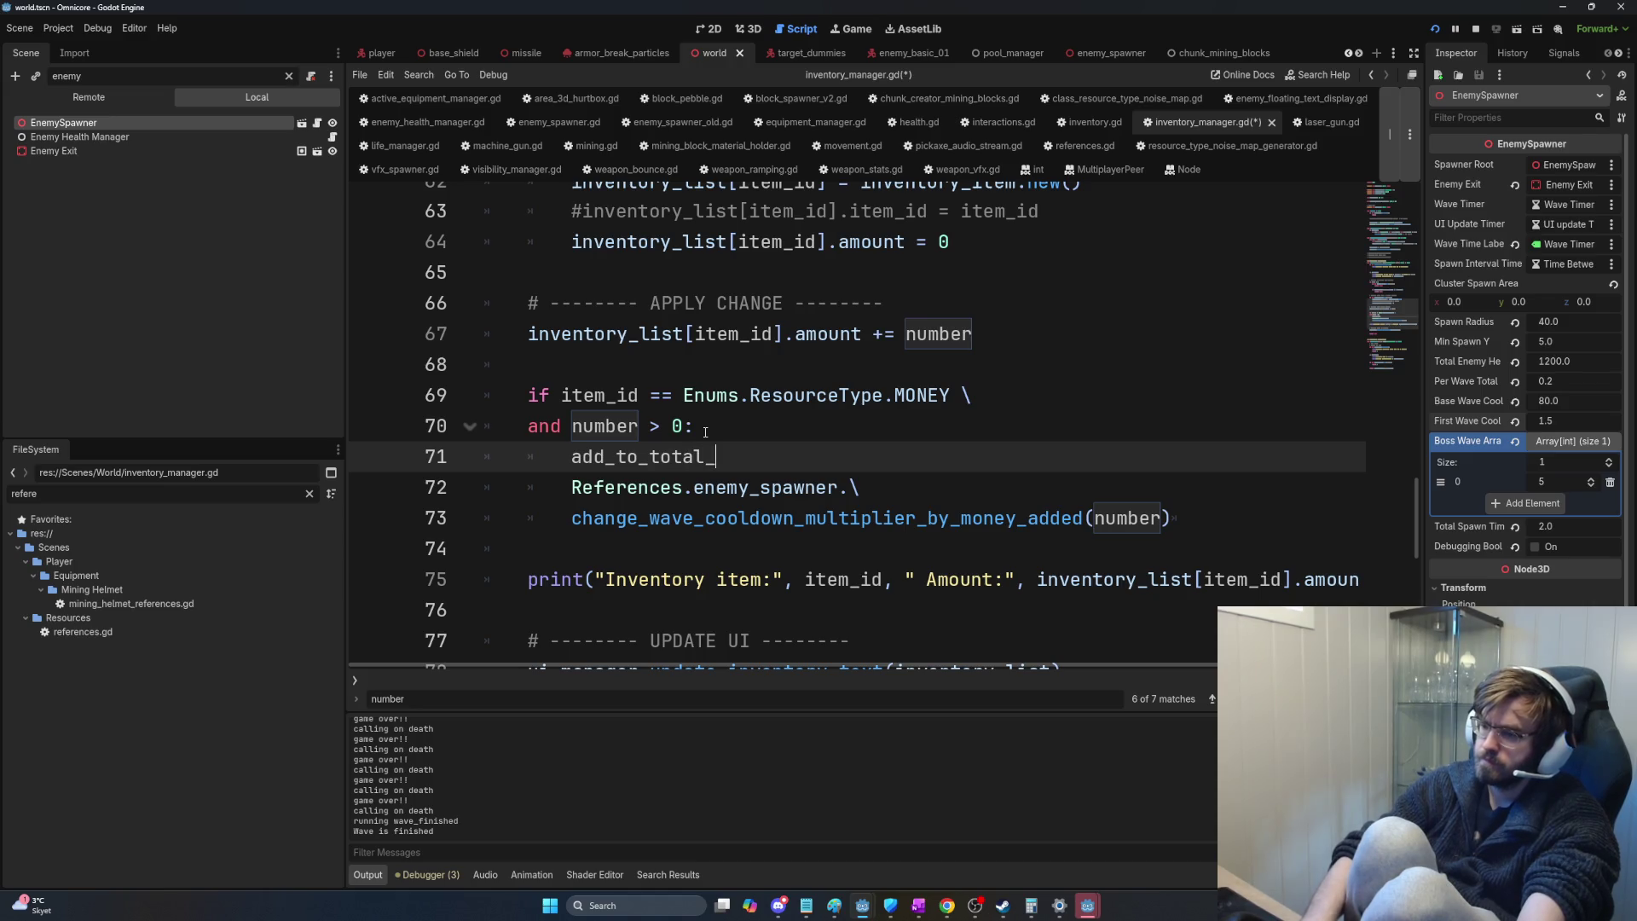
{"action": "type", "text": "total_money_earned_per_player"}
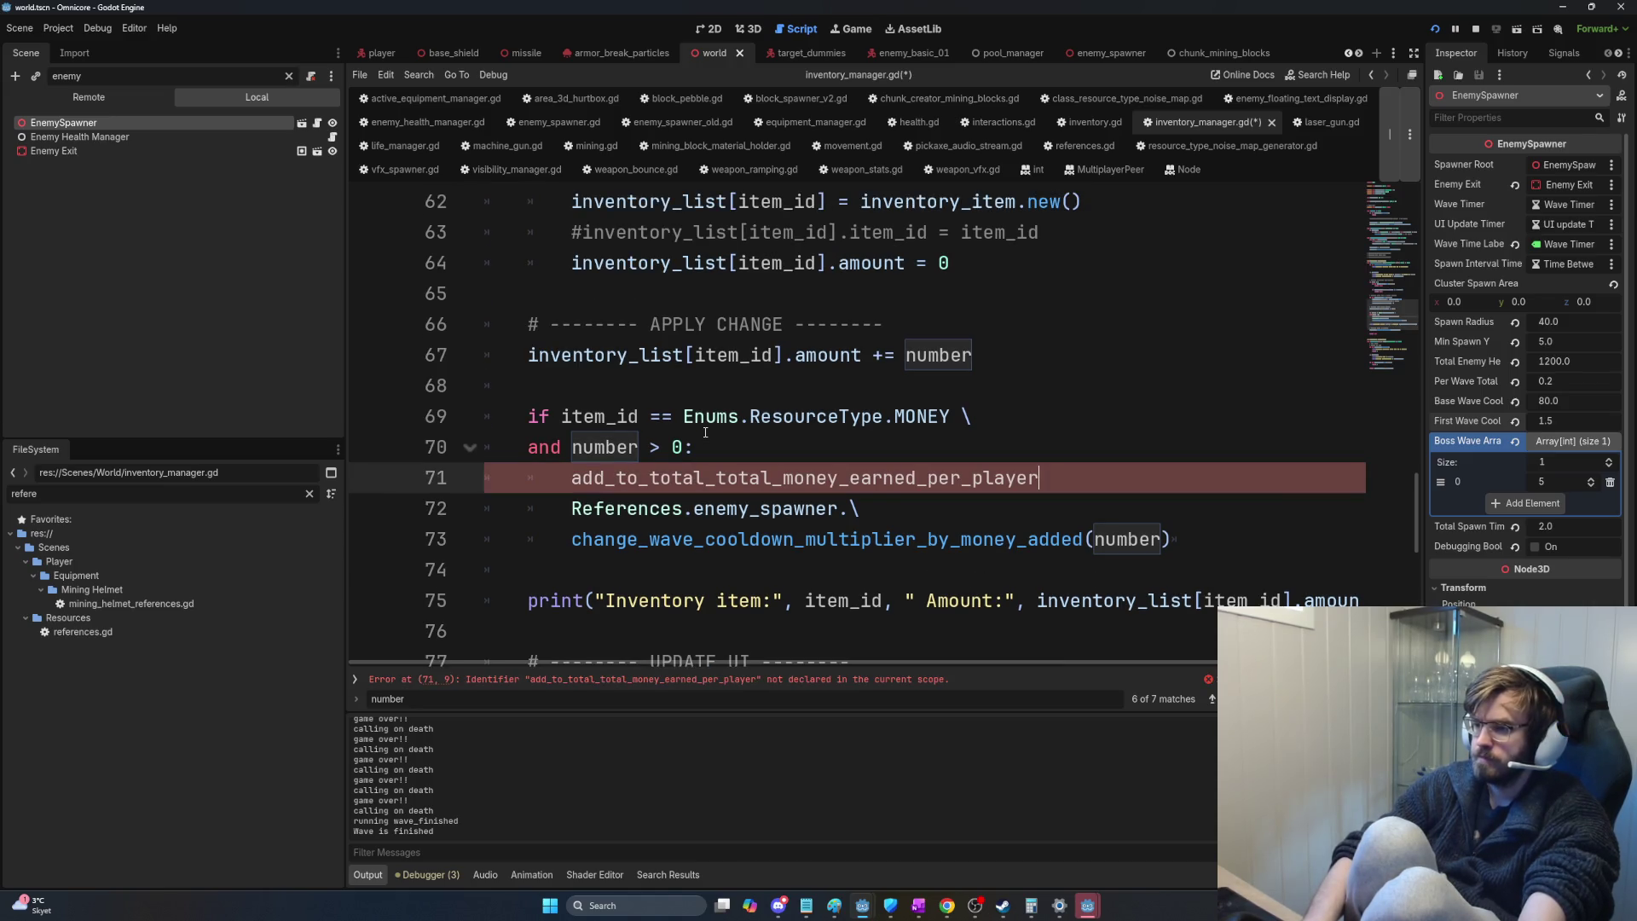
{"action": "left_click_drag", "start_coordinate": [721, 478], "coordinate": [649, 477]}
{"action": "key", "text": "Return"}
{"action": "key", "text": "BackSpace"}
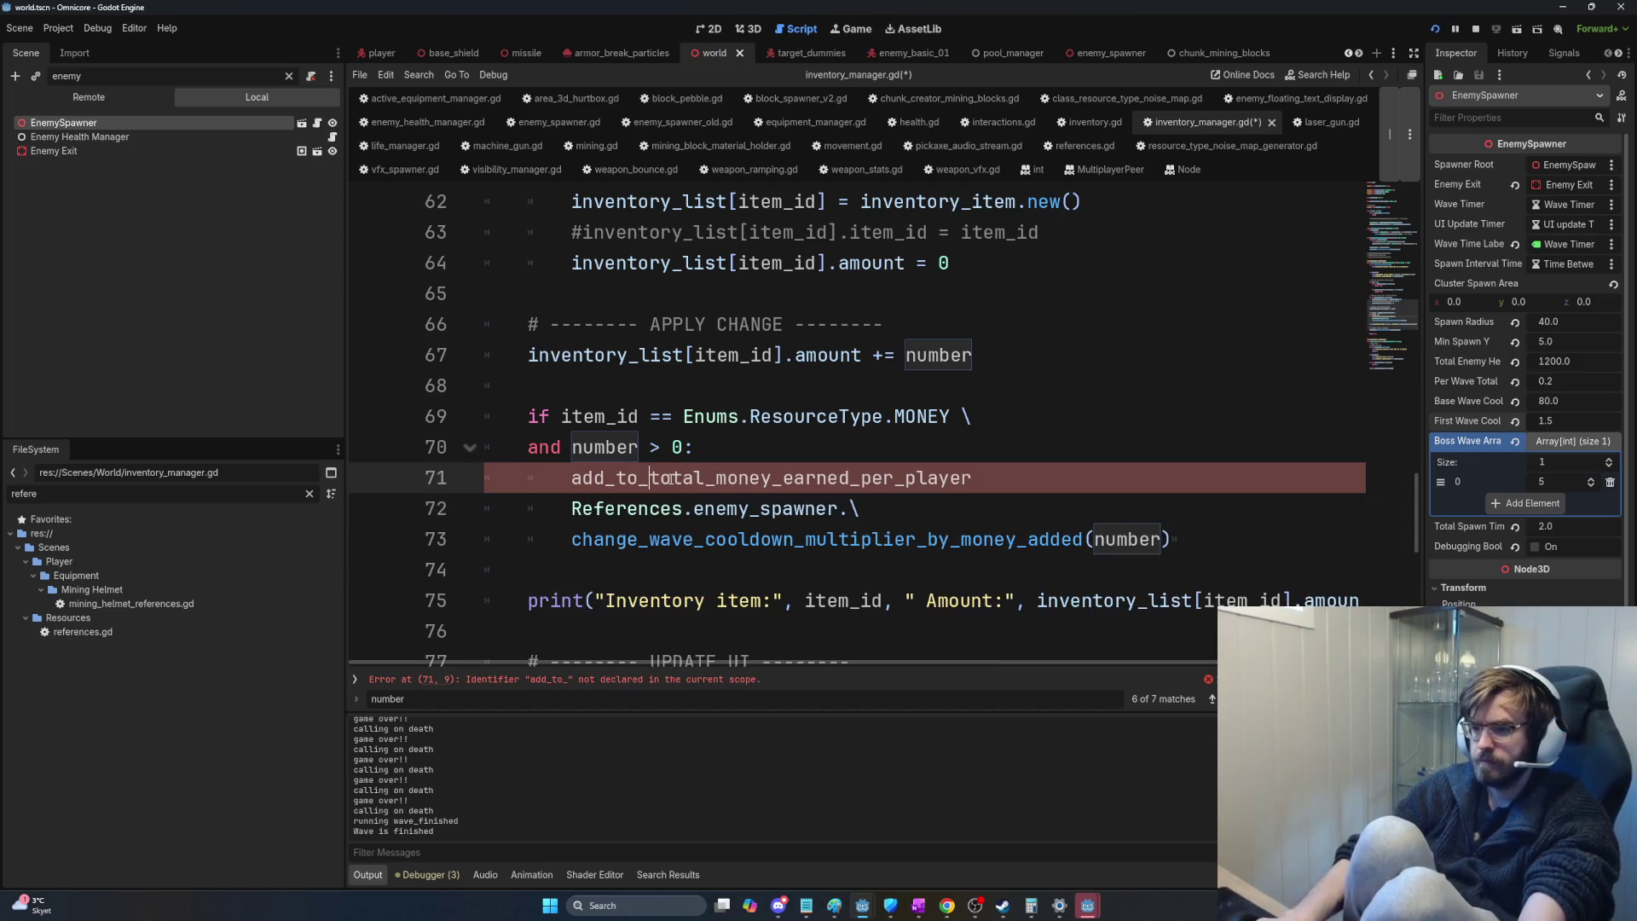
{"action": "type", "text": "(numb"}
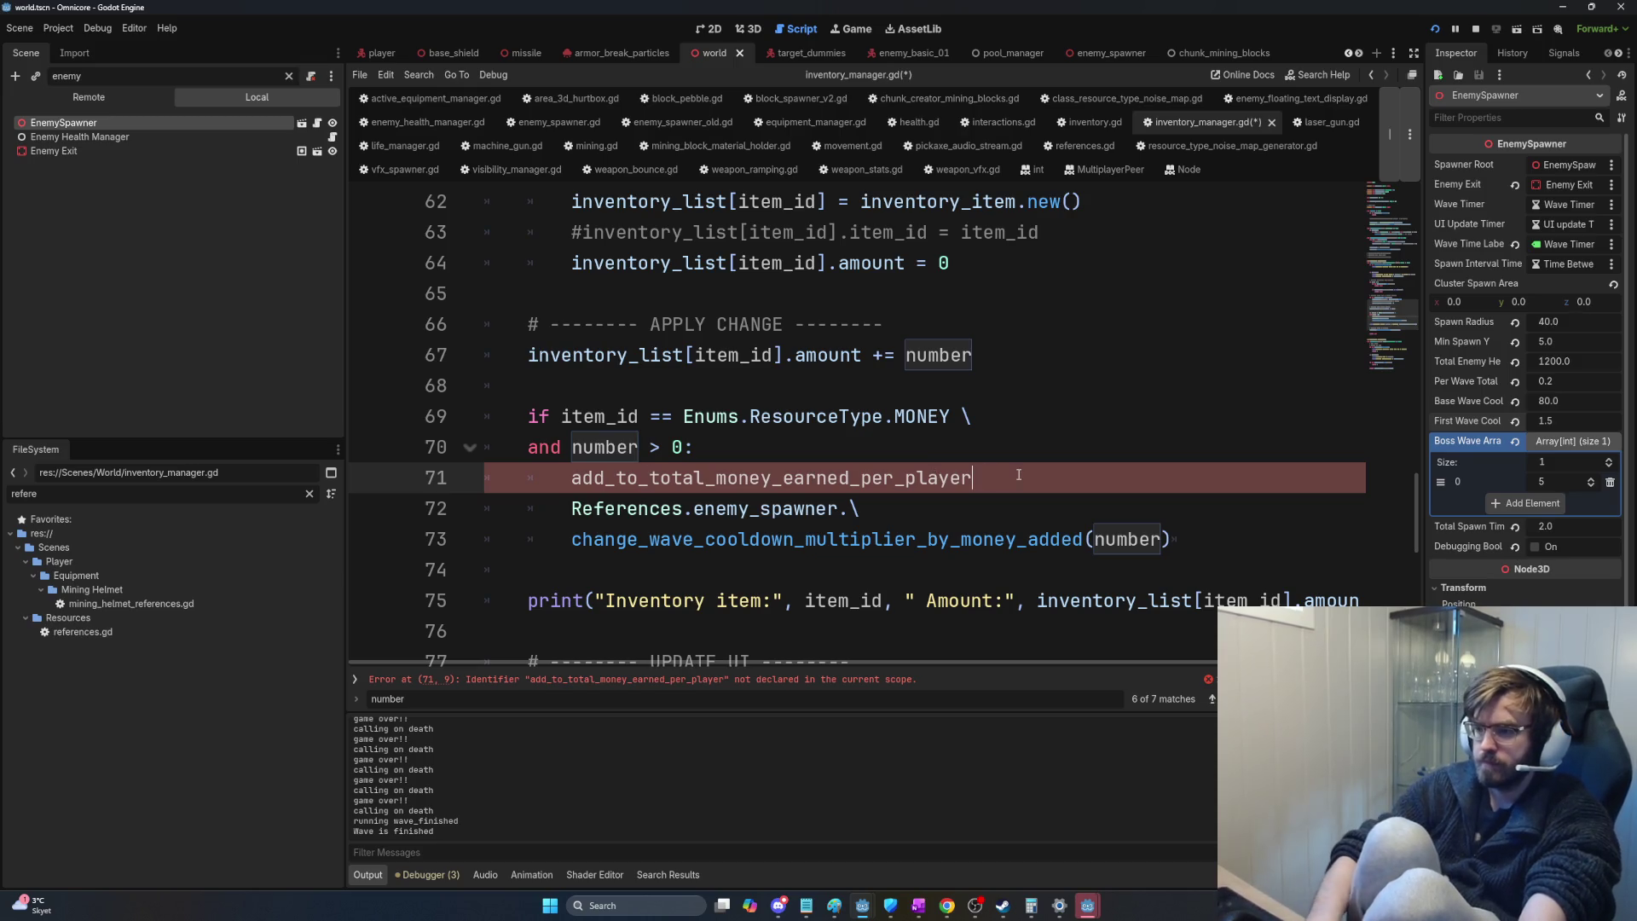
{"action": "type", "text": "er"}
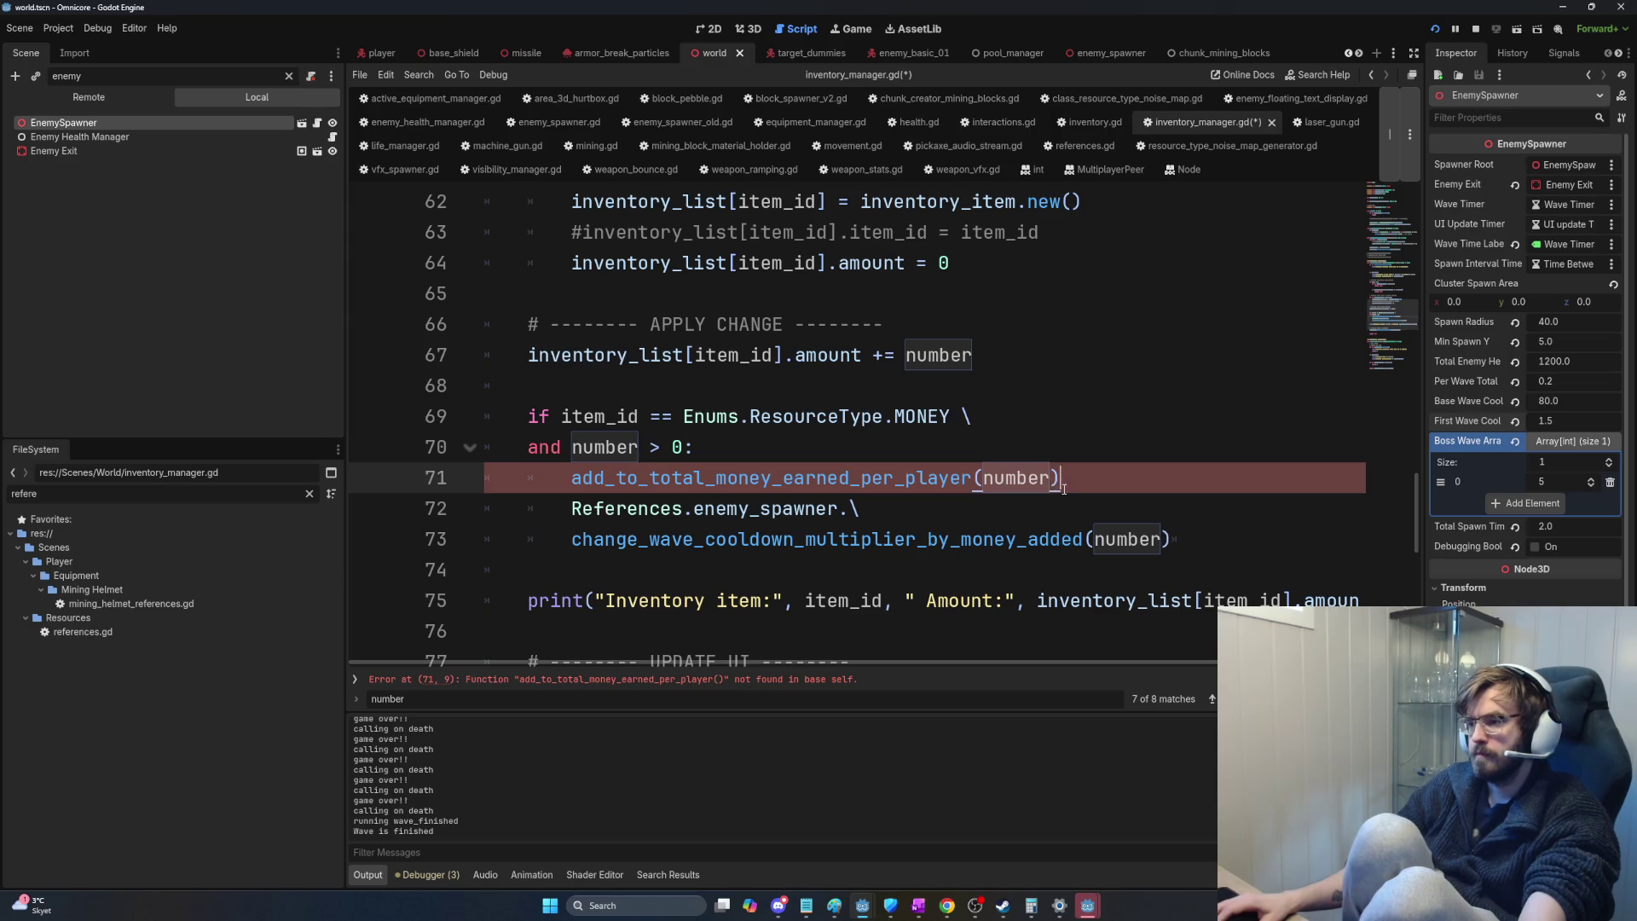
Copy the add_to_total_money_earned_per_player name and go to the end of the script.
{"action": "mouse_move", "coordinate": [1176, 539]}
{"action": "left_mouse_down"}
{"action": "mouse_move", "coordinate": [580, 537]}
{"action": "mouse_move", "coordinate": [554, 509]}
{"action": "left_mouse_up"}
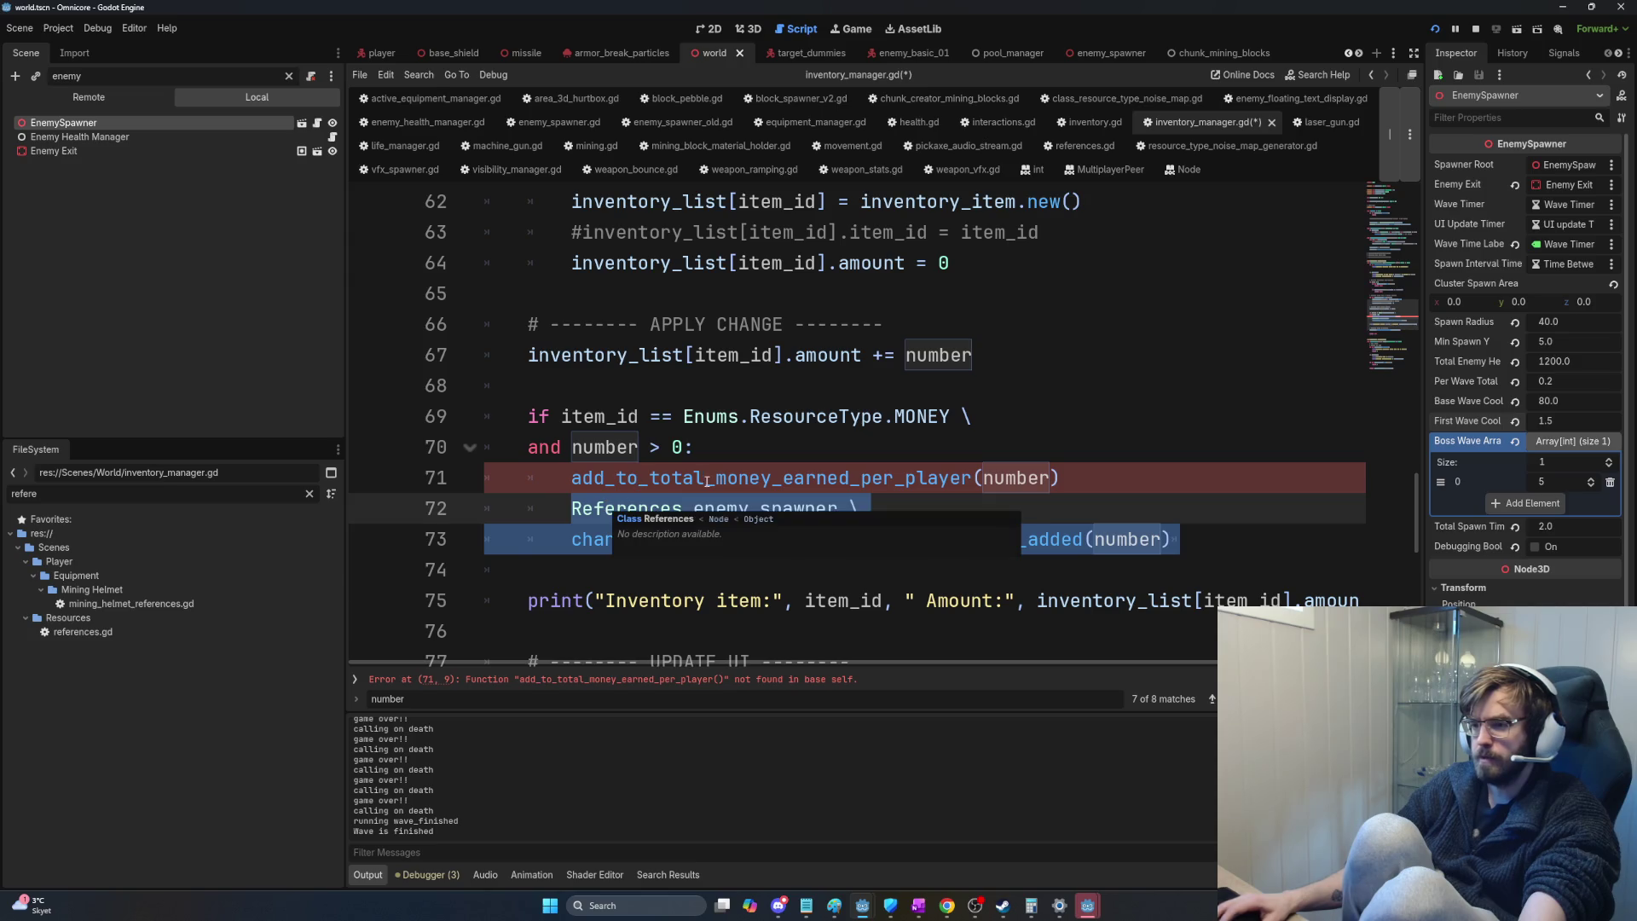
{"action": "double_click", "coordinate": [905, 480]}
{"action": "key", "text": "ctrl+c"}
{"action": "key", "text": "ctrl+End"}
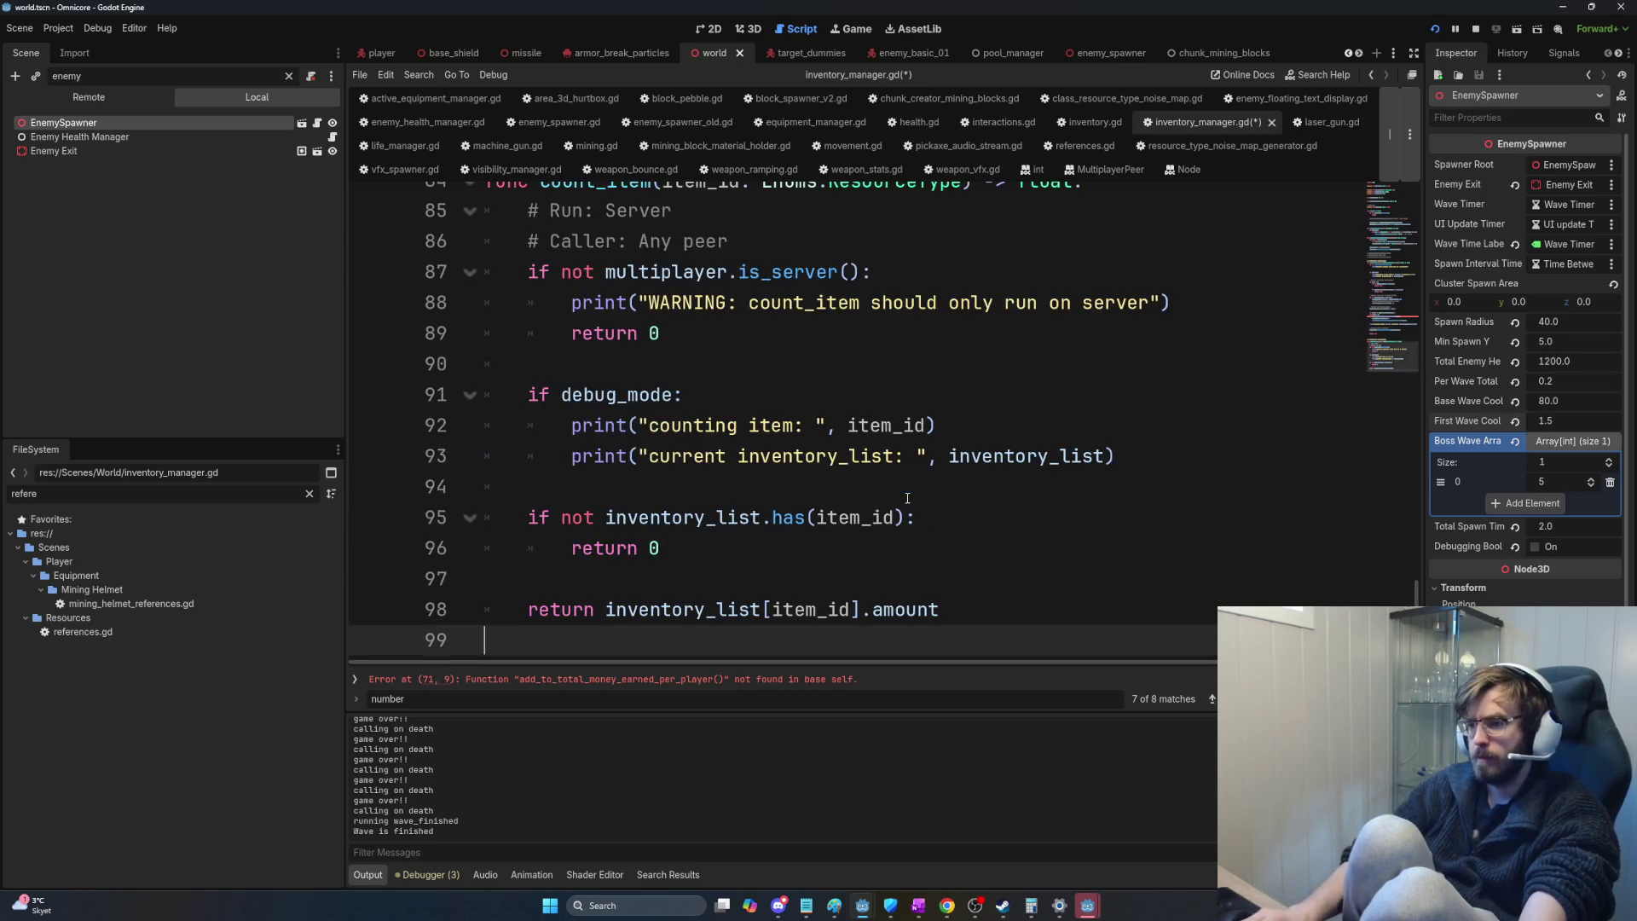
Write the signature func add_to_total_money_earned_per_player(money_added: float) -> void: at the script's end.
{"action": "key", "text": "ctrl+v"}
{"action": "key", "text": "Home"}
{"action": "type", "text": "func"}
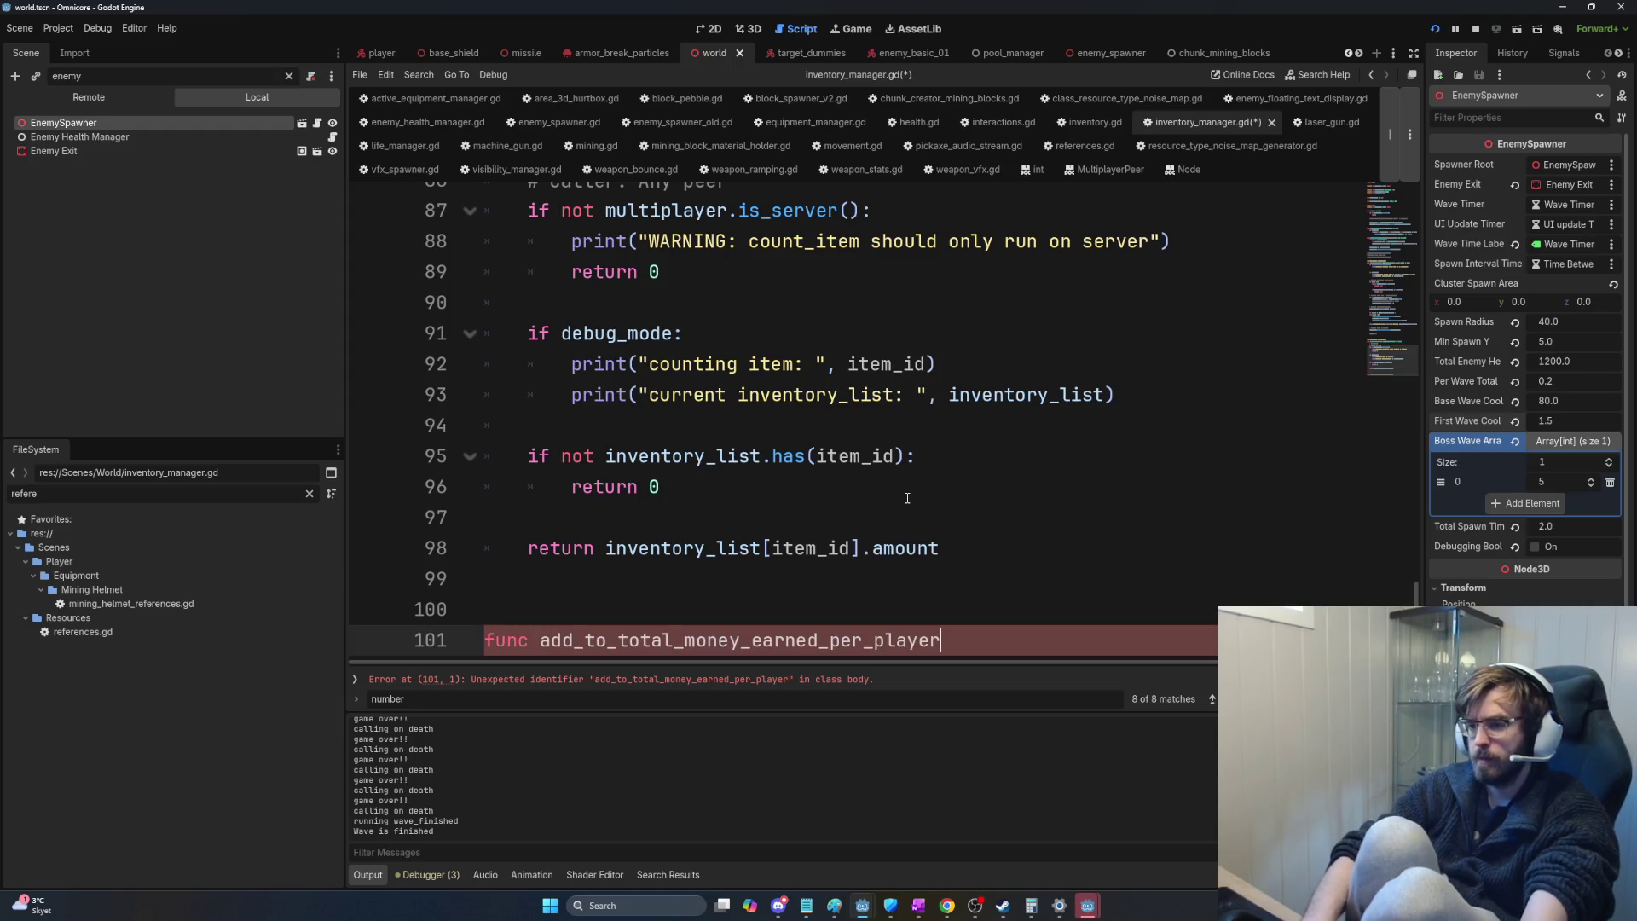
{"action": "key", "text": "End"}
{"action": "type", "text": "(number"}
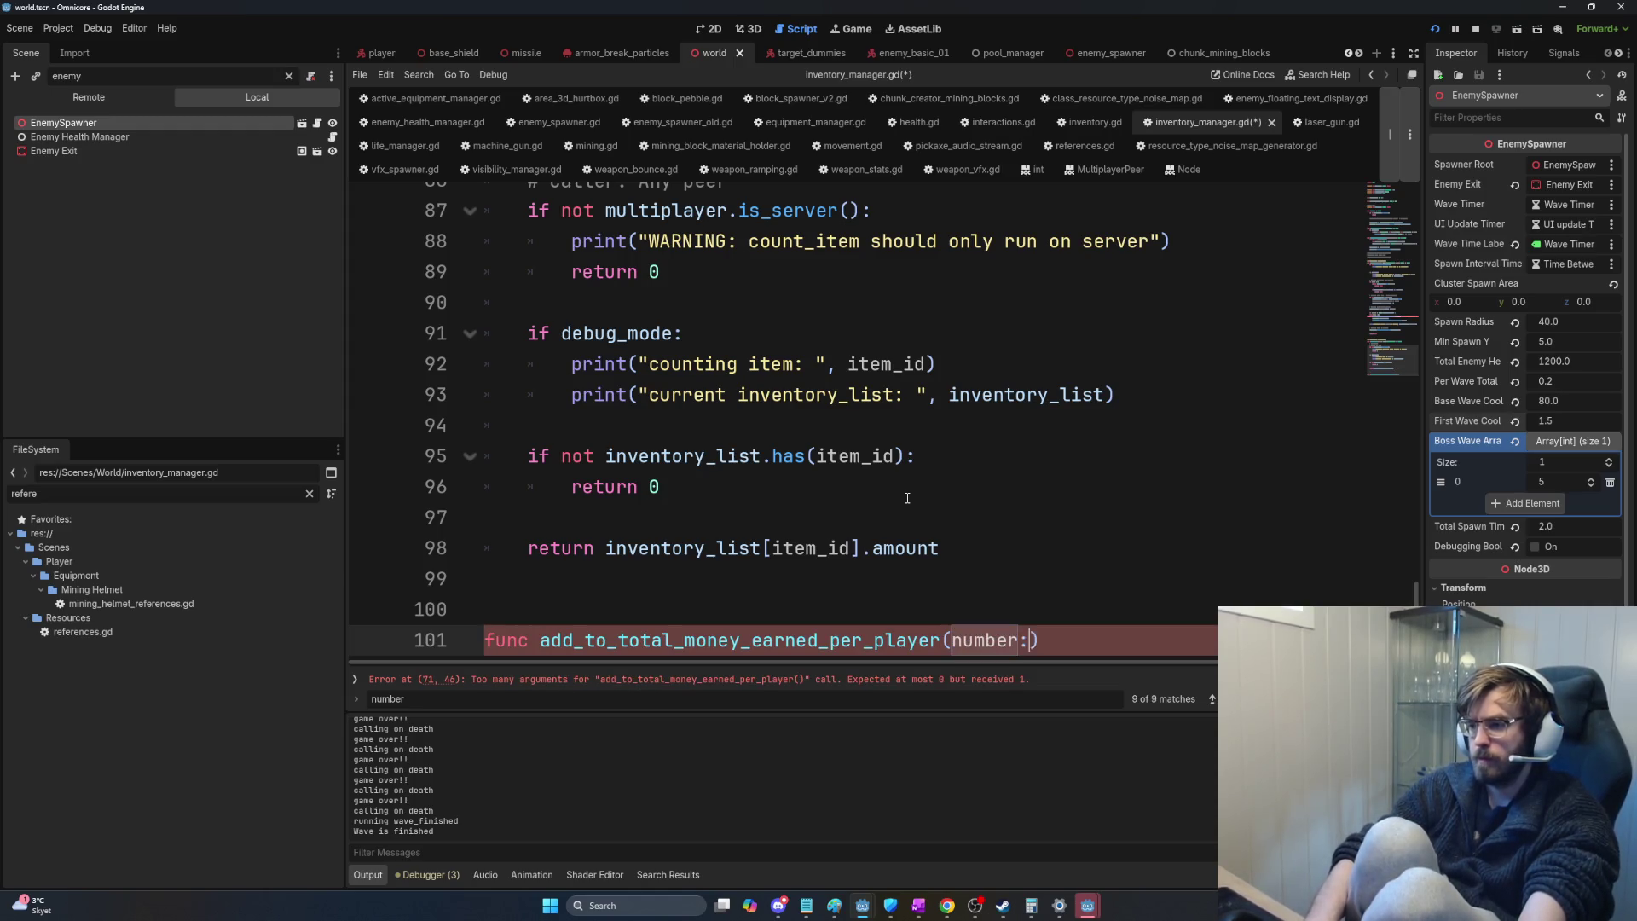
{"action": "key", "text": "BackSpace"}
{"action": "key", "text": "BackSpace"}
{"action": "key", "text": "BackSpace"}
{"action": "type", "text": "money_eare"}
{"action": "key", "text": "BackSpace"}
{"action": "key", "text": "BackSpace"}
{"action": "key", "text": "BackSpace"}
{"action": "type", "text": "added_"}
{"action": "key", "text": "BackSpace"}
{"action": "type", "text": ": float) -> vo"}
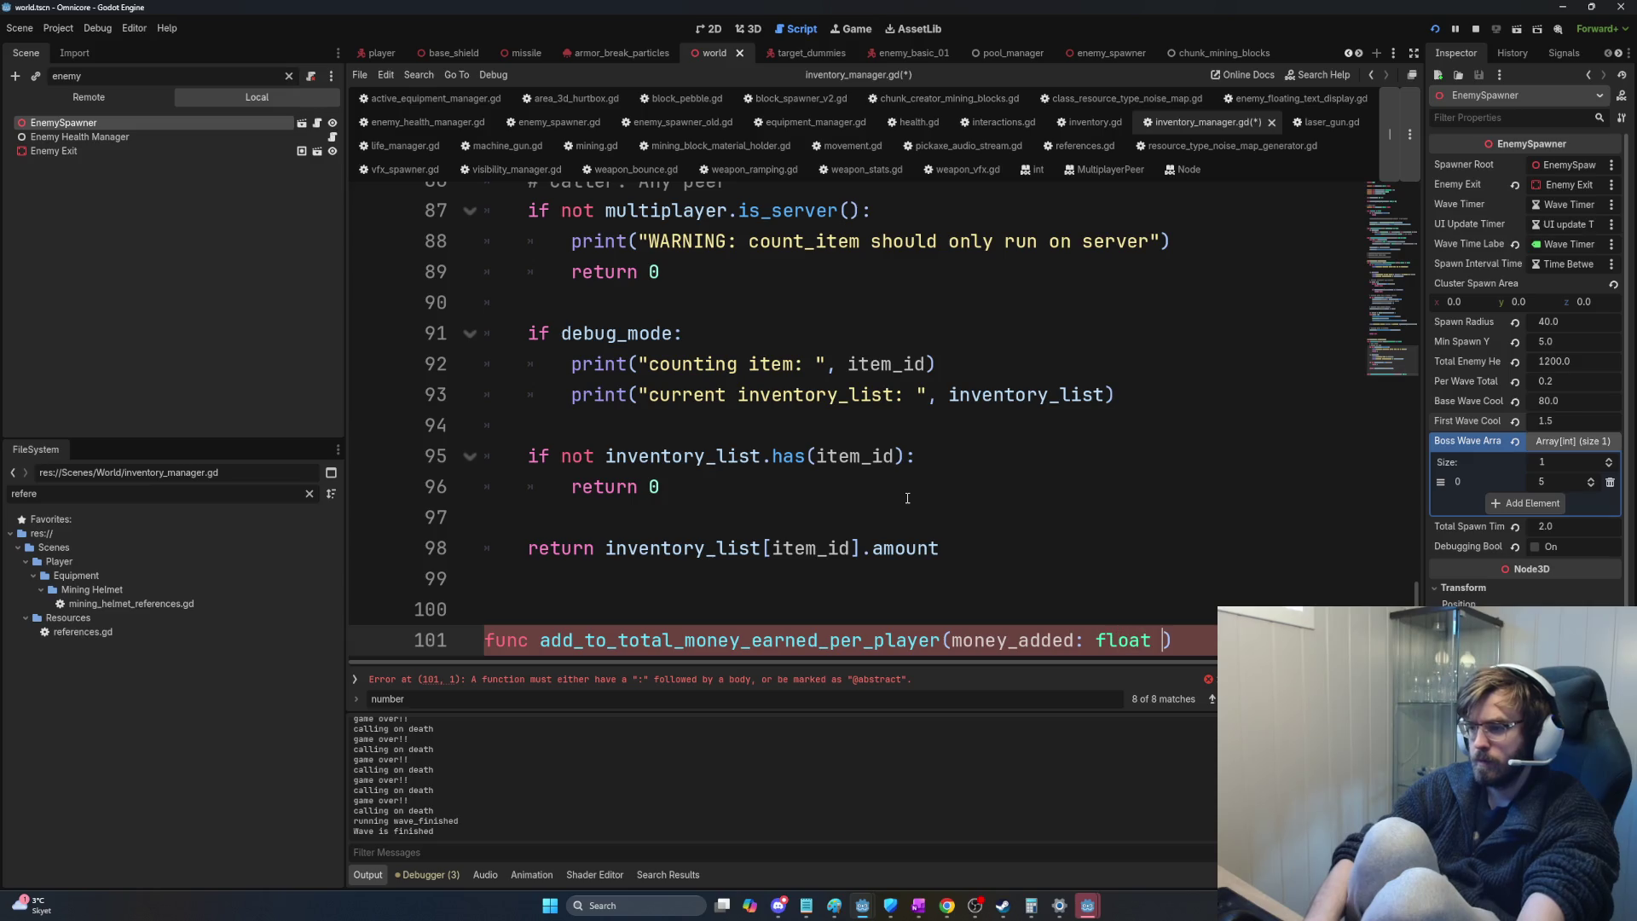
{"action": "type", "text": "id:"}
{"action": "key", "text": "Return"}
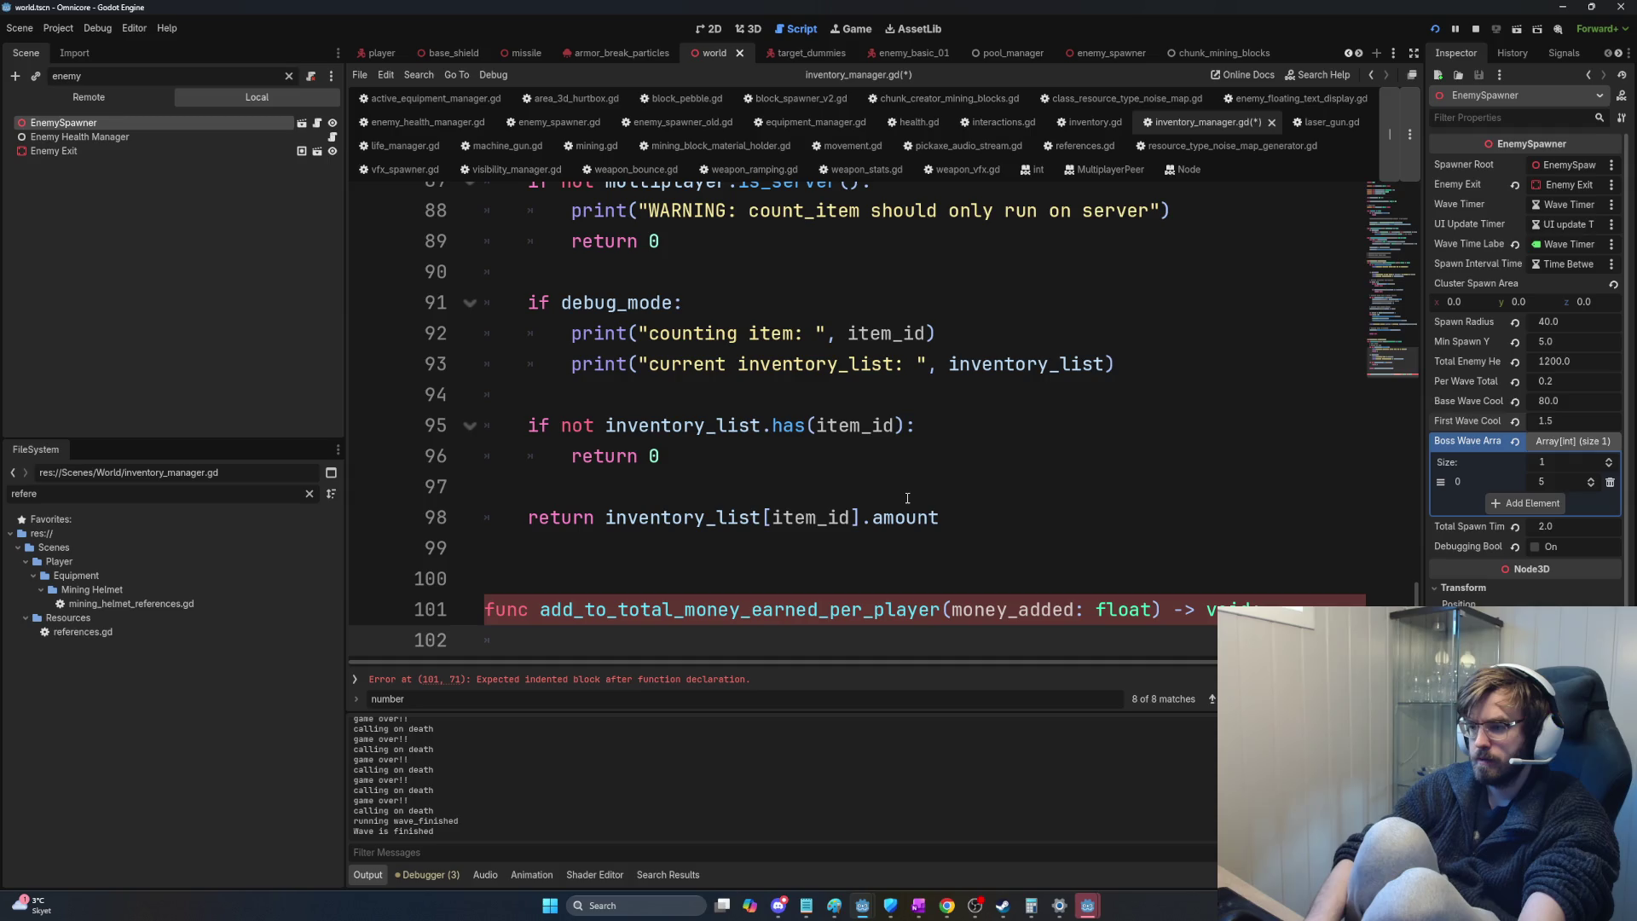
Add money_added / player_count to total_money_earned_per_player in the body and save.
{"action": "type", "text": "total"}
{"action": "key", "text": "Return"}
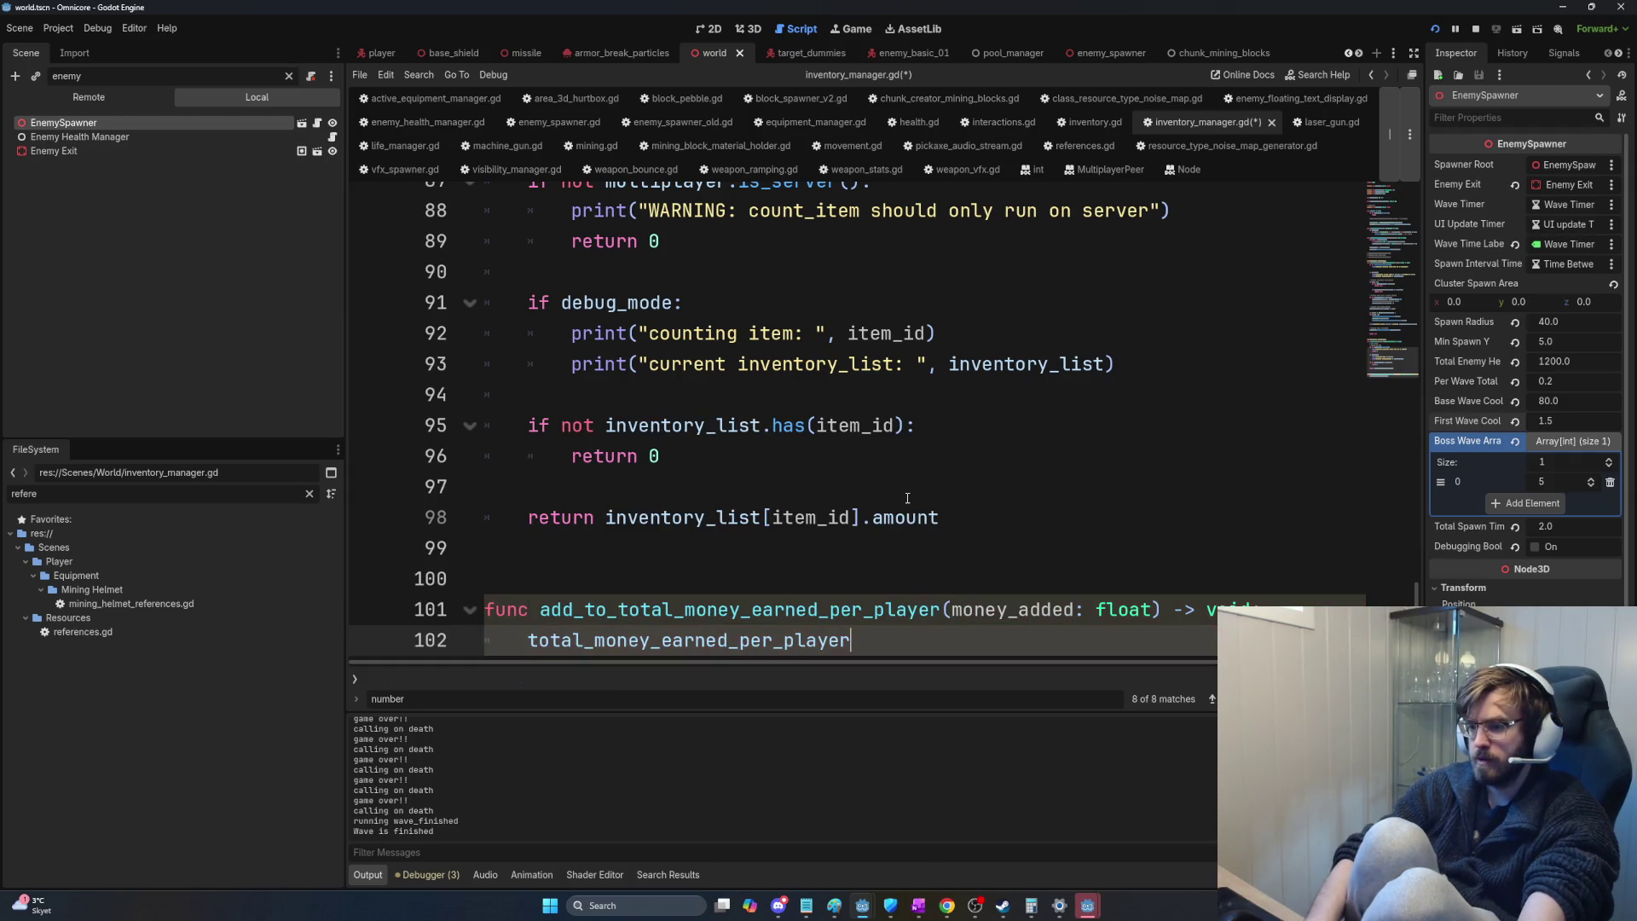
{"action": "type", "text": "="}
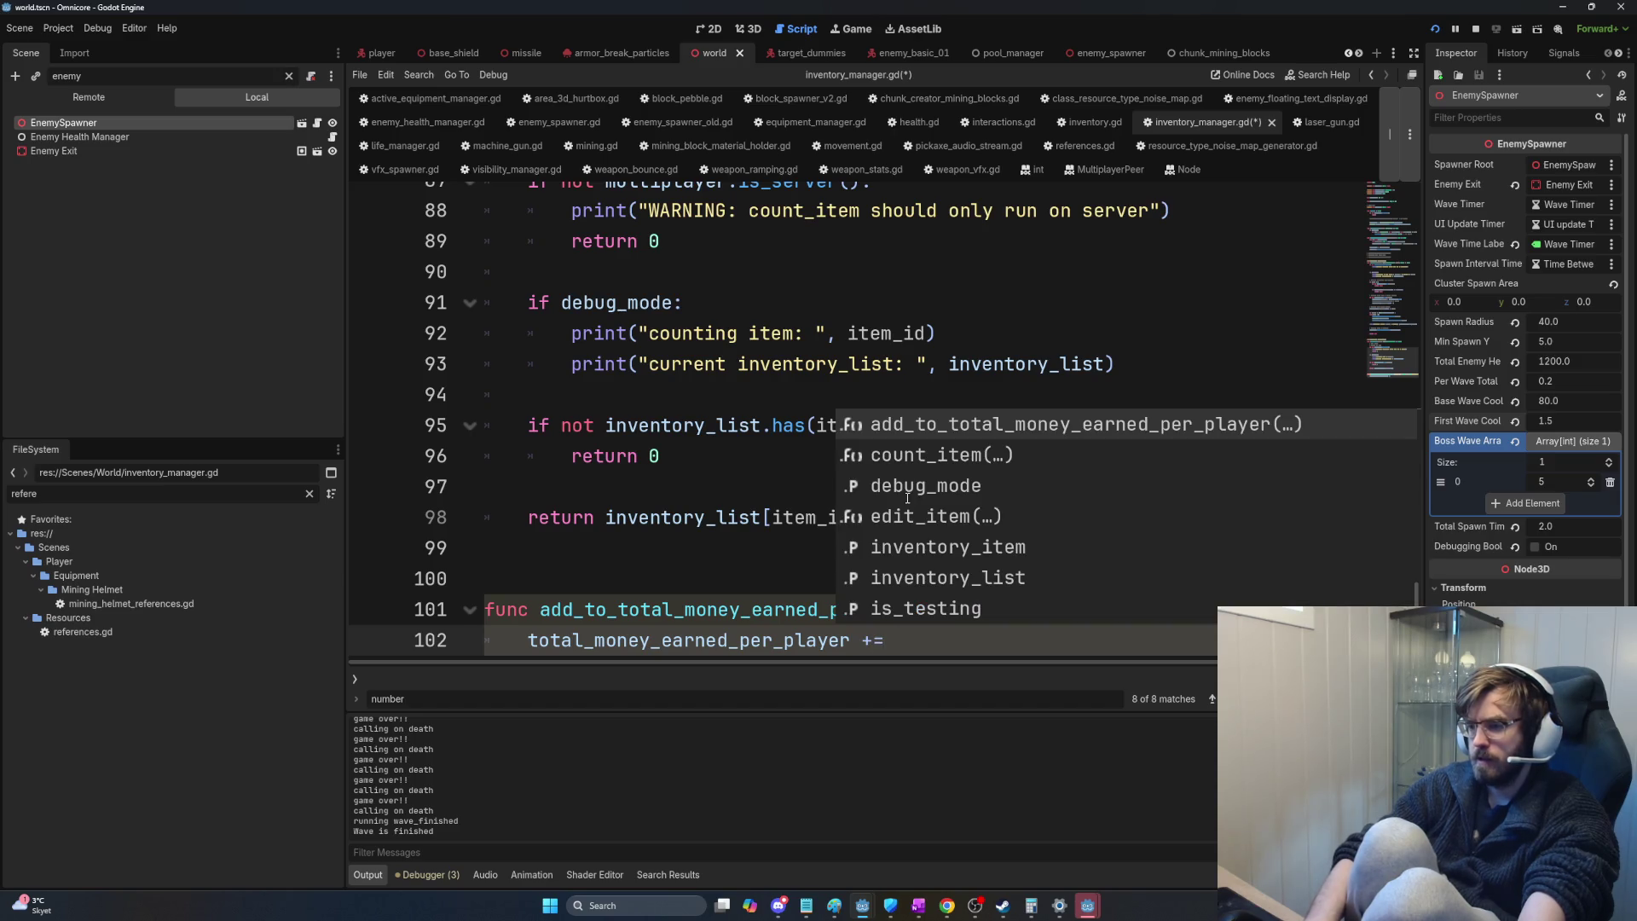
{"action": "key", "text": "shift+alt+o"}
{"action": "type", "text": "("}
{"action": "key", "text": "Escape"}
{"action": "type", "text": "("}
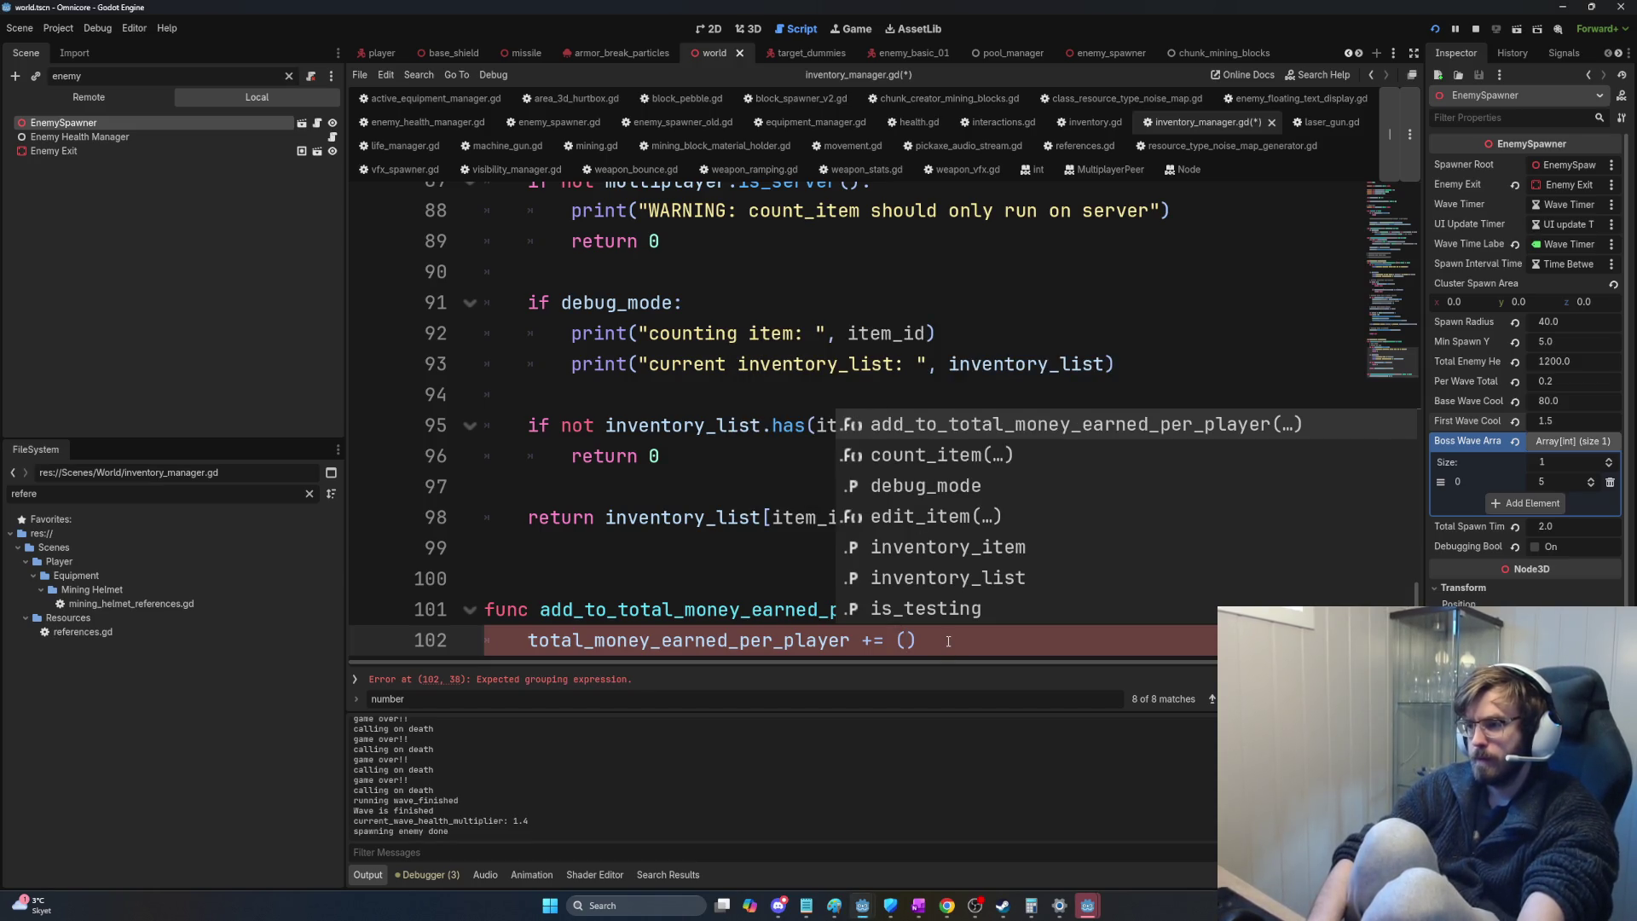
{"action": "type", "text": "money_added / "}
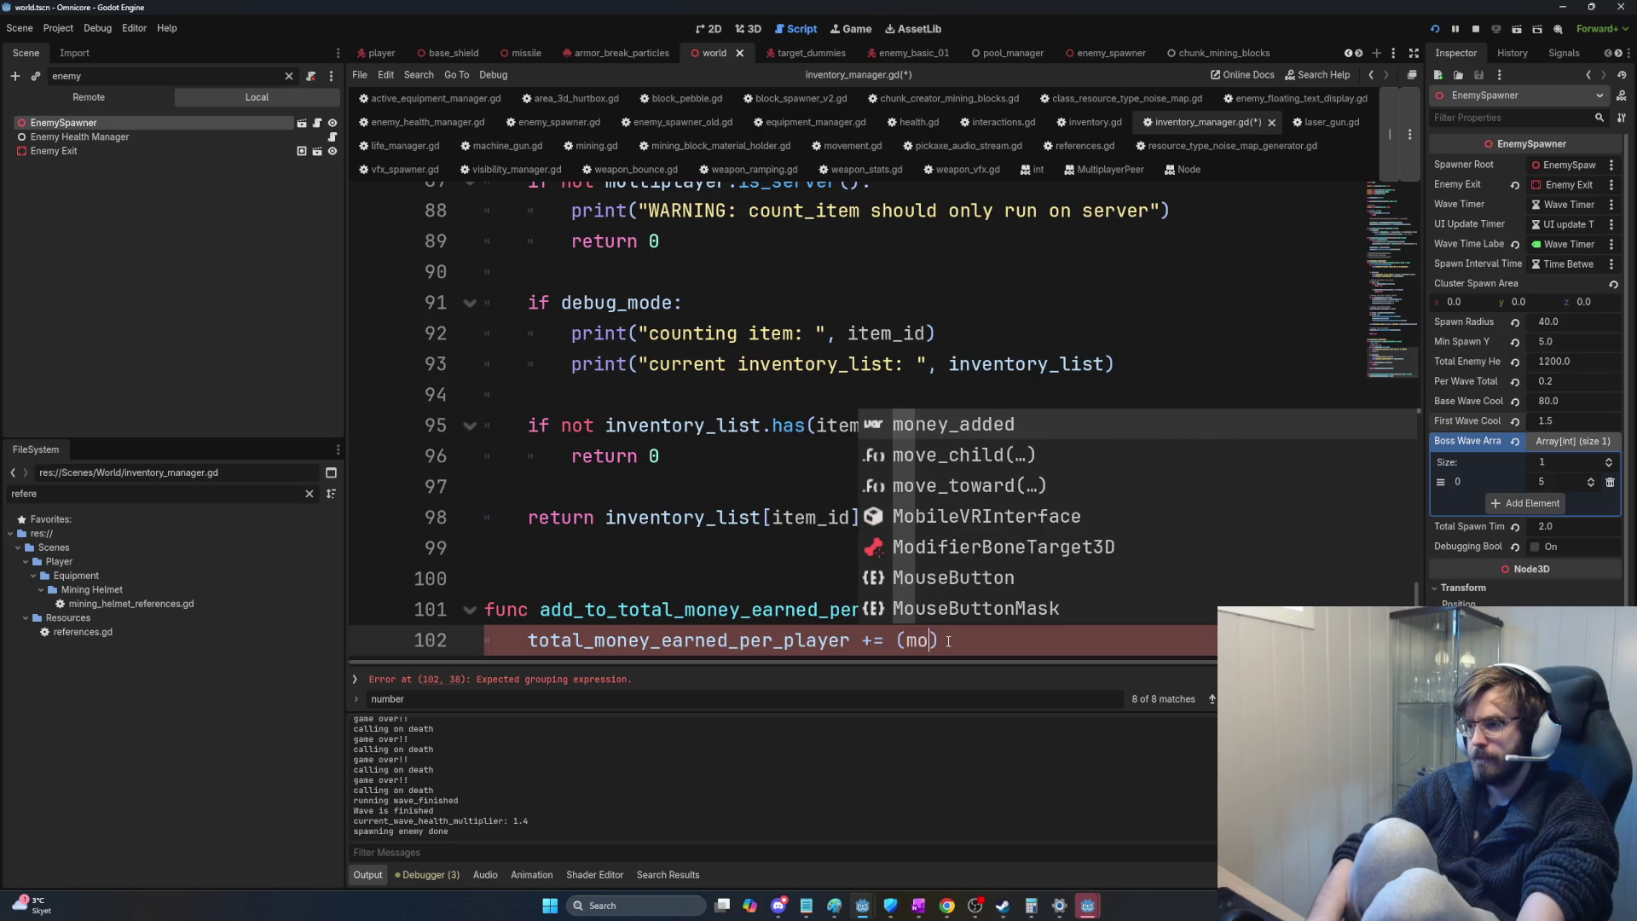
{"action": "type", "text": "player_count"}
{"action": "key", "text": "BackSpace"}
{"action": "key", "text": "BackSpace"}
{"action": "key", "text": "BackSpace"}
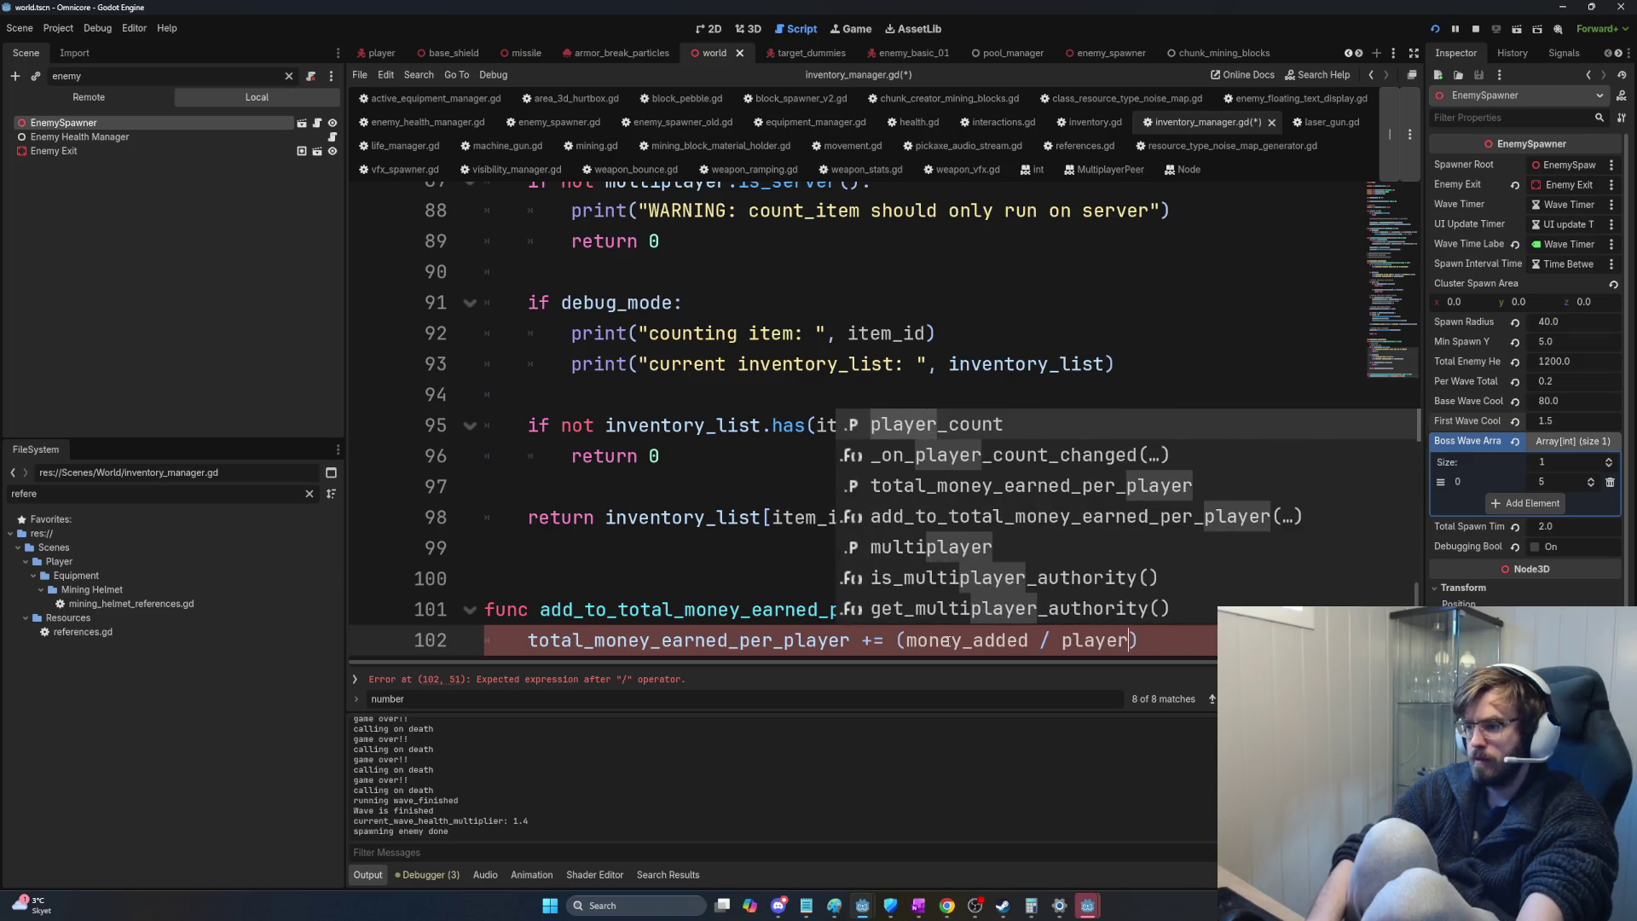
{"action": "type", "text": "_count"}
{"action": "type", "text": ")"}
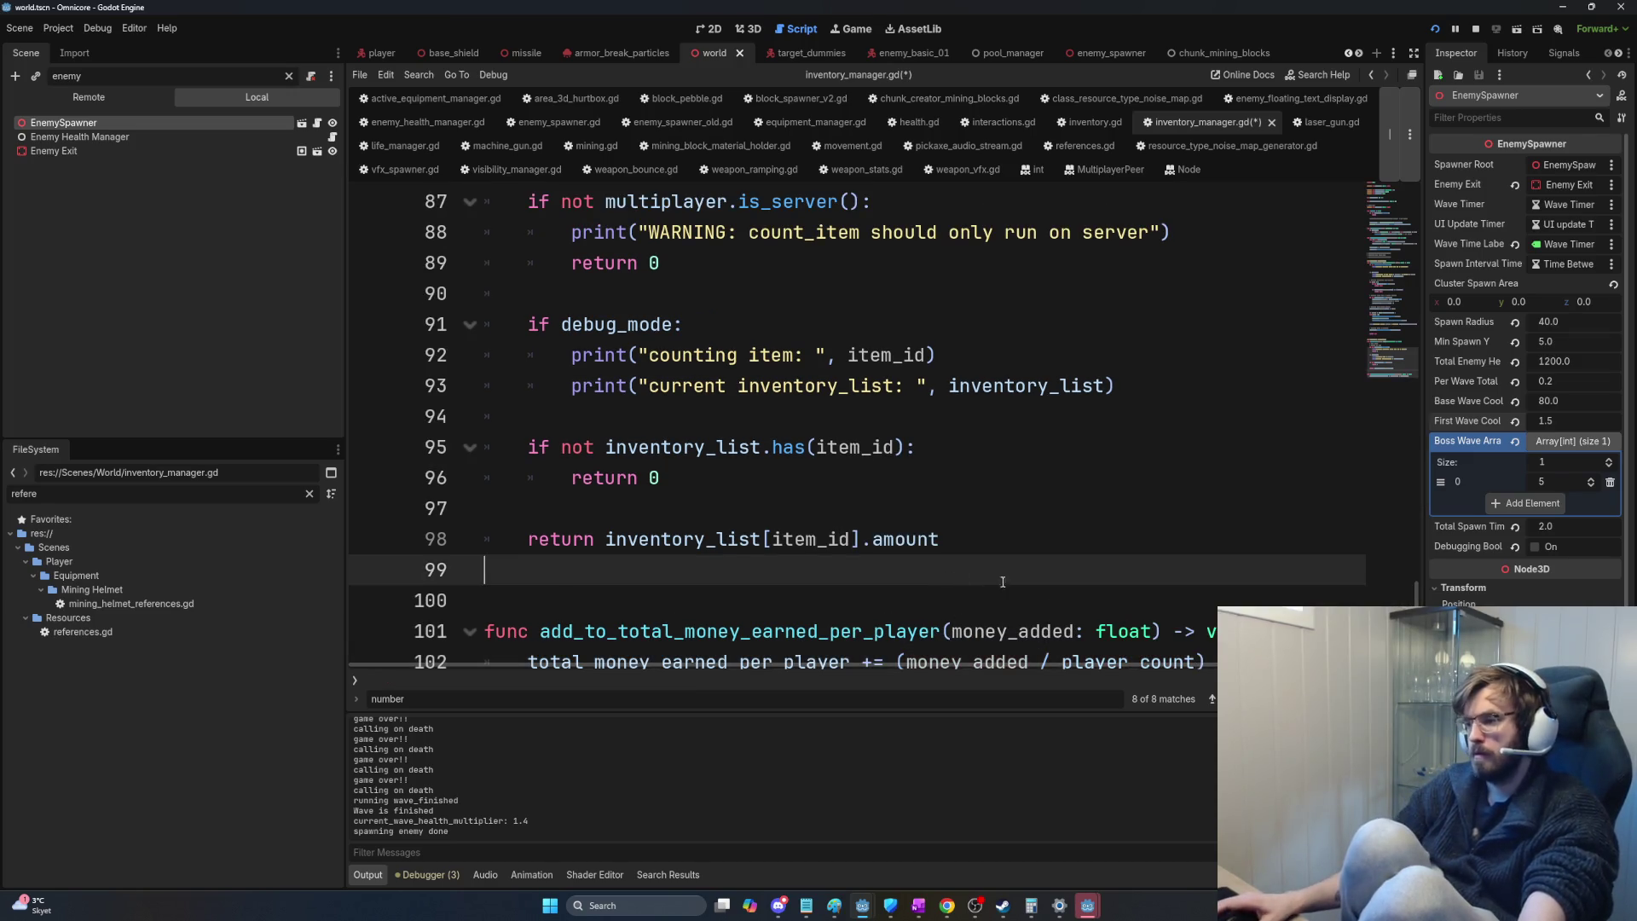
{"action": "key", "text": "ctrl+s"}
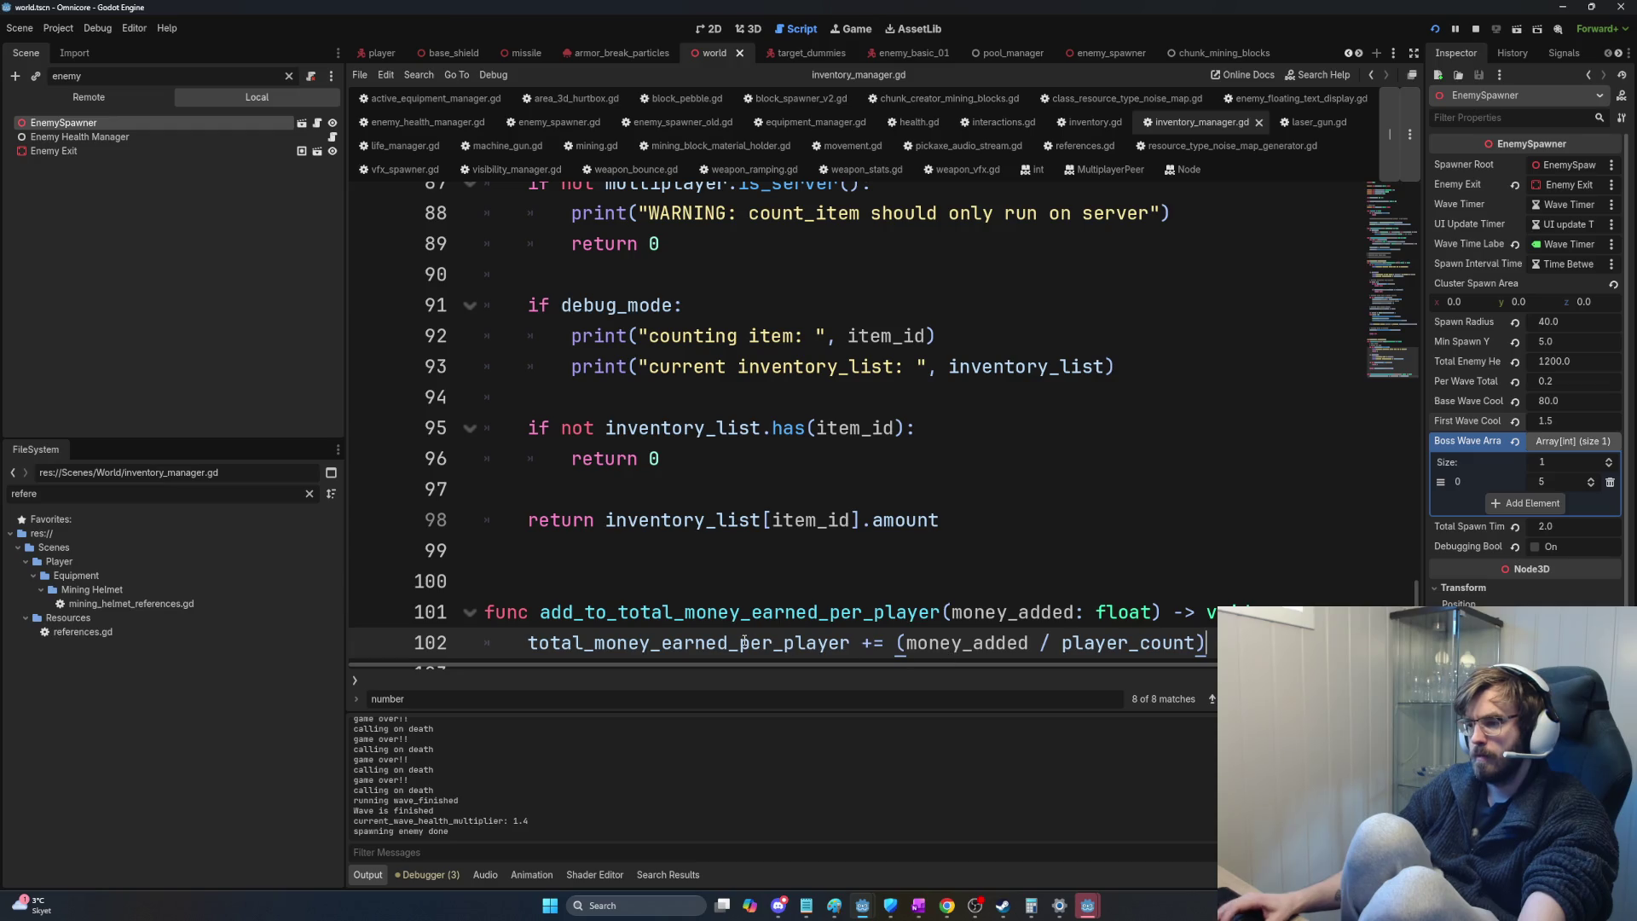
{"action": "key", "text": "Return"}
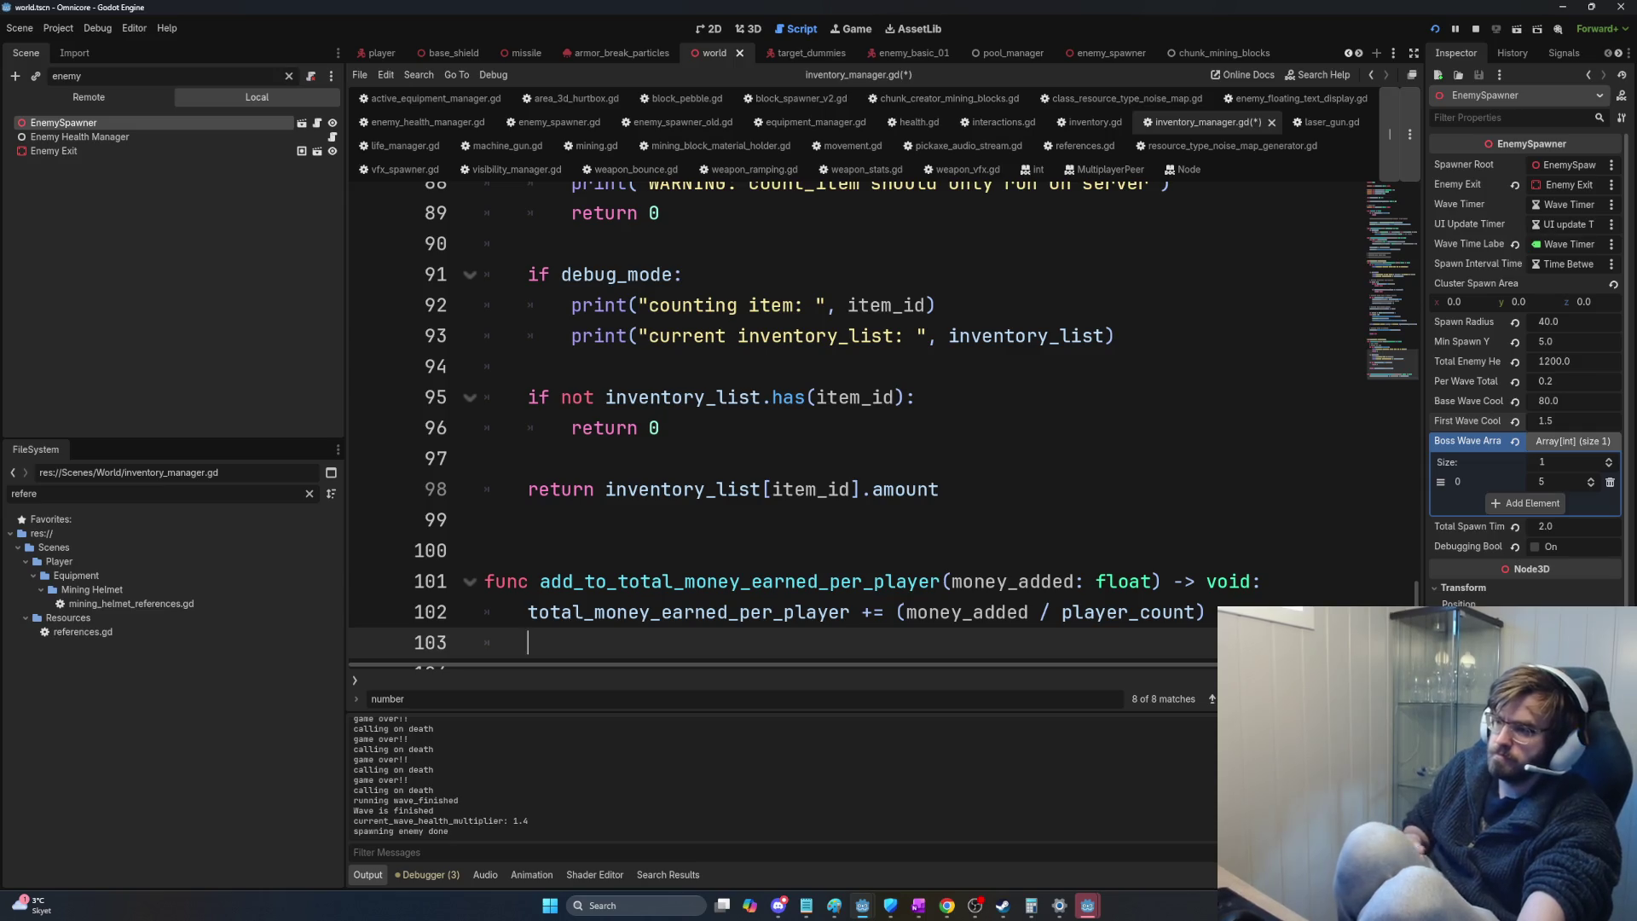
{"action": "scroll", "coordinate": [920, 497], "scroll_direction": "up", "scroll_amount": 2}
{"action": "scroll", "coordinate": [919, 497], "scroll_direction": "down", "scroll_amount": 2}
{"action": "scroll", "coordinate": [919, 498], "scroll_direction": "up", "scroll_amount": 10}
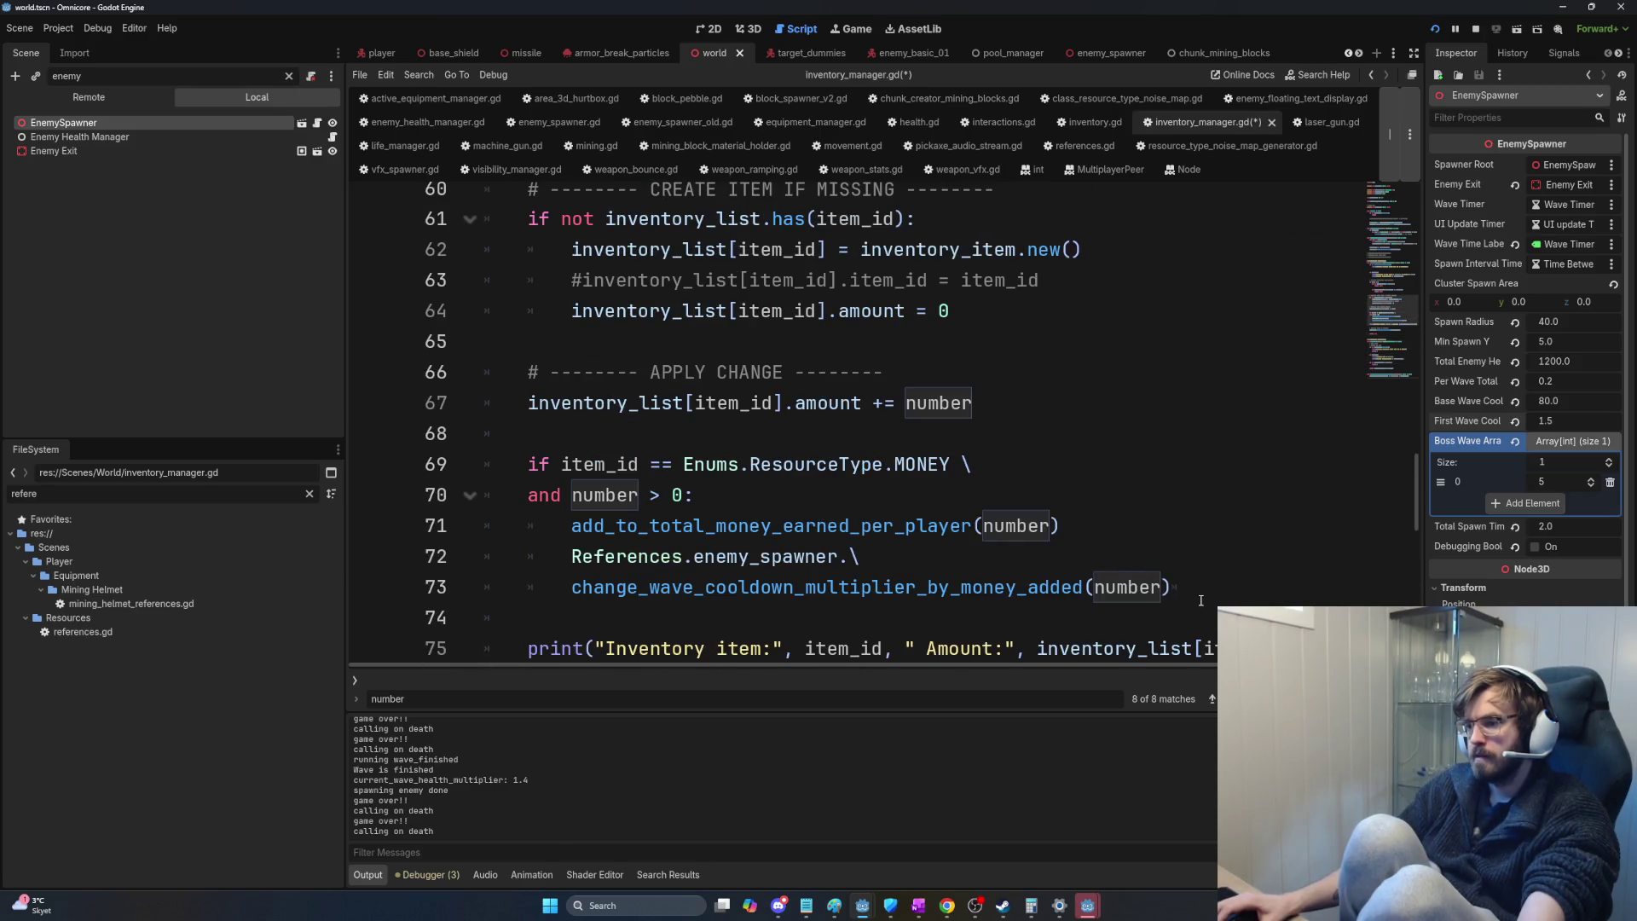
Move the spawner's cooldown call out of the MONEY check into the new function's end.
{"action": "mouse_move", "coordinate": [1198, 602]}
{"action": "left_mouse_down"}
{"action": "mouse_move", "coordinate": [773, 556]}
{"action": "mouse_move", "coordinate": [570, 556]}
{"action": "left_mouse_up"}
{"action": "key", "text": "ctrl+c"}
{"action": "key", "text": "BackSpace"}
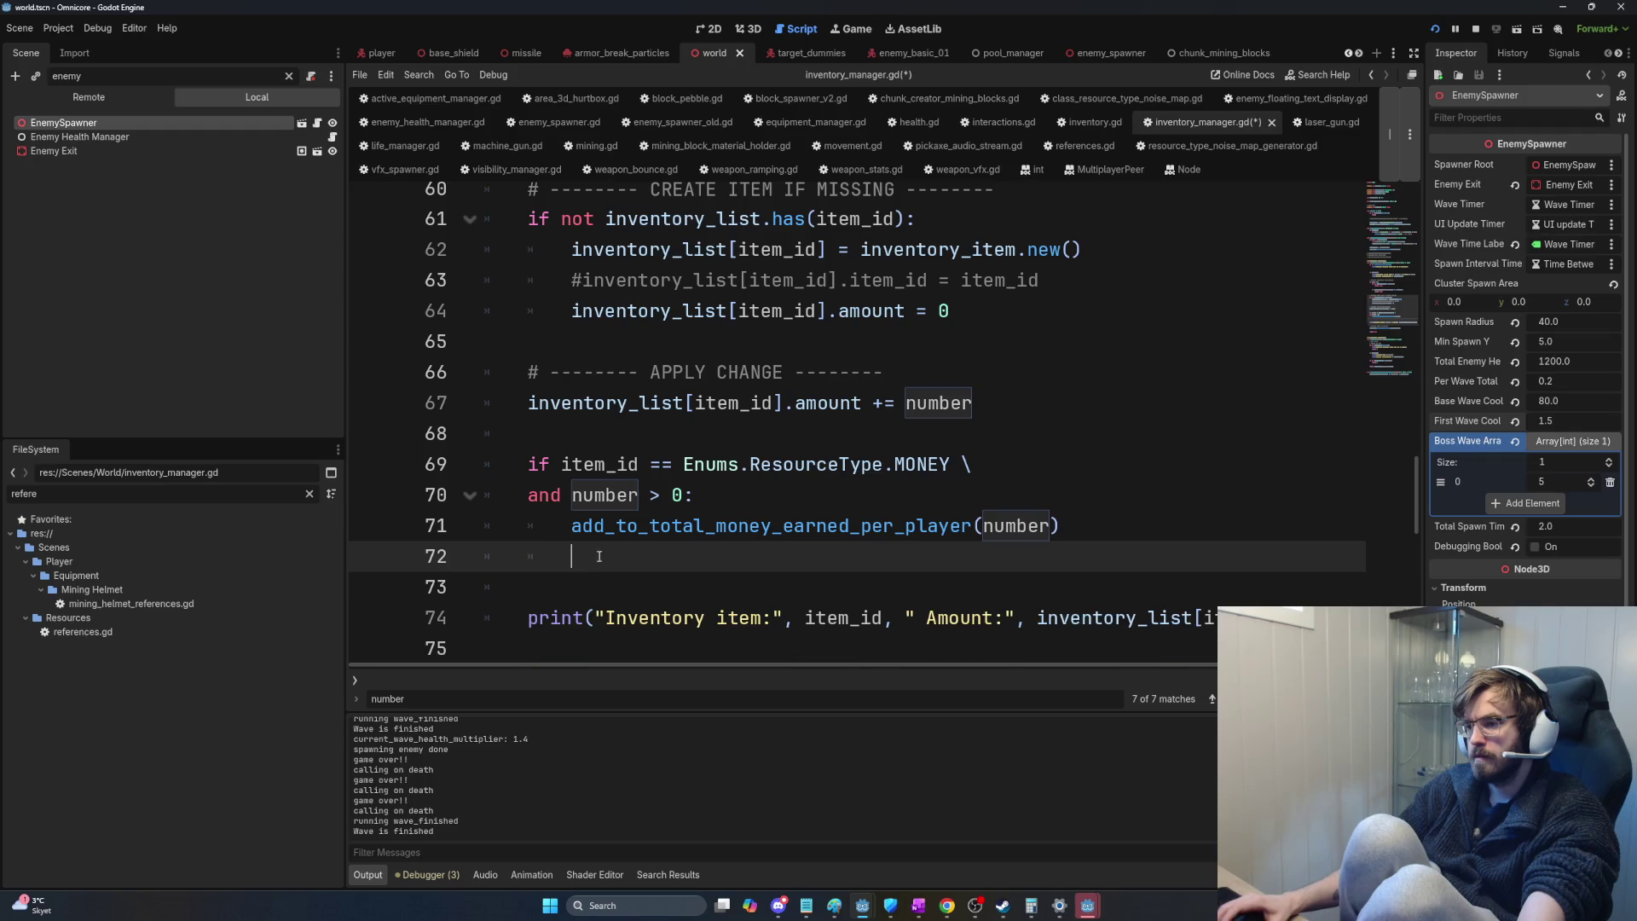
{"action": "key", "text": "BackSpace"}
{"action": "key", "text": "BackSpace"}
{"action": "key", "text": "BackSpace"}
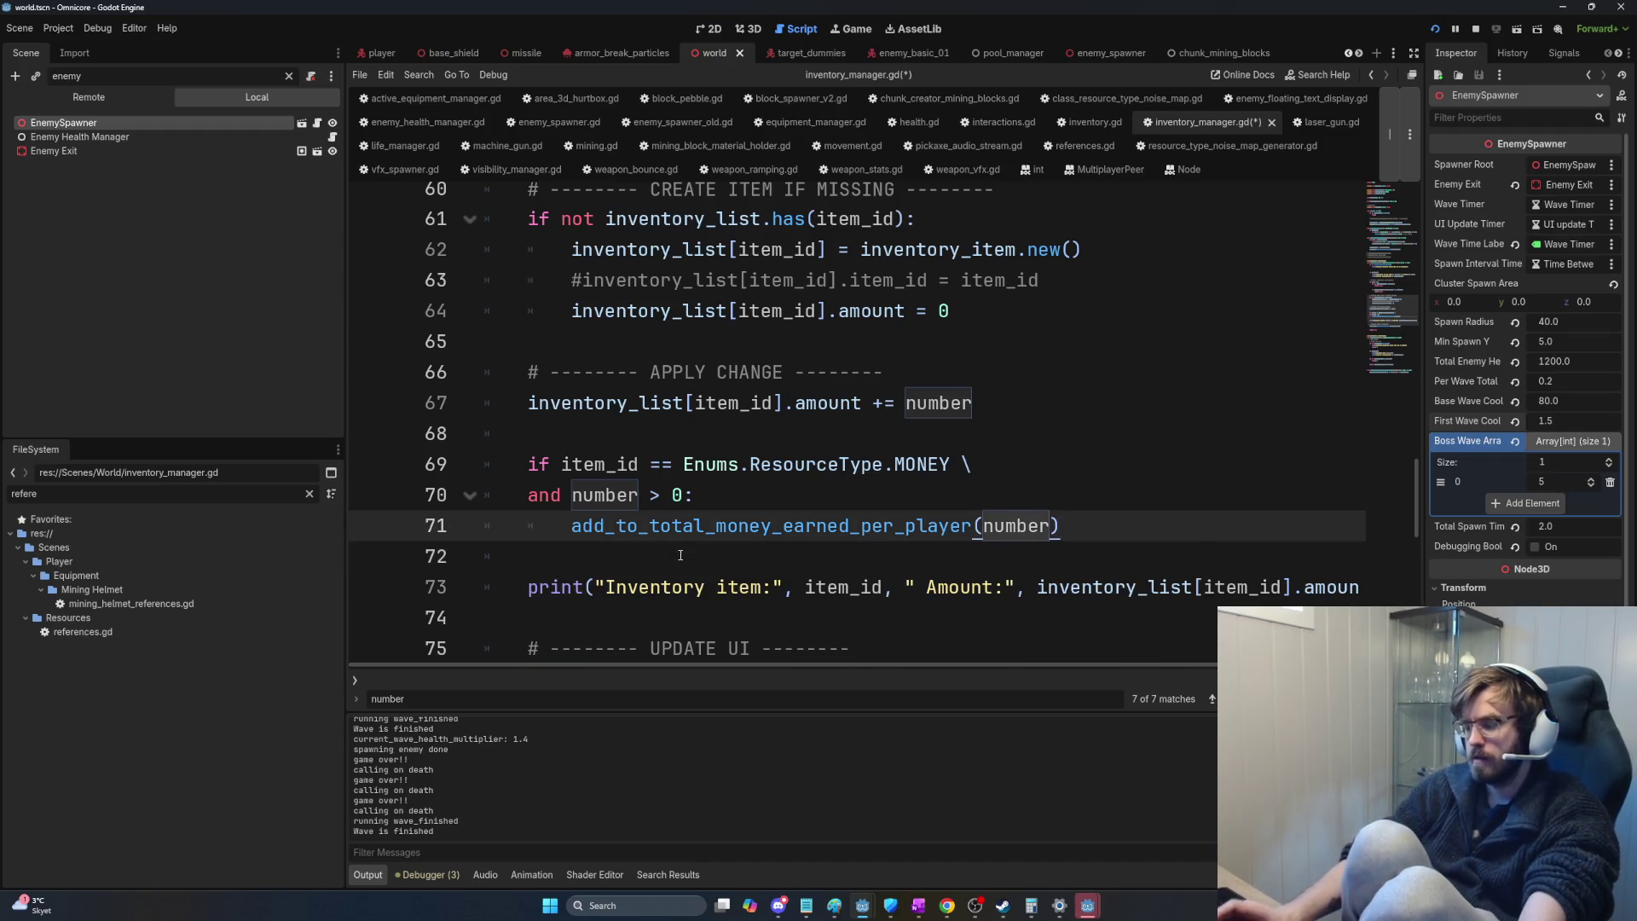
{"action": "key", "text": "ctrl+End"}
{"action": "key", "text": "BackSpace"}
{"action": "key", "text": "ctrl+v"}
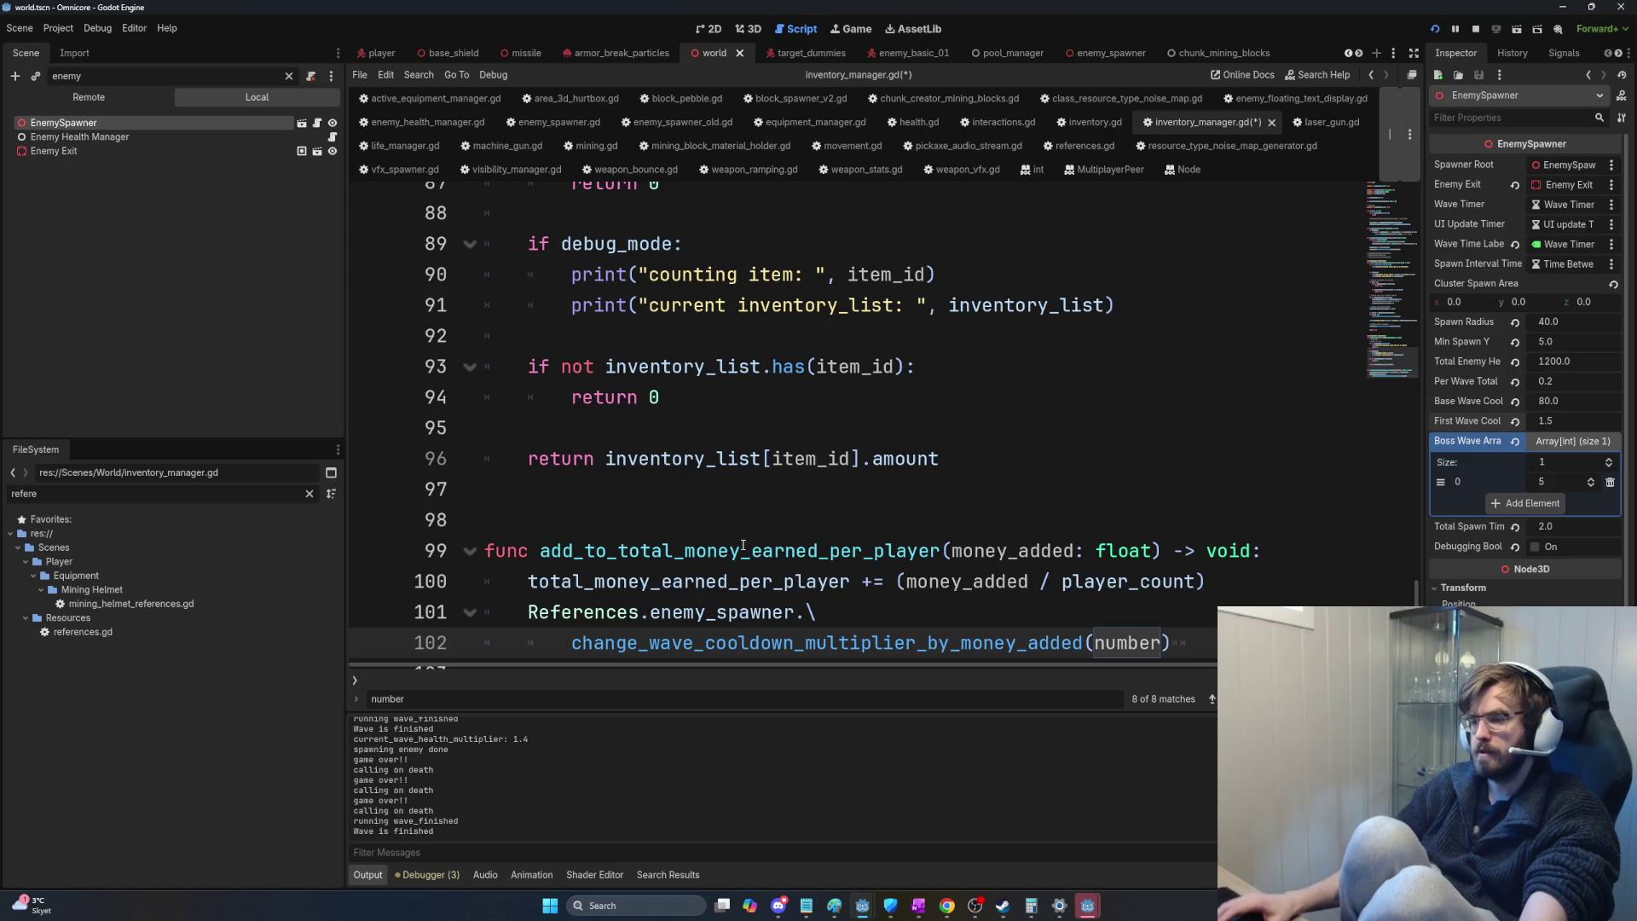
{"action": "scroll", "coordinate": [1078, 575], "scroll_direction": "down", "scroll_amount": 1}
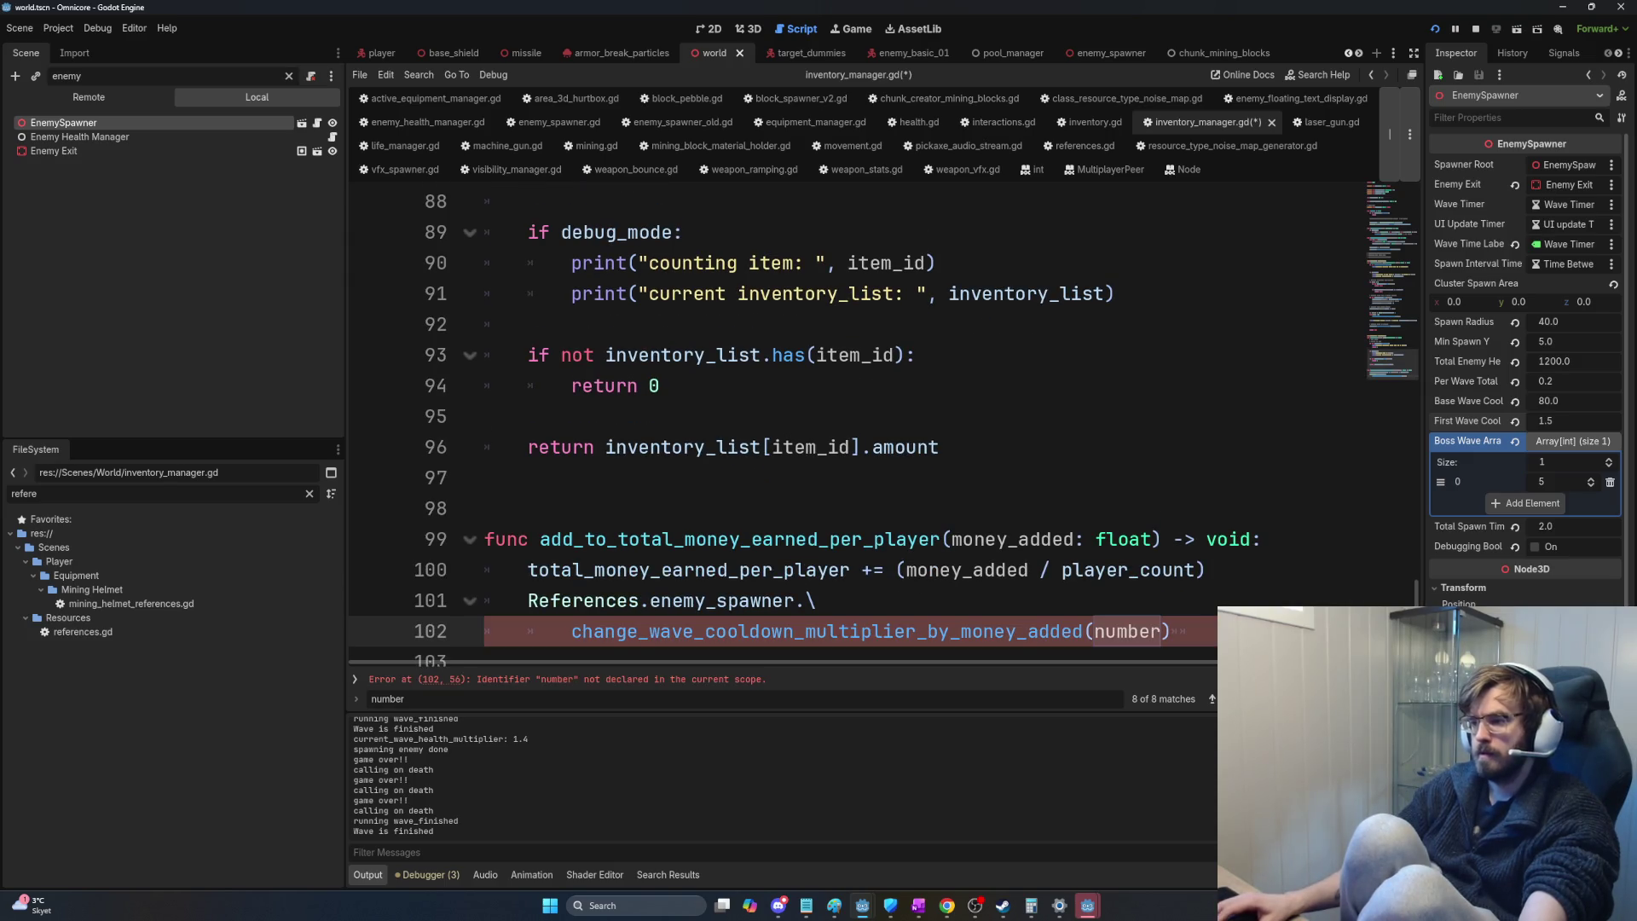
Pass total_money_earned_per_player as the call's argument, wrapped onto its own line, and save.
{"action": "double_click", "coordinate": [1024, 539]}
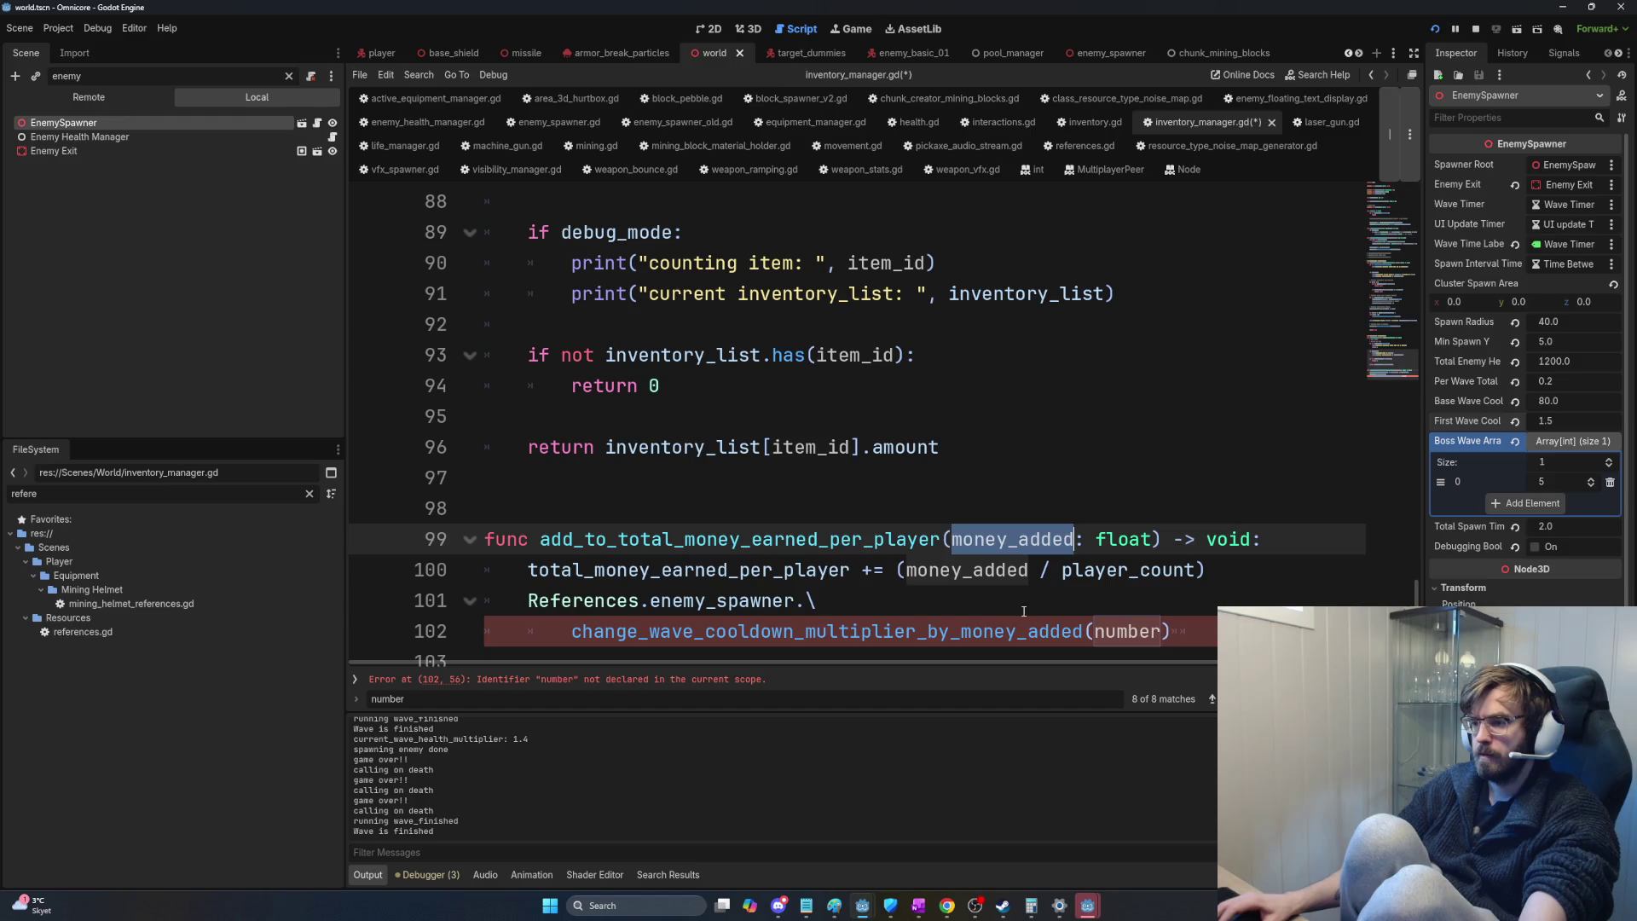
{"action": "double_click", "coordinate": [682, 570]}
{"action": "key", "text": "ctrl+c"}
{"action": "double_click", "coordinate": [1128, 631]}
{"action": "key", "text": "ctrl+v"}
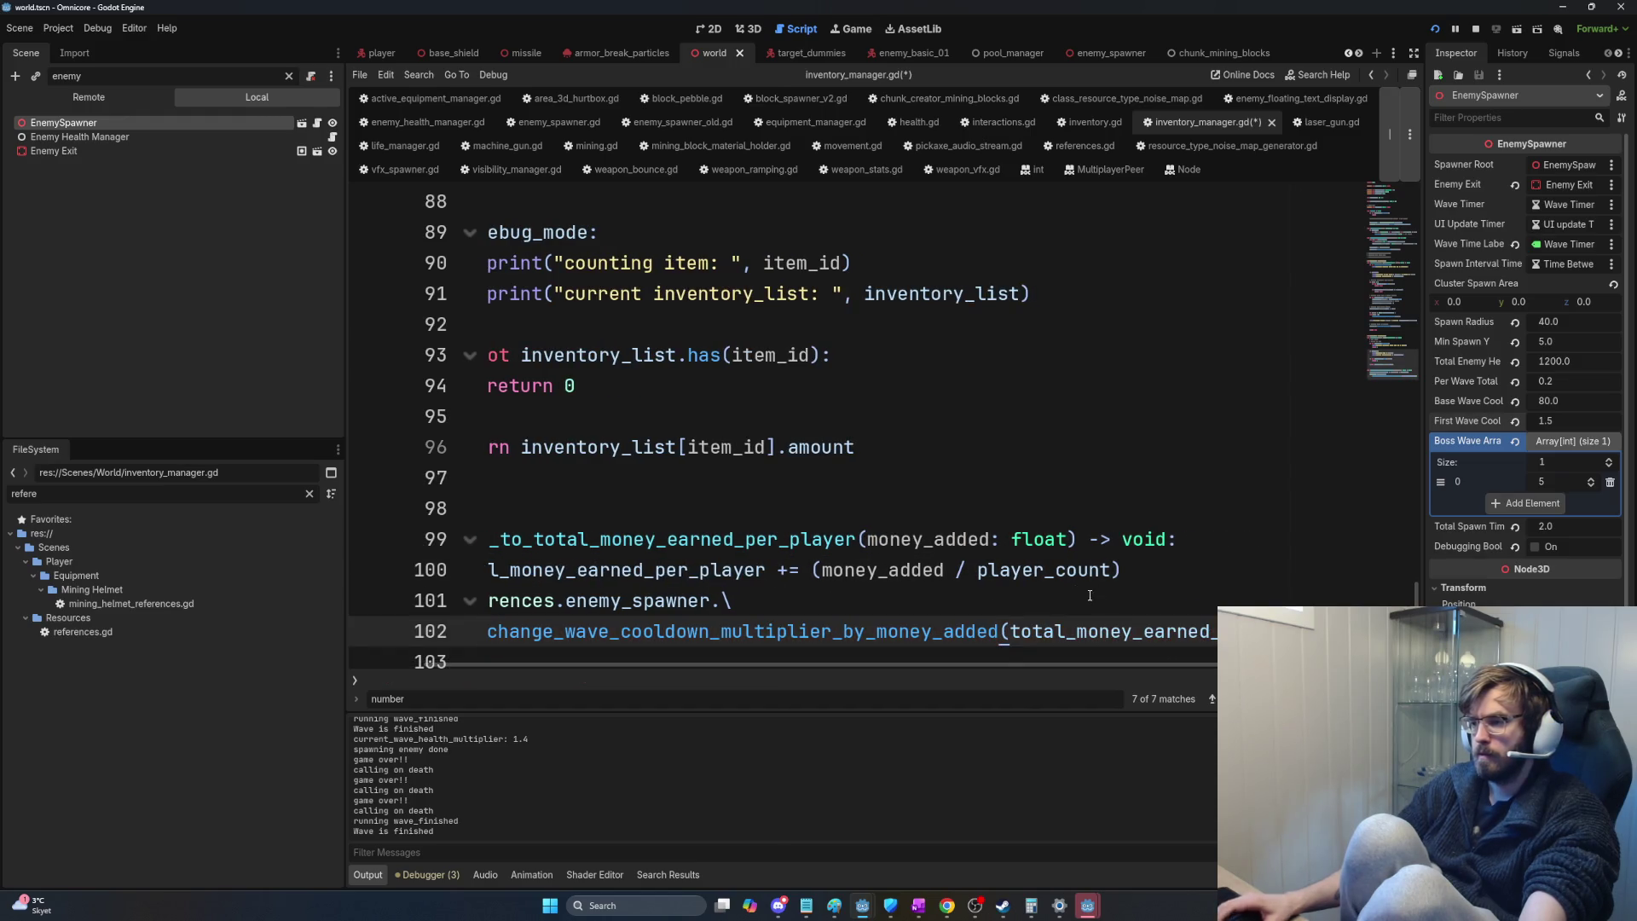
{"action": "left_click", "coordinate": [1017, 629]}
{"action": "key", "text": "Return"}
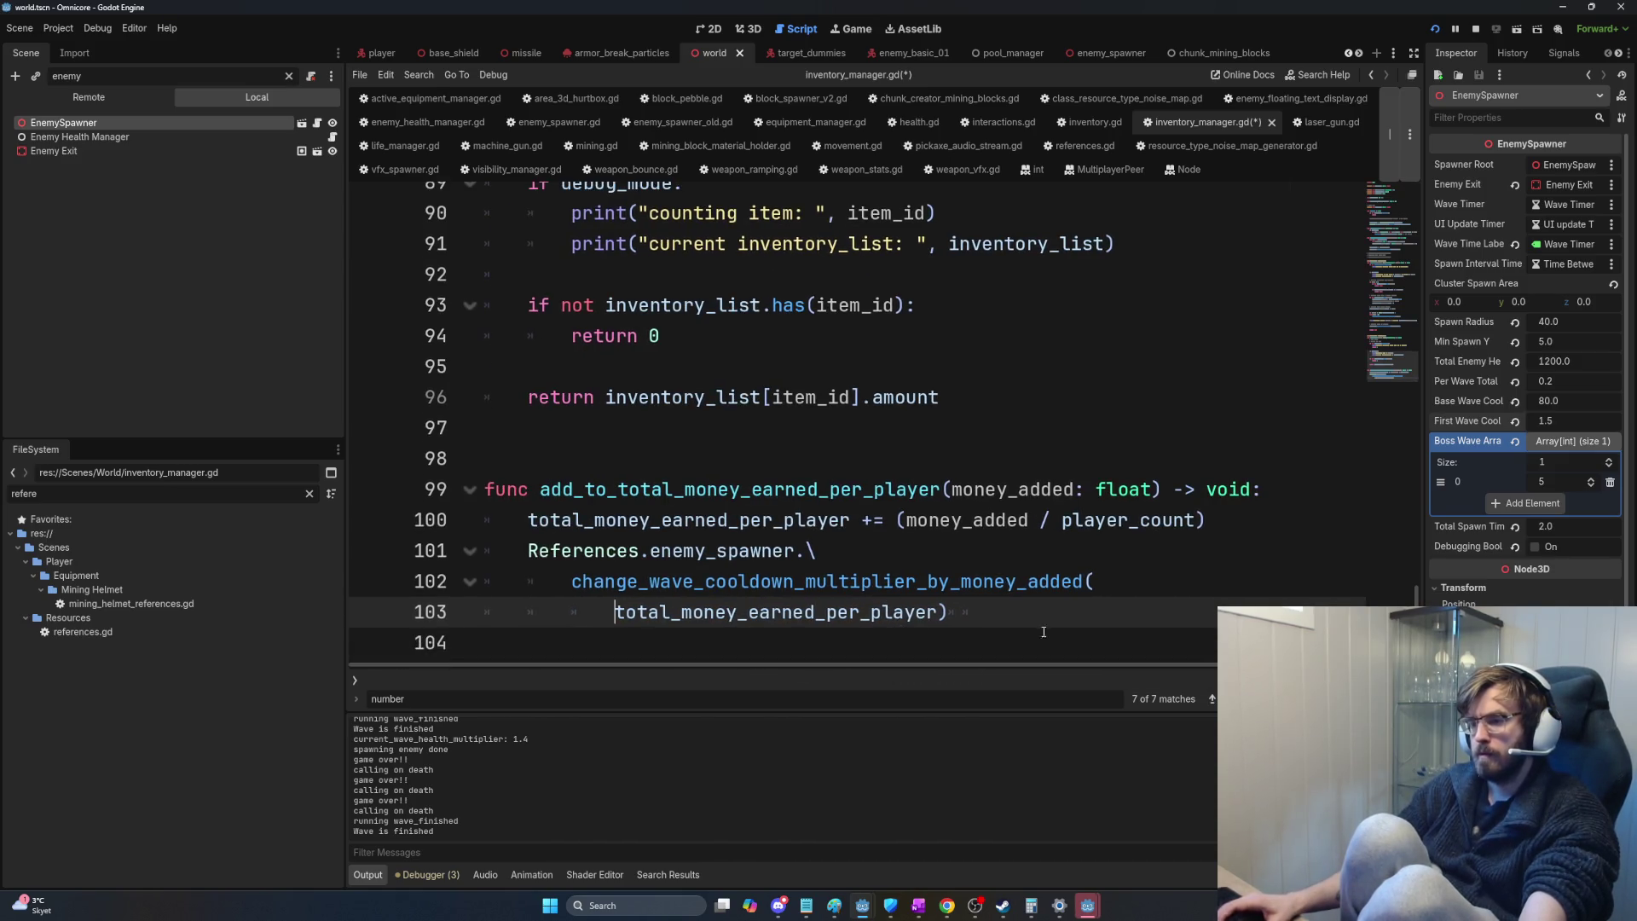
{"action": "key", "text": "ctrl+s"}
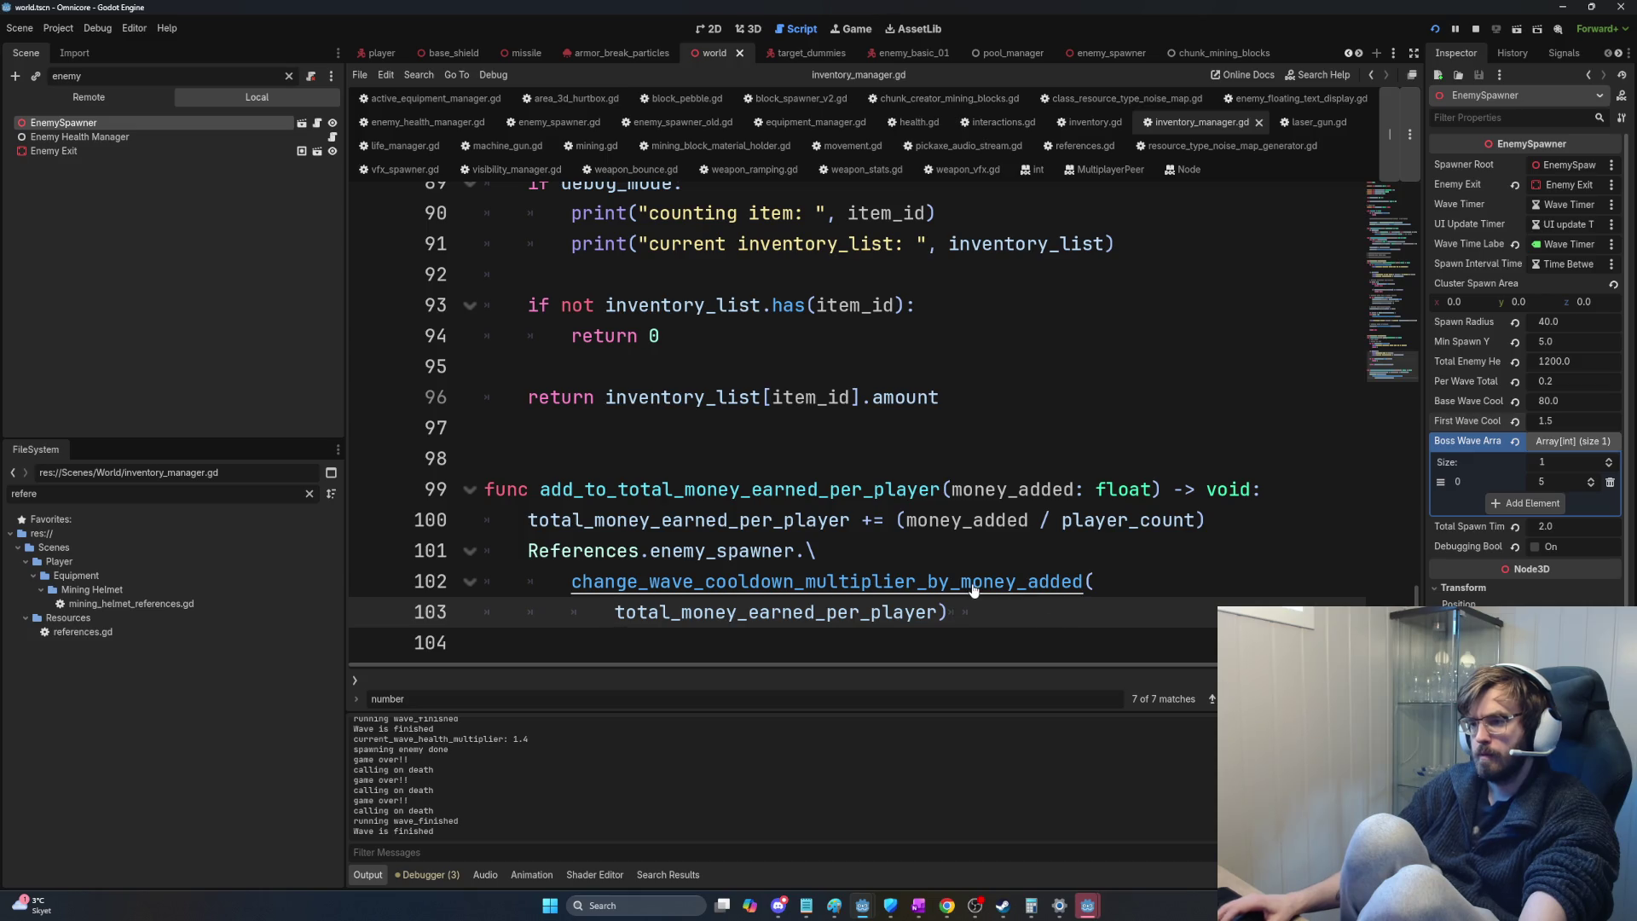
{"action": "left_click", "coordinate": [726, 581], "text": "ctrl"}
{"action": "left_click", "coordinate": [726, 583], "text": "ctrl"}
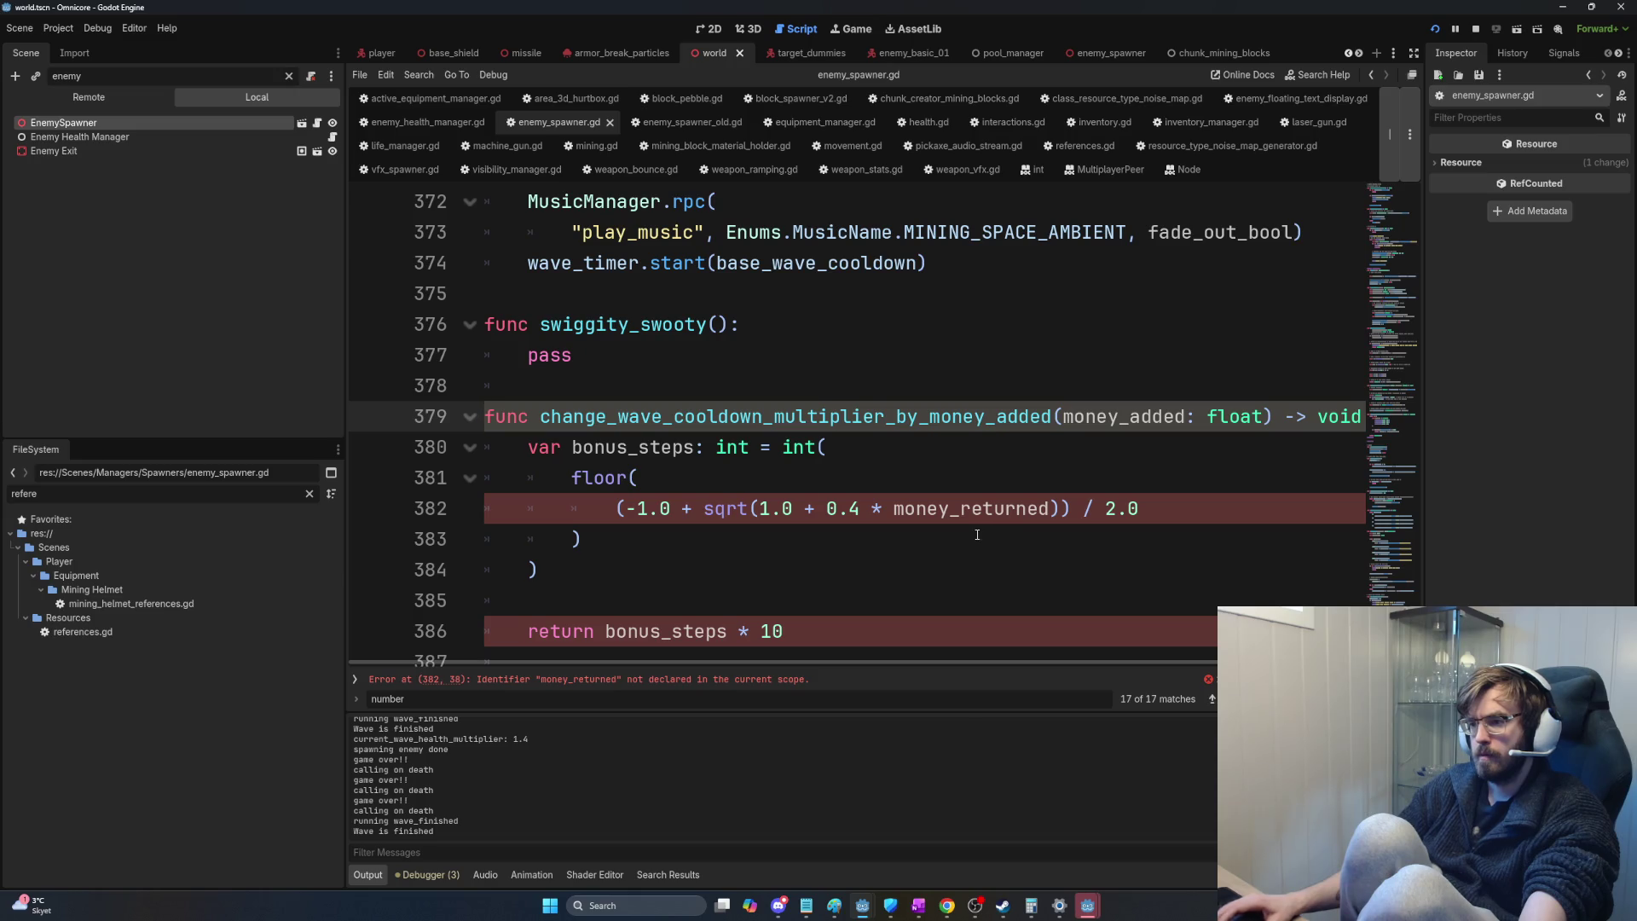
Rename the money_added parameter to total_money_per_player and split the function signature across lines.
{"action": "double_click", "coordinate": [1132, 416]}
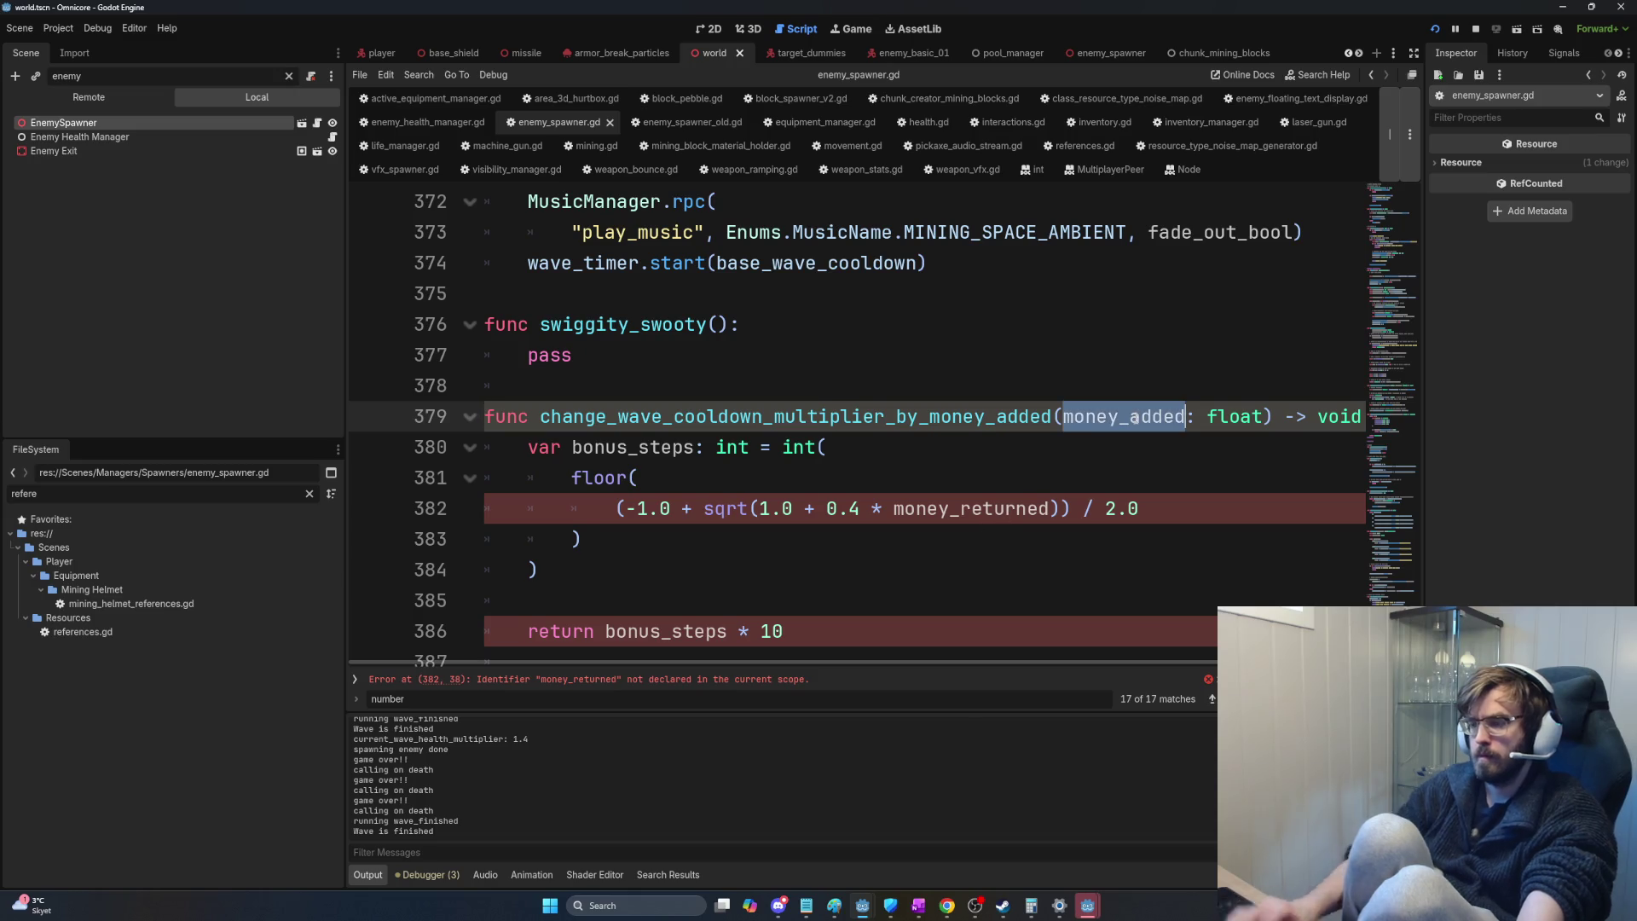
{"action": "type", "text": "total_mone"}
{"action": "type", "text": "y_pe"}
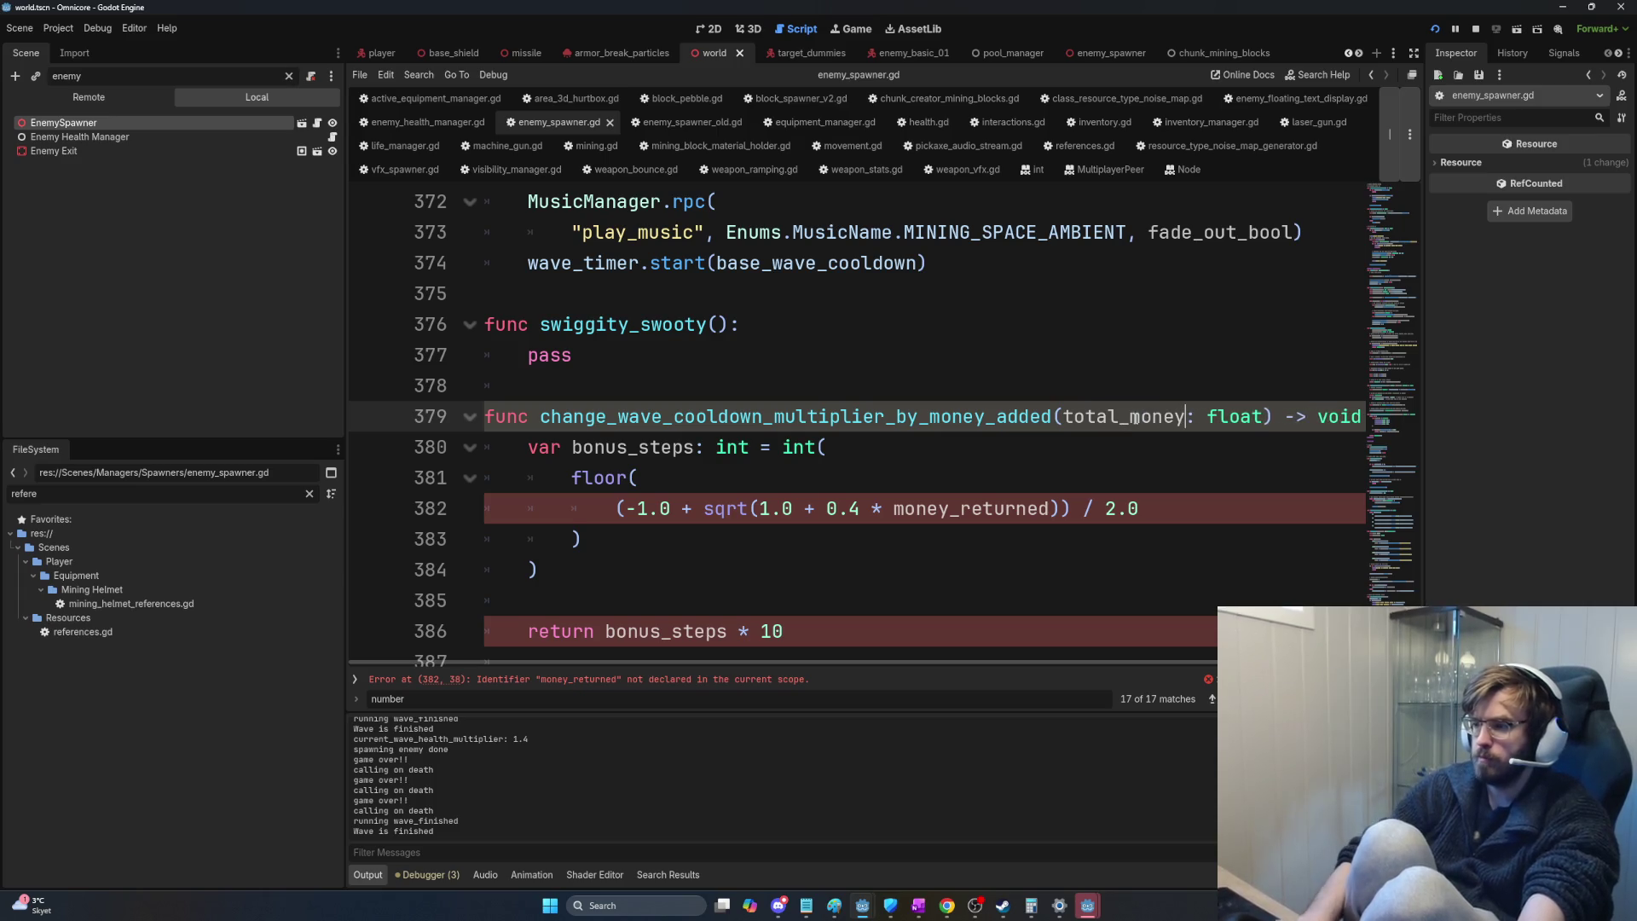
{"action": "type", "text": "r_player"}
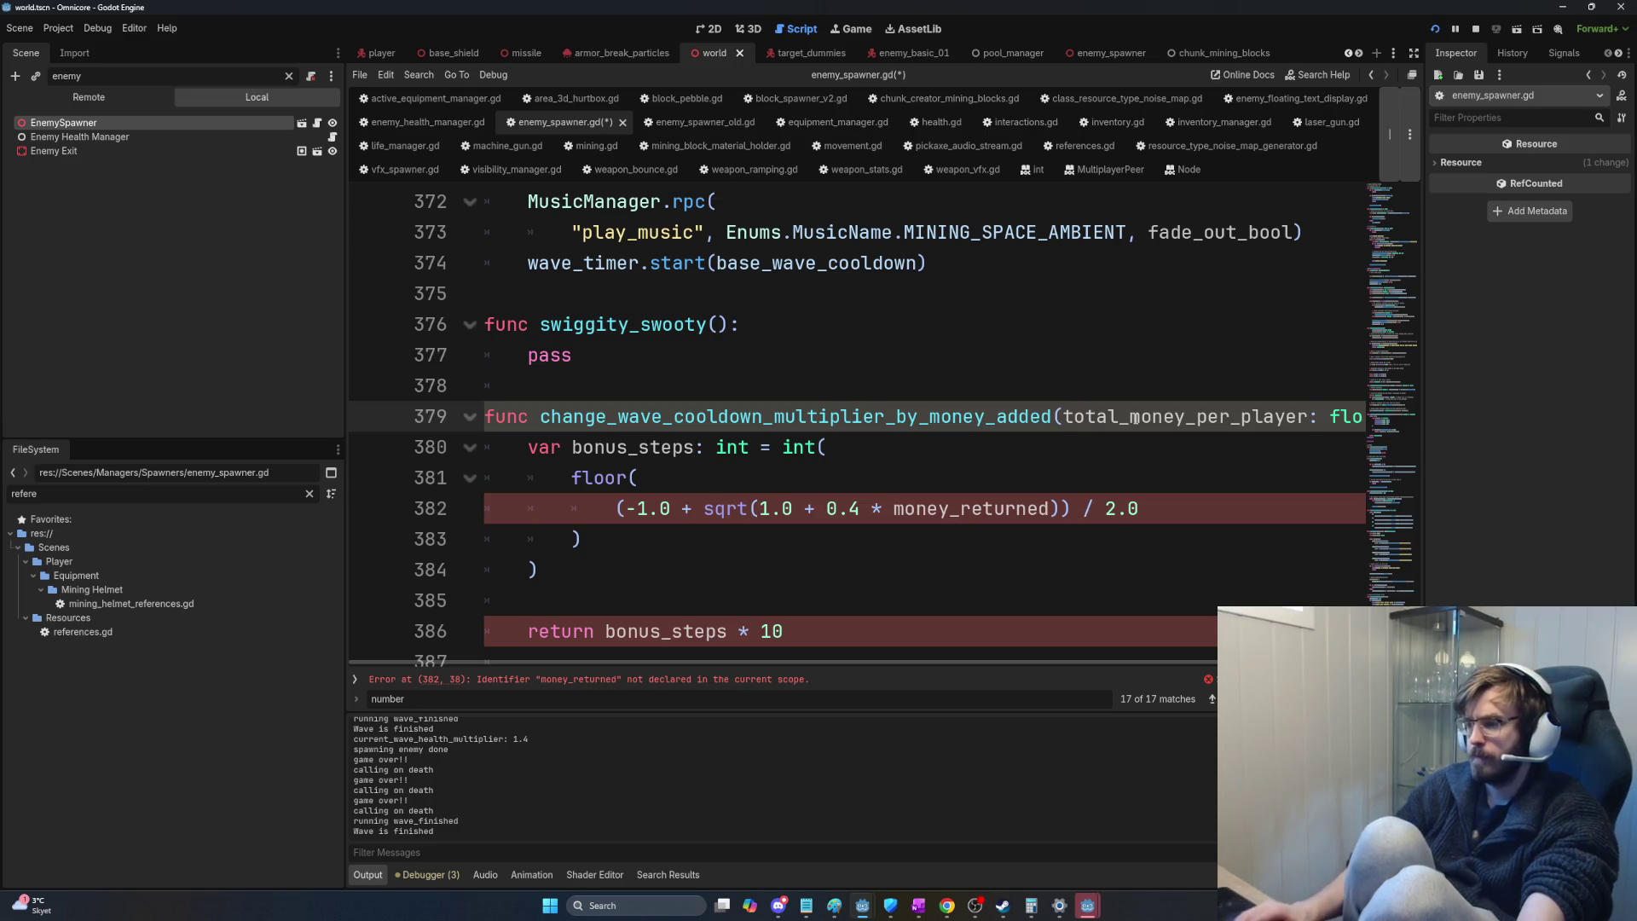
{"action": "key", "text": "Return"}
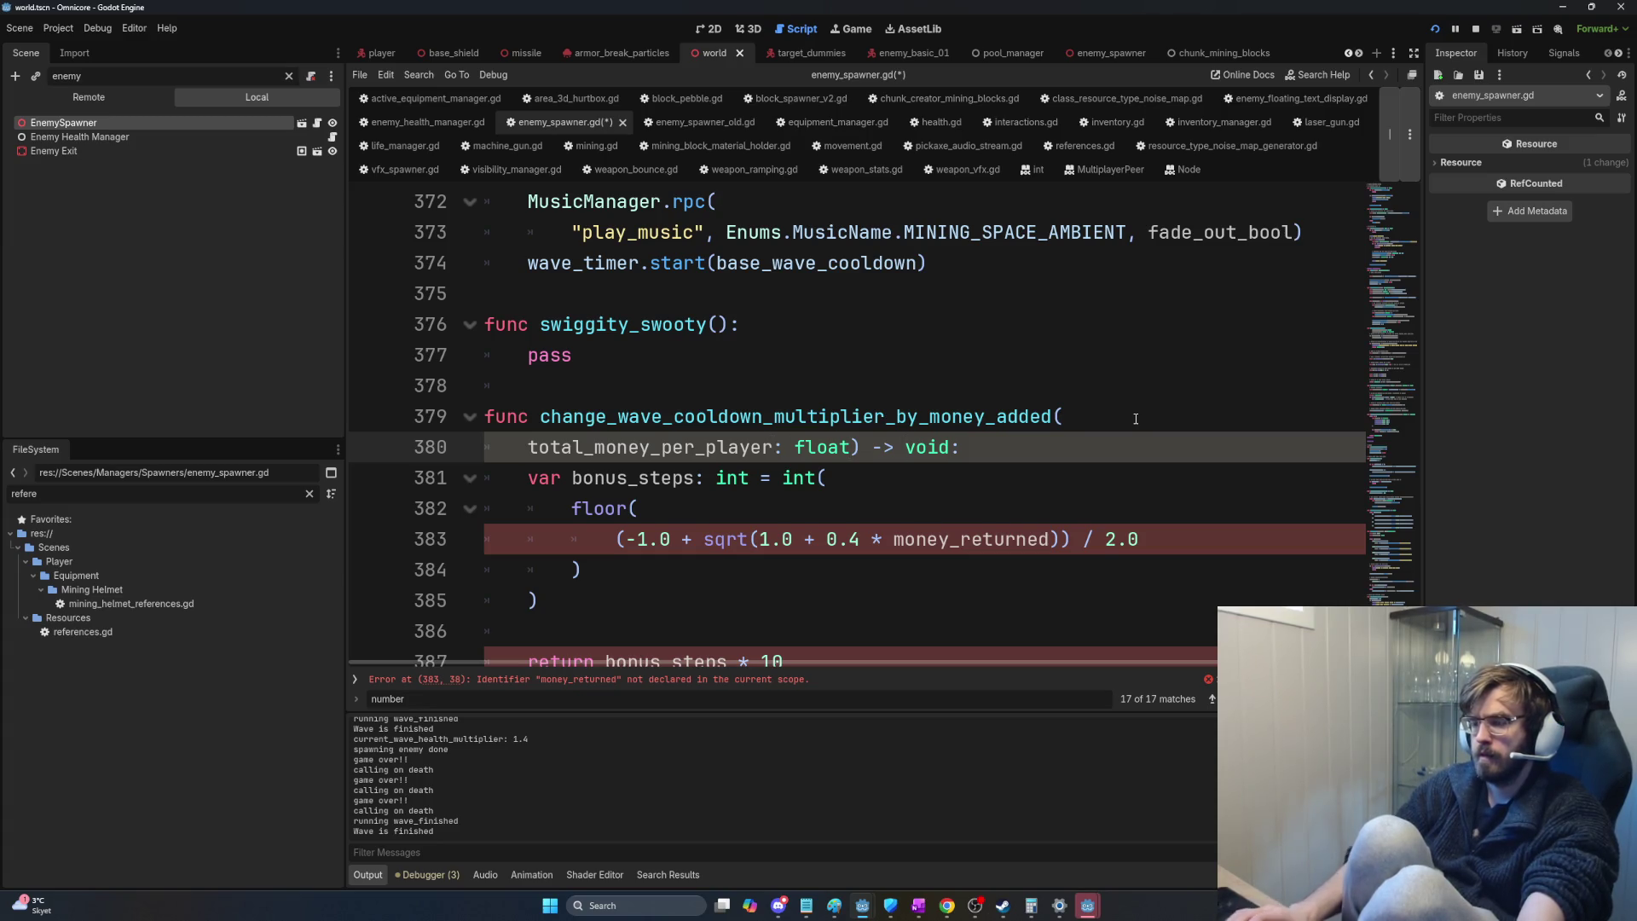
{"action": "key", "text": "Return"}
{"action": "key", "text": "Down"}
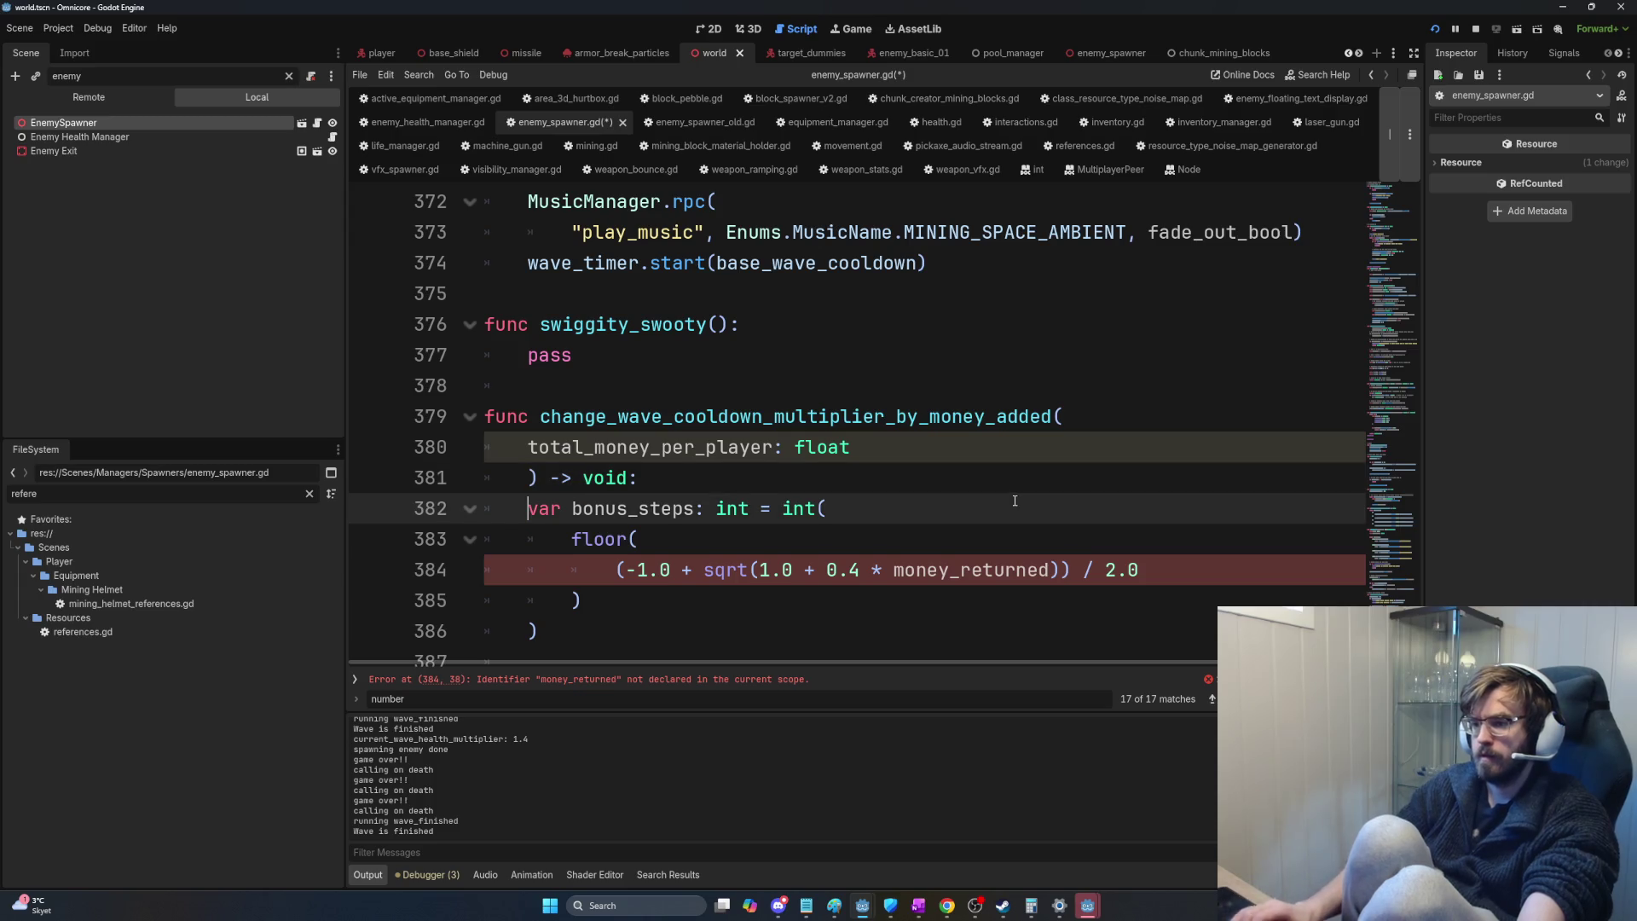
{"action": "key", "text": "Return"}
Replace money_returned in the bonus_steps formula with total_money_per_player.
{"action": "double_click", "coordinate": [648, 447]}
{"action": "key", "text": "ctrl+c"}
{"action": "double_click", "coordinate": [927, 600]}
{"action": "key", "text": "ctrl+v"}
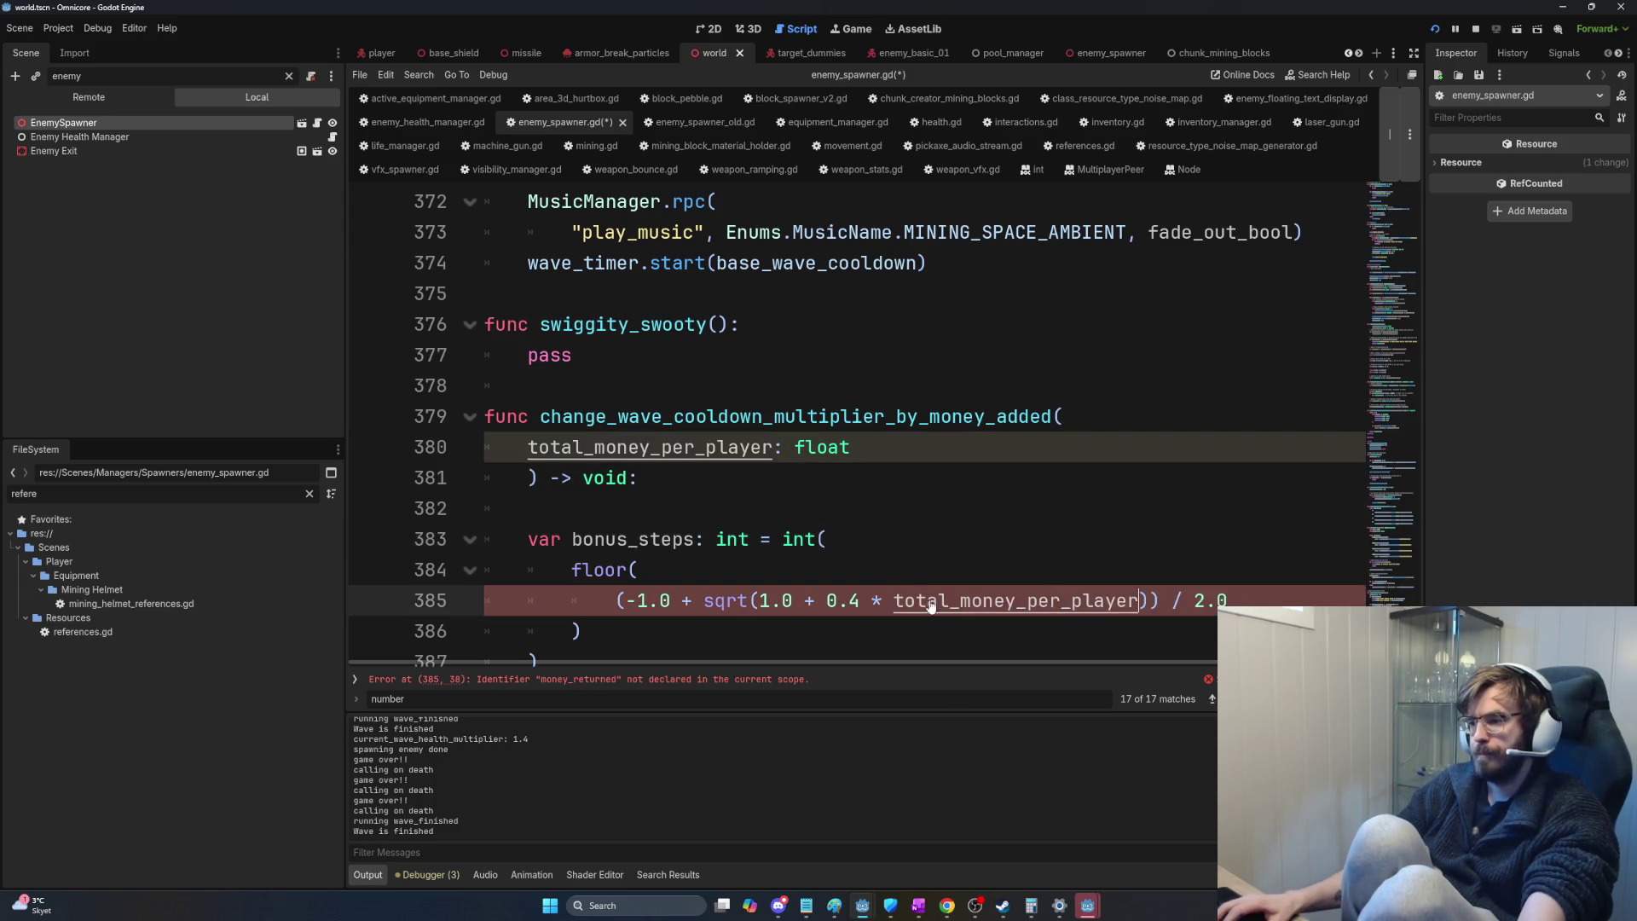
{"action": "scroll", "coordinate": [981, 579], "scroll_direction": "down", "scroll_amount": 1}
{"action": "left_click", "coordinate": [819, 538]}
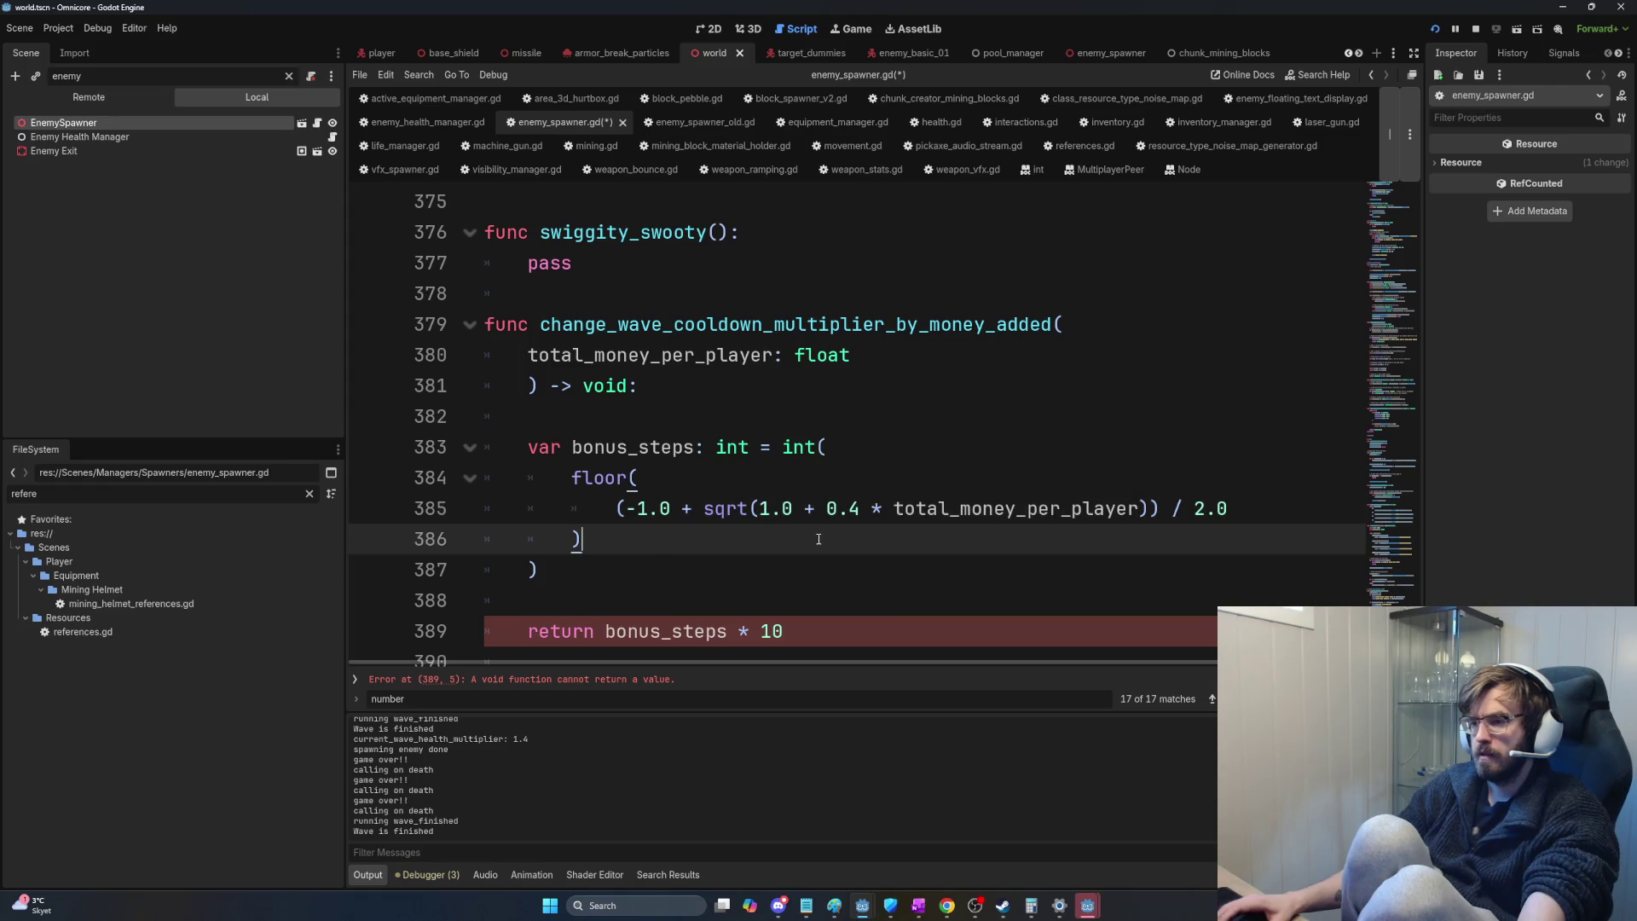
Add the comment '# 10 sec per 20, 40, 80, 160 ... money earned per player' above the calculation.
{"action": "left_click", "coordinate": [685, 418]}
{"action": "key", "text": "Return"}
{"action": "type", "text": "# 10 sec per 20, 40, 60,"}
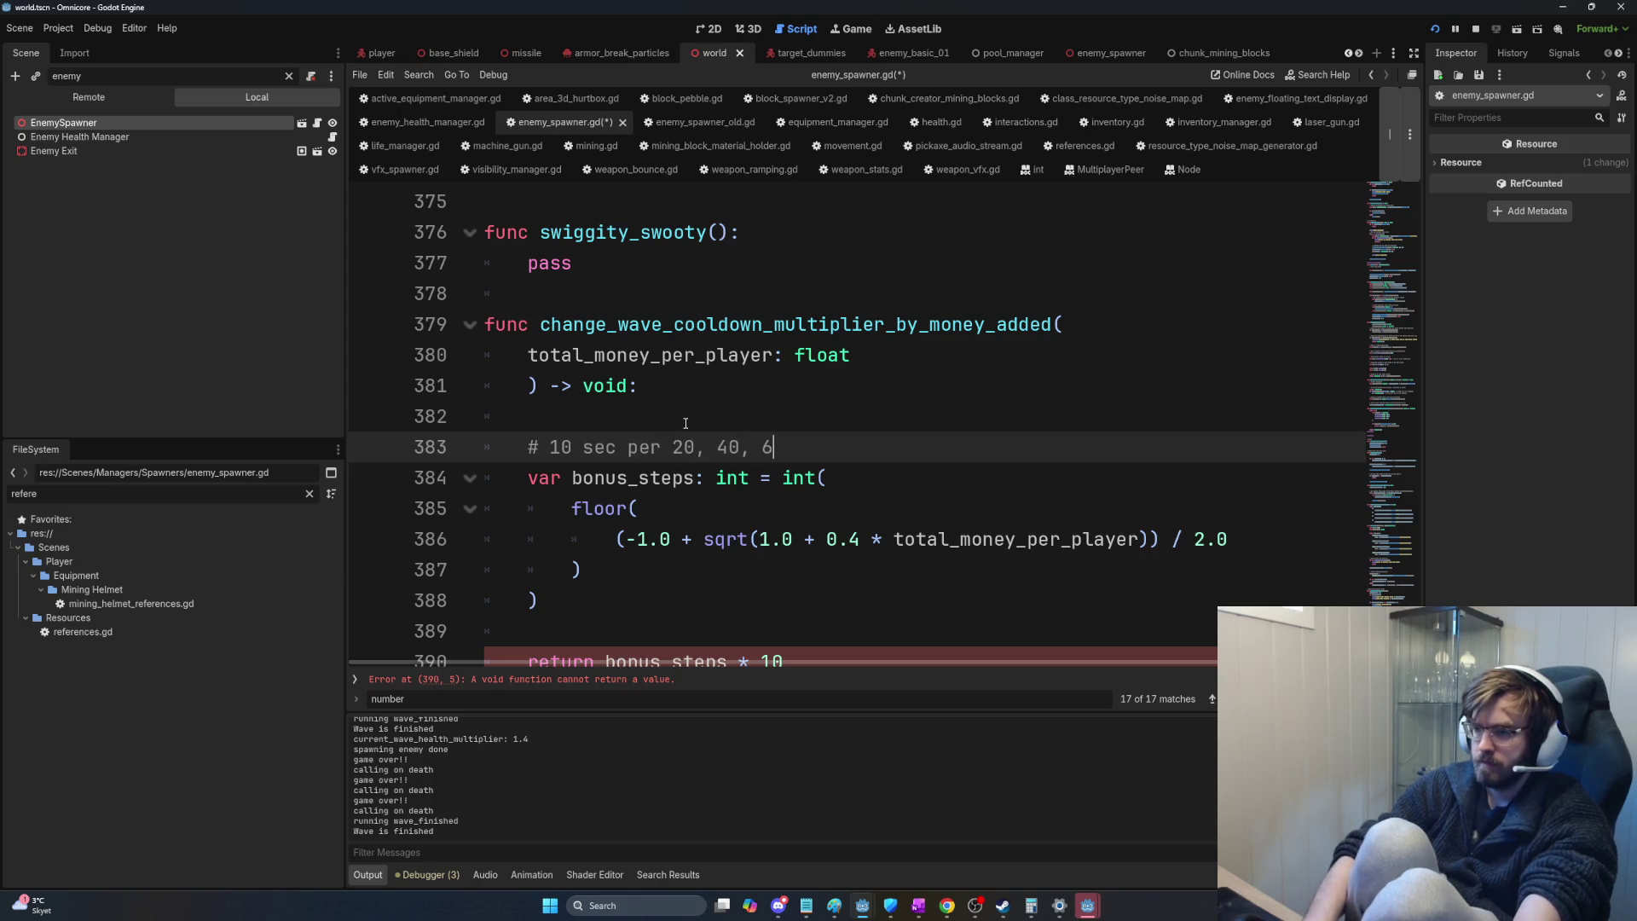
{"action": "key", "text": "BackSpace"}
{"action": "key", "text": "BackSpace"}
{"action": "key", "text": "BackSpace"}
{"action": "type", "text": "80, 160 ... "}
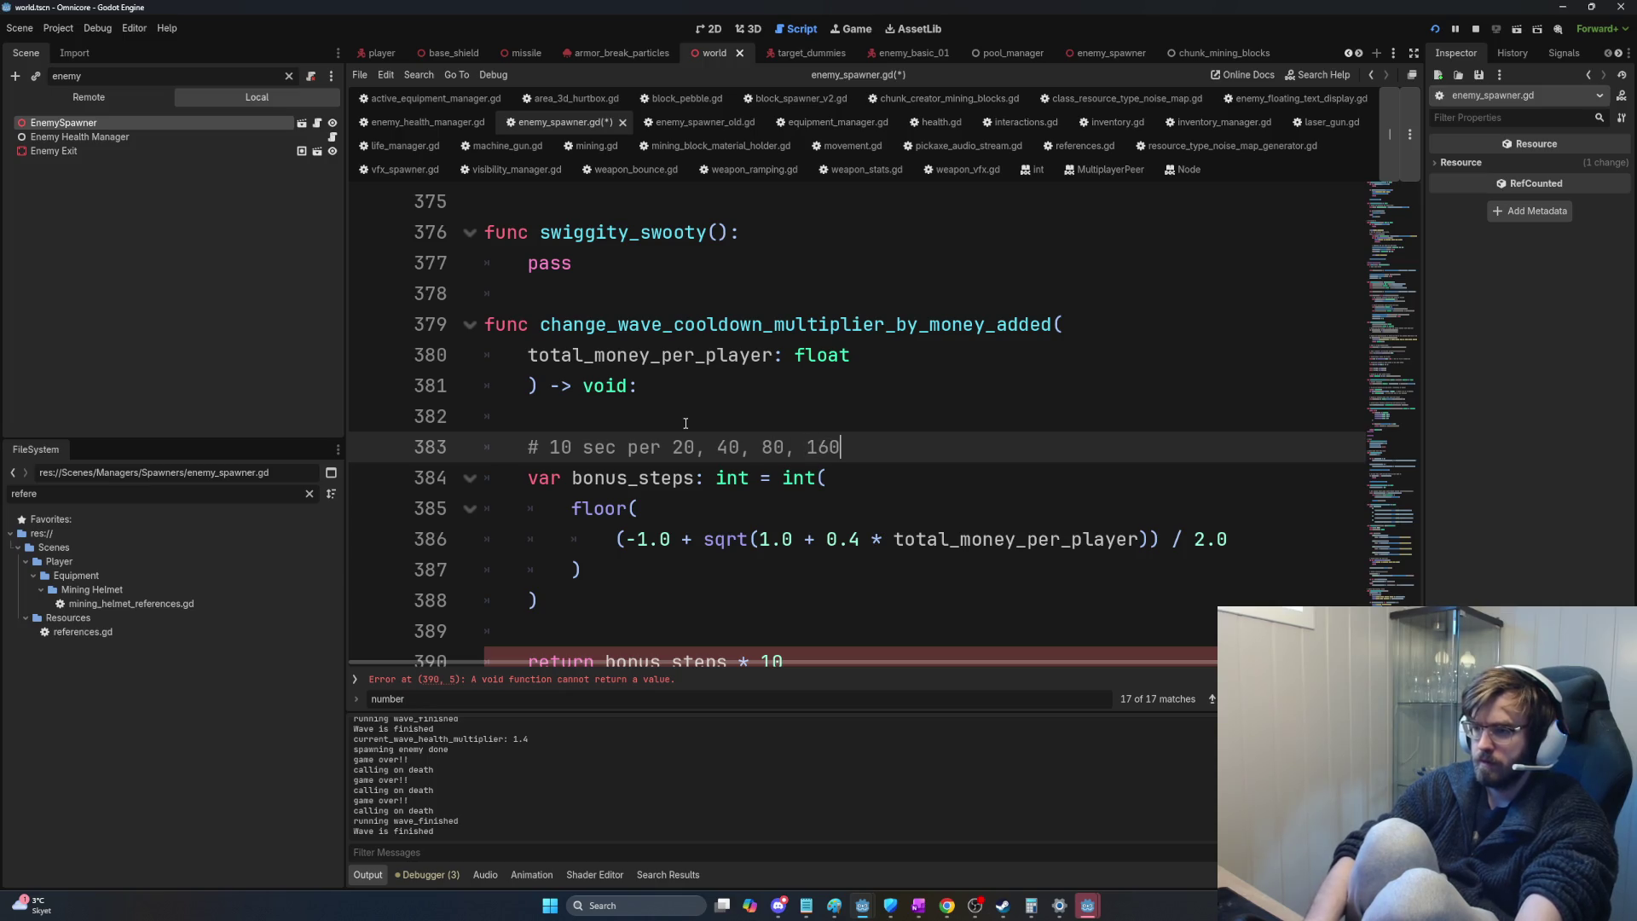
{"action": "type", "text": "money"}
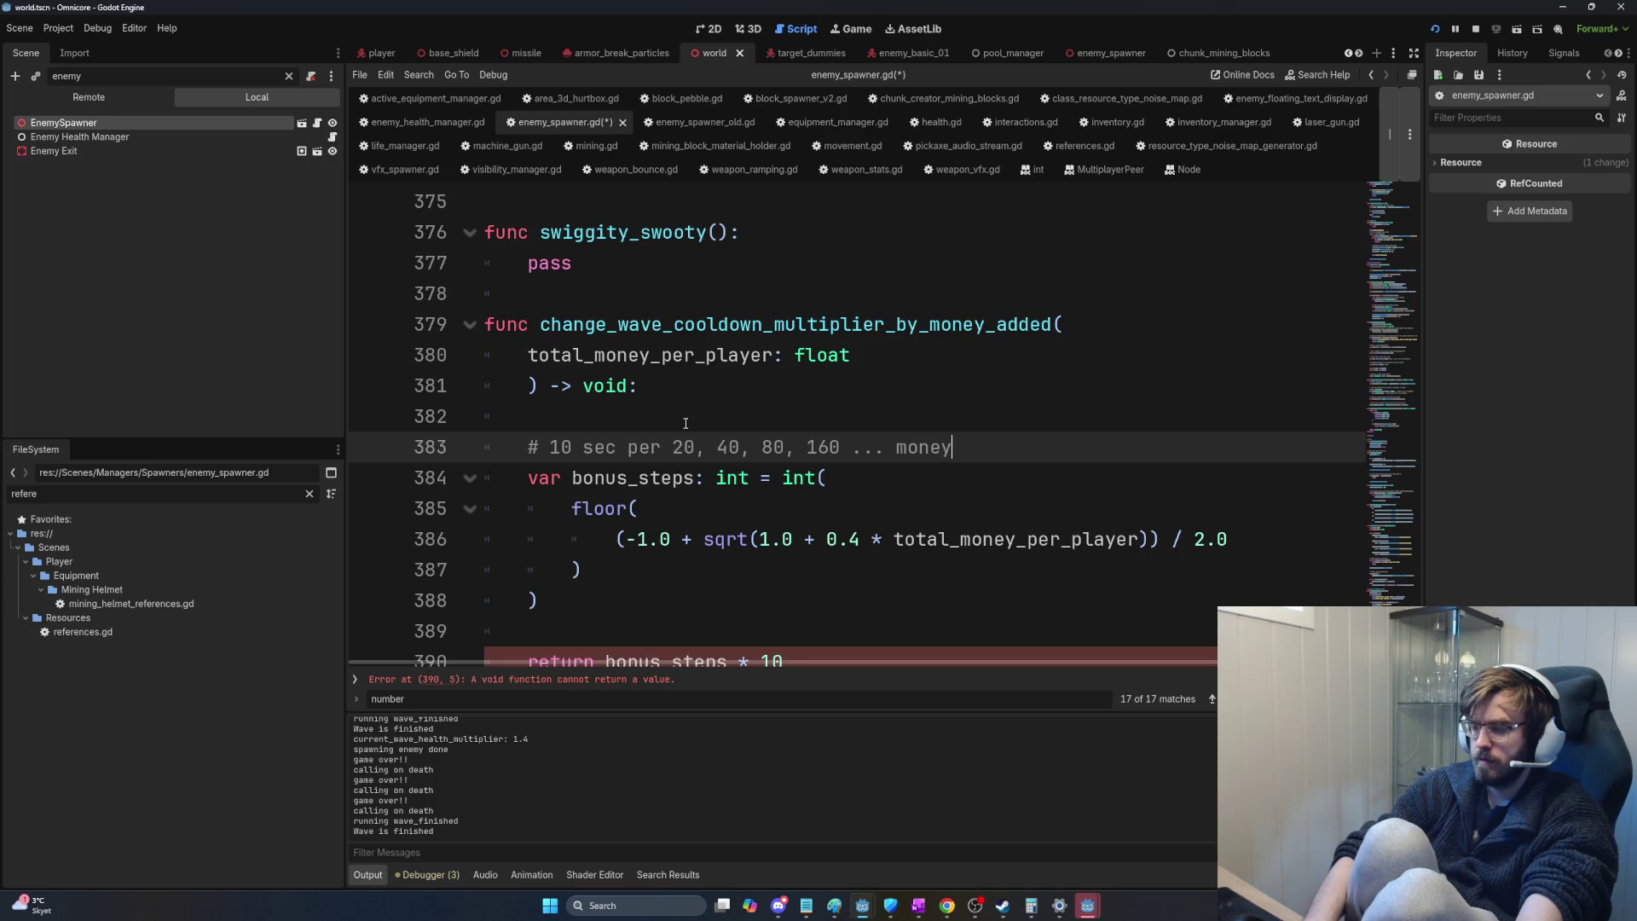
{"action": "key", "text": "BackSpace"}
{"action": "key", "text": "BackSpace"}
{"action": "key", "text": "BackSpace"}
{"action": "type", "text": "oney"}
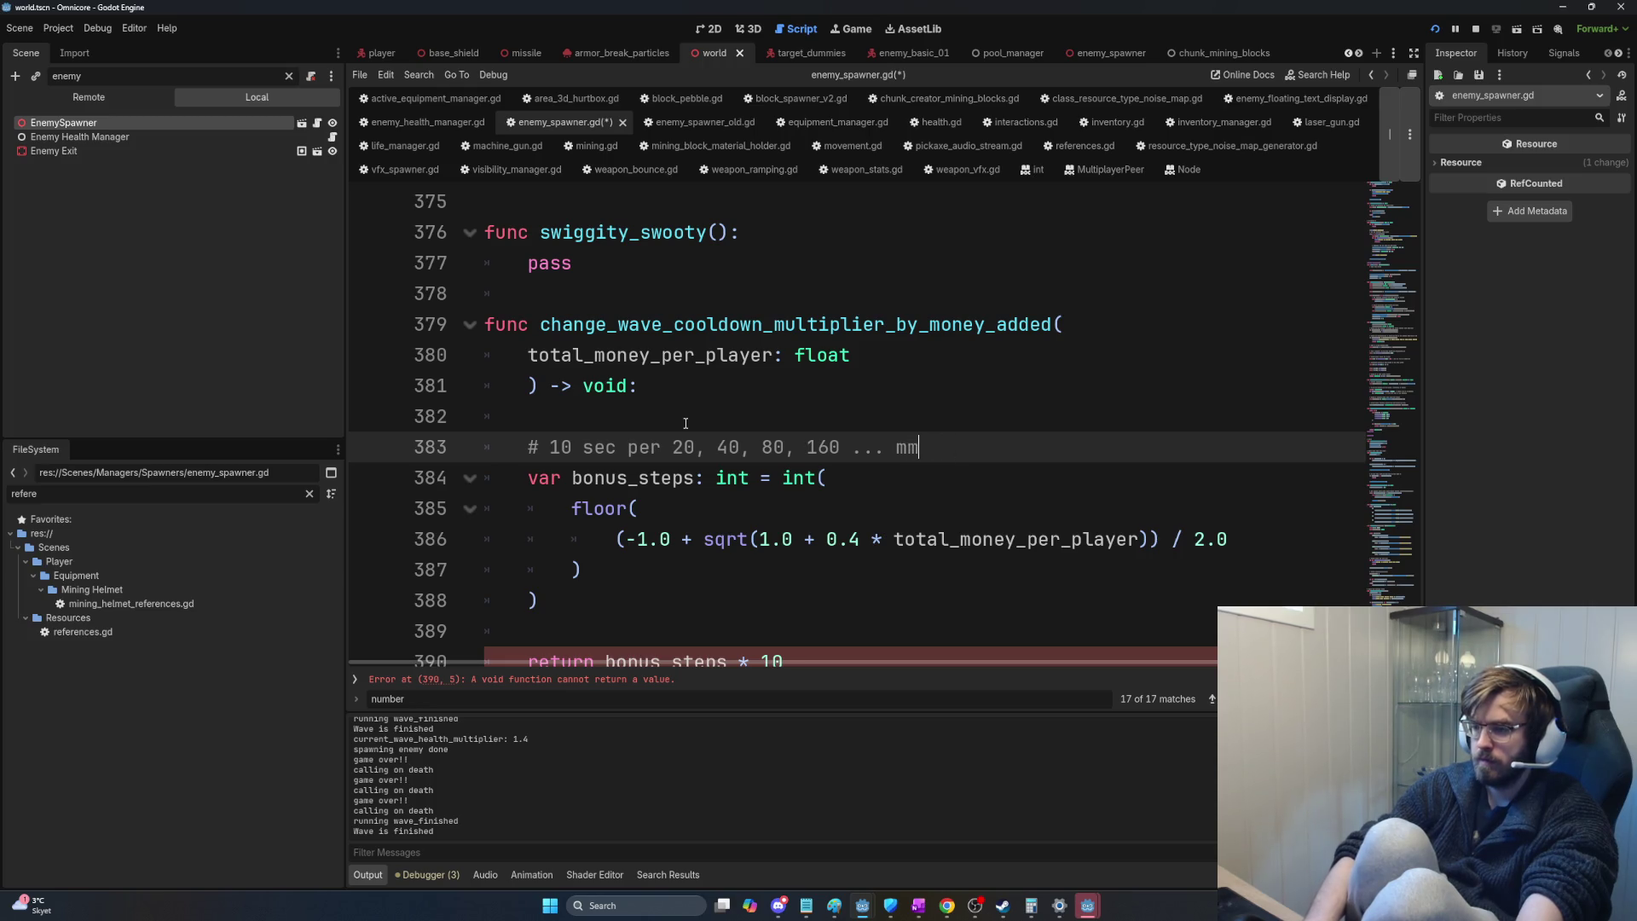
{"action": "type", "text": " earned per playte"}
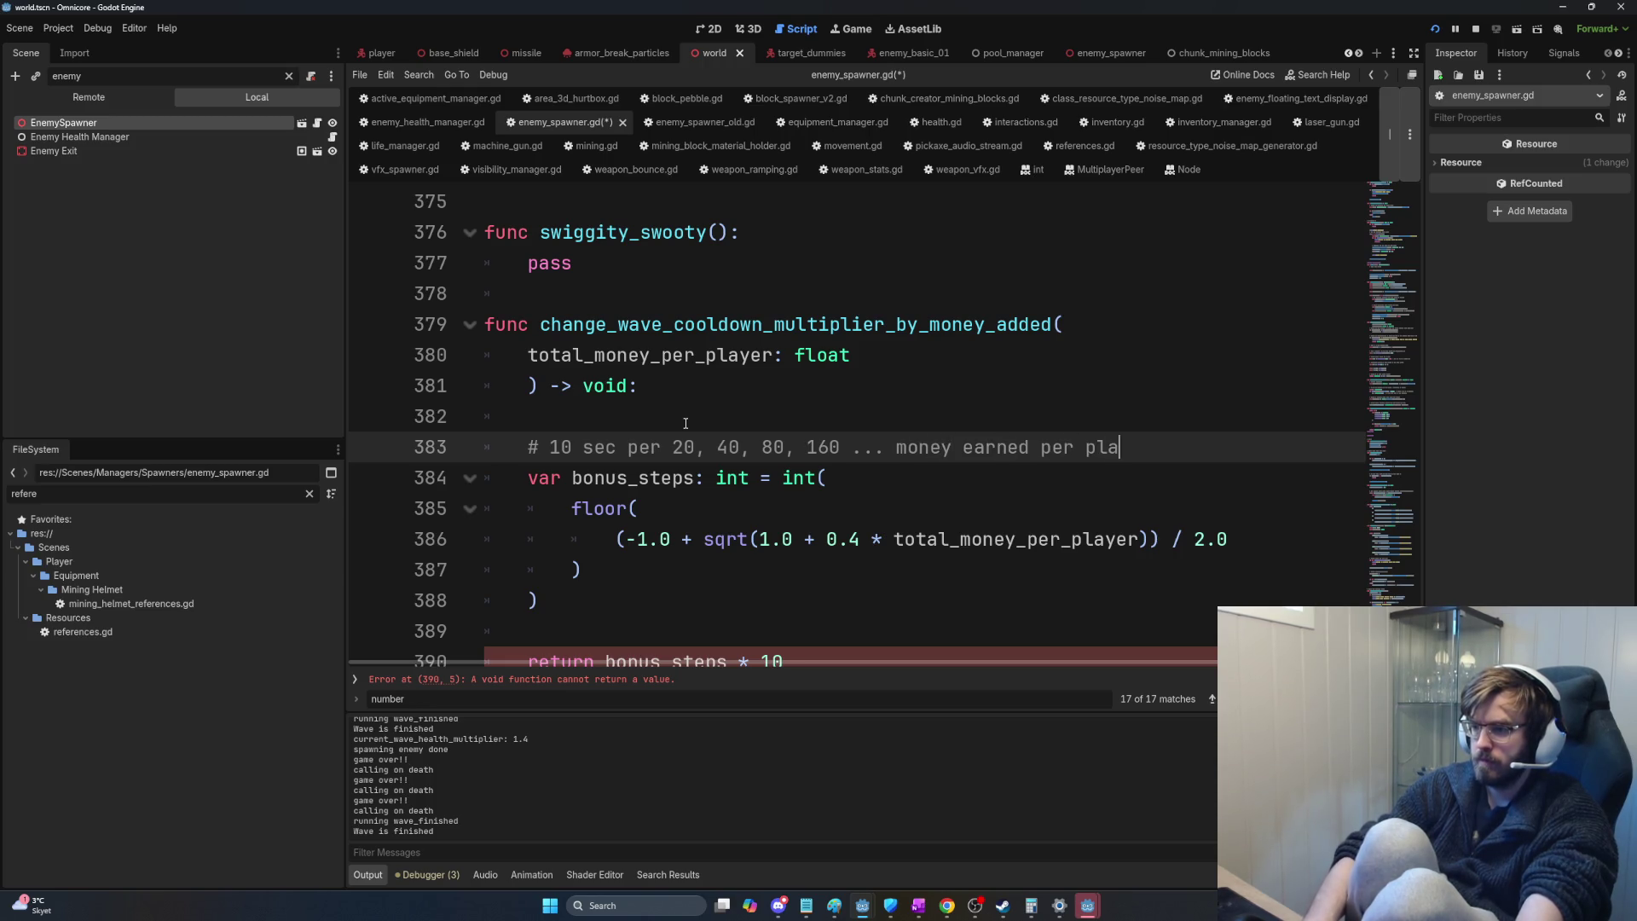
{"action": "key", "text": "BackSpace"}
{"action": "key", "text": "BackSpace"}
{"action": "type", "text": "er"}
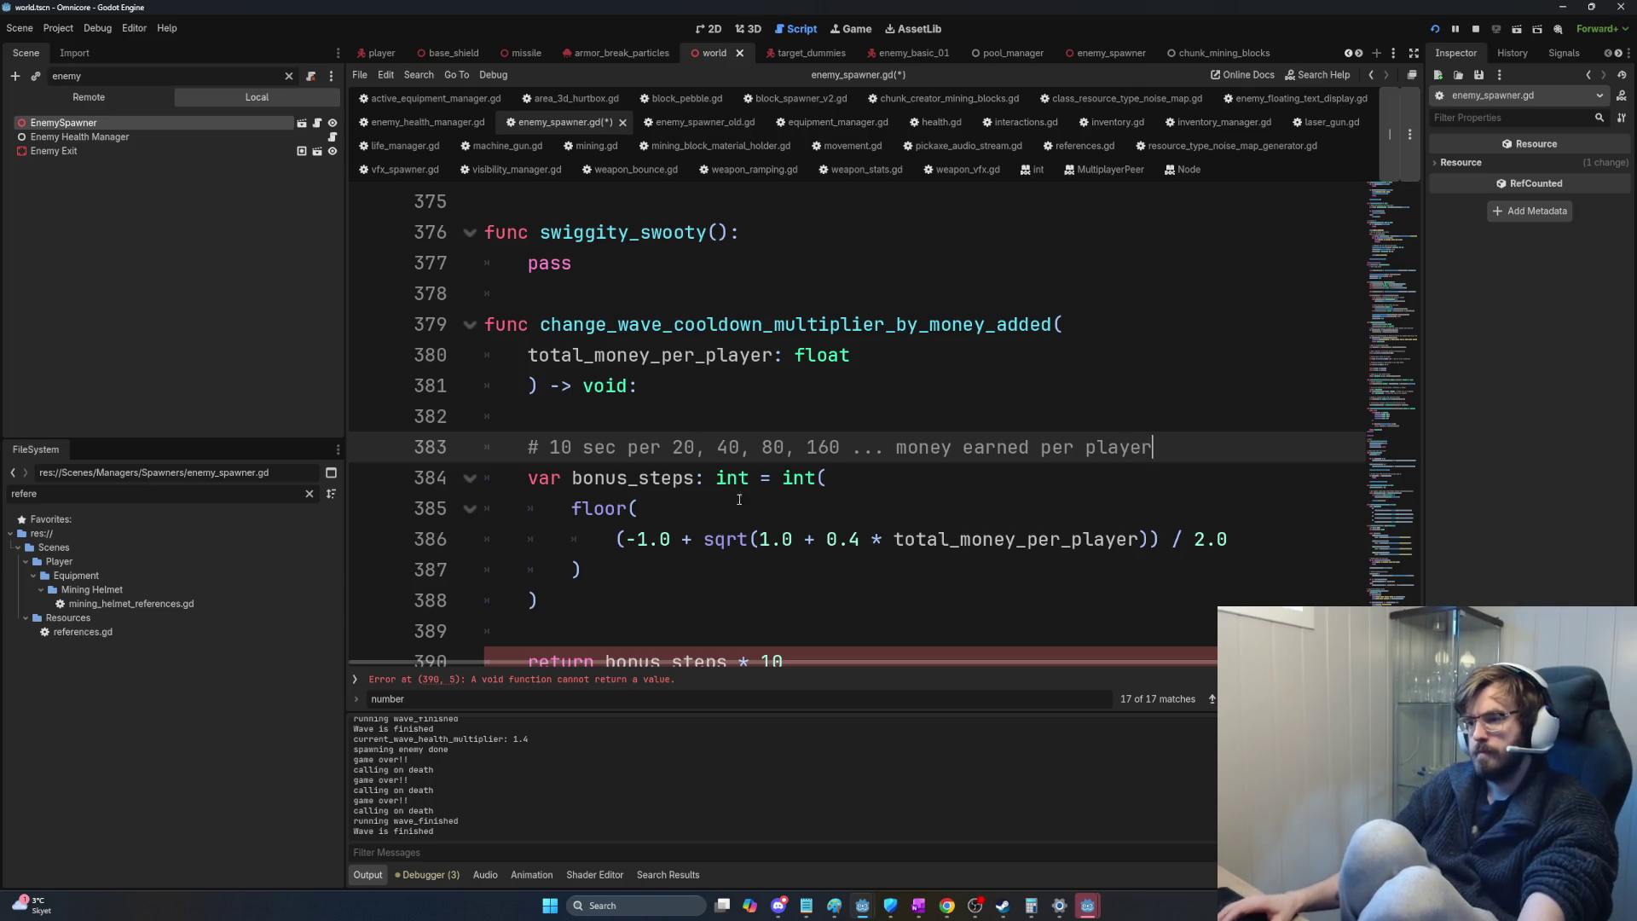
{"action": "scroll", "coordinate": [824, 571], "scroll_direction": "down", "scroll_amount": 1}
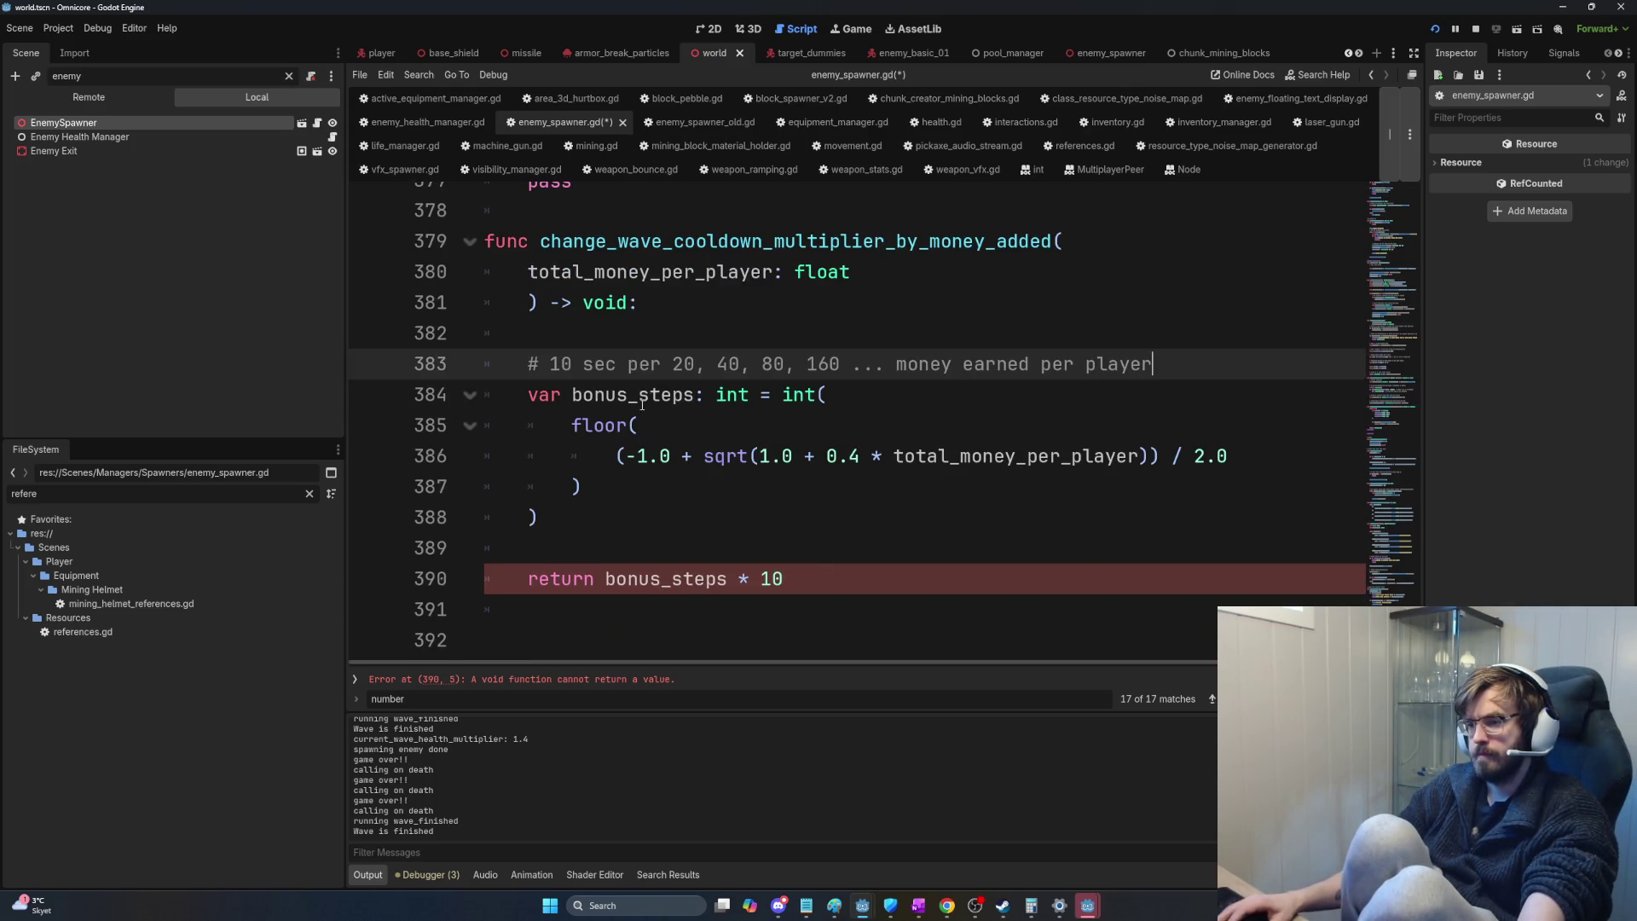
{"action": "left_click", "coordinate": [725, 492]}
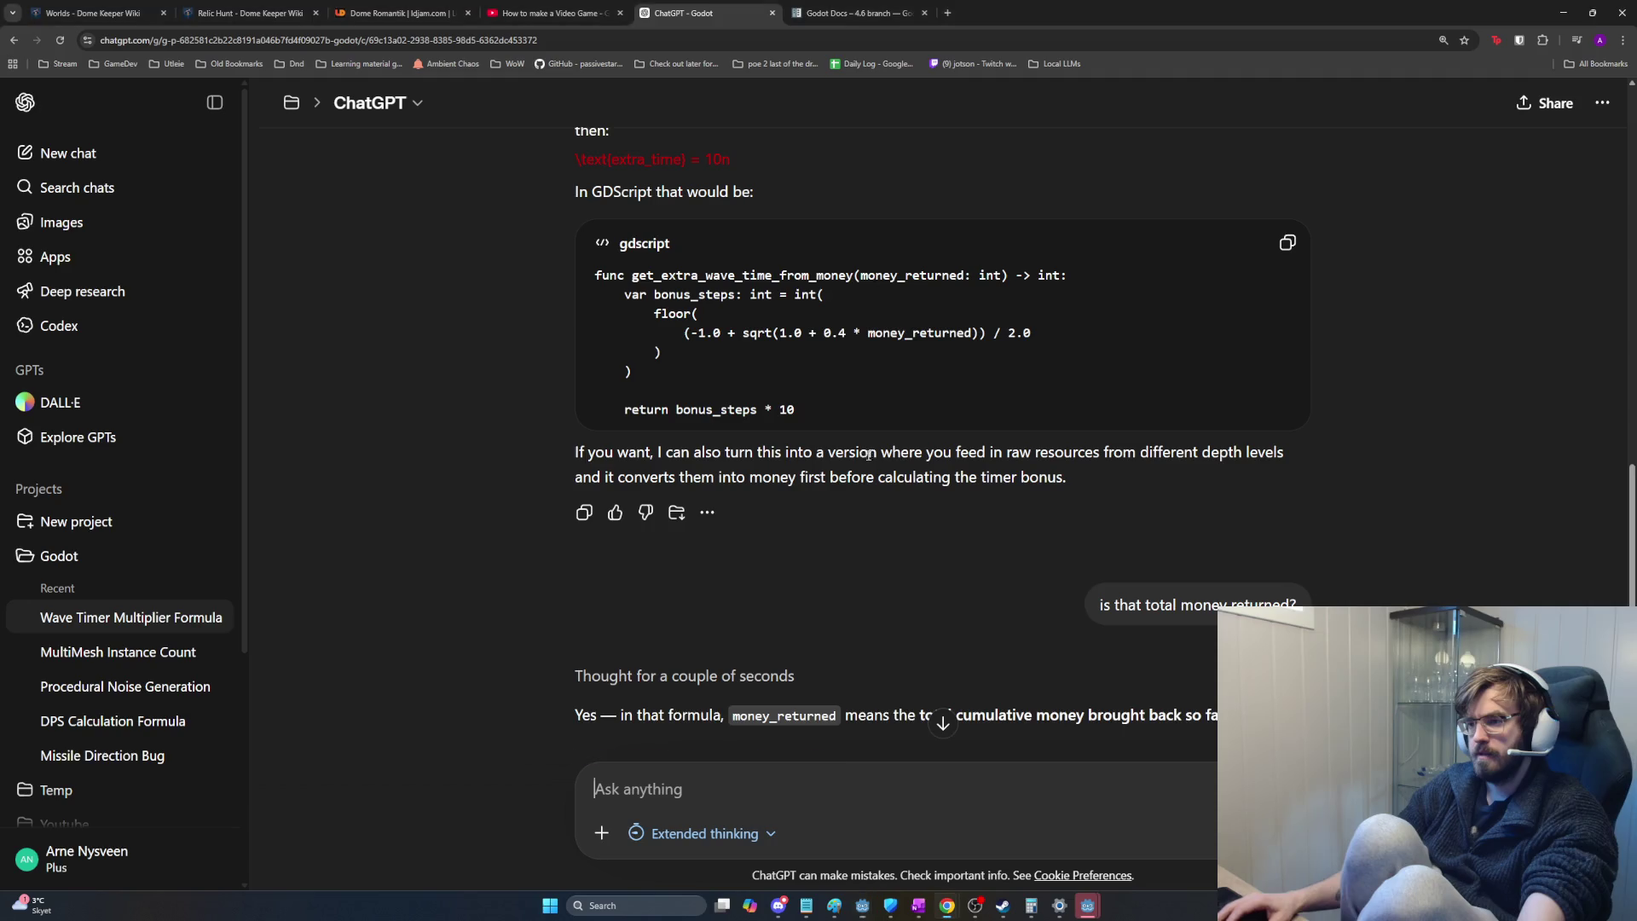
{"action": "key", "text": "alt+Tab"}
{"action": "left_click_drag", "start_coordinate": [903, 414], "coordinate": [618, 418]}
{"action": "left_click", "coordinate": [618, 417]}
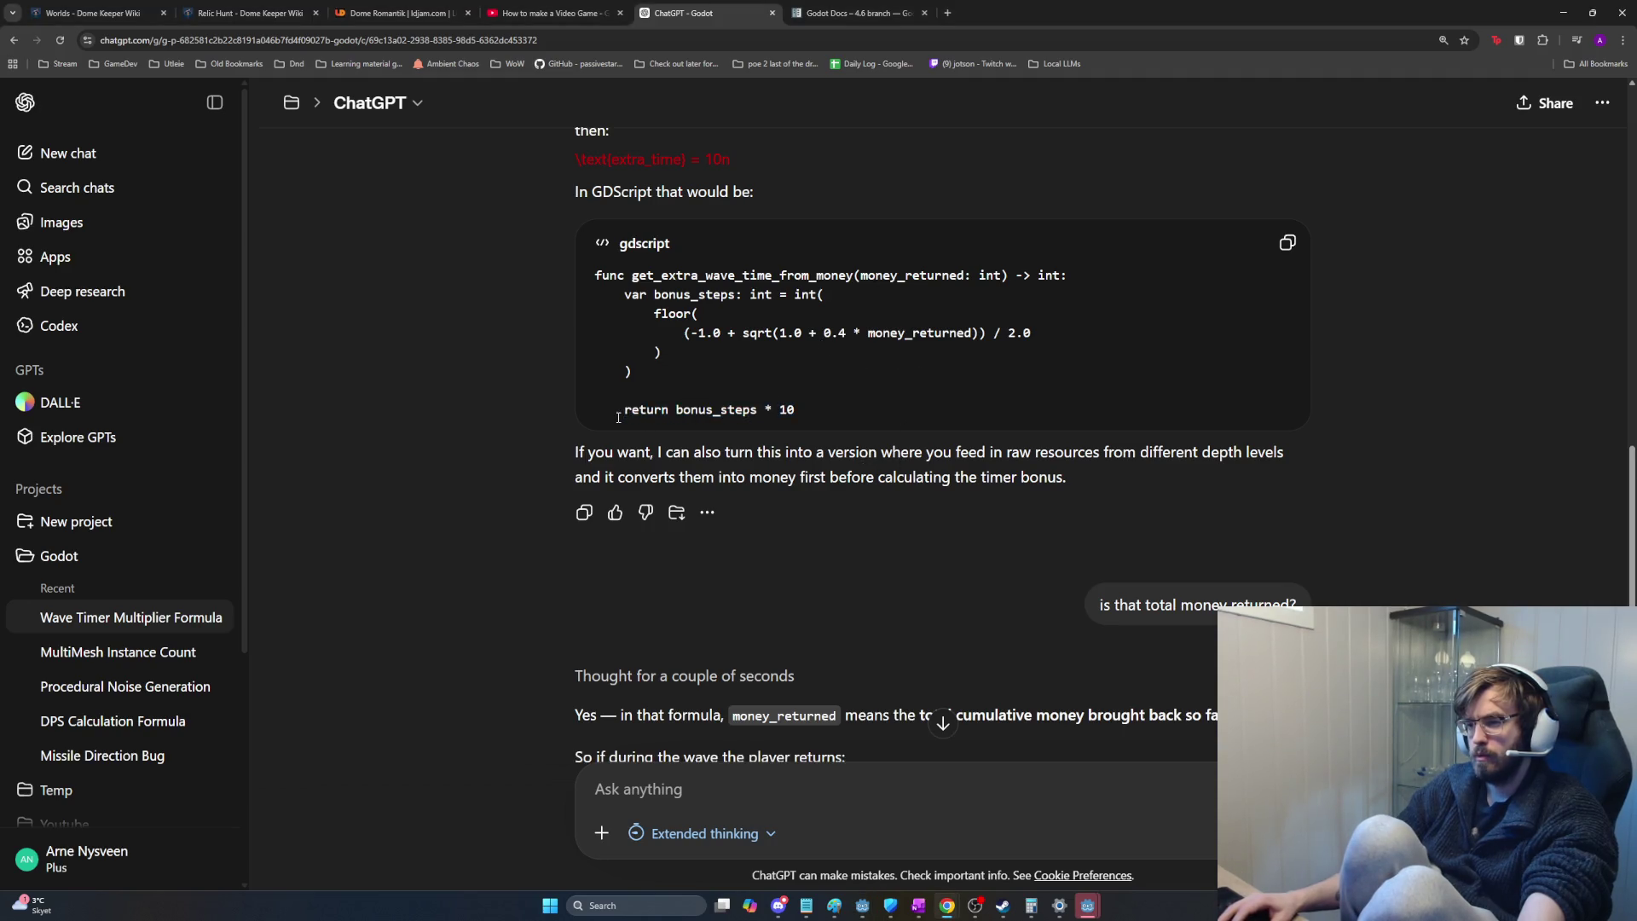
{"action": "double_click", "coordinate": [717, 410]}
{"action": "left_click_drag", "start_coordinate": [824, 412], "coordinate": [666, 406]}
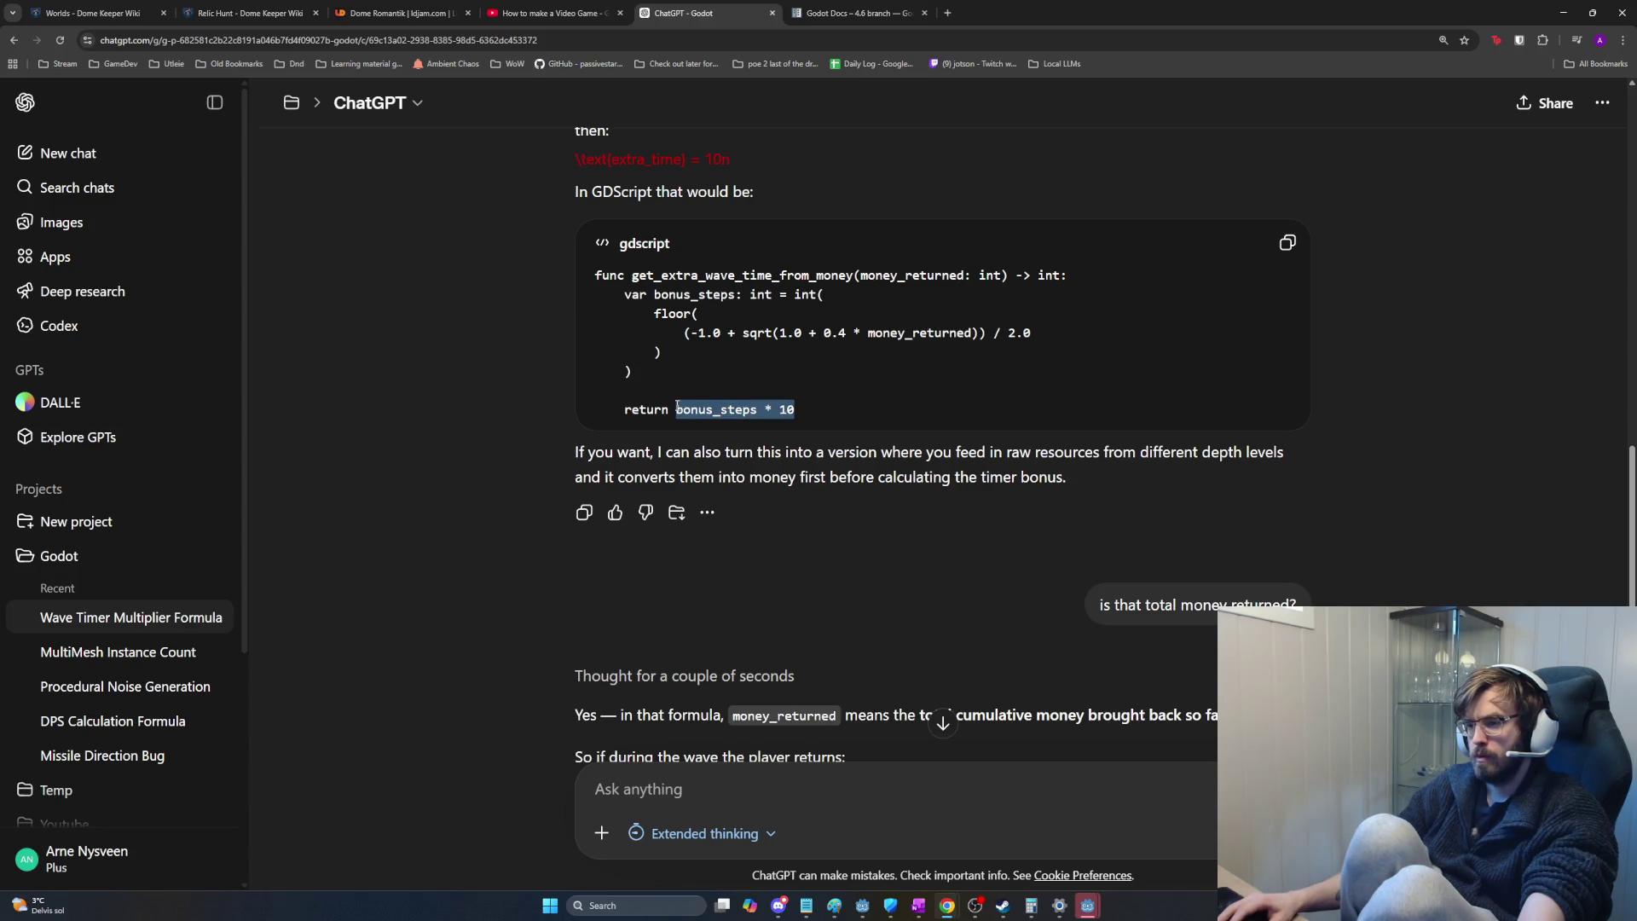
{"action": "key", "text": "alt+Tab"}
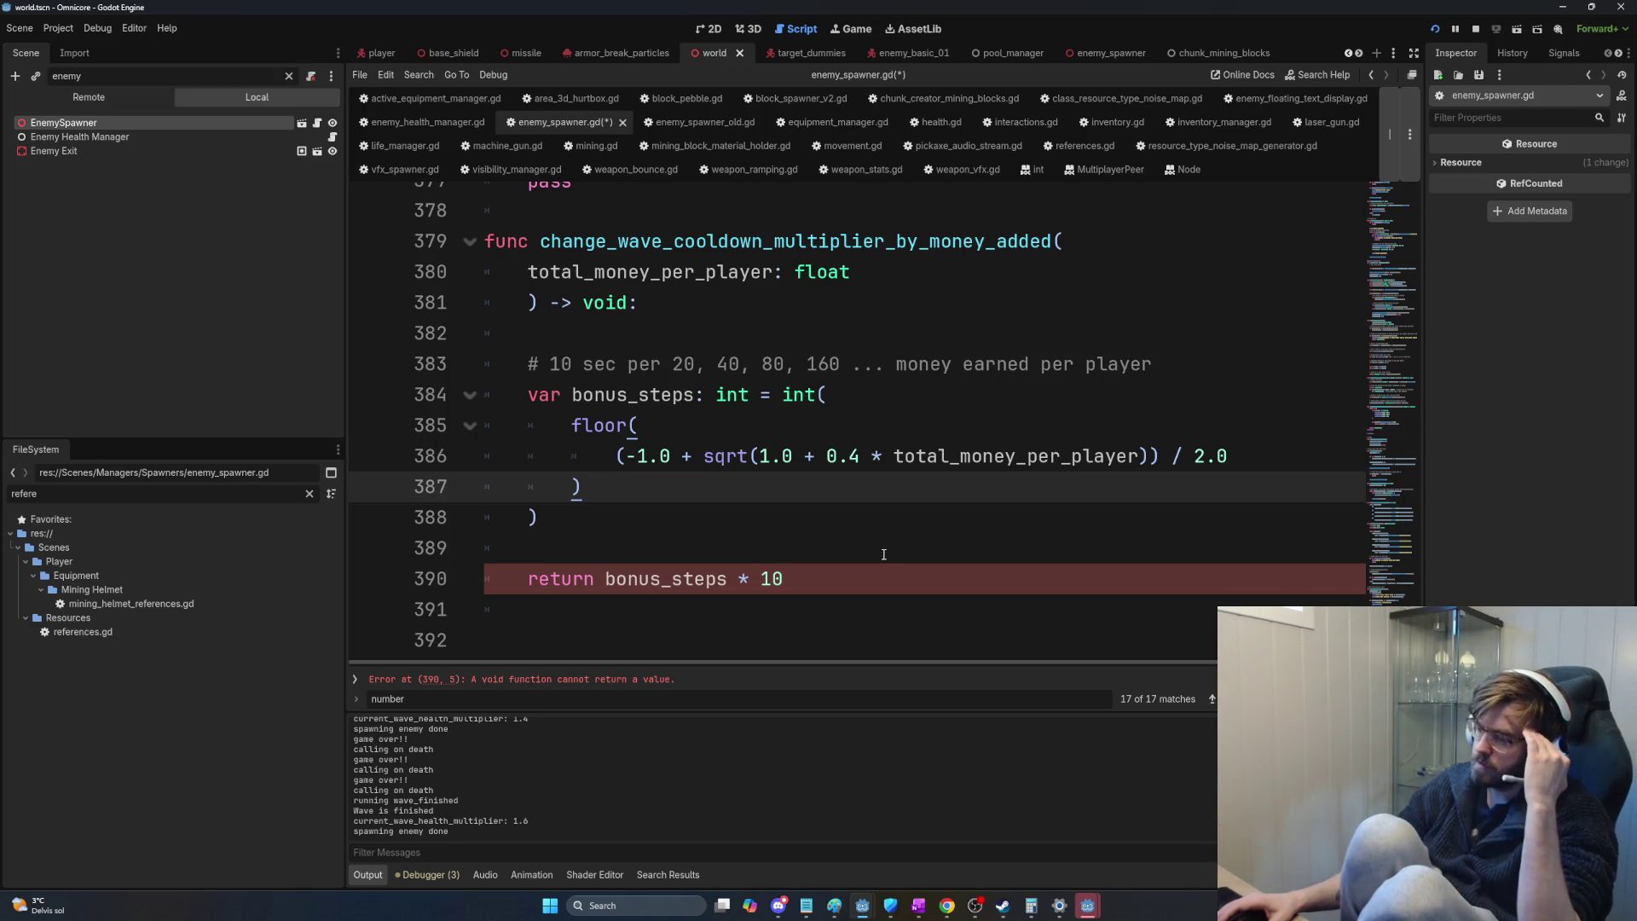
Replace 'return bonus_steps' on line 390 with base_wave_cooldown and delete the * 10.
{"action": "mouse_move", "coordinate": [892, 579]}
{"action": "left_mouse_down"}
{"action": "mouse_move", "coordinate": [531, 363]}
{"action": "mouse_move", "coordinate": [846, 515]}
{"action": "left_mouse_up"}
{"action": "left_click", "coordinate": [846, 515]}
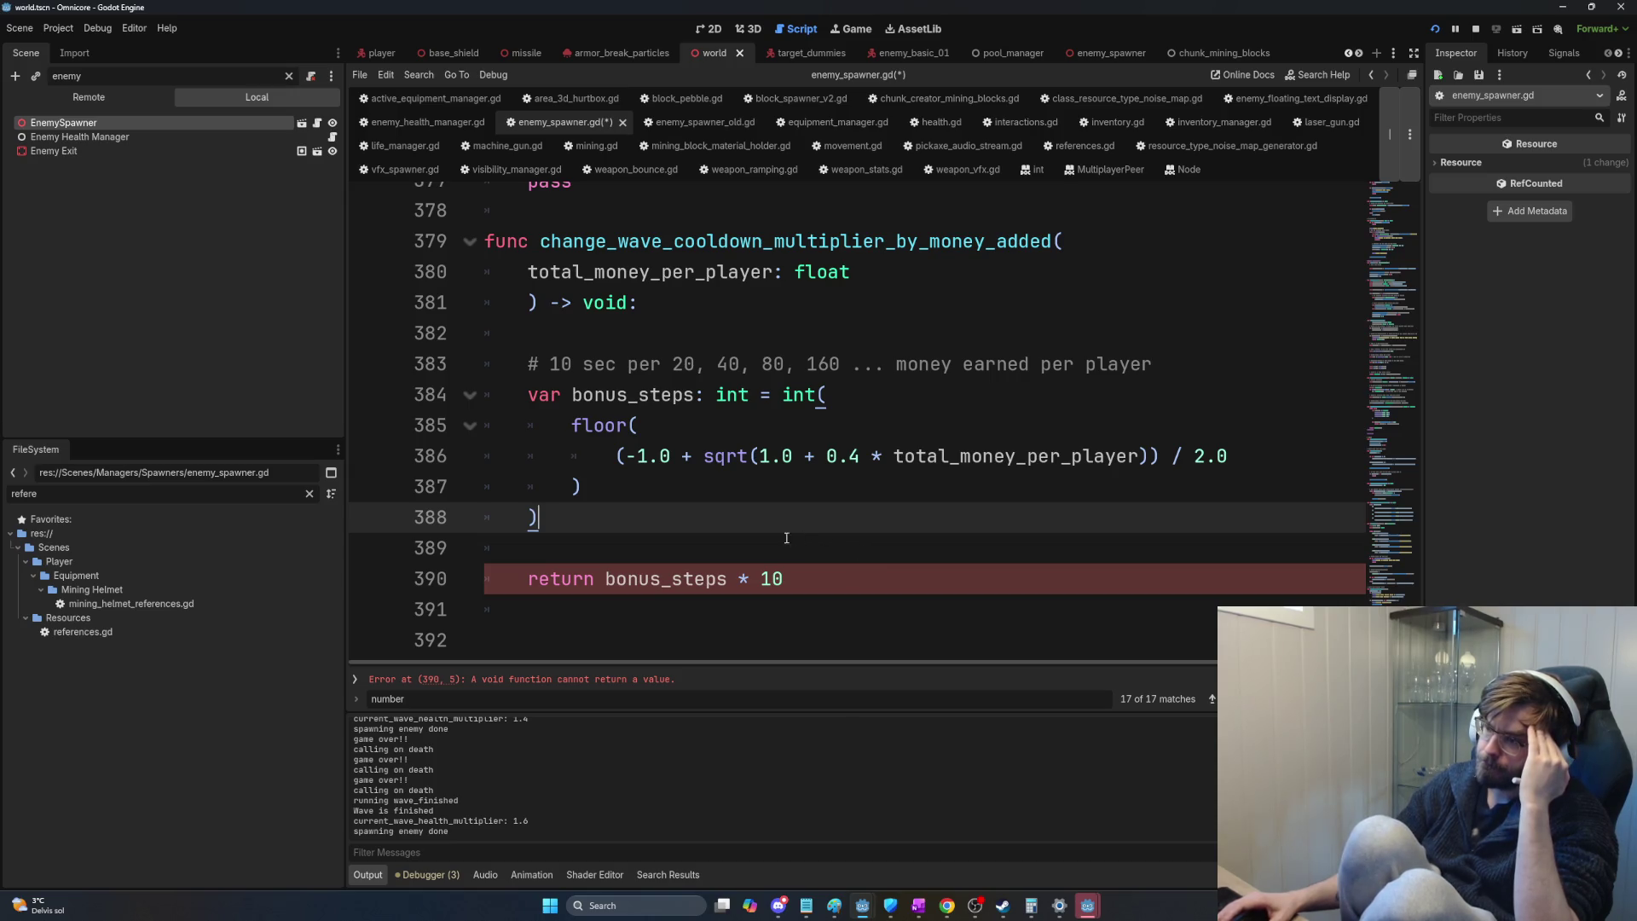
{"action": "mouse_move", "coordinate": [606, 579]}
{"action": "left_mouse_down"}
{"action": "mouse_move", "coordinate": [508, 569]}
{"action": "mouse_move", "coordinate": [606, 576]}
{"action": "left_mouse_up"}
{"action": "left_click_drag", "start_coordinate": [729, 573], "coordinate": [515, 568]}
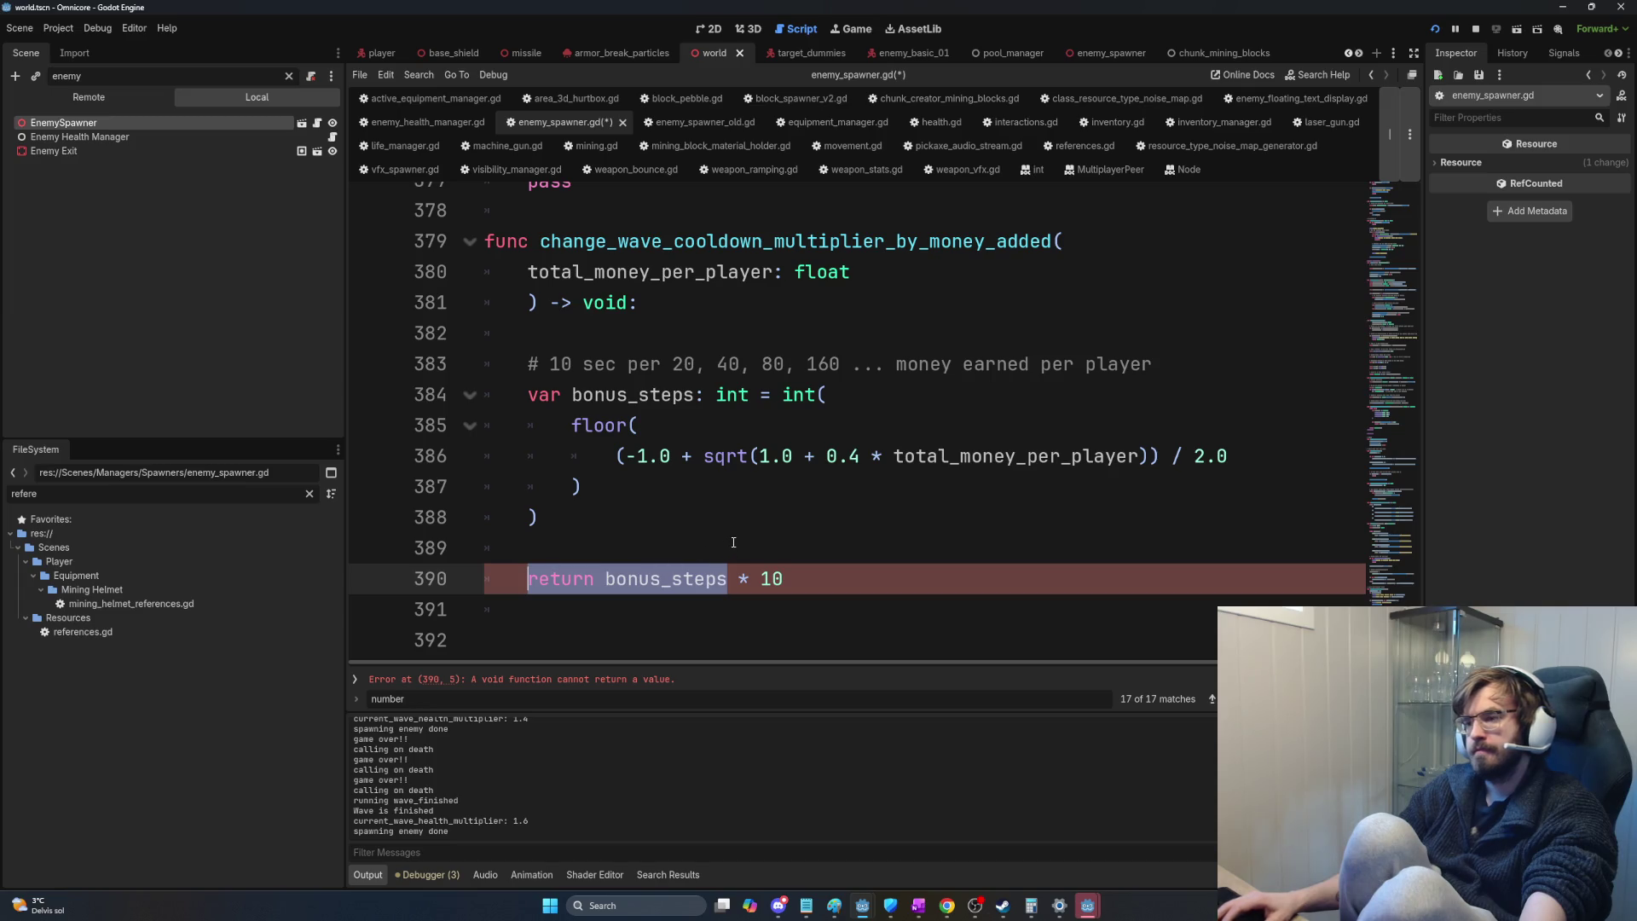
{"action": "type", "text": "base"}
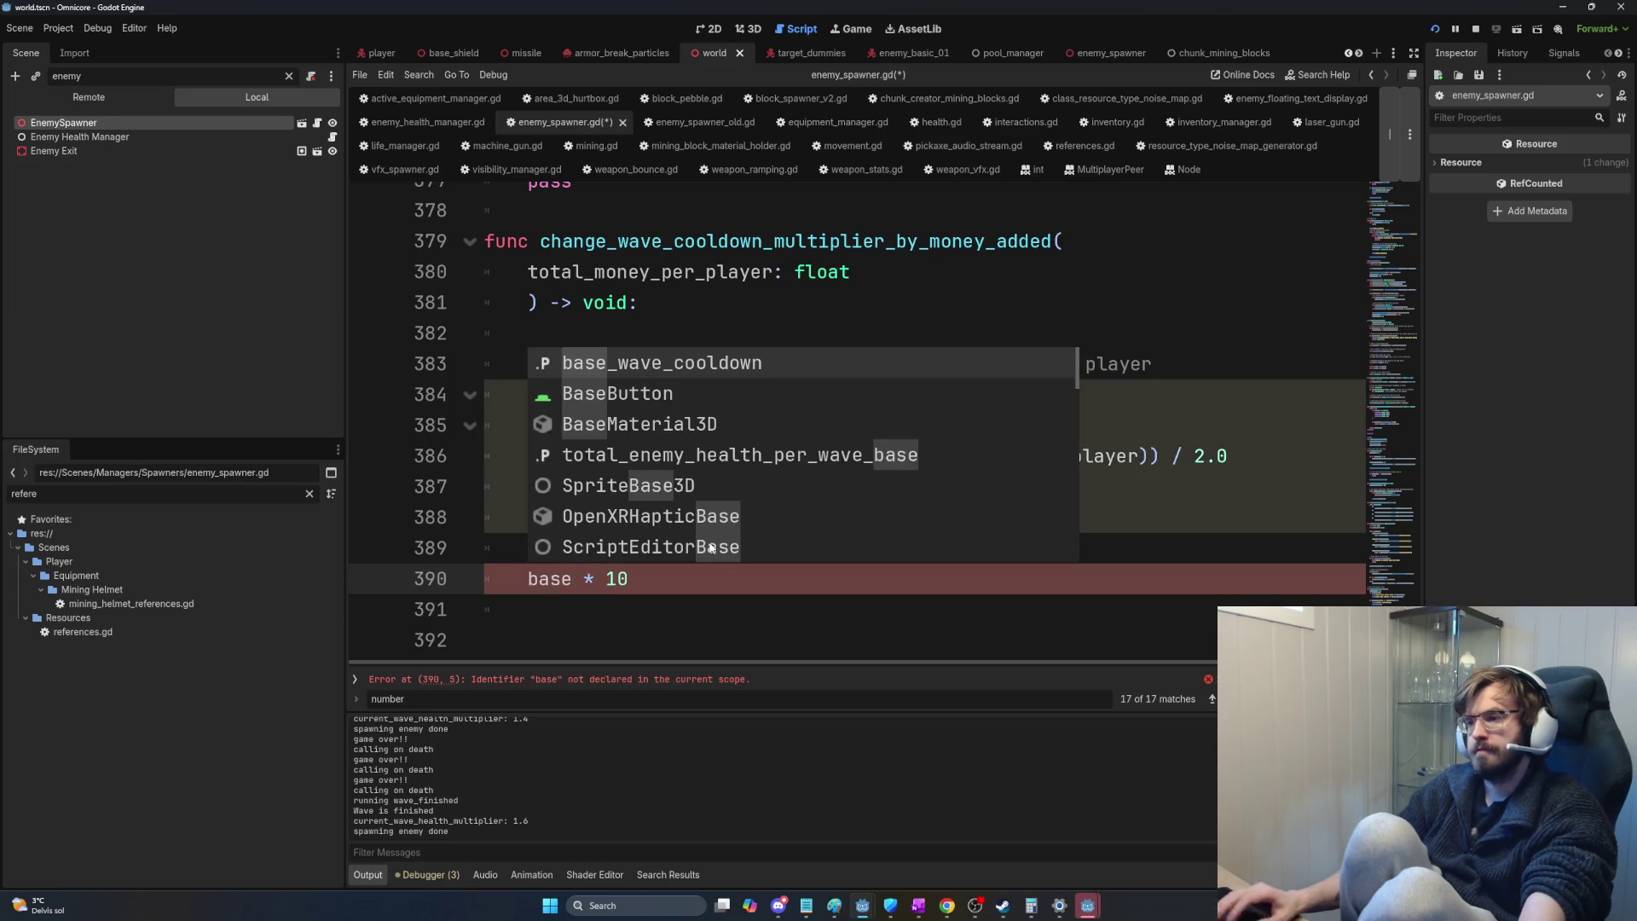
{"action": "key", "text": "Return"}
{"action": "left_click", "coordinate": [800, 578], "text": "shift"}
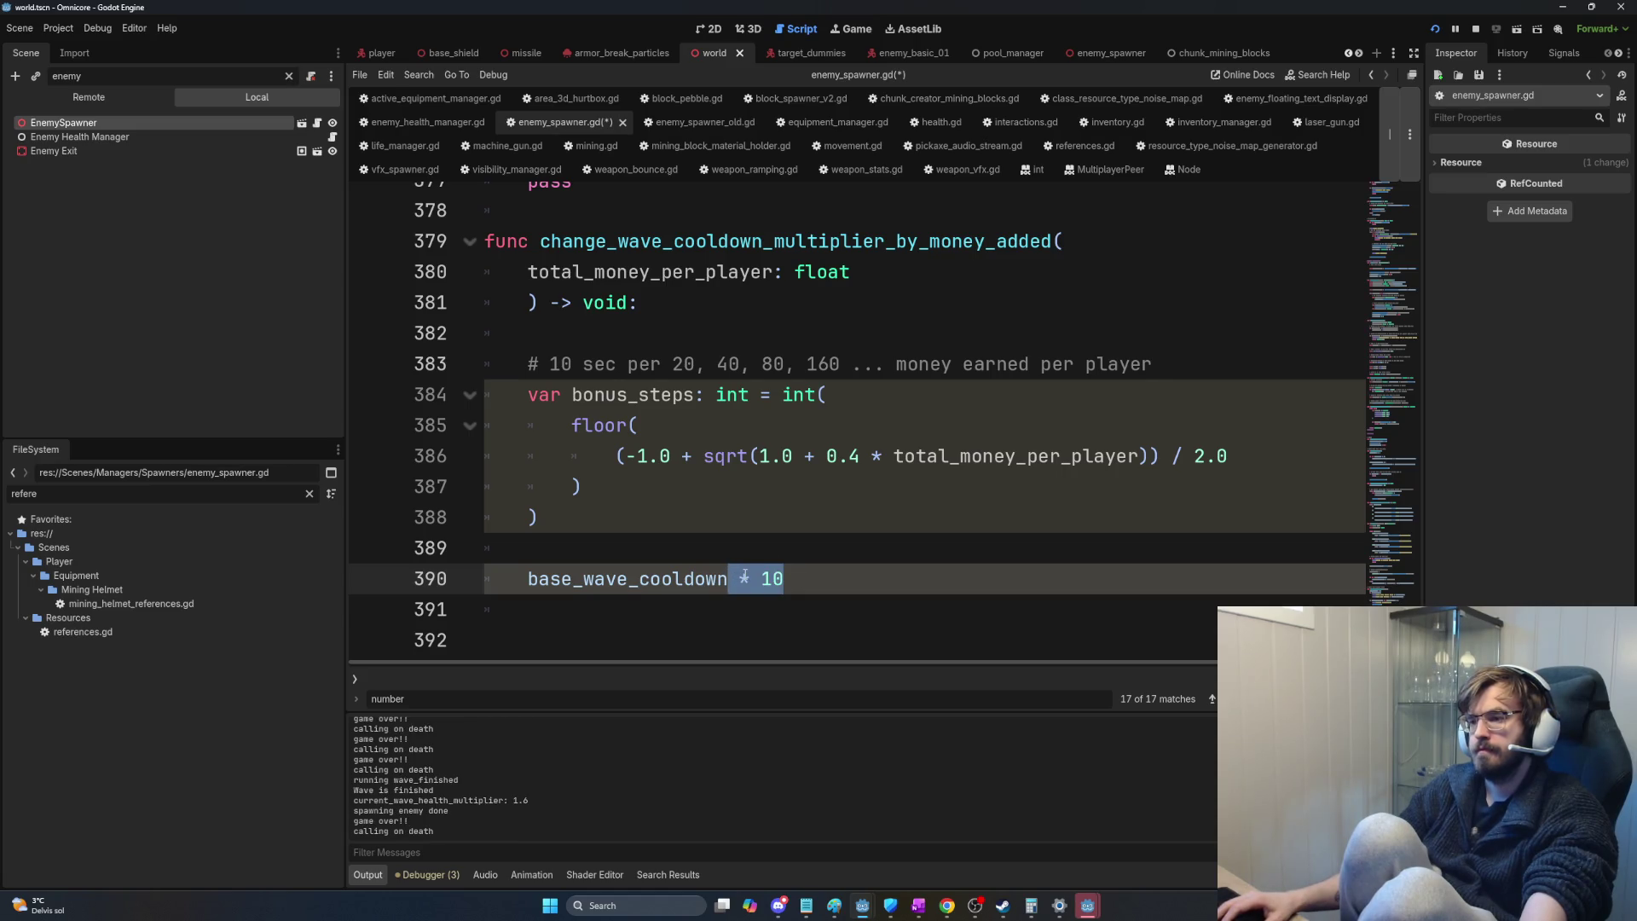
{"action": "key", "text": "BackSpace"}
Try appending + to line 390, then undo back to 'return bonus_steps * 10'.
{"action": "left_click_drag", "start_coordinate": [573, 579], "coordinate": [528, 579]}
{"action": "left_click", "coordinate": [750, 579]}
{"action": "type", "text": "+"}
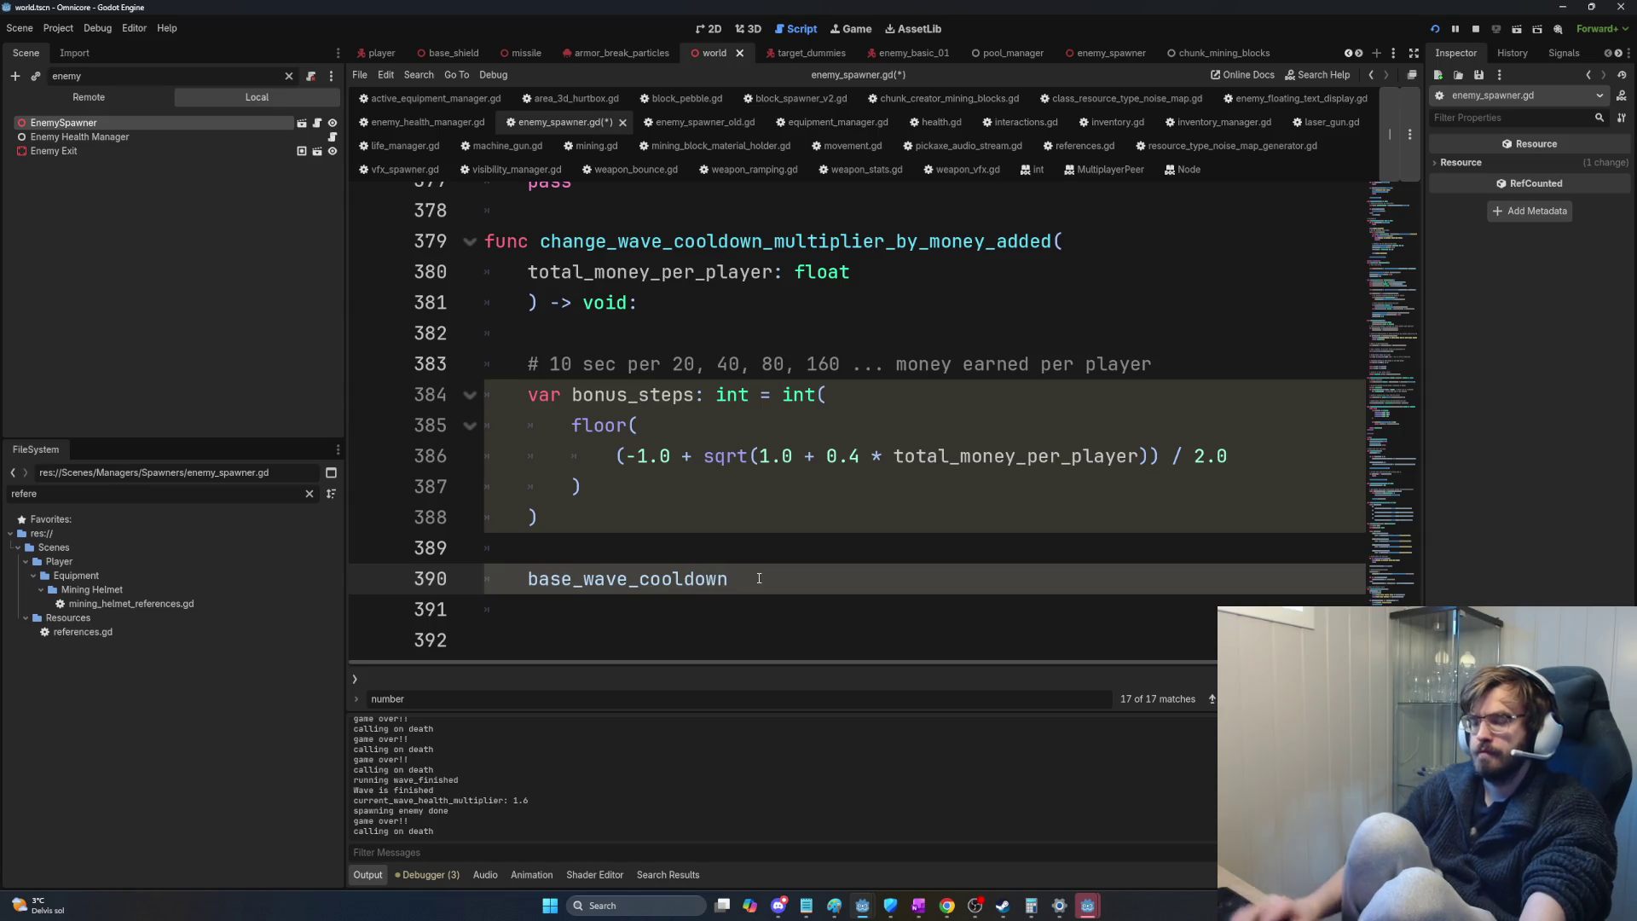
{"action": "key", "text": "BackSpace"}
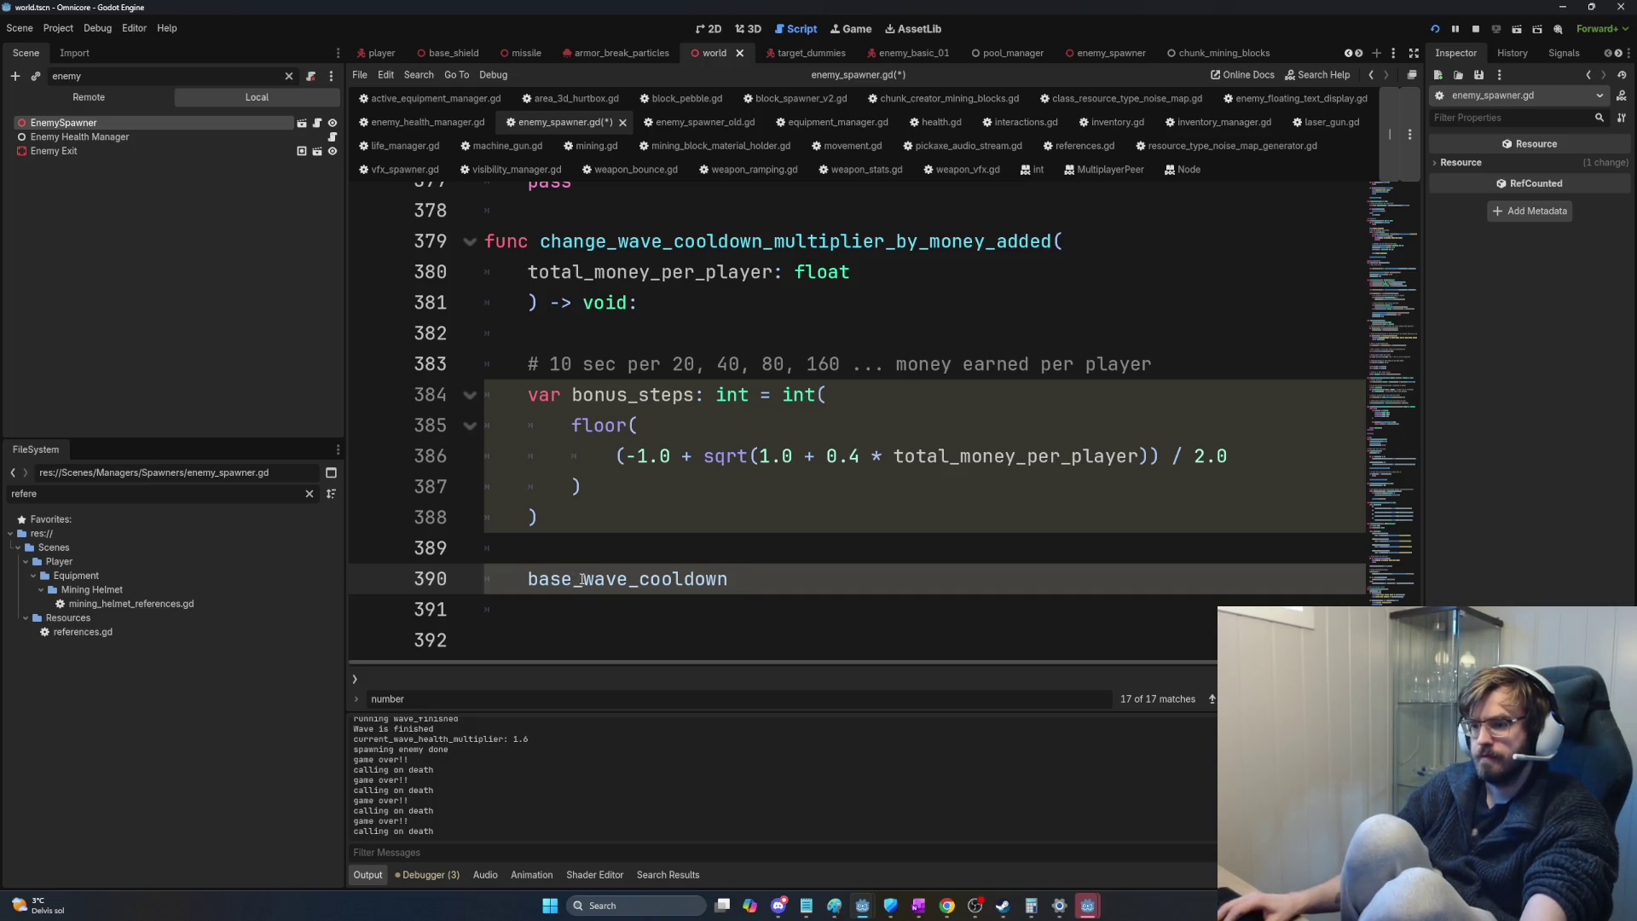
{"action": "left_click_drag", "start_coordinate": [582, 579], "coordinate": [523, 579]}
{"action": "left_click", "coordinate": [757, 579]}
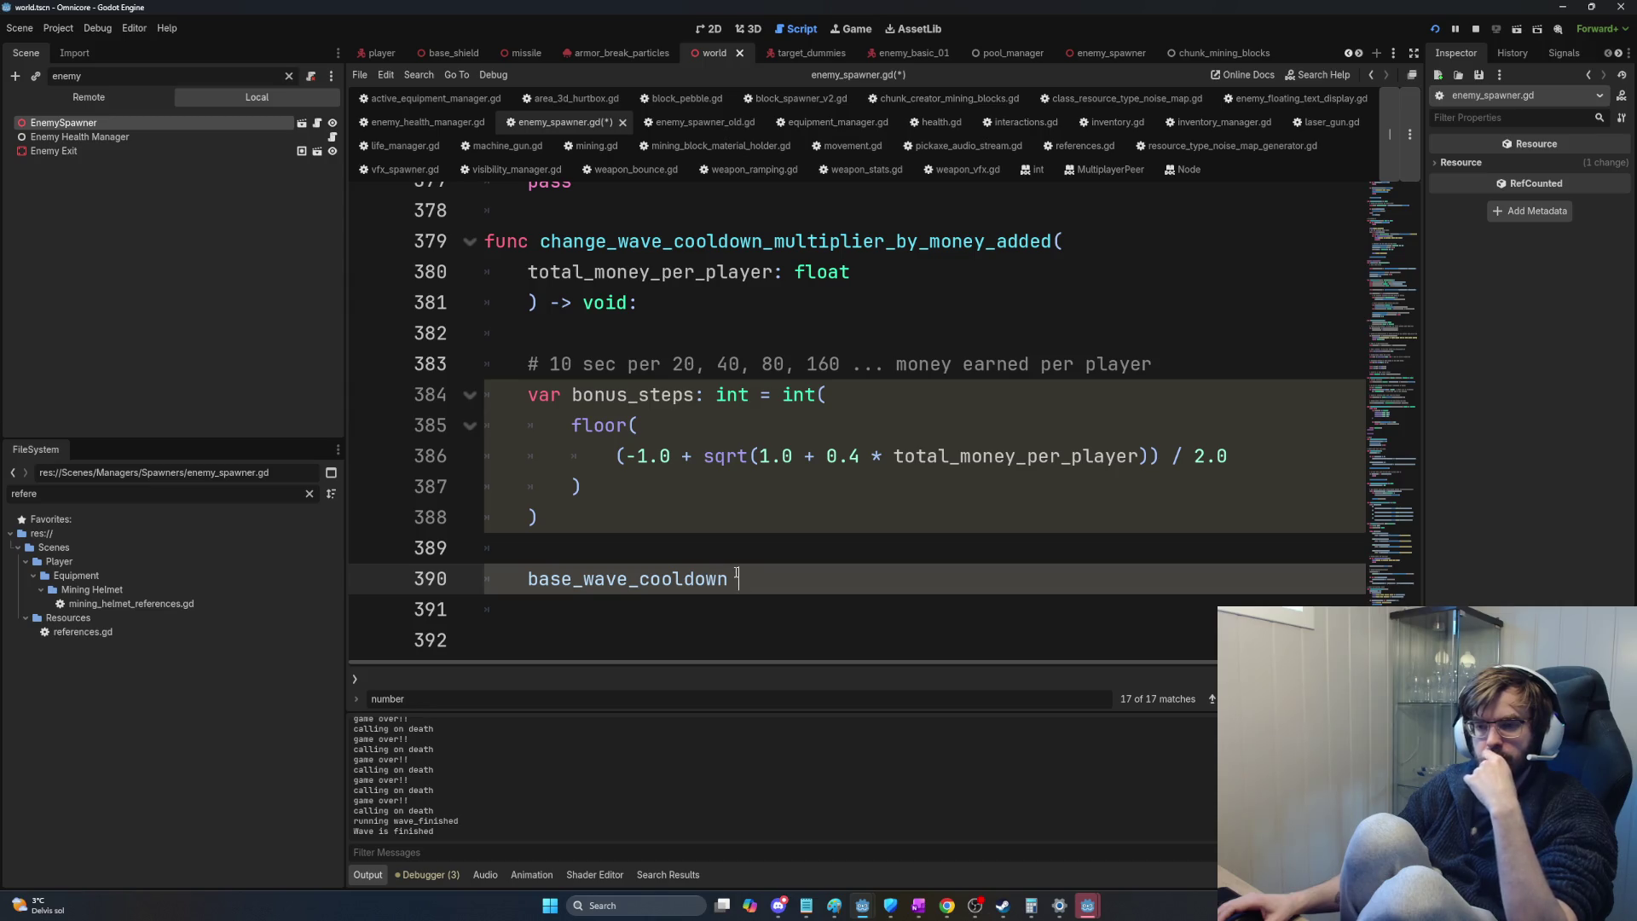
{"action": "left_click_drag", "start_coordinate": [735, 573], "coordinate": [508, 577]}
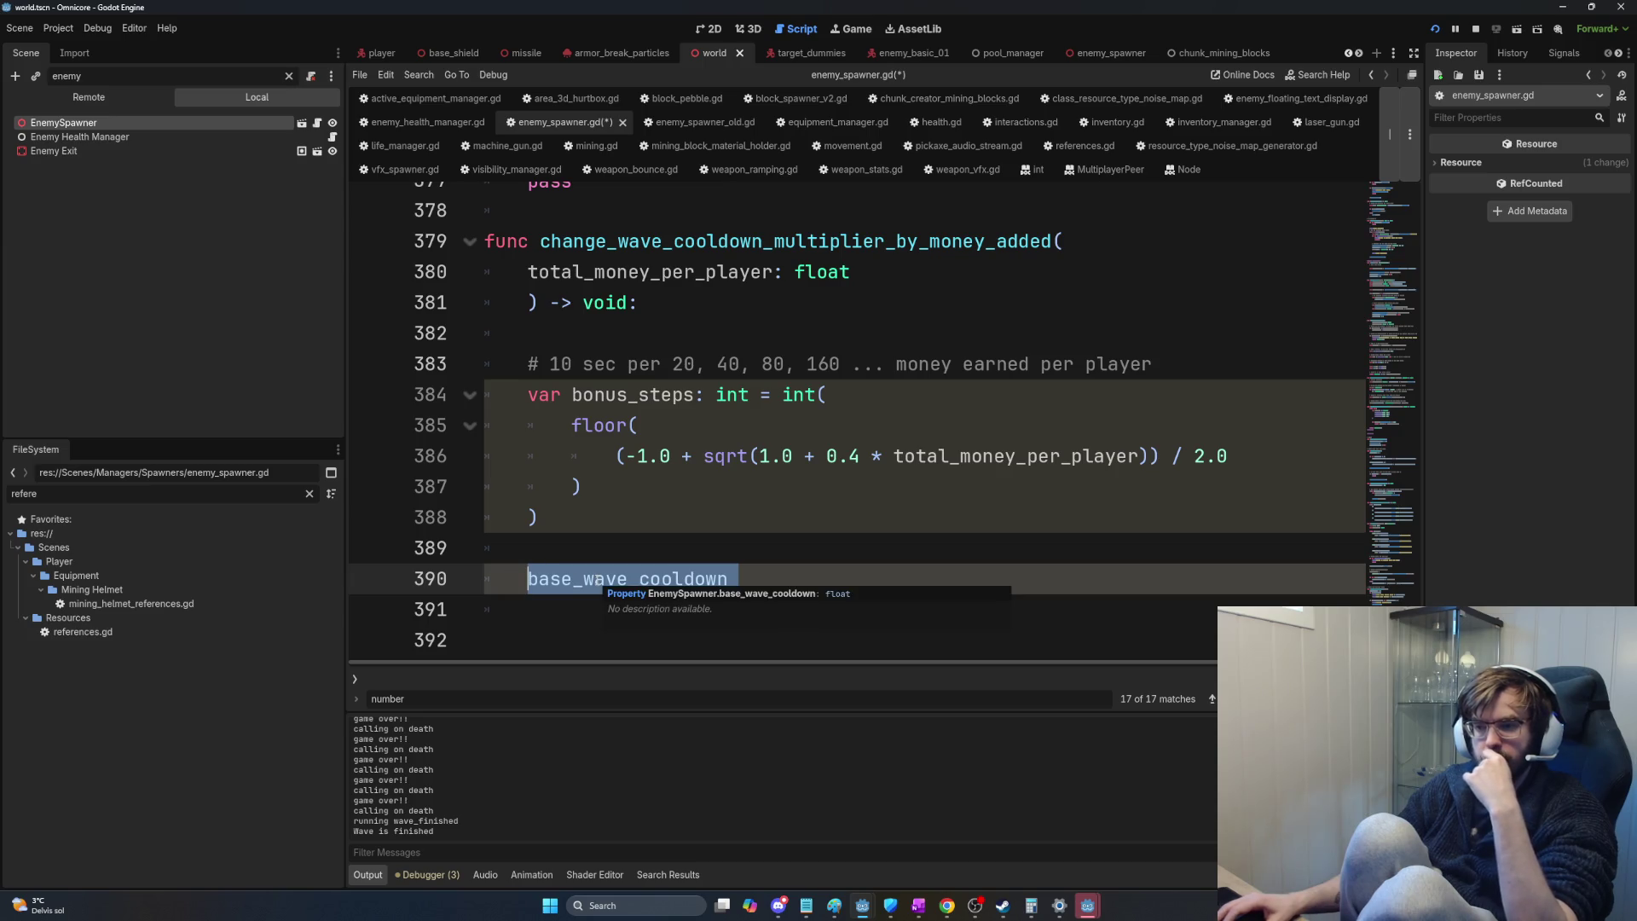
{"action": "left_click", "coordinate": [776, 576]}
{"action": "type", "text": "+"}
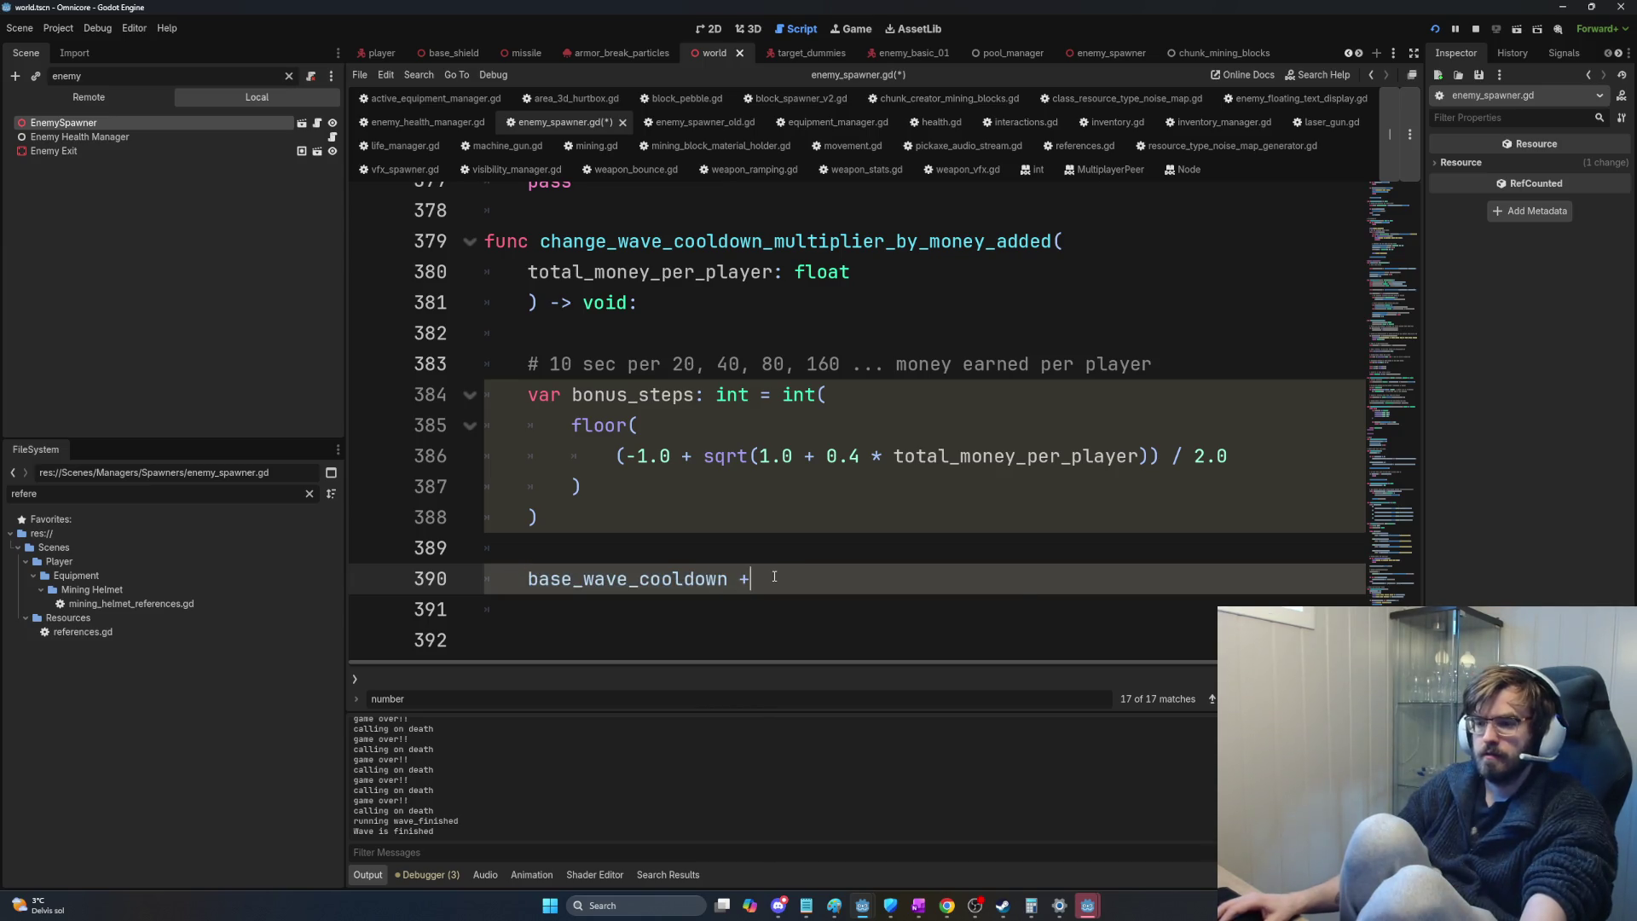
{"action": "key", "text": "ctrl+z"}
{"action": "key", "text": "ctrl+z"}
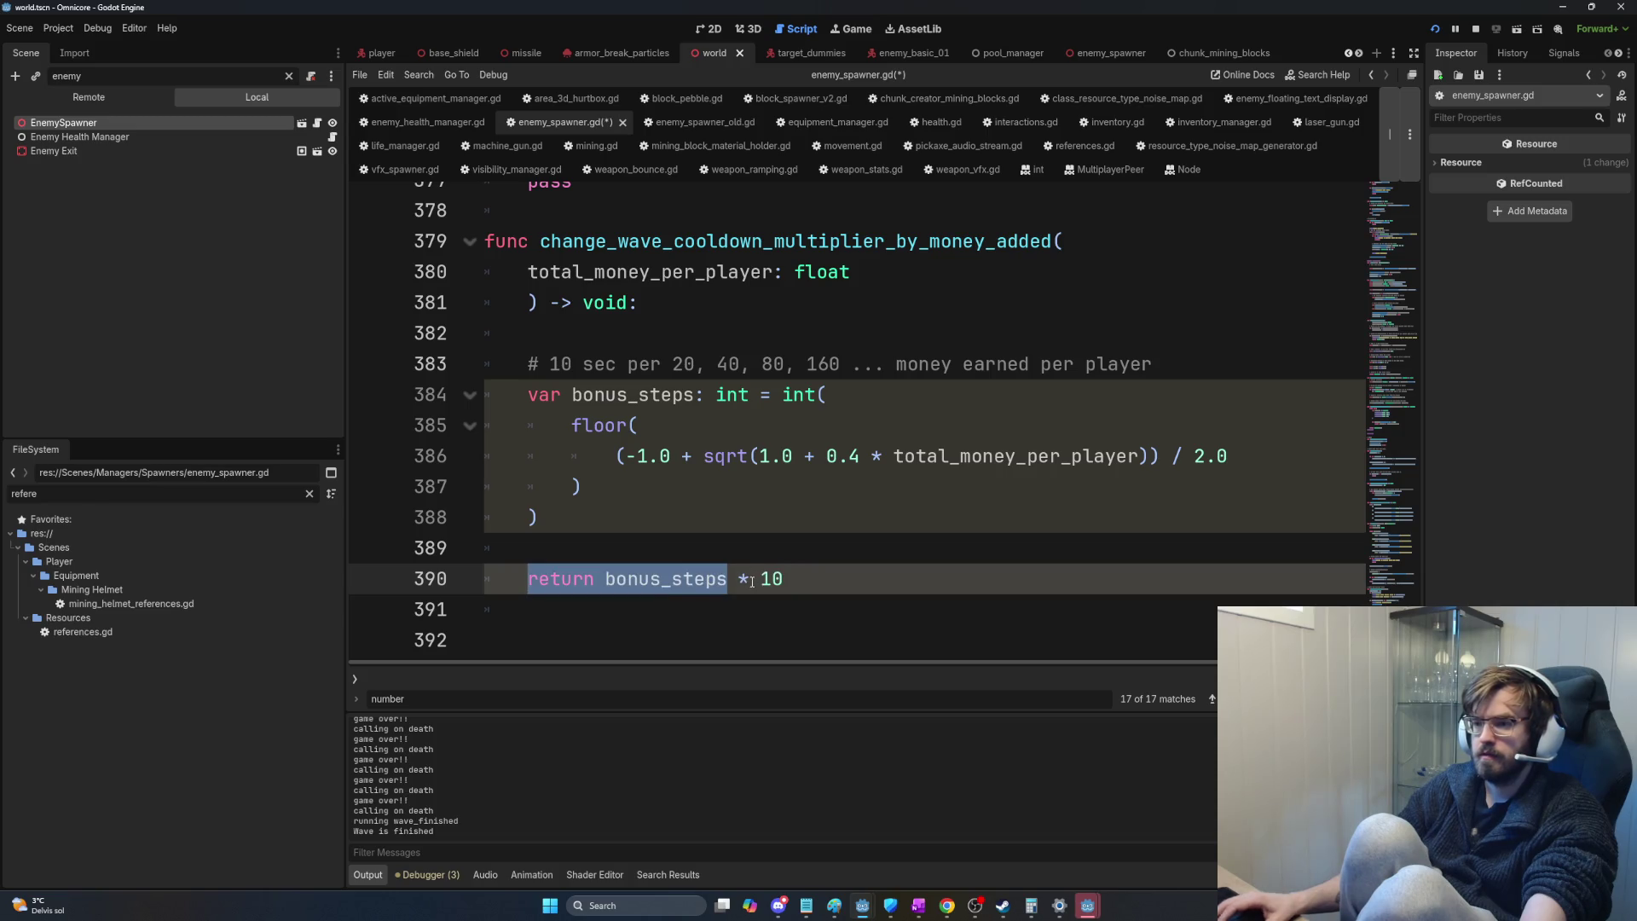
Start line 390 with wave_cooldown_multiplier via autocomplete, drop the * 10, and add '='.
{"action": "type", "text": "cooldown"}
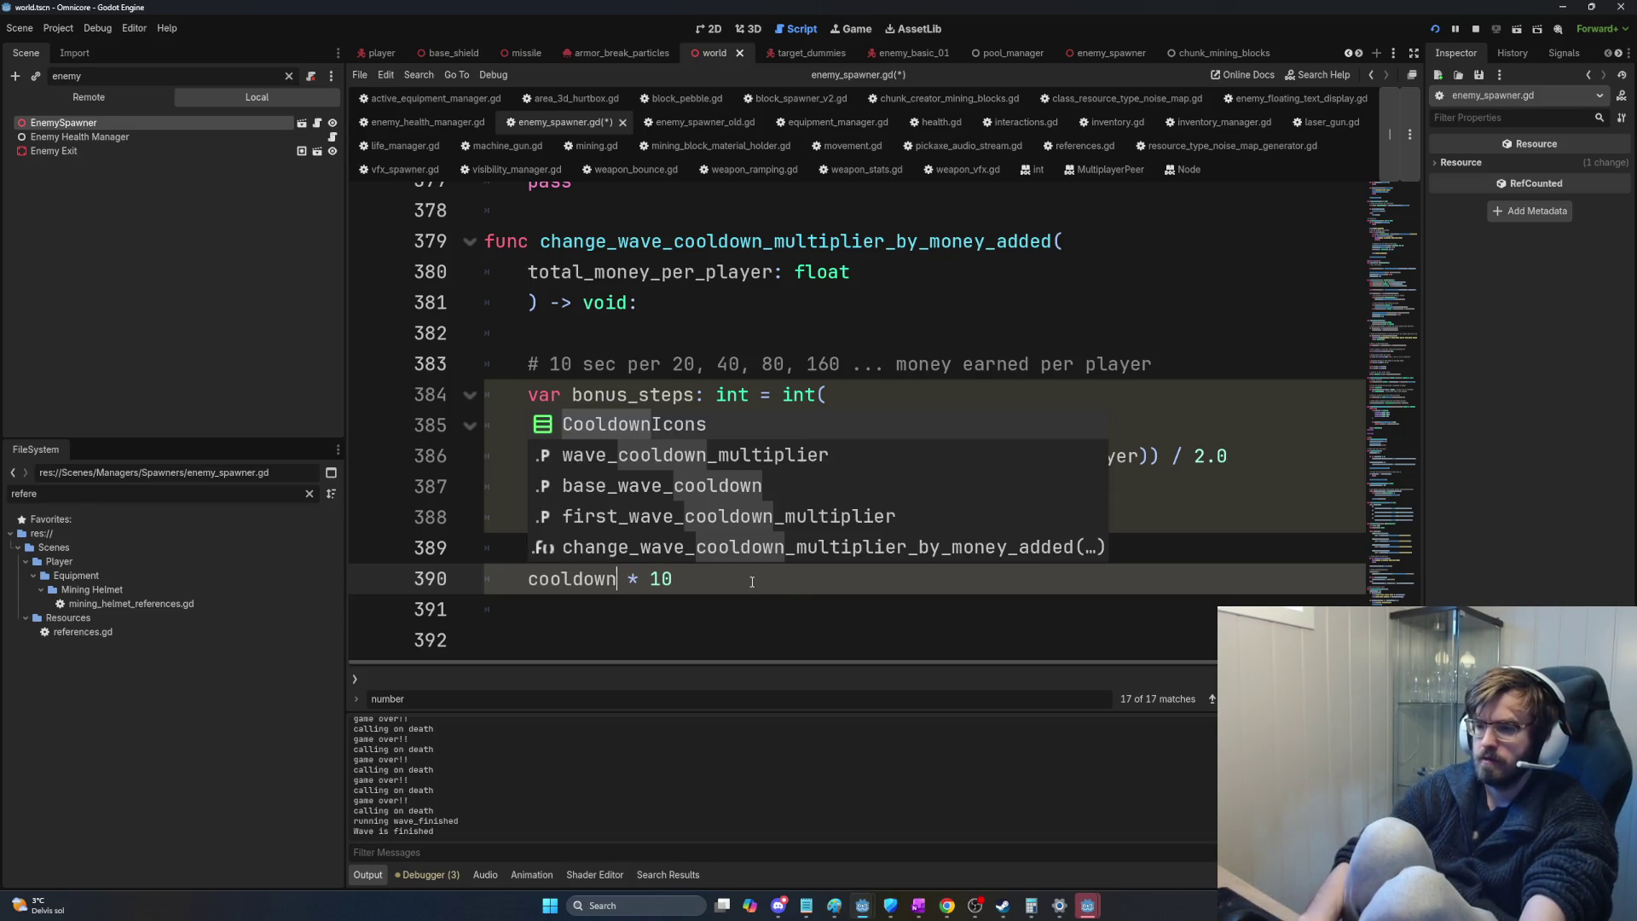
{"action": "key", "text": "Down"}
{"action": "key", "text": "Down"}
{"action": "key", "text": "Up"}
{"action": "key", "text": "Return"}
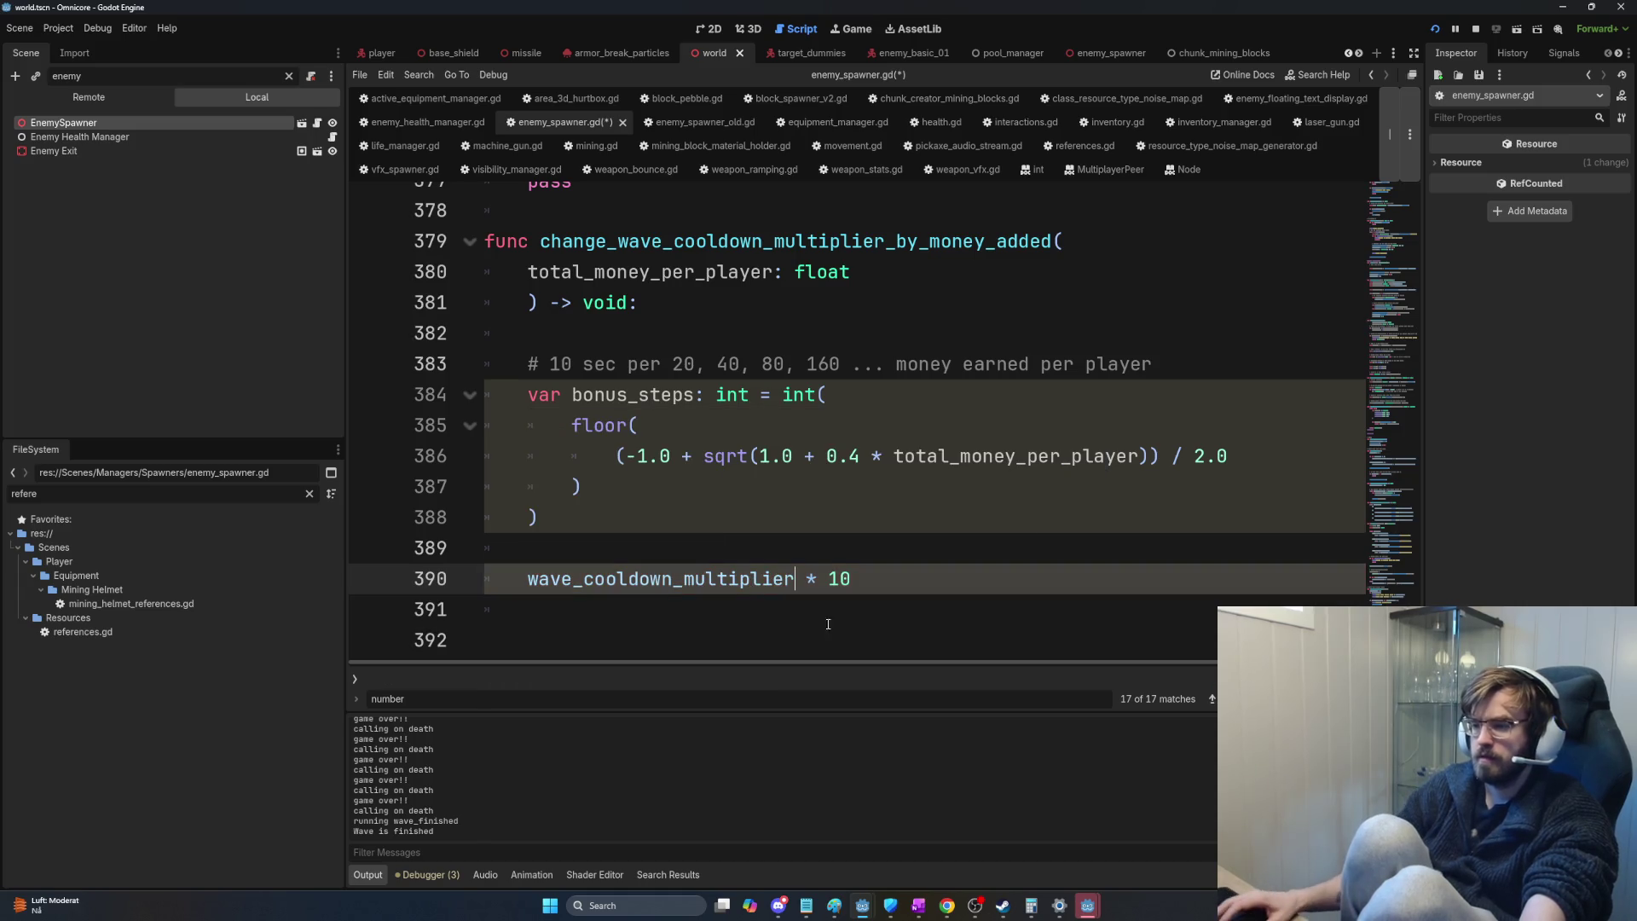
{"action": "left_click", "coordinate": [923, 578]}
{"action": "key", "text": "BackSpace"}
{"action": "key", "text": "BackSpace"}
{"action": "key", "text": "BackSpace"}
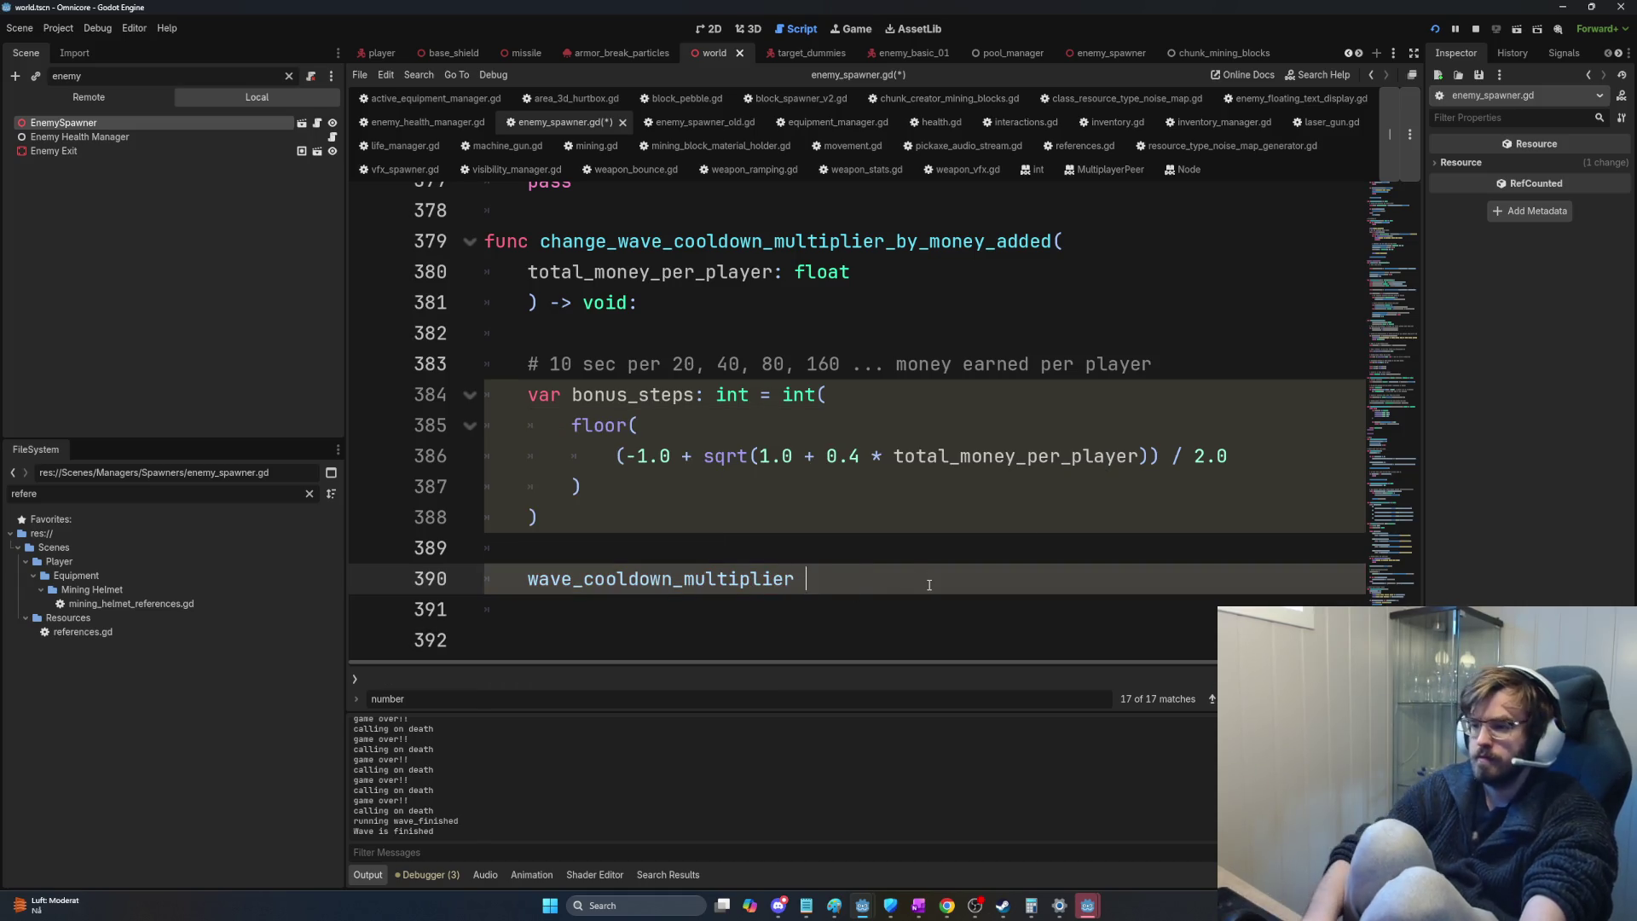
{"action": "type", "text": "="}
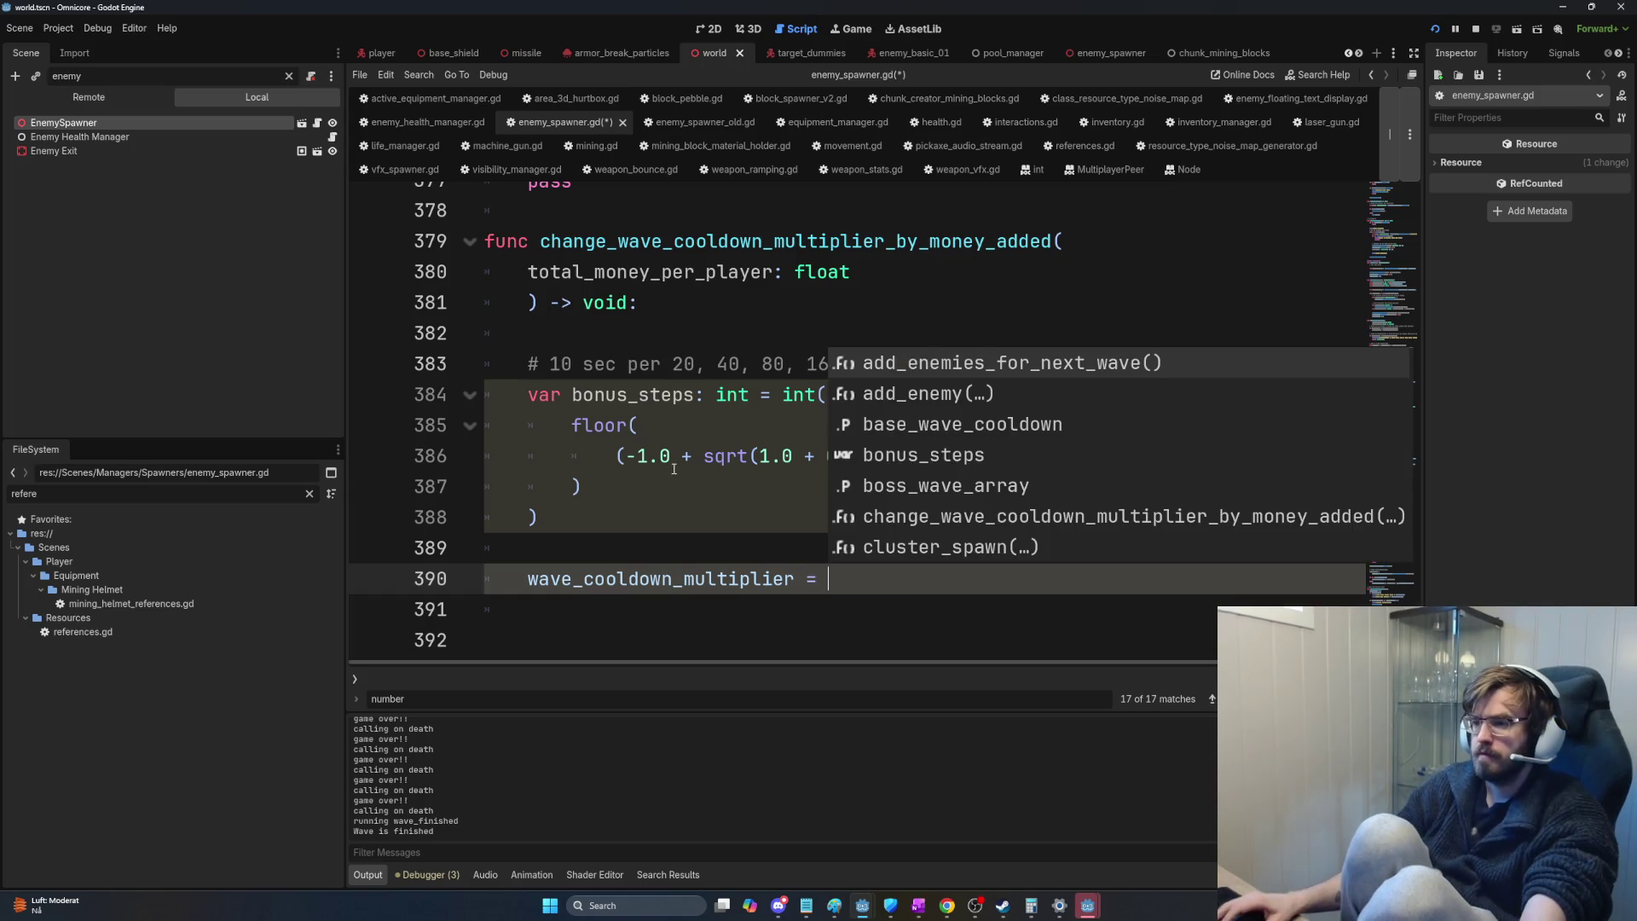
{"action": "key", "text": "Escape"}
{"action": "double_click", "coordinate": [646, 394]}
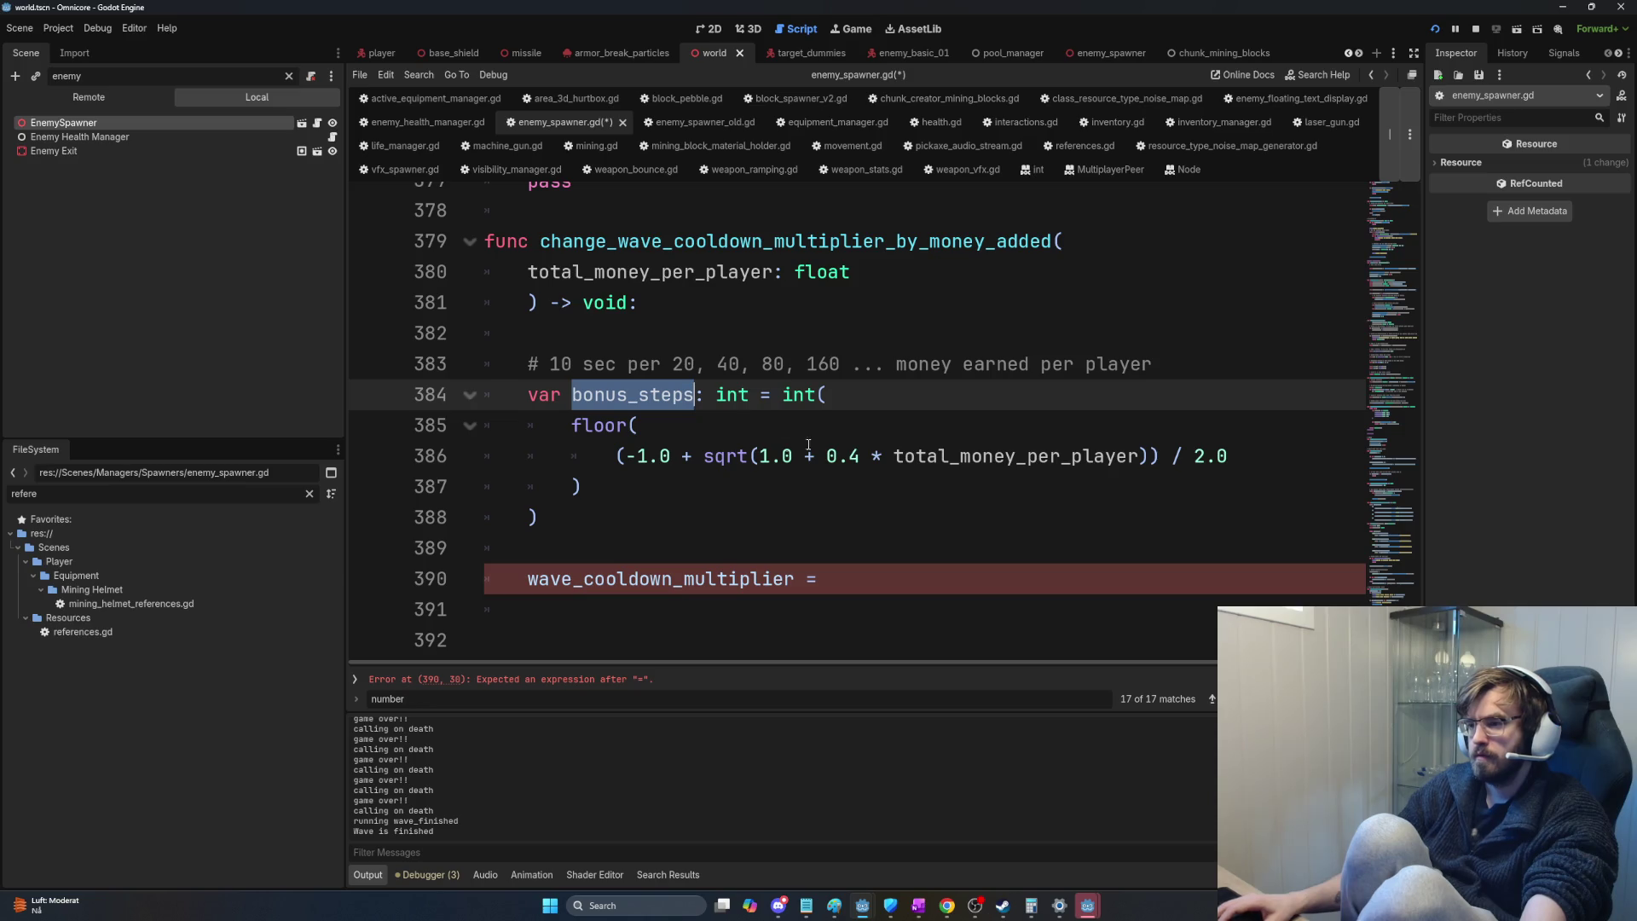
{"action": "left_click", "coordinate": [917, 581]}
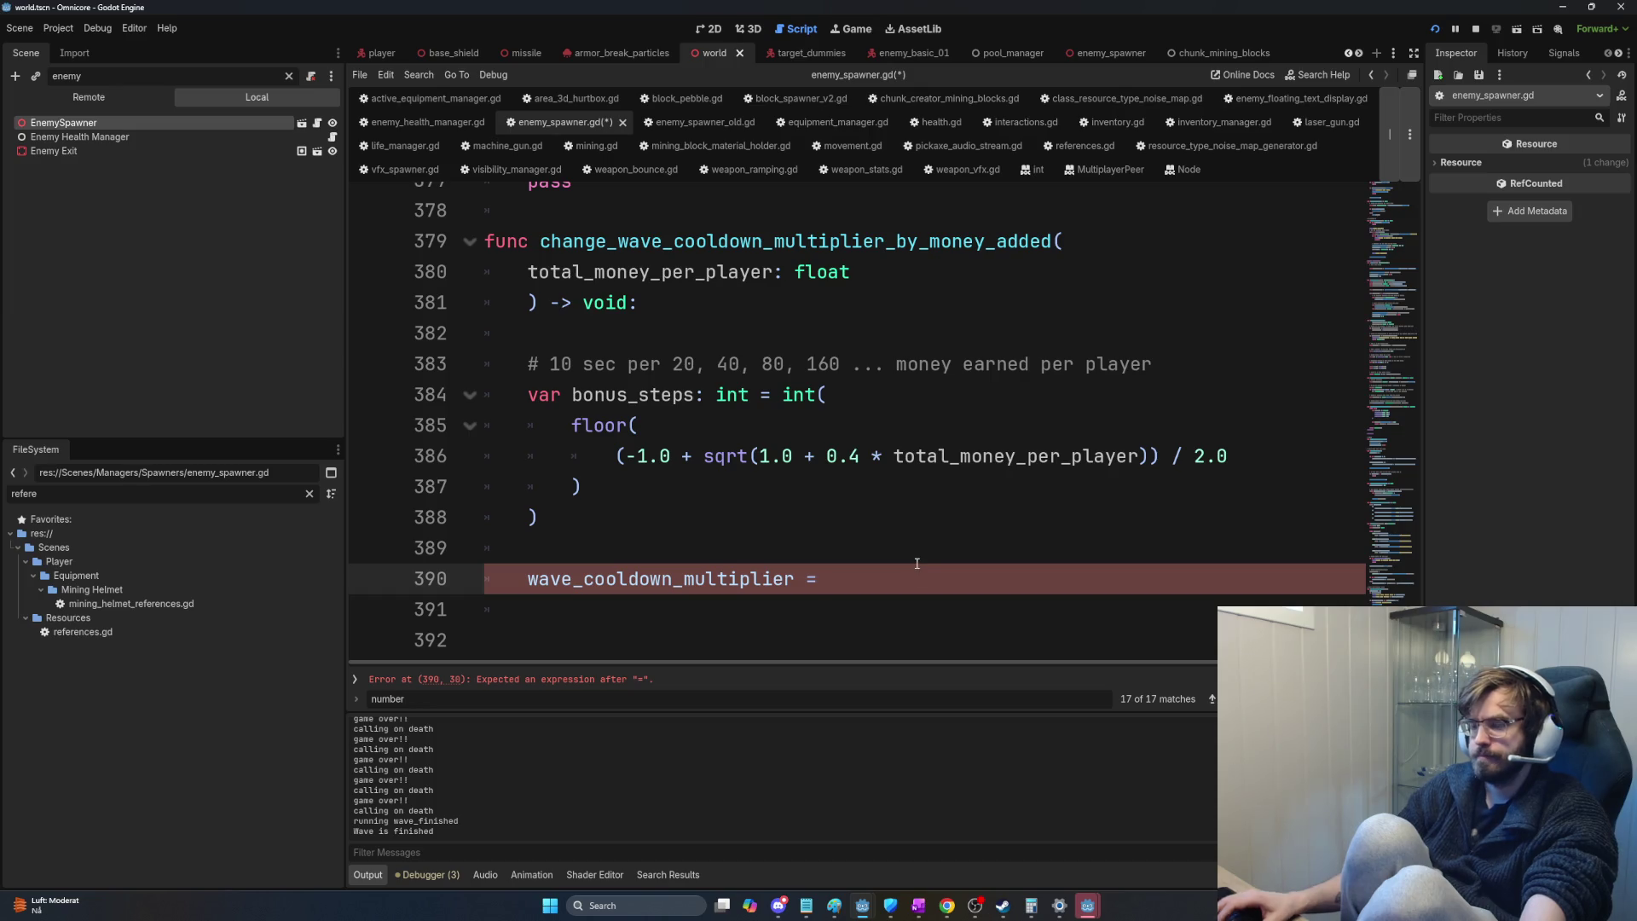
Change 'sec' to 'percent' in the threshold comment on line 383.
{"action": "double_click", "coordinate": [618, 364]}
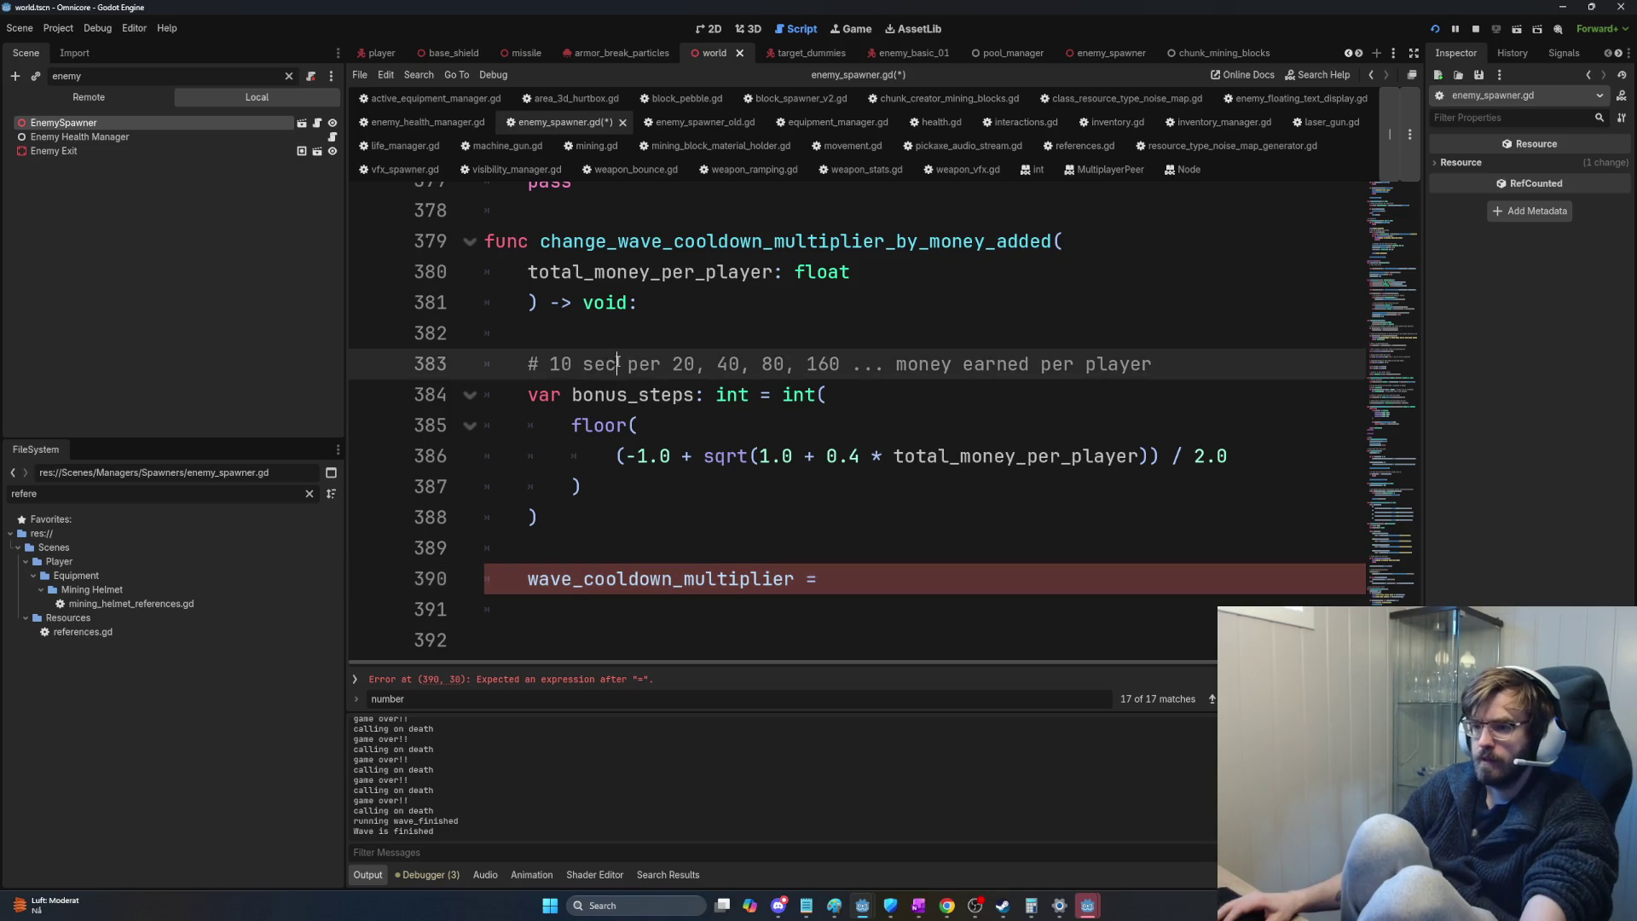
{"action": "type", "text": "percoe"}
{"action": "key", "text": "BackSpace"}
{"action": "key", "text": "BackSpace"}
{"action": "type", "text": "ent"}
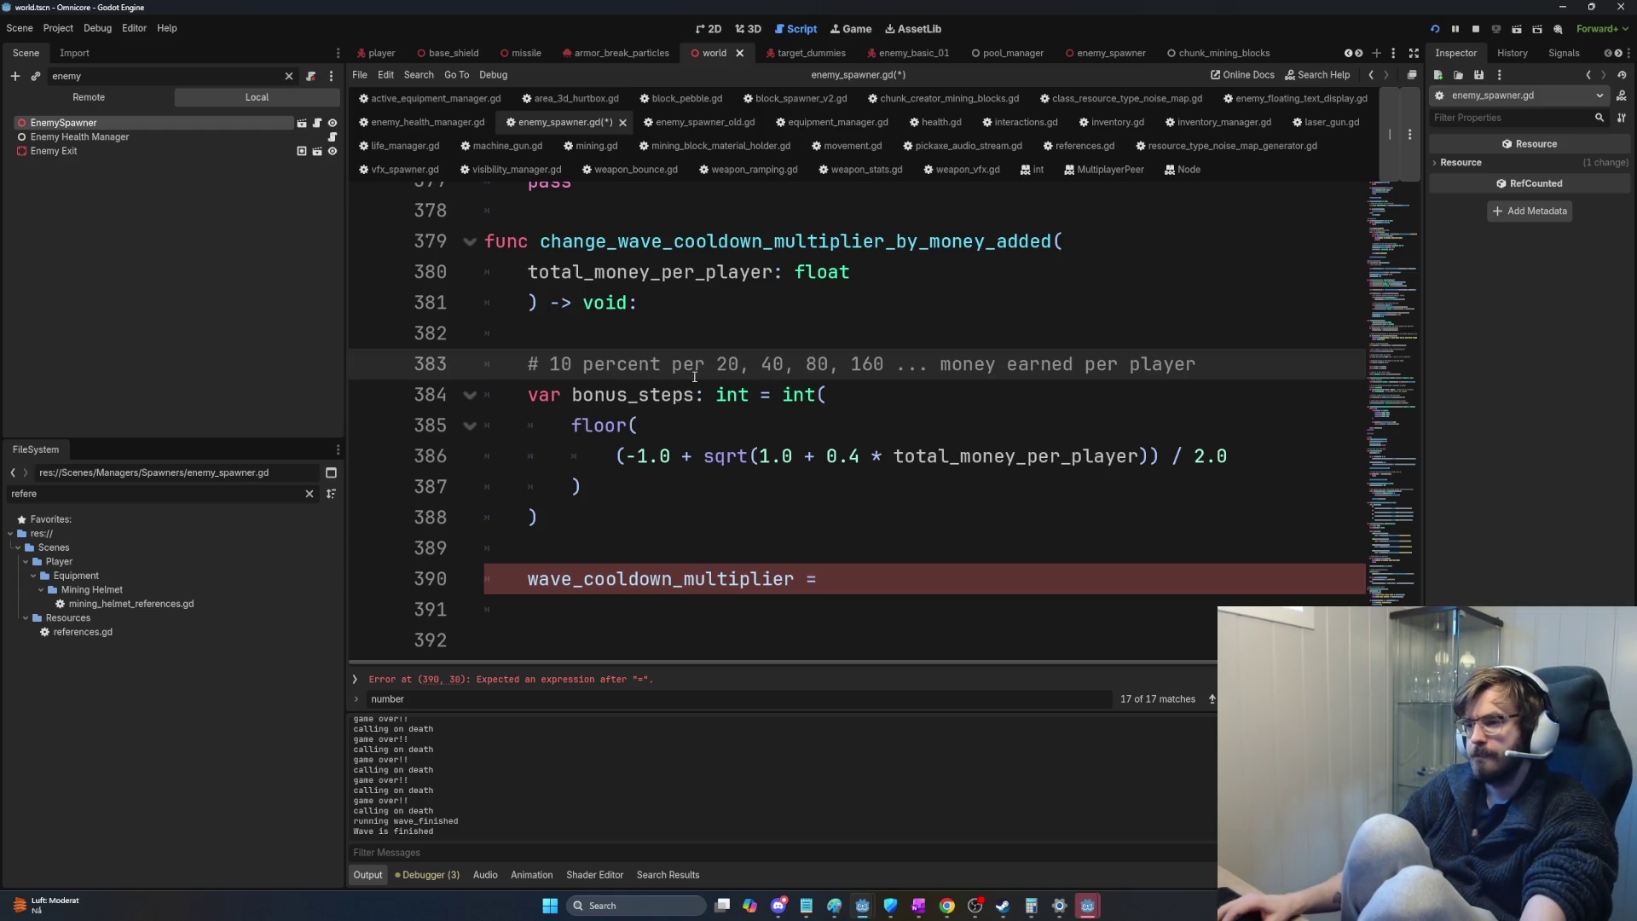
Finish line 390 as 'wave_cooldown_multiplier += (bonus_steps * 0.1)' and select the whole function.
{"action": "left_click", "coordinate": [843, 576]}
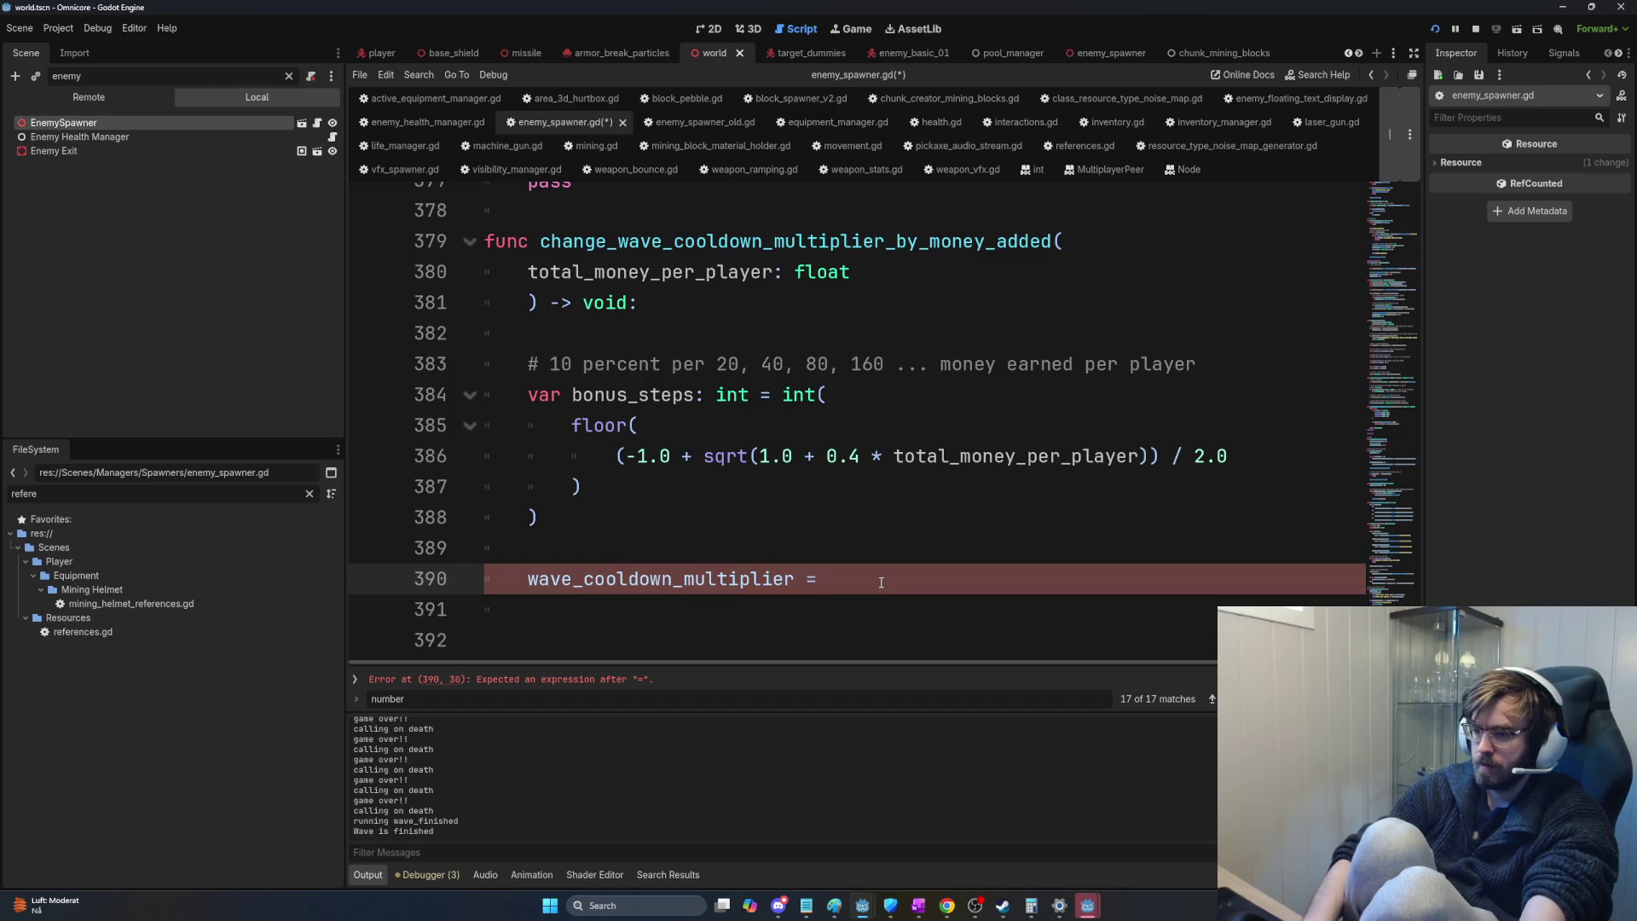
{"action": "type", "text": "= "}
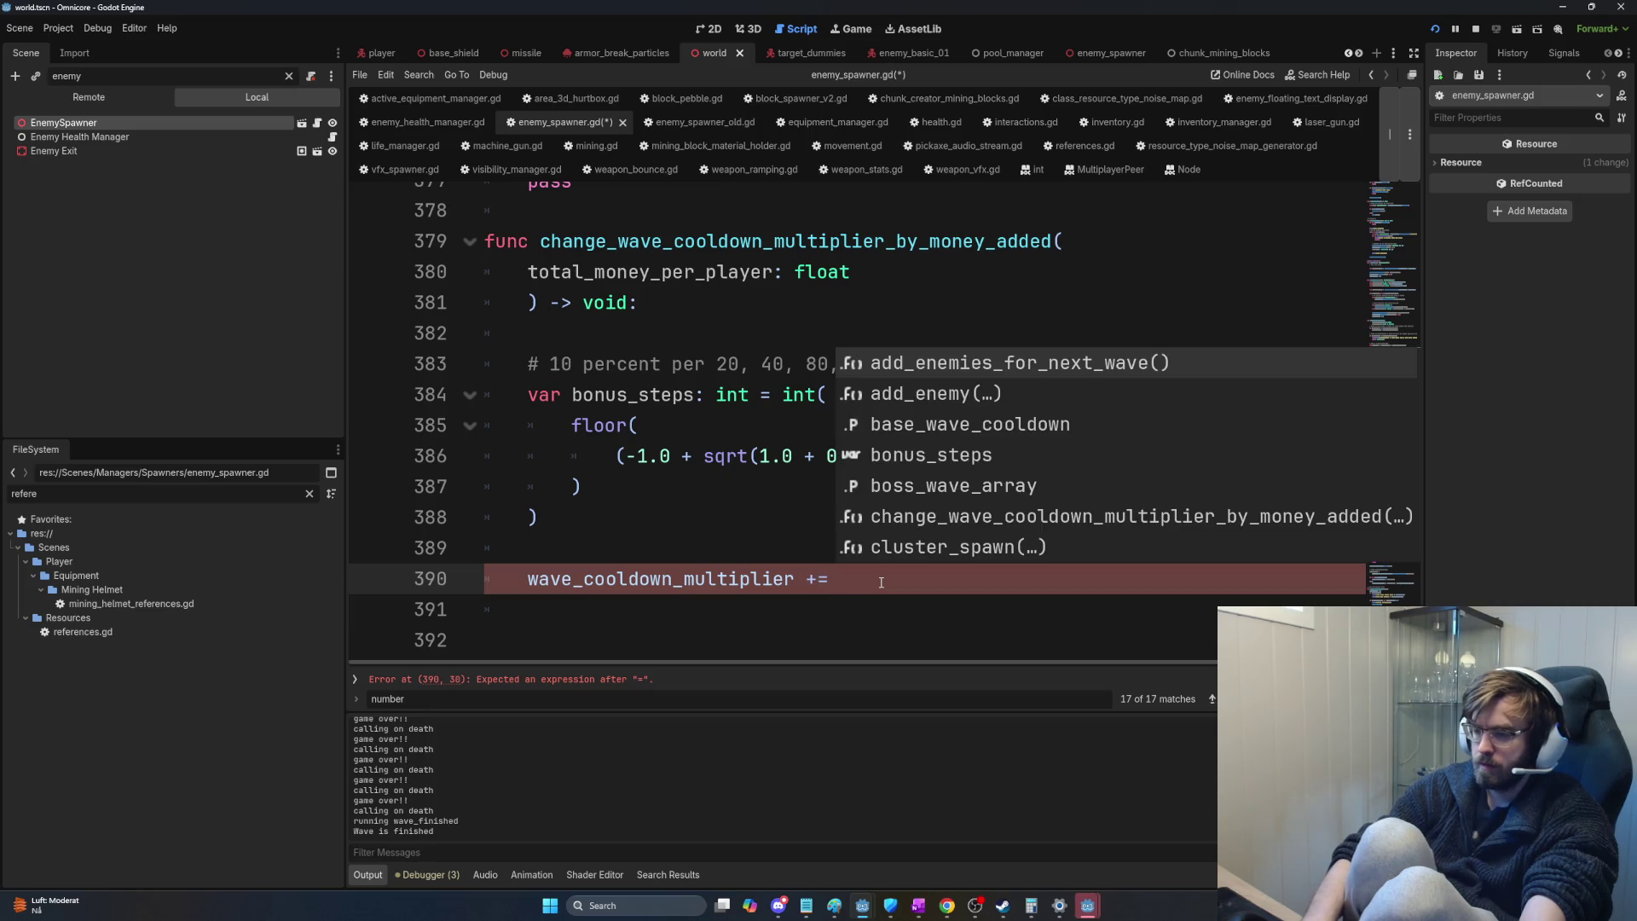
{"action": "type", "text": "bonus_steps *"}
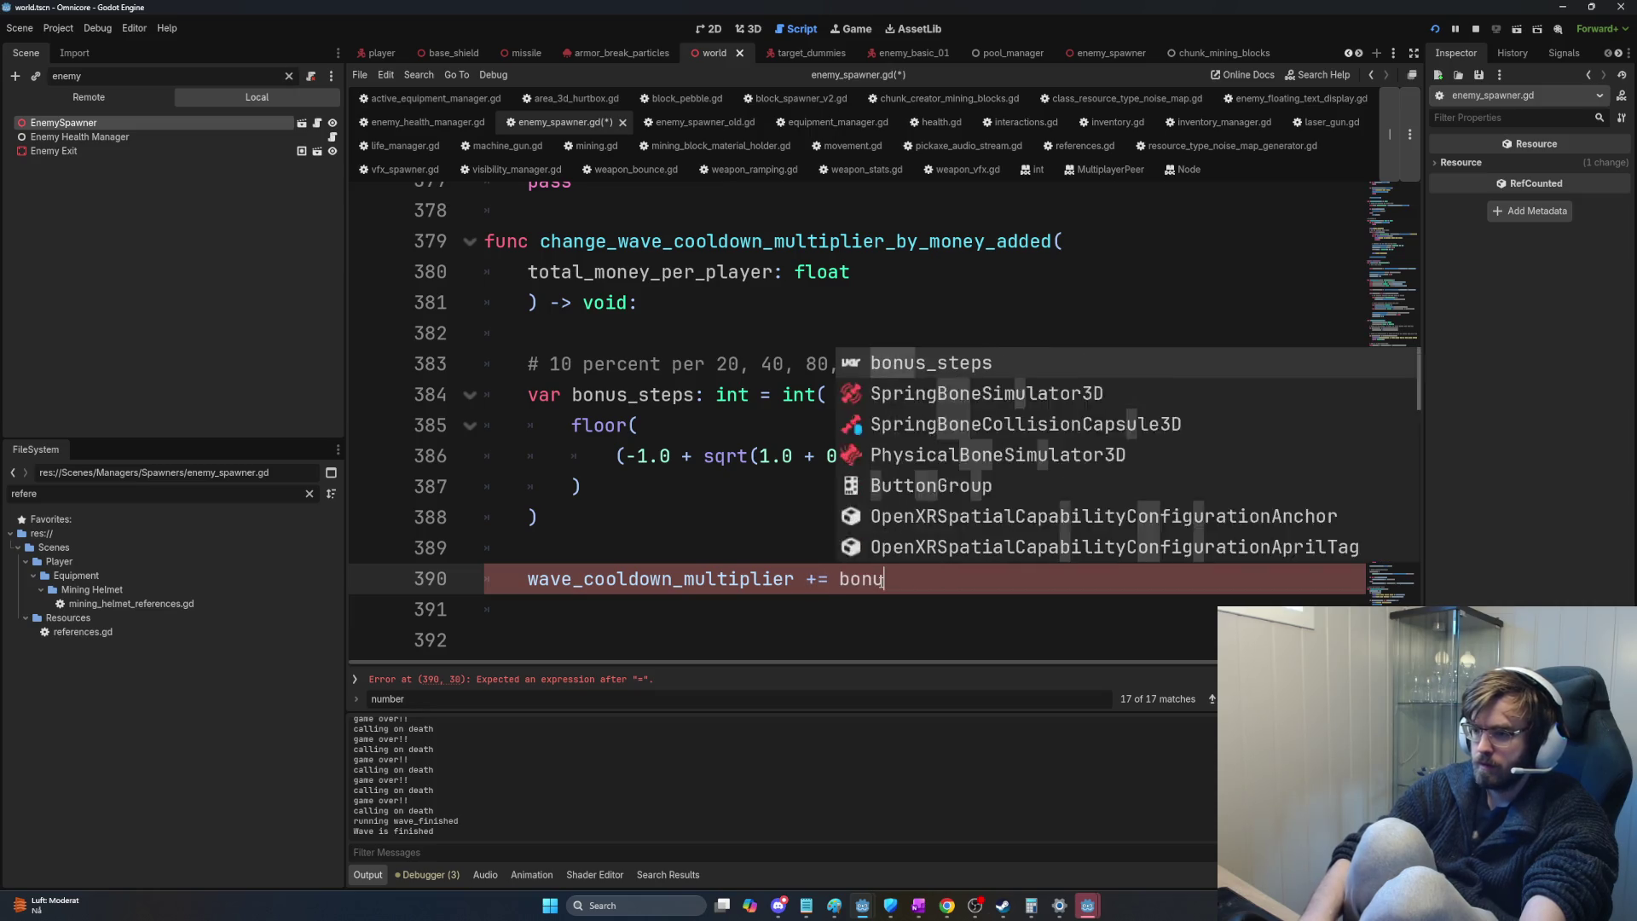
{"action": "type", "text": " +"}
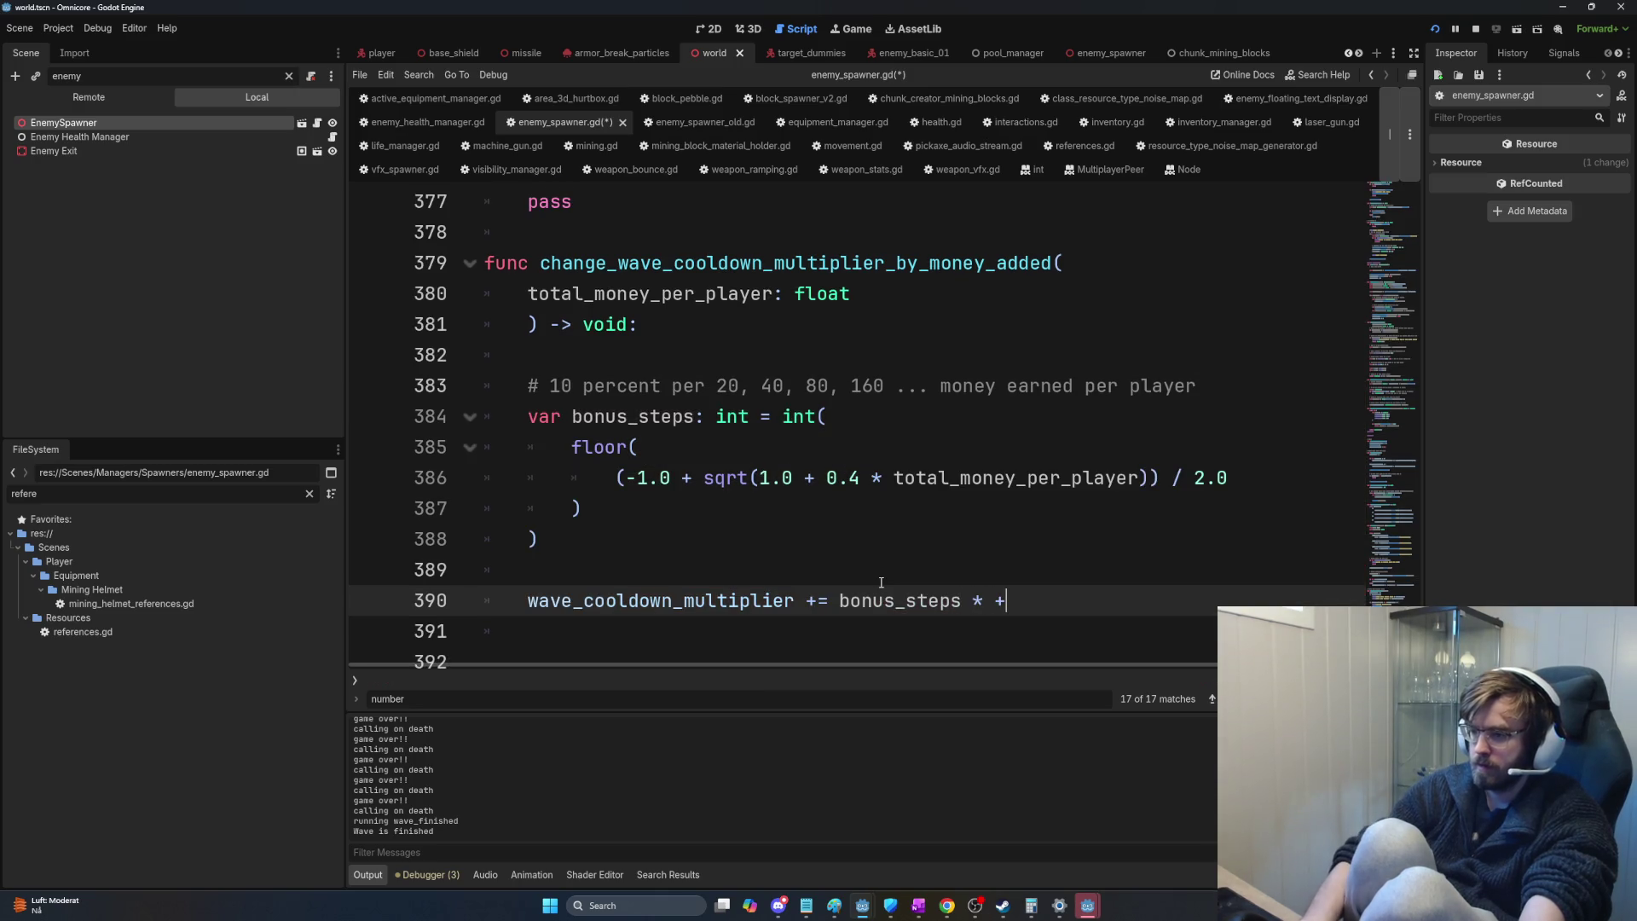
{"action": "key", "text": "BackSpace"}
{"action": "type", "text": "0.1)"}
{"action": "key", "text": "Left"}
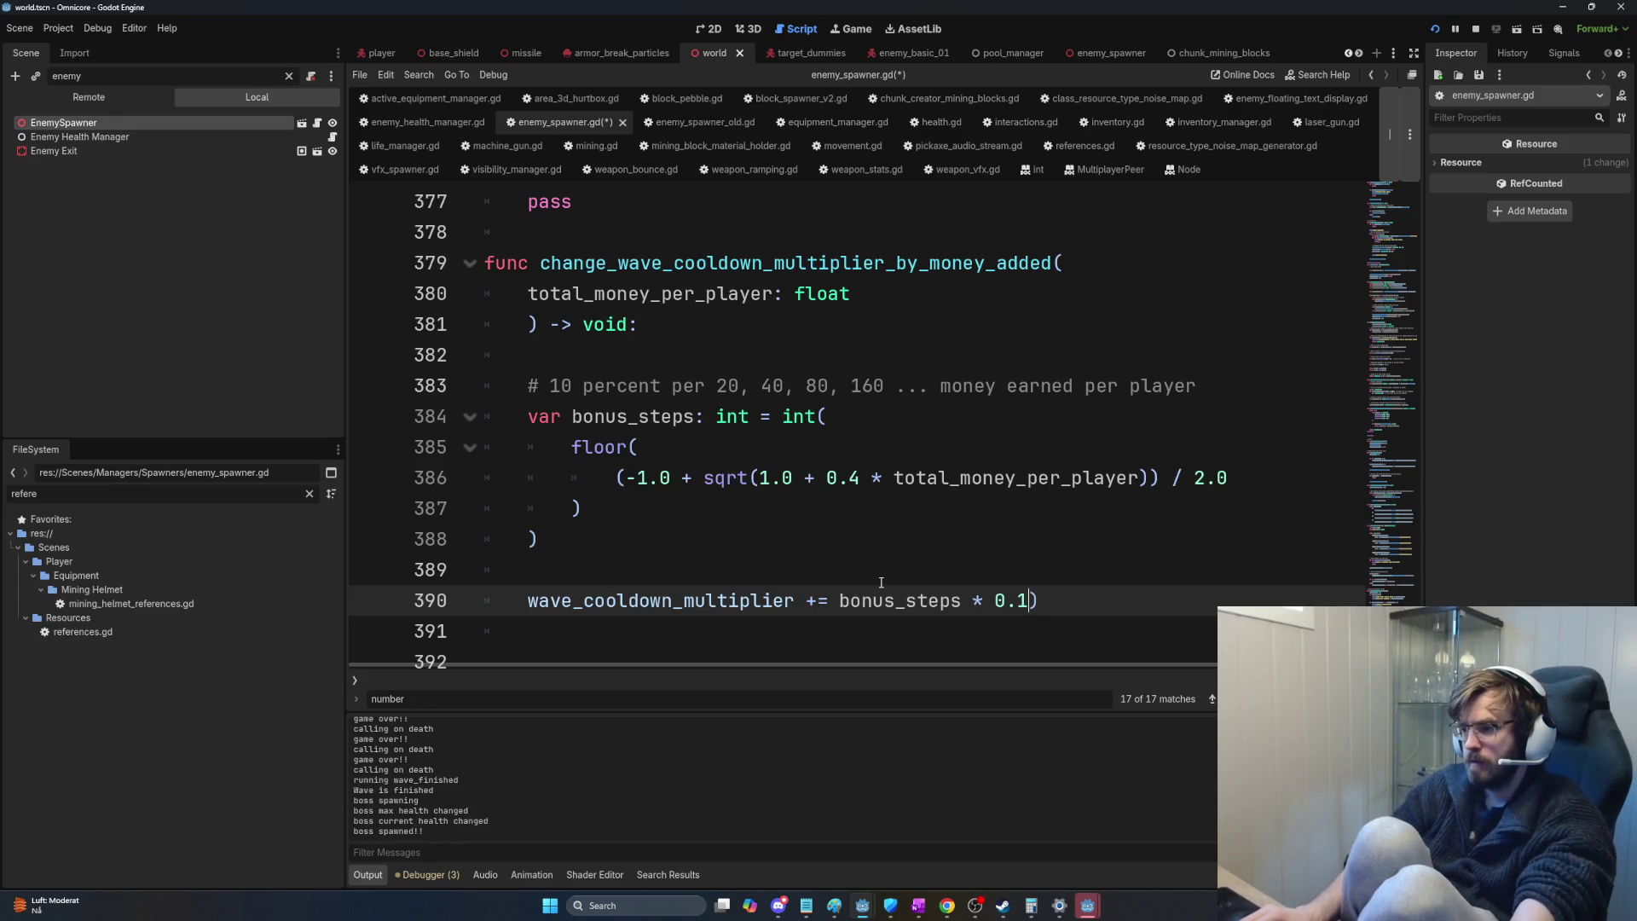
{"action": "left_click", "coordinate": [841, 601]}
{"action": "type", "text": "("}
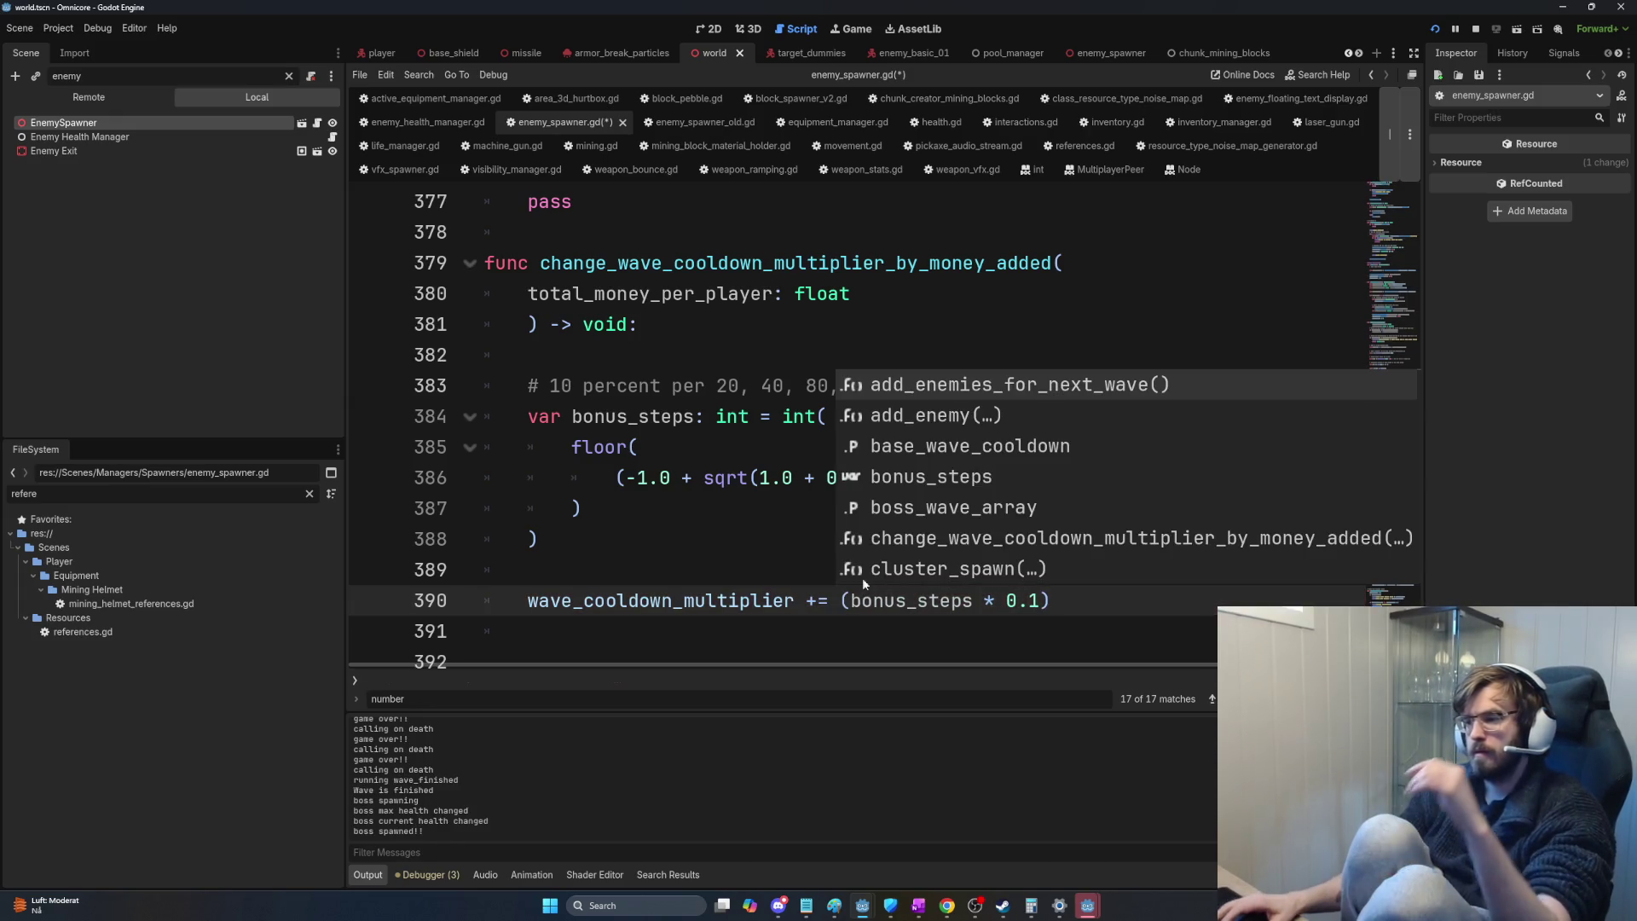
{"action": "key", "text": "Left"}
{"action": "key", "text": "Left"}
{"action": "key", "text": "Left"}
{"action": "left_click", "coordinate": [1082, 607]}
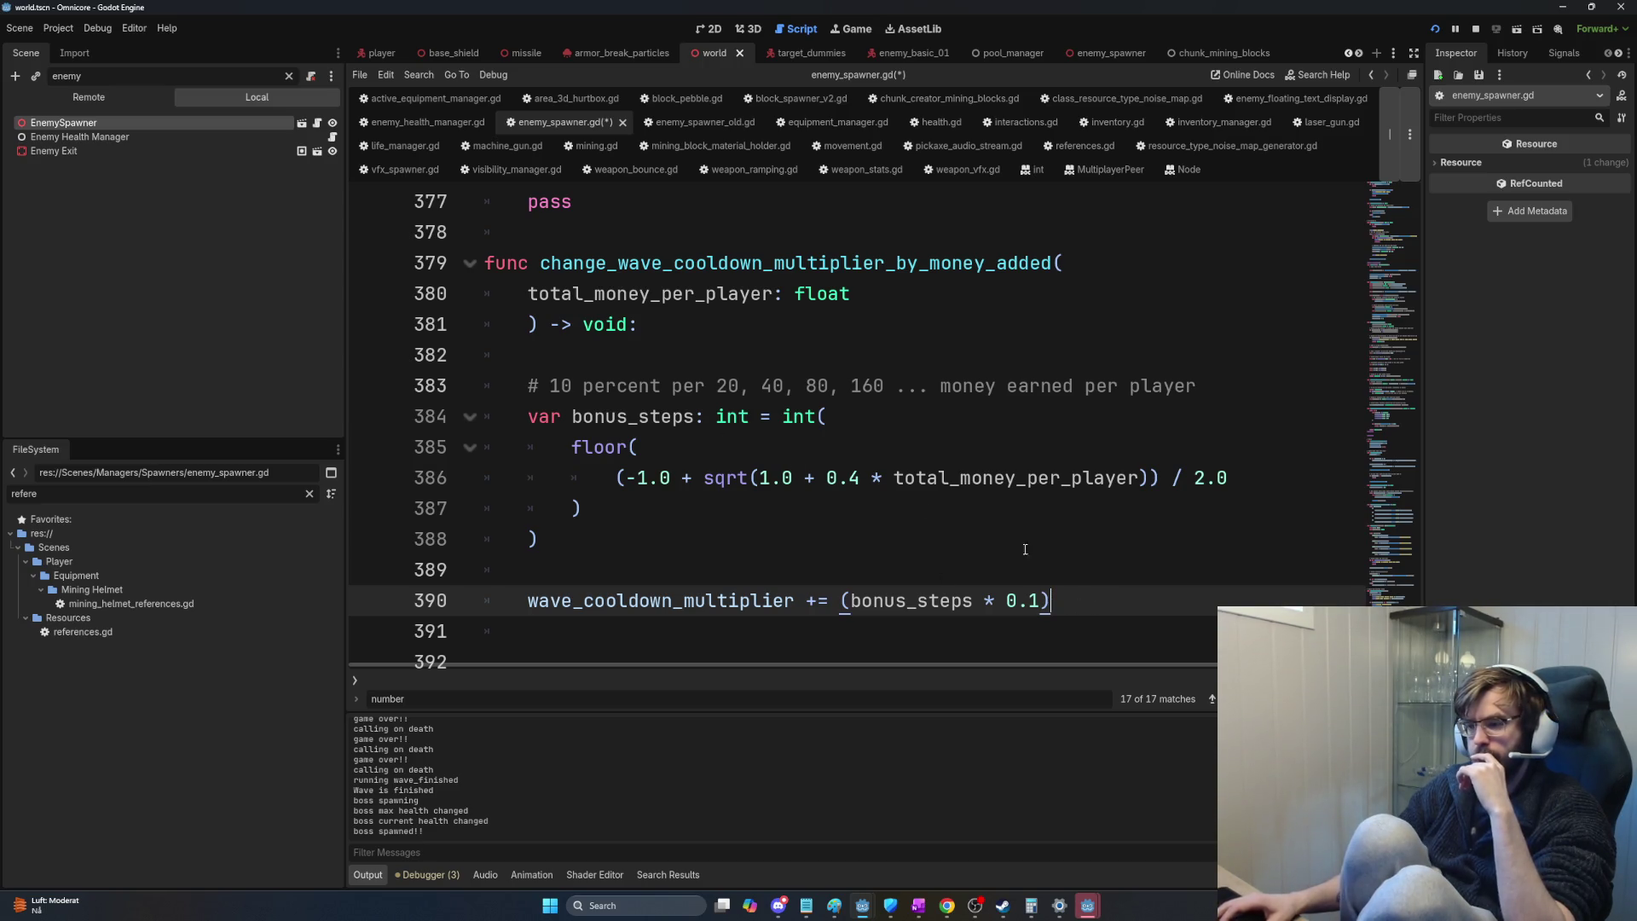
{"action": "left_click", "coordinate": [1047, 568]}
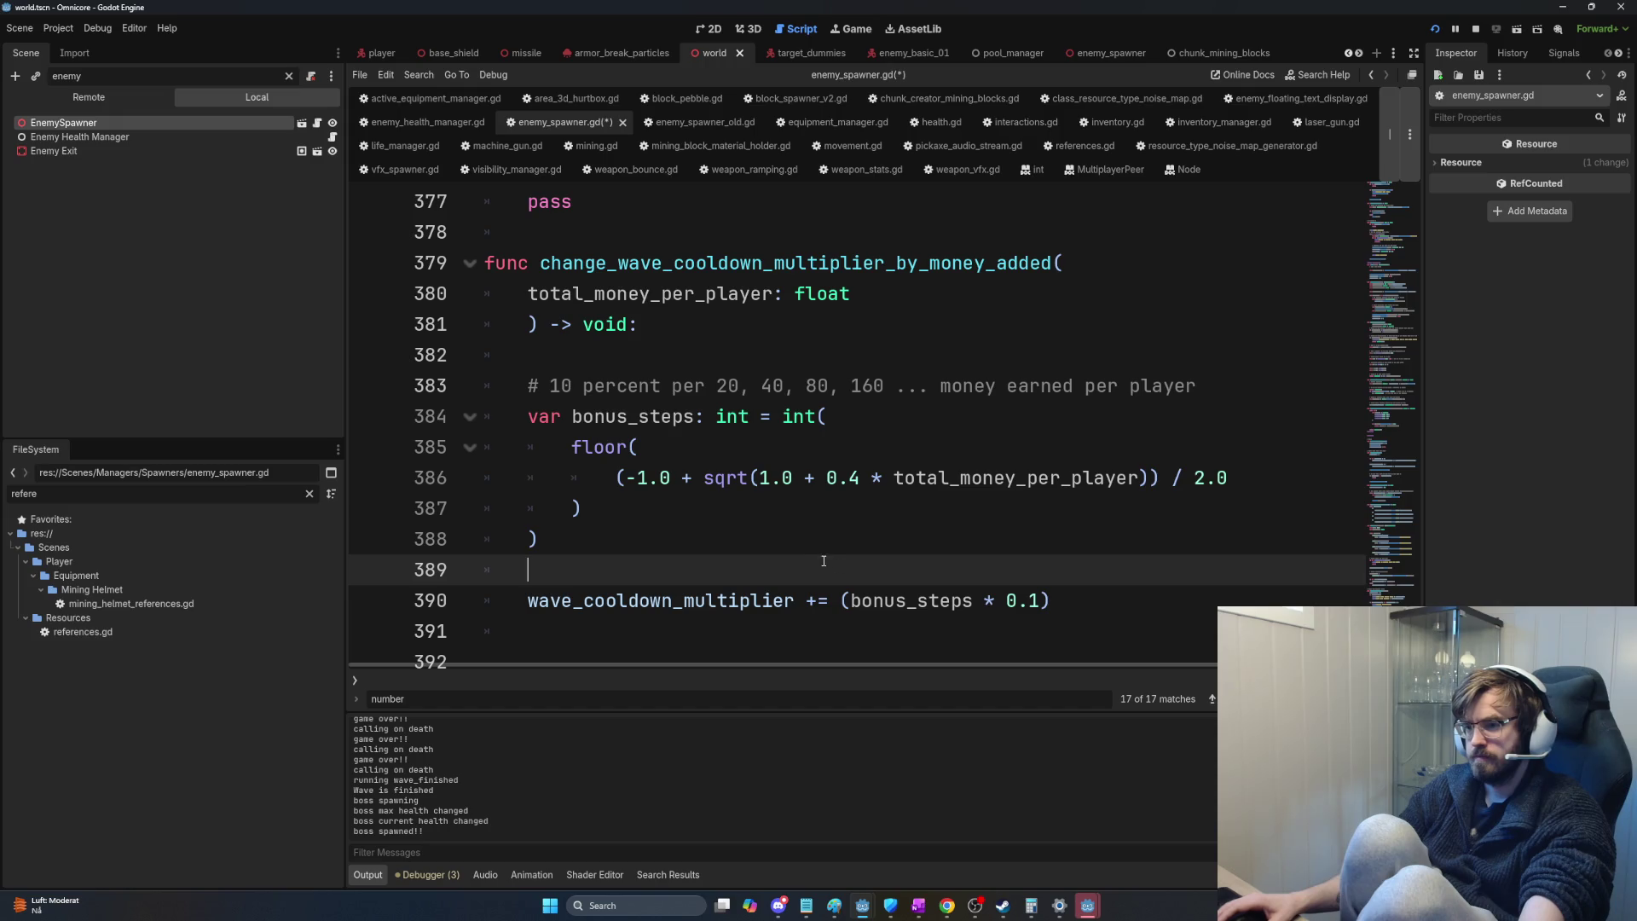
{"action": "mouse_move", "coordinate": [1066, 599]}
{"action": "left_mouse_down"}
{"action": "mouse_move", "coordinate": [1081, 596]}
{"action": "mouse_move", "coordinate": [453, 262]}
{"action": "left_mouse_up"}
{"action": "key", "text": "ctrl+c"}
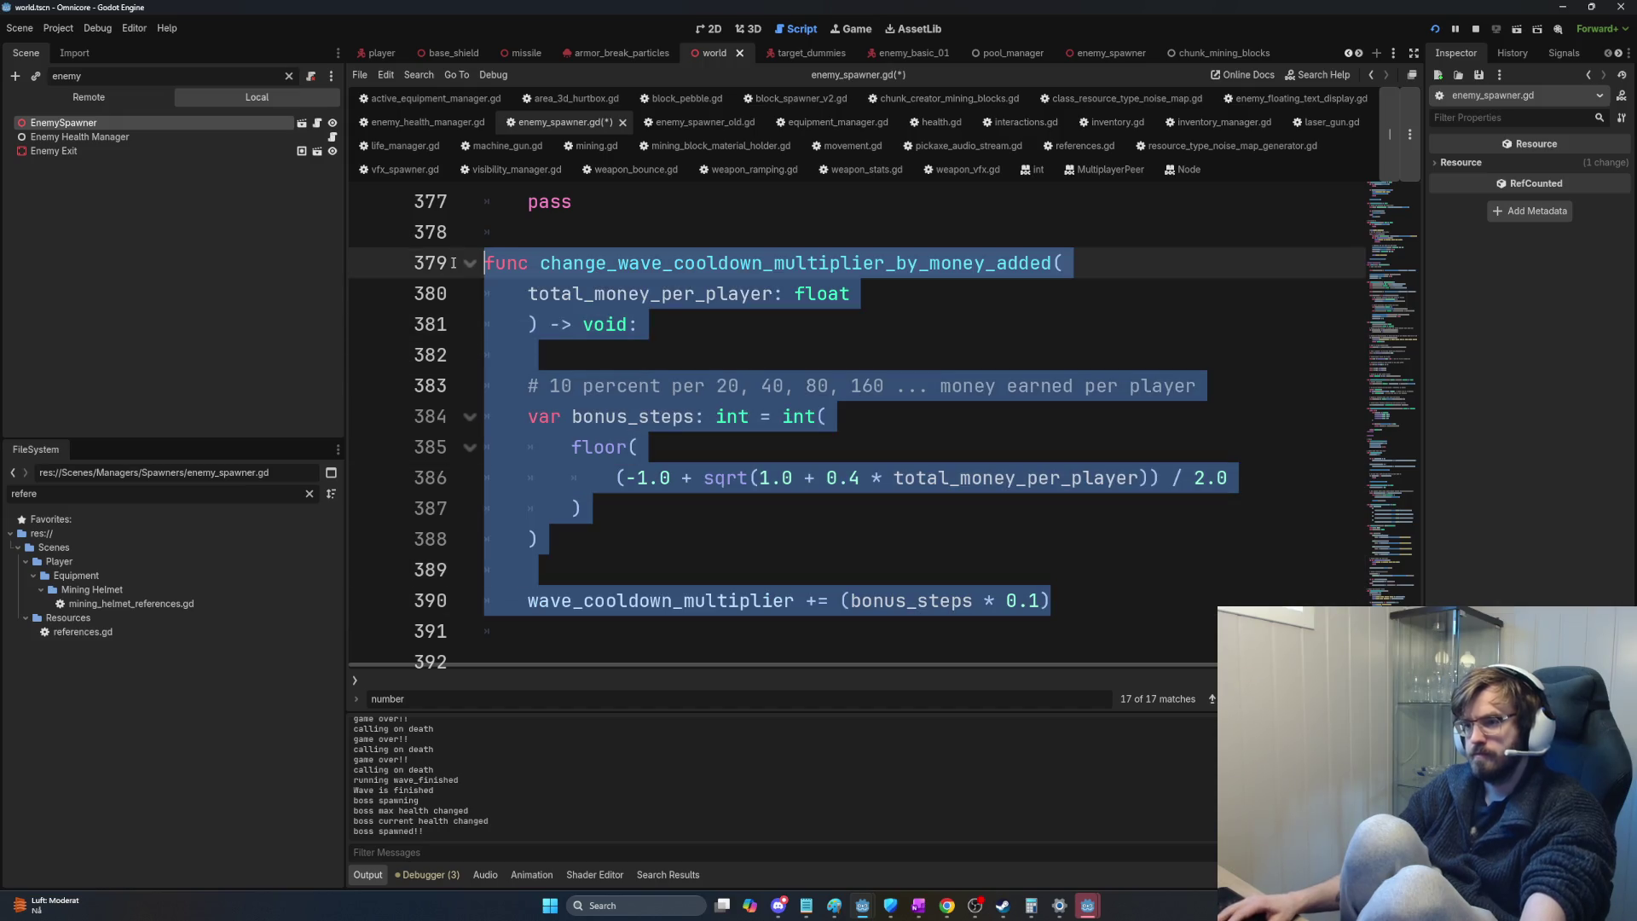
{"action": "key", "text": "alt+Tab"}
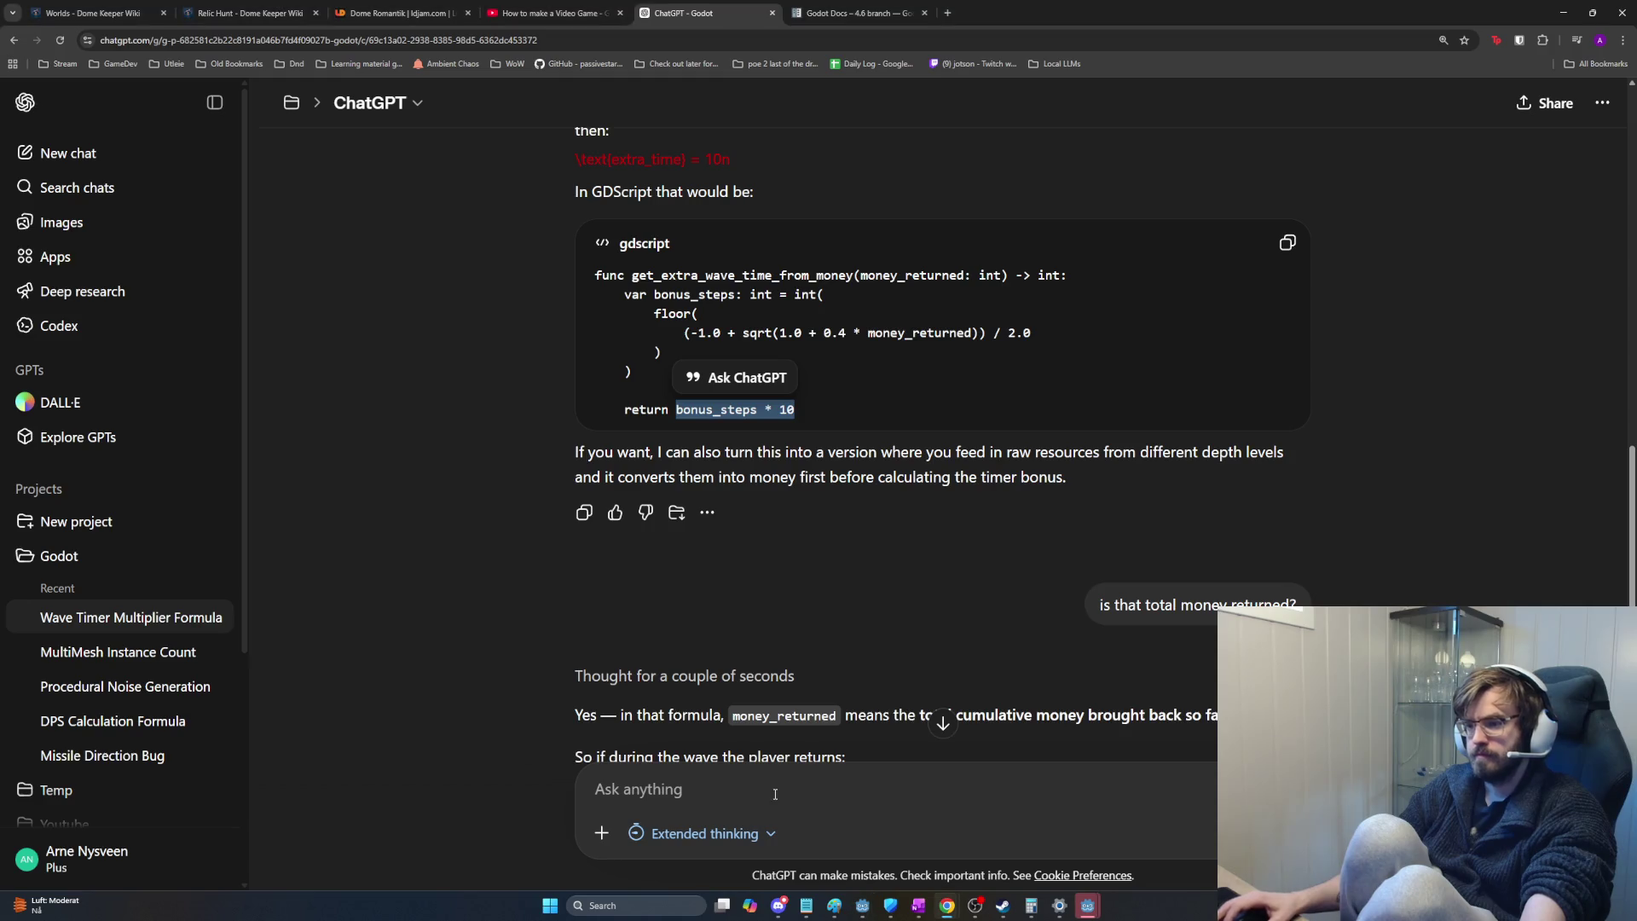
Send ChatGPT 'Like this then?' with the pasted function, asking about a 10% increase instead of 10 seconds.
{"action": "left_click", "coordinate": [772, 793]}
{"action": "type", "text": "Like this then?"}
{"action": "key", "text": "shift+Return"}
{"action": "key", "text": "shift+Return"}
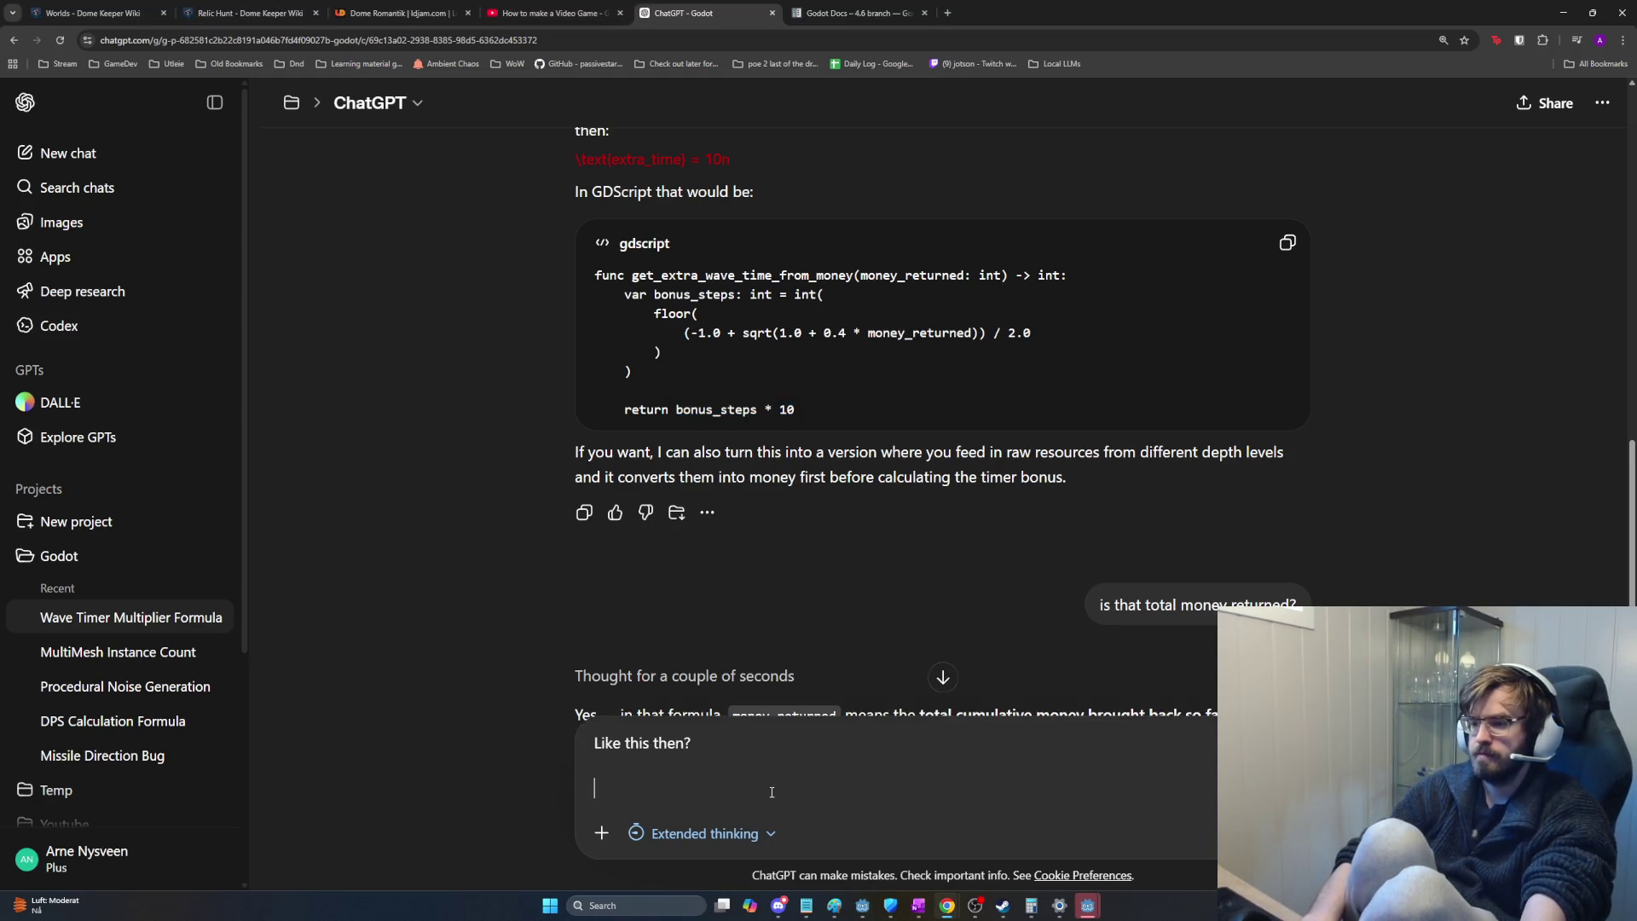
{"action": "key", "text": "ctrl+v"}
{"action": "key", "text": "shift+Return"}
{"action": "key", "text": "shift+Return"}
{"action": "type", "text": "if l"}
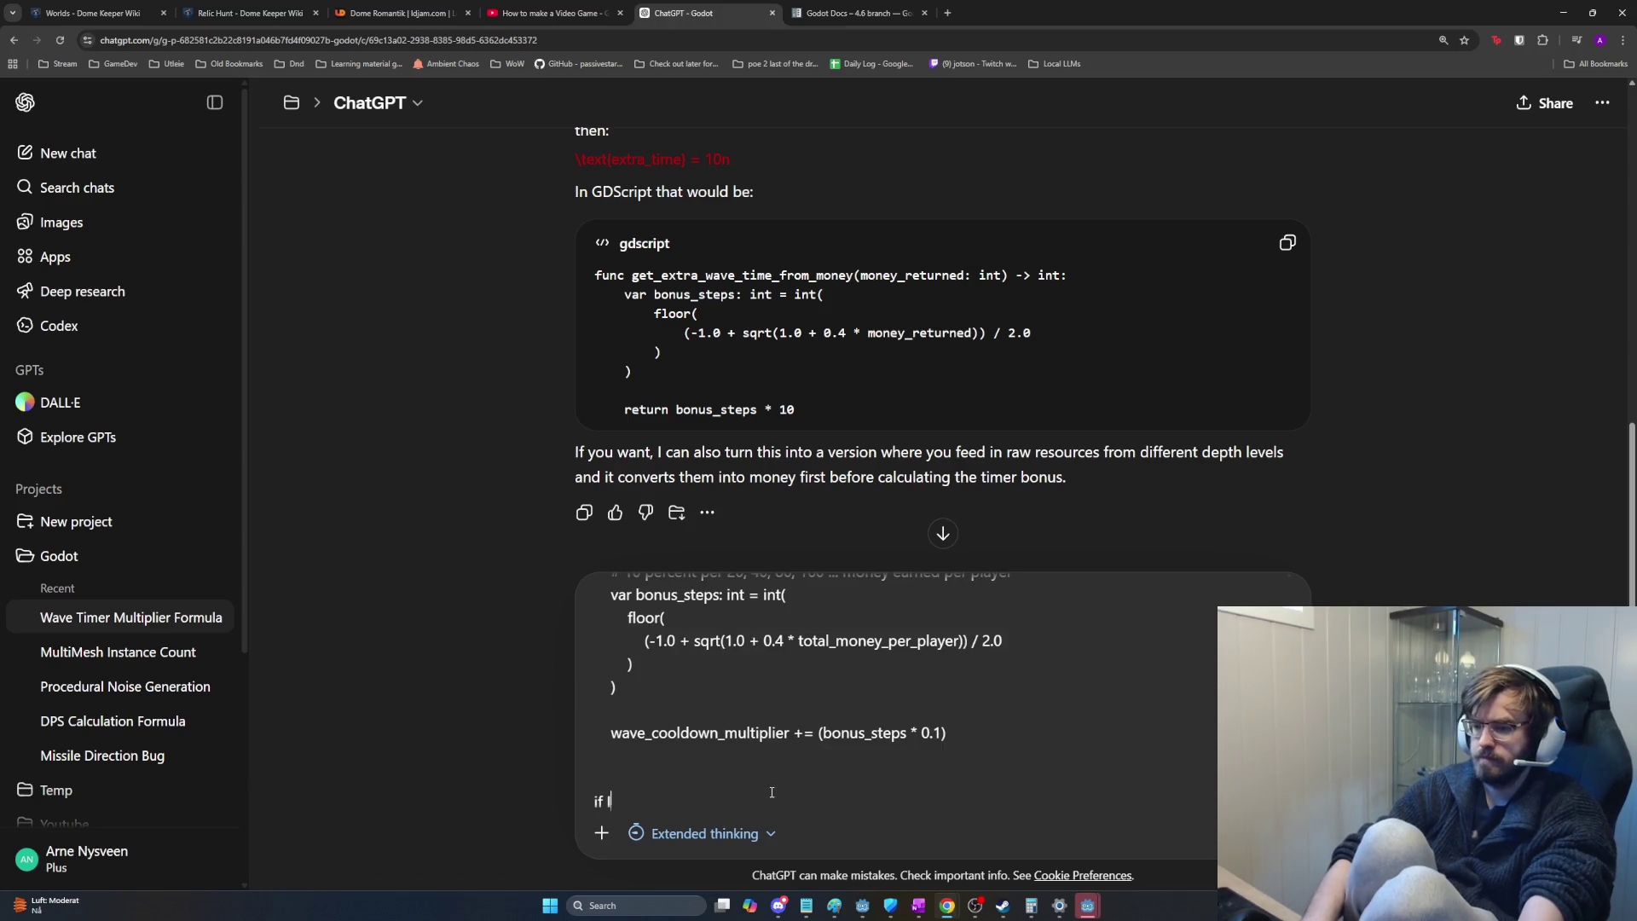
{"action": "type", "text": "10%¤ increase "}
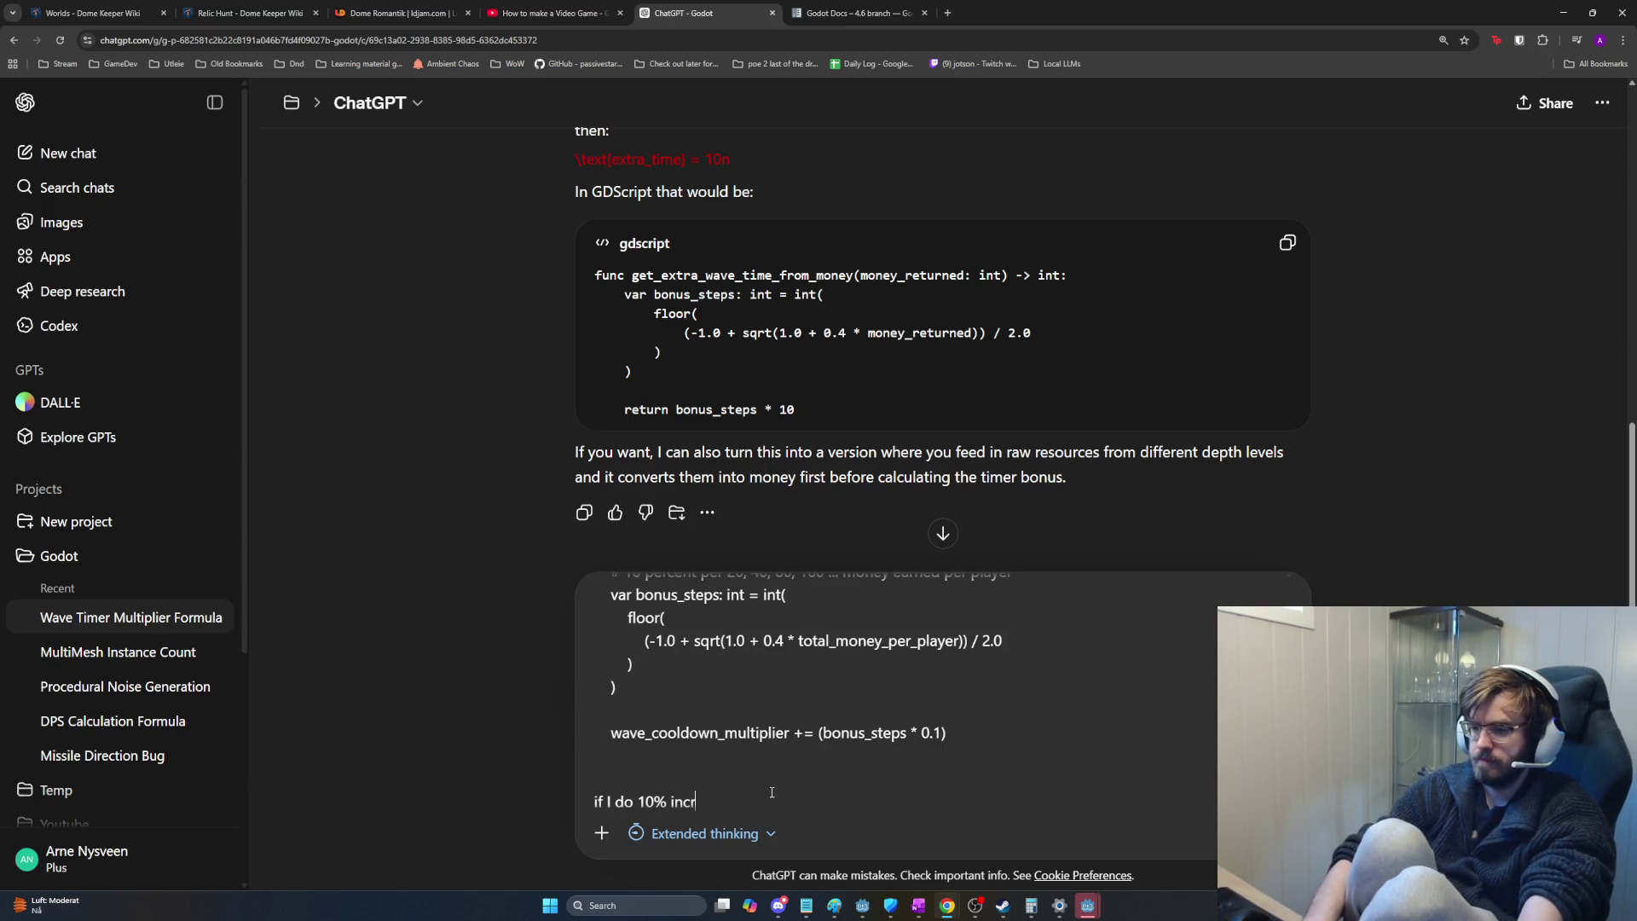
{"action": "type", "text": "d of 10 seconds"}
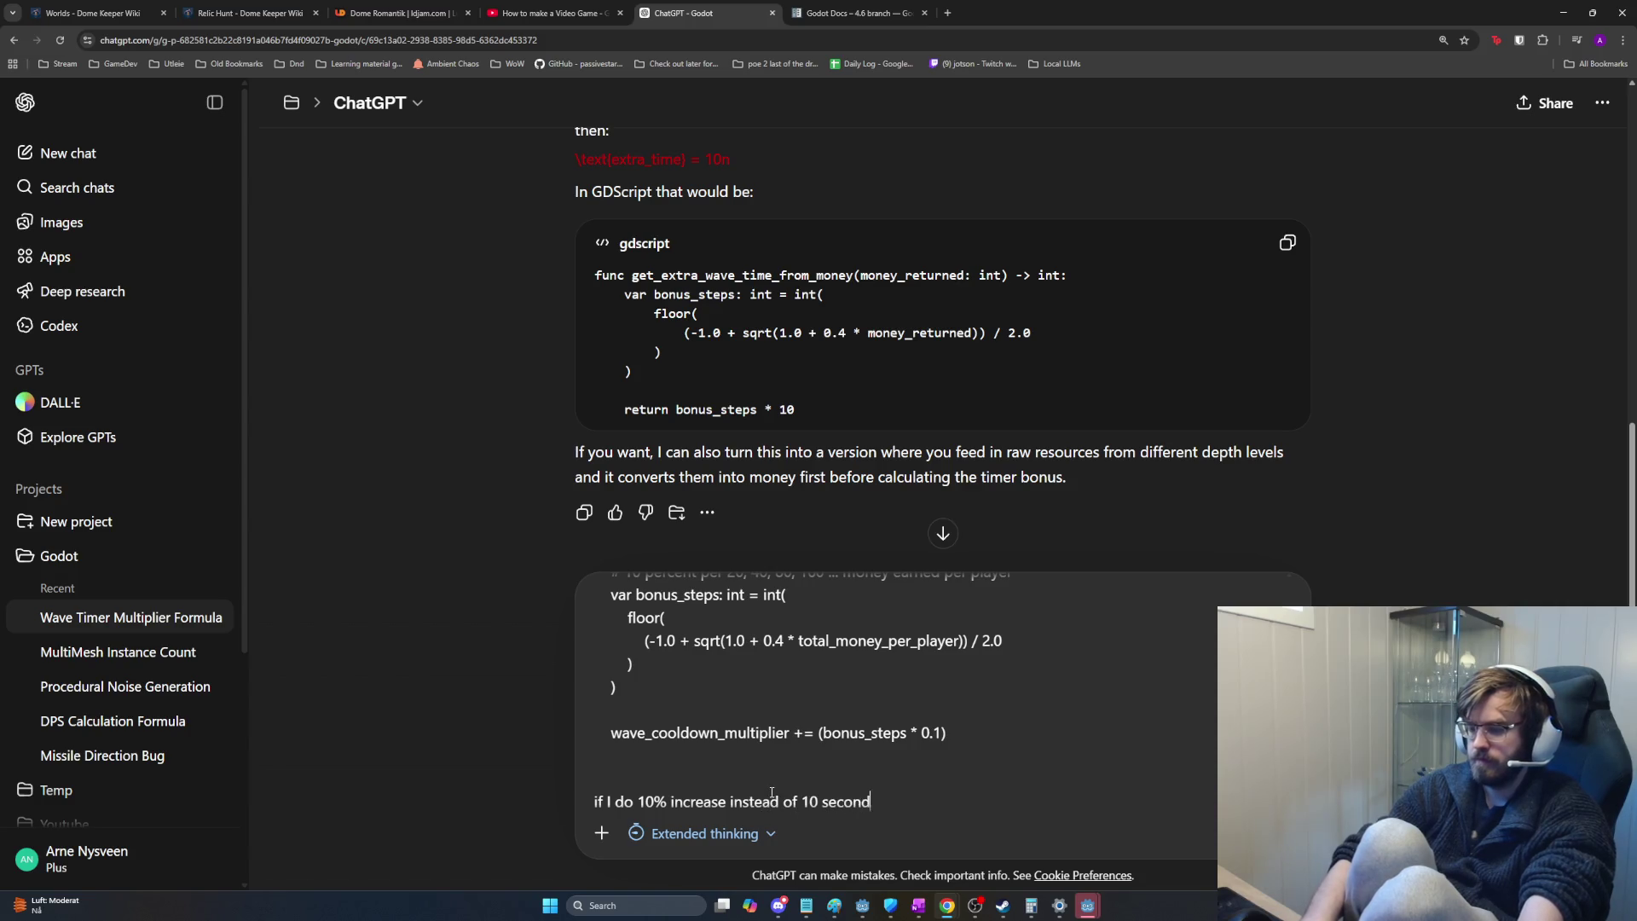
{"action": "key", "text": "Return"}
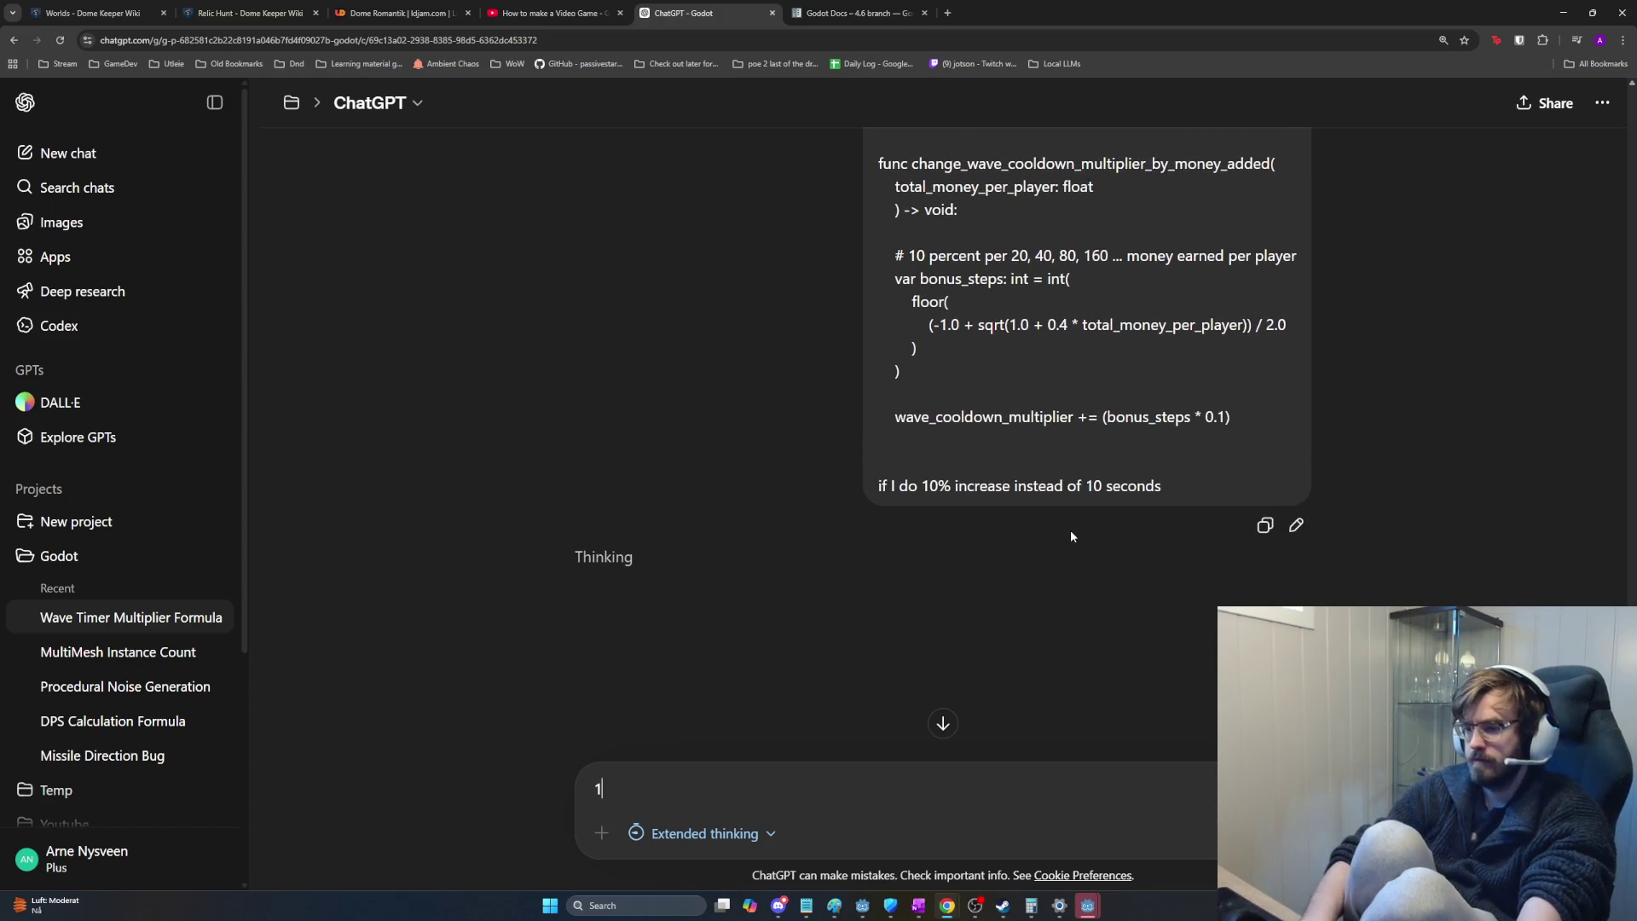
{"action": "key", "text": "alt+Tab"}
{"action": "key", "text": "F5"}
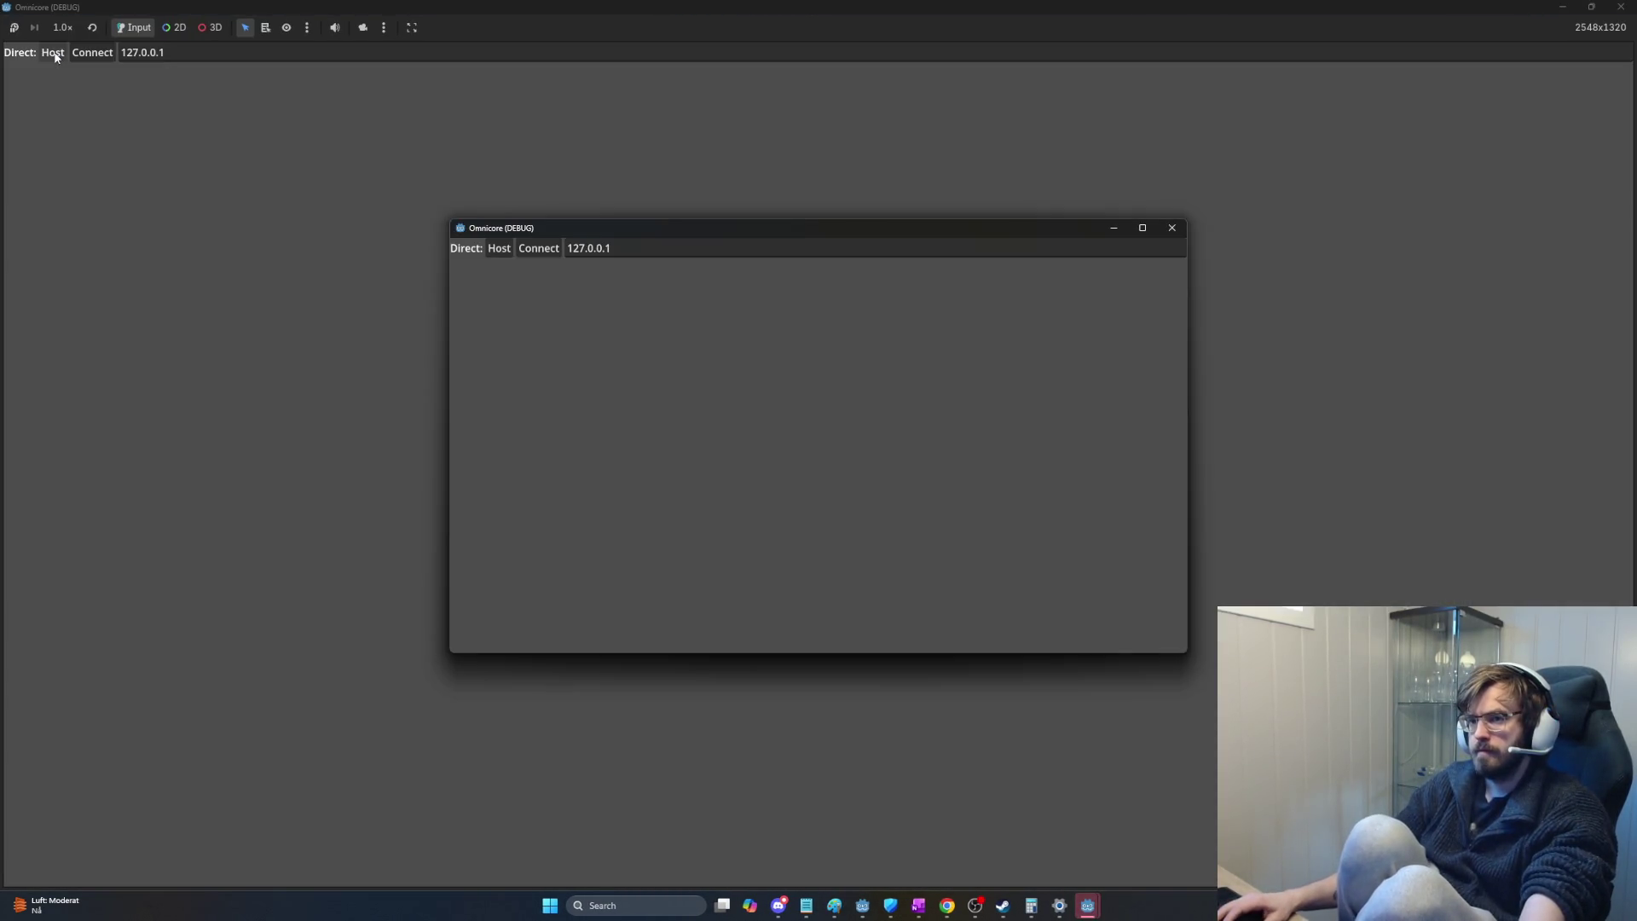
Walk the player forward toward the upgrade cubes to test the cooldown change.
{"action": "key", "text": "w"}
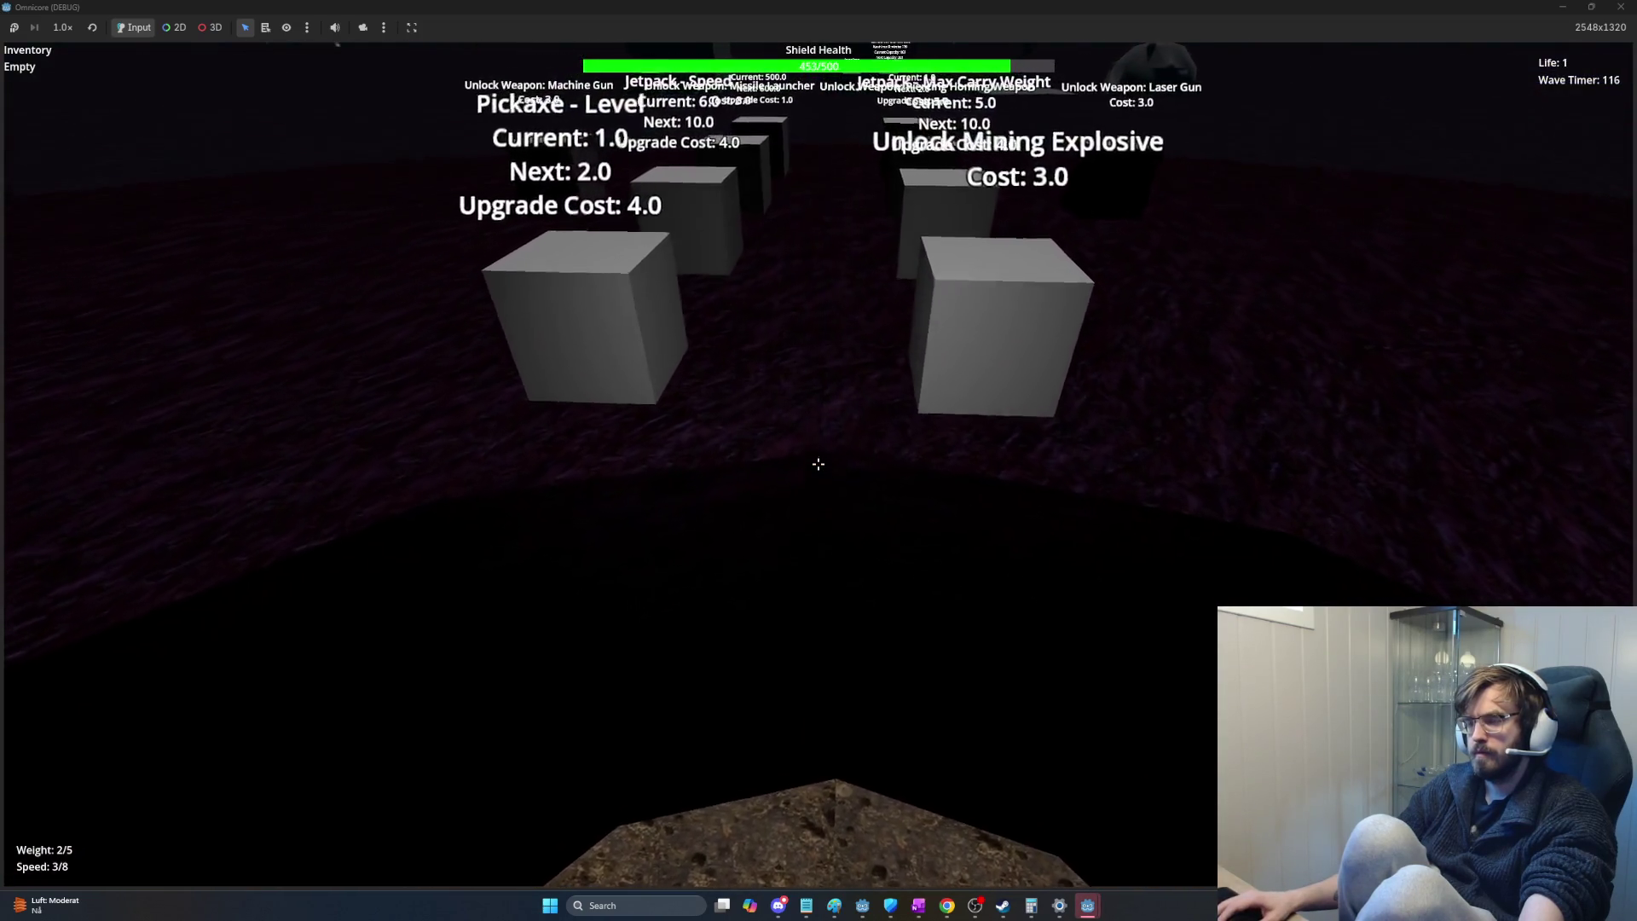
{"action": "key", "text": "alt+Tab"}
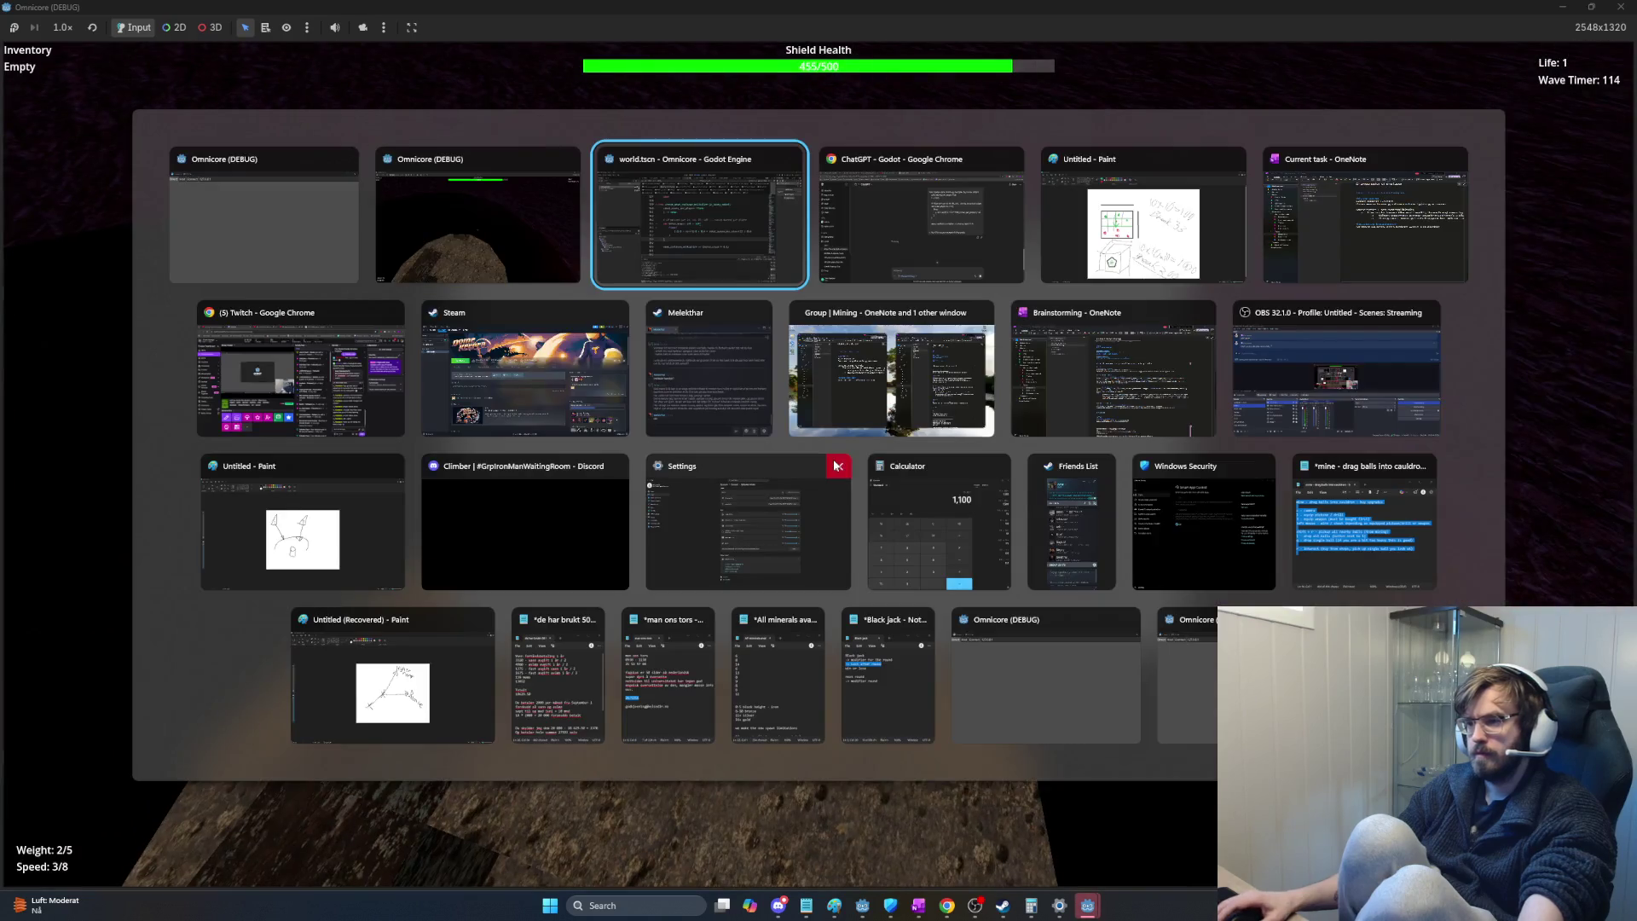
{"action": "key", "text": "alt+Tab"}
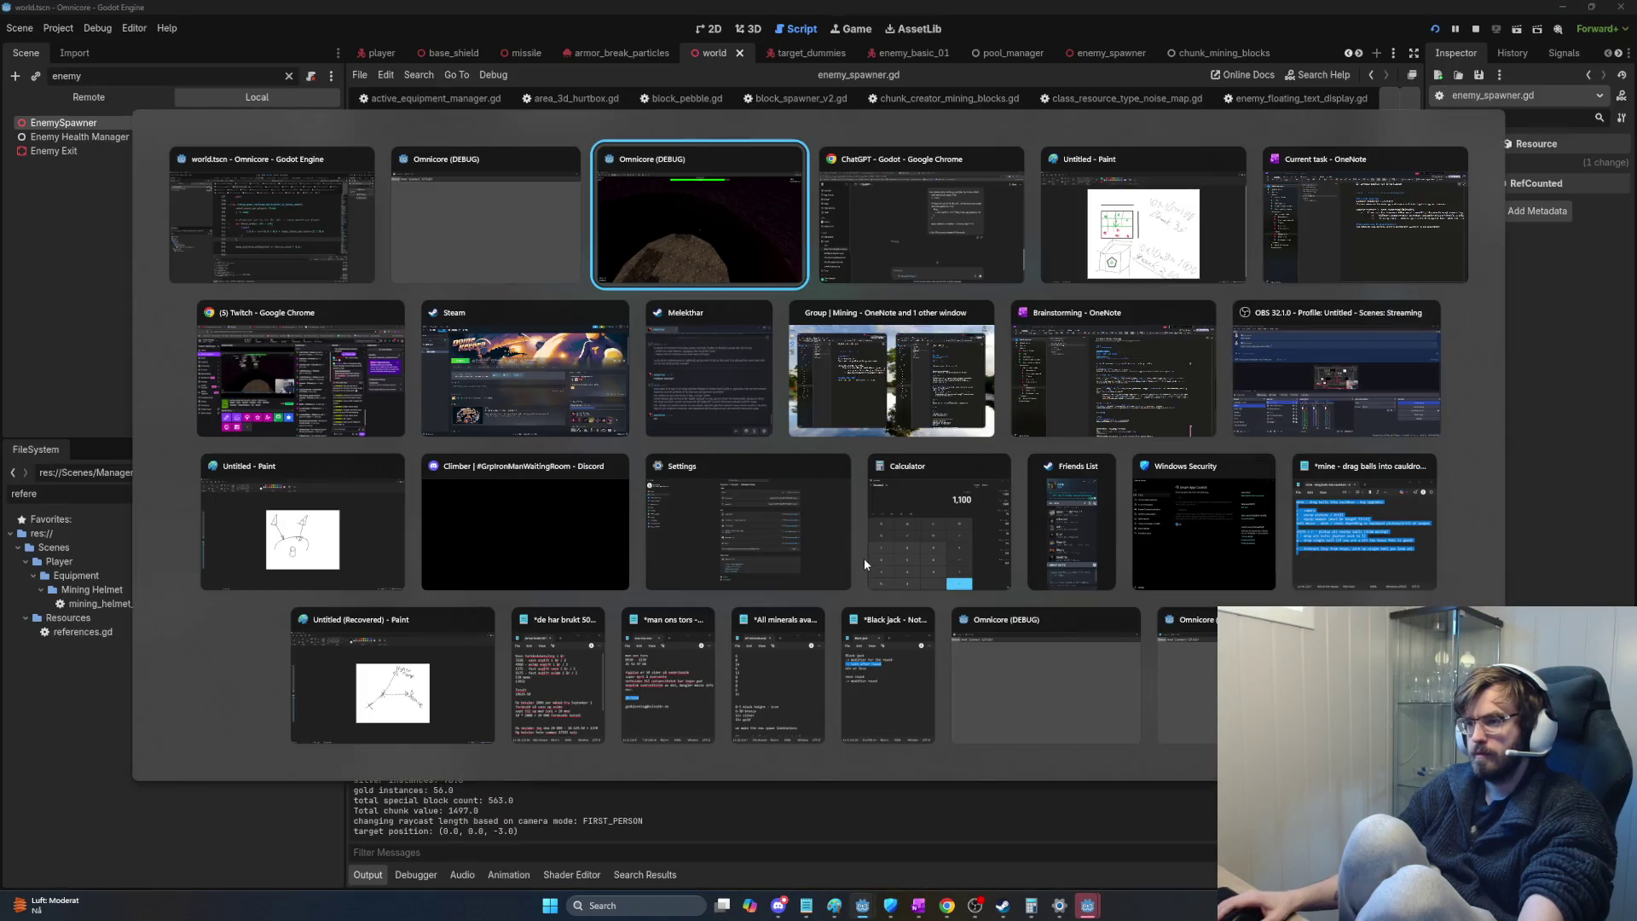
Read ChatGPT's reply on cumulative thresholds (20, 60, 120, 200) down to the corrected gdscript code.
{"action": "left_click_drag", "start_coordinate": [722, 595], "coordinate": [1097, 608]}
{"action": "left_click", "coordinate": [1001, 626]}
{"action": "scroll", "coordinate": [980, 618], "scroll_direction": "down", "scroll_amount": 1}
{"action": "mouse_move", "coordinate": [785, 572]}
{"action": "left_mouse_down"}
{"action": "mouse_move", "coordinate": [586, 571]}
{"action": "mouse_move", "coordinate": [627, 613]}
{"action": "mouse_move", "coordinate": [929, 658]}
{"action": "left_mouse_up"}
{"action": "scroll", "coordinate": [896, 648], "scroll_direction": "down", "scroll_amount": 1}
{"action": "left_click", "coordinate": [862, 643]}
{"action": "scroll", "coordinate": [853, 635], "scroll_direction": "down", "scroll_amount": 2}
{"action": "left_click_drag", "start_coordinate": [607, 494], "coordinate": [721, 545]}
{"action": "left_click", "coordinate": [720, 544]}
{"action": "mouse_move", "coordinate": [606, 467]}
{"action": "left_mouse_down"}
{"action": "mouse_move", "coordinate": [878, 501]}
{"action": "mouse_move", "coordinate": [810, 597]}
{"action": "mouse_move", "coordinate": [602, 503]}
{"action": "mouse_move", "coordinate": [693, 549]}
{"action": "mouse_move", "coordinate": [692, 571]}
{"action": "left_mouse_up"}
{"action": "left_click", "coordinate": [610, 499]}
{"action": "mouse_move", "coordinate": [765, 446]}
{"action": "left_mouse_down"}
{"action": "mouse_move", "coordinate": [909, 454]}
{"action": "mouse_move", "coordinate": [759, 448]}
{"action": "left_mouse_up"}
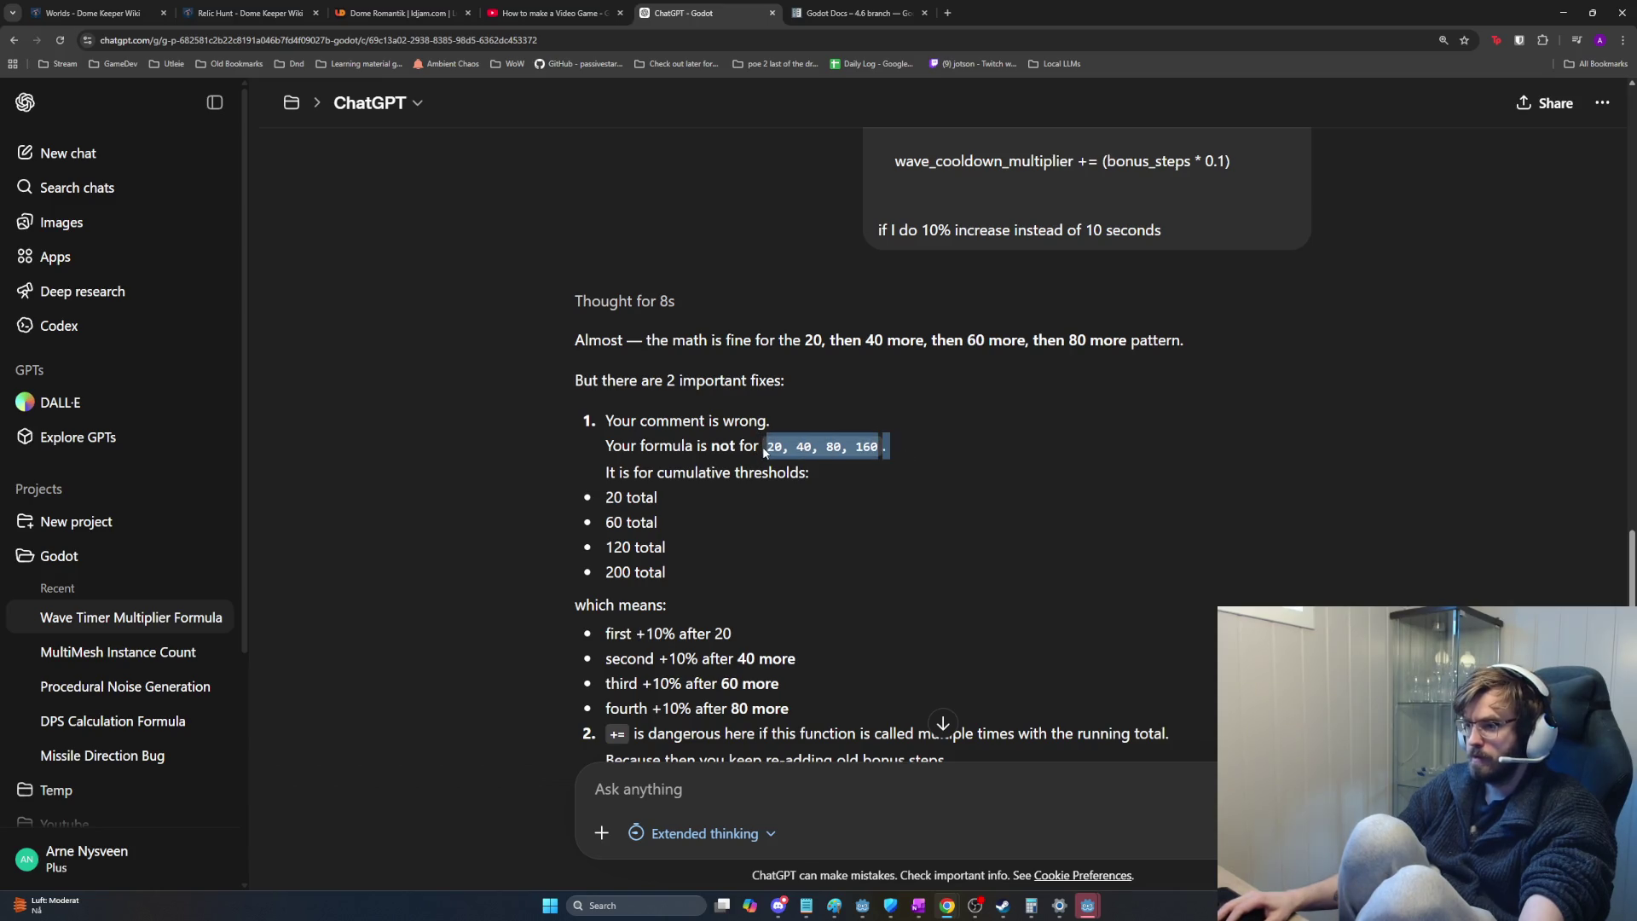
{"action": "mouse_move", "coordinate": [665, 606]}
{"action": "left_mouse_down"}
{"action": "mouse_move", "coordinate": [648, 522]}
{"action": "mouse_move", "coordinate": [606, 474]}
{"action": "mouse_move", "coordinate": [610, 443]}
{"action": "mouse_move", "coordinate": [765, 469]}
{"action": "mouse_move", "coordinate": [878, 520]}
{"action": "left_mouse_up"}
{"action": "scroll", "coordinate": [712, 548], "scroll_direction": "down", "scroll_amount": 2}
{"action": "left_click", "coordinate": [889, 529]}
{"action": "scroll", "coordinate": [888, 528], "scroll_direction": "down", "scroll_amount": 1}
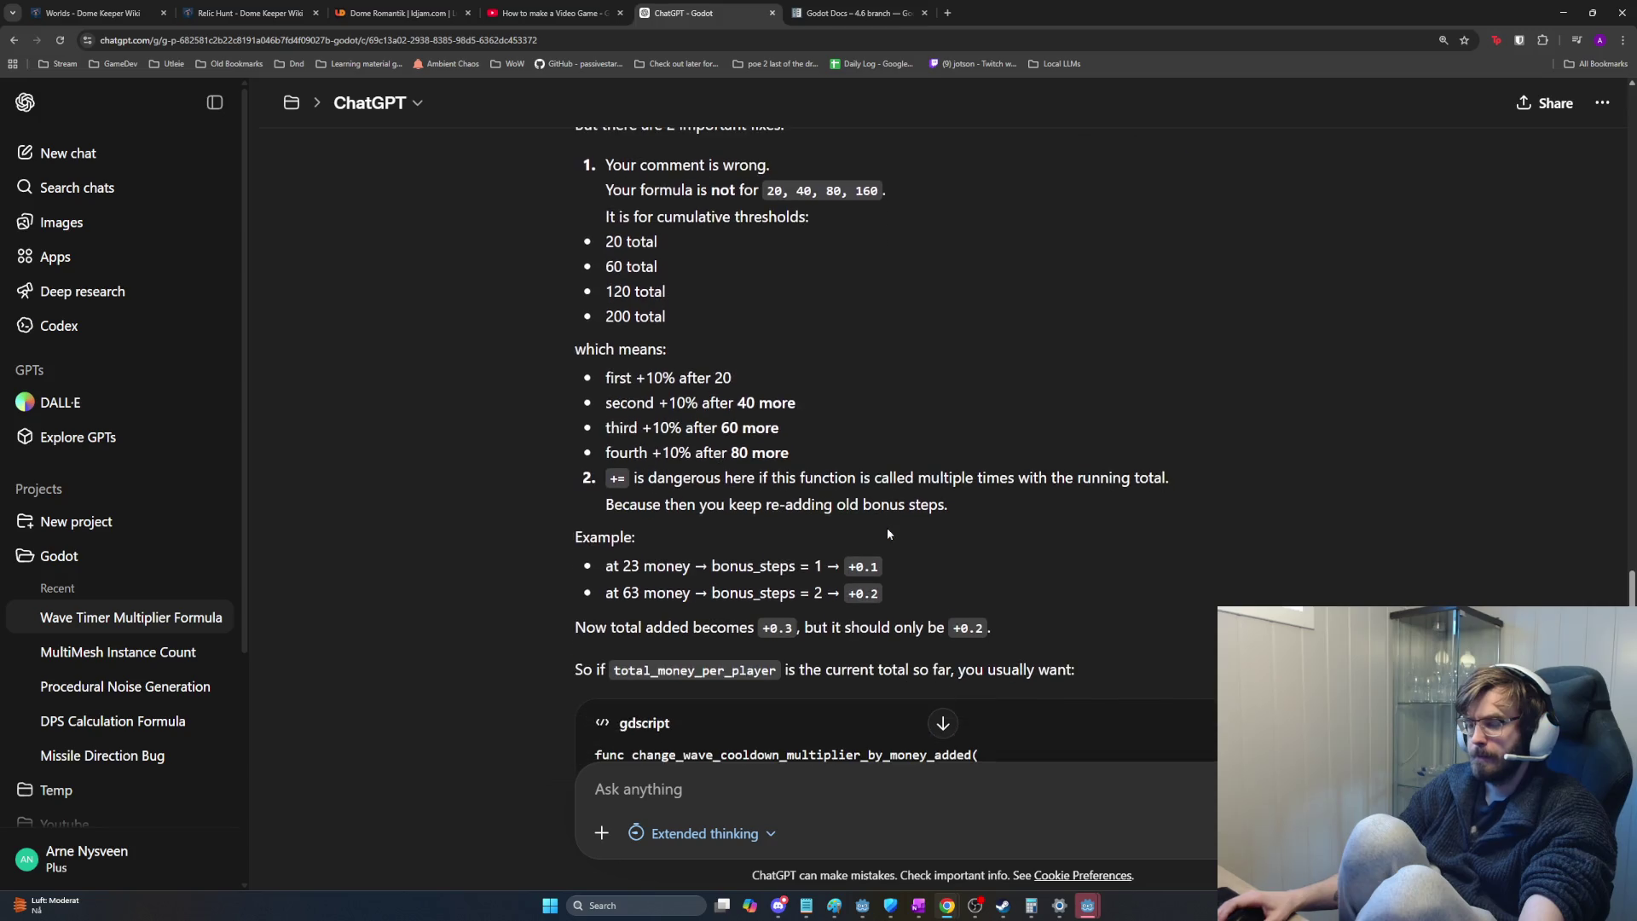
{"action": "scroll", "coordinate": [953, 550], "scroll_direction": "down", "scroll_amount": 4}
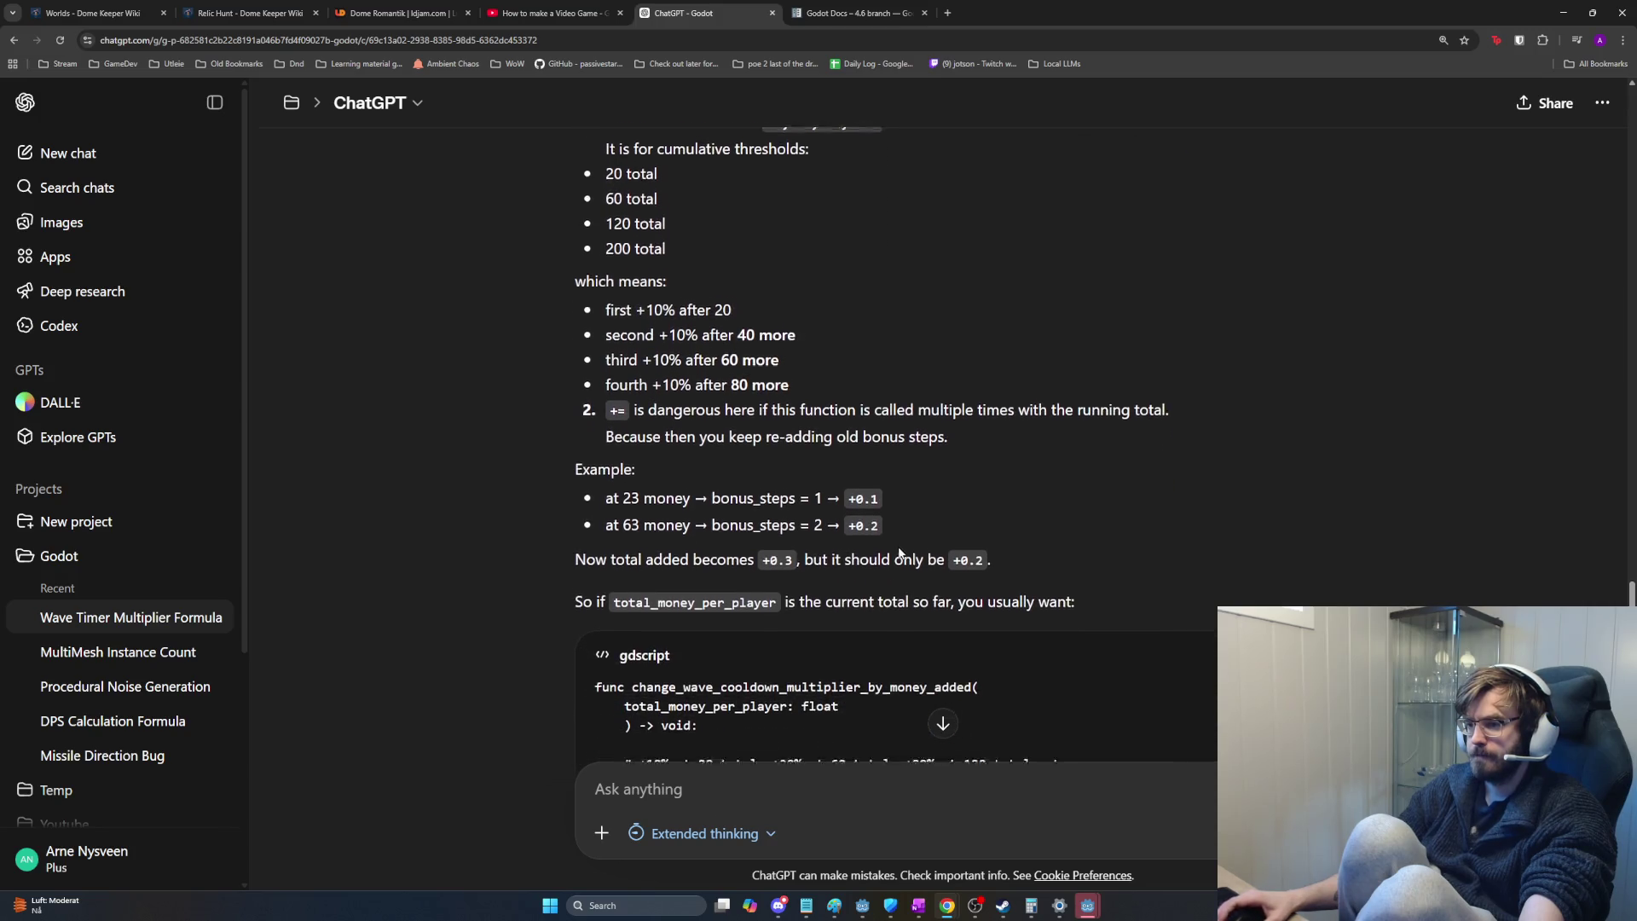
{"action": "key", "text": "alt+Tab"}
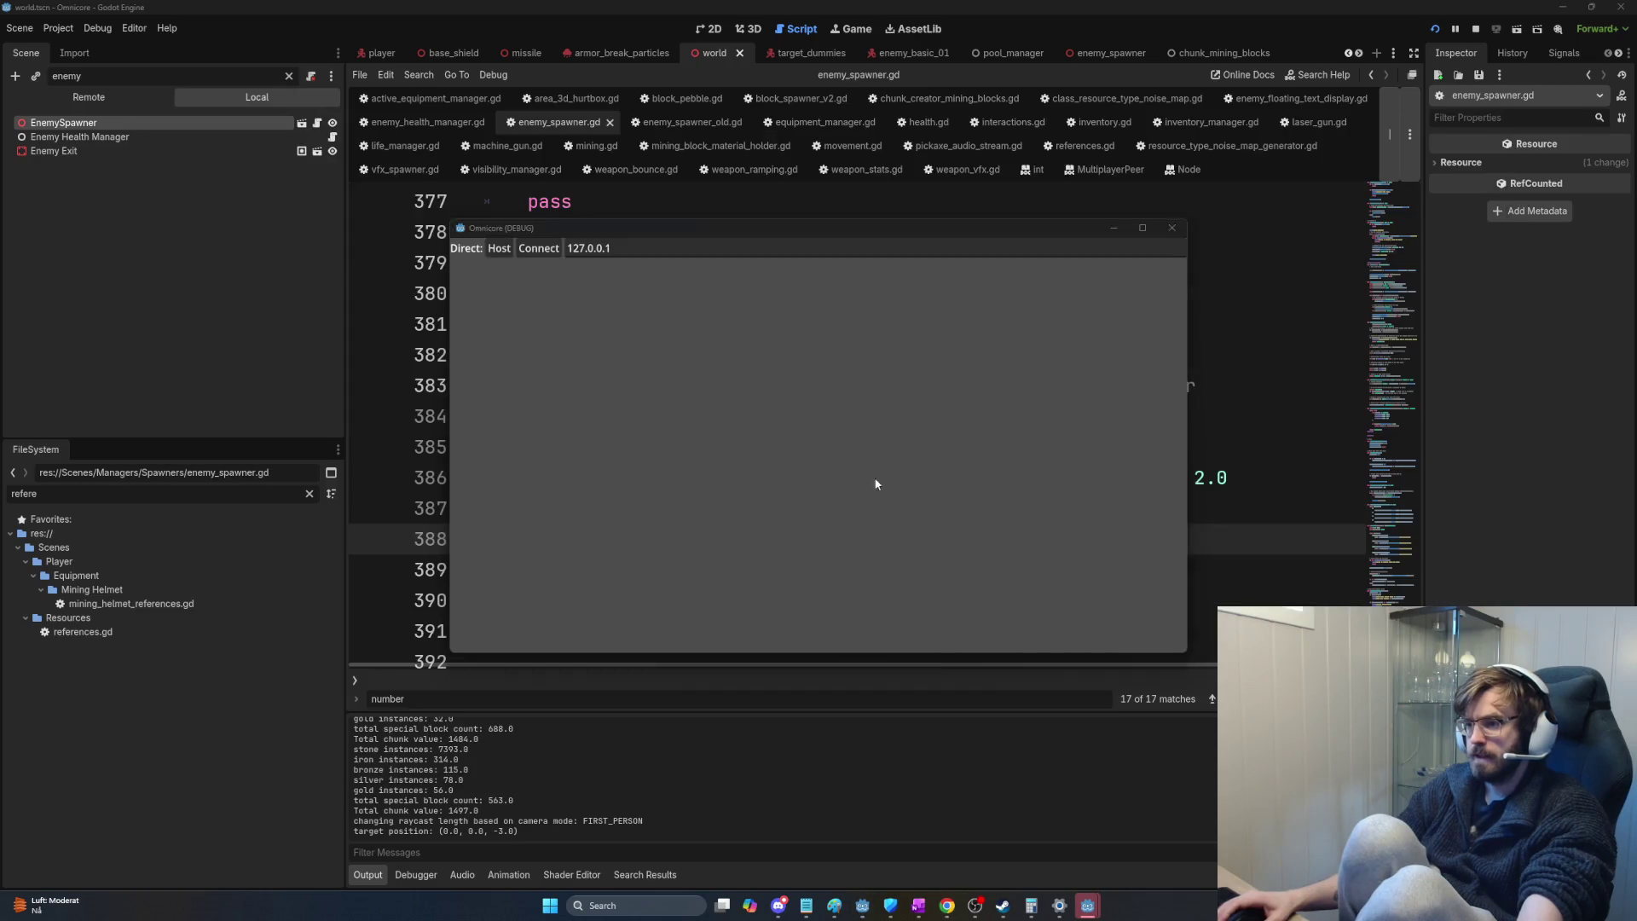
Change the comment's threshold values from 40 and 80 to 60 and 100(20 + 40).
{"action": "left_click_drag", "start_coordinate": [784, 386], "coordinate": [763, 386]}
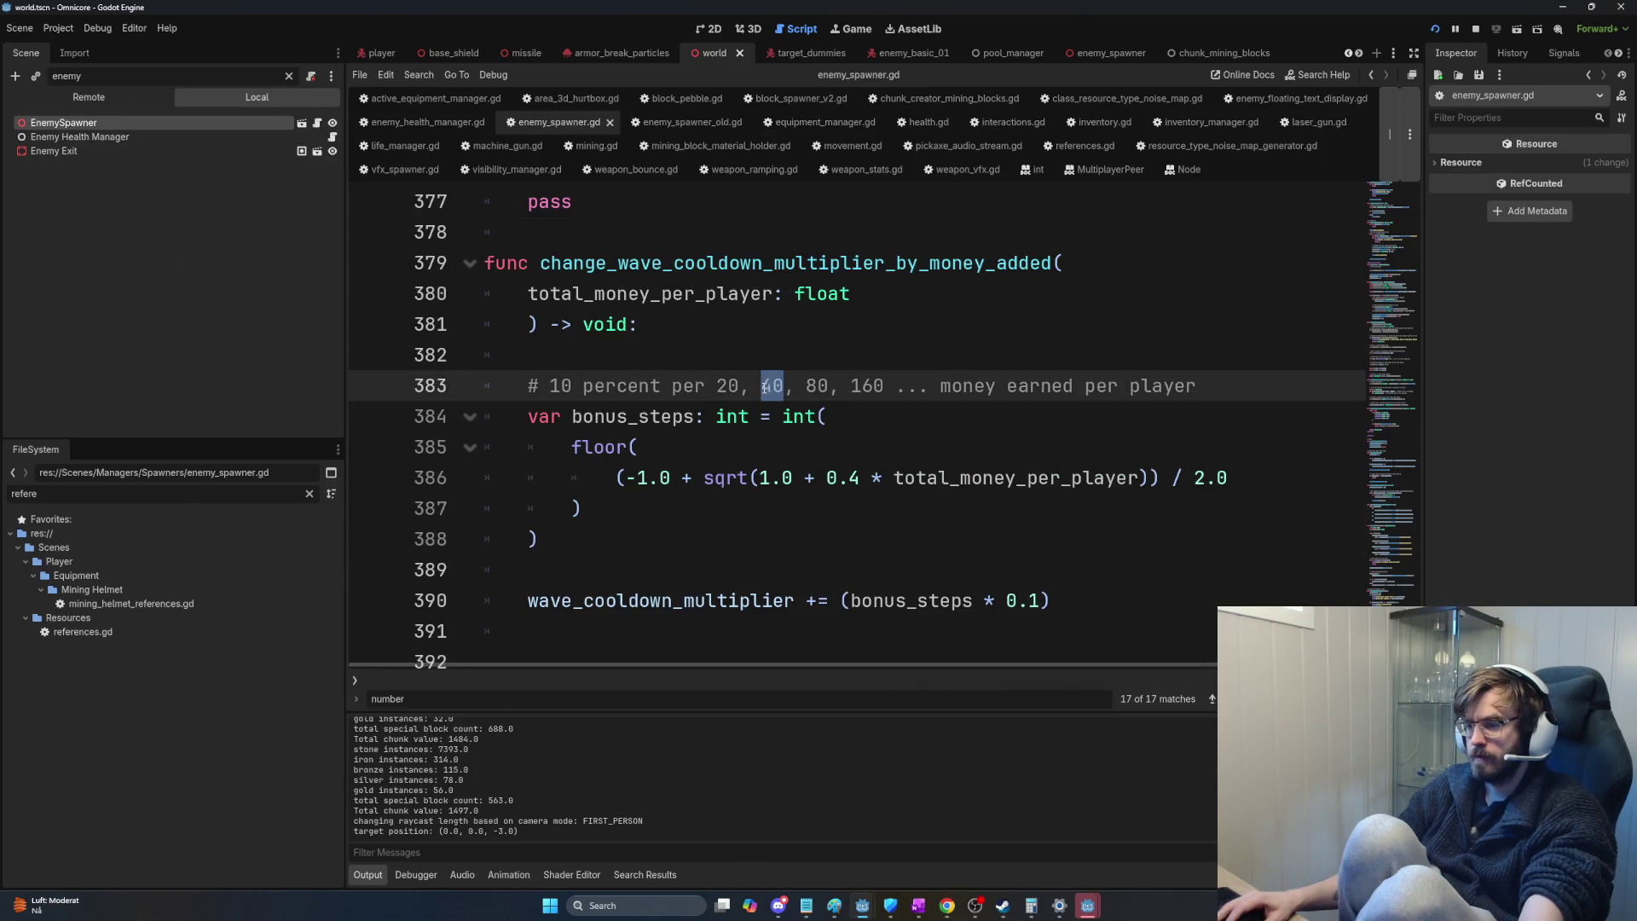
{"action": "type", "text": "60"}
{"action": "key", "text": "Up"}
{"action": "key", "text": "Down"}
{"action": "left_click_drag", "start_coordinate": [829, 386], "coordinate": [808, 384]}
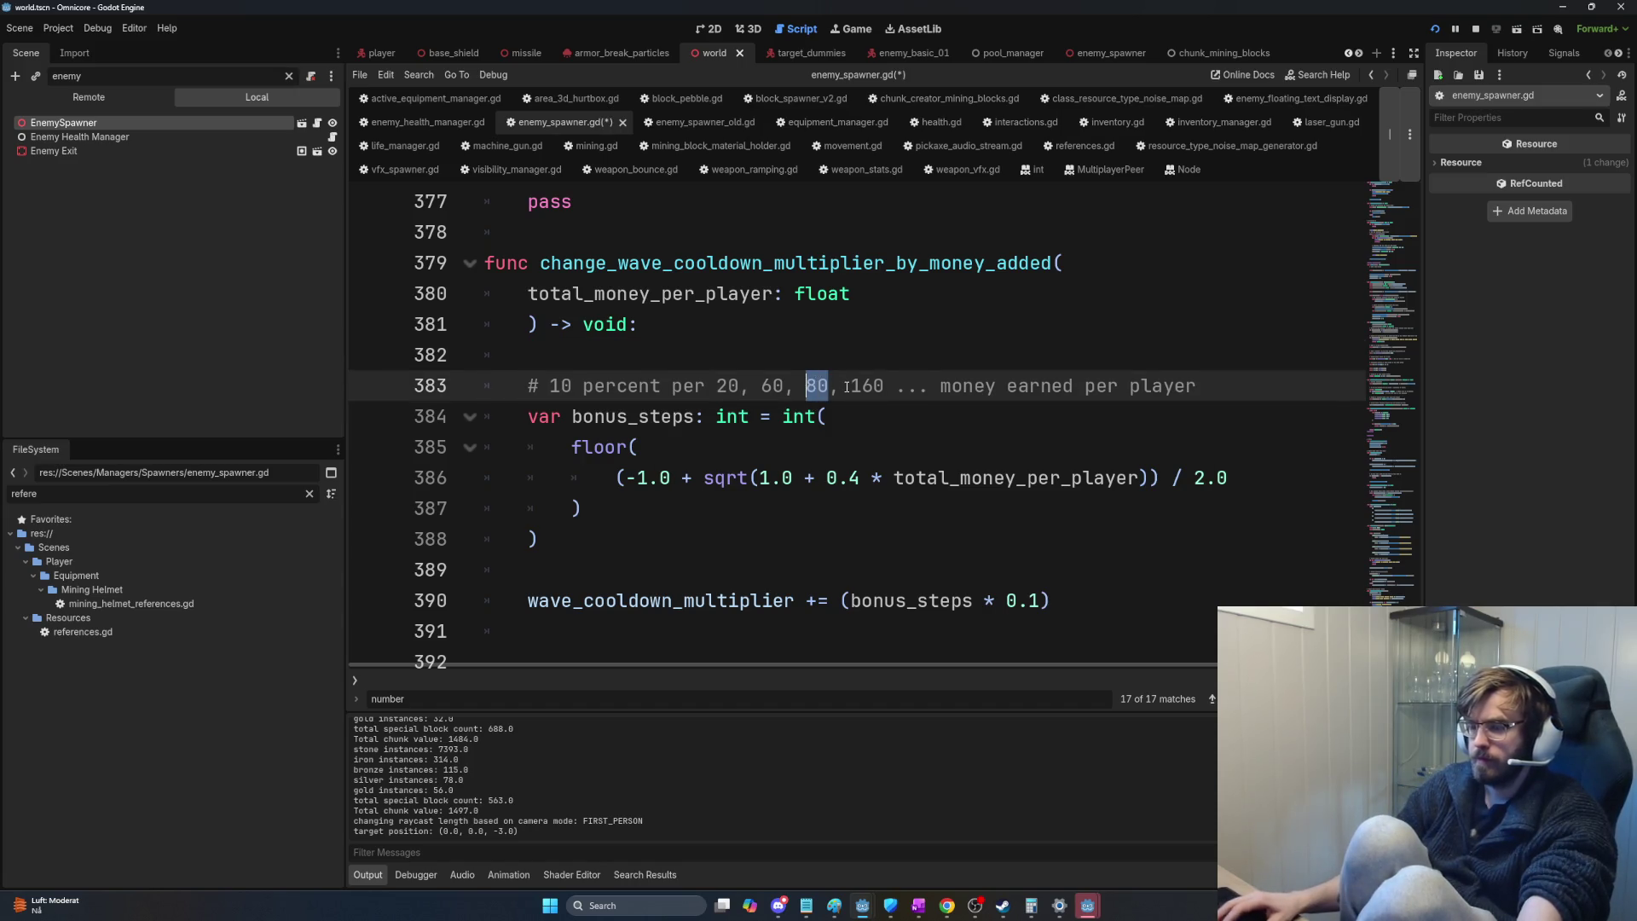
{"action": "type", "text": "100"}
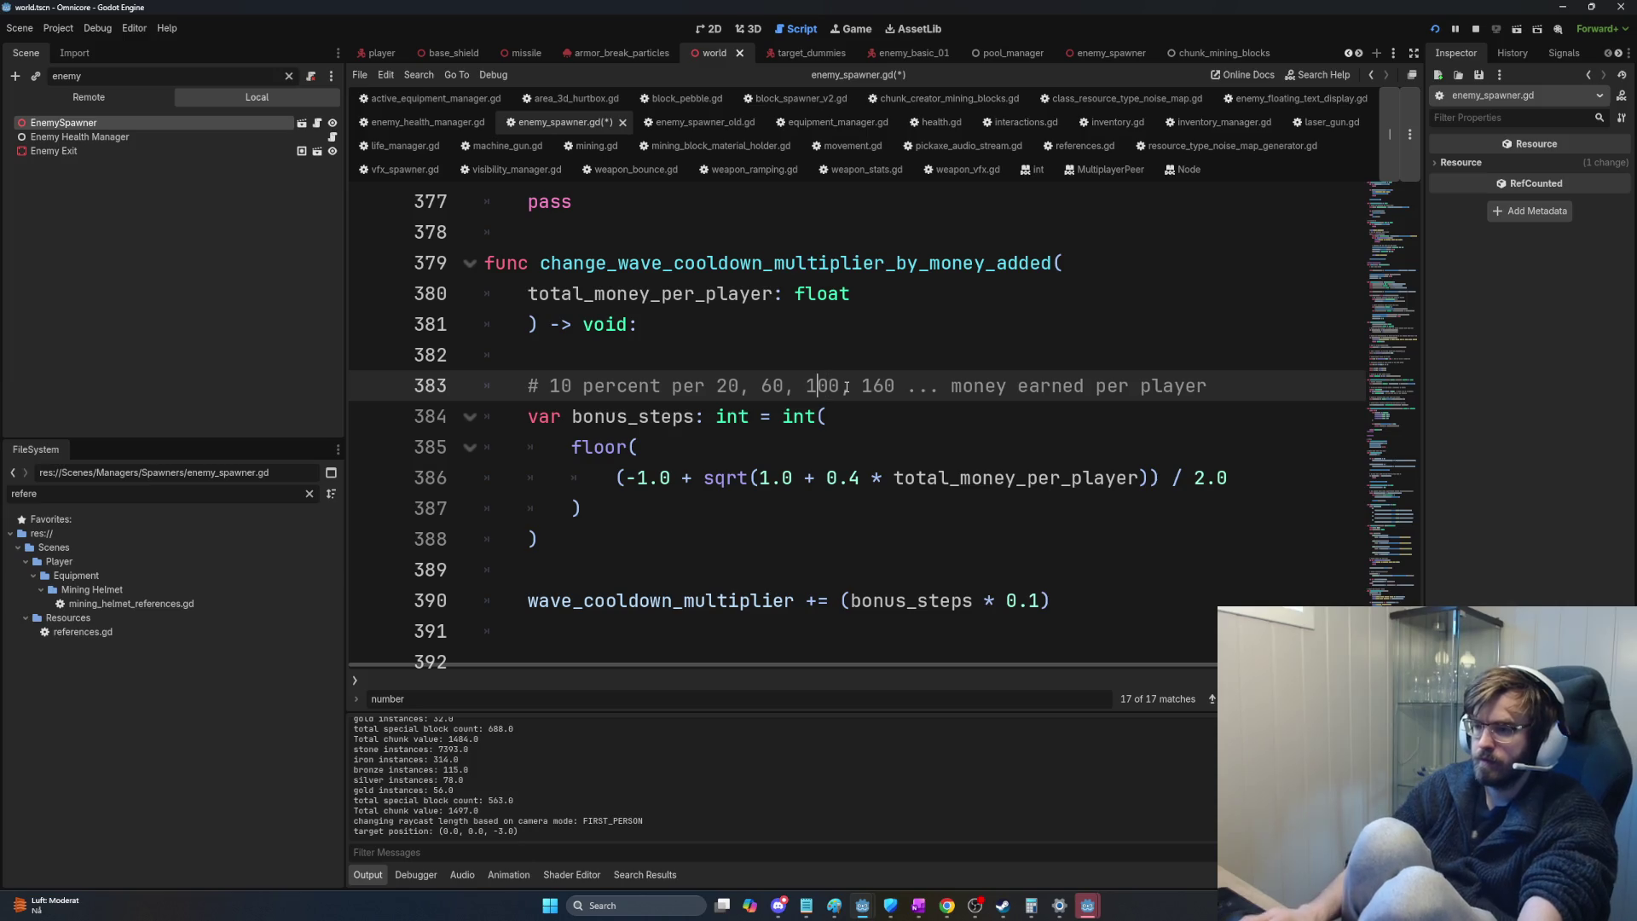
{"action": "type", "text": "(20 "}
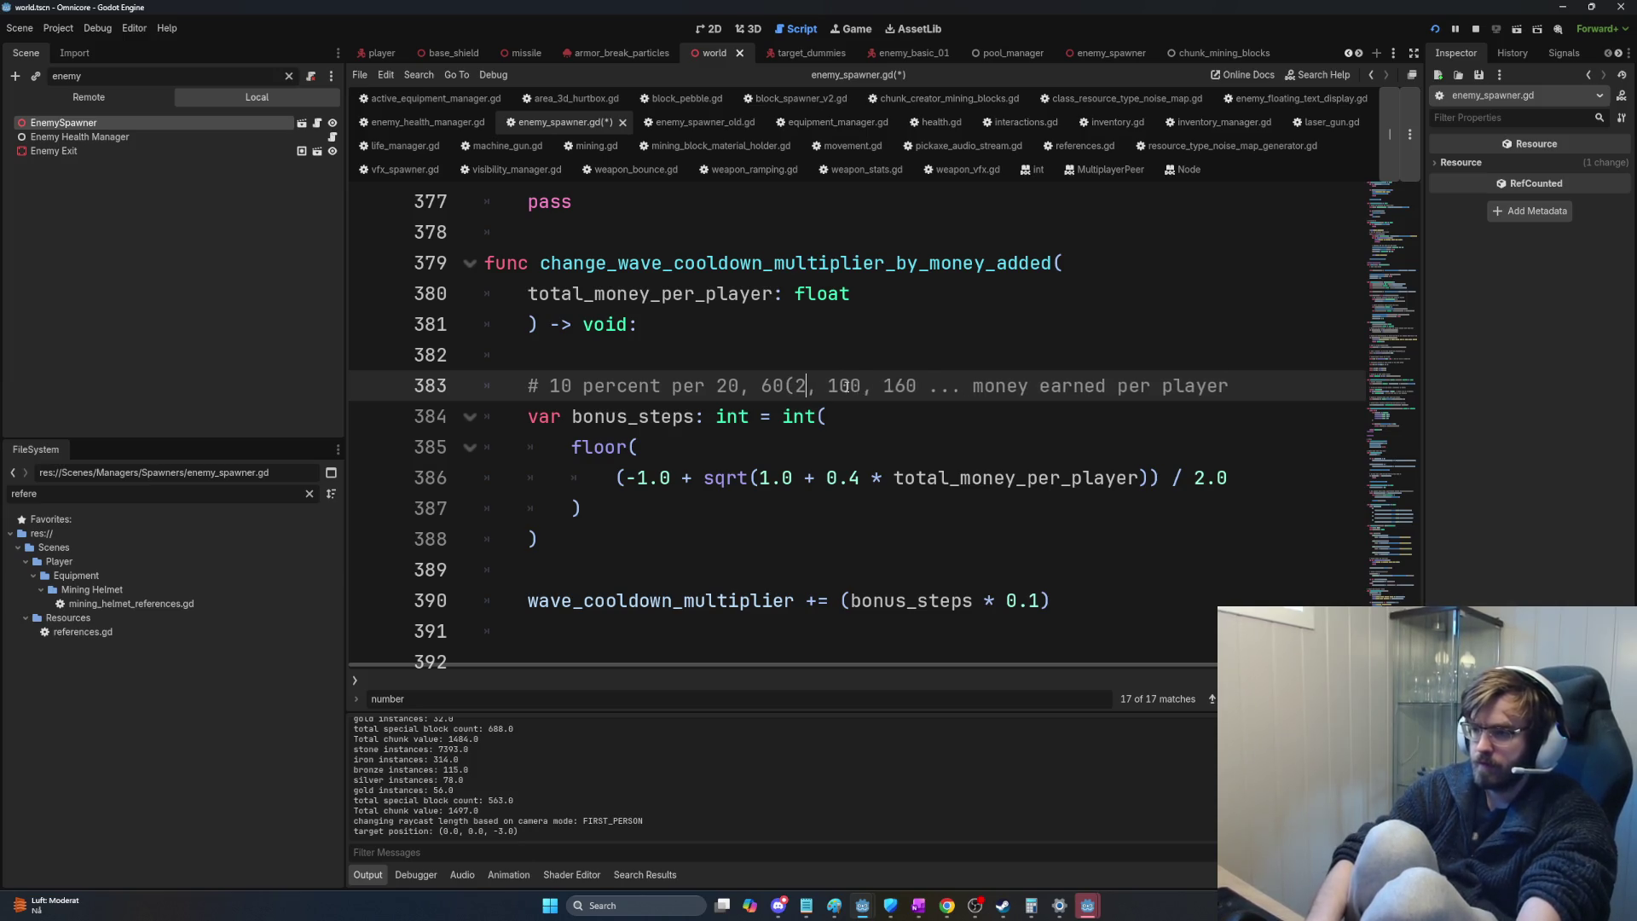
{"action": "type", "text": "+ 40)"}
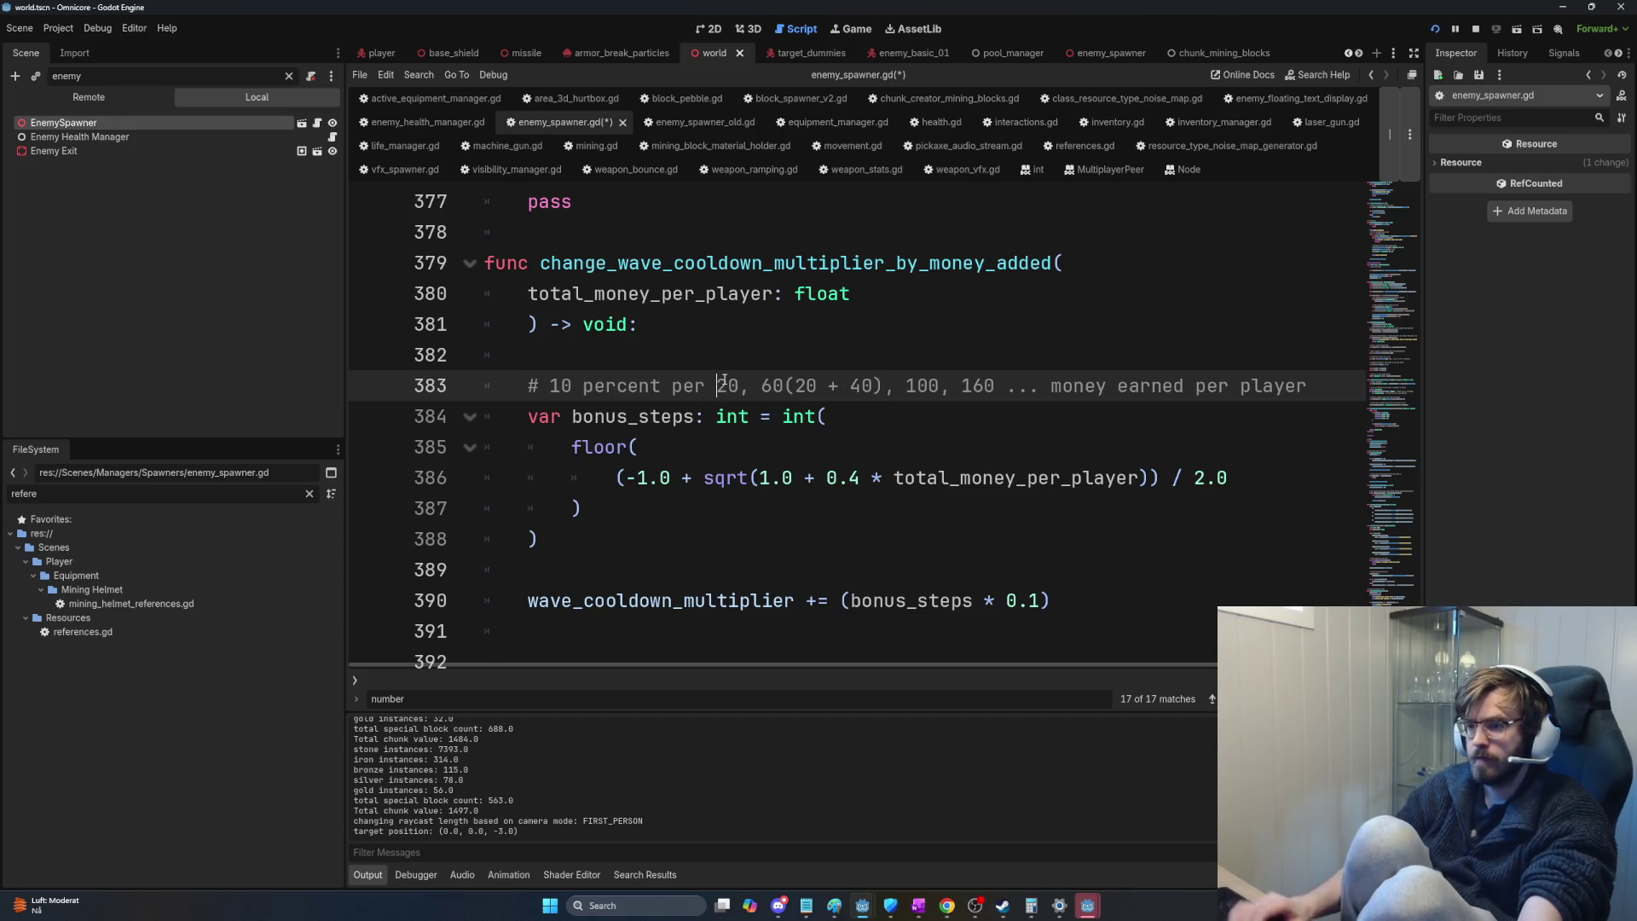
Split the thresholds onto separate # comment lines and add (20 + 40 + 60) to the last one.
{"action": "key", "text": "Return"}
{"action": "key", "text": "Right"}
{"action": "key", "text": "Right"}
{"action": "key", "text": "Right"}
{"action": "type", "text": "#"}
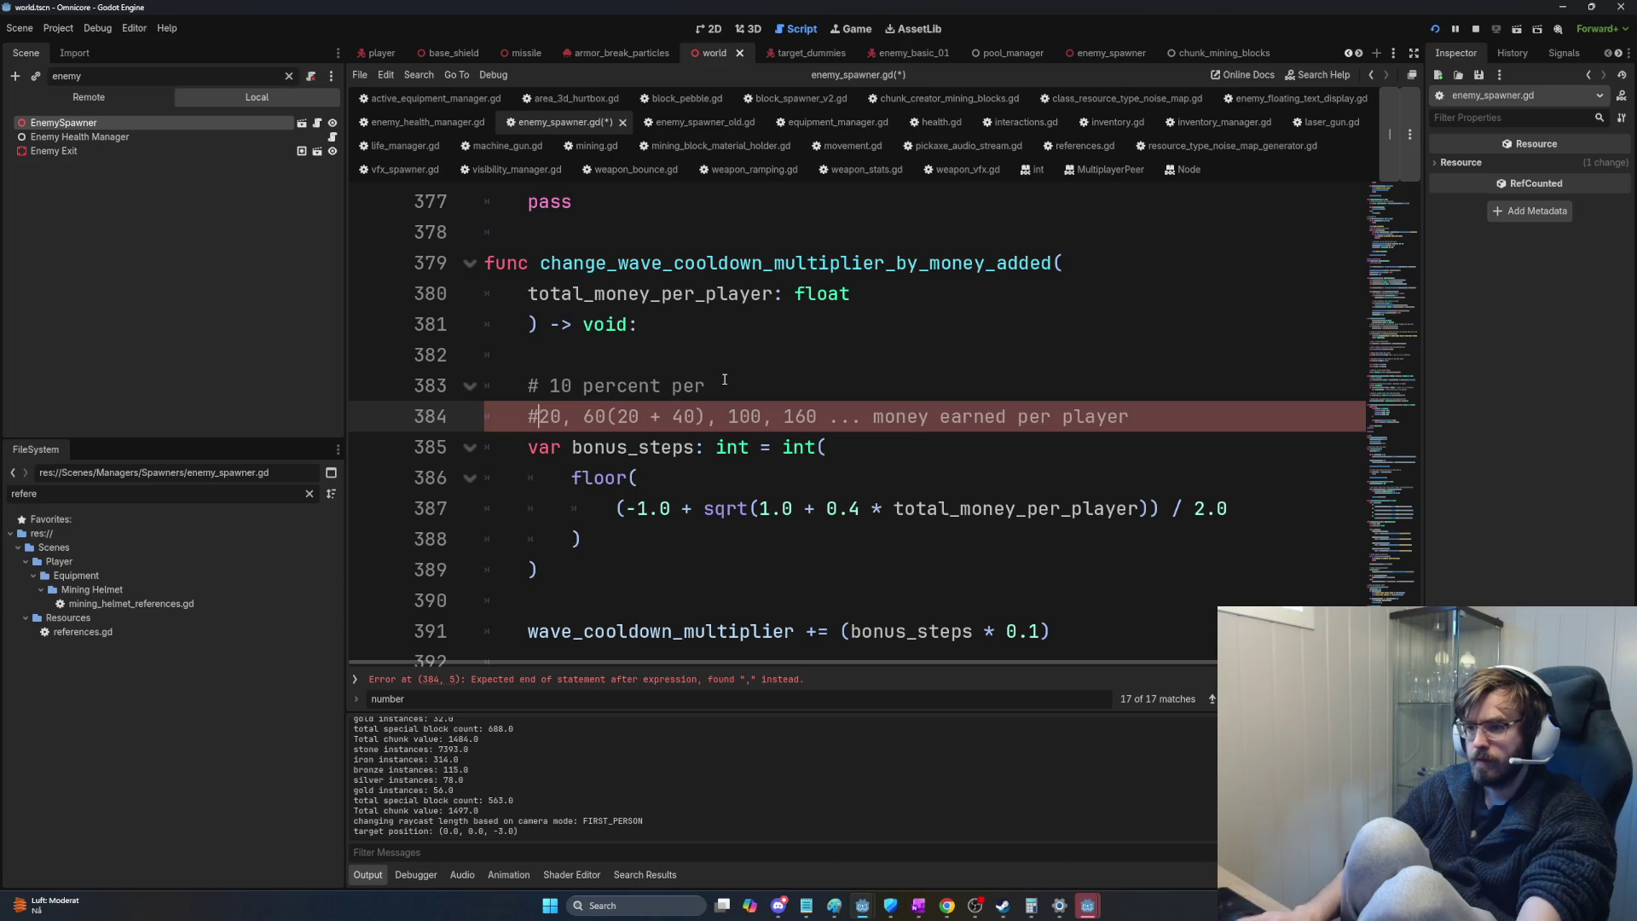
{"action": "key", "text": "Right"}
{"action": "key", "text": "Right"}
{"action": "key", "text": "Delete"}
{"action": "key", "text": "Delete"}
{"action": "key", "text": "Return"}
{"action": "type", "text": "#"}
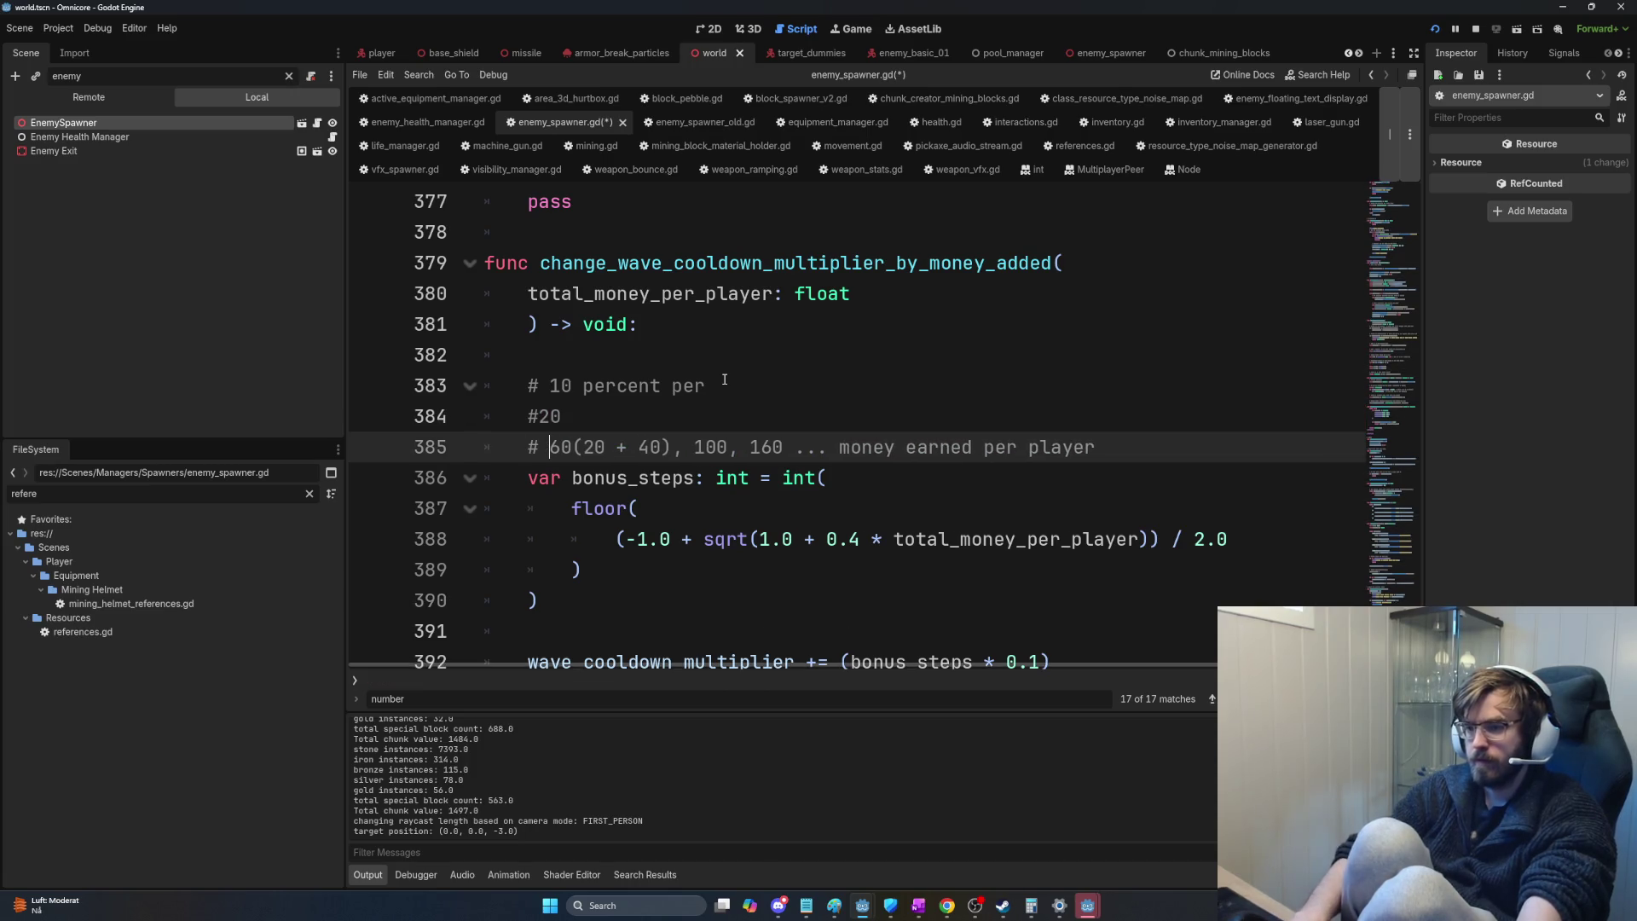
{"action": "left_click_drag", "start_coordinate": [661, 446], "coordinate": [683, 447]}
{"action": "key", "text": "BackSpace"}
{"action": "key", "text": "Return"}
{"action": "type", "text": "#"}
{"action": "key", "text": "BackSpace"}
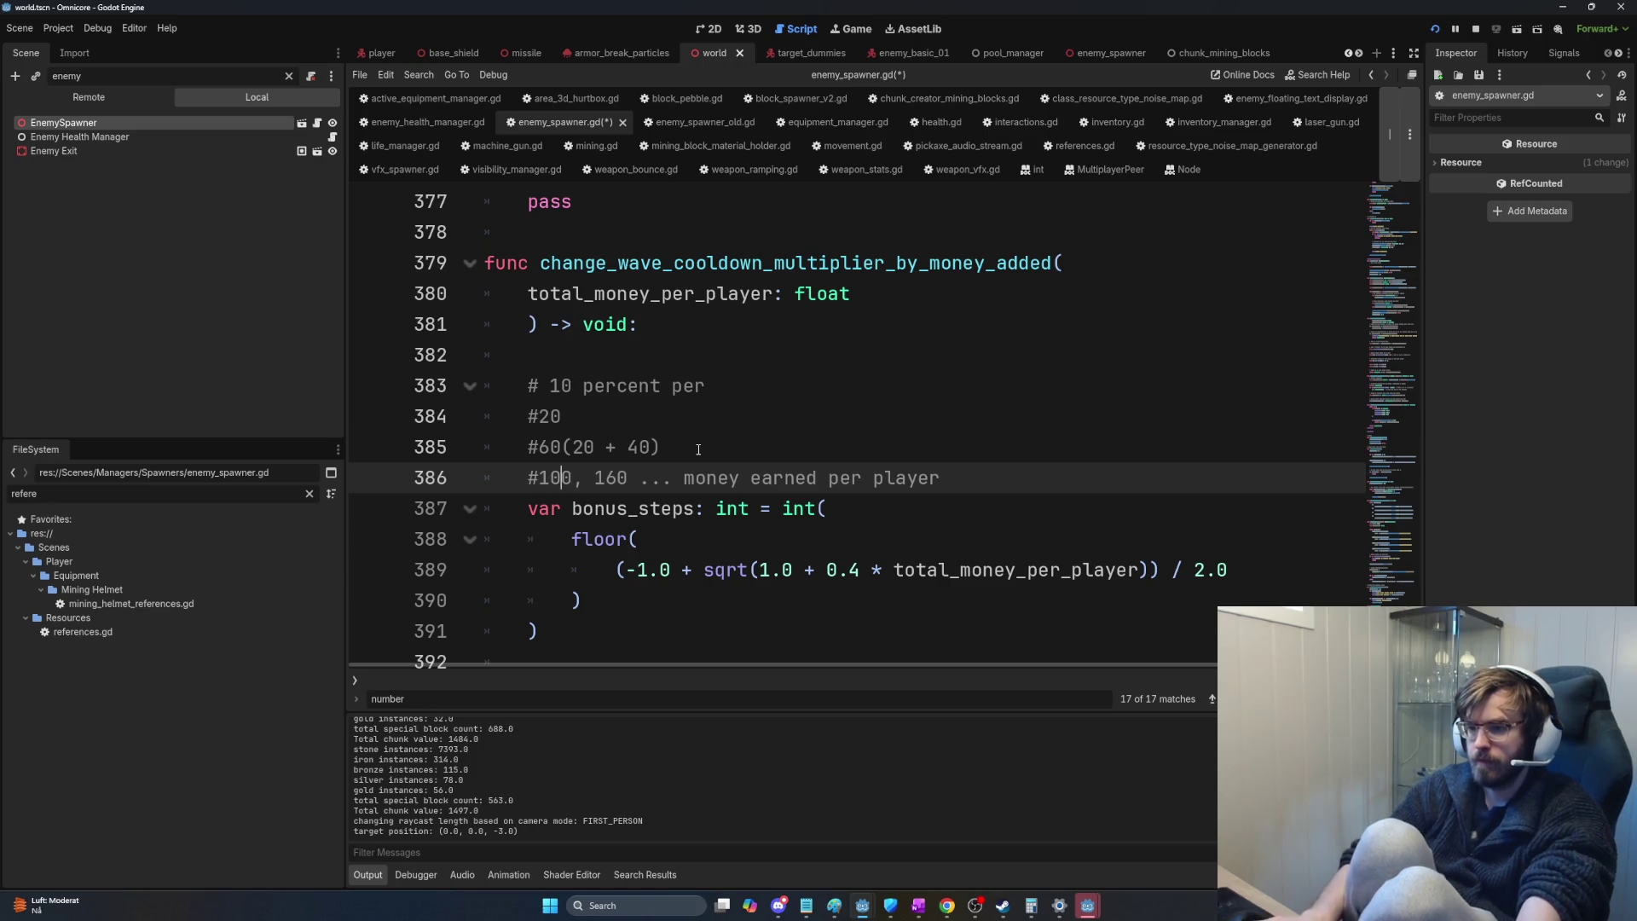
{"action": "type", "text": "(20 +"}
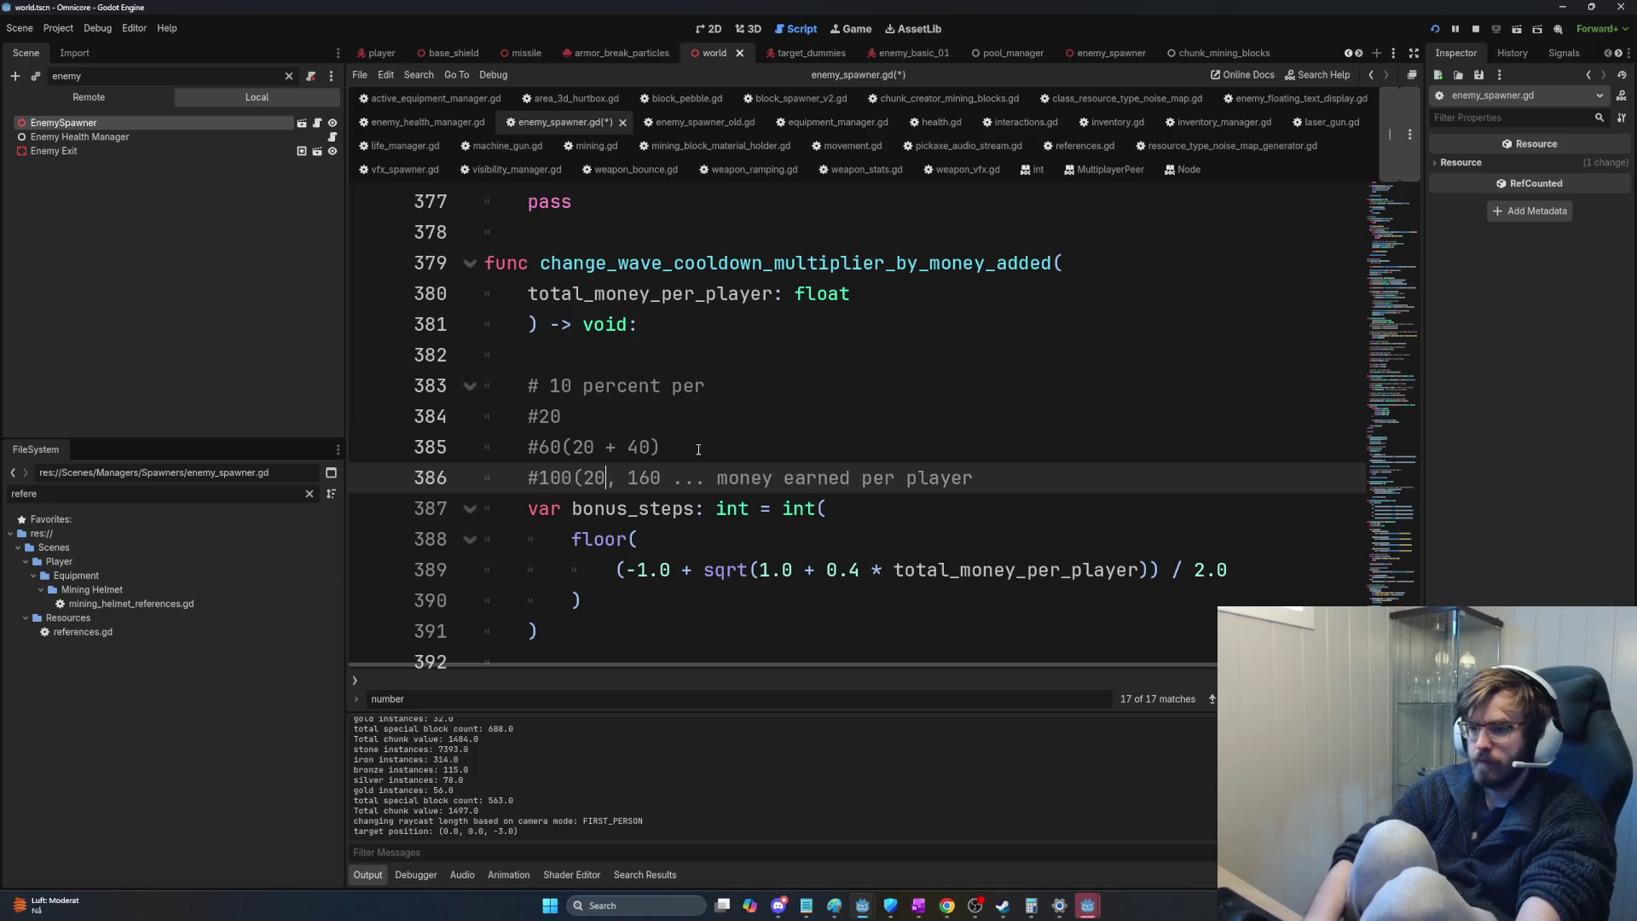
{"action": "type", "text": " 40 + 60)"}
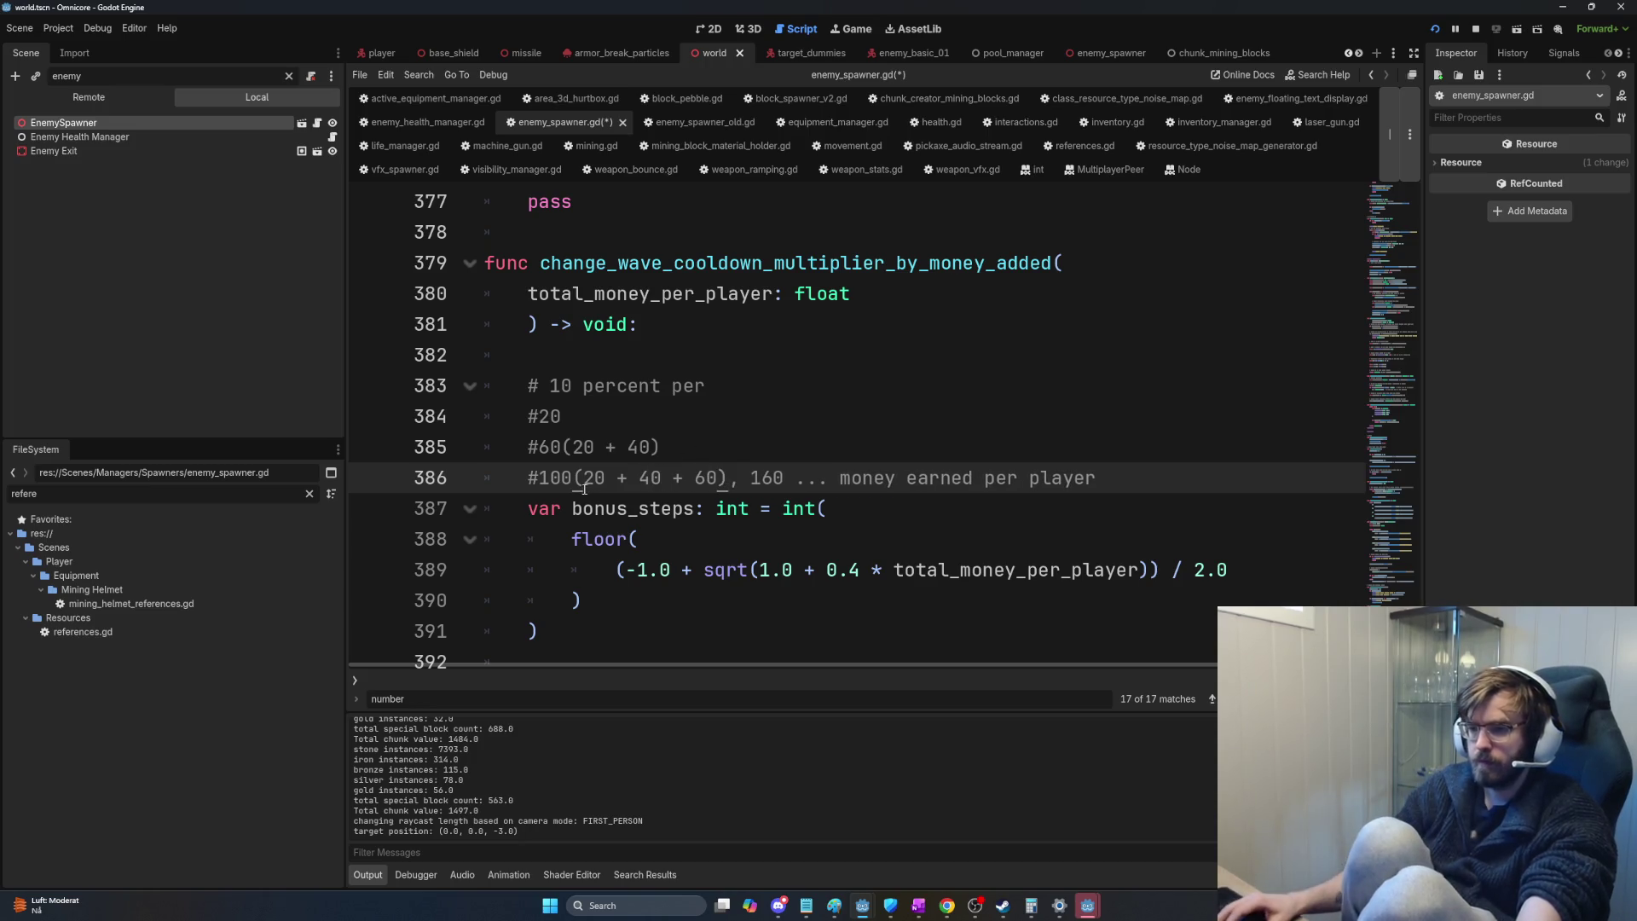
Change 100 to 120, delete the leftover 160 entry, and insert '...' before the money text.
{"action": "left_click_drag", "start_coordinate": [550, 479], "coordinate": [571, 482]}
{"action": "type", "text": "20"}
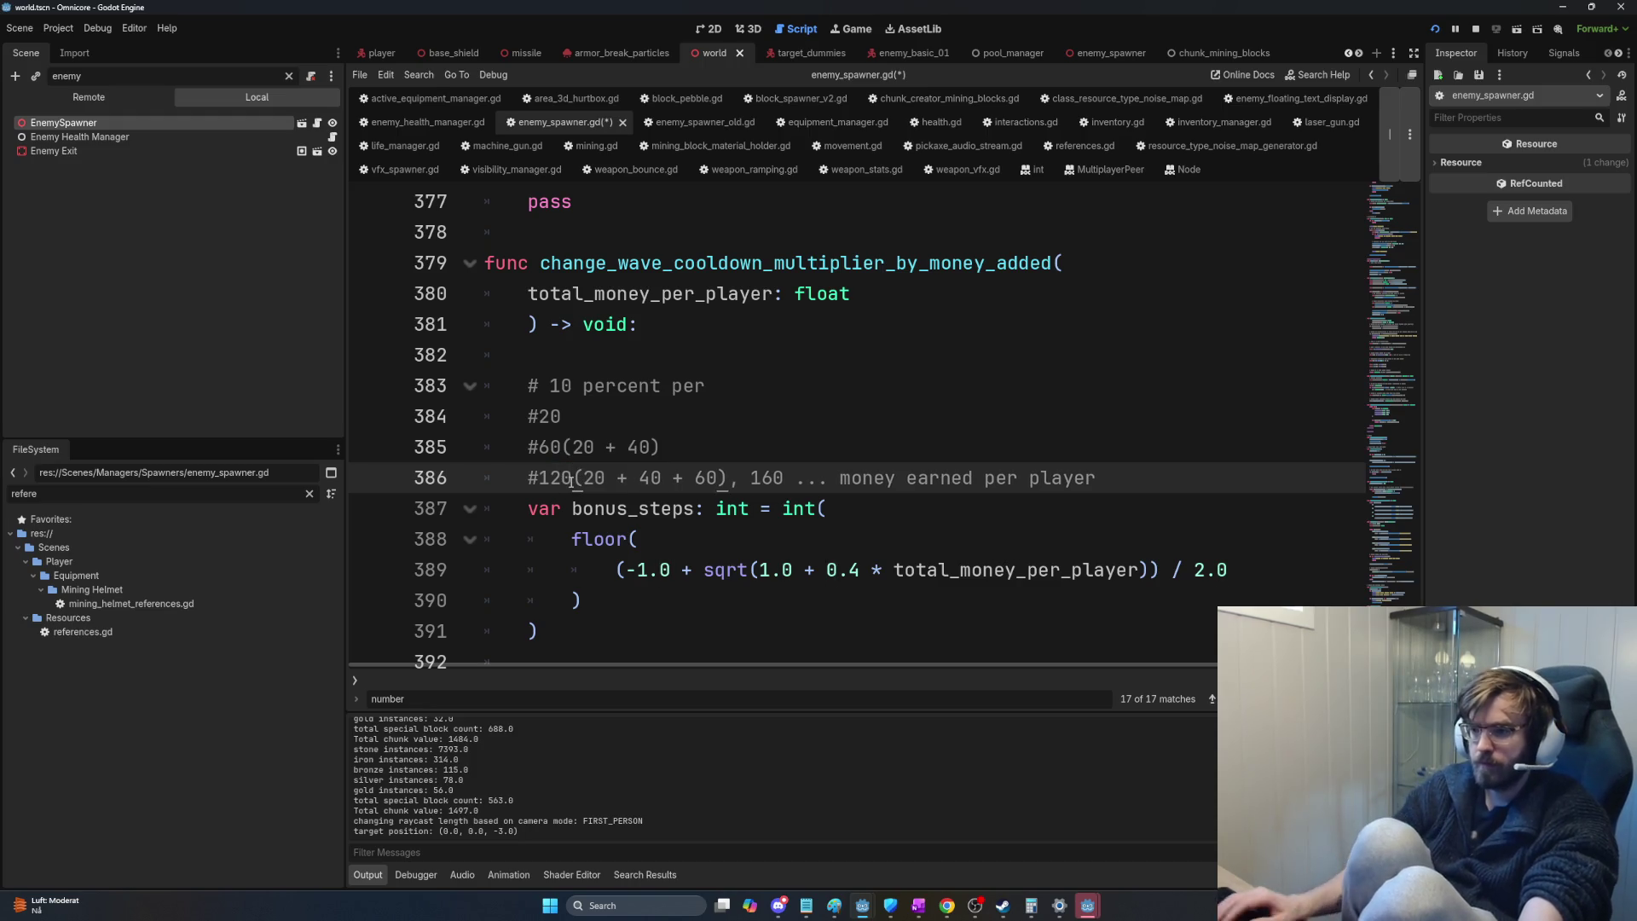
{"action": "left_click_drag", "start_coordinate": [730, 478], "coordinate": [829, 474]}
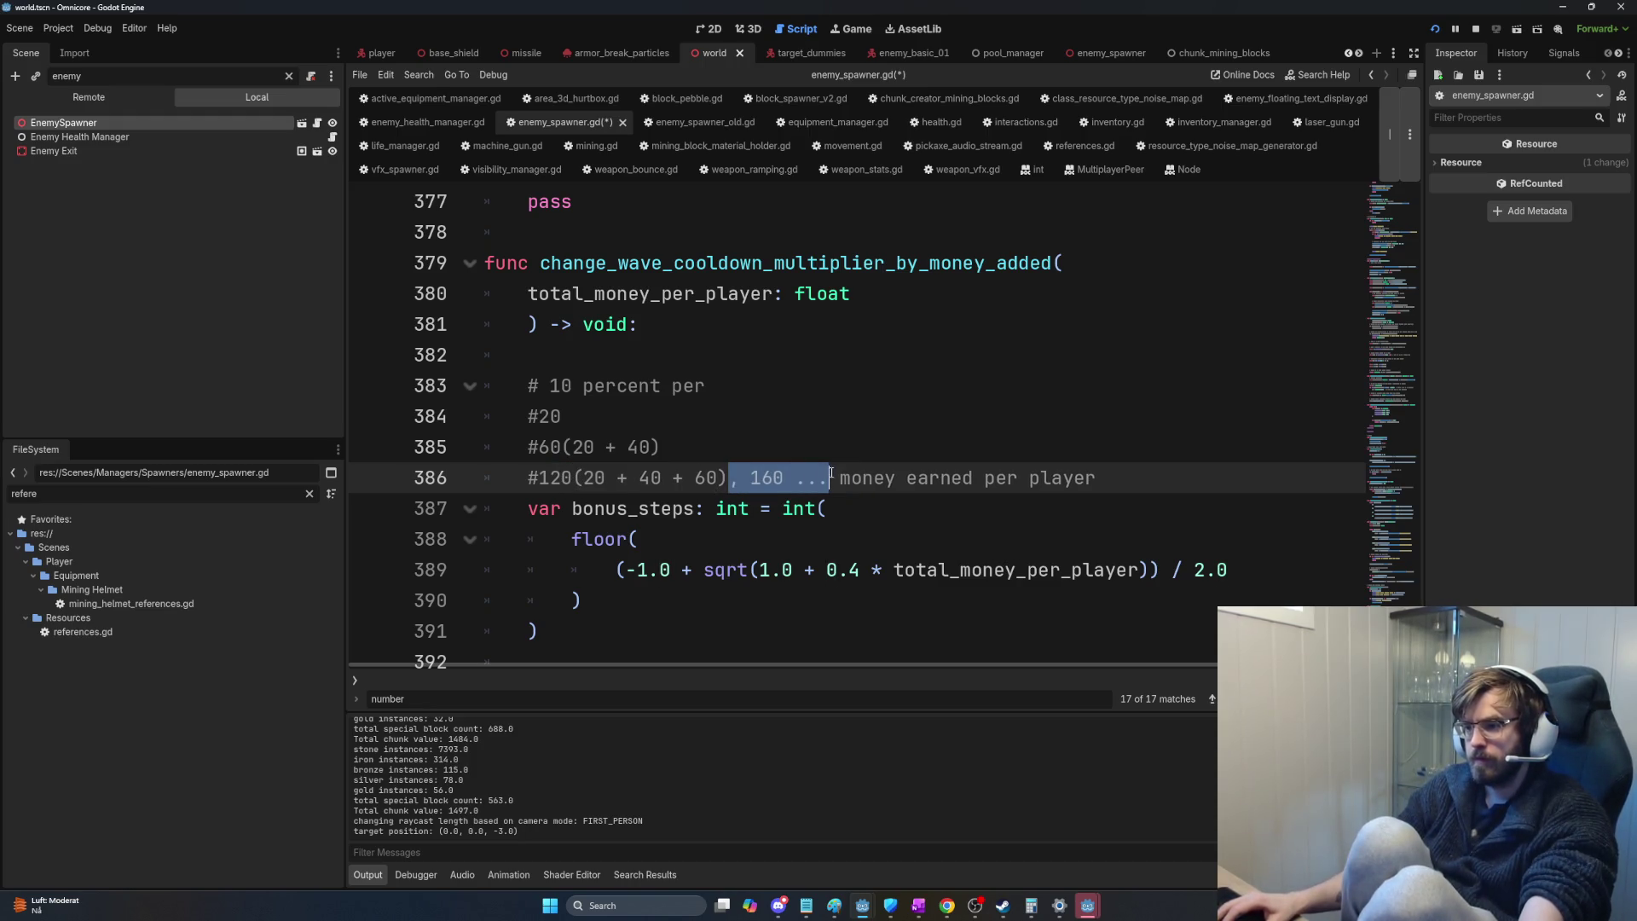
{"action": "key", "text": "BackSpace"}
{"action": "left_click", "coordinate": [746, 471]}
{"action": "type", "text": "..."}
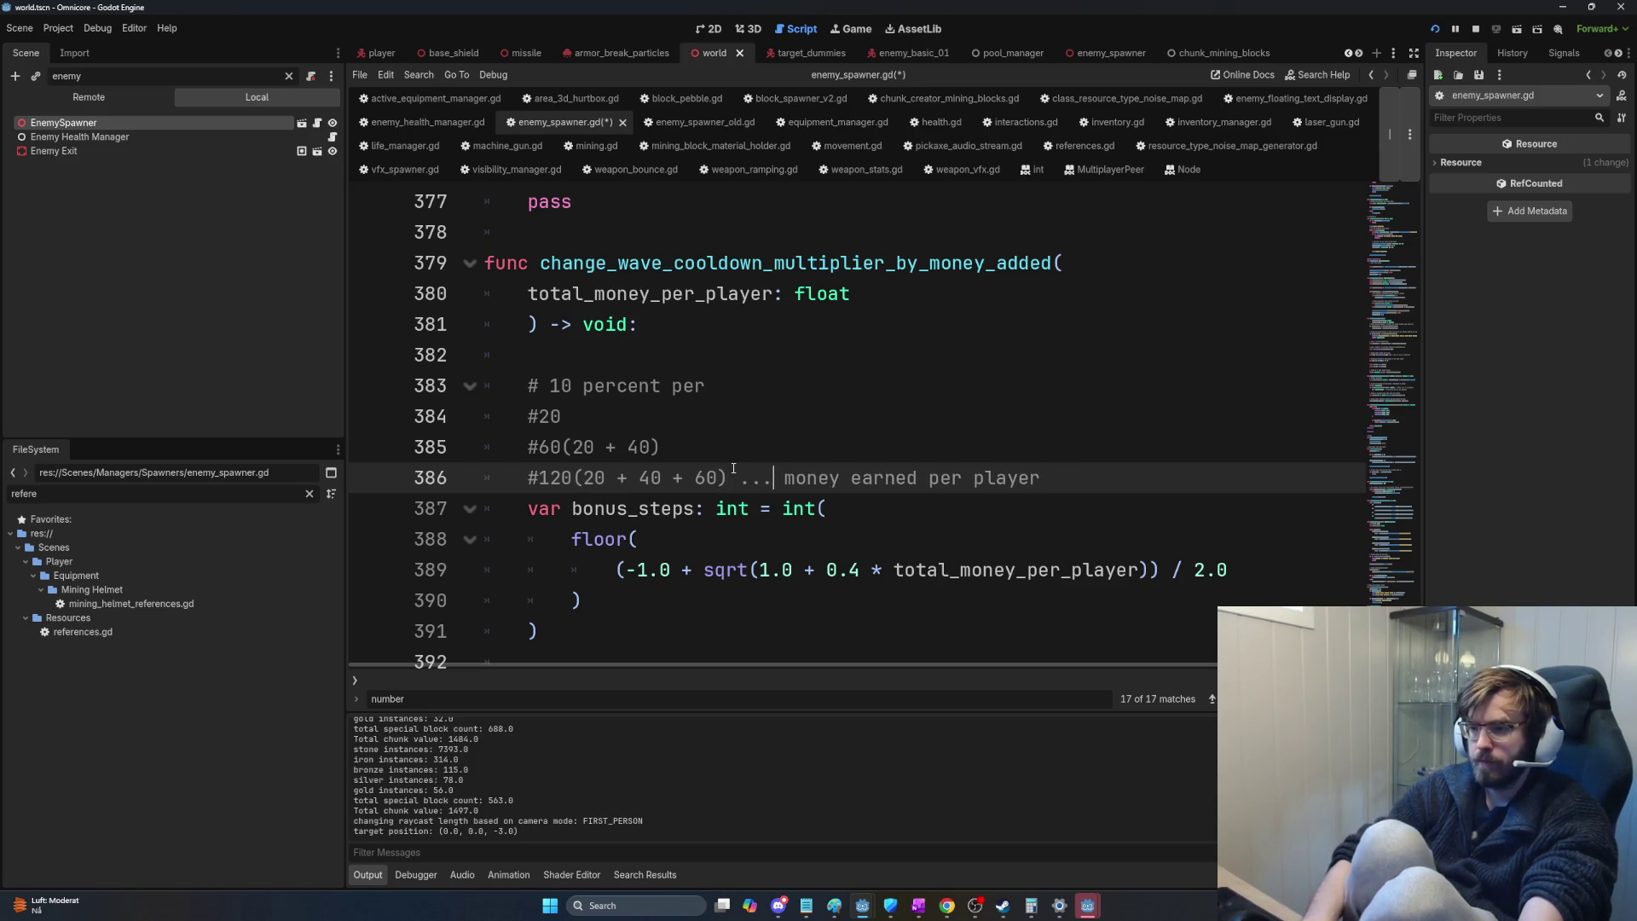
{"action": "left_click", "coordinate": [1121, 463]}
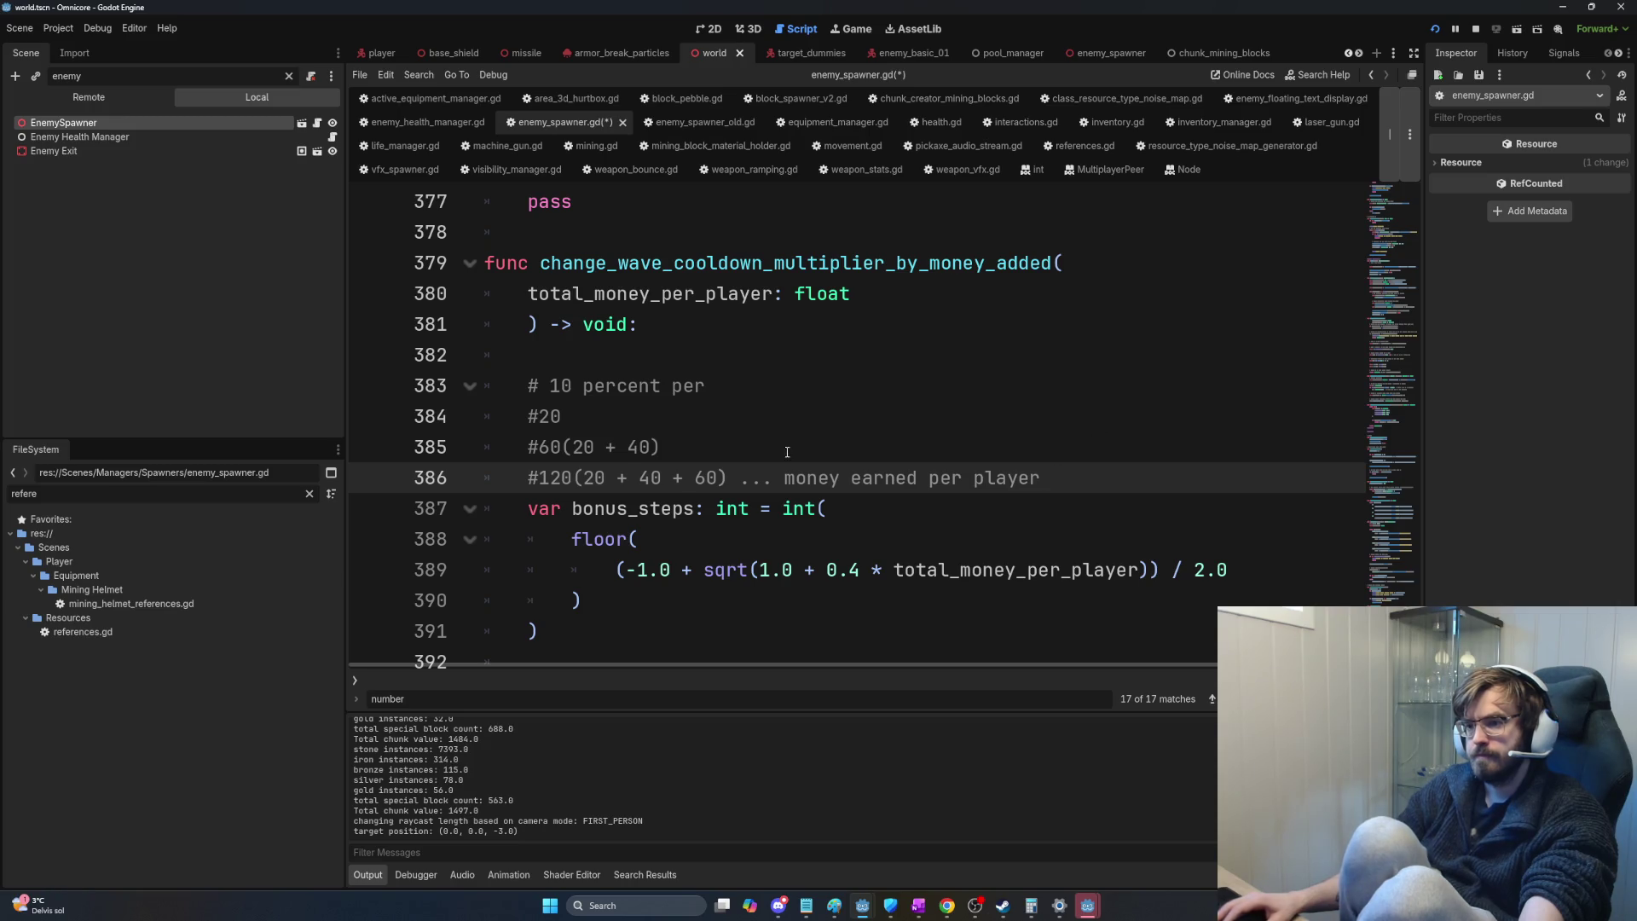
Indent the 20, 60 and 120 threshold values with a Tab after their # marks.
{"action": "left_click", "coordinate": [540, 416]}
{"action": "key", "text": "Tab"}
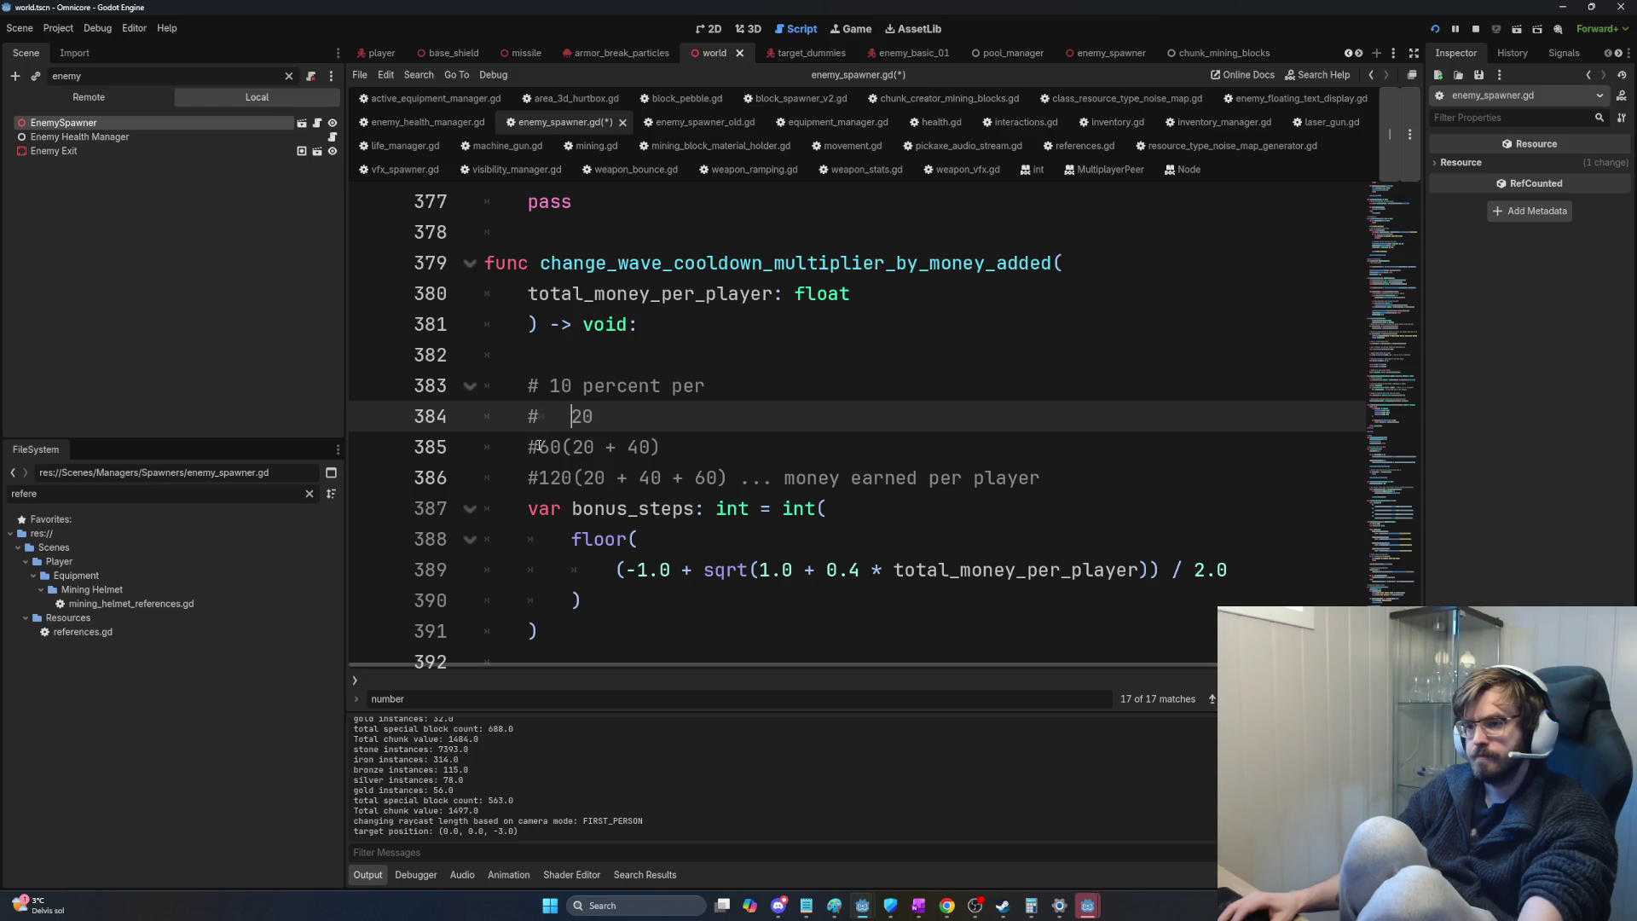
{"action": "left_click", "coordinate": [540, 445]}
{"action": "key", "text": "Tab"}
{"action": "left_click", "coordinate": [539, 476]}
{"action": "key", "text": "Tab"}
{"action": "left_click", "coordinate": [860, 431]}
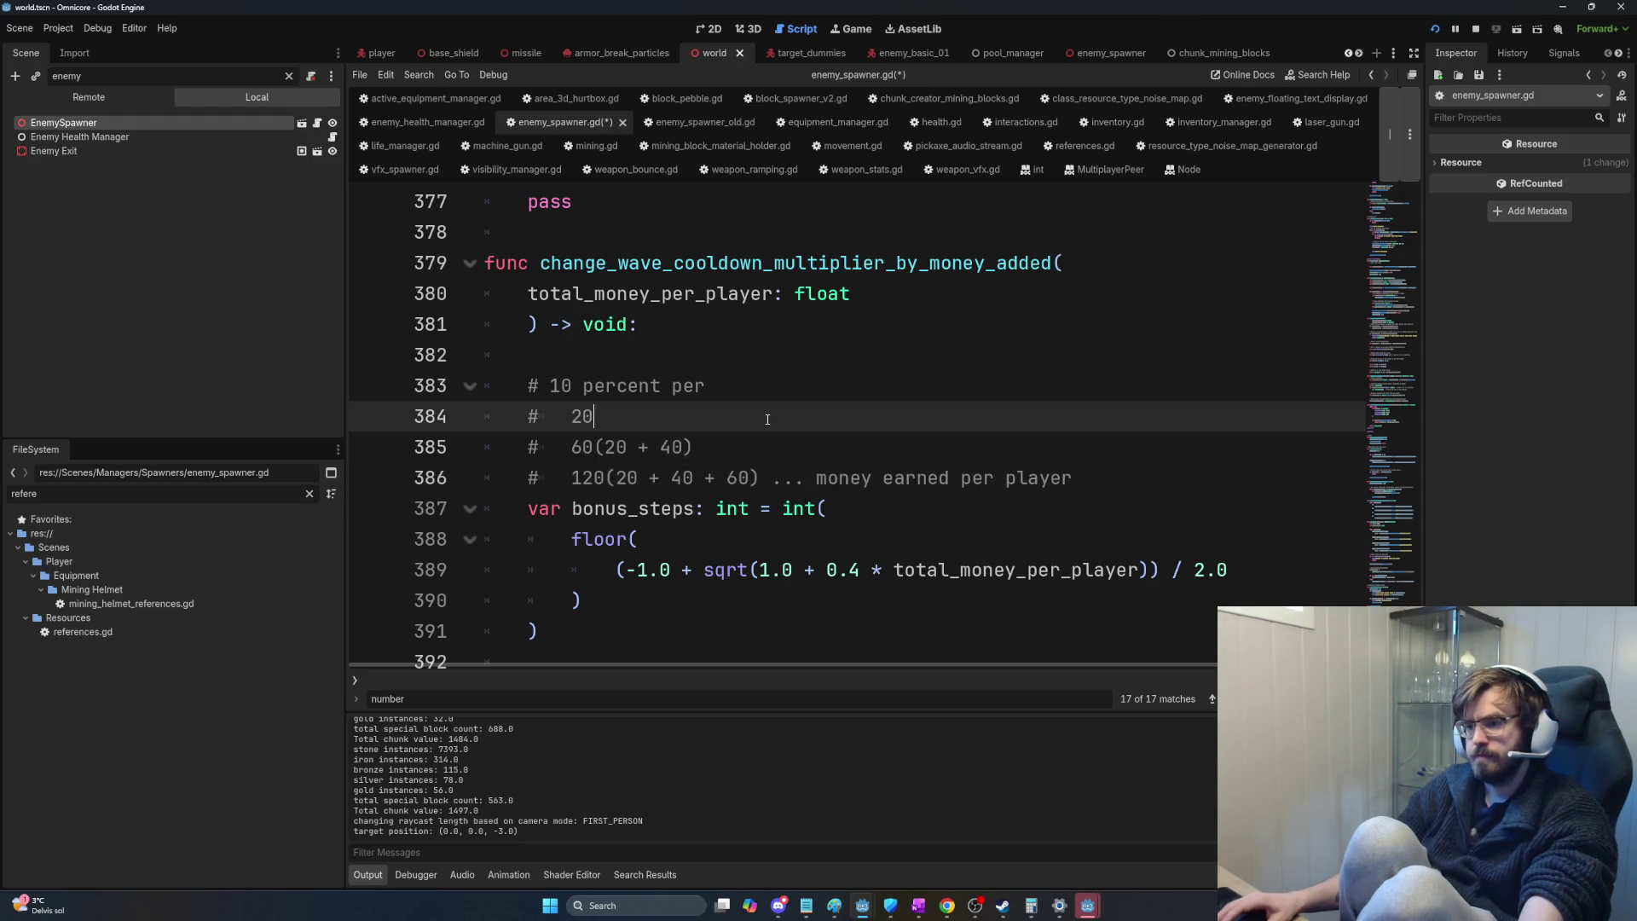
Append '20, 60 ,, 100 moearnedplayer' to the end of the 10 percent comment line.
{"action": "mouse_move", "coordinate": [1100, 476]}
{"action": "left_mouse_down"}
{"action": "mouse_move", "coordinate": [759, 477]}
{"action": "mouse_move", "coordinate": [774, 479]}
{"action": "left_mouse_up"}
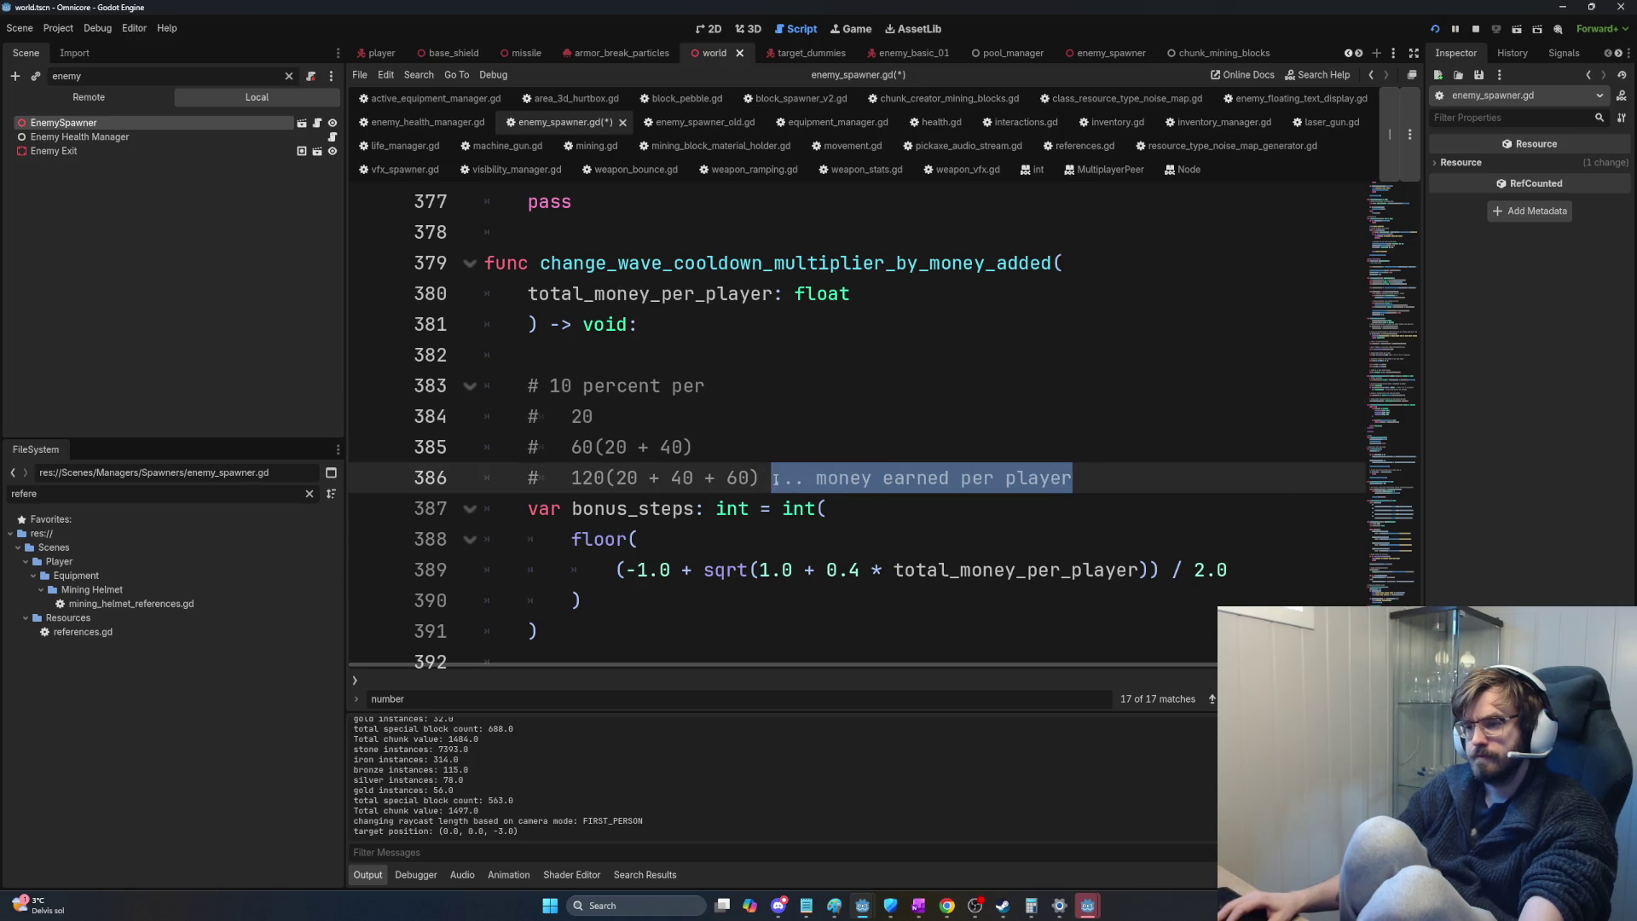
{"action": "left_click", "coordinate": [743, 444]}
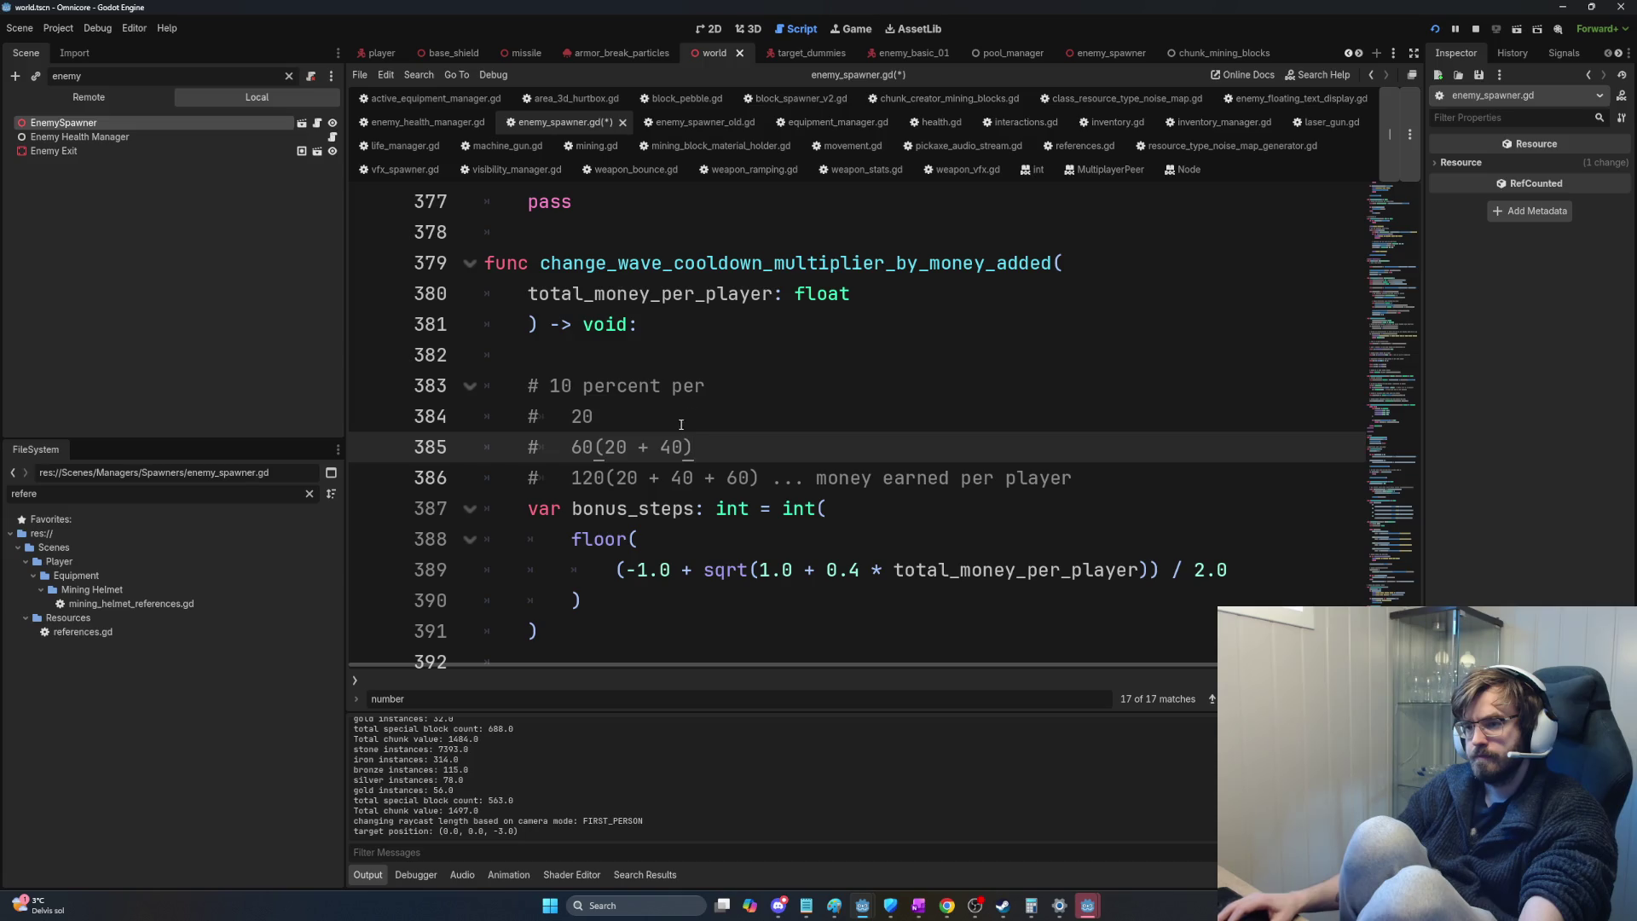
{"action": "left_click_drag", "start_coordinate": [564, 442], "coordinate": [742, 446]}
{"action": "left_click", "coordinate": [742, 446]}
{"action": "left_click_drag", "start_coordinate": [594, 477], "coordinate": [961, 477]}
{"action": "left_click", "coordinate": [961, 478]}
{"action": "left_click", "coordinate": [704, 422]}
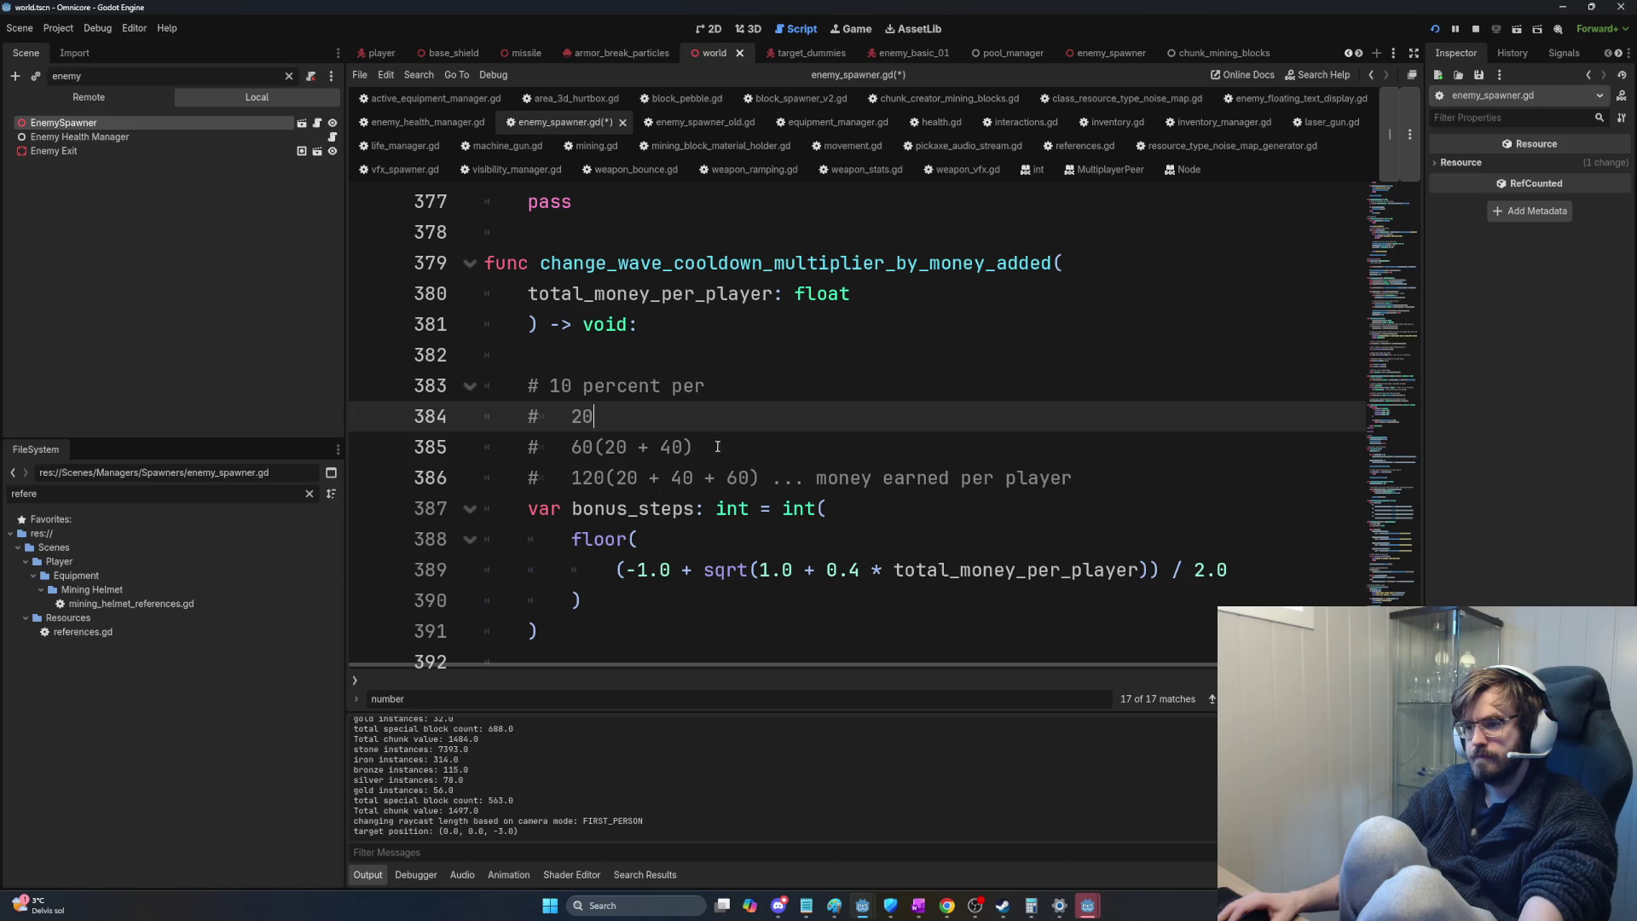
{"action": "left_click_drag", "start_coordinate": [717, 446], "coordinate": [583, 446]}
{"action": "left_click", "coordinate": [594, 476]}
{"action": "left_click", "coordinate": [590, 423]}
{"action": "left_click", "coordinate": [749, 386]}
{"action": "type", "text": "20, 60 ,"}
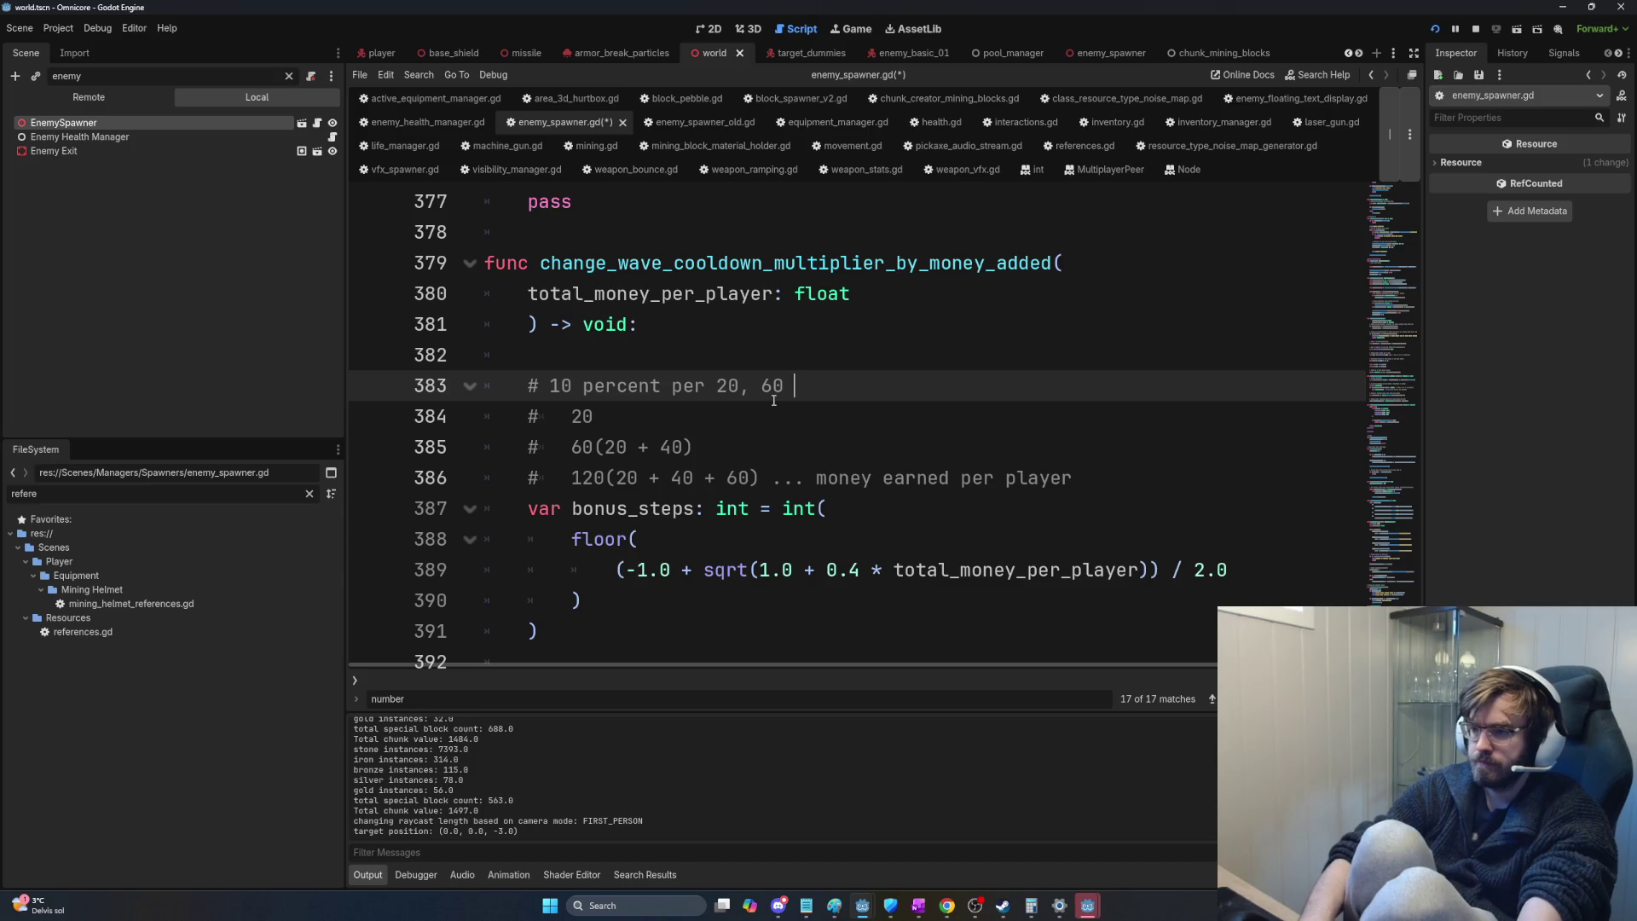
{"action": "type", "text": ", 100 mo"}
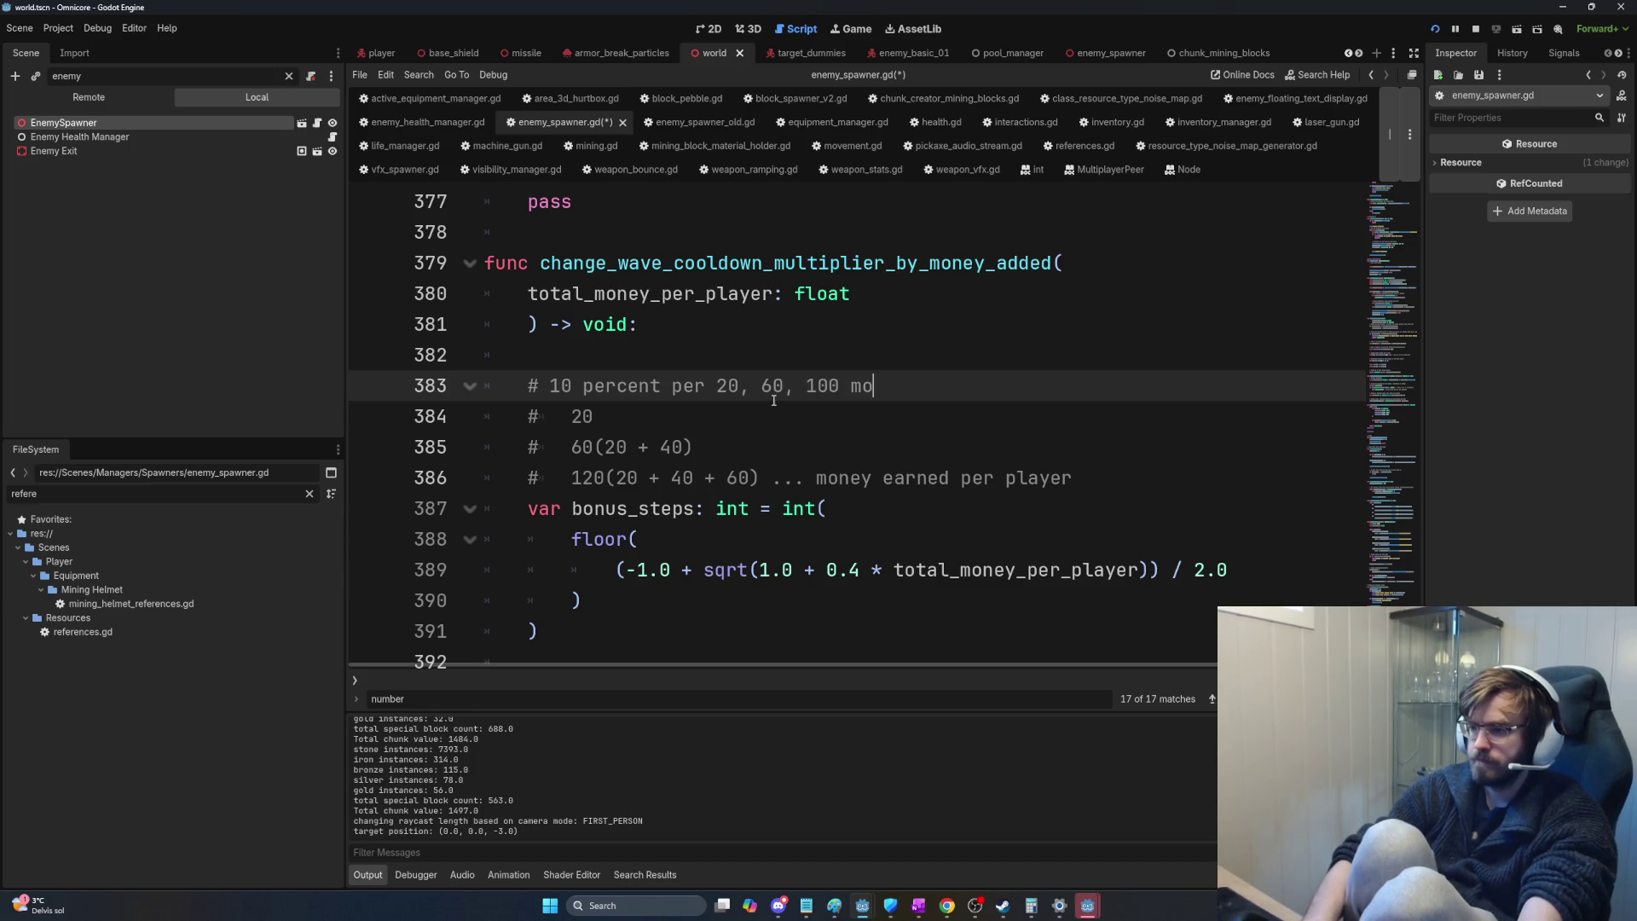
{"action": "type", "text": "earned perplayer"}
Delete the trailing money earned text from the 120 line and save enemy_spawner.gd.
{"action": "left_click_drag", "start_coordinate": [1076, 477], "coordinate": [761, 483]}
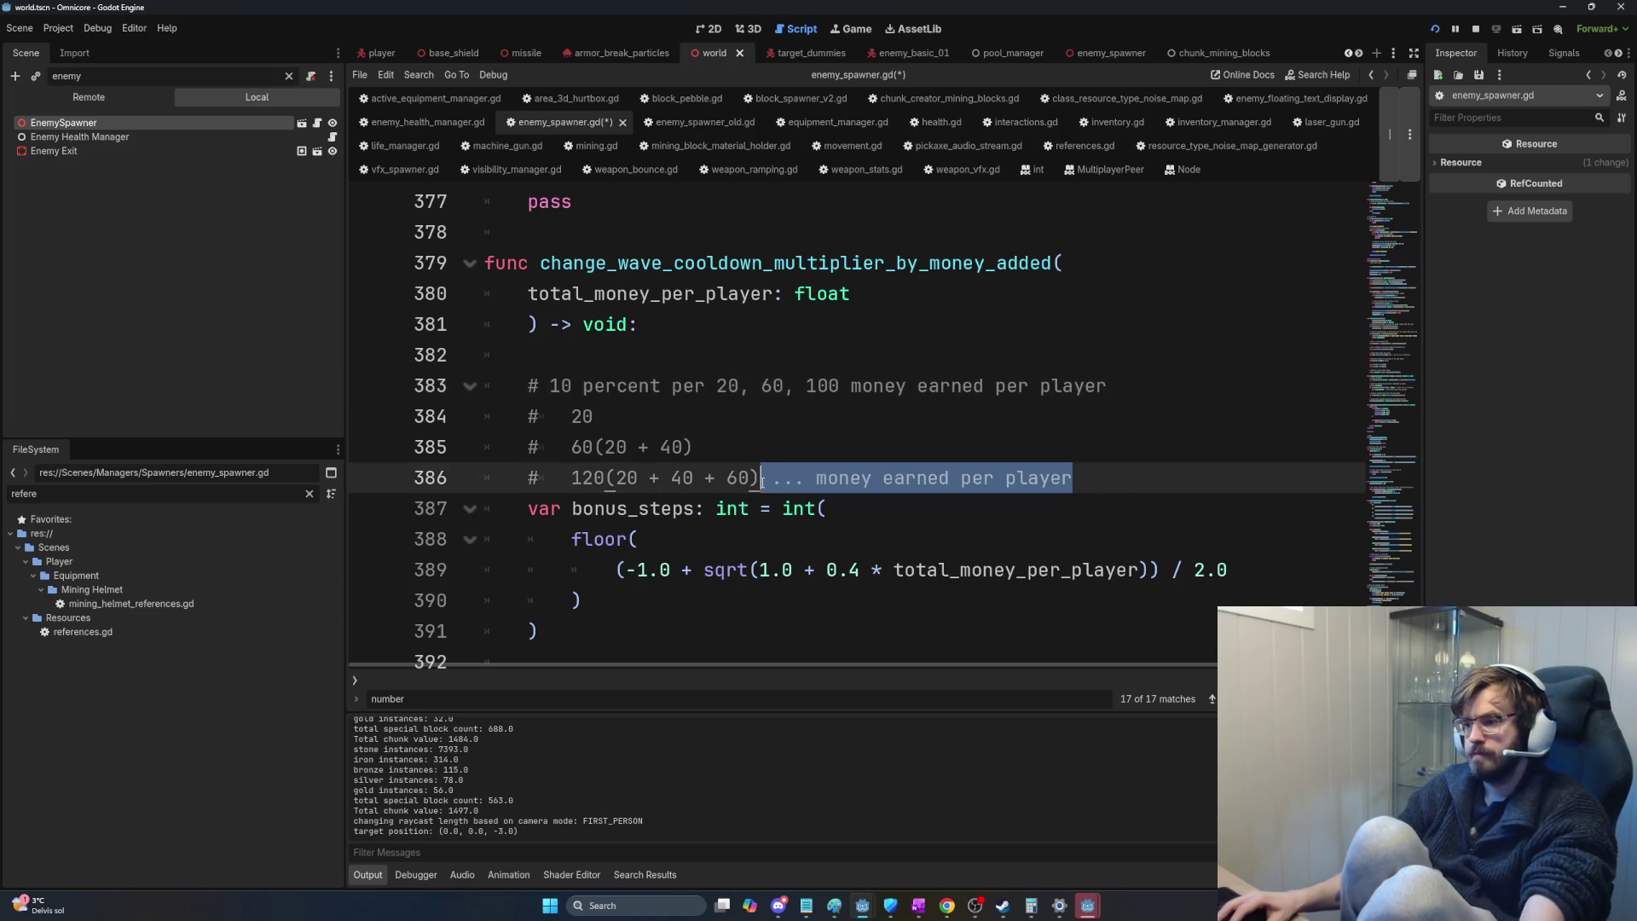
{"action": "key", "text": "BackSpace"}
{"action": "left_click", "coordinate": [708, 425]}
{"action": "left_click", "coordinate": [756, 446]}
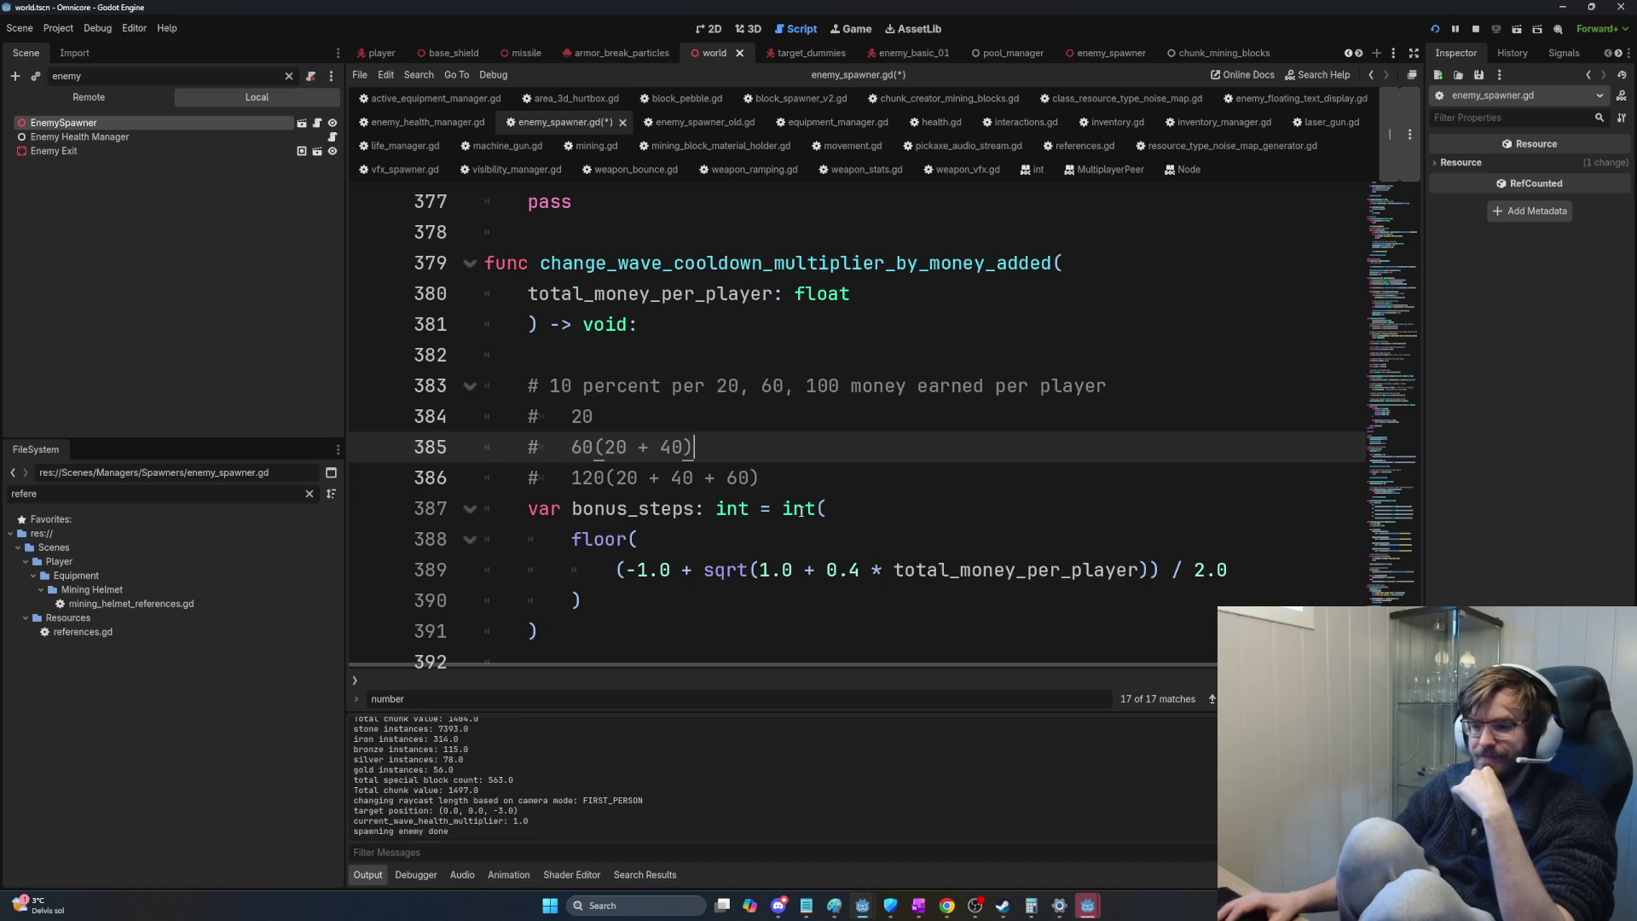
{"action": "left_click", "coordinate": [811, 464]}
{"action": "key", "text": "ctrl+s"}
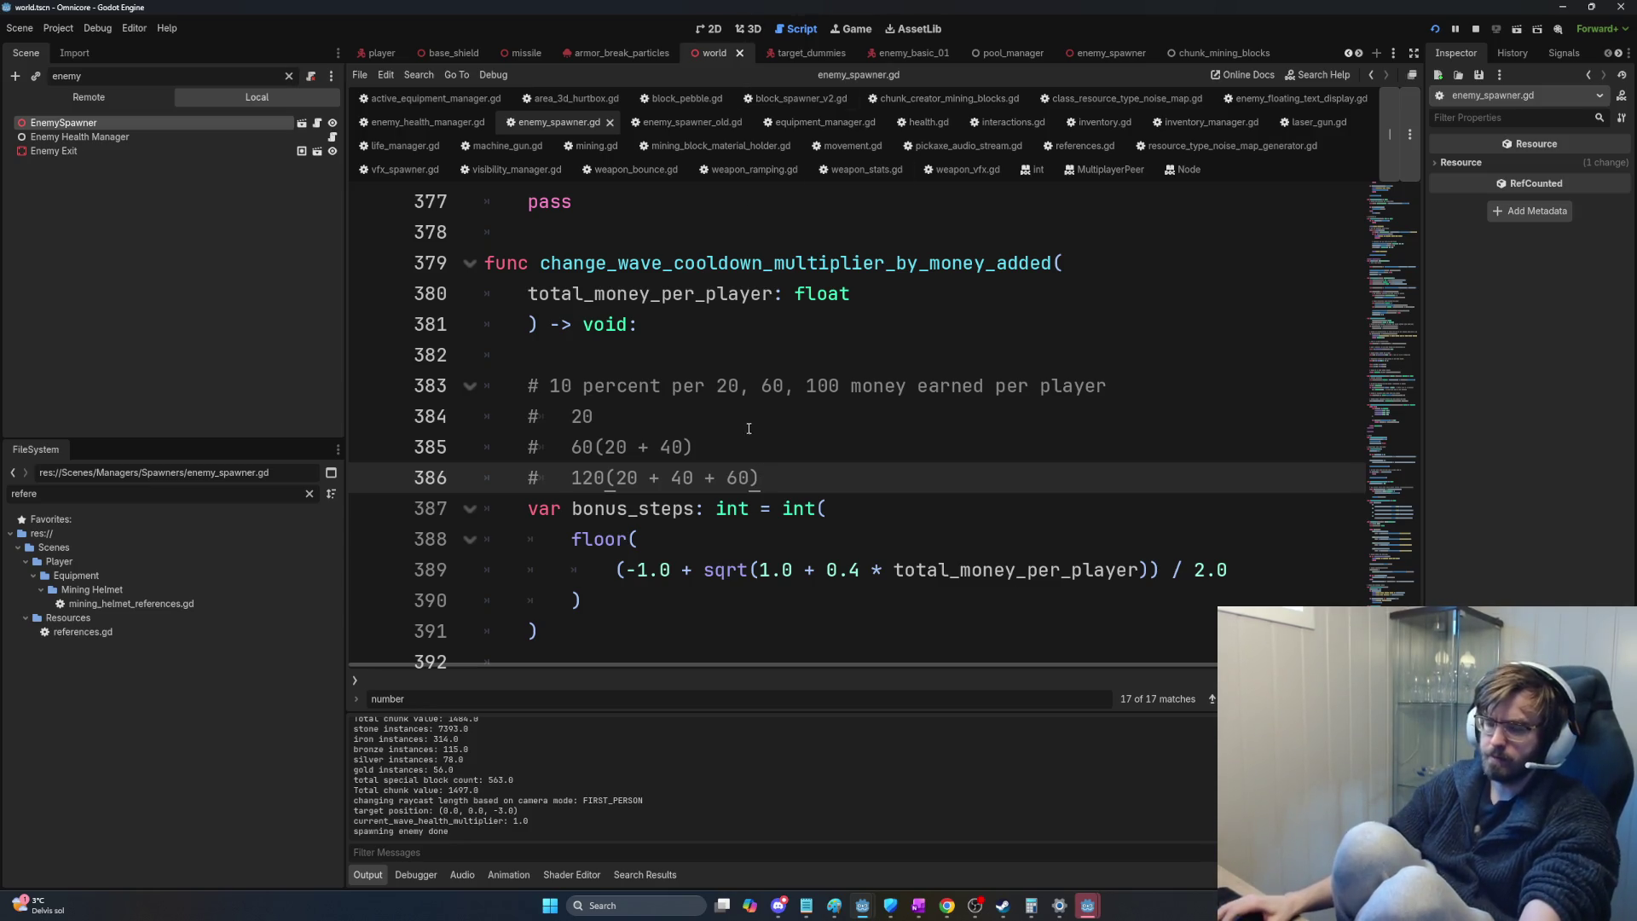
Review the bonus_steps calculation block and the wave cooldown multiplier update line.
{"action": "key", "text": "Up"}
{"action": "key", "text": "Up"}
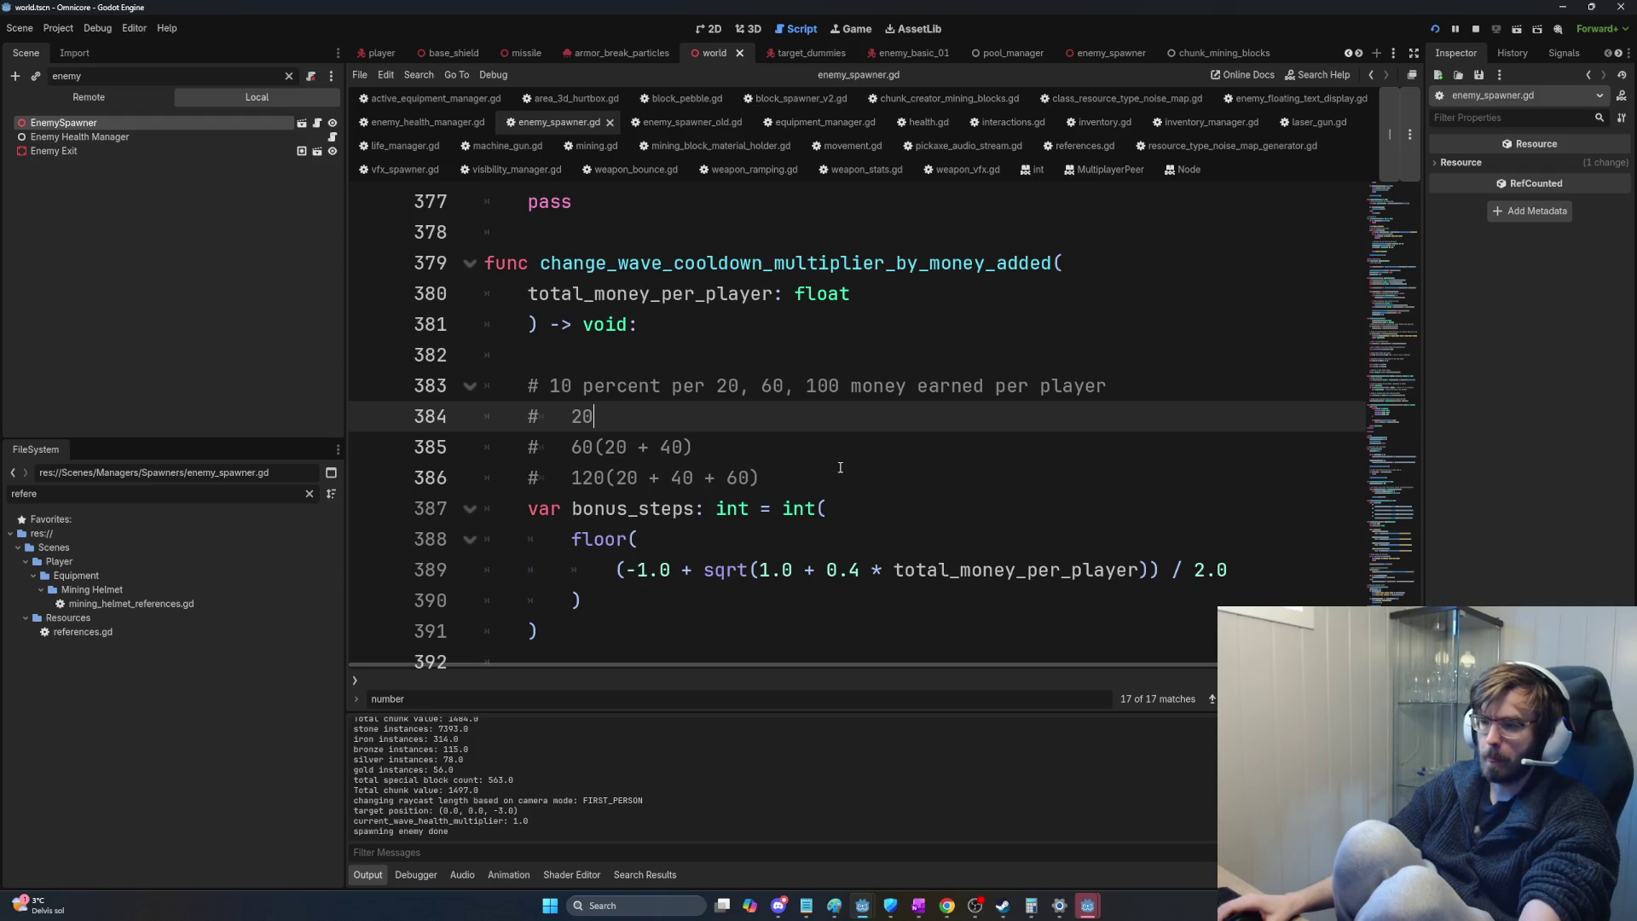
{"action": "left_click", "coordinate": [825, 477]}
{"action": "scroll", "coordinate": [824, 477], "scroll_direction": "down", "scroll_amount": 1}
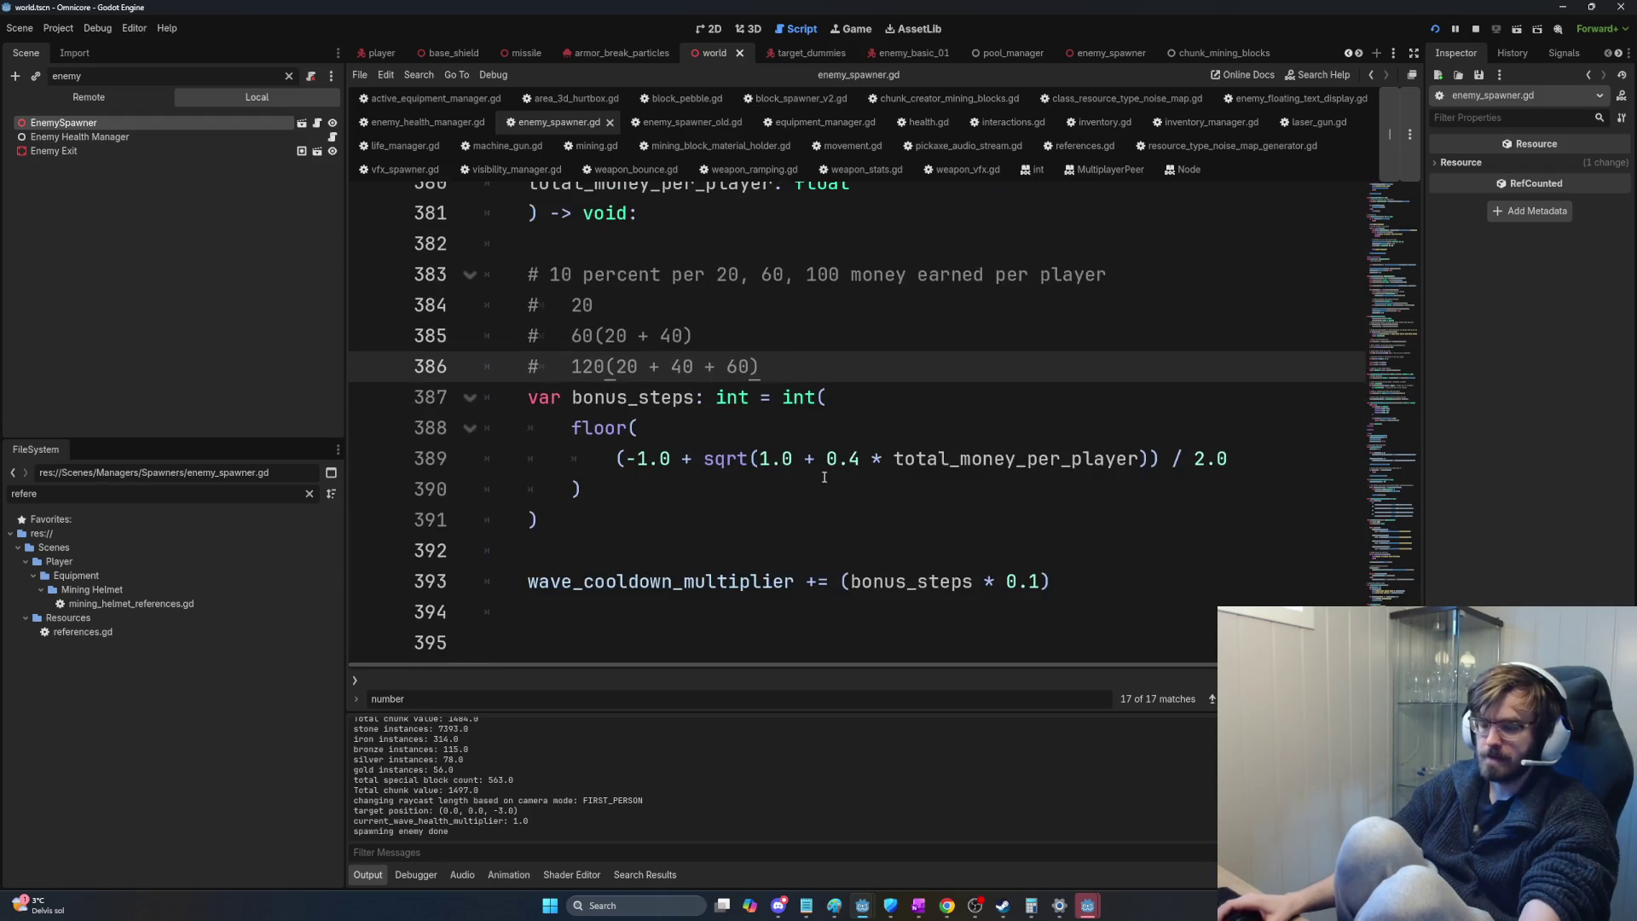
{"action": "left_click", "coordinate": [686, 498]}
{"action": "key", "text": "Down"}
{"action": "key", "text": "shift+Up"}
{"action": "key", "text": "shift+Up"}
{"action": "key", "text": "shift+Up"}
{"action": "key", "text": "Down"}
{"action": "left_click", "coordinate": [857, 533], "text": "shift"}
{"action": "left_click", "coordinate": [1051, 581]}
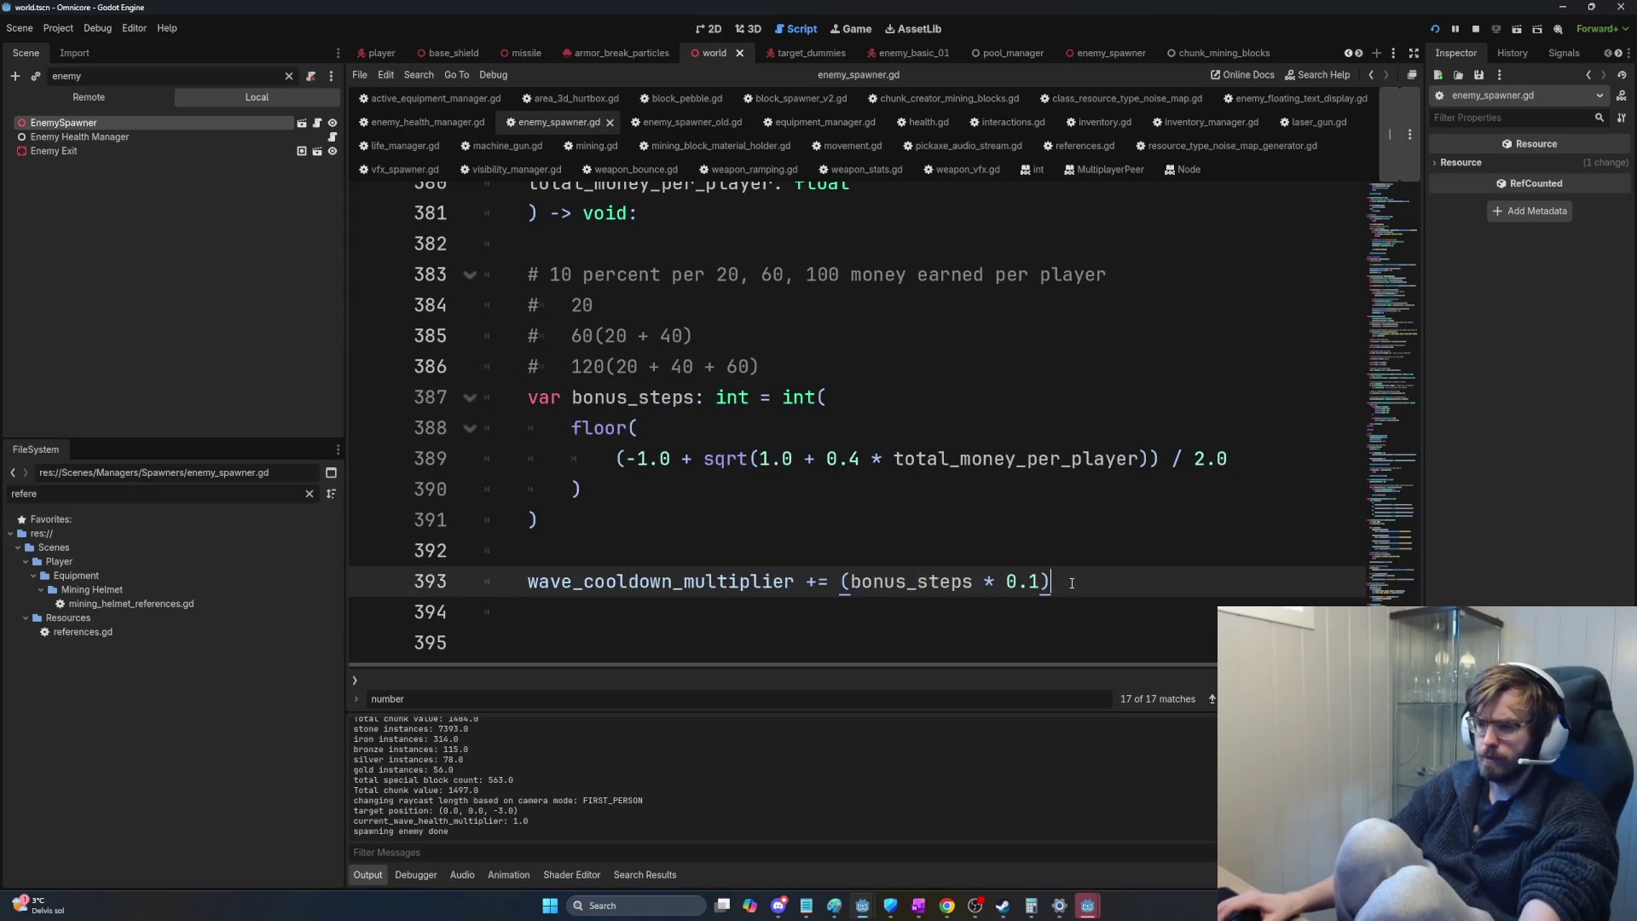
Check the function's parameter lines, then bring up the Windows task switcher.
{"action": "scroll", "coordinate": [756, 278], "scroll_direction": "up", "scroll_amount": 1}
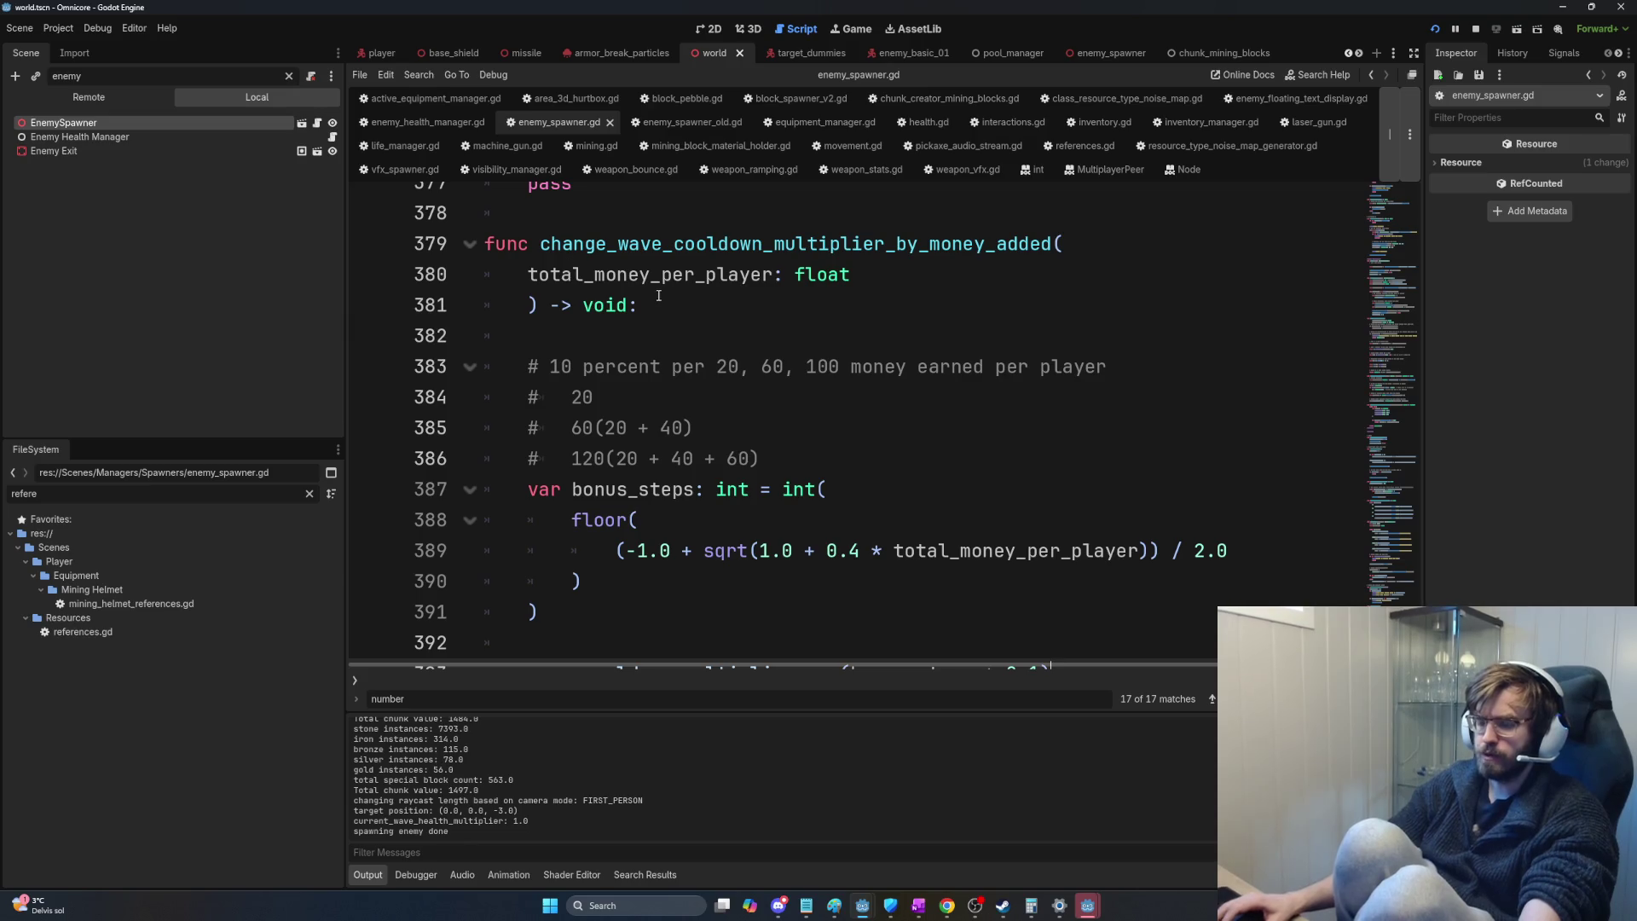
{"action": "left_click_drag", "start_coordinate": [675, 300], "coordinate": [501, 274]}
{"action": "left_click", "coordinate": [520, 274]}
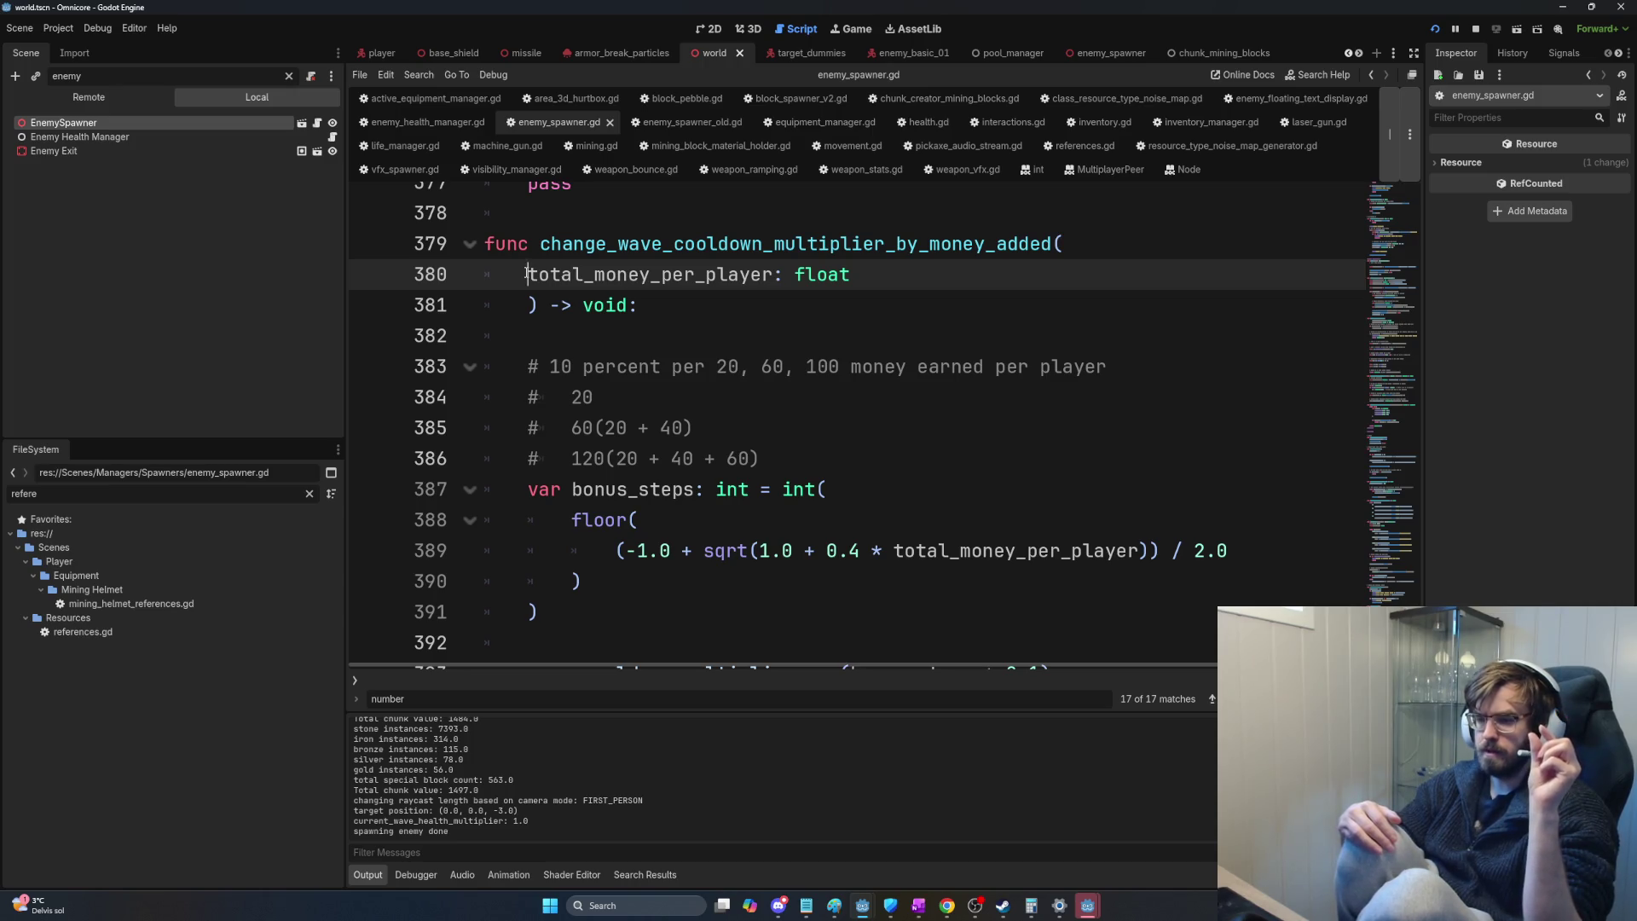
{"action": "key", "text": "alt+Tab"}
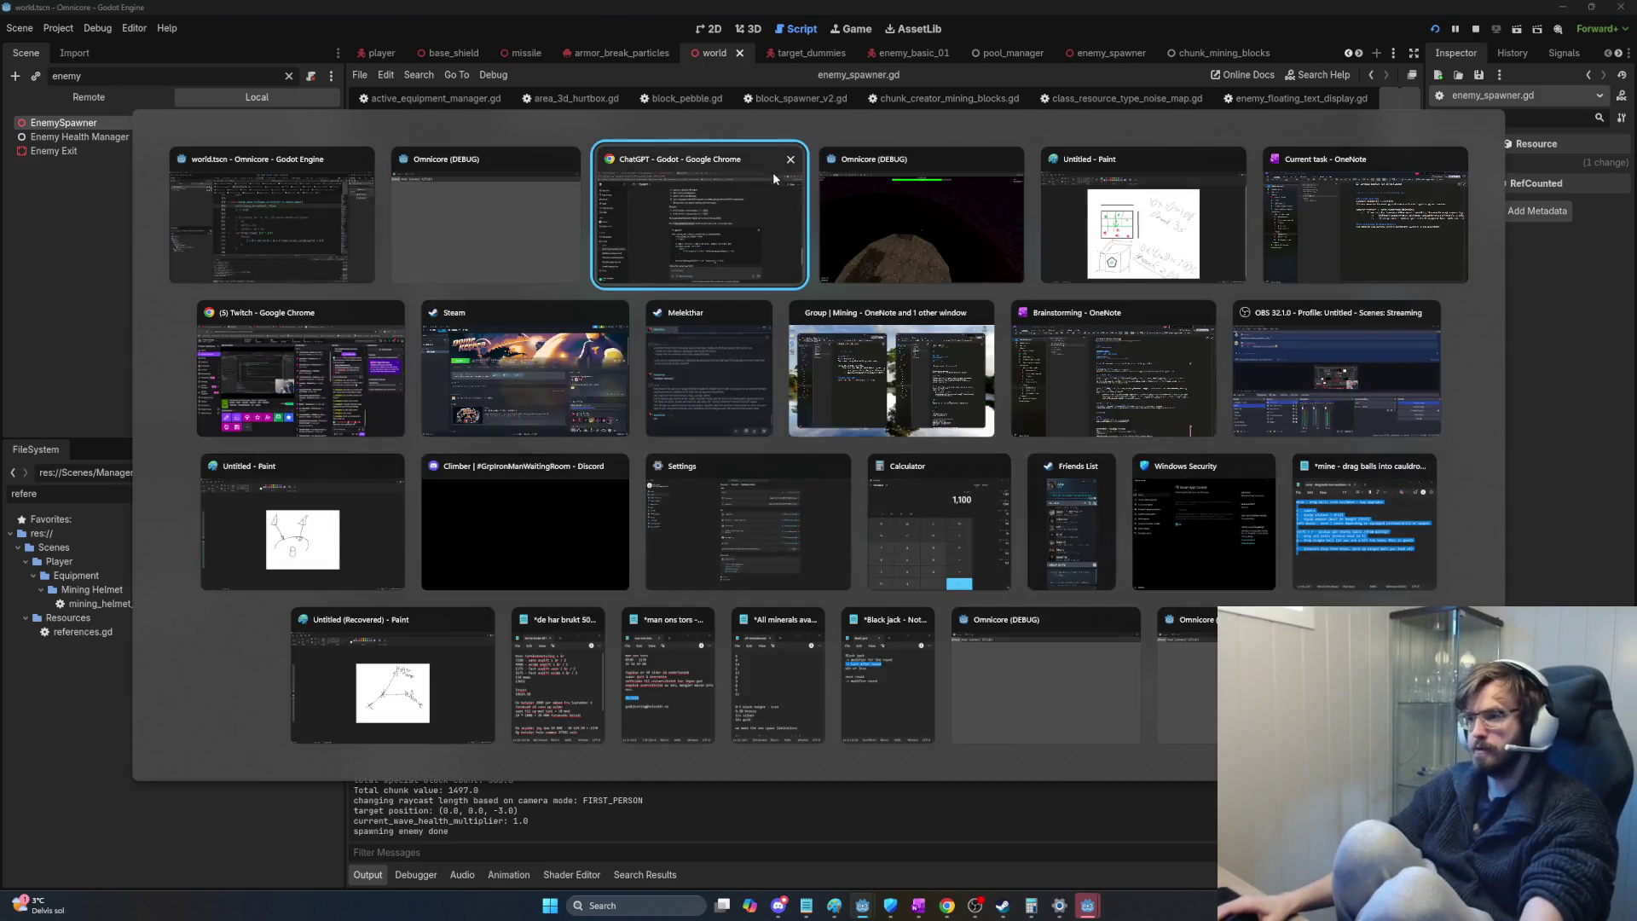
Close the running Omnicore game with Alt+F4 and switch to the Untitled - Paint sketch.
{"action": "key", "text": "alt+F4"}
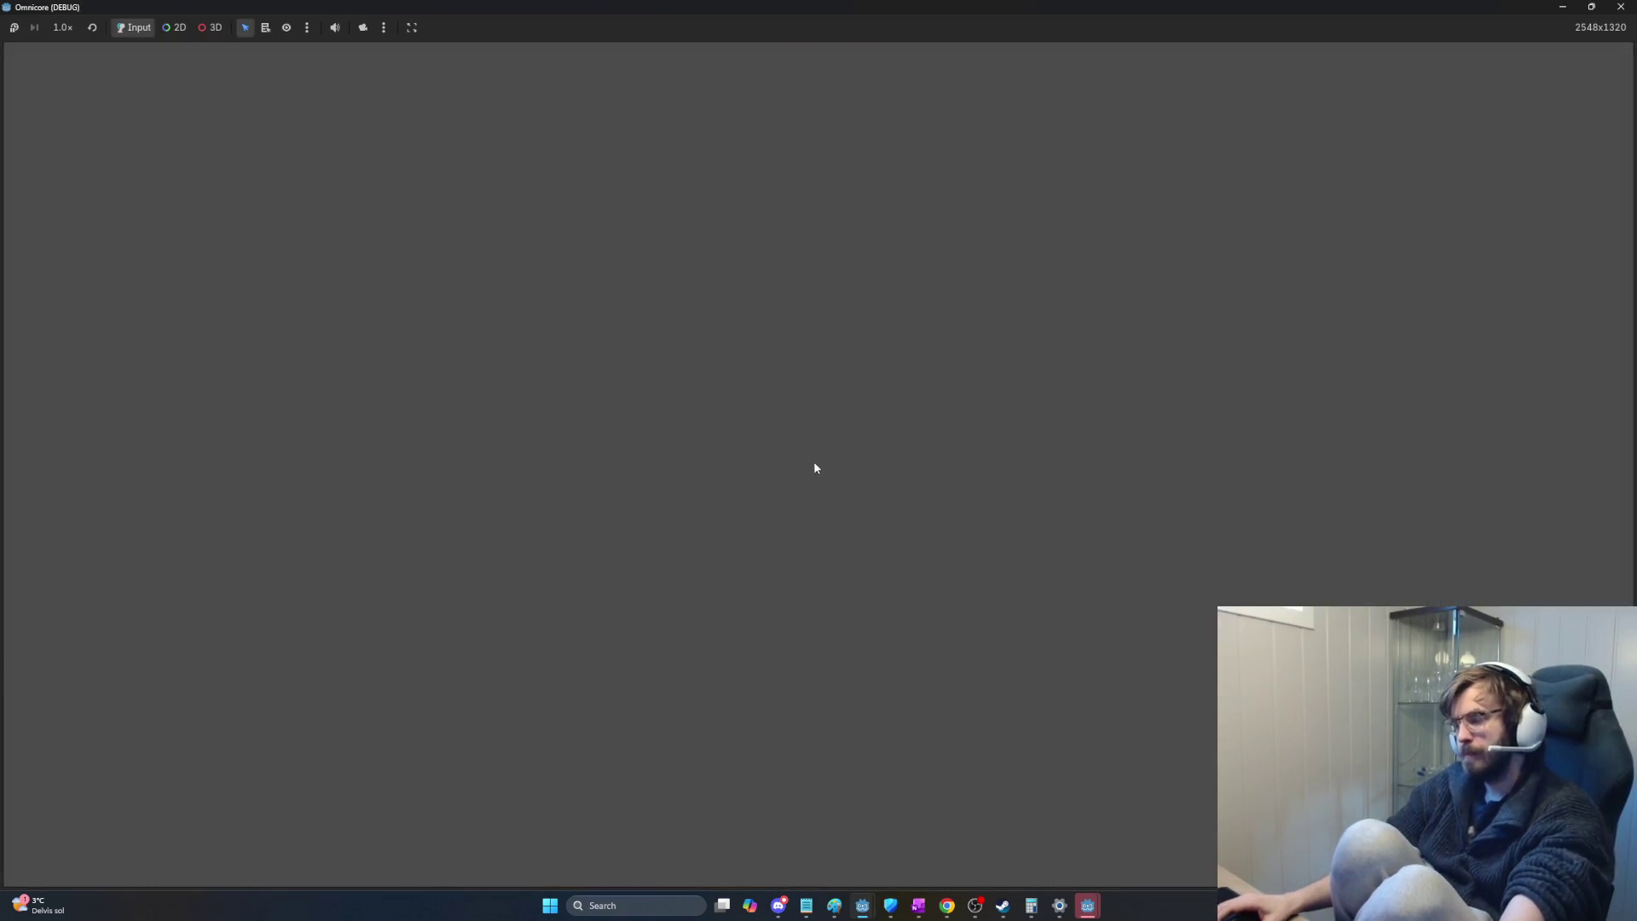
{"action": "key", "text": "alt+Tab"}
{"action": "key", "text": "Tab"}
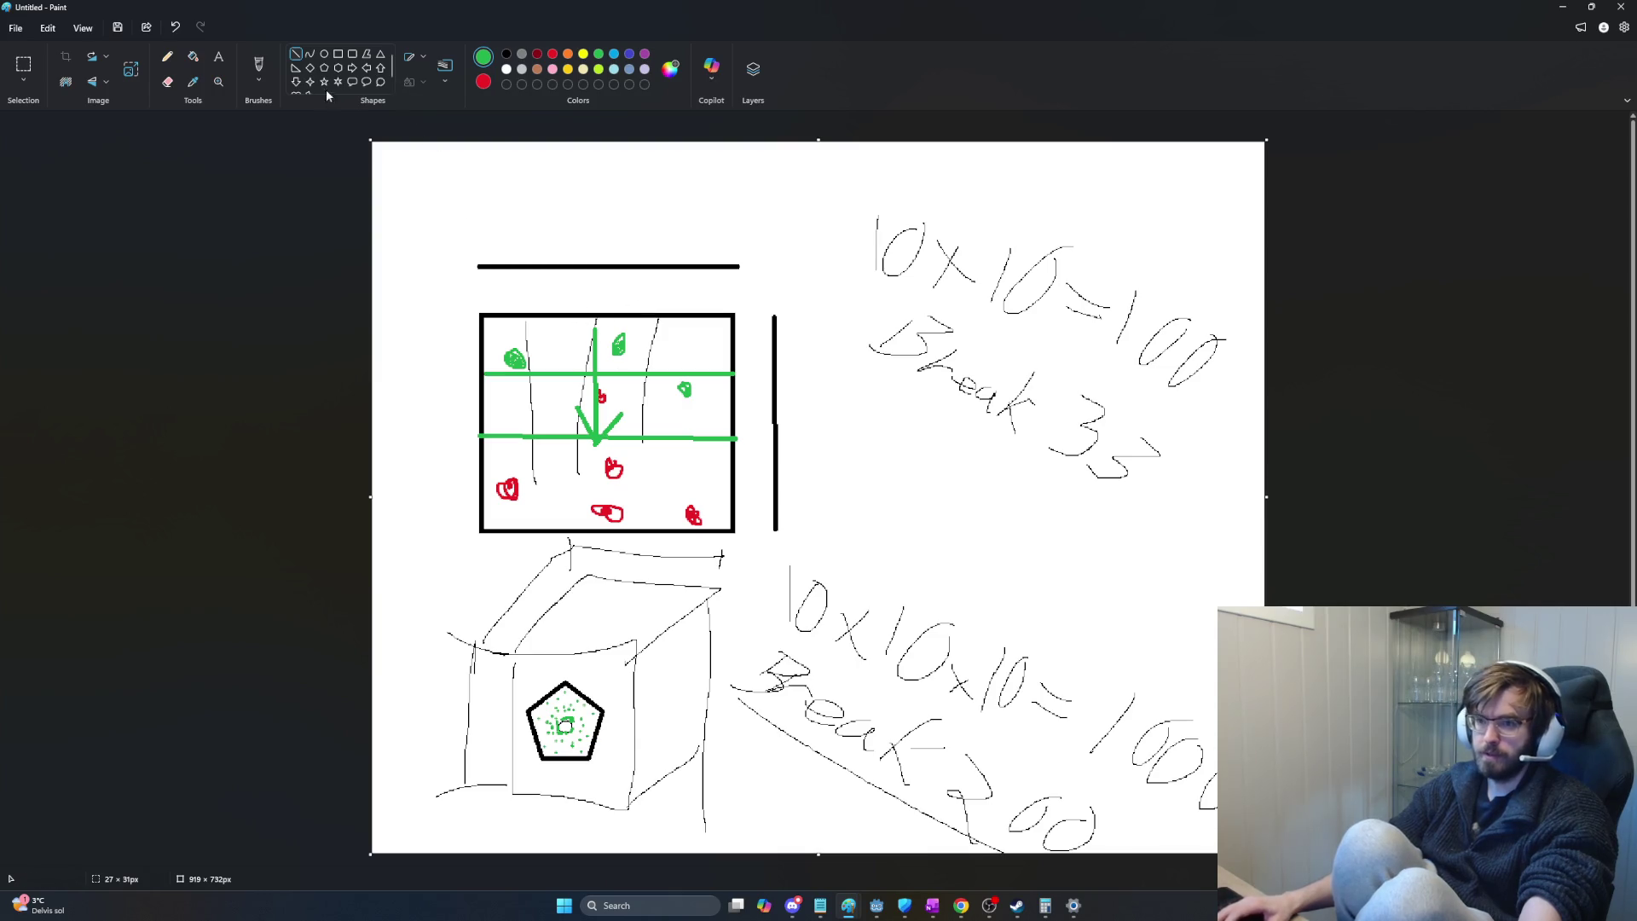
Draw a black X stroke above the grid box in the sketch, then return to Godot.
{"action": "left_click", "coordinate": [506, 53]}
{"action": "mouse_move", "coordinate": [624, 278]}
{"action": "left_mouse_down"}
{"action": "mouse_move", "coordinate": [572, 300]}
{"action": "mouse_move", "coordinate": [588, 283]}
{"action": "mouse_move", "coordinate": [611, 312]}
{"action": "left_mouse_up"}
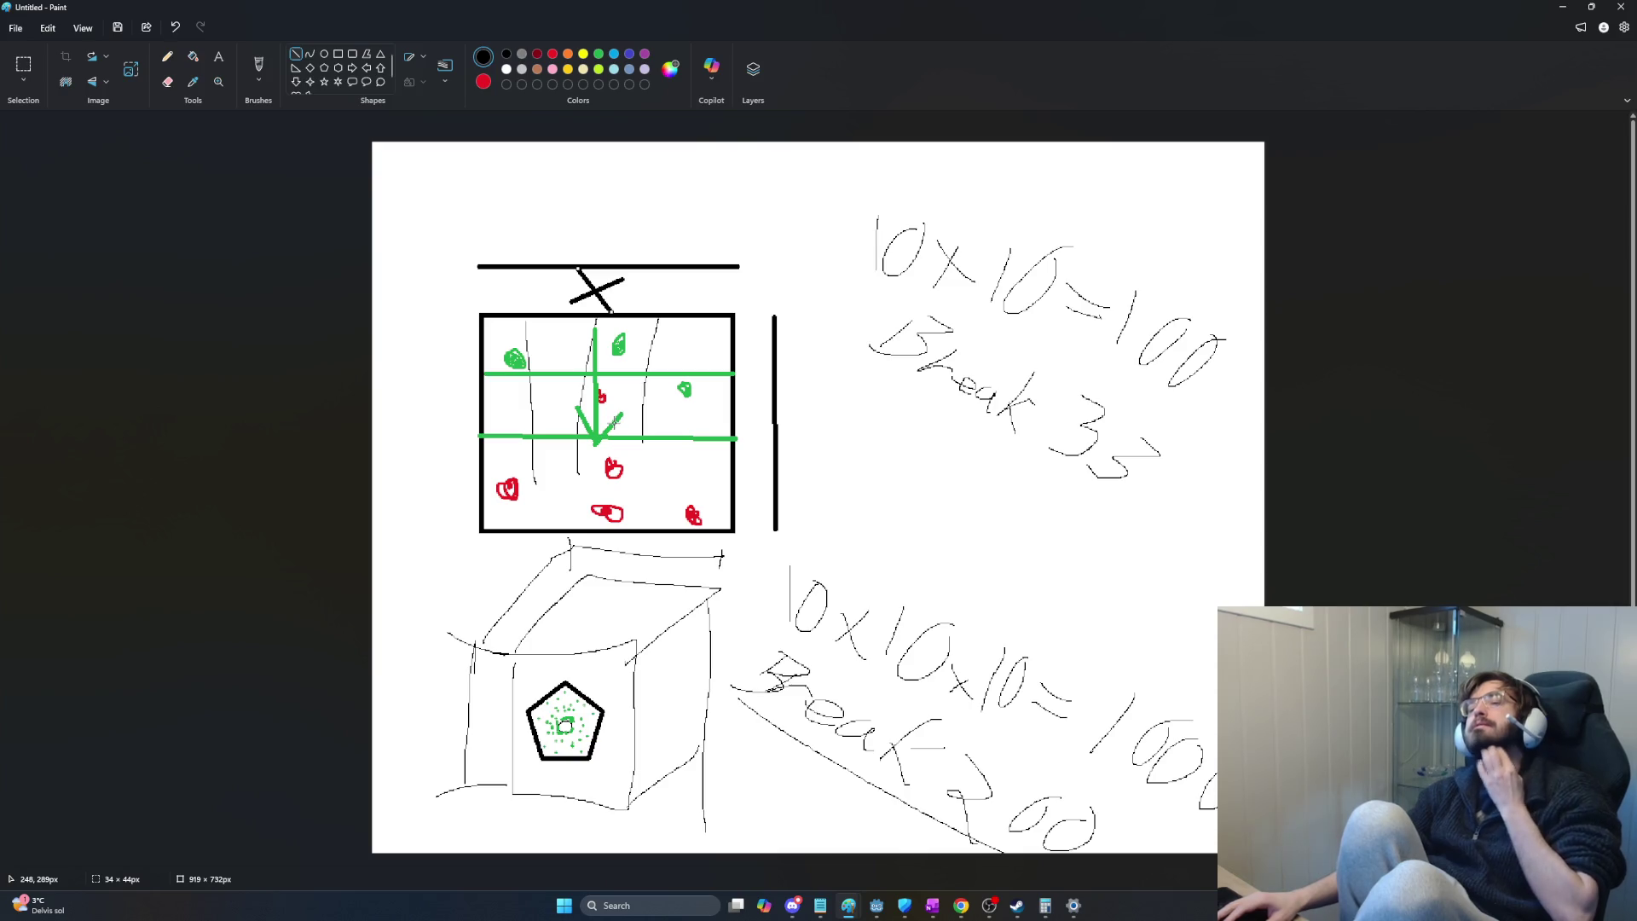
{"action": "key", "text": "alt+Tab"}
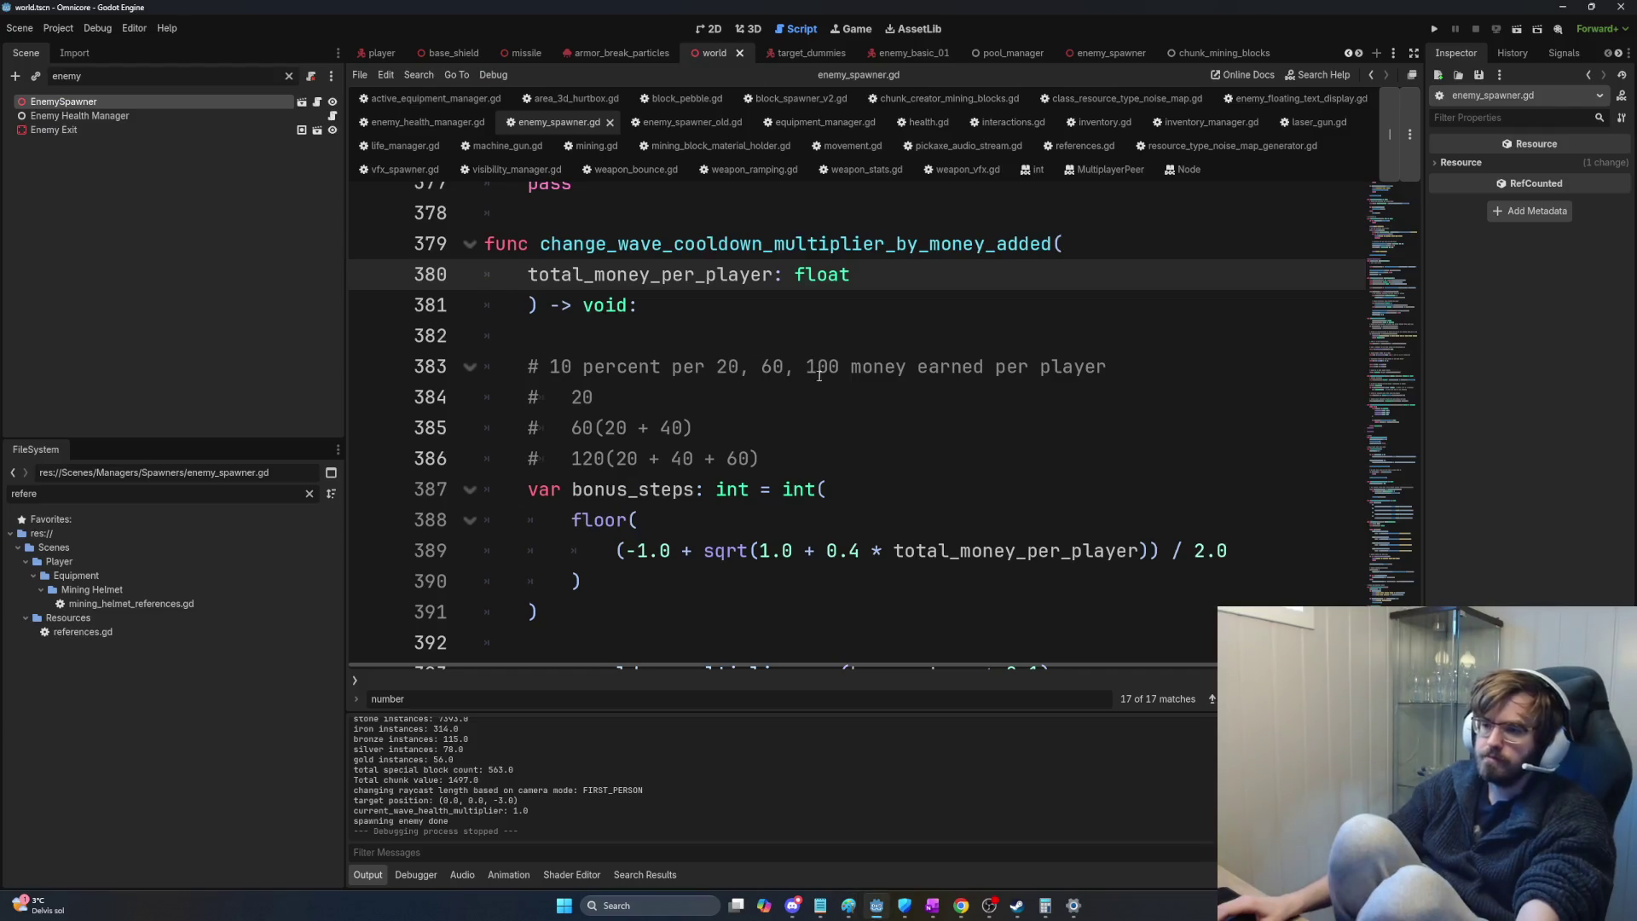
Scroll to line 393 and highlight the 0.1 factor in the wave cooldown multiplier update.
{"action": "scroll", "coordinate": [819, 546], "scroll_direction": "down", "scroll_amount": 1}
{"action": "left_click_drag", "start_coordinate": [1041, 581], "coordinate": [1008, 582]}
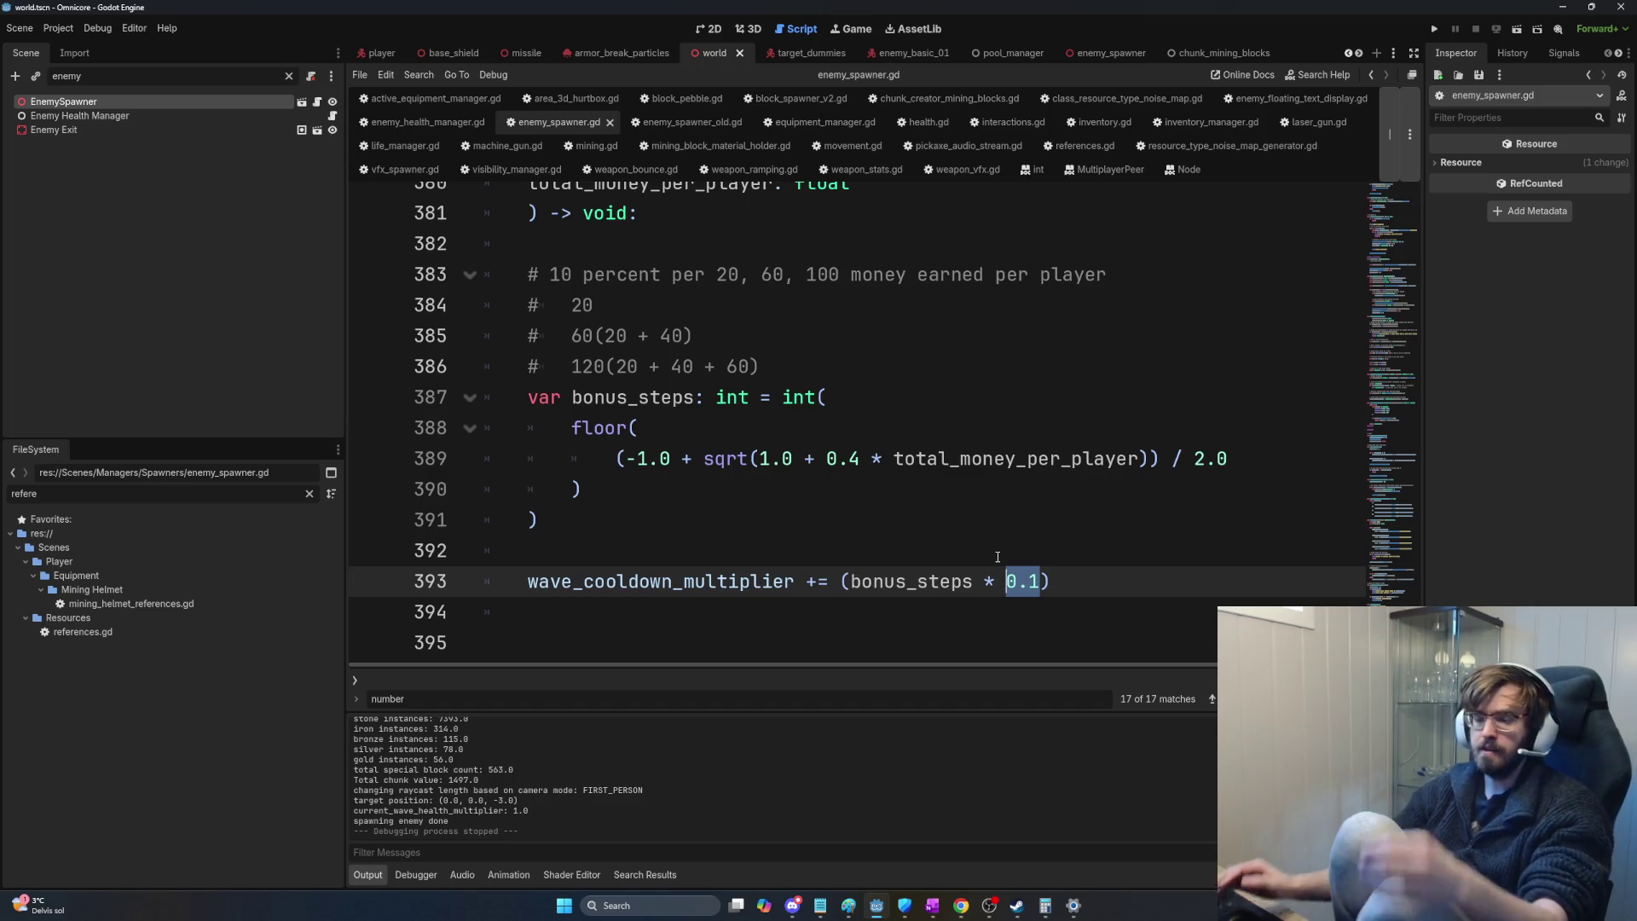
{"action": "key", "text": "alt+Tab"}
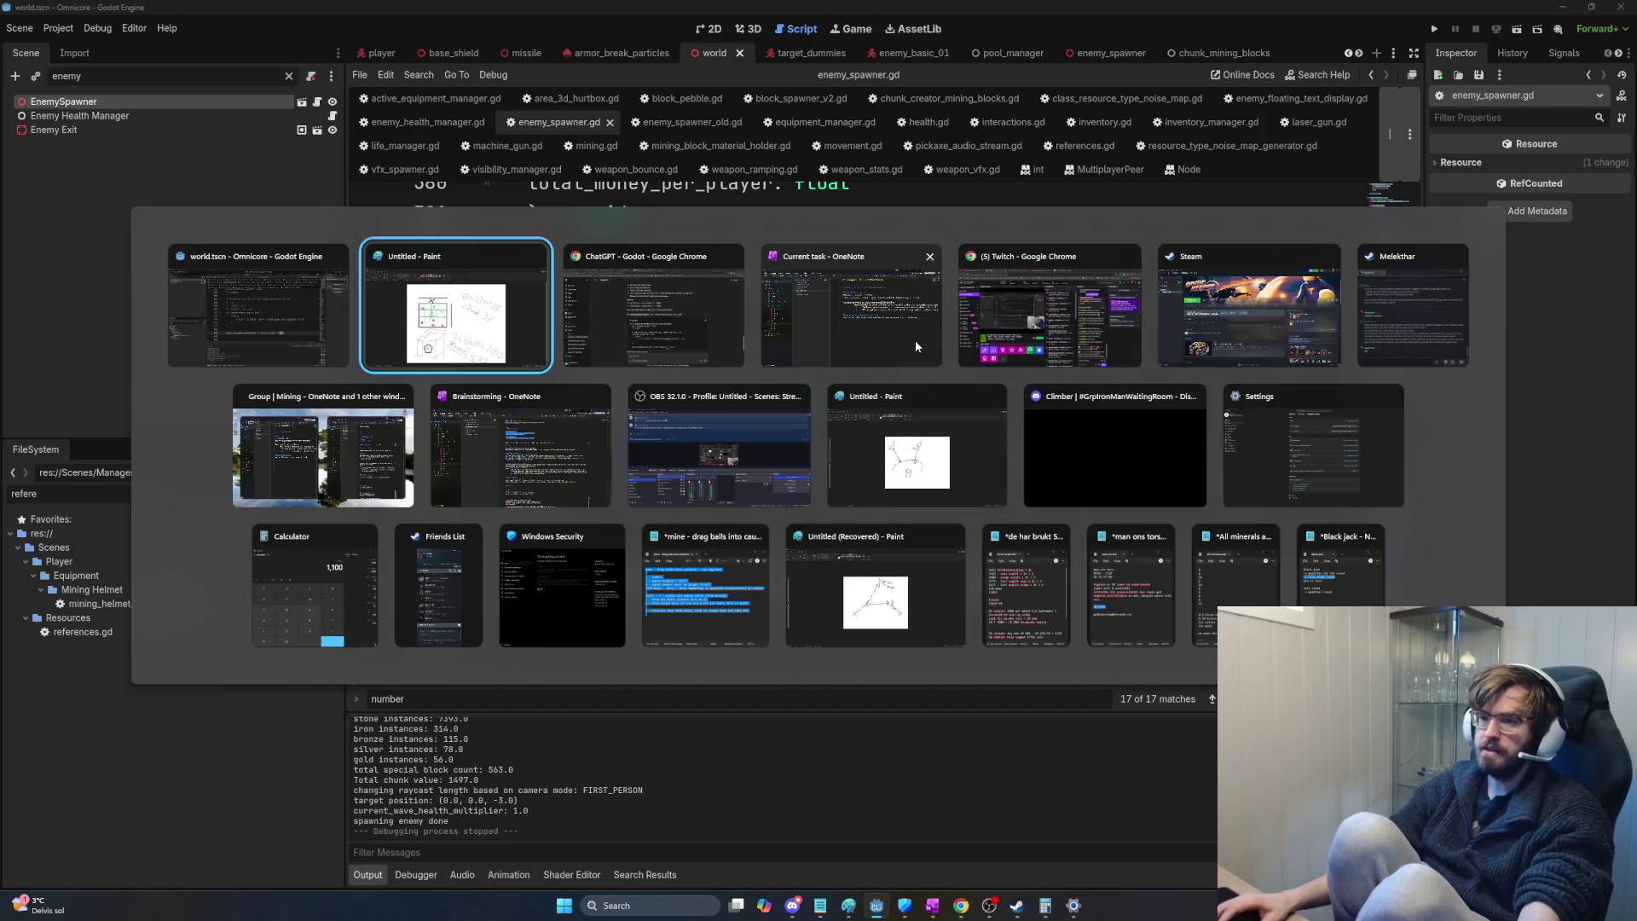
Launch the Omnicore game with F5 and let the wave timer count down from 85 to 71.
{"action": "key", "text": "Escape"}
{"action": "key", "text": "F5"}
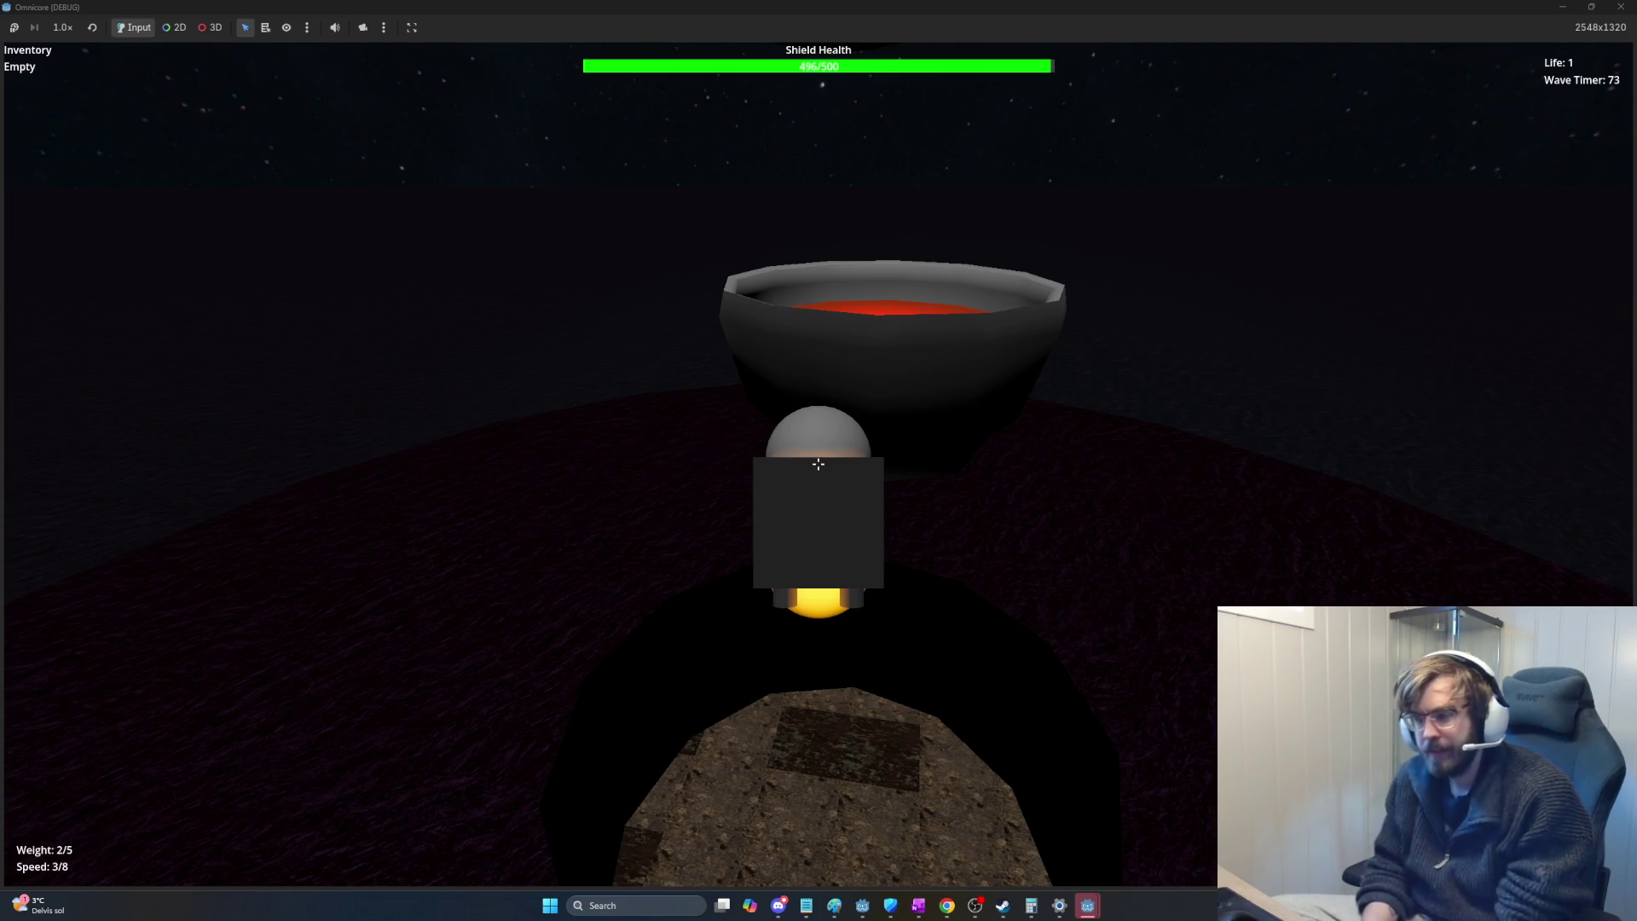
{"action": "key", "text": "alt+Tab"}
{"action": "key", "text": "alt+Tab"}
{"action": "key", "text": "alt+Tab"}
{"action": "key", "text": "alt+Tab"}
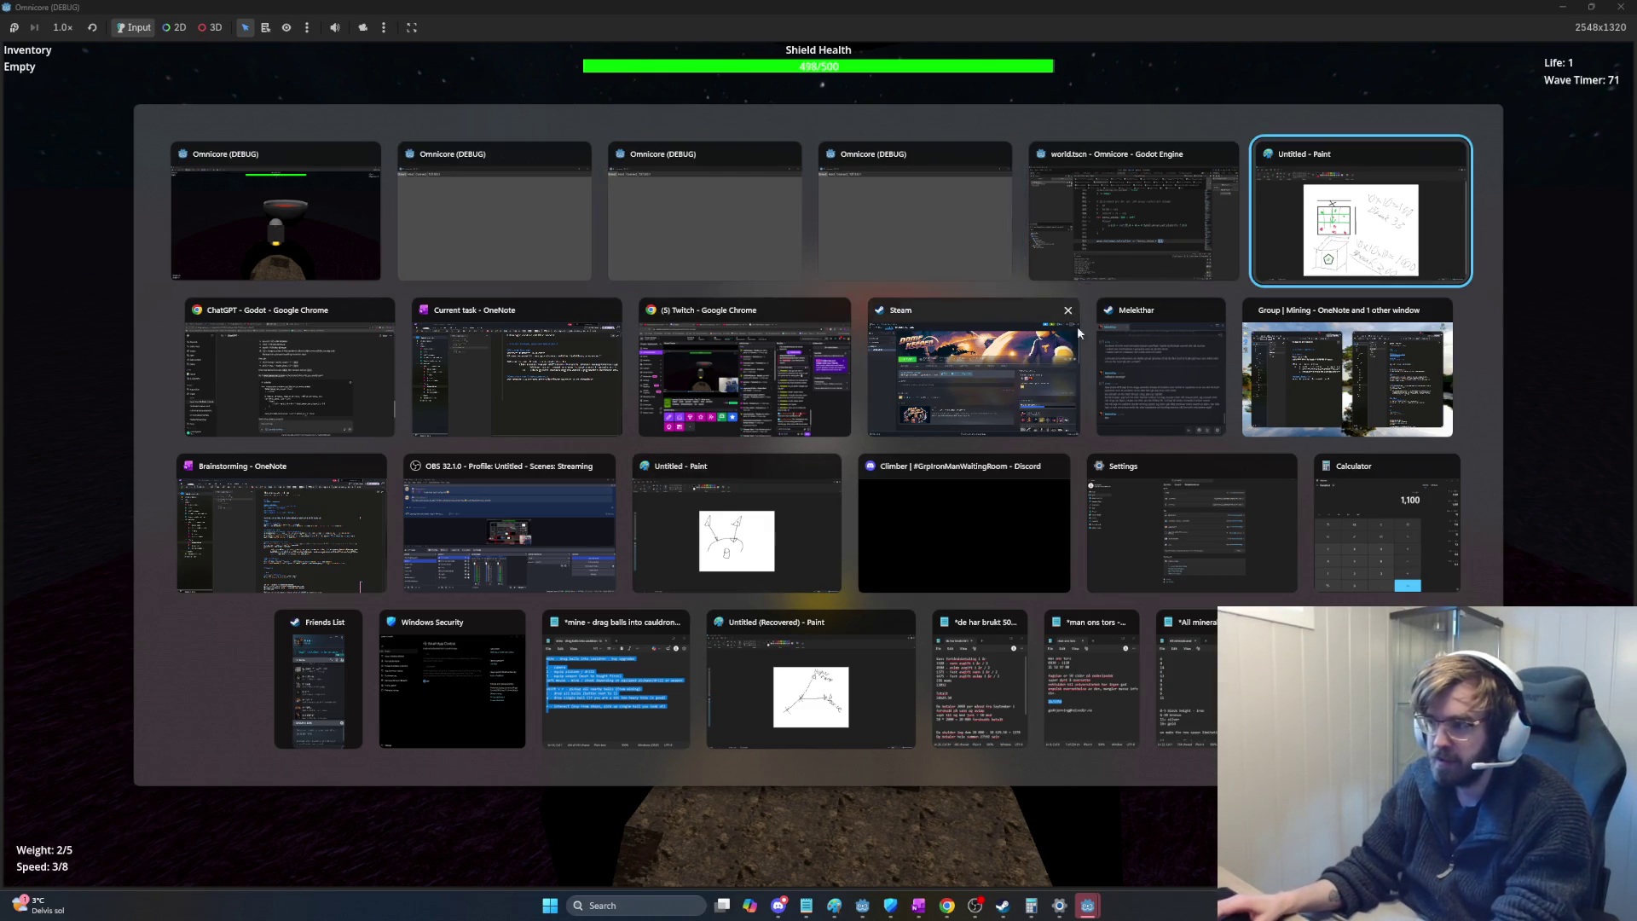
Draw a black parallelogram outline near the top of the canvas.
{"action": "mouse_move", "coordinate": [530, 176]}
{"action": "left_mouse_down"}
{"action": "mouse_move", "coordinate": [757, 176]}
{"action": "mouse_move", "coordinate": [730, 176]}
{"action": "left_mouse_up"}
{"action": "key", "text": "ctrl+z"}
{"action": "left_click_drag", "start_coordinate": [517, 153], "coordinate": [673, 153]}
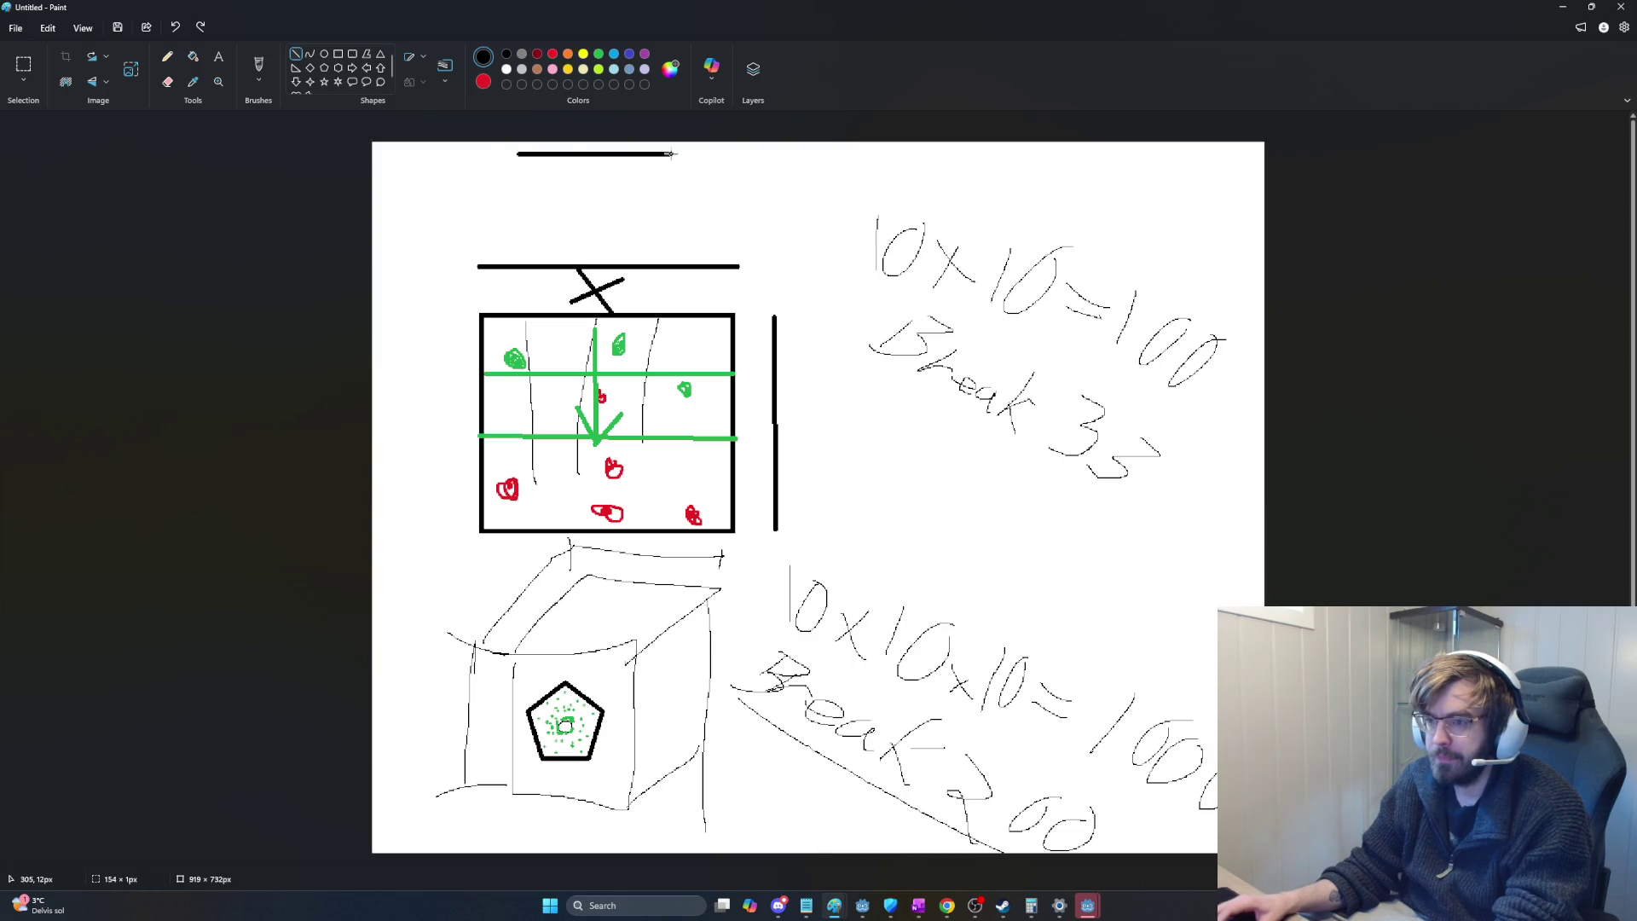
{"action": "mouse_move", "coordinate": [510, 182]}
{"action": "left_mouse_down"}
{"action": "mouse_move", "coordinate": [704, 189]}
{"action": "mouse_move", "coordinate": [693, 177]}
{"action": "left_mouse_up"}
{"action": "left_click", "coordinate": [671, 211]}
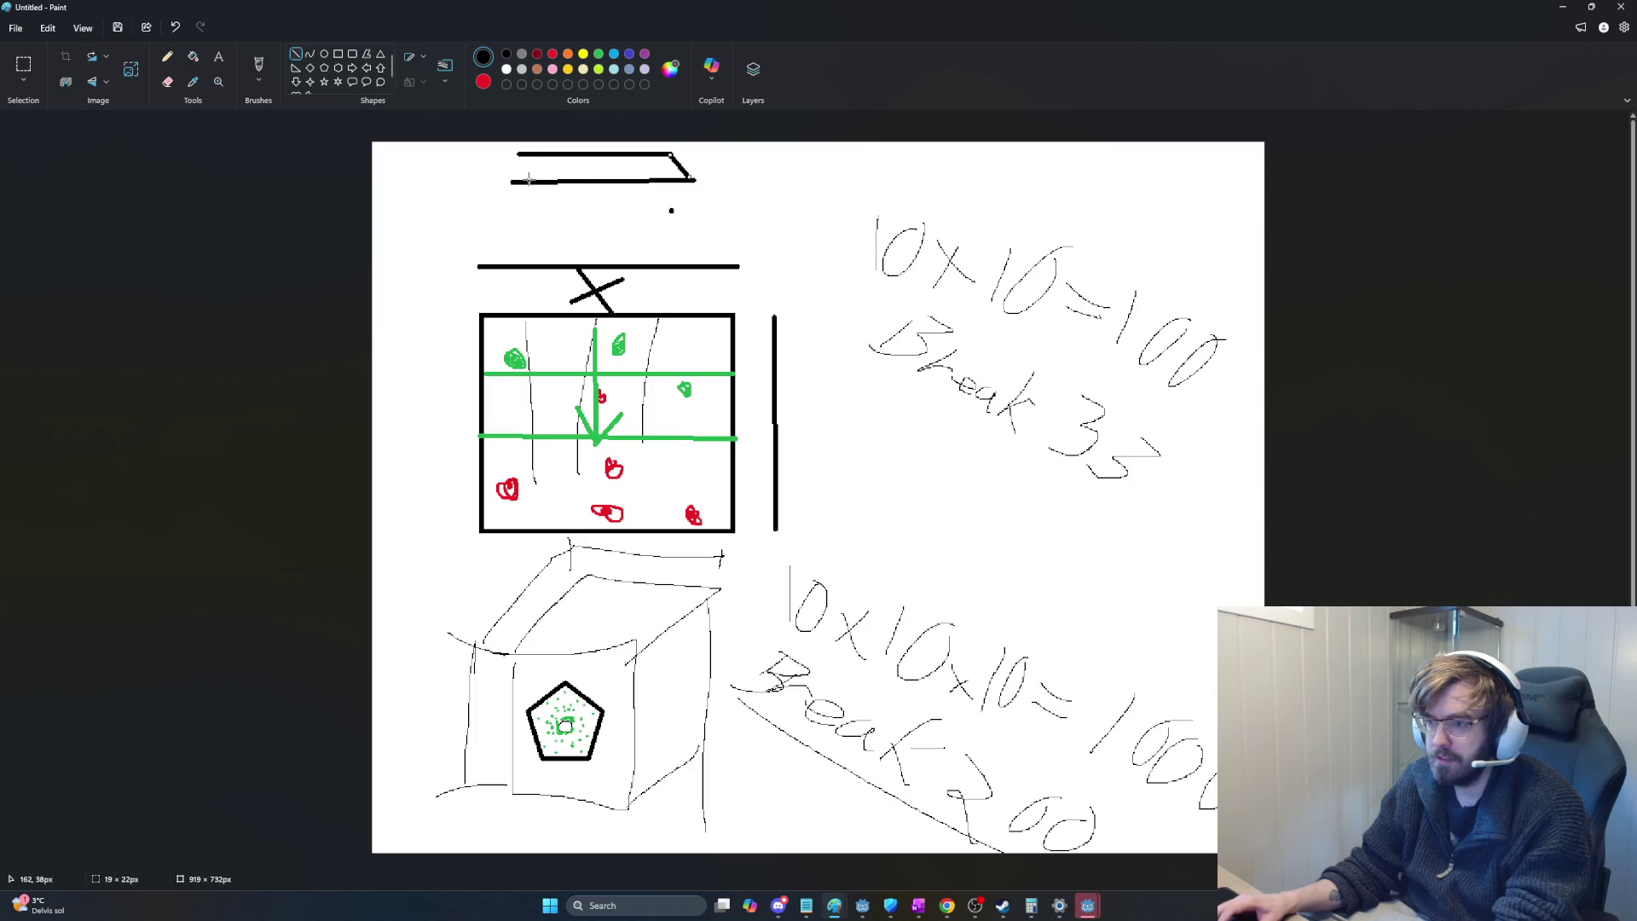
{"action": "left_click_drag", "start_coordinate": [538, 182], "coordinate": [516, 153]}
{"action": "left_click", "coordinate": [537, 242]}
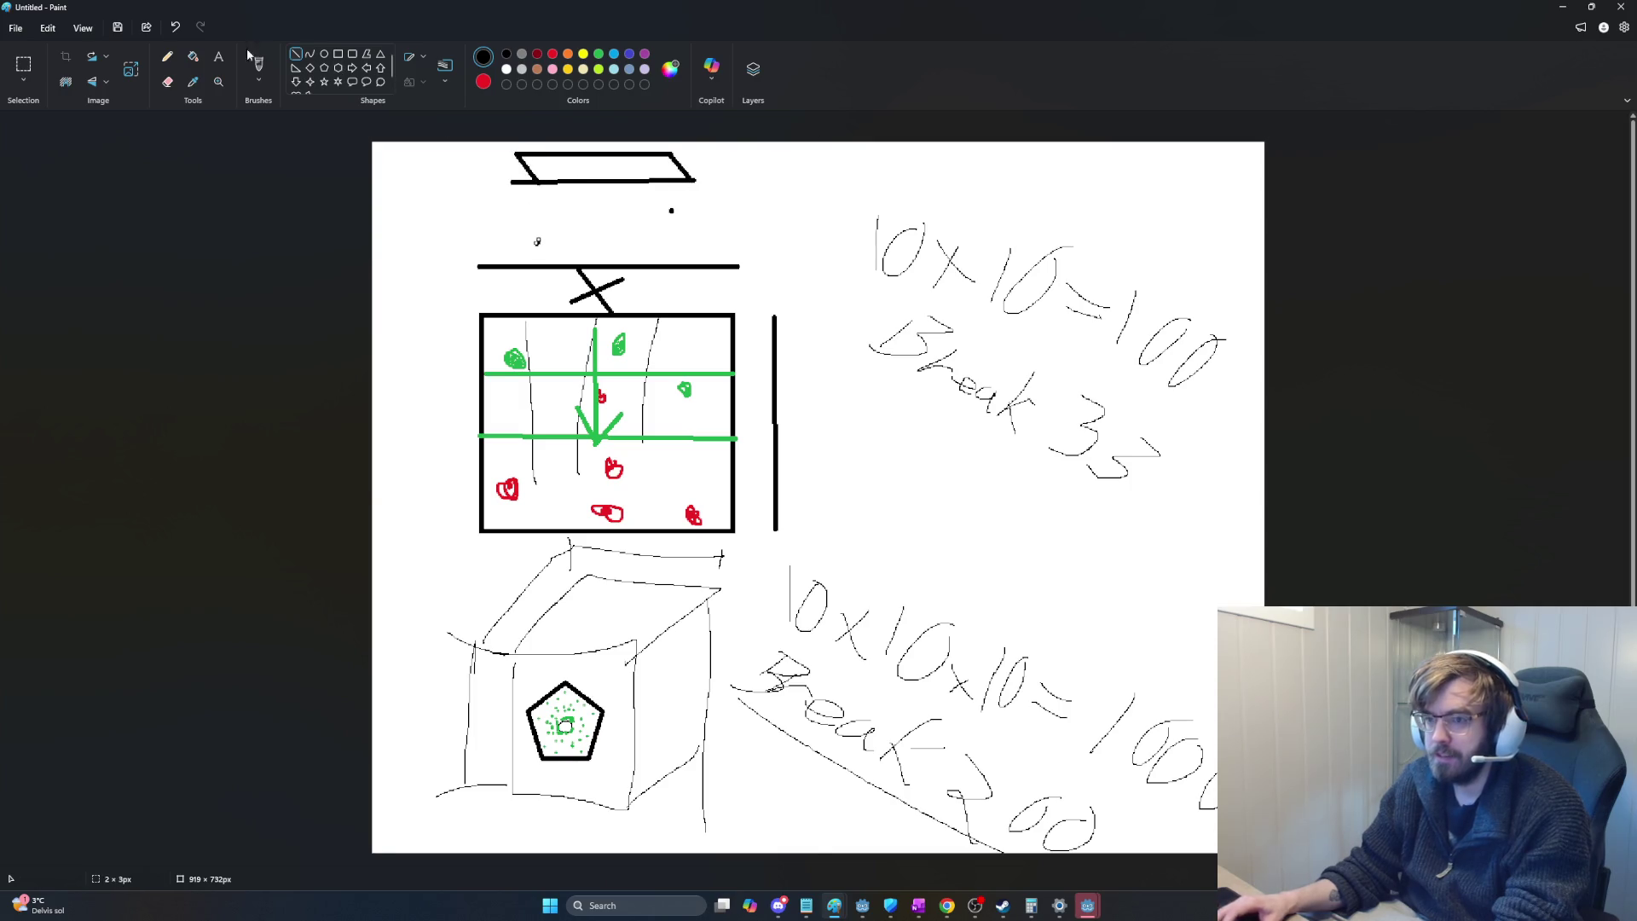
Fill the parallelogram with green using the Fill tool, keeping its outline black.
{"action": "left_click", "coordinate": [192, 57]}
{"action": "left_click", "coordinate": [599, 54]}
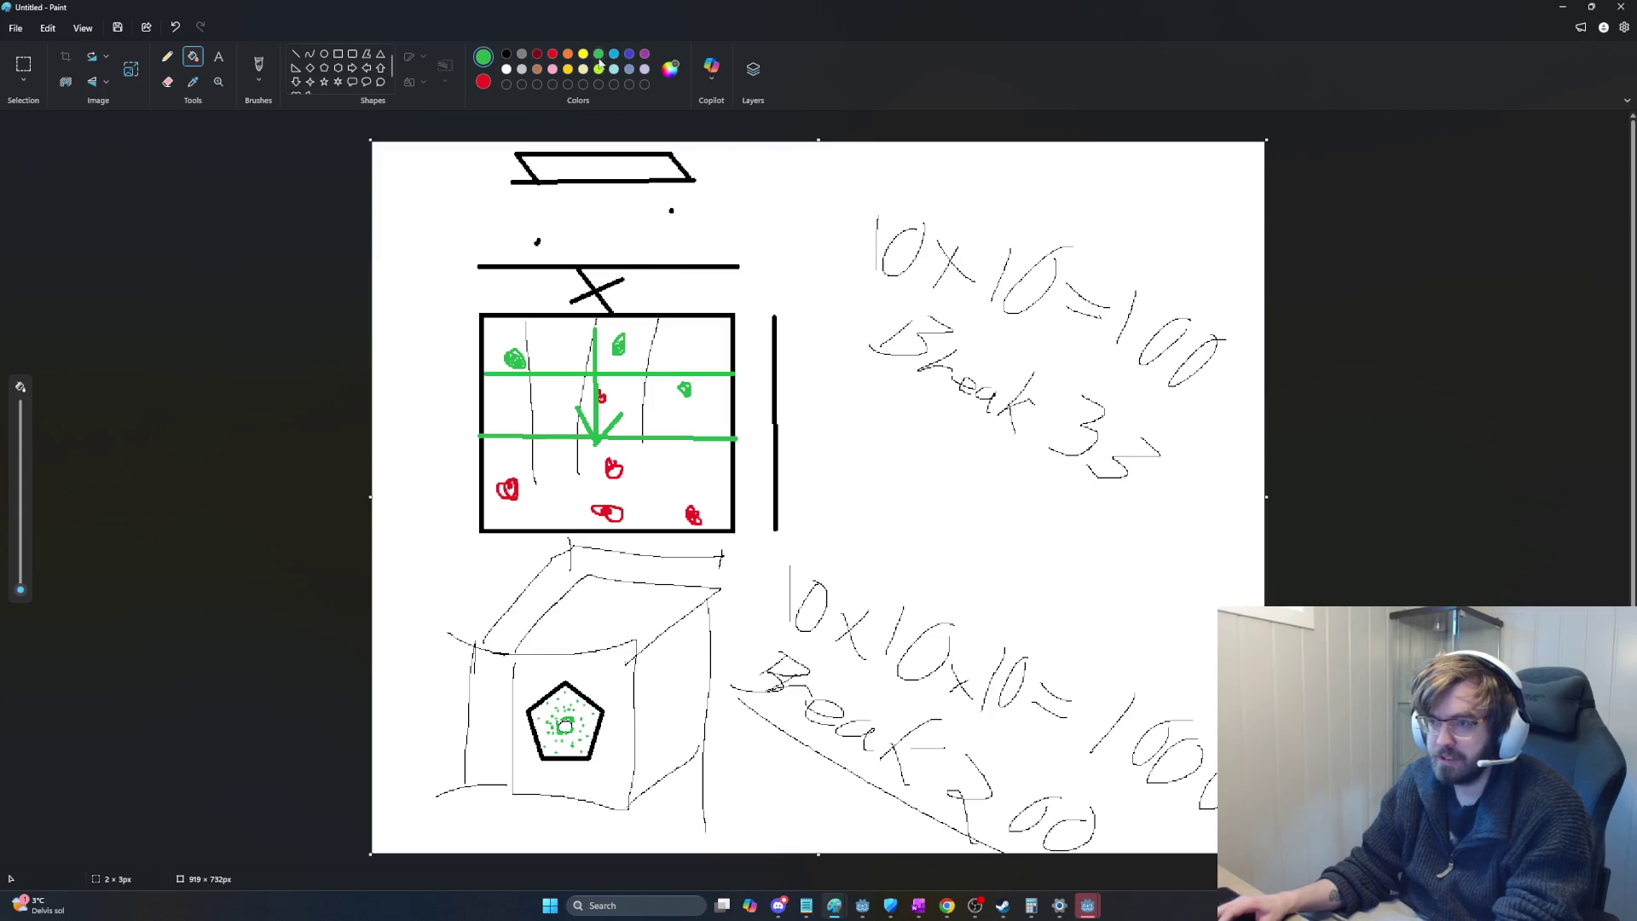
{"action": "left_click", "coordinate": [602, 168]}
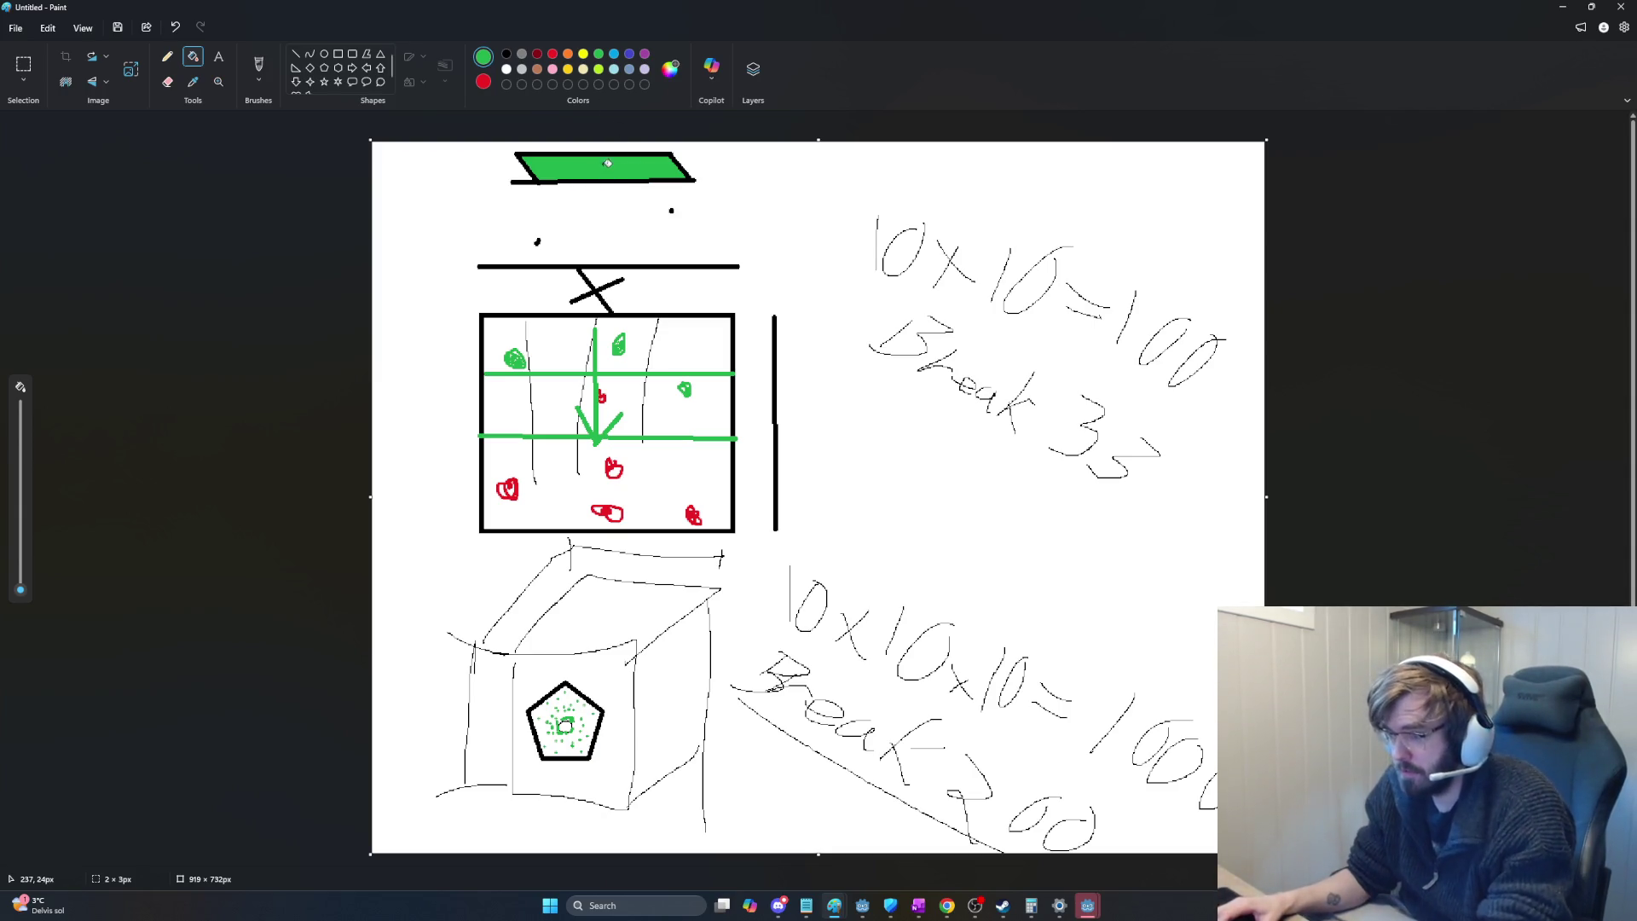
{"action": "left_click", "coordinate": [633, 177]}
{"action": "key", "text": "ctrl+z"}
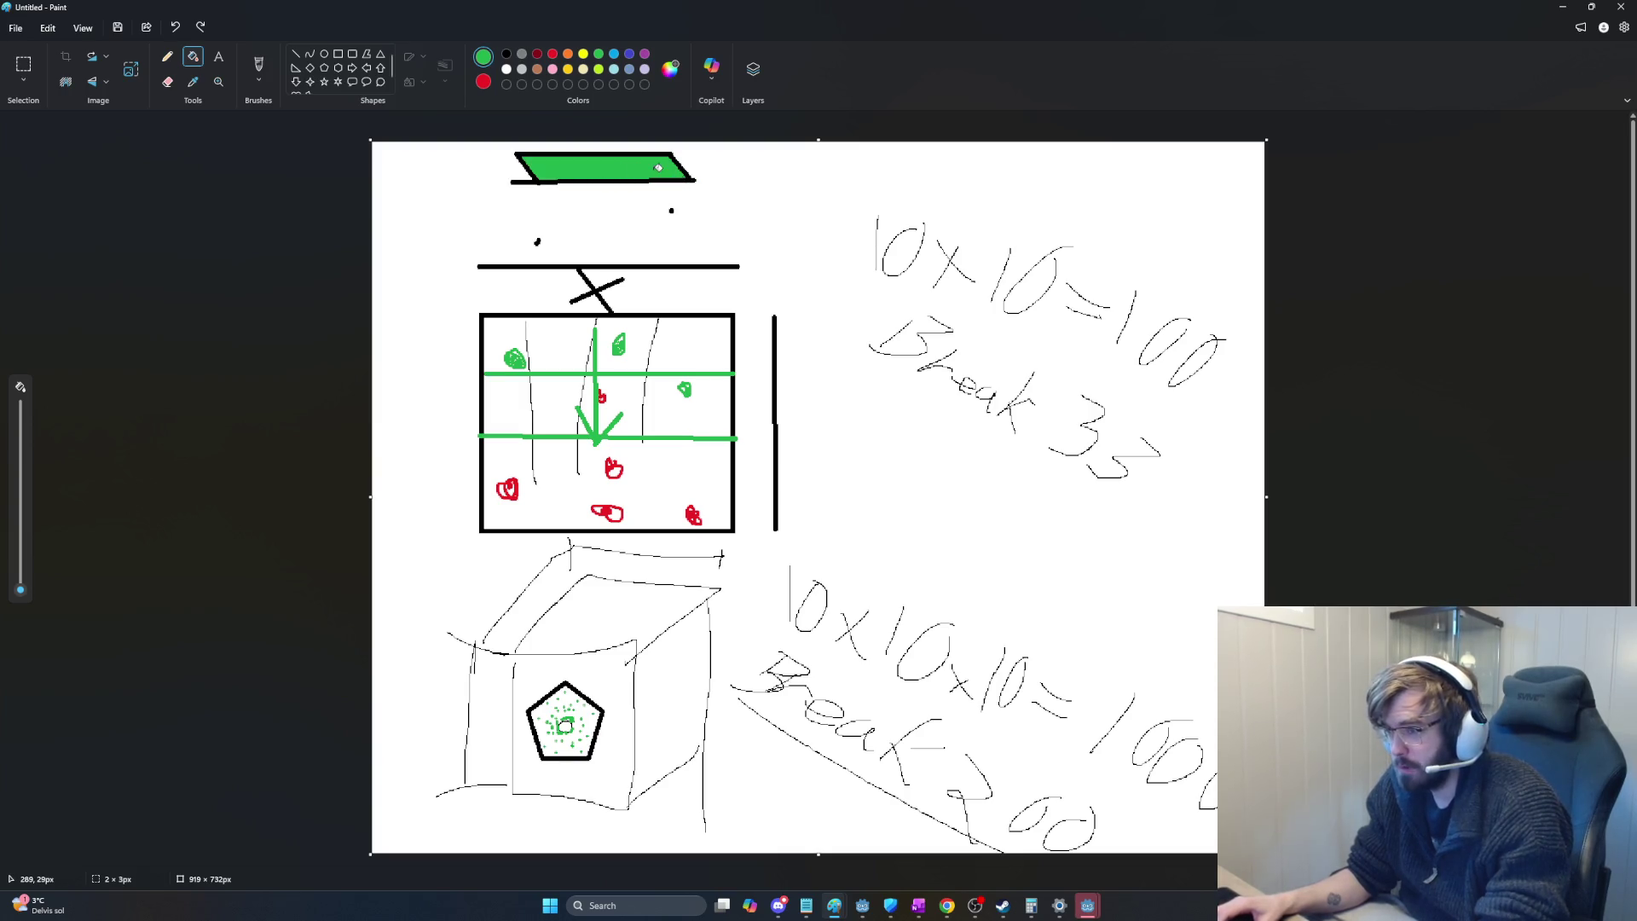
{"action": "key", "text": "alt+Tab"}
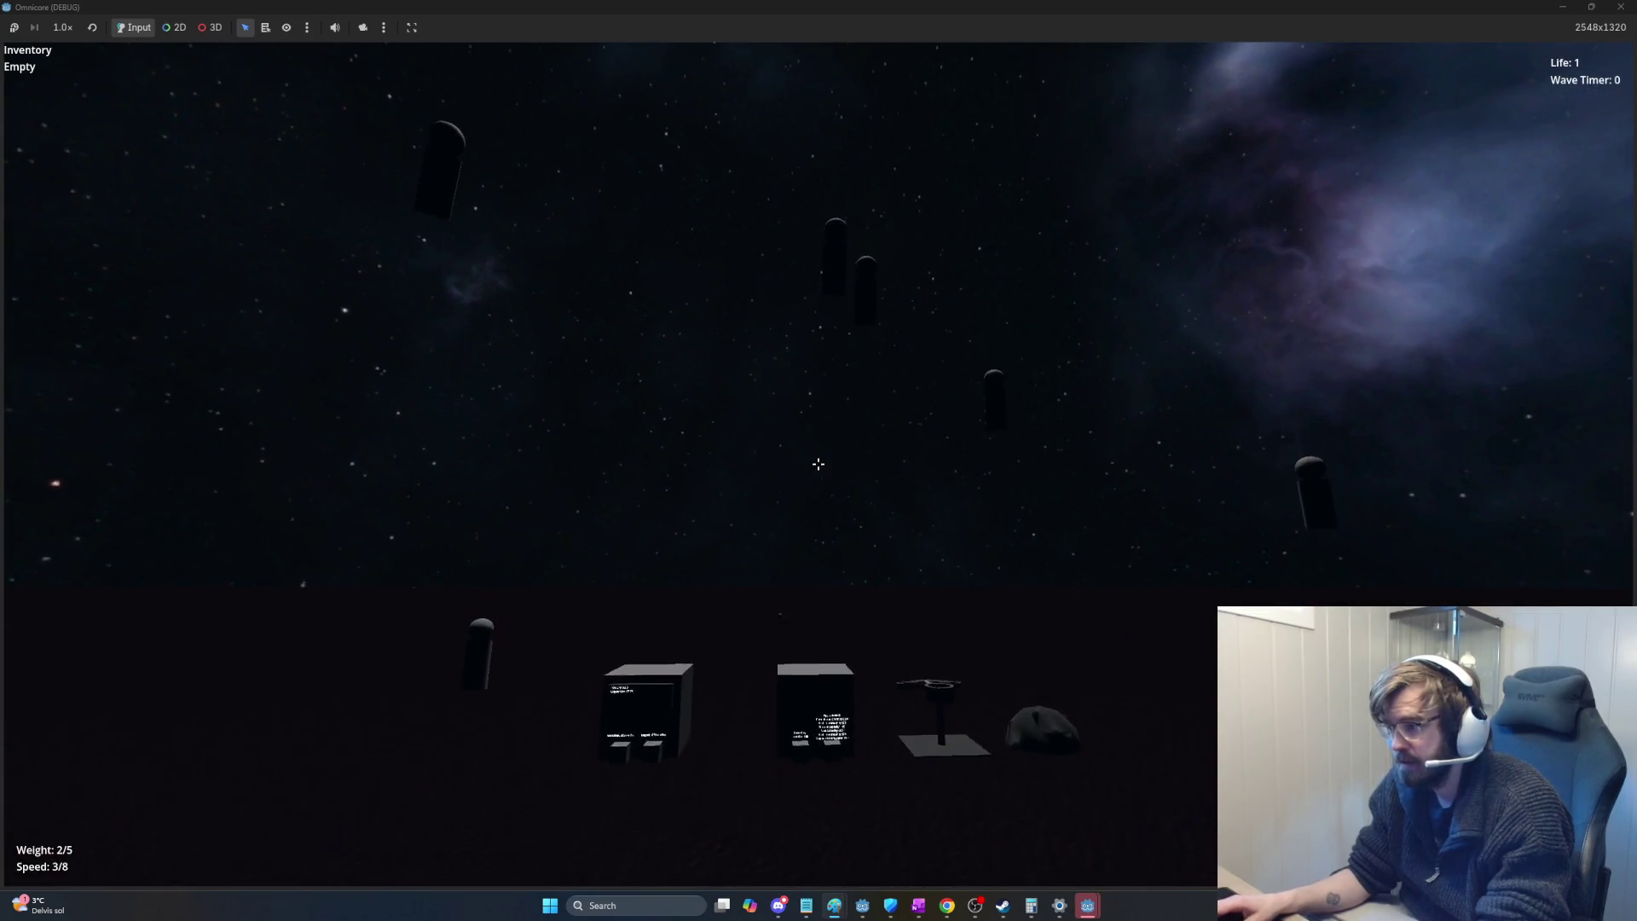
Restart the game with F5, return to the Godot editor, and select multiplier line 393.
{"action": "key", "text": "F5"}
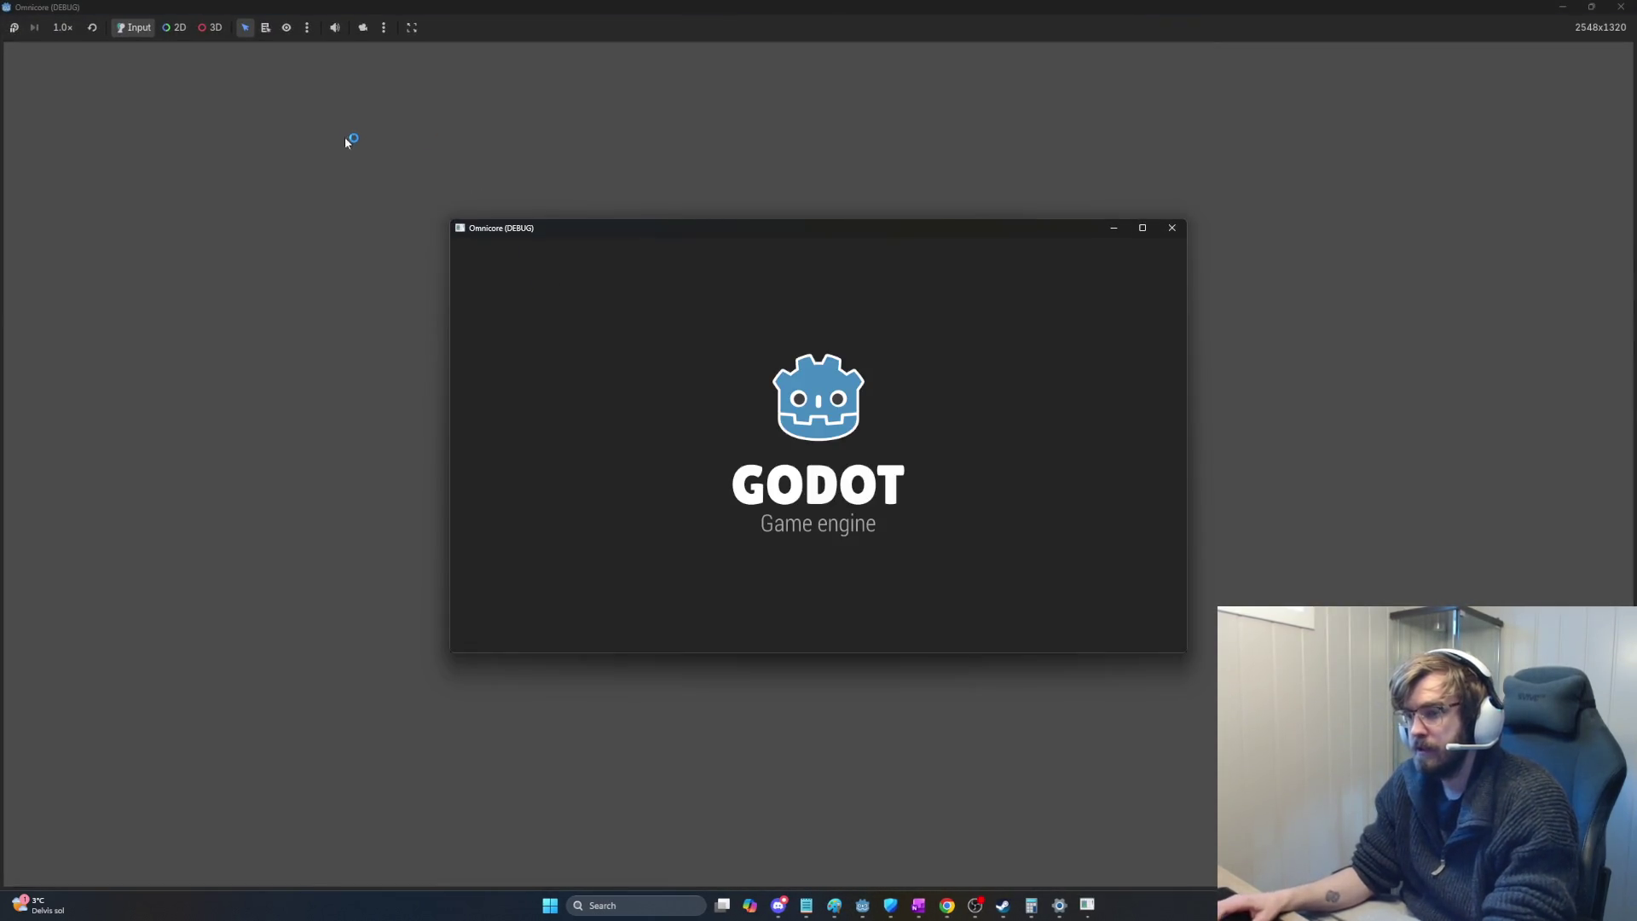
{"action": "key", "text": "alt+Tab"}
{"action": "key", "text": "Tab"}
{"action": "key", "text": "Tab"}
{"action": "triple_click", "coordinate": [444, 570]}
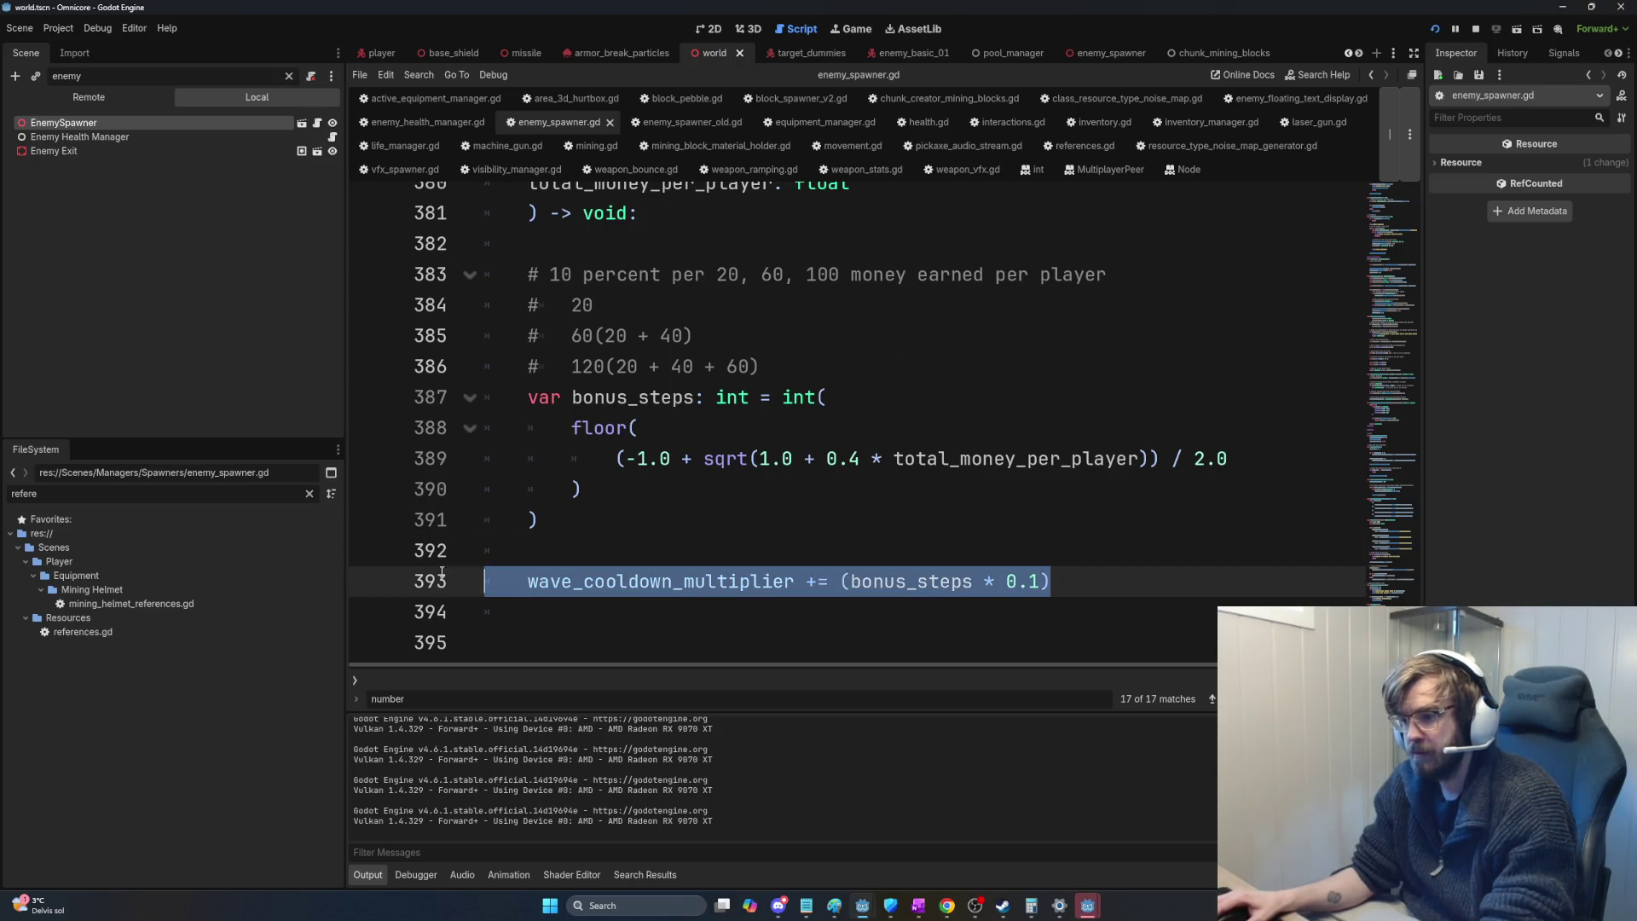
Select wave_cooldown_multiplier, then filter the script list with 'inv' to open inventory_manager.gd.
{"action": "double_click", "coordinate": [666, 580]}
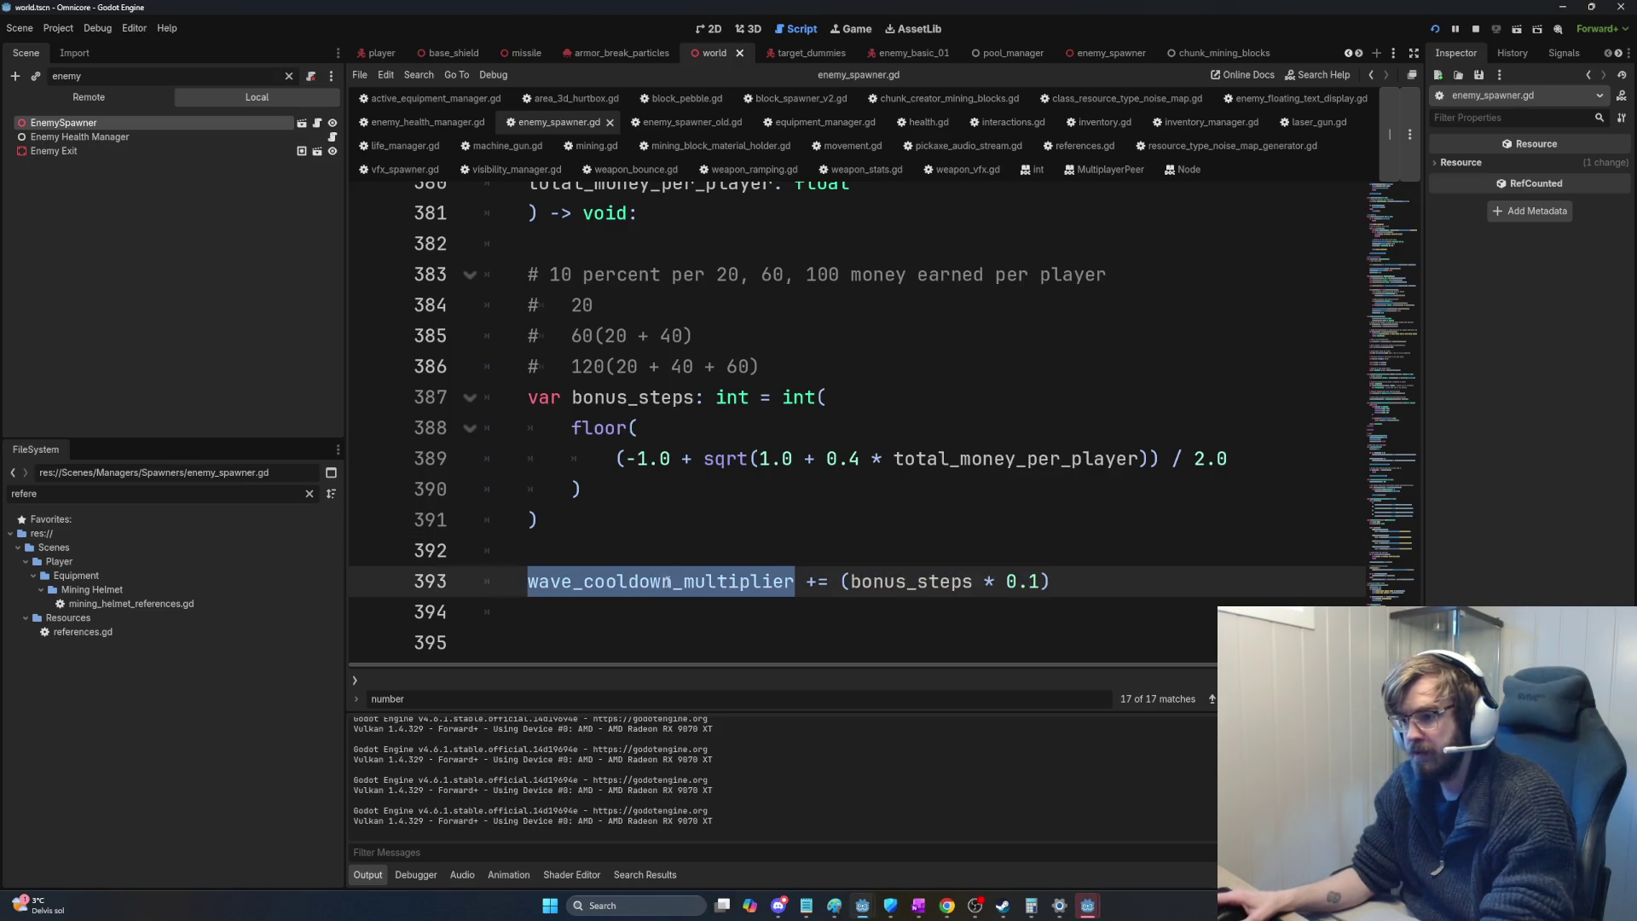
{"action": "scroll", "coordinate": [618, 410], "scroll_direction": "up", "scroll_amount": 2}
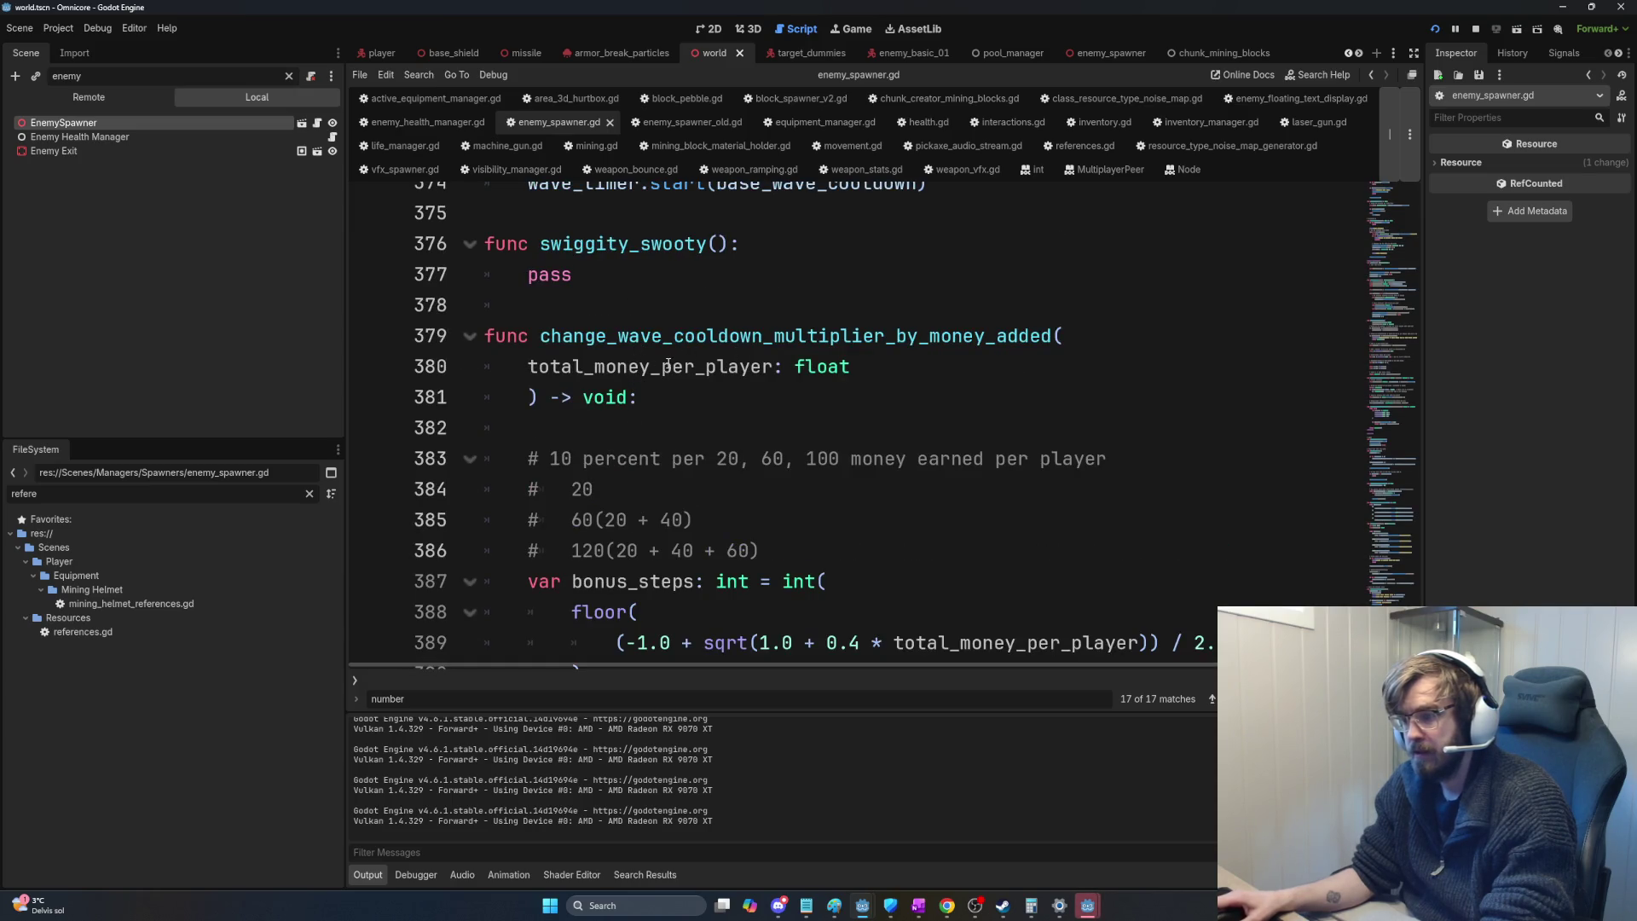
{"action": "scroll", "coordinate": [739, 368], "scroll_direction": "down", "scroll_amount": 2}
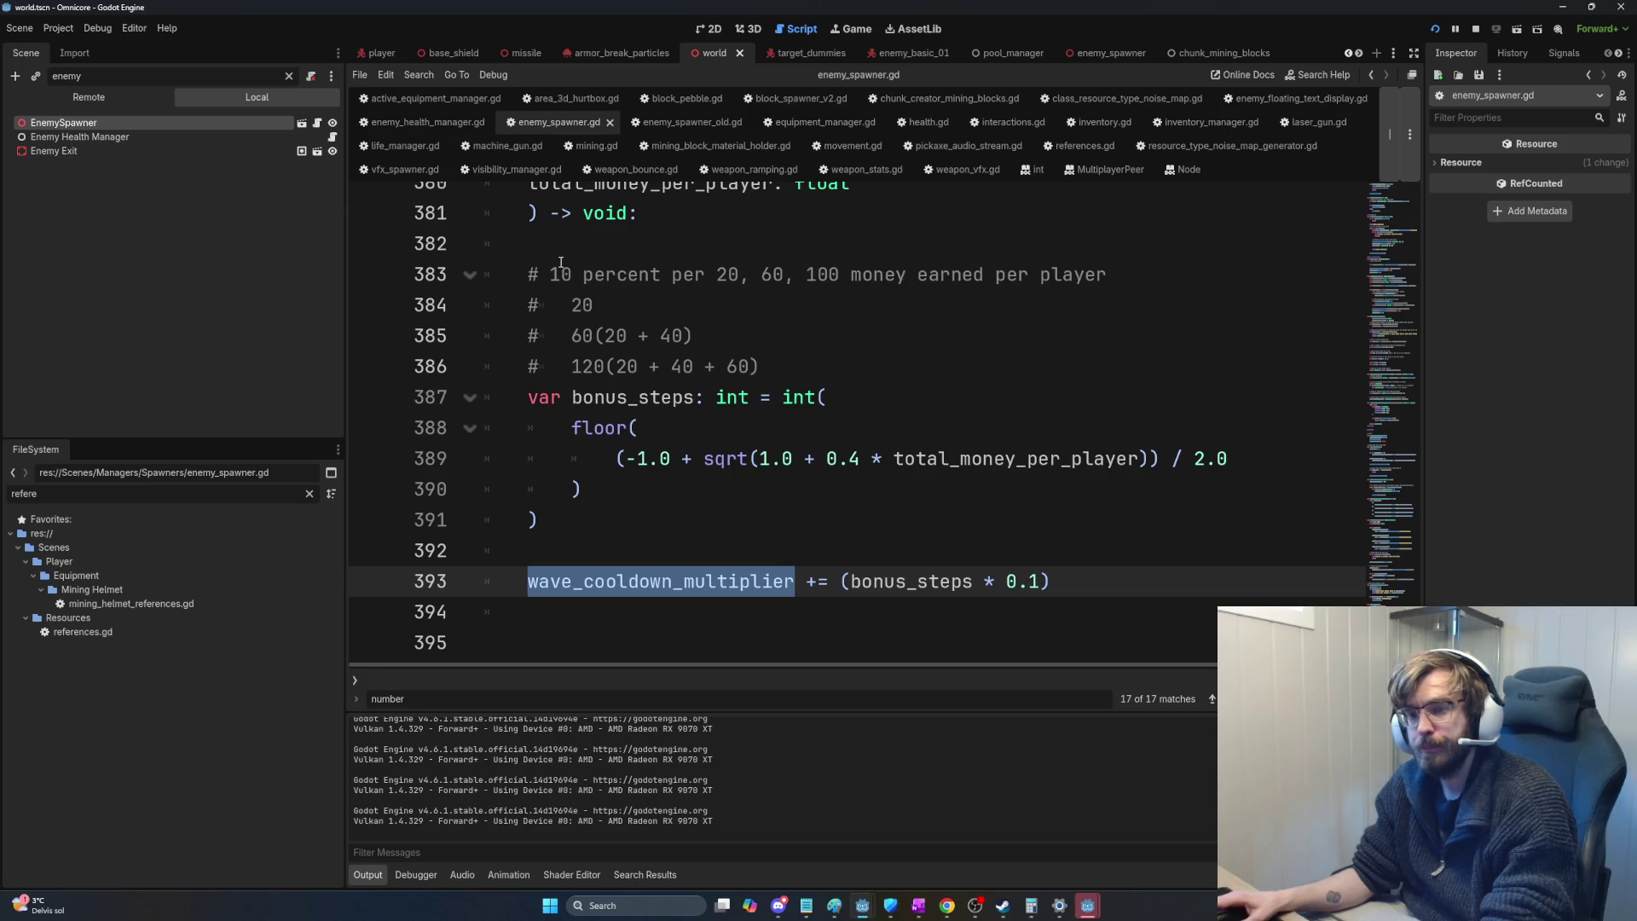
{"action": "key", "text": "ctrl+backslash"}
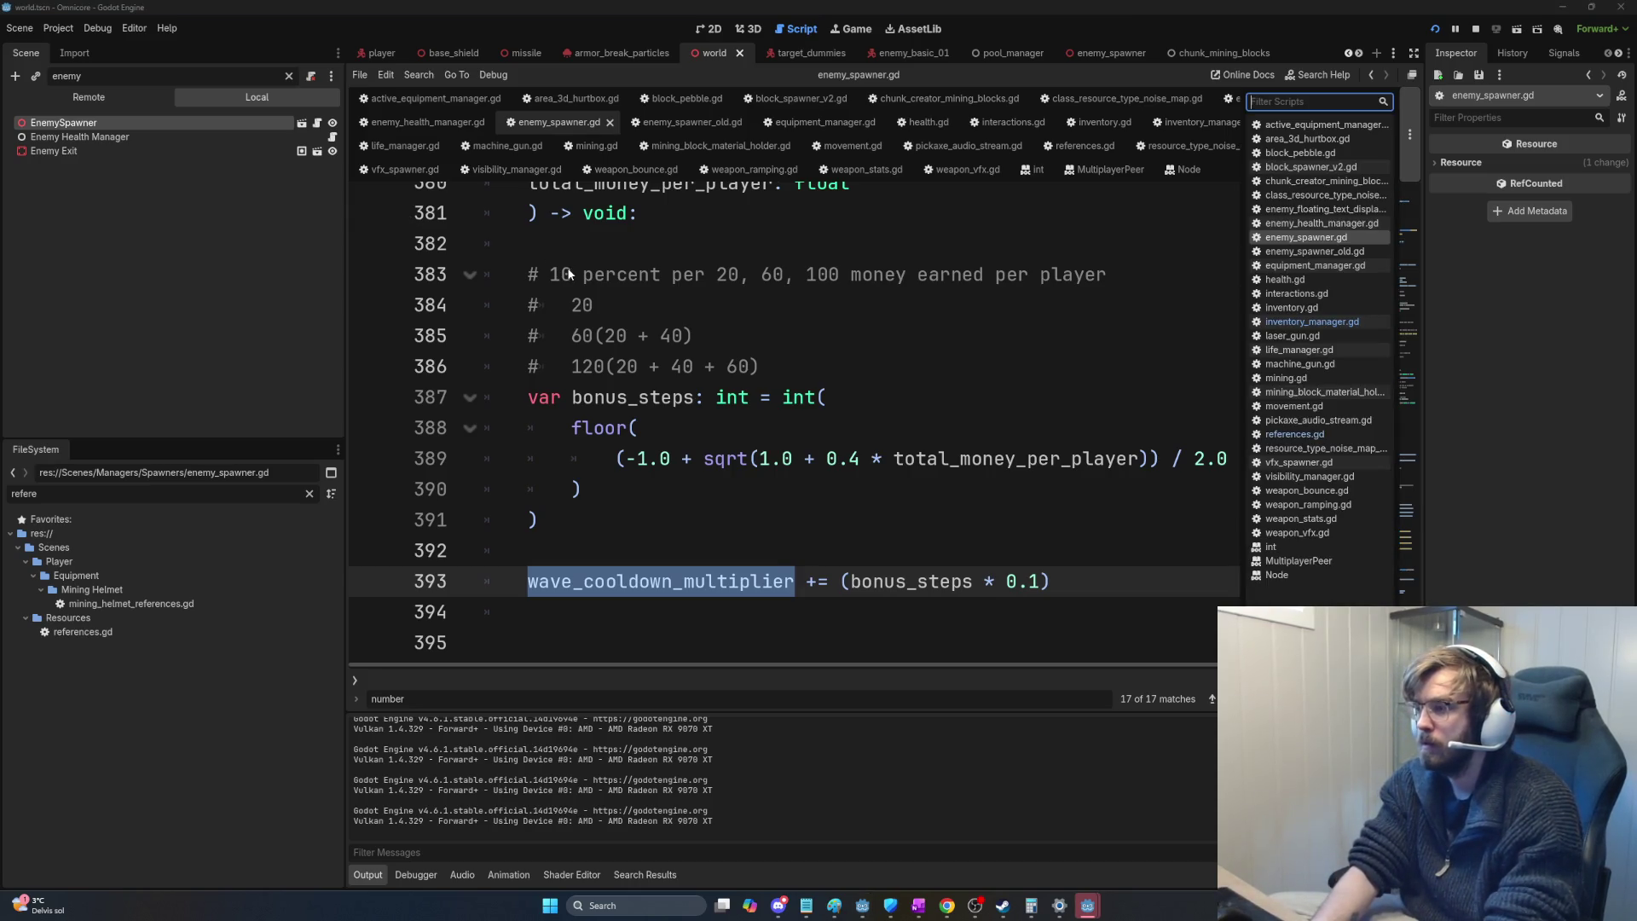
{"action": "type", "text": "inv"}
{"action": "key", "text": "Down"}
{"action": "key", "text": "Return"}
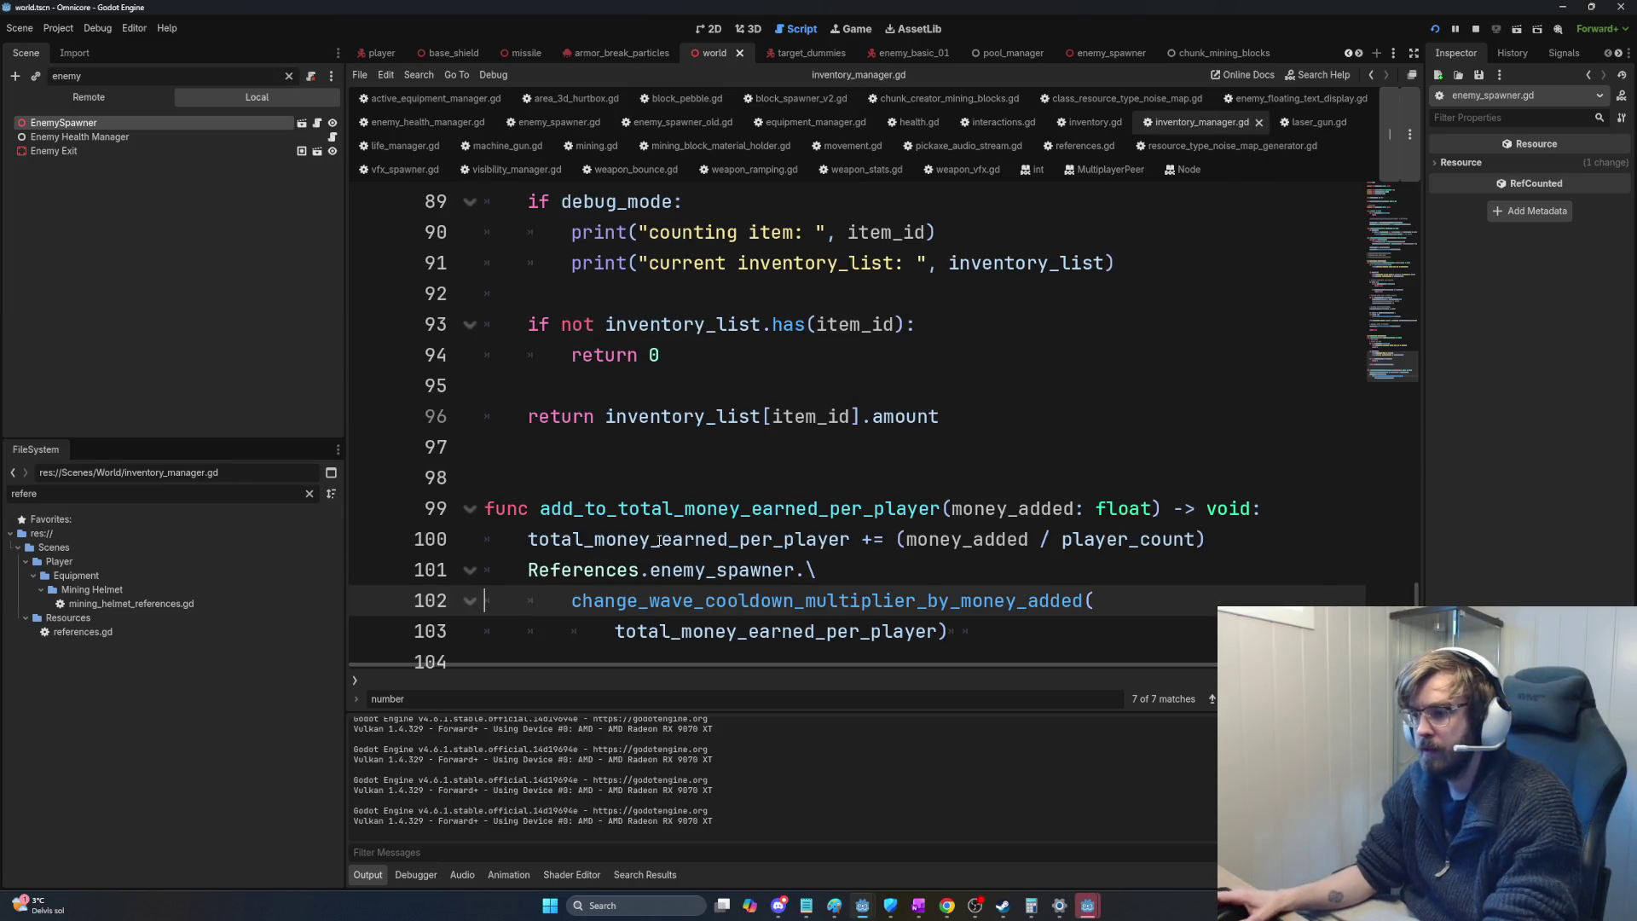